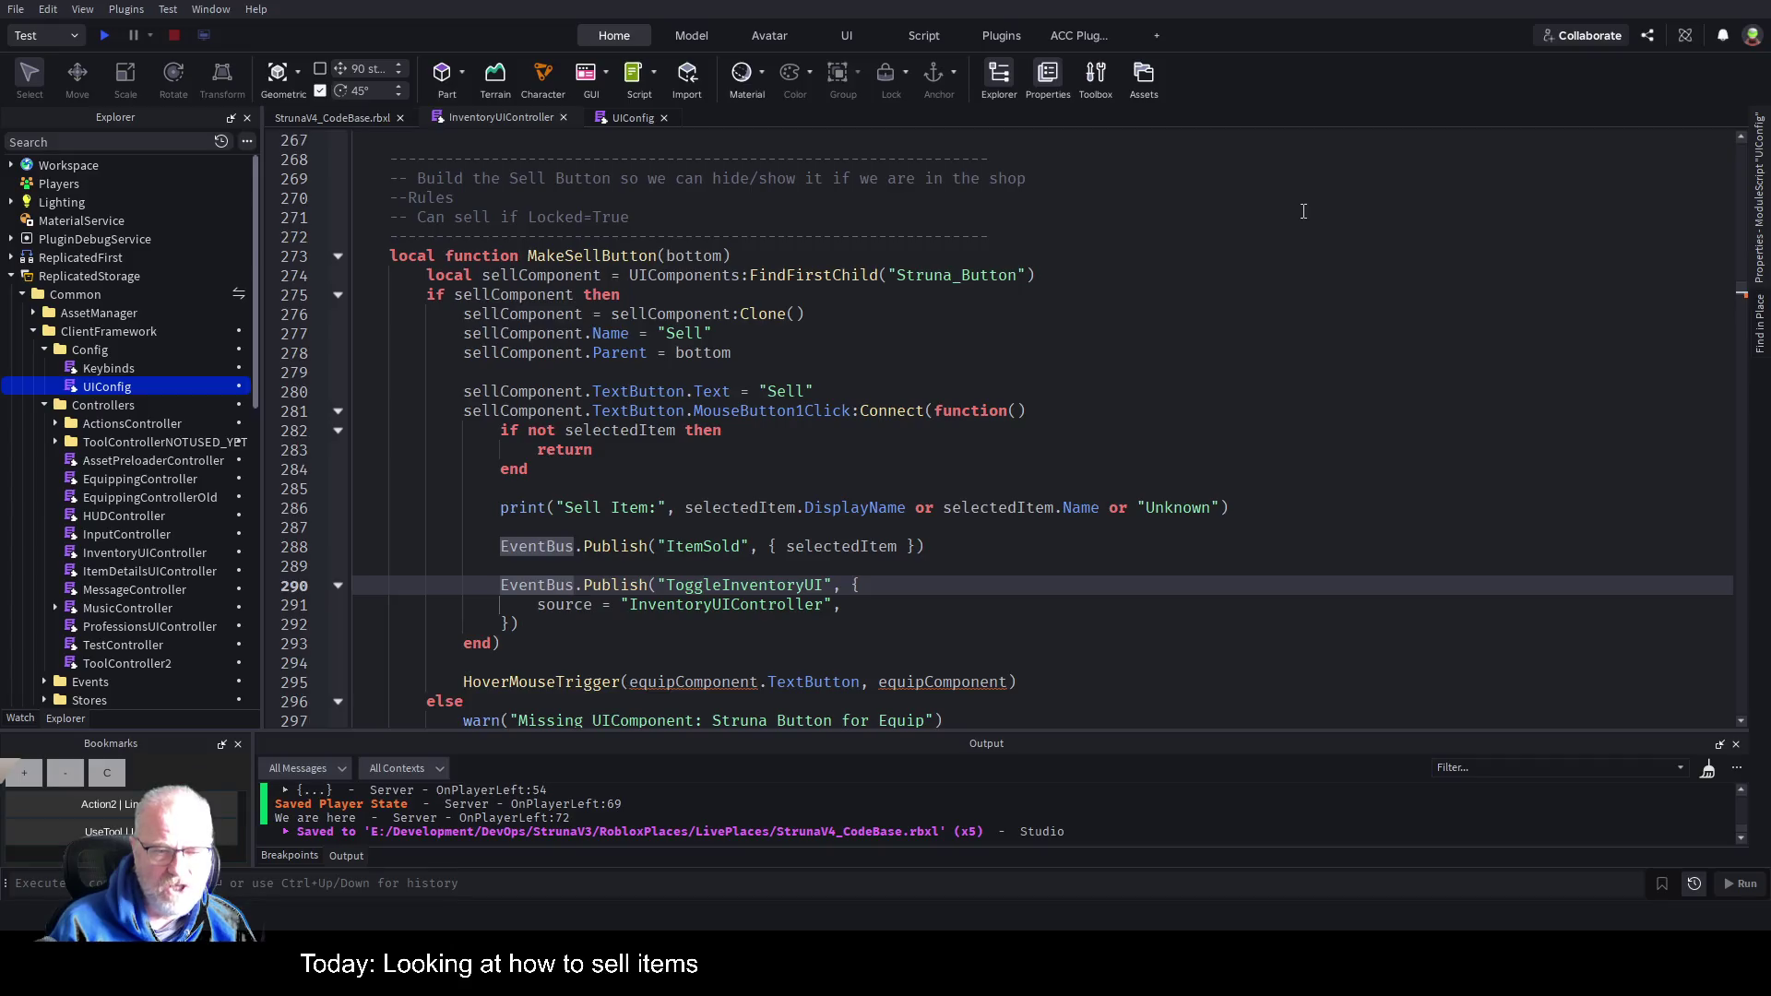
Delete the ToggleInventoryUI EventBus.Publish lines and the leftover blank line from the click handler.
{"action": "key", "text": "shift+Down"}
{"action": "key", "text": "shift+Down"}
{"action": "key", "text": "shift+End"}
{"action": "key", "text": "BackSpace"}
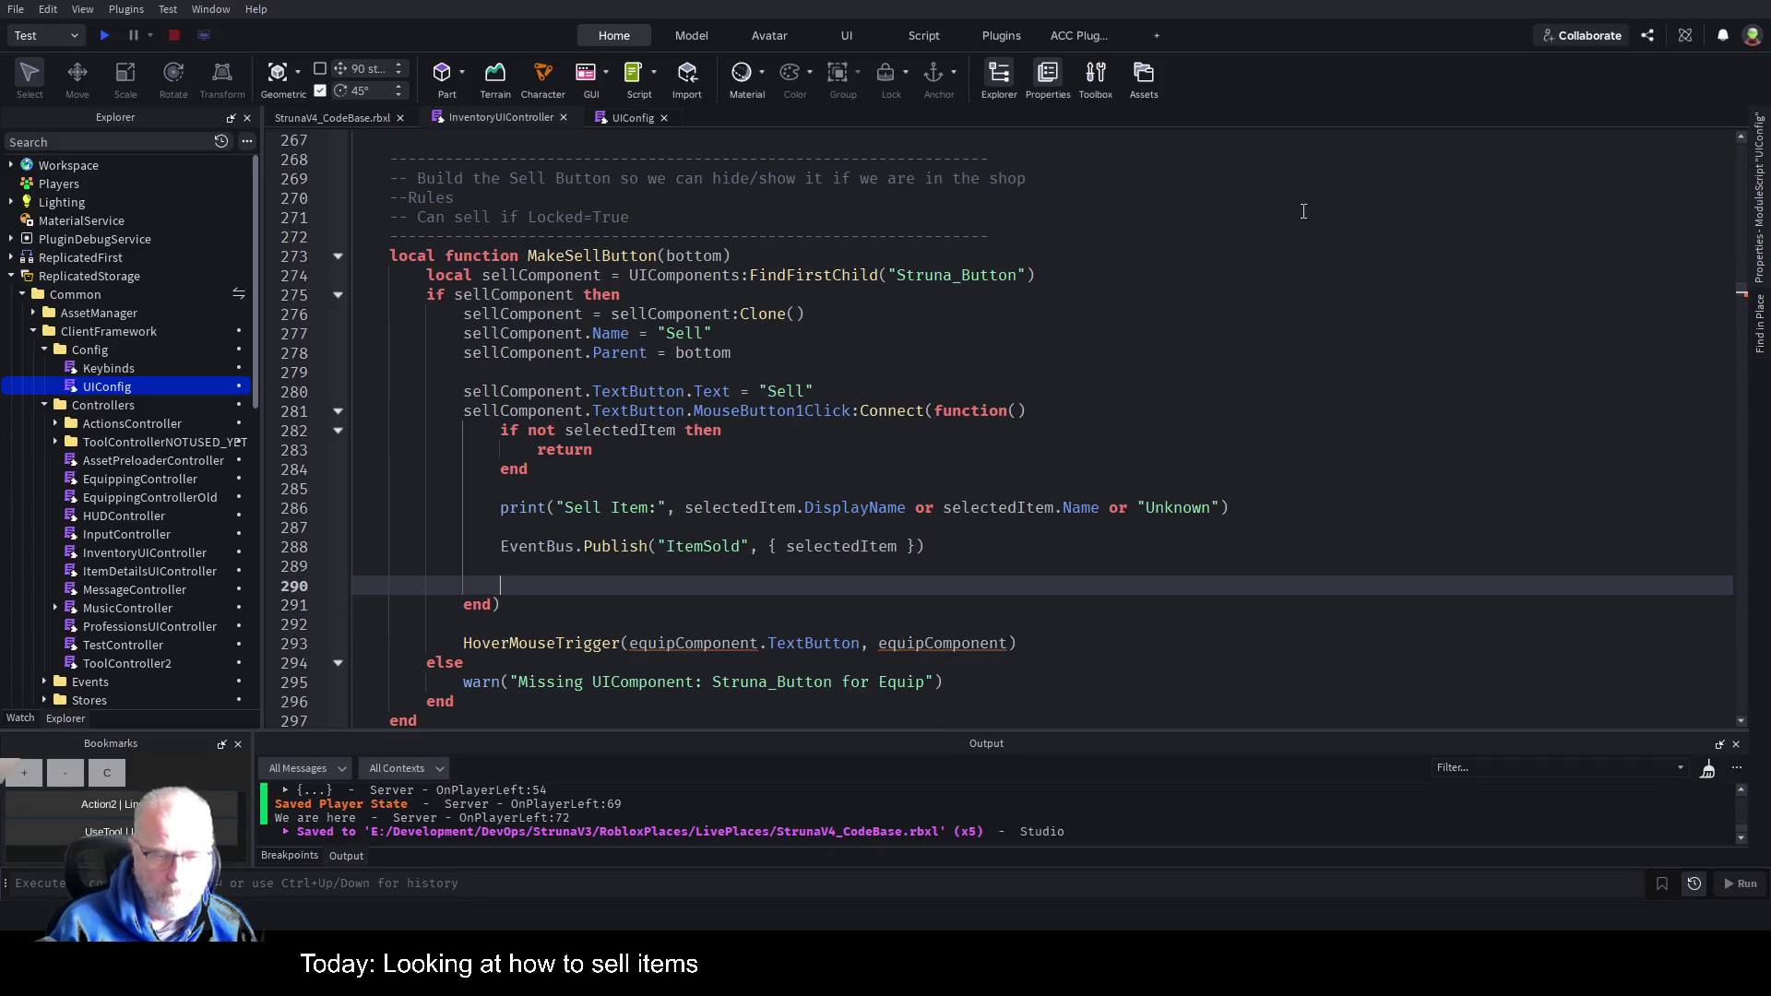
{"action": "key", "text": "Up"}
{"action": "key", "text": "Down"}
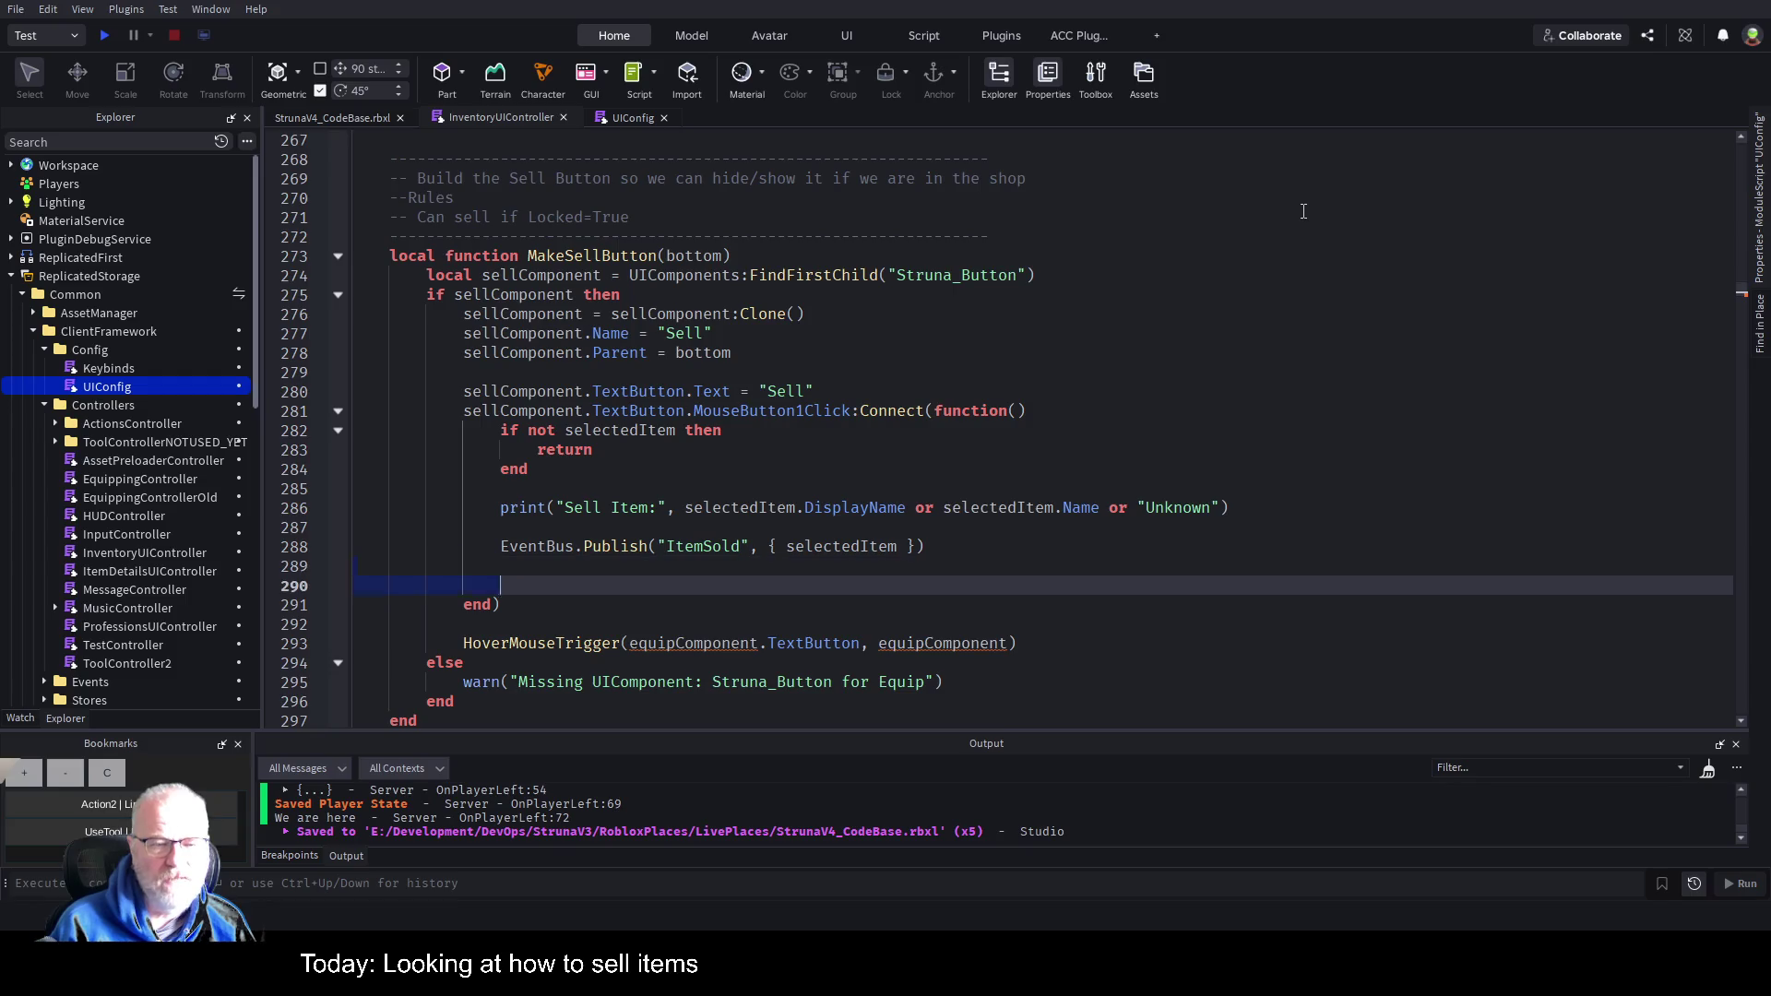
{"action": "key", "text": "Delete"}
{"action": "key", "text": "Down"}
{"action": "key", "text": "Down"}
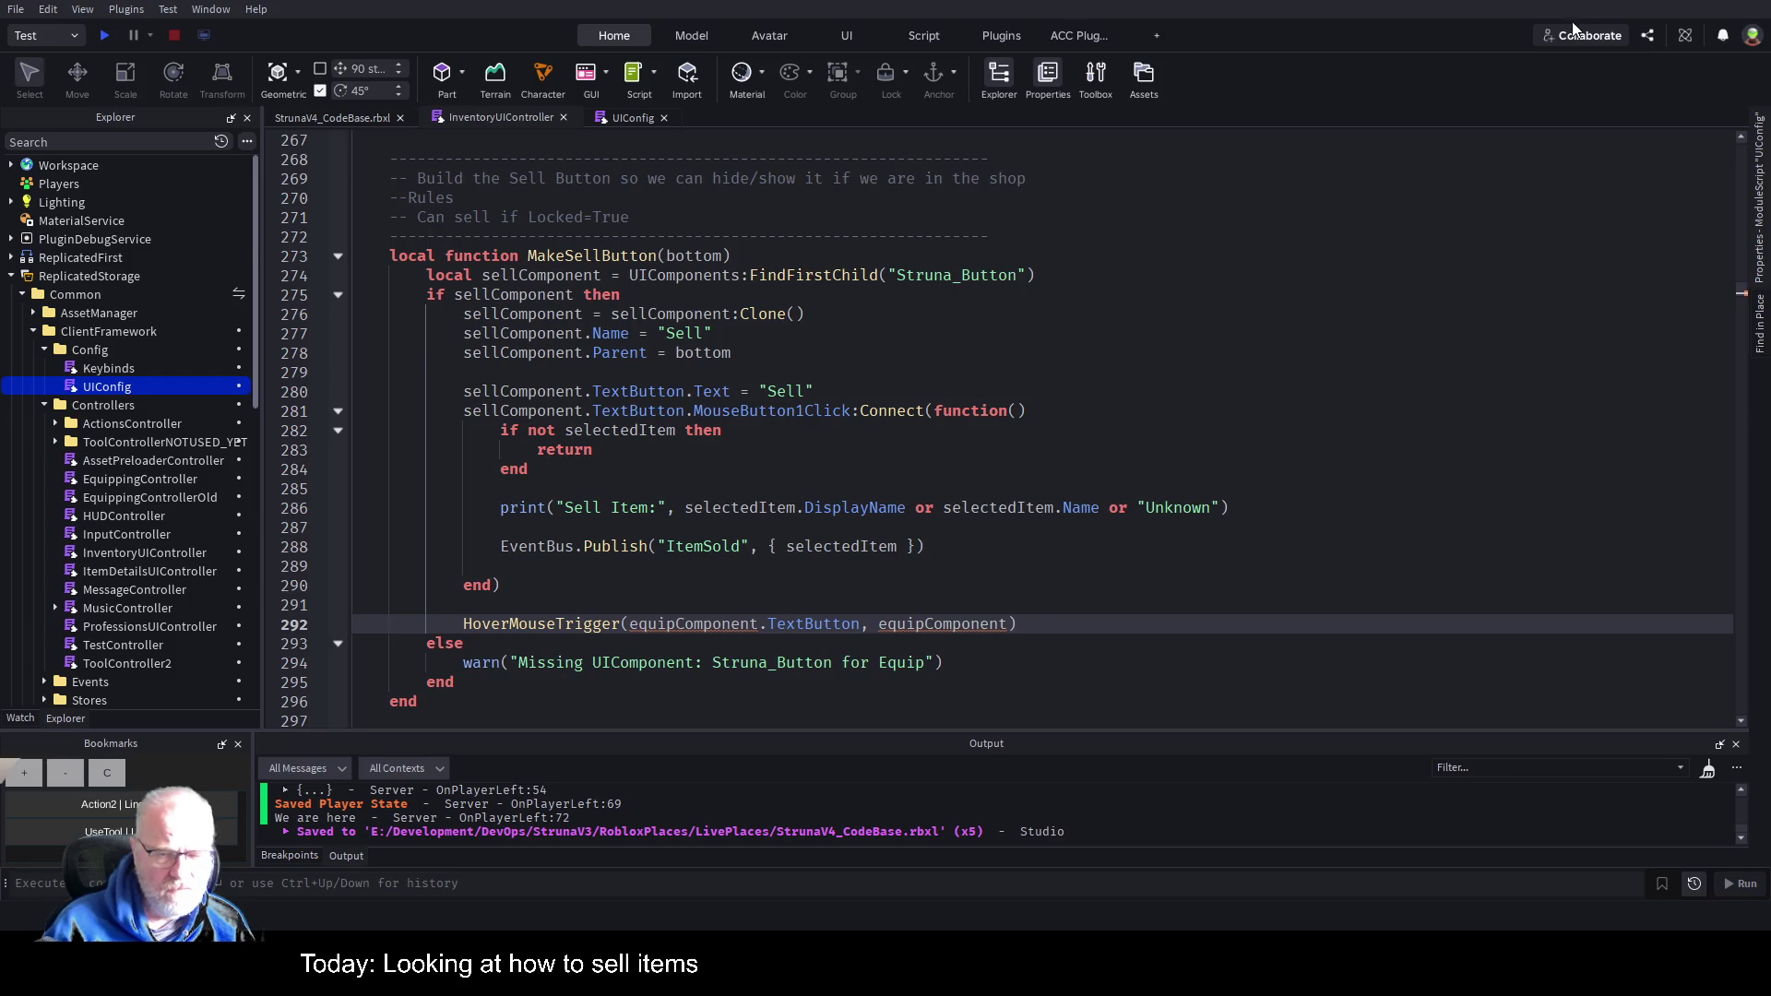
Replace both equipComponent arguments in HoverMouseTrigger with sellComponent.
{"action": "left_click", "coordinate": [669, 623]}
{"action": "key", "text": "BackSpace"}
{"action": "key", "text": "BackSpace"}
{"action": "key", "text": "BackSpace"}
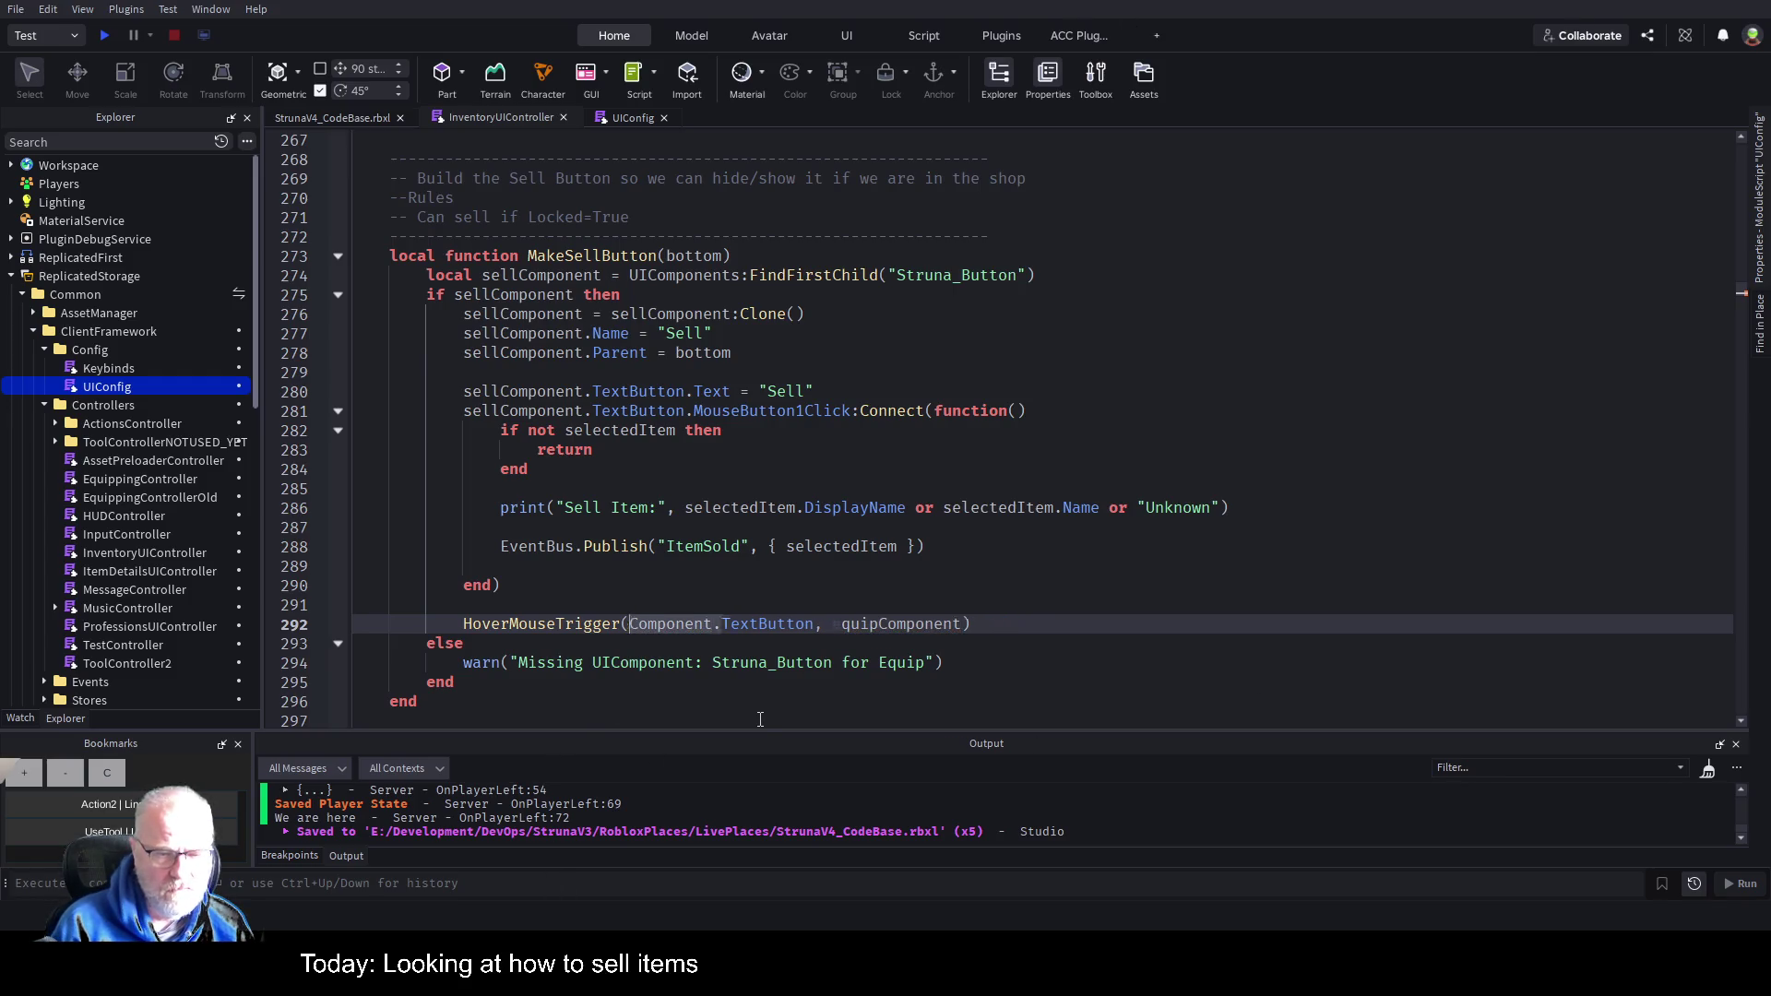
{"action": "type", "text": "sel"}
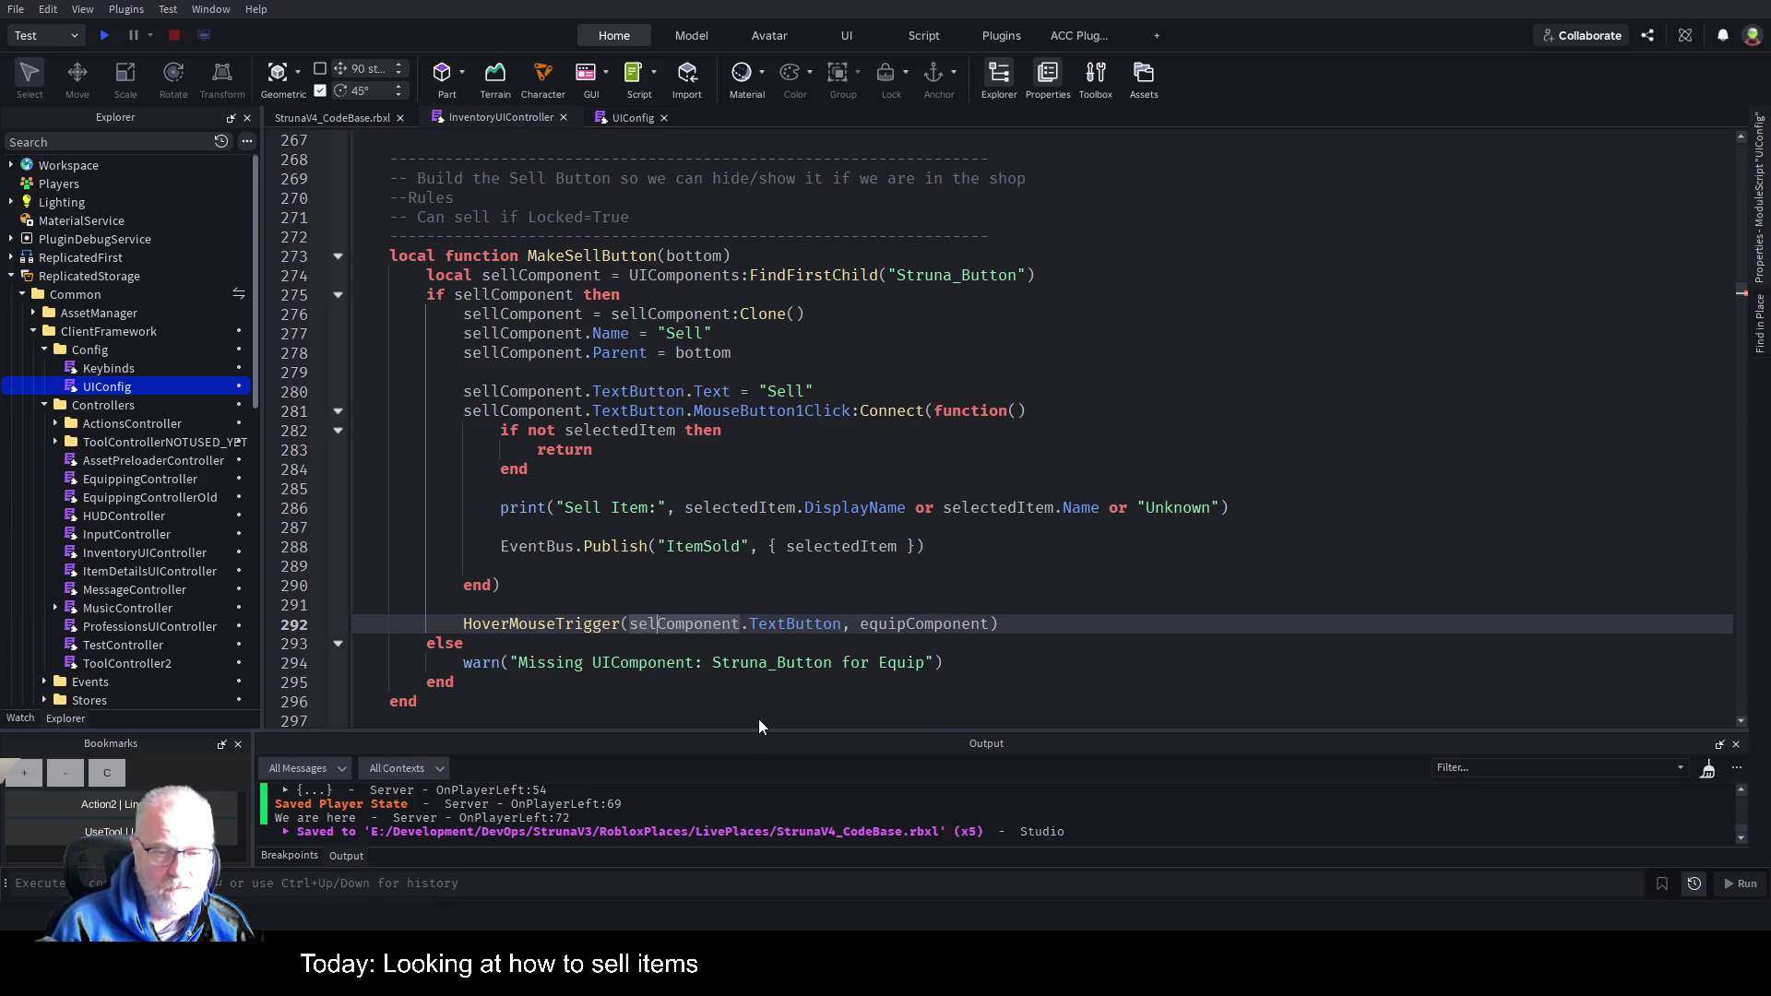
{"action": "type", "text": "l"}
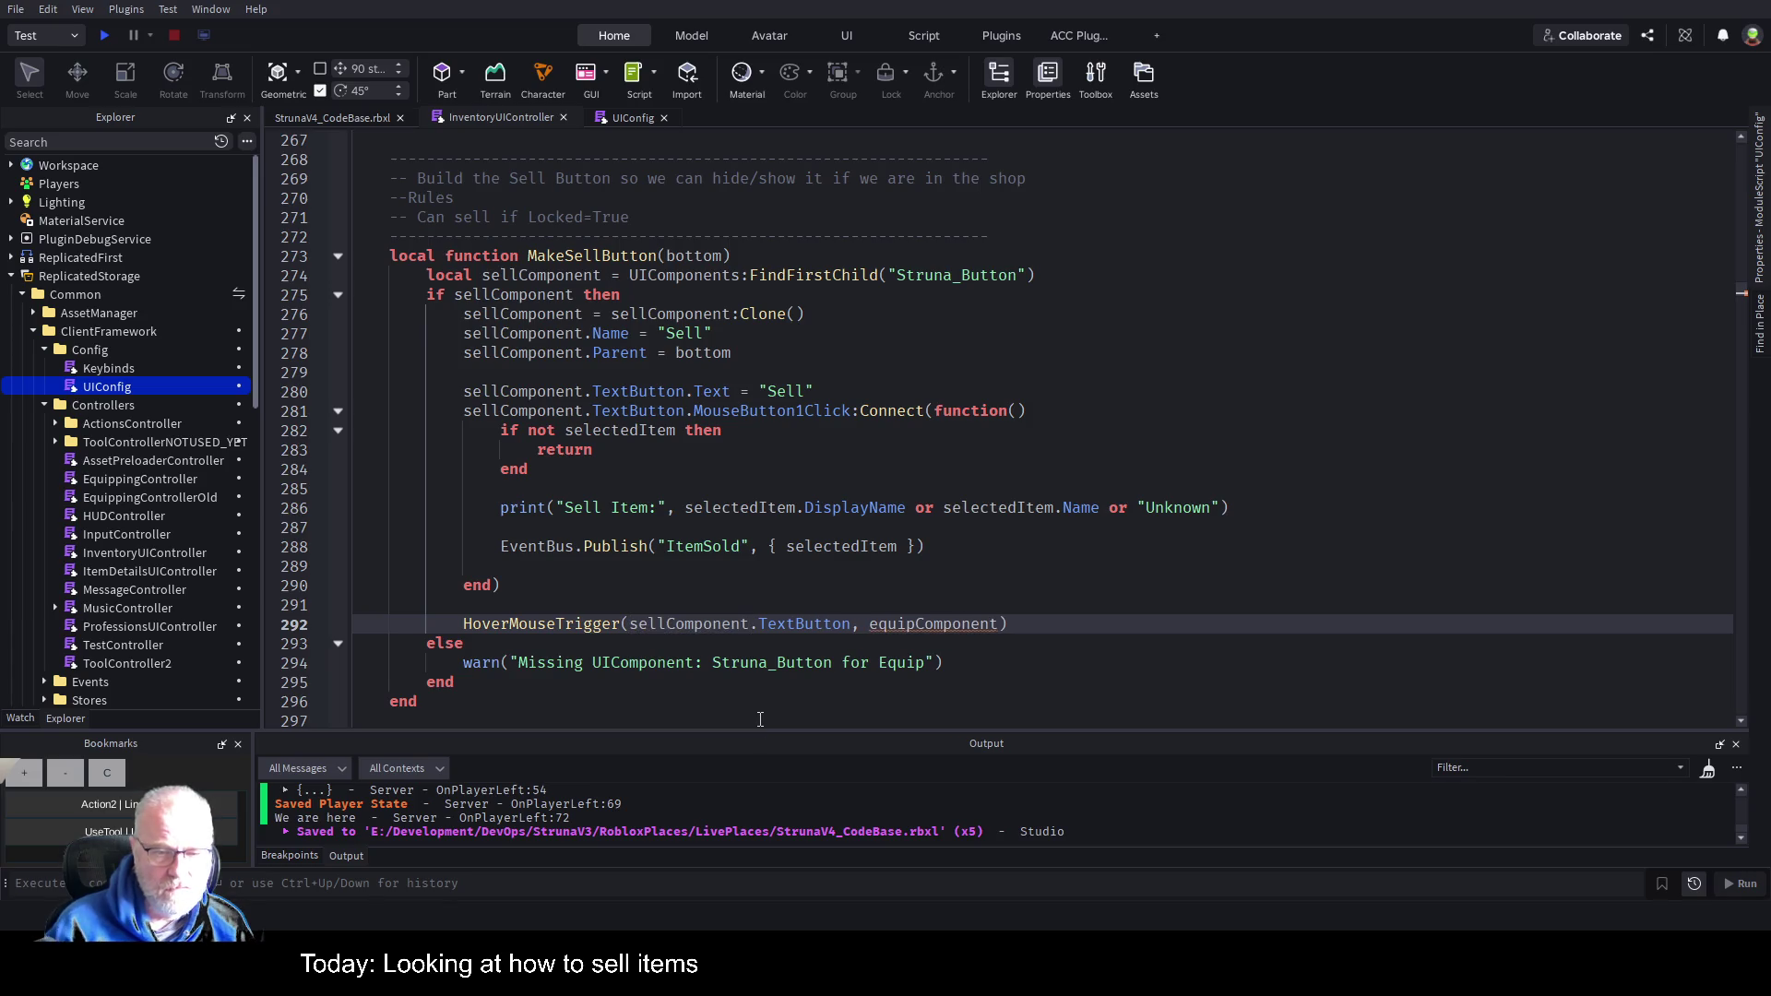
{"action": "double_click", "coordinate": [717, 614]}
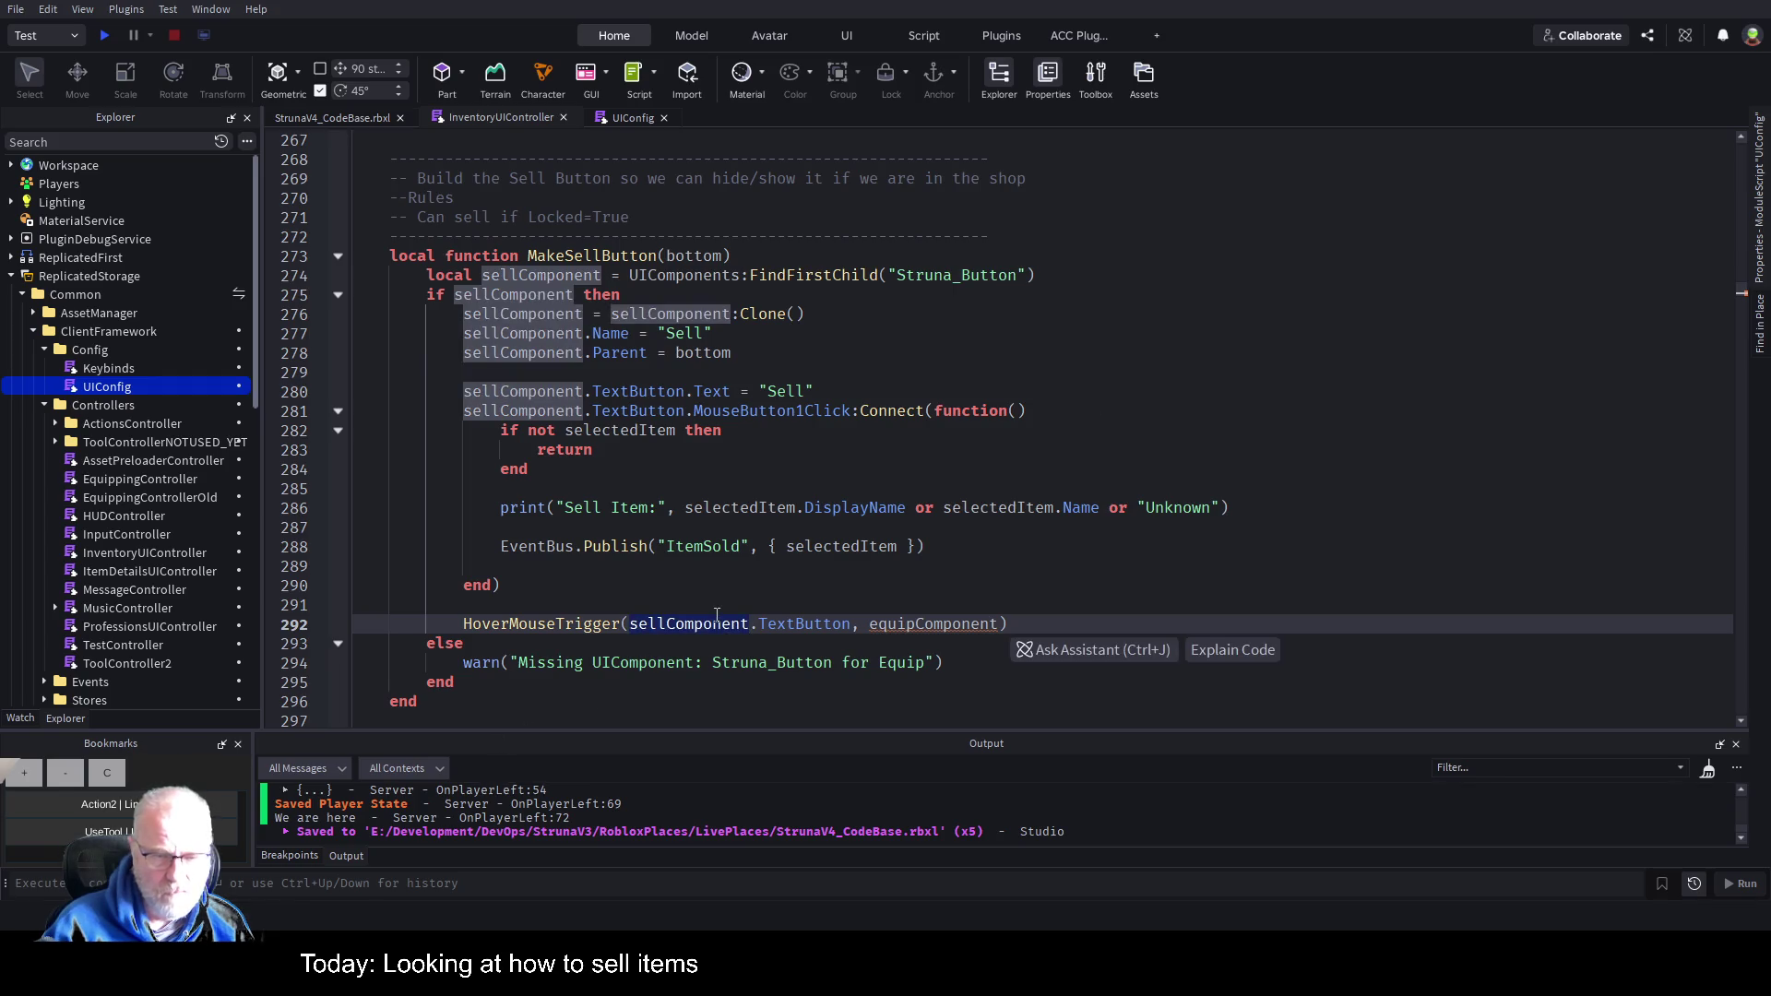
{"action": "double_click", "coordinate": [941, 624]}
{"action": "type", "text": "sellComponent"}
{"action": "key", "text": "Down"}
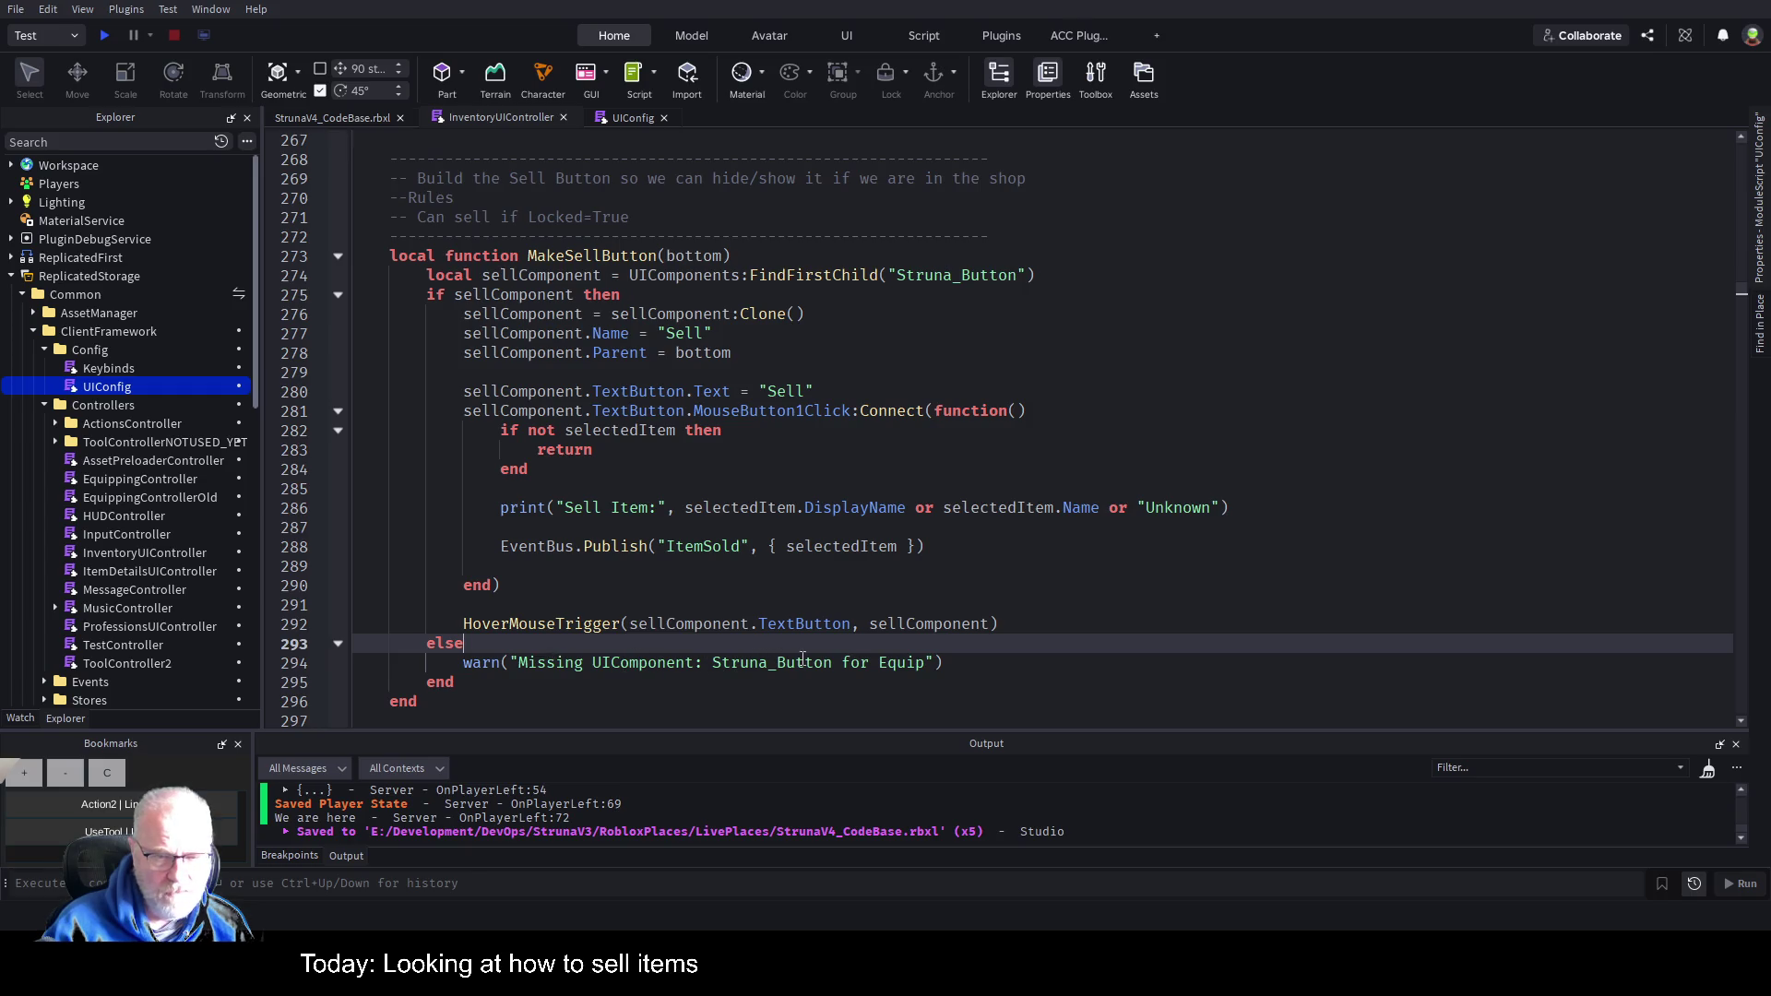
Change the warning text from Equip to Sell and save the place.
{"action": "double_click", "coordinate": [905, 663]}
{"action": "type", "text": "Sell"}
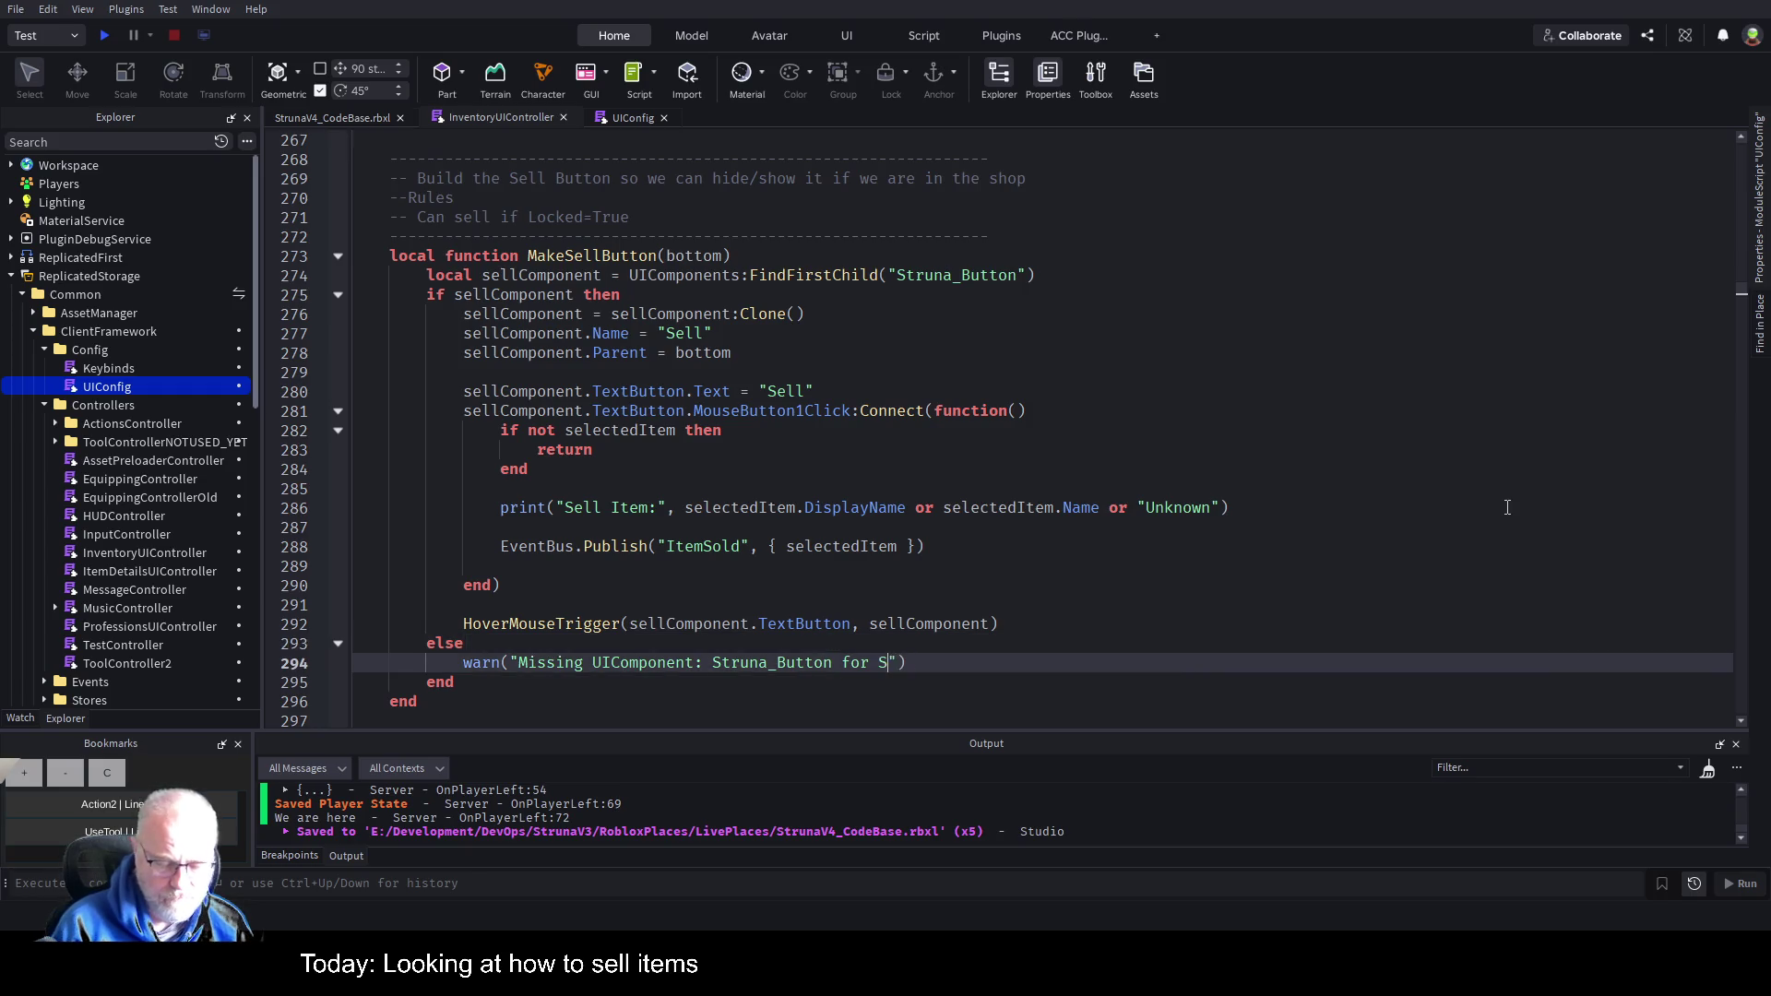
{"action": "key", "text": "ctrl+s"}
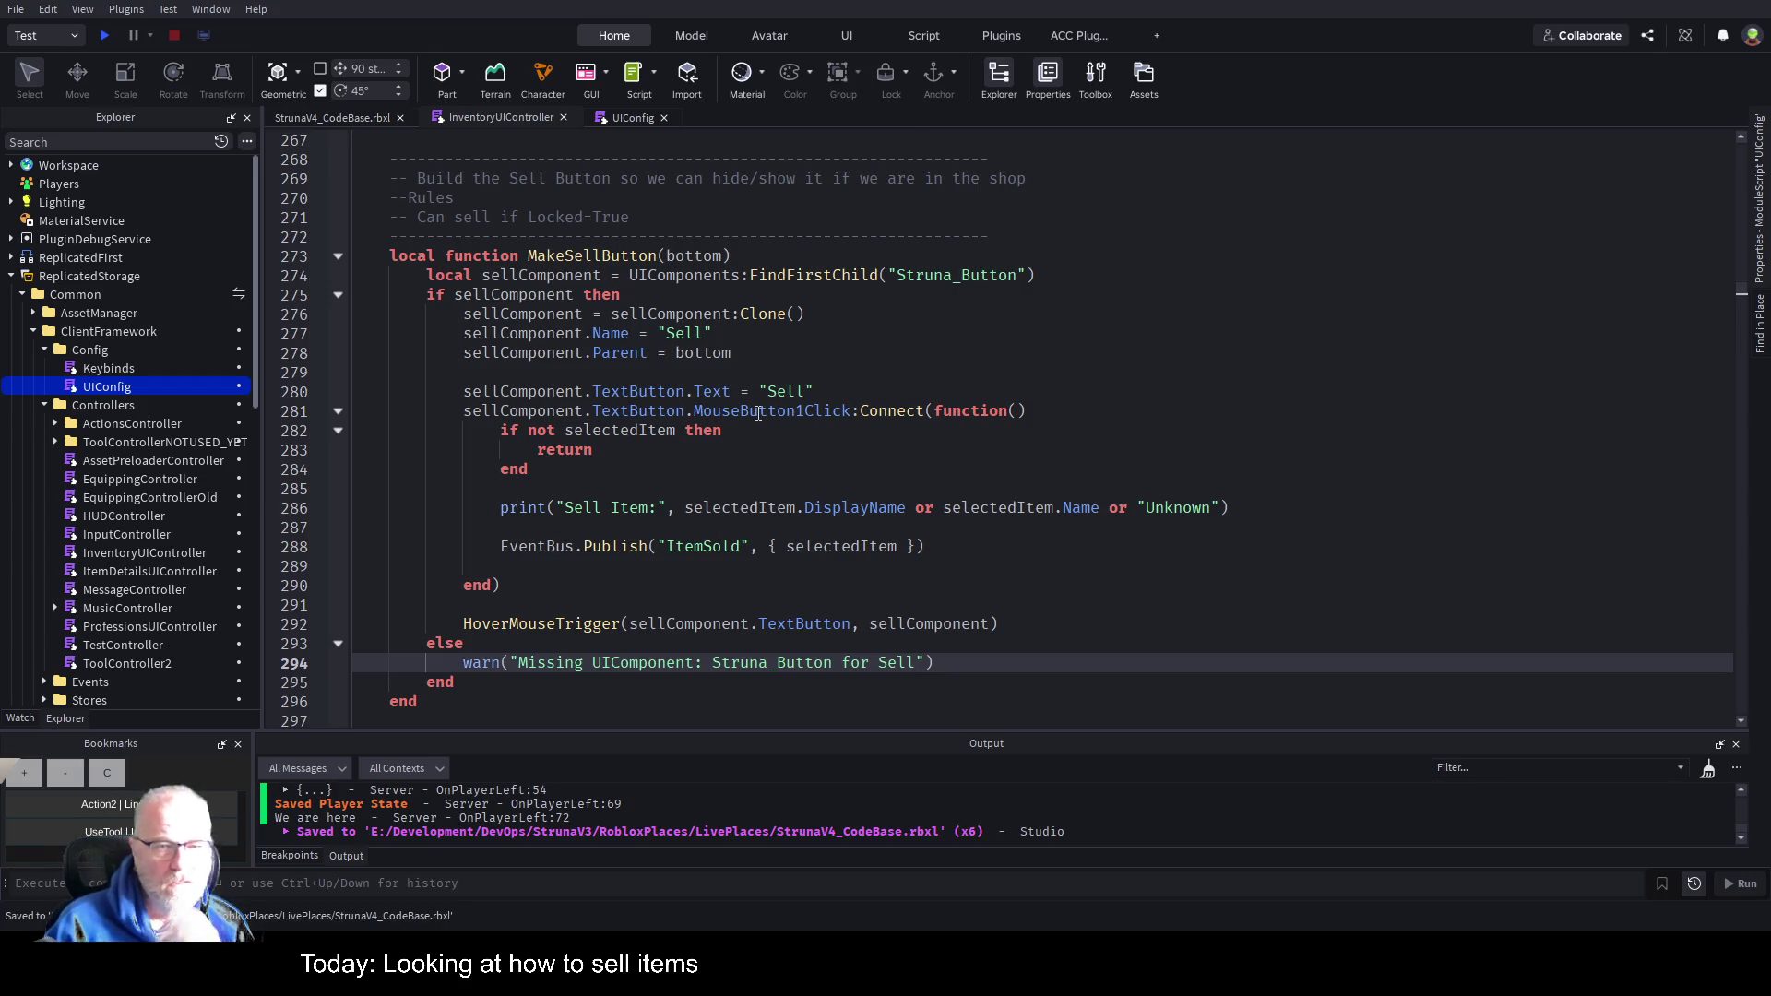
Search for MakeSellButton and jump to its call at line 389.
{"action": "double_click", "coordinate": [627, 259]}
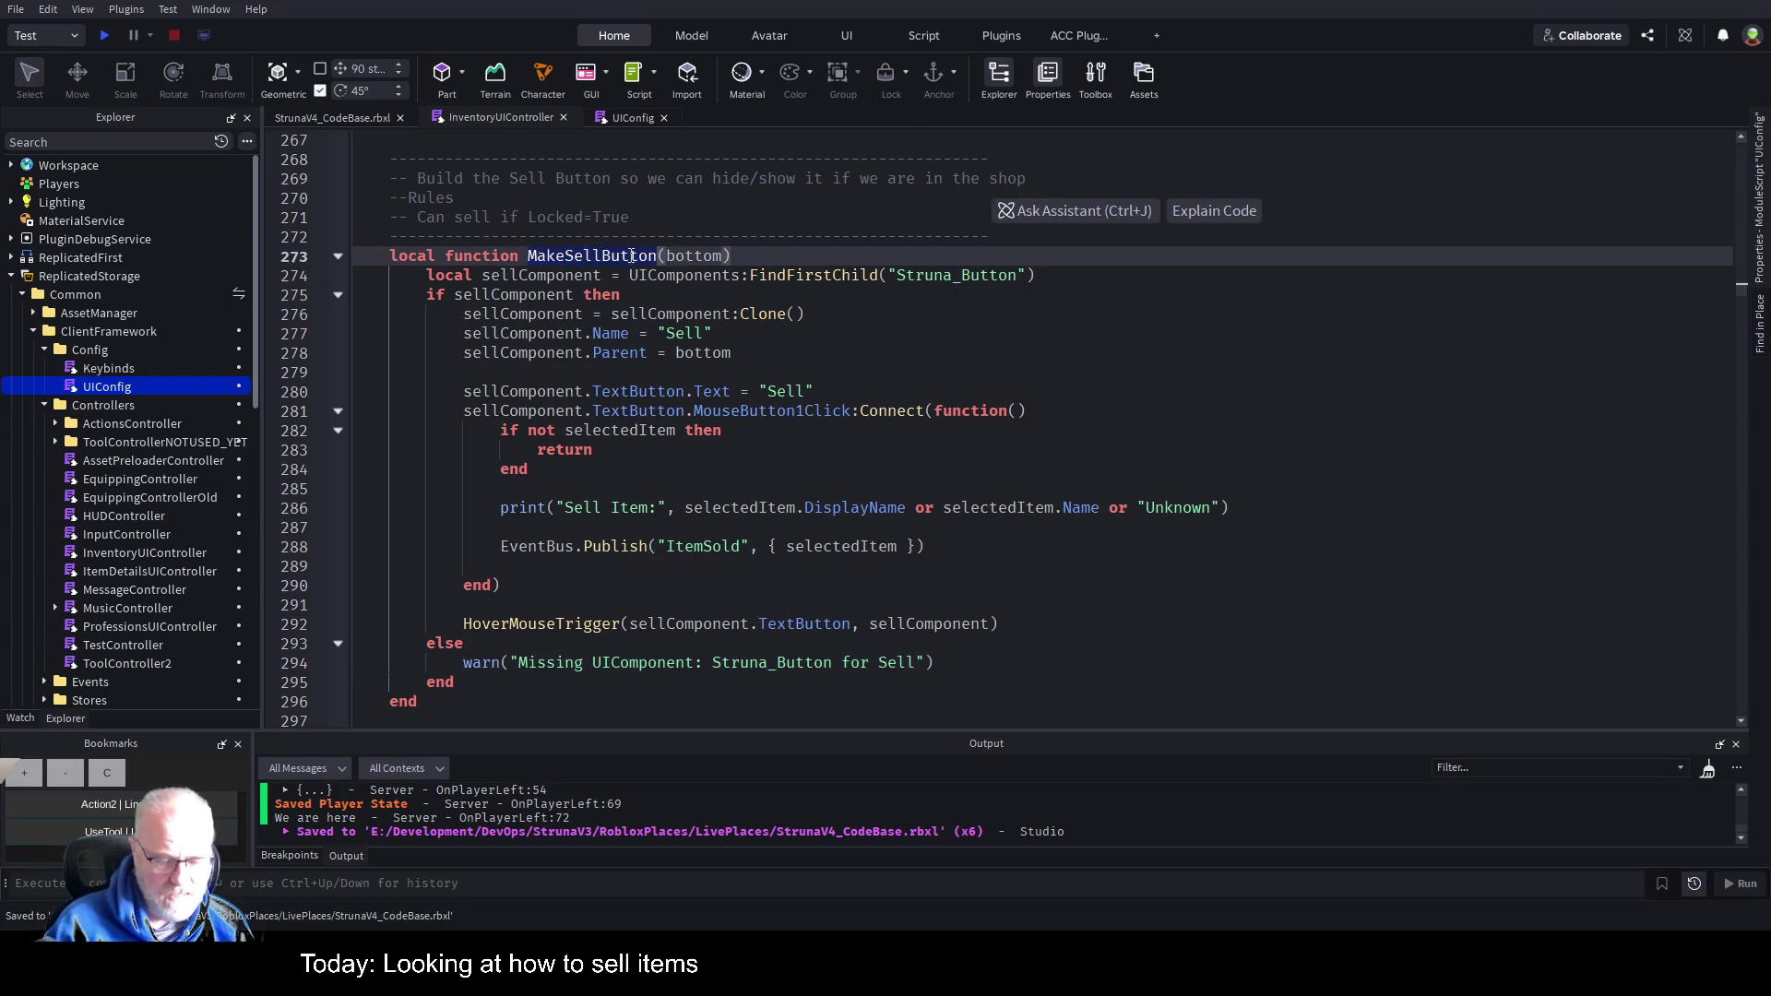
{"action": "key", "text": "ctrl+f"}
{"action": "key", "text": "Return"}
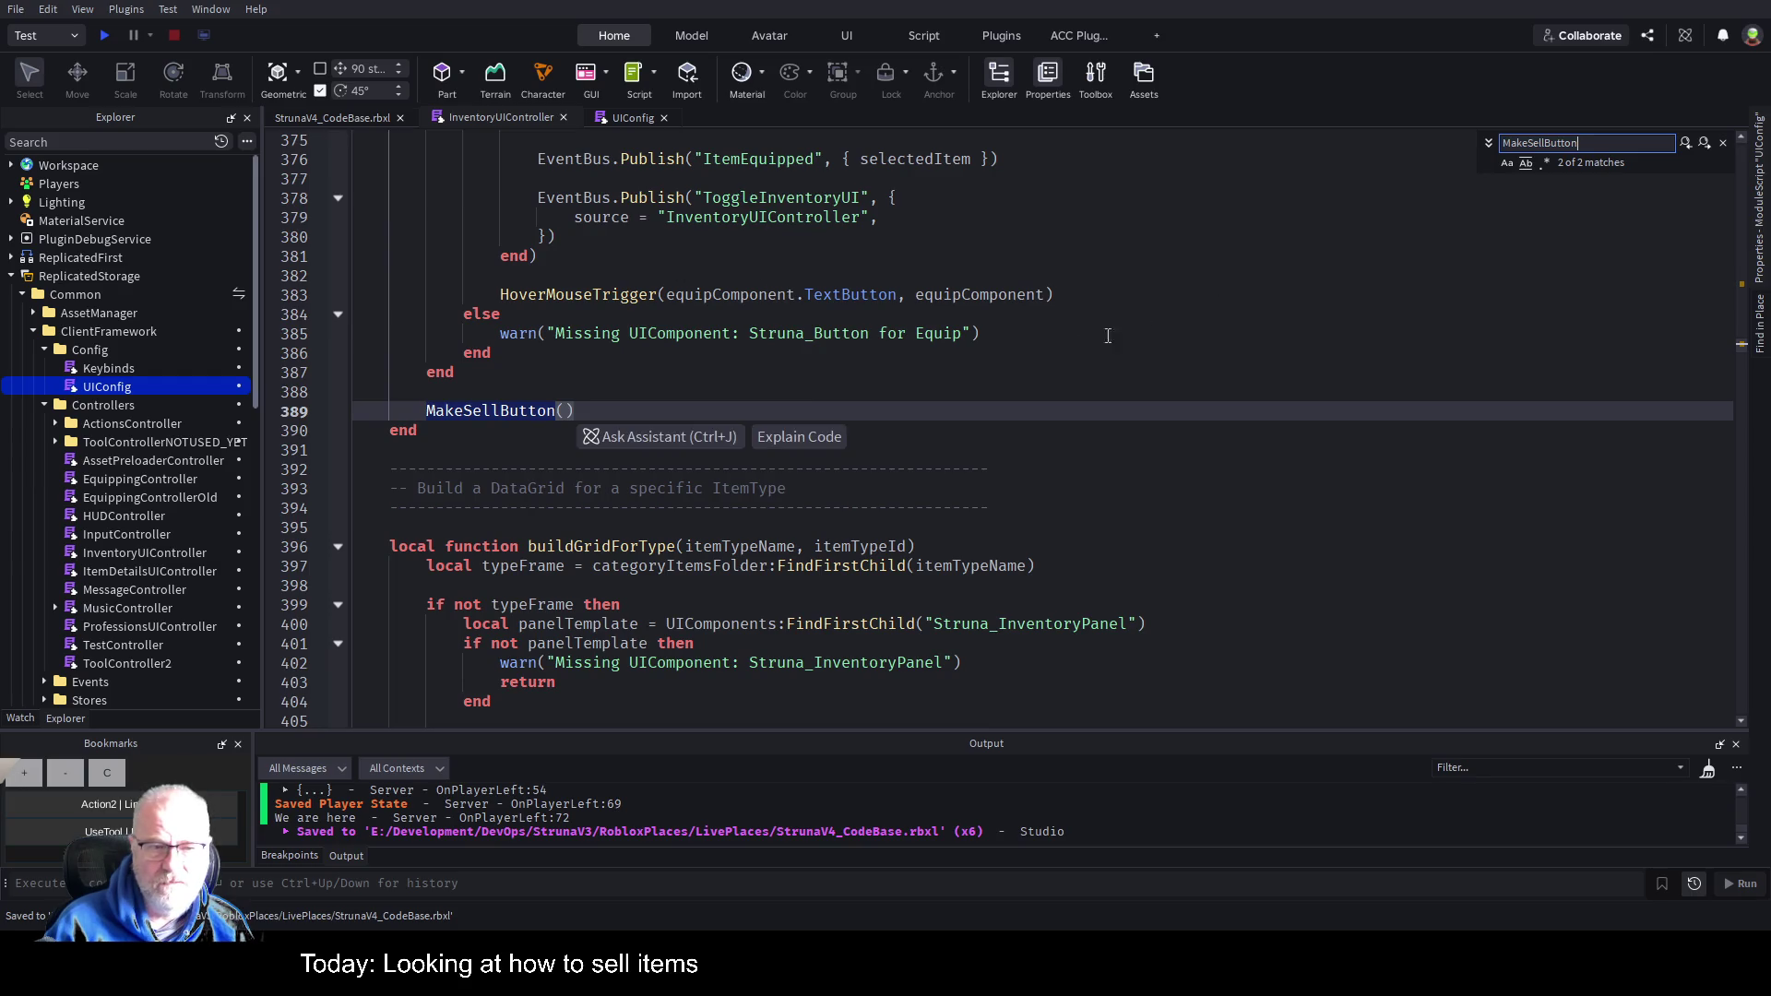
Enter button as the argument of the MakeSellButton call at line 389.
{"action": "left_click", "coordinate": [650, 383]}
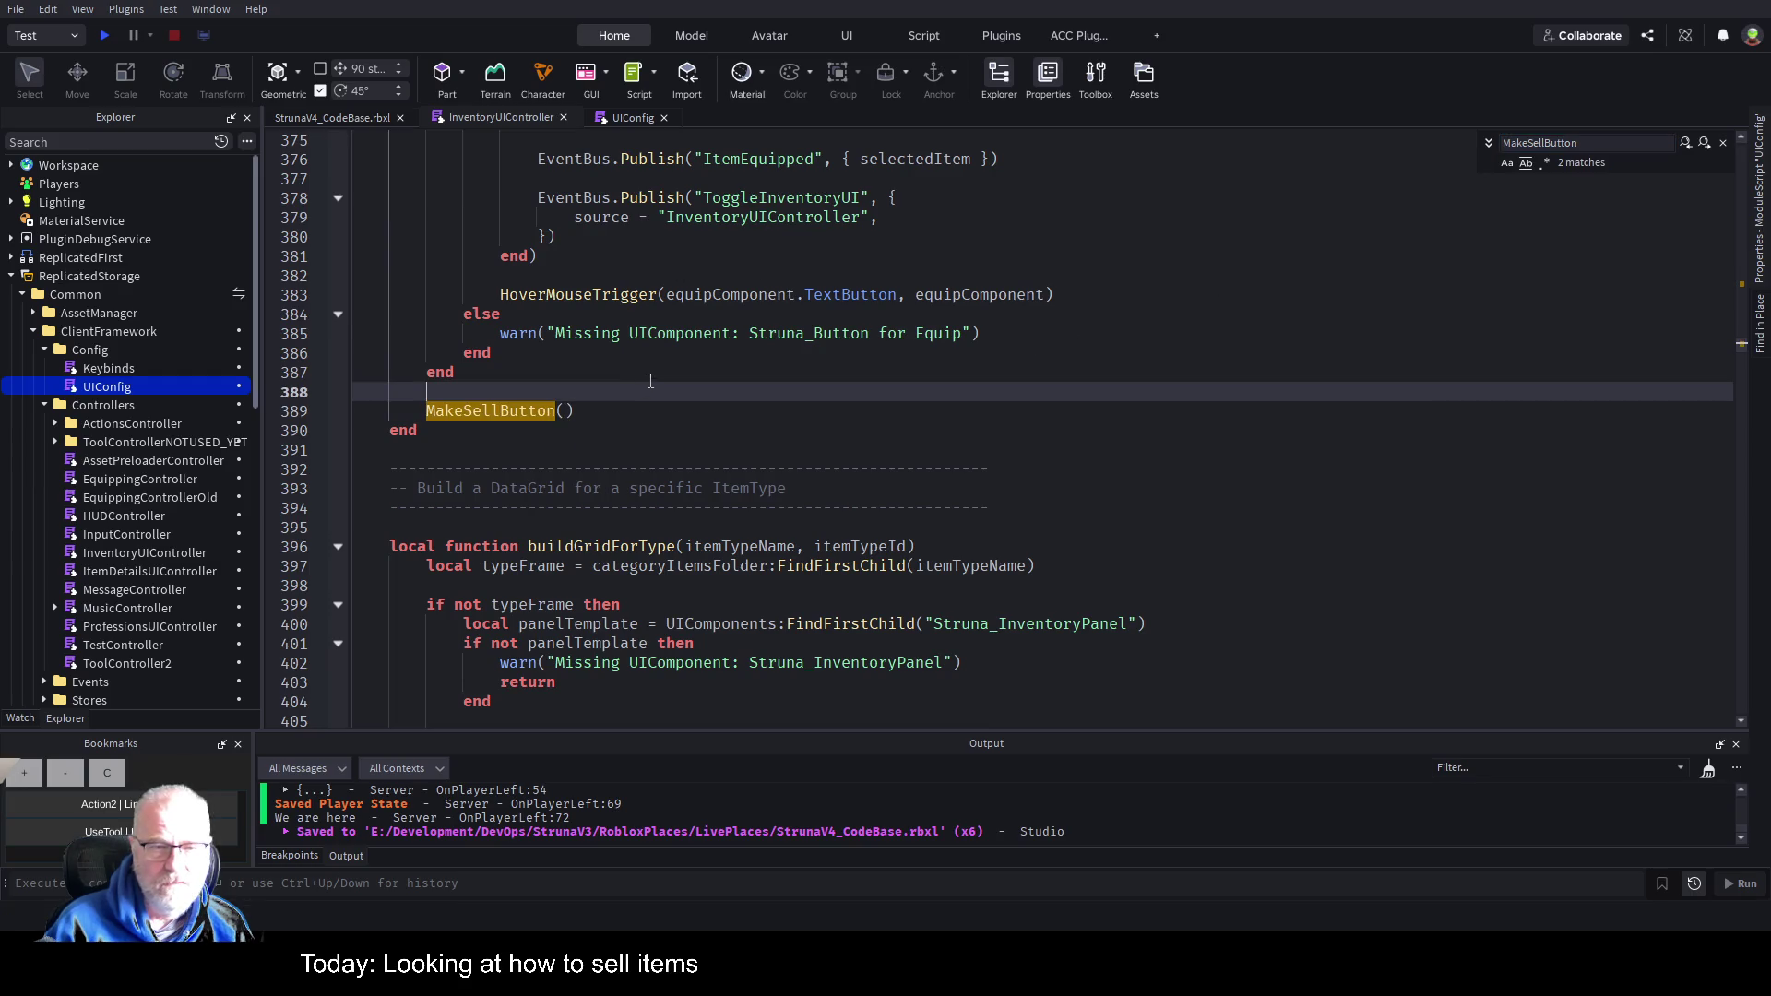
{"action": "left_click", "coordinate": [564, 412]}
{"action": "type", "text": "button"}
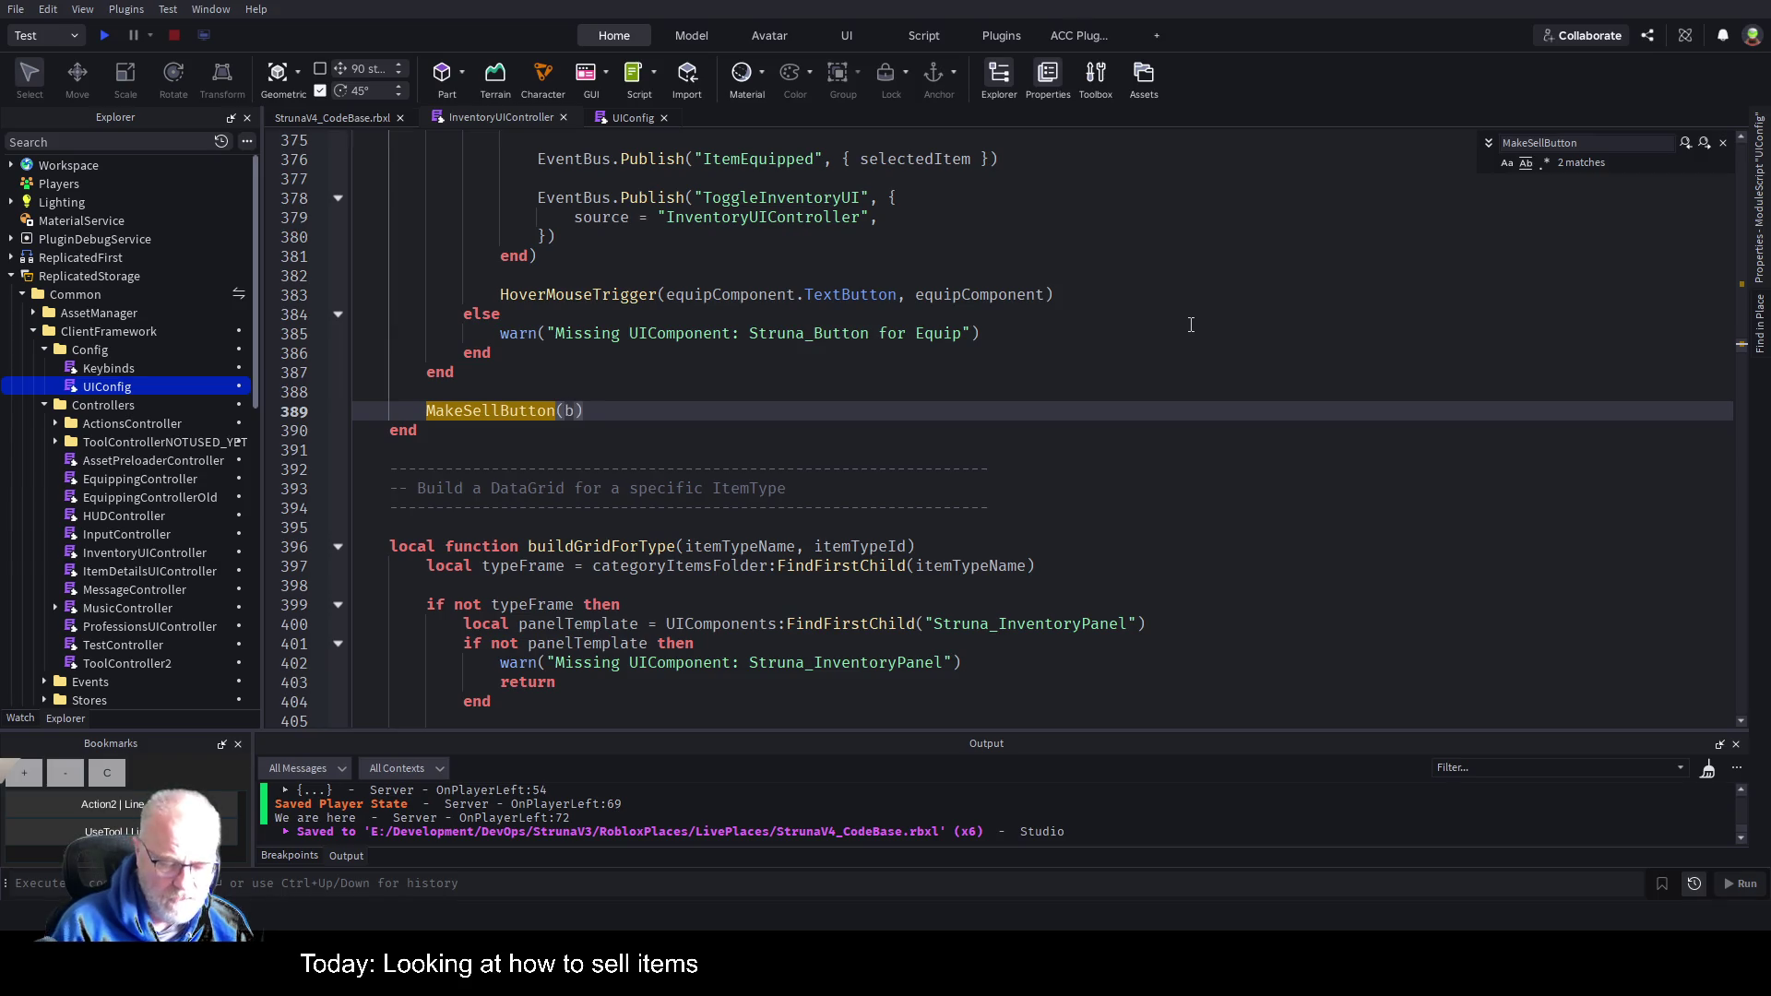
Close the search, review uses of bottom, and fold the isEquipable equip-button block.
{"action": "key", "text": "Escape"}
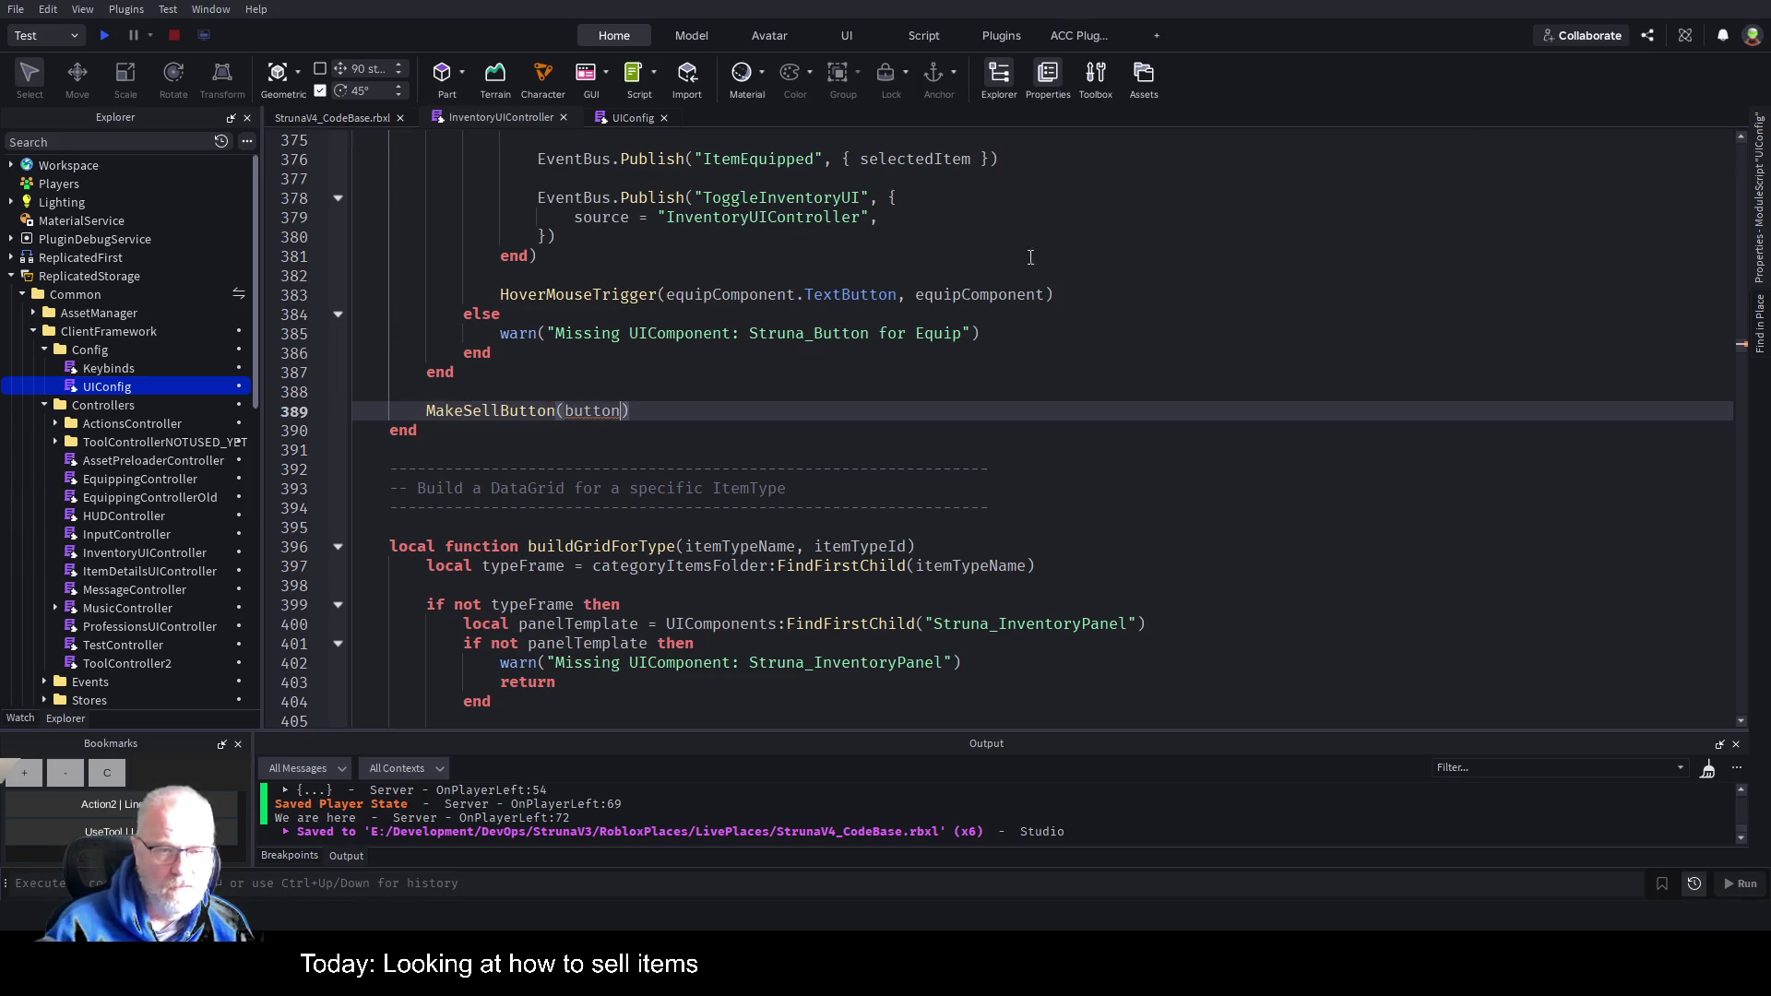
{"action": "key", "text": "Up"}
{"action": "key", "text": "Up"}
{"action": "key", "text": "Up"}
{"action": "scroll", "coordinate": [796, 374], "scroll_direction": "up", "scroll_amount": 4}
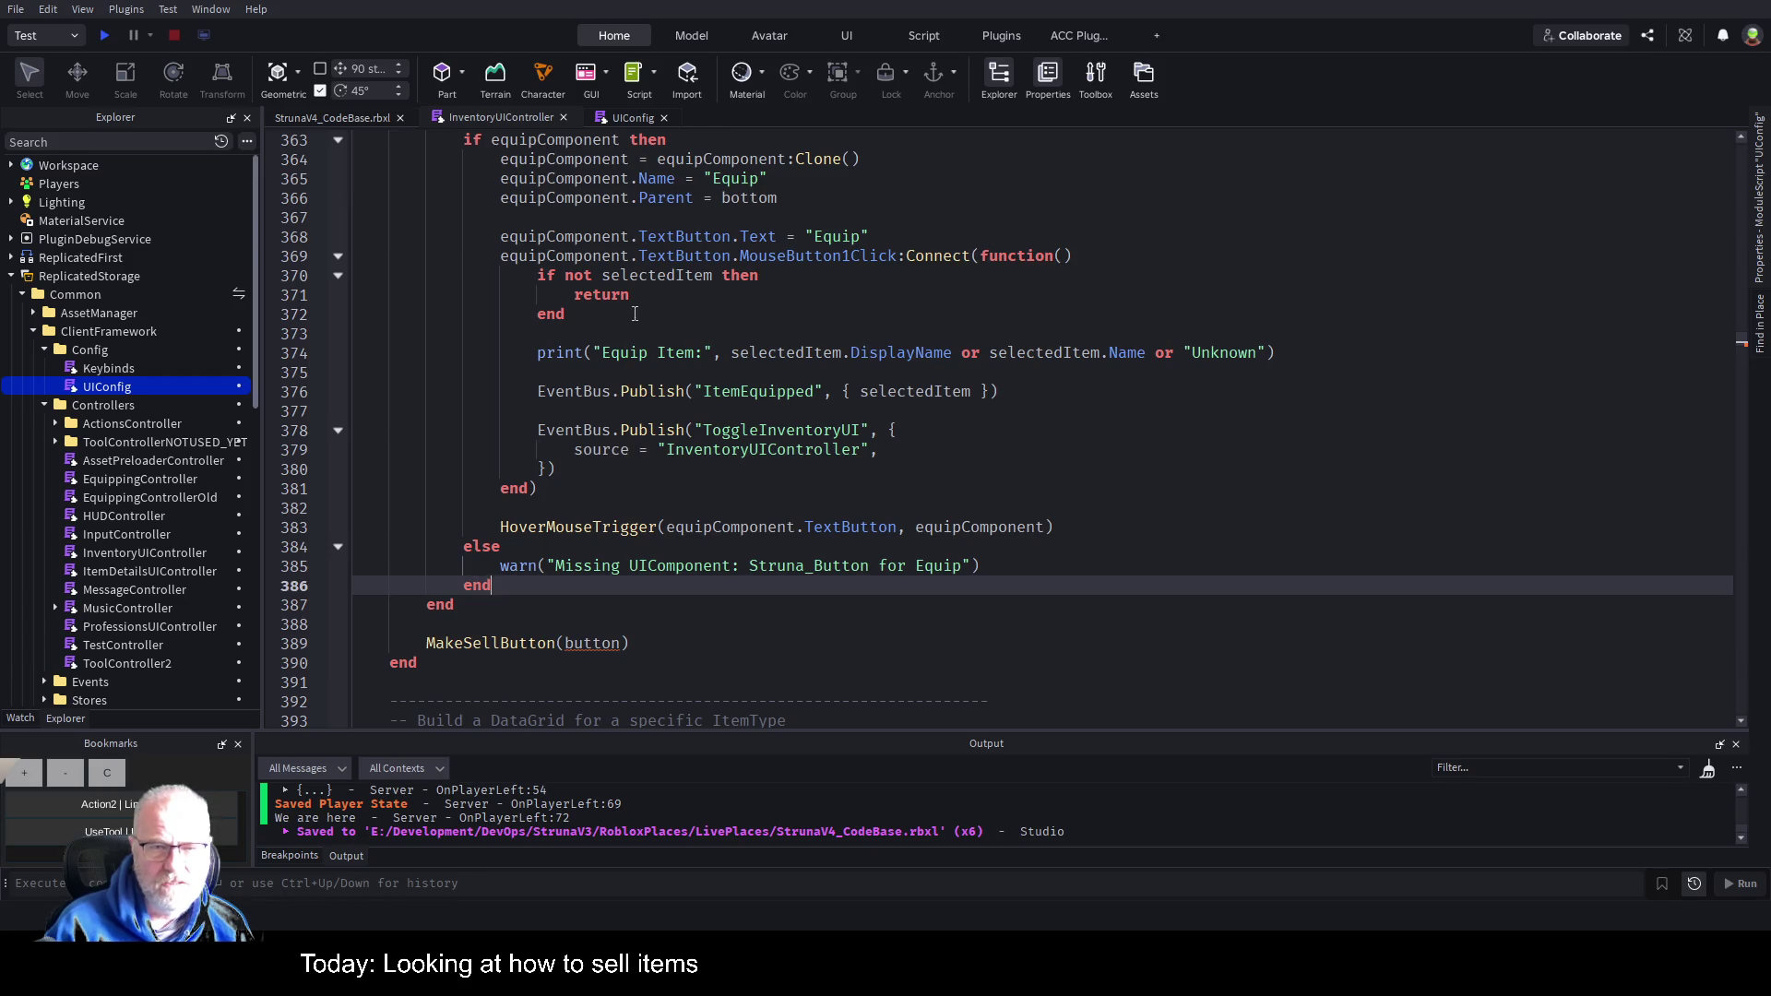
{"action": "scroll", "coordinate": [945, 293], "scroll_direction": "up", "scroll_amount": 3}
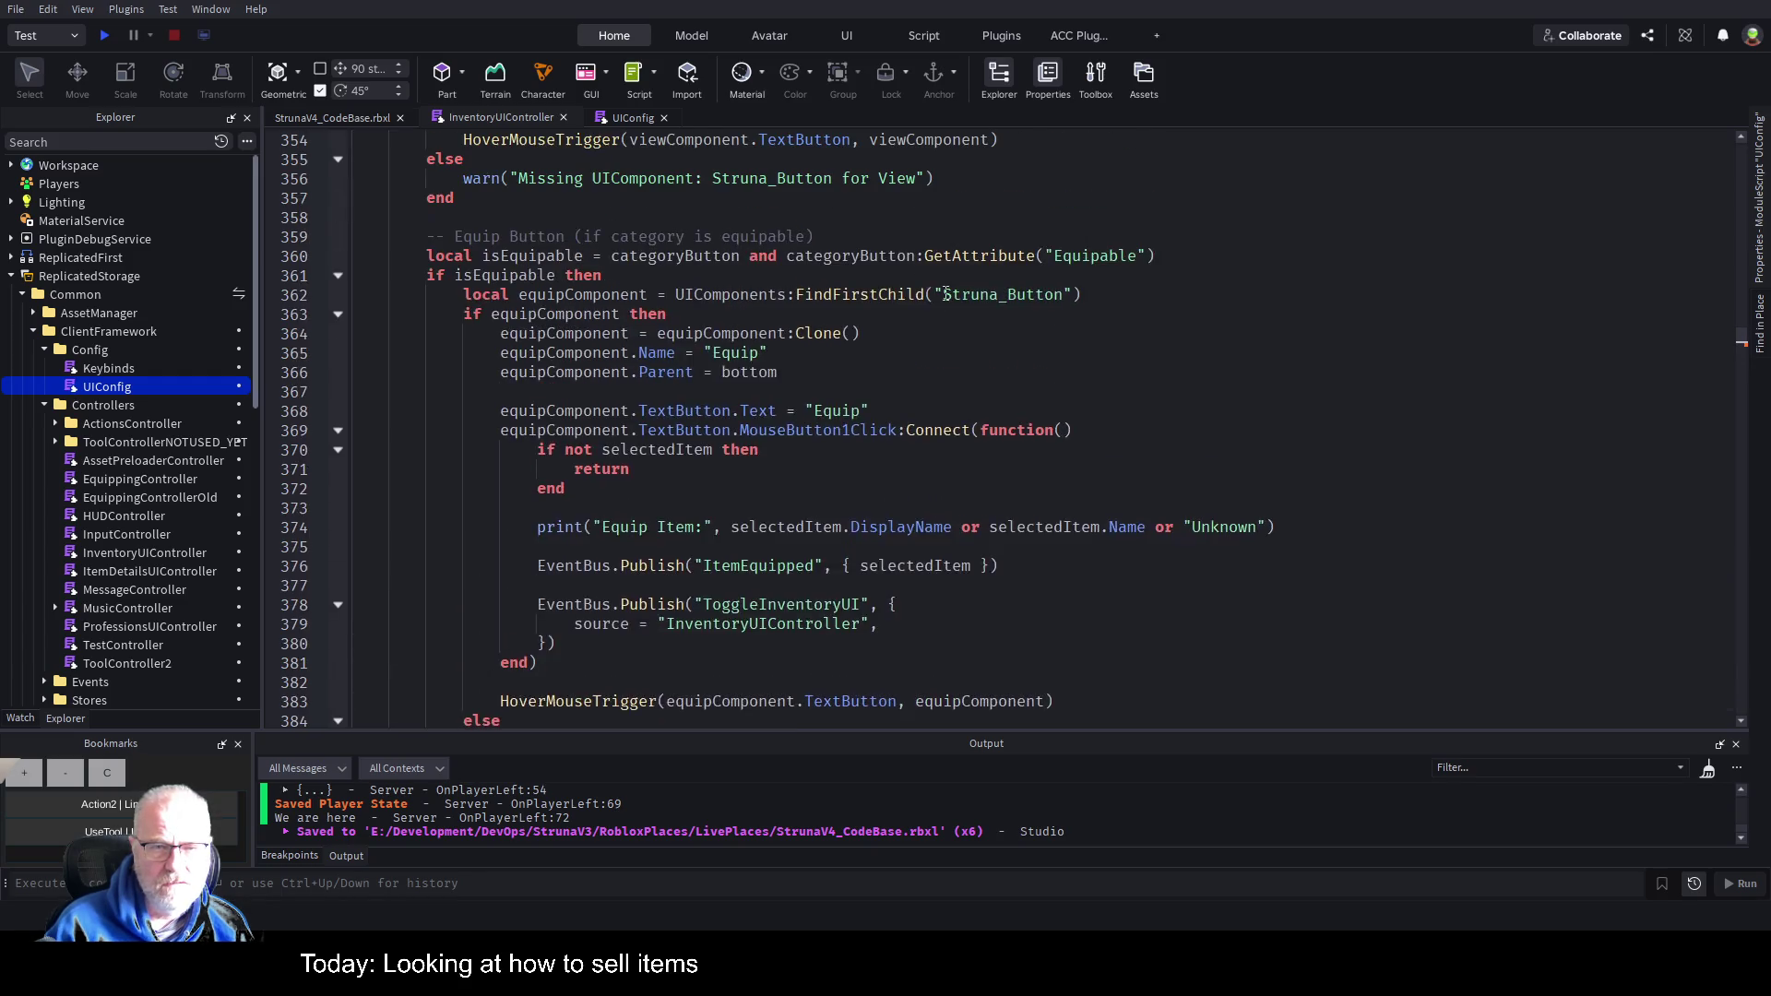
{"action": "double_click", "coordinate": [751, 371]}
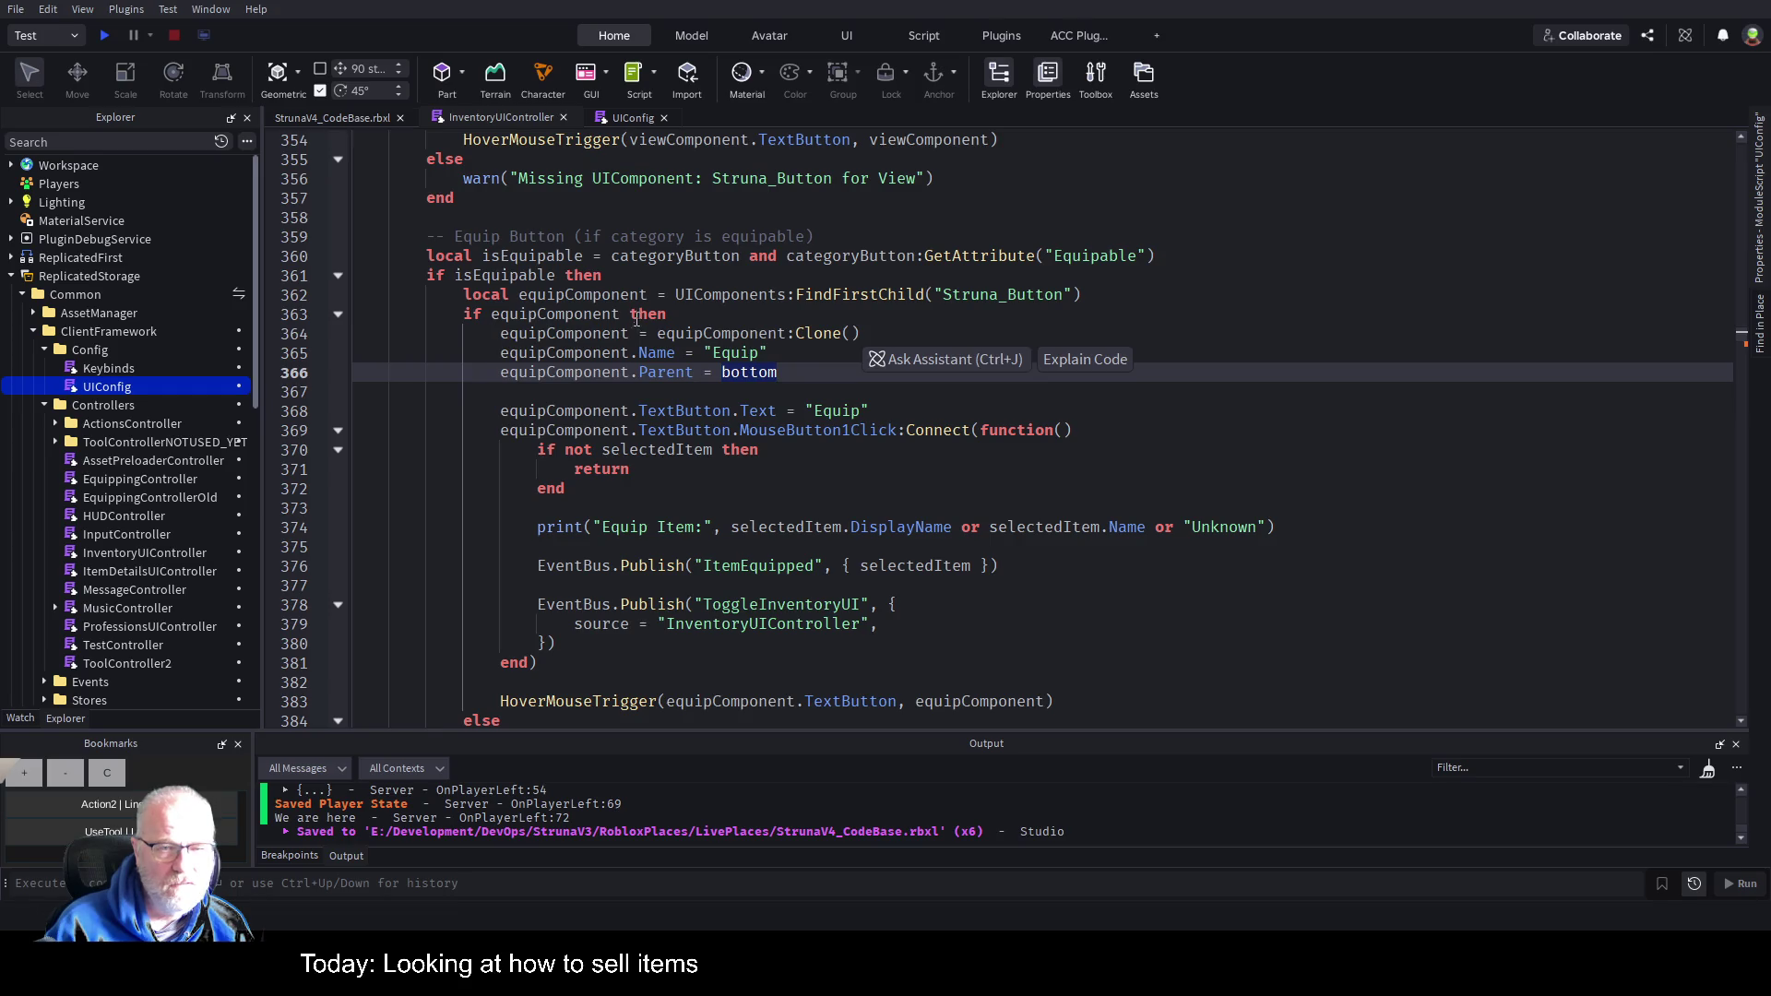
{"action": "scroll", "coordinate": [636, 195], "scroll_direction": "up", "scroll_amount": 3}
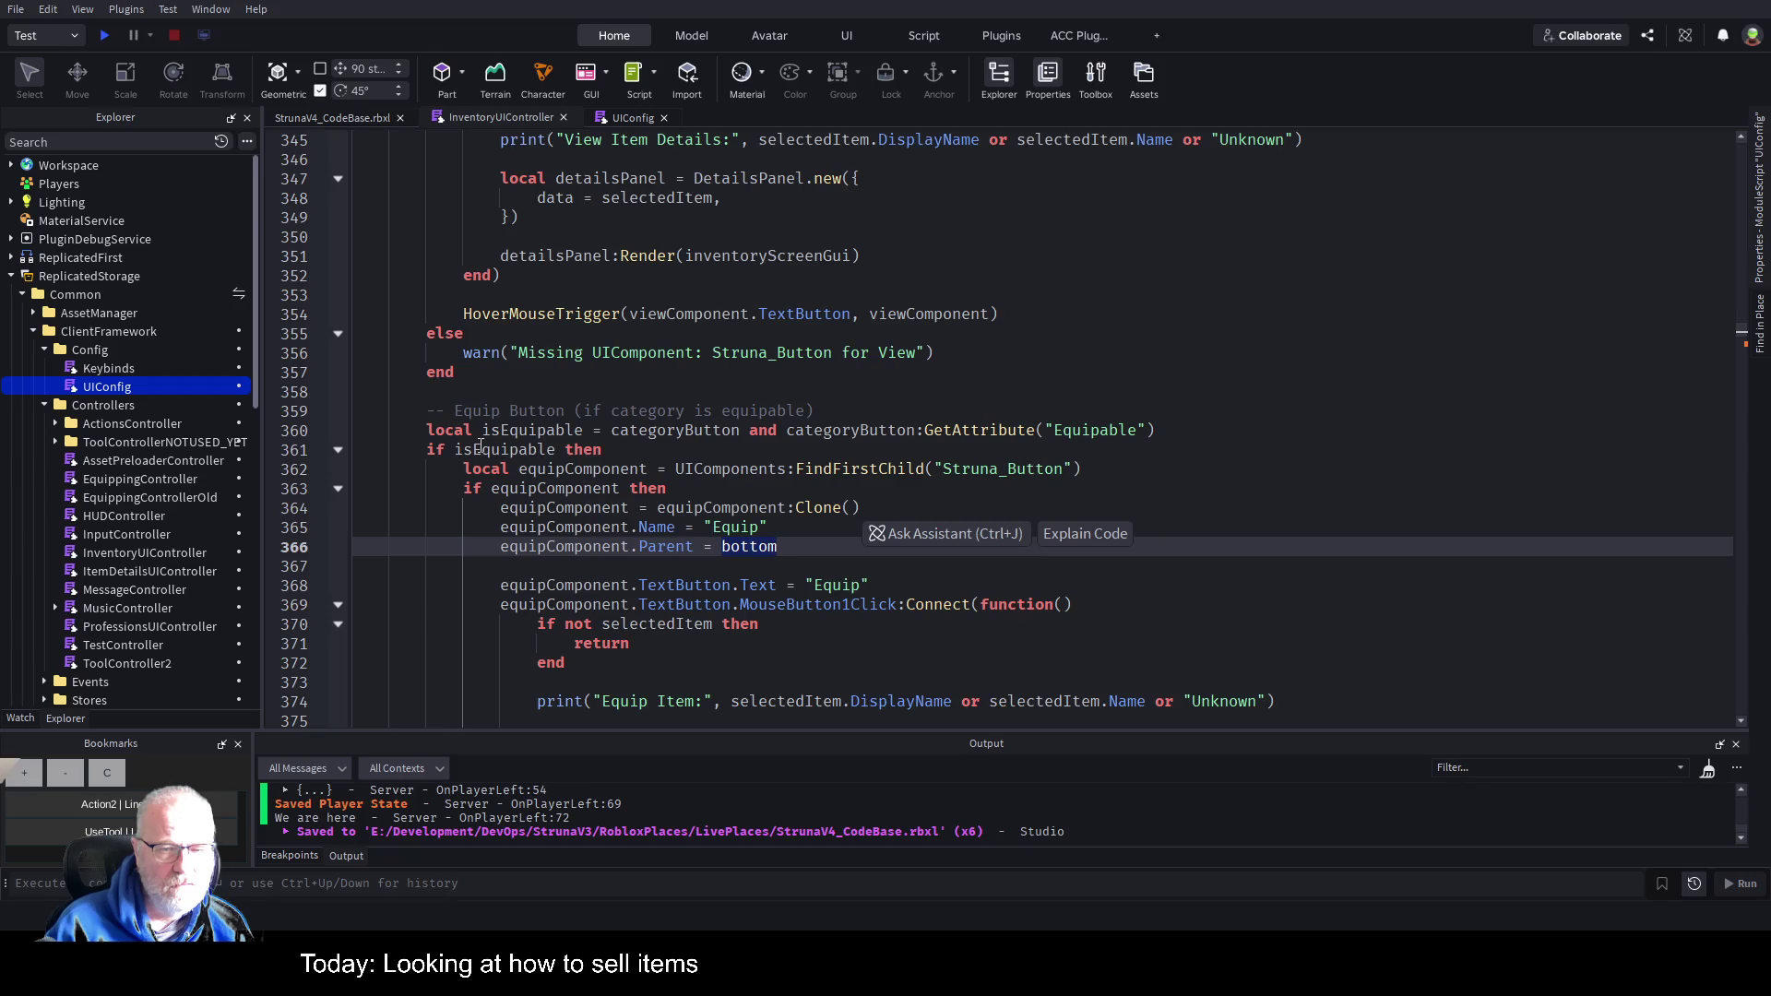
{"action": "left_click", "coordinate": [337, 452]}
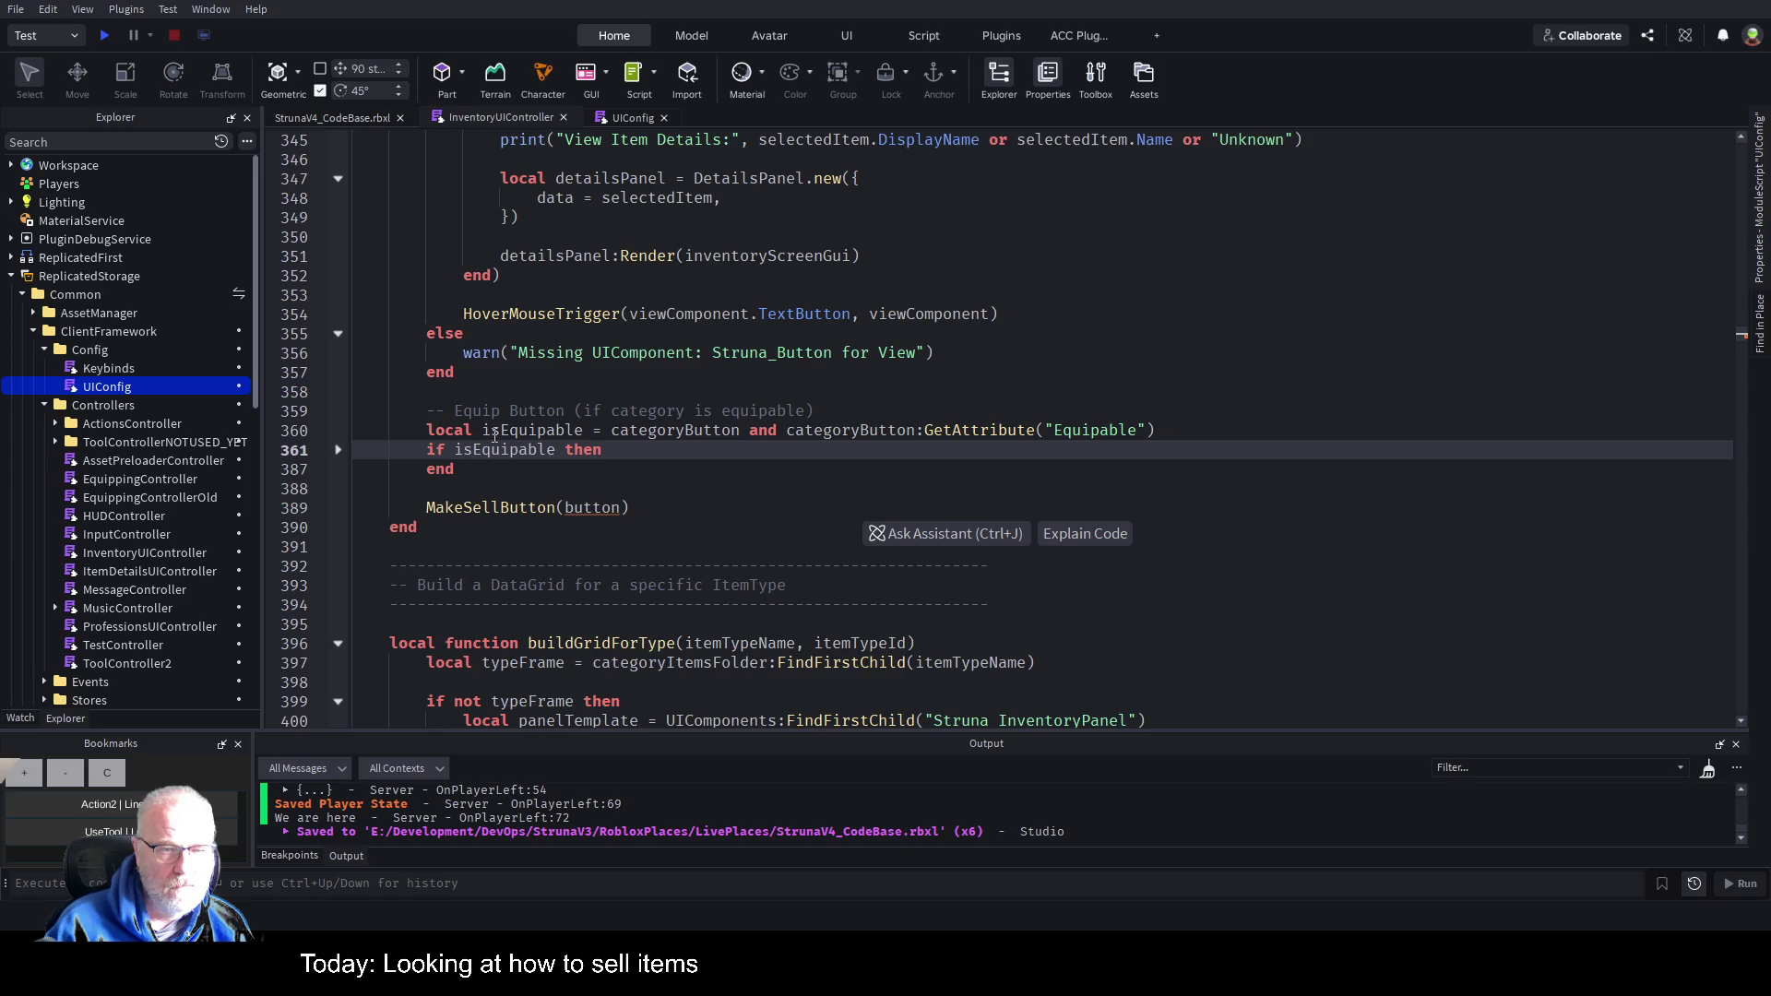
{"action": "scroll", "coordinate": [494, 433], "scroll_direction": "up", "scroll_amount": 11}
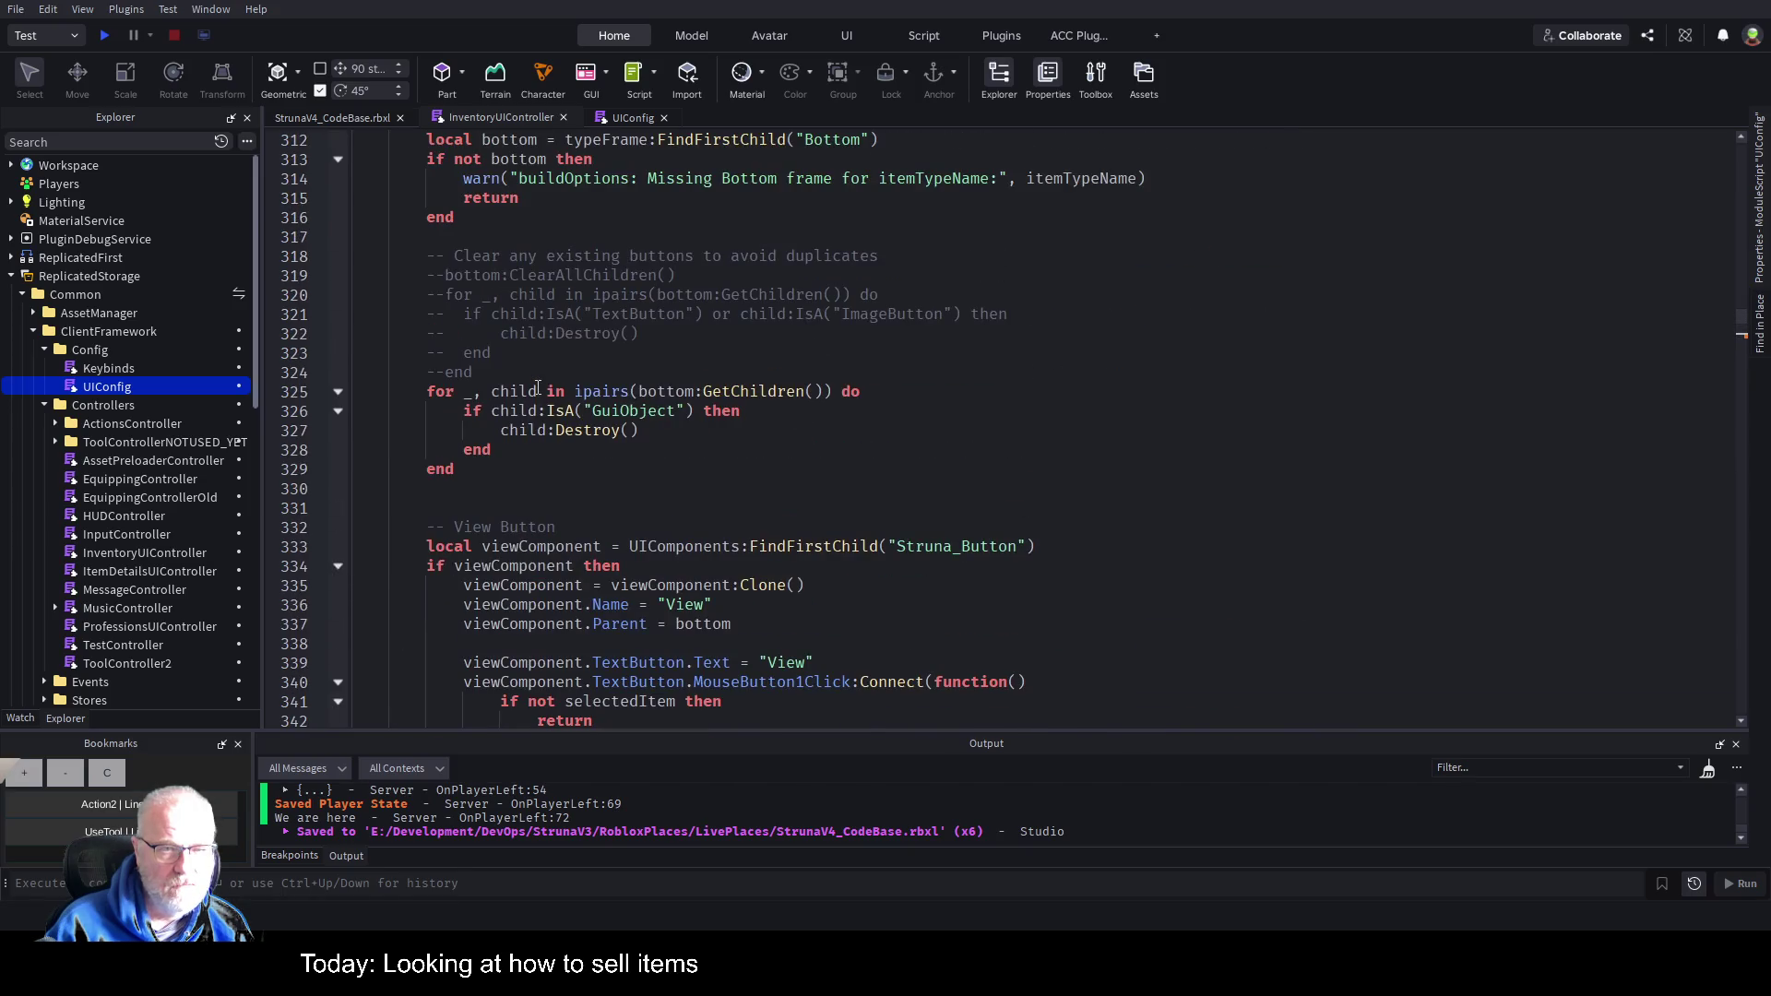
{"action": "scroll", "coordinate": [538, 387], "scroll_direction": "up", "scroll_amount": 4}
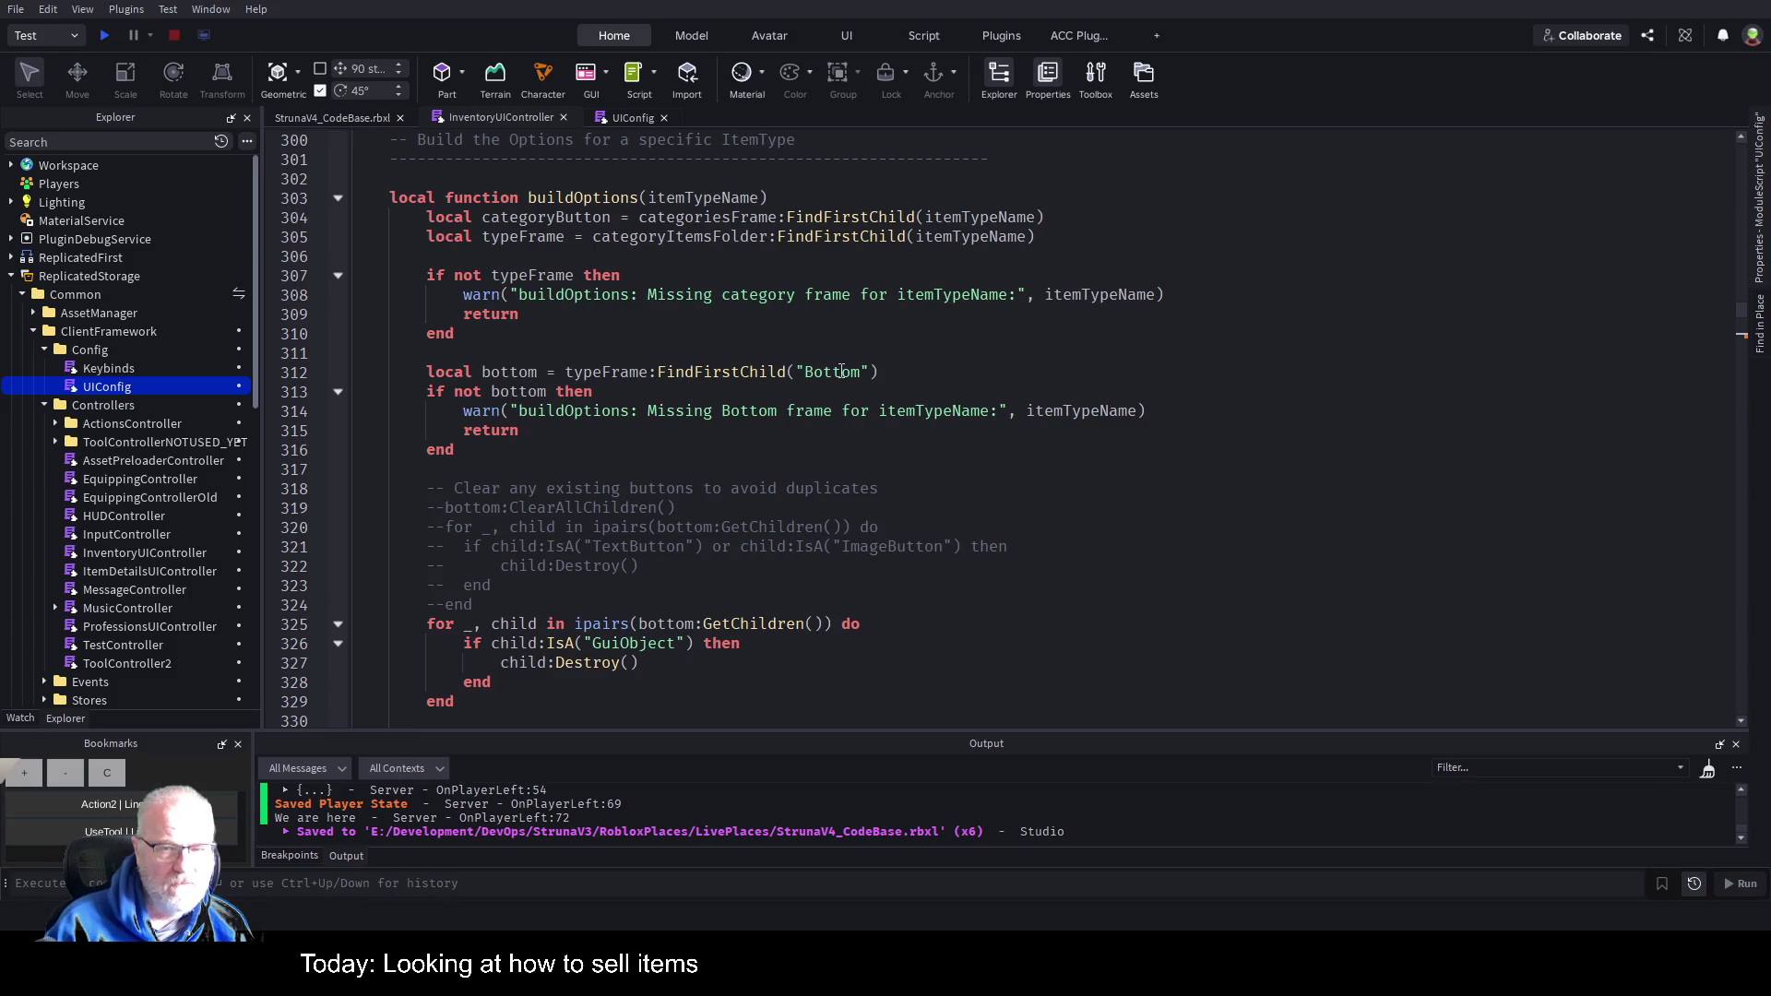
{"action": "double_click", "coordinate": [510, 372]}
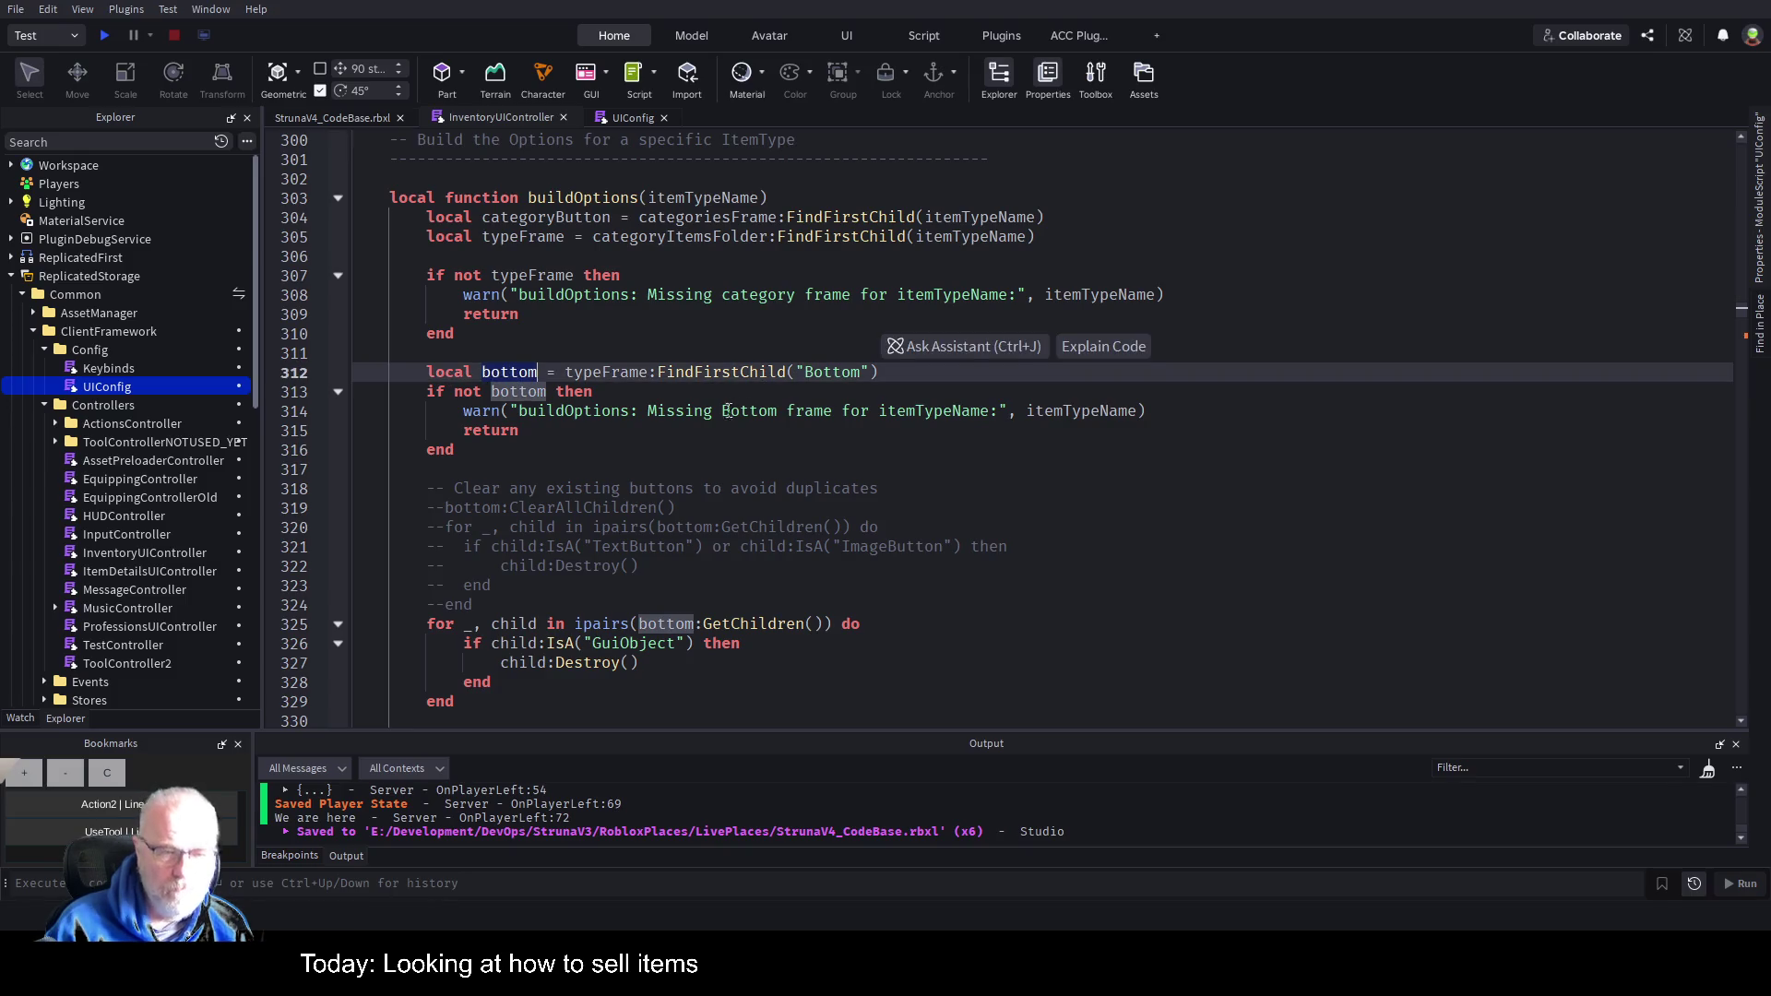
{"action": "scroll", "coordinate": [724, 420], "scroll_direction": "down", "scroll_amount": 8}
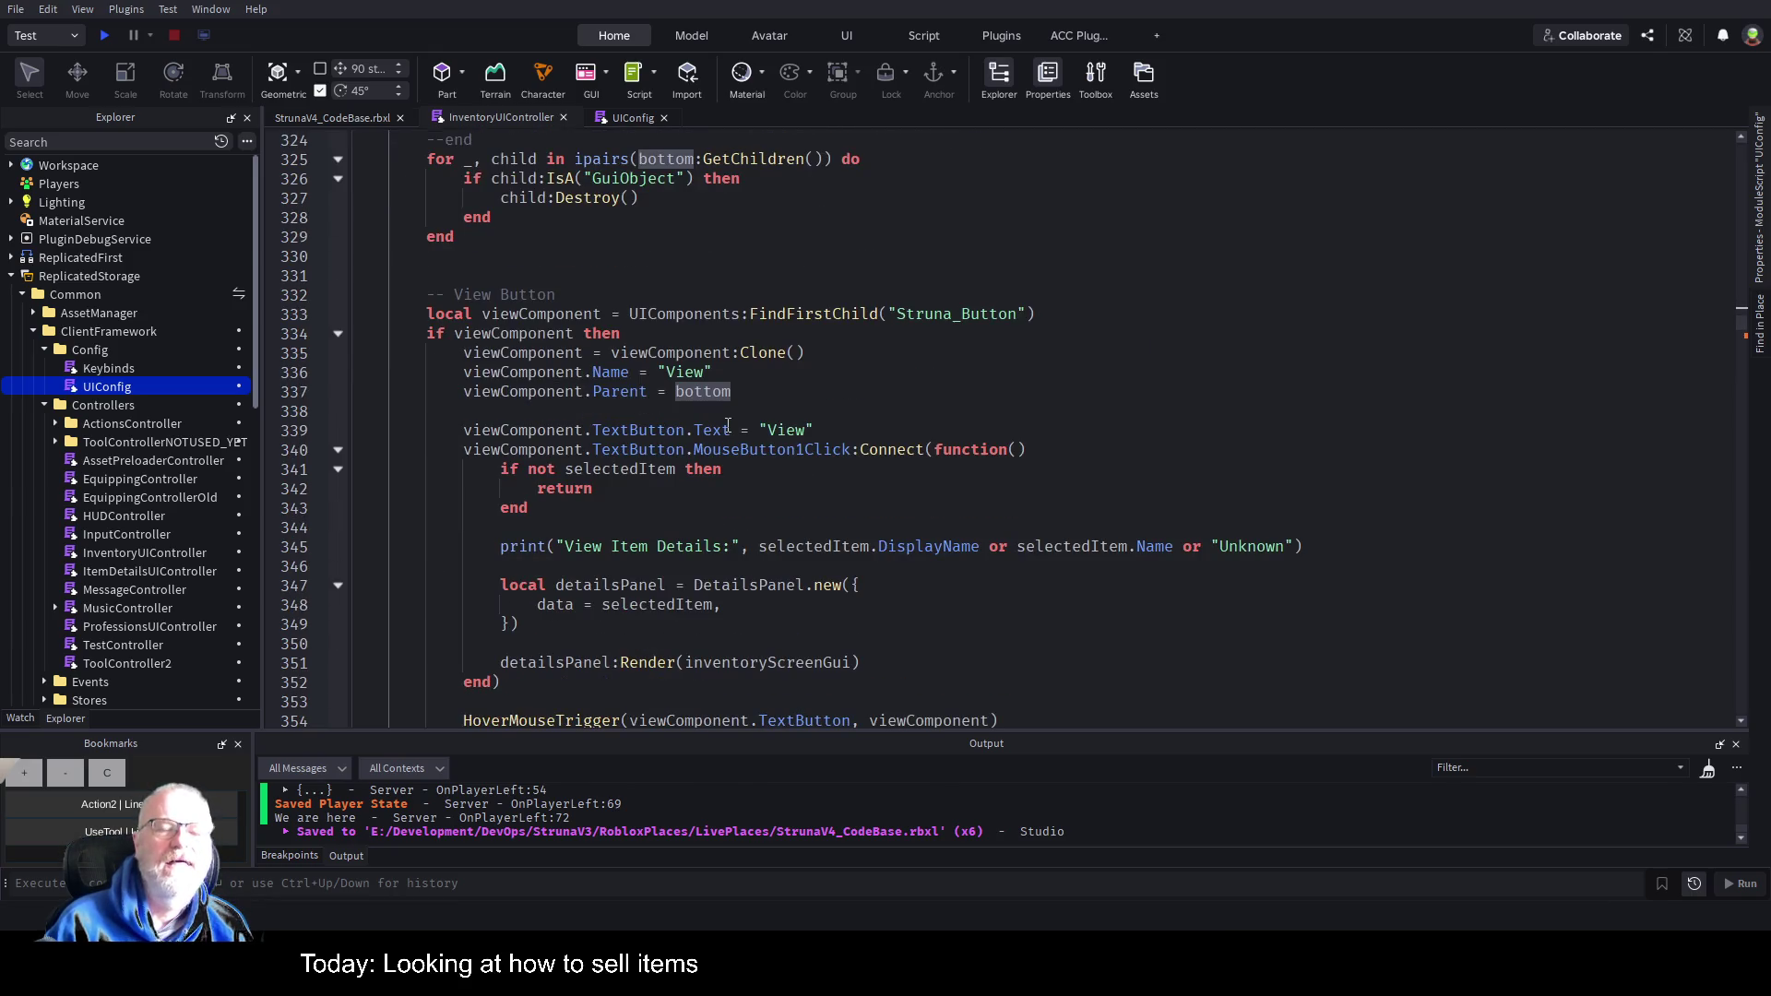
{"action": "scroll", "coordinate": [683, 428], "scroll_direction": "down", "scroll_amount": 6}
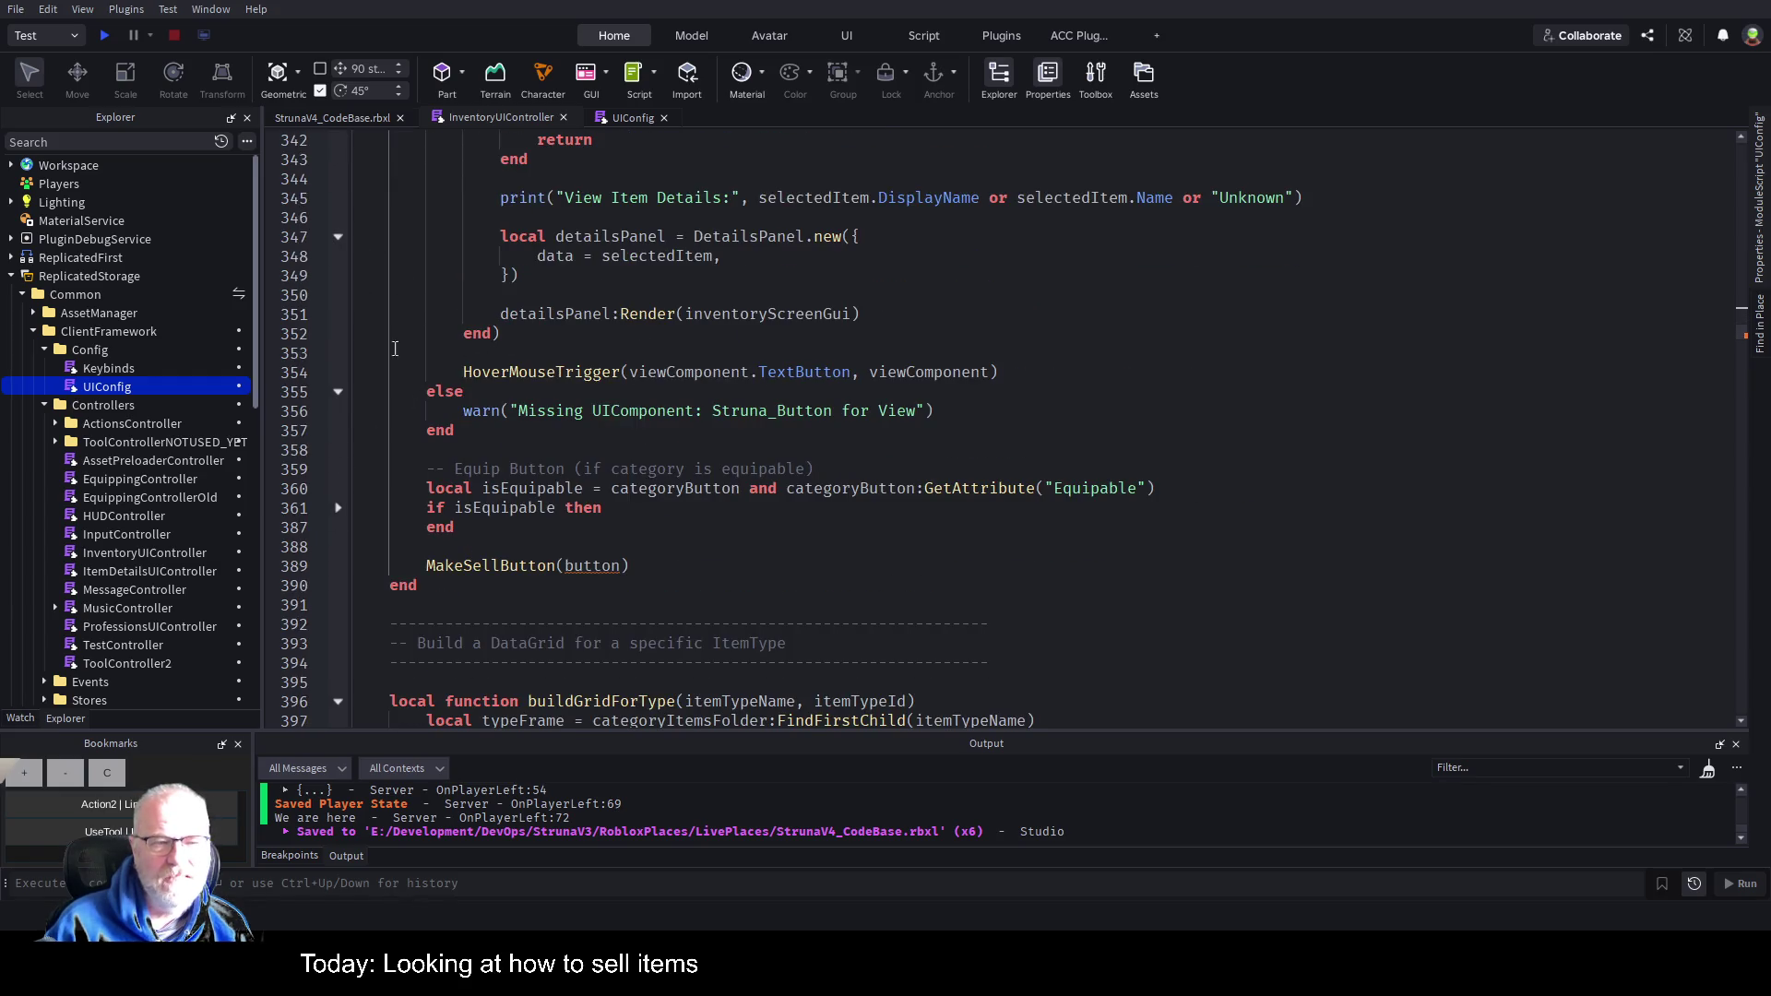
{"action": "left_click", "coordinate": [338, 509]}
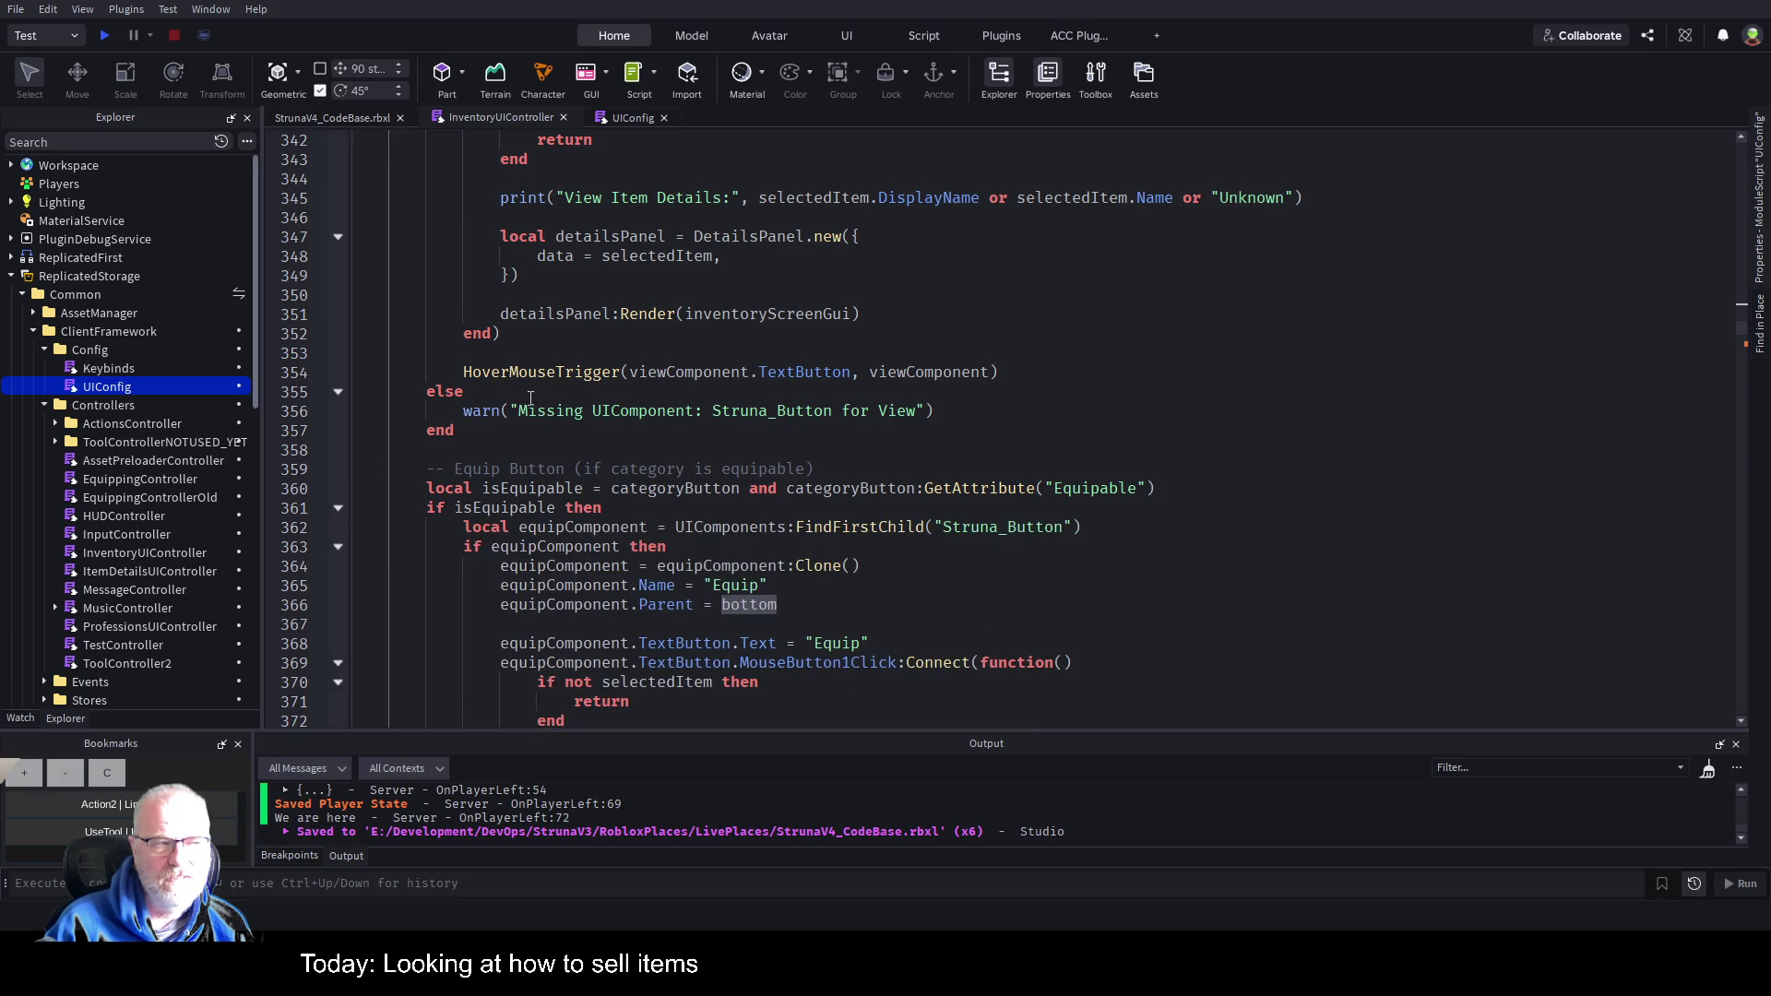
{"action": "scroll", "coordinate": [530, 398], "scroll_direction": "down", "scroll_amount": 3}
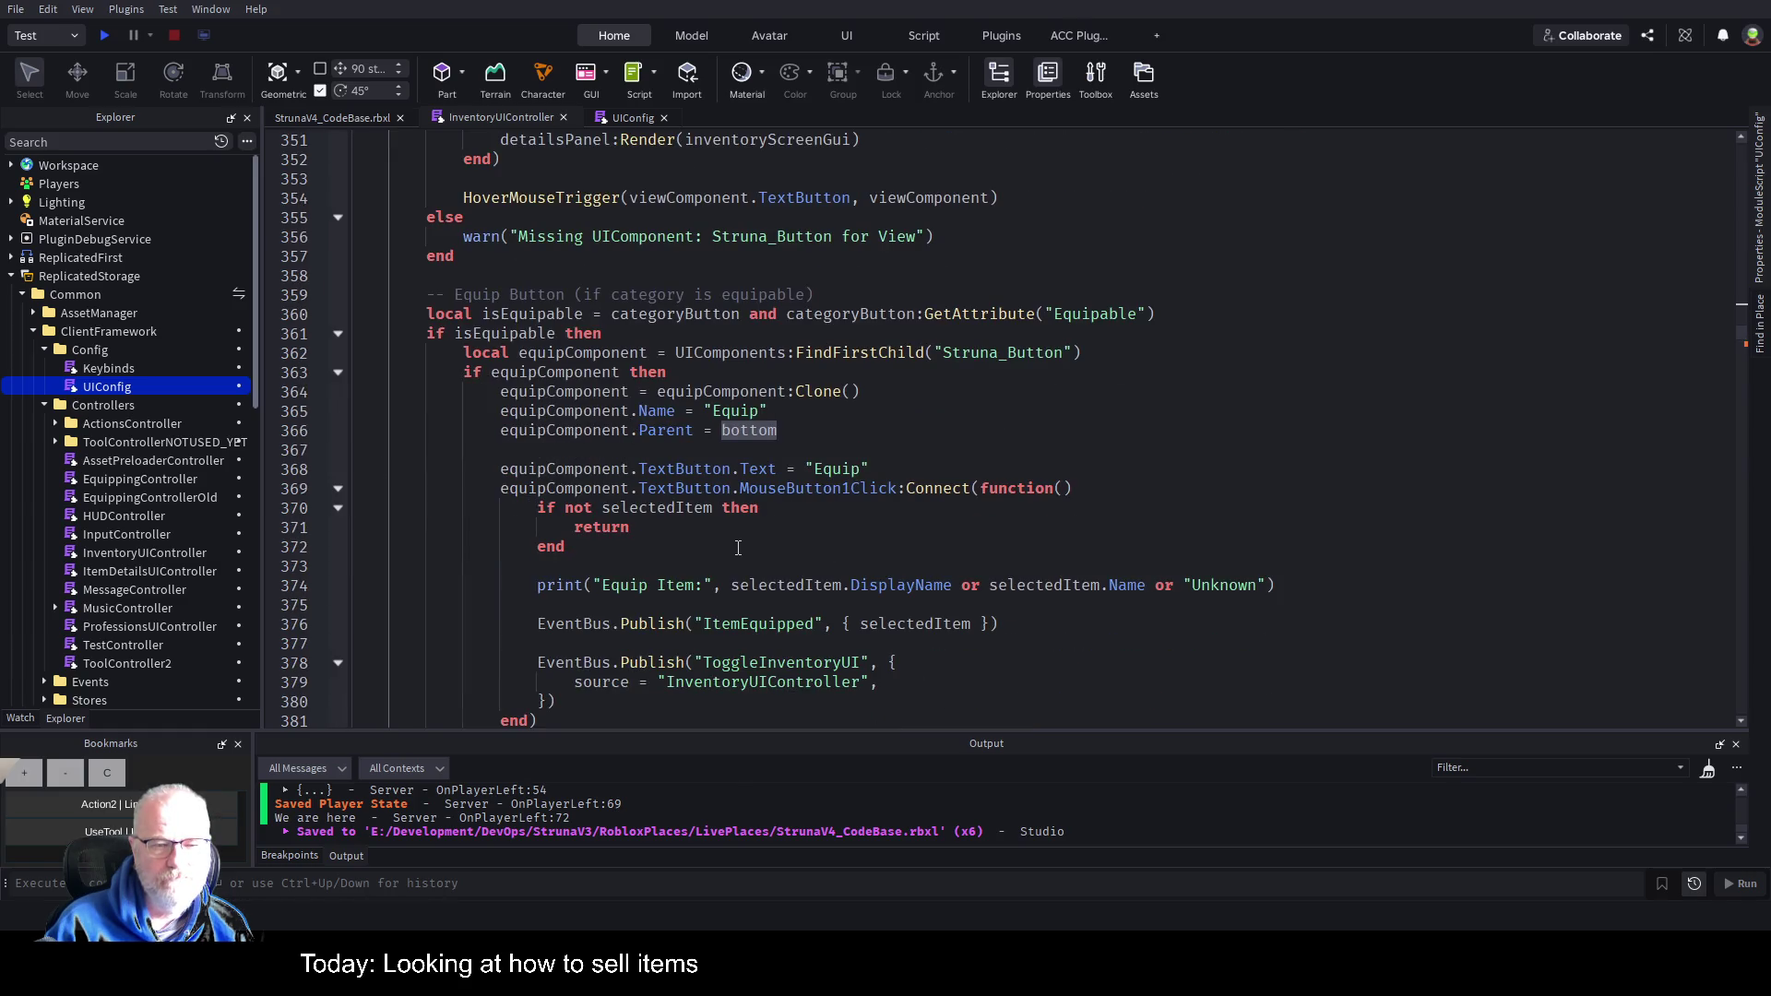
{"action": "scroll", "coordinate": [738, 548], "scroll_direction": "down", "scroll_amount": 4}
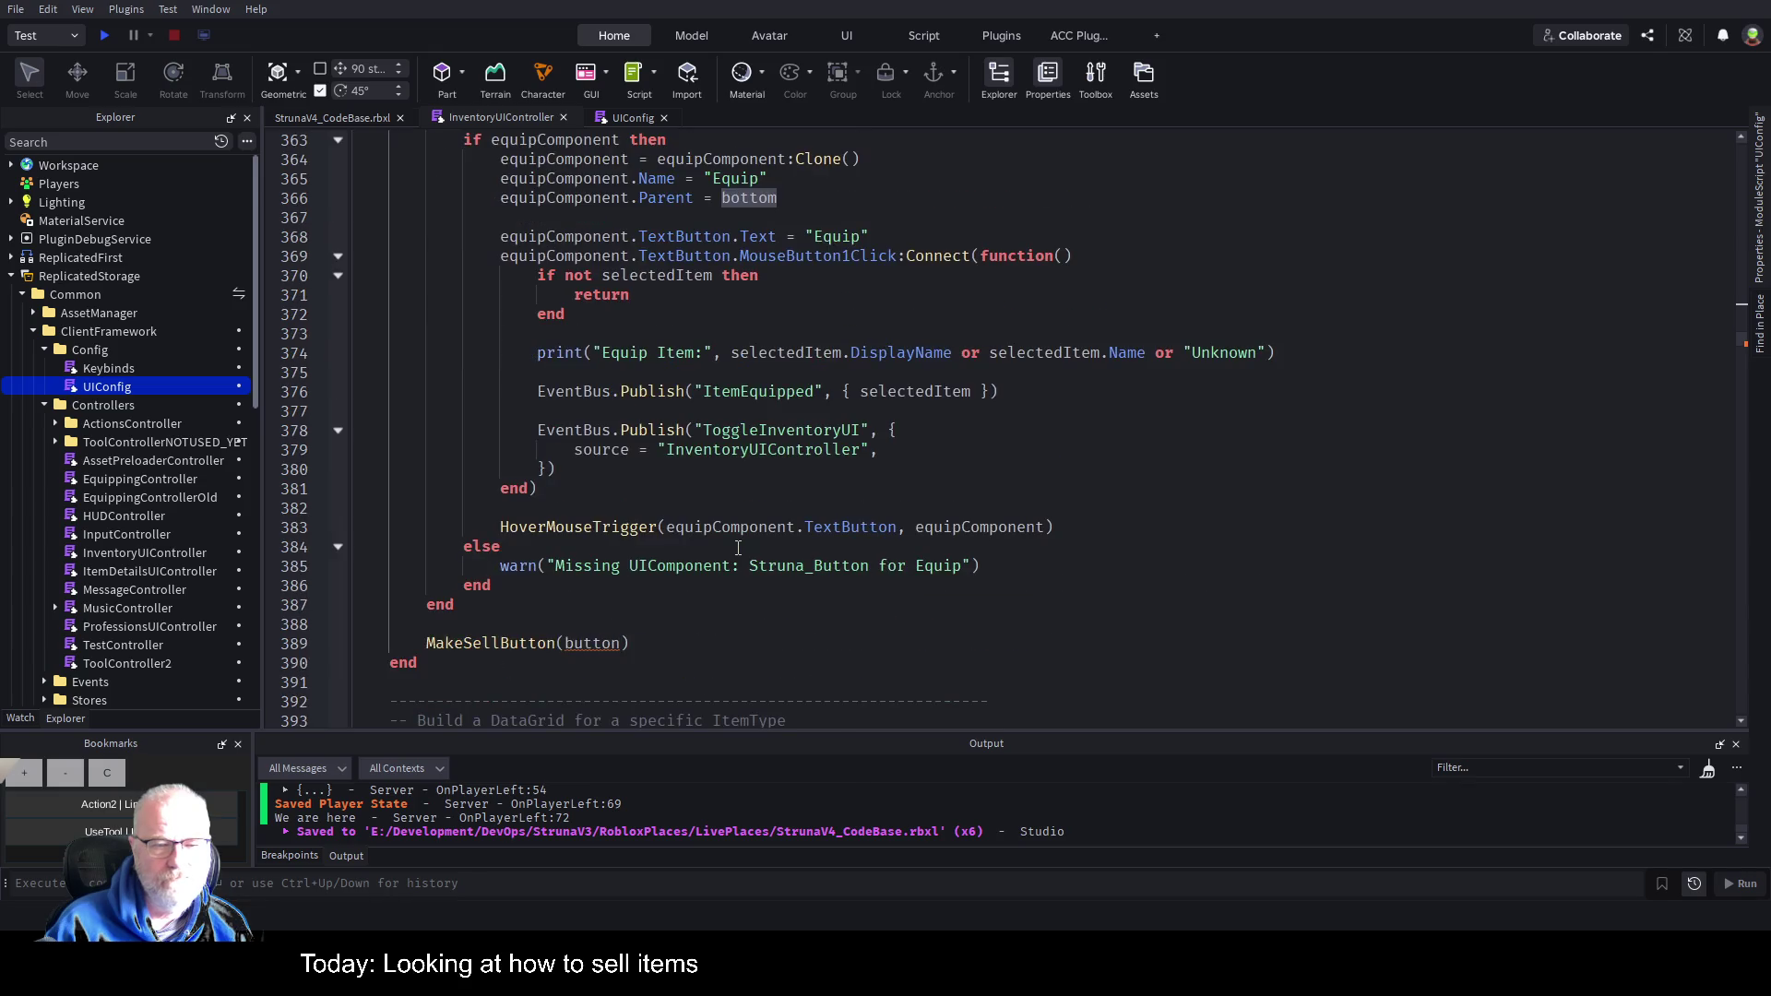
{"action": "scroll", "coordinate": [840, 536], "scroll_direction": "down", "scroll_amount": 1}
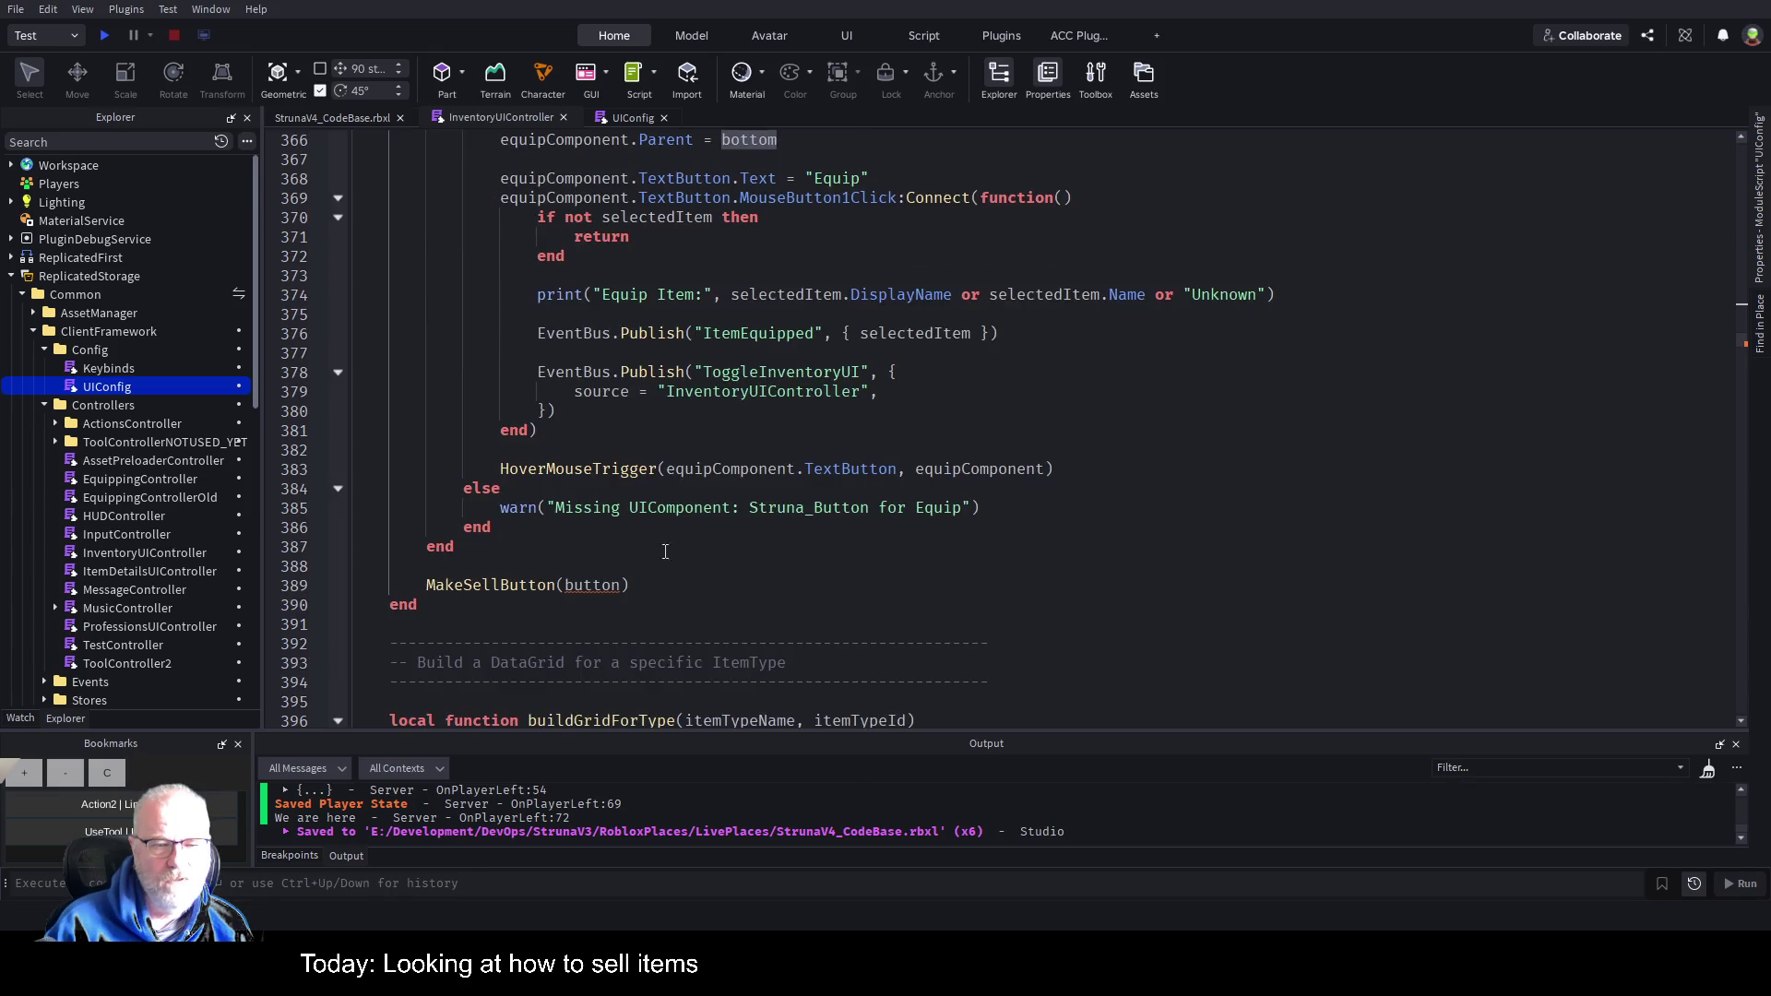
{"action": "double_click", "coordinate": [602, 584]}
Change the MakeSellButton call argument to bottom, fixing the 'bootom' typo, and save.
{"action": "type", "text": "MakeSellButton"}
{"action": "key", "text": "Up"}
{"action": "key", "text": "Up"}
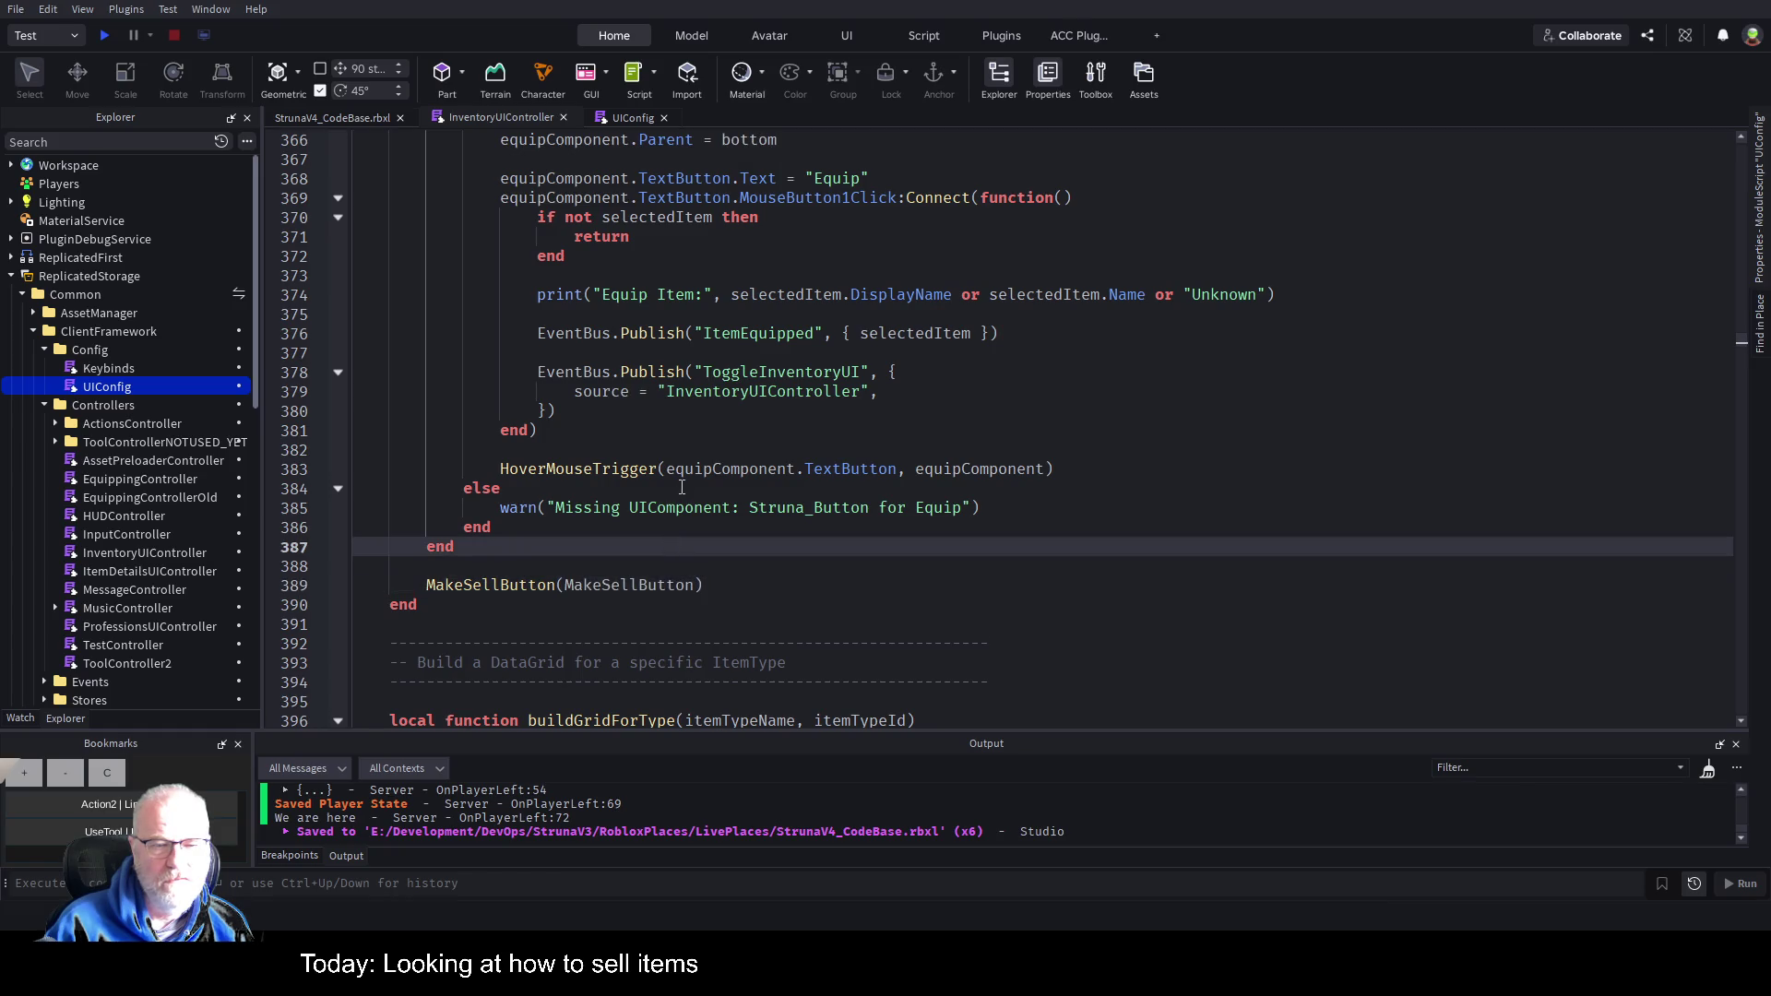
{"action": "double_click", "coordinate": [599, 586]}
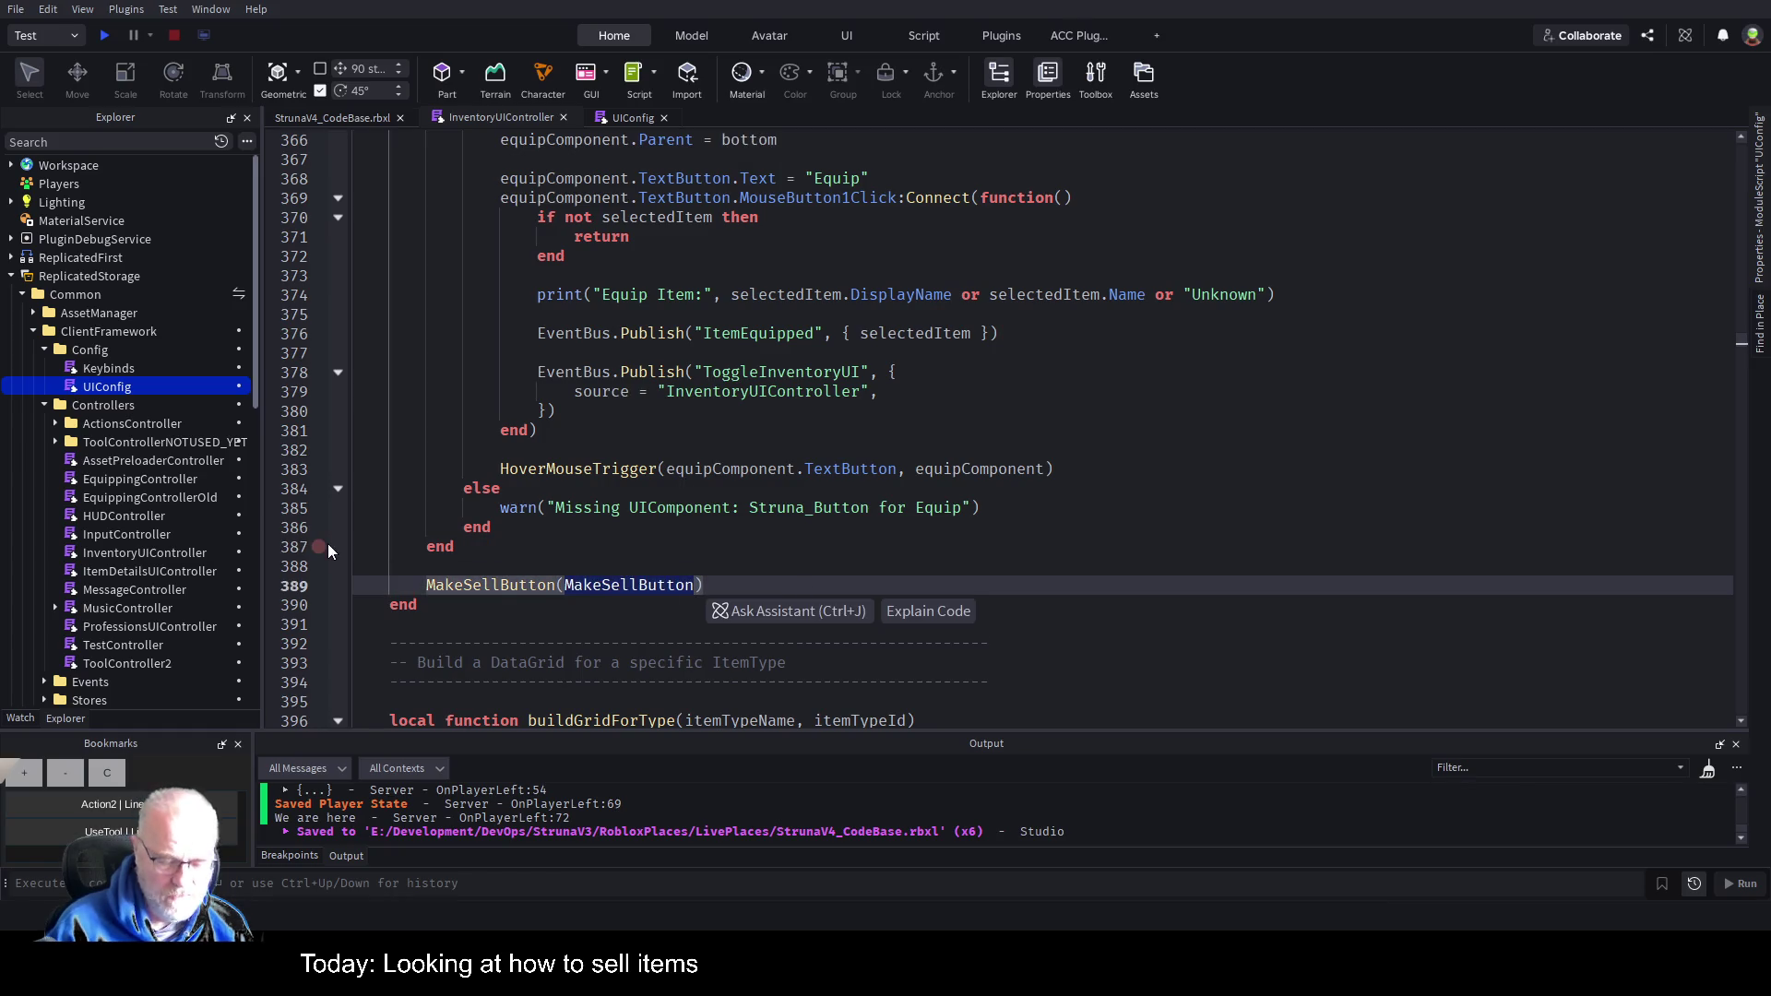
{"action": "key", "text": "BackSpace"}
{"action": "type", "text": "bootom"}
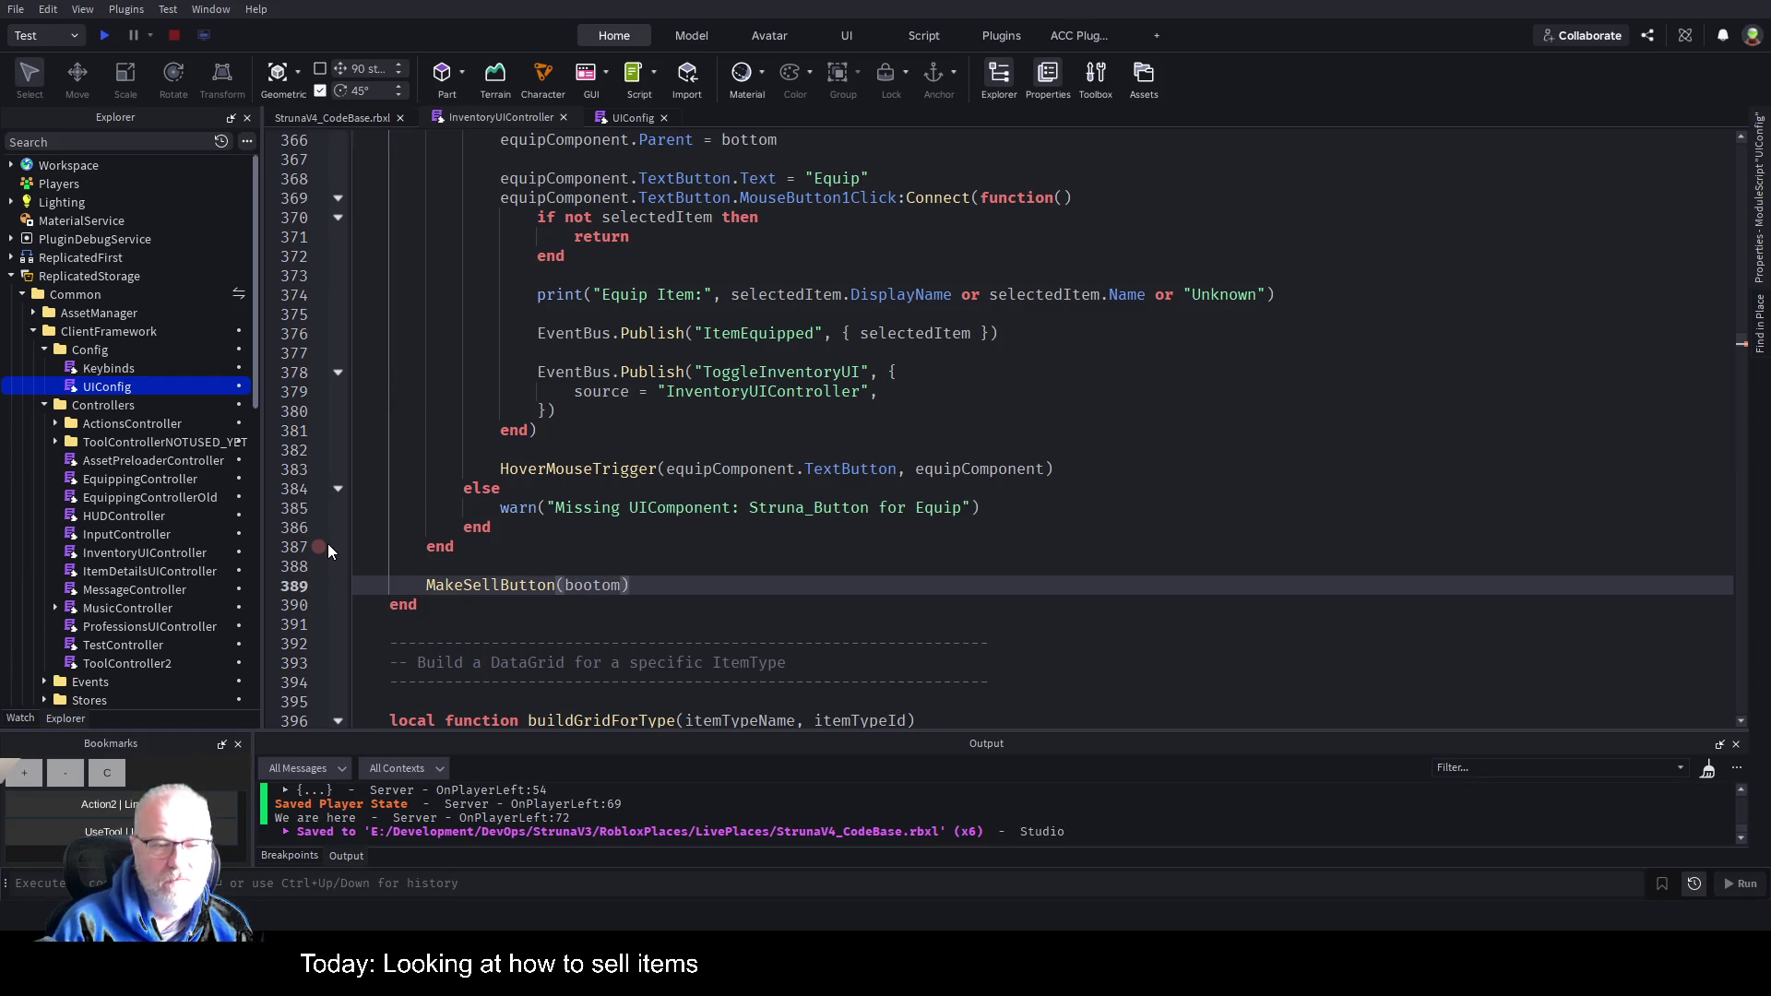
{"action": "key", "text": "ctrl+s"}
{"action": "key", "text": "BackSpace"}
{"action": "key", "text": "BackSpace"}
{"action": "key", "text": "BackSpace"}
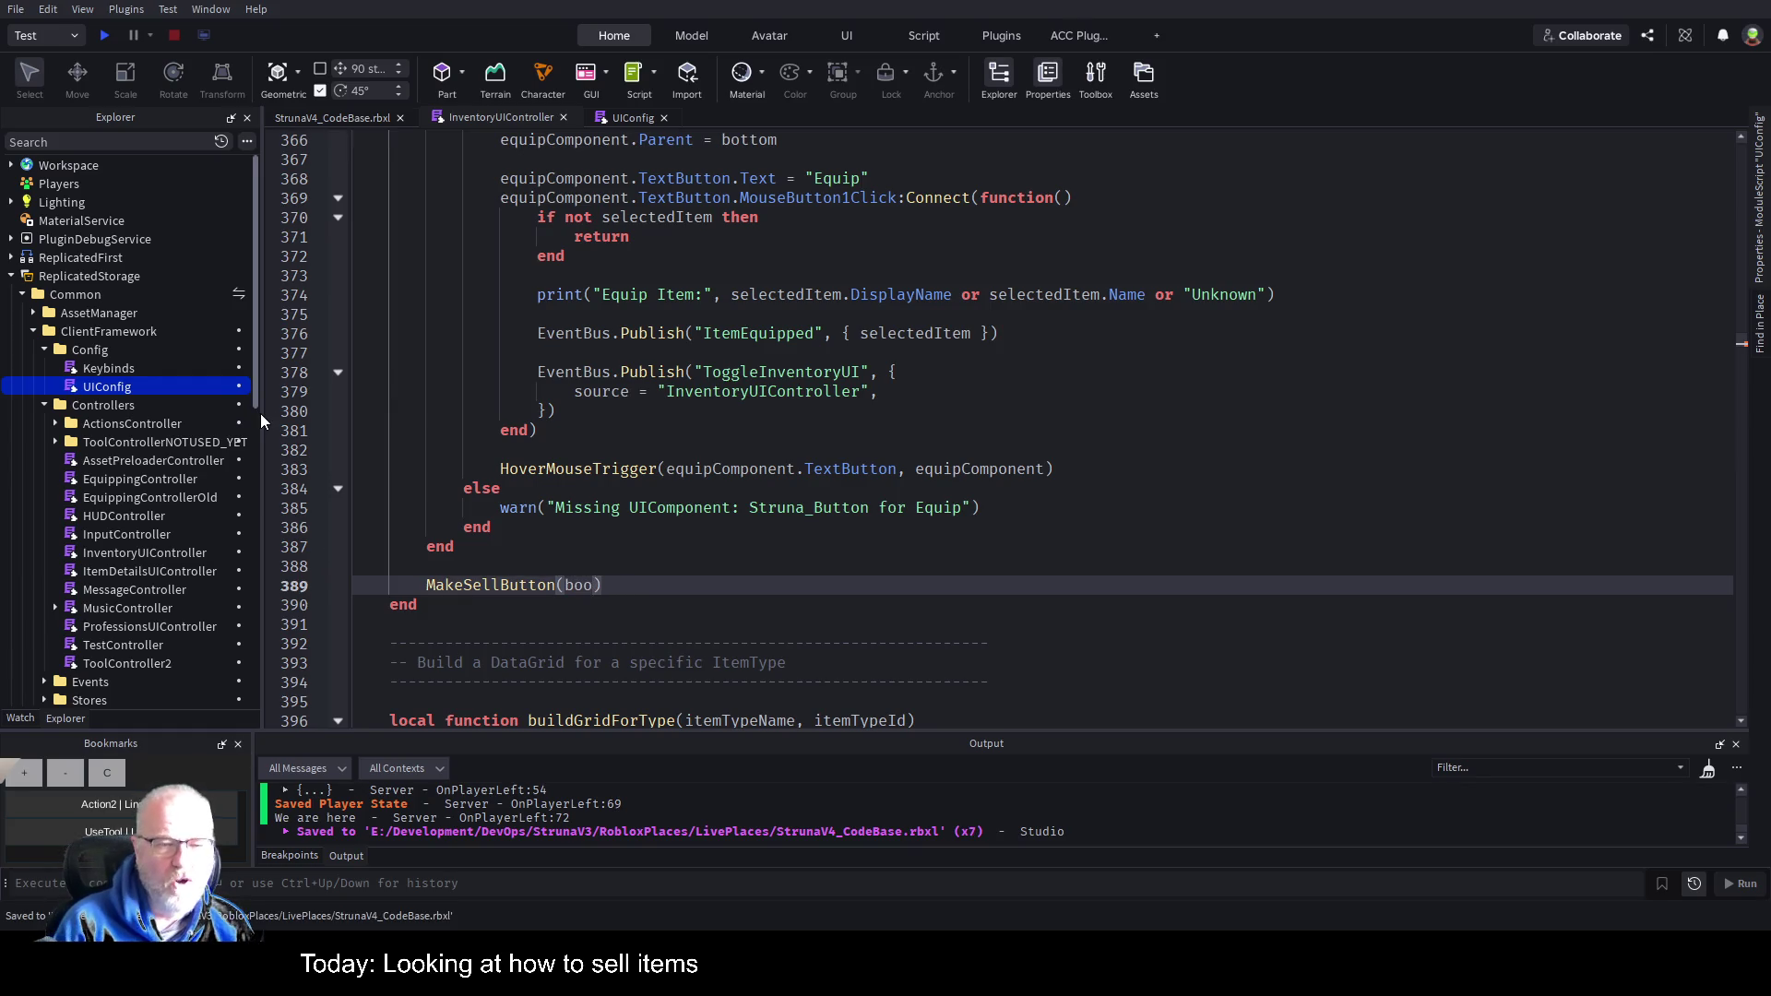
{"action": "type", "text": "ttom"}
{"action": "key", "text": "ctrl+s"}
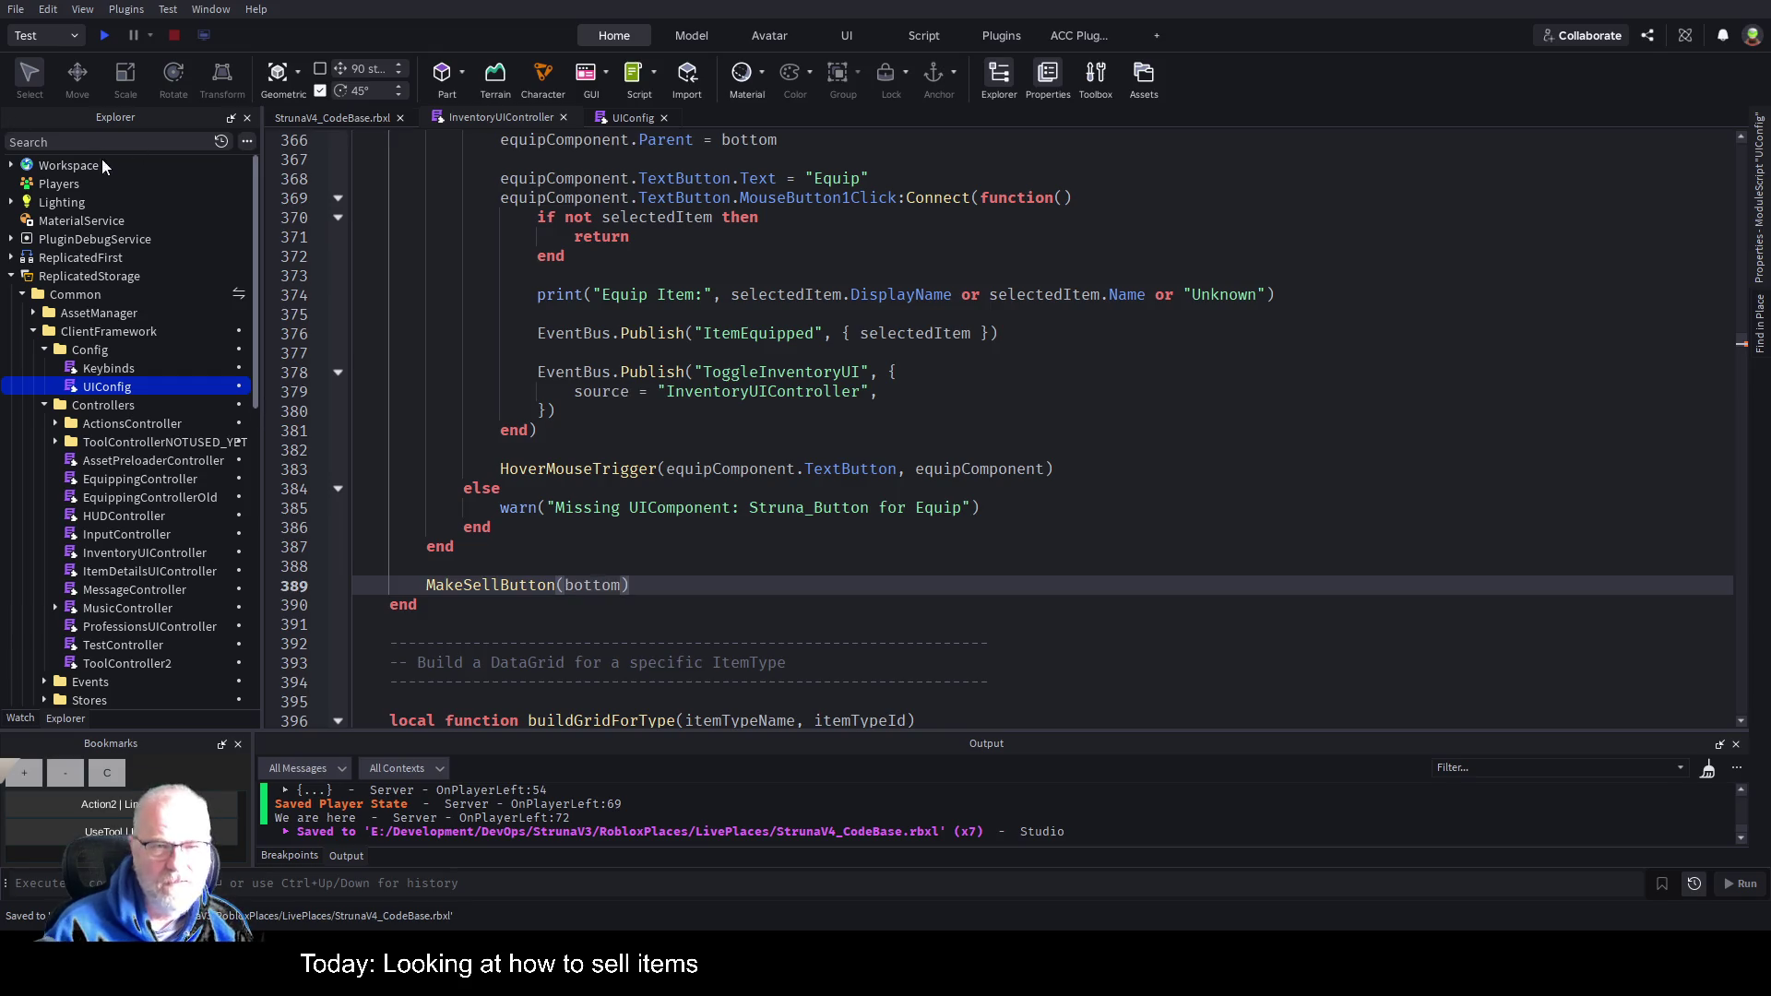
Review MakeSellButton, save again, and switch to the StrunaV4_CodeBase.rbxl 3D view.
{"action": "scroll", "coordinate": [550, 468], "scroll_direction": "up", "scroll_amount": 20}
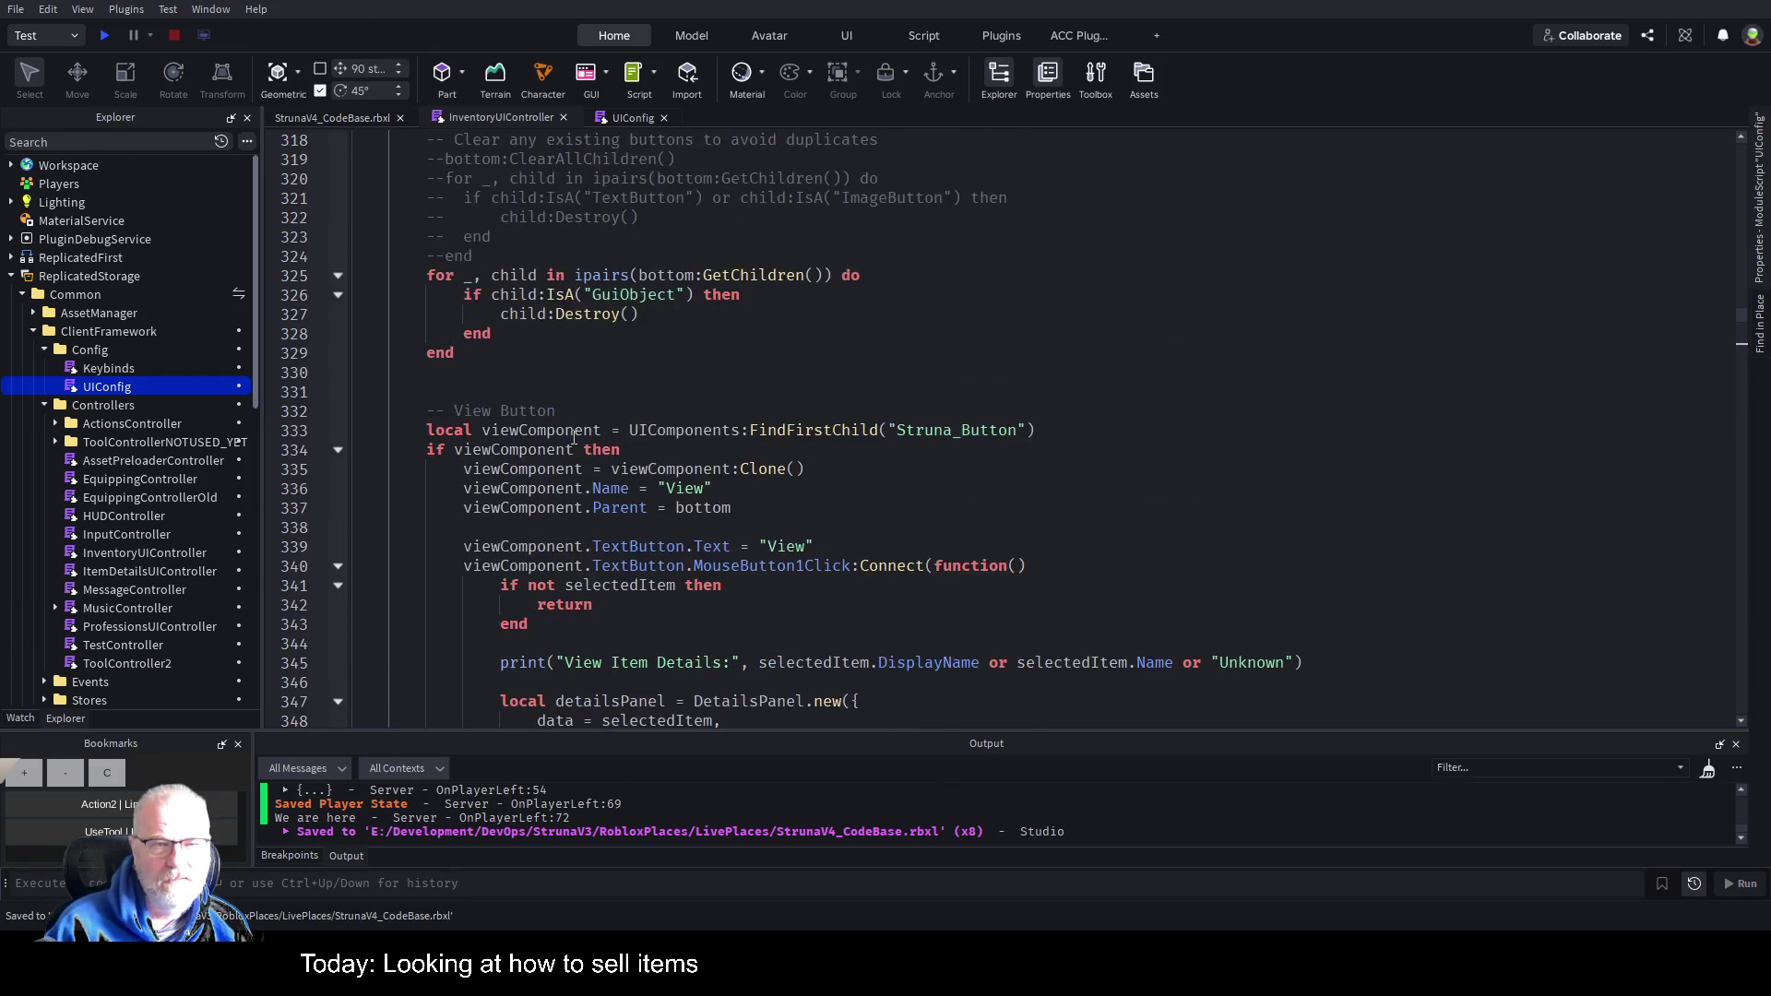
{"action": "scroll", "coordinate": [854, 507], "scroll_direction": "up", "scroll_amount": 4}
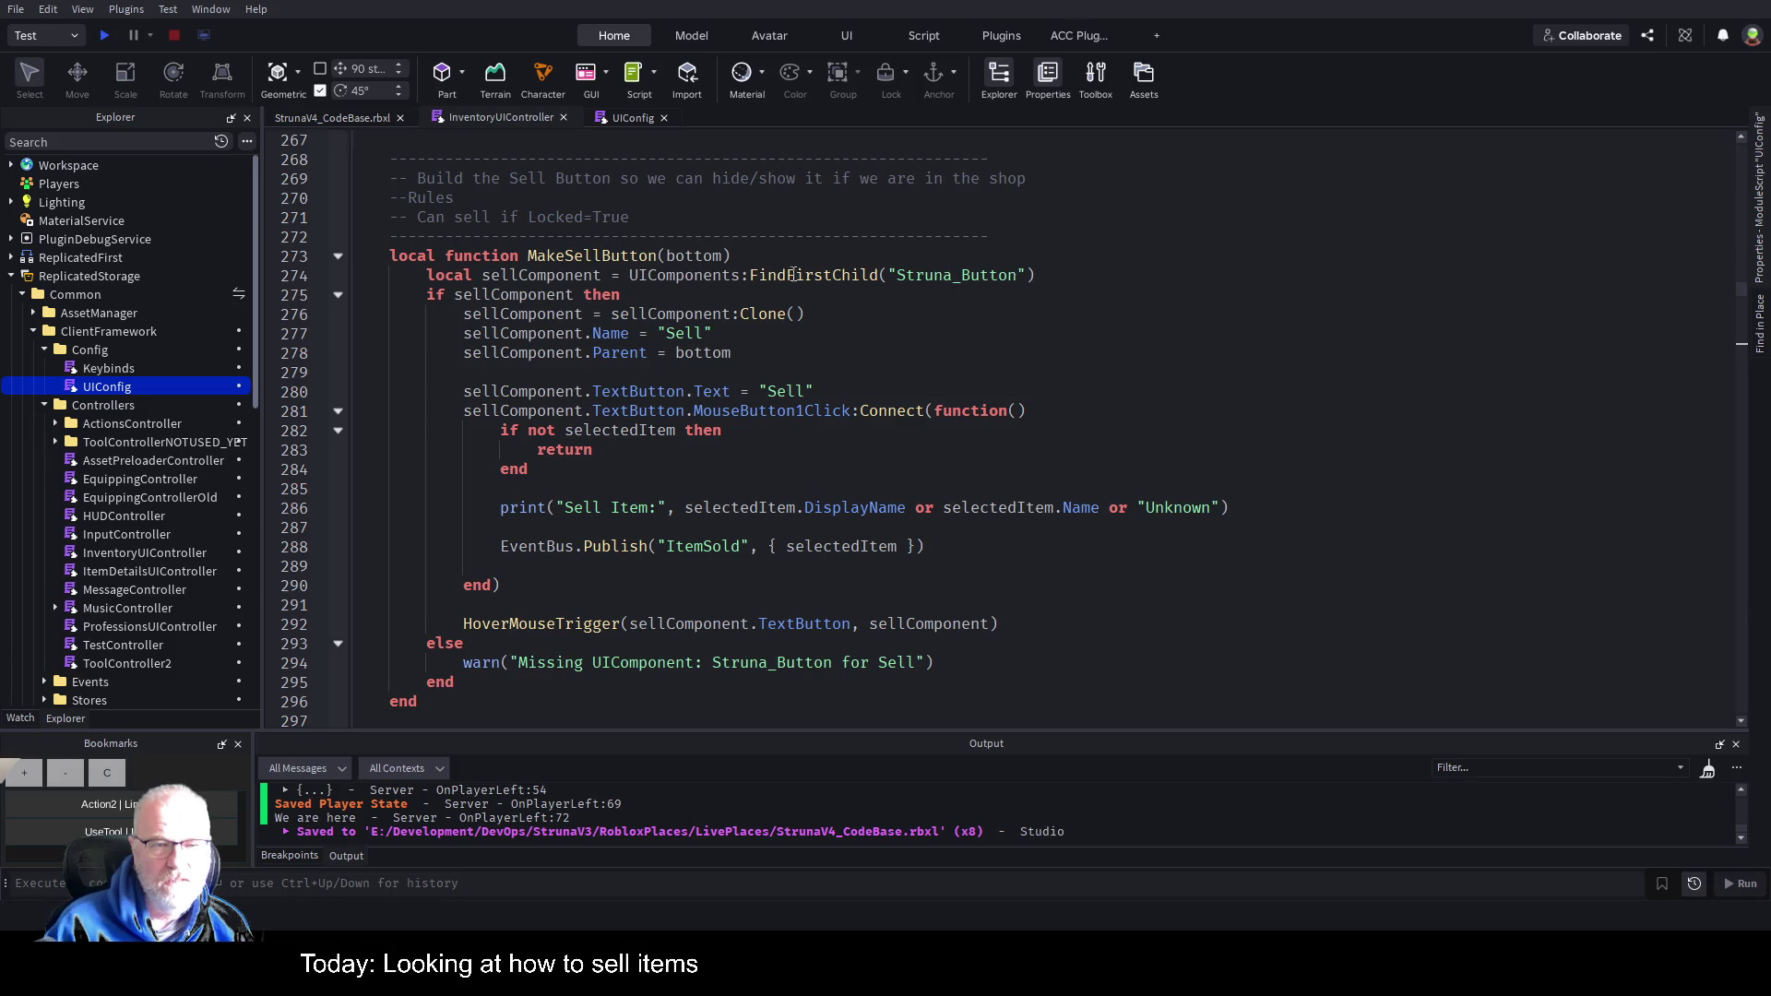
{"action": "left_click", "coordinate": [823, 459]}
{"action": "scroll", "coordinate": [843, 458], "scroll_direction": "down", "scroll_amount": 3}
{"action": "key", "text": "ctrl+s"}
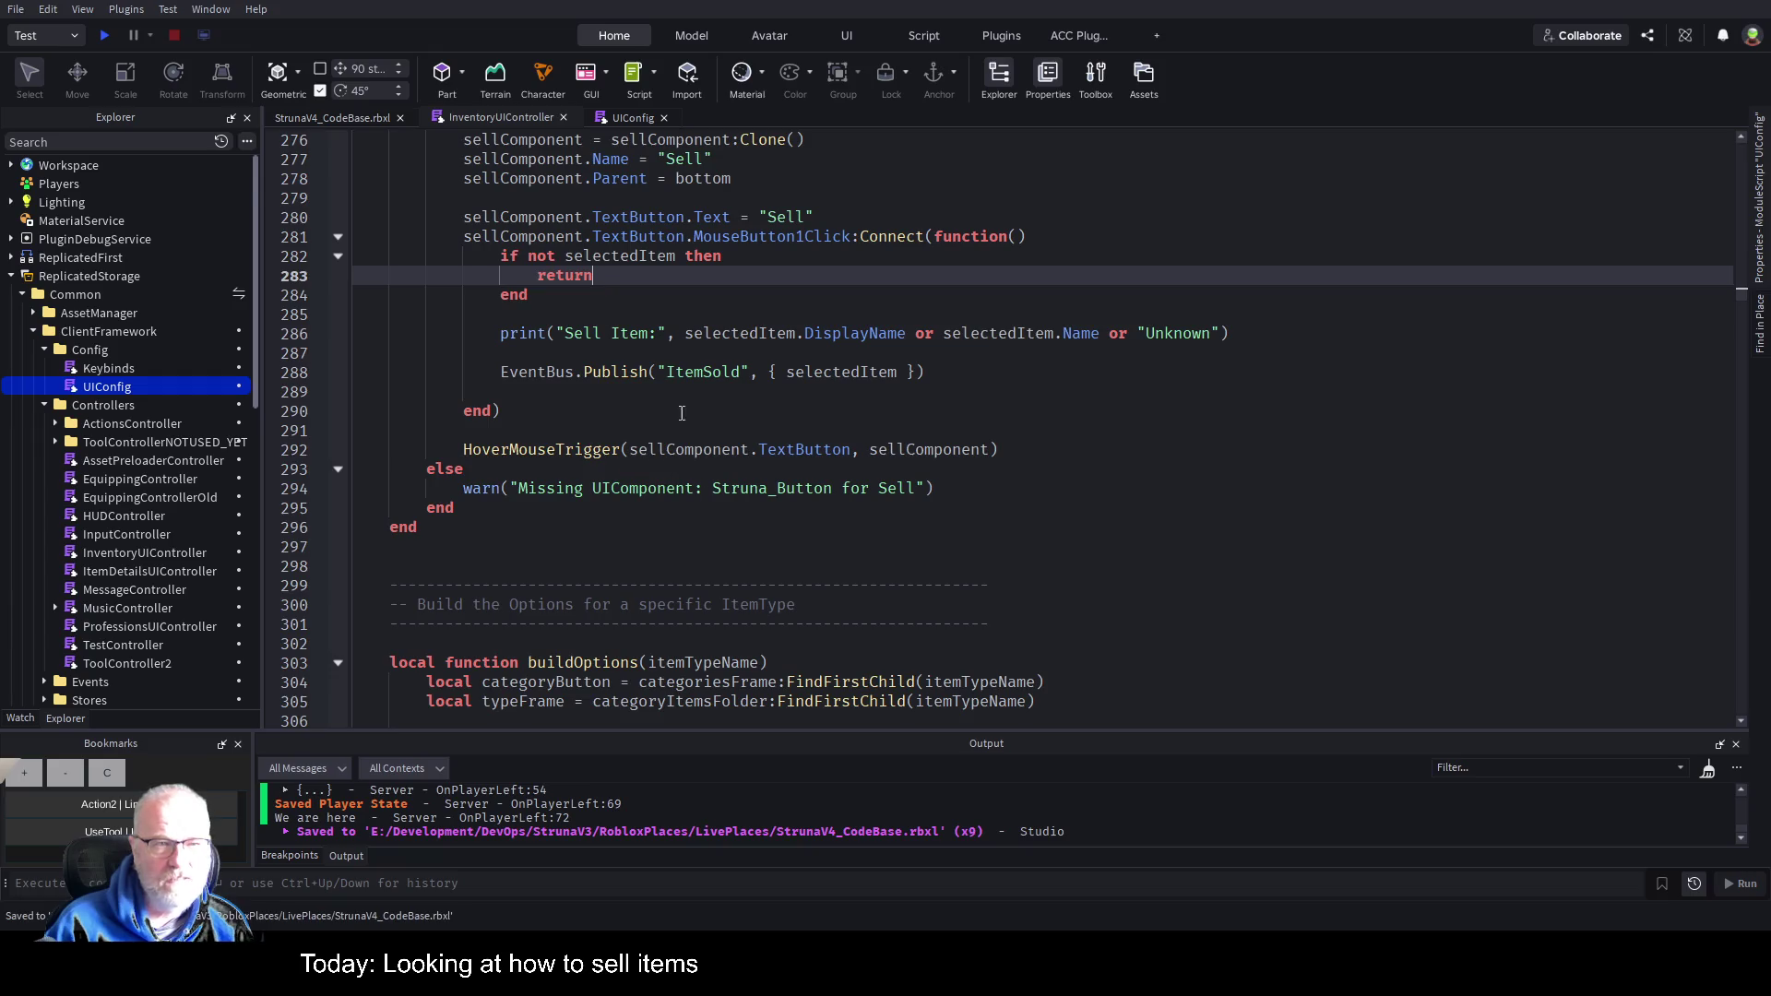
{"action": "left_click", "coordinate": [317, 118]}
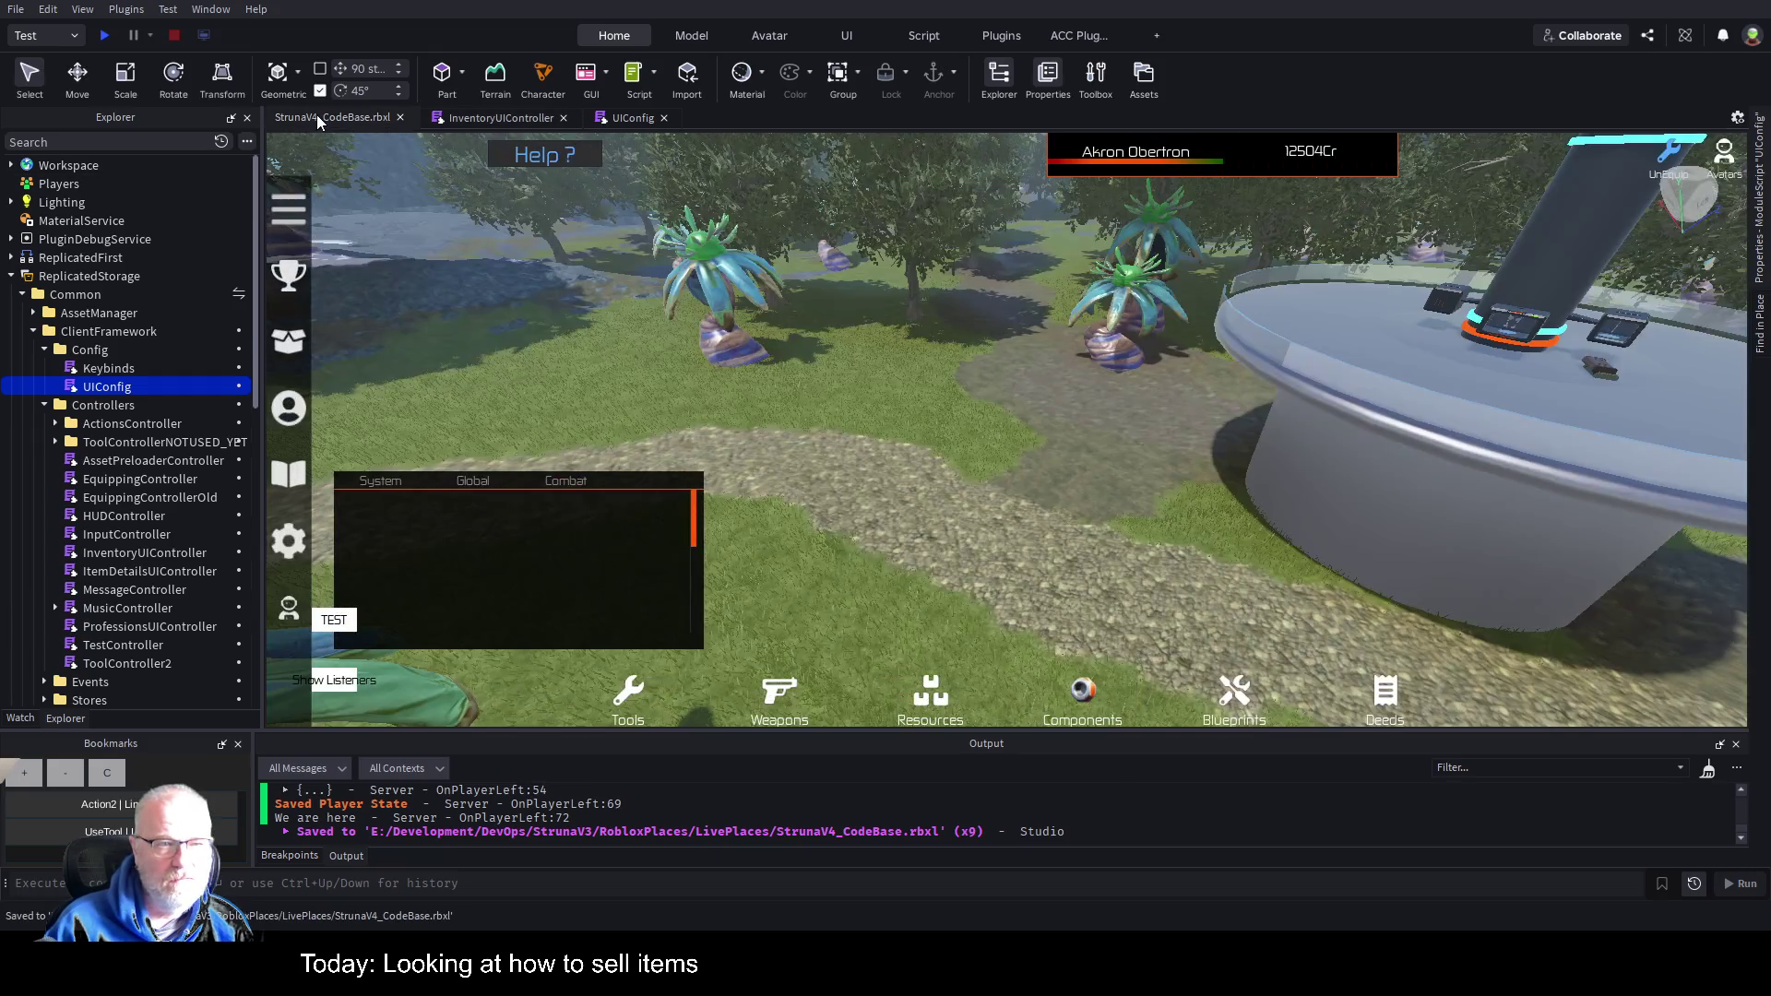
Play-test, open the inventory and select DE001 to see View, Equip and Sell, then return to InventoryUIController.
{"action": "left_click", "coordinate": [103, 35]}
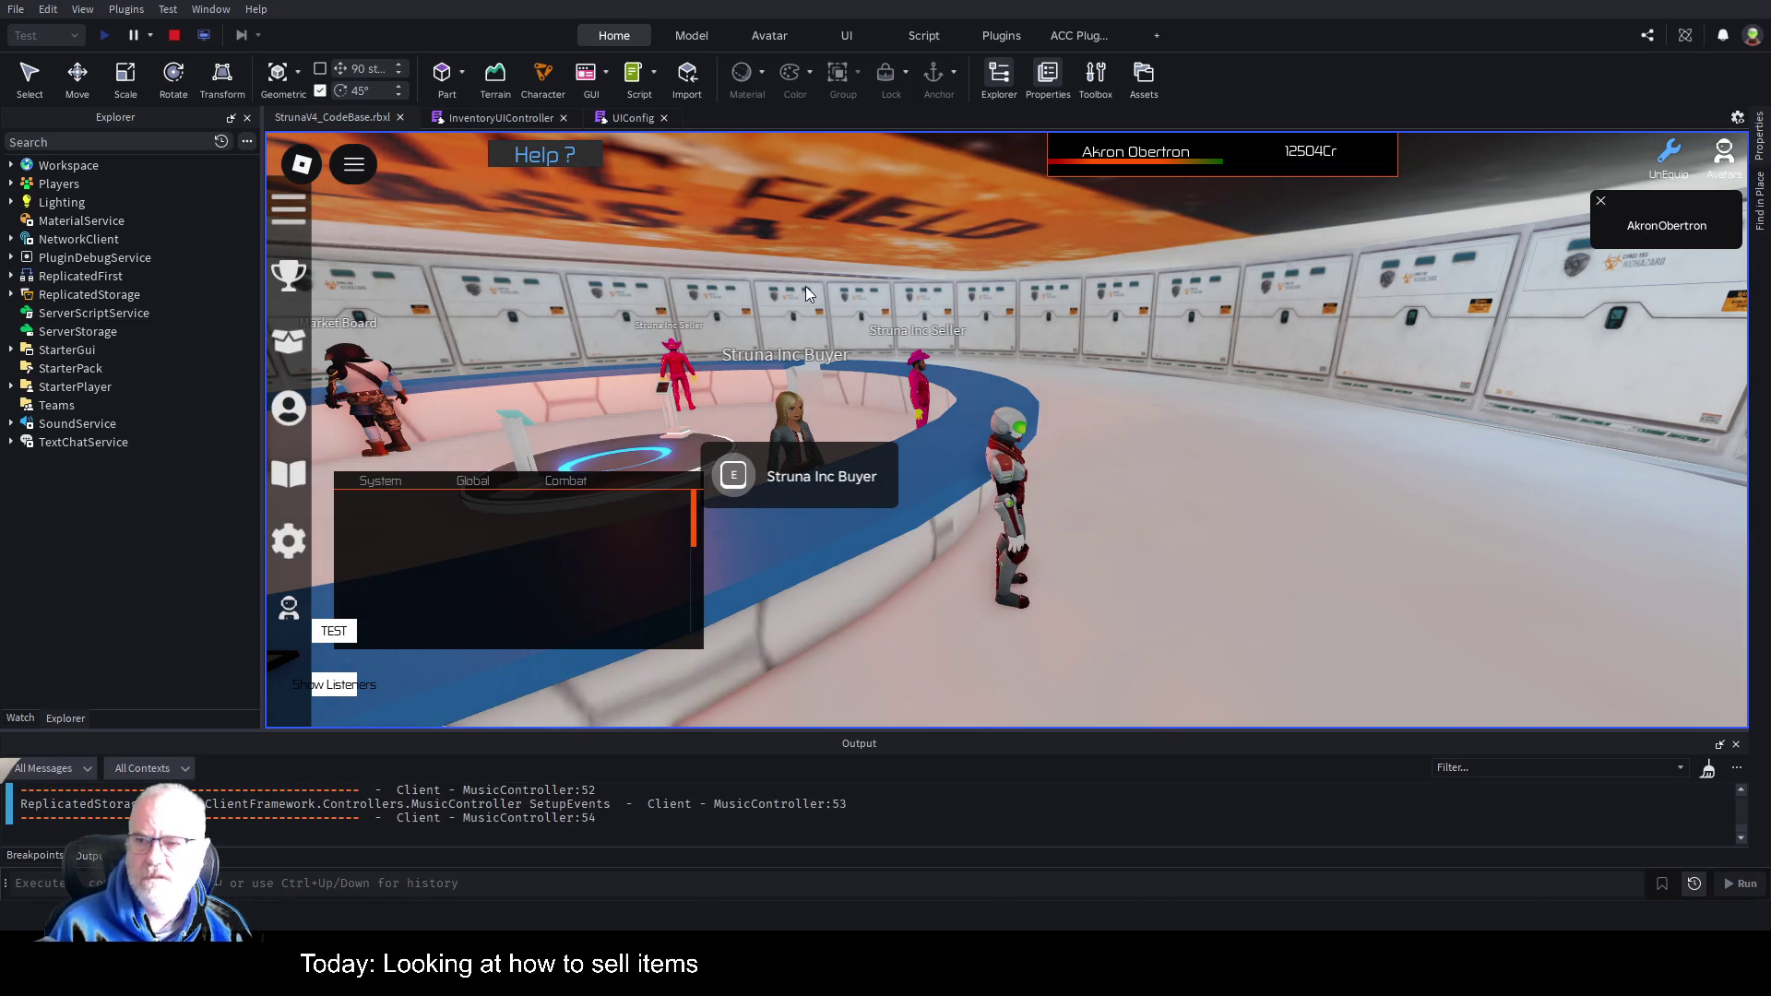
{"action": "left_click", "coordinate": [1600, 201]}
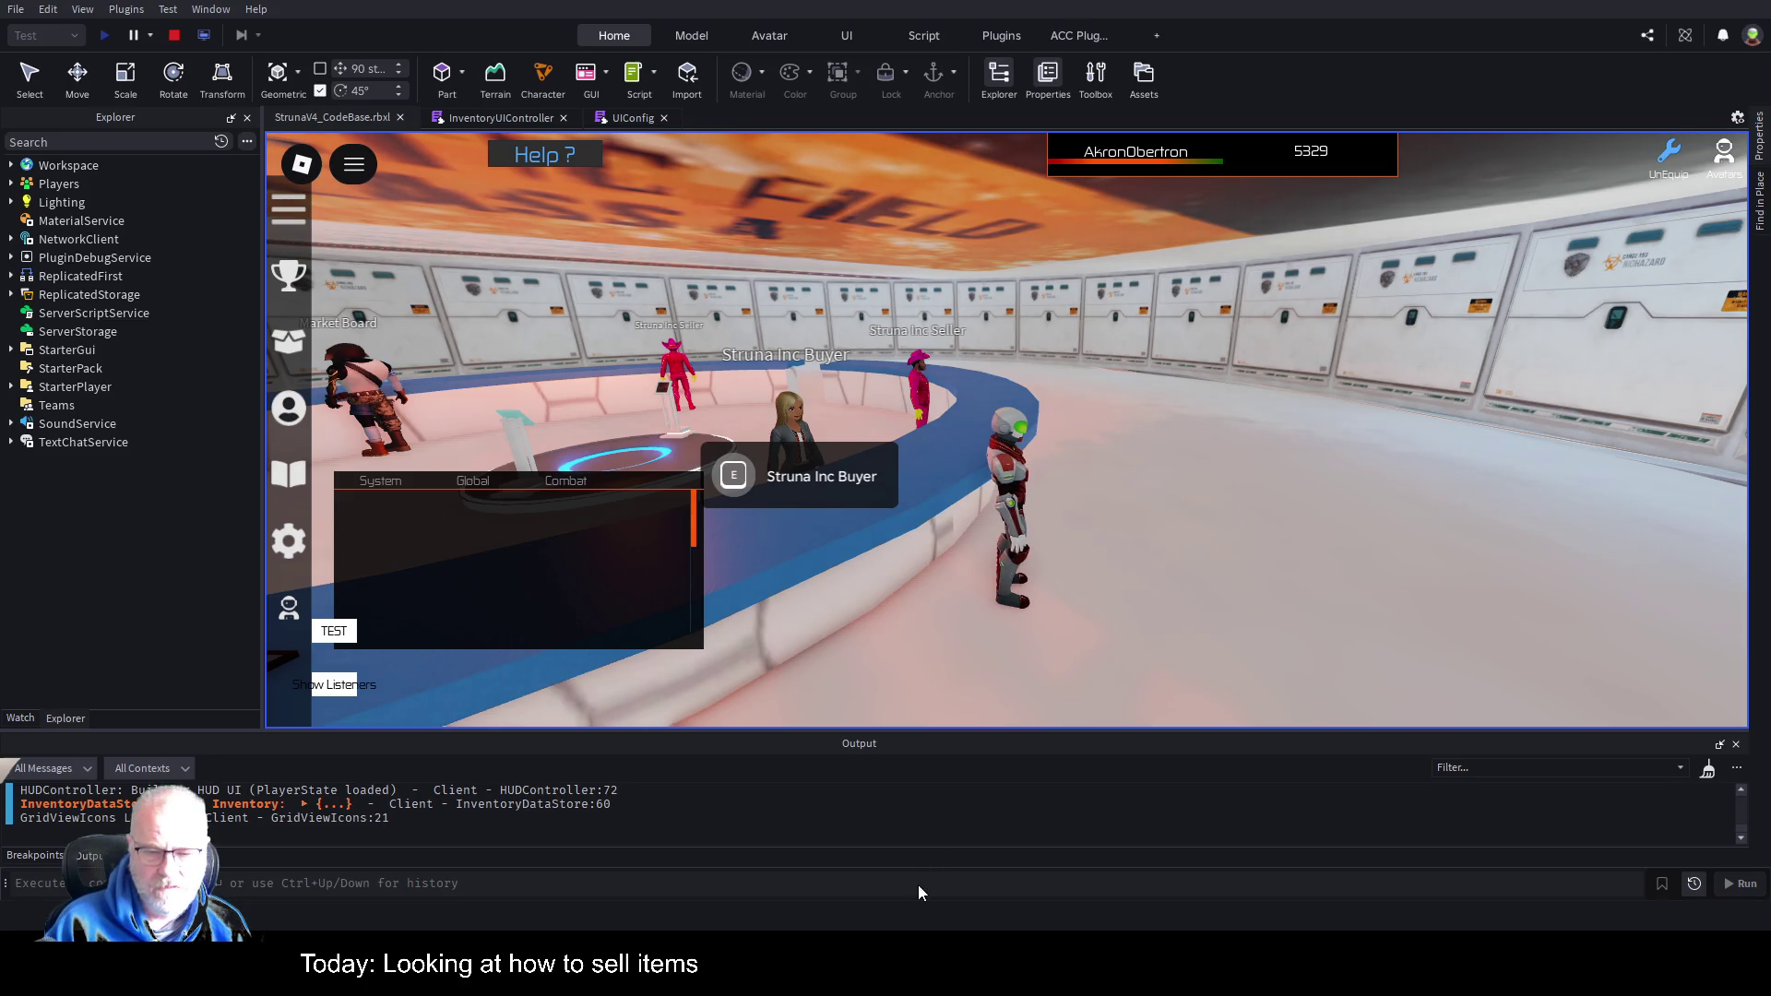
{"action": "key", "text": "i"}
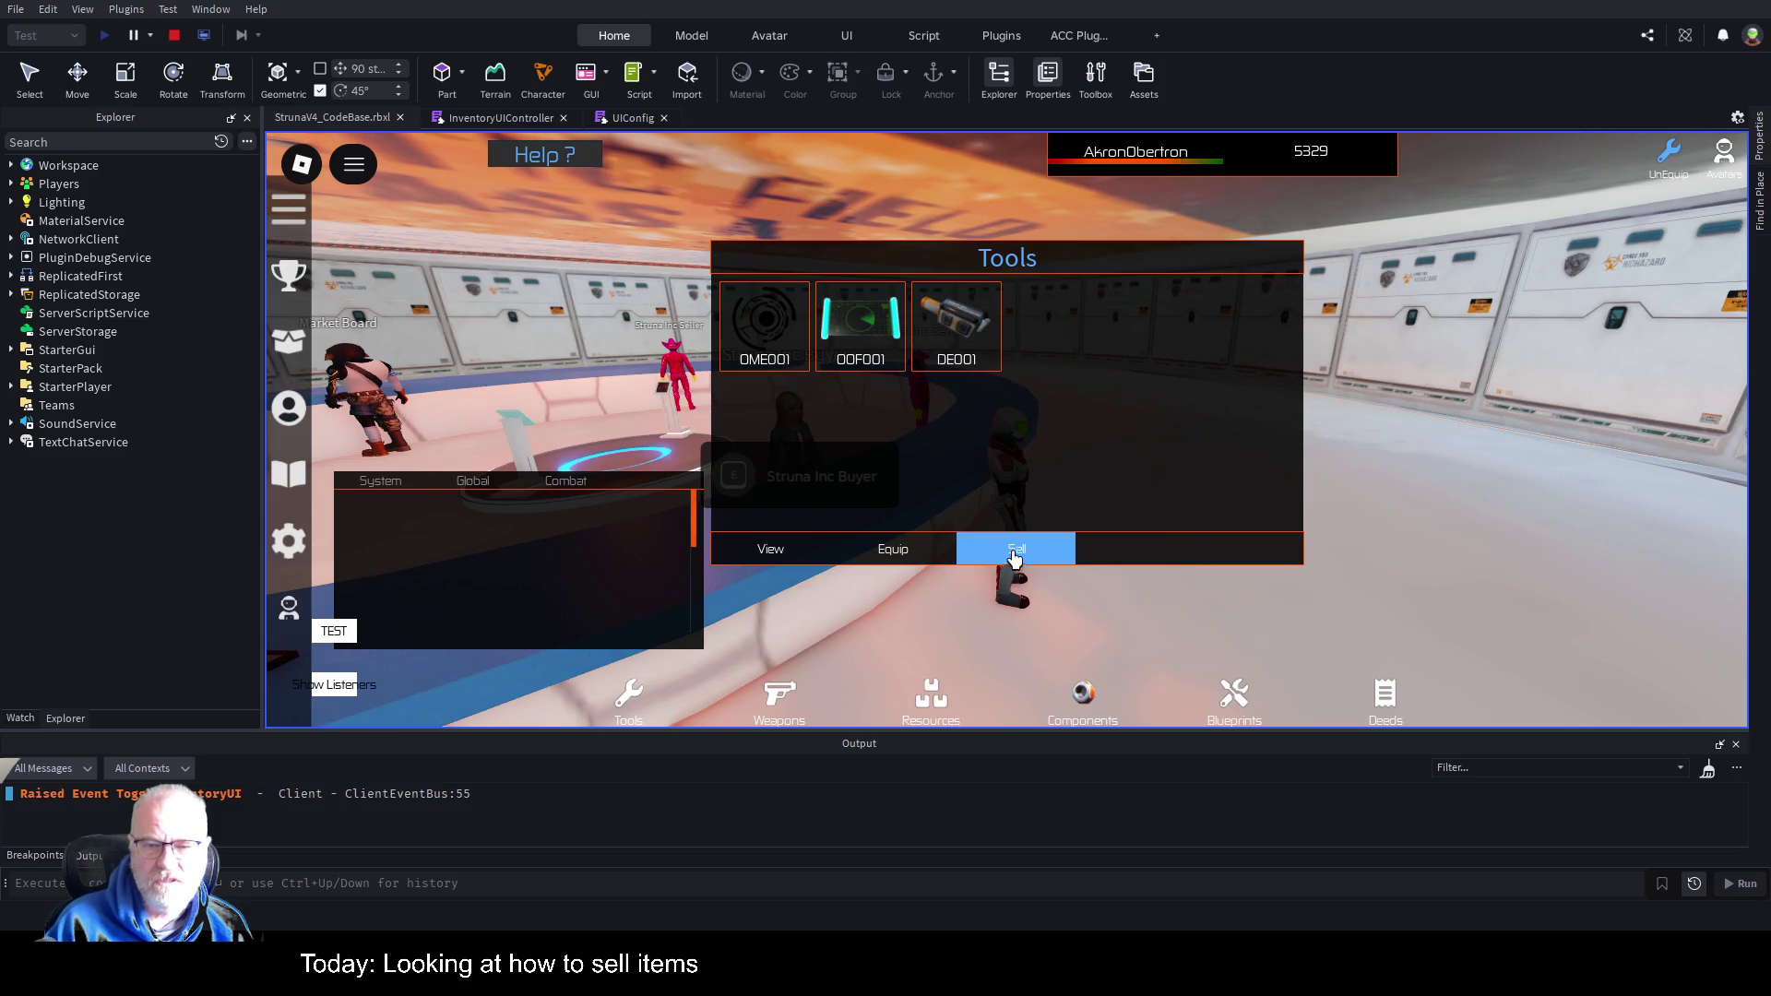
{"action": "left_click", "coordinate": [964, 348]}
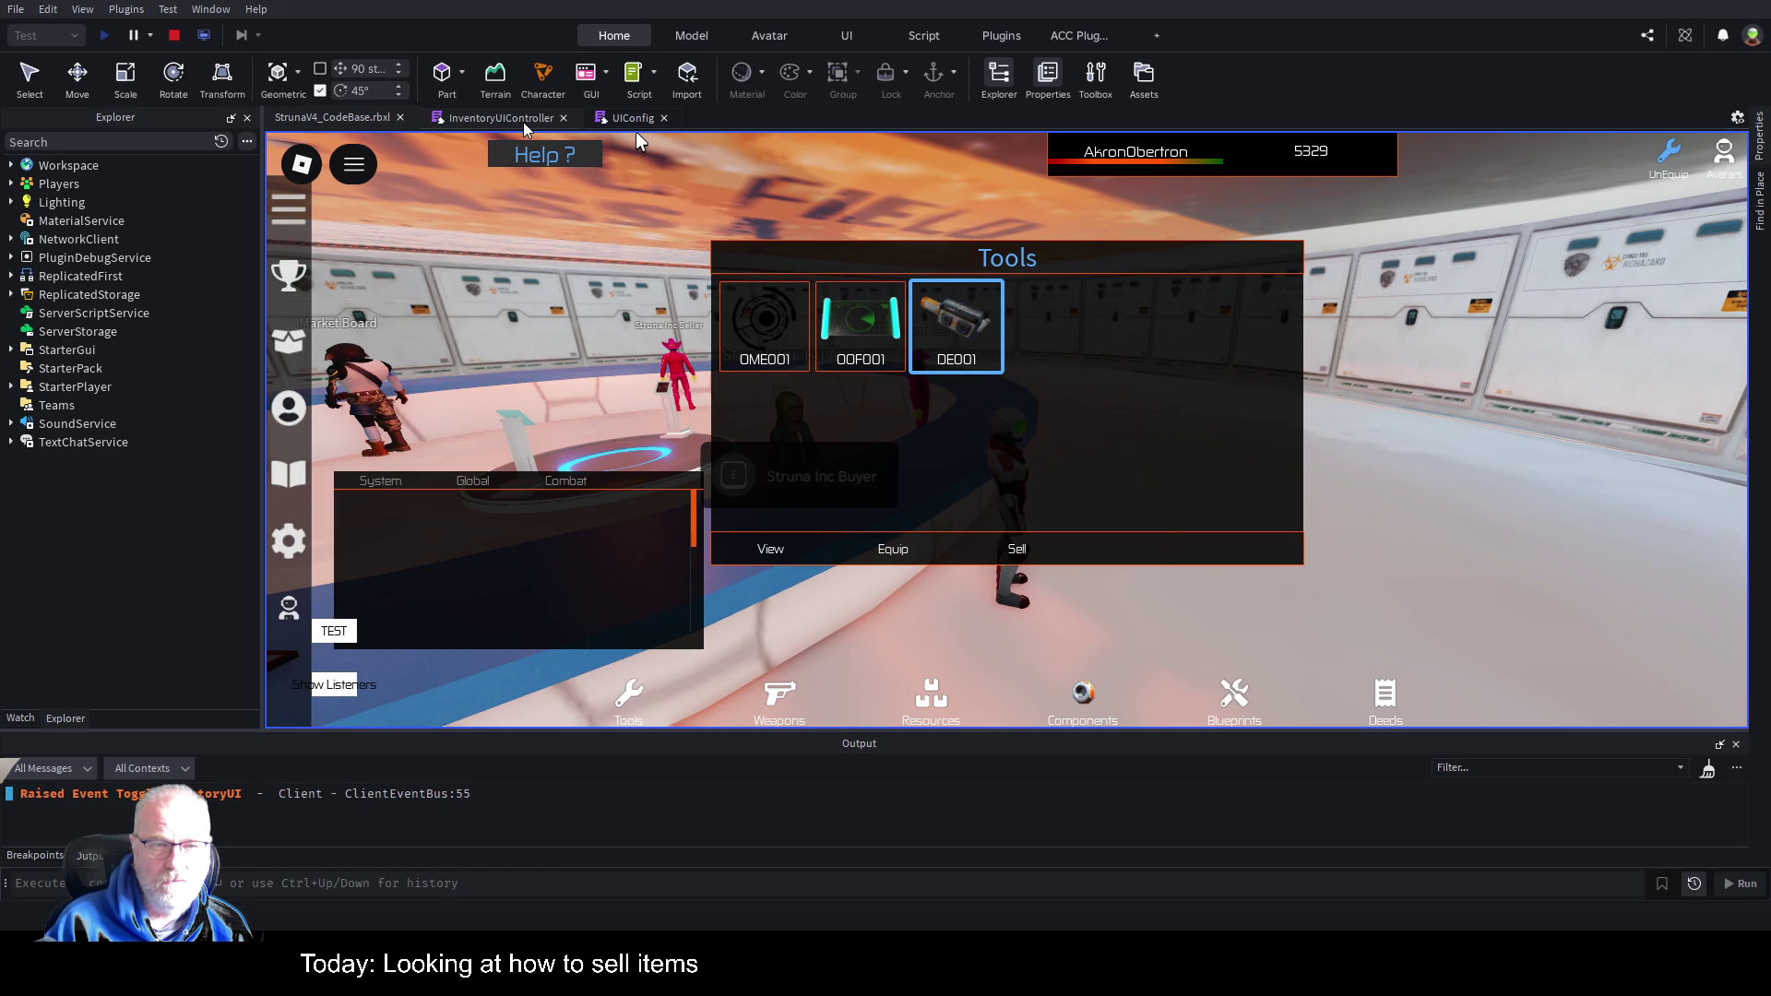
{"action": "left_click", "coordinate": [523, 122]}
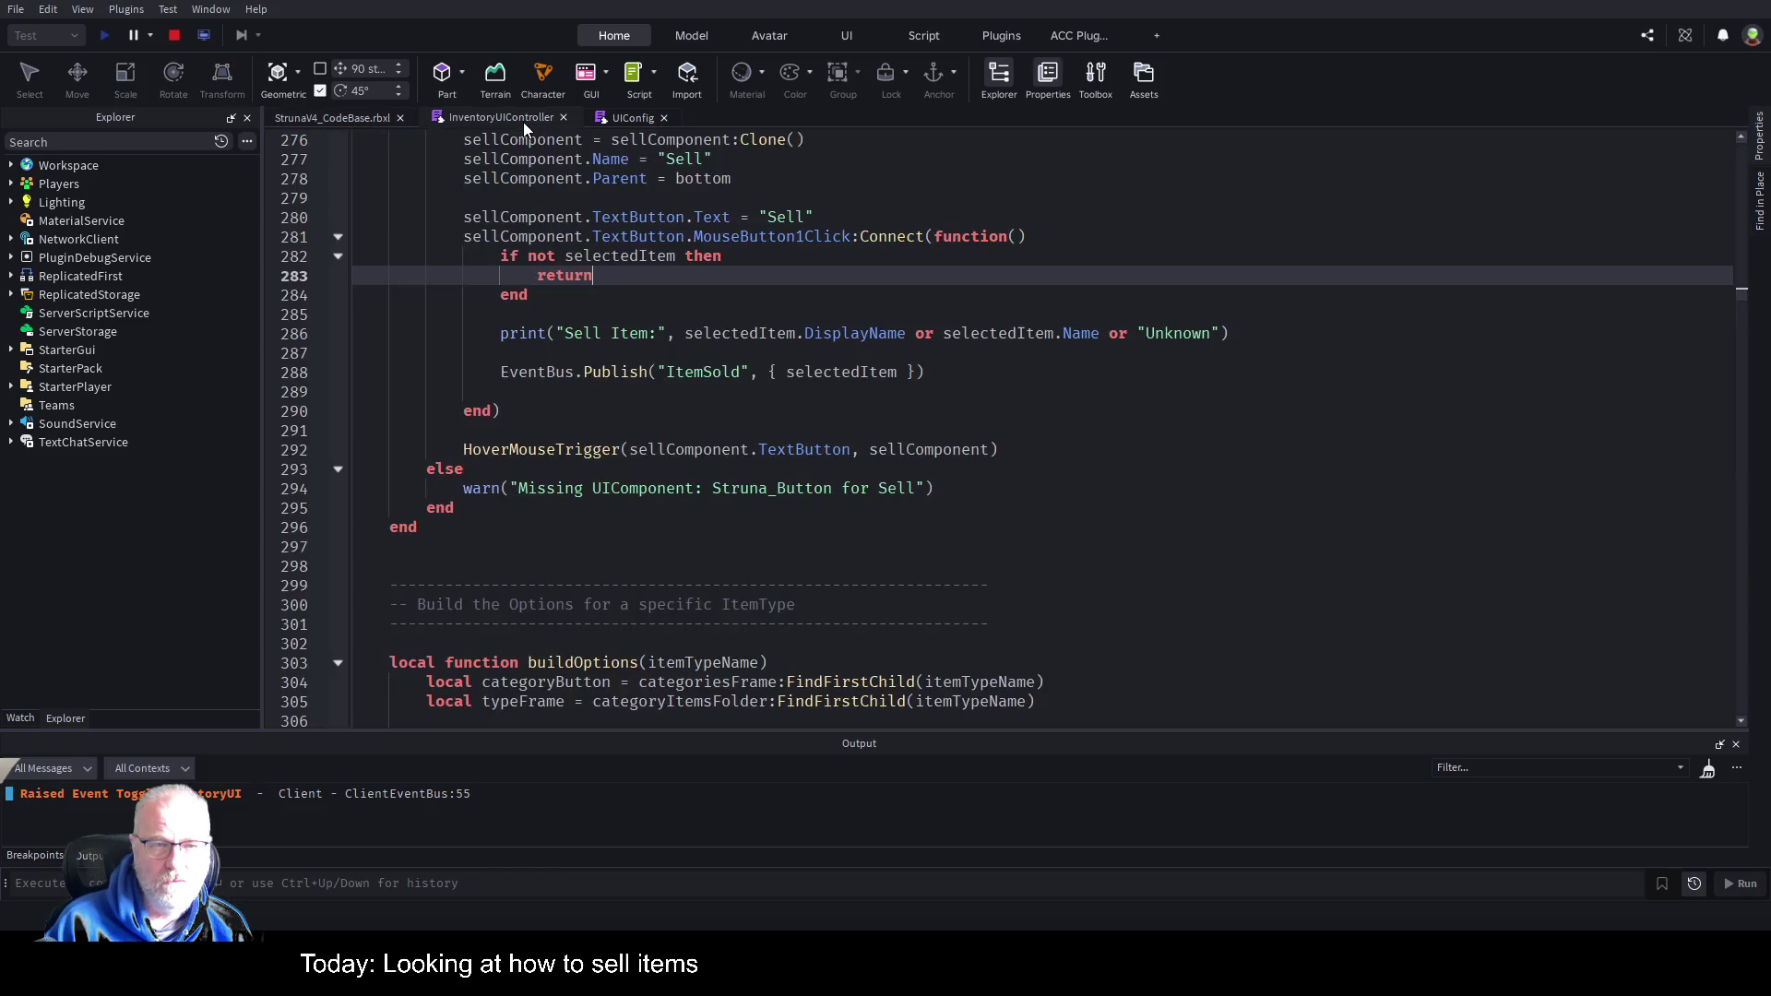
{"action": "scroll", "coordinate": [738, 387], "scroll_direction": "up", "scroll_amount": 5}
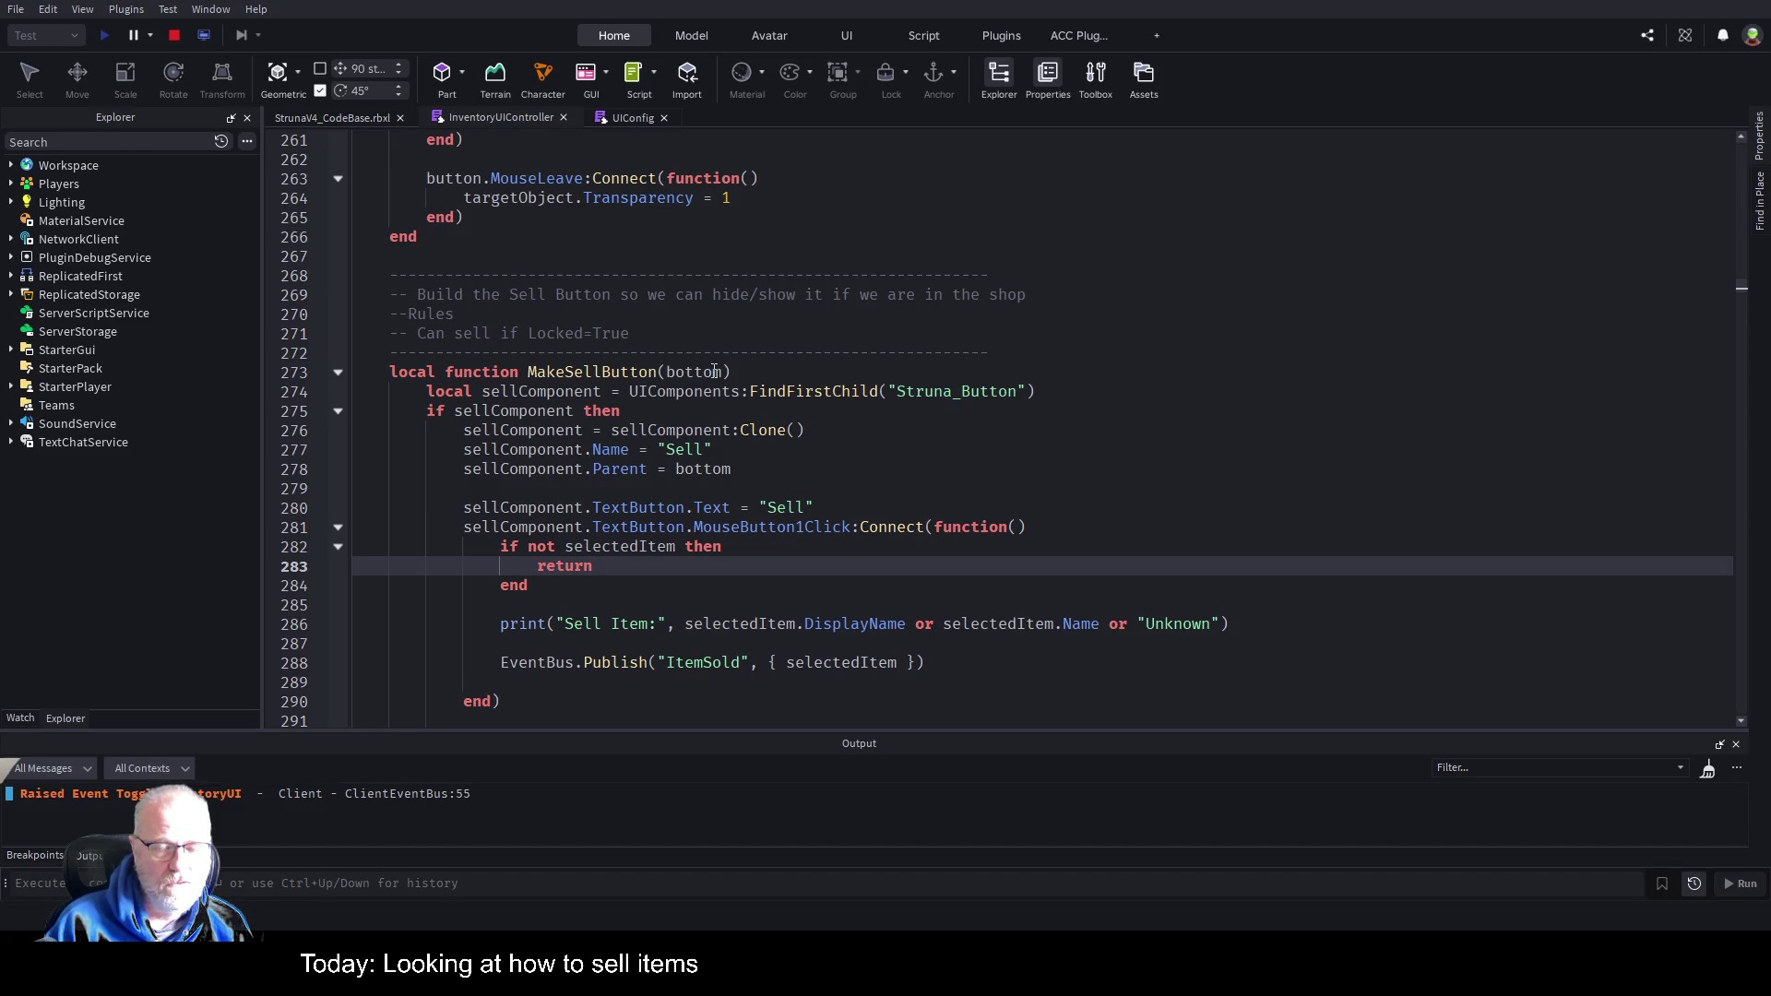
{"action": "left_click", "coordinate": [337, 411]}
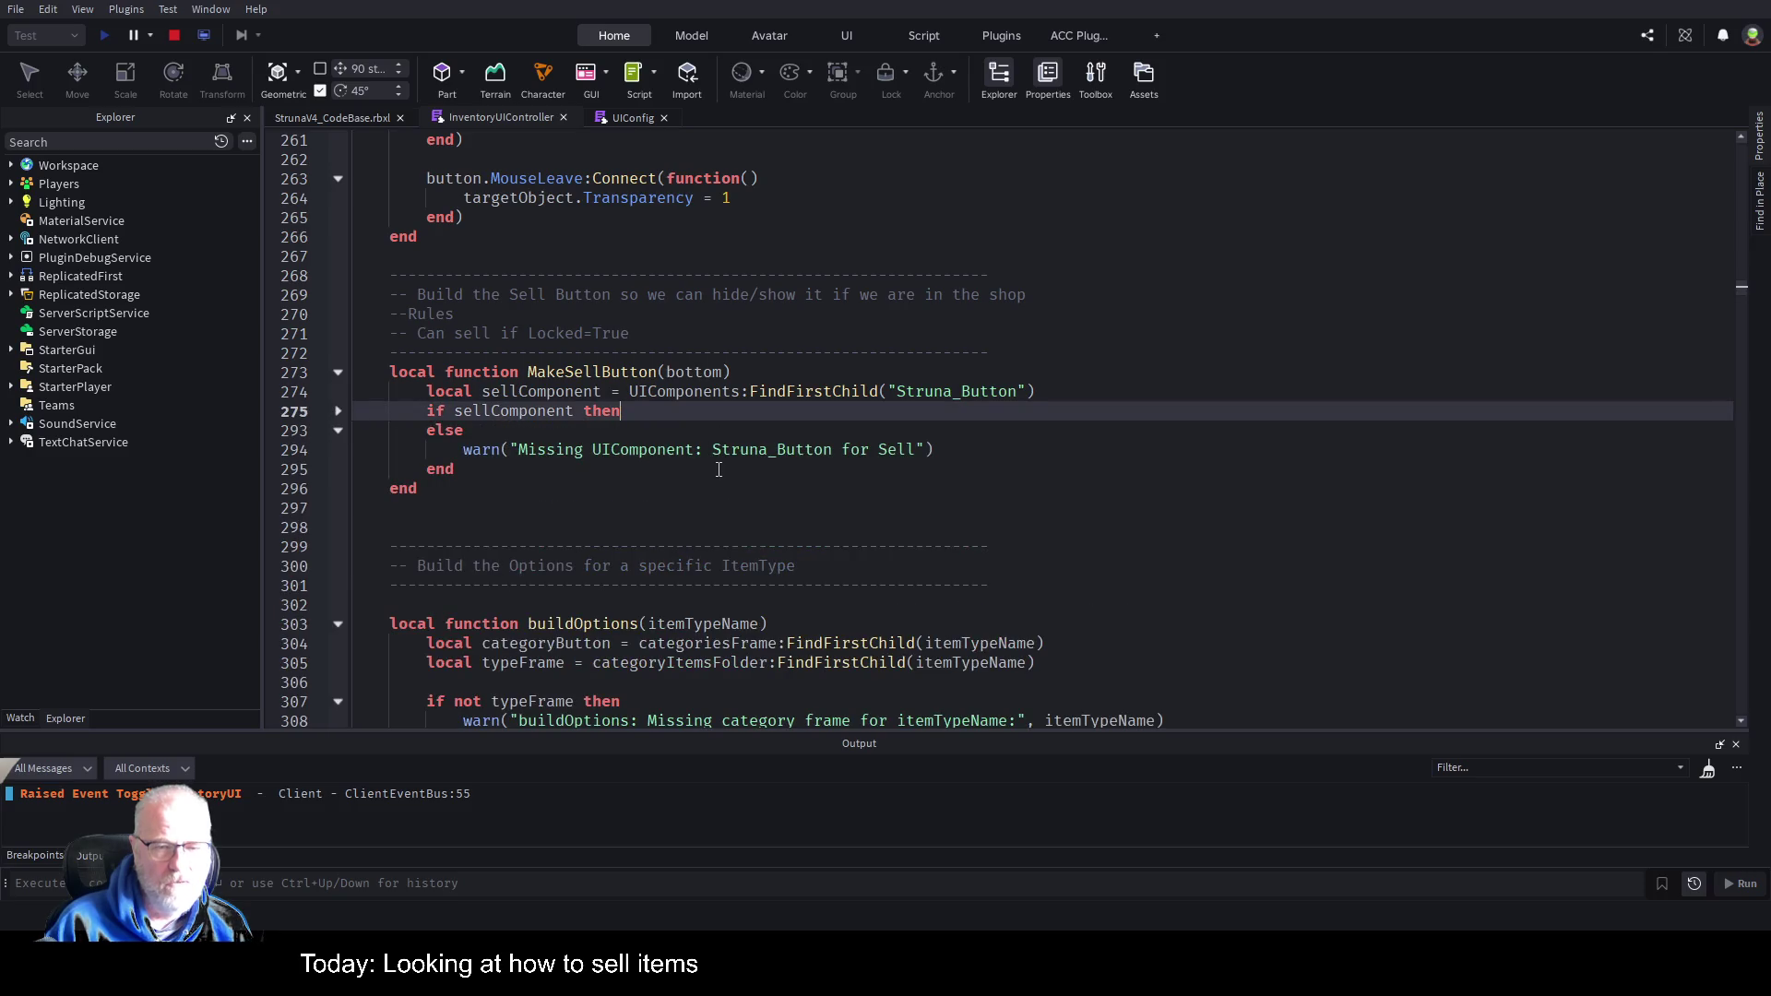
{"action": "scroll", "coordinate": [667, 519], "scroll_direction": "down", "scroll_amount": 20}
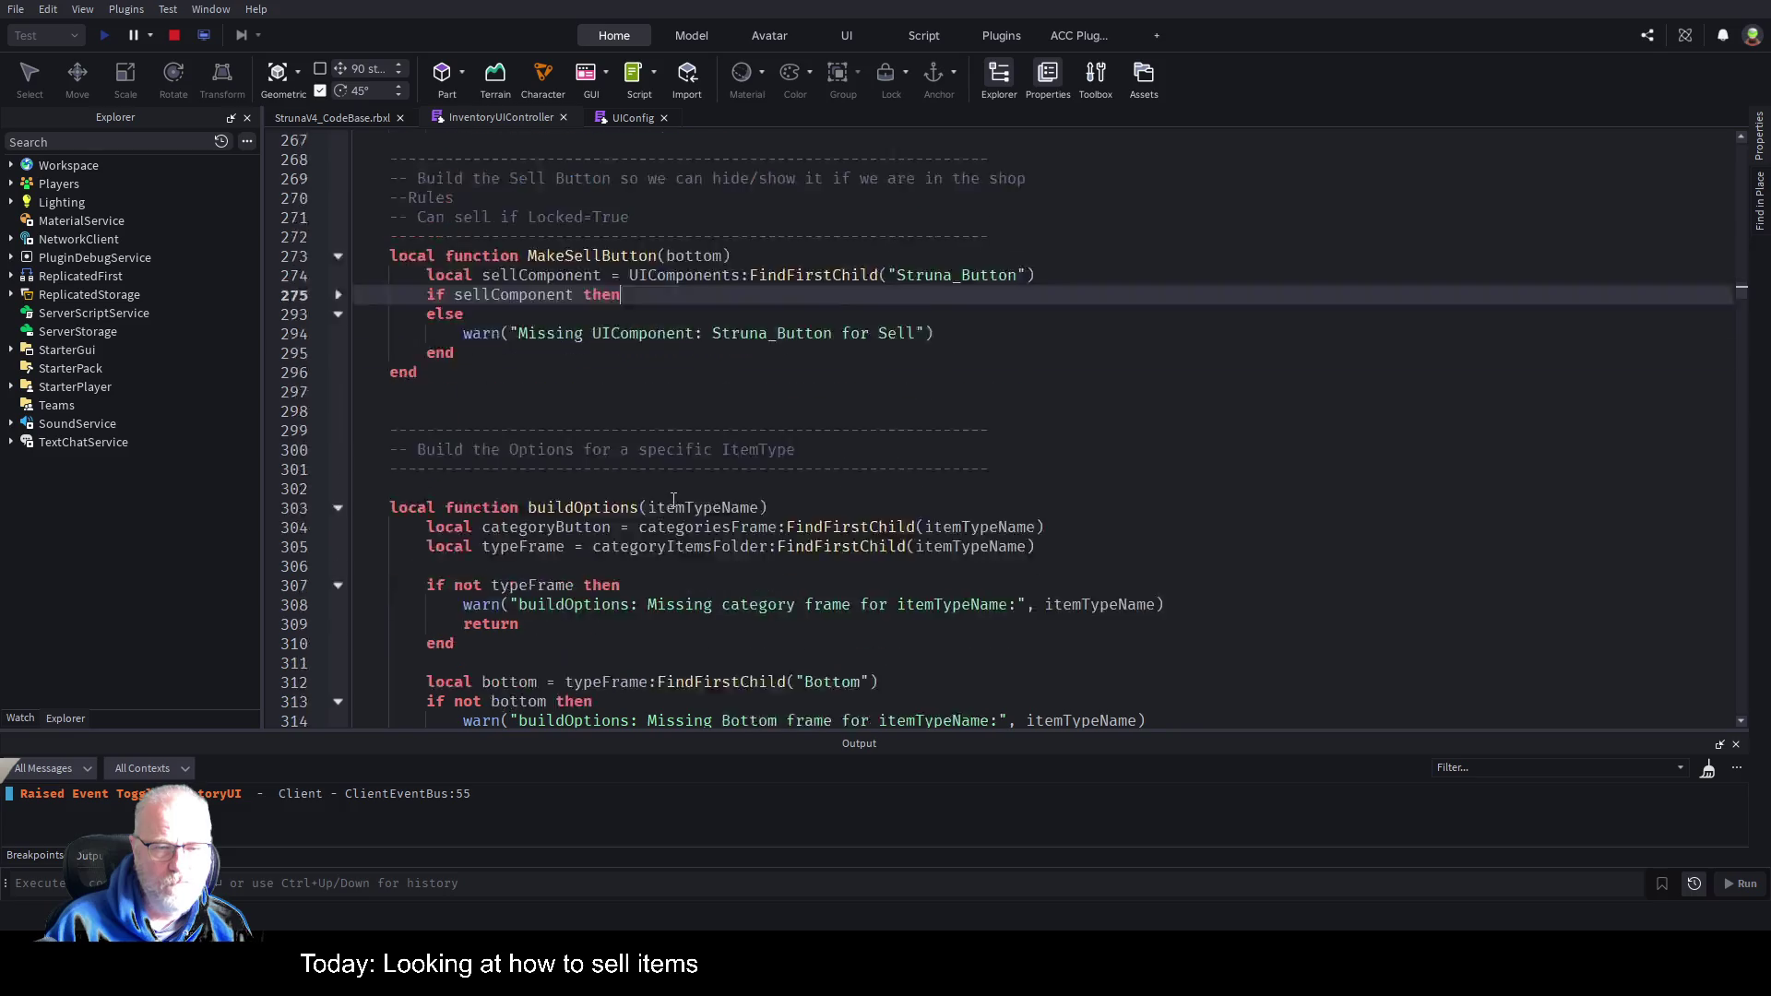
{"action": "scroll", "coordinate": [686, 527], "scroll_direction": "down", "scroll_amount": 19}
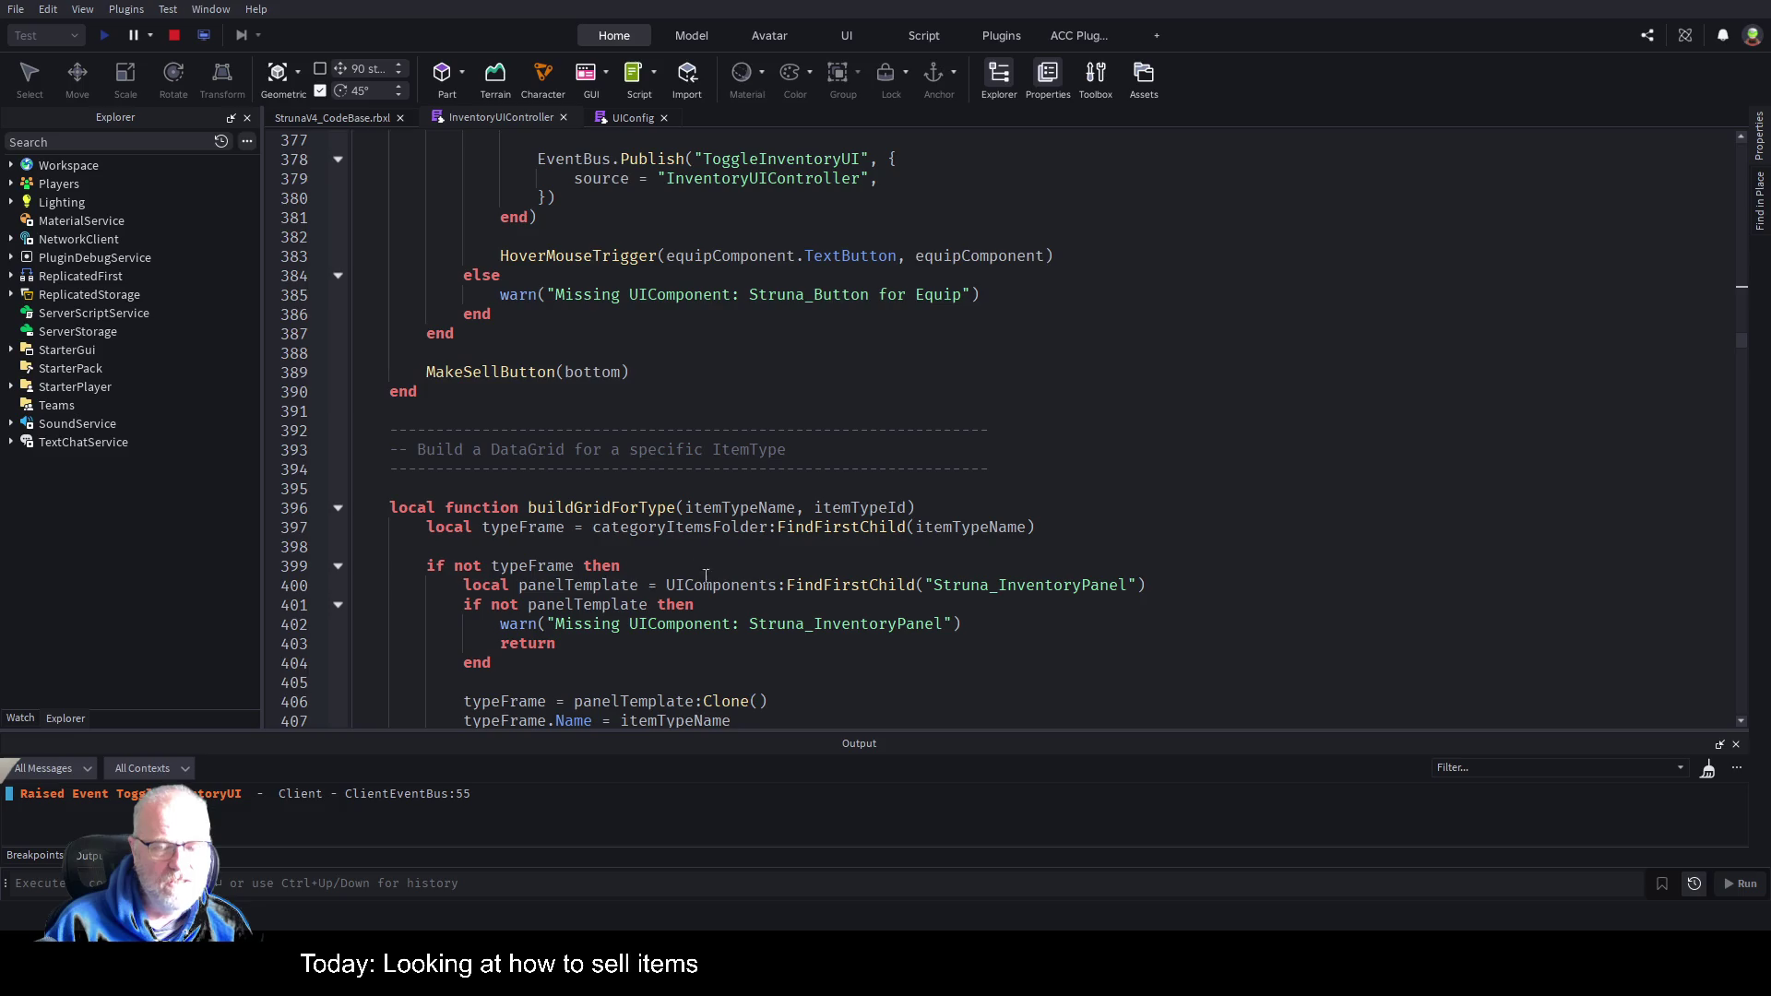
{"action": "scroll", "coordinate": [712, 578], "scroll_direction": "down", "scroll_amount": 5}
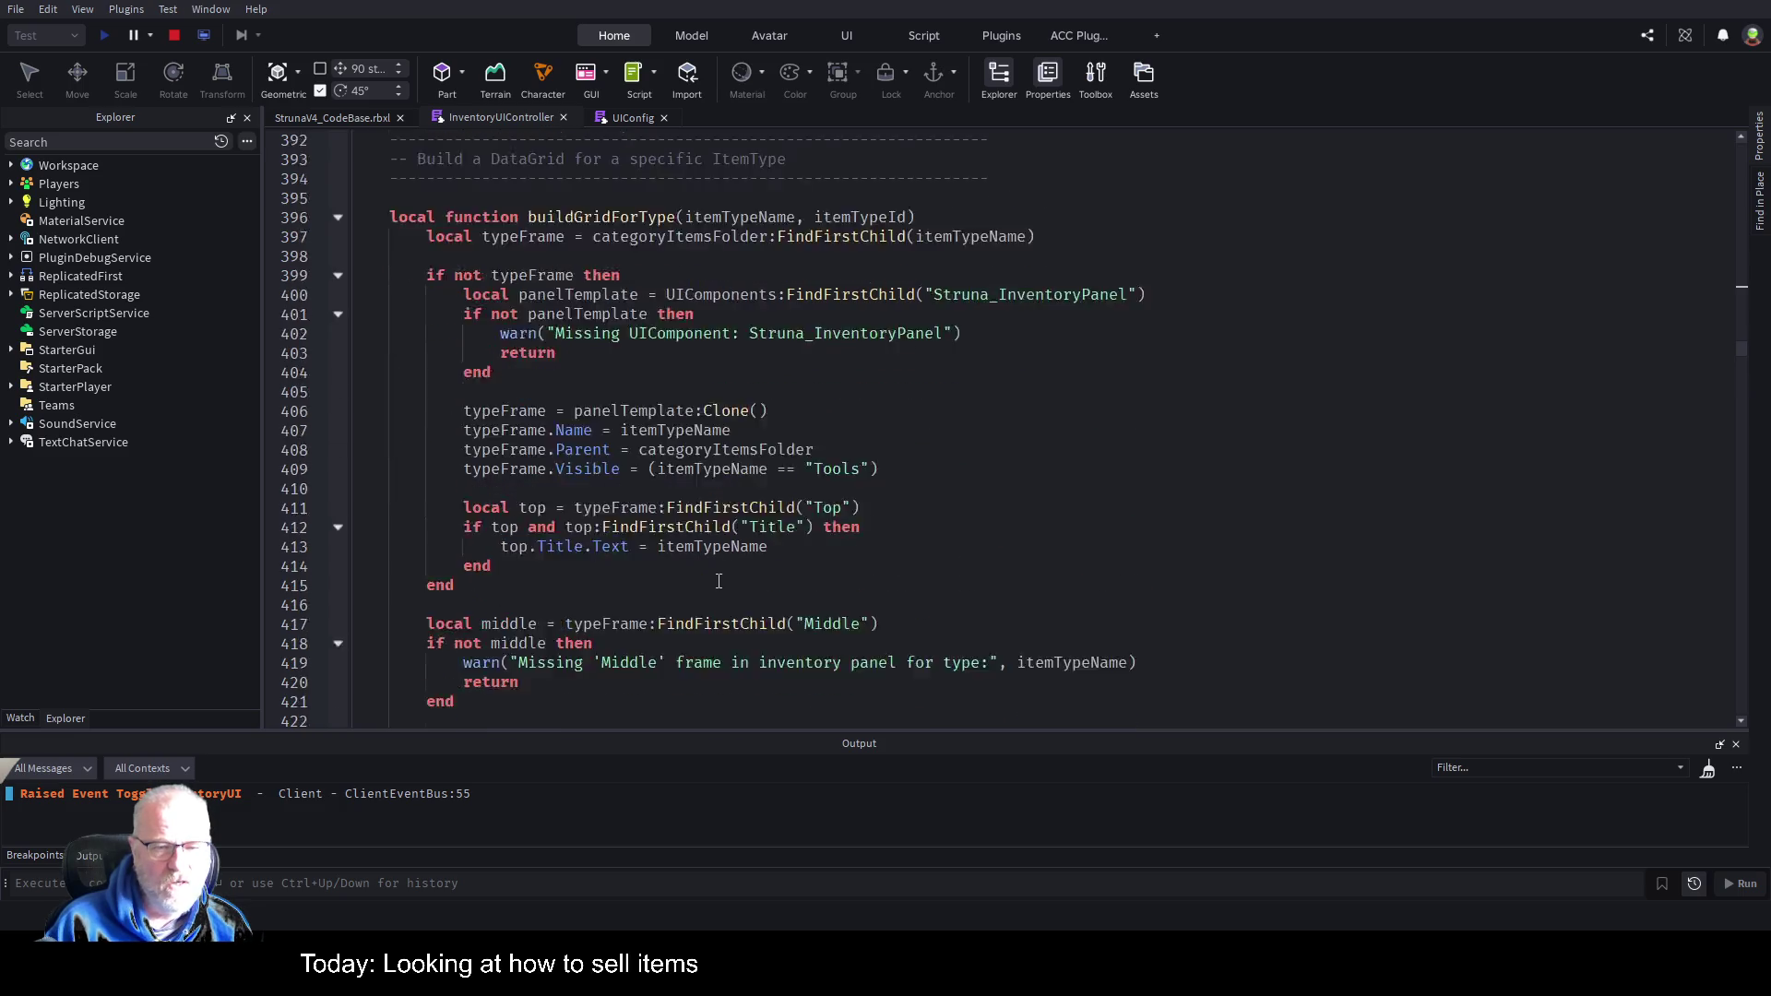
{"action": "scroll", "coordinate": [719, 581], "scroll_direction": "down", "scroll_amount": 3}
{"action": "scroll", "coordinate": [719, 584], "scroll_direction": "down", "scroll_amount": 5}
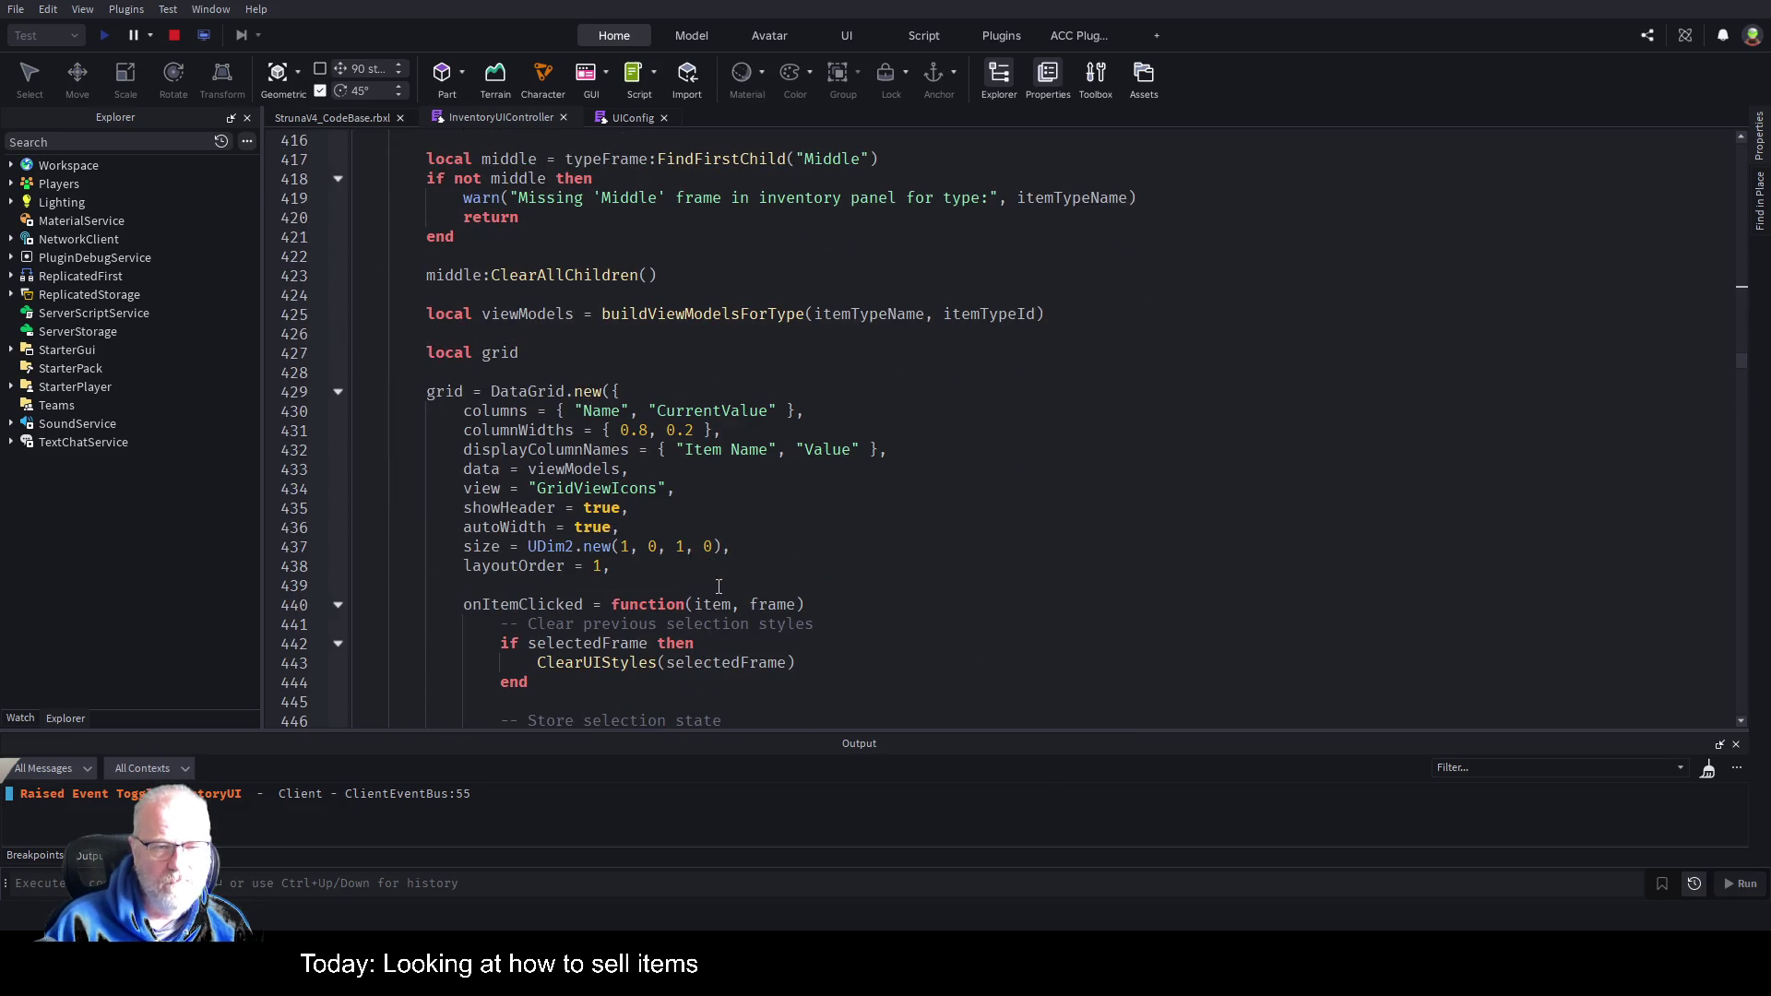
{"action": "scroll", "coordinate": [718, 586], "scroll_direction": "down", "scroll_amount": 12}
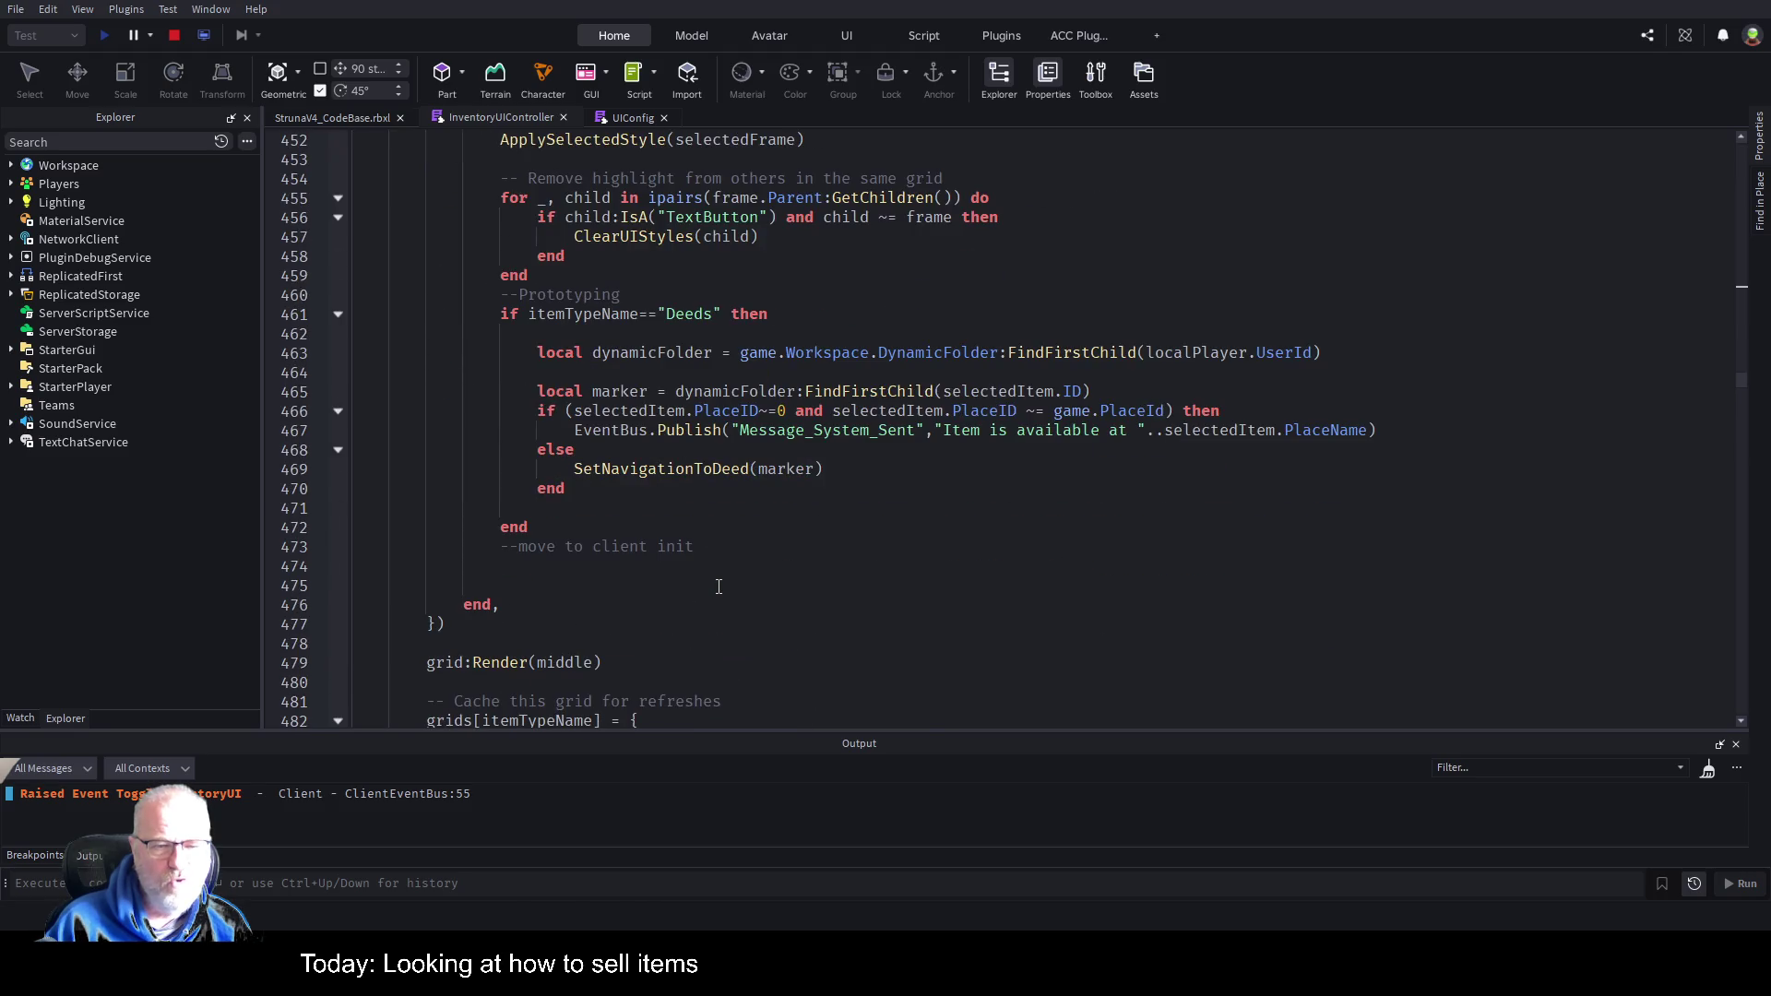
{"action": "scroll", "coordinate": [718, 587], "scroll_direction": "down", "scroll_amount": 8}
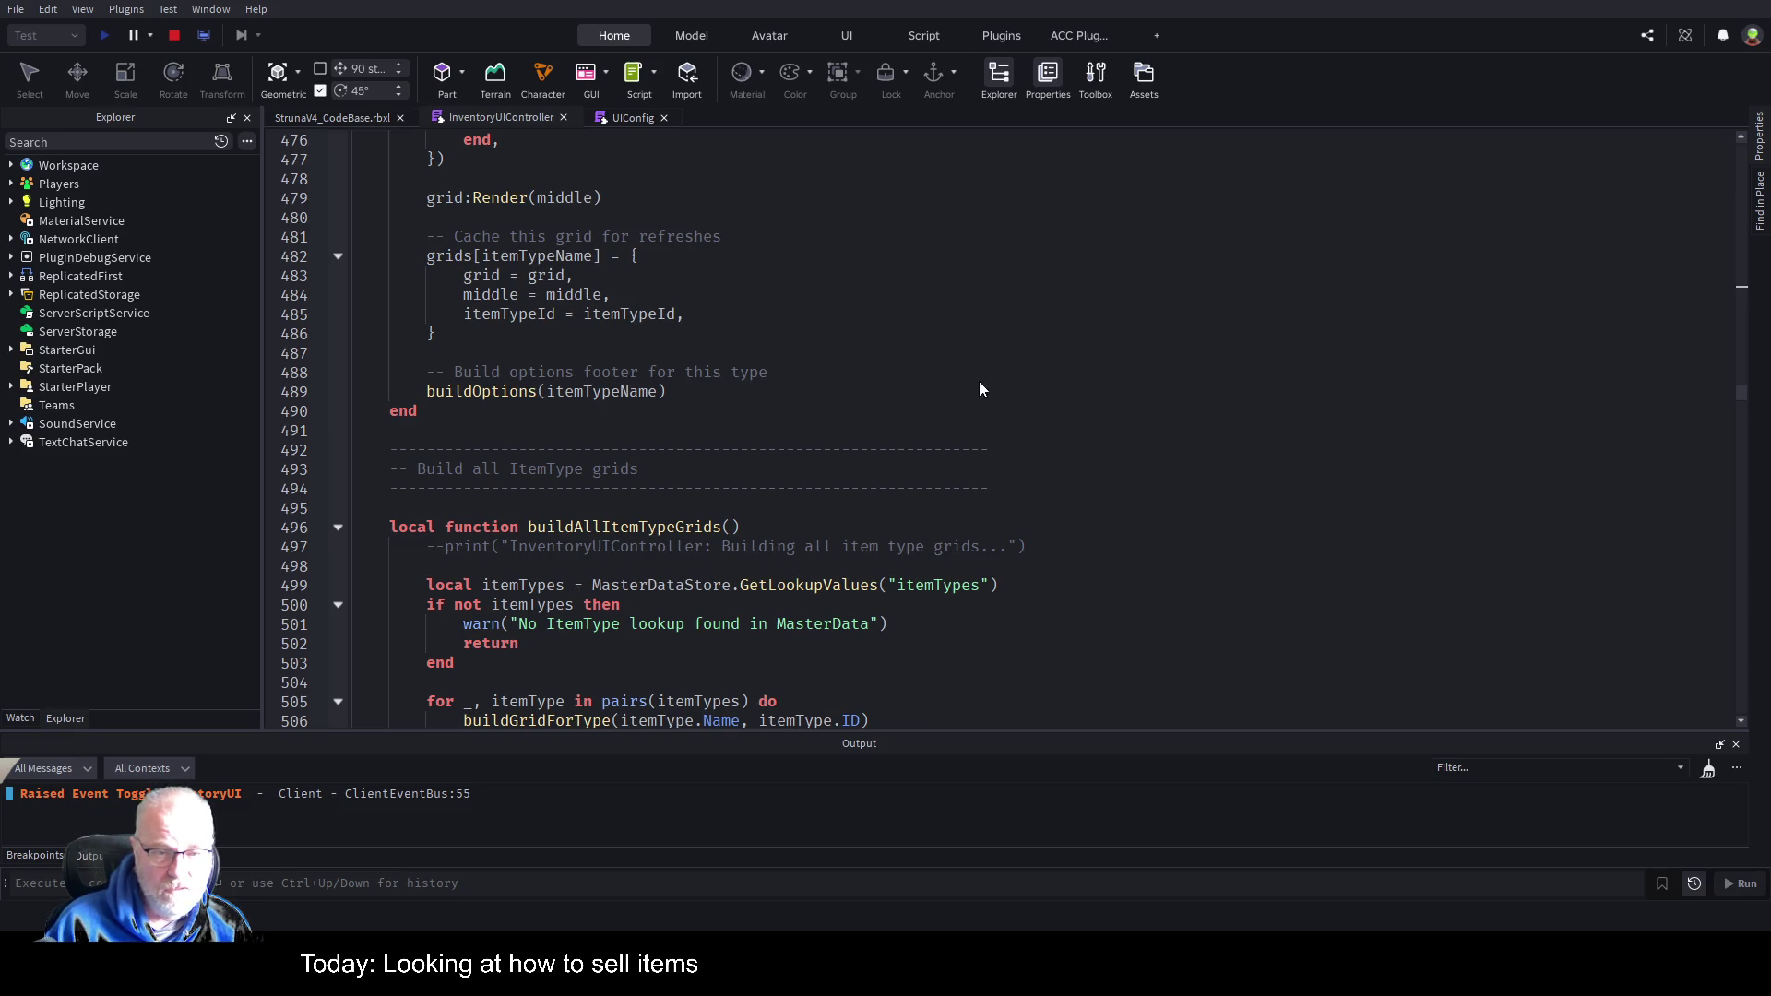
{"action": "left_click", "coordinate": [1036, 357]}
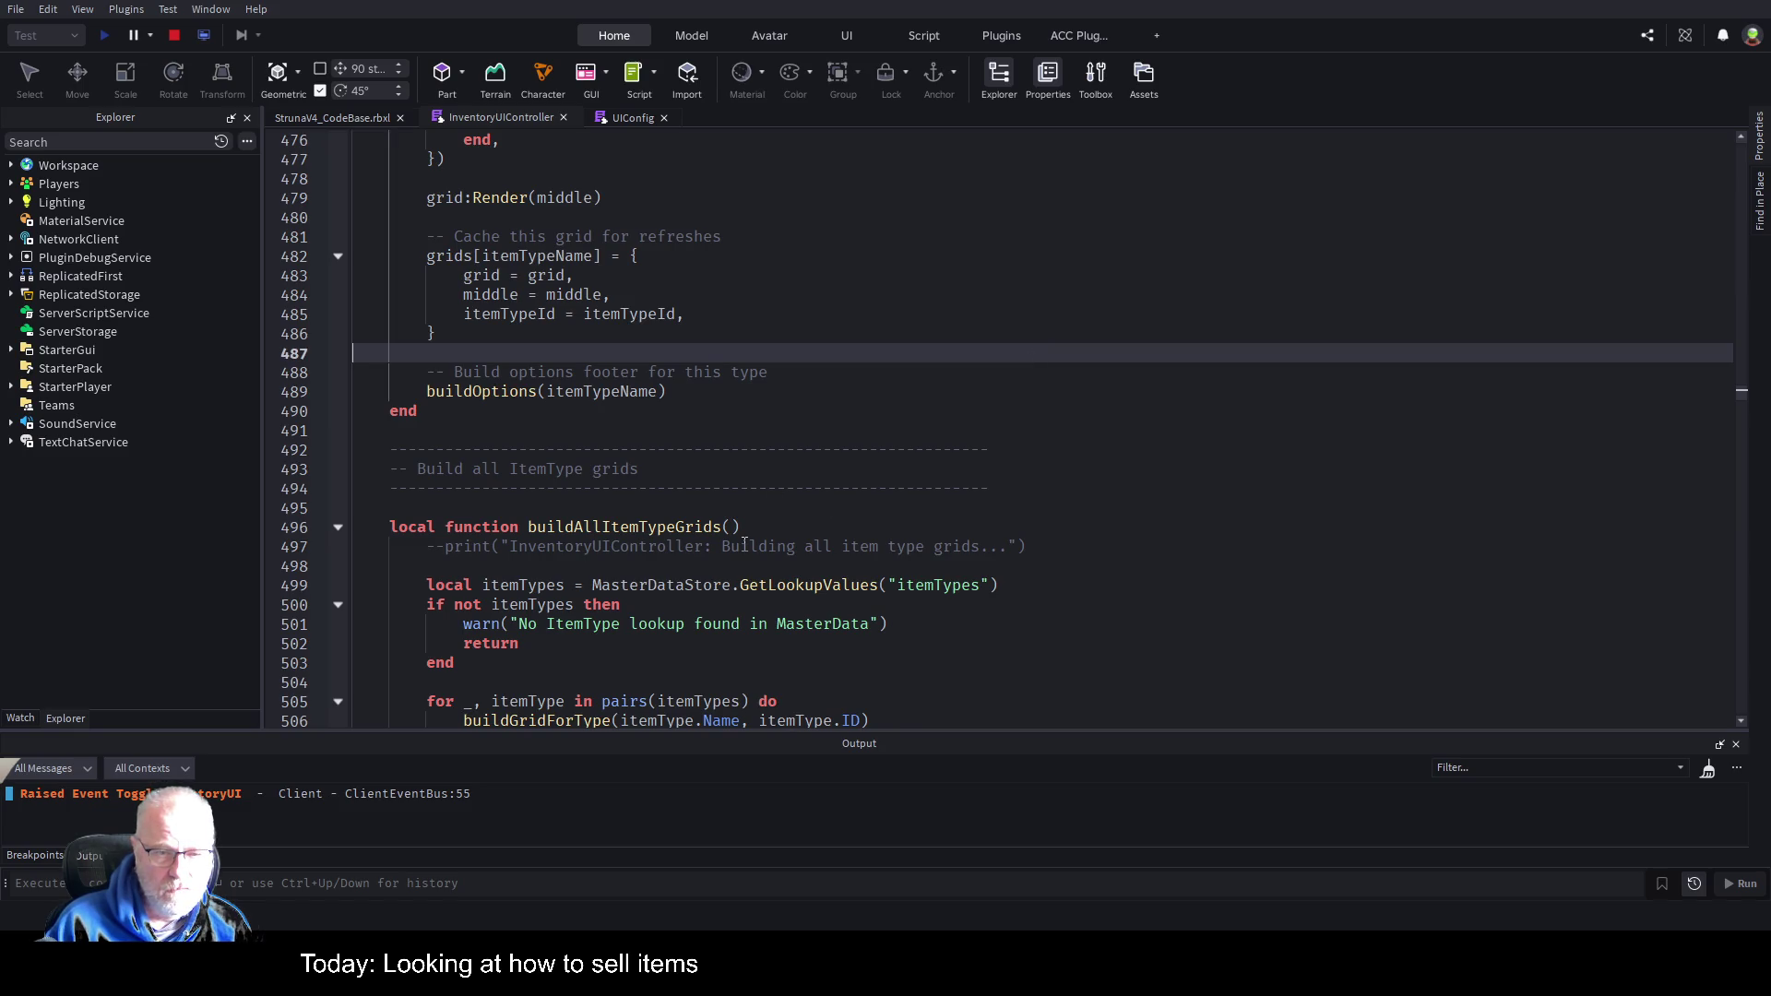
{"action": "scroll", "coordinate": [792, 496], "scroll_direction": "down", "scroll_amount": 4}
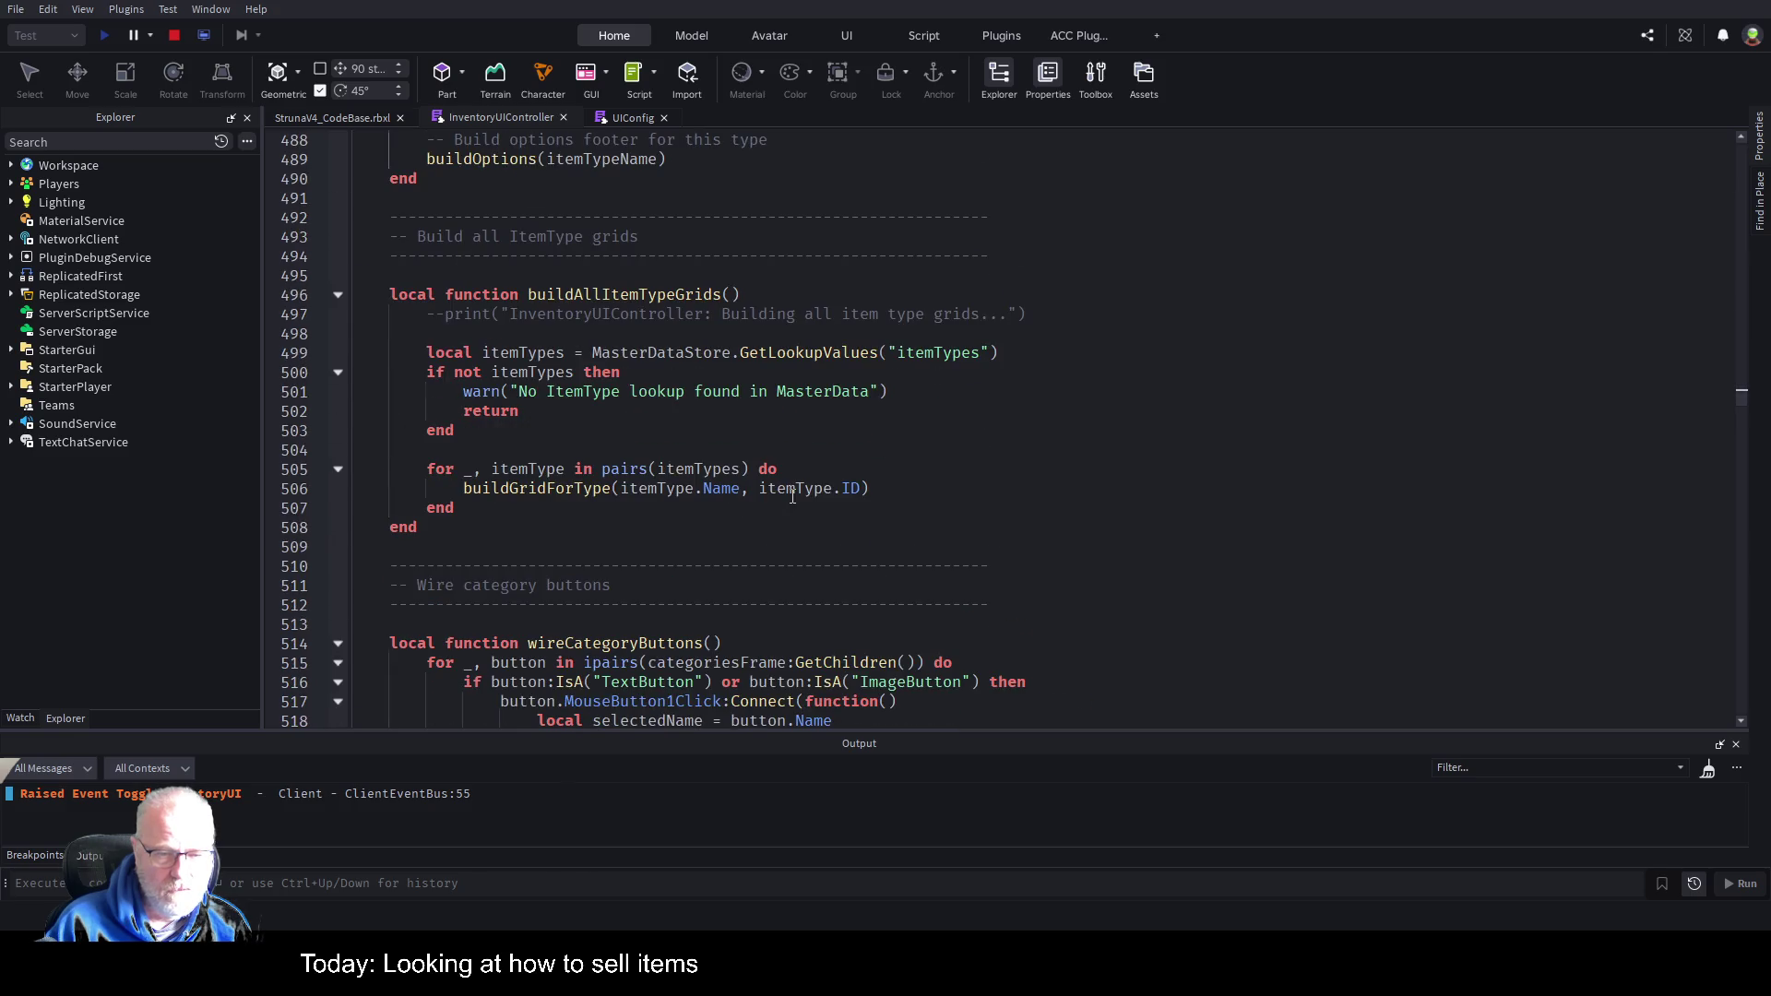
{"action": "scroll", "coordinate": [793, 496], "scroll_direction": "down", "scroll_amount": 7}
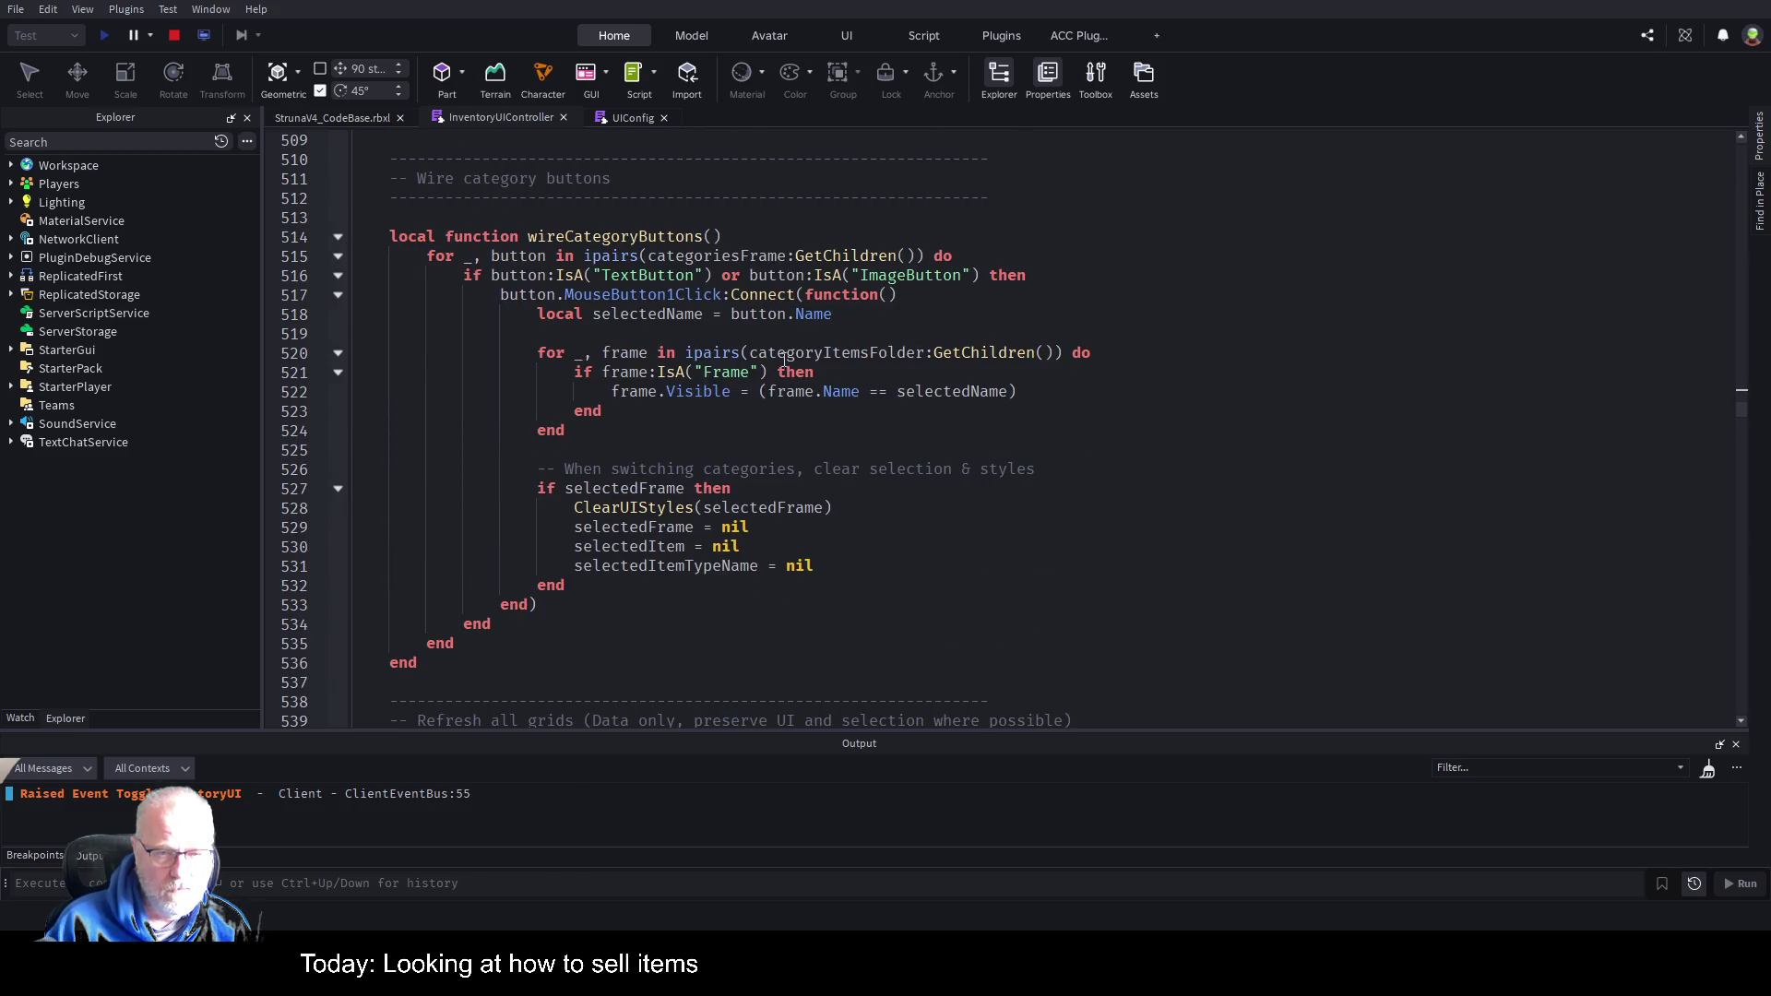
{"action": "scroll", "coordinate": [783, 360], "scroll_direction": "down", "scroll_amount": 3}
{"action": "scroll", "coordinate": [773, 450], "scroll_direction": "up", "scroll_amount": 4}
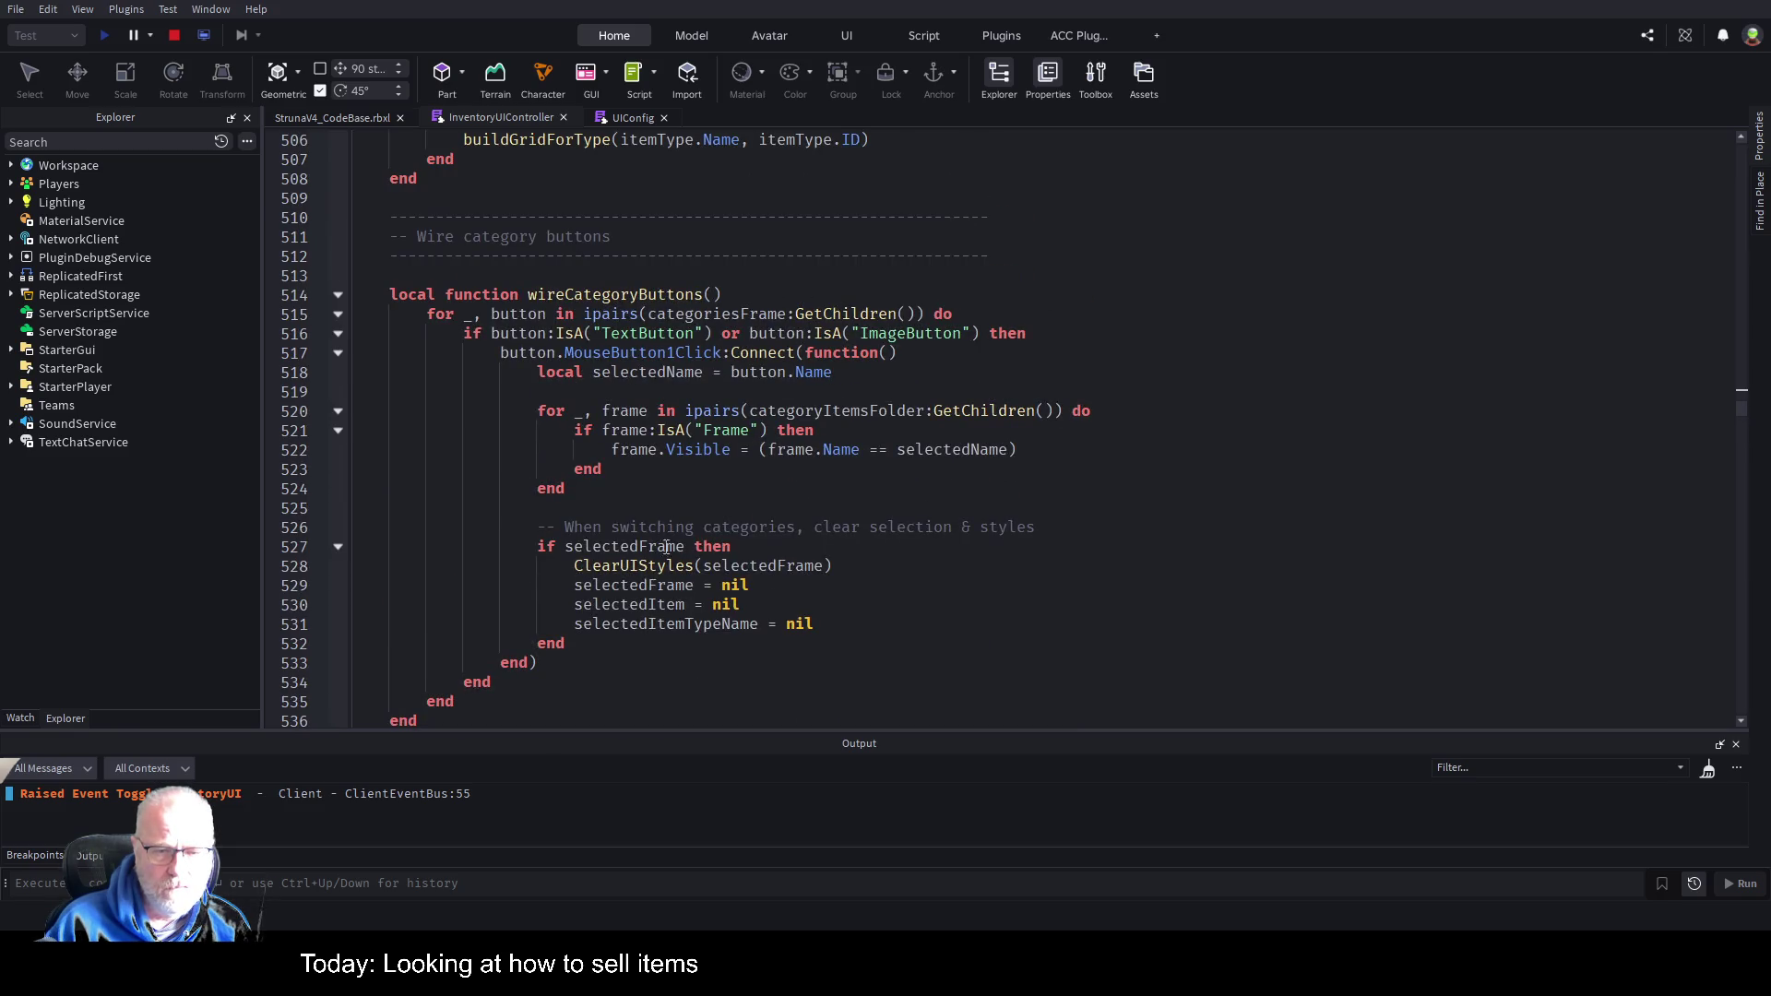
{"action": "scroll", "coordinate": [698, 432], "scroll_direction": "down", "scroll_amount": 4}
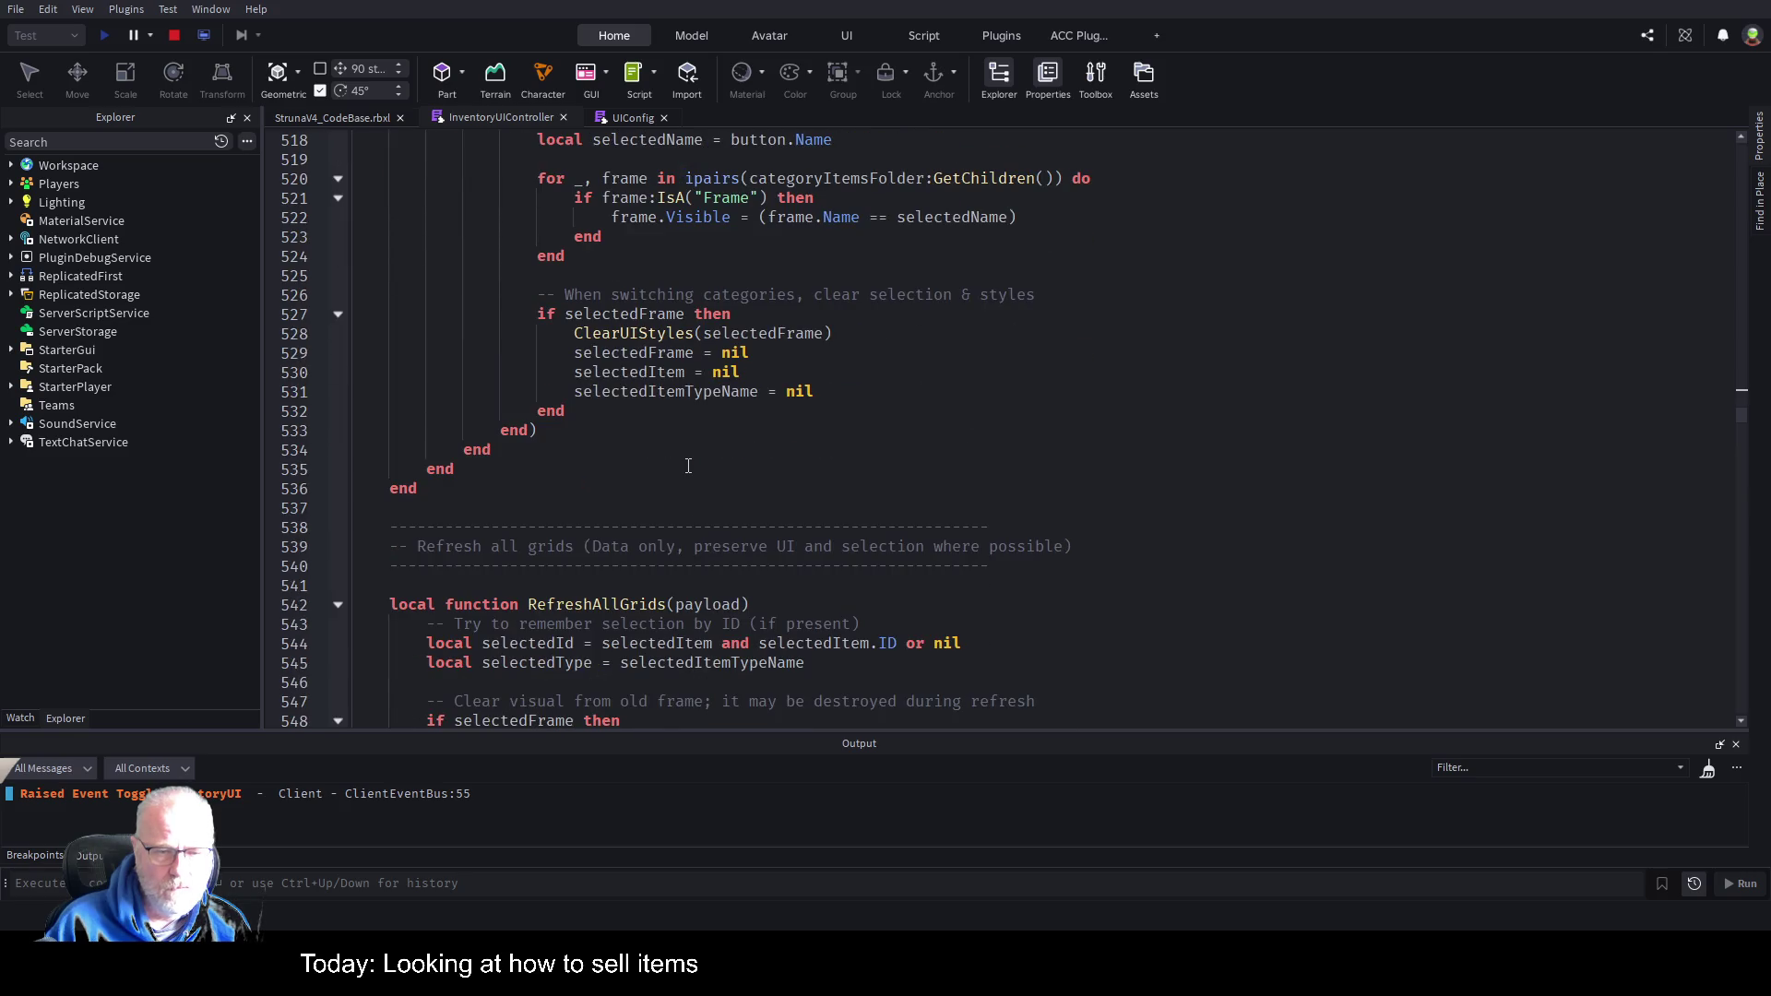
{"action": "scroll", "coordinate": [688, 466], "scroll_direction": "down", "scroll_amount": 8}
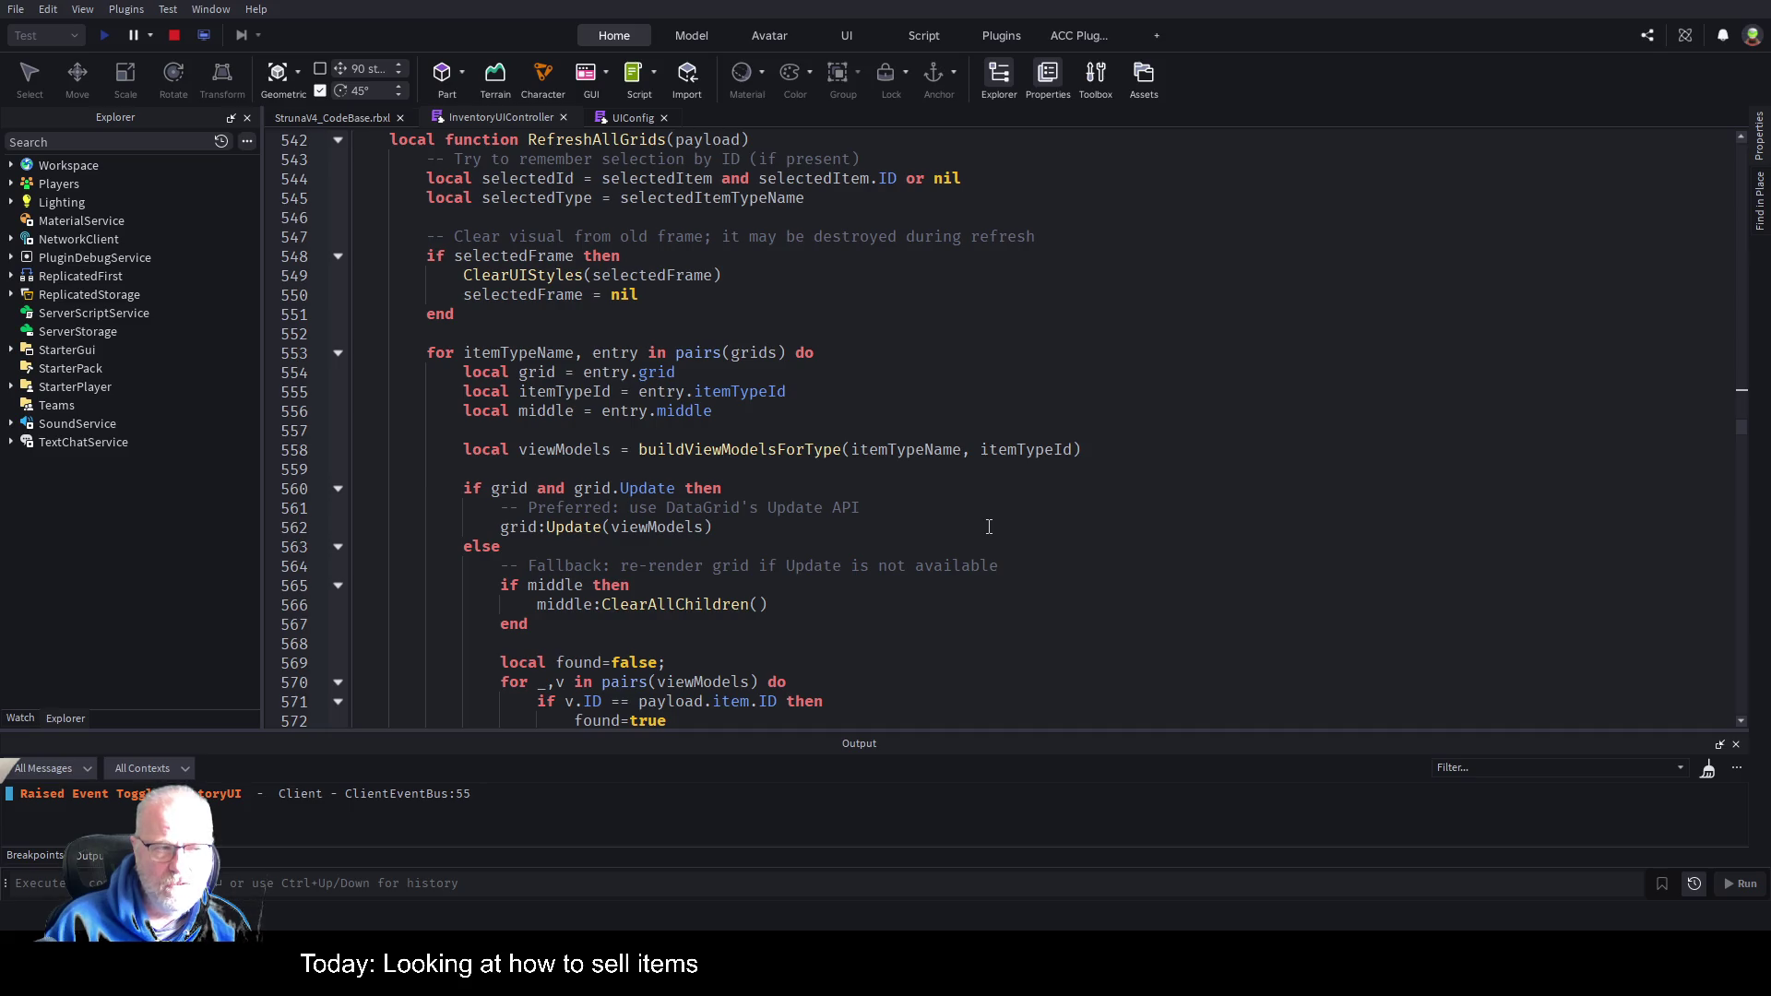
{"action": "scroll", "coordinate": [912, 537], "scroll_direction": "down", "scroll_amount": 20}
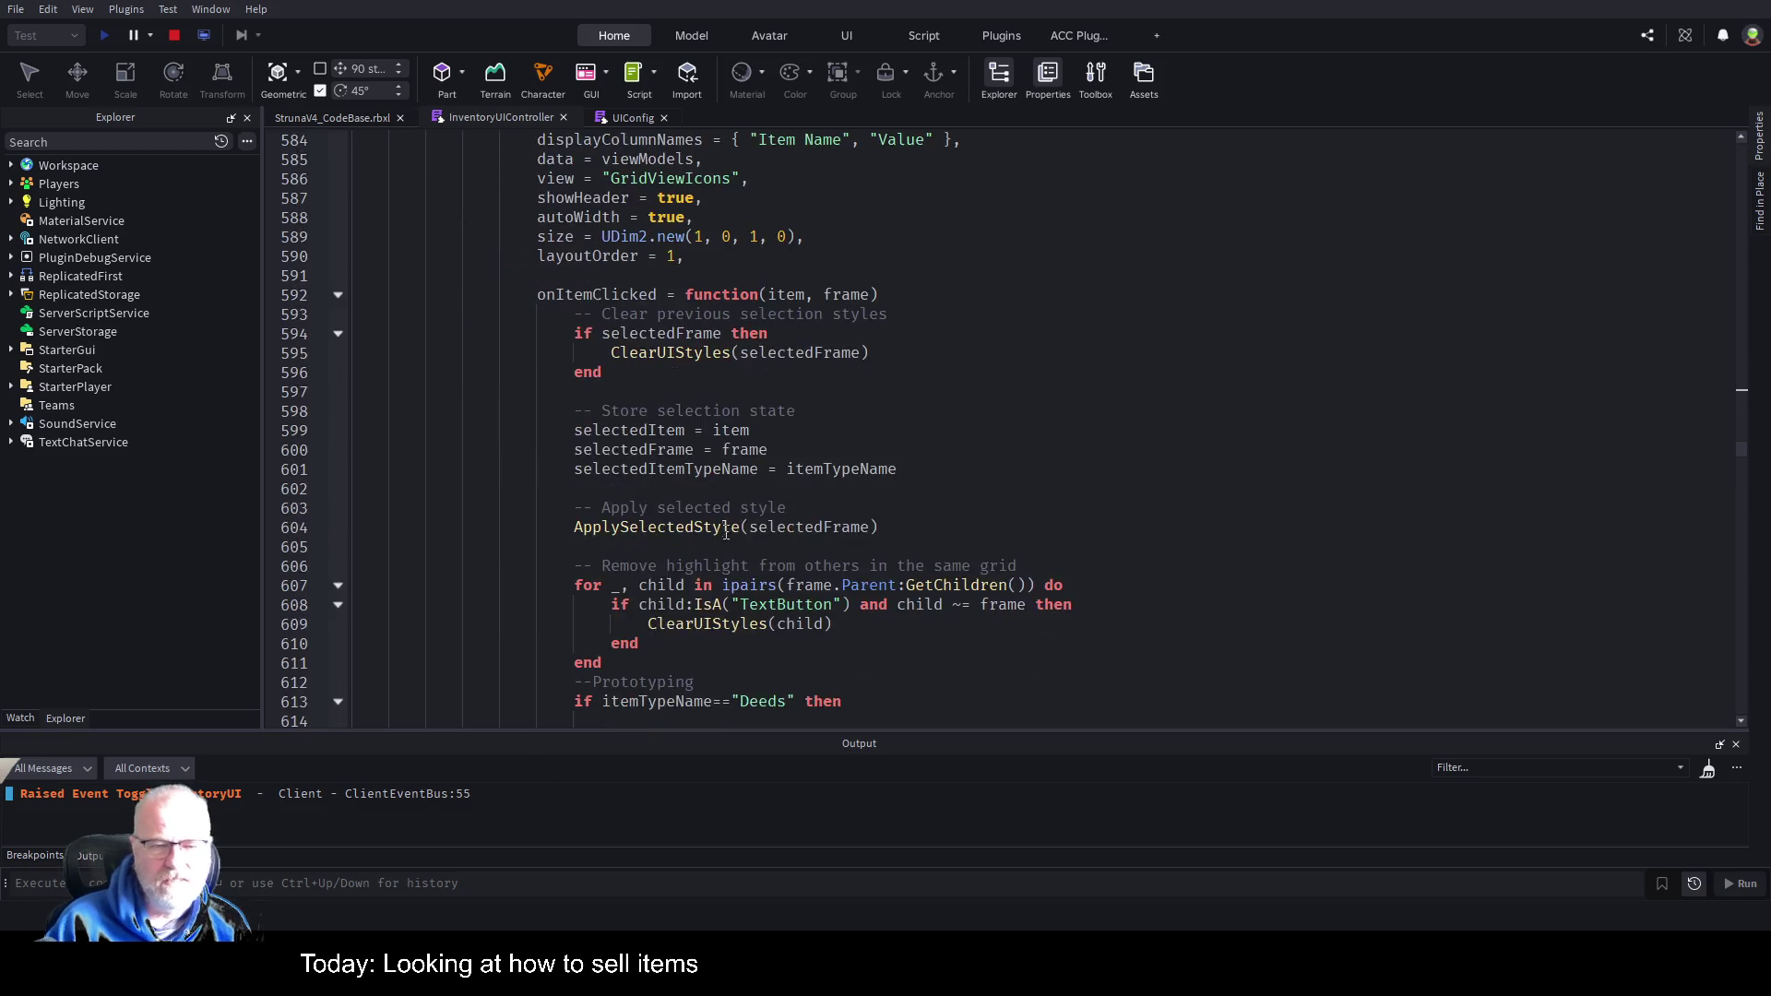
{"action": "scroll", "coordinate": [725, 522], "scroll_direction": "down", "scroll_amount": 8}
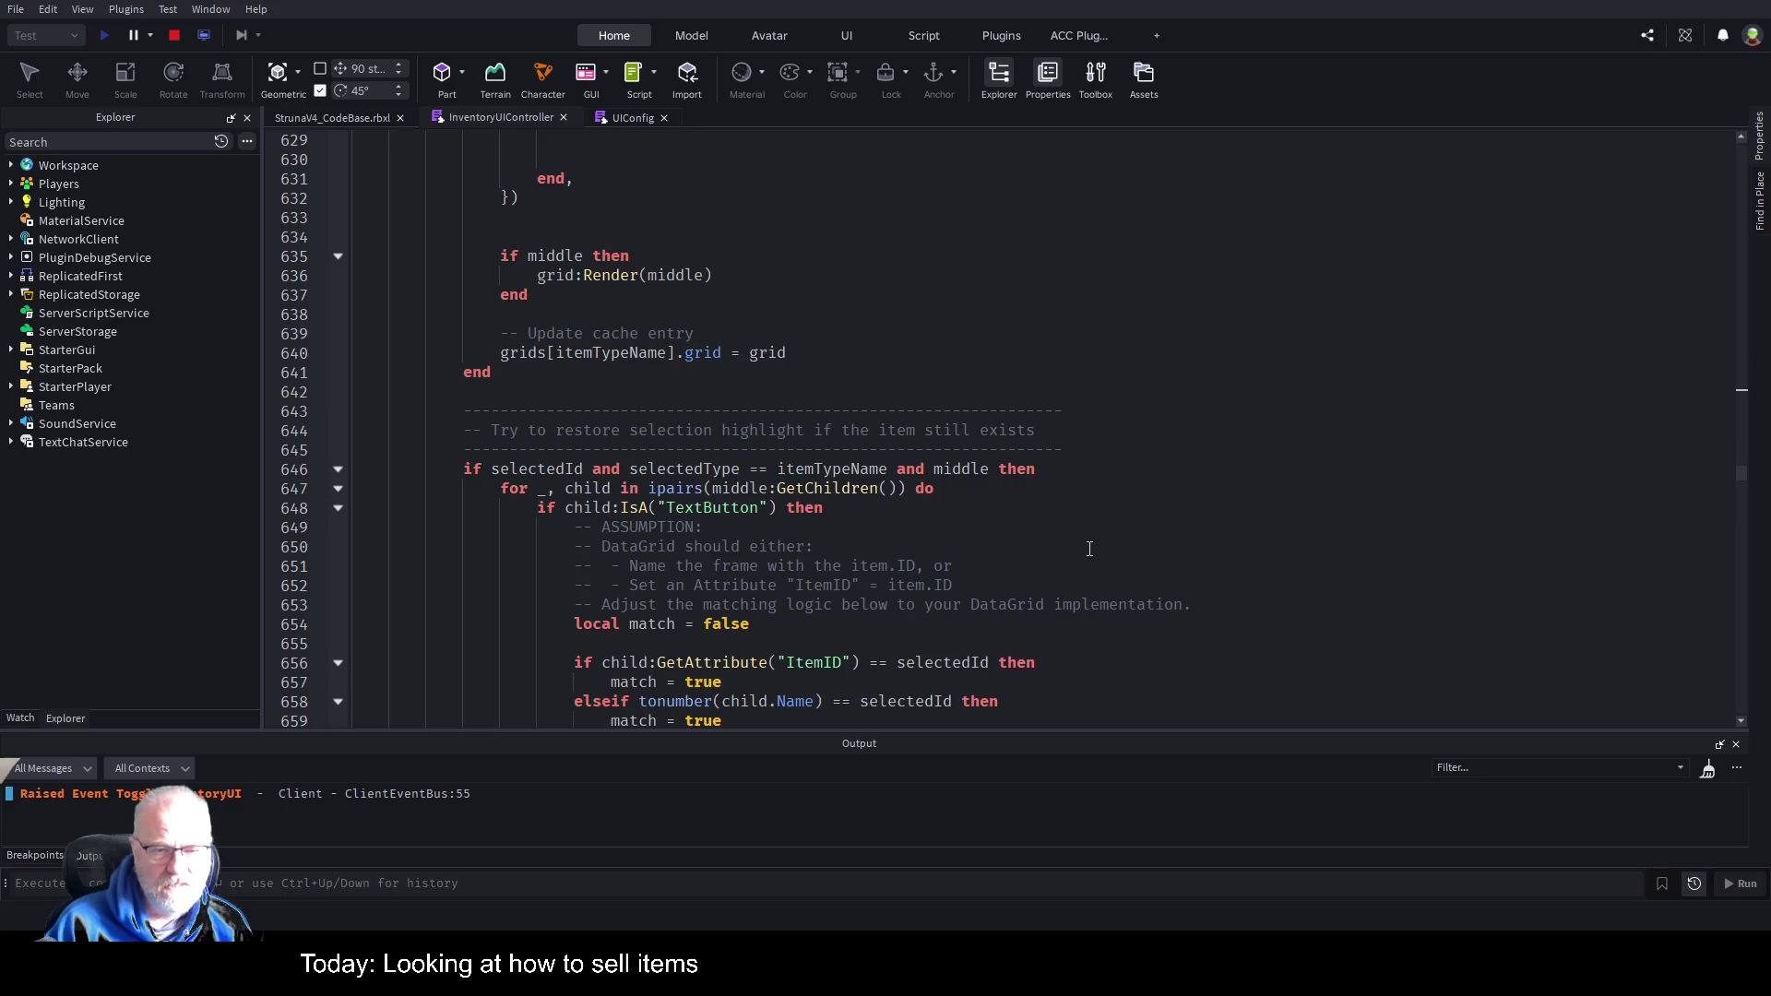
{"action": "scroll", "coordinate": [483, 539], "scroll_direction": "down", "scroll_amount": 20}
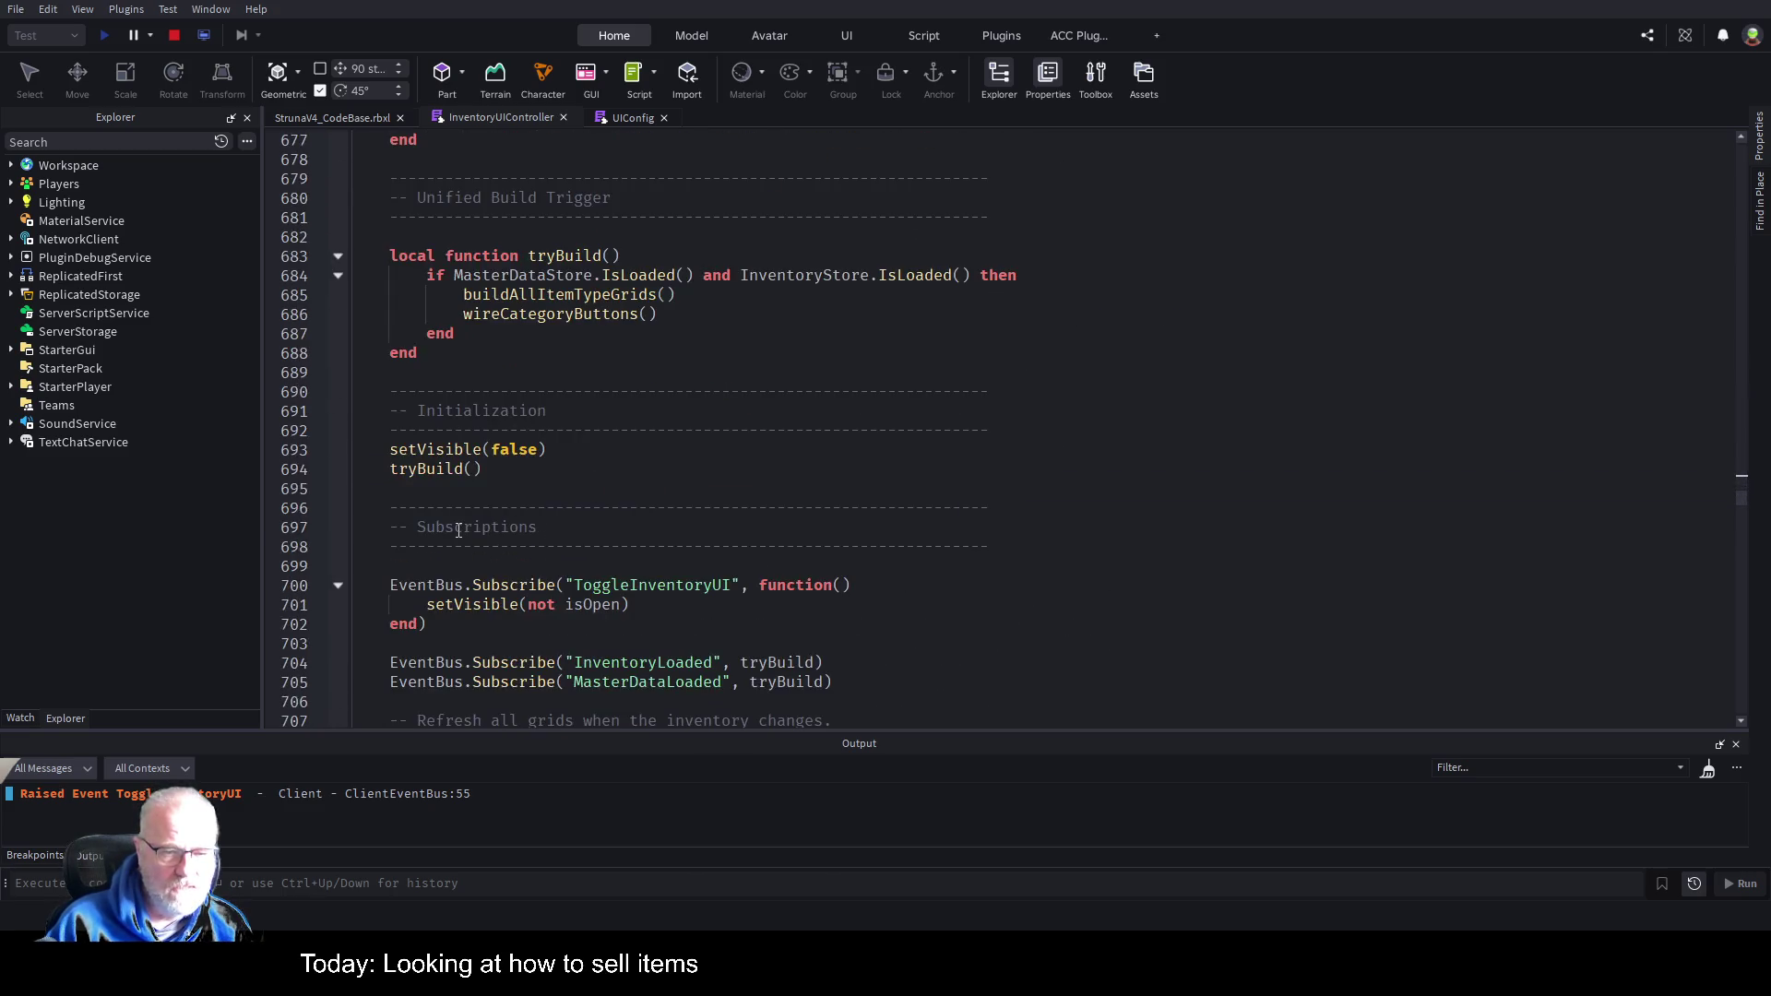
{"action": "scroll", "coordinate": [516, 544], "scroll_direction": "up", "scroll_amount": 5}
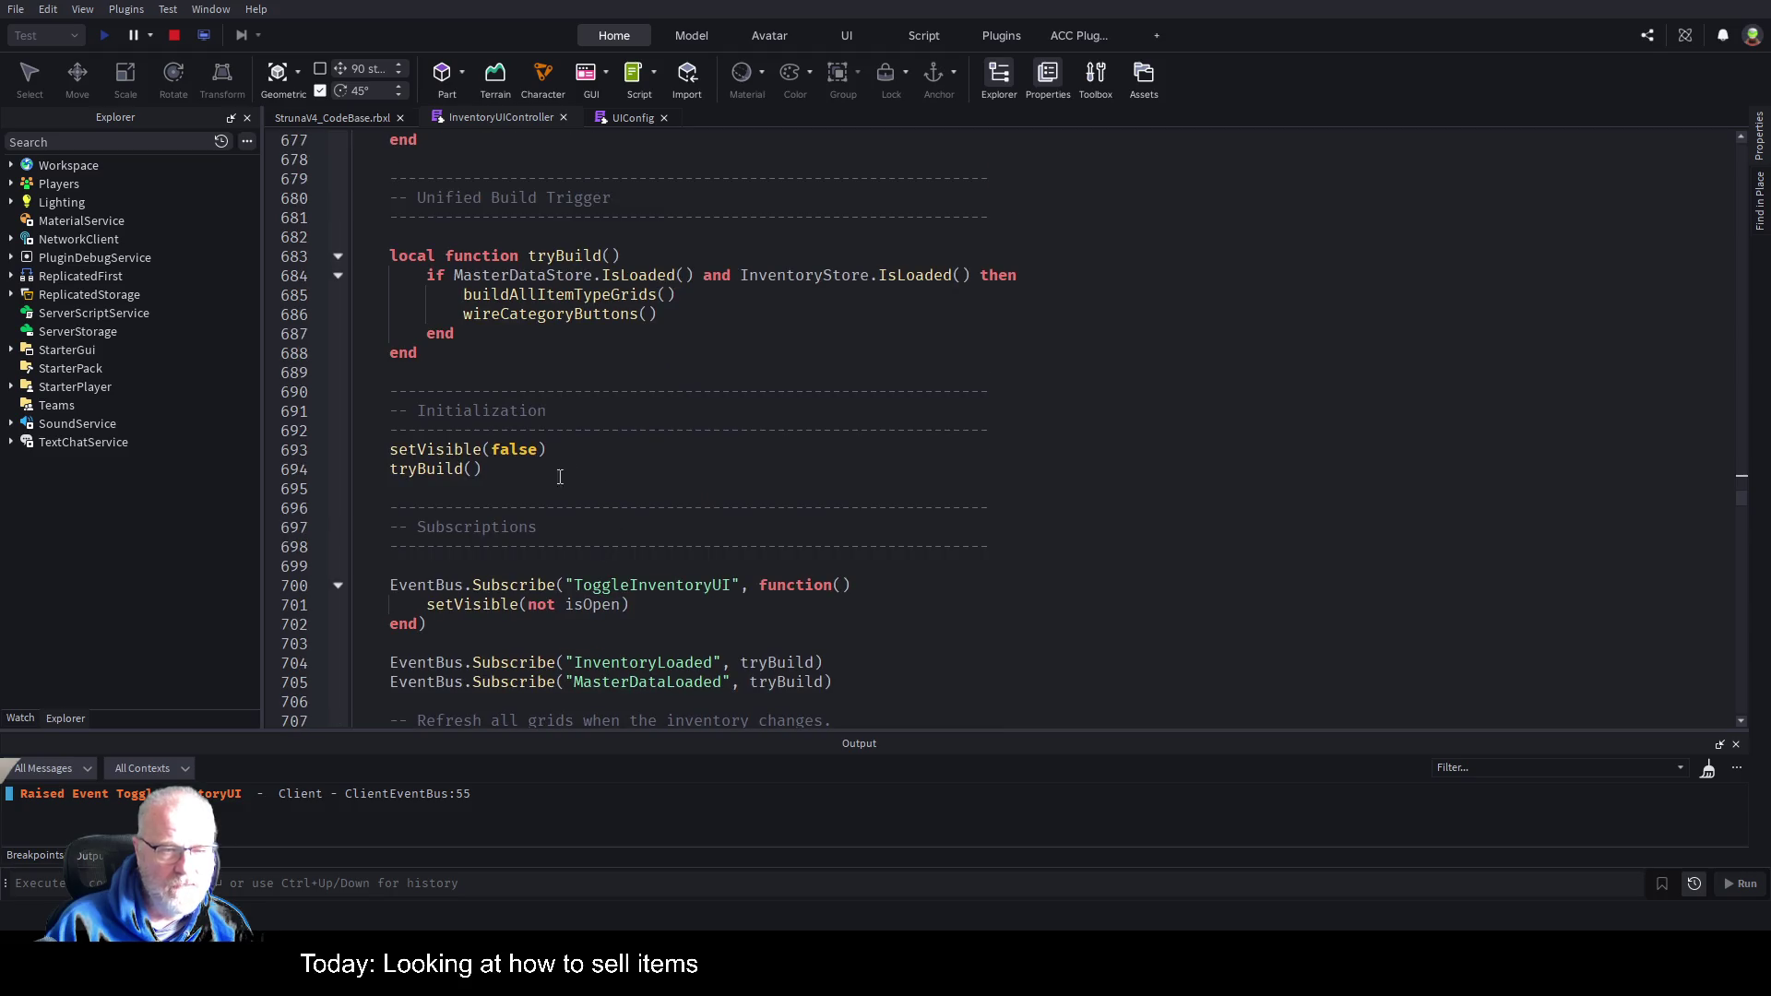
{"action": "scroll", "coordinate": [646, 517], "scroll_direction": "down", "scroll_amount": 10}
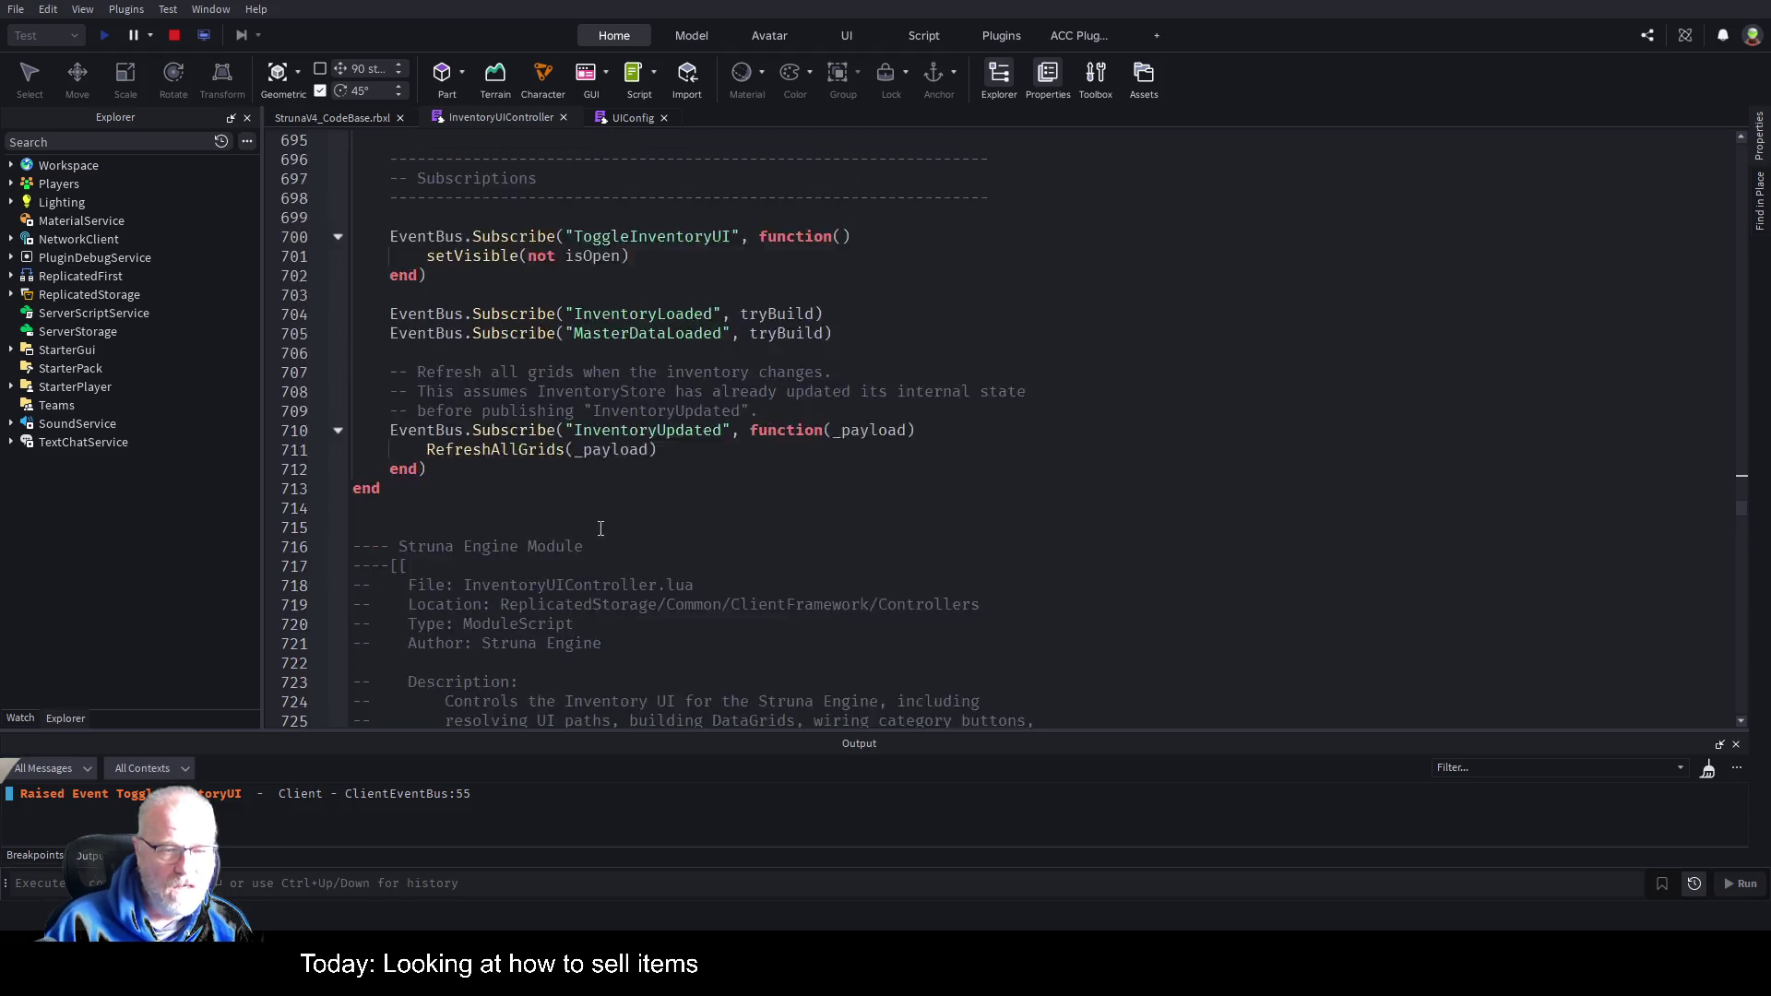
{"action": "scroll", "coordinate": [608, 540], "scroll_direction": "down", "scroll_amount": 8}
{"action": "scroll", "coordinate": [643, 628], "scroll_direction": "down", "scroll_amount": 20}
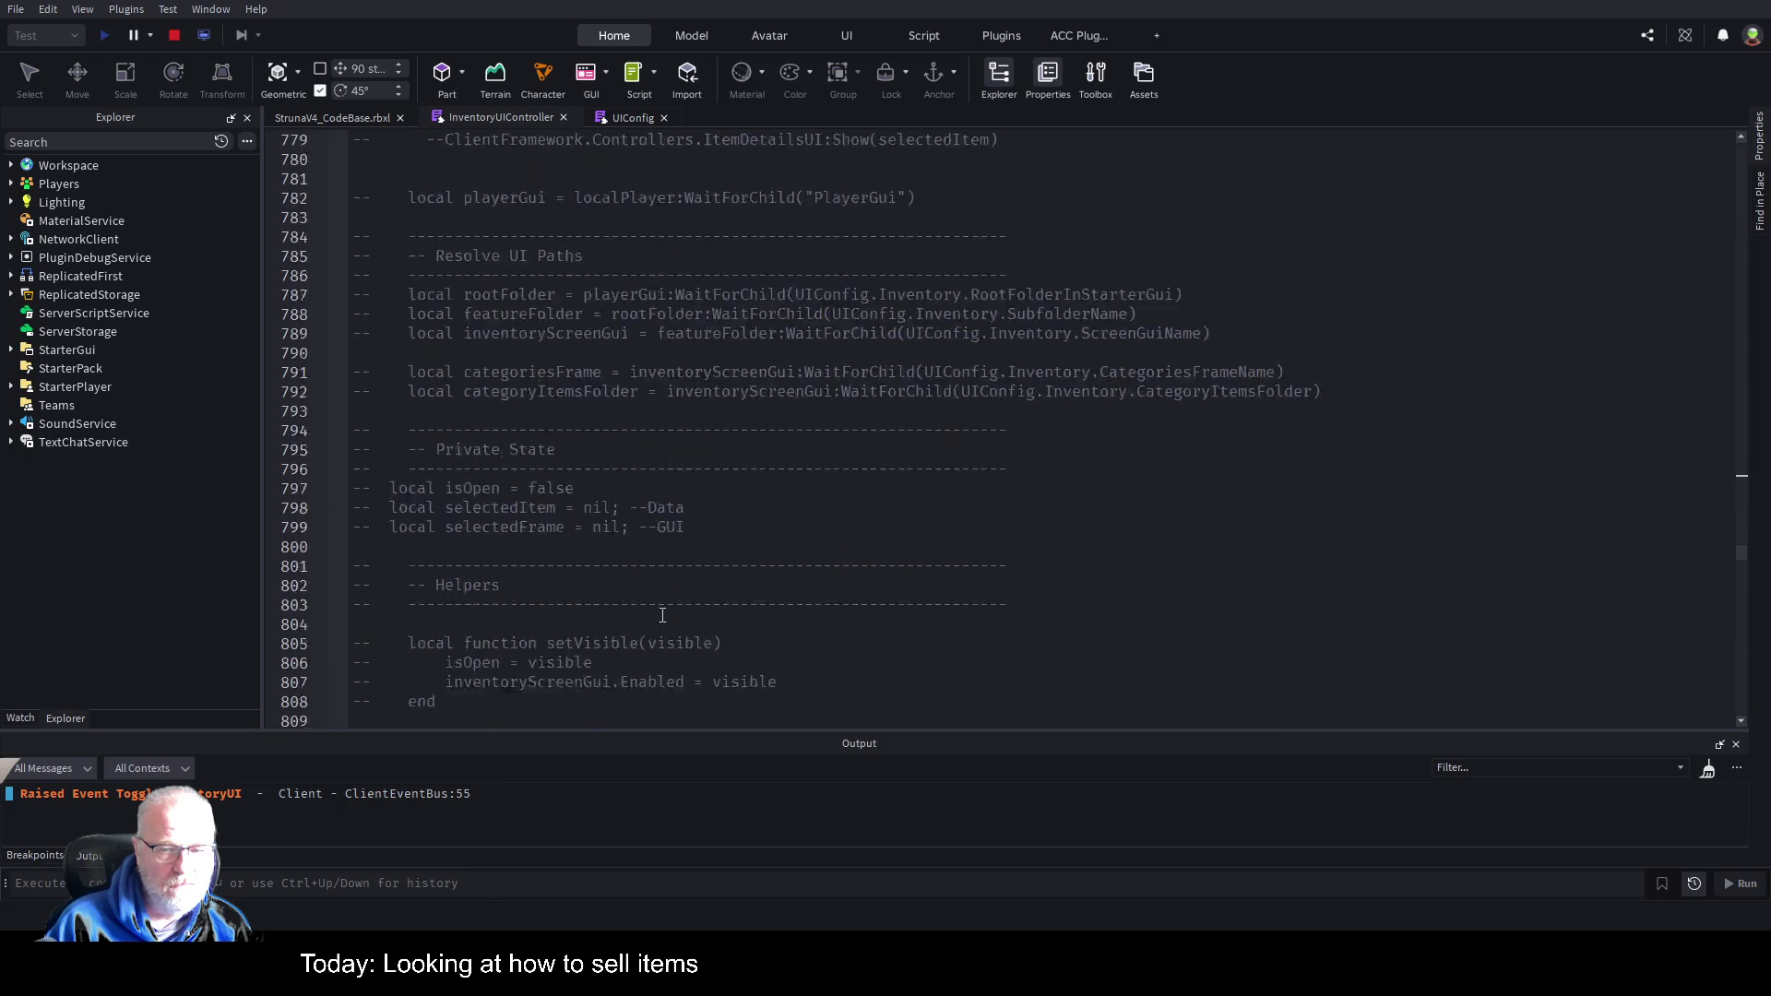
{"action": "scroll", "coordinate": [680, 695], "scroll_direction": "down", "scroll_amount": 7}
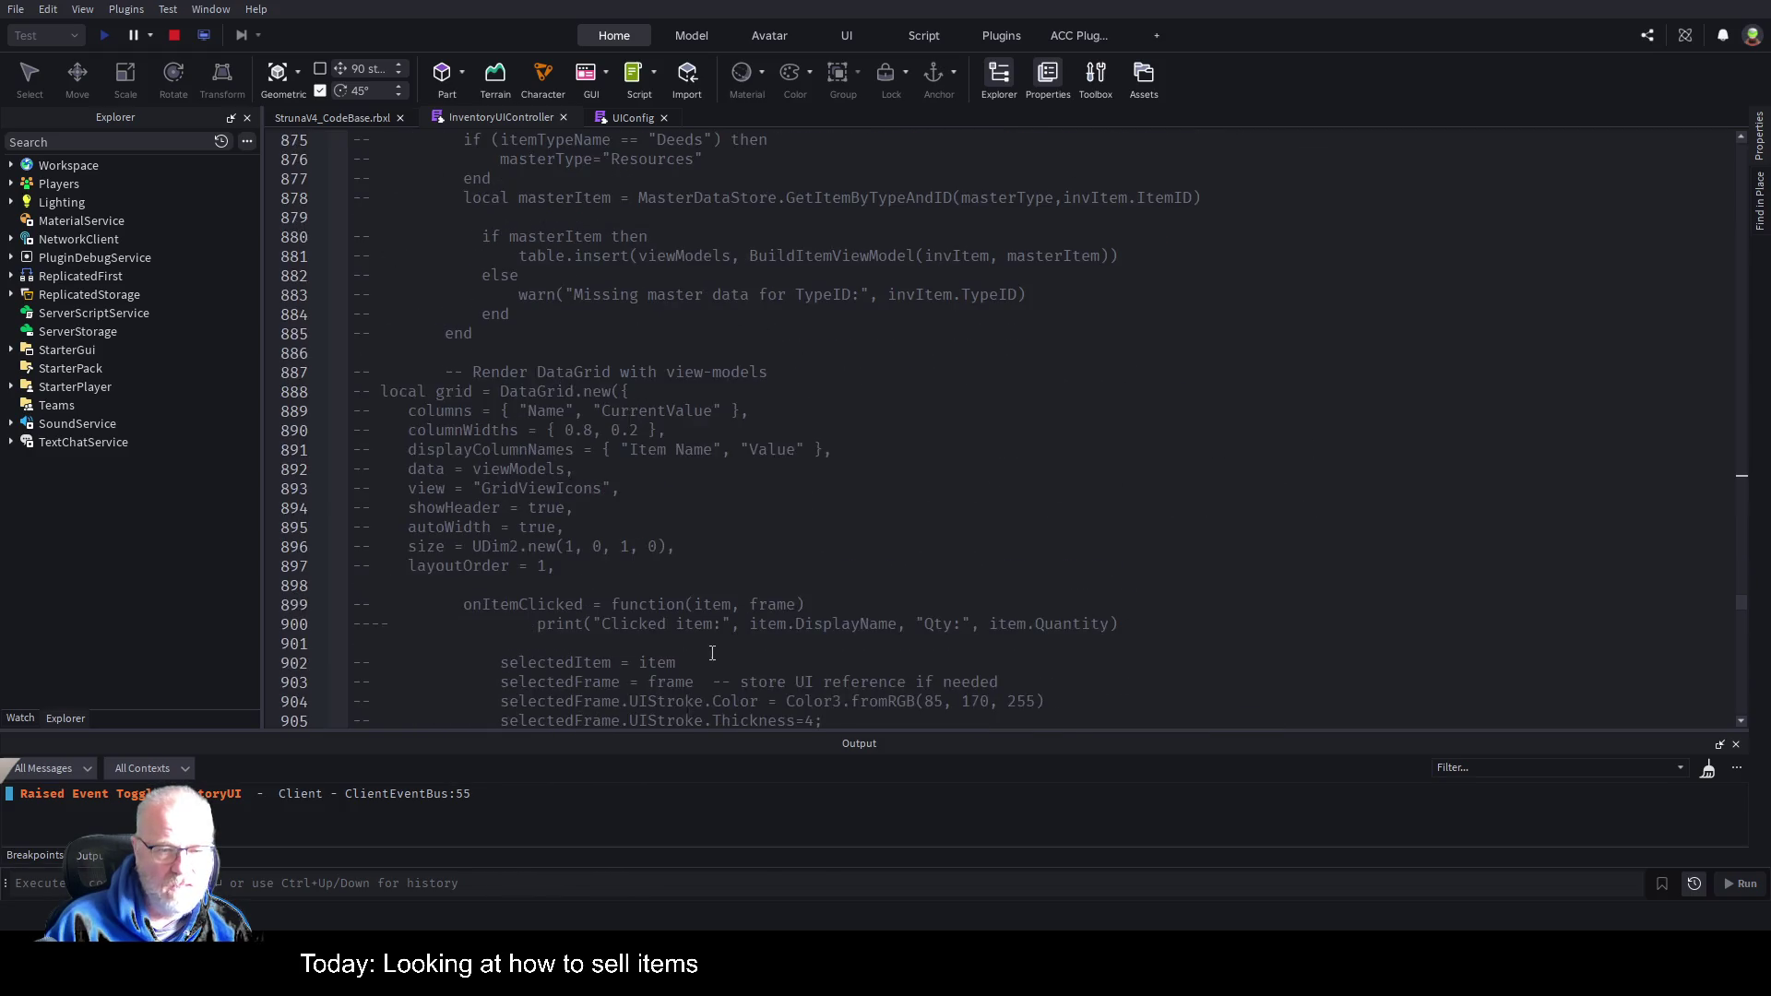
{"action": "mouse_move", "coordinate": [1740, 609]}
{"action": "left_mouse_down"}
{"action": "mouse_move", "coordinate": [1743, 724]}
{"action": "mouse_move", "coordinate": [1742, 507]}
{"action": "left_mouse_up"}
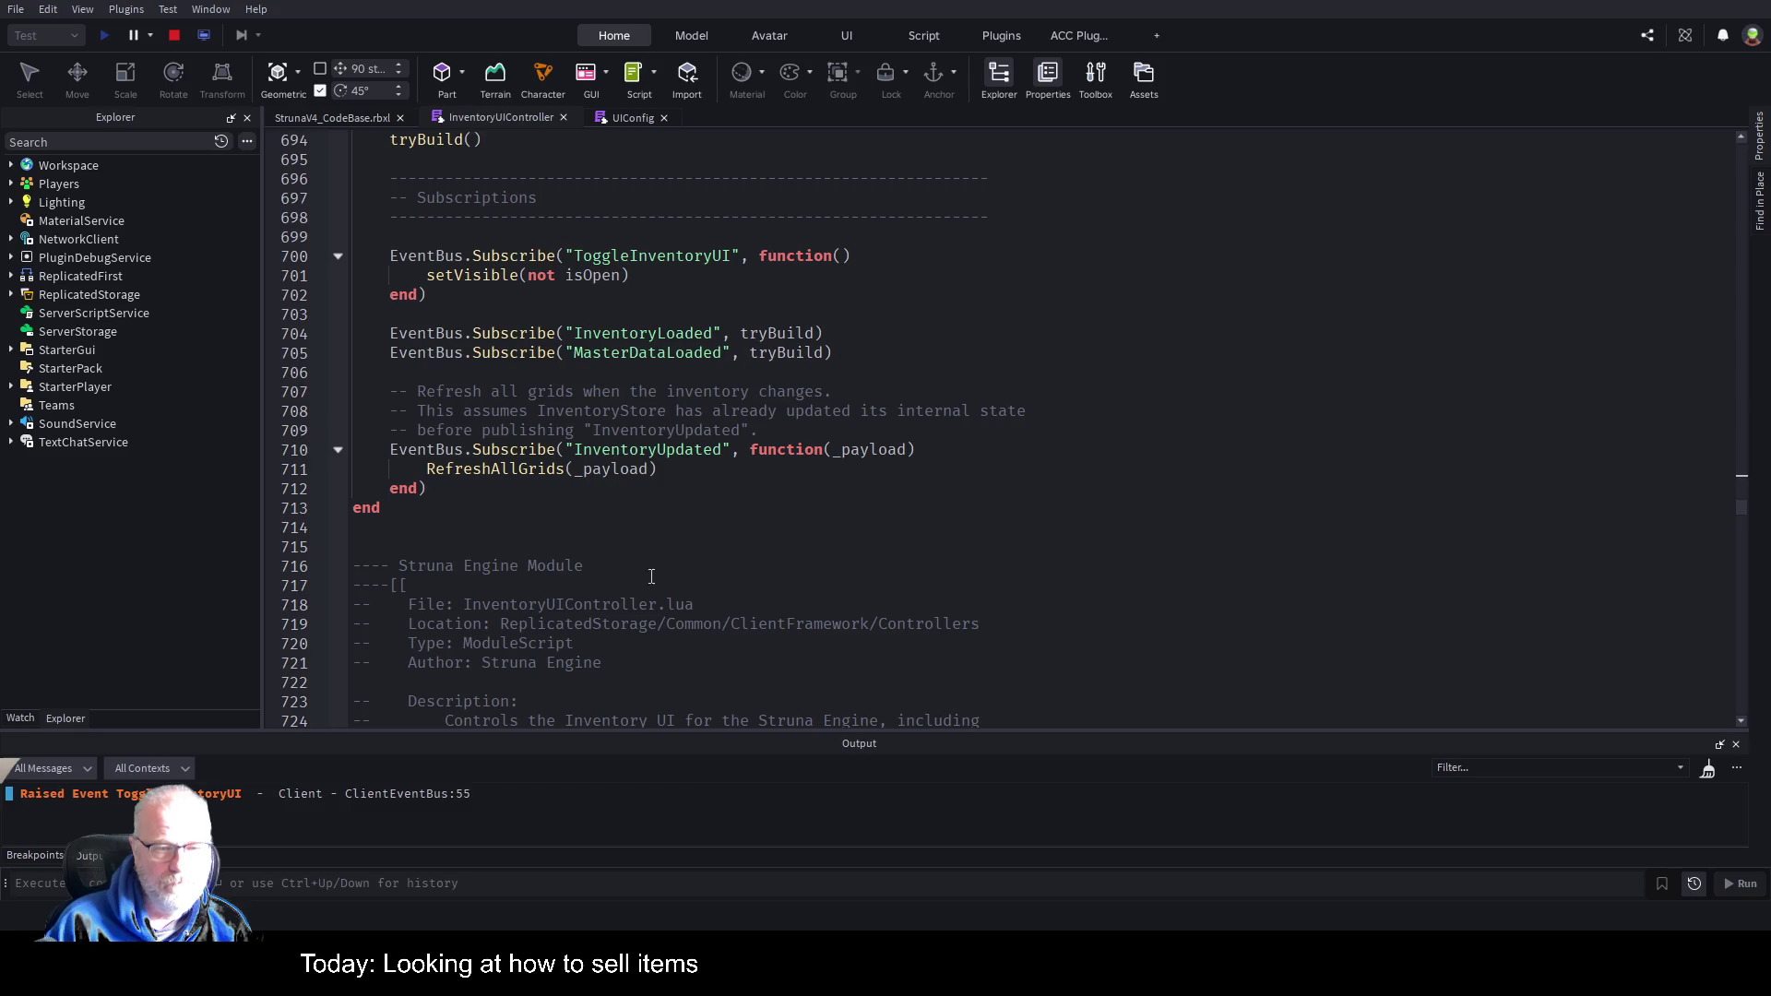
Delete everything from line 714 to the end of the InventoryUIController script.
{"action": "left_click", "coordinate": [658, 527]}
{"action": "key", "text": "ctrl+shift+End"}
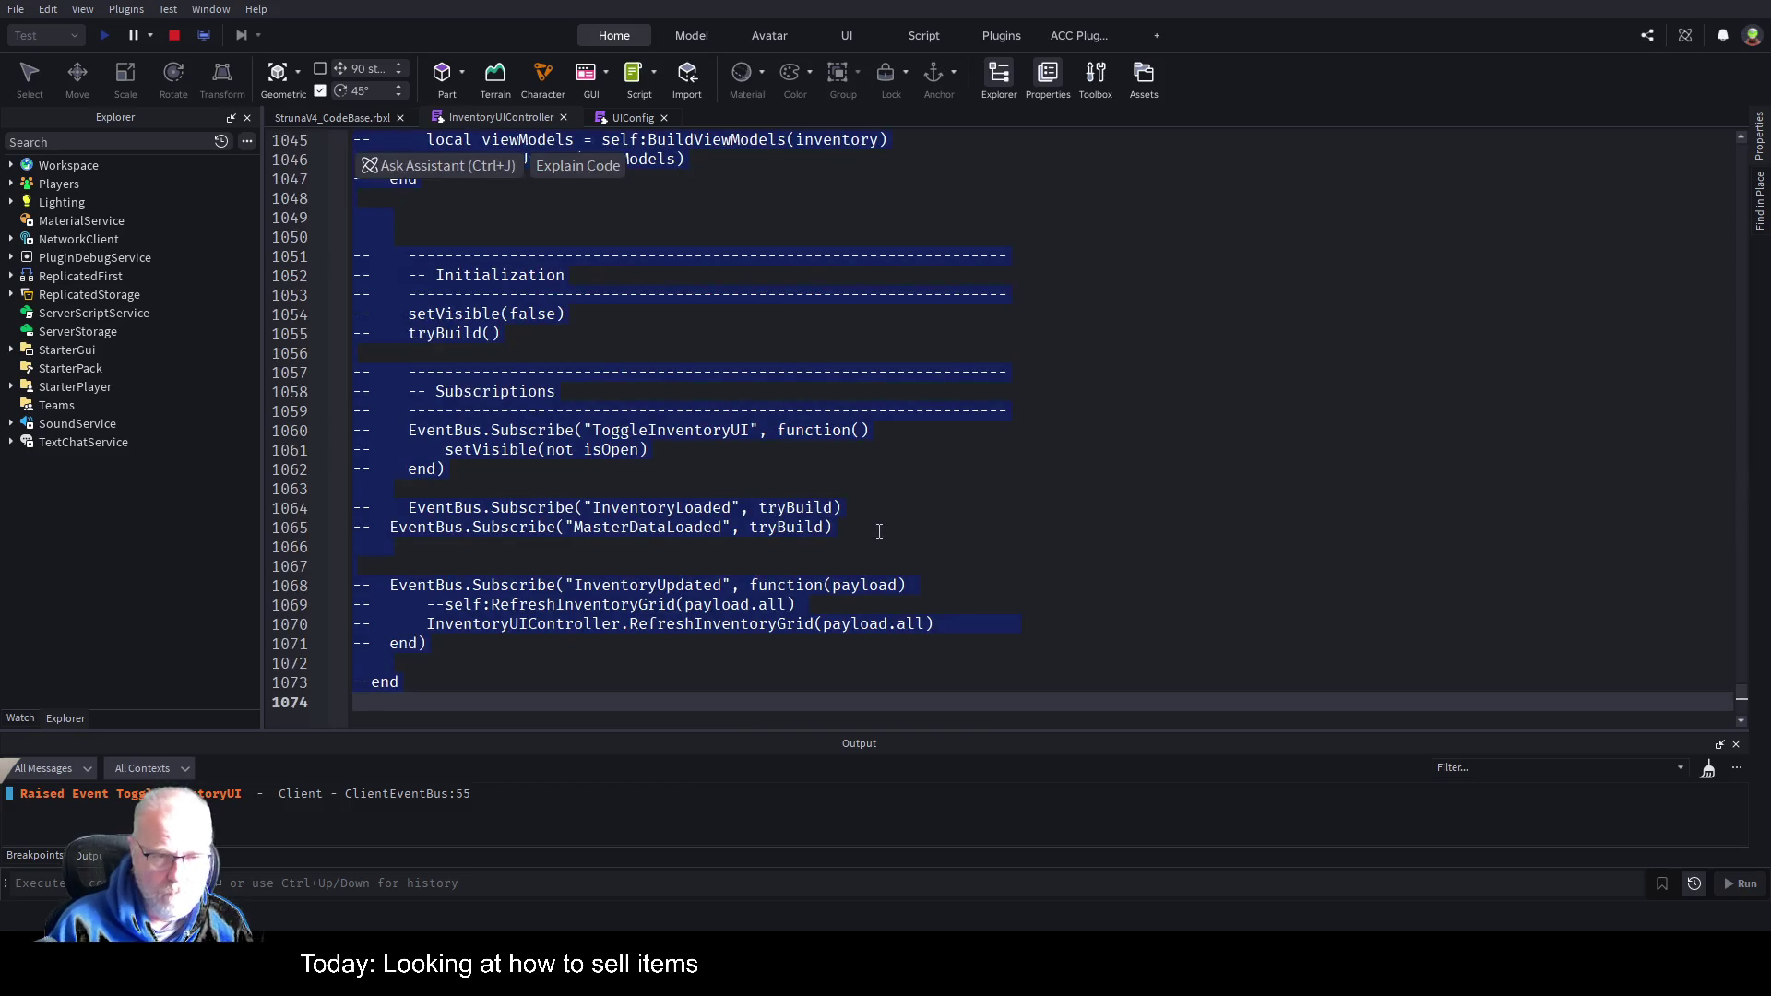
{"action": "key", "text": "Delete"}
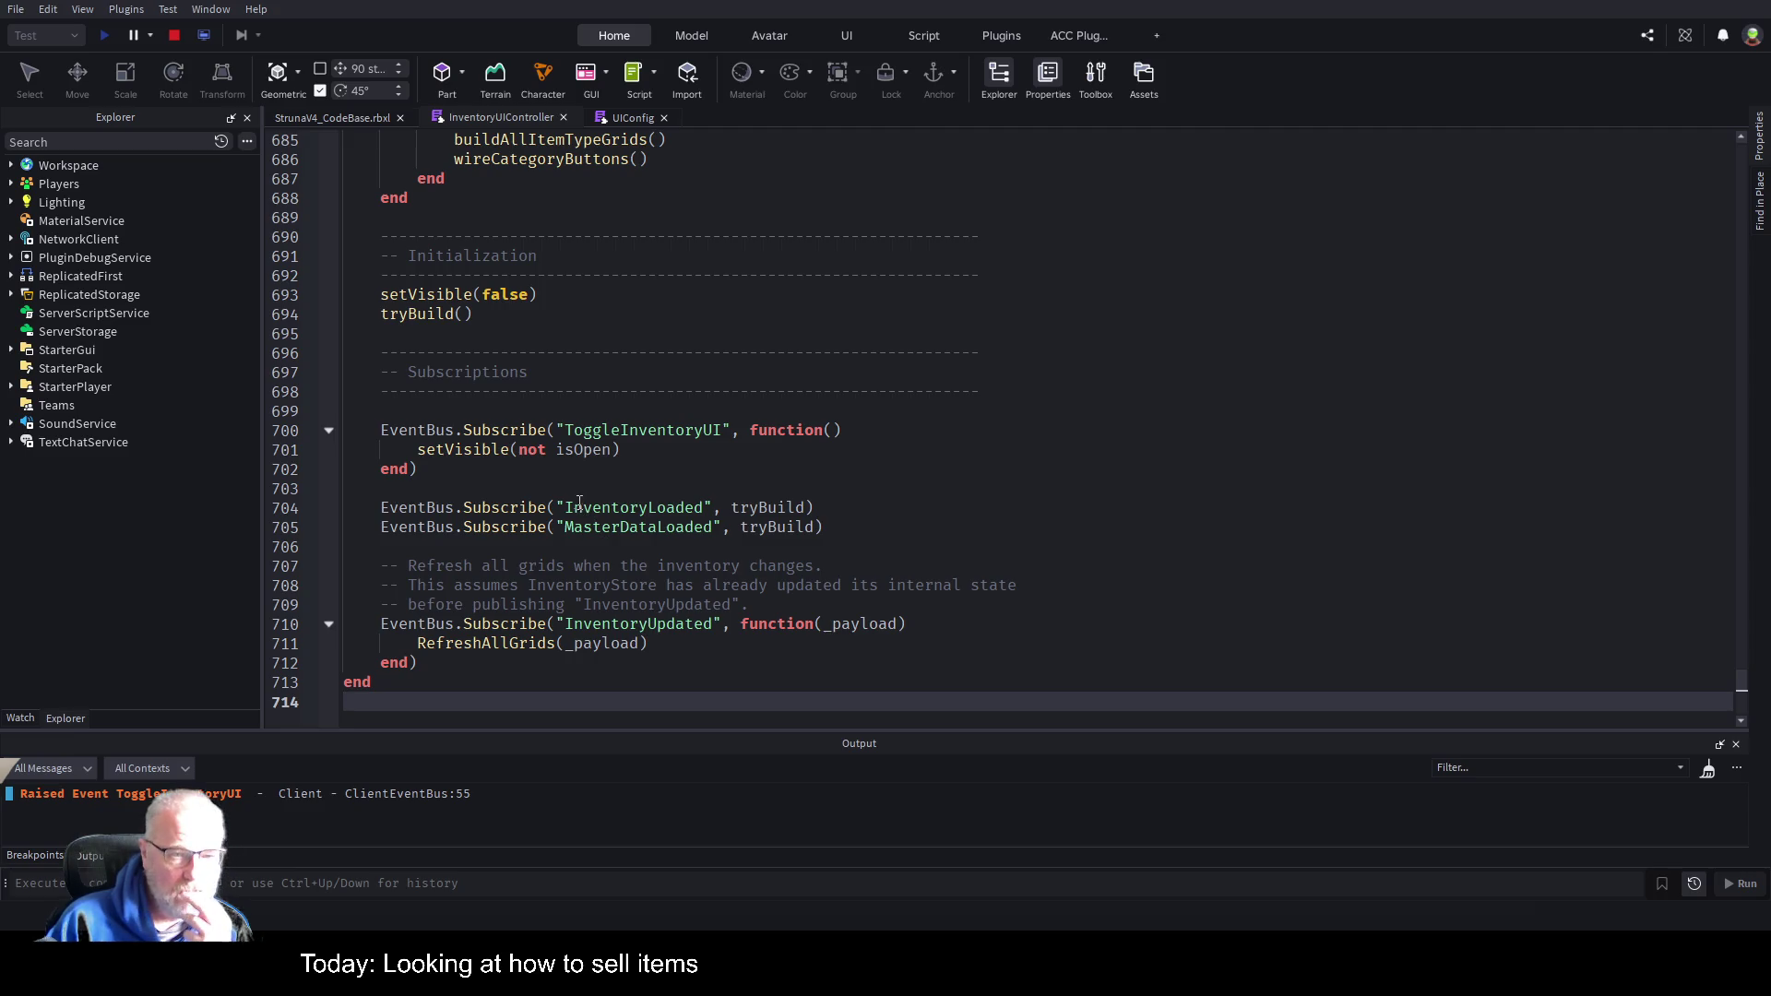
{"action": "left_click", "coordinate": [493, 644]}
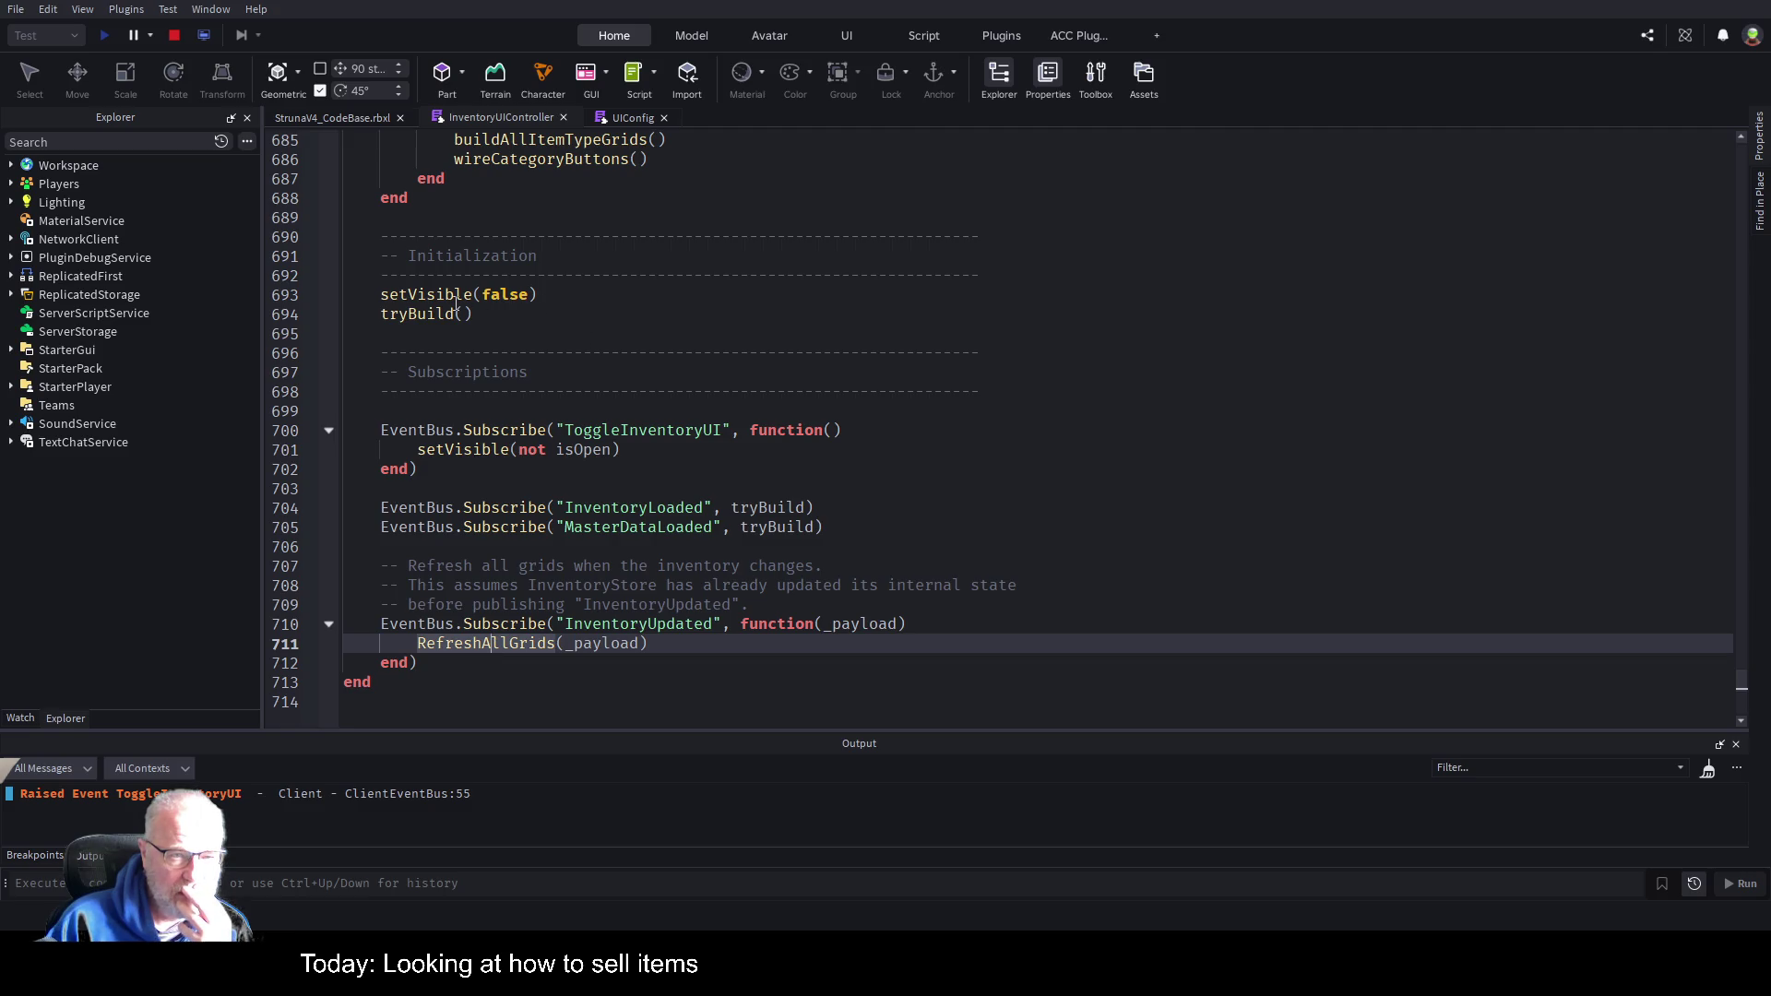
{"action": "left_click", "coordinate": [429, 317]}
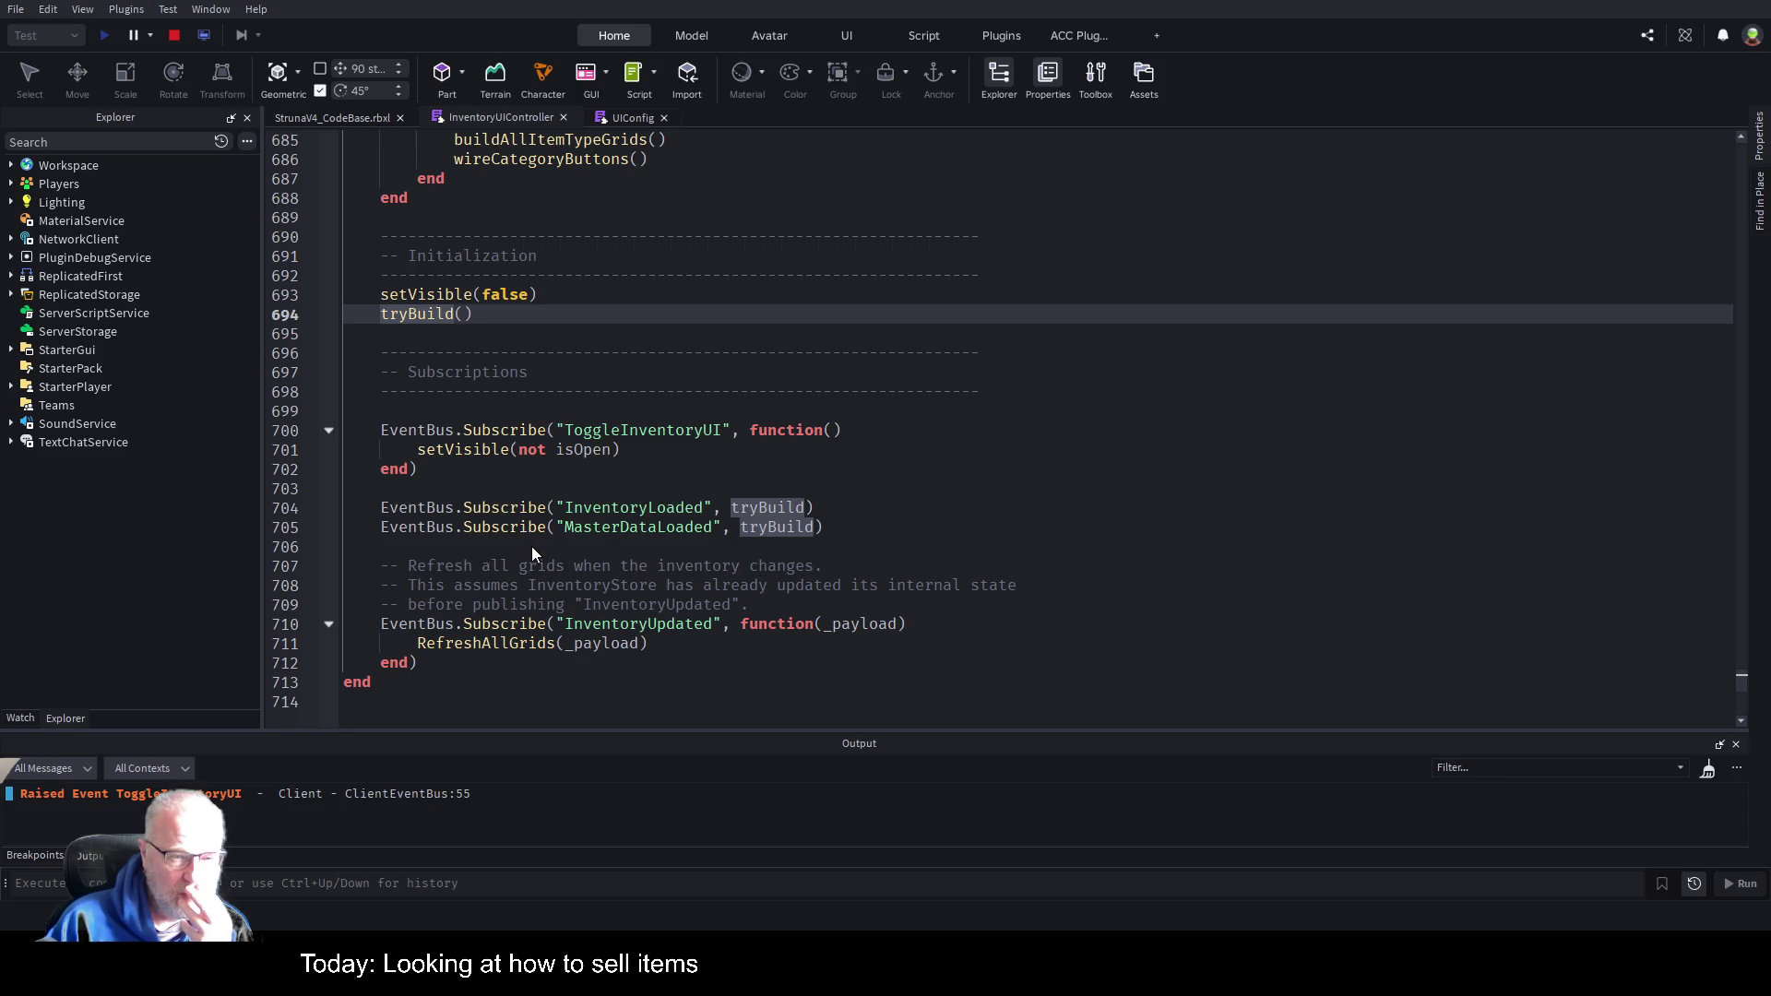
{"action": "key", "text": "F12"}
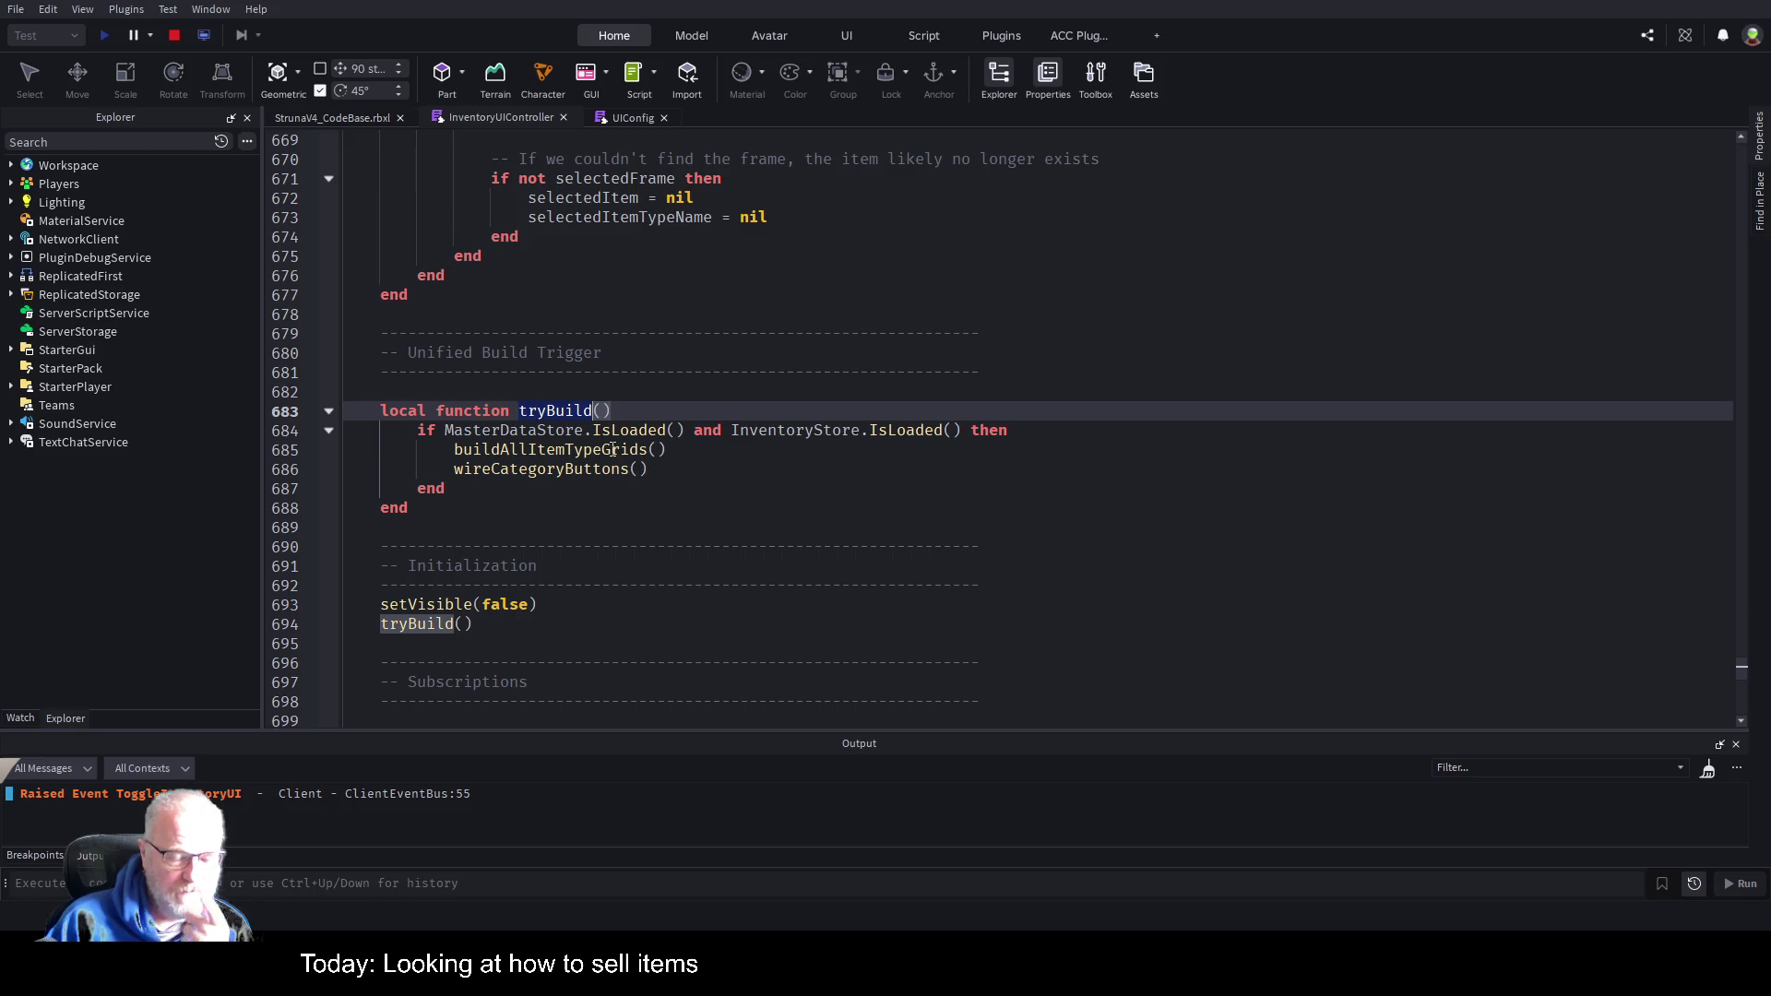
{"action": "left_click", "coordinate": [613, 449]}
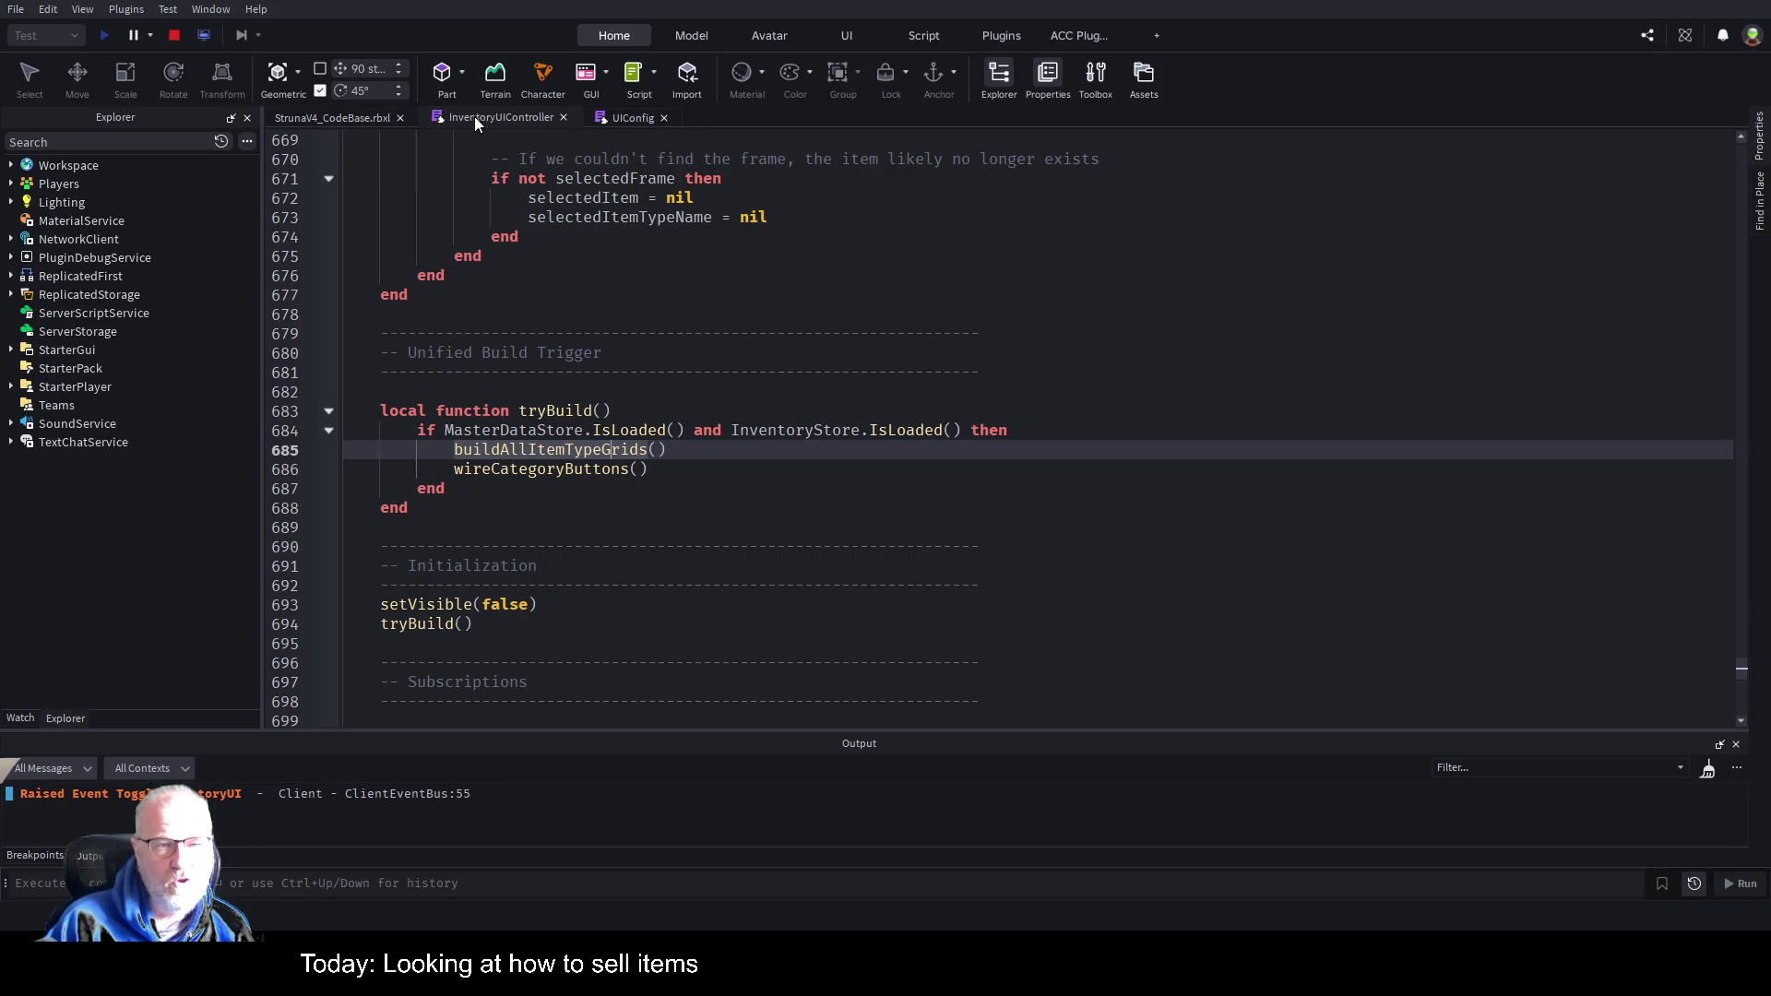
{"action": "left_click", "coordinate": [643, 349]}
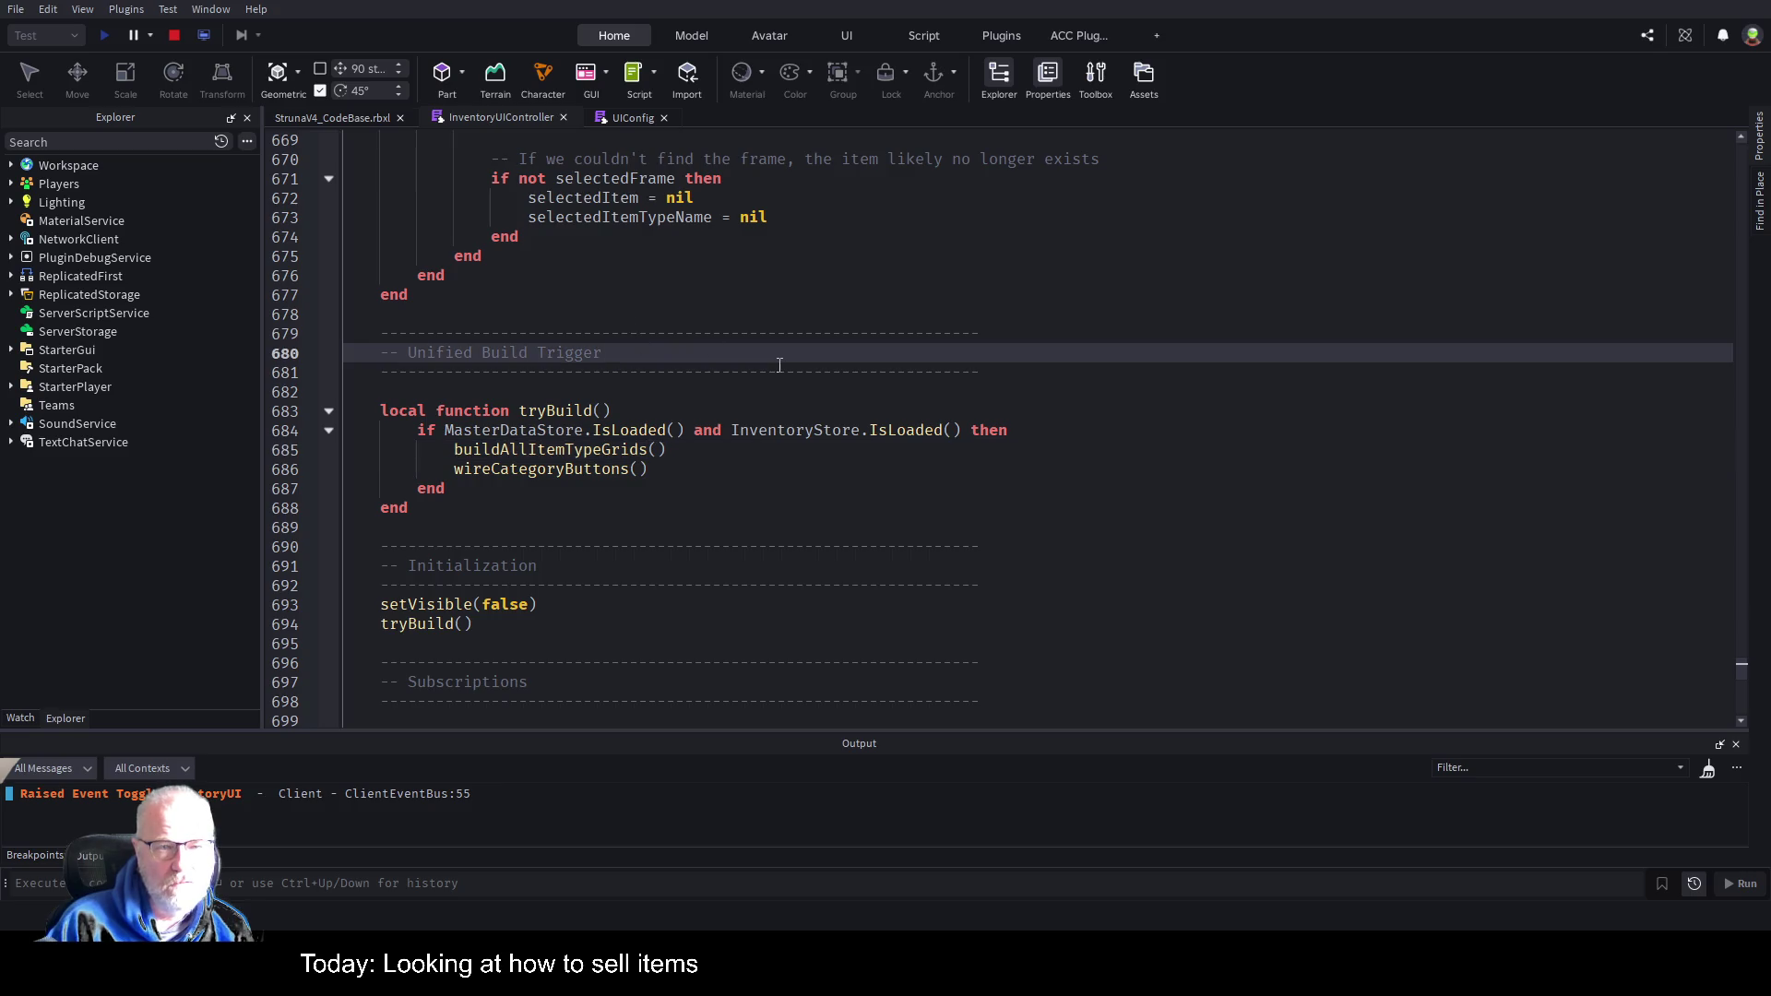
{"action": "scroll", "coordinate": [789, 365], "scroll_direction": "up", "scroll_amount": 20}
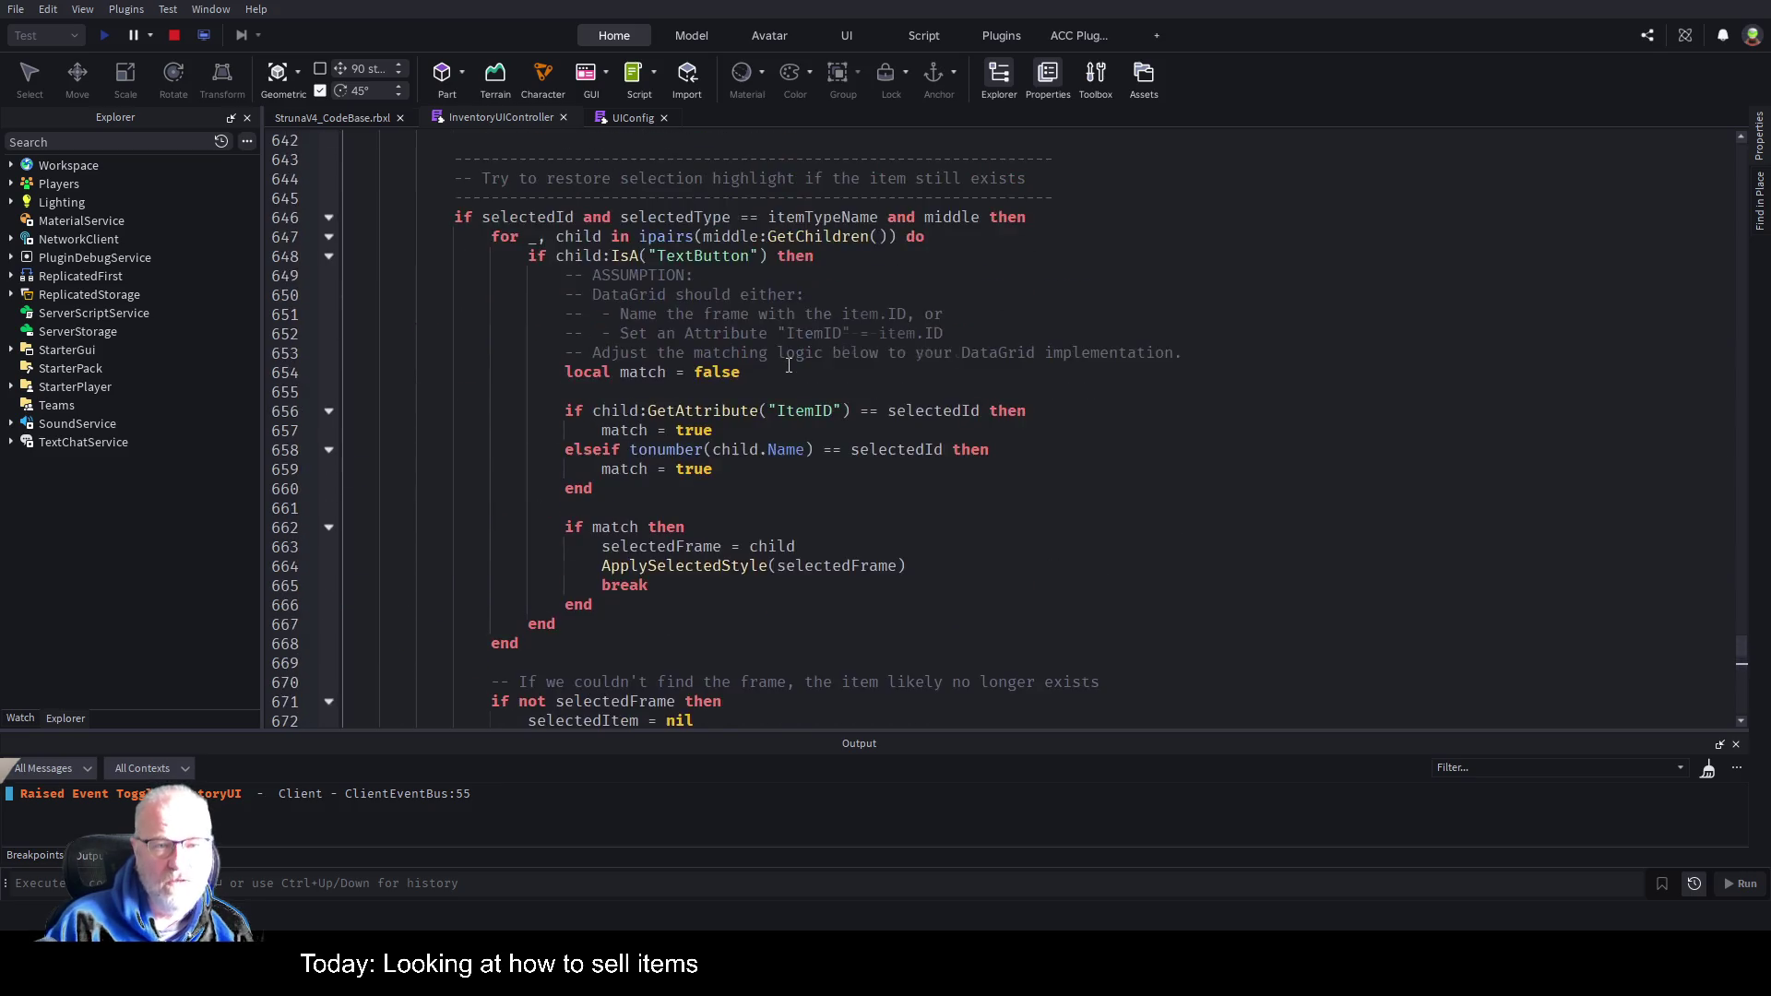
{"action": "scroll", "coordinate": [787, 365], "scroll_direction": "up", "scroll_amount": 20}
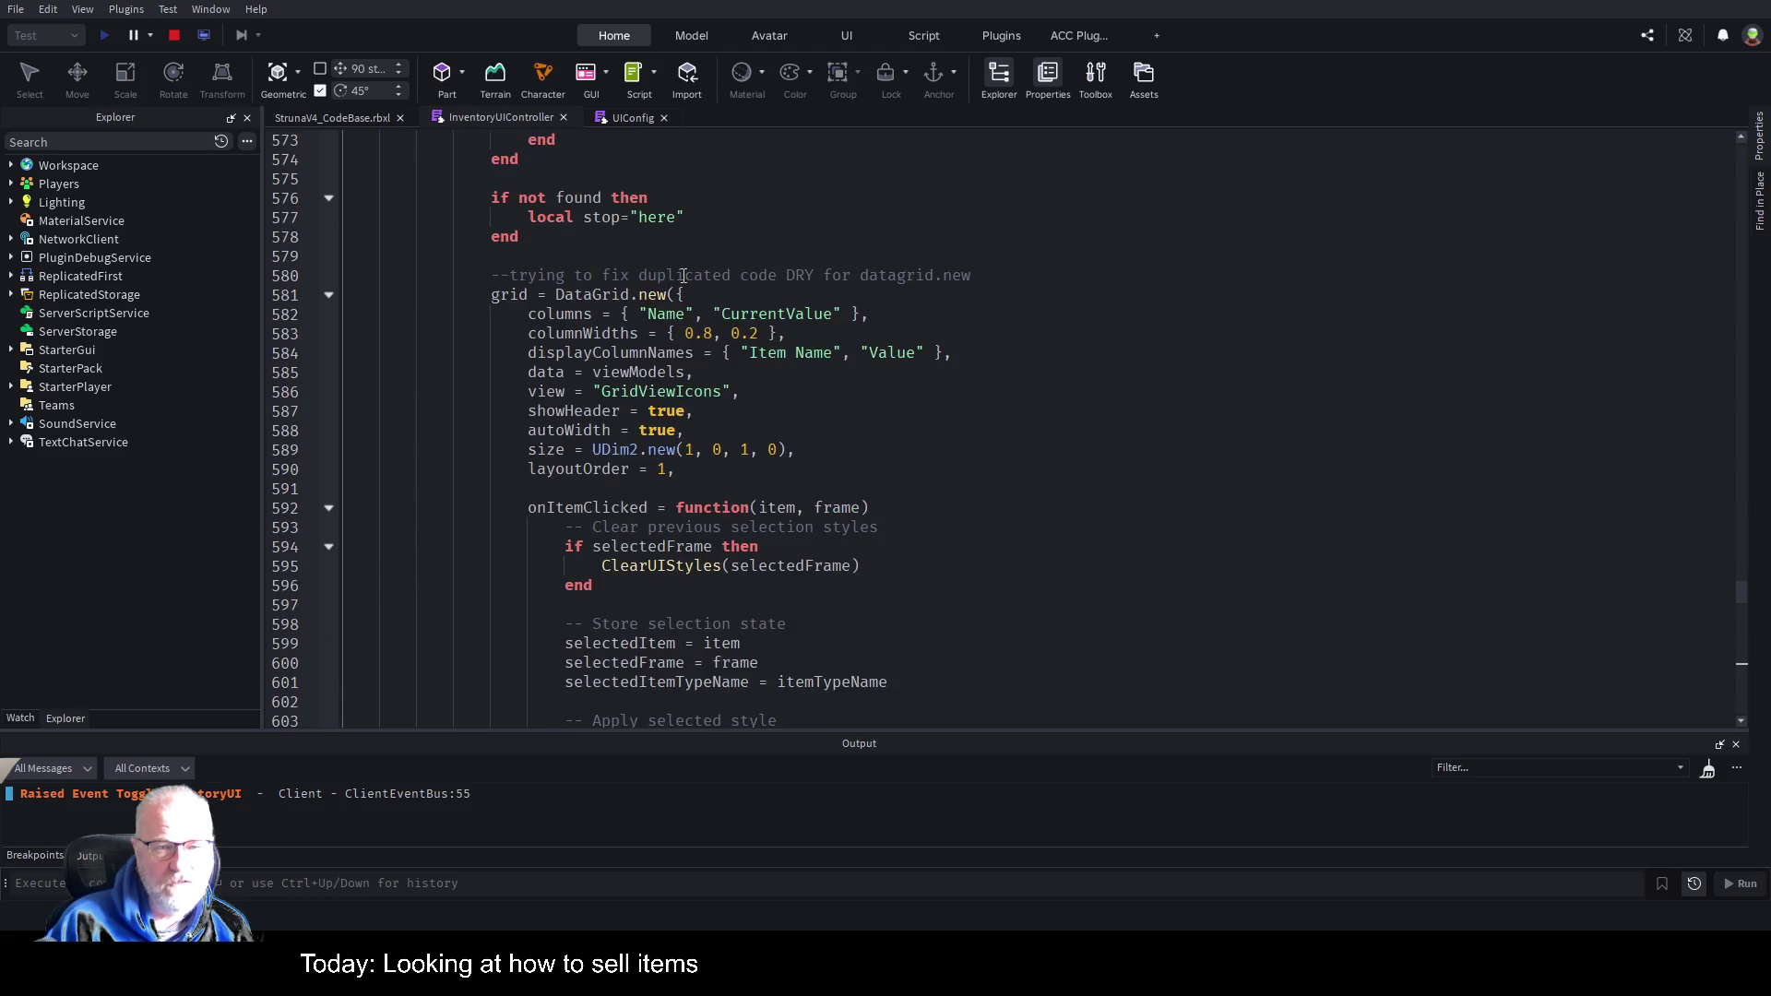
{"action": "scroll", "coordinate": [684, 275], "scroll_direction": "up", "scroll_amount": 12}
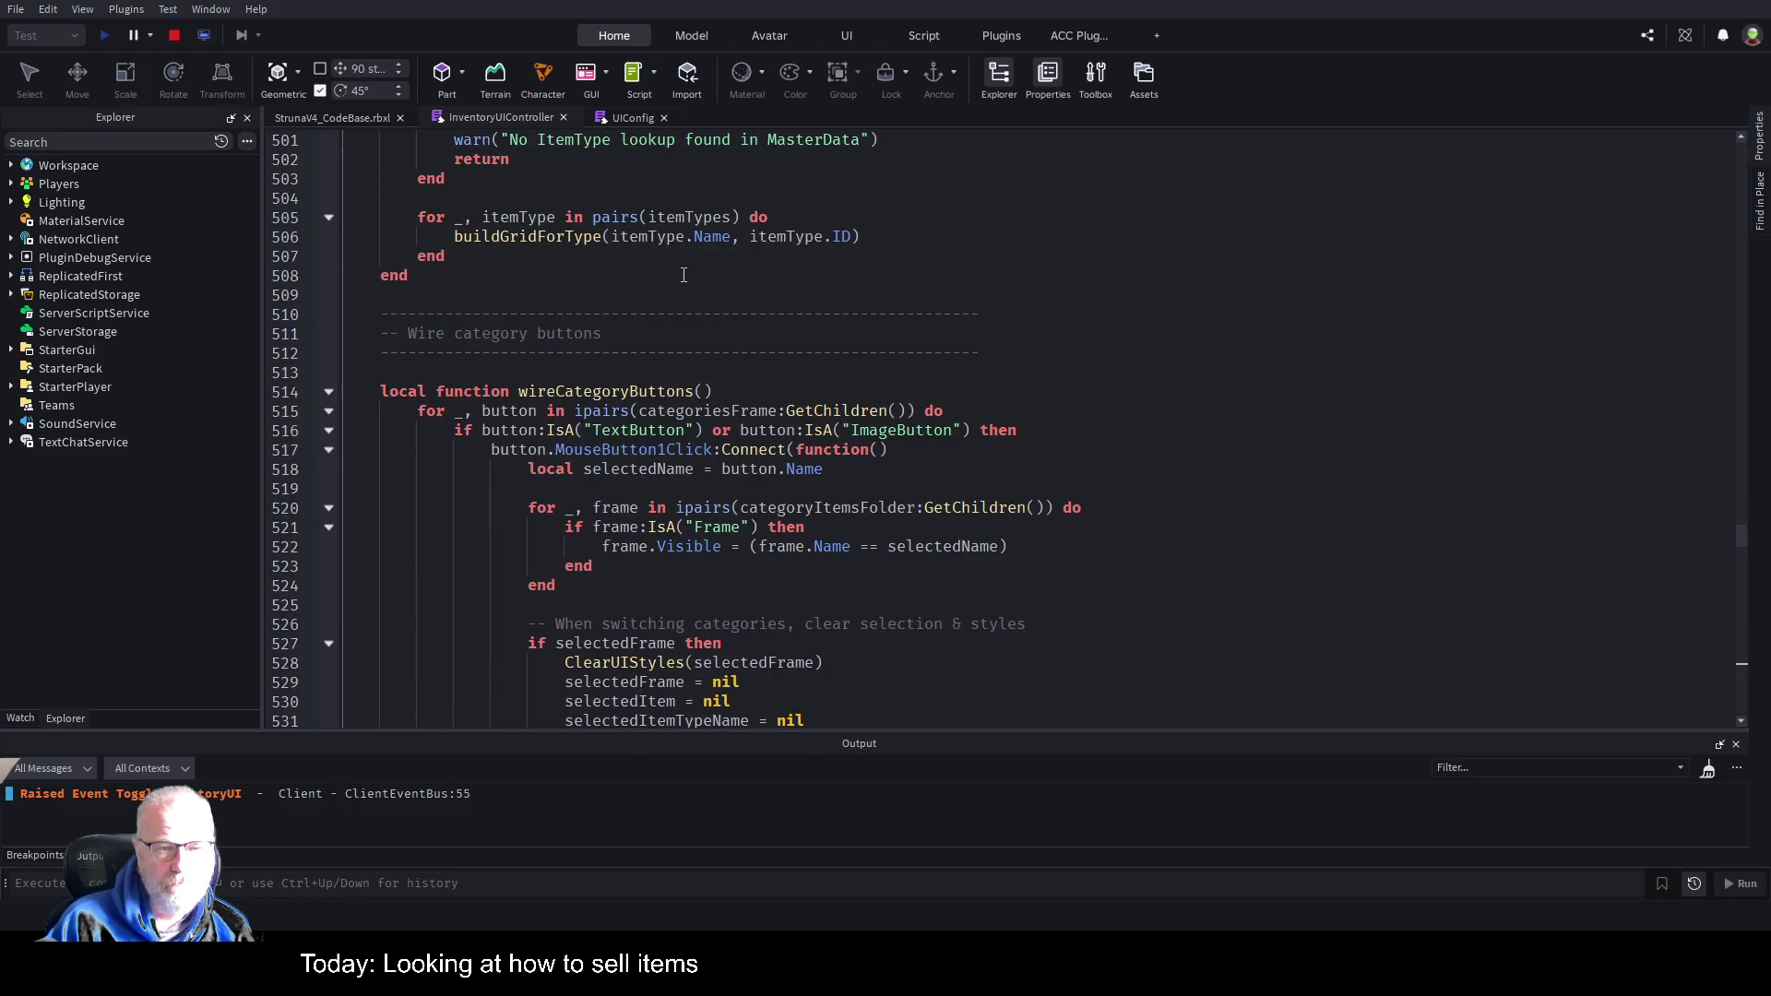
{"action": "left_click", "coordinate": [674, 281]}
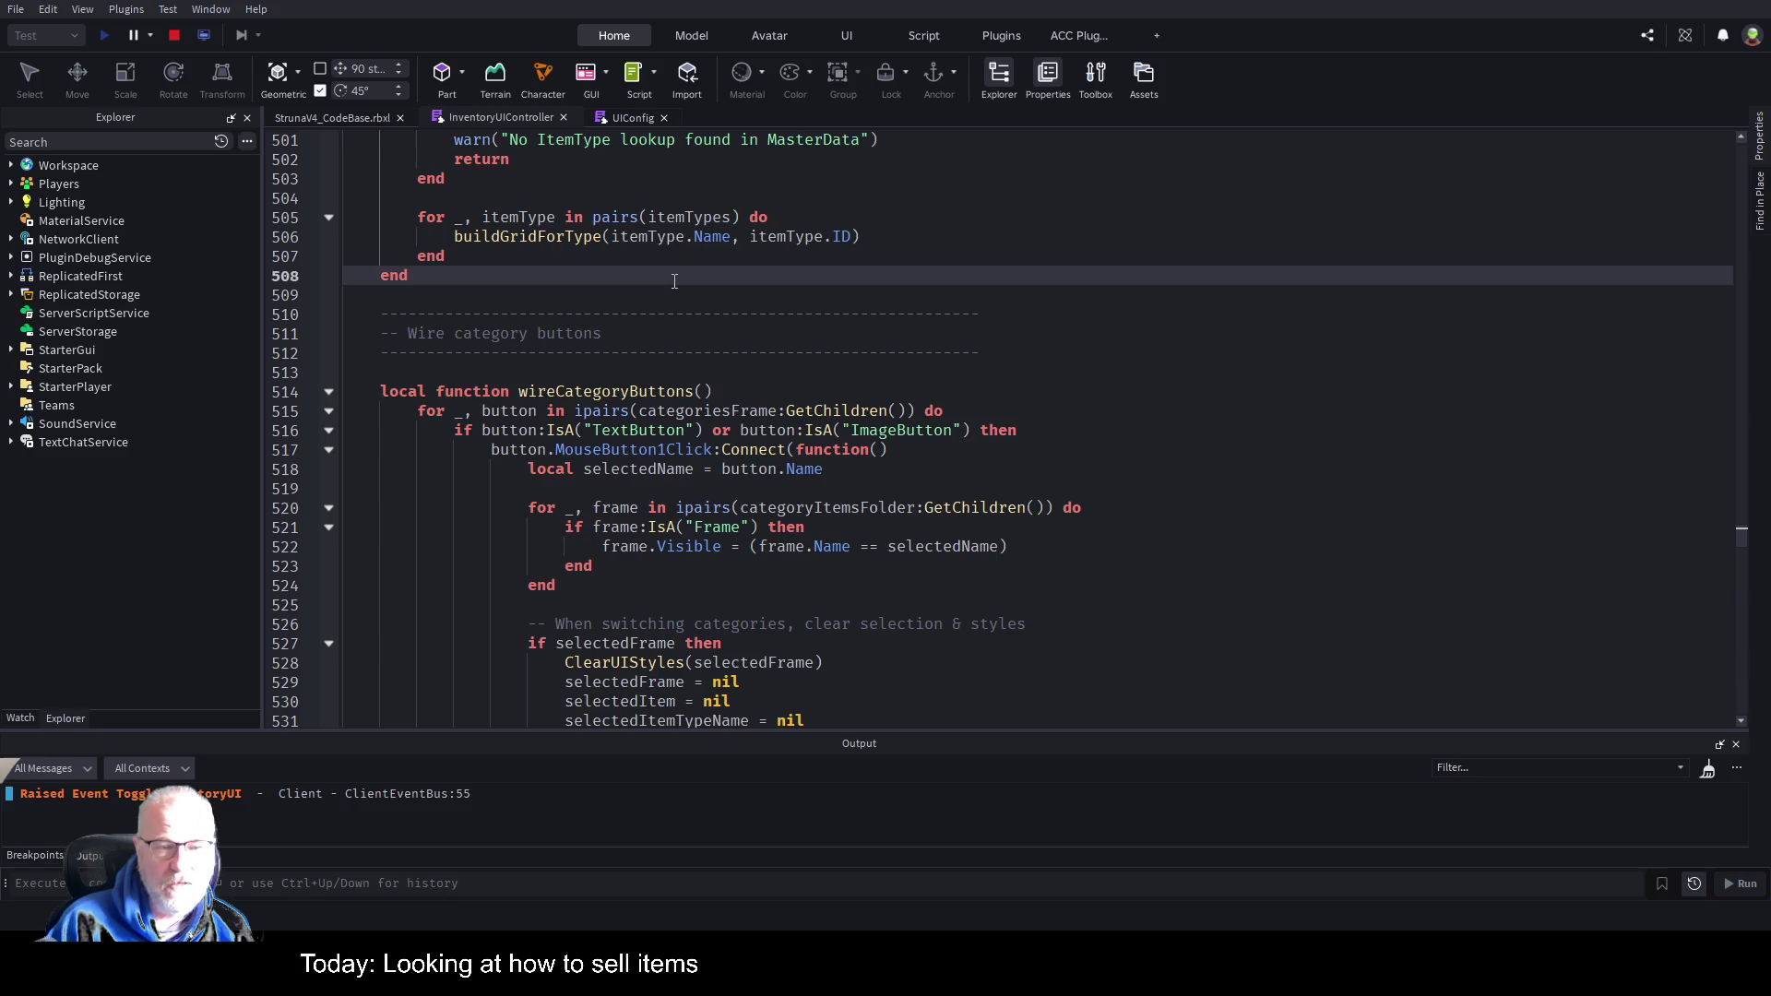
{"action": "key", "text": "ctrl+Home"}
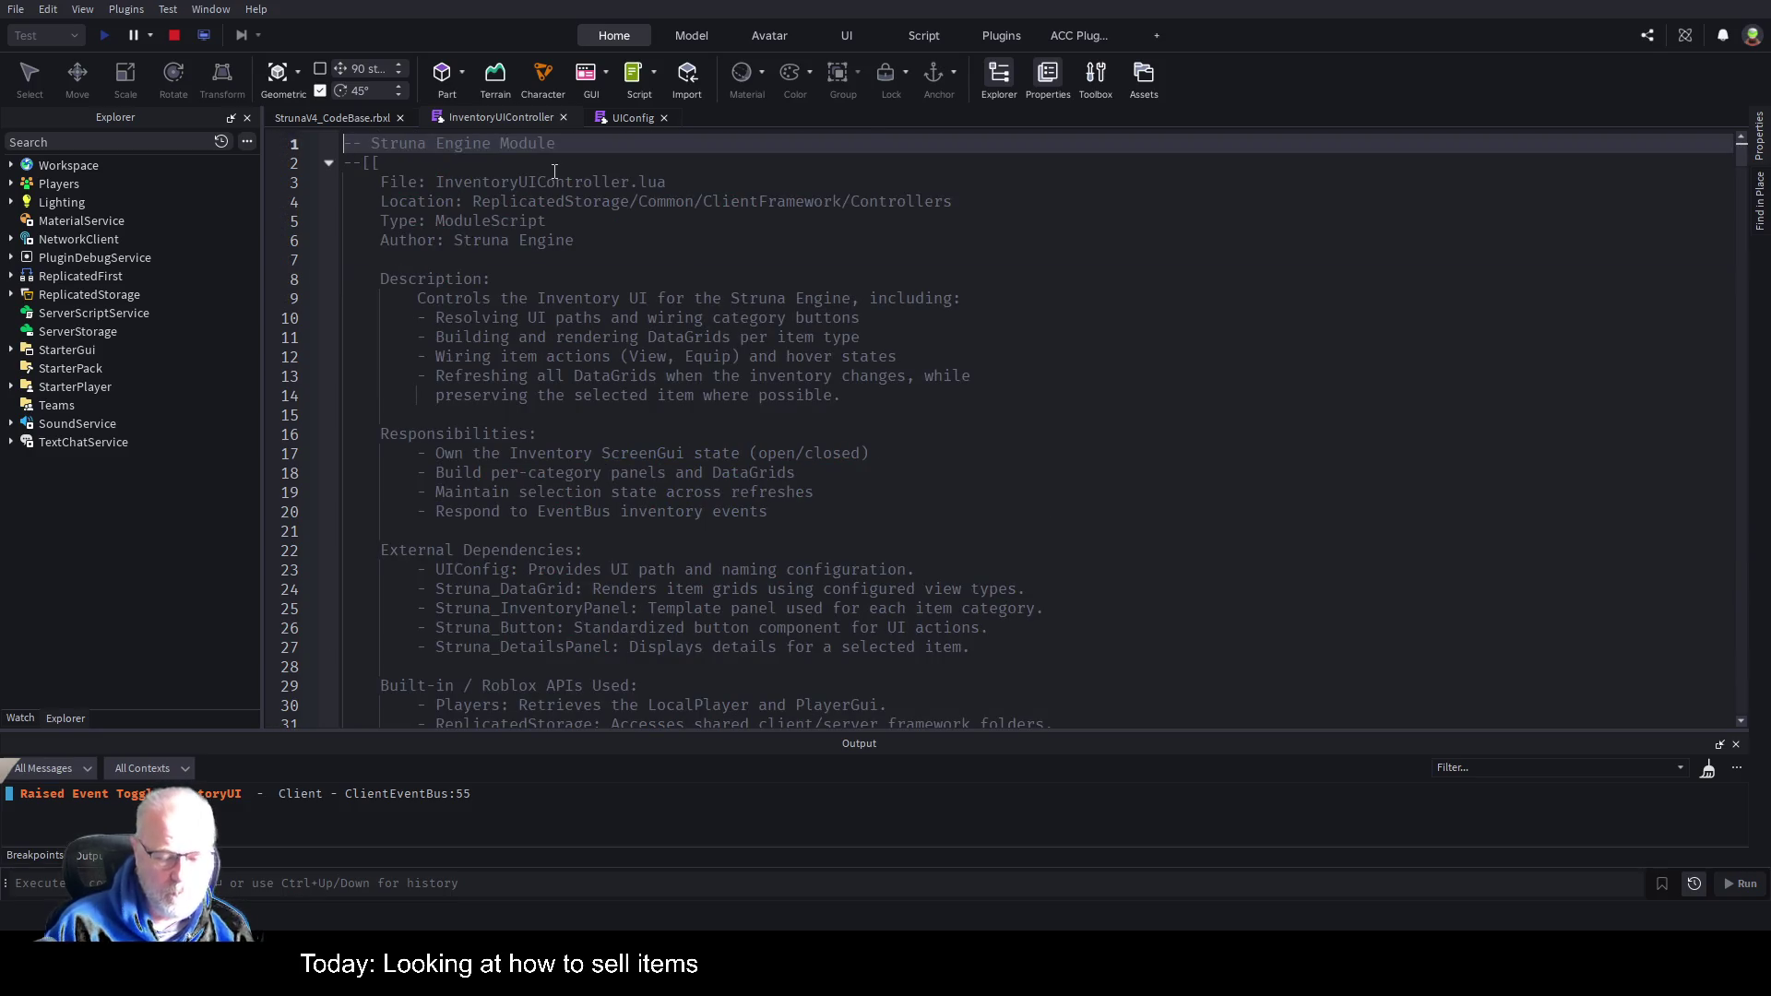
Search the script for Sell and select the MakeSellButton function name.
{"action": "key", "text": "ctrl+f"}
{"action": "type", "text": "Sell"}
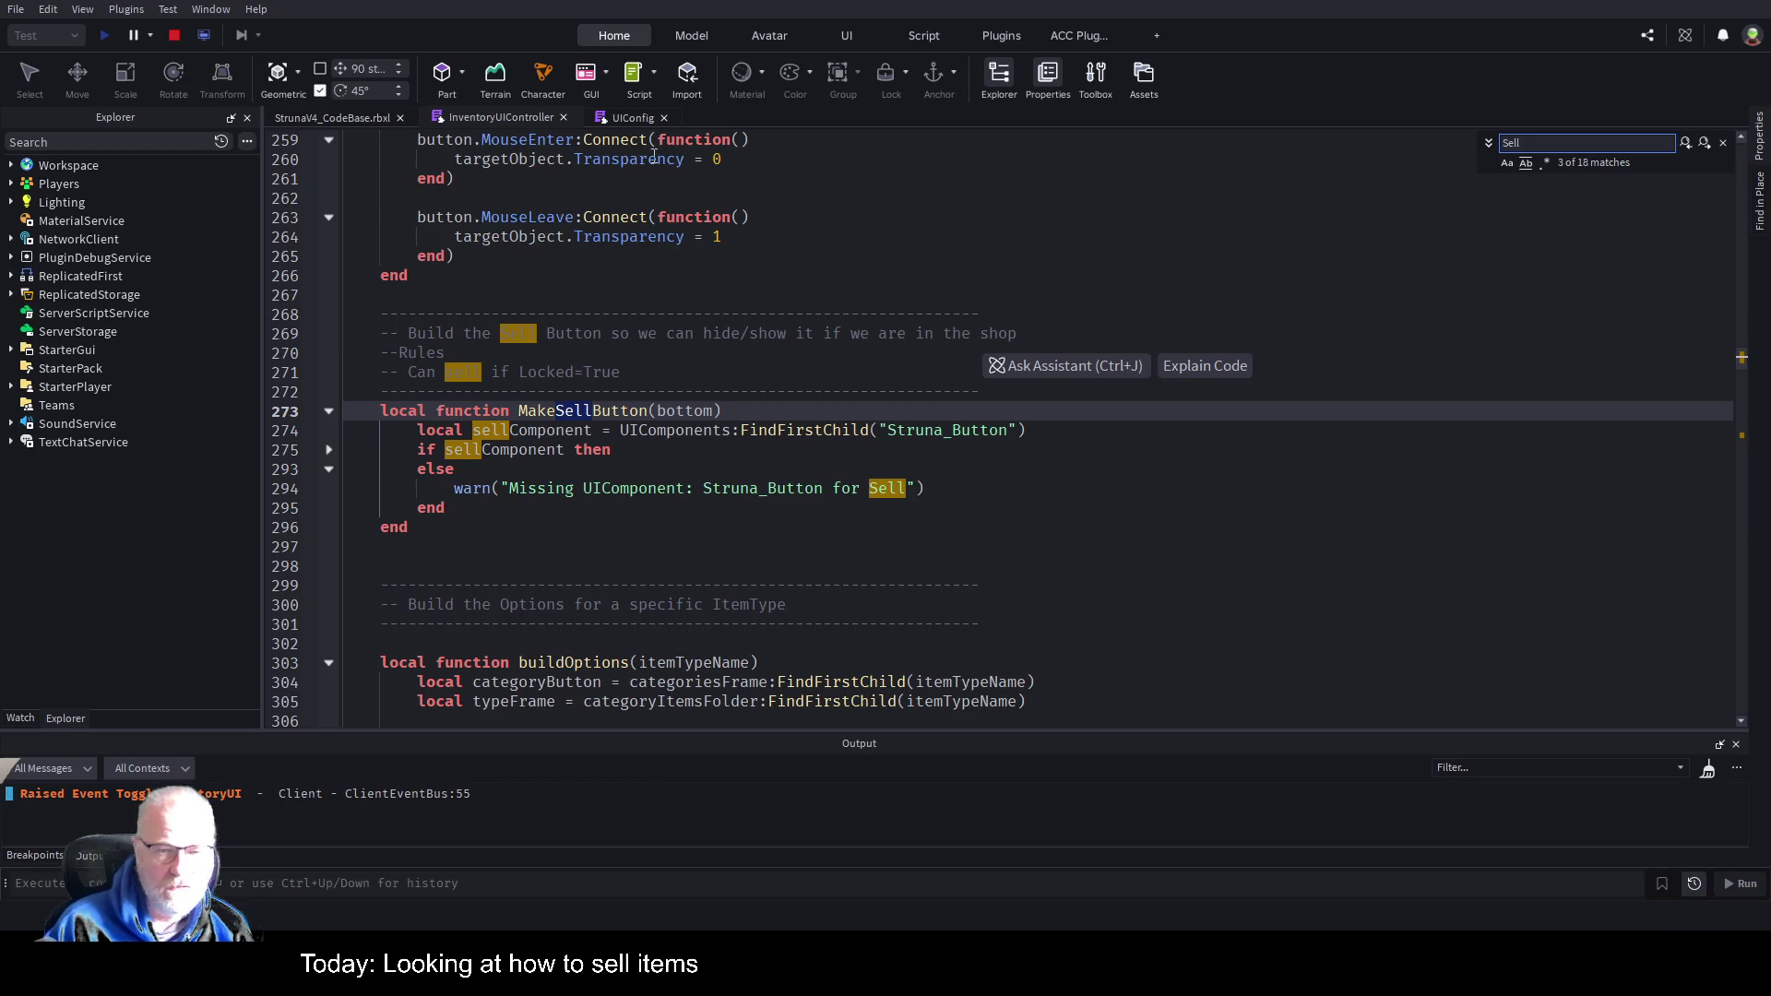
{"action": "left_click", "coordinate": [688, 550]}
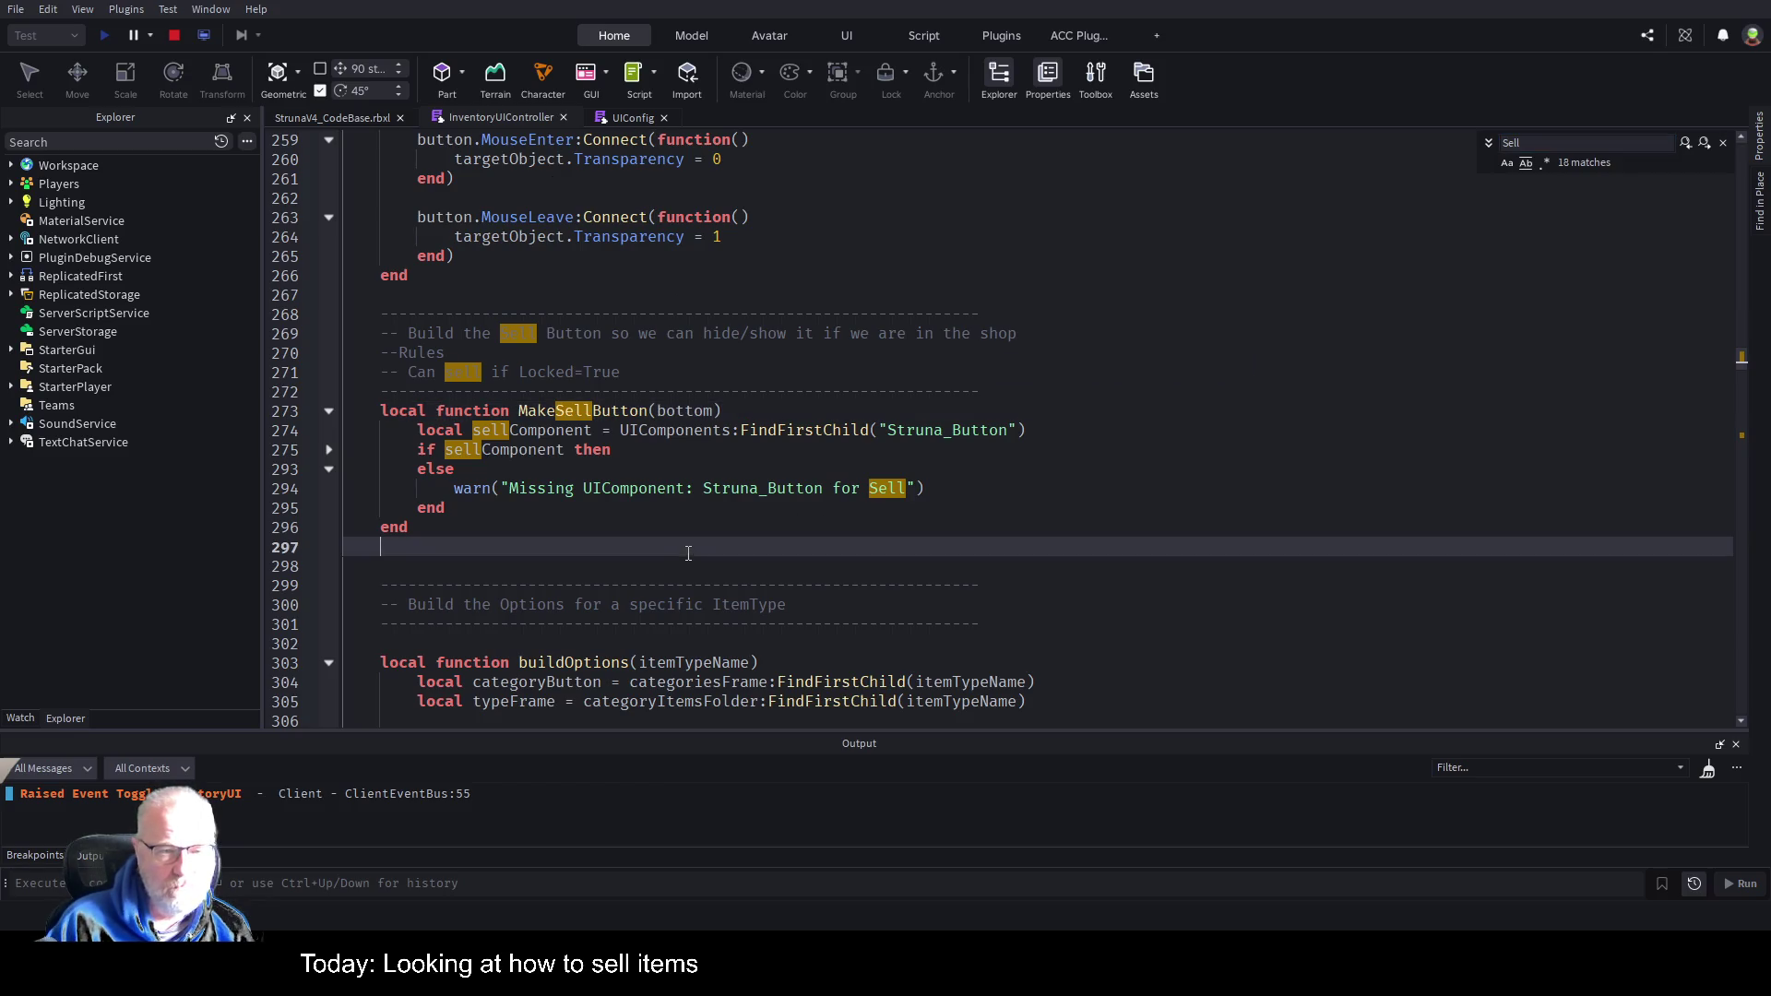
{"action": "double_click", "coordinate": [547, 410]}
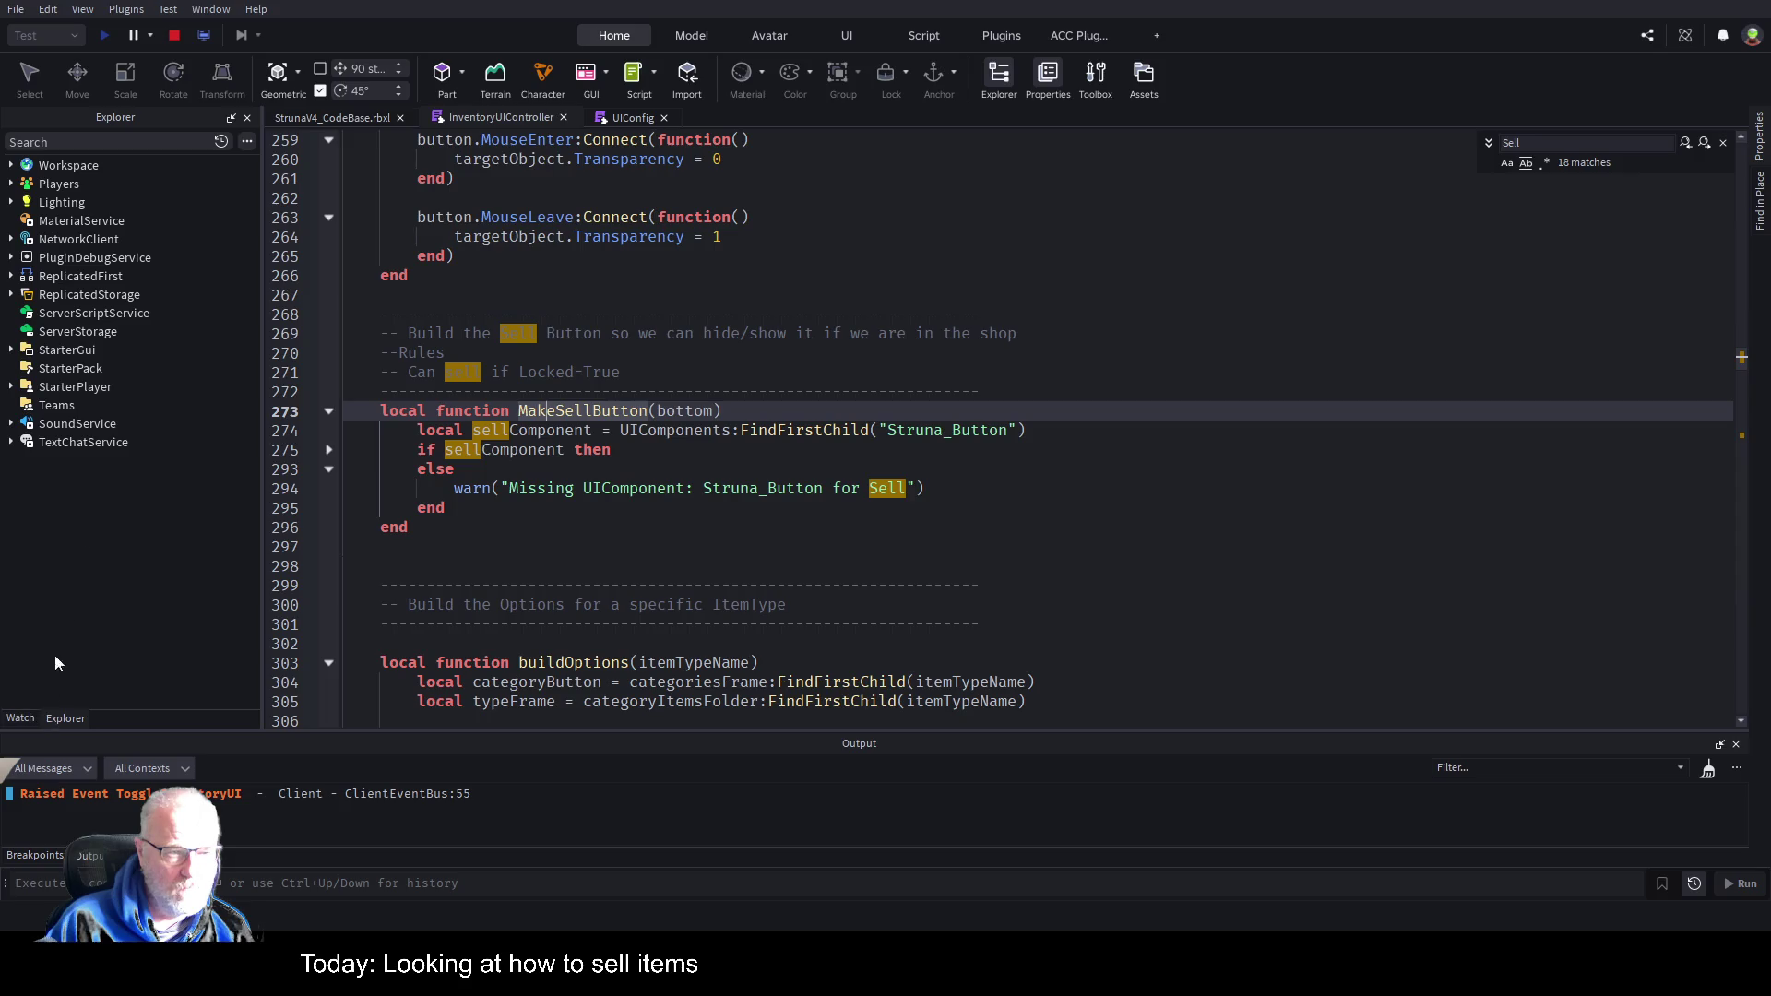
Open the ACC Plugins Bookmarks list and clear all existing bookmarks.
{"action": "left_click", "coordinate": [1052, 37]}
{"action": "left_click", "coordinate": [381, 122]}
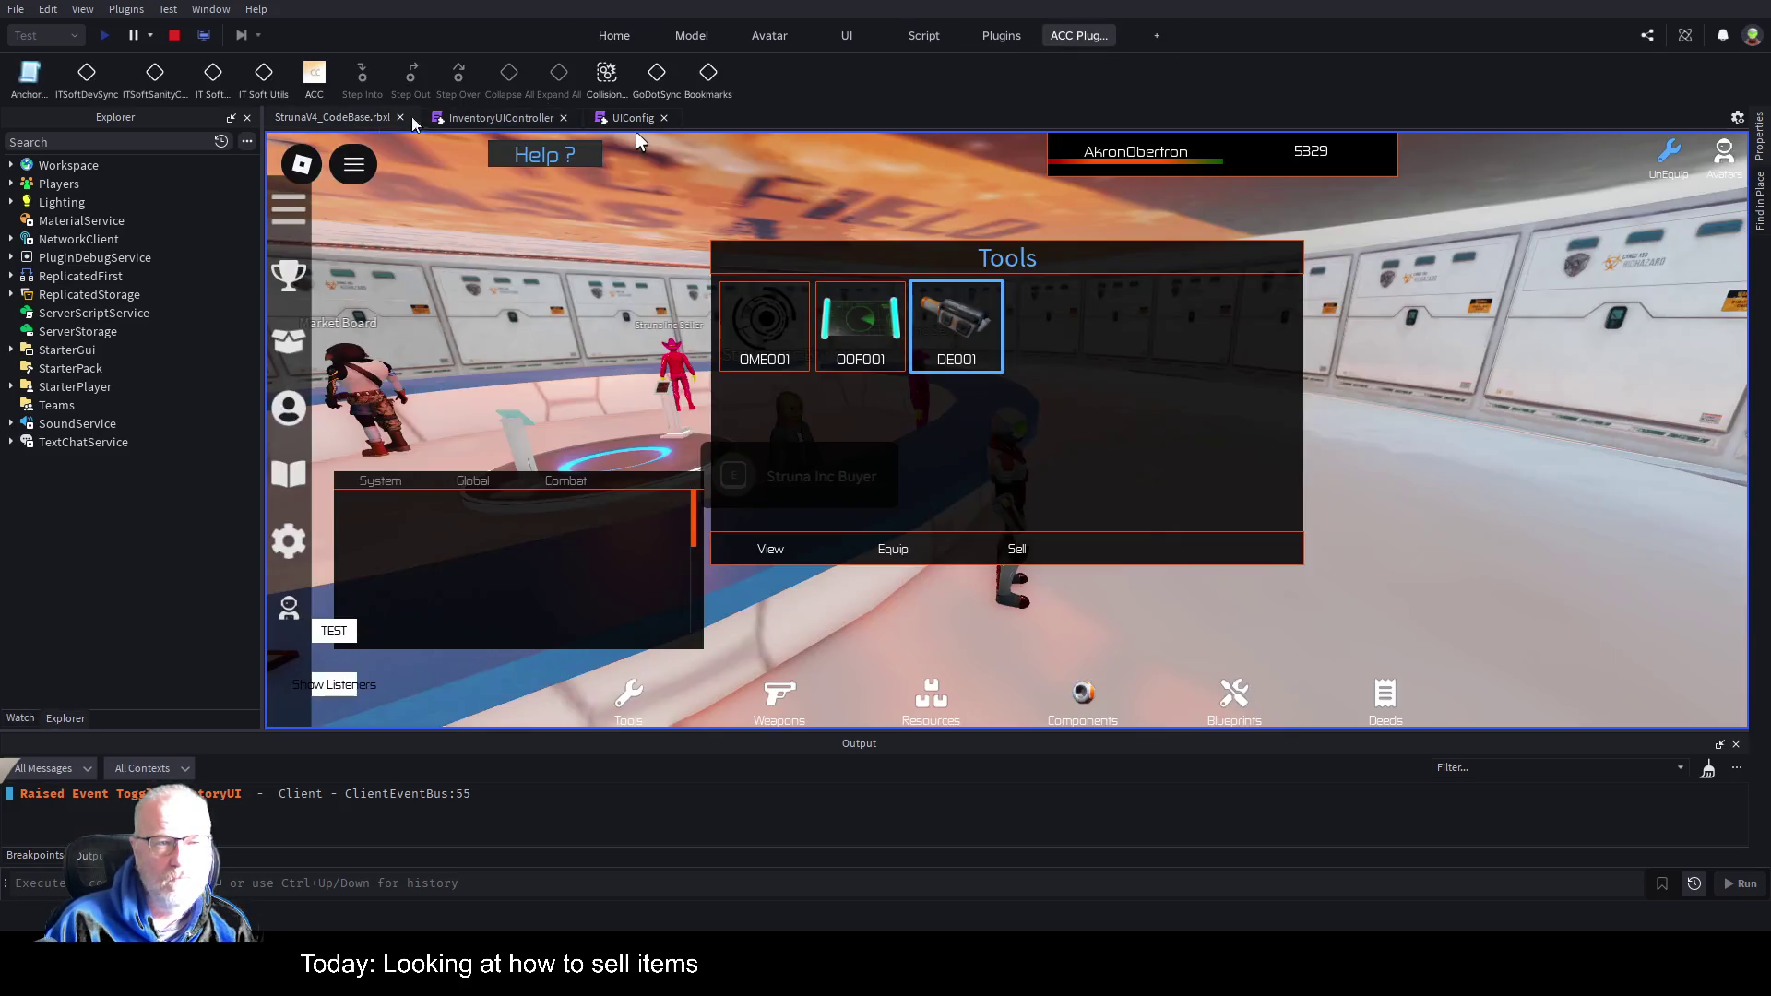
{"action": "left_click", "coordinate": [709, 74]}
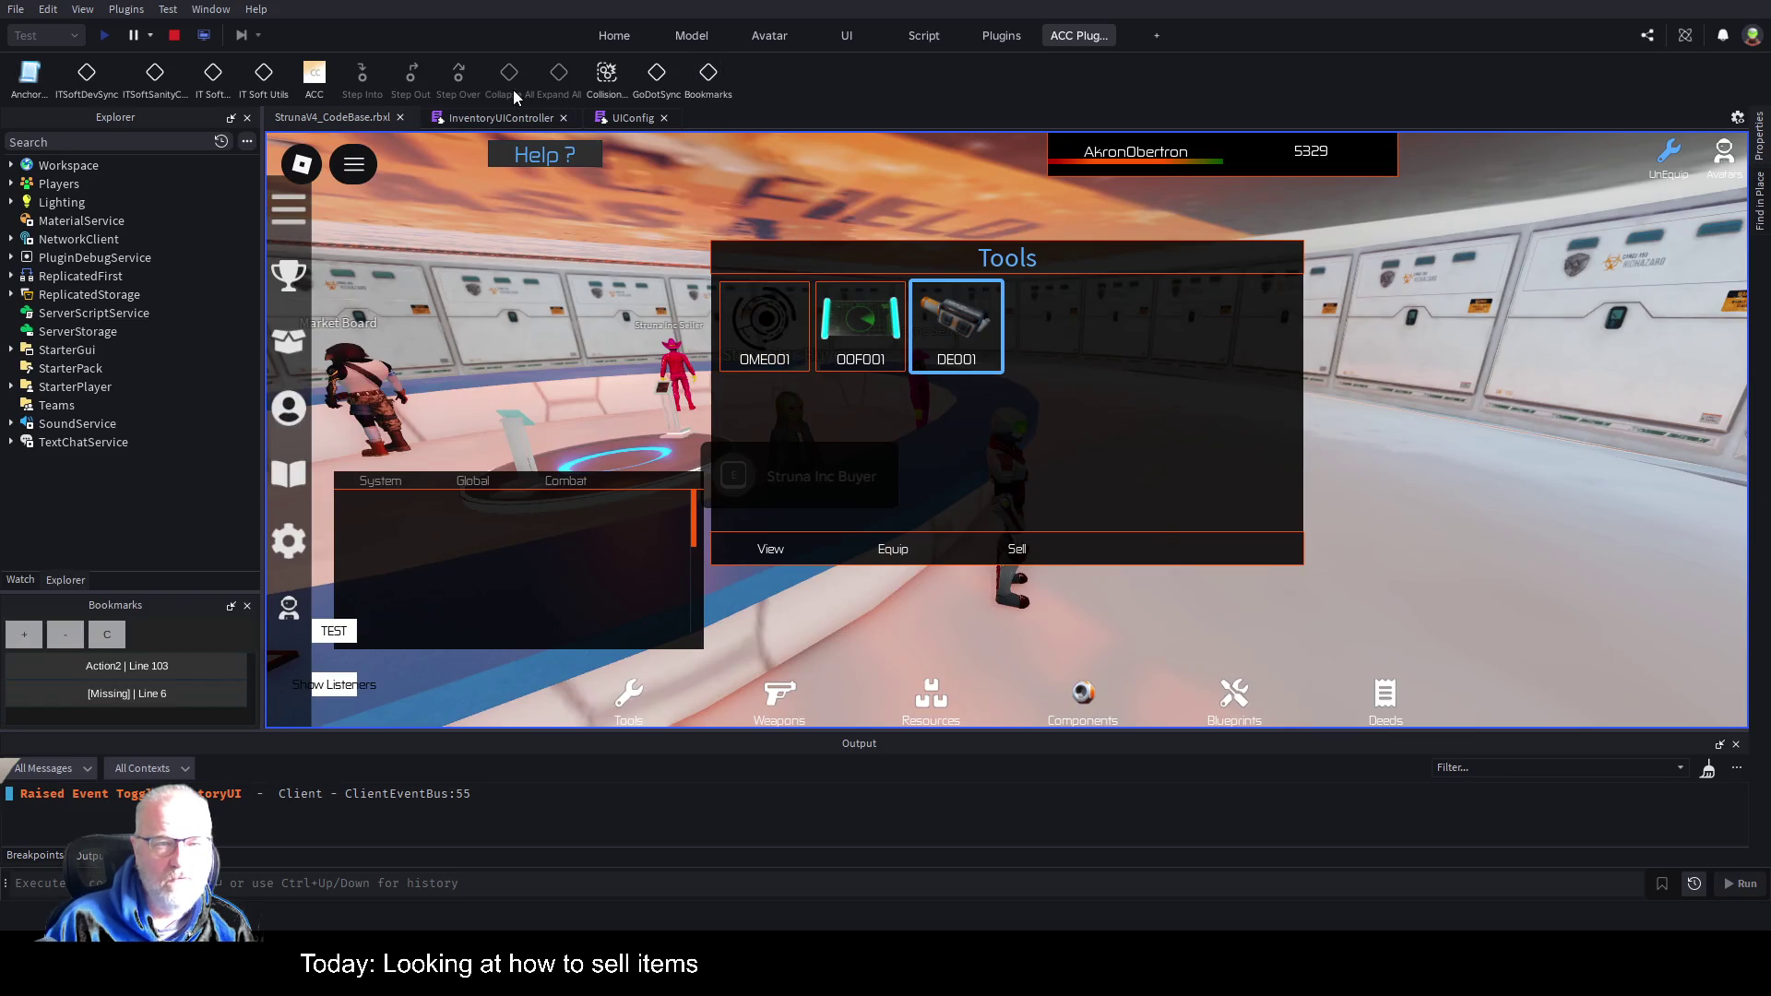
{"action": "left_click", "coordinate": [481, 118]}
{"action": "left_click", "coordinate": [99, 637]}
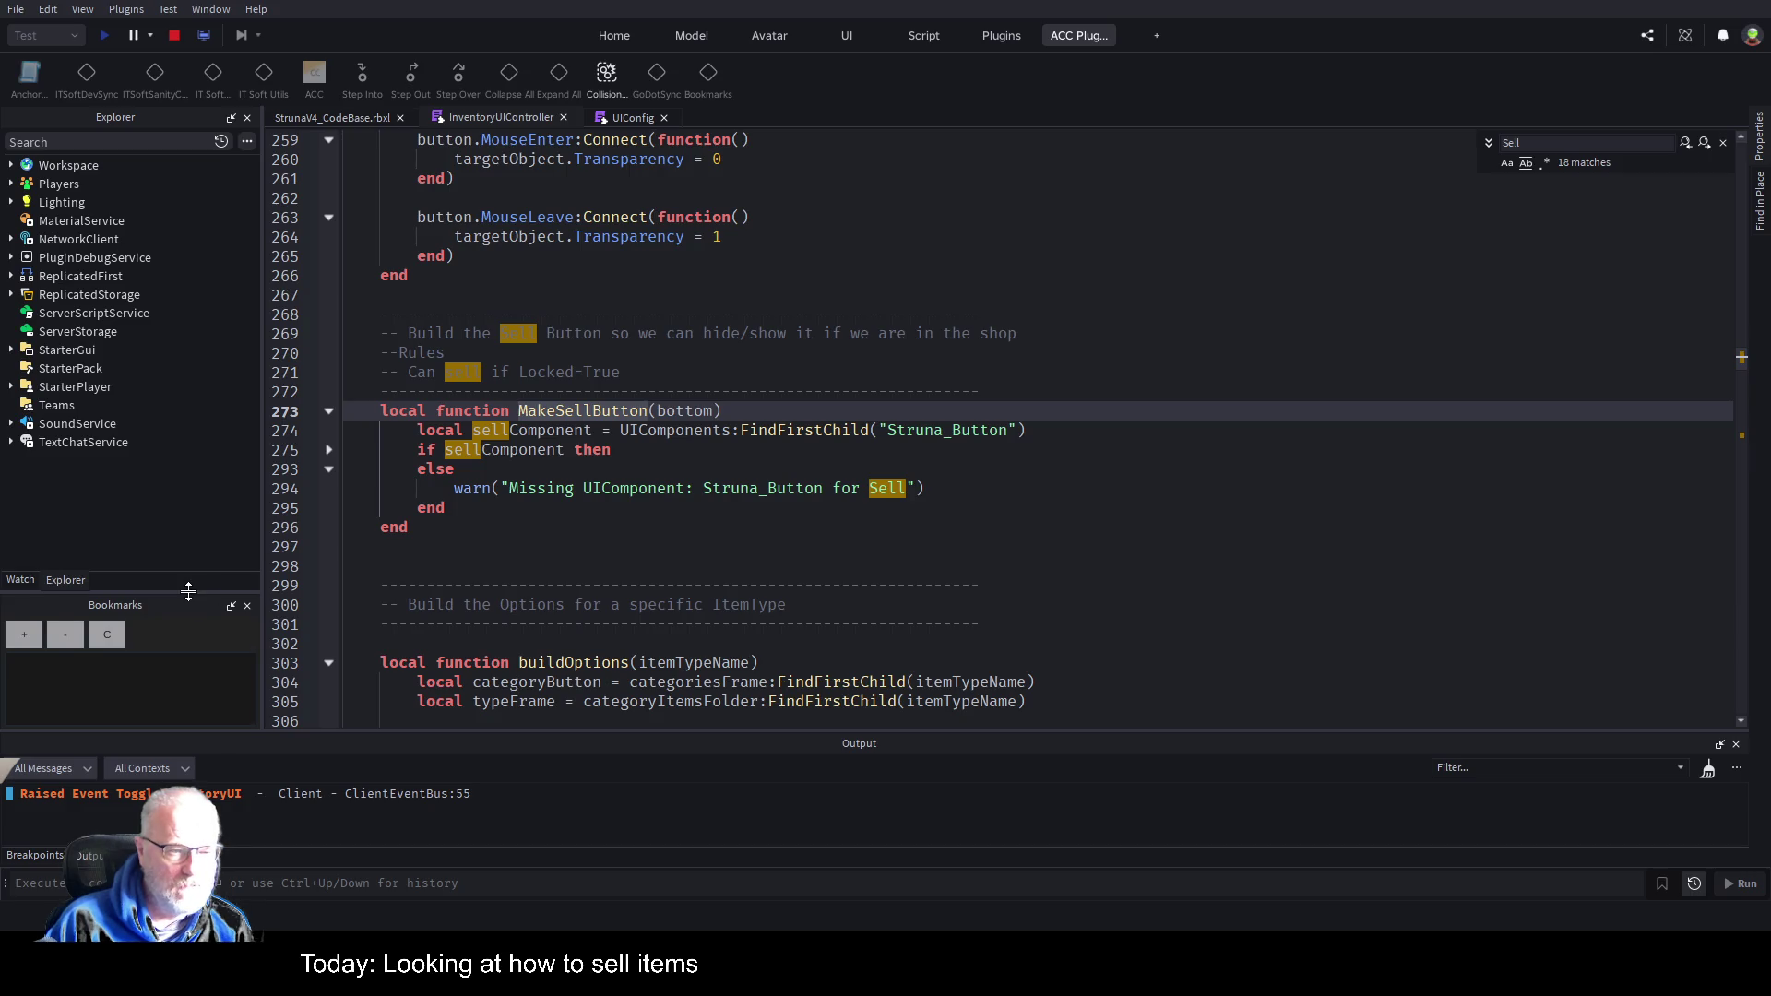
{"action": "left_click_drag", "start_coordinate": [190, 592], "coordinate": [190, 461]}
Review lines 274-296 of the sell code, close the bookmarks list, and stop the play test.
{"action": "left_click", "coordinate": [541, 499]}
{"action": "left_click", "coordinate": [546, 434]}
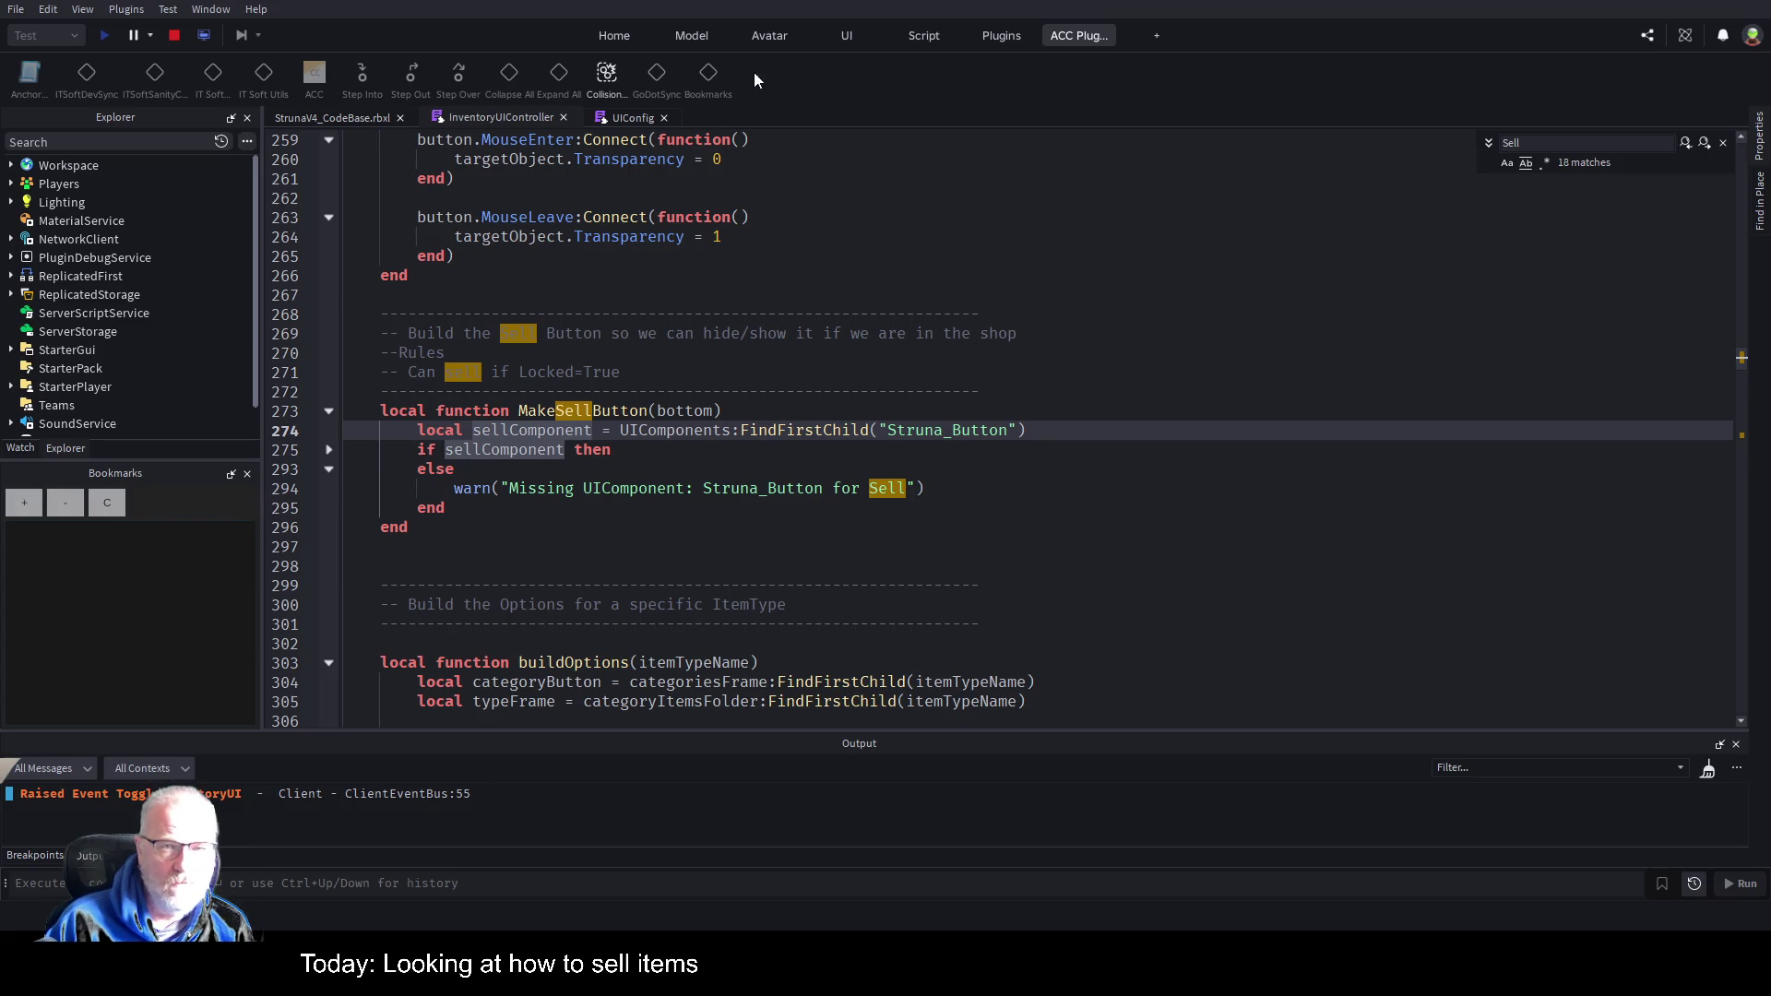
{"action": "left_click", "coordinate": [369, 120]}
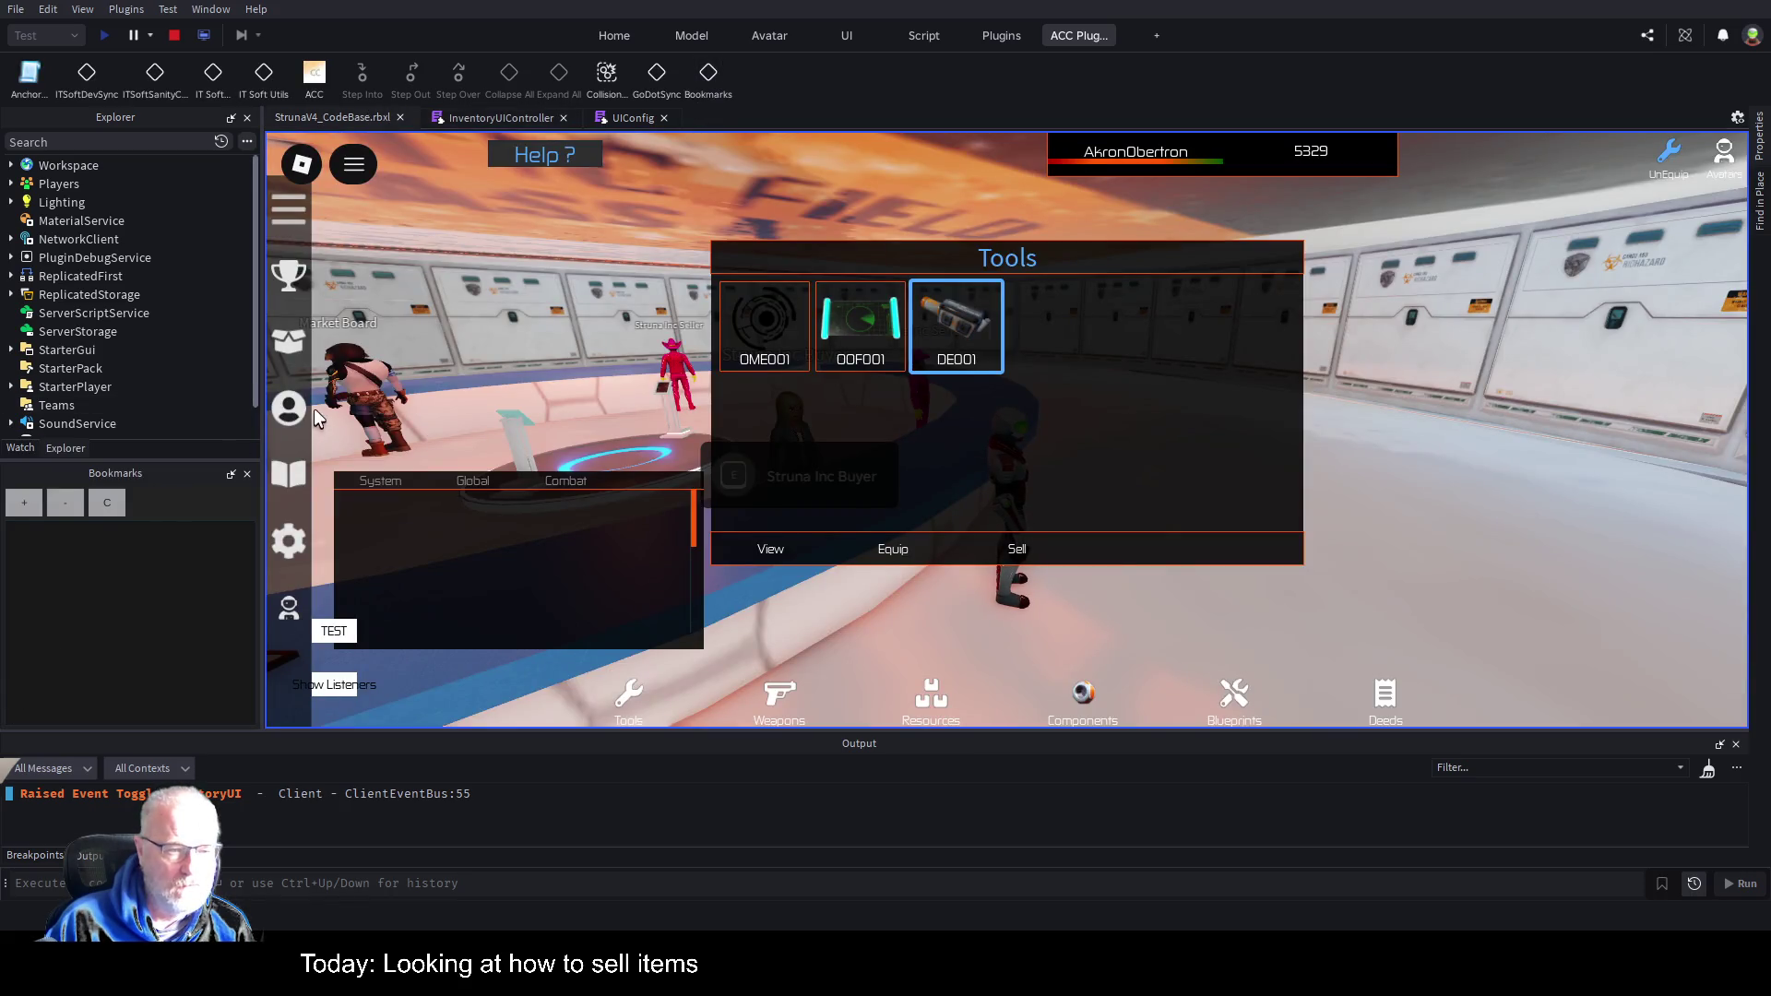
{"action": "left_click", "coordinate": [498, 123]}
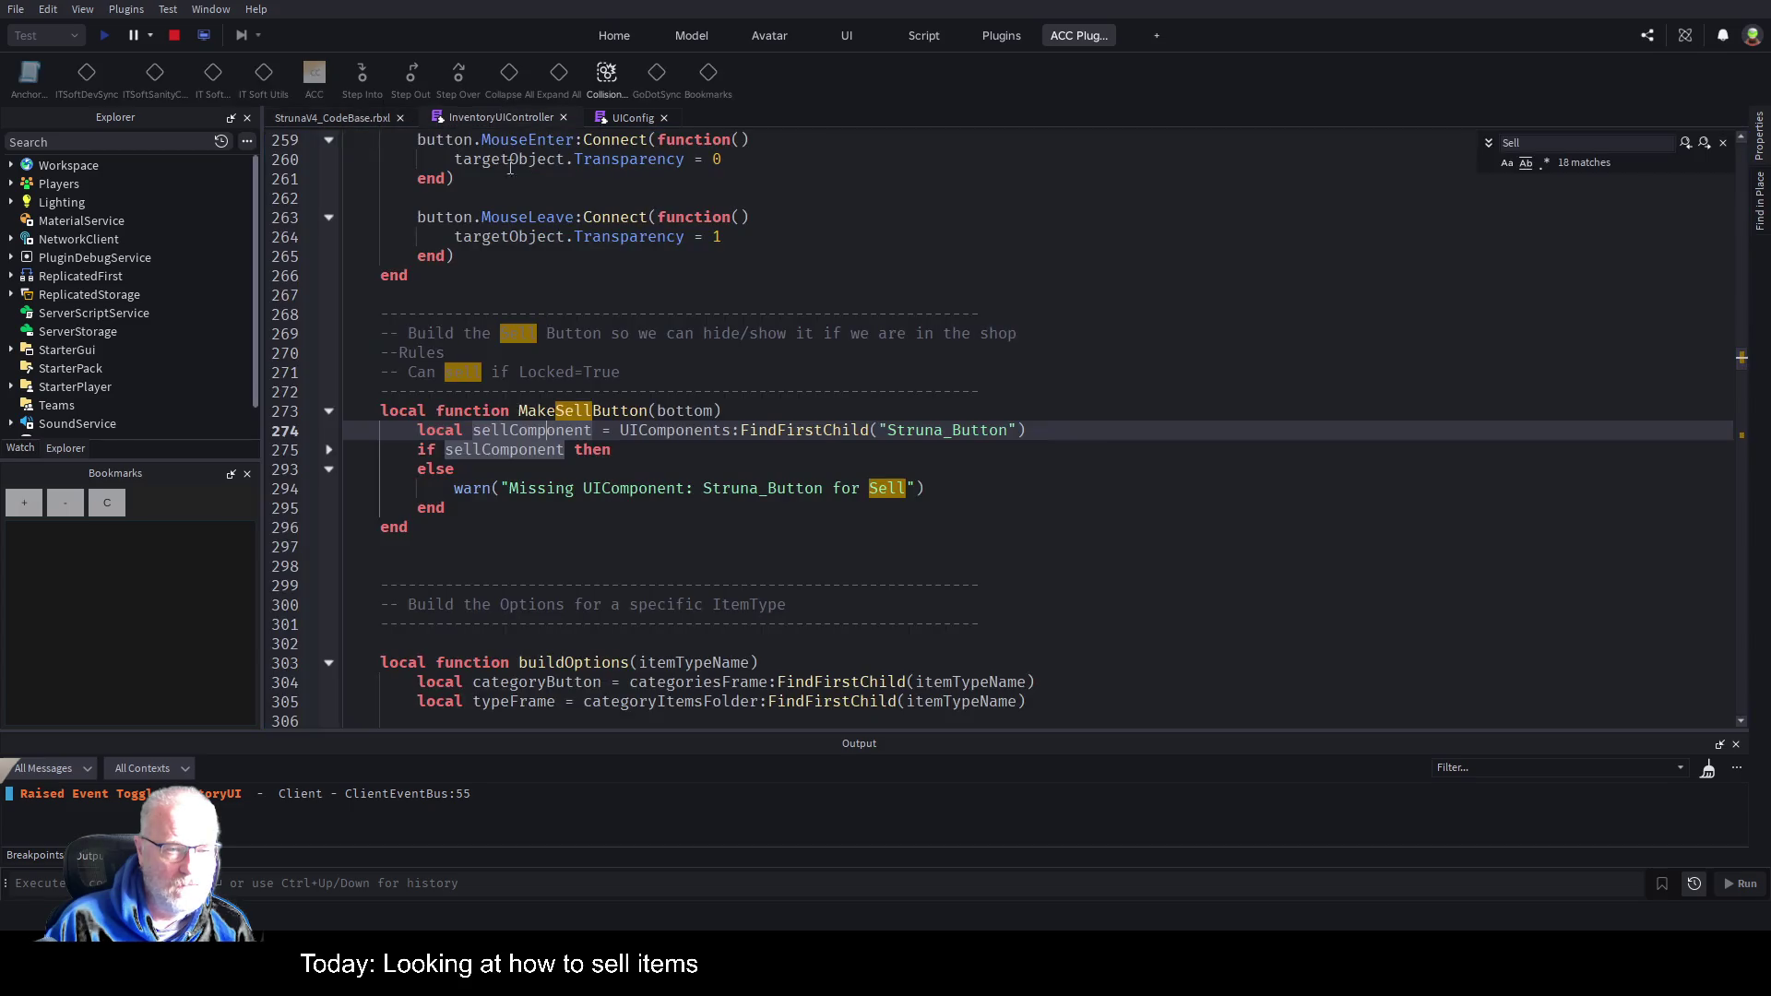
{"action": "left_click", "coordinate": [408, 527]}
{"action": "left_click", "coordinate": [535, 430]}
{"action": "left_click", "coordinate": [248, 476]}
{"action": "left_click", "coordinate": [724, 487]}
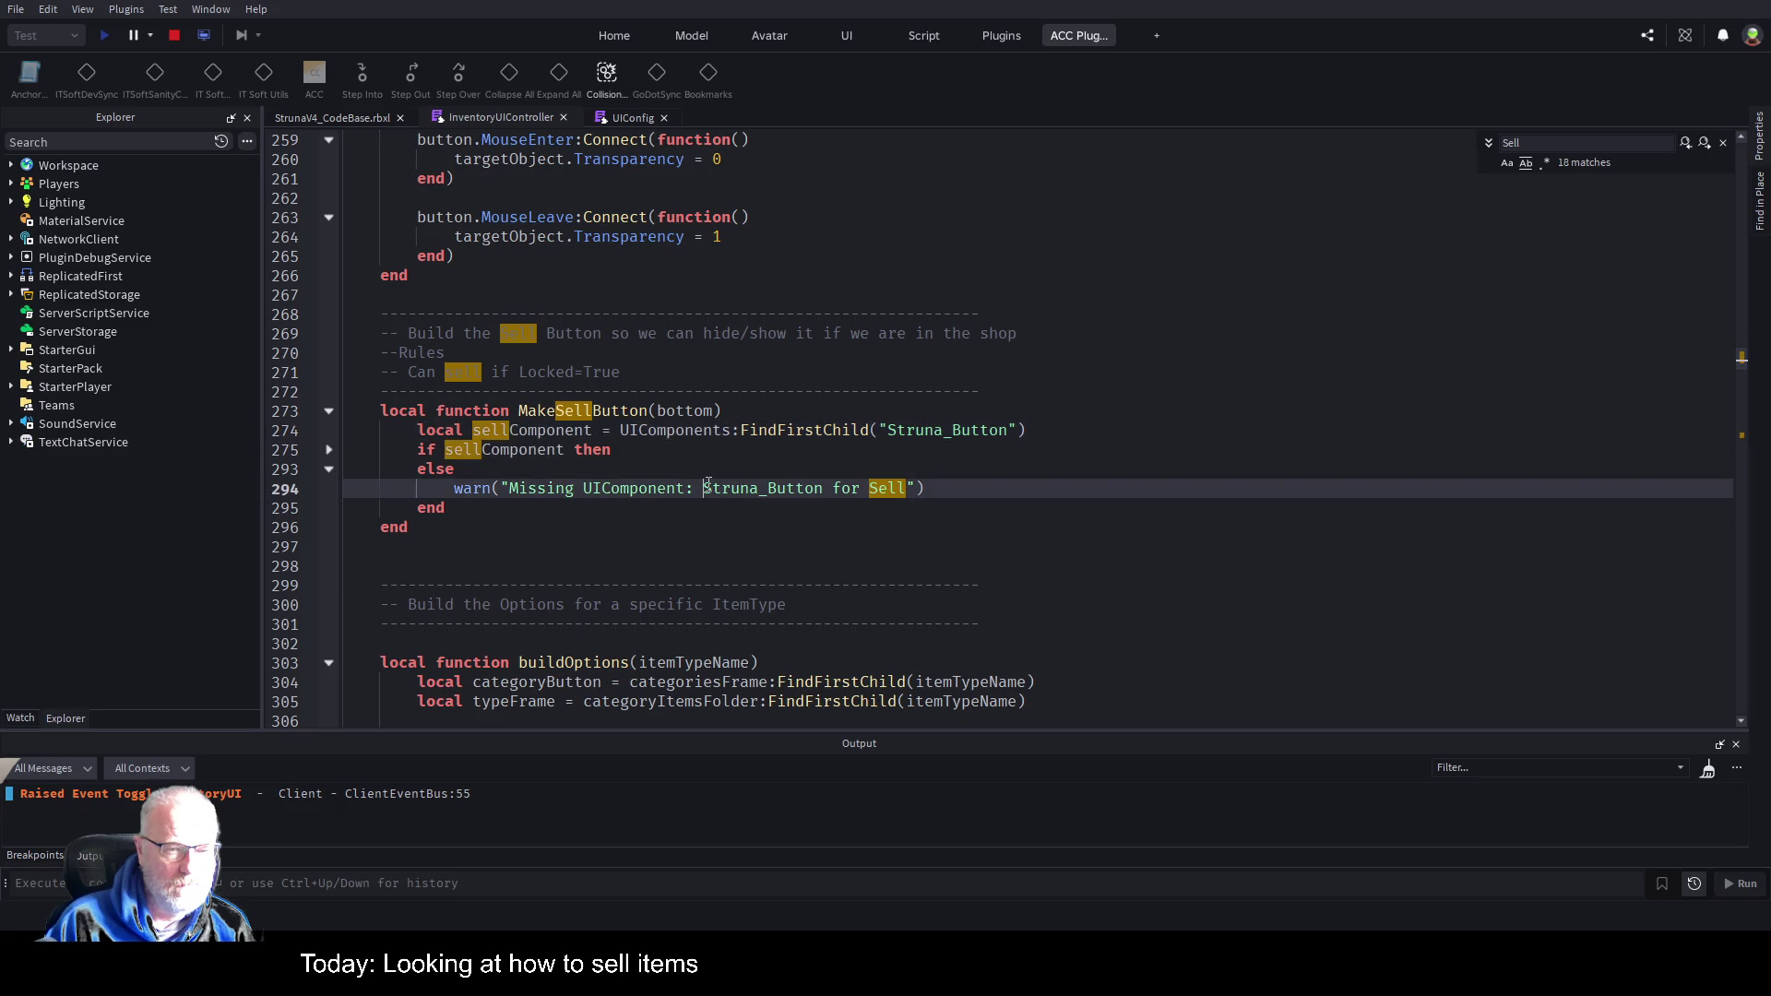
{"action": "left_click", "coordinate": [182, 34]}
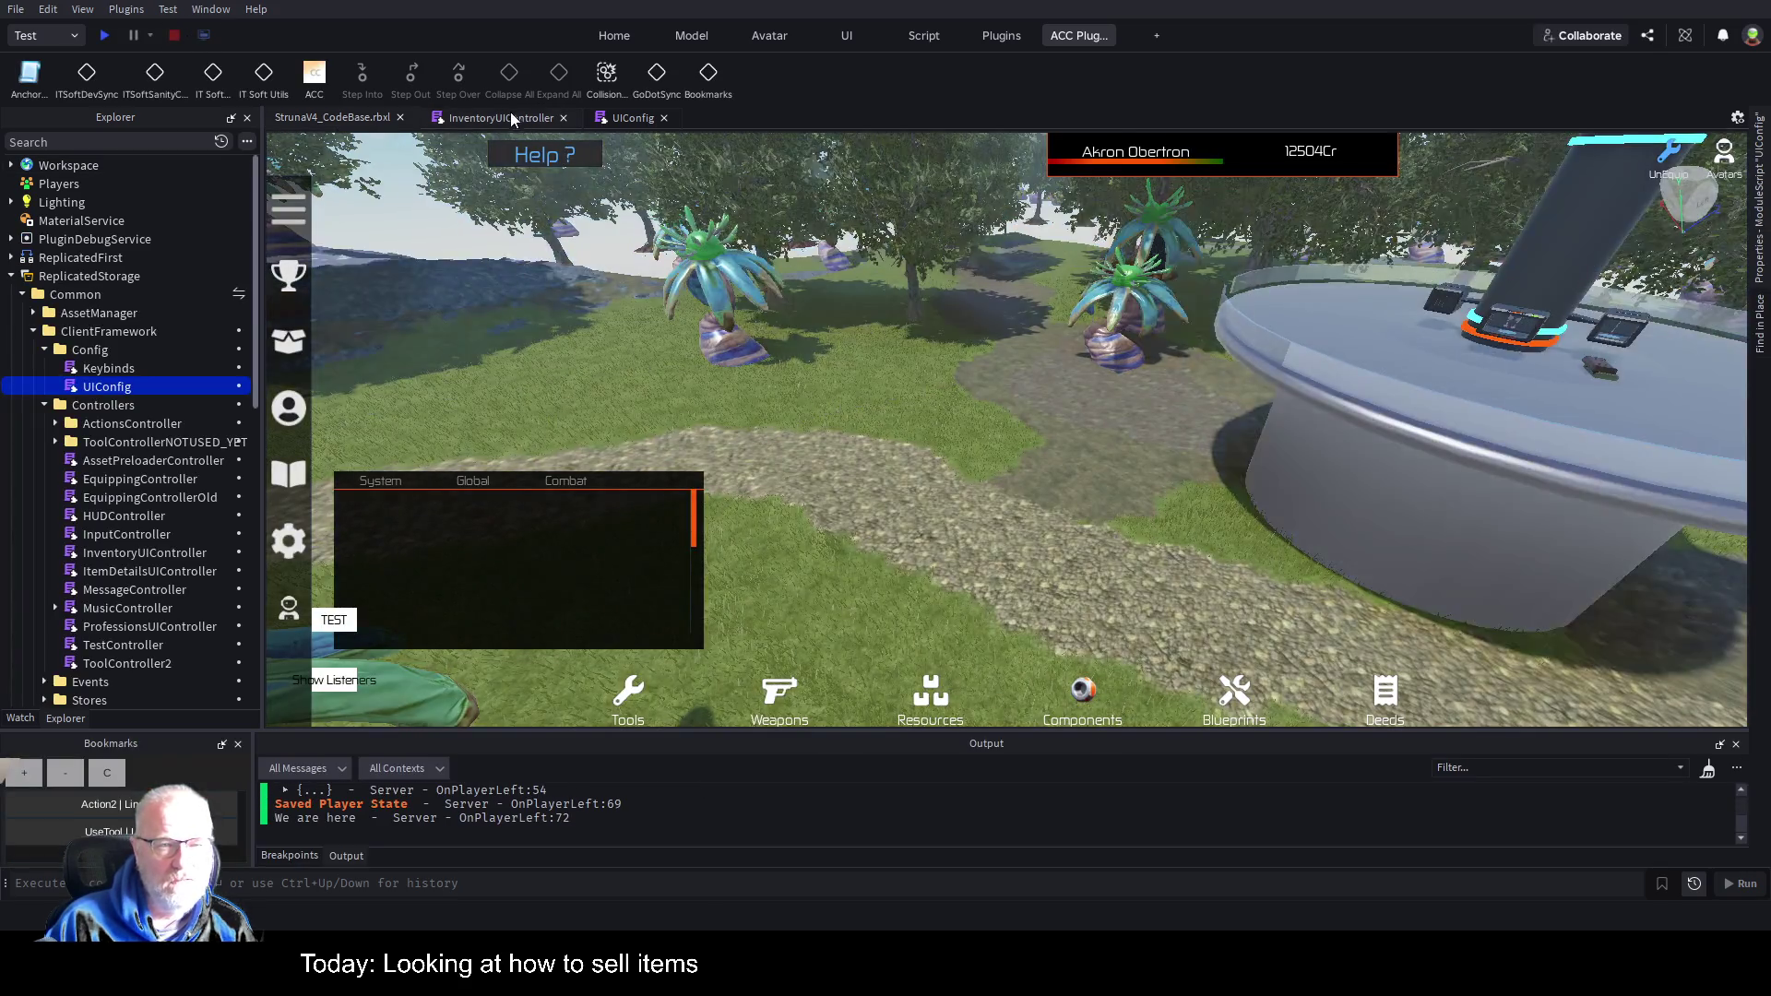
Make the Output panel taller and clear the old bookmarks.
{"action": "left_click", "coordinate": [530, 119]}
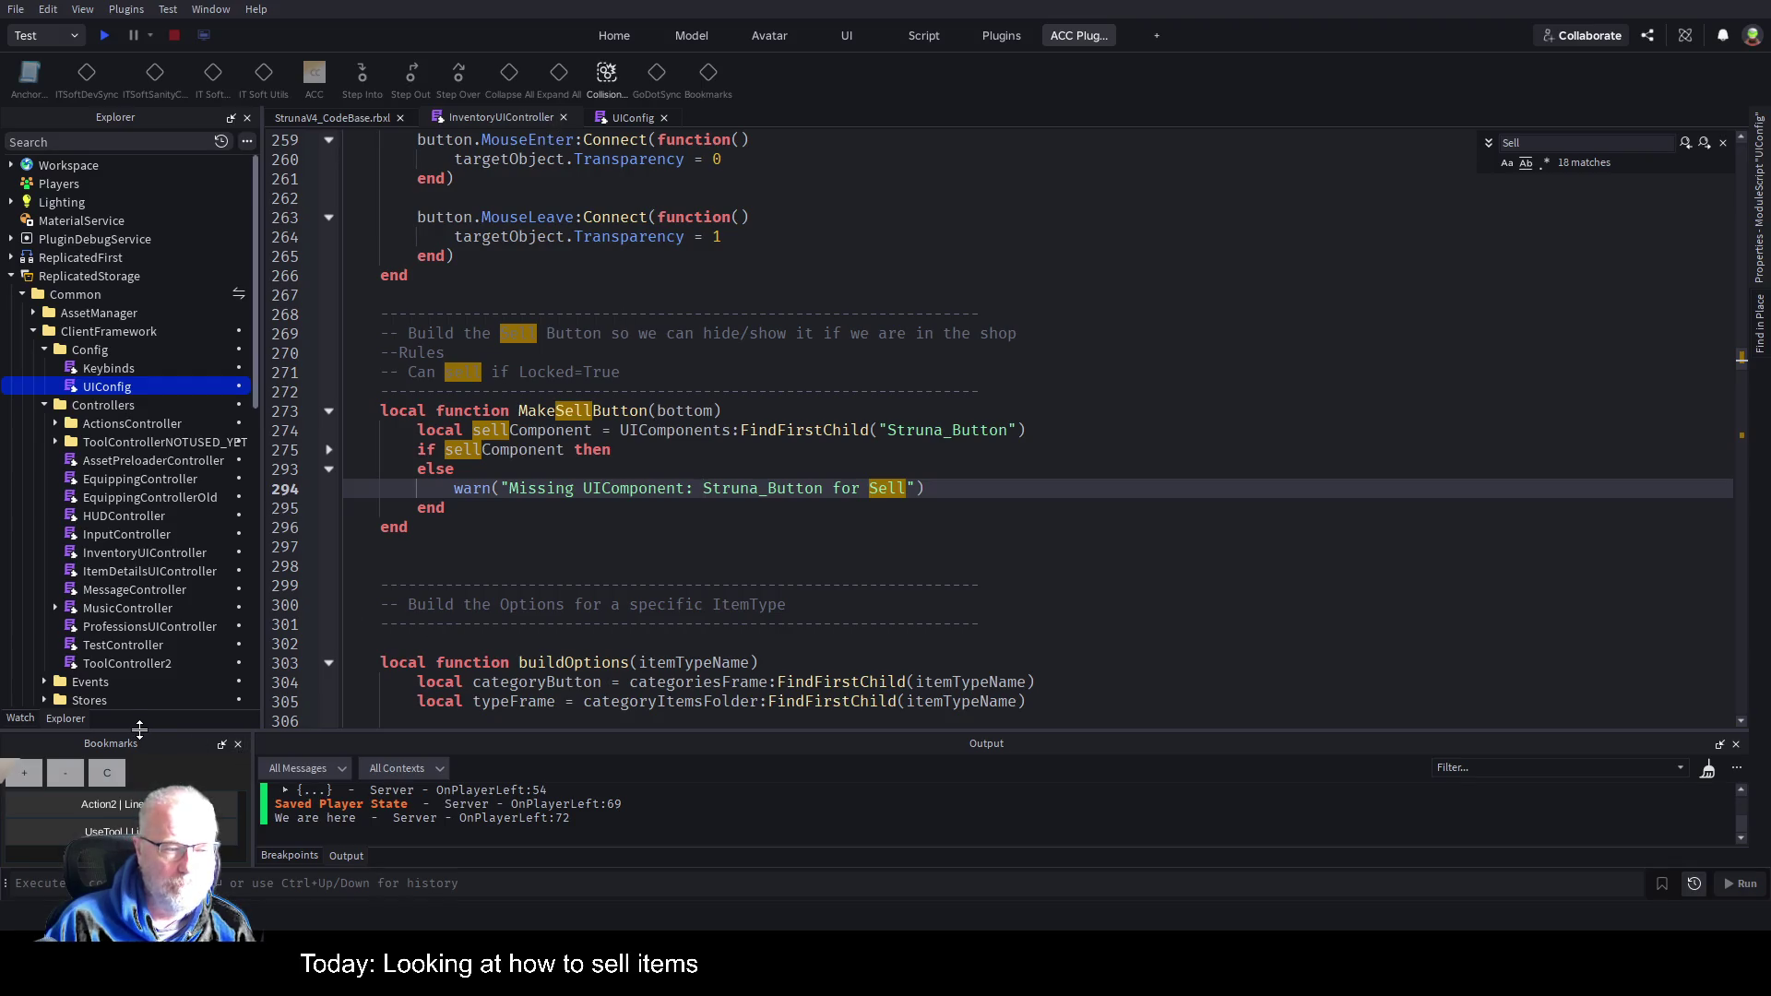
{"action": "mouse_move", "coordinate": [139, 729]}
{"action": "left_mouse_down"}
{"action": "mouse_move", "coordinate": [153, 466]}
{"action": "mouse_move", "coordinate": [164, 565]}
{"action": "left_mouse_up"}
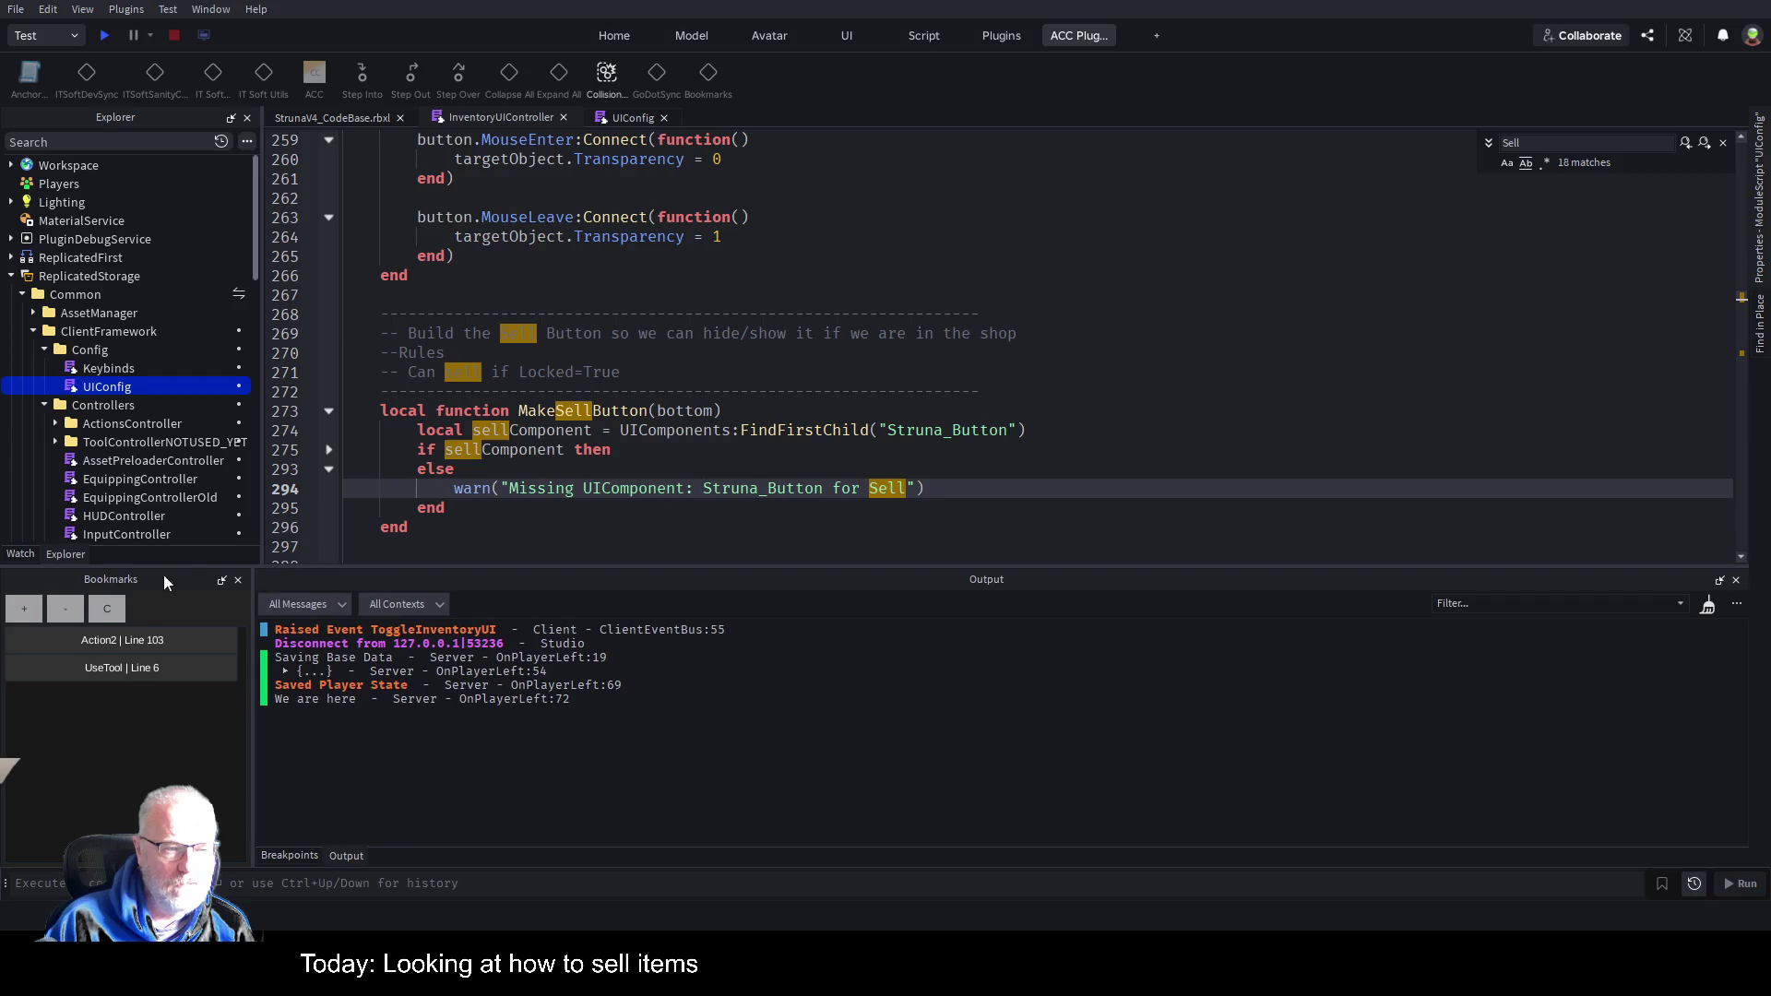
{"action": "left_click", "coordinate": [115, 604]}
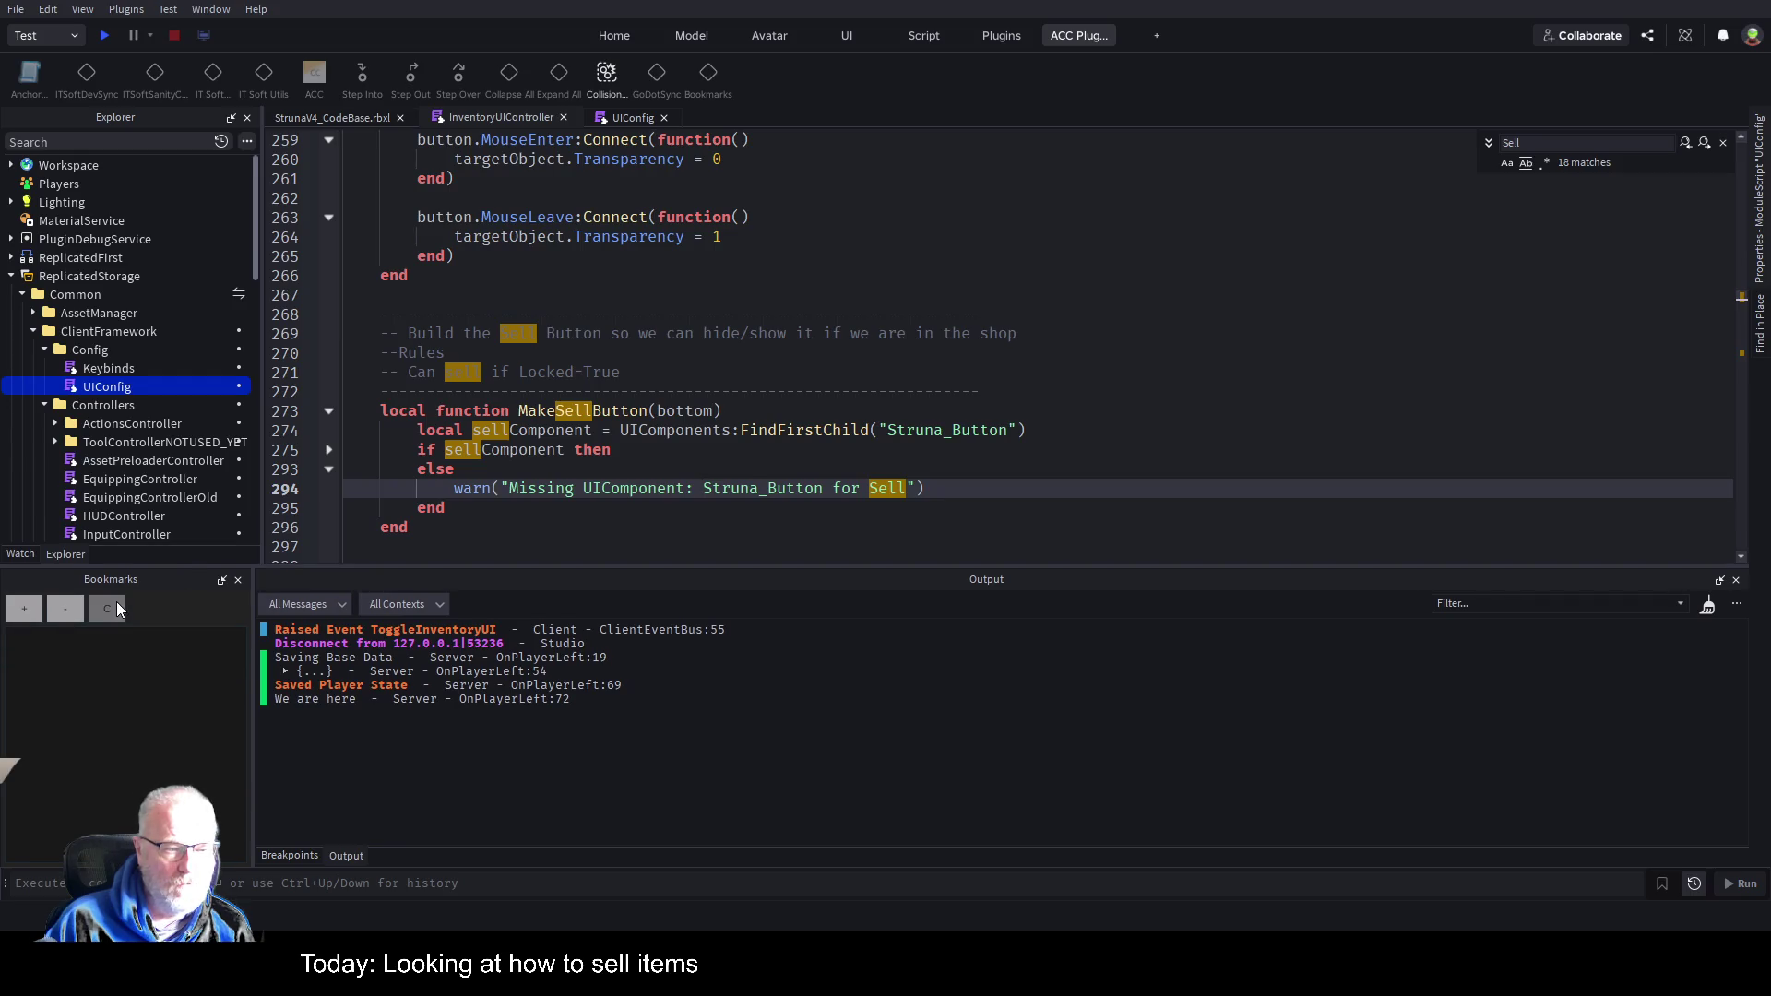
Bookmark line 274 and expand the folded MakeSellButton block at line 275.
{"action": "left_click", "coordinate": [567, 358]}
{"action": "scroll", "coordinate": [567, 362], "scroll_direction": "down", "scroll_amount": 1}
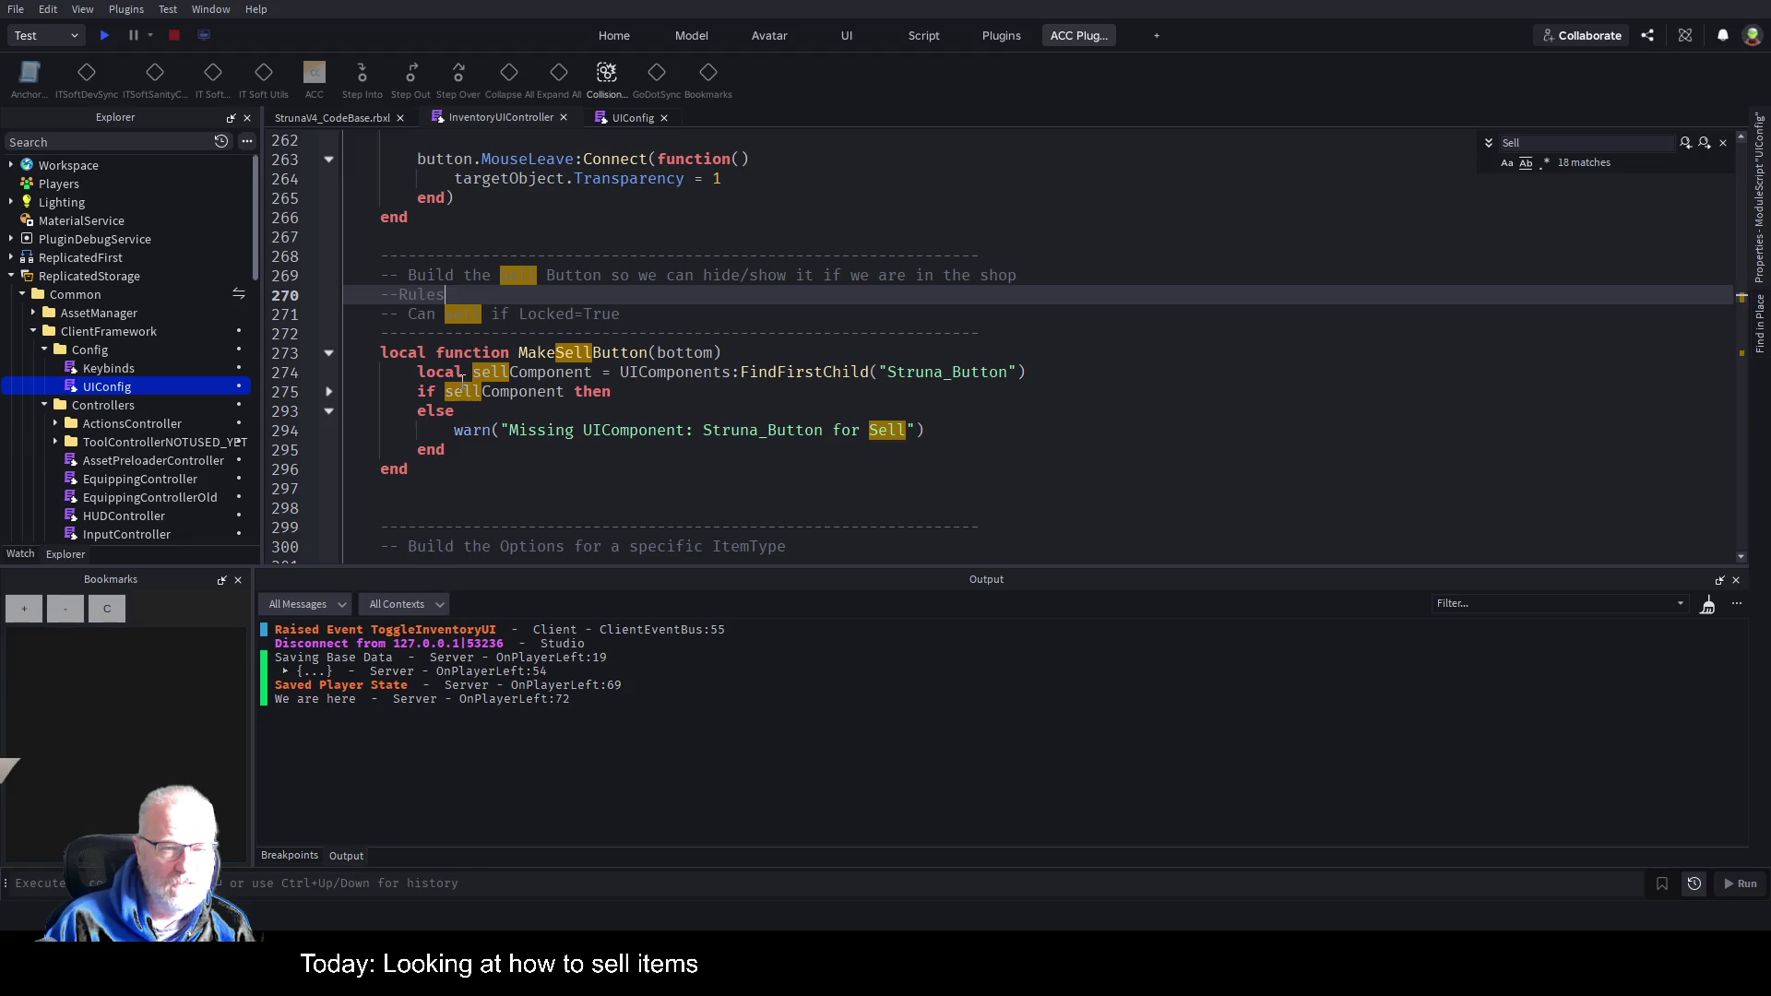
{"action": "left_click", "coordinate": [464, 371]}
{"action": "left_click", "coordinate": [25, 608]}
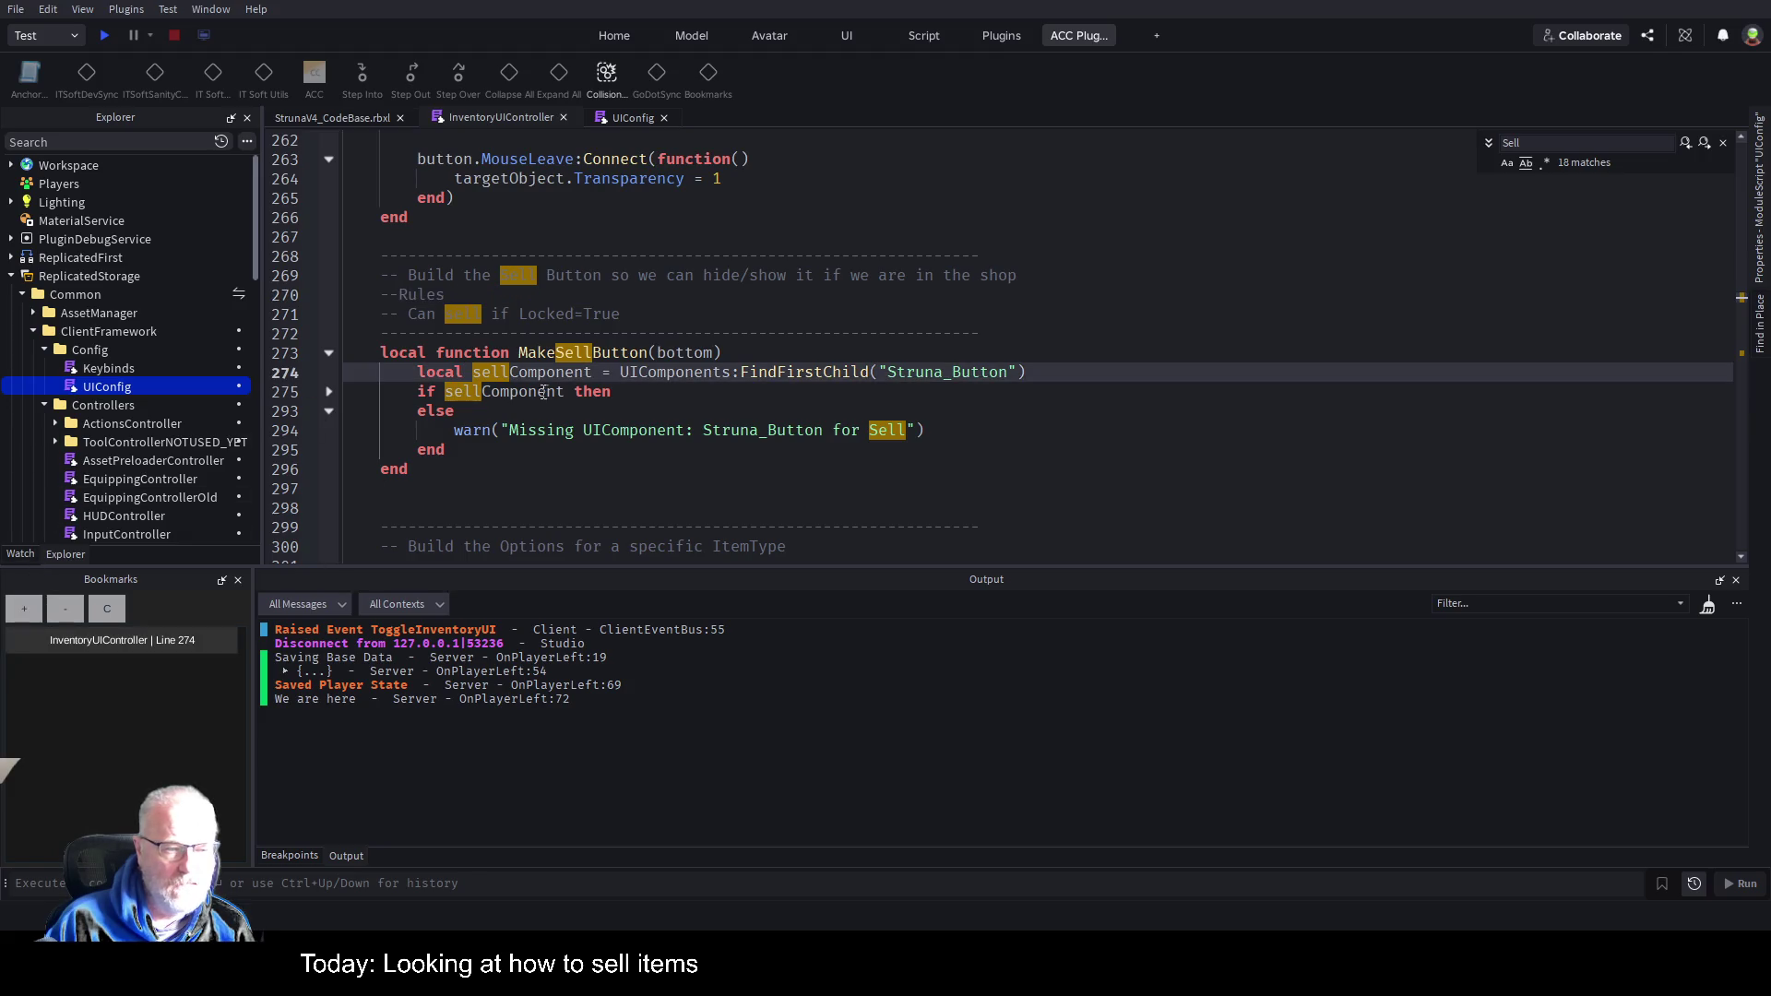
{"action": "left_click", "coordinate": [673, 371]}
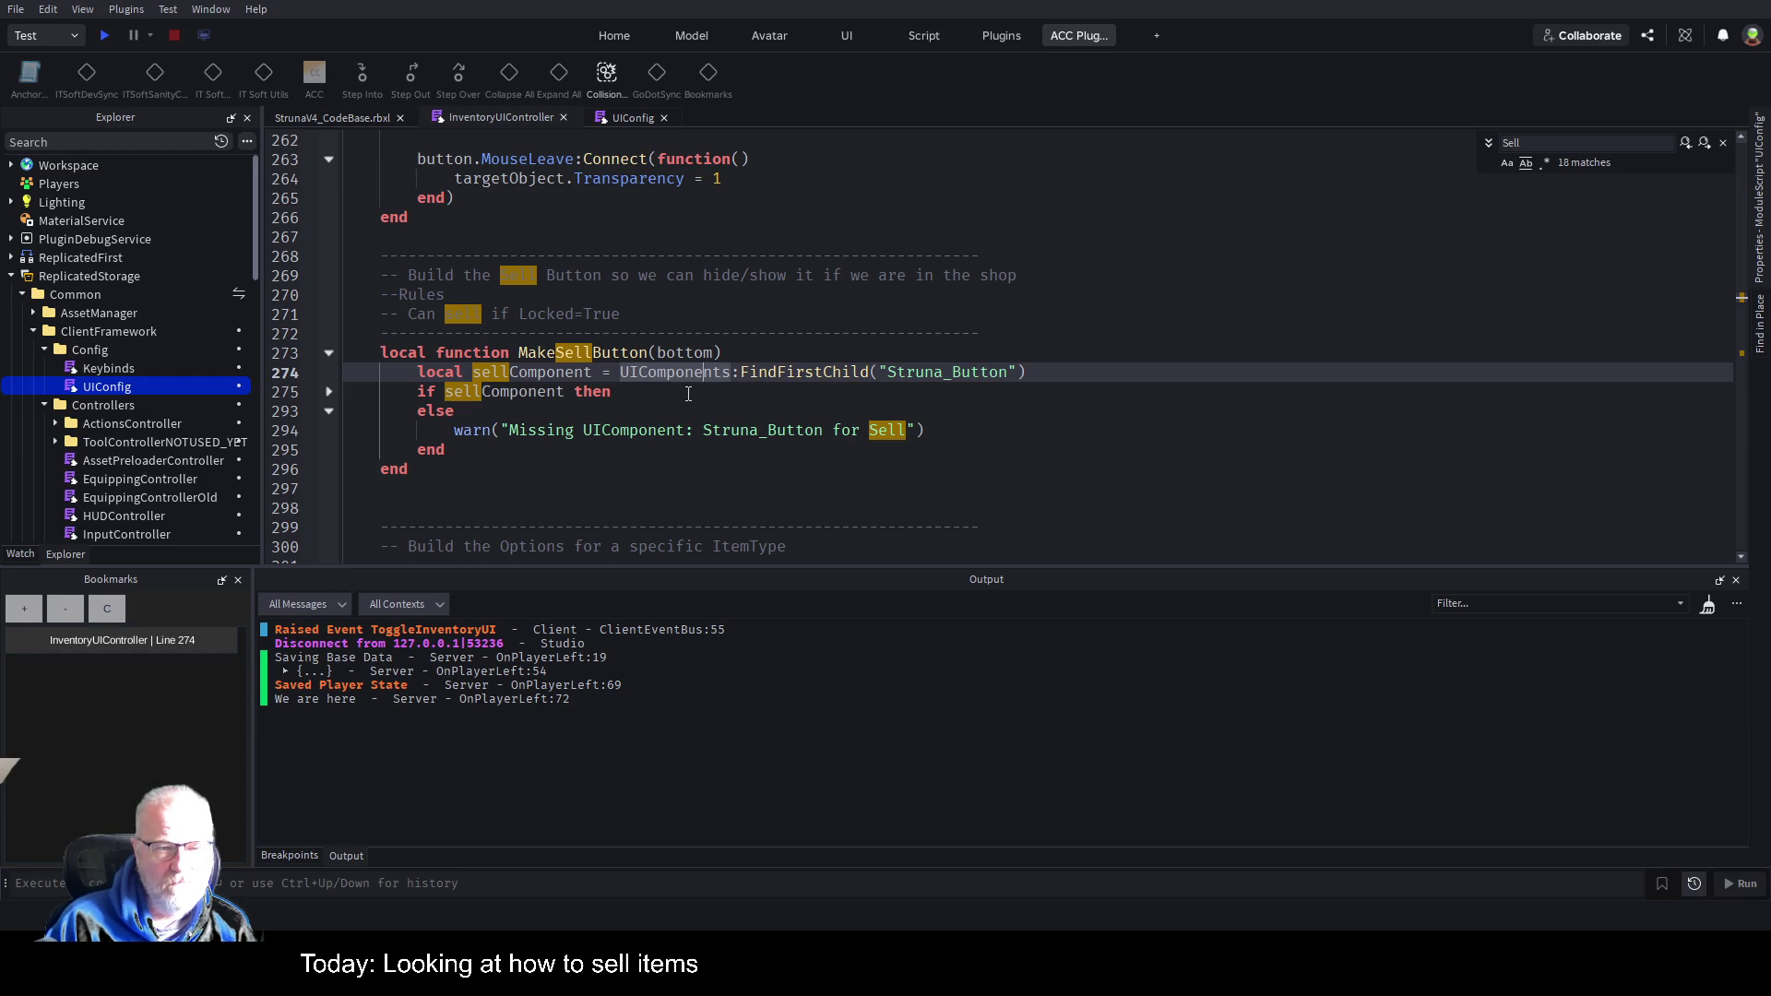
{"action": "left_click", "coordinate": [330, 391]}
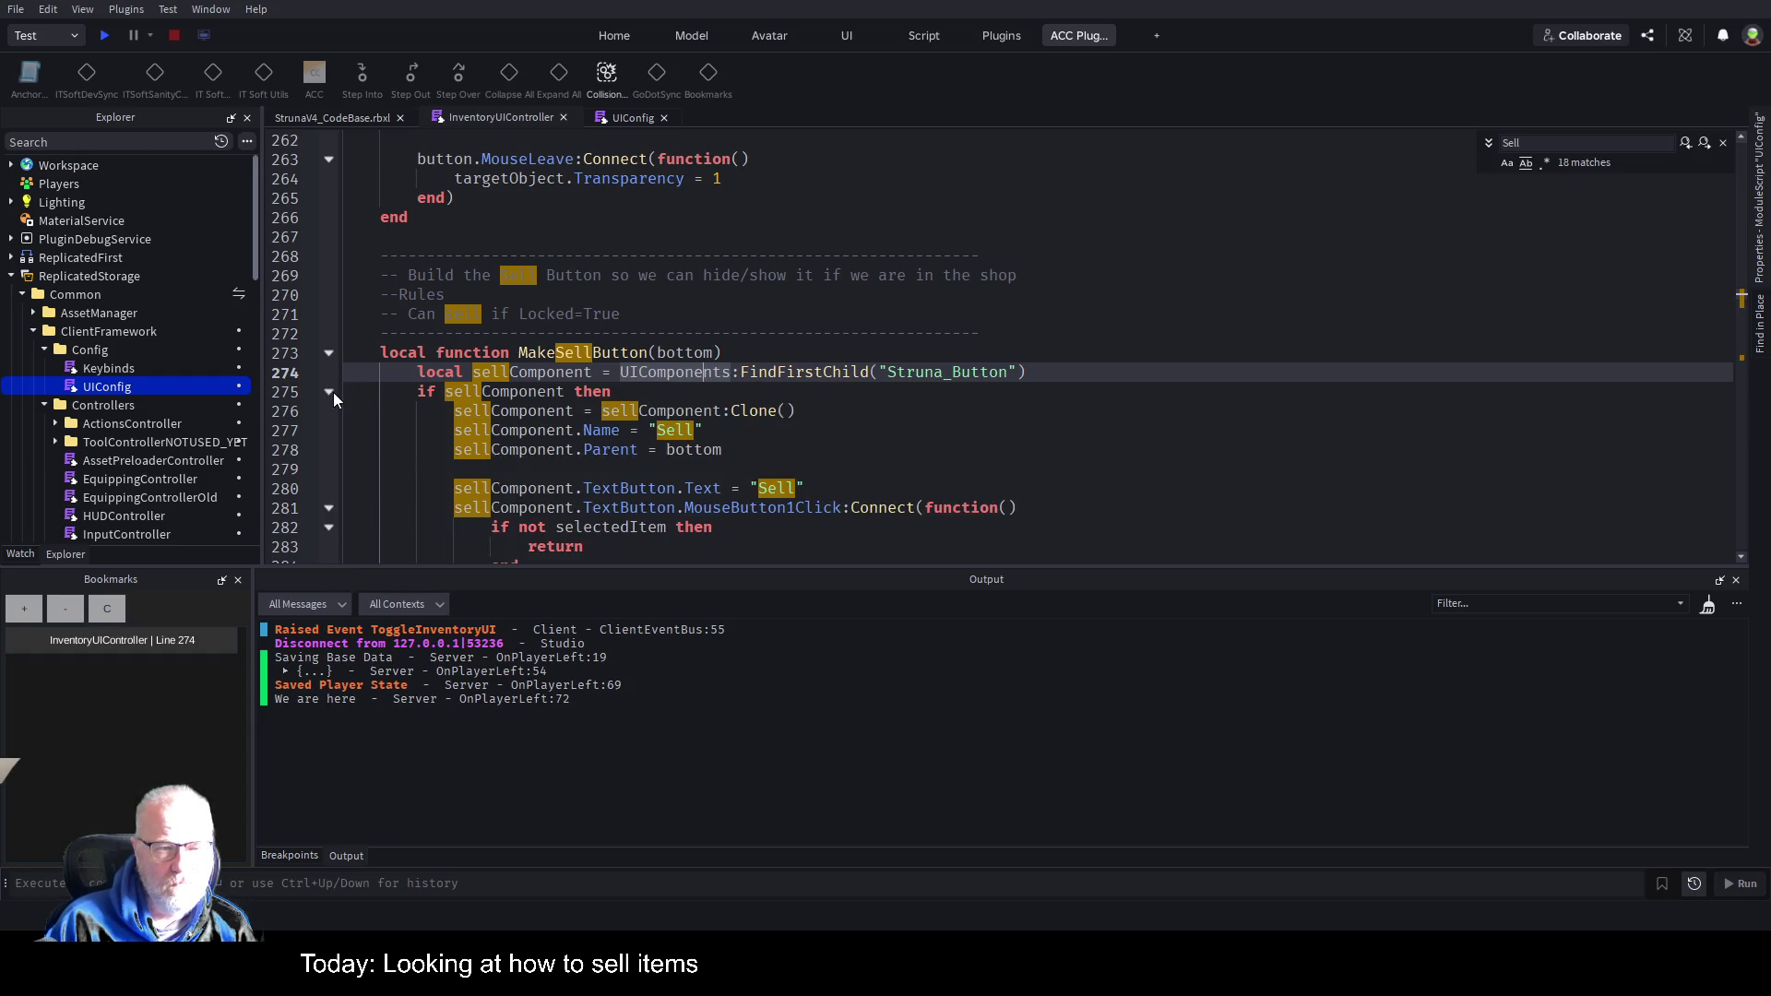
Add sellComponent.Visible = false after the Parent assignment in MakeSellButton, save, and start a play-test.
{"action": "scroll", "coordinate": [646, 344], "scroll_direction": "down", "scroll_amount": 2}
{"action": "left_click", "coordinate": [911, 345]}
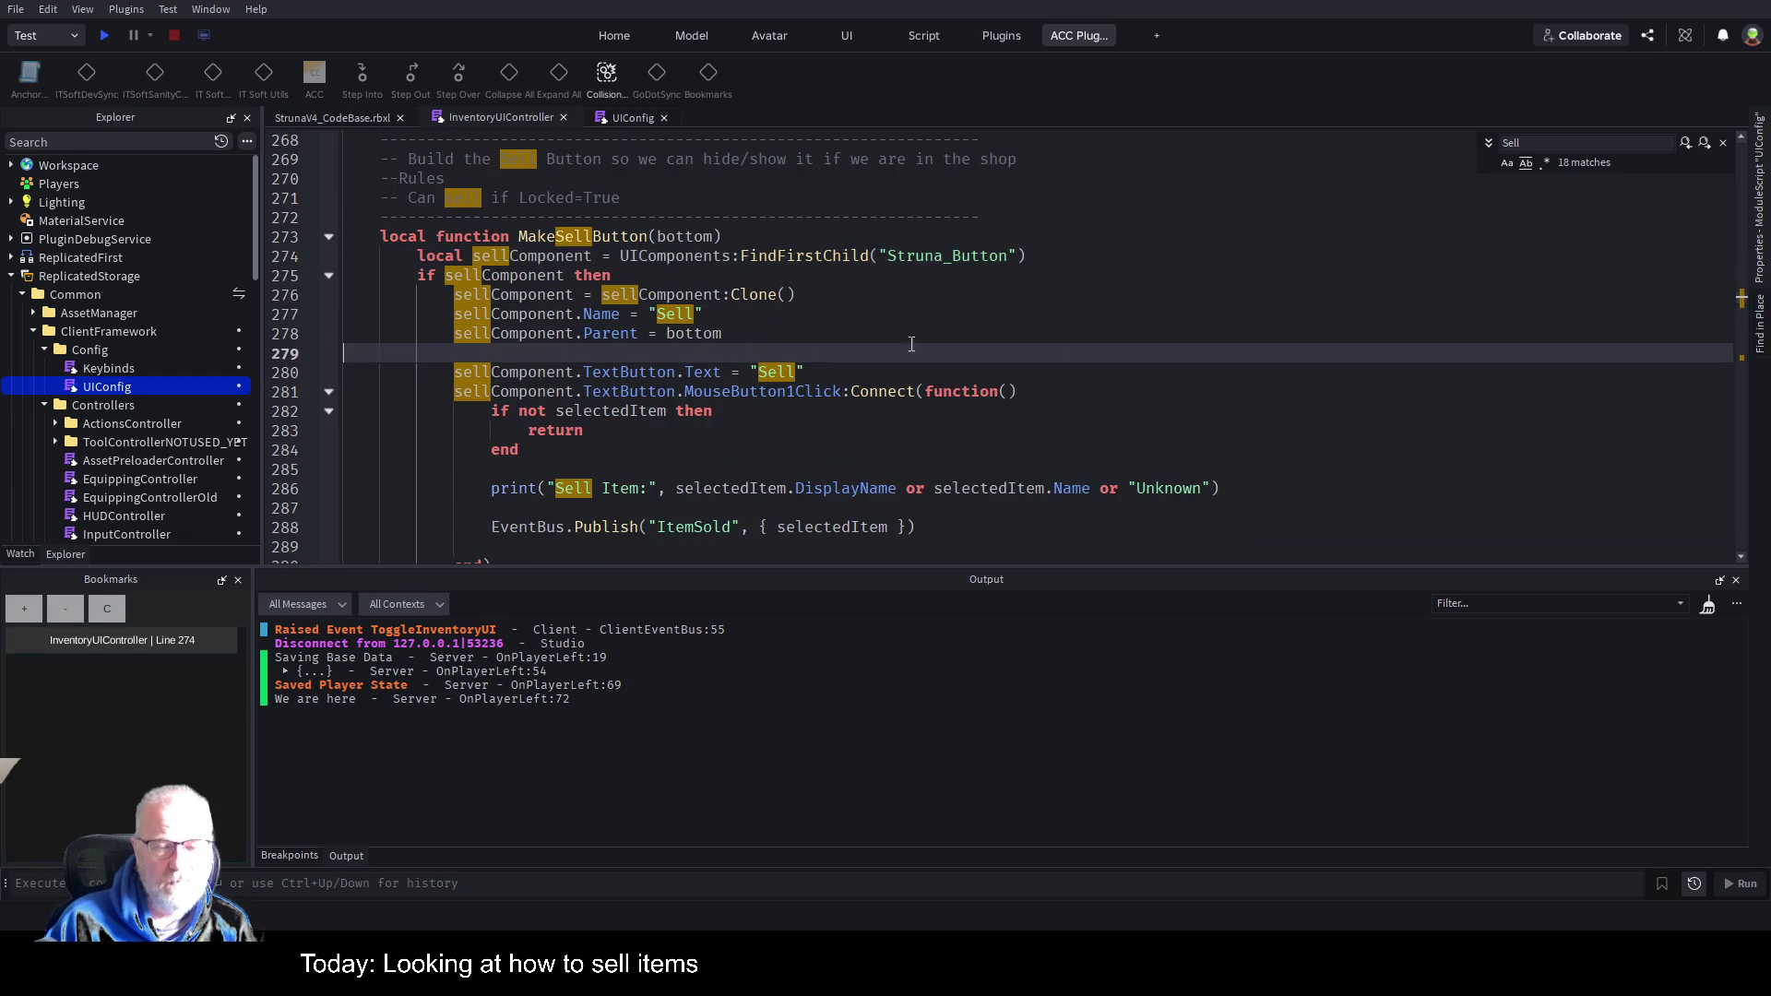
{"action": "key", "text": "Up"}
{"action": "key", "text": "Up"}
{"action": "key", "text": "Up"}
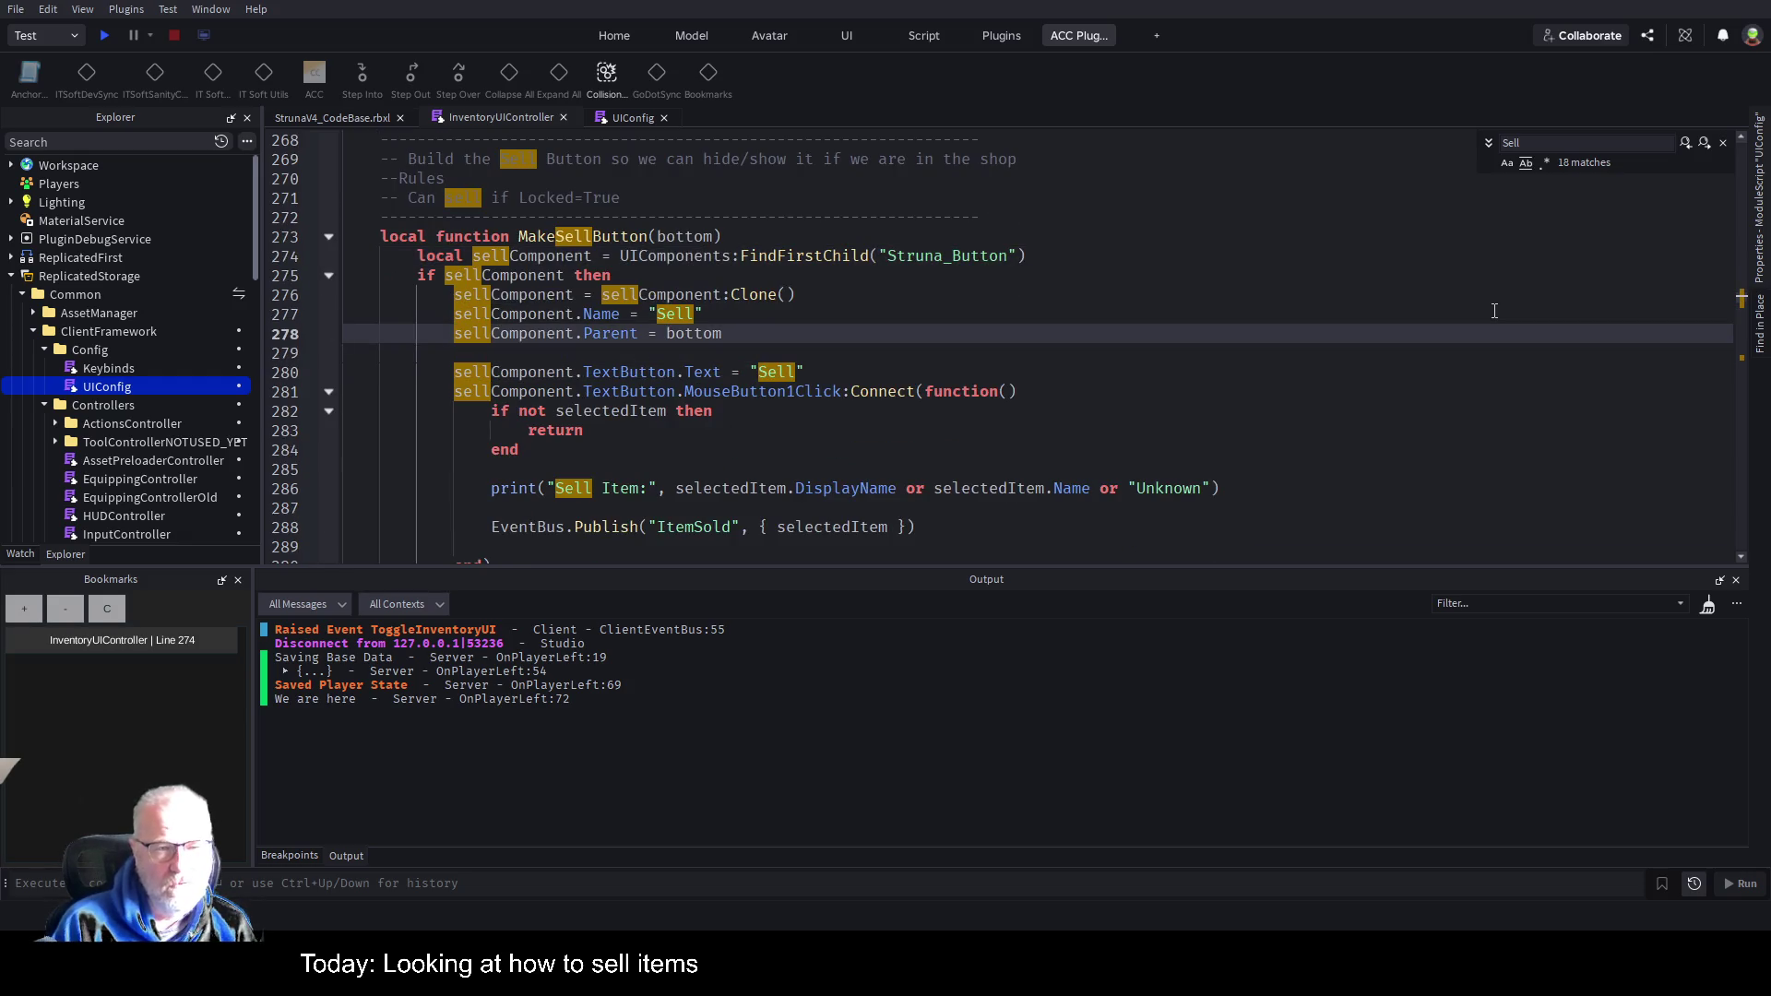
{"action": "key", "text": "Down"}
{"action": "key", "text": "Down"}
{"action": "key", "text": "Down"}
{"action": "key", "text": "Down"}
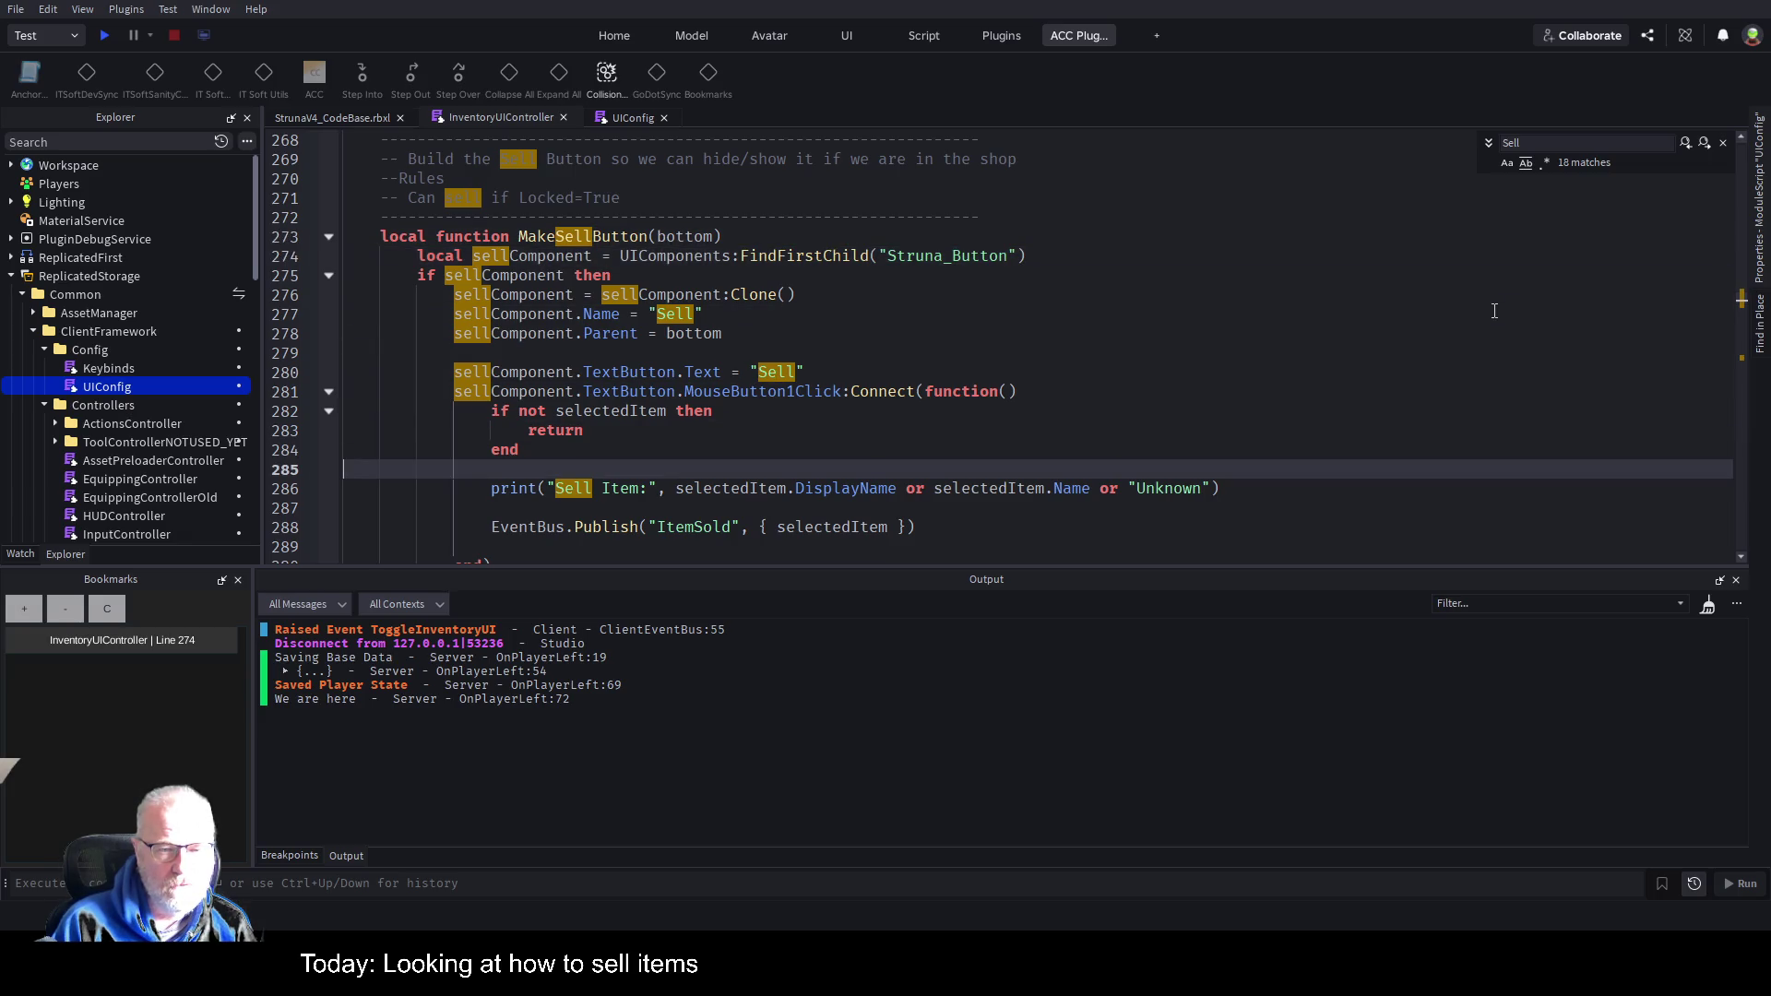
{"action": "key", "text": "Down"}
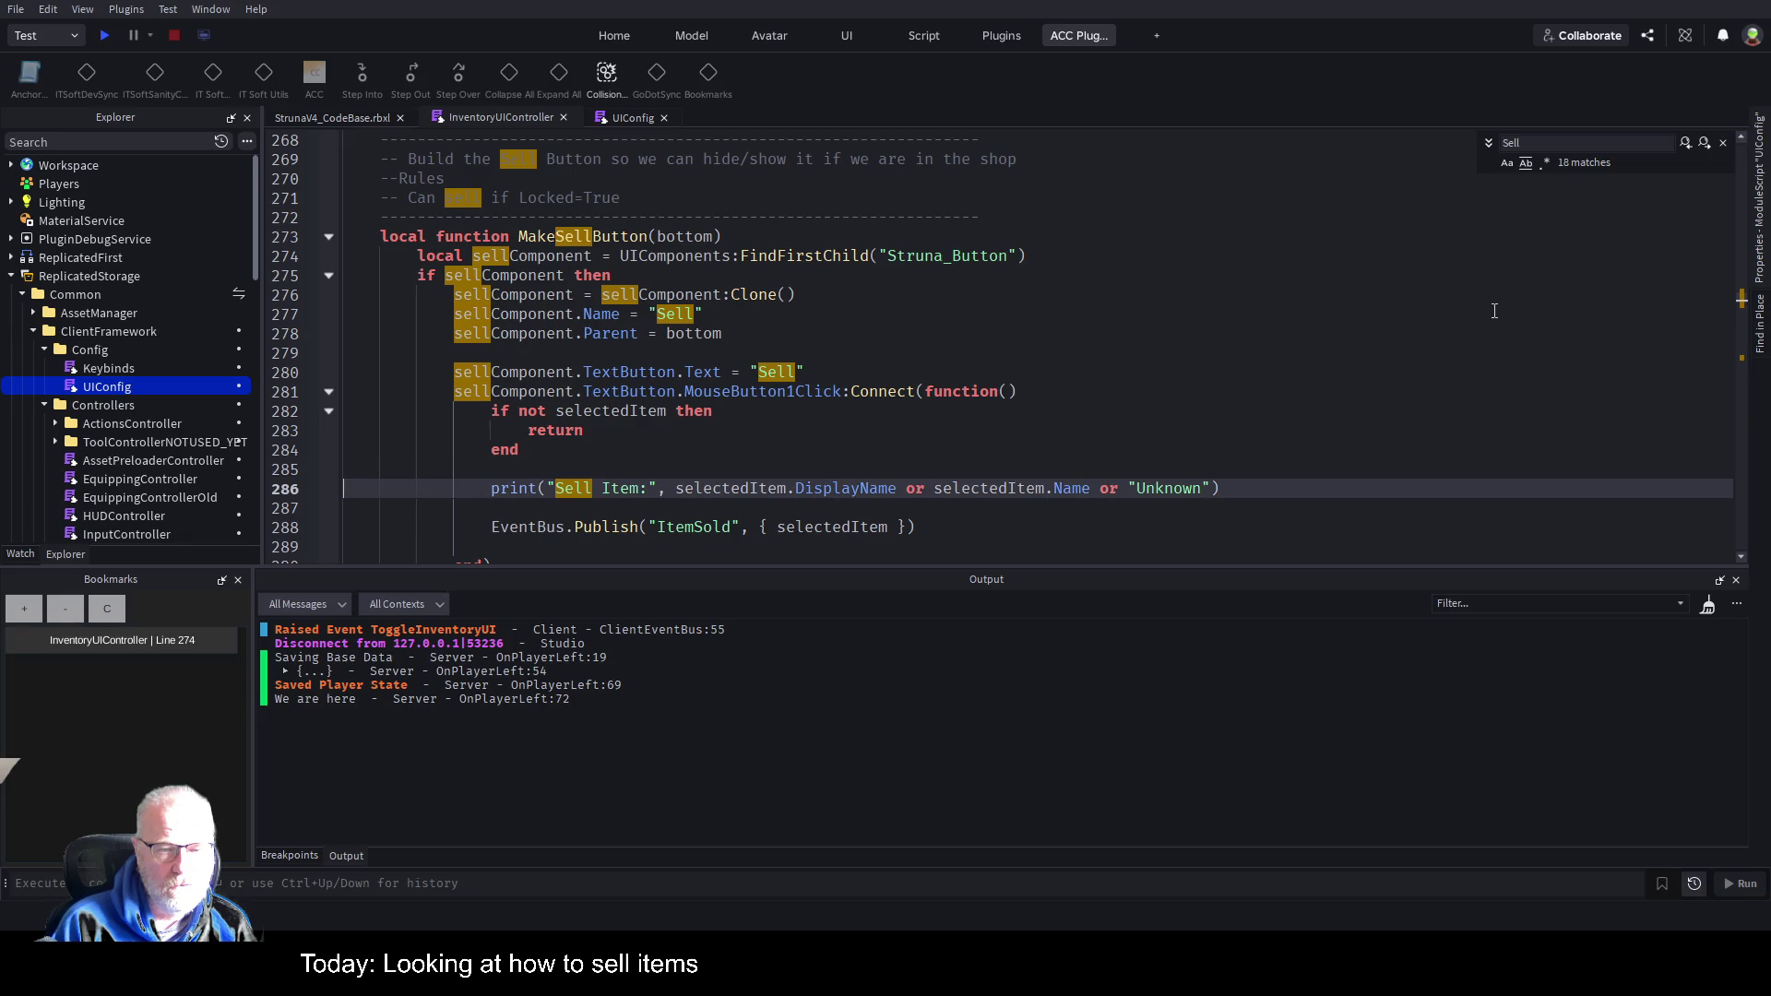
{"action": "key", "text": "Up"}
{"action": "key", "text": "Up"}
{"action": "key", "text": "Up"}
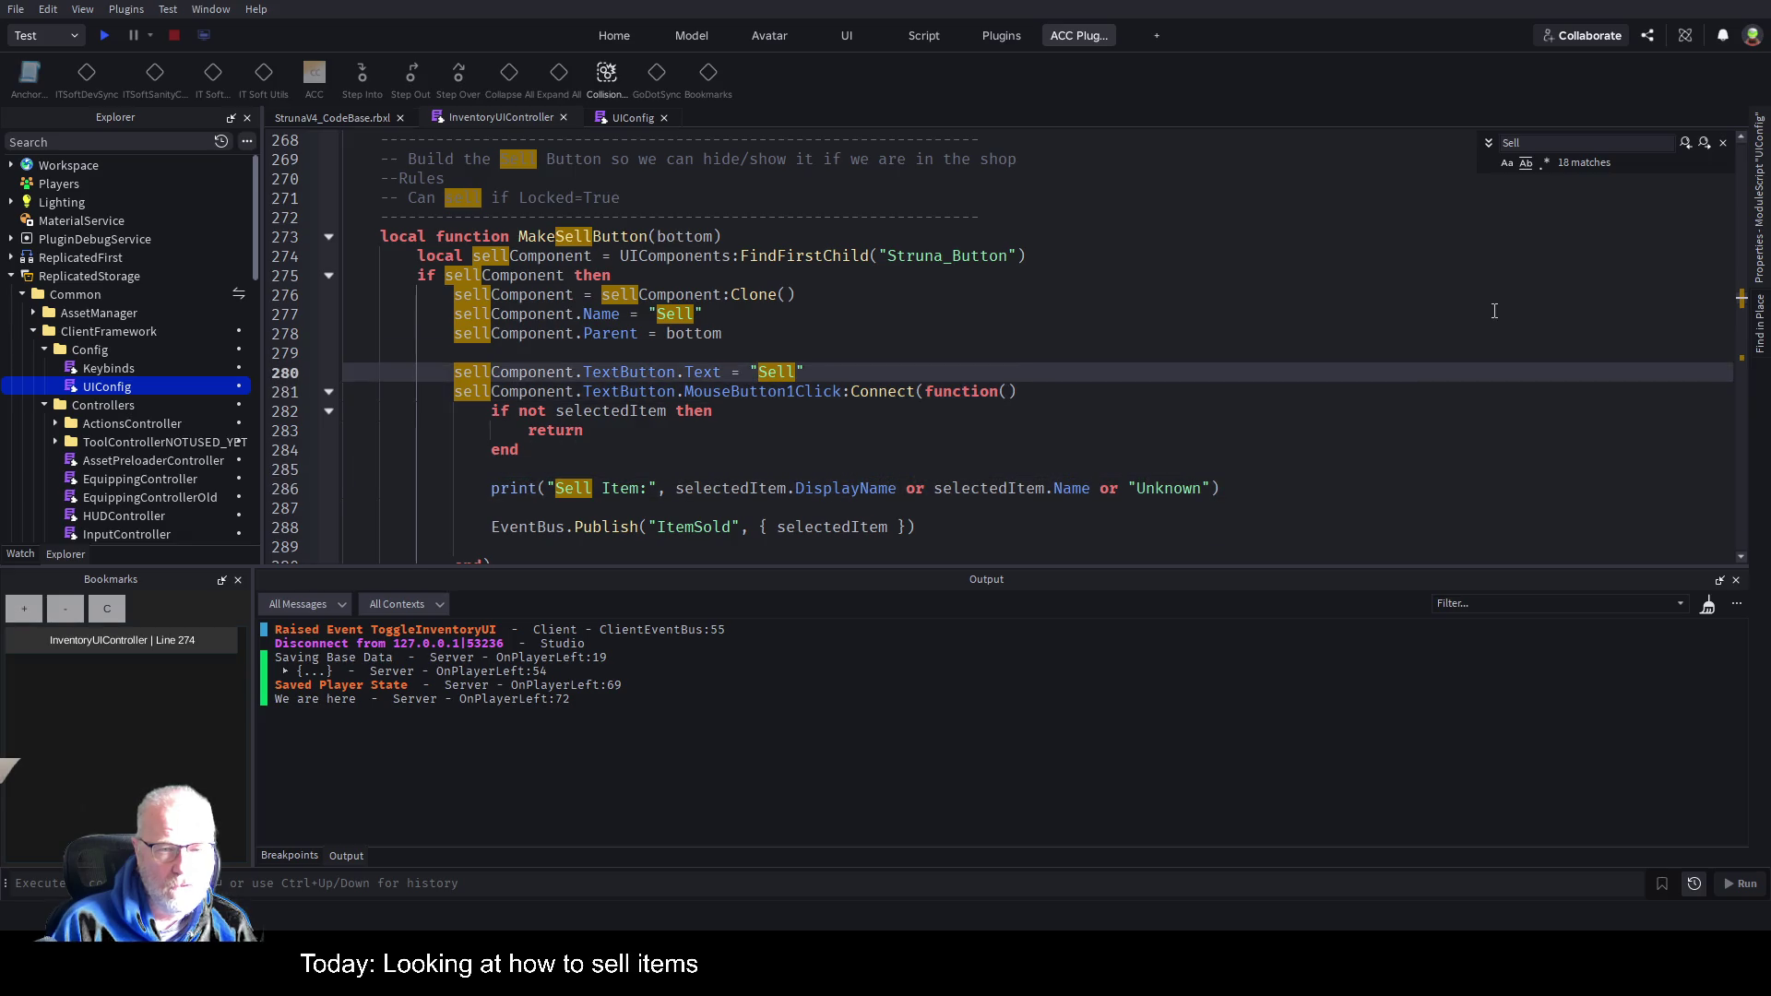
{"action": "key", "text": "Return"}
{"action": "type", "text": "sel"}
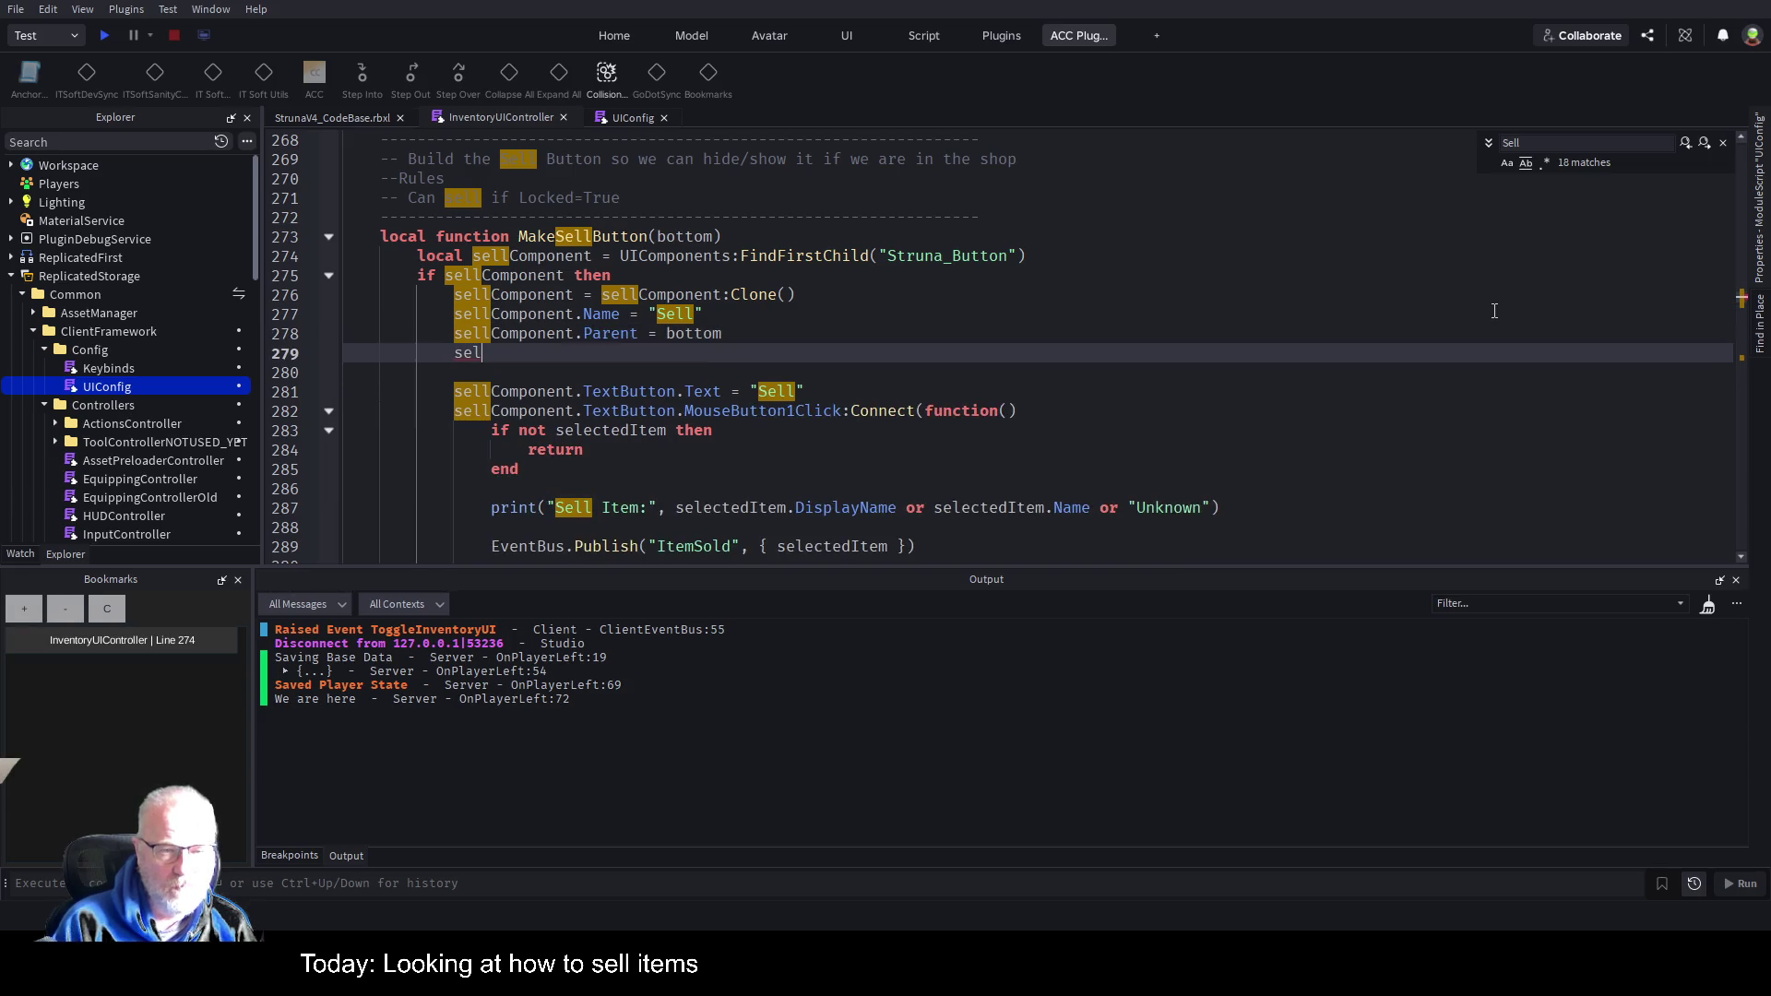
{"action": "key", "text": "Tab"}
{"action": "type", "text": ".V"}
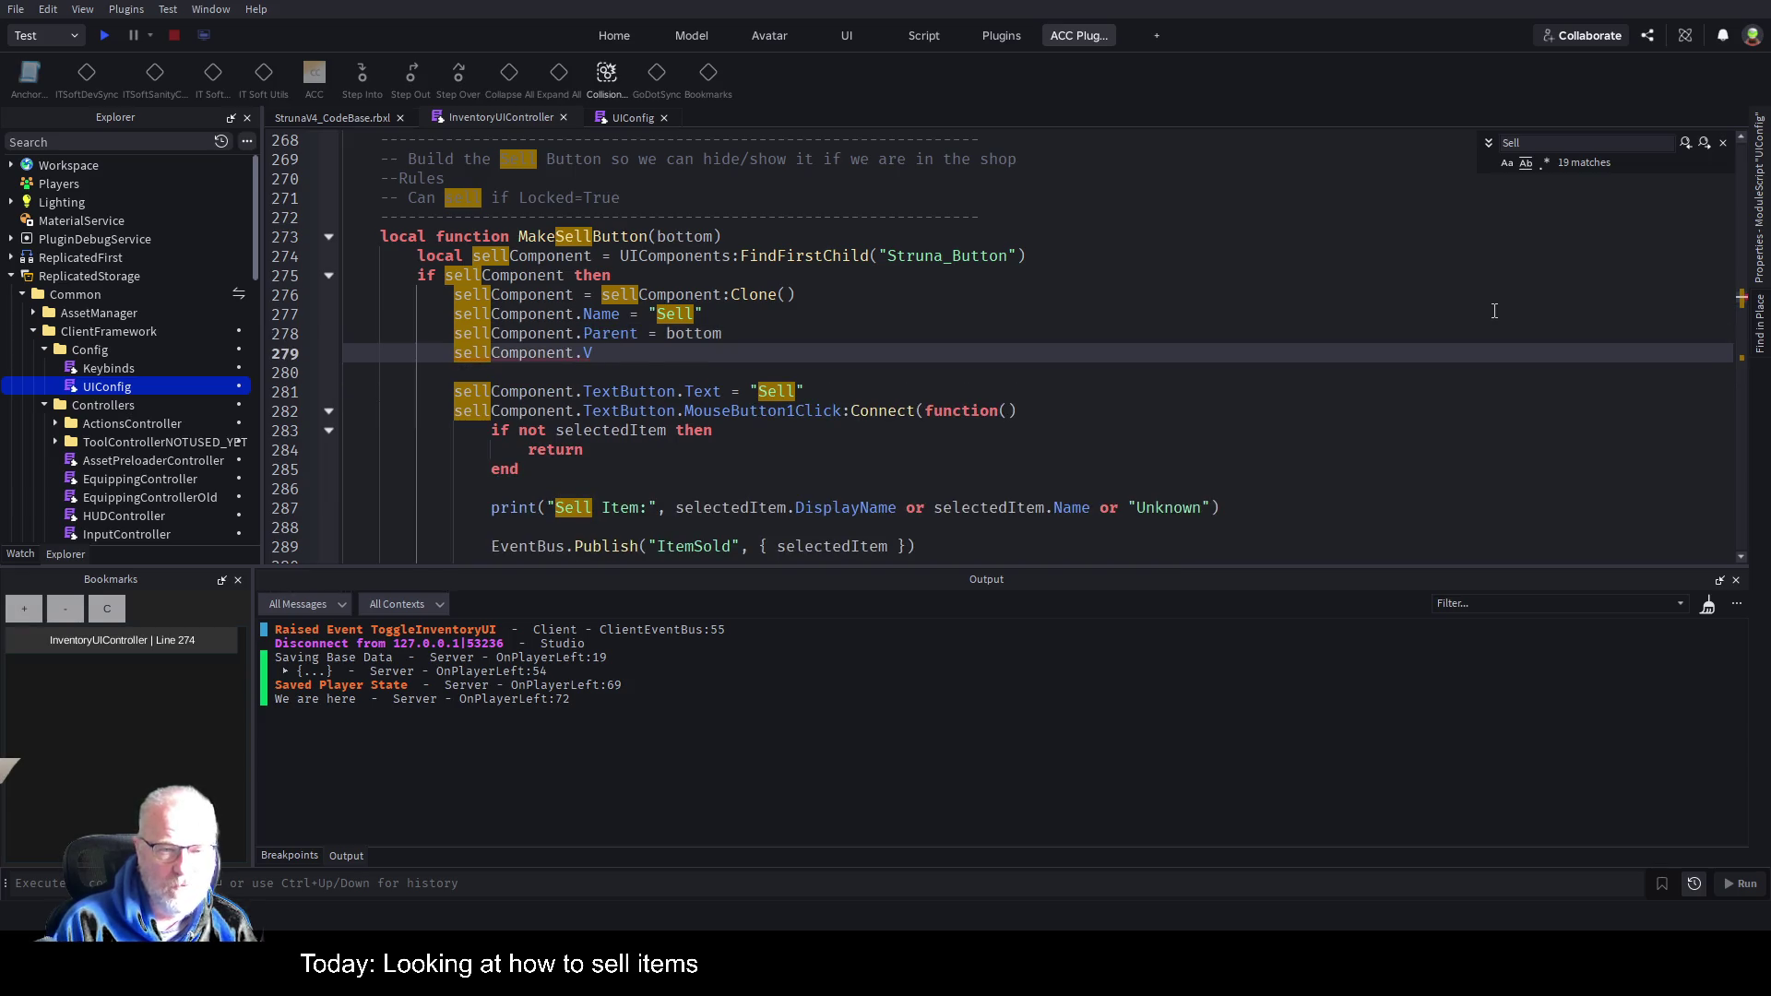
{"action": "type", "text": "isible = false;"}
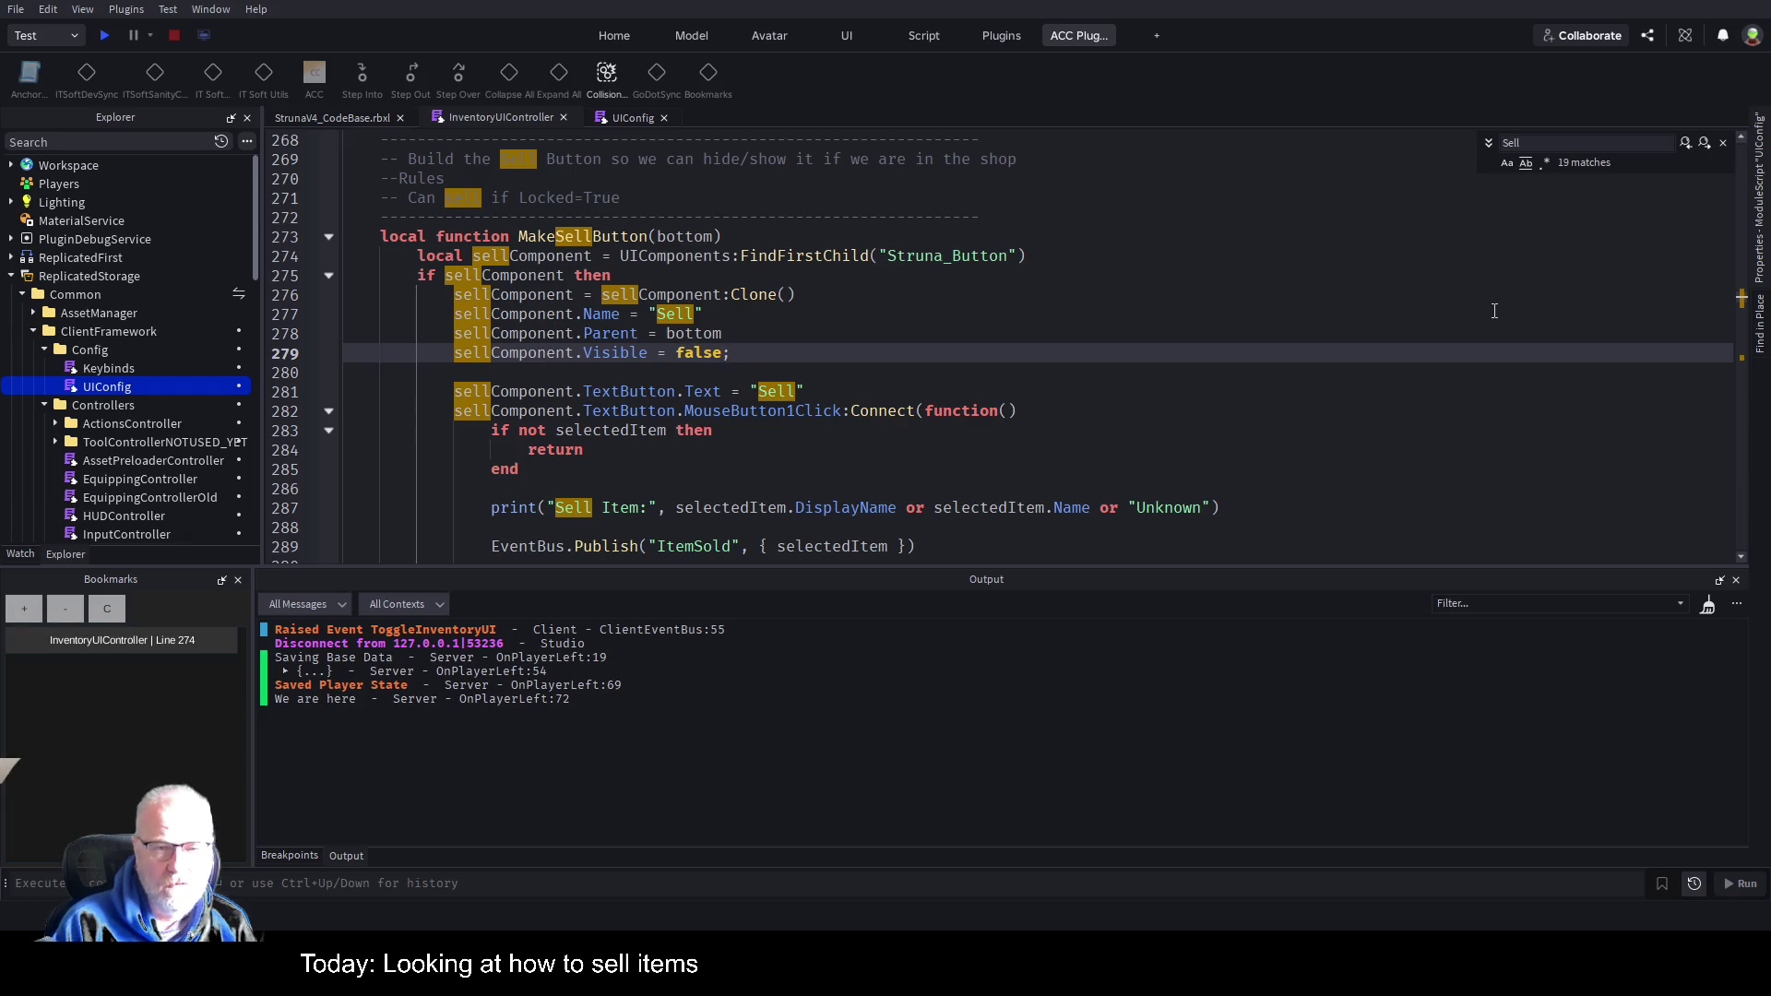
{"action": "key", "text": "ctrl+s"}
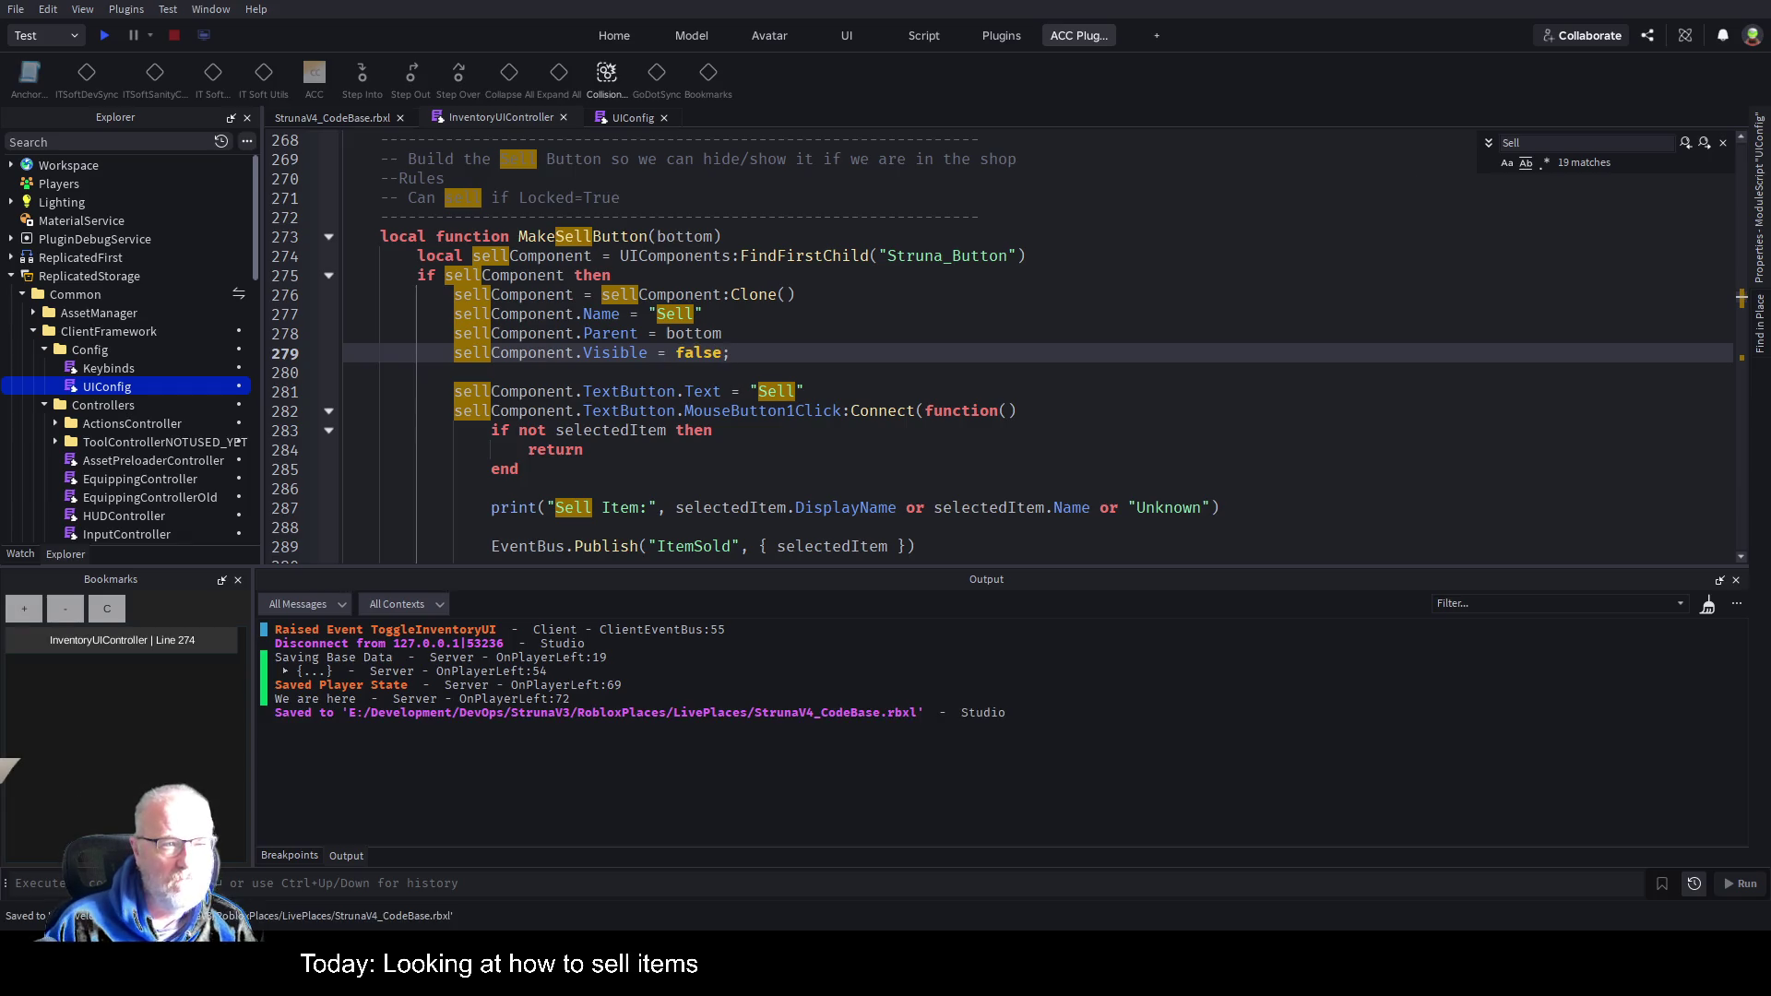
{"action": "left_click", "coordinate": [104, 37]}
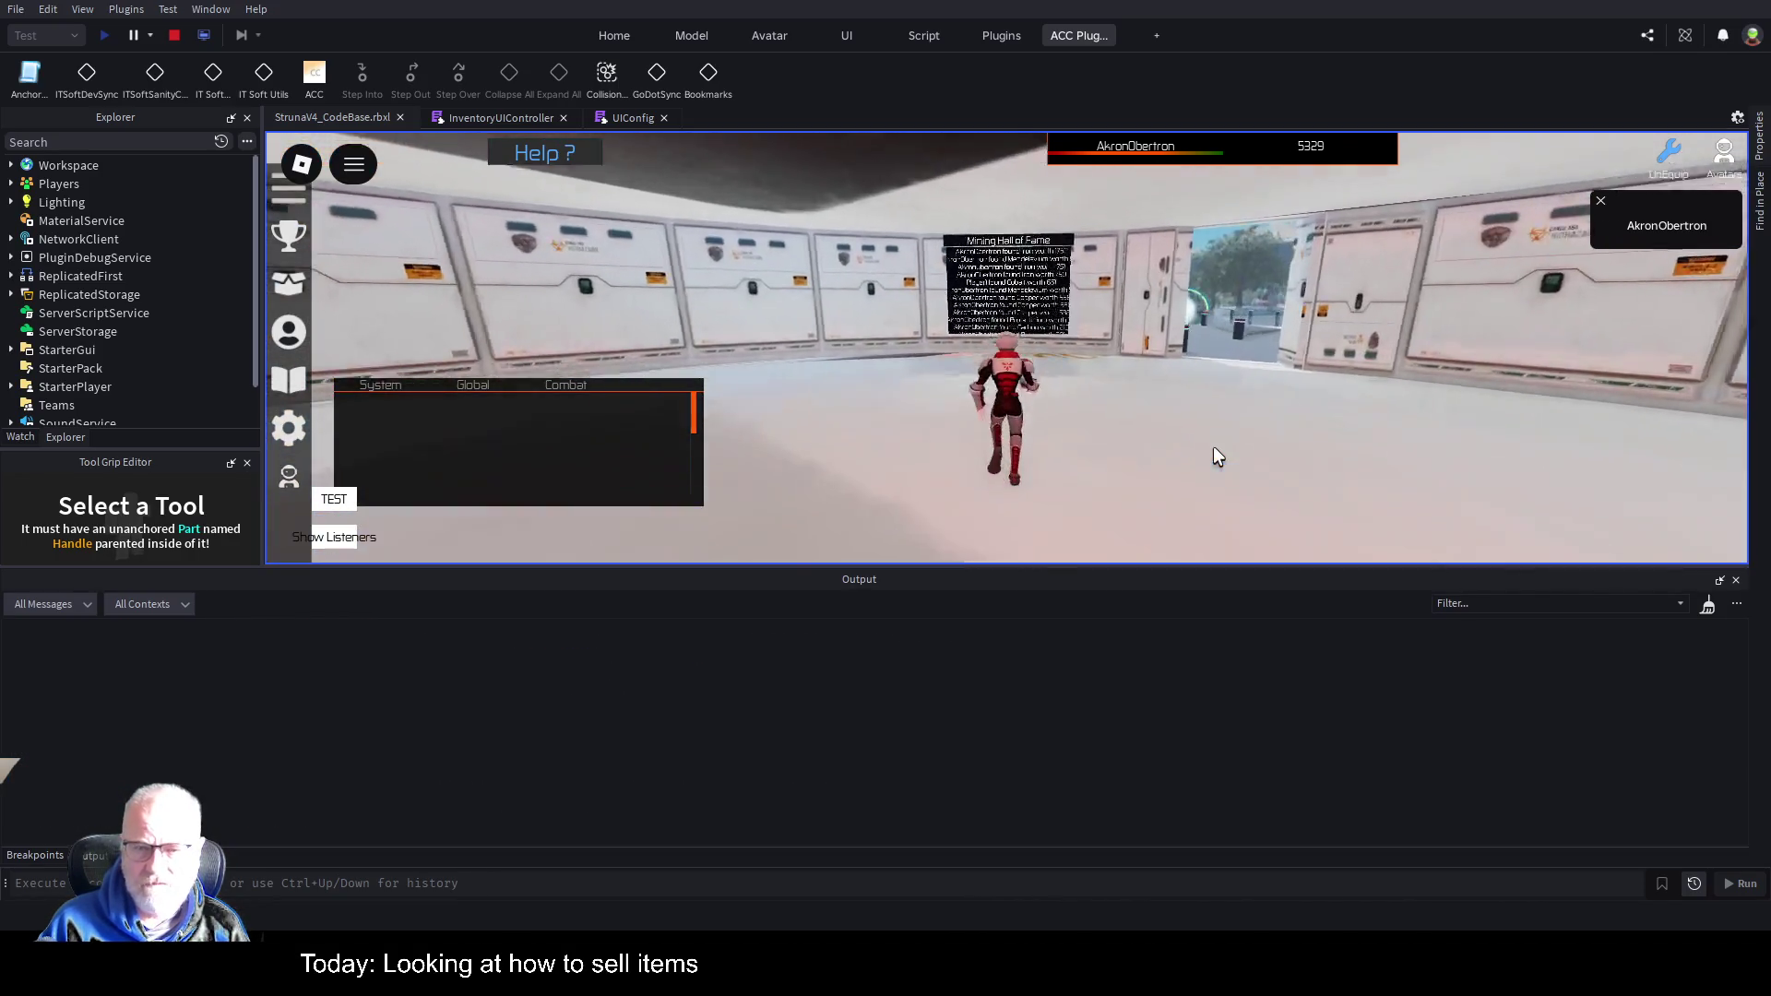
Walk to the market counter, open the inventory, select DE001, and stop the play-test.
{"action": "key", "text": "w"}
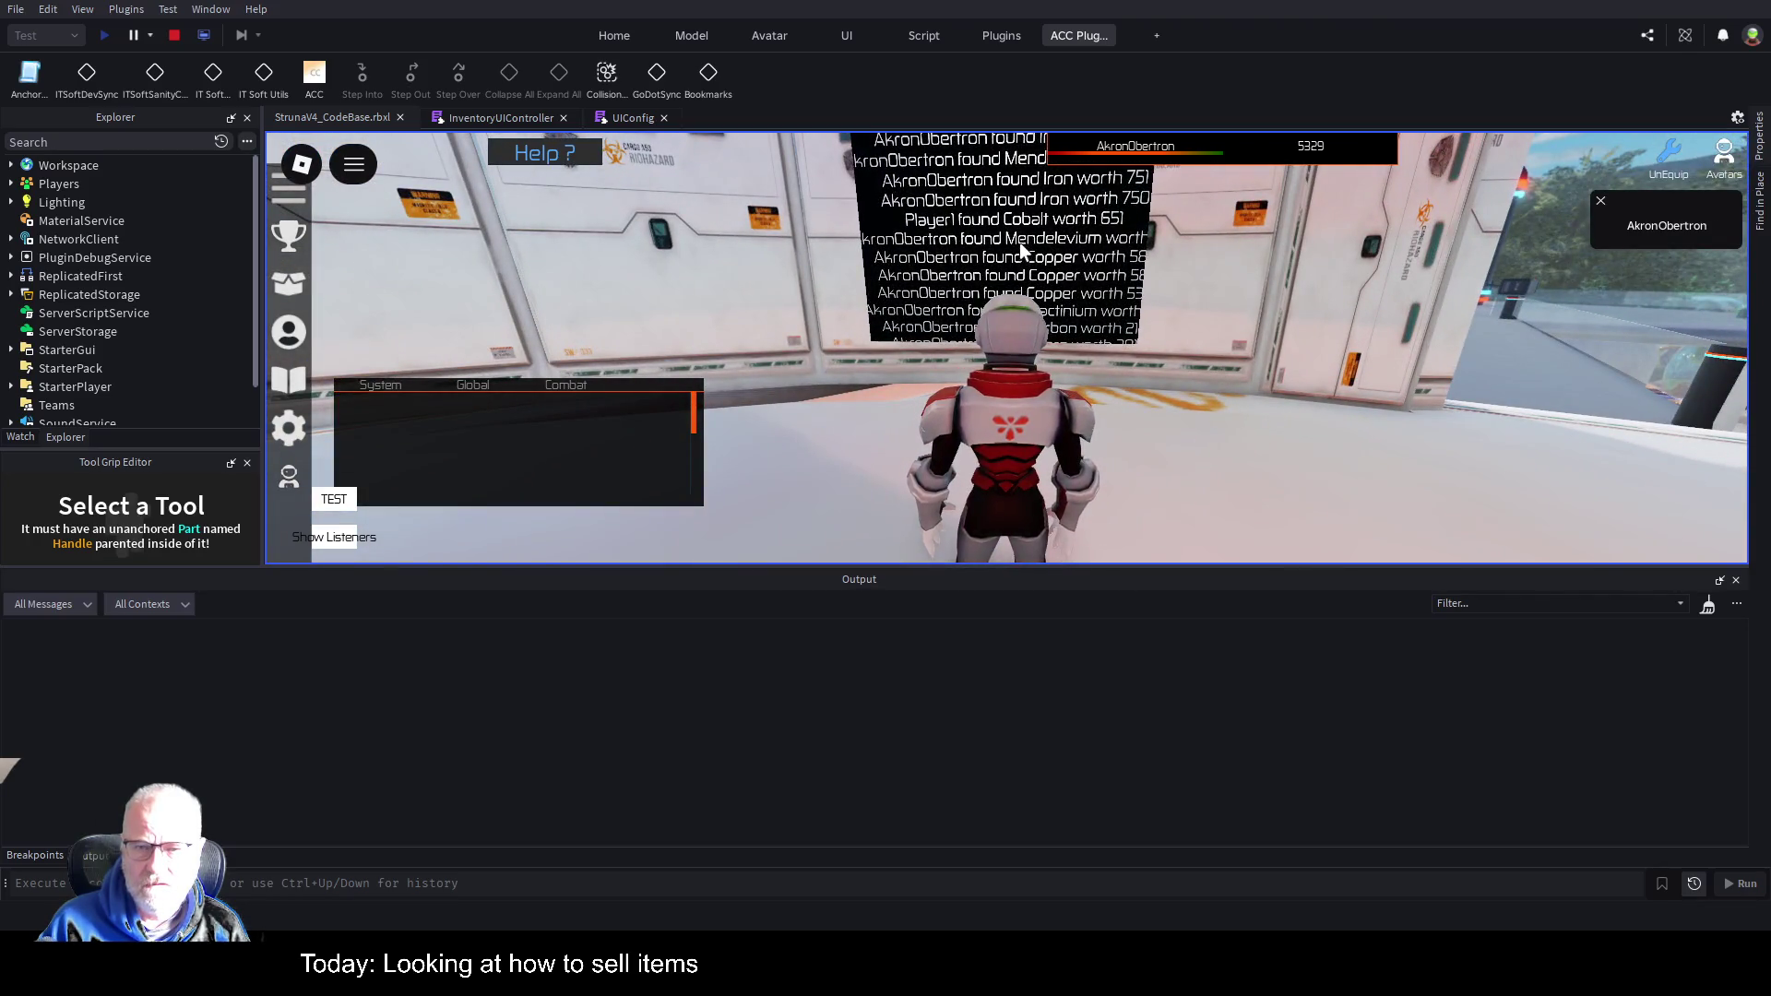
{"action": "key", "text": "s"}
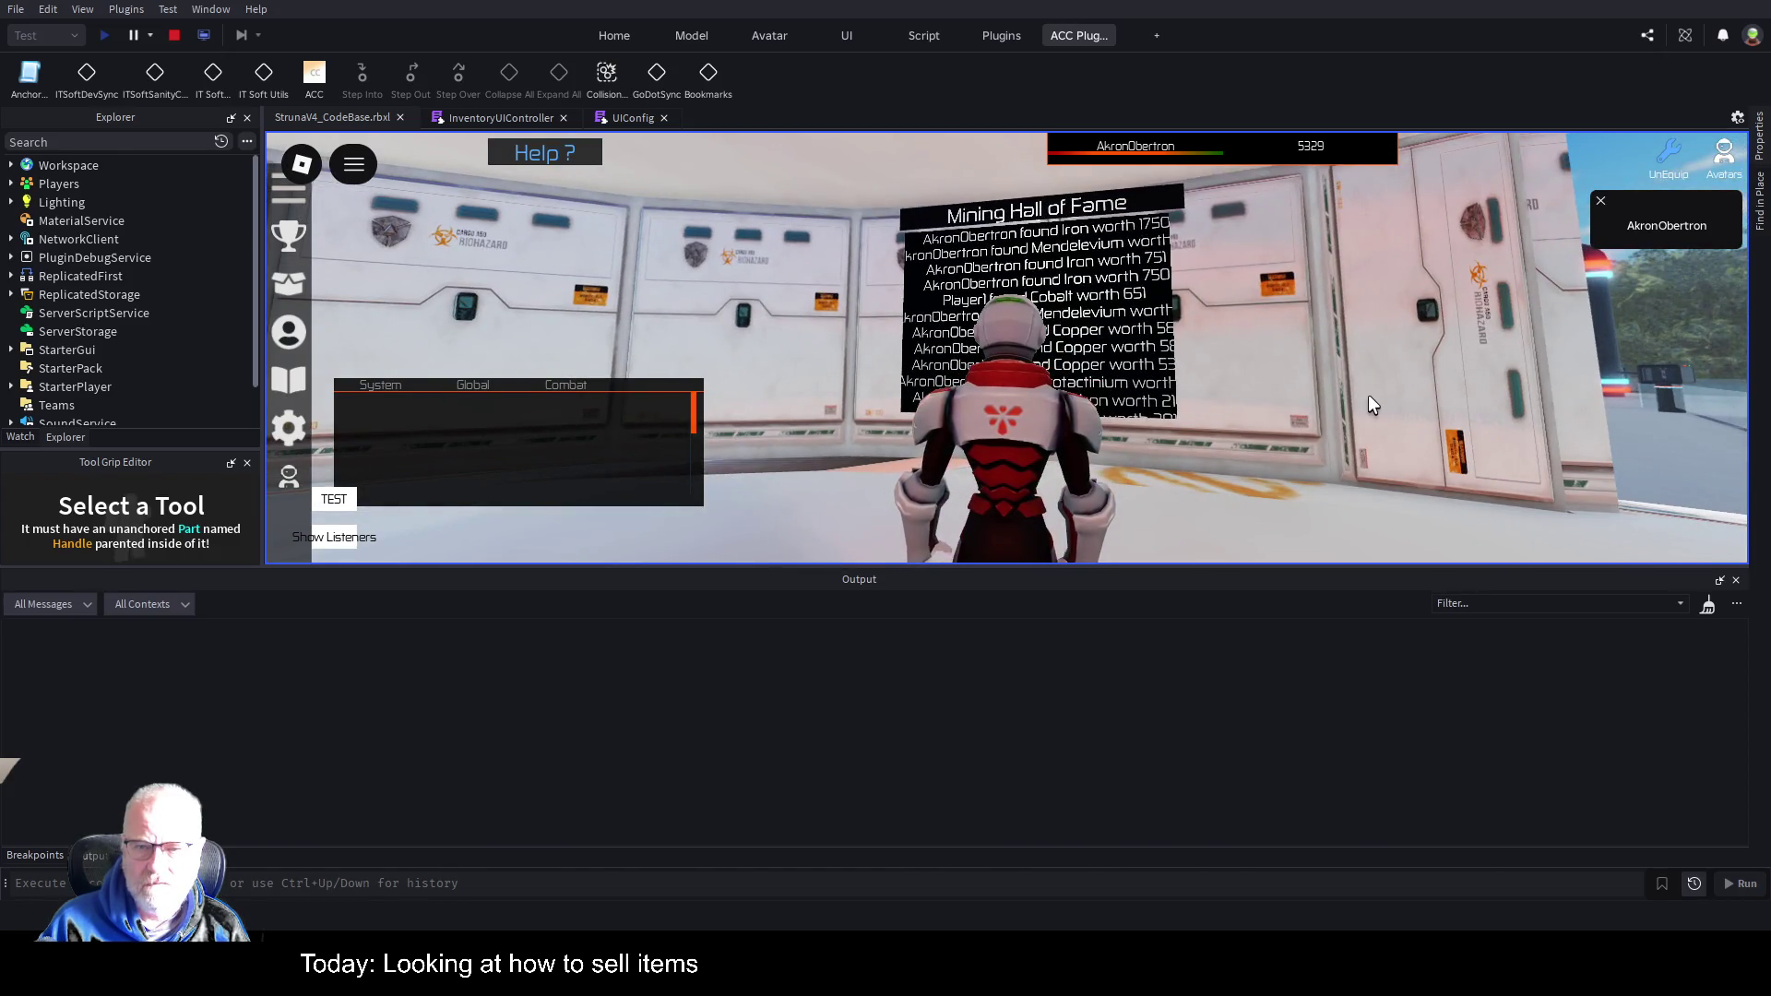
{"action": "key", "text": "a"}
{"action": "key", "text": "w"}
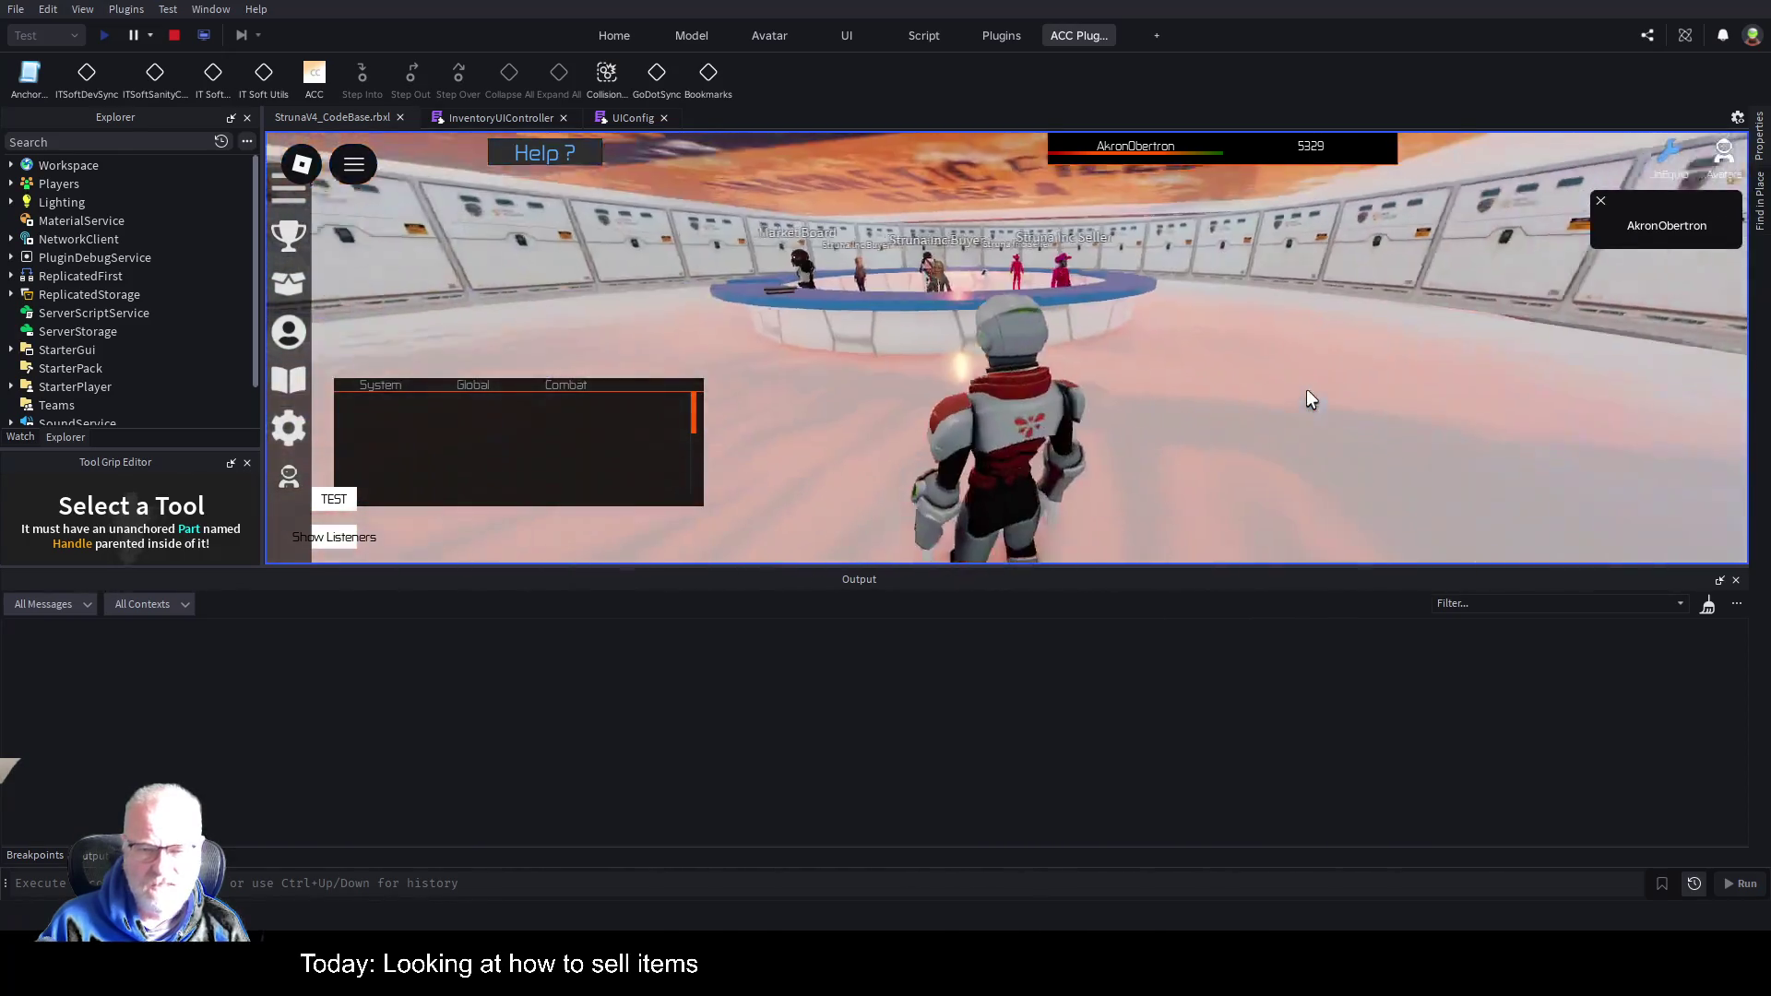
{"action": "key", "text": "i"}
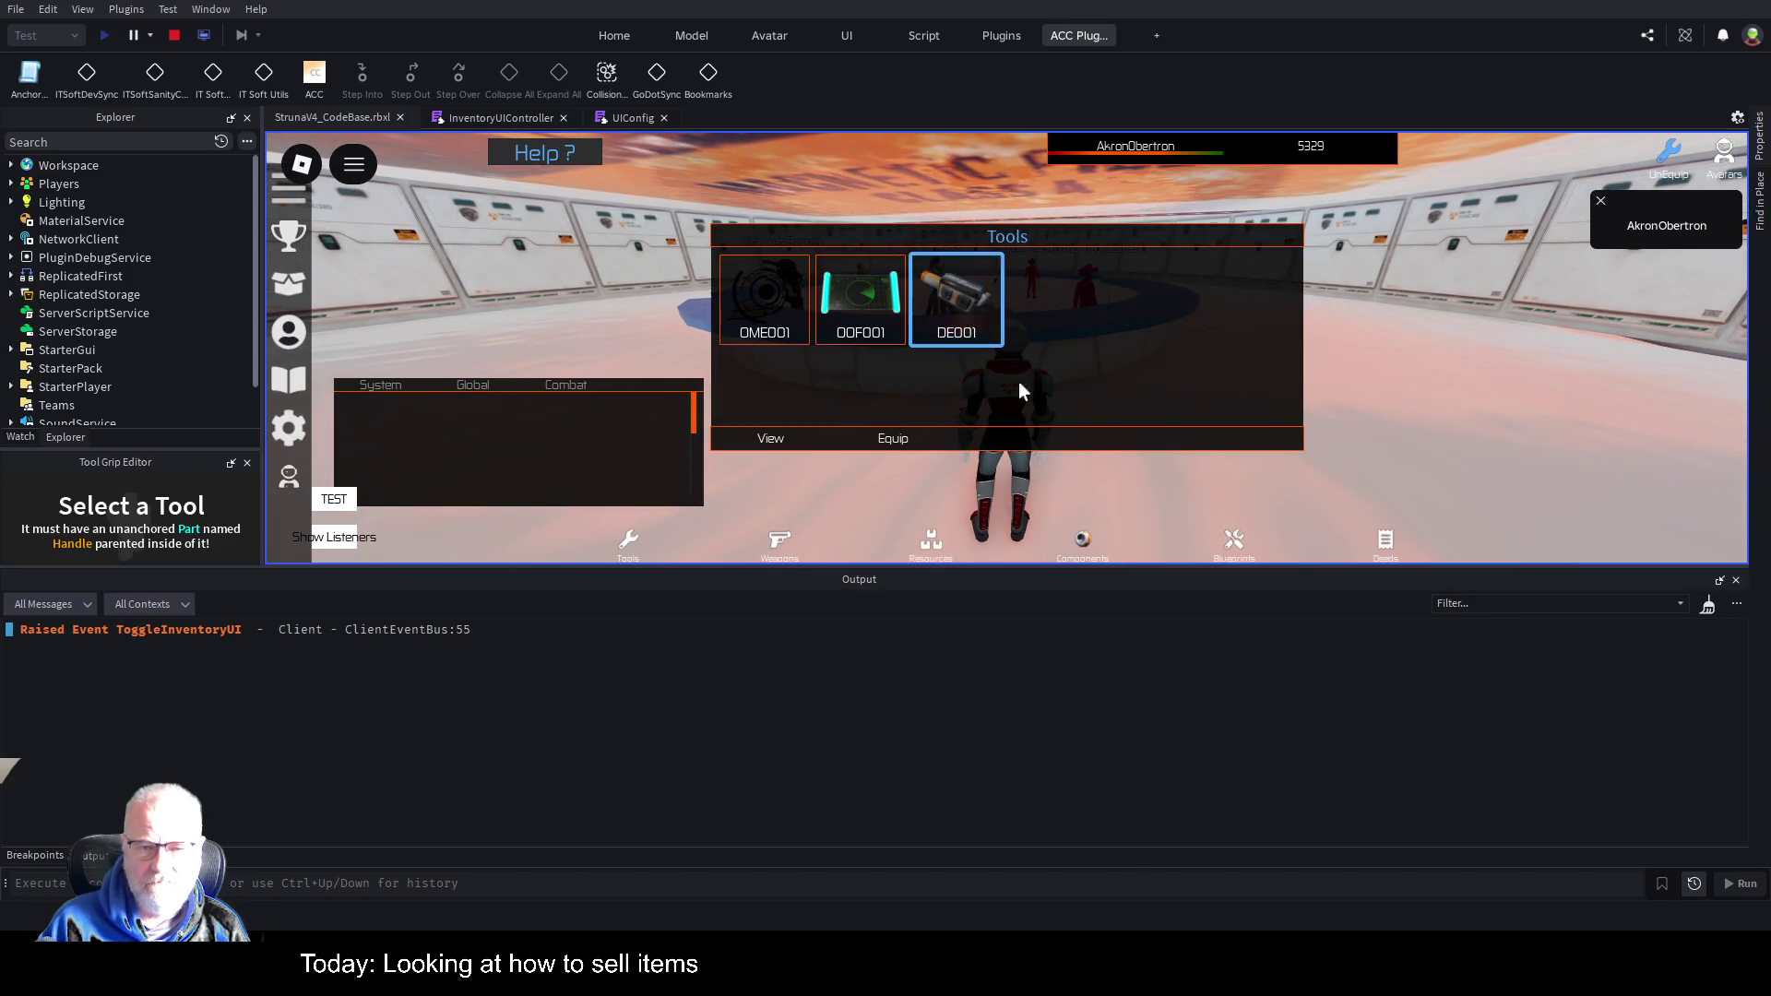
{"action": "left_click", "coordinate": [937, 303]}
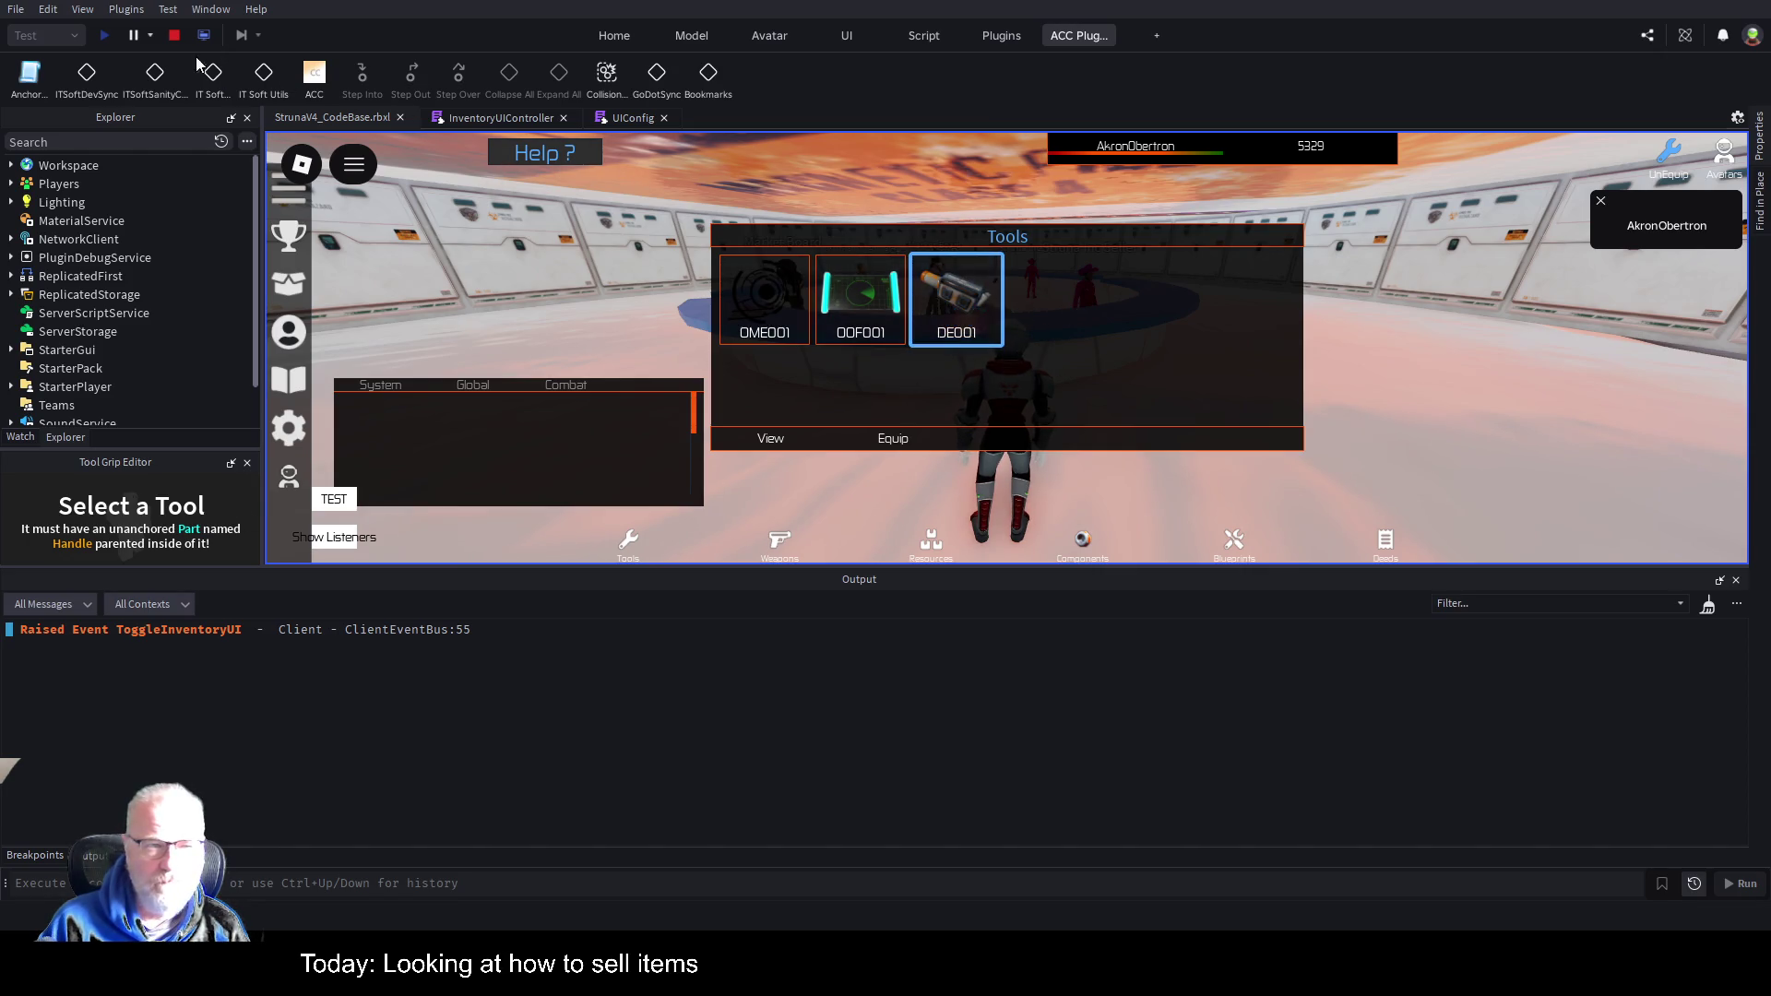
{"action": "left_click", "coordinate": [172, 40]}
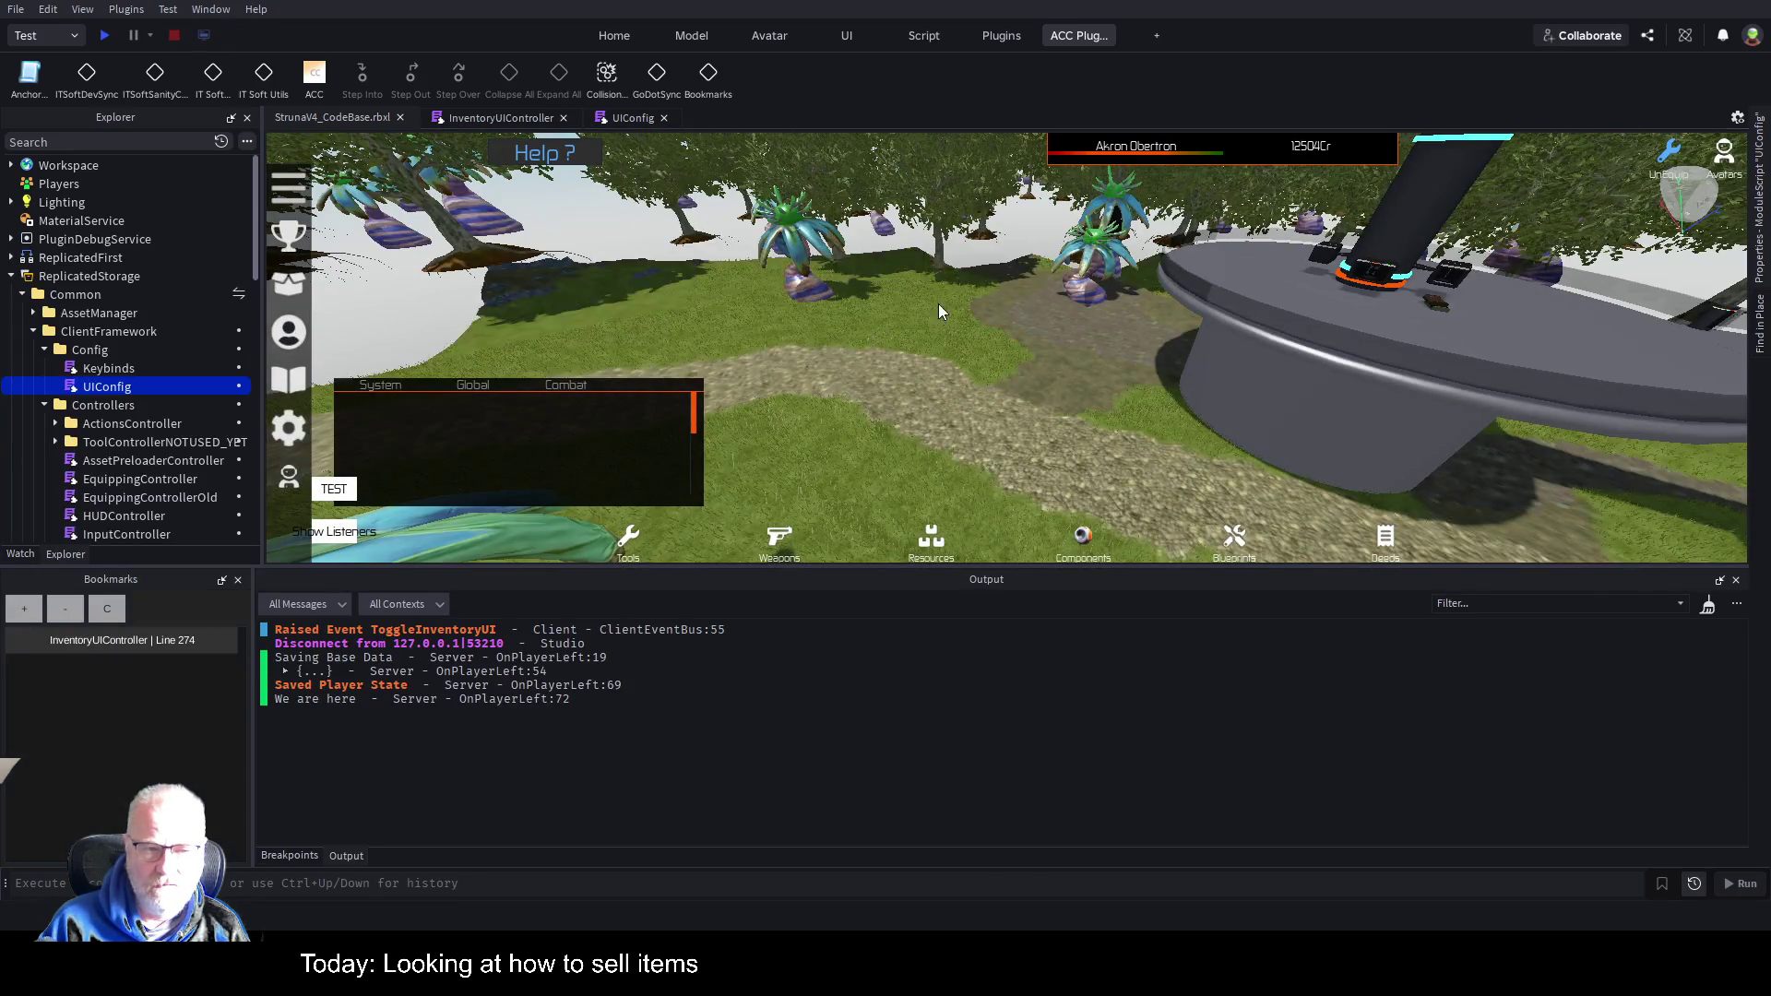
Bring back InventoryUIController and enlarge the code area to show all of MakeSellButton.
{"action": "left_click", "coordinate": [481, 120]}
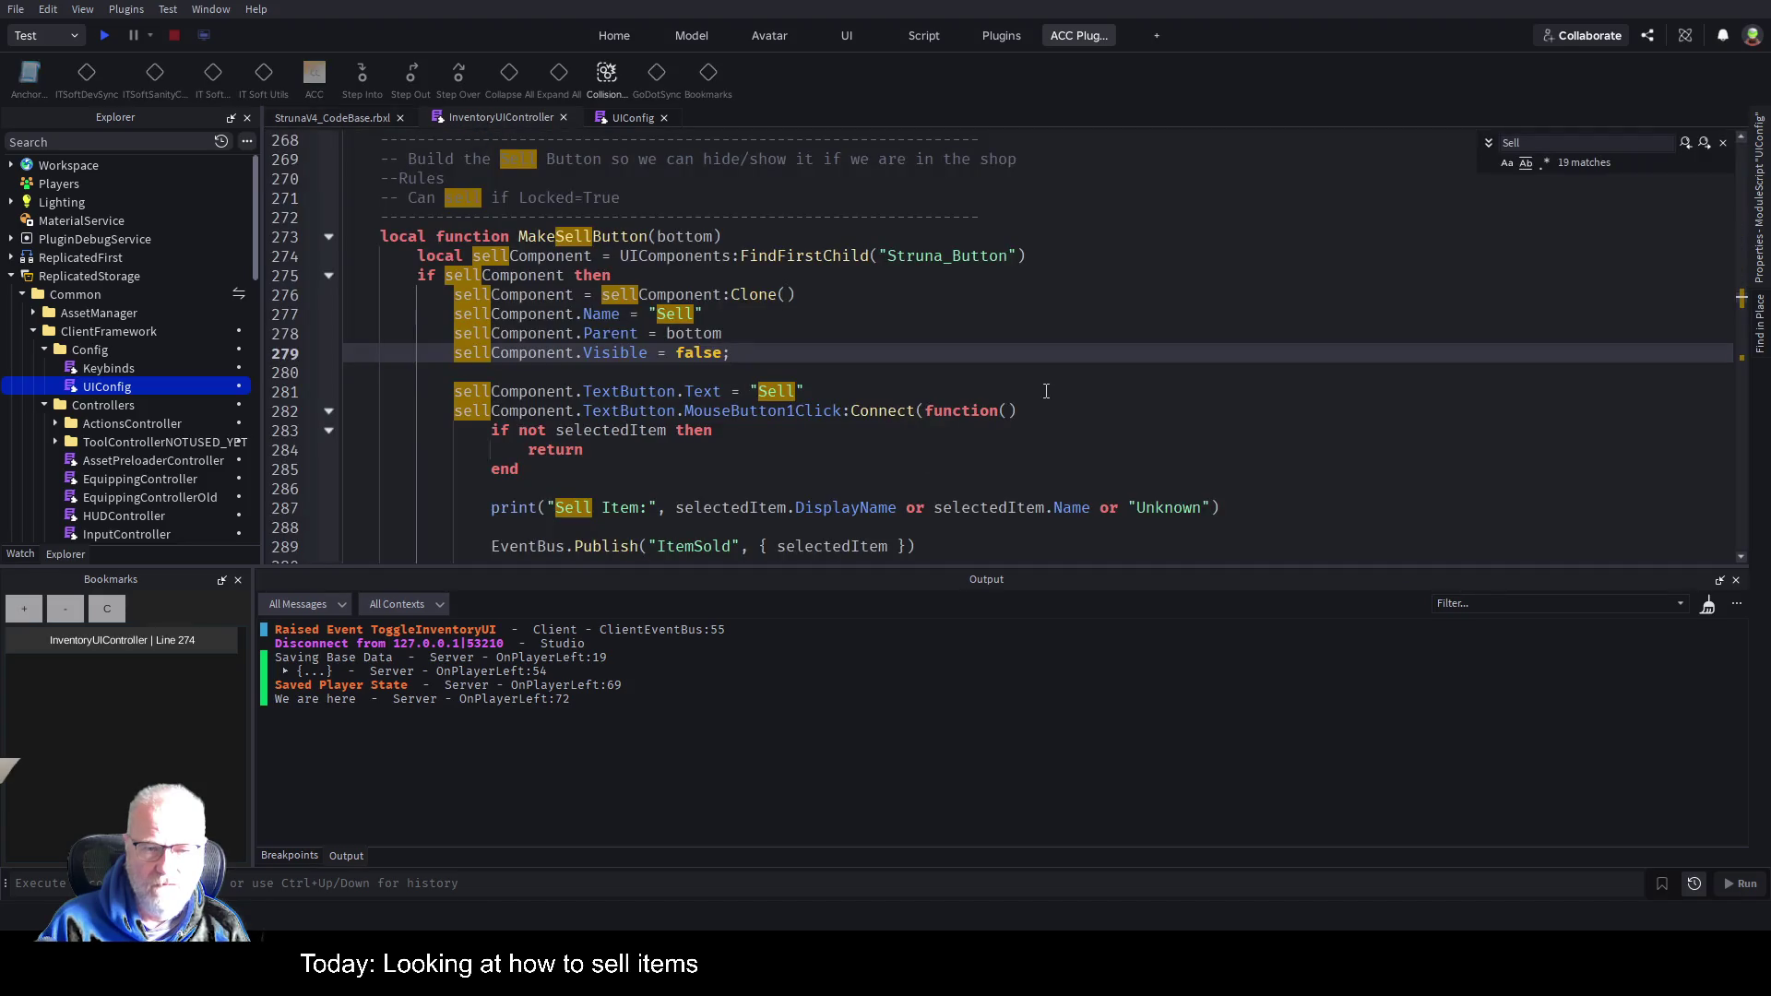
{"action": "left_click", "coordinate": [987, 457]}
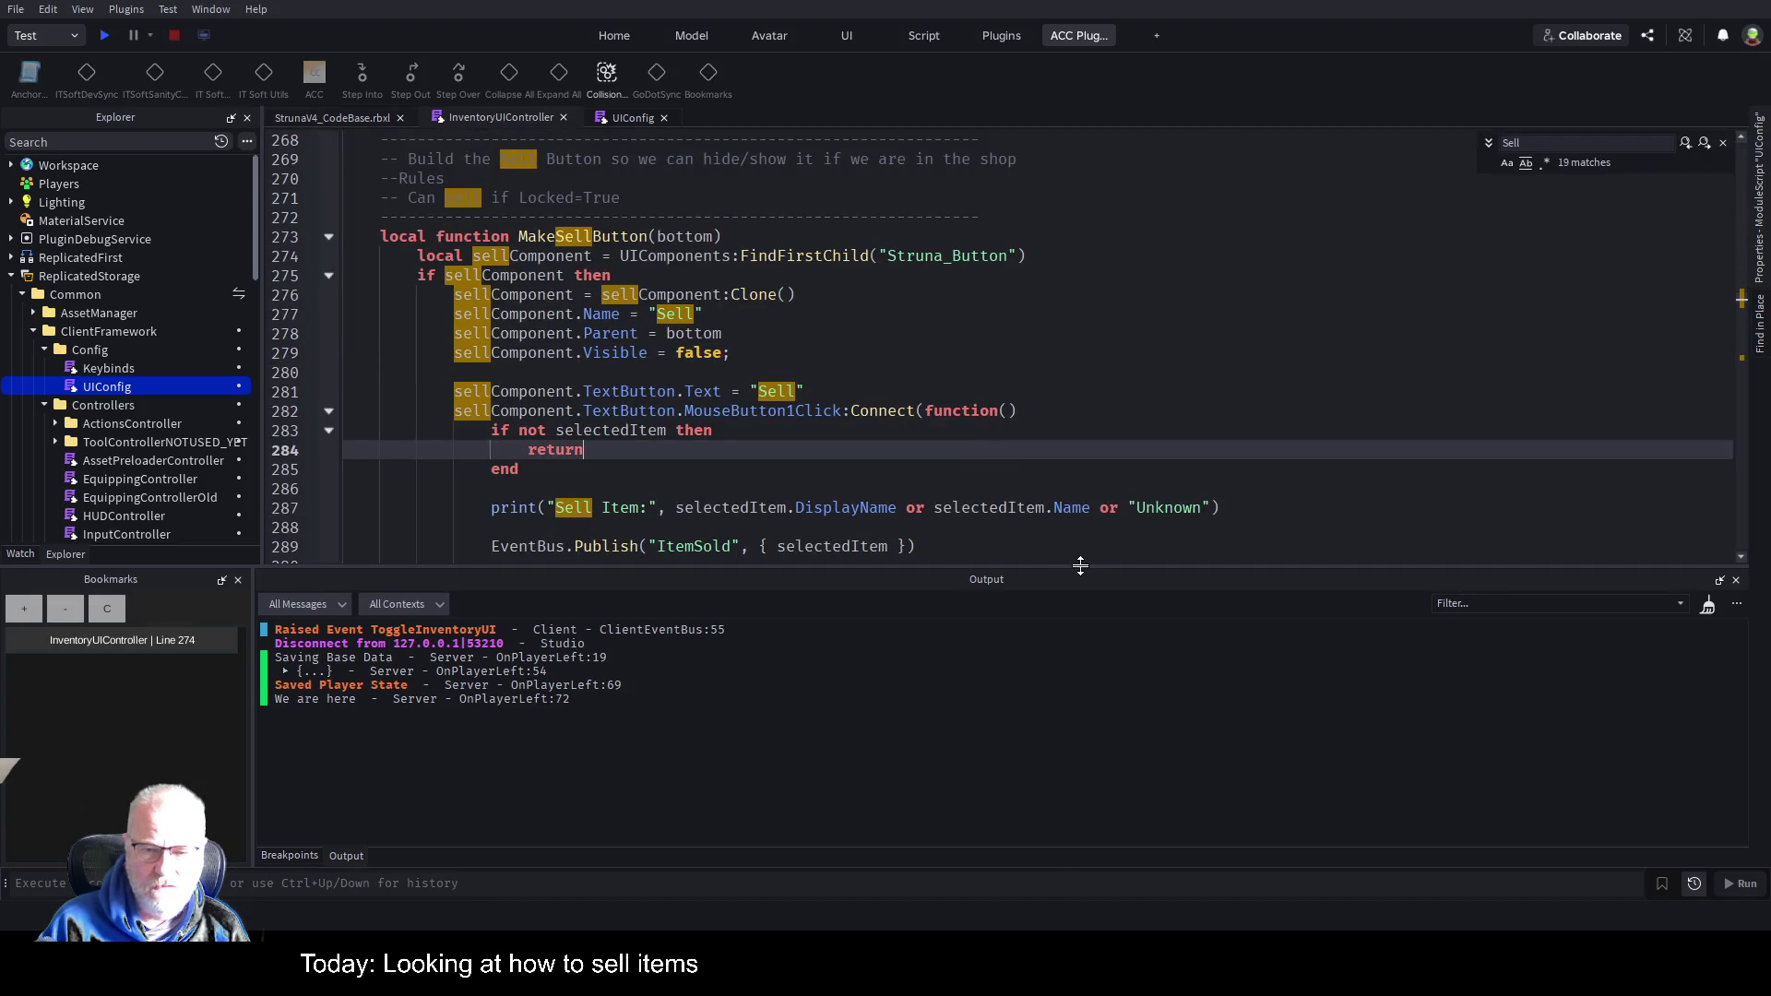
{"action": "left_click_drag", "start_coordinate": [1080, 566], "coordinate": [1080, 730]}
{"action": "left_click", "coordinate": [1049, 399]}
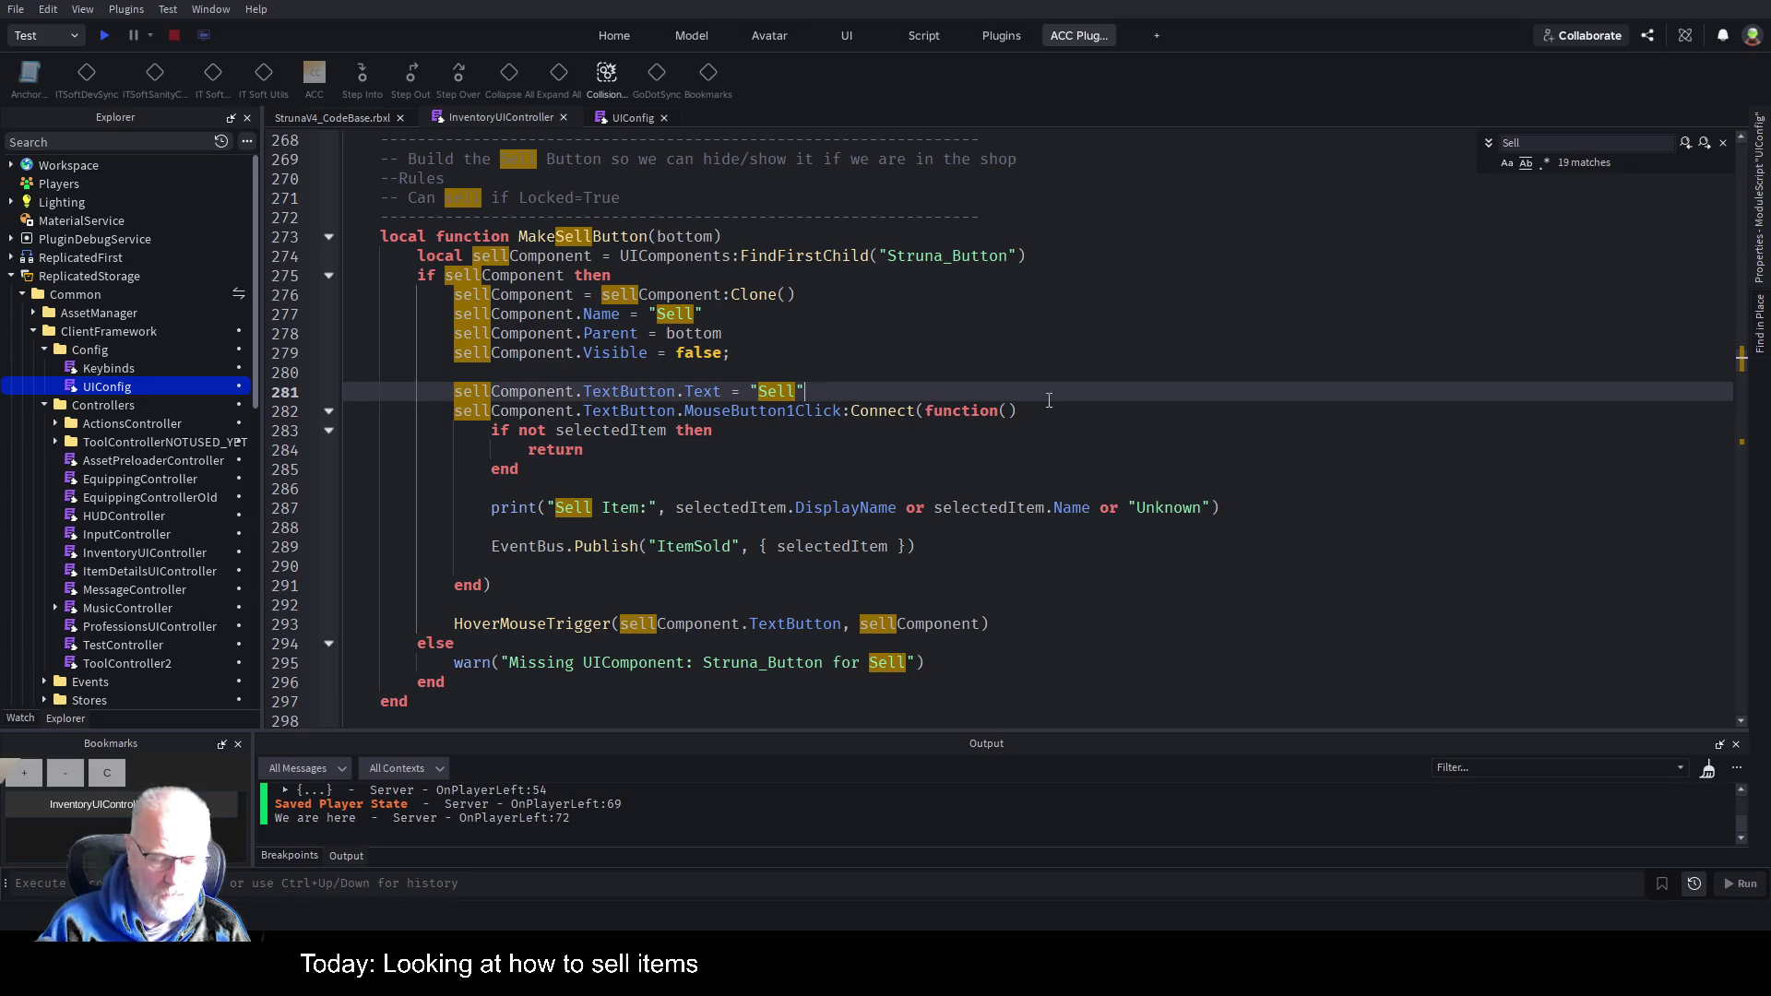
{"action": "key", "text": "Down"}
Search for OnClick (no matches), then search MouseButton1Click and jump to the next match.
{"action": "key", "text": "ctrl+f"}
{"action": "type", "text": "OnClick"}
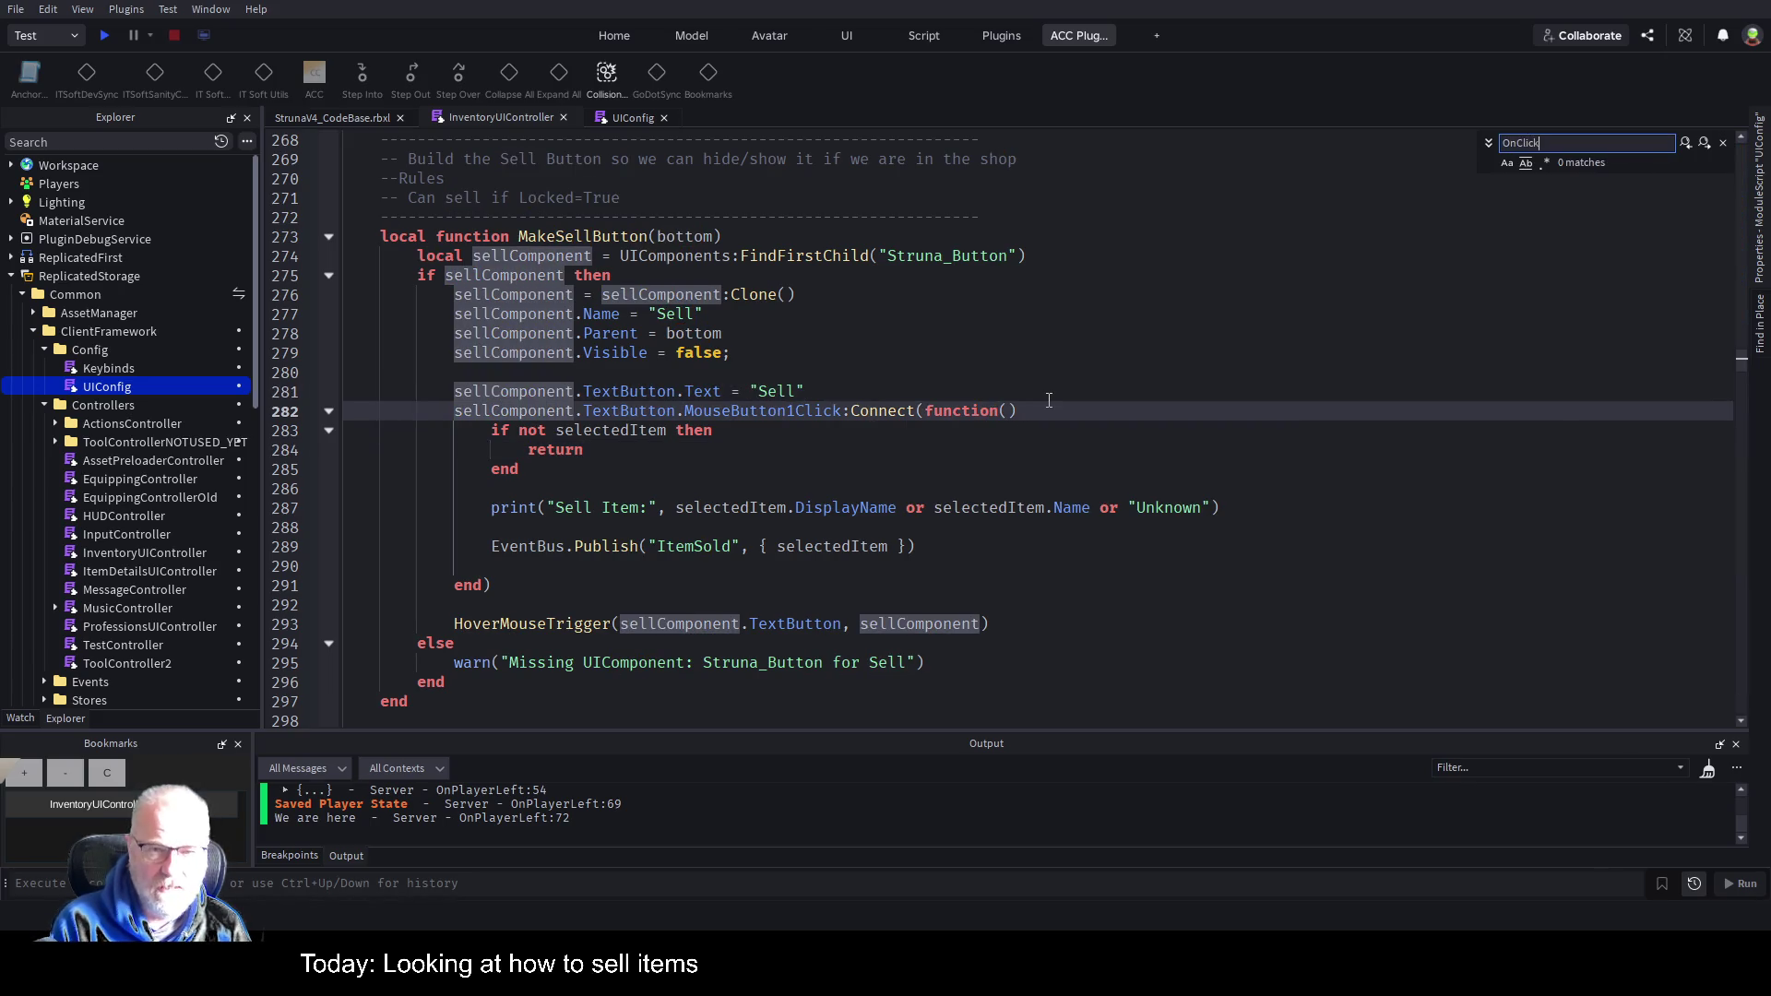
{"action": "left_click", "coordinate": [779, 352]}
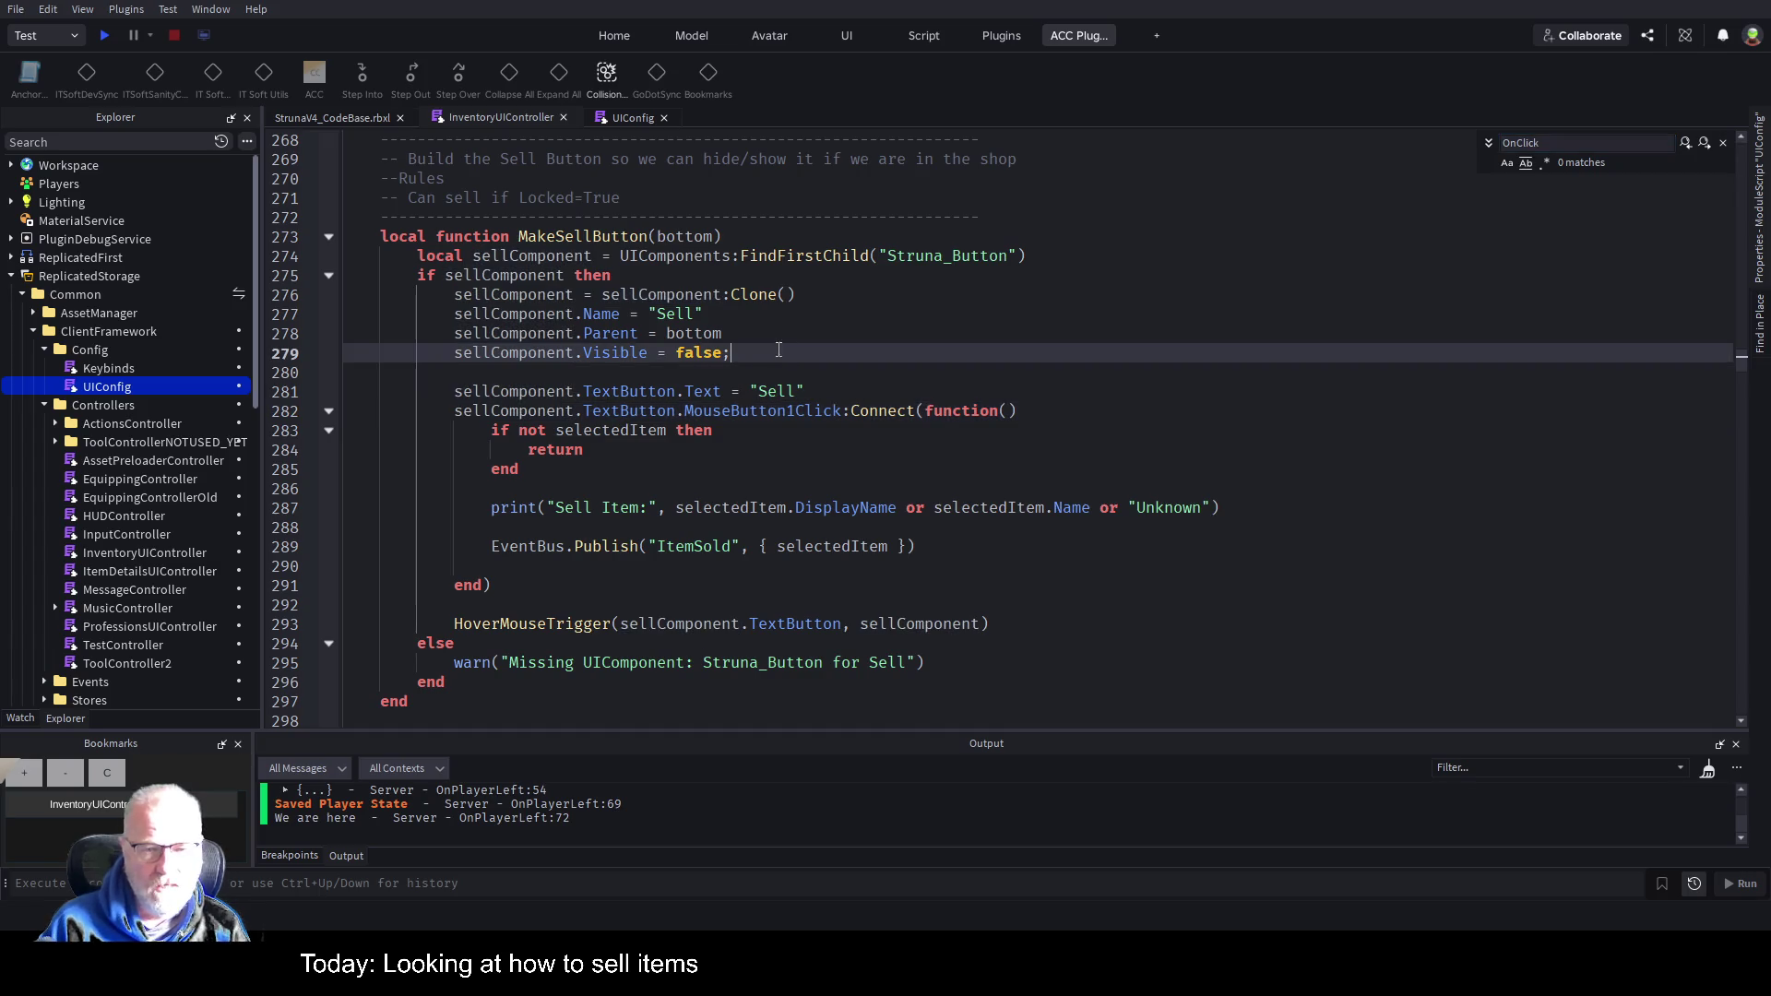
{"action": "left_click", "coordinate": [641, 430]}
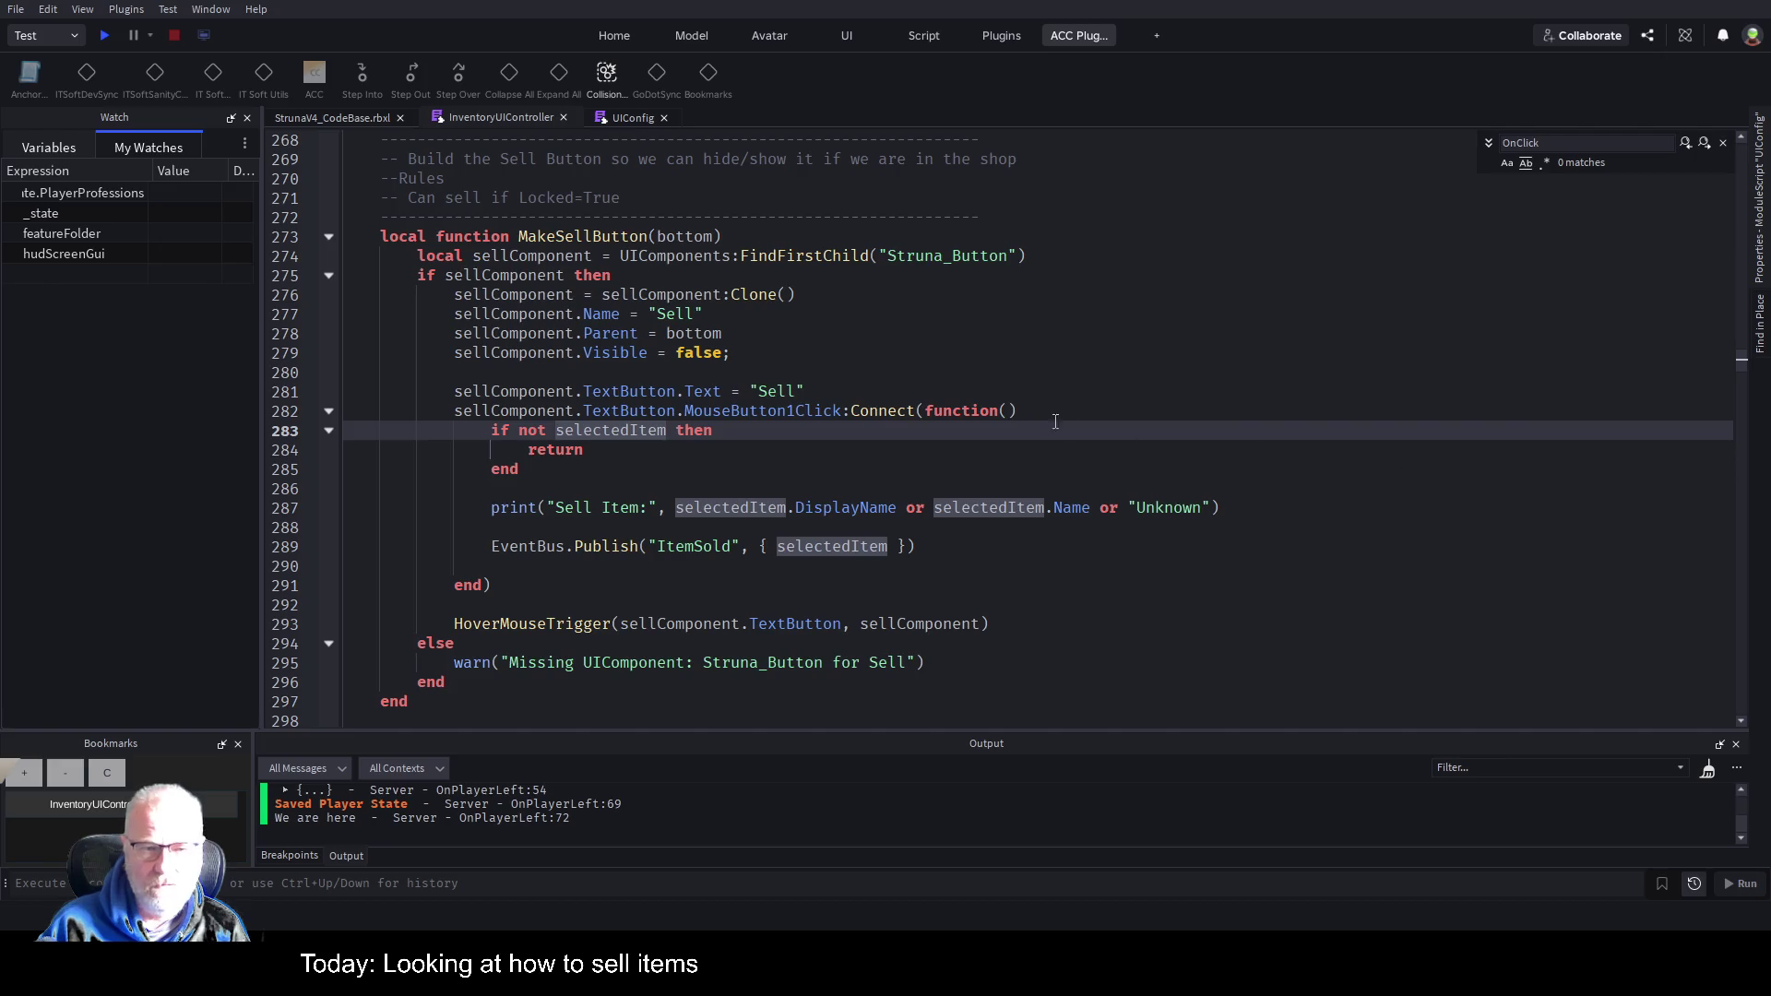
{"action": "left_click", "coordinate": [1648, 143]}
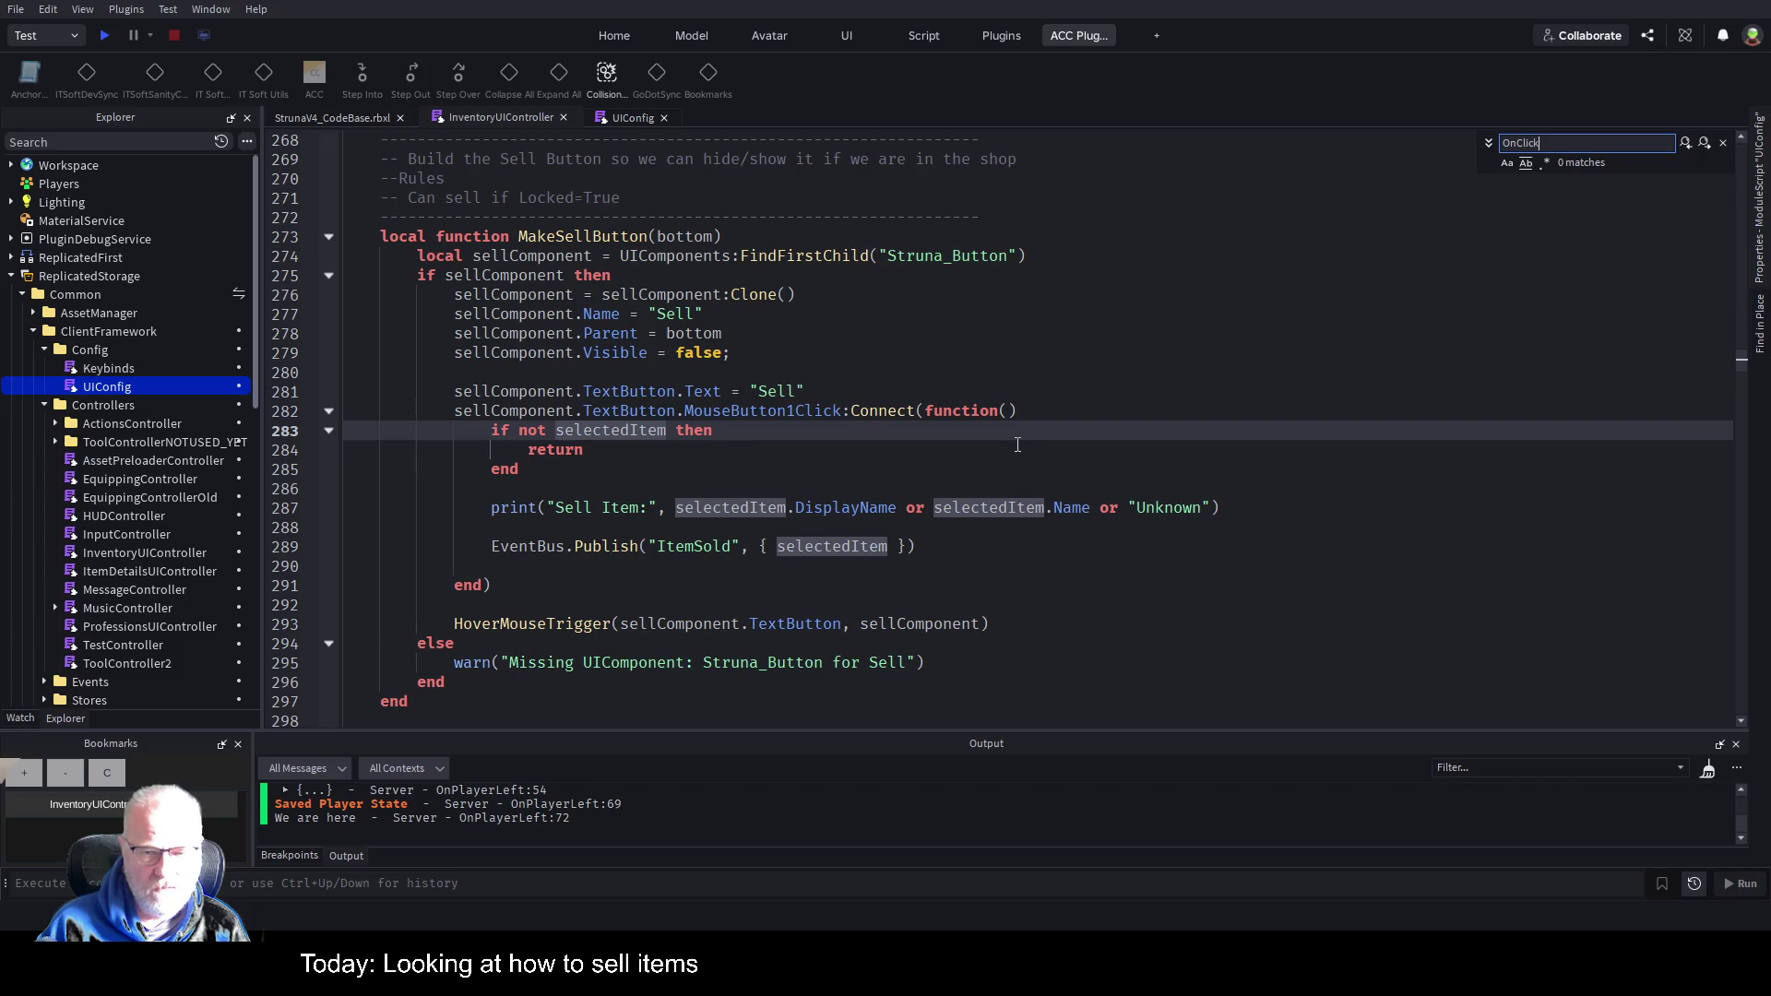
{"action": "double_click", "coordinate": [789, 411]}
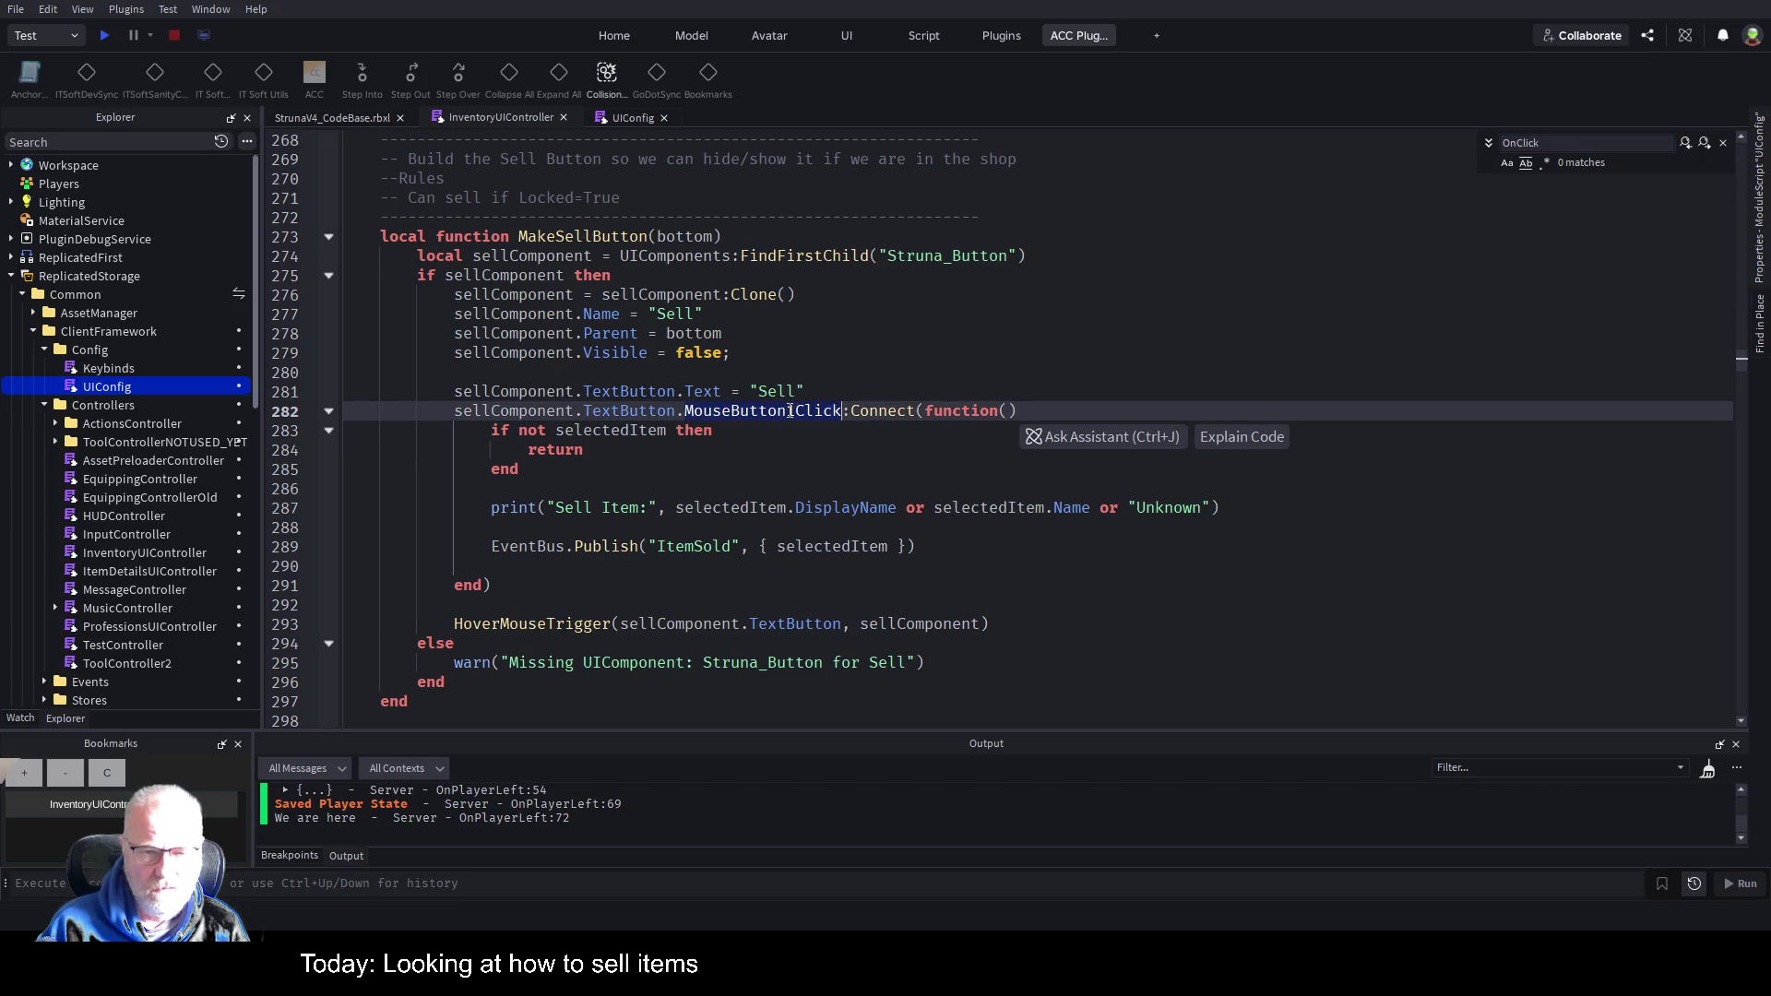
{"action": "key", "text": "ctrl+f"}
{"action": "key", "text": "Return"}
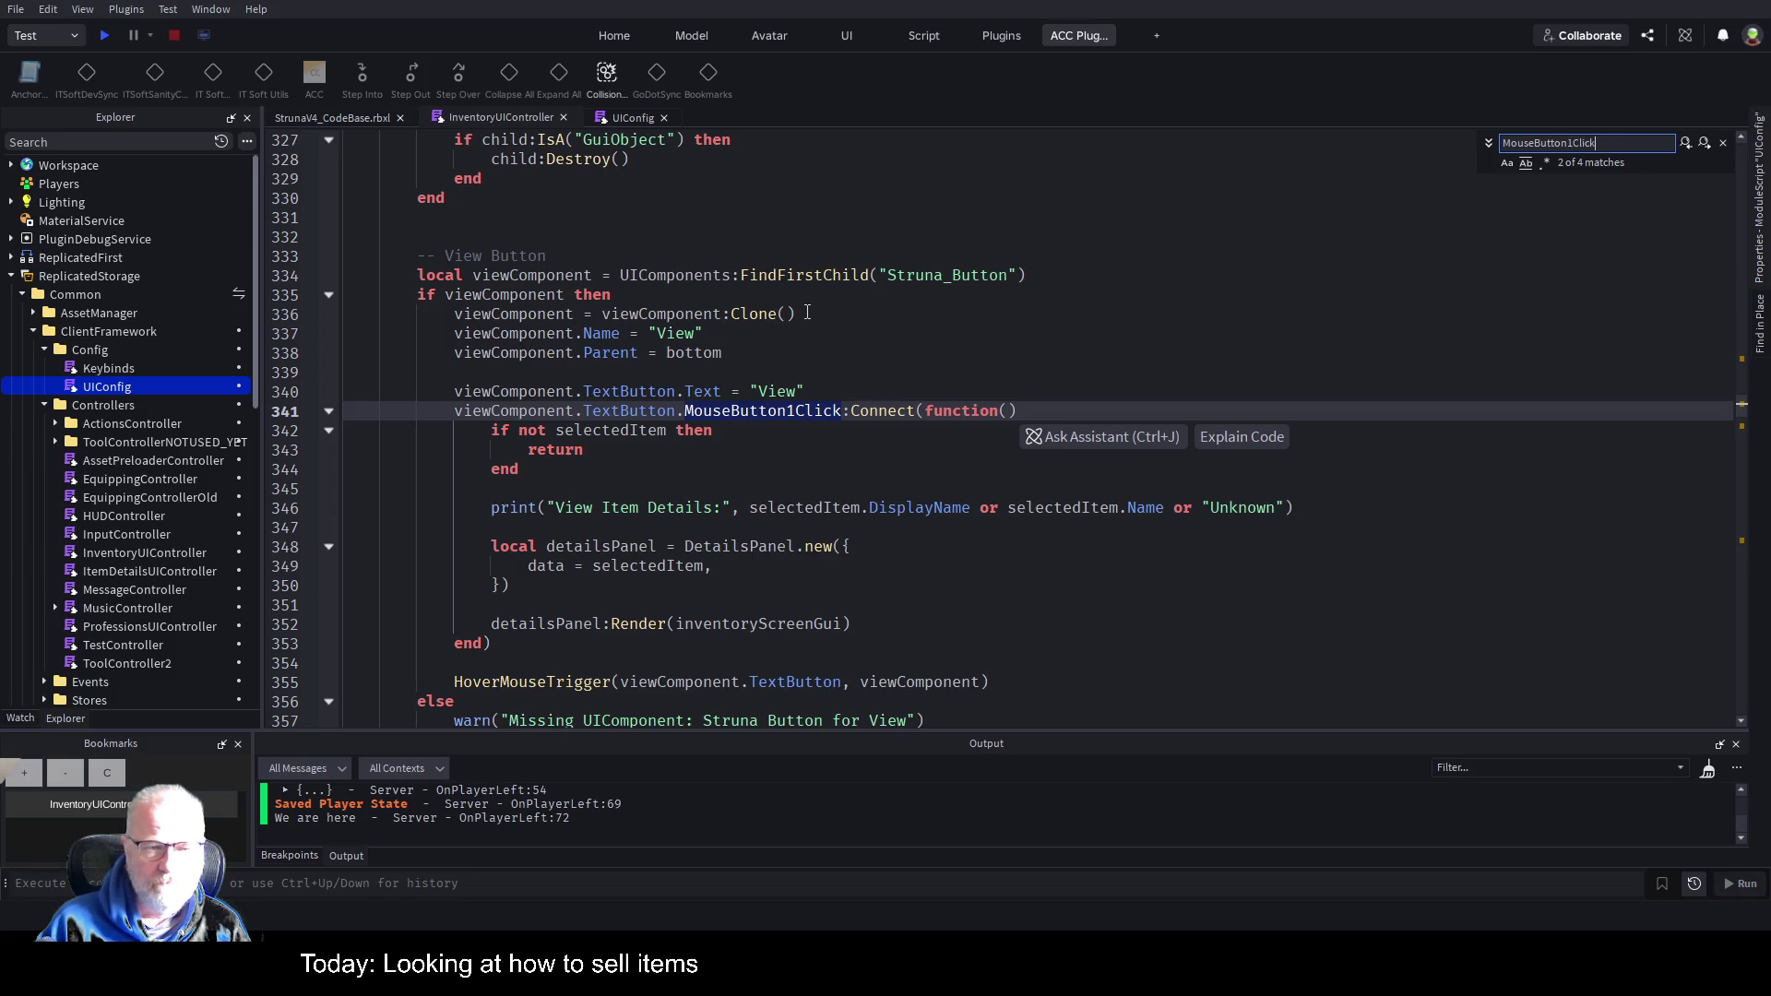
Step through the MouseButton1Click matches on lines 370, 518 and 282, reviewing each handler.
{"action": "left_click", "coordinate": [1704, 145]}
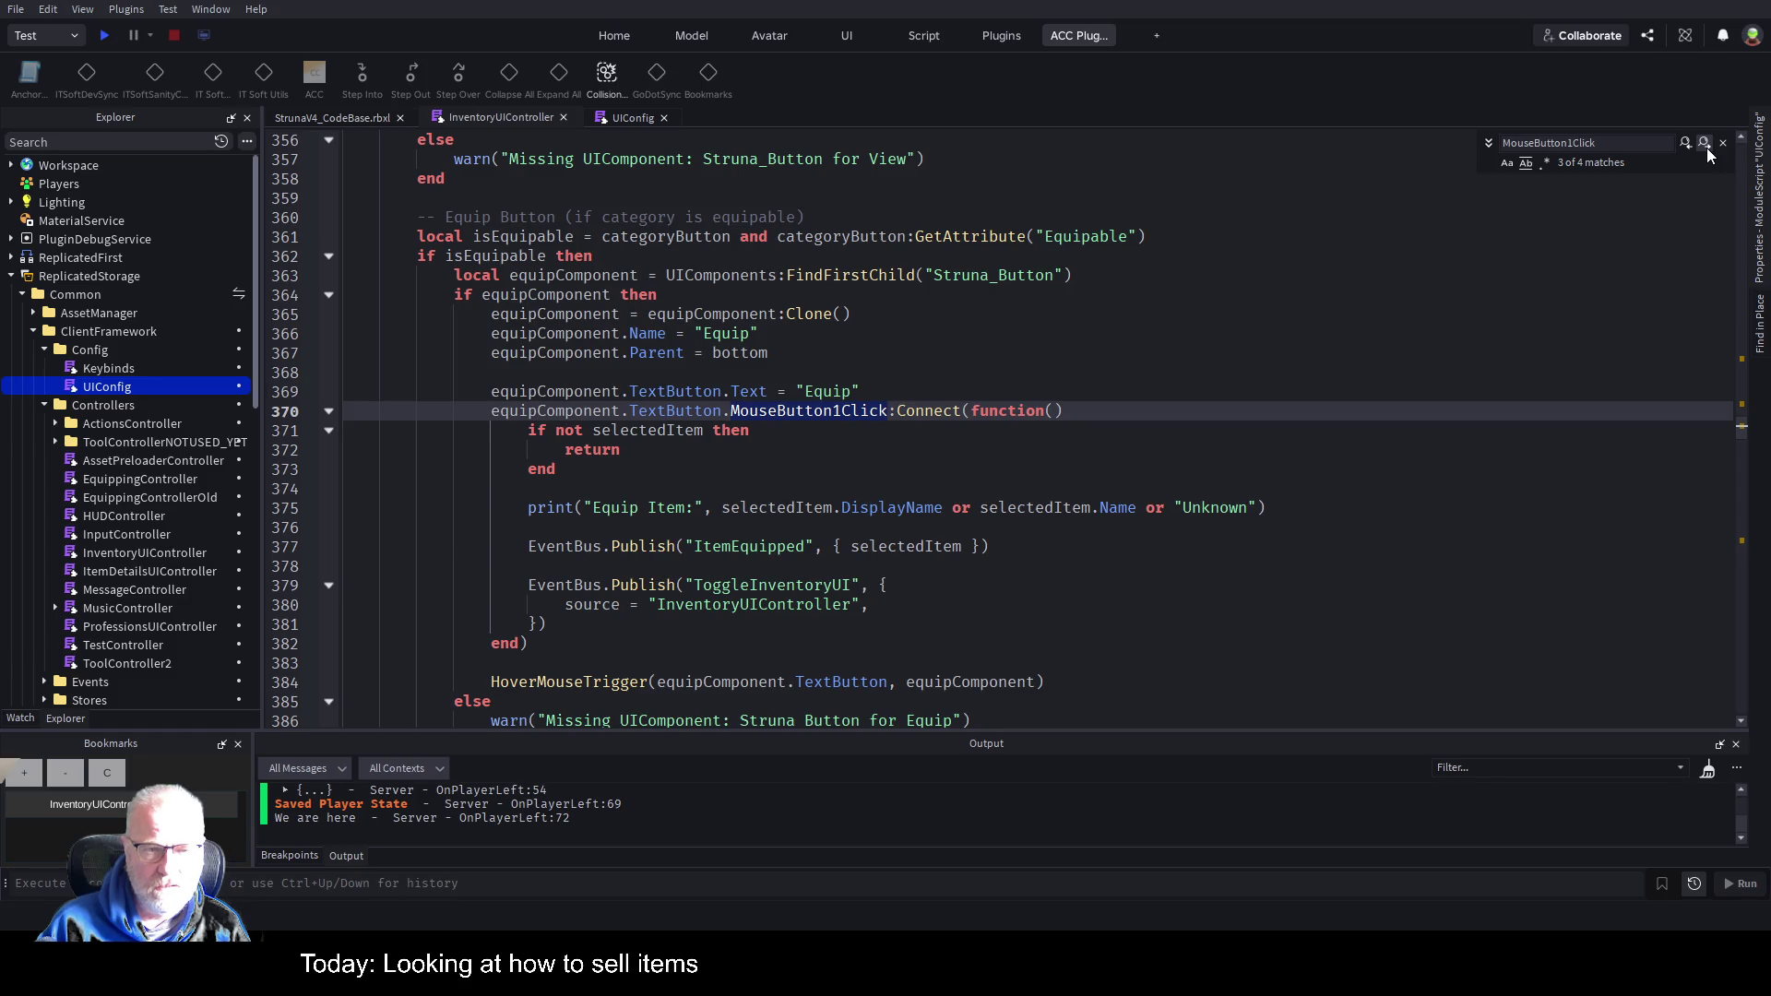
{"action": "left_click", "coordinate": [1705, 144]}
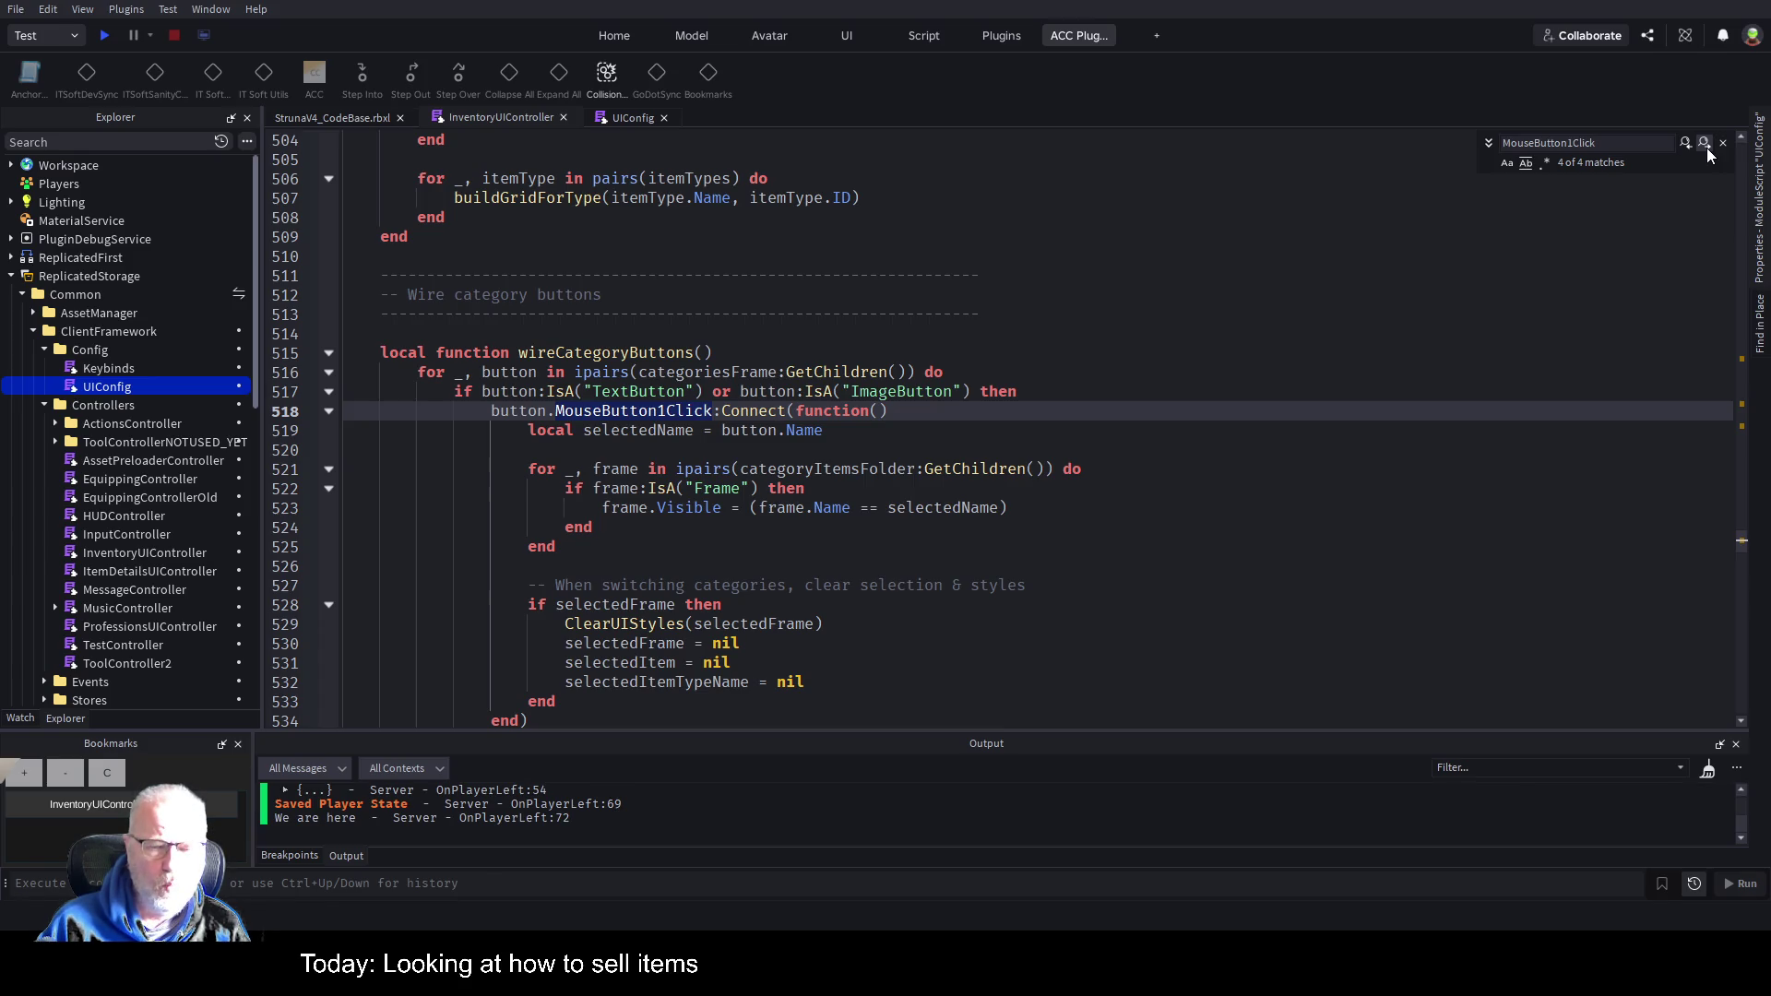
{"action": "left_click", "coordinate": [1704, 145]}
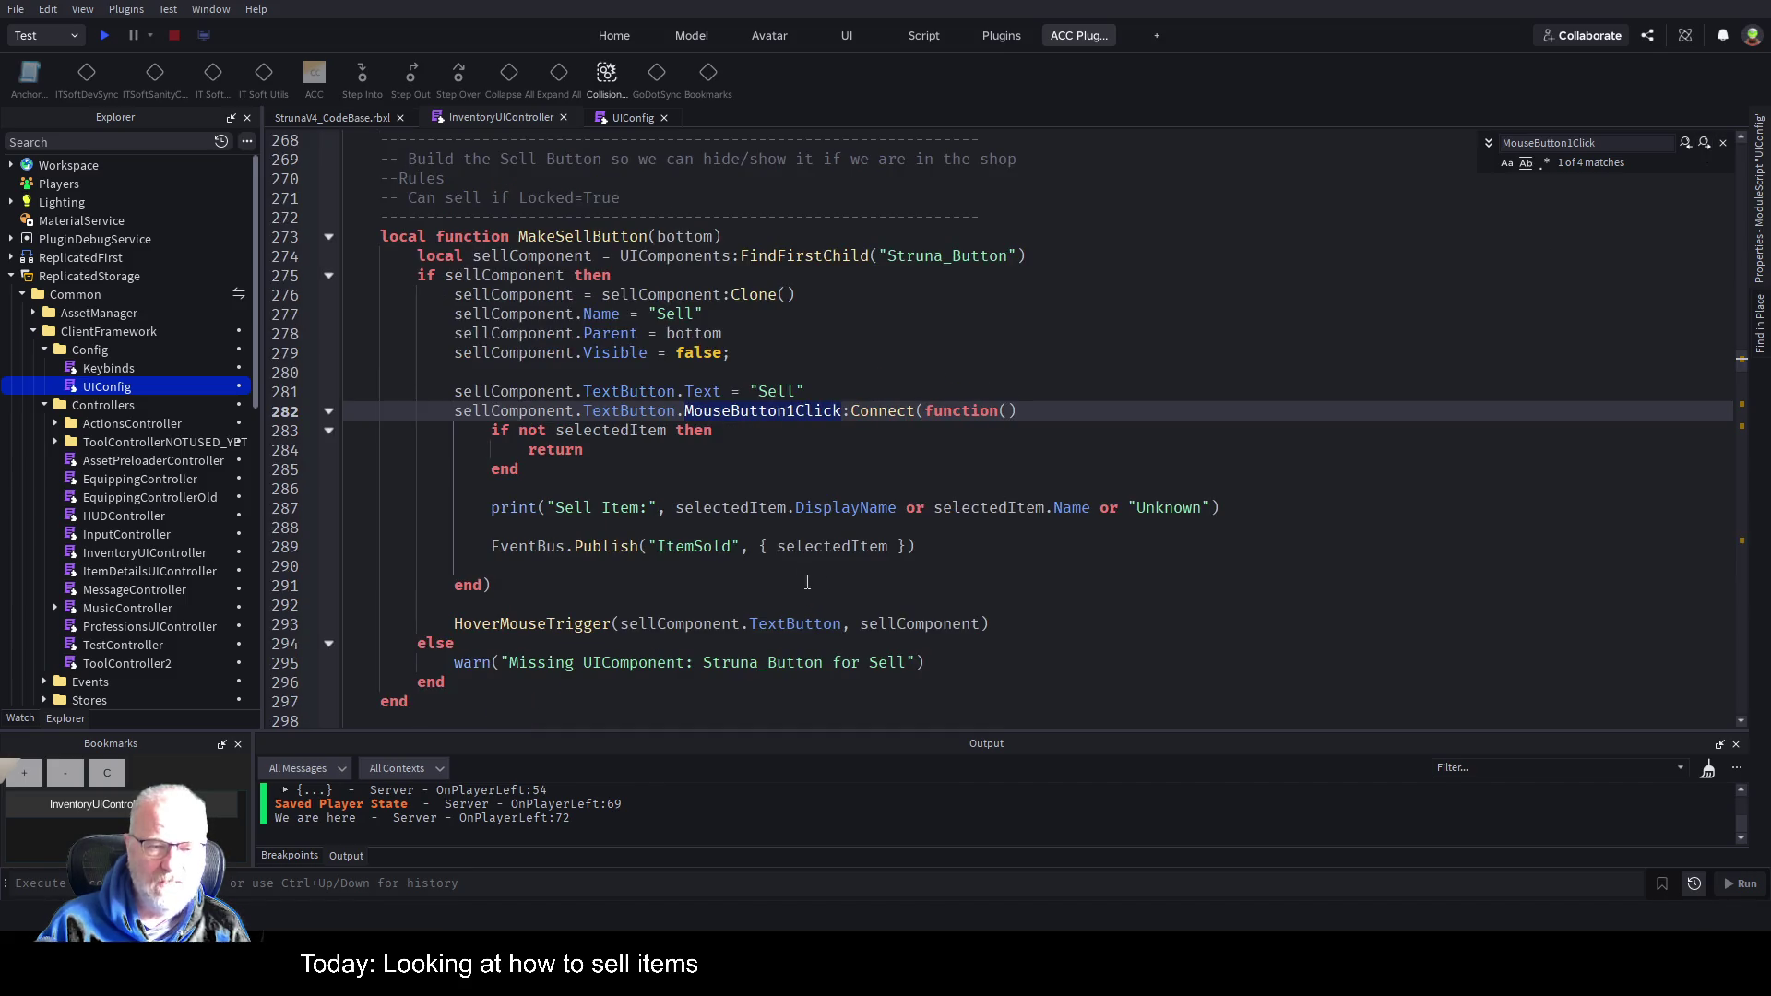
{"action": "left_click", "coordinate": [742, 546]}
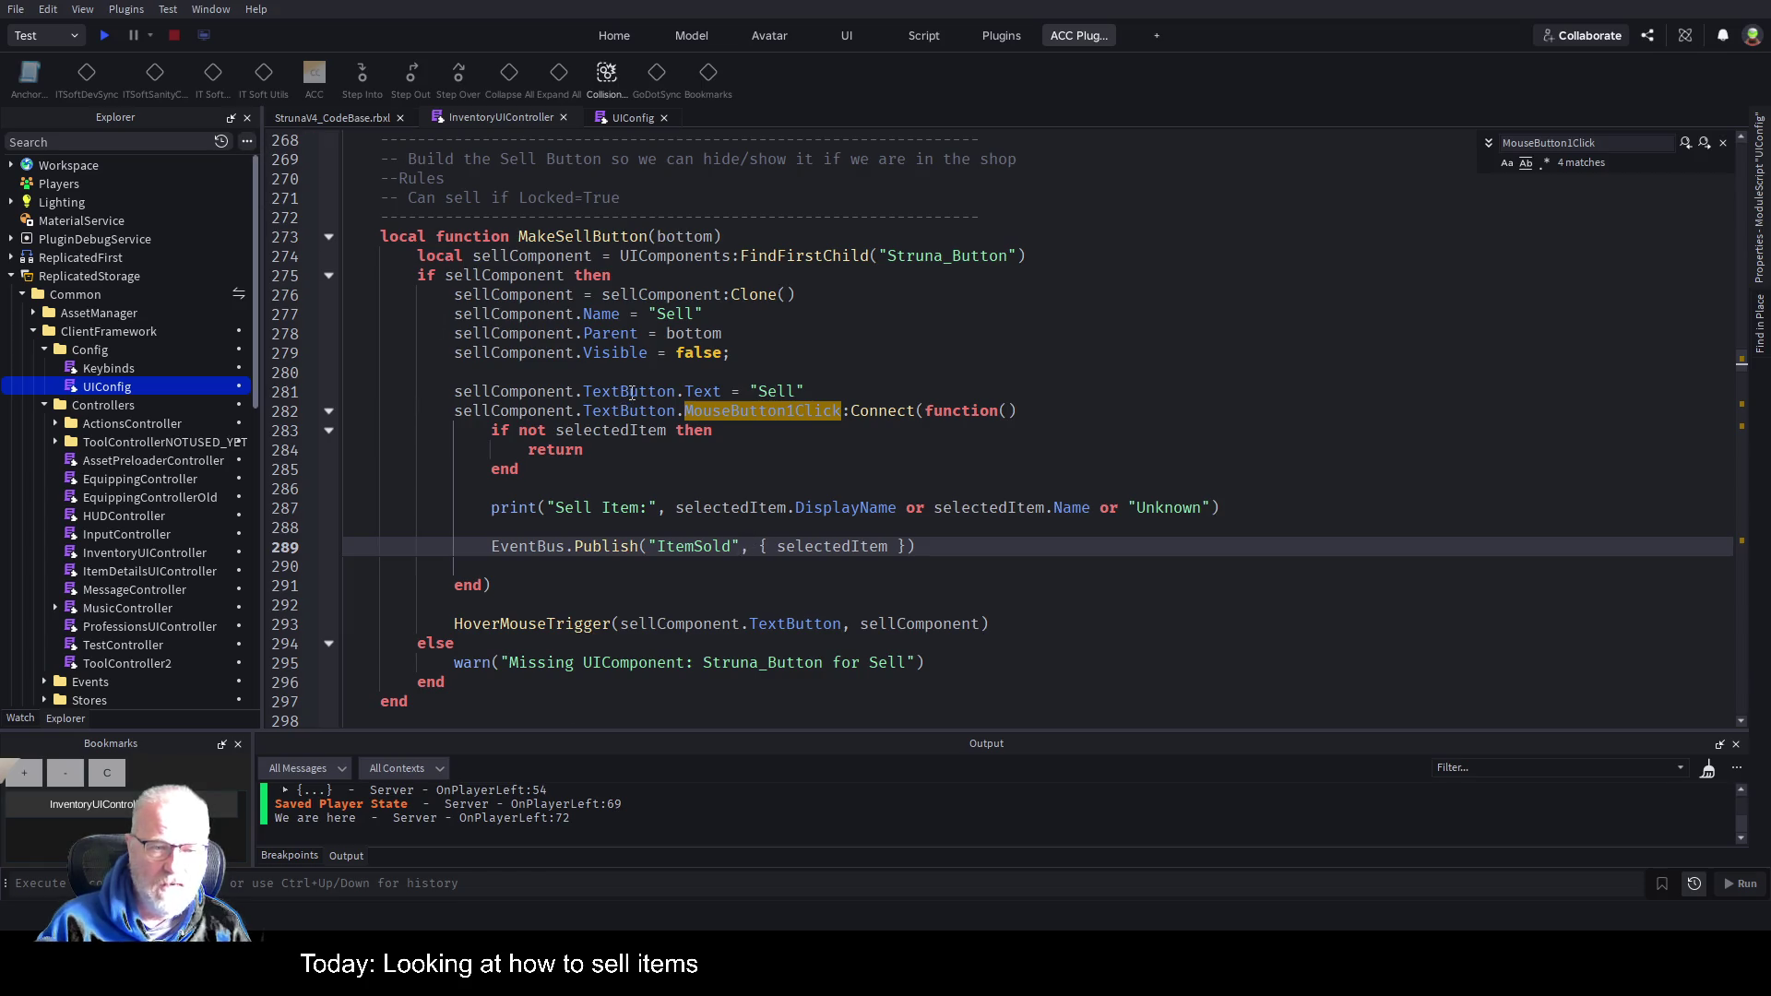
{"action": "scroll", "coordinate": [632, 393], "scroll_direction": "down", "scroll_amount": 6}
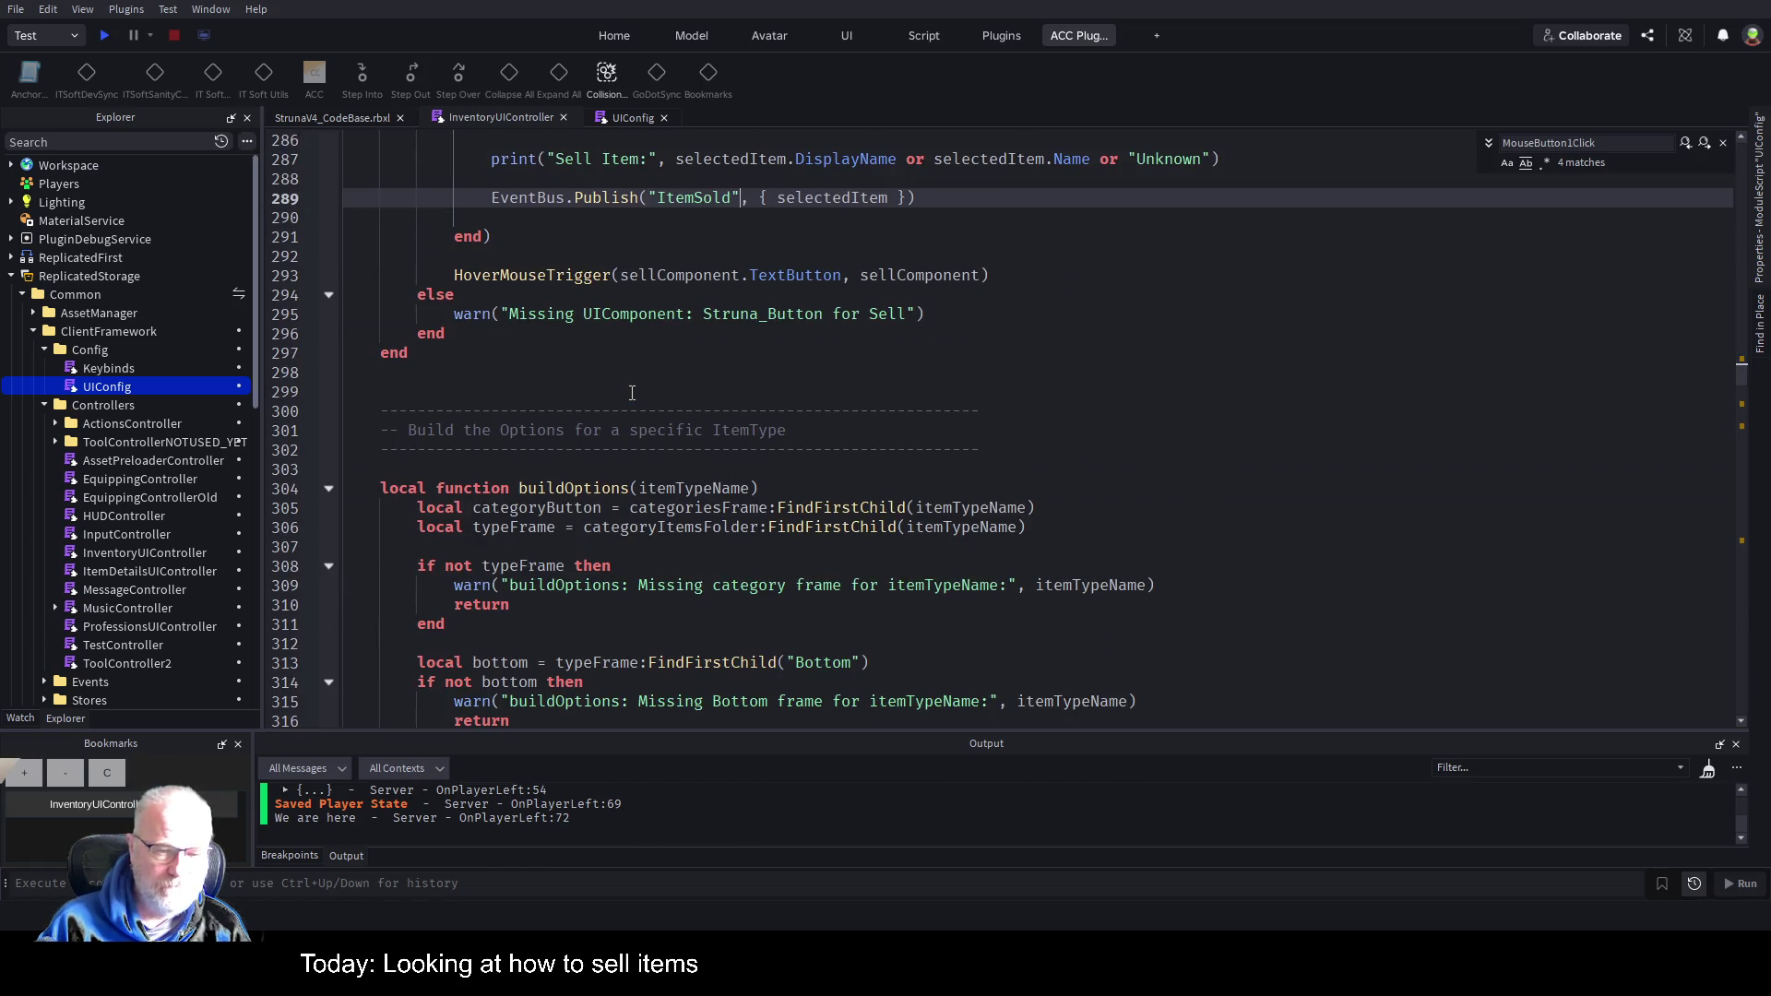
{"action": "scroll", "coordinate": [835, 572], "scroll_direction": "down", "scroll_amount": 4}
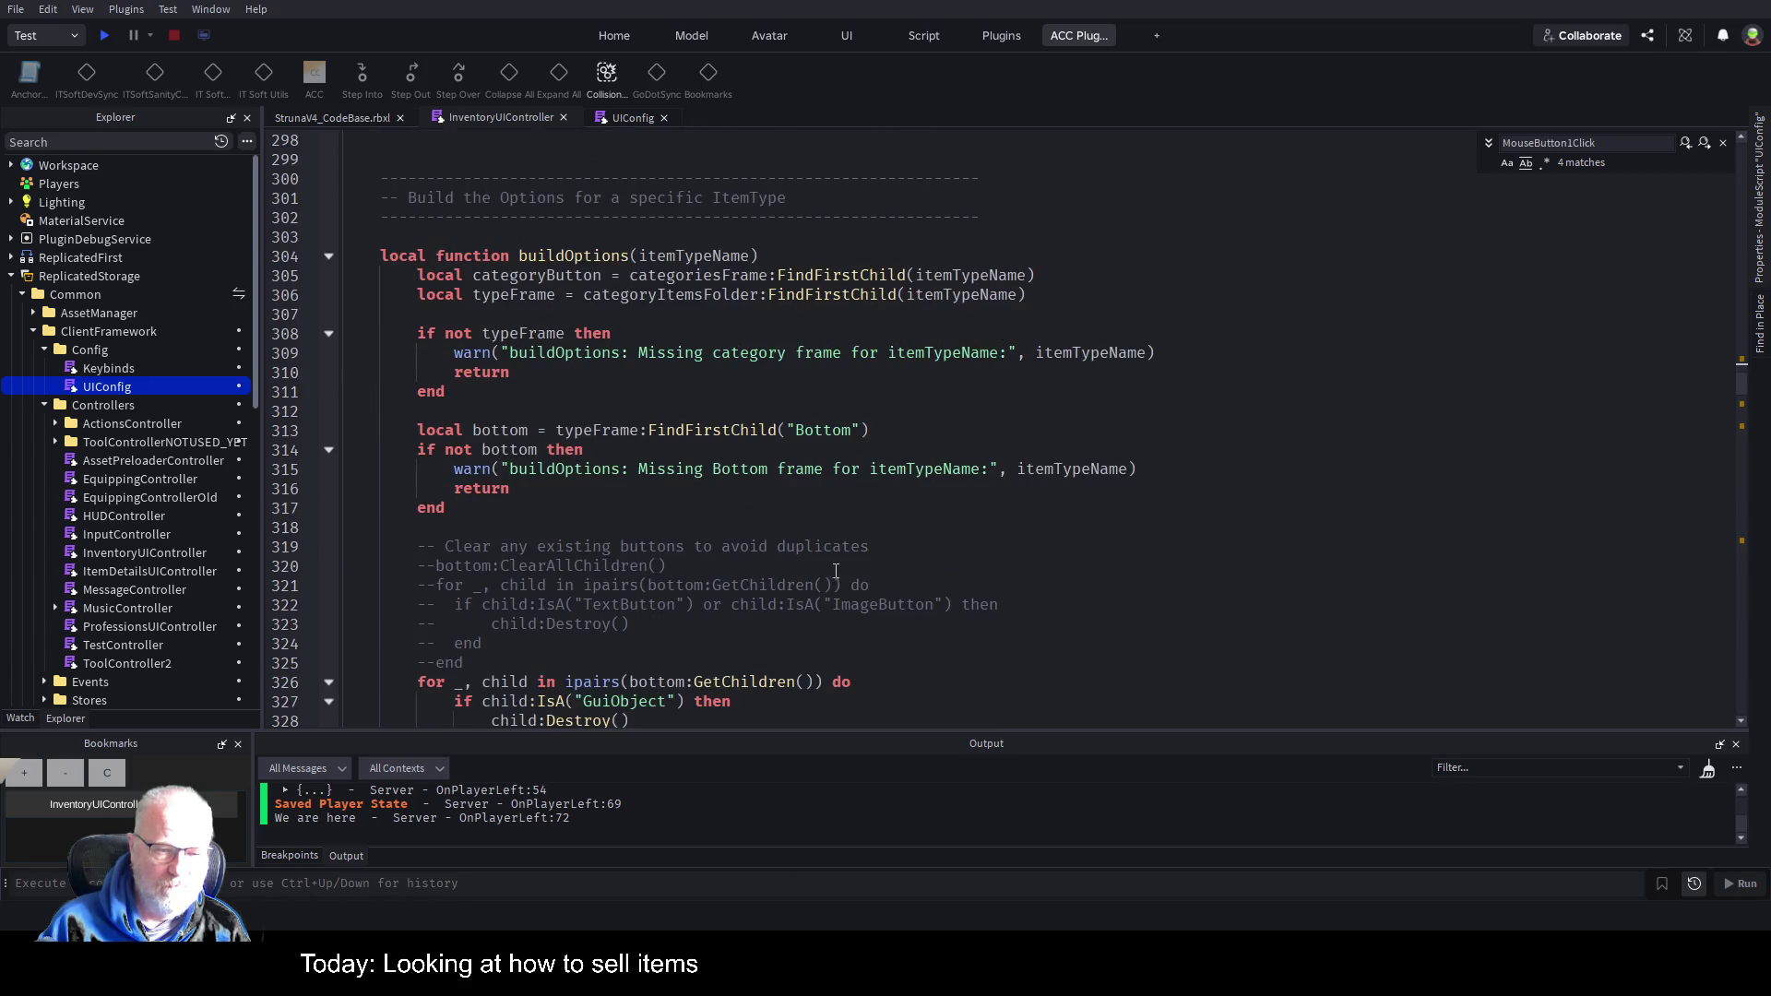
Return to the top of the script and begin searching for selectedItem.
{"action": "left_click", "coordinate": [941, 546]}
{"action": "key", "text": "ctrl+Home"}
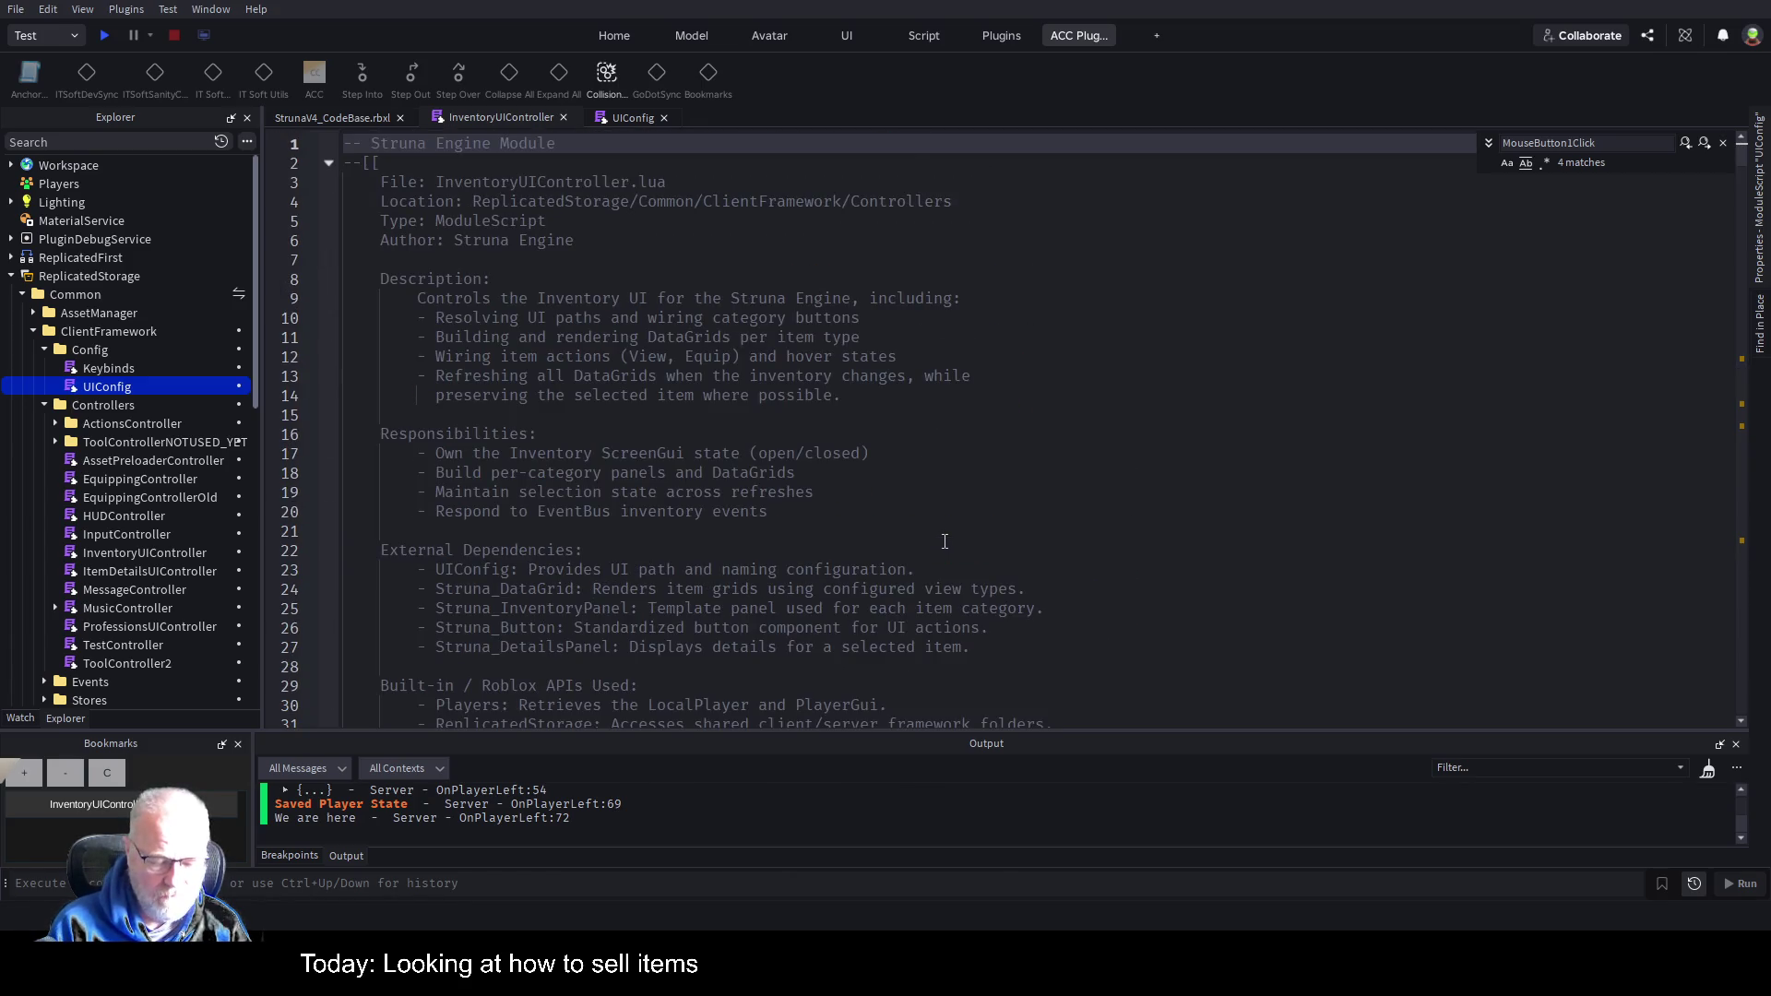
{"action": "key", "text": "ctrl+f"}
{"action": "type", "text": "selected"}
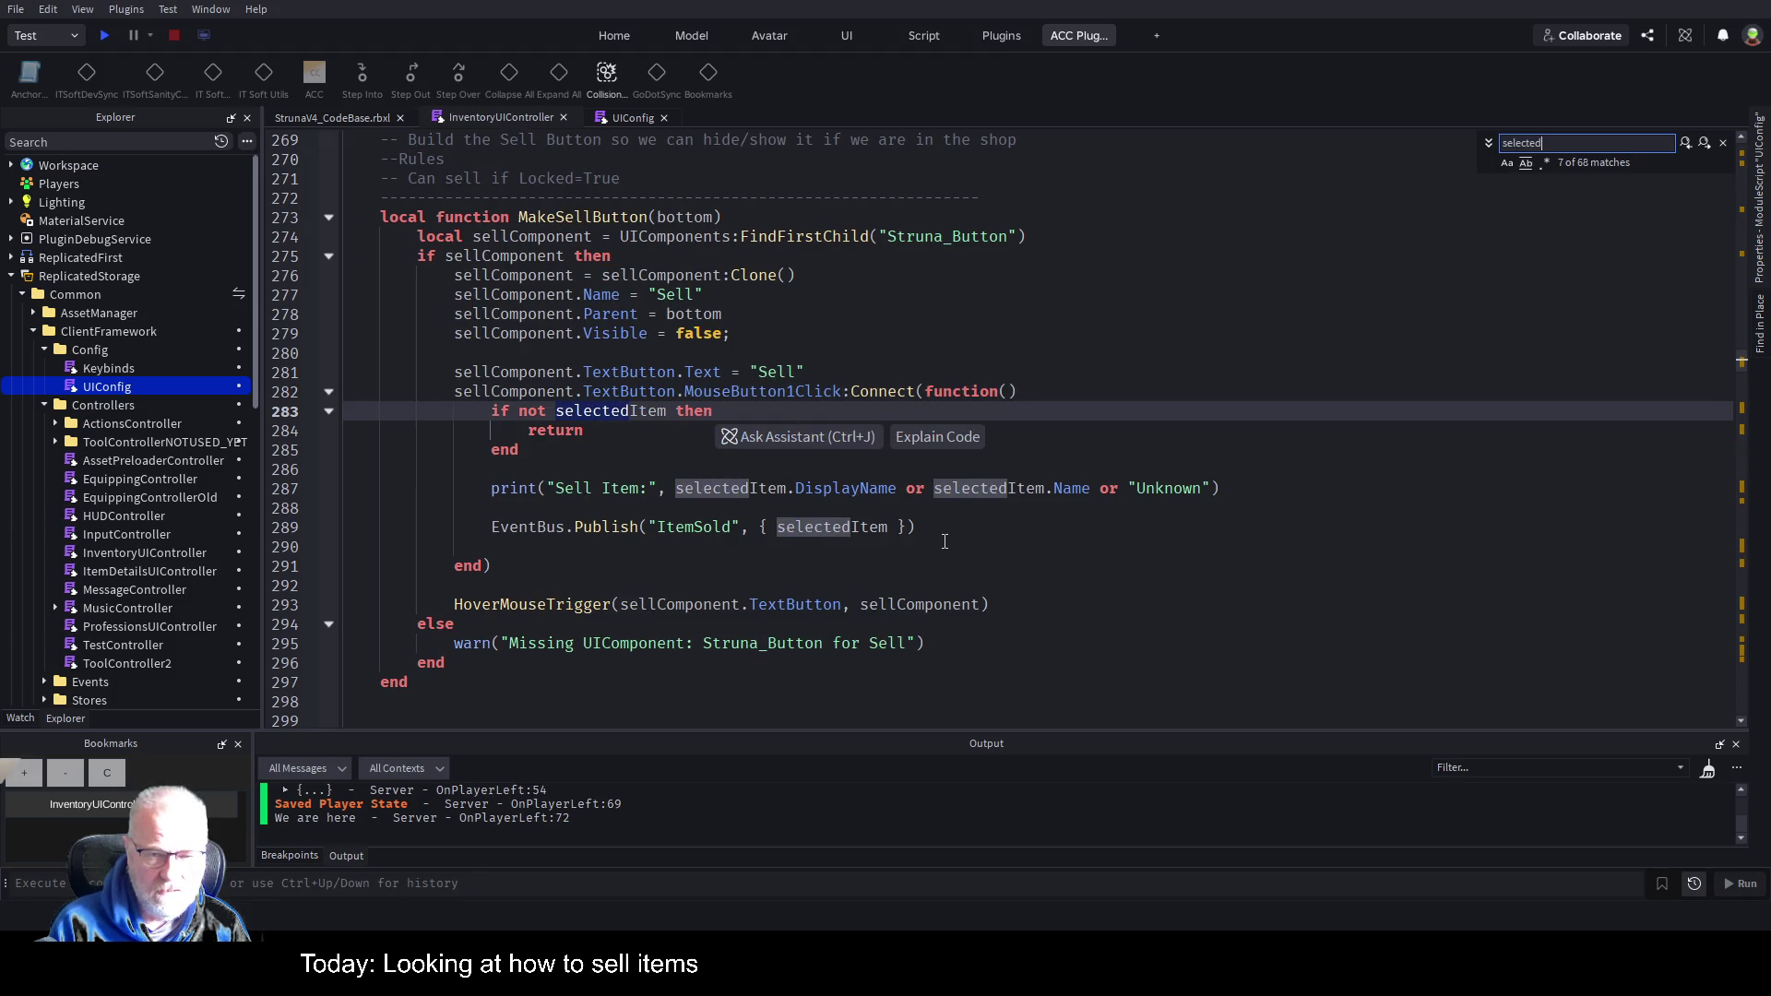
{"action": "type", "text": "Item"}
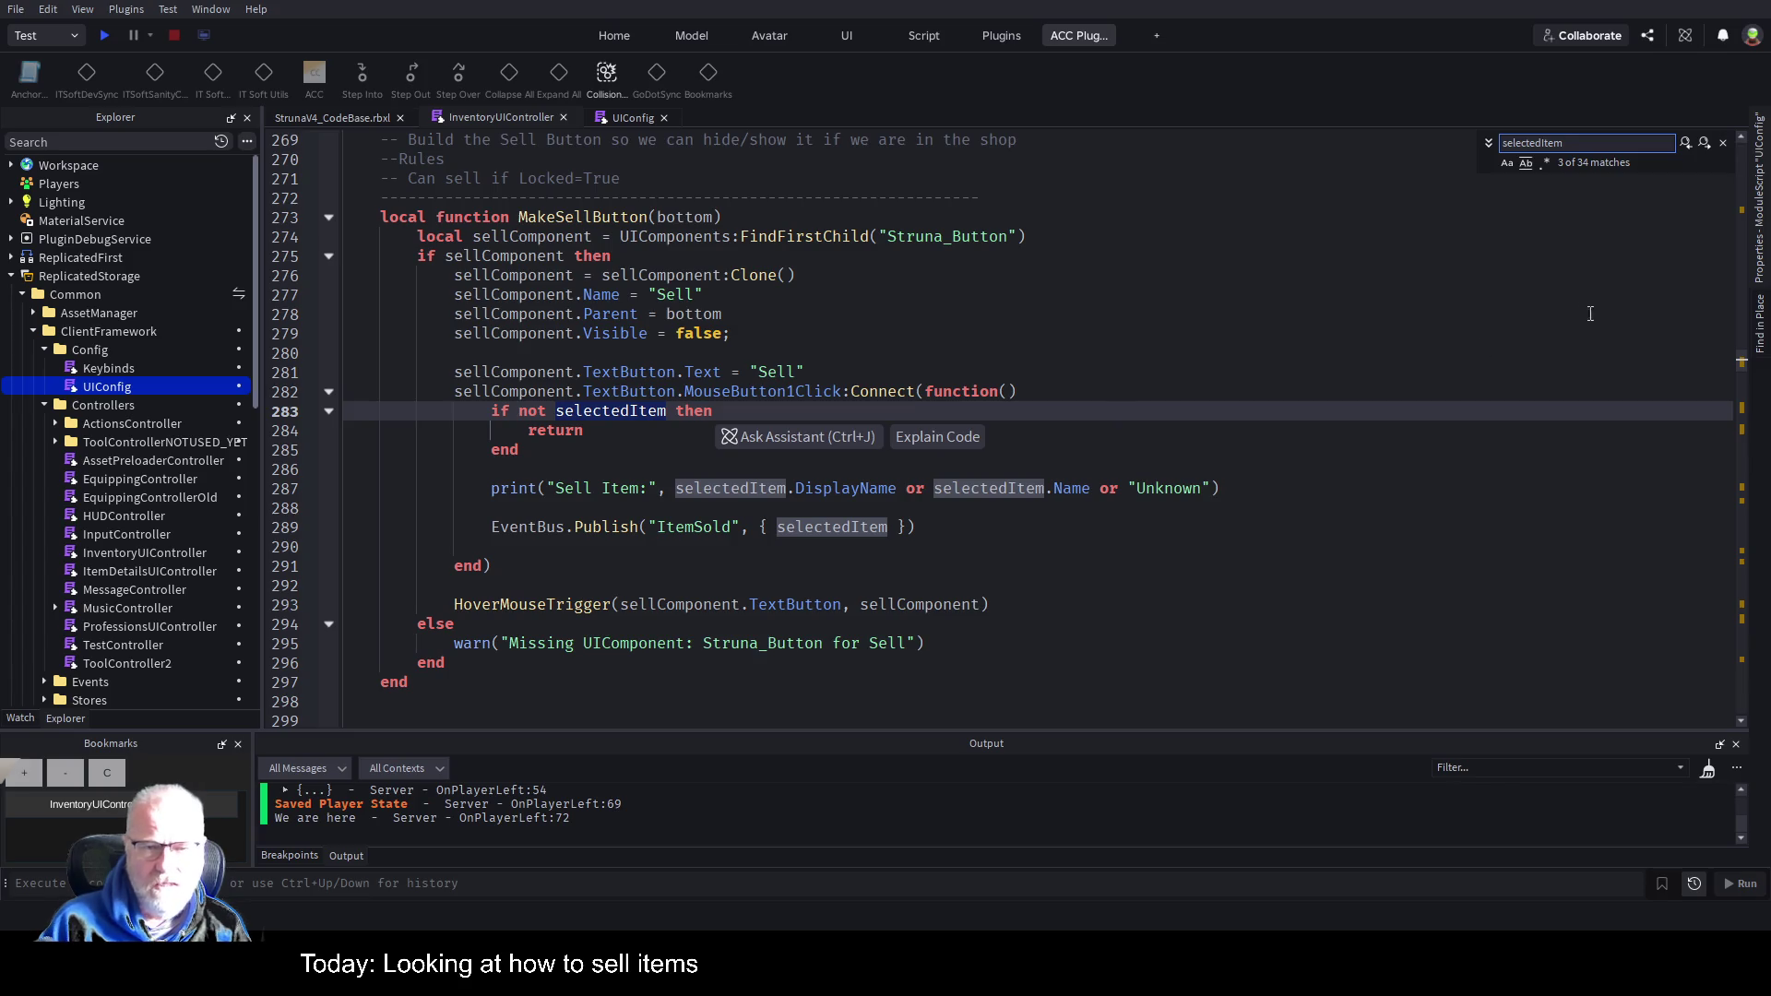
Step through selectedItem matches past the View and Equip button code to onItemClicked.
{"action": "left_click", "coordinate": [1687, 144]}
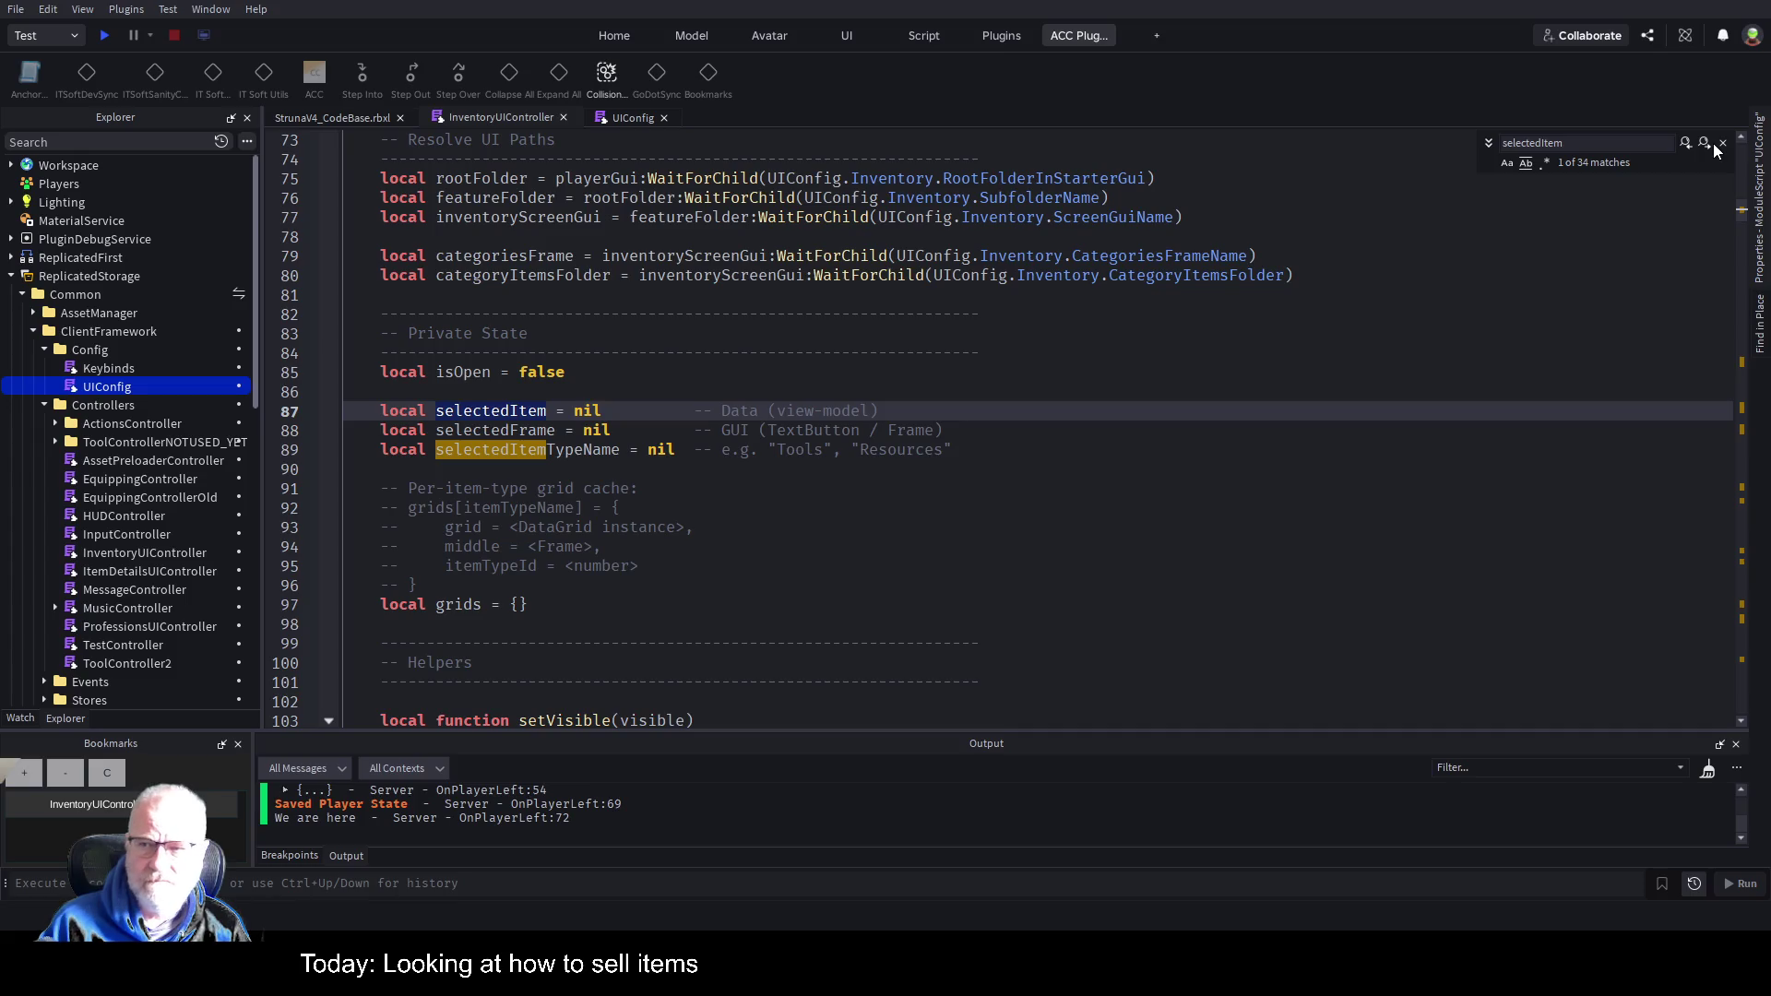
{"action": "left_click", "coordinate": [1704, 144]}
{"action": "left_click", "coordinate": [1704, 144]}
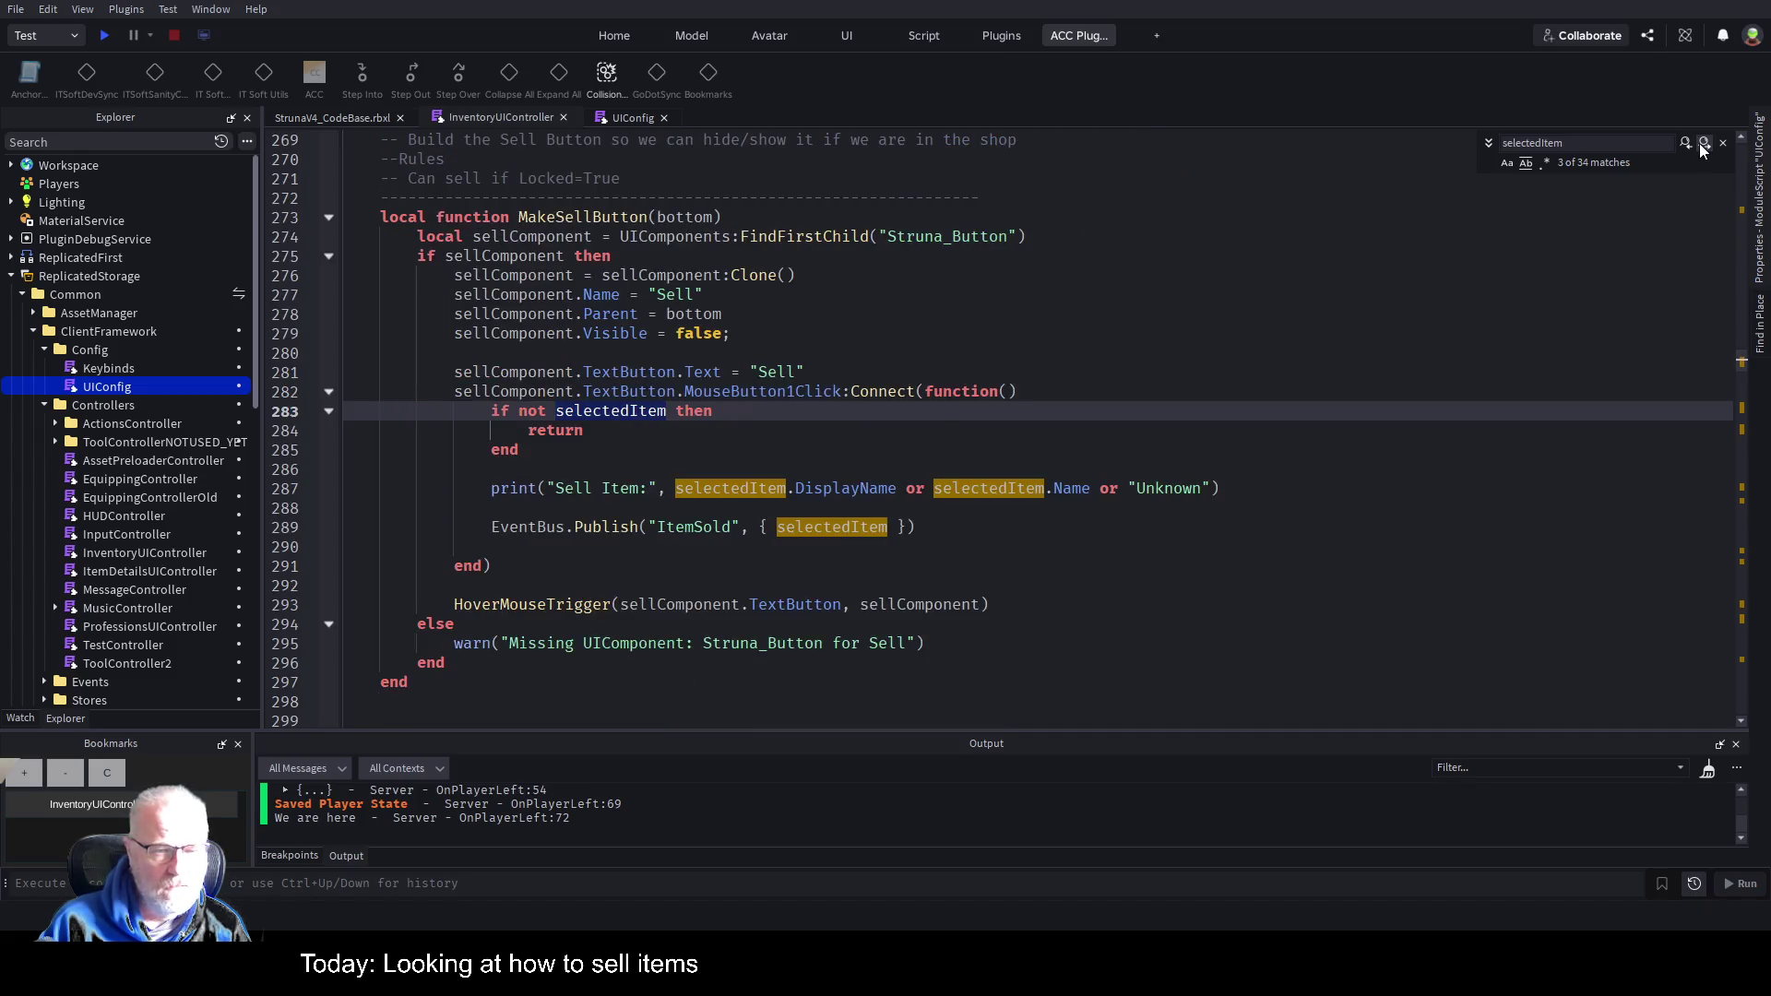
{"action": "left_click", "coordinate": [1704, 144]}
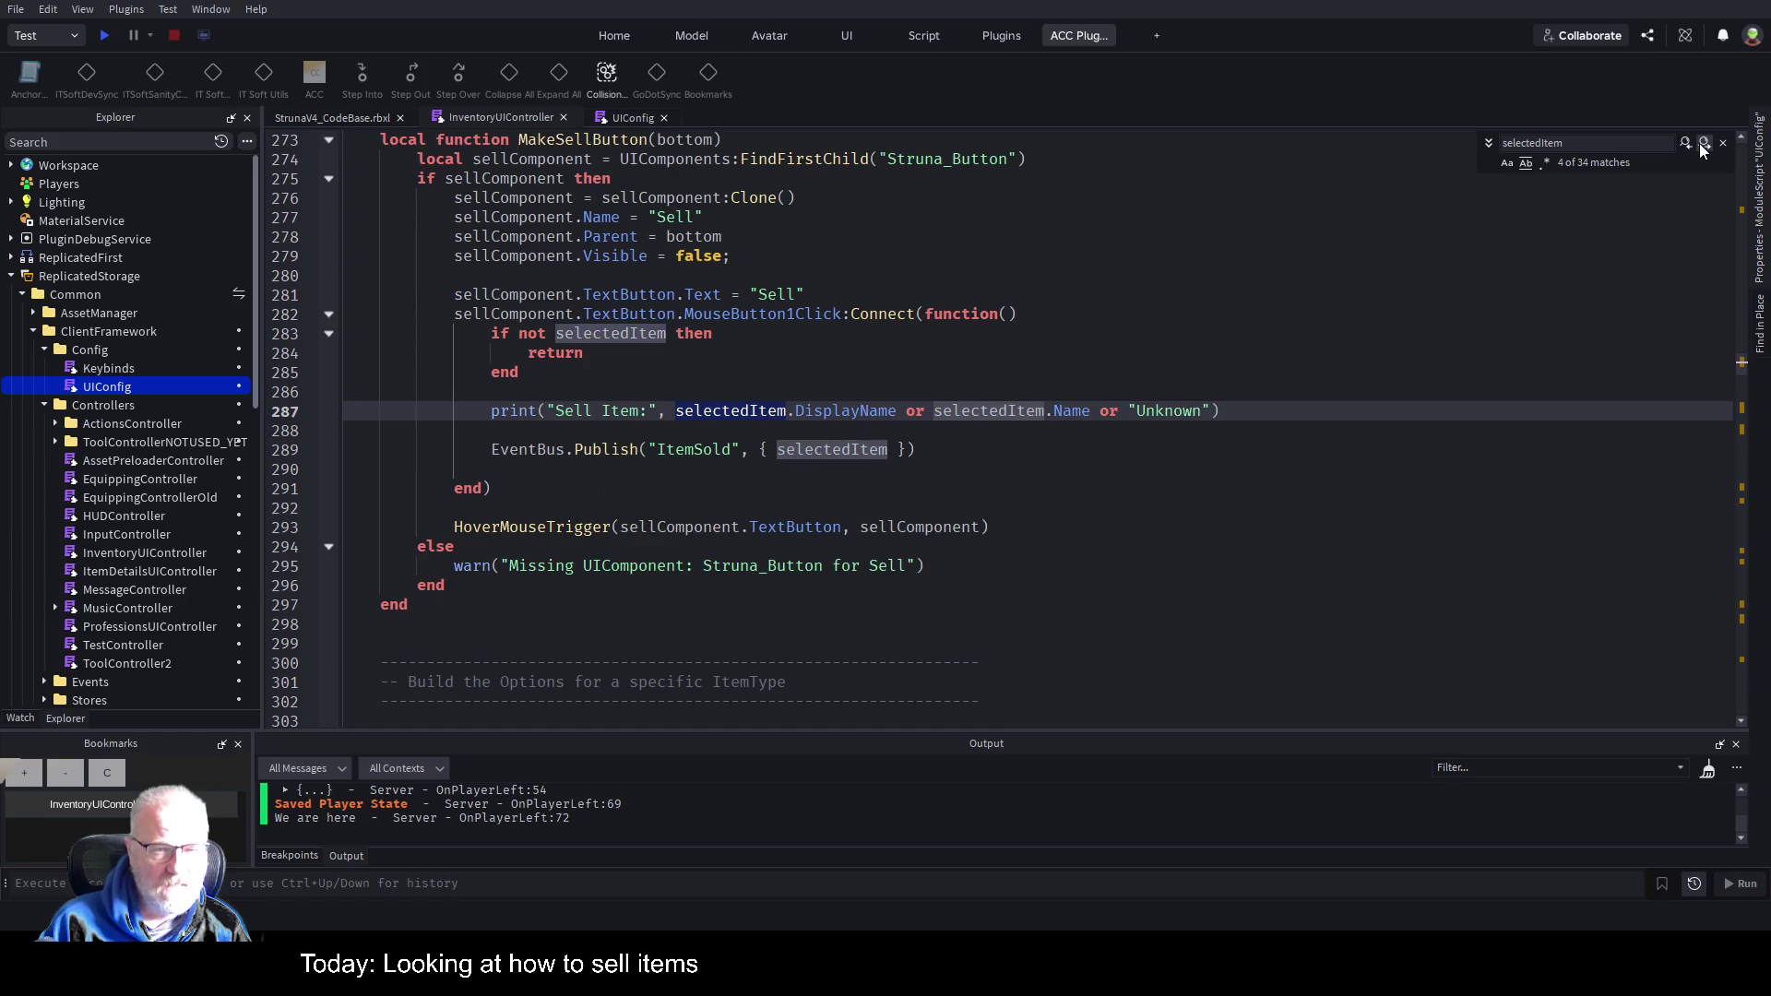
{"action": "left_click", "coordinate": [1704, 144]}
{"action": "left_click", "coordinate": [1703, 144]}
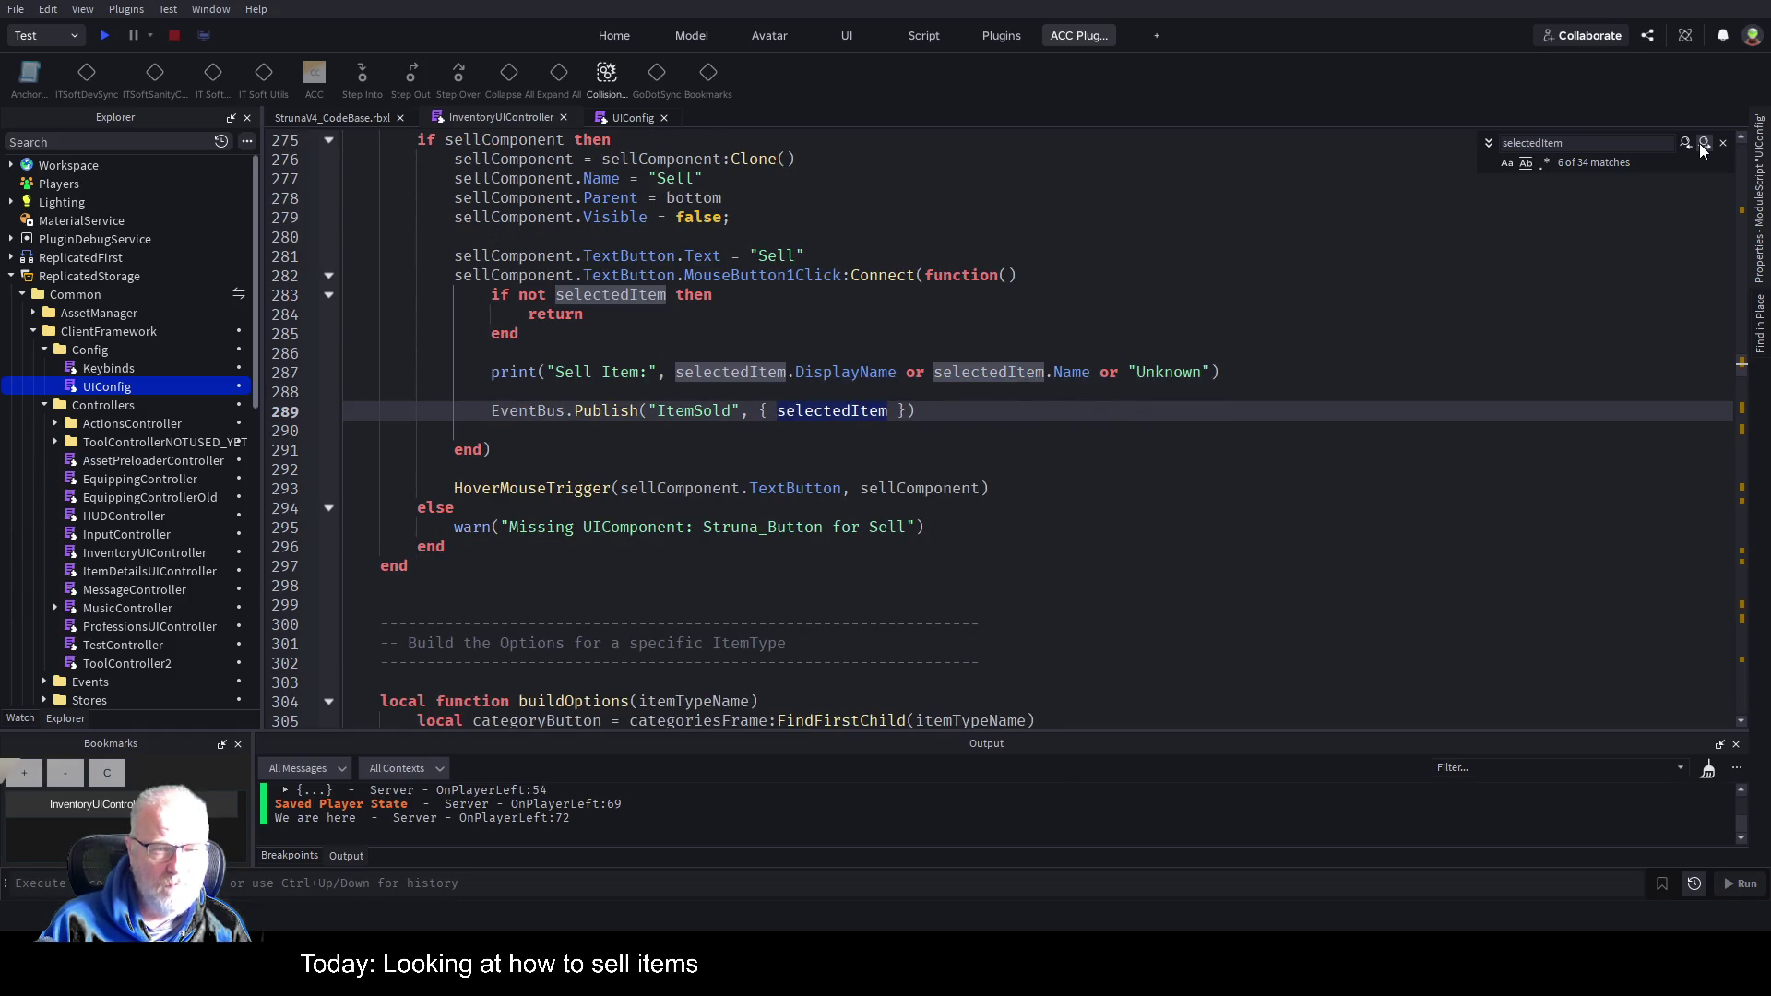
{"action": "left_click", "coordinate": [1704, 144]}
{"action": "left_click", "coordinate": [1704, 144]}
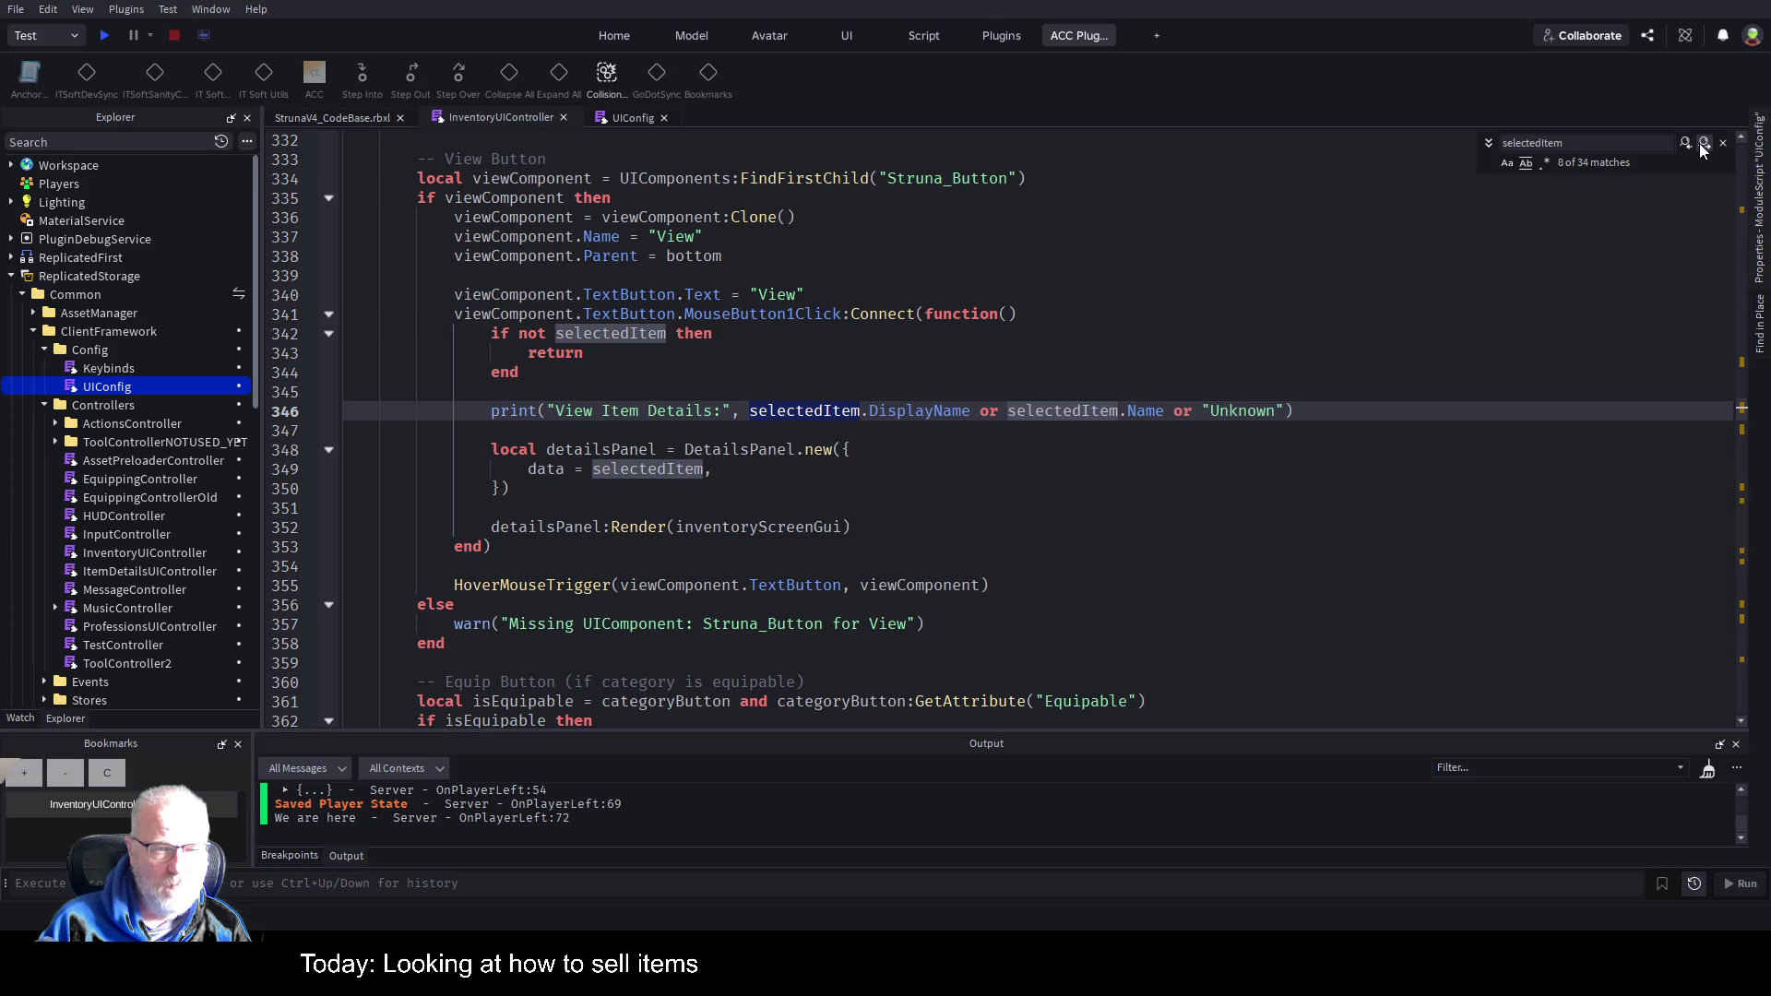
{"action": "left_click", "coordinate": [1704, 144]}
{"action": "left_click", "coordinate": [1704, 144]}
{"action": "left_click", "coordinate": [1703, 144]}
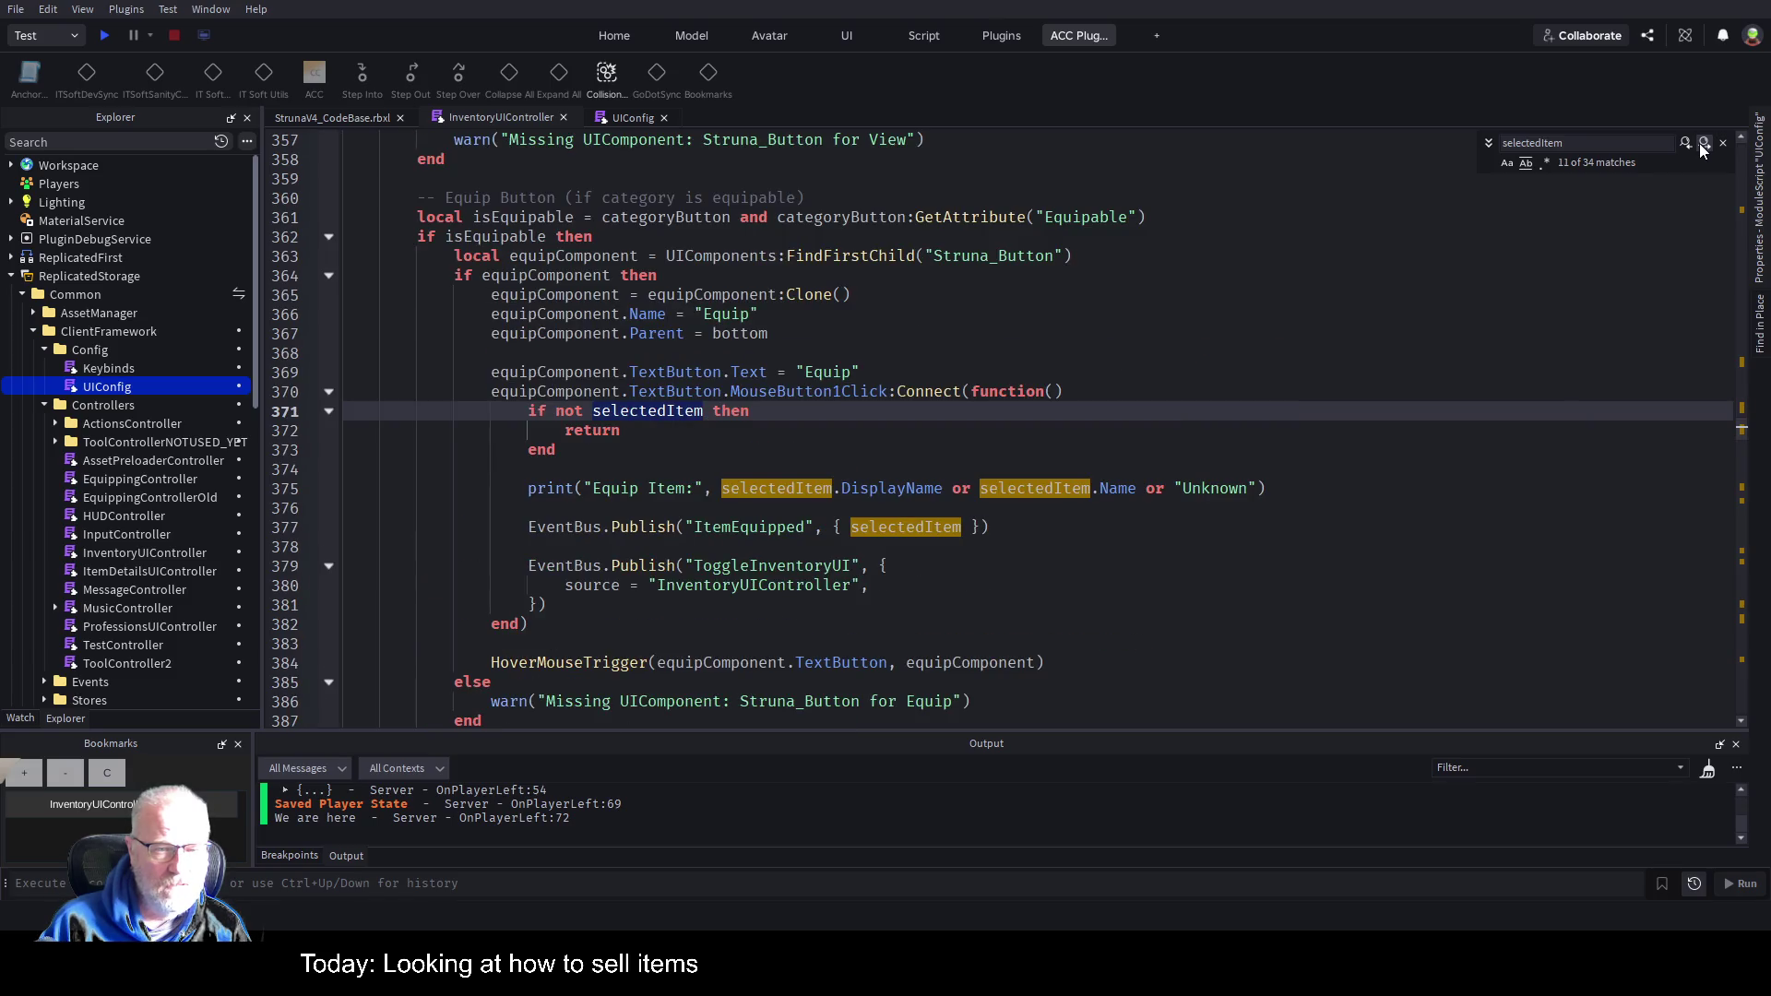
{"action": "left_click", "coordinate": [1704, 144]}
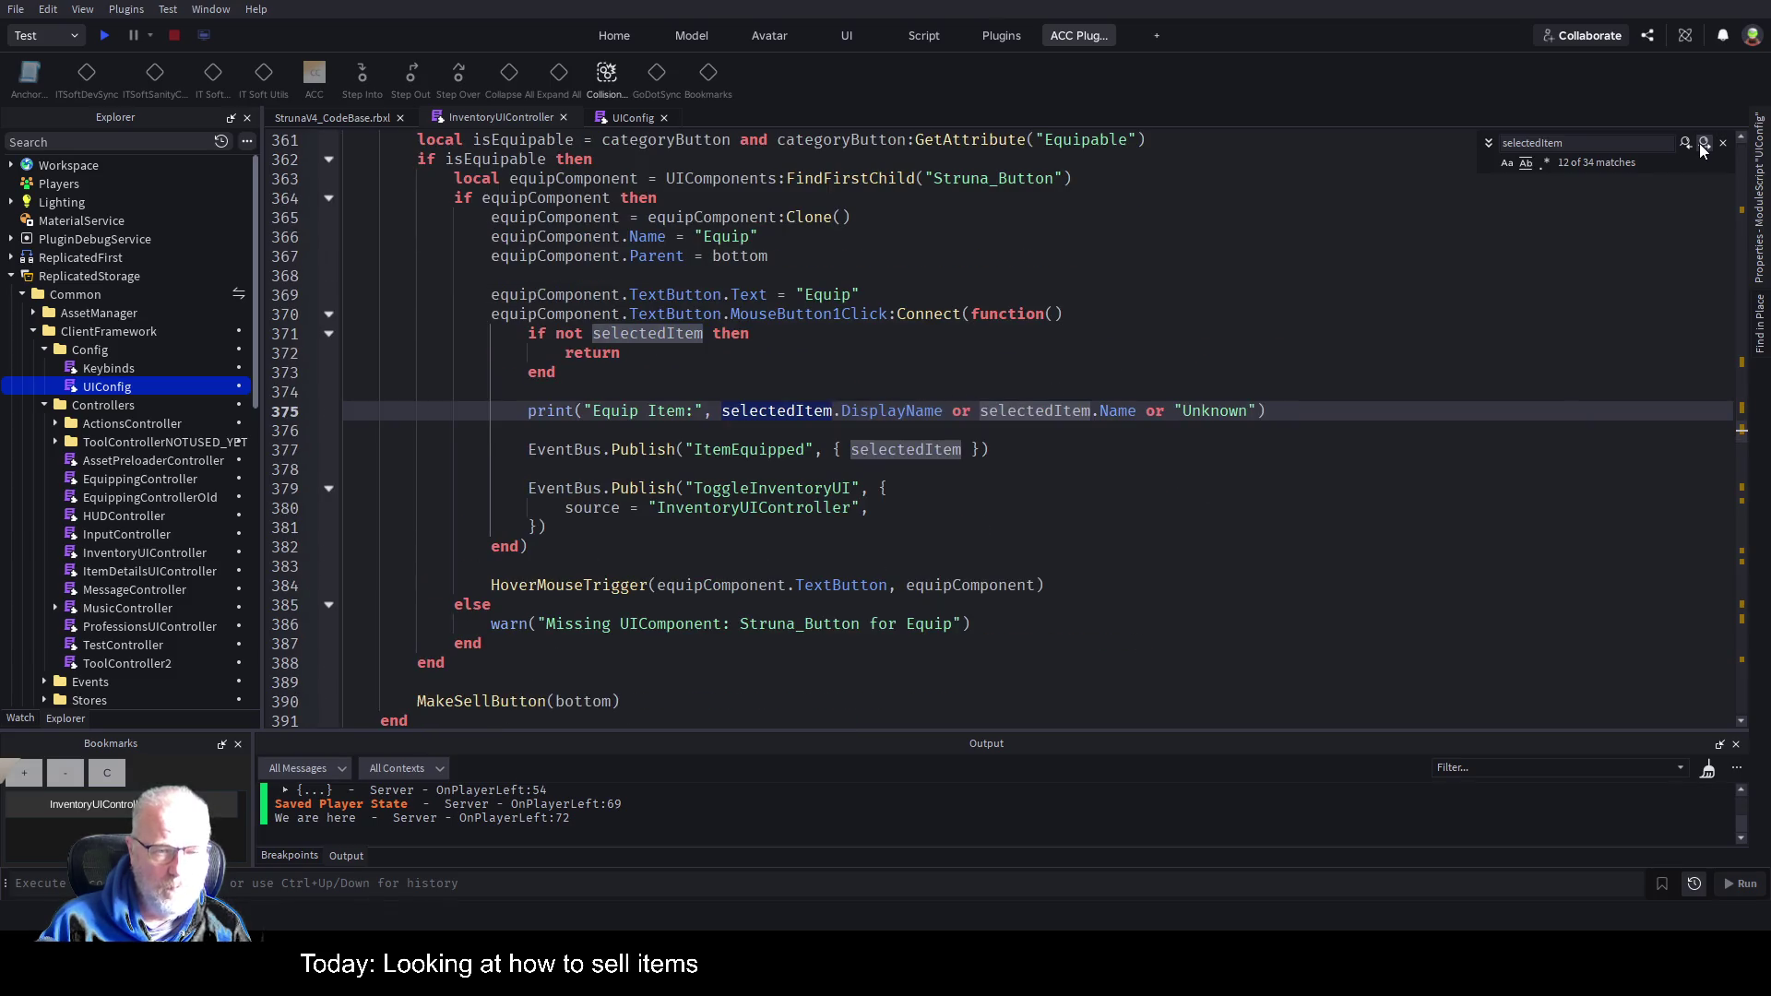
{"action": "left_click", "coordinate": [1704, 144]}
{"action": "left_click", "coordinate": [1704, 144]}
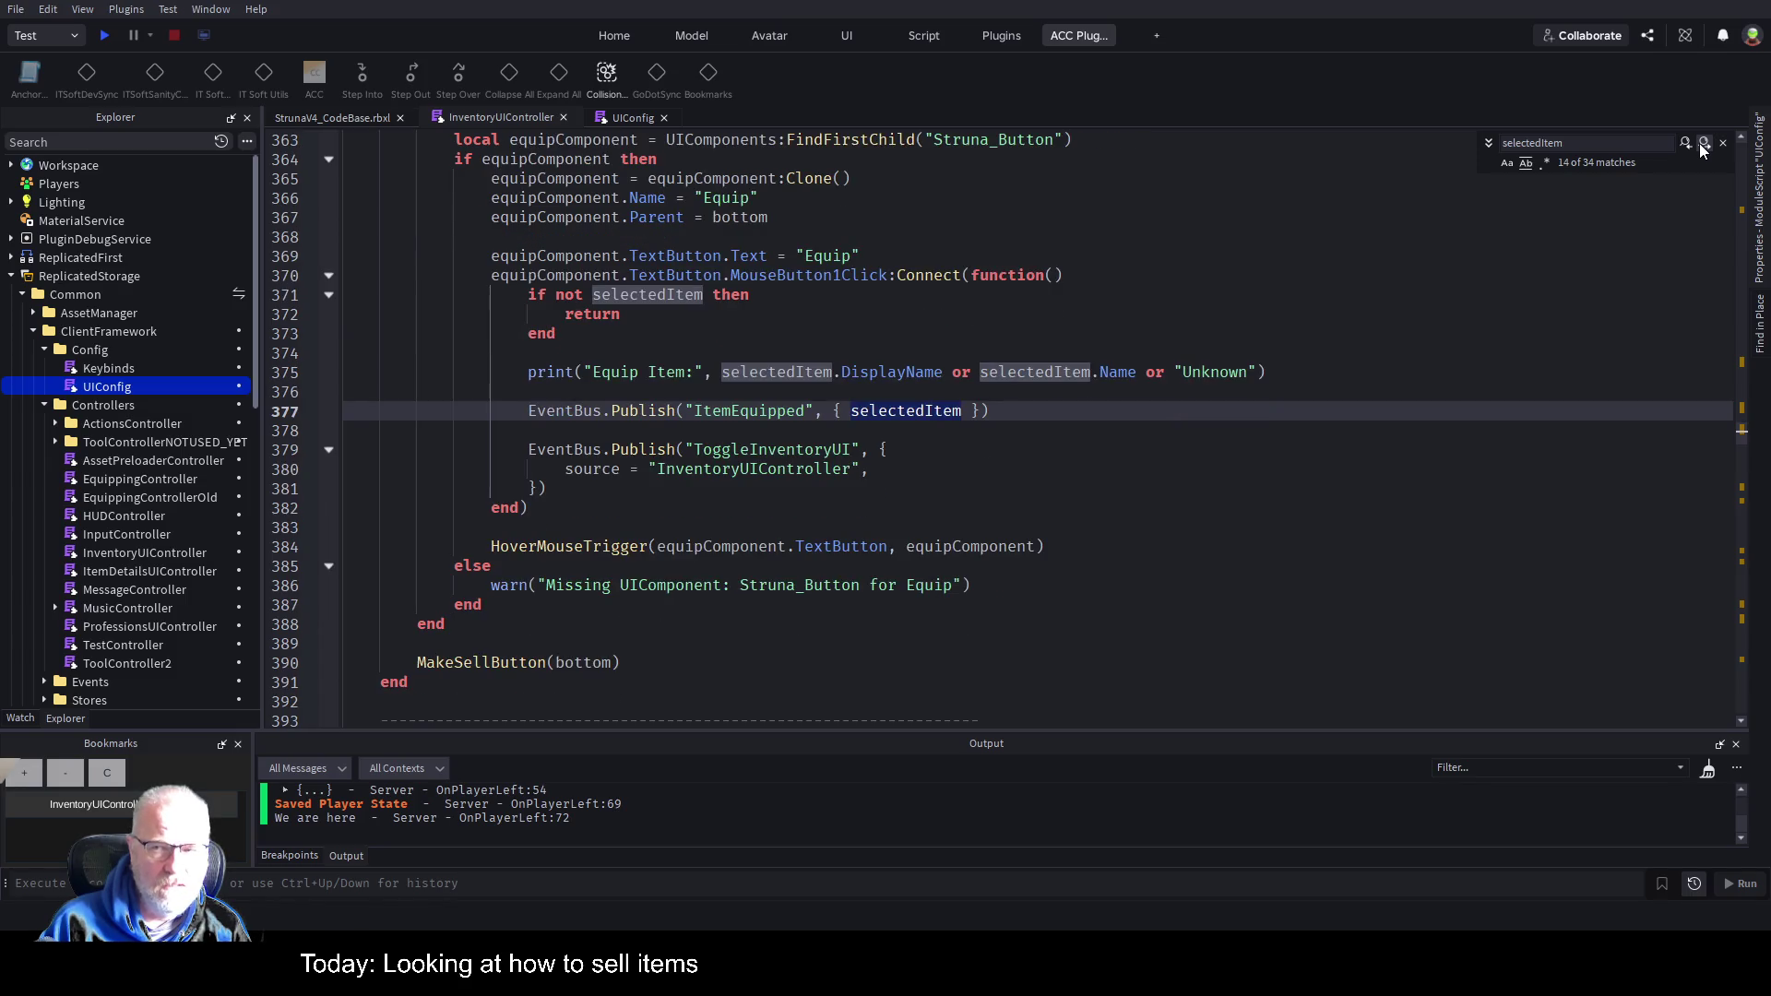
{"action": "left_click", "coordinate": [1704, 144]}
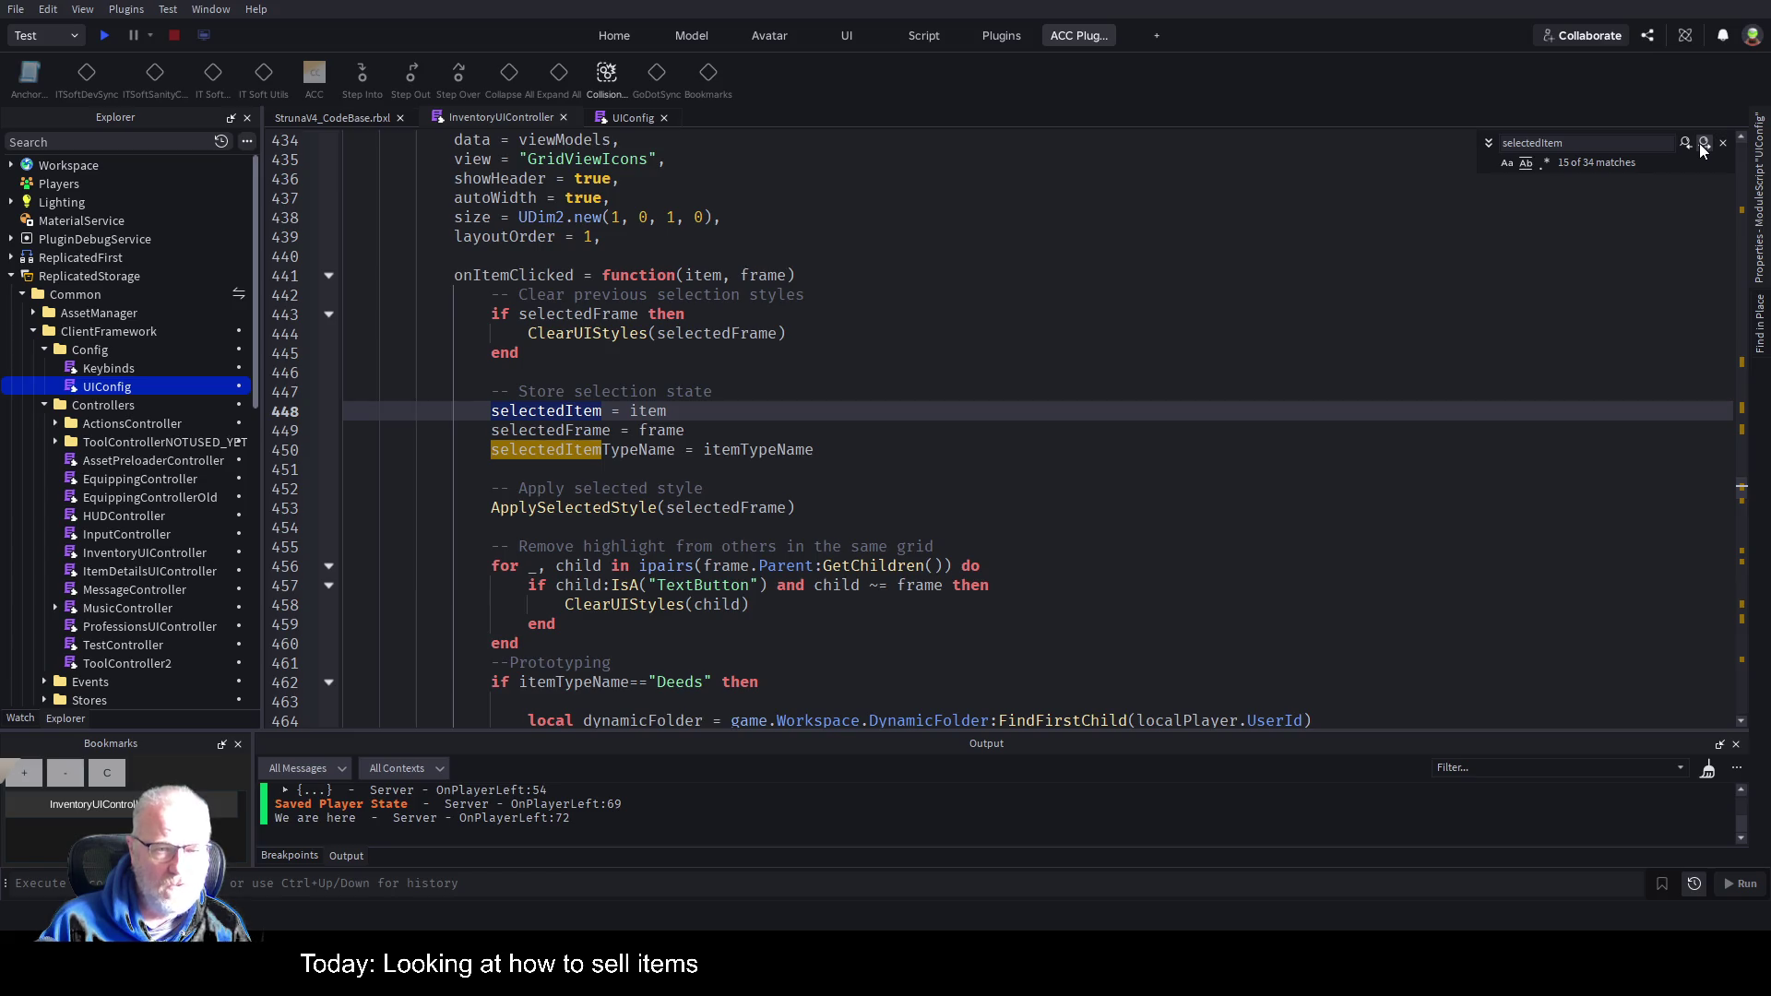
Inspect the onItemClicked handler and mark a spot inside it for new code.
{"action": "scroll", "coordinate": [606, 348], "scroll_direction": "up", "scroll_amount": 4}
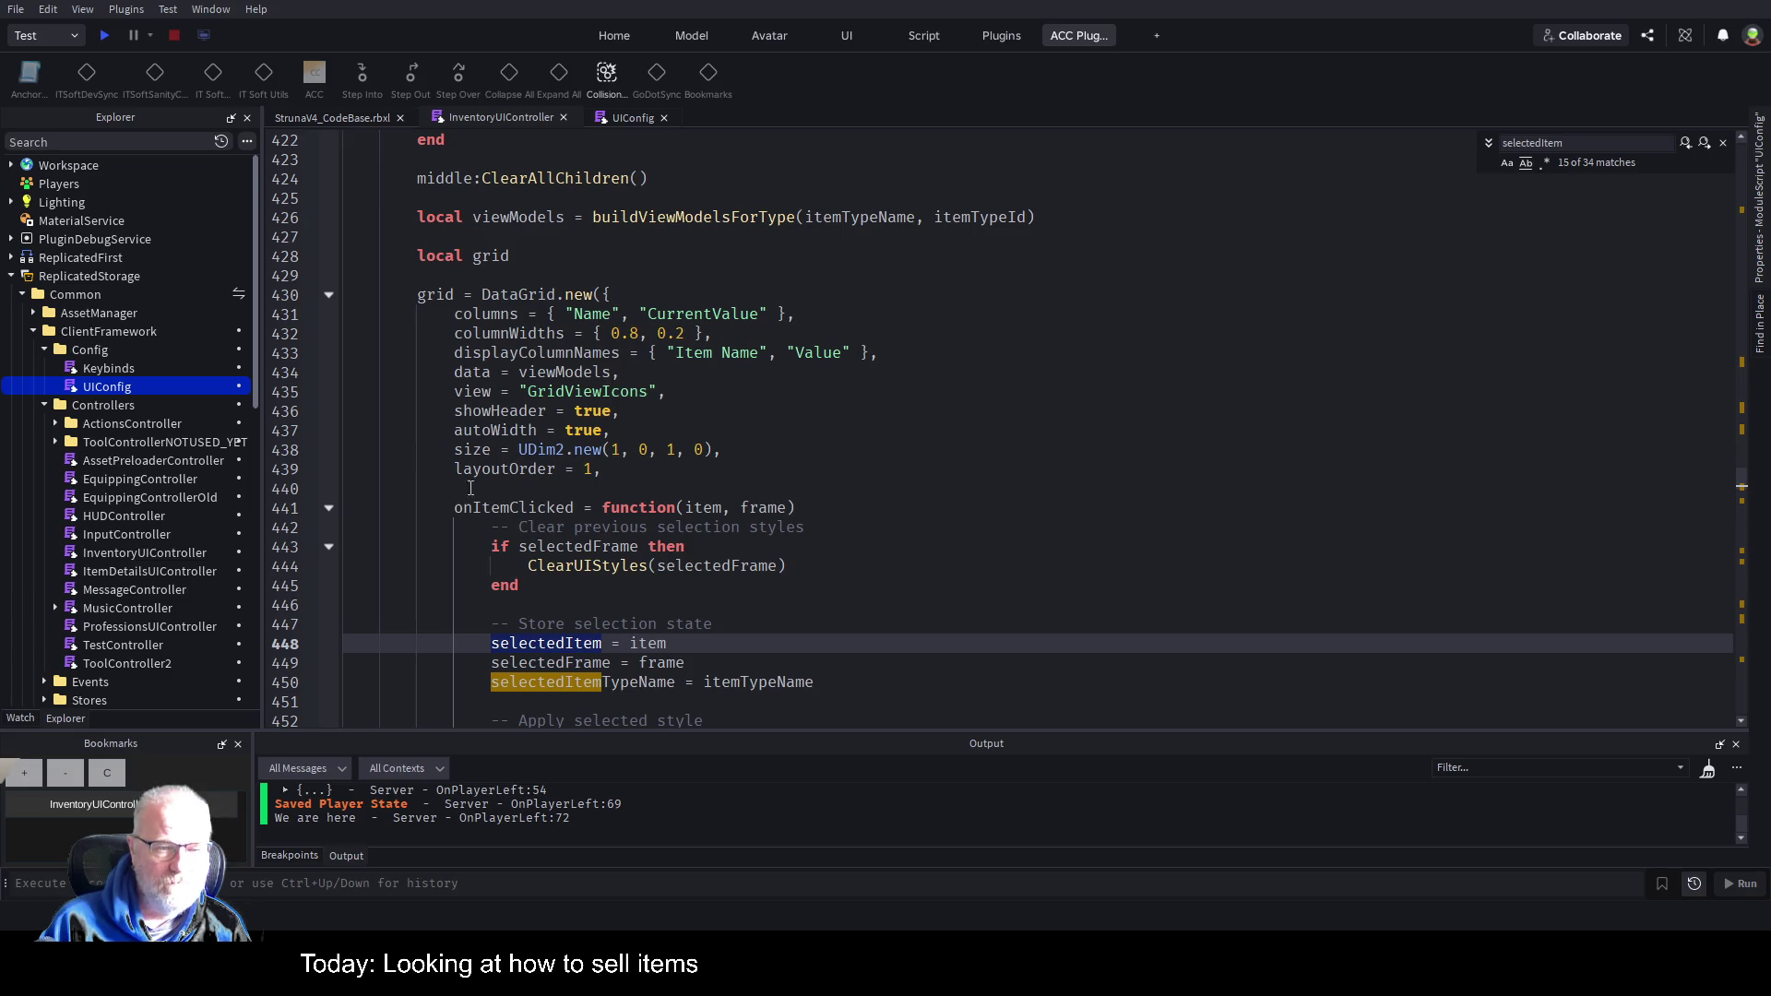
{"action": "scroll", "coordinate": [796, 446], "scroll_direction": "down", "scroll_amount": 2}
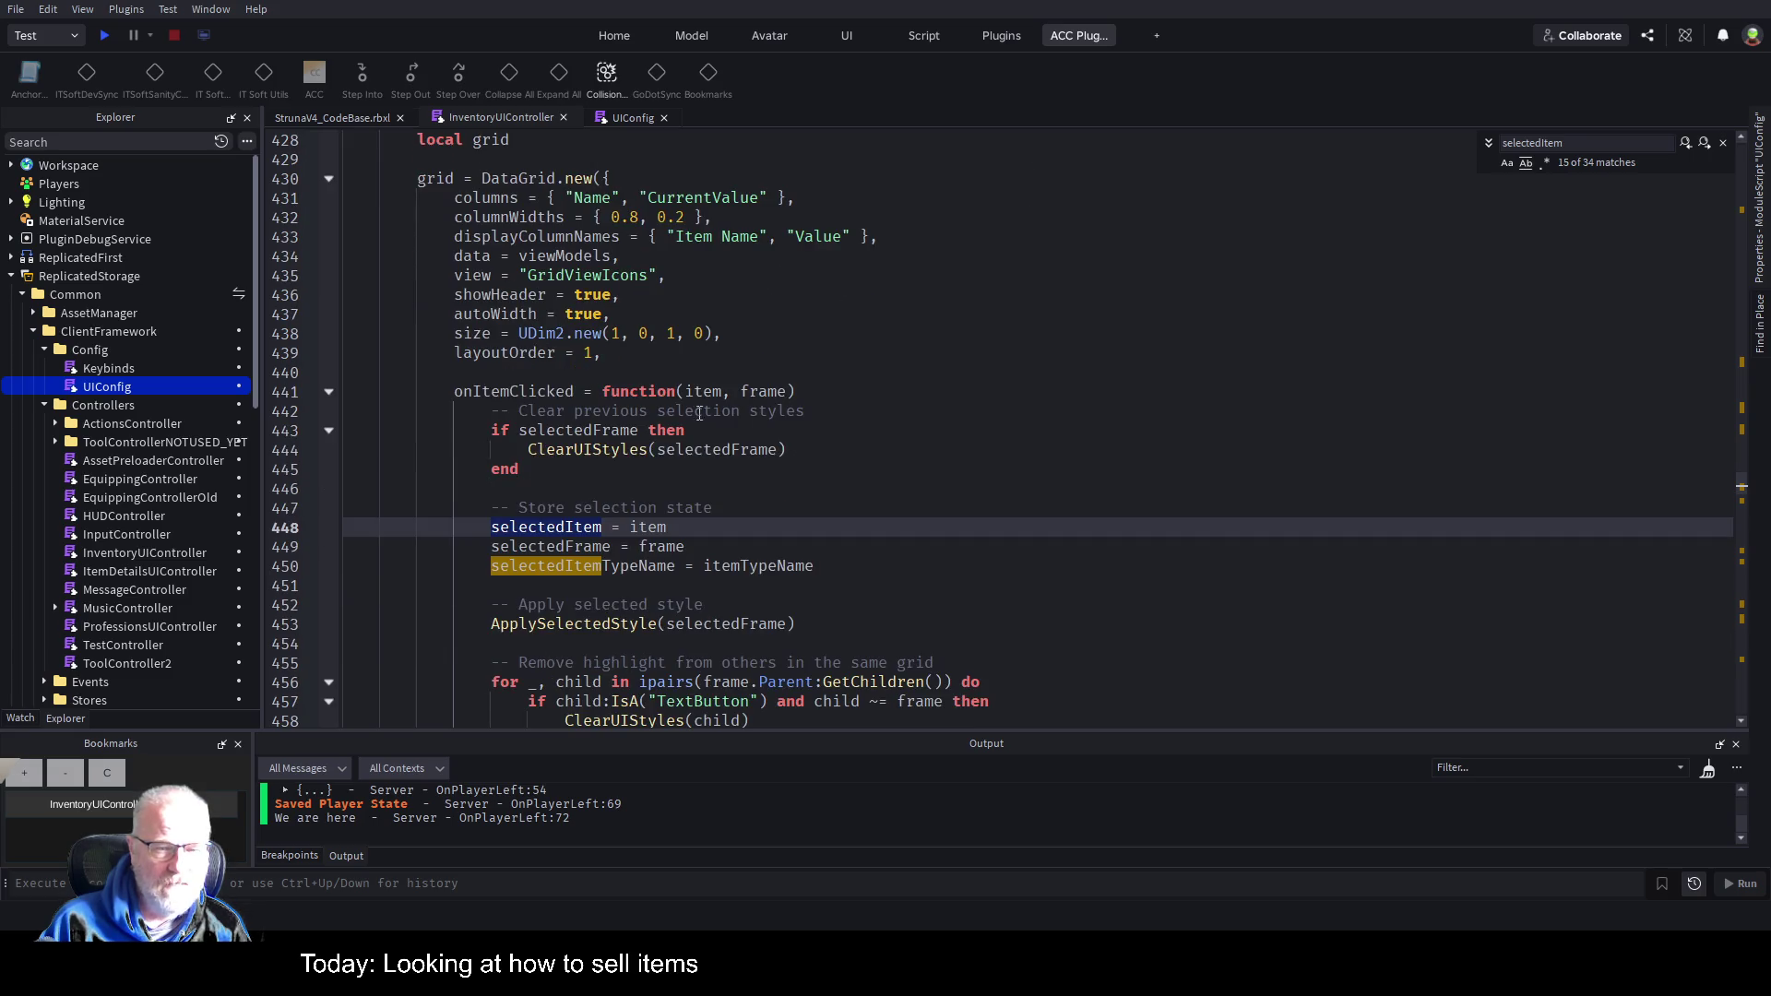
{"action": "double_click", "coordinate": [493, 391]}
{"action": "scroll", "coordinate": [643, 387], "scroll_direction": "down", "scroll_amount": 2}
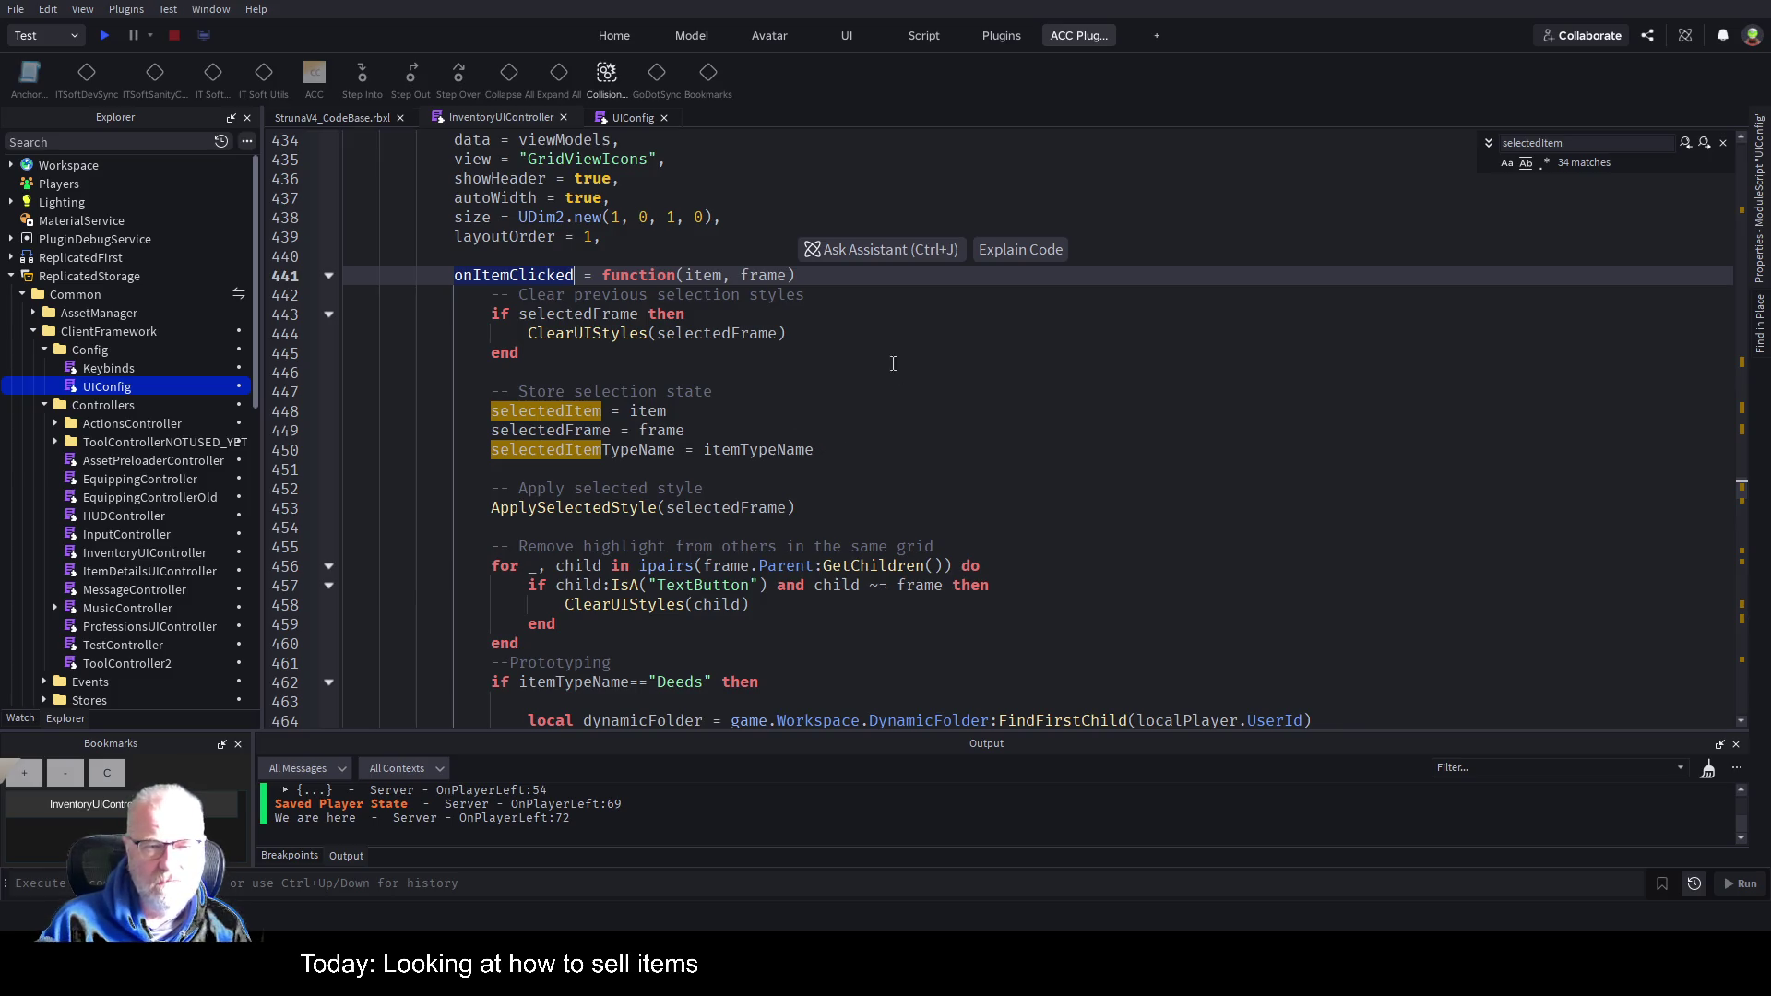
{"action": "scroll", "coordinate": [605, 361], "scroll_direction": "up", "scroll_amount": 3}
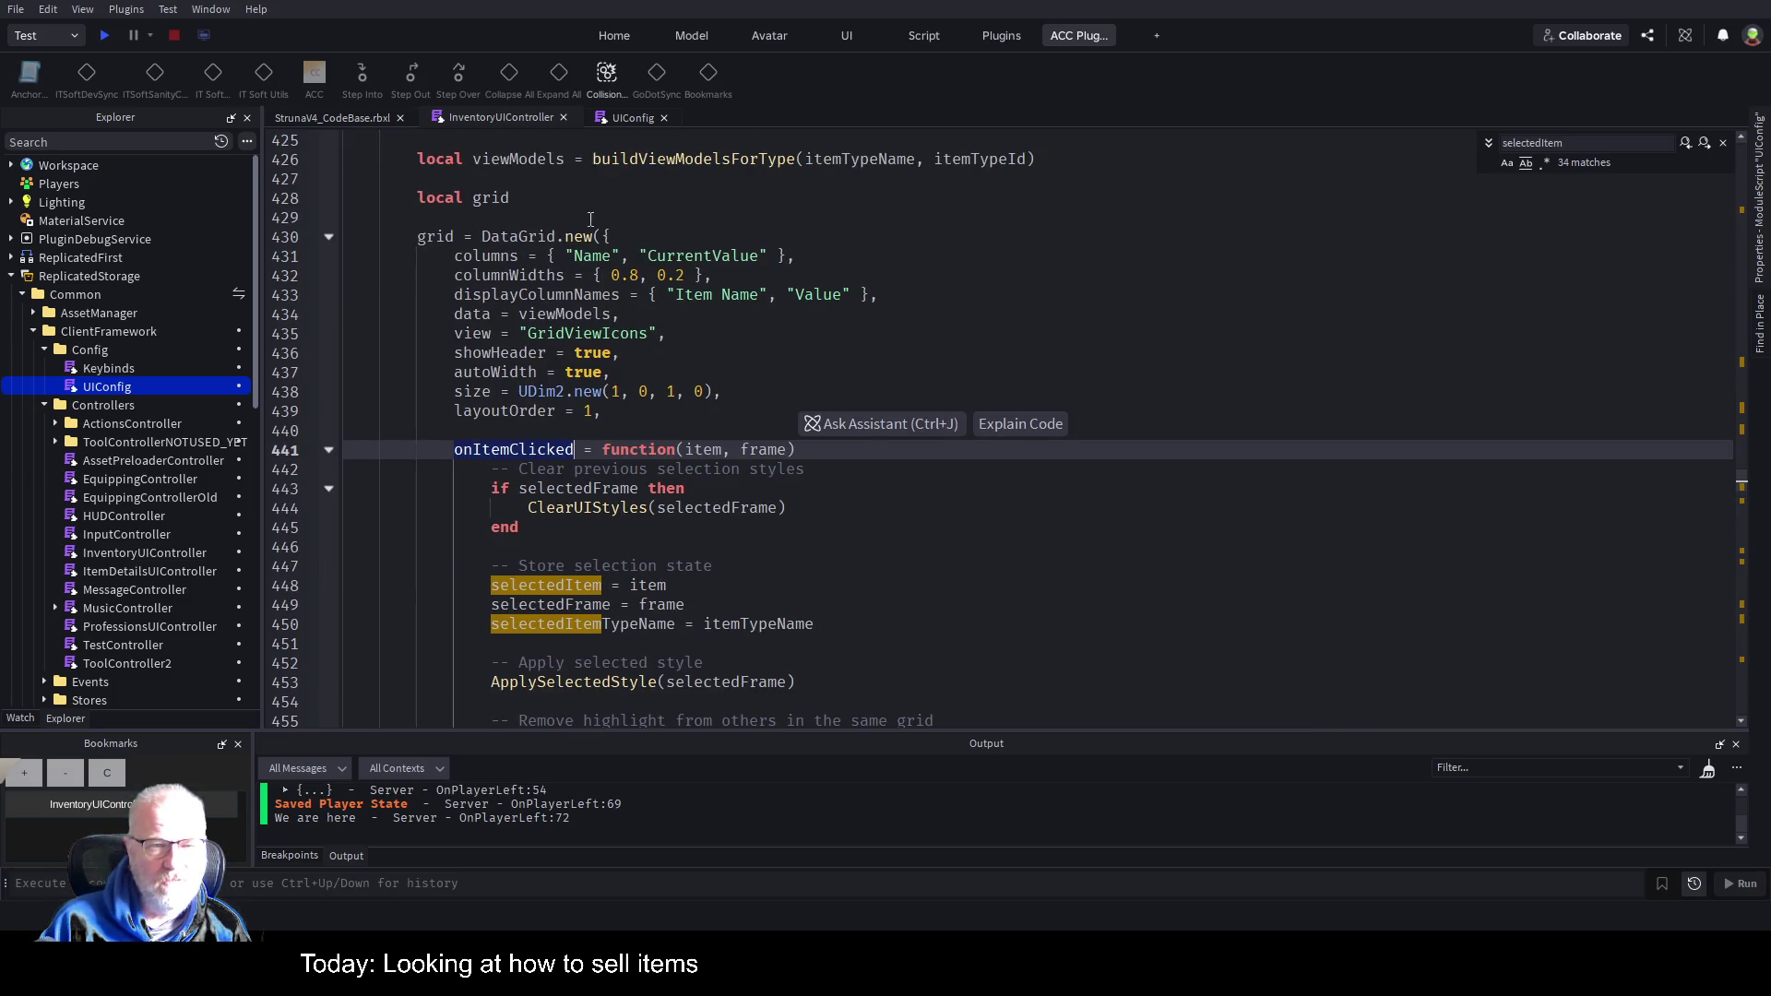
{"action": "scroll", "coordinate": [839, 493], "scroll_direction": "down", "scroll_amount": 4}
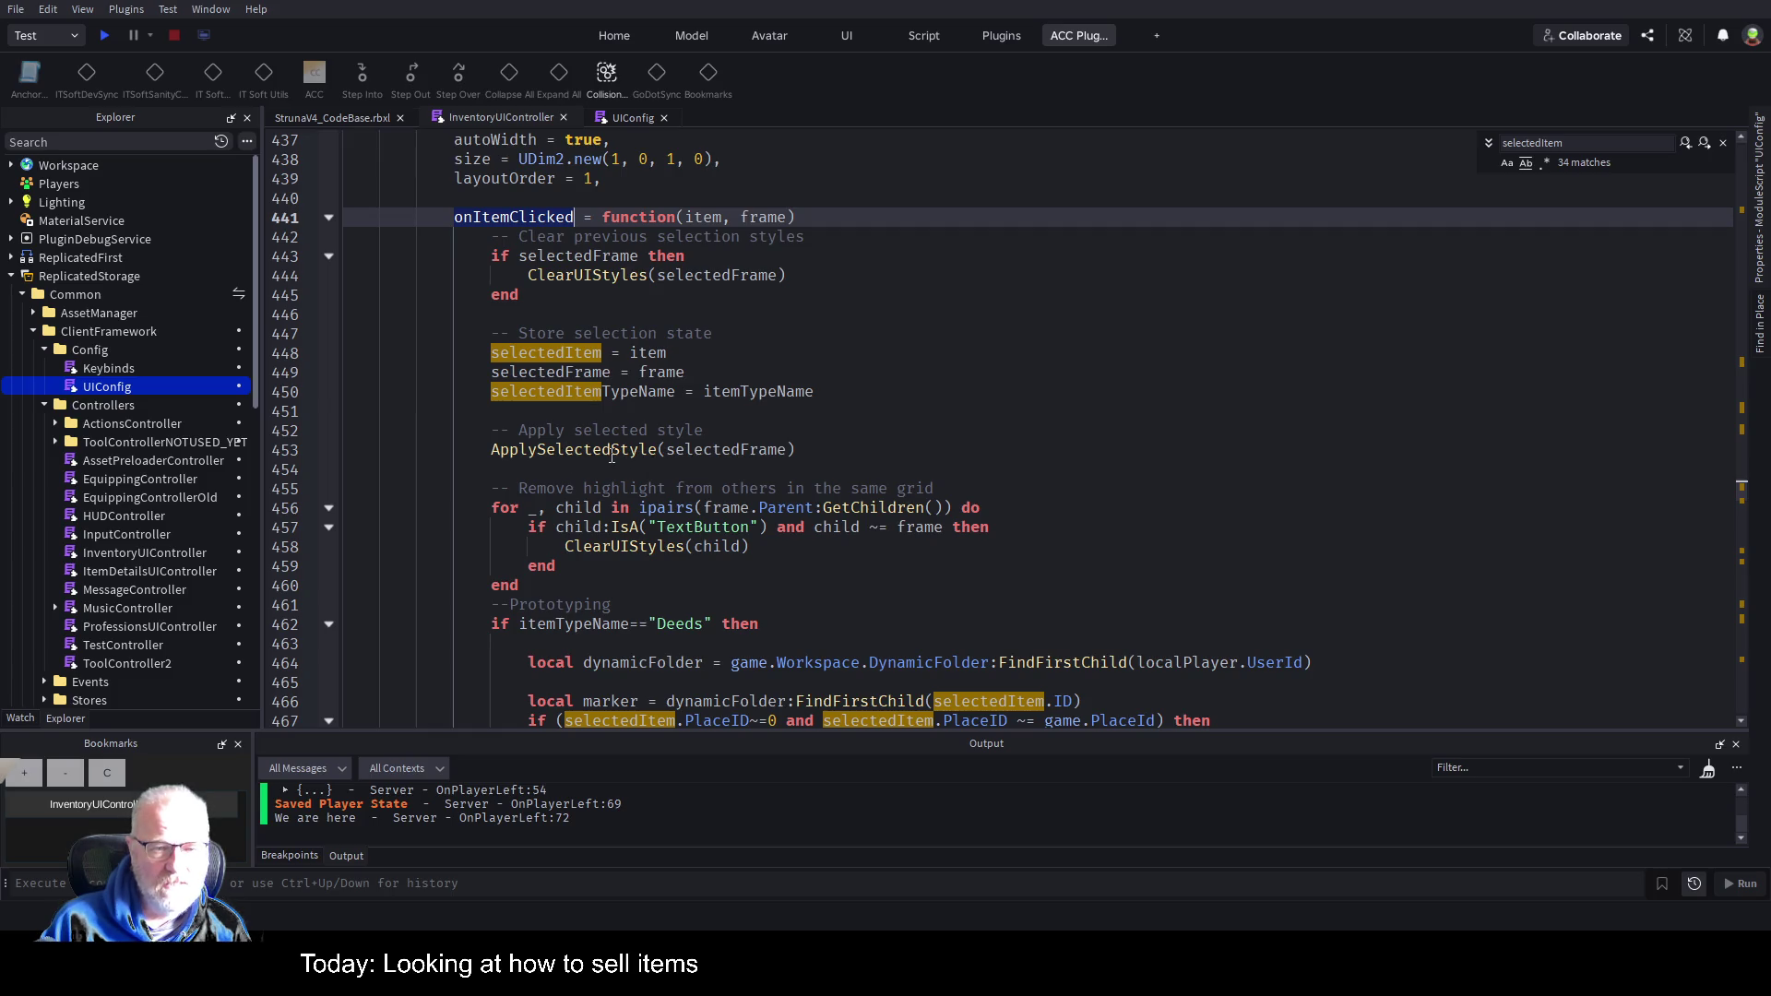
{"action": "left_click", "coordinate": [643, 470]}
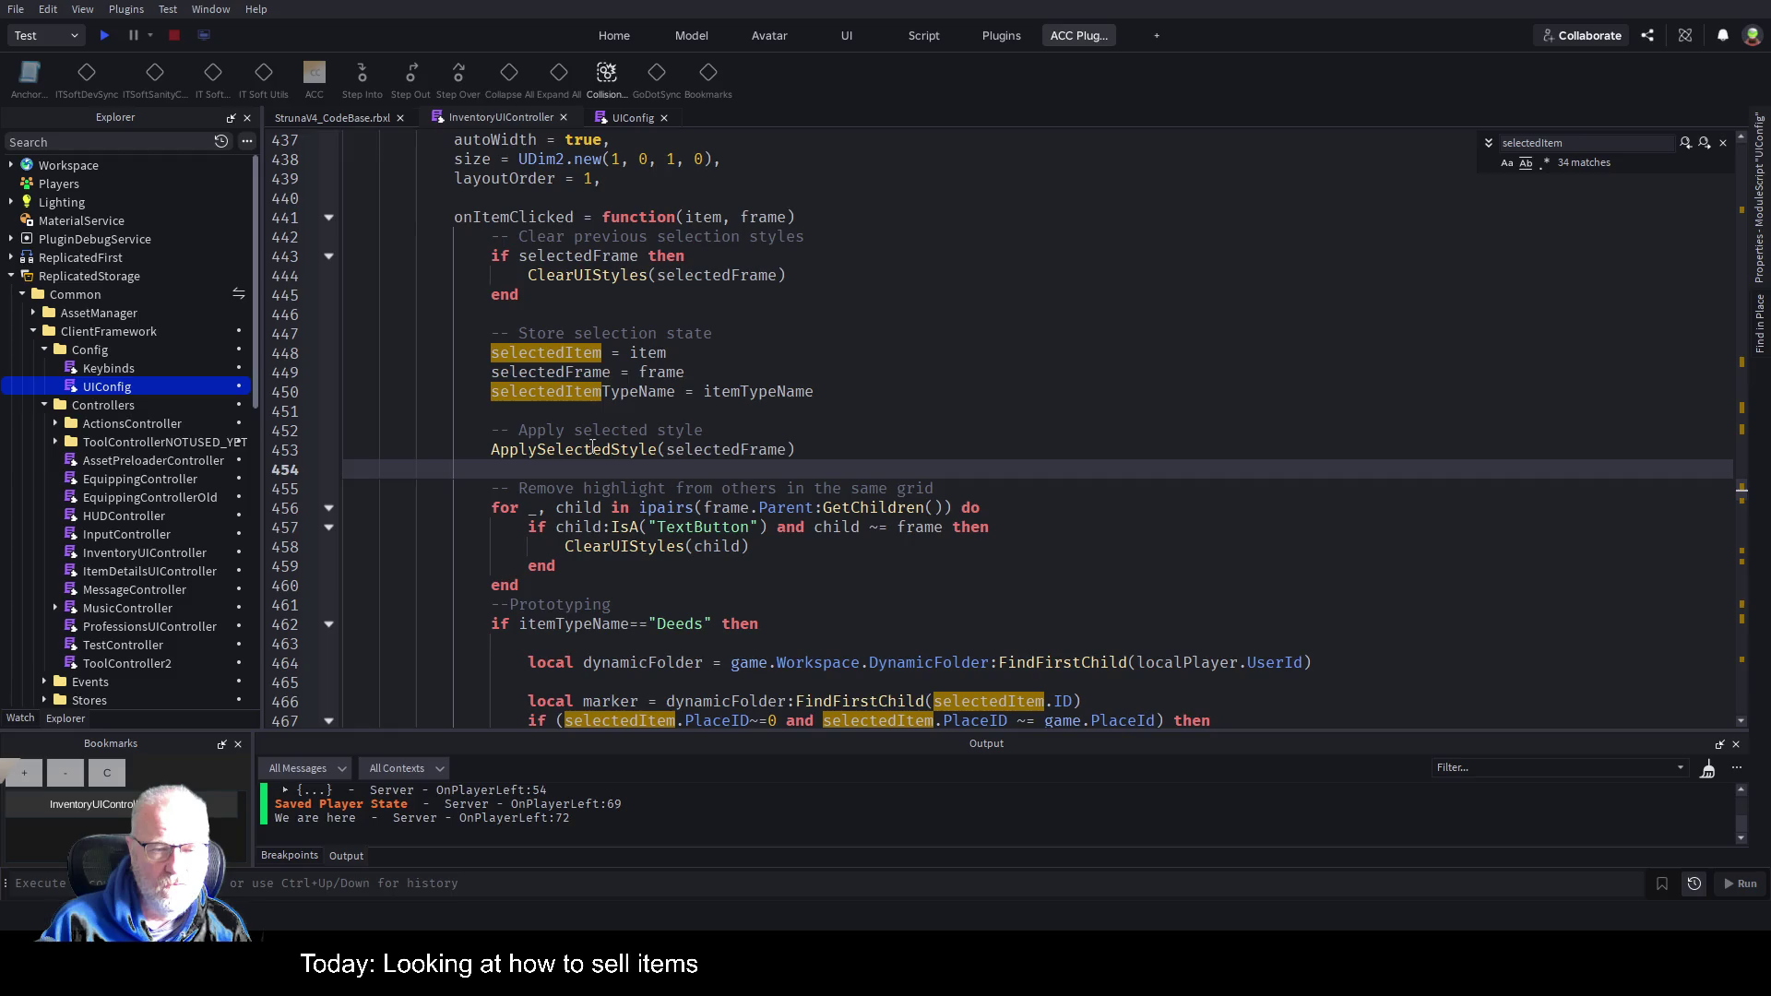
{"action": "scroll", "coordinate": [486, 504], "scroll_direction": "down", "scroll_amount": 5}
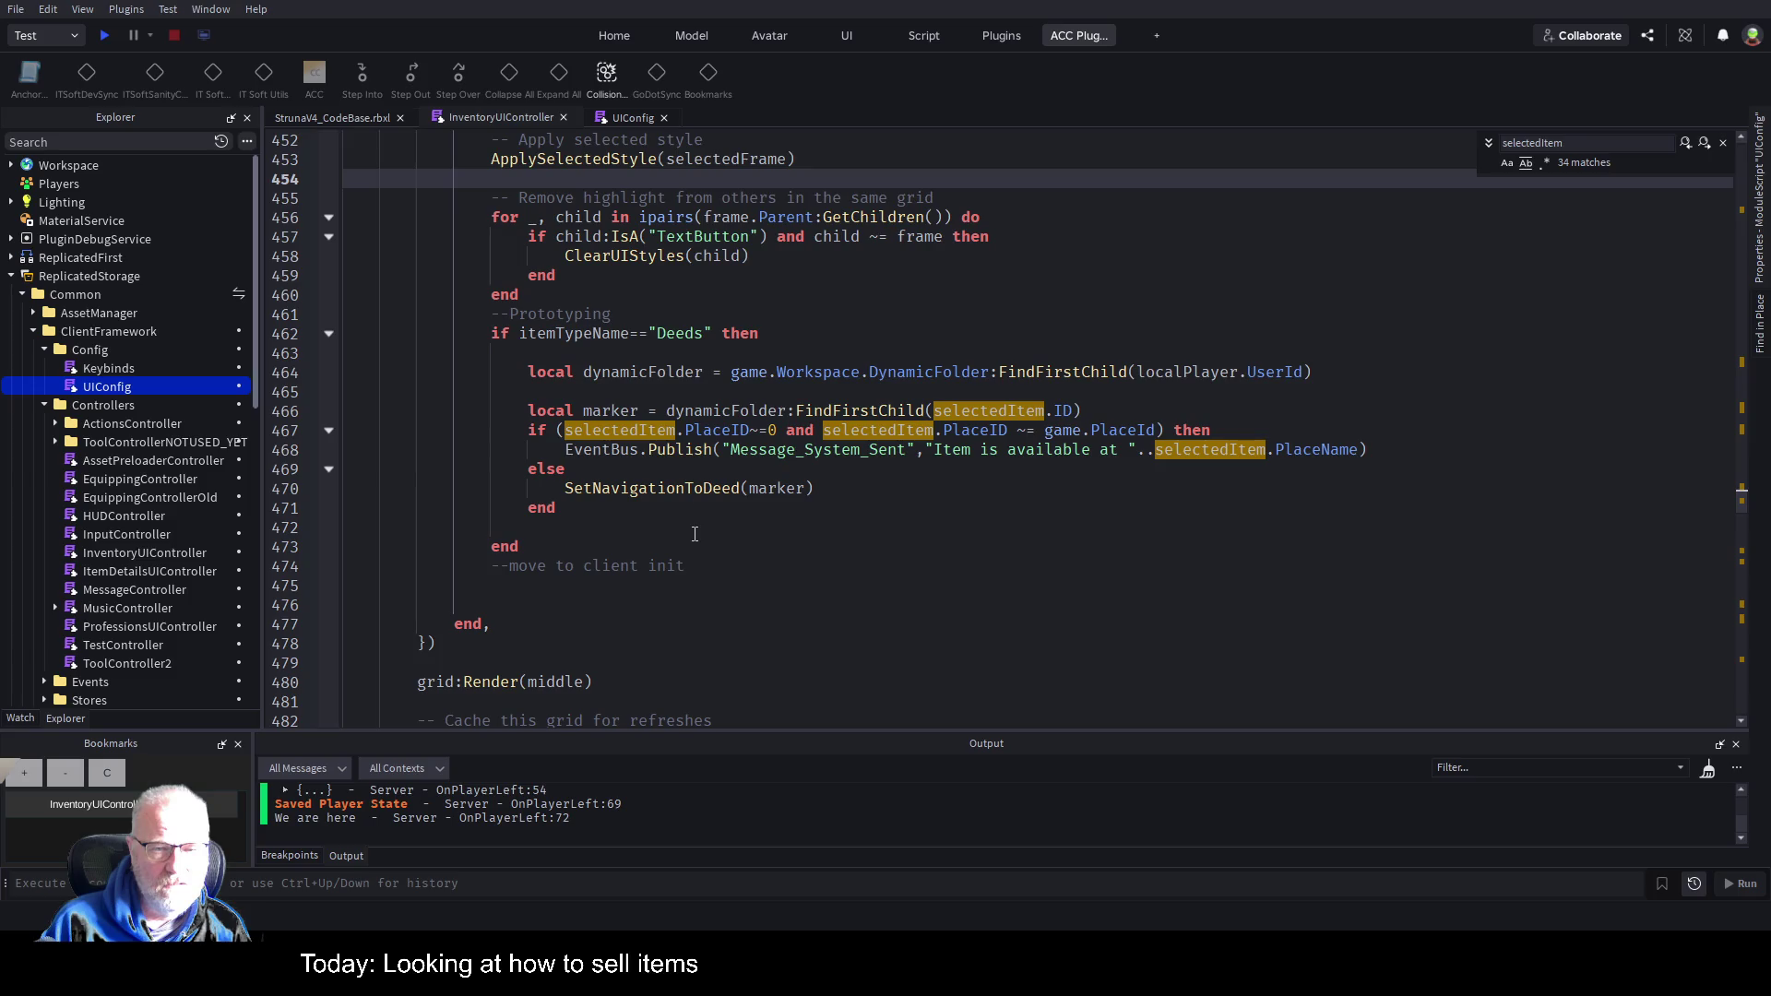
Add a blank line before the --Prototyping comment after the highlight-clearing loop.
{"action": "left_click", "coordinate": [636, 295]}
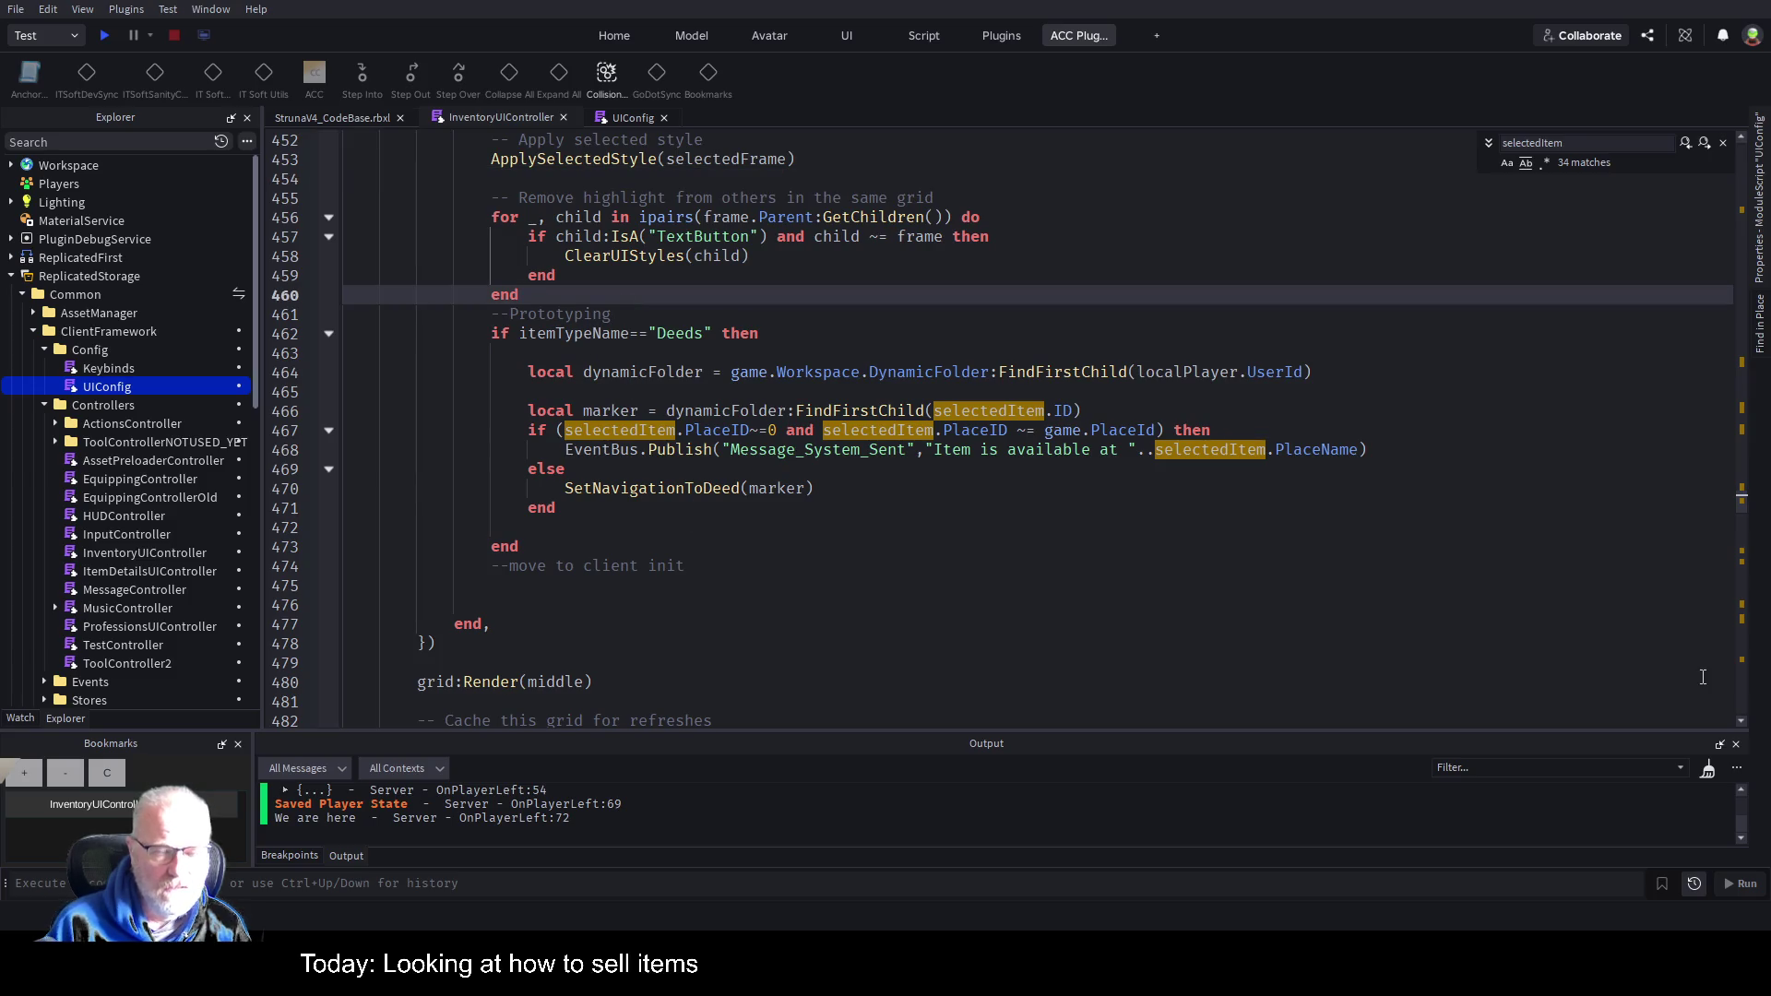
{"action": "key", "text": "Return"}
{"action": "key", "text": "Down"}
{"action": "key", "text": "End"}
{"action": "key", "text": "Return"}
{"action": "key", "text": "Return"}
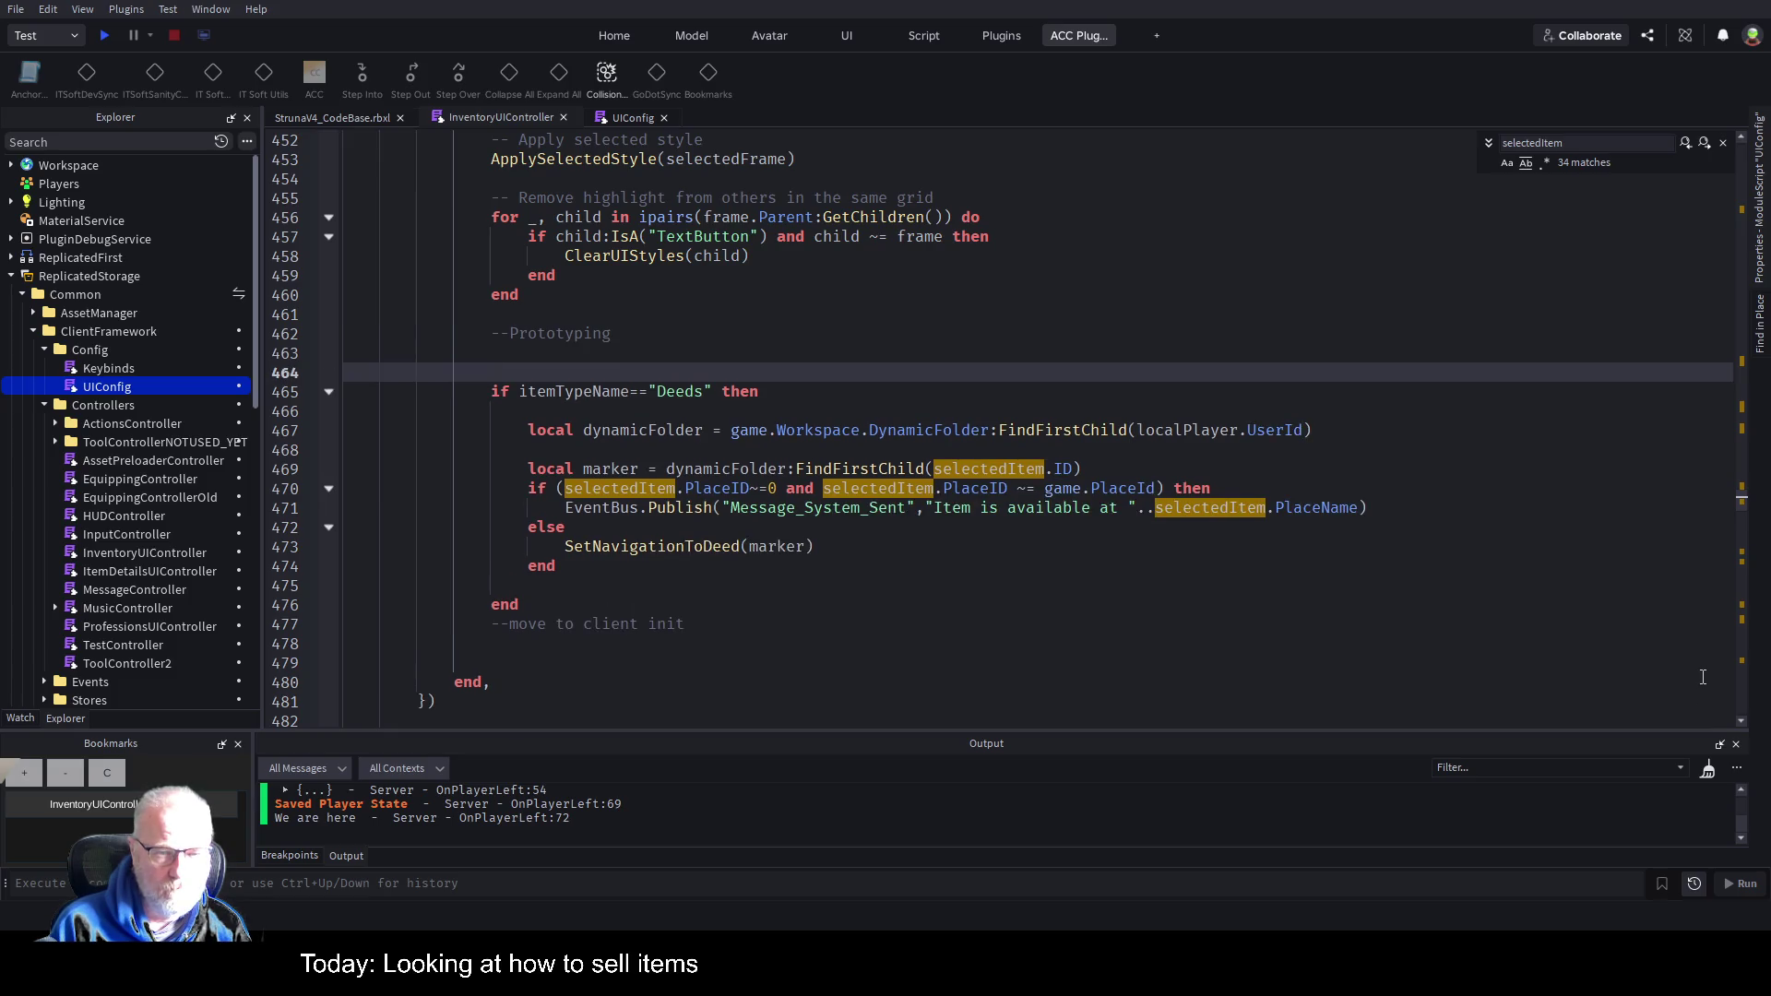
{"action": "key", "text": "Up"}
{"action": "key", "text": "Delete"}
{"action": "key", "text": "Delete"}
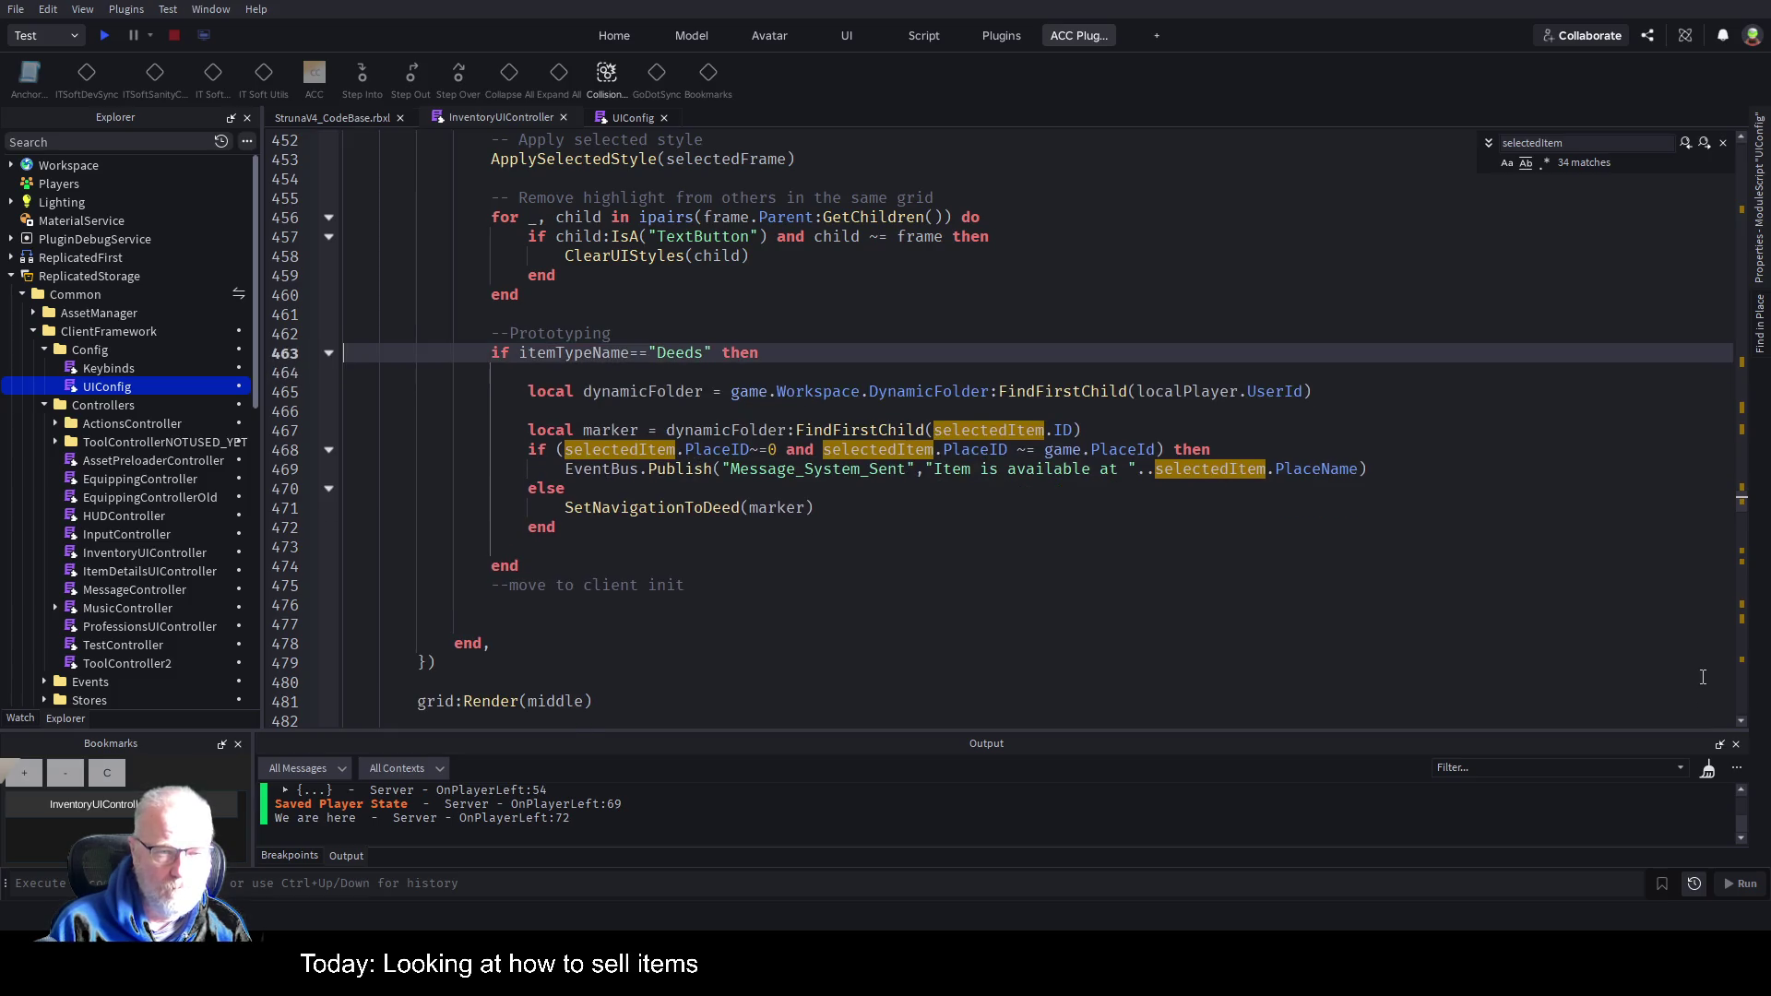
{"action": "key", "text": "Down"}
{"action": "key", "text": "Down"}
{"action": "key", "text": "Down"}
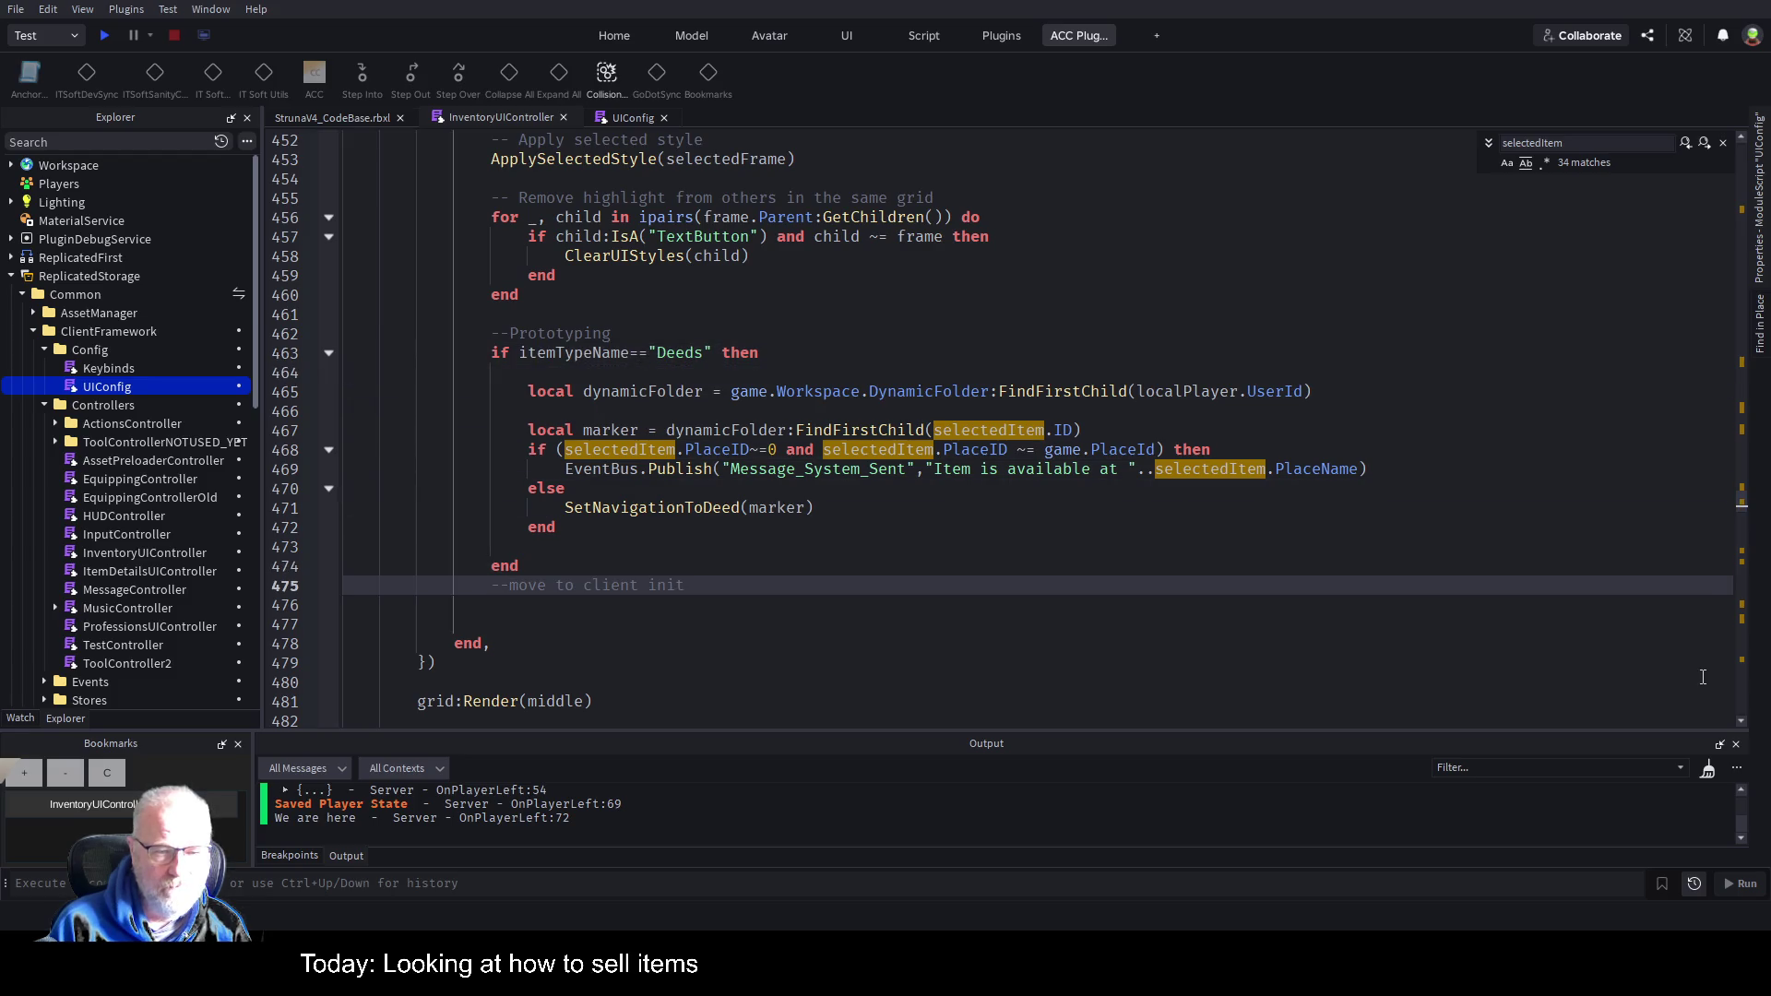
Replace '--move to client init' with '--show any guis that are only active if selected something'.
{"action": "key", "text": "Return"}
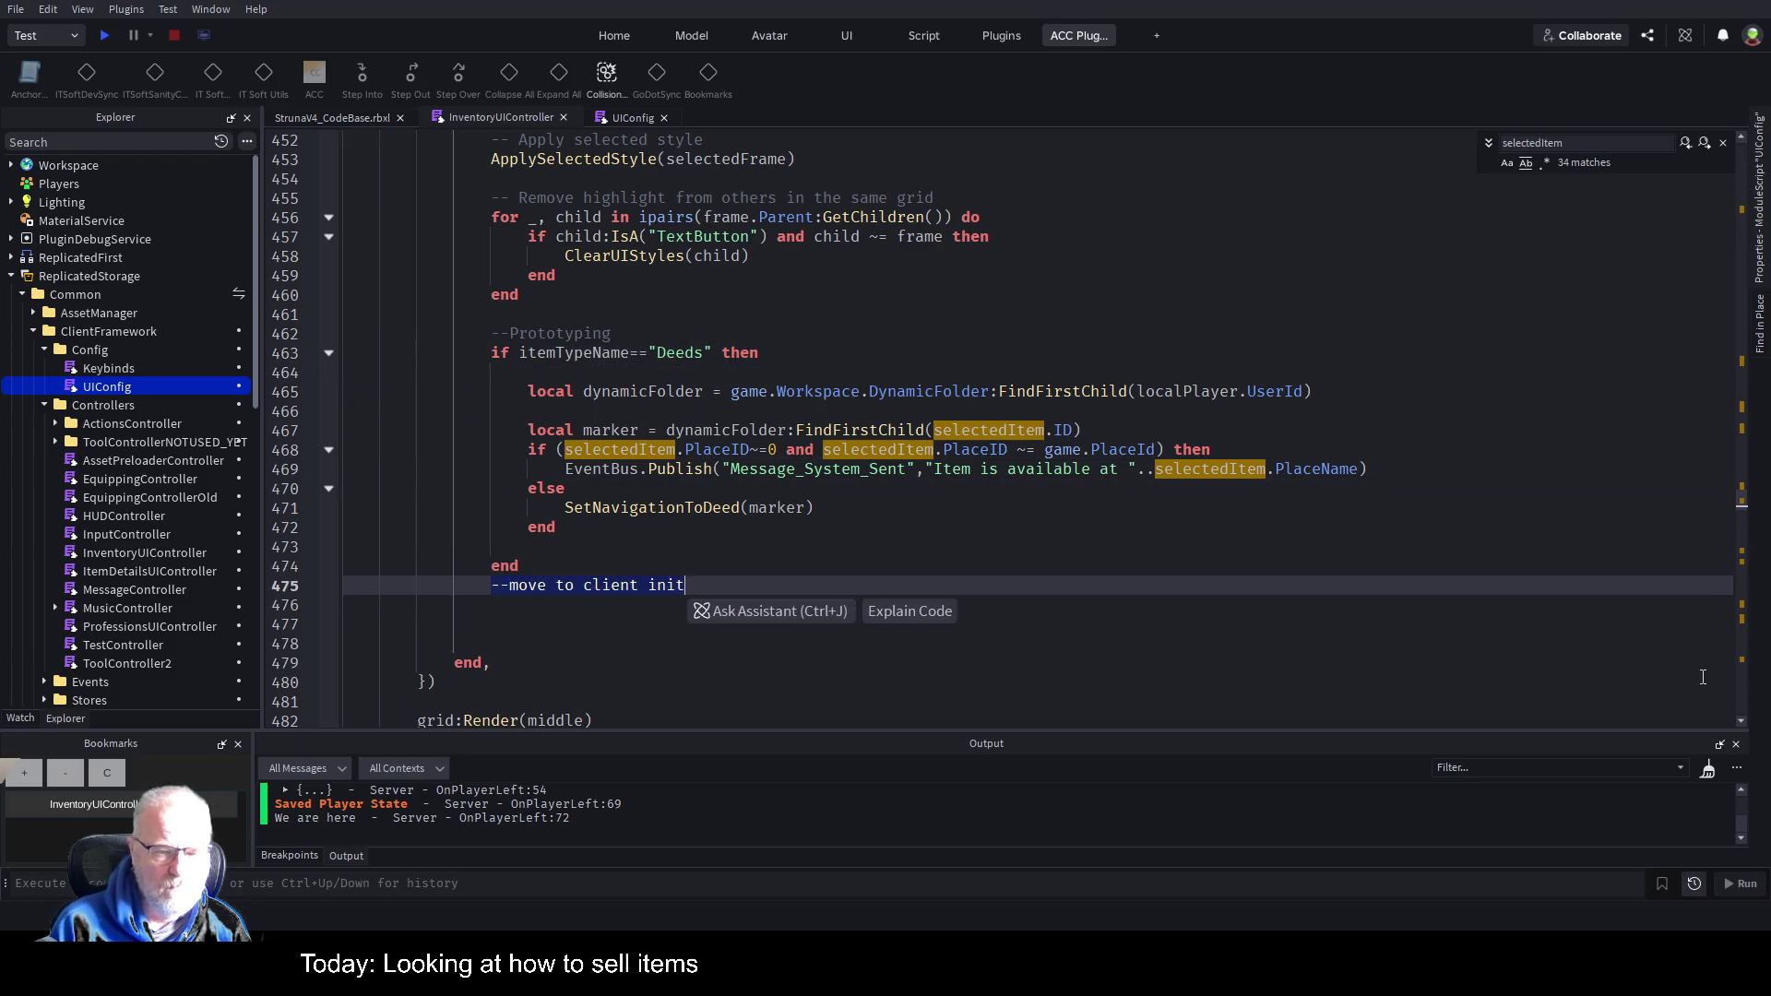
{"action": "key", "text": "shift+Home"}
{"action": "key", "text": "BackSpace"}
{"action": "key", "text": "Return"}
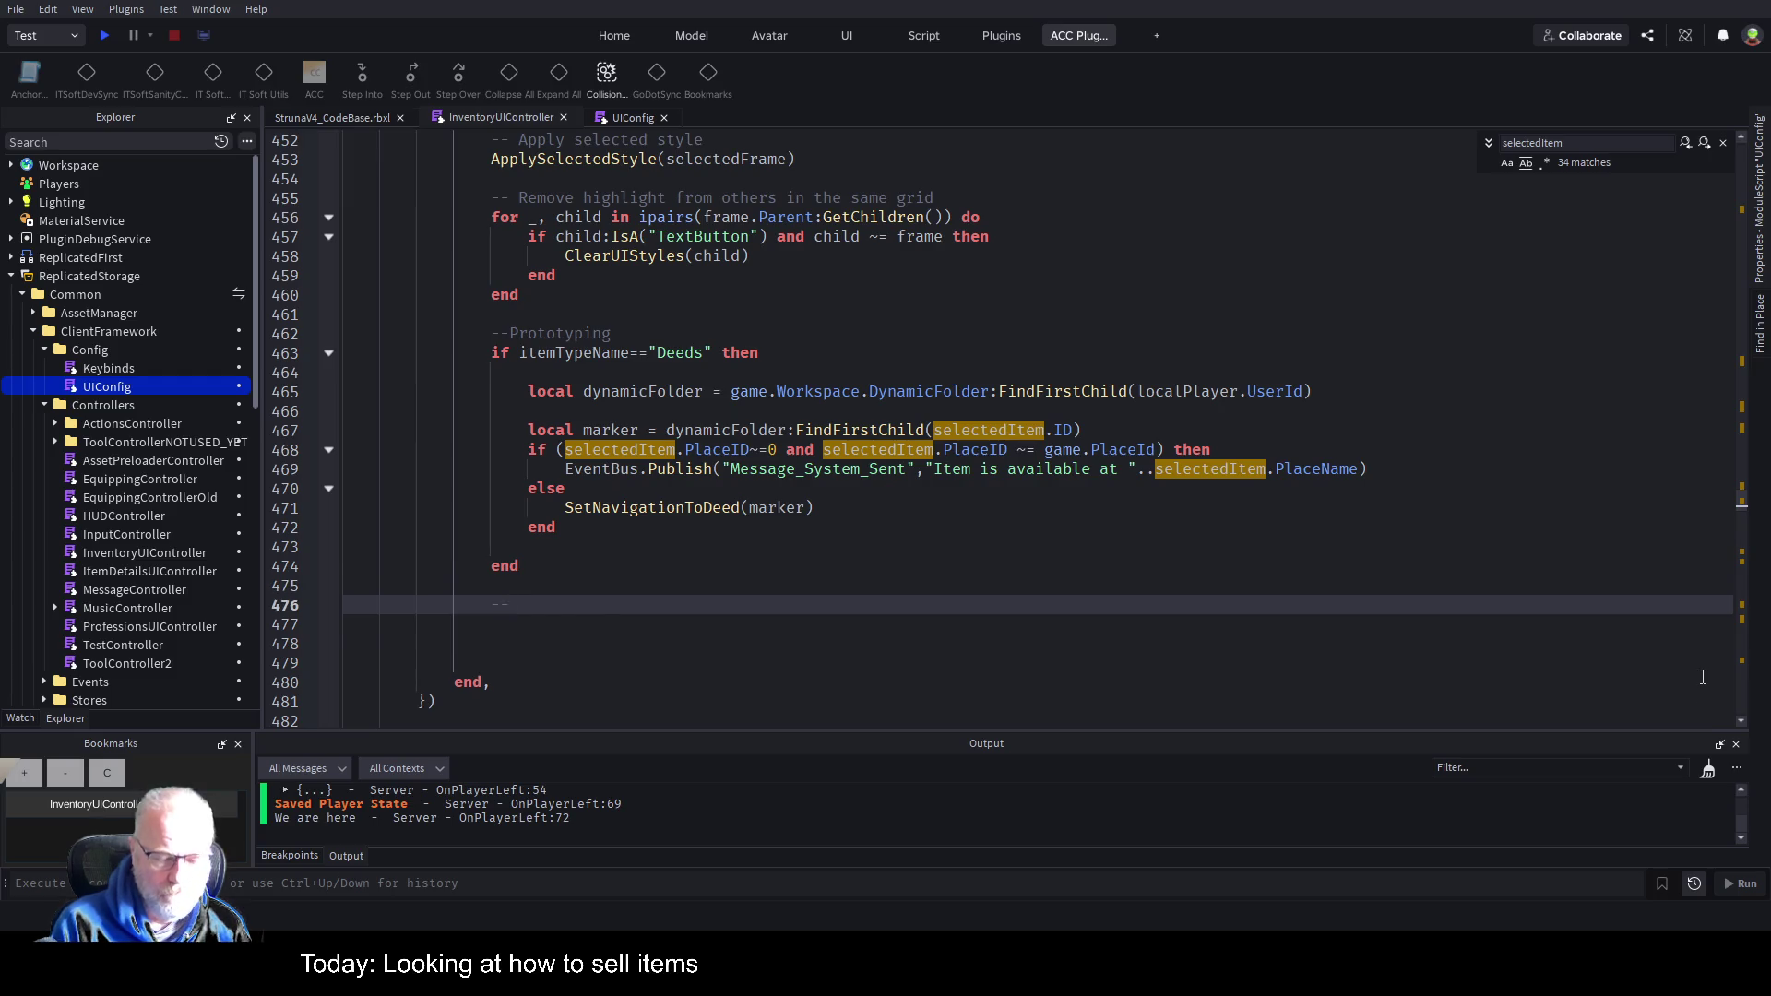
{"action": "type", "text": "show sel"}
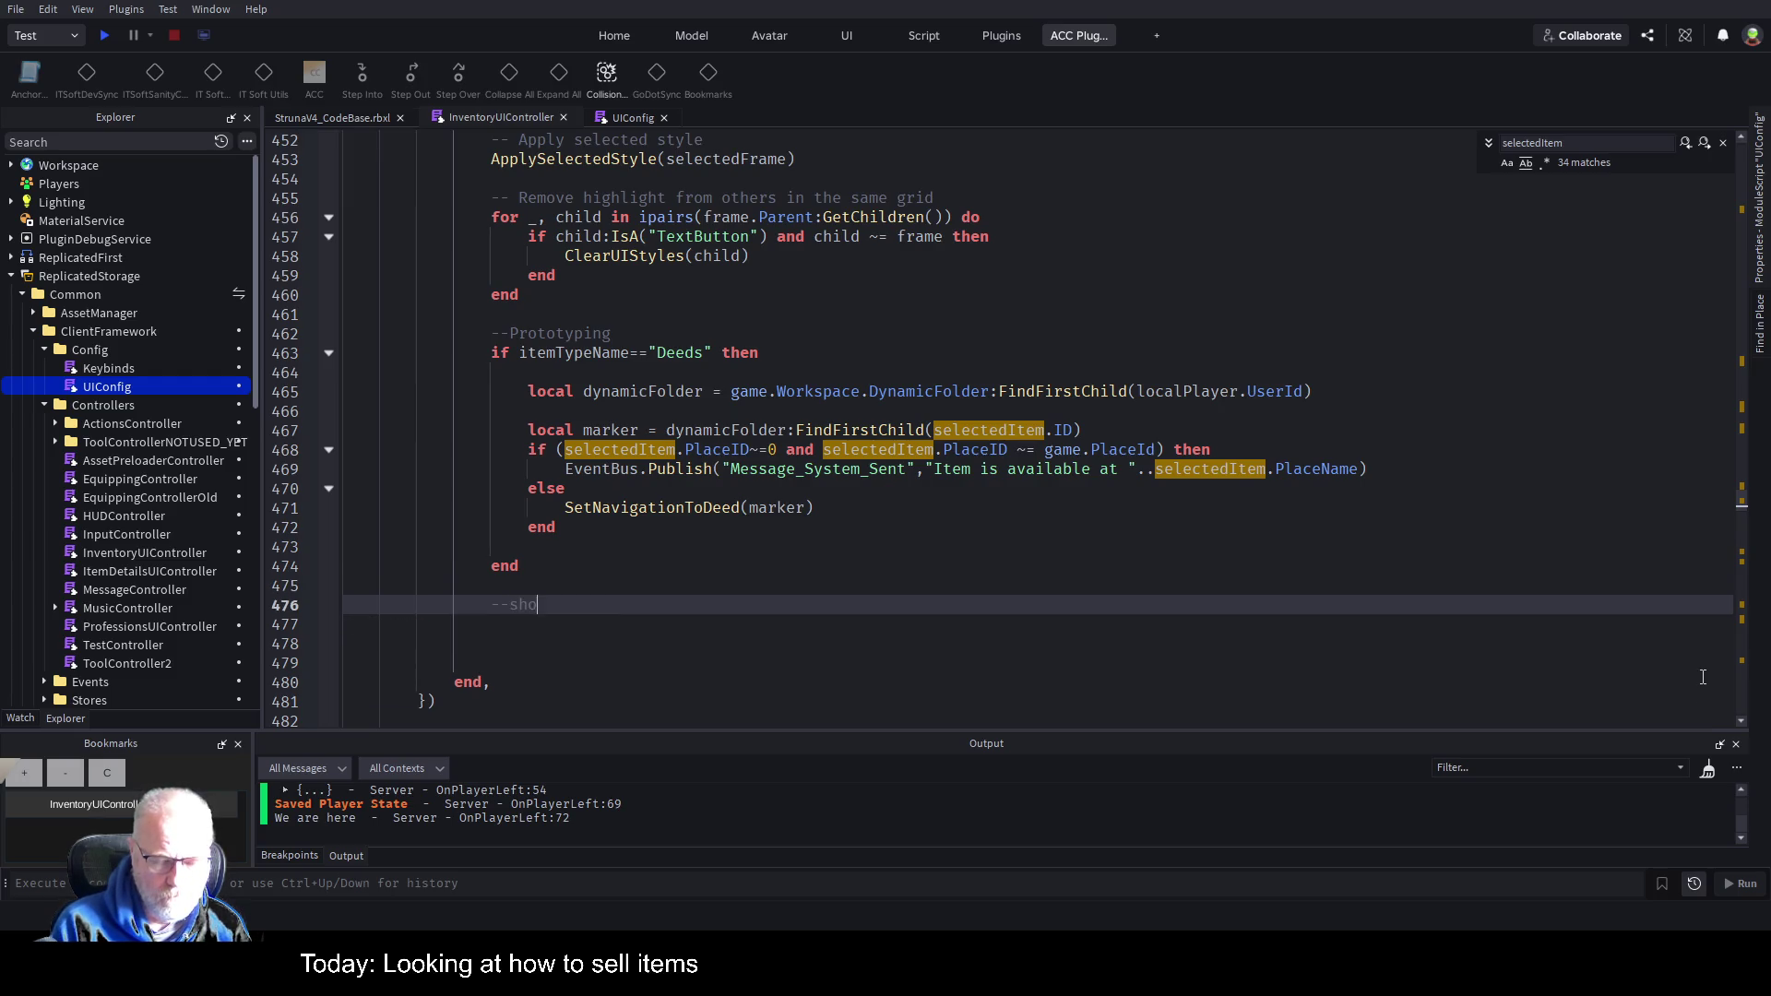
{"action": "key", "text": "BackSpace"}
{"action": "key", "text": "BackSpace"}
{"action": "key", "text": "BackSpace"}
{"action": "type", "text": "any guis tha"}
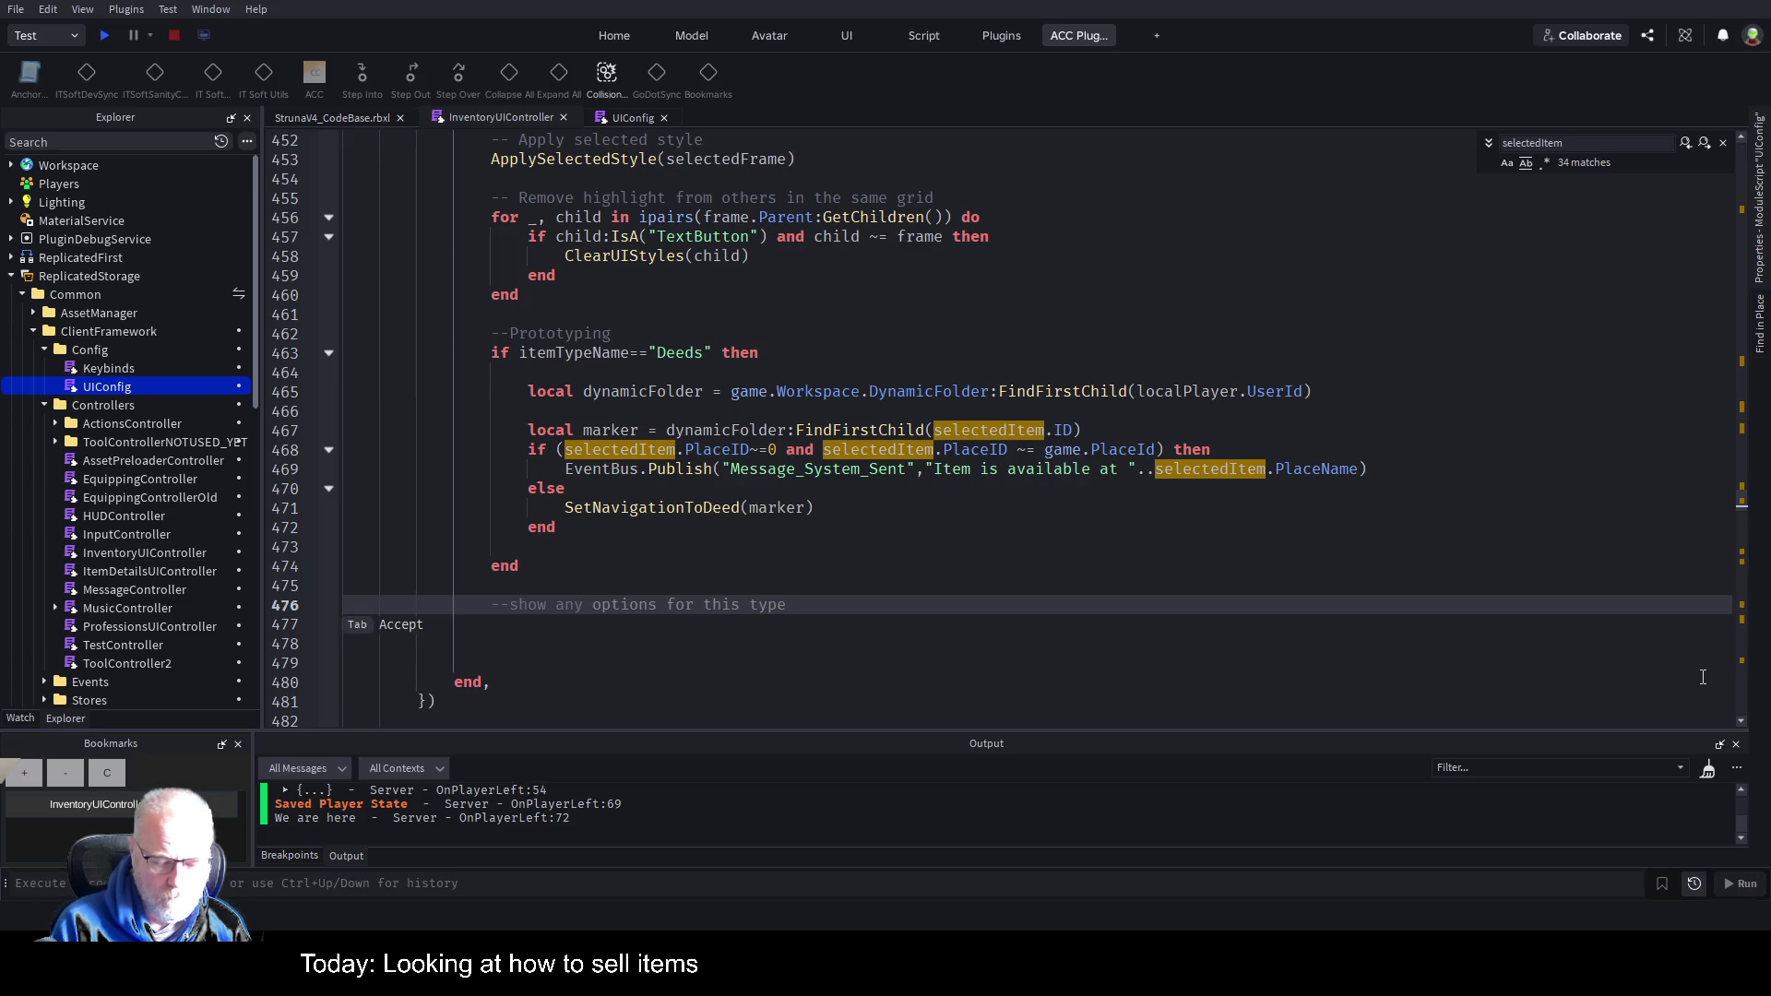
{"action": "type", "text": "t"}
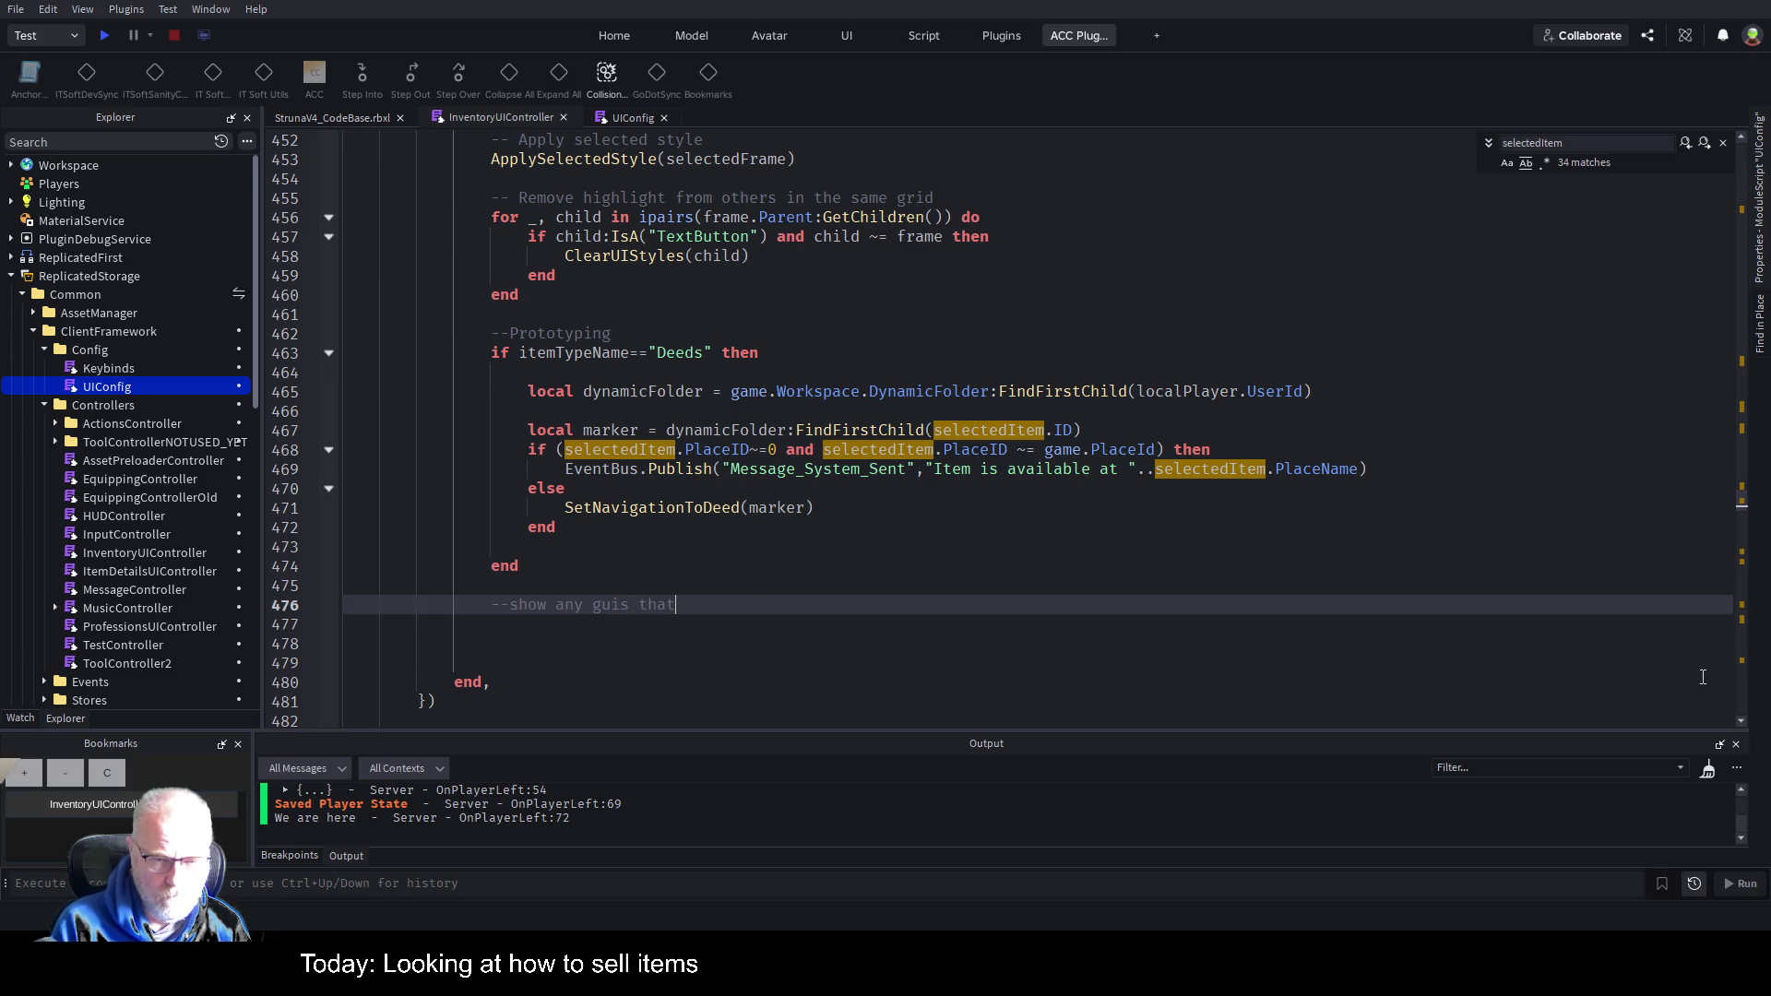
{"action": "type", "text": " are r"}
{"action": "key", "text": "BackSpace"}
{"action": "type", "text": "only act"}
{"action": "type", "text": "ive if s"}
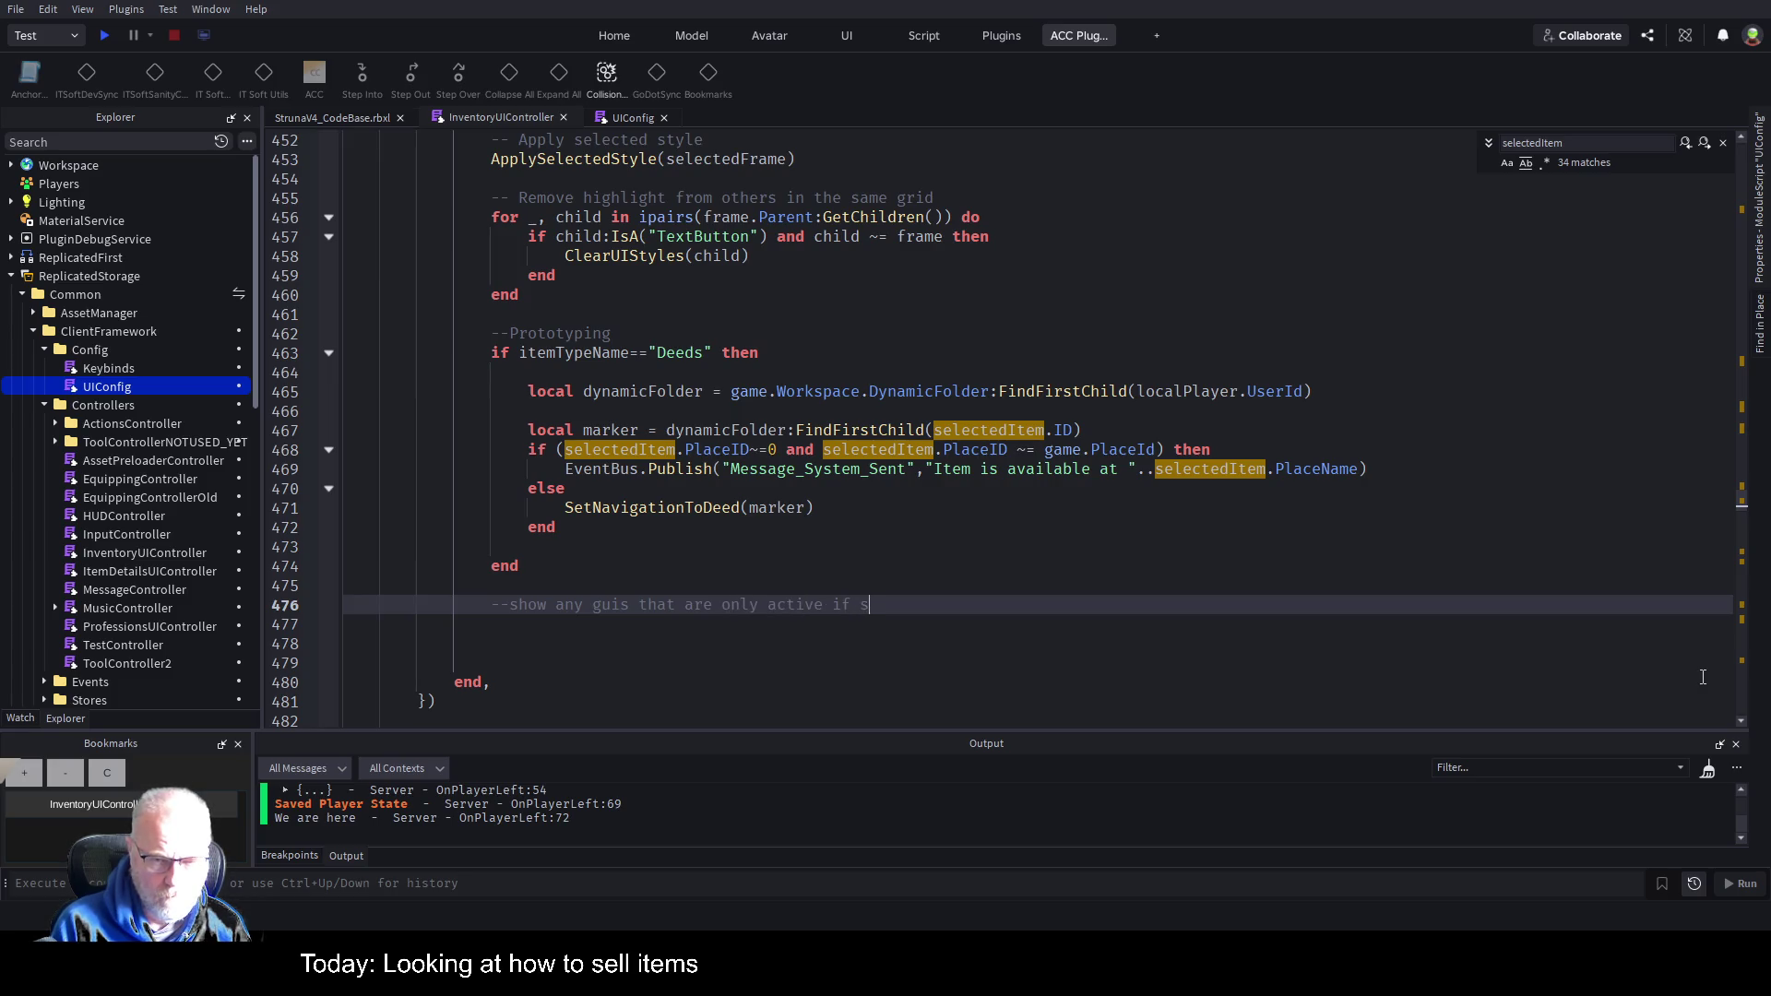
{"action": "type", "text": "elected some"}
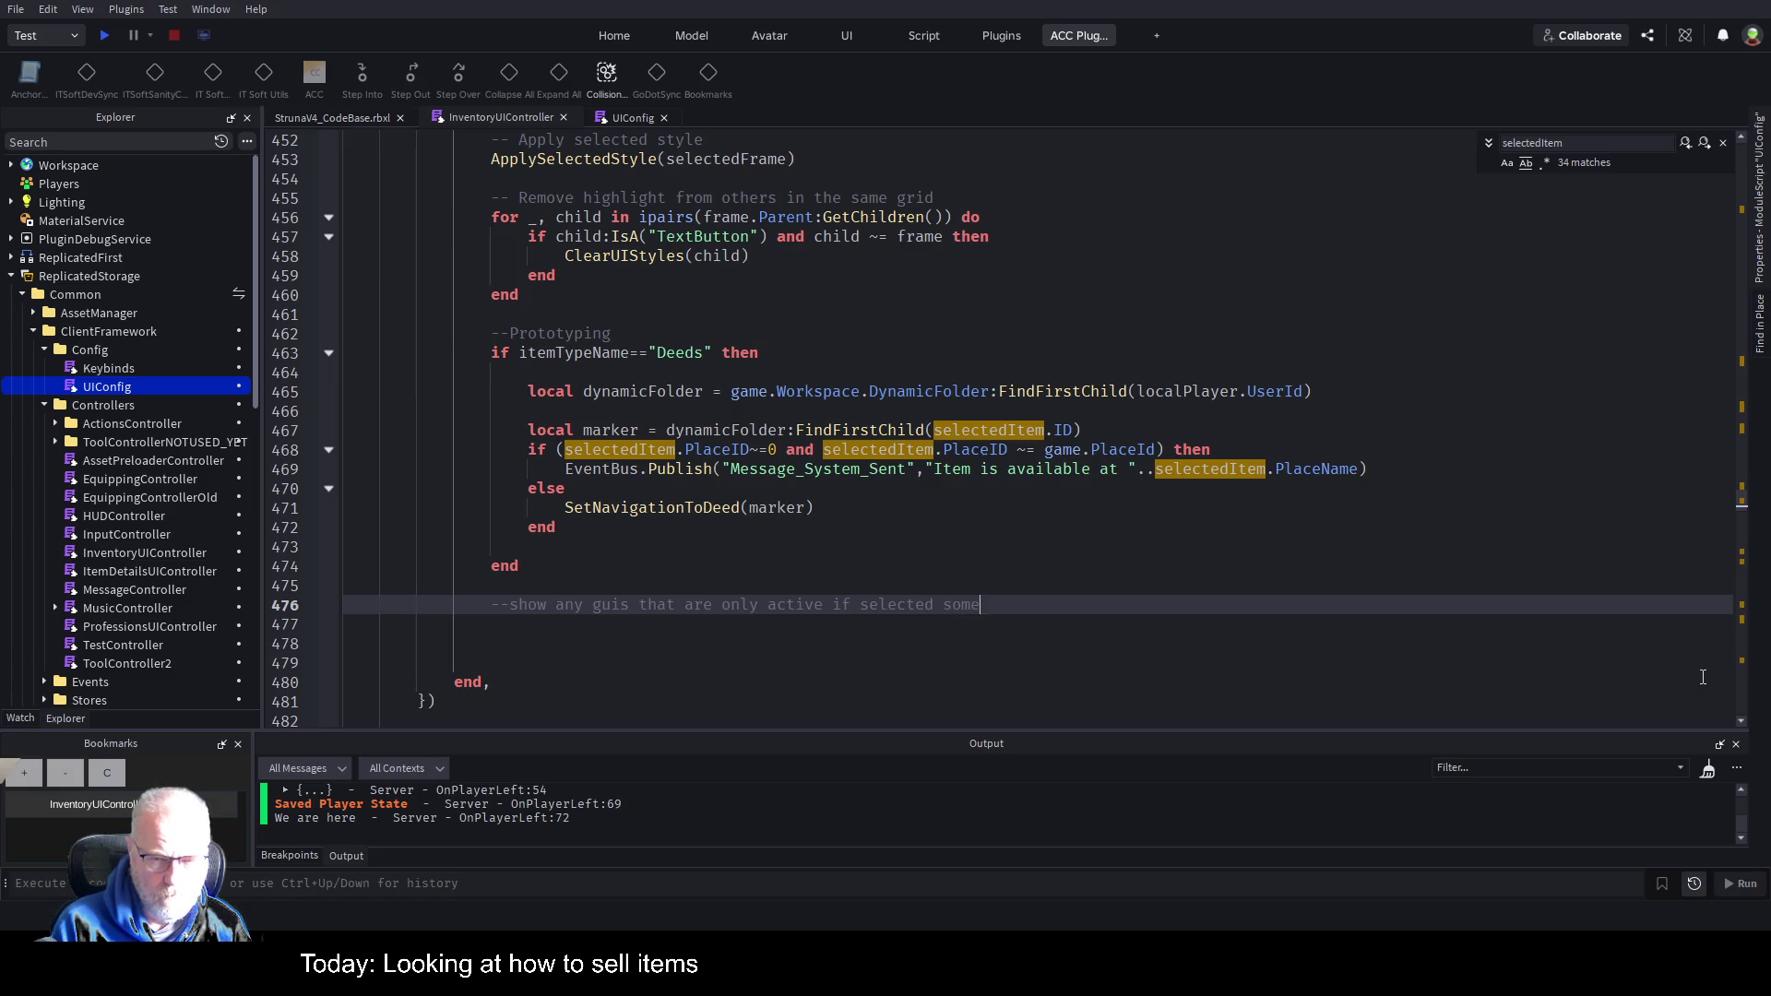
{"action": "type", "text": "thing"}
{"action": "key", "text": "Return"}
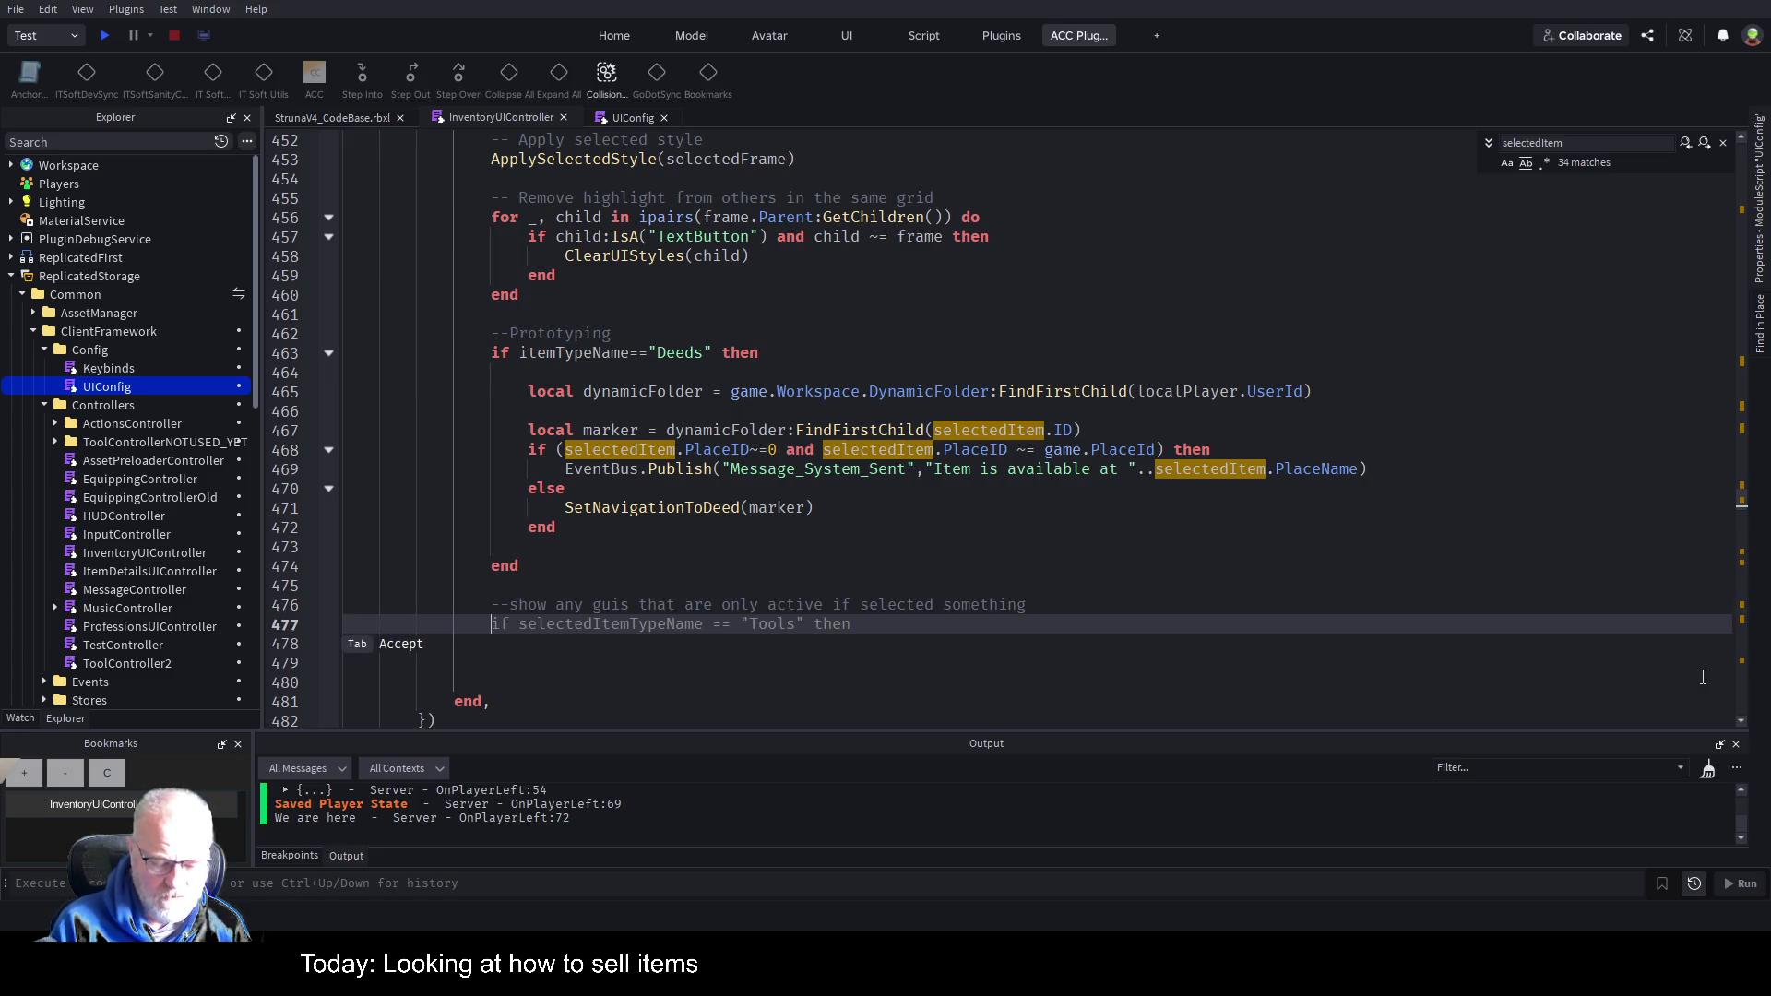
{"action": "type", "text": "if s"}
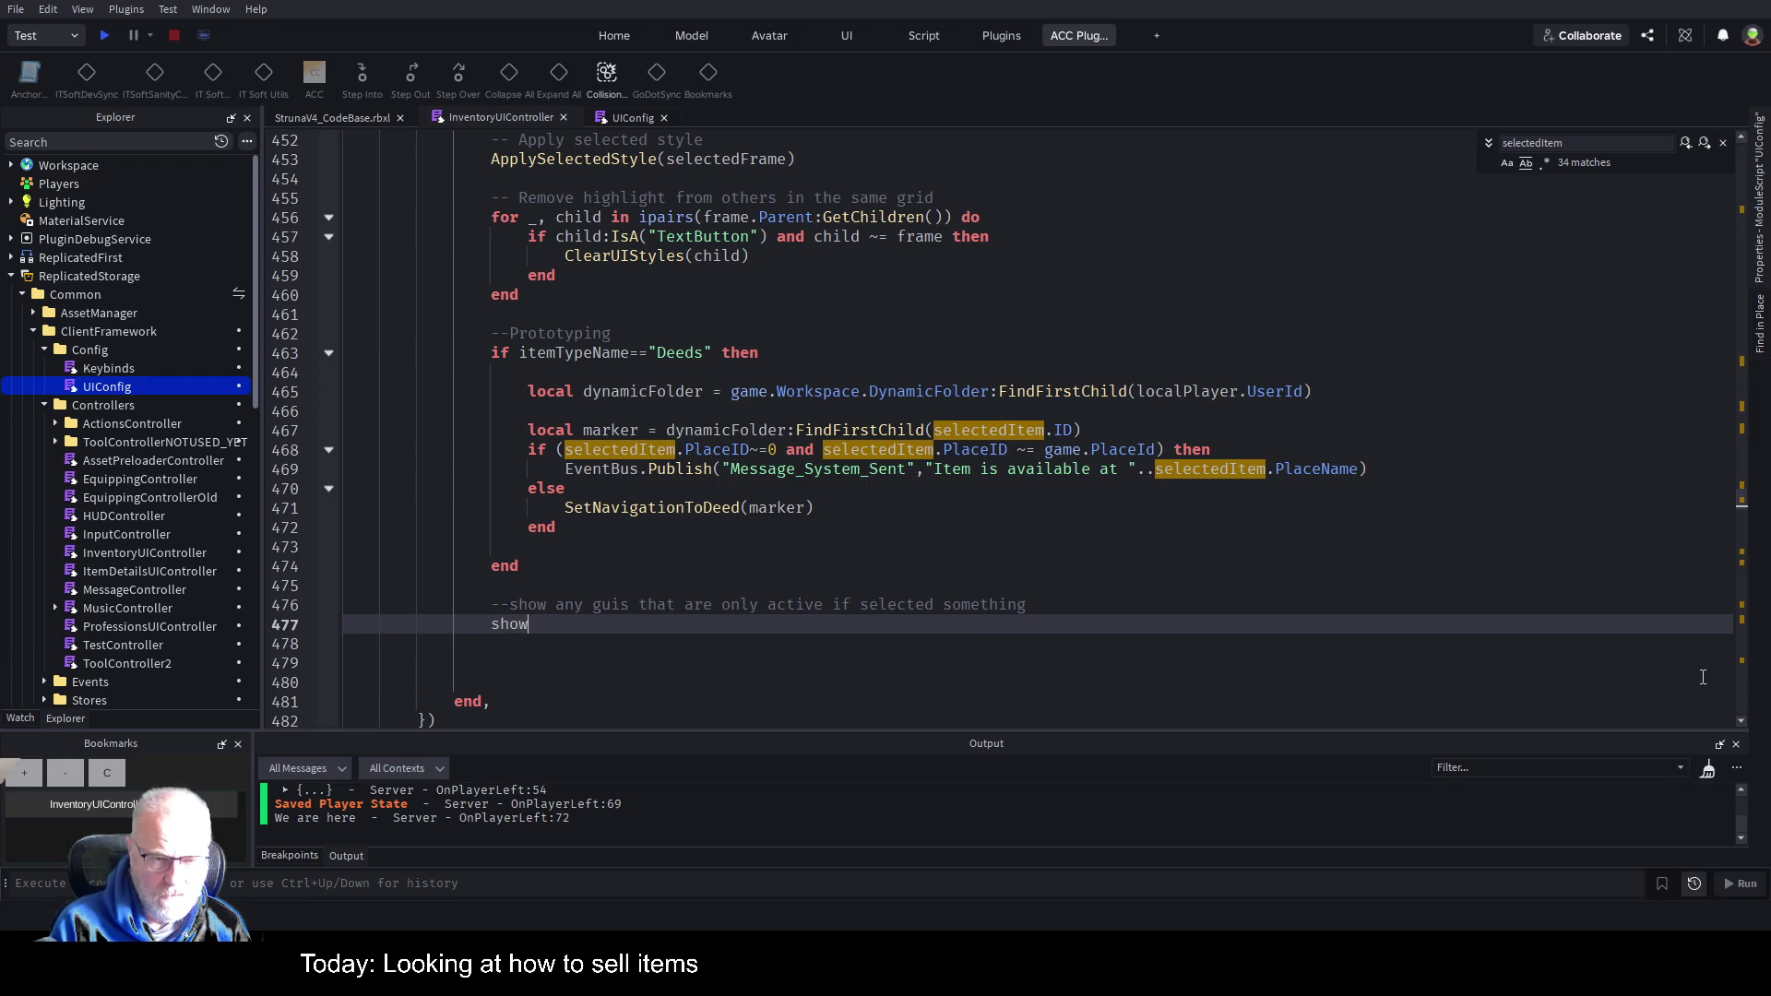
{"action": "key", "text": "BackSpace"}
{"action": "key", "text": "BackSpace"}
{"action": "key", "text": "BackSpace"}
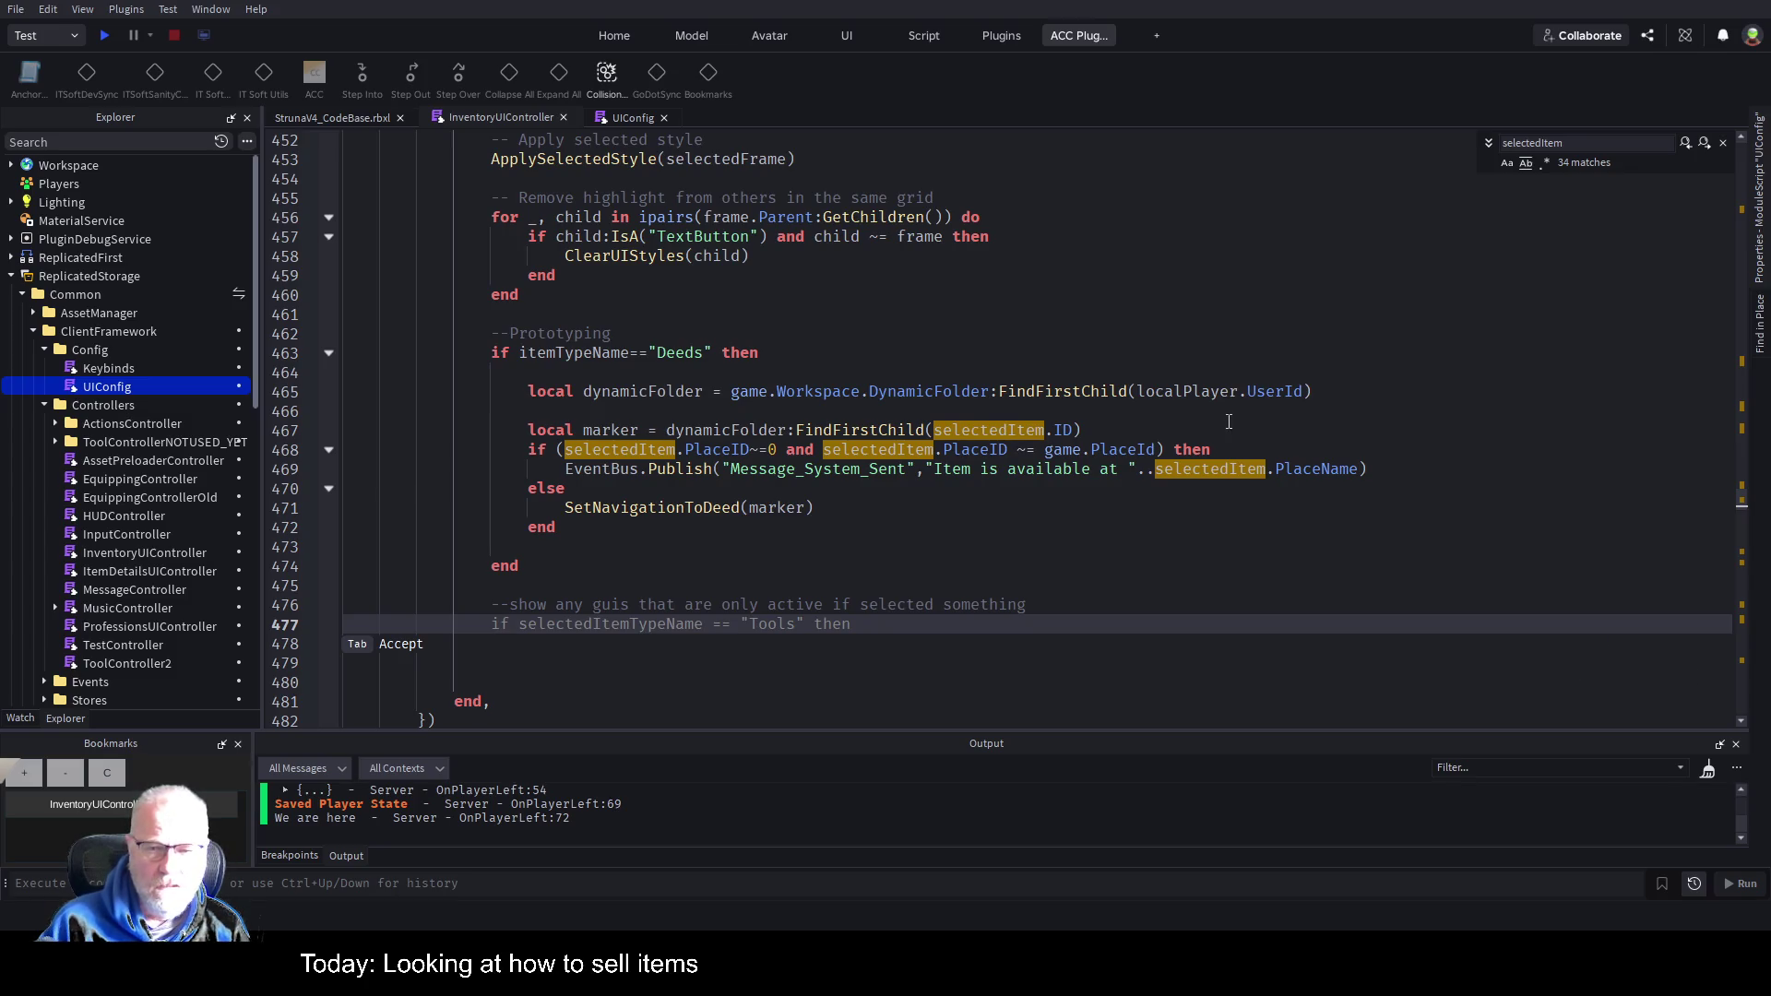
{"action": "scroll", "coordinate": [634, 501], "scroll_direction": "up", "scroll_amount": 2}
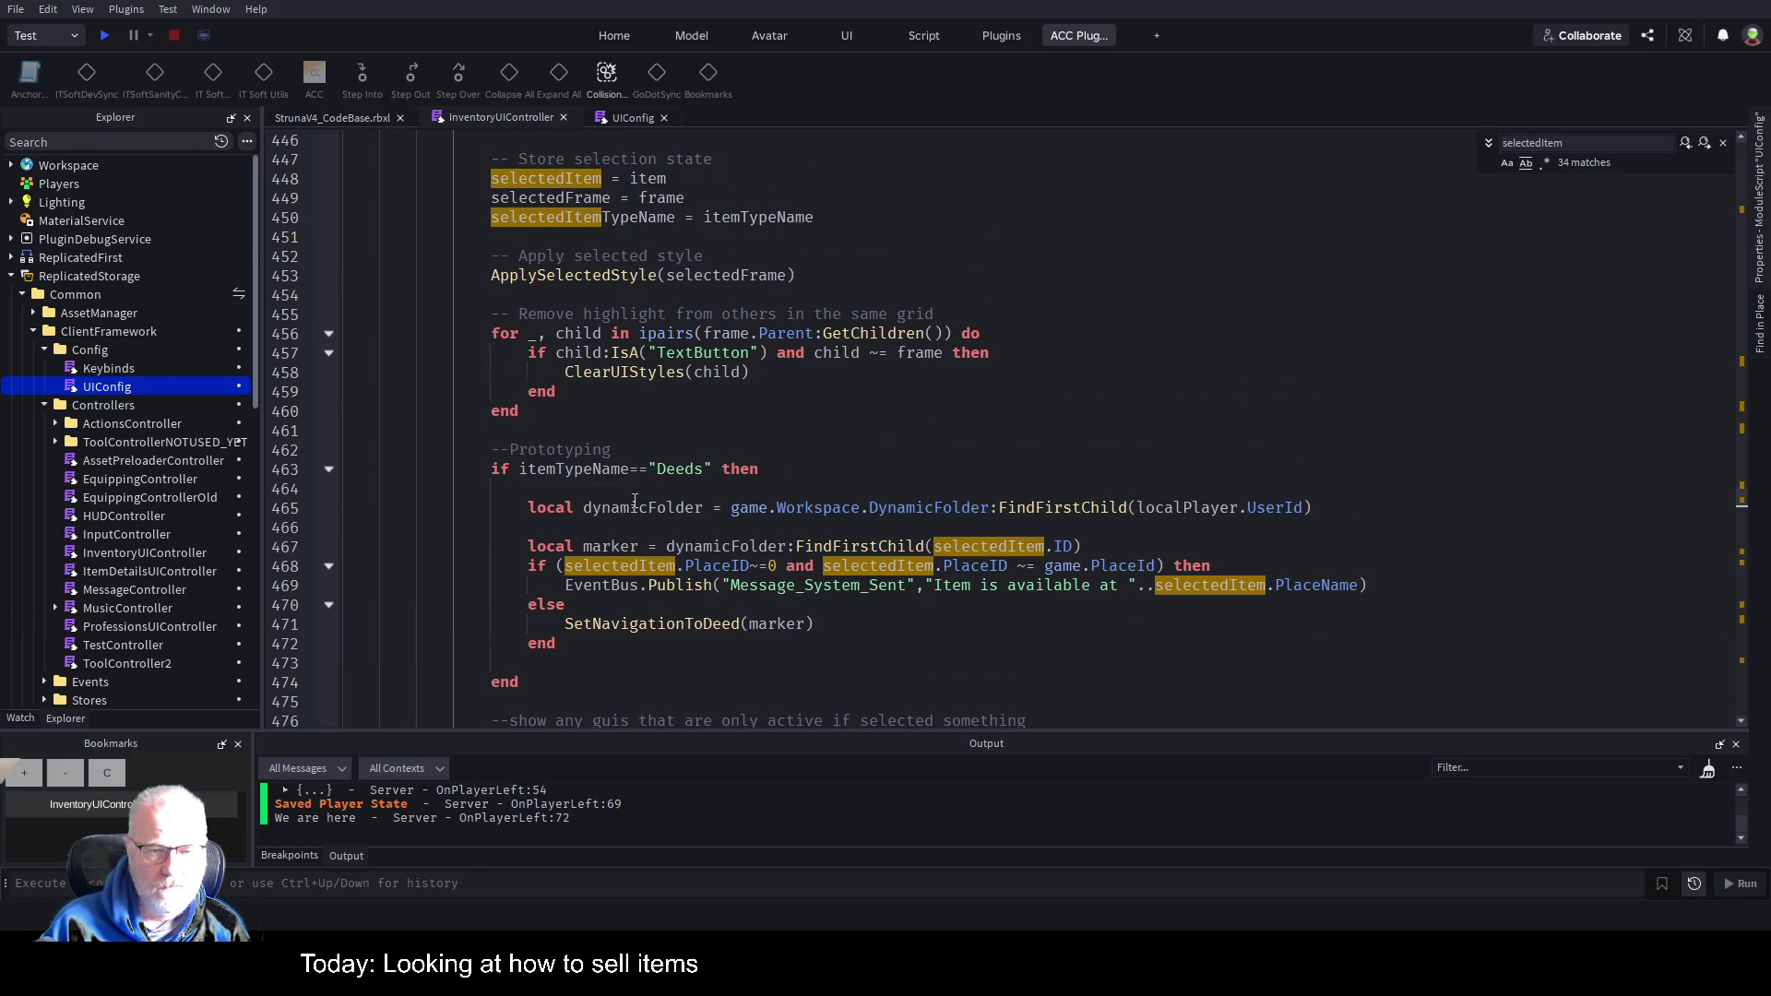
{"action": "scroll", "coordinate": [635, 501], "scroll_direction": "up", "scroll_amount": 3}
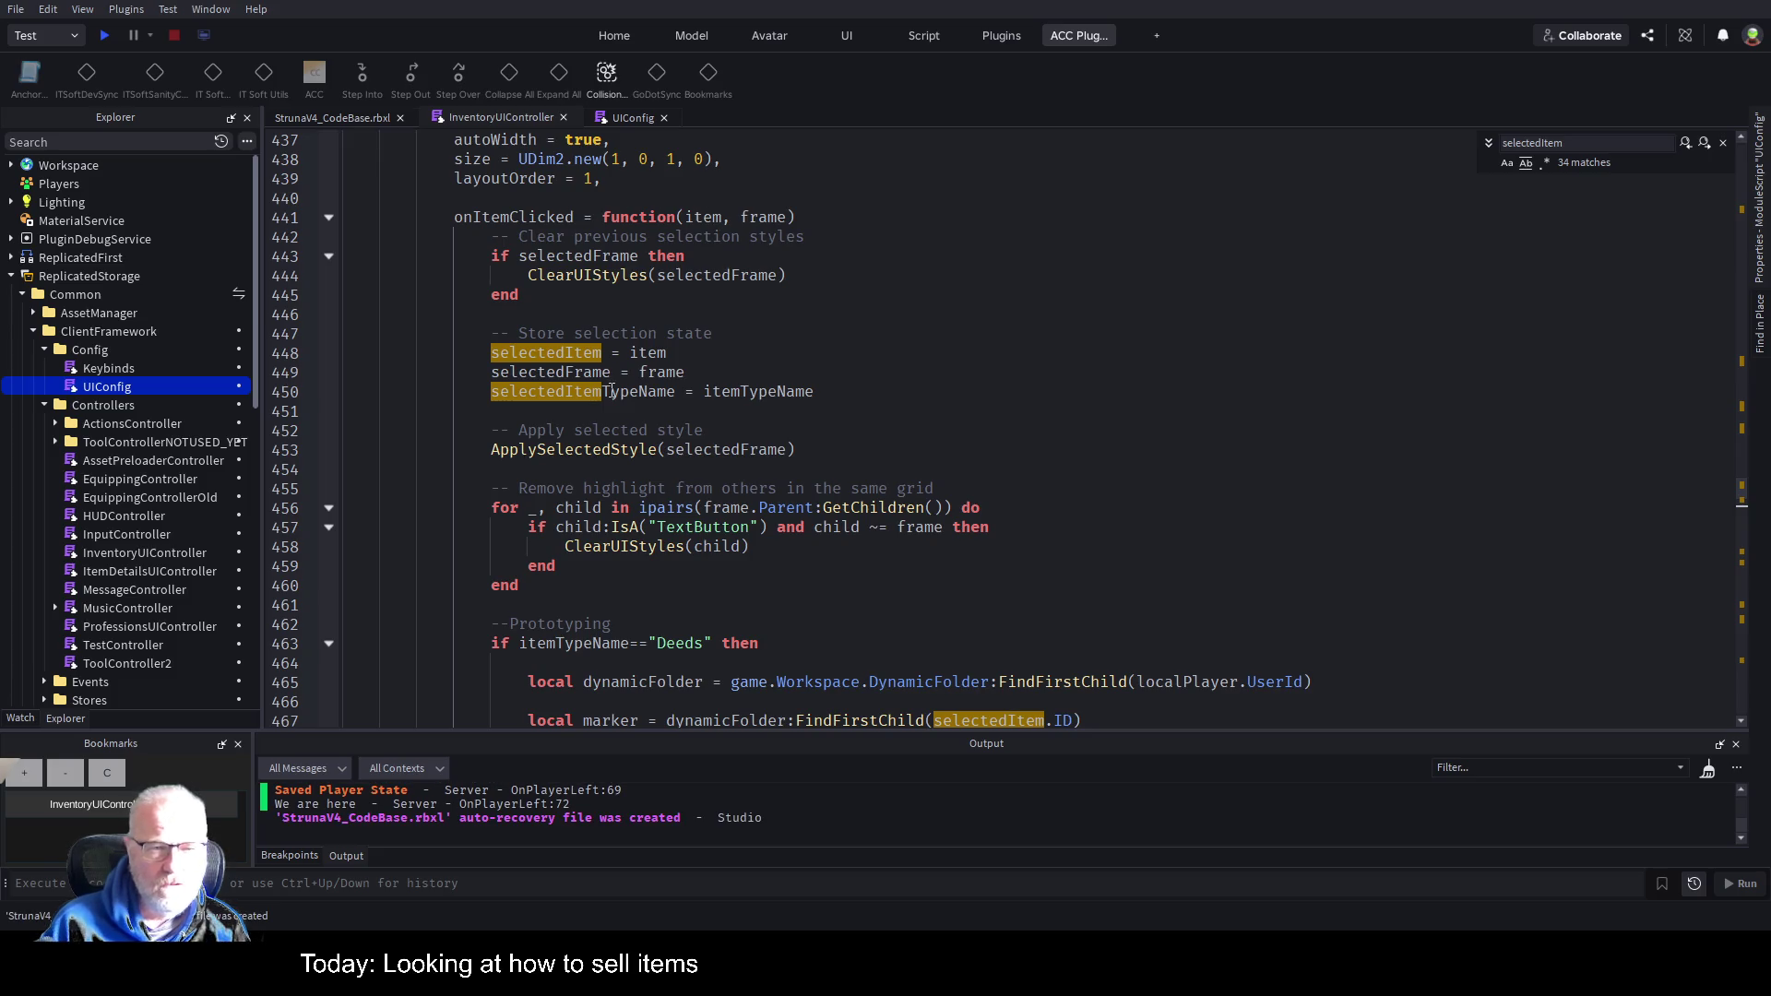
{"action": "scroll", "coordinate": [613, 391], "scroll_direction": "up", "scroll_amount": 4}
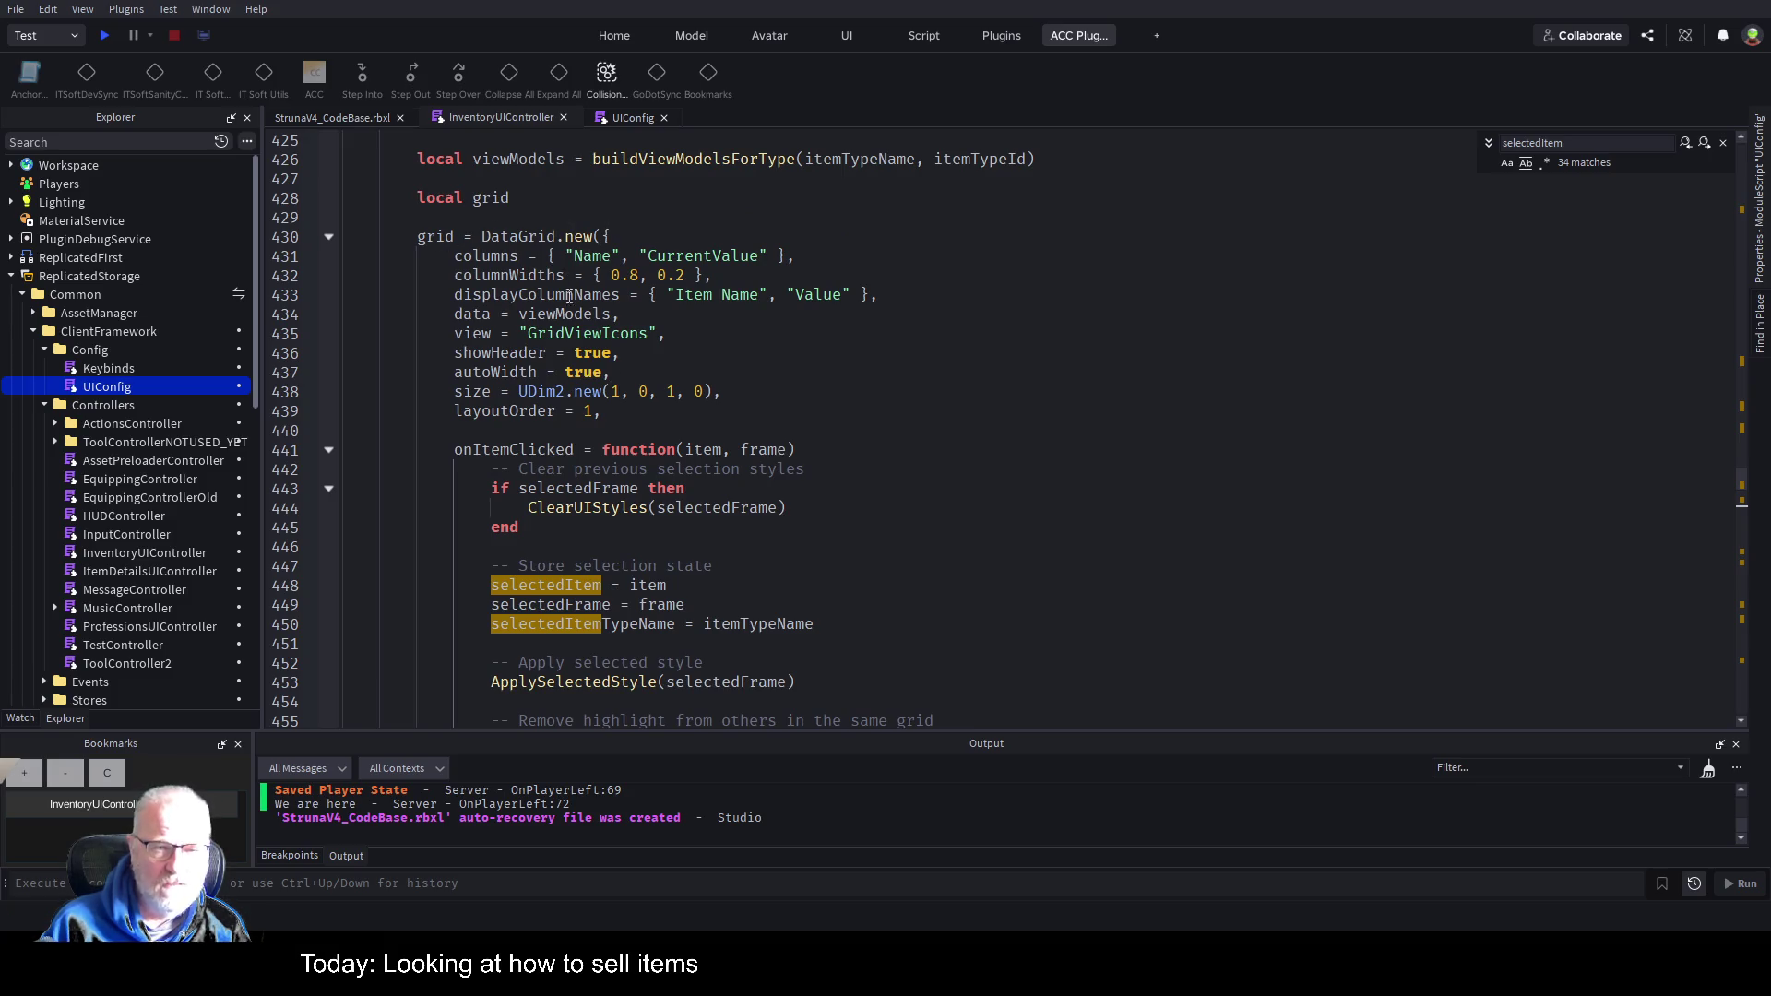
{"action": "scroll", "coordinate": [635, 406], "scroll_direction": "down", "scroll_amount": 12}
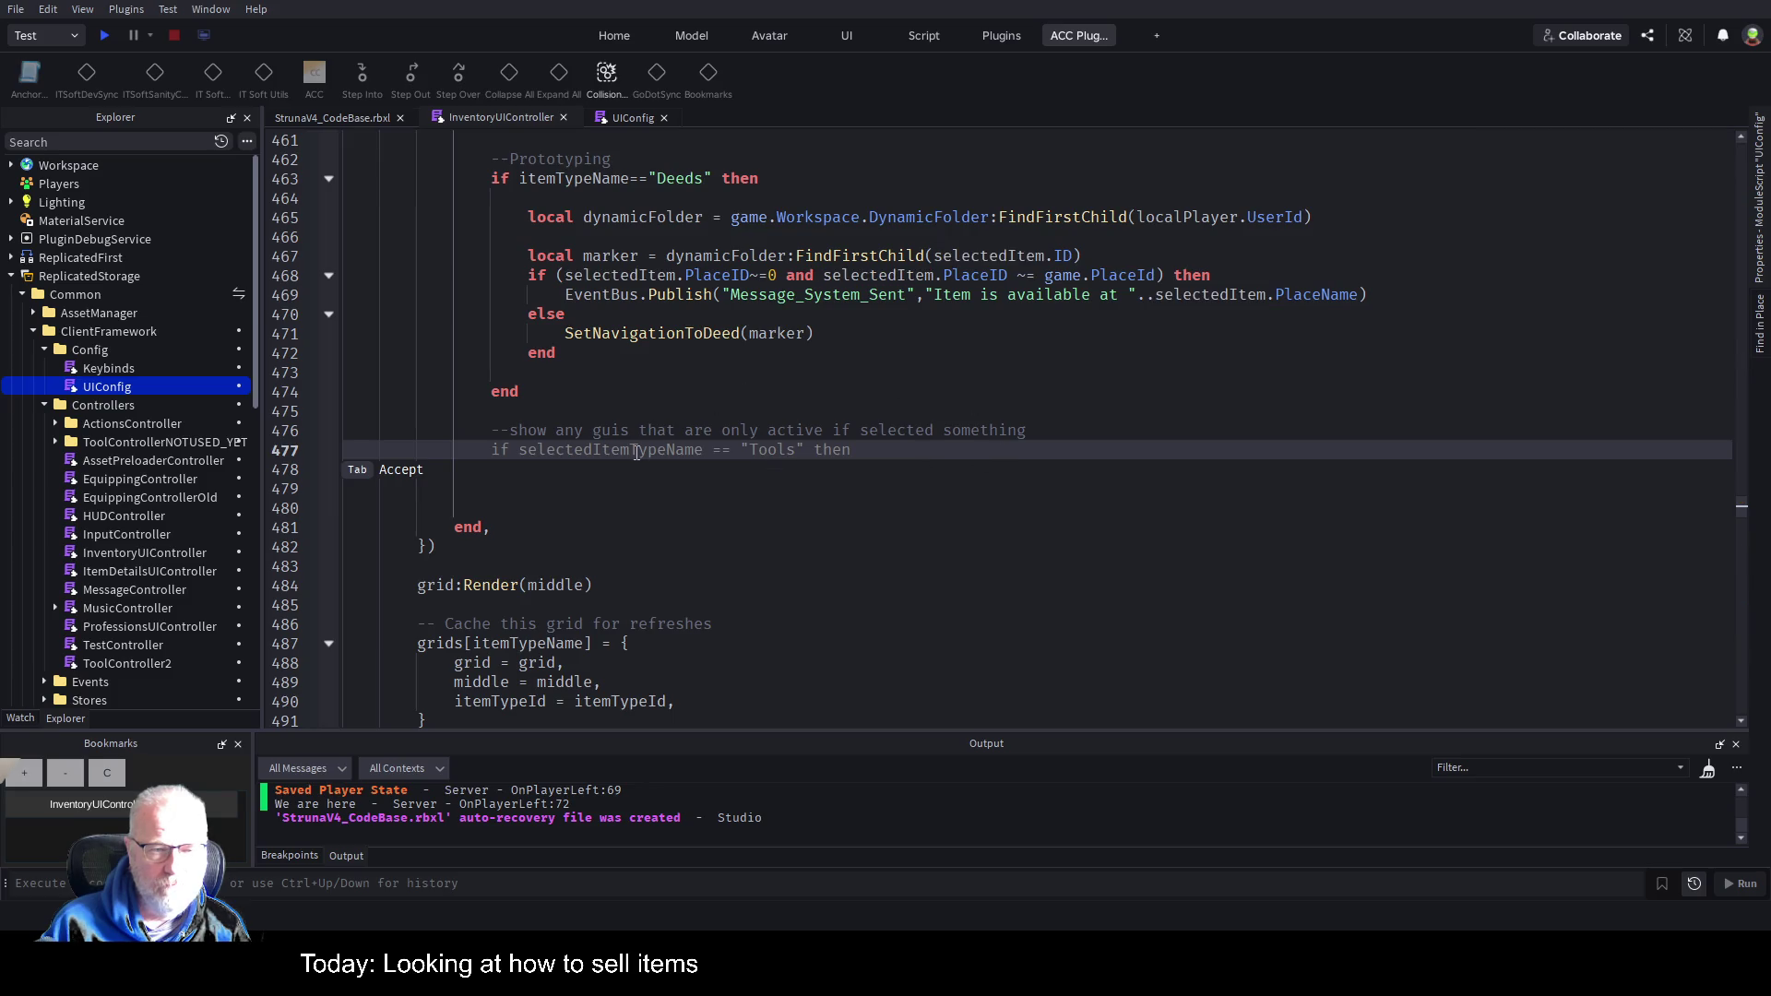
Add an if selectedItem then block with local options = categoryOptions:FindFirstChild(itemTypeName).
{"action": "key", "text": "Escape"}
{"action": "type", "text": "b"}
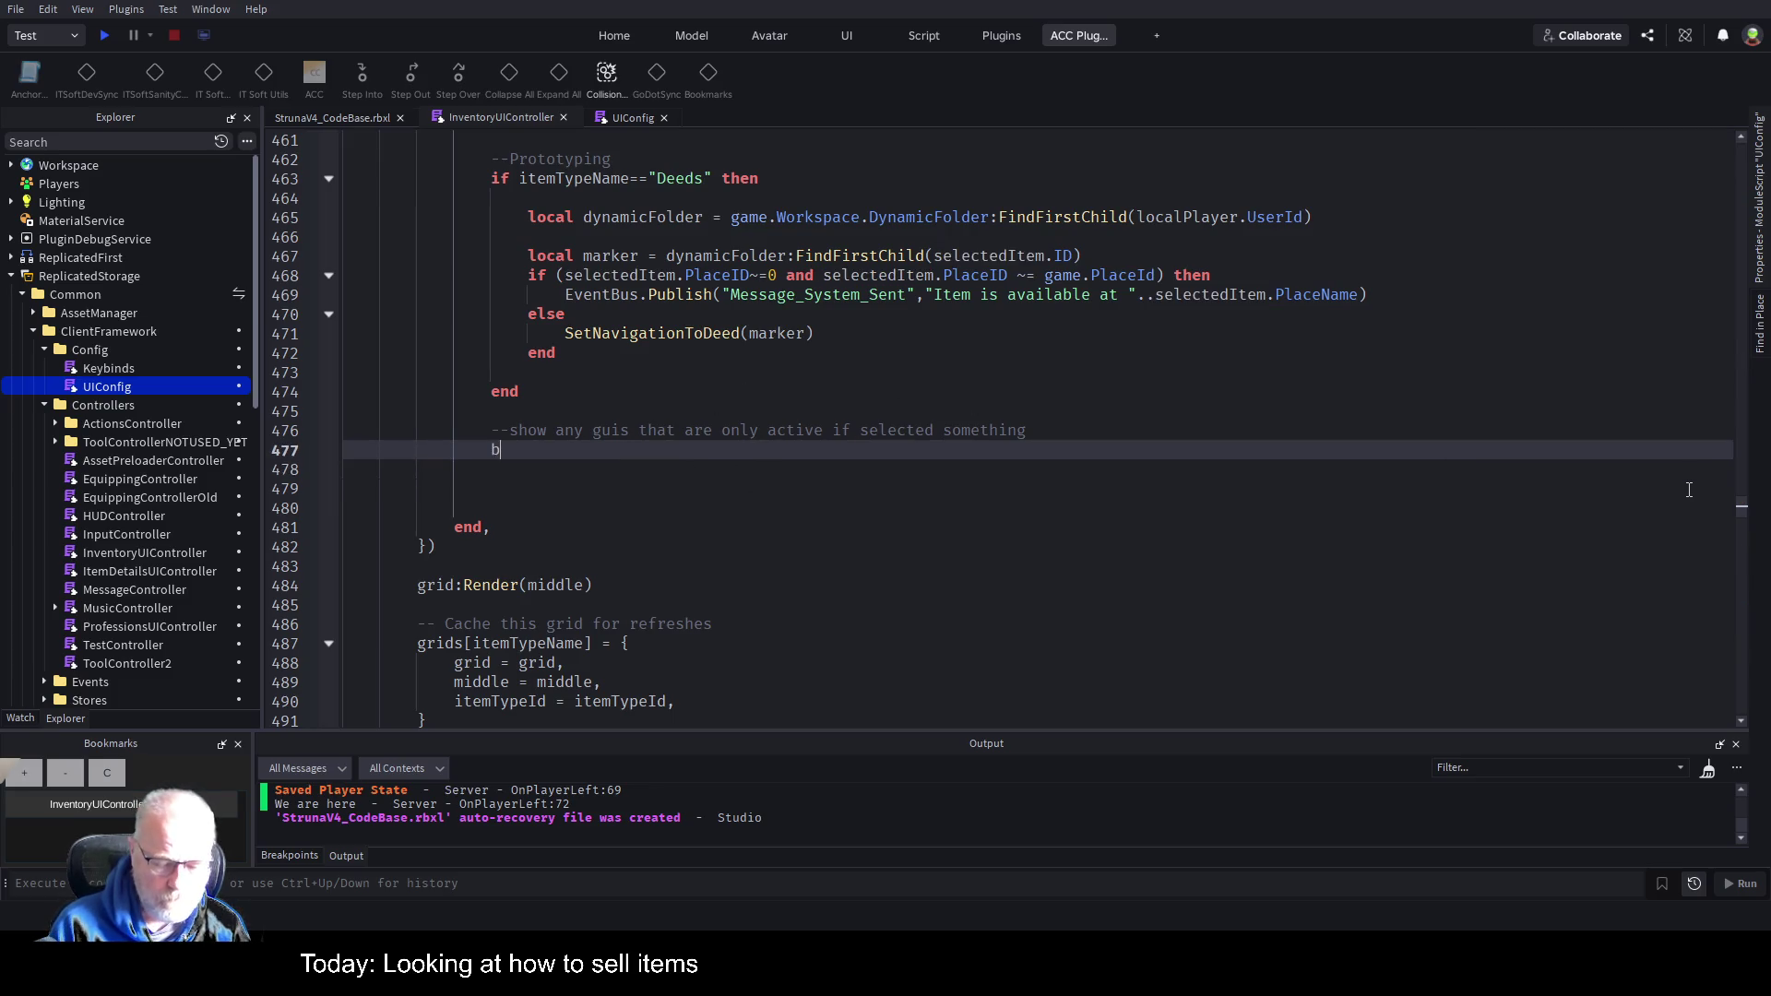
{"action": "type", "text": "o"}
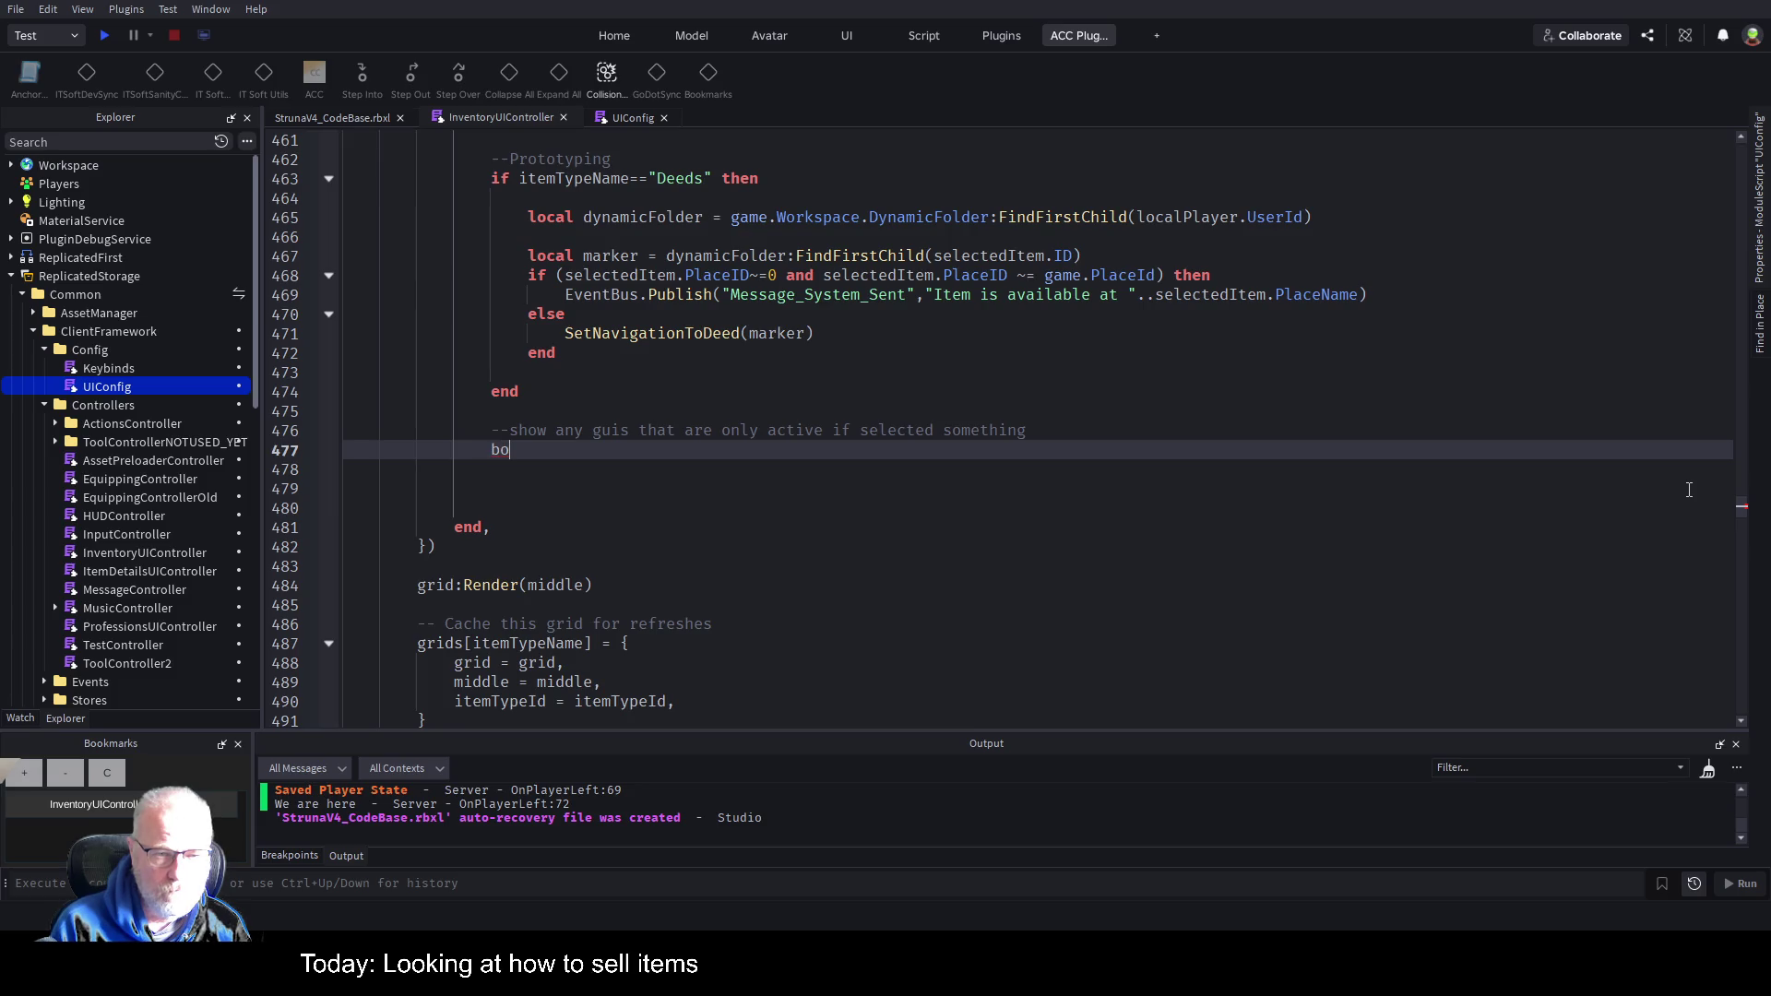
{"action": "type", "text": "ttom"}
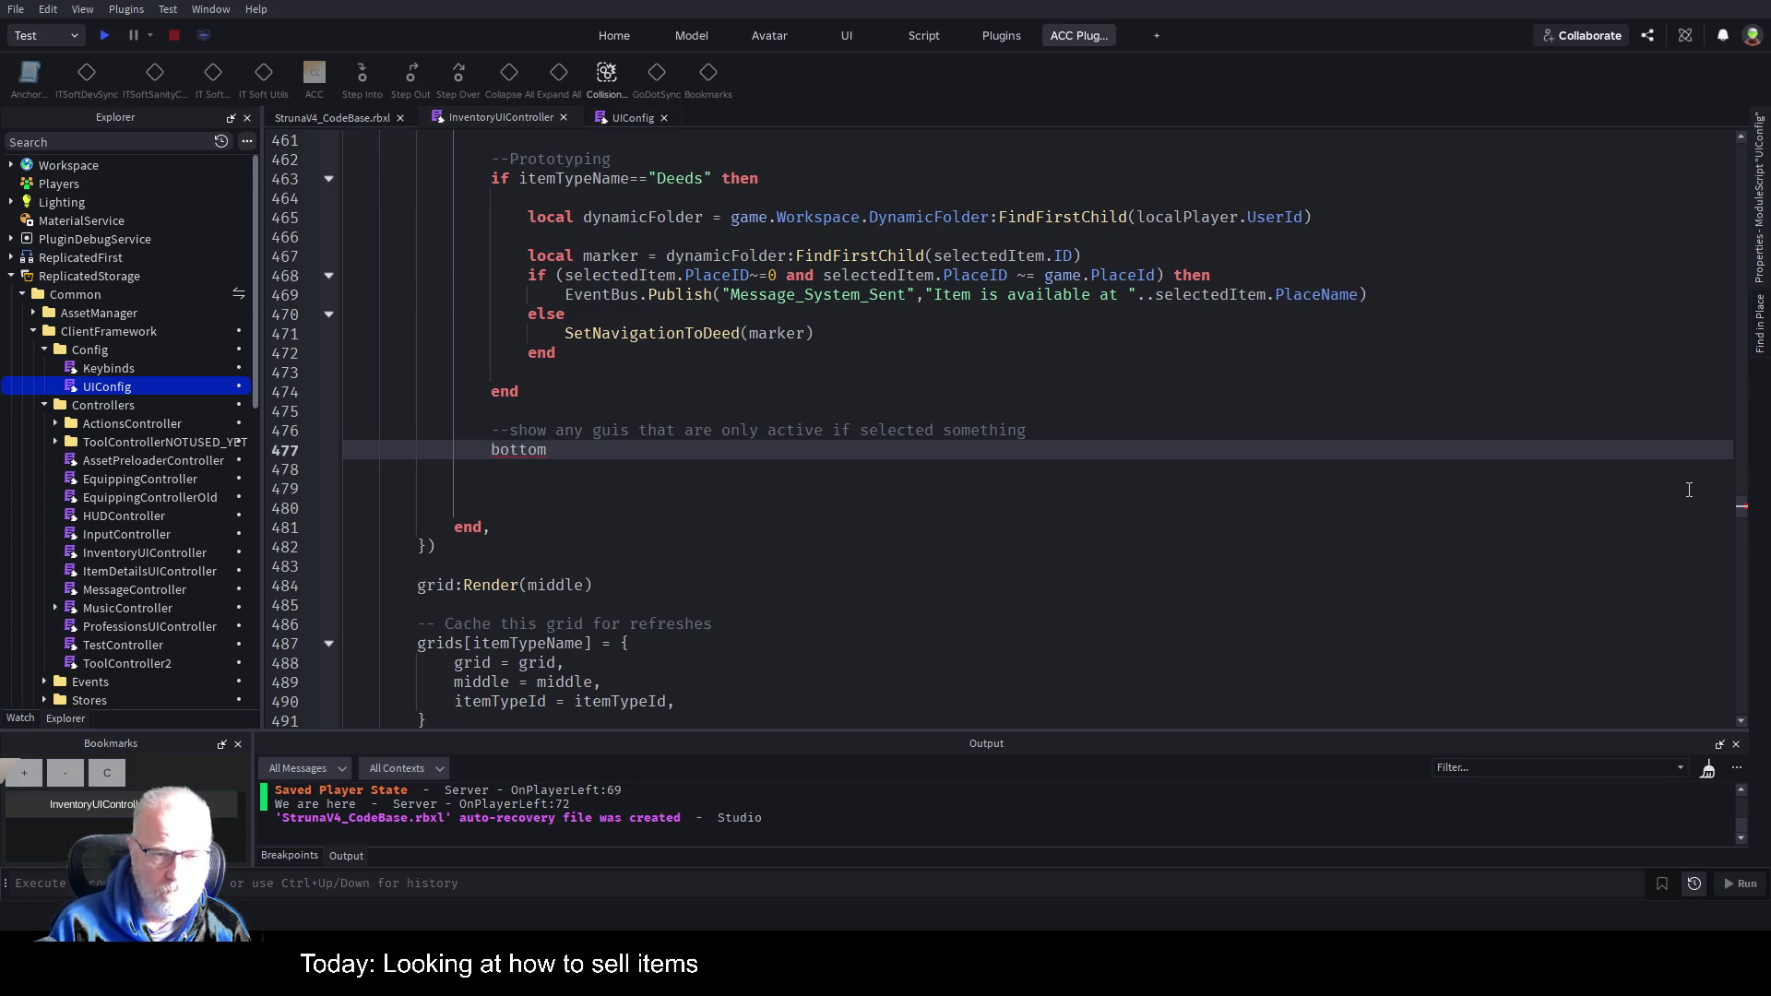
{"action": "key", "text": "BackSpace"}
{"action": "key", "text": "BackSpace"}
{"action": "key", "text": "BackSpace"}
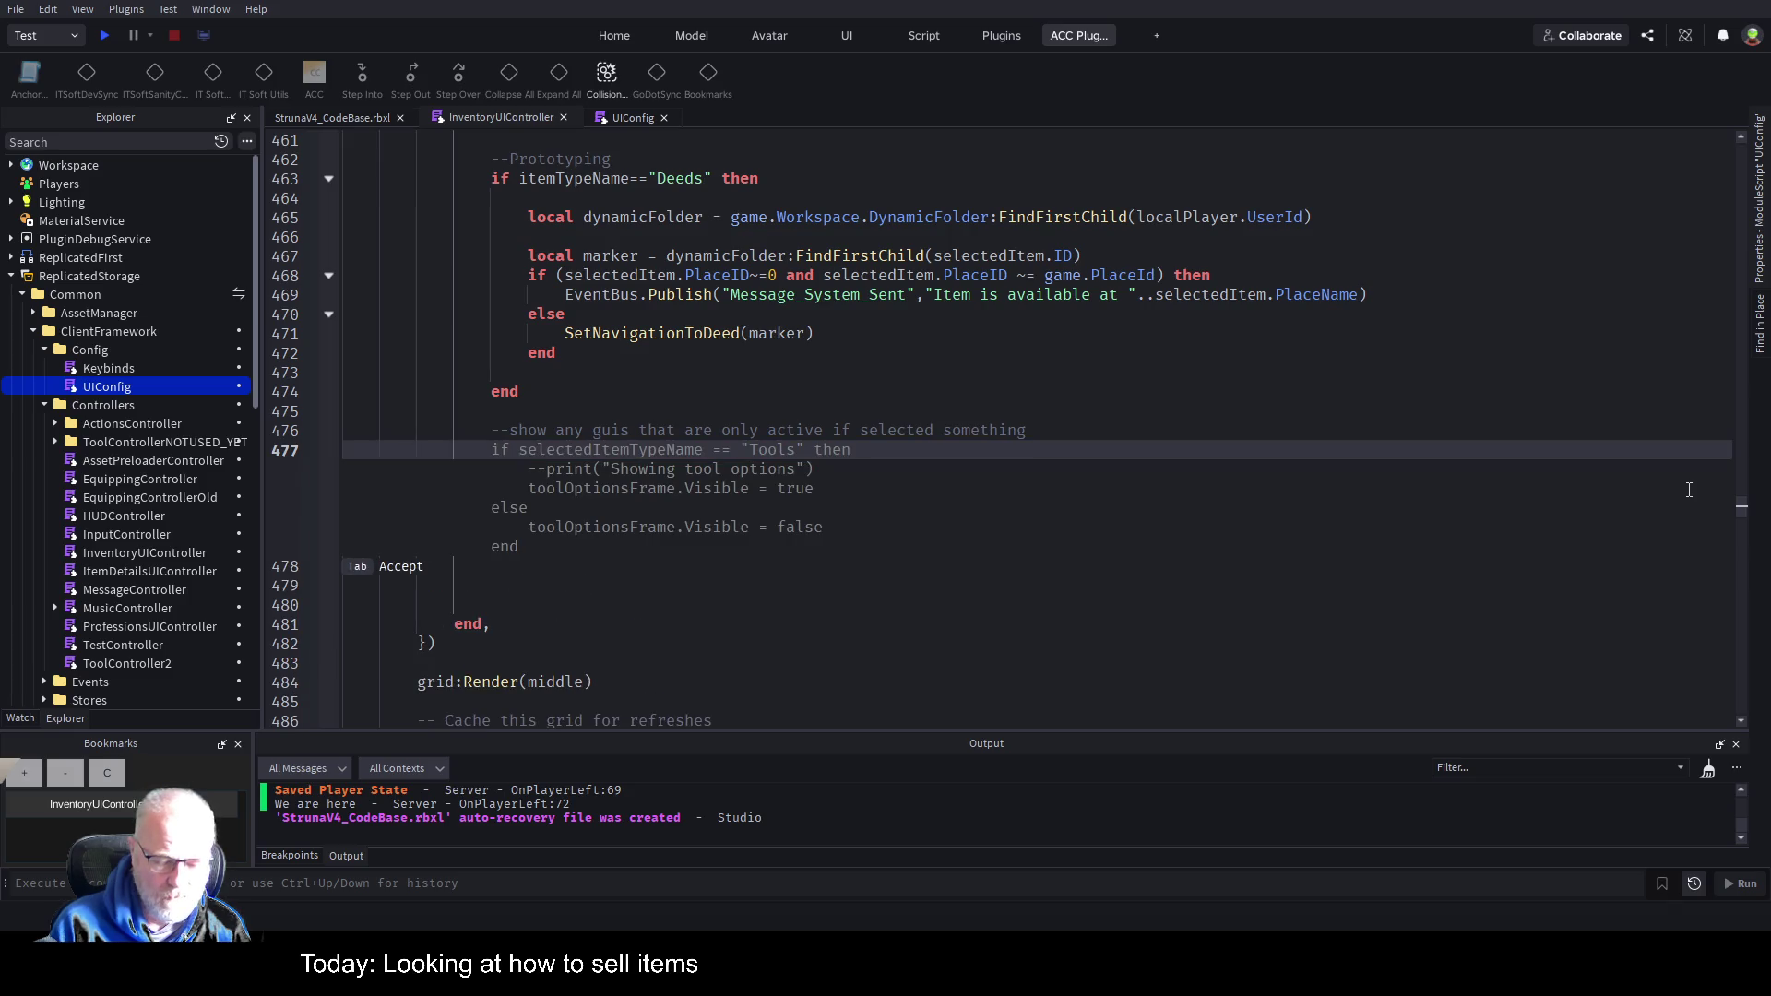
{"action": "type", "text": "if selectedItem"}
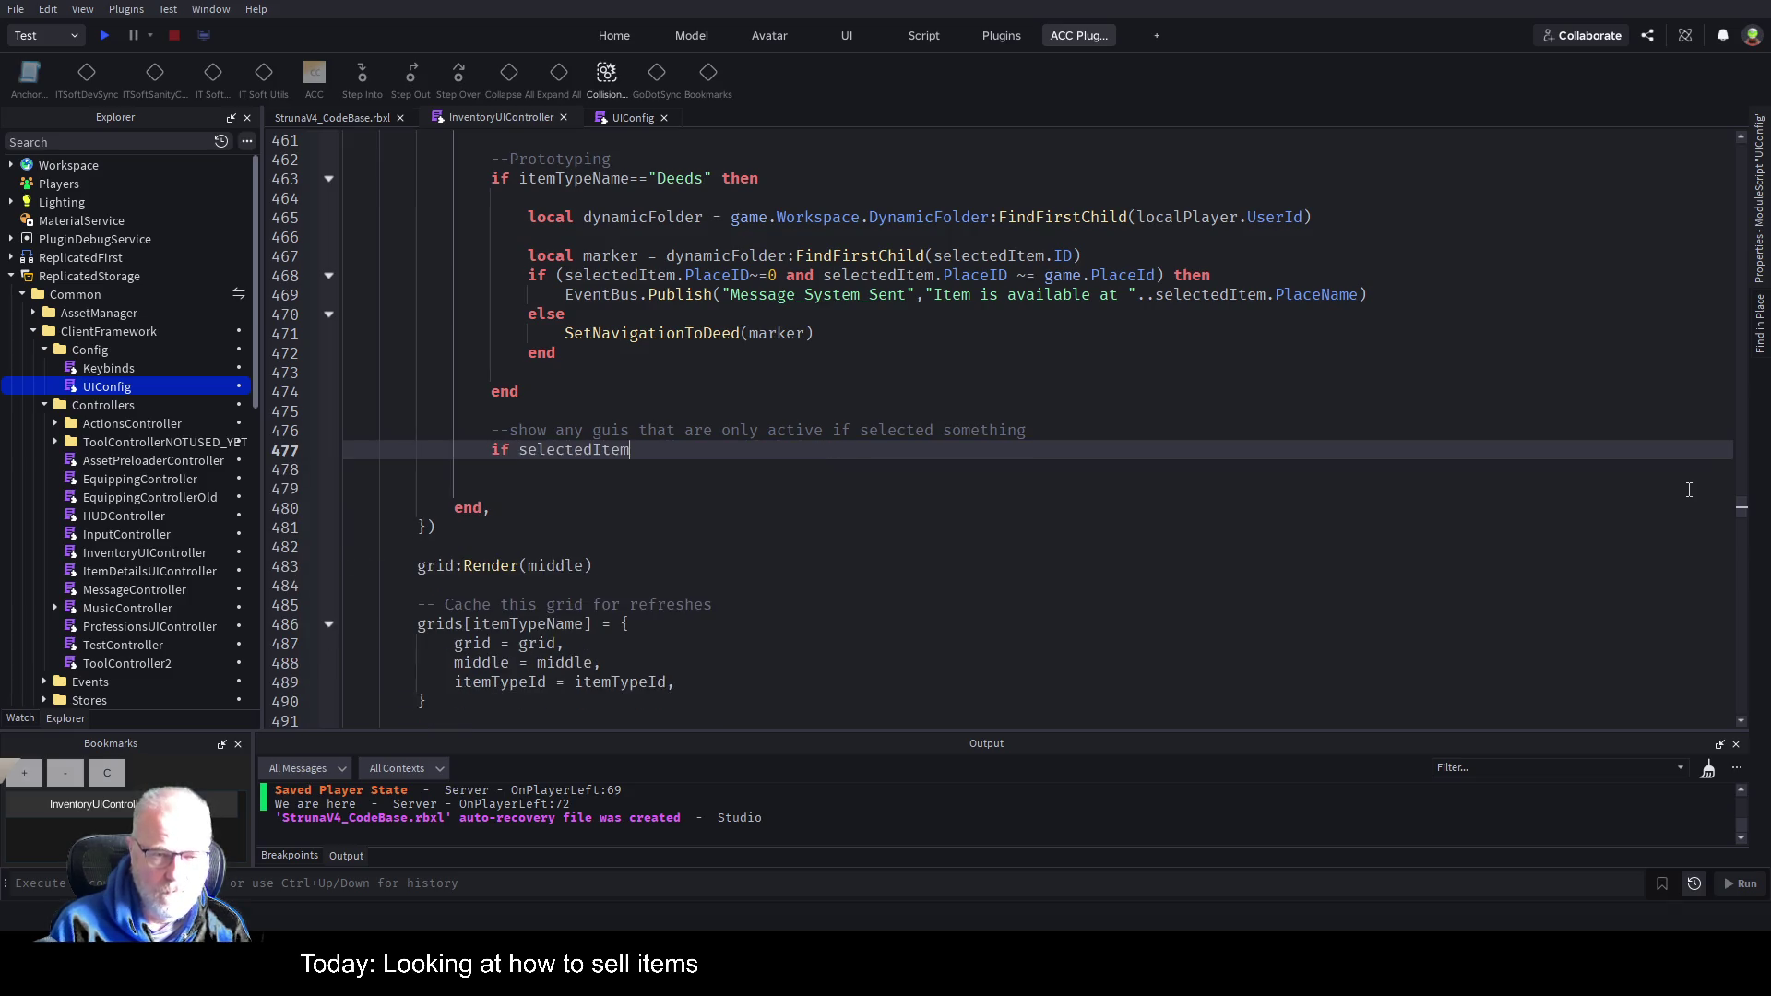
{"action": "type", "text": " then"}
{"action": "key", "text": "Return"}
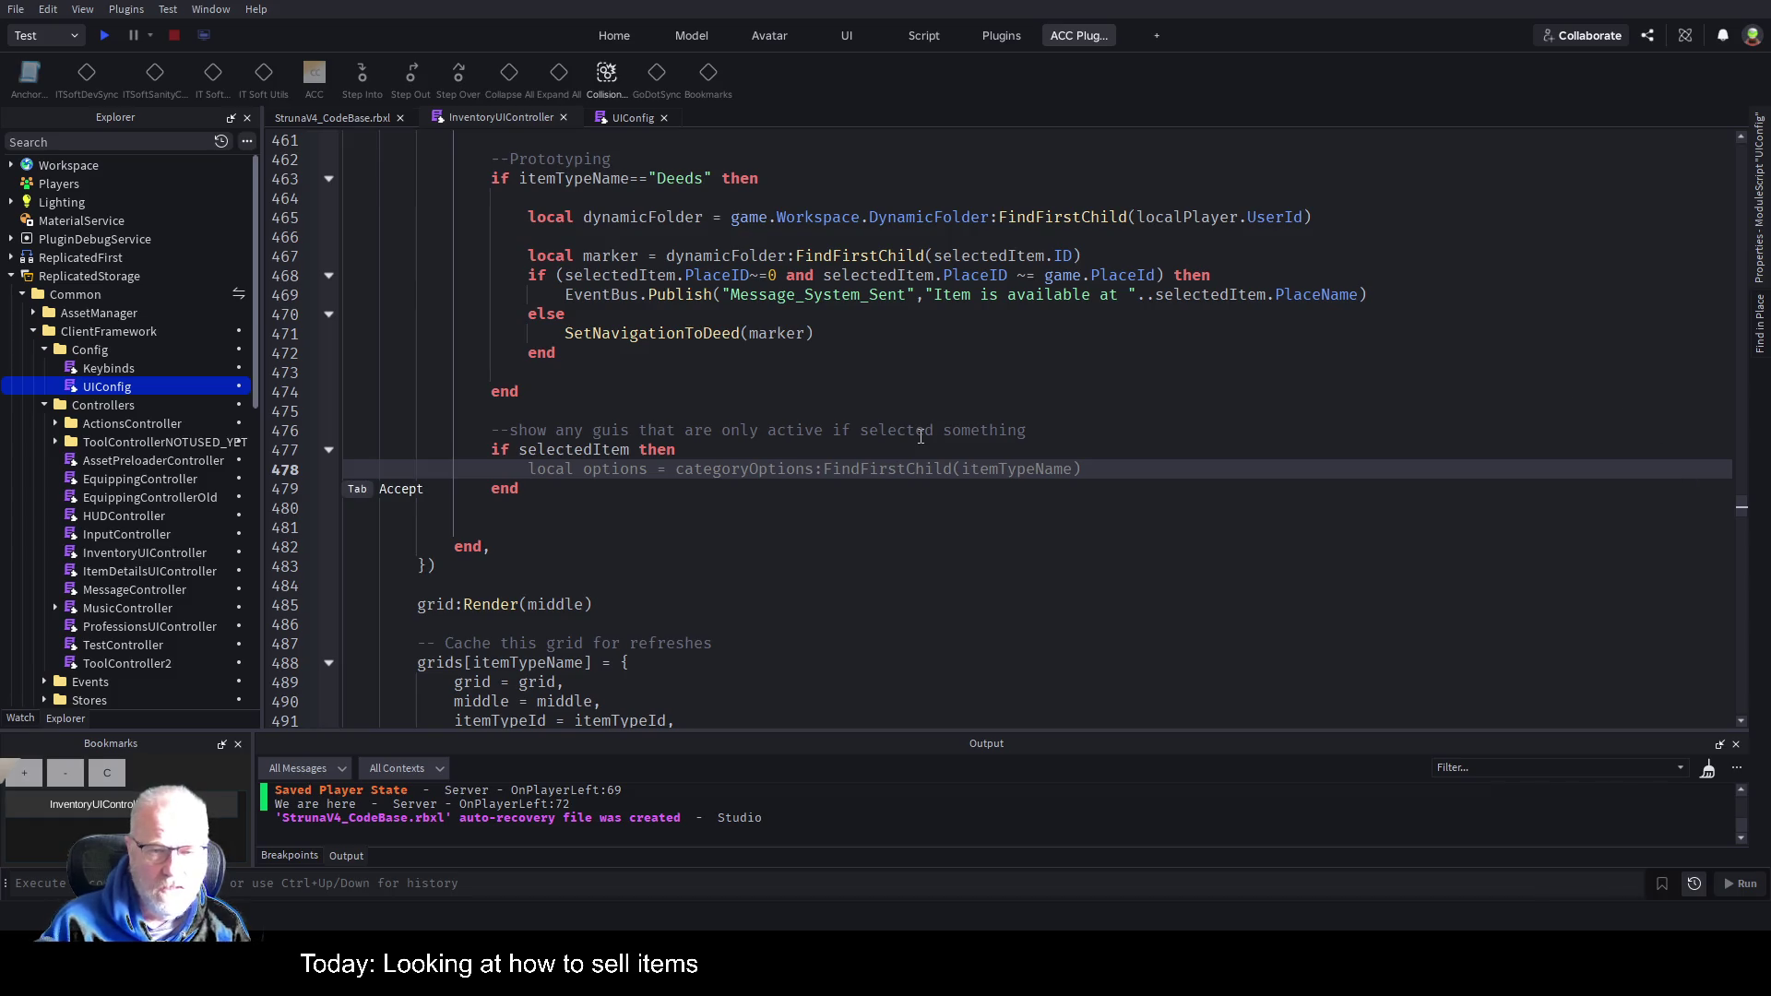
{"action": "key", "text": "Tab"}
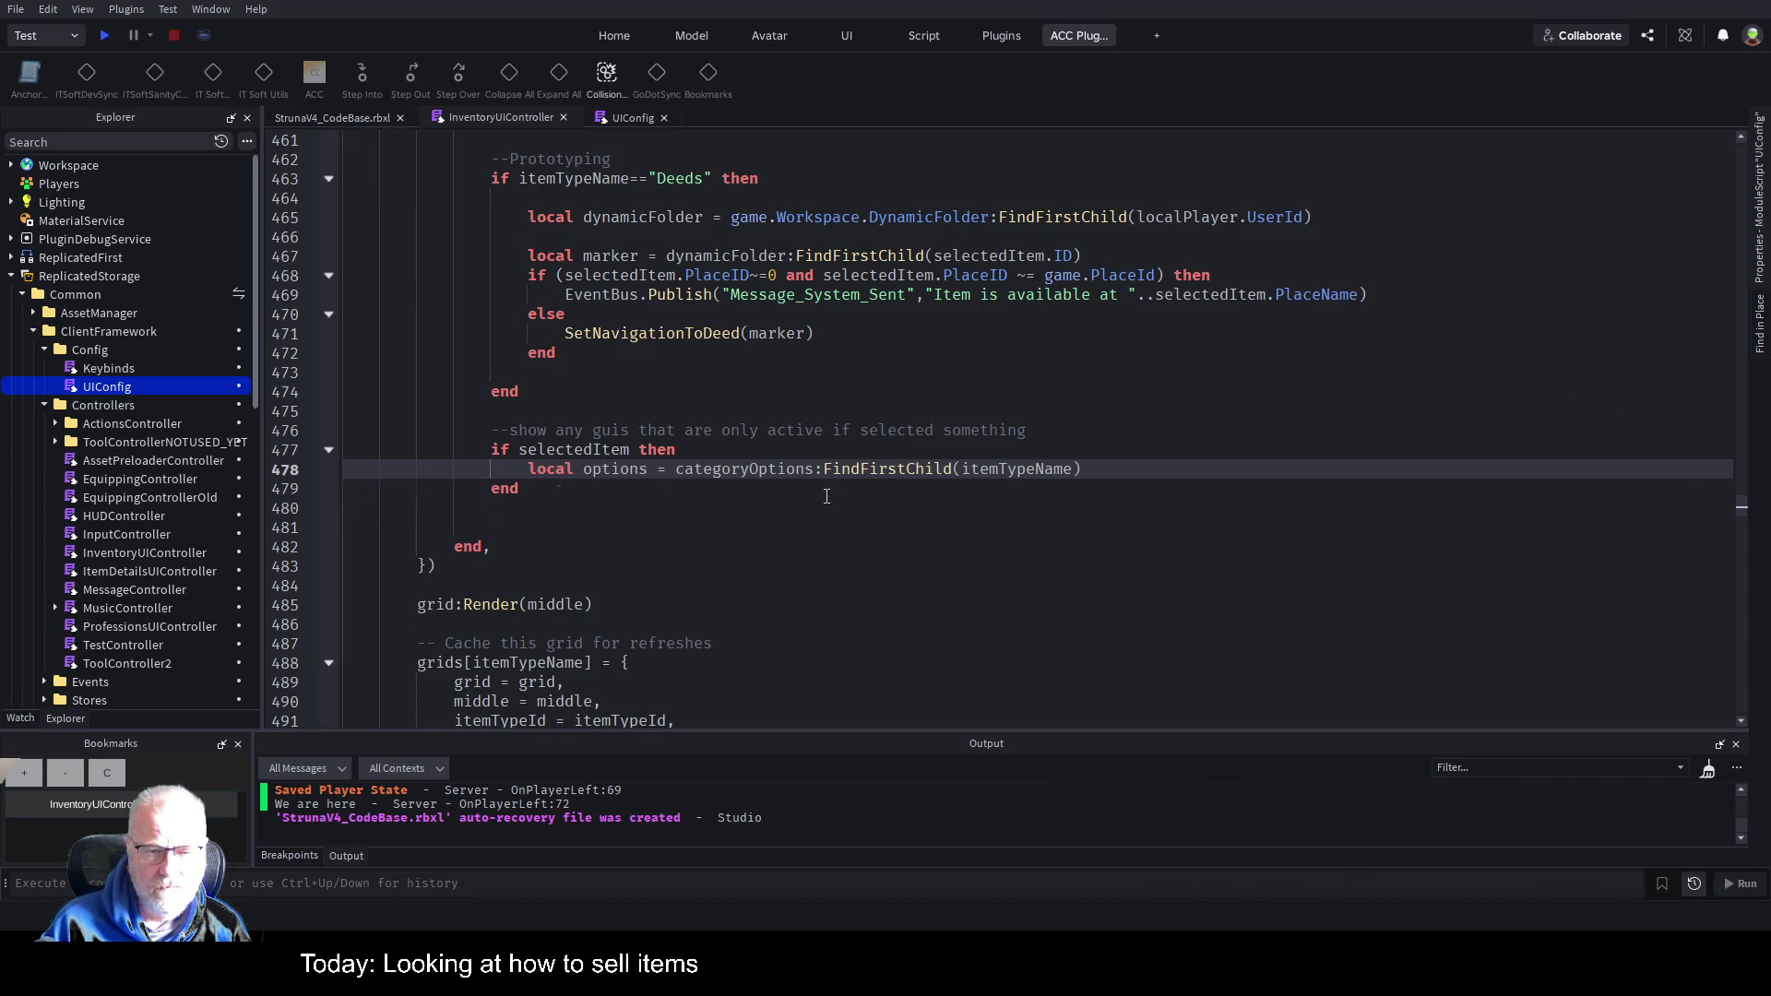
{"action": "key", "text": "Return"}
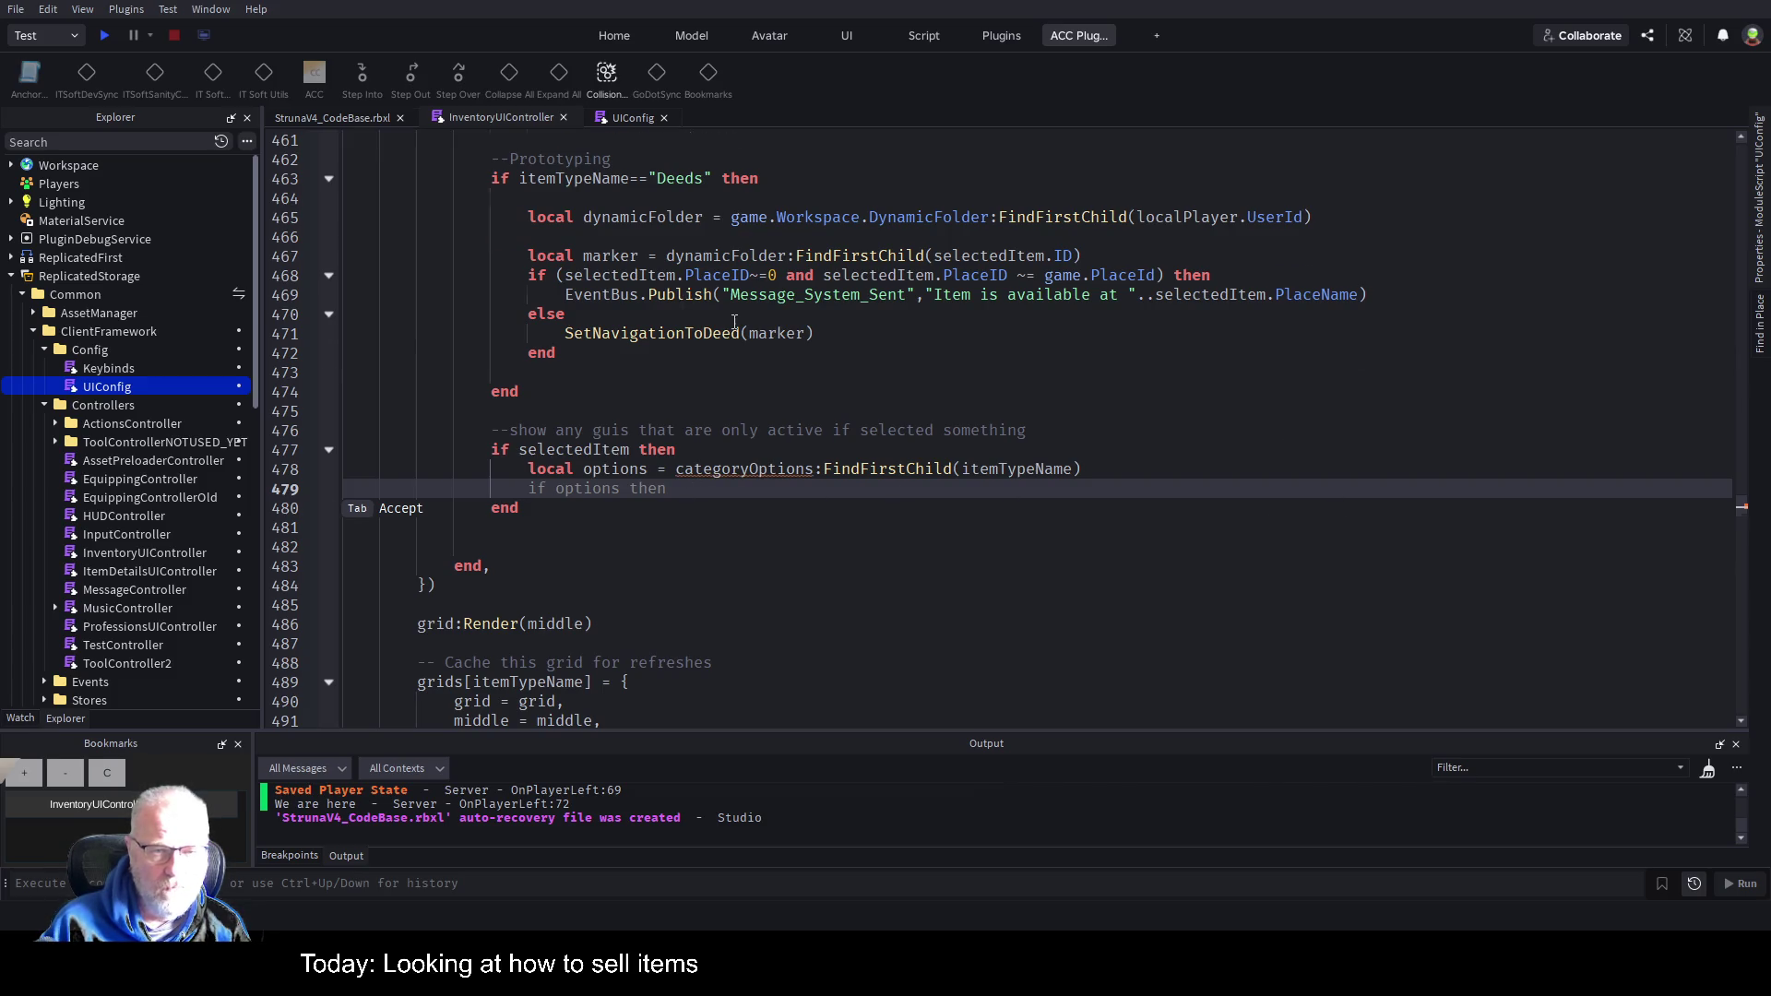
{"action": "scroll", "coordinate": [729, 320], "scroll_direction": "up", "scroll_amount": 9}
{"action": "scroll", "coordinate": [713, 314], "scroll_direction": "up", "scroll_amount": 2}
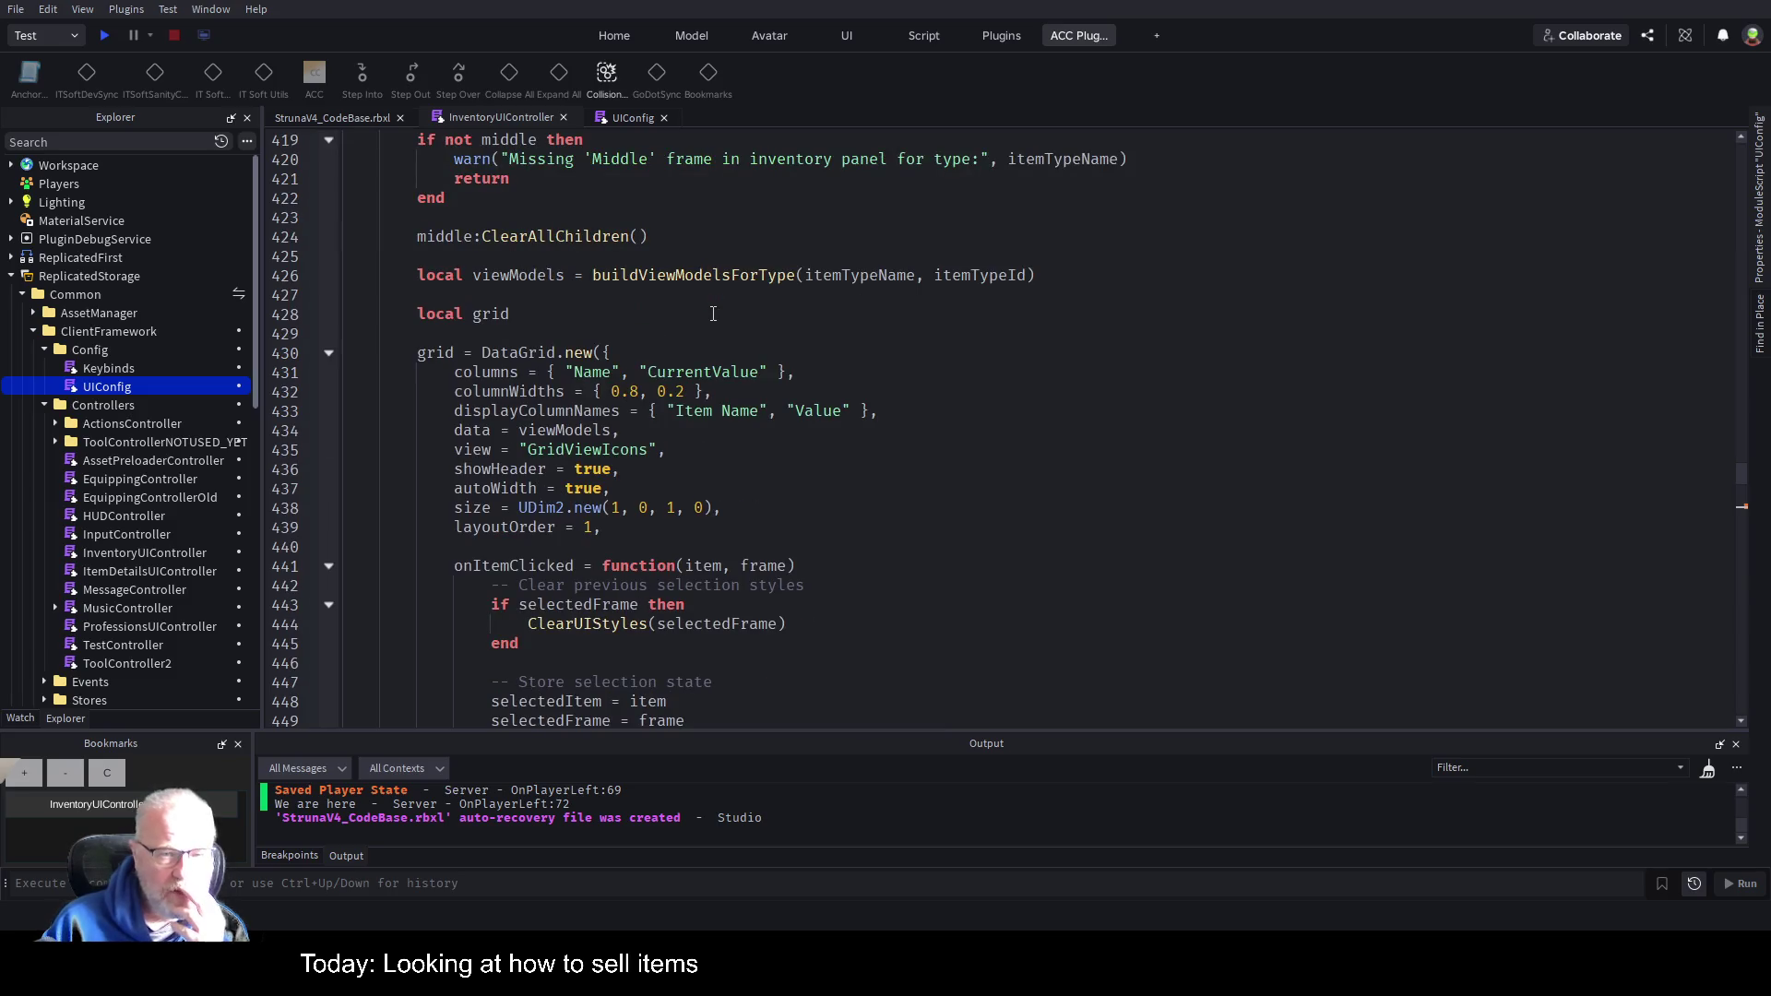
{"action": "scroll", "coordinate": [624, 365], "scroll_direction": "up", "scroll_amount": 3}
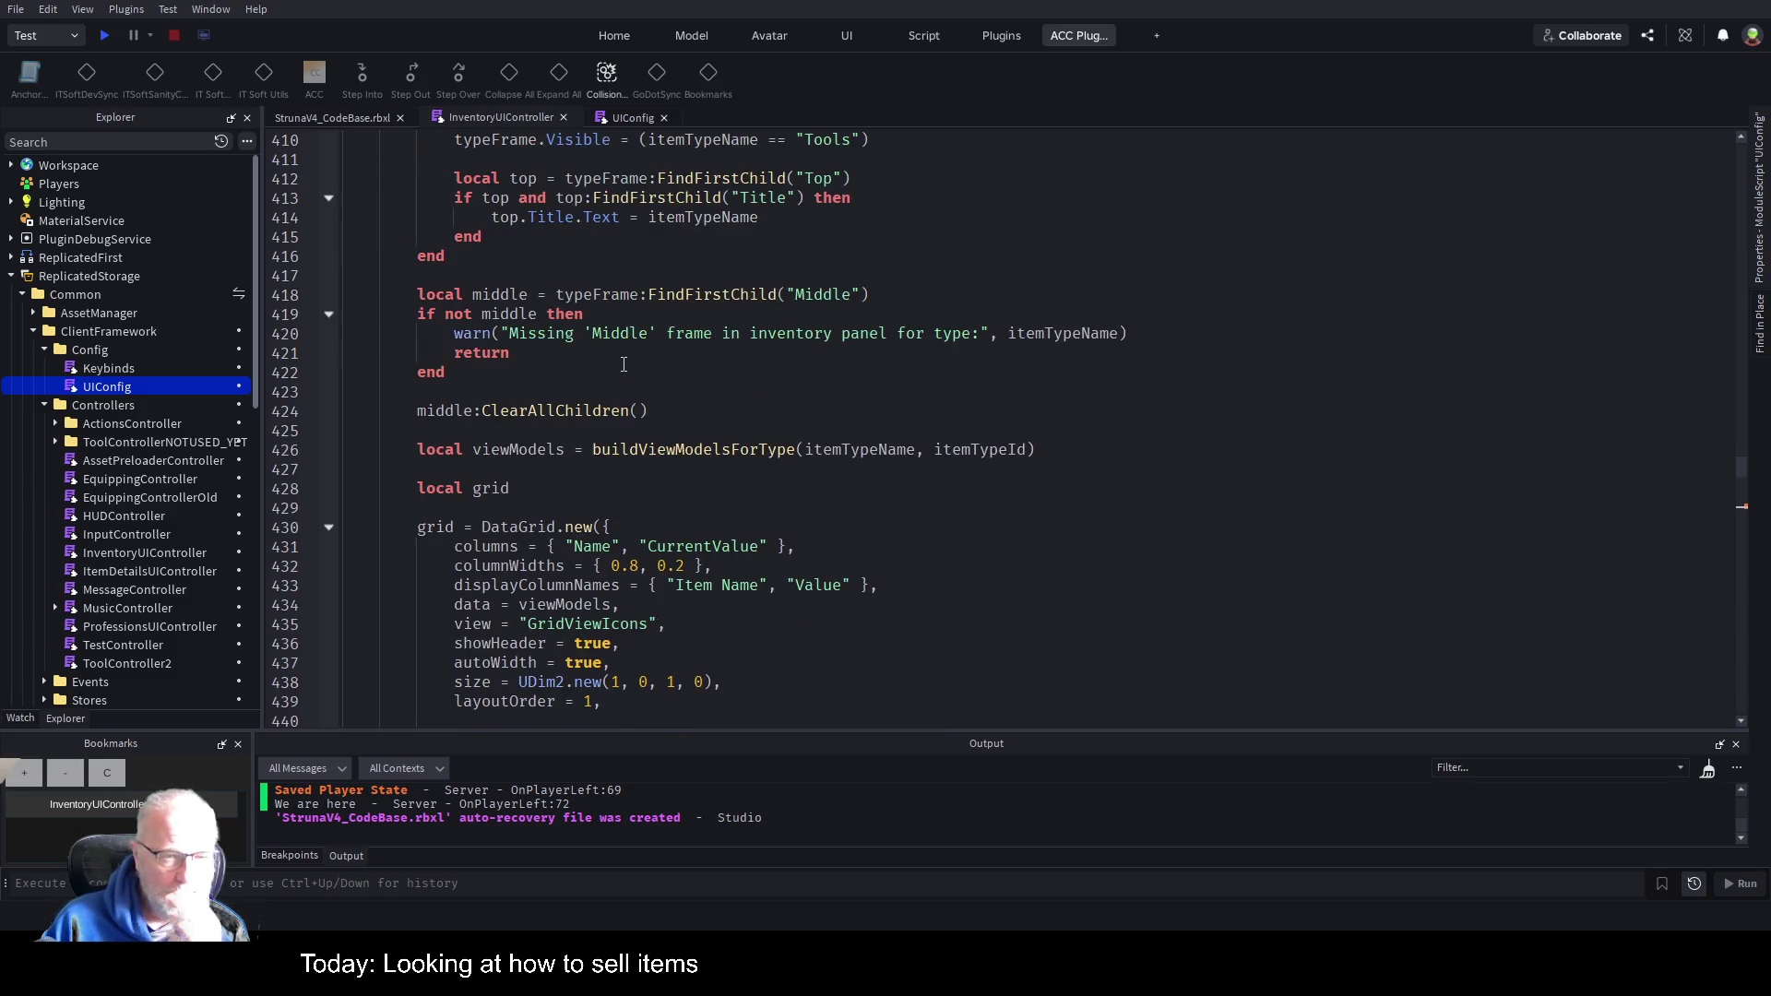
{"action": "scroll", "coordinate": [623, 369], "scroll_direction": "up", "scroll_amount": 5}
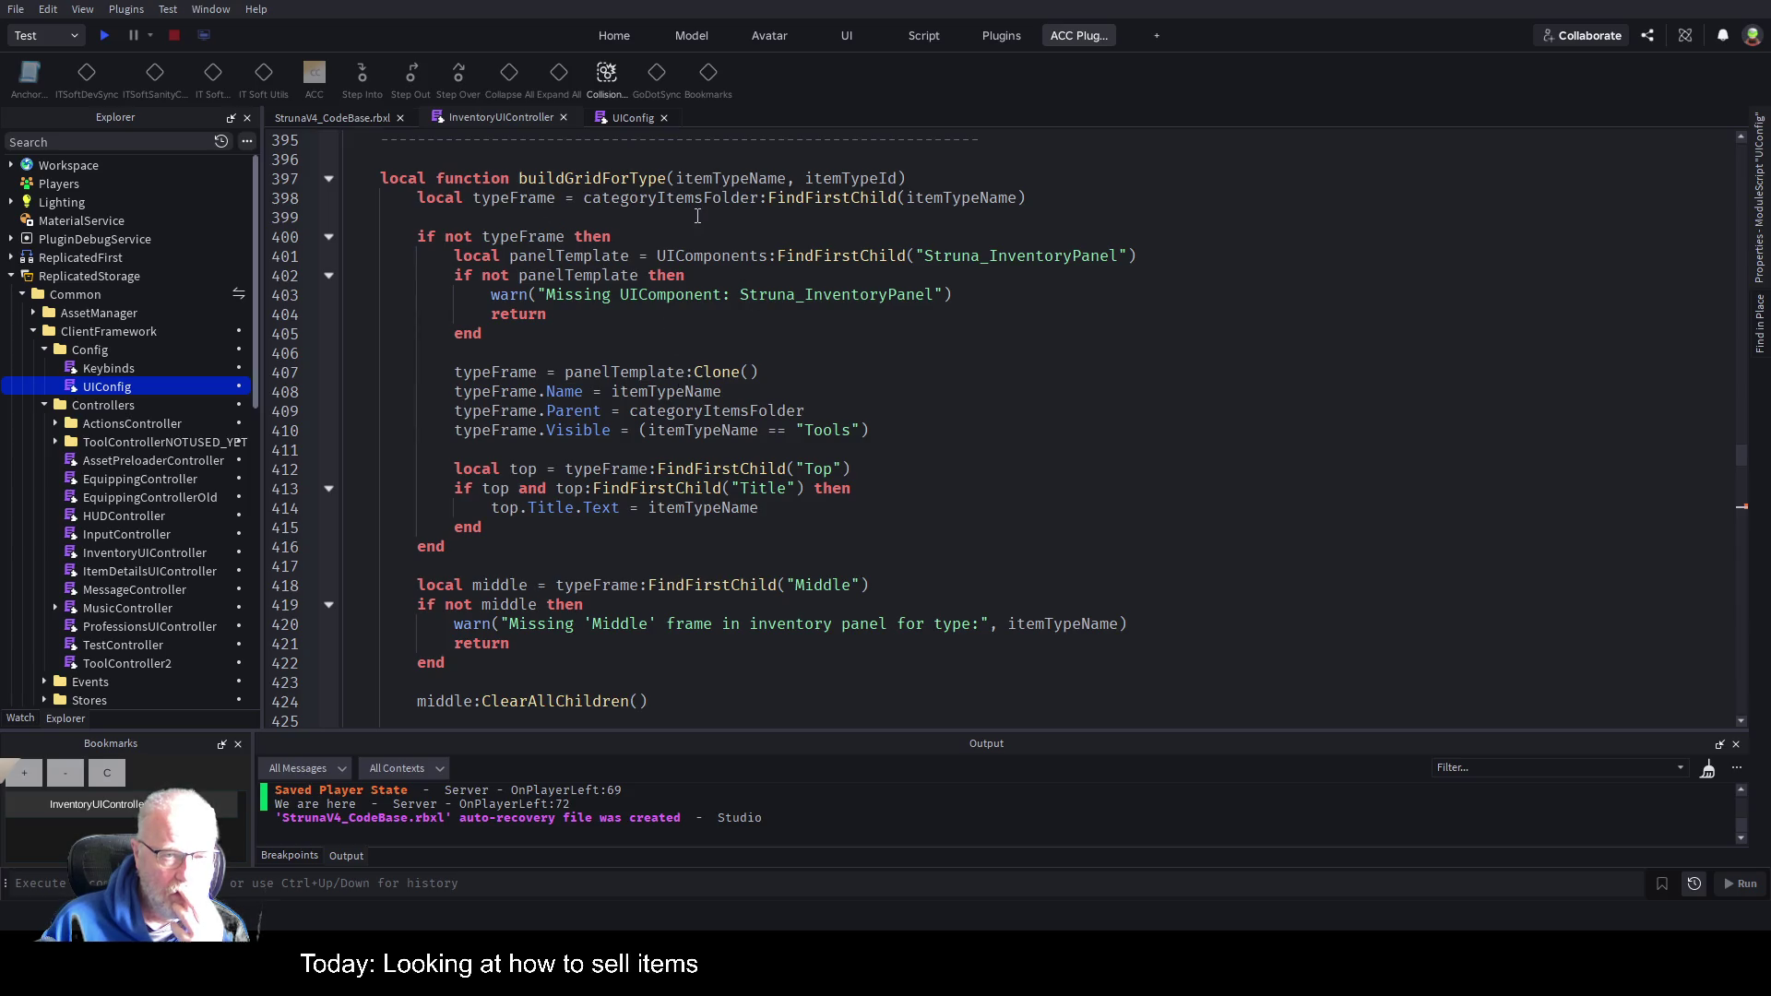
{"action": "double_click", "coordinate": [982, 256]}
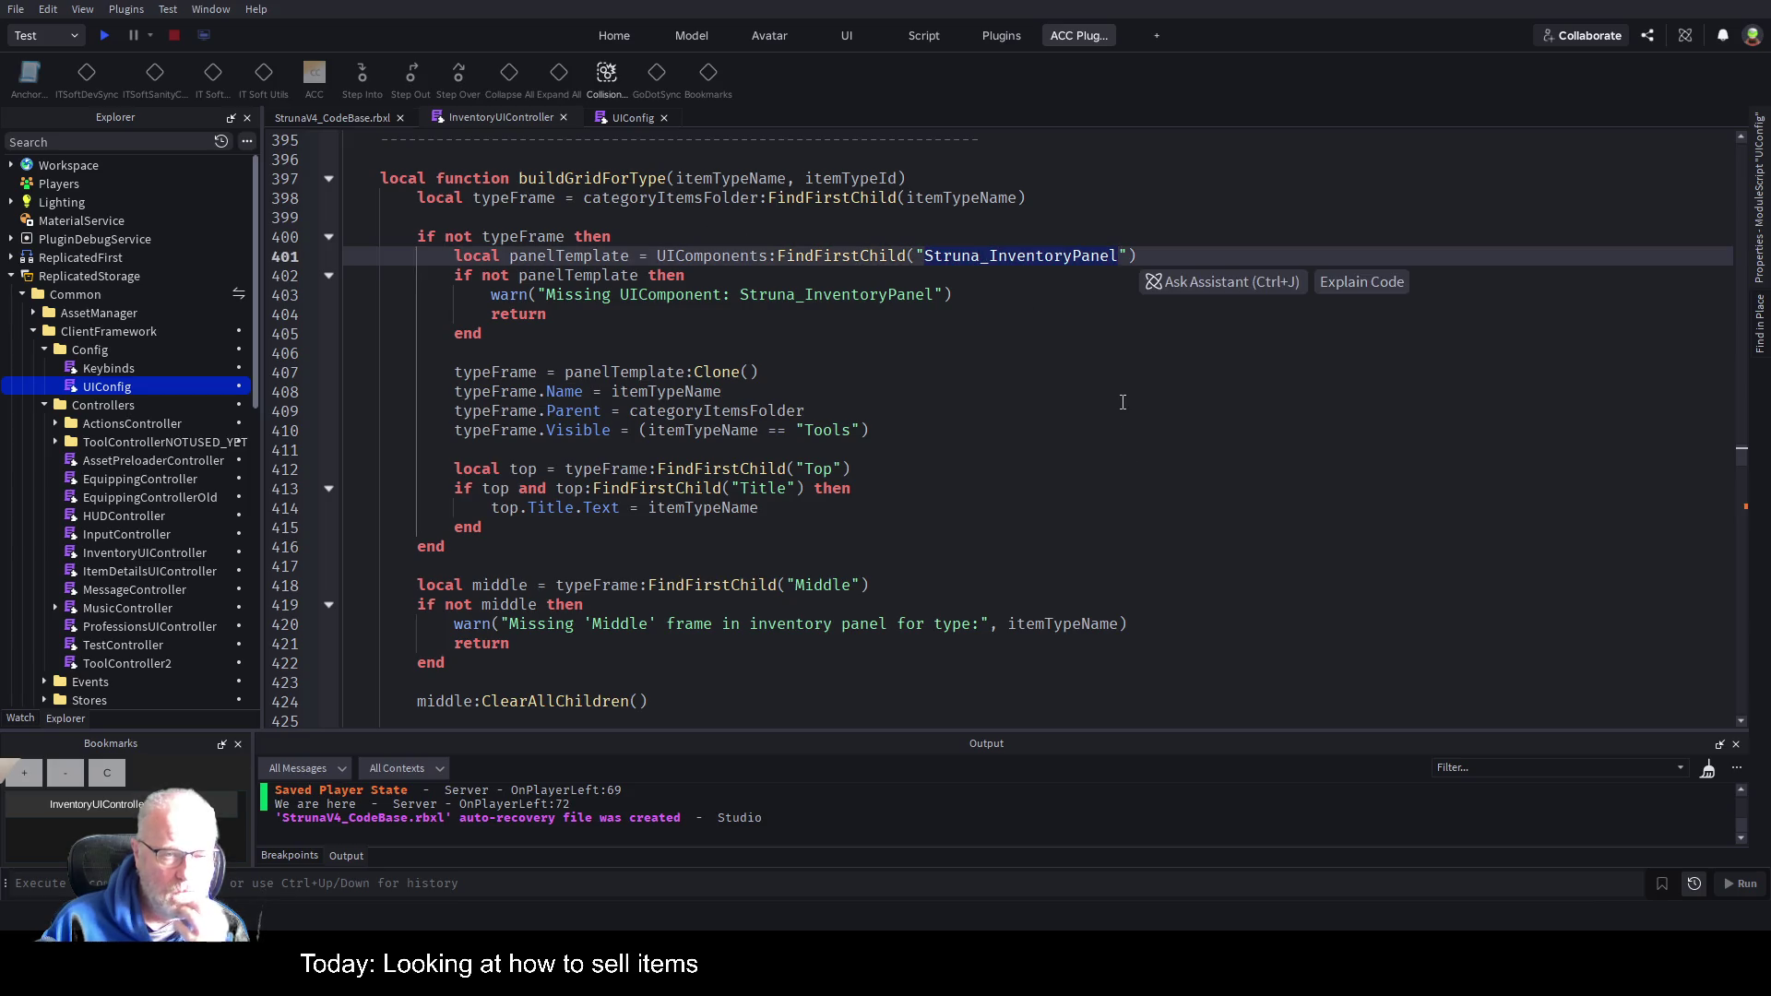
{"action": "double_click", "coordinate": [584, 259]}
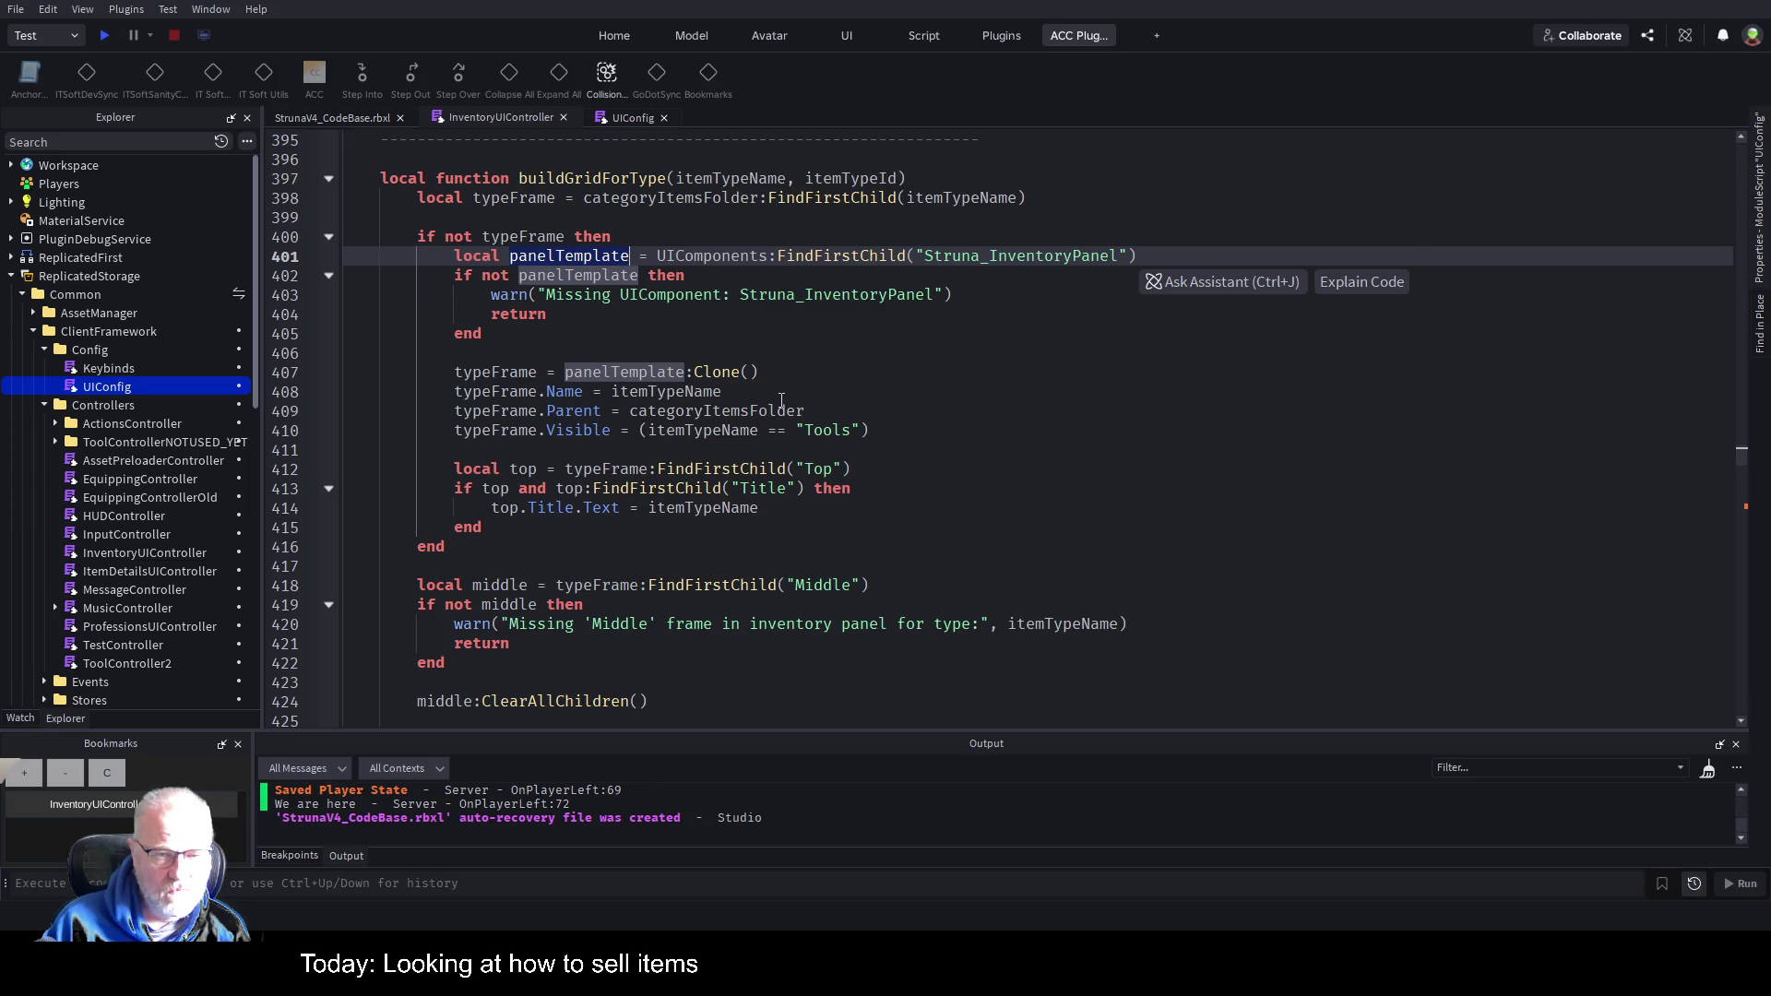
{"action": "scroll", "coordinate": [781, 400], "scroll_direction": "down", "scroll_amount": 16}
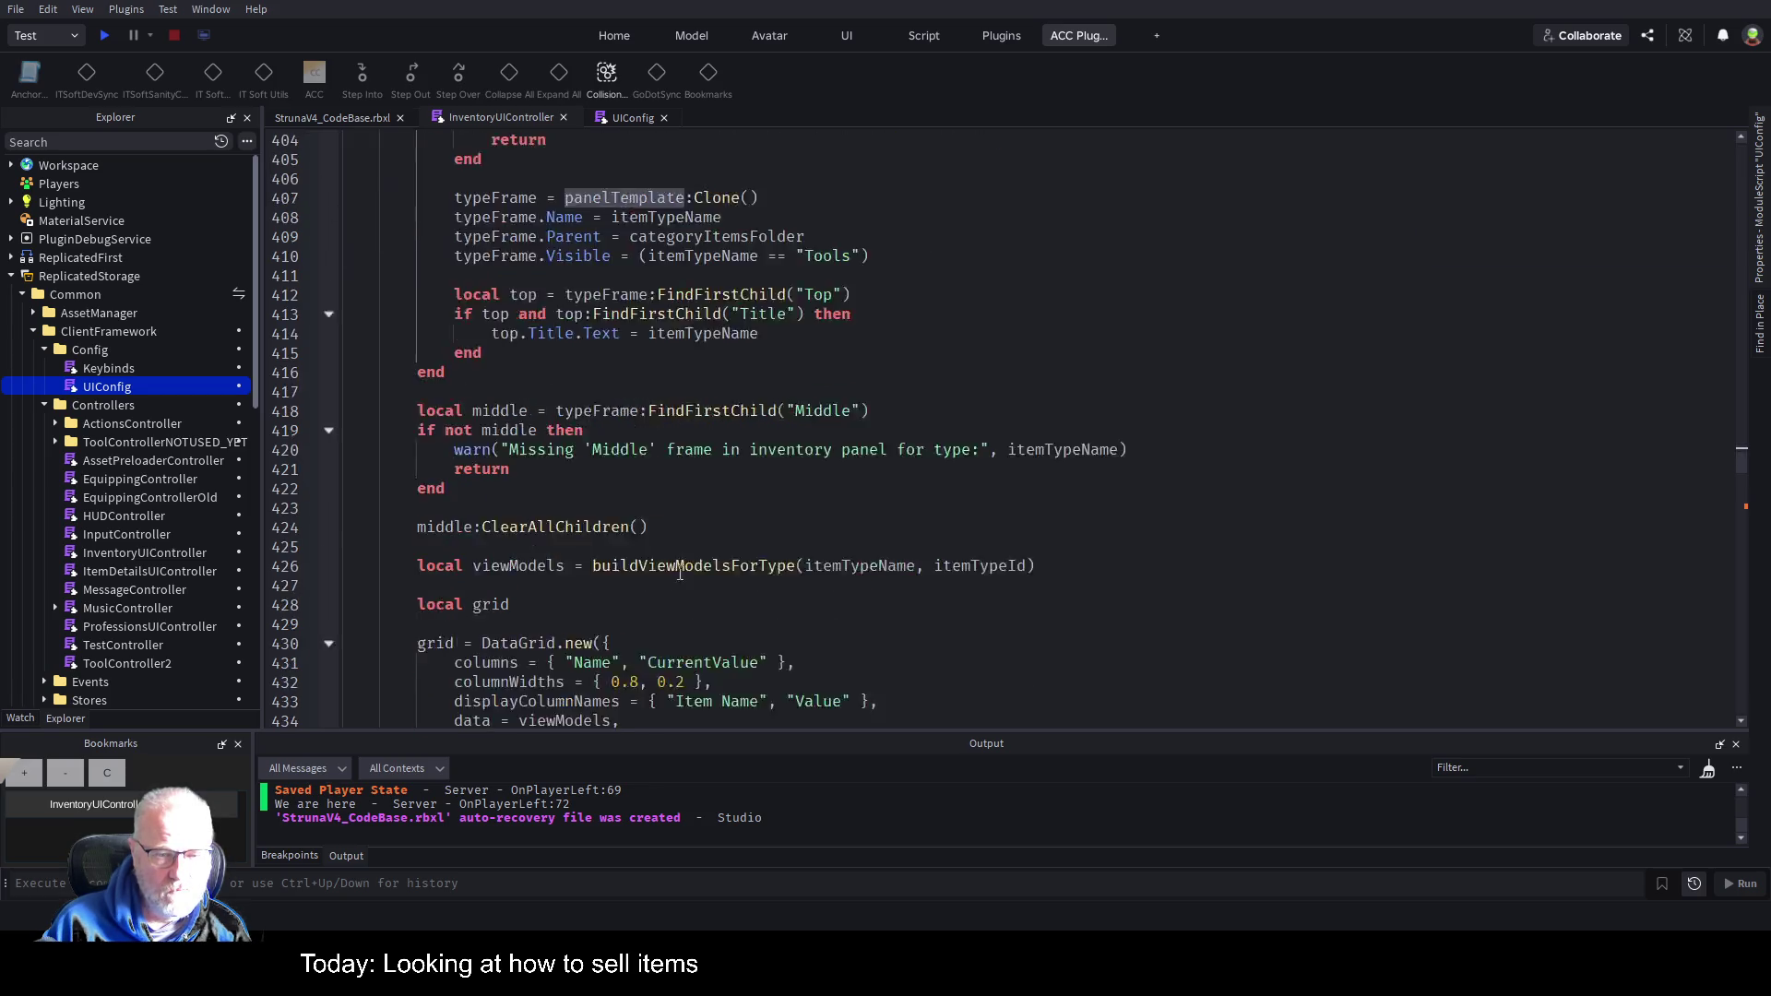
{"action": "scroll", "coordinate": [636, 553], "scroll_direction": "down", "scroll_amount": 6}
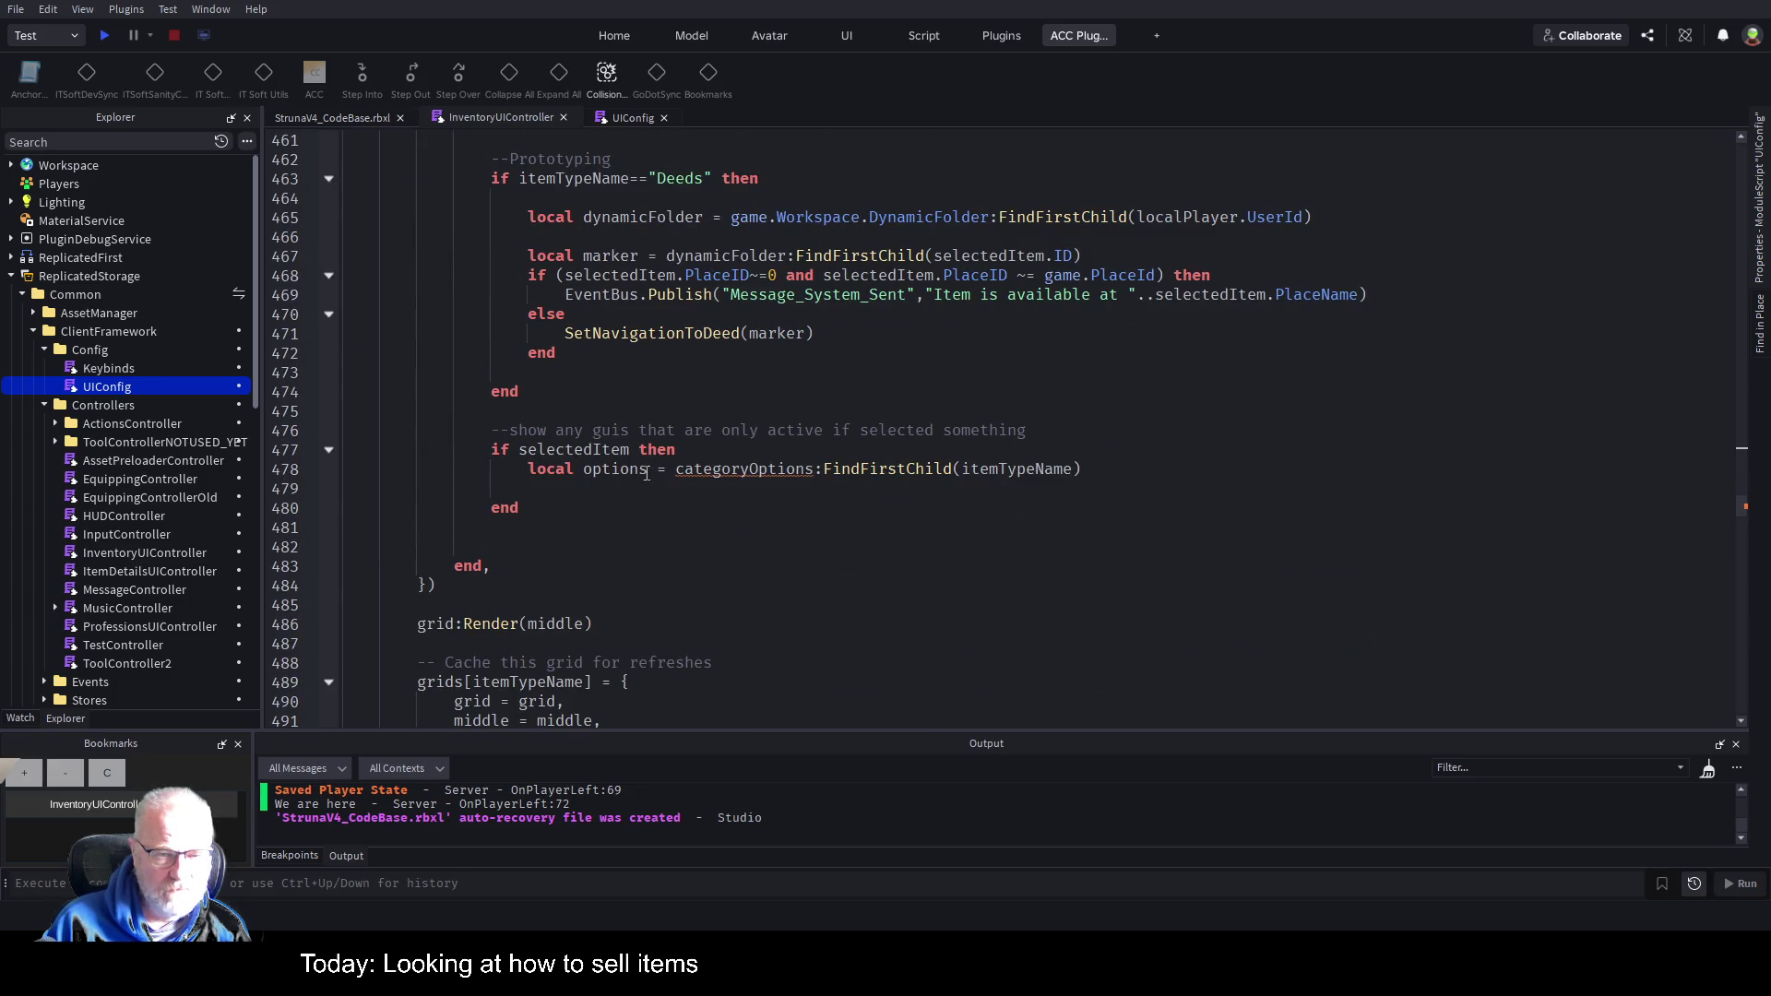
Rename options to sellButton and categoryOptions to panelTemplate, removing the itemTypeName argument.
{"action": "double_click", "coordinate": [647, 473]}
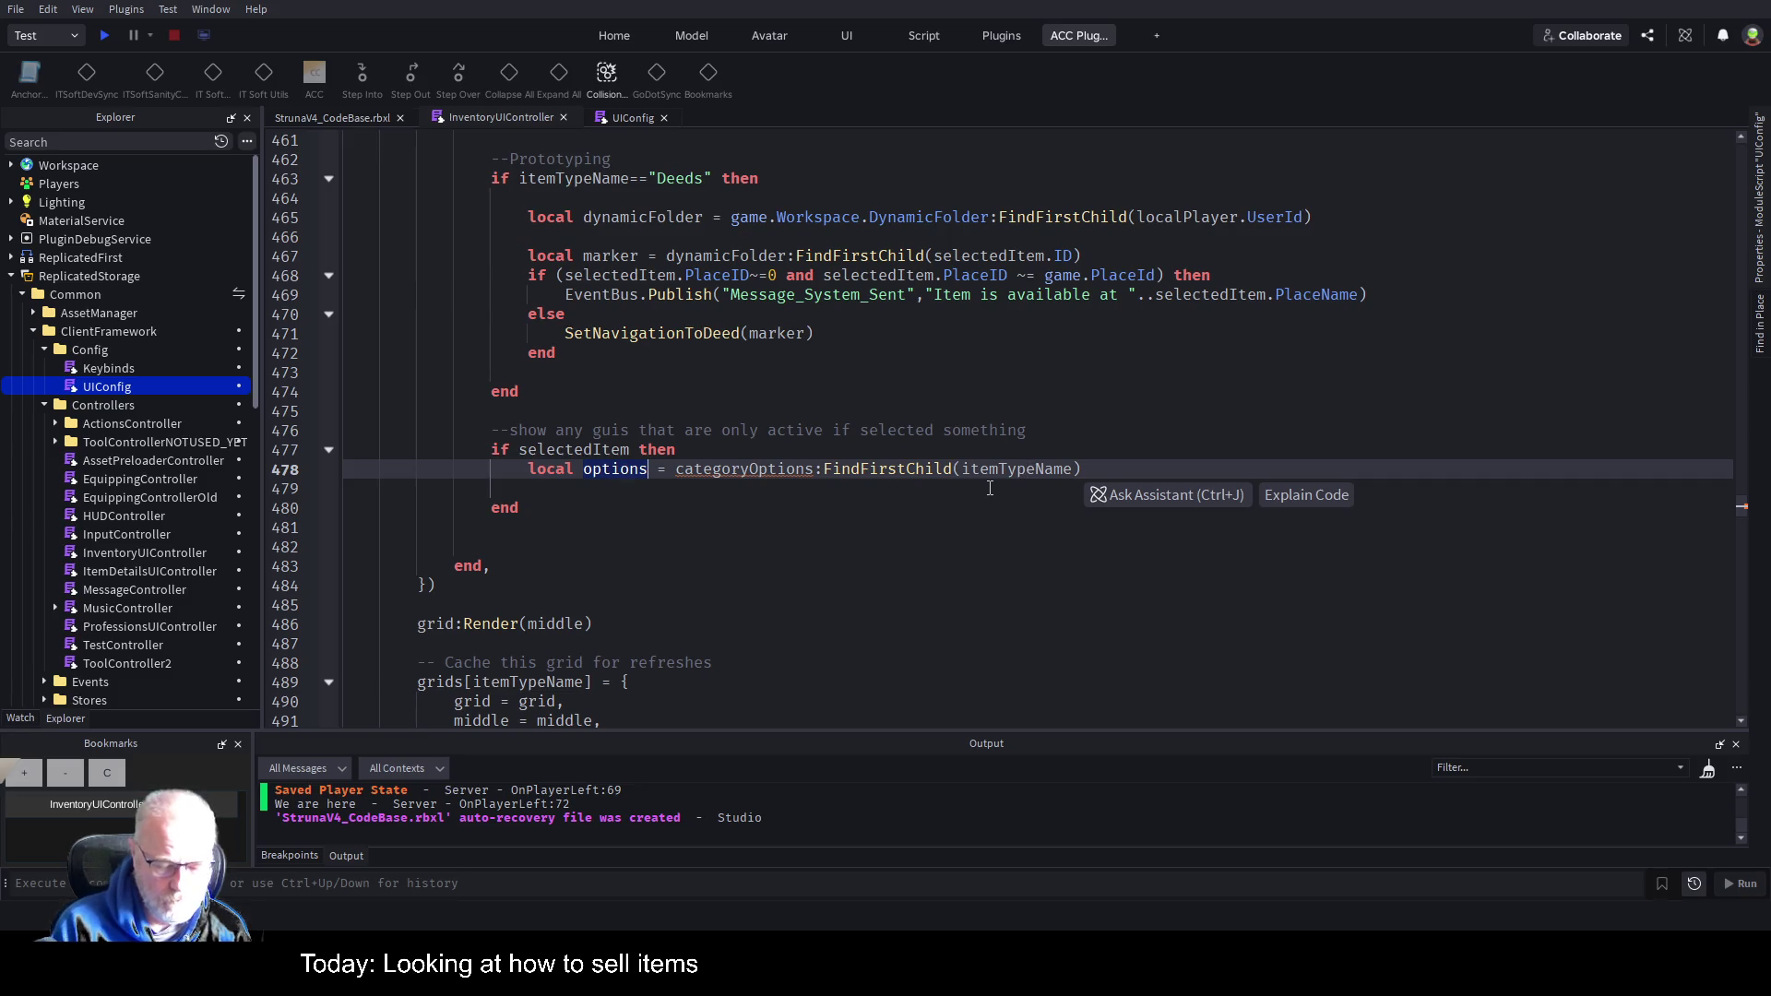
{"action": "type", "text": "sel"}
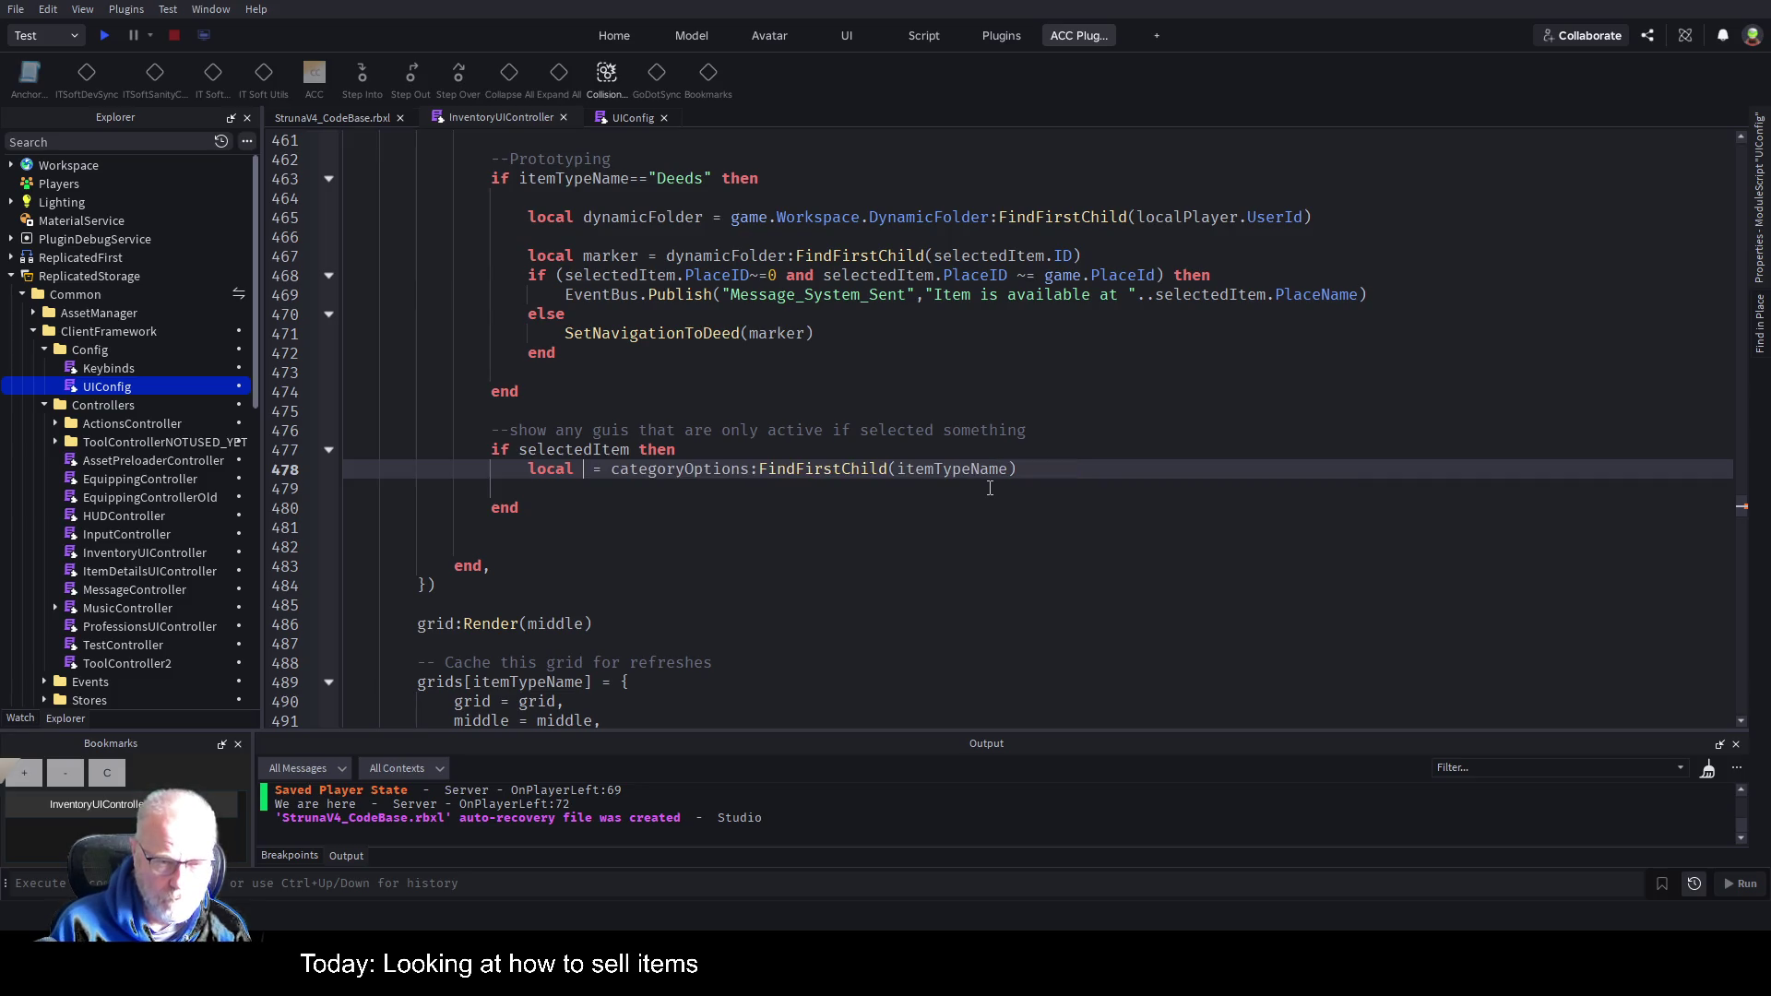
{"action": "type", "text": "lButton"}
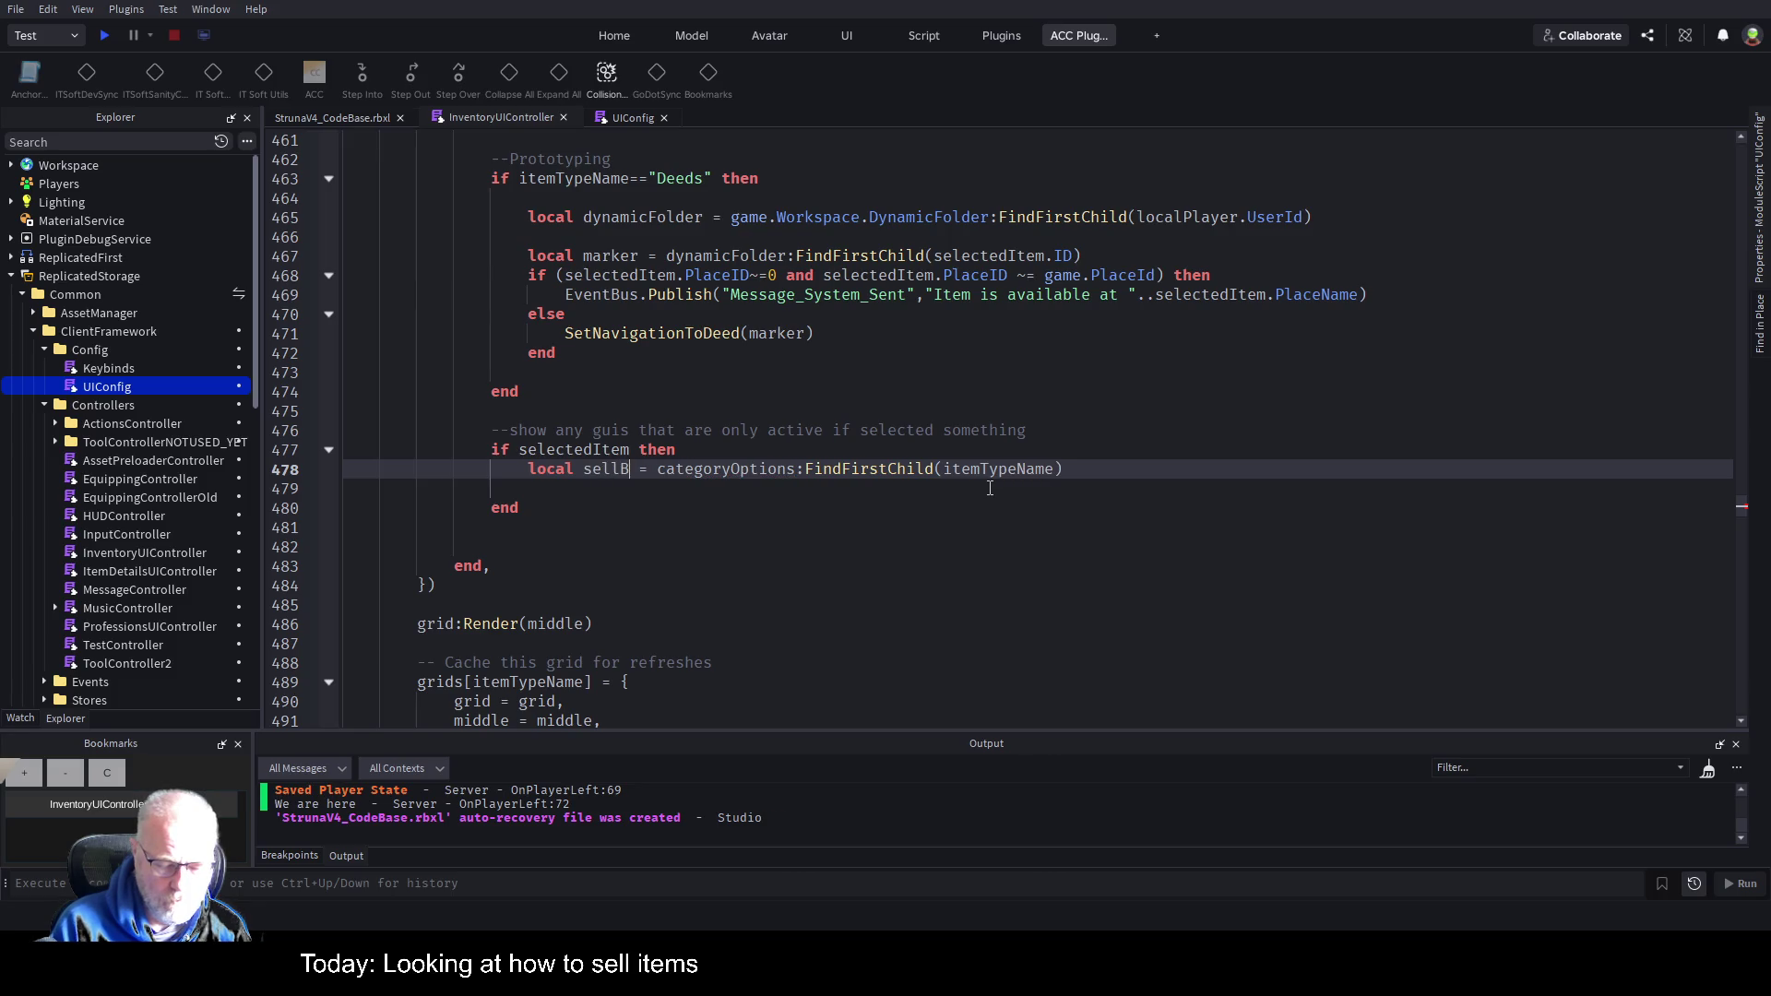
{"action": "key", "text": "Right"}
{"action": "key", "text": "Right"}
{"action": "key", "text": "Right"}
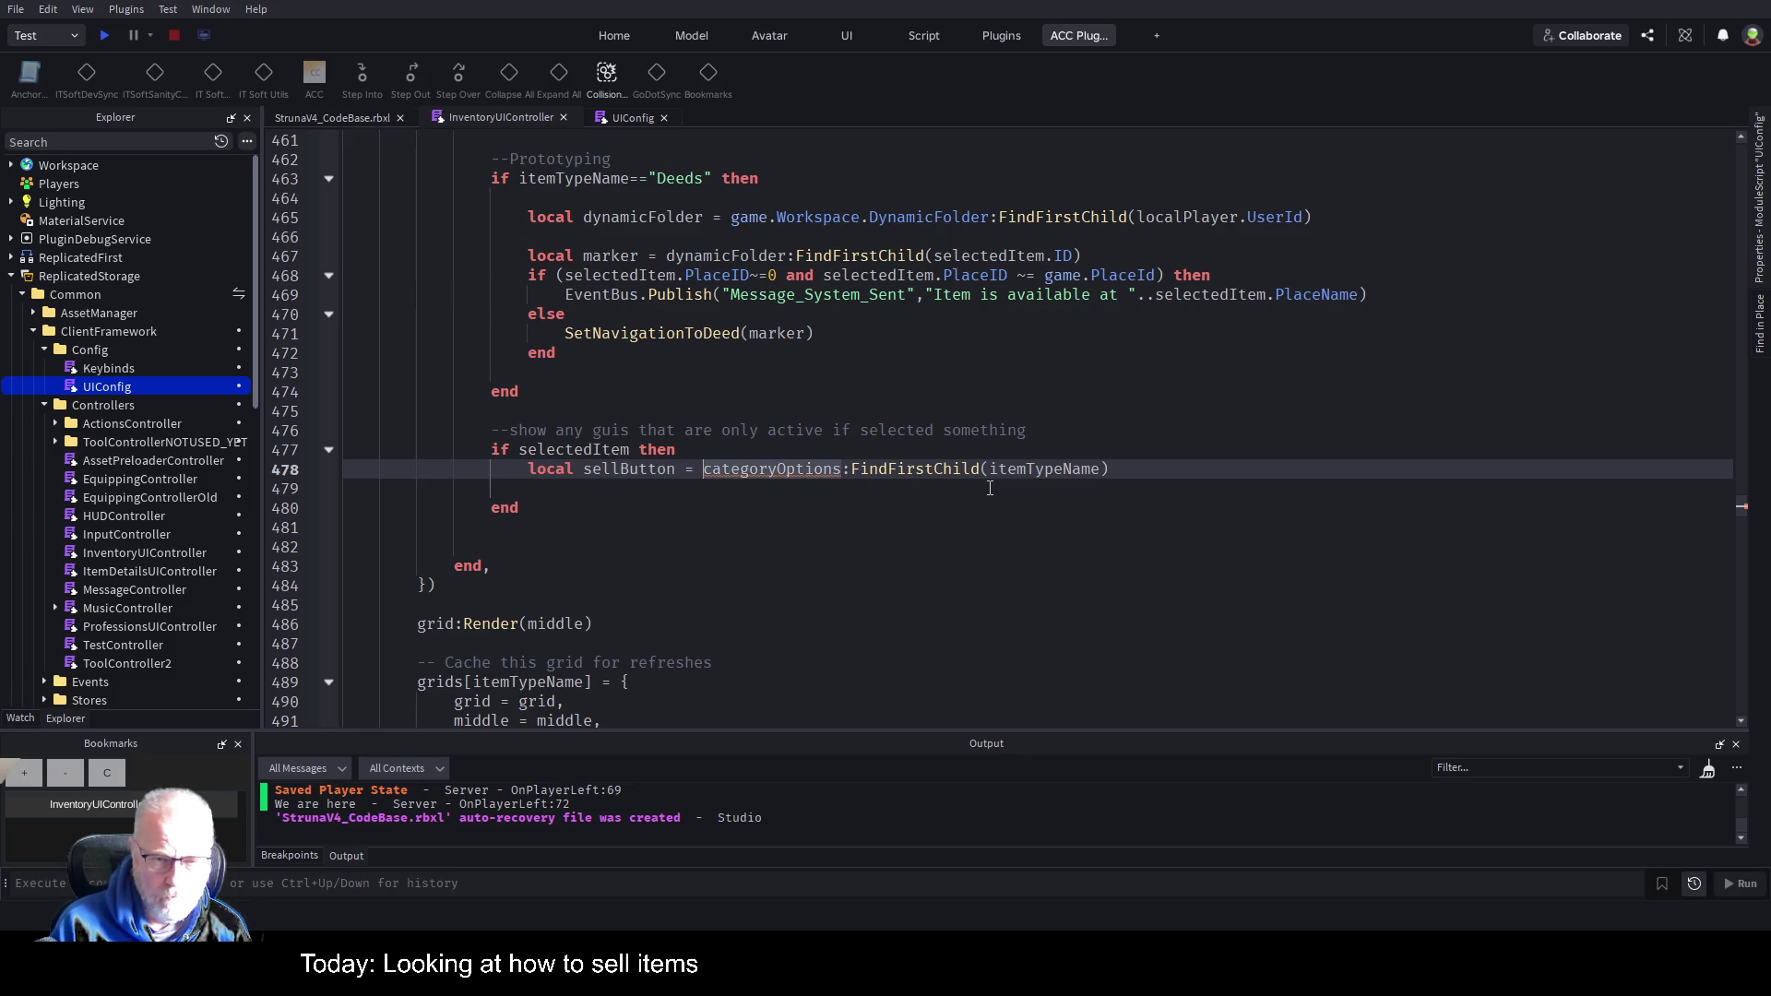
{"action": "key", "text": "shift+Right"}
{"action": "key", "text": "shift+Right"}
{"action": "key", "text": "shift+Right"}
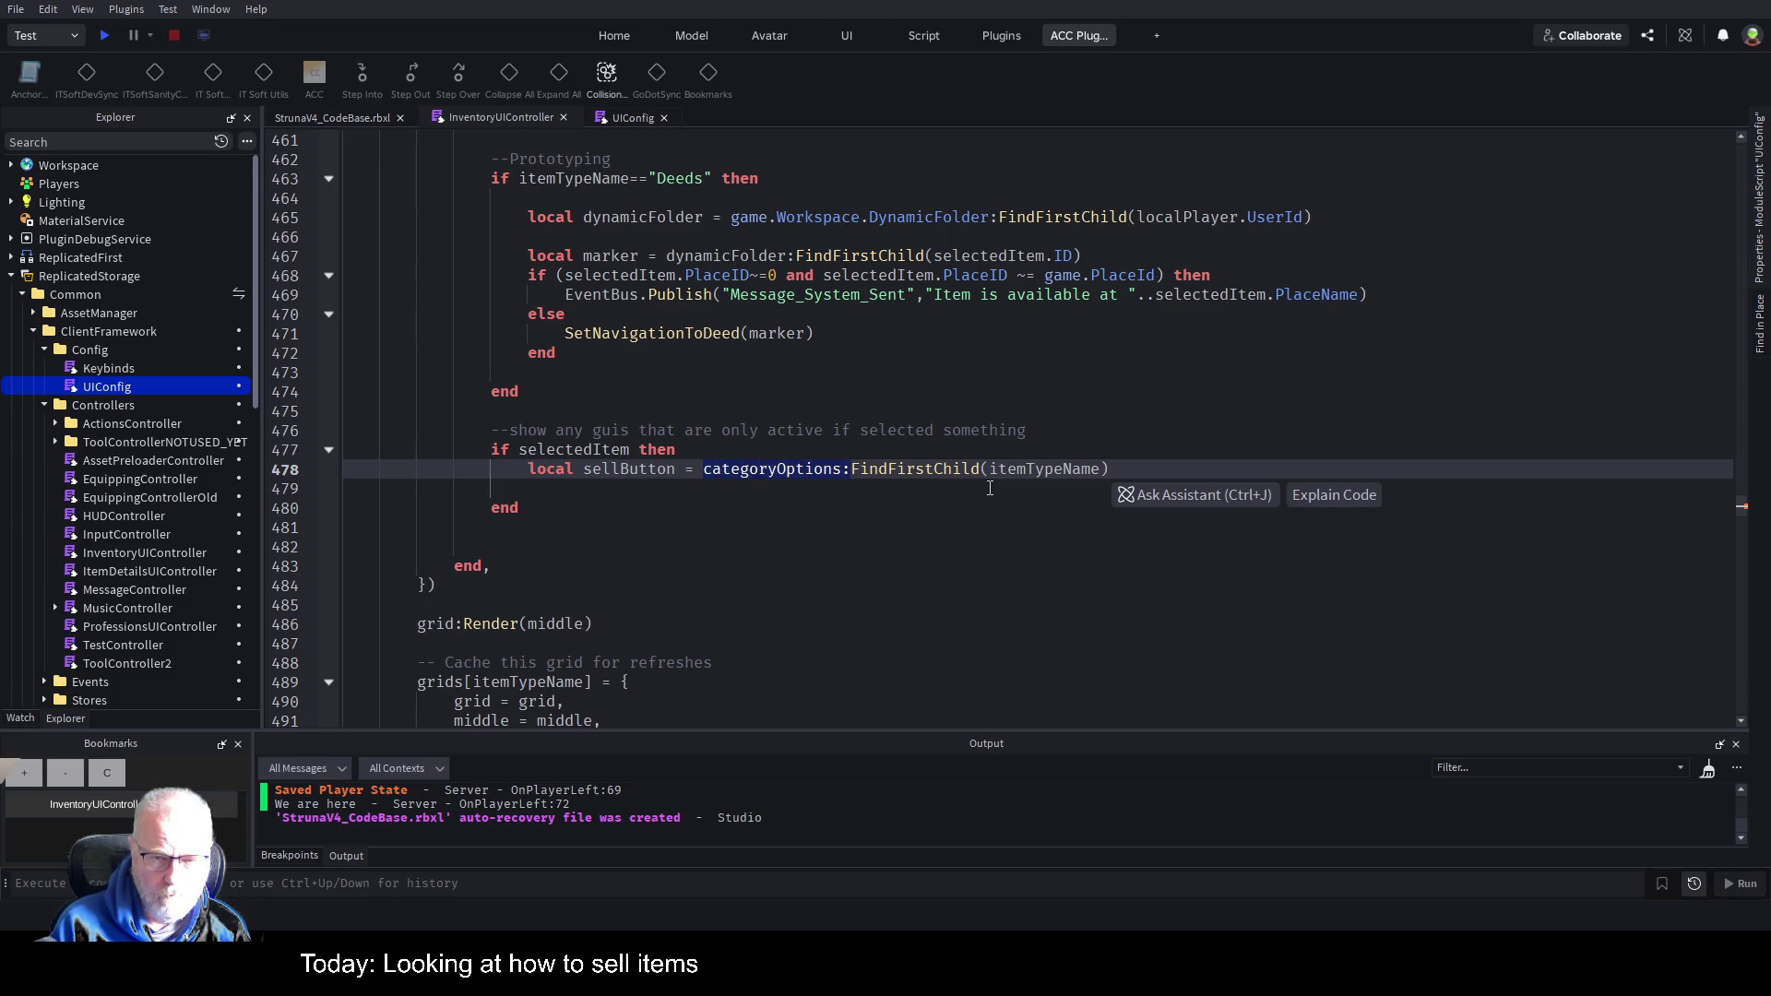
{"action": "key", "text": "shift+Left"}
{"action": "type", "text": "panelTemplate"}
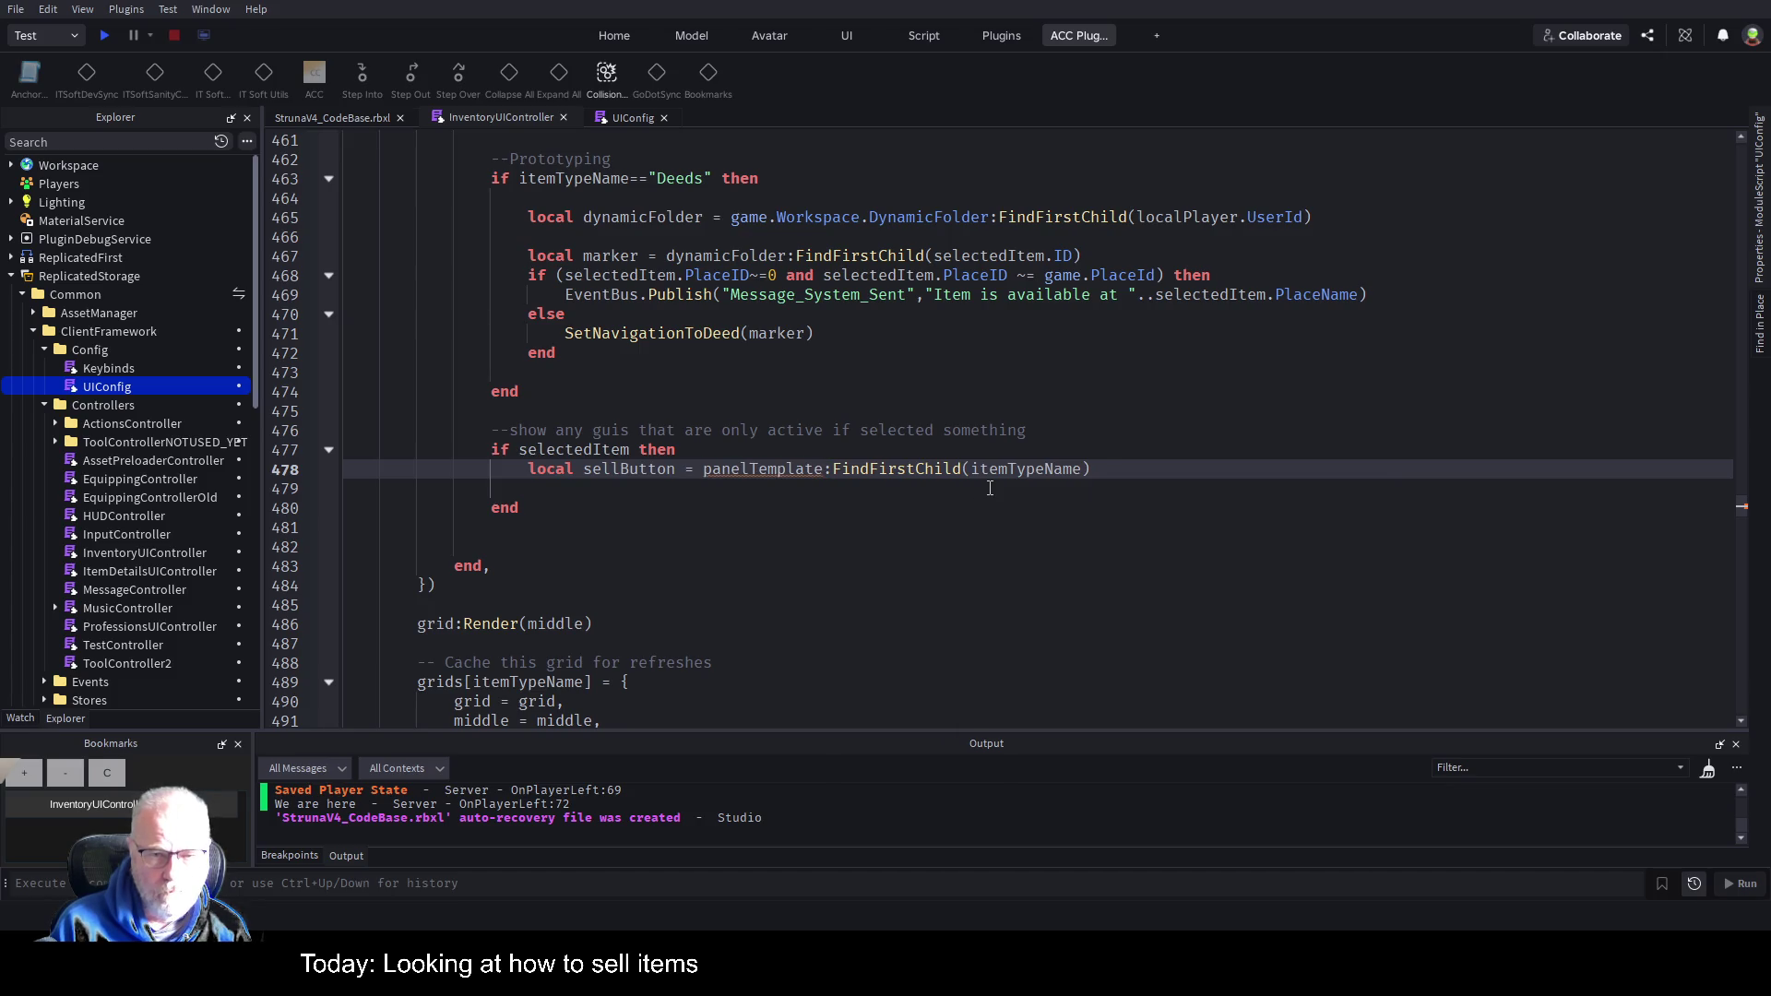
{"action": "key", "text": "End"}
{"action": "key", "text": "Left"}
{"action": "key", "text": "BackSpace"}
{"action": "key", "text": "BackSpace"}
{"action": "key", "text": "BackSpace"}
{"action": "key", "text": "BackSpace"}
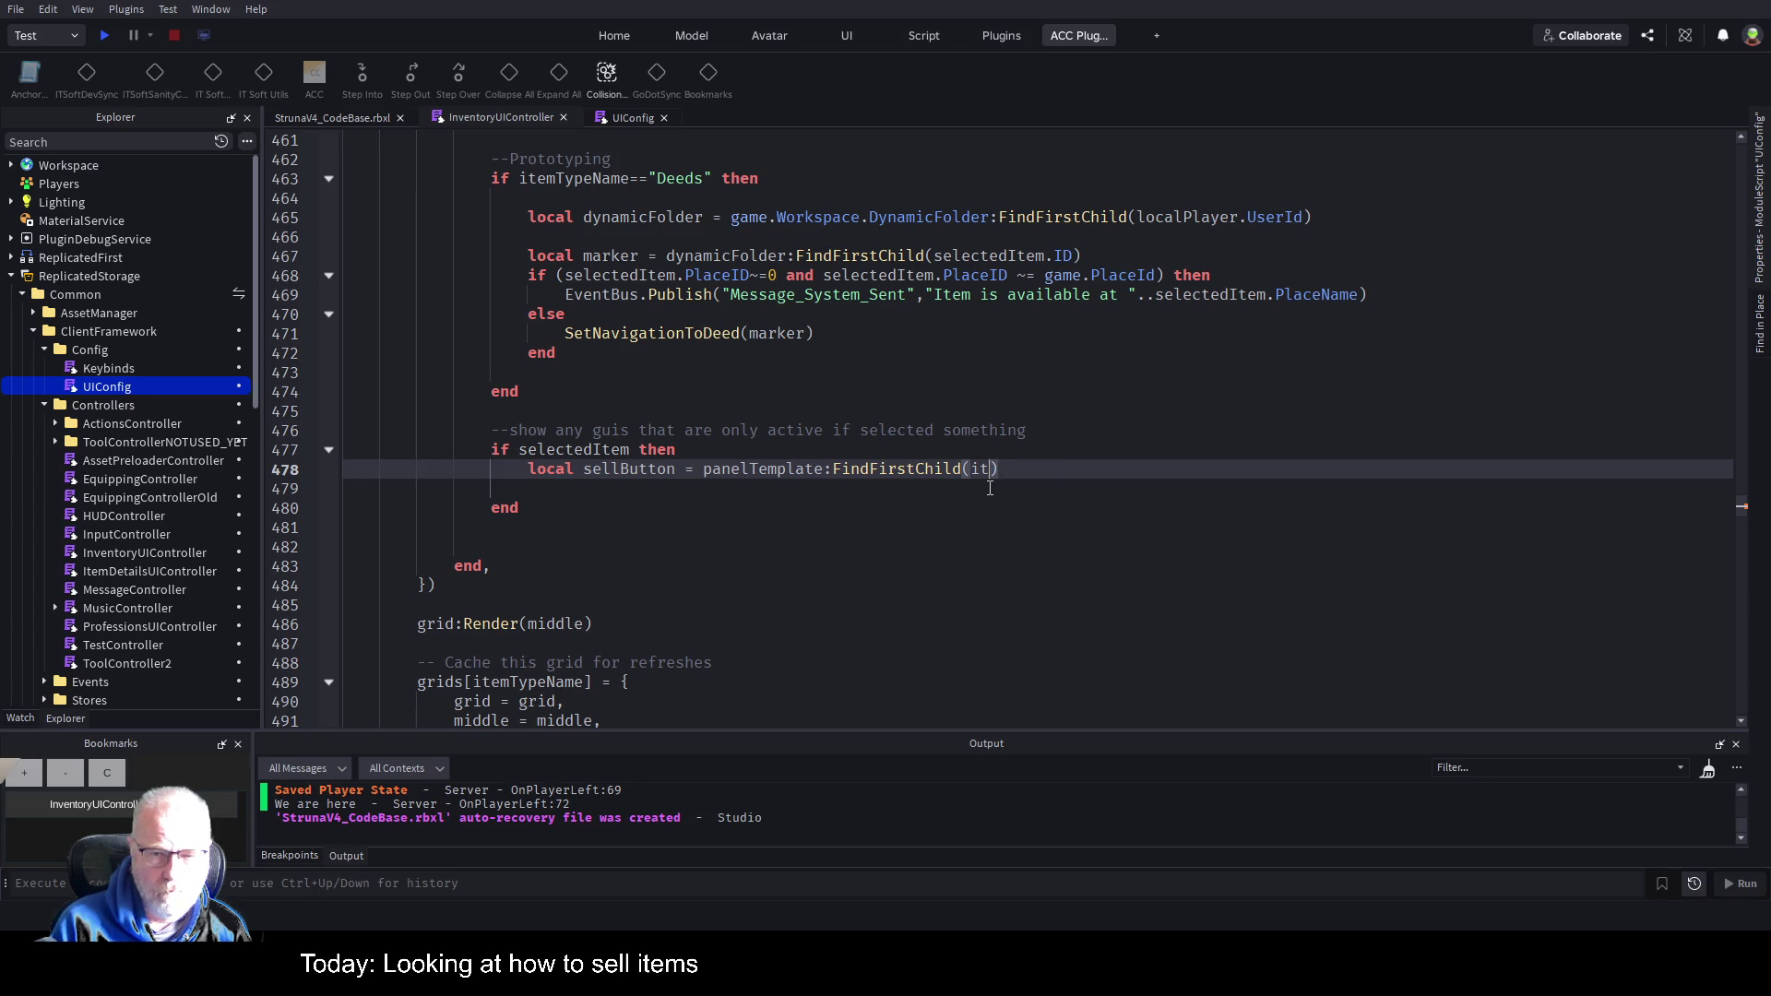
{"action": "key", "text": "BackSpace"}
{"action": "key", "text": "BackSpace"}
{"action": "key", "text": "BackSpace"}
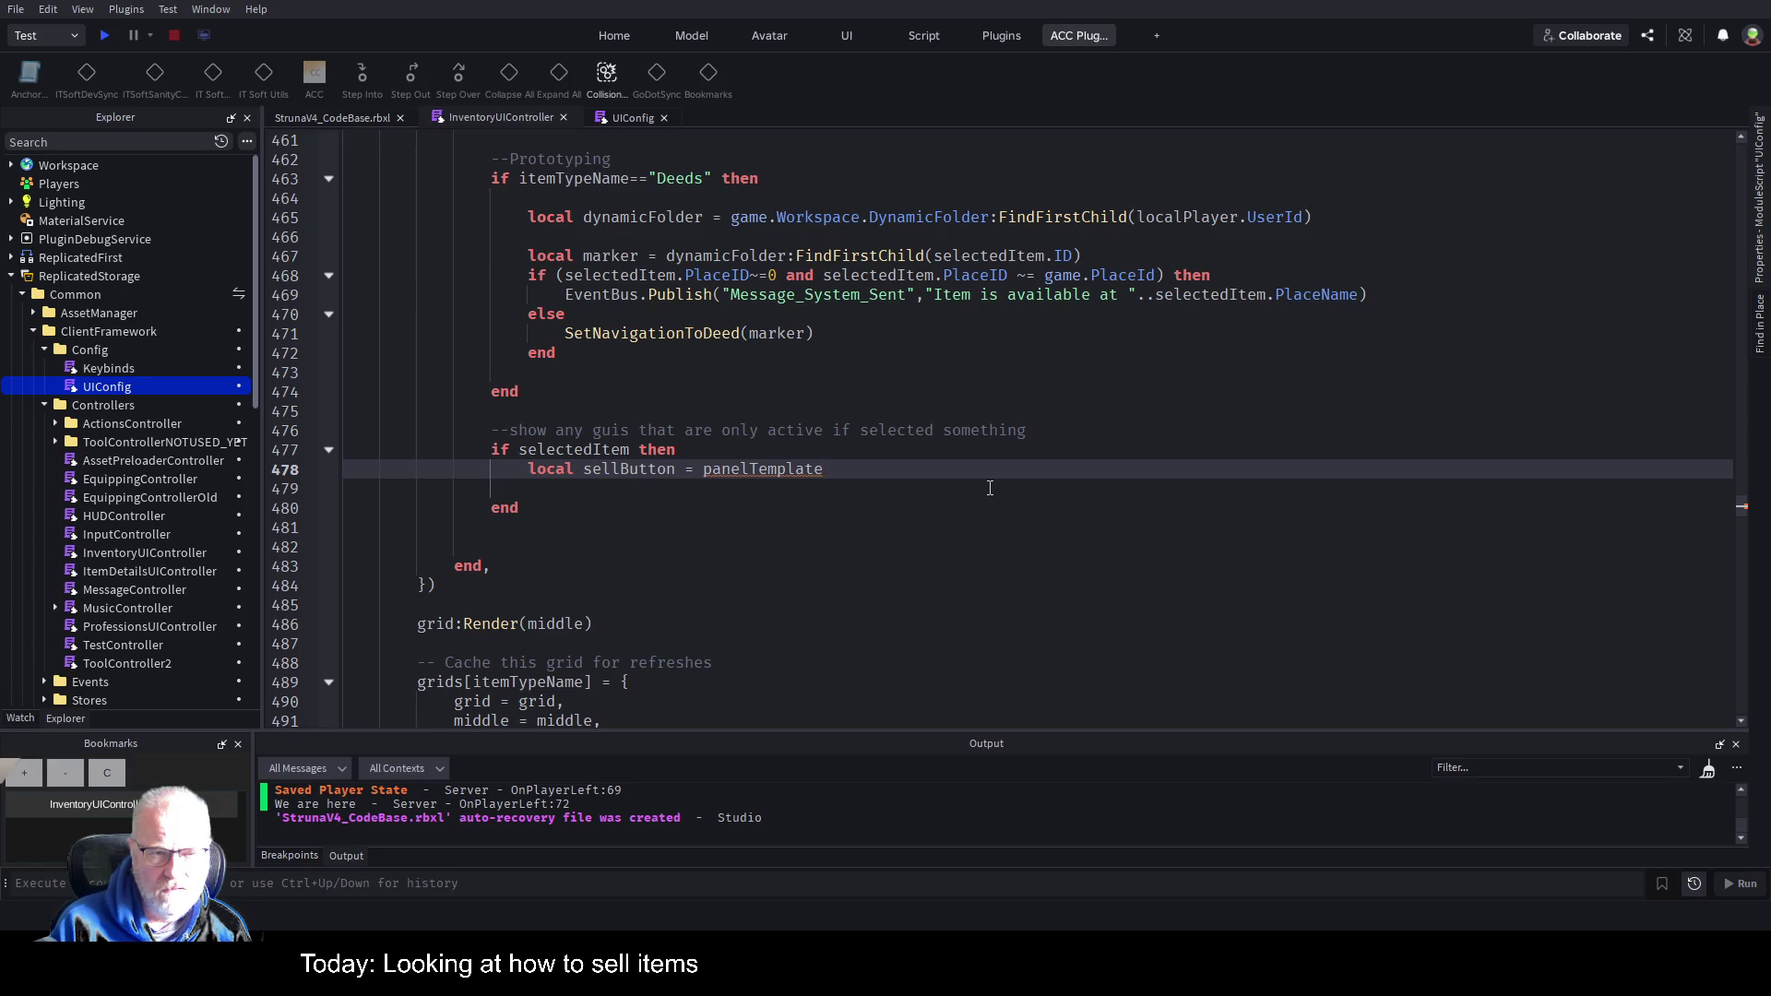
Delete the unfinished selectedItem block and its leftover blank lines.
{"action": "key", "text": "Up"}
{"action": "key", "text": "Up"}
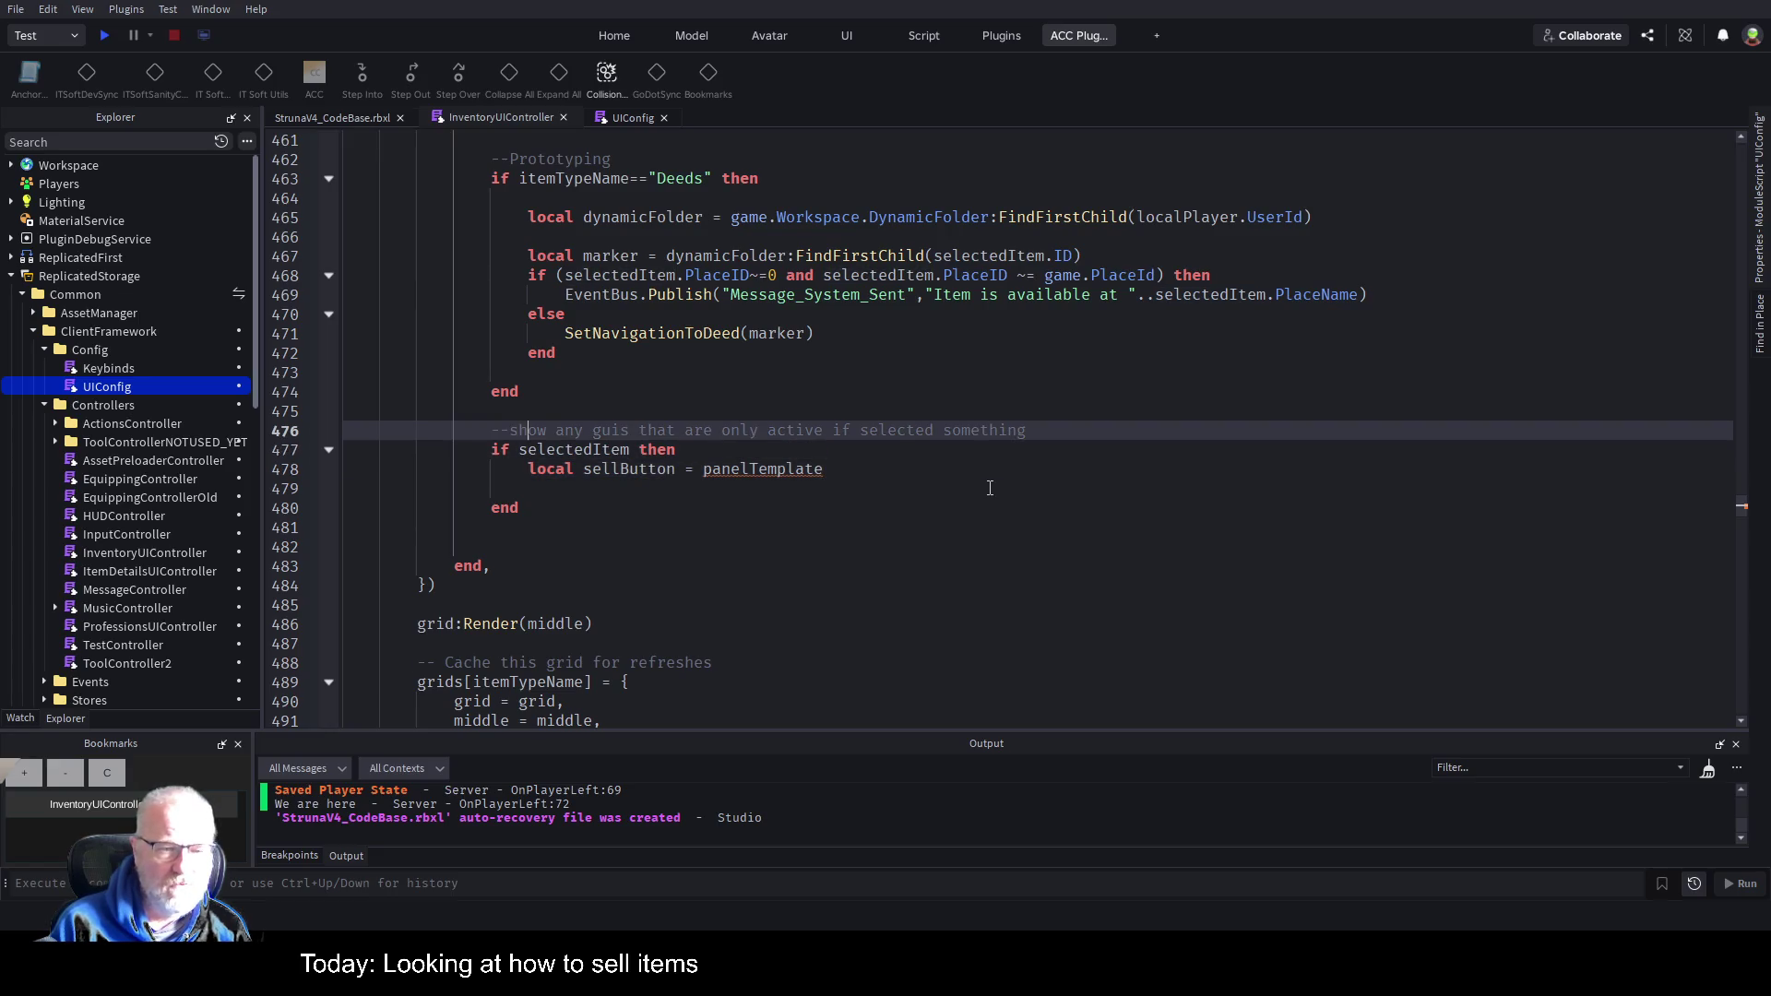
{"action": "key", "text": "shift+Down"}
{"action": "key", "text": "shift+Down"}
{"action": "key", "text": "shift+Down"}
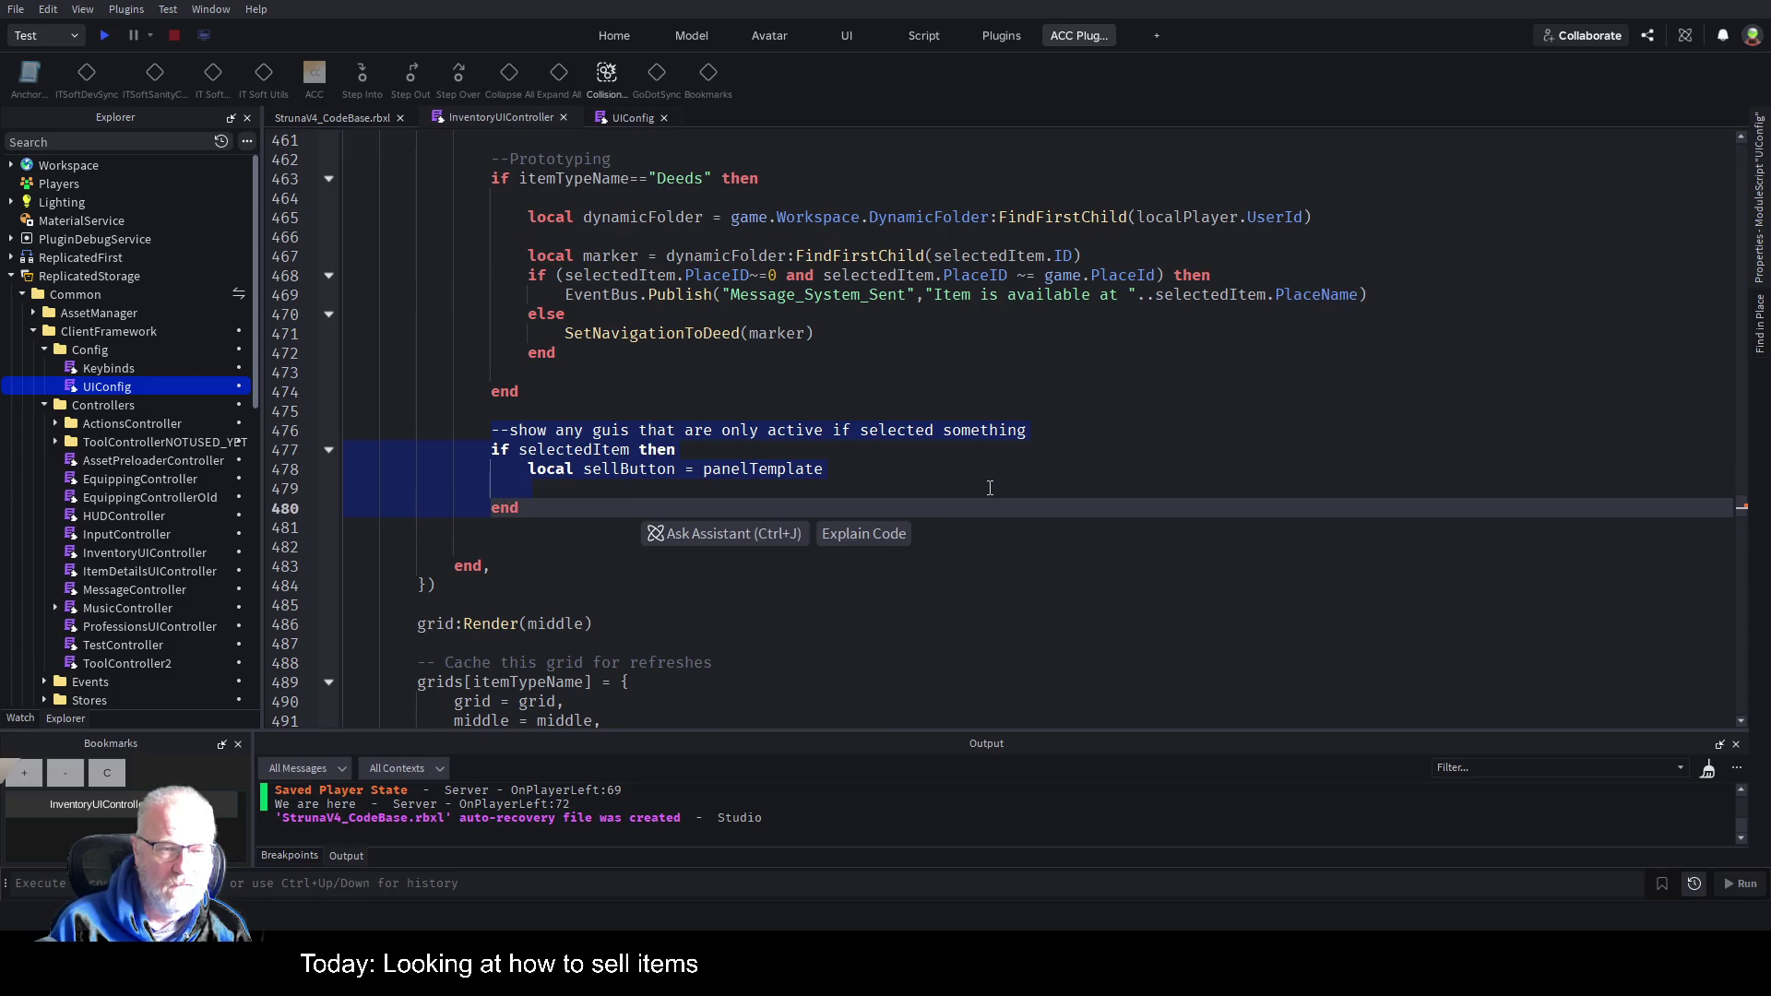
{"action": "key", "text": "Delete"}
{"action": "key", "text": "Up"}
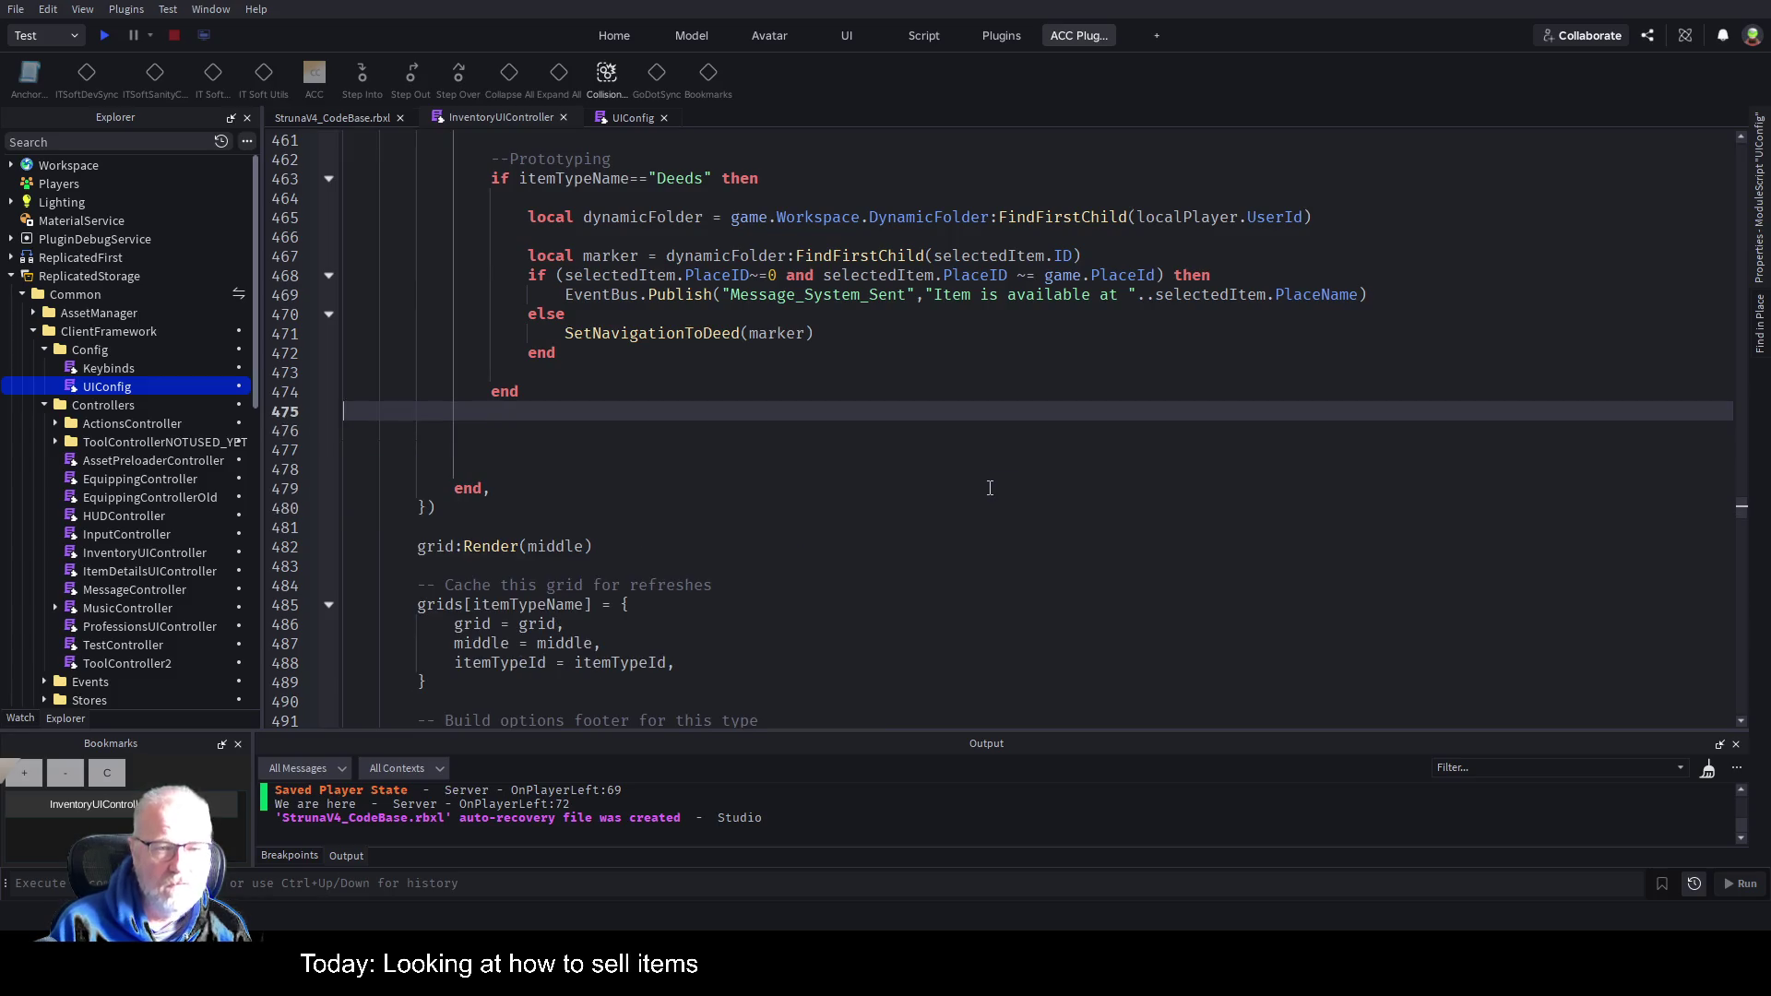
{"action": "key", "text": "shift+Down"}
{"action": "key", "text": "shift+Down"}
{"action": "key", "text": "shift+Down"}
{"action": "key", "text": "Delete"}
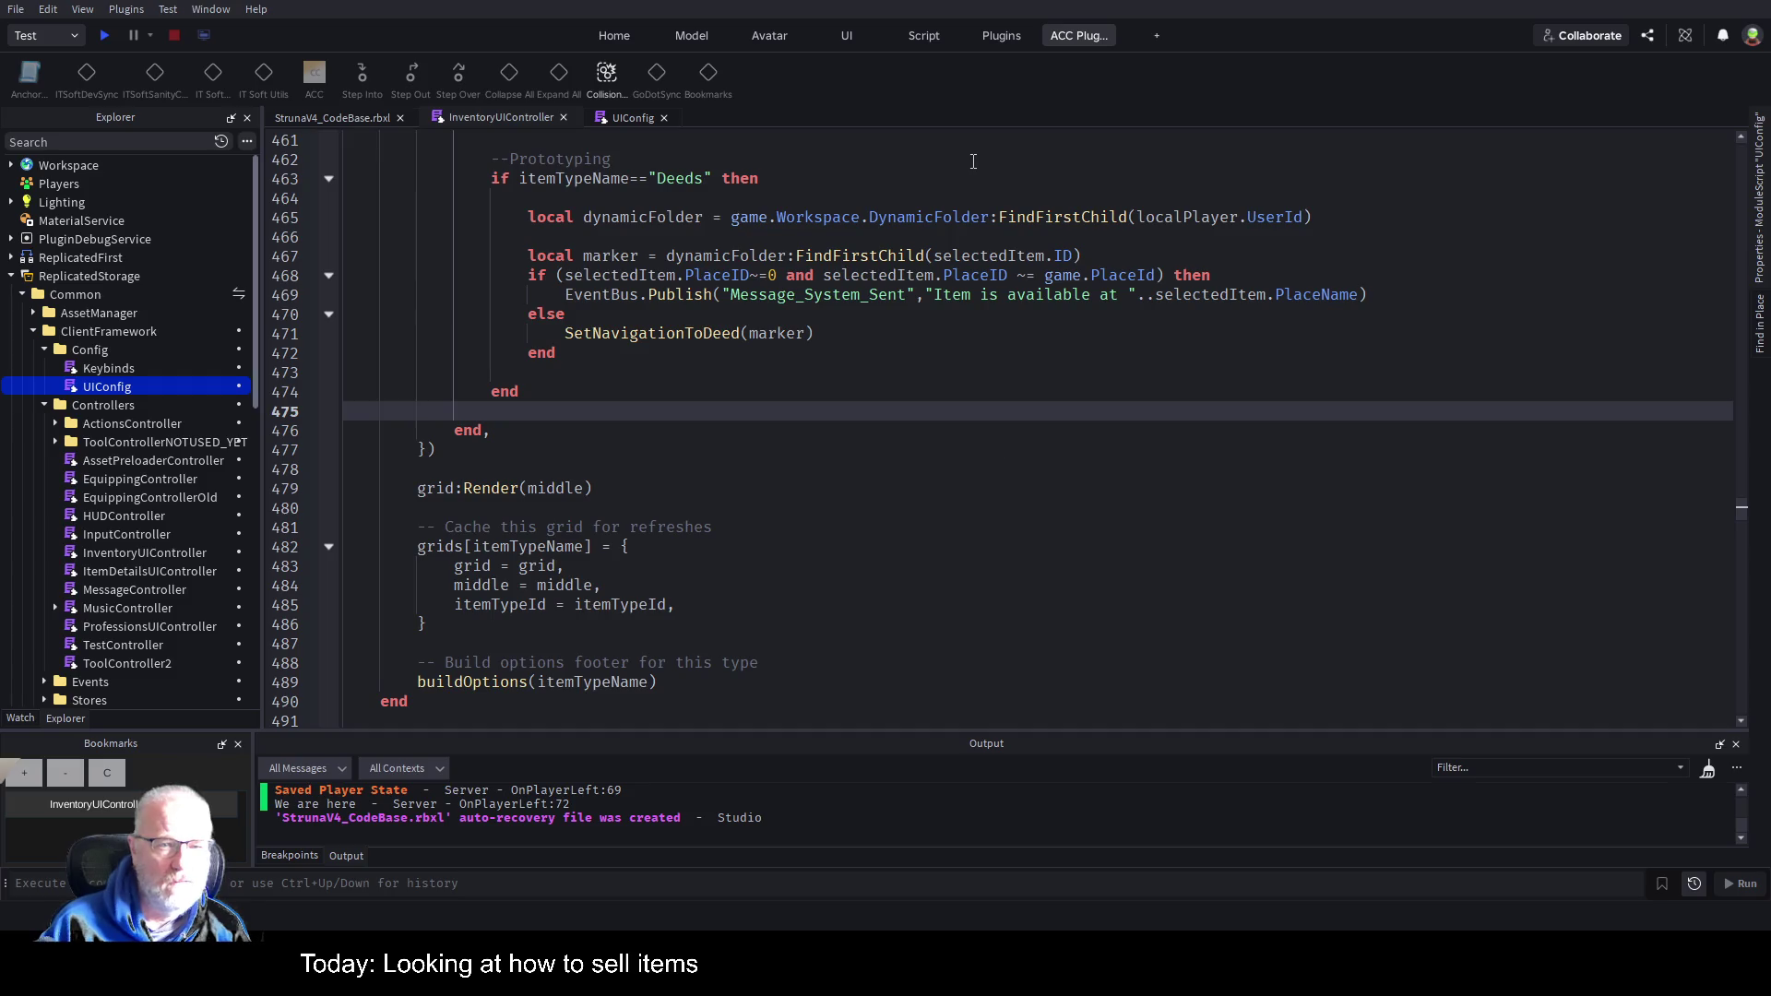
Paste the selected-item block below line 475 and start the sellButton assignment with 'pan'.
{"action": "scroll", "coordinate": [613, 345], "scroll_direction": "up", "scroll_amount": 4}
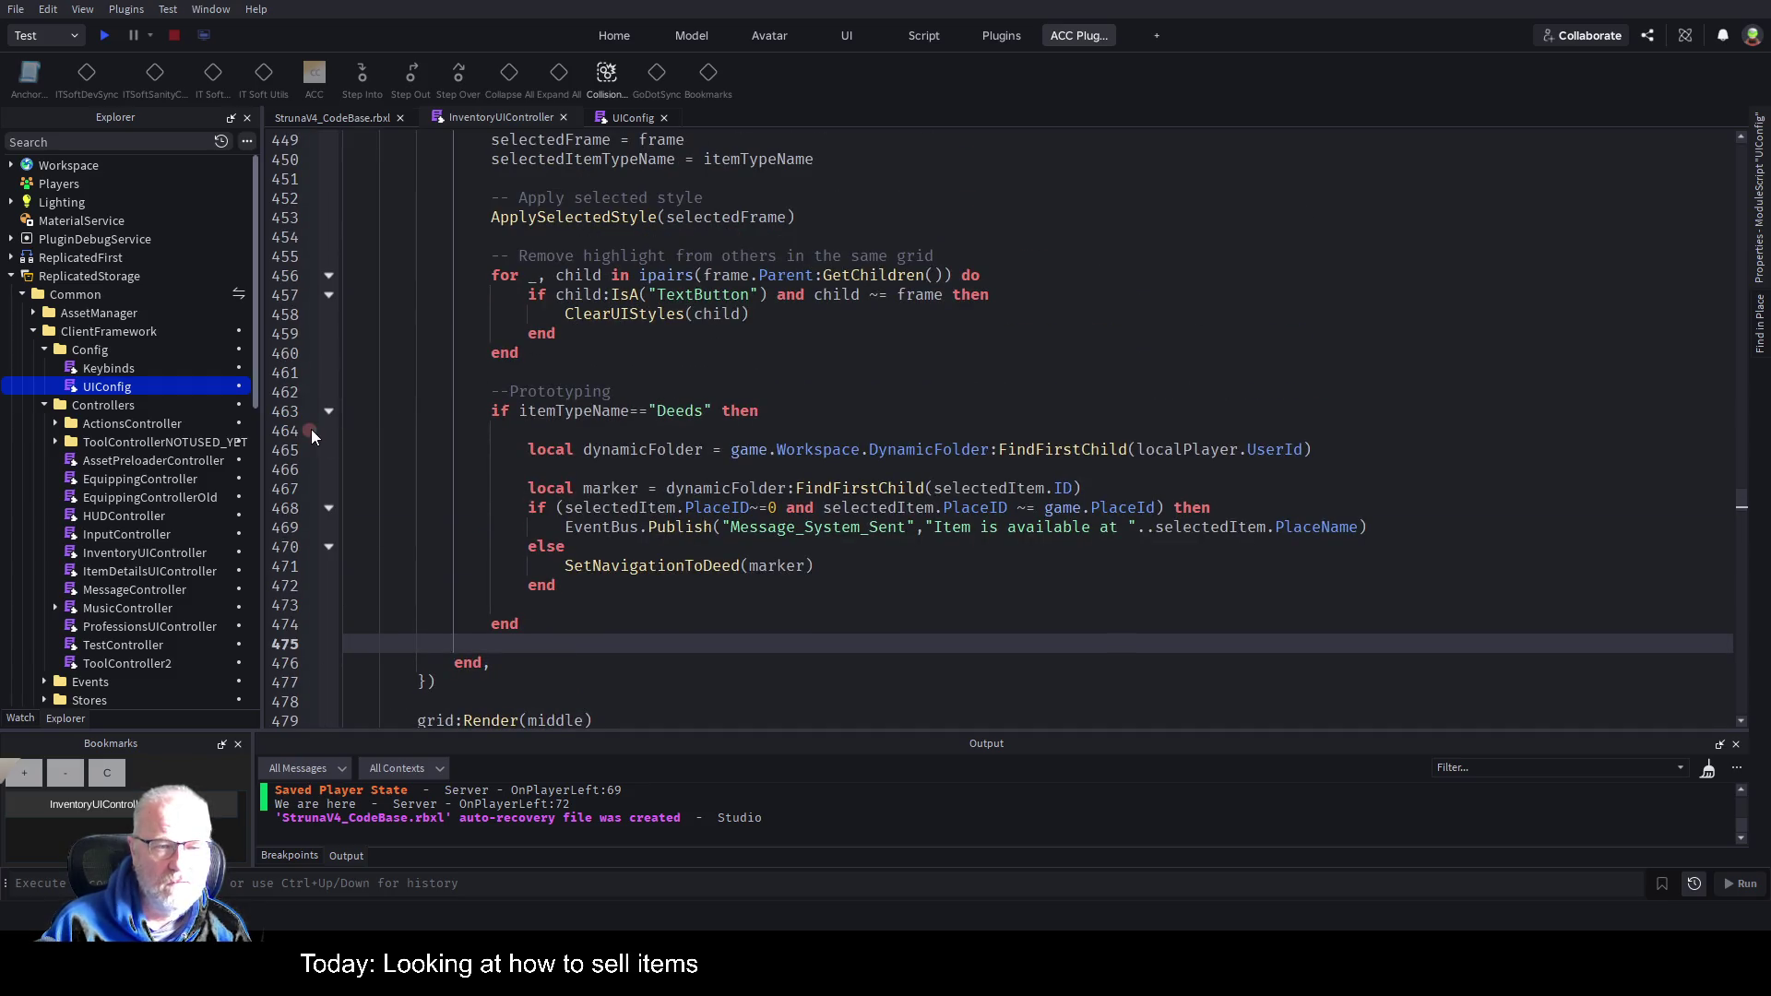
{"action": "left_click", "coordinate": [328, 413]}
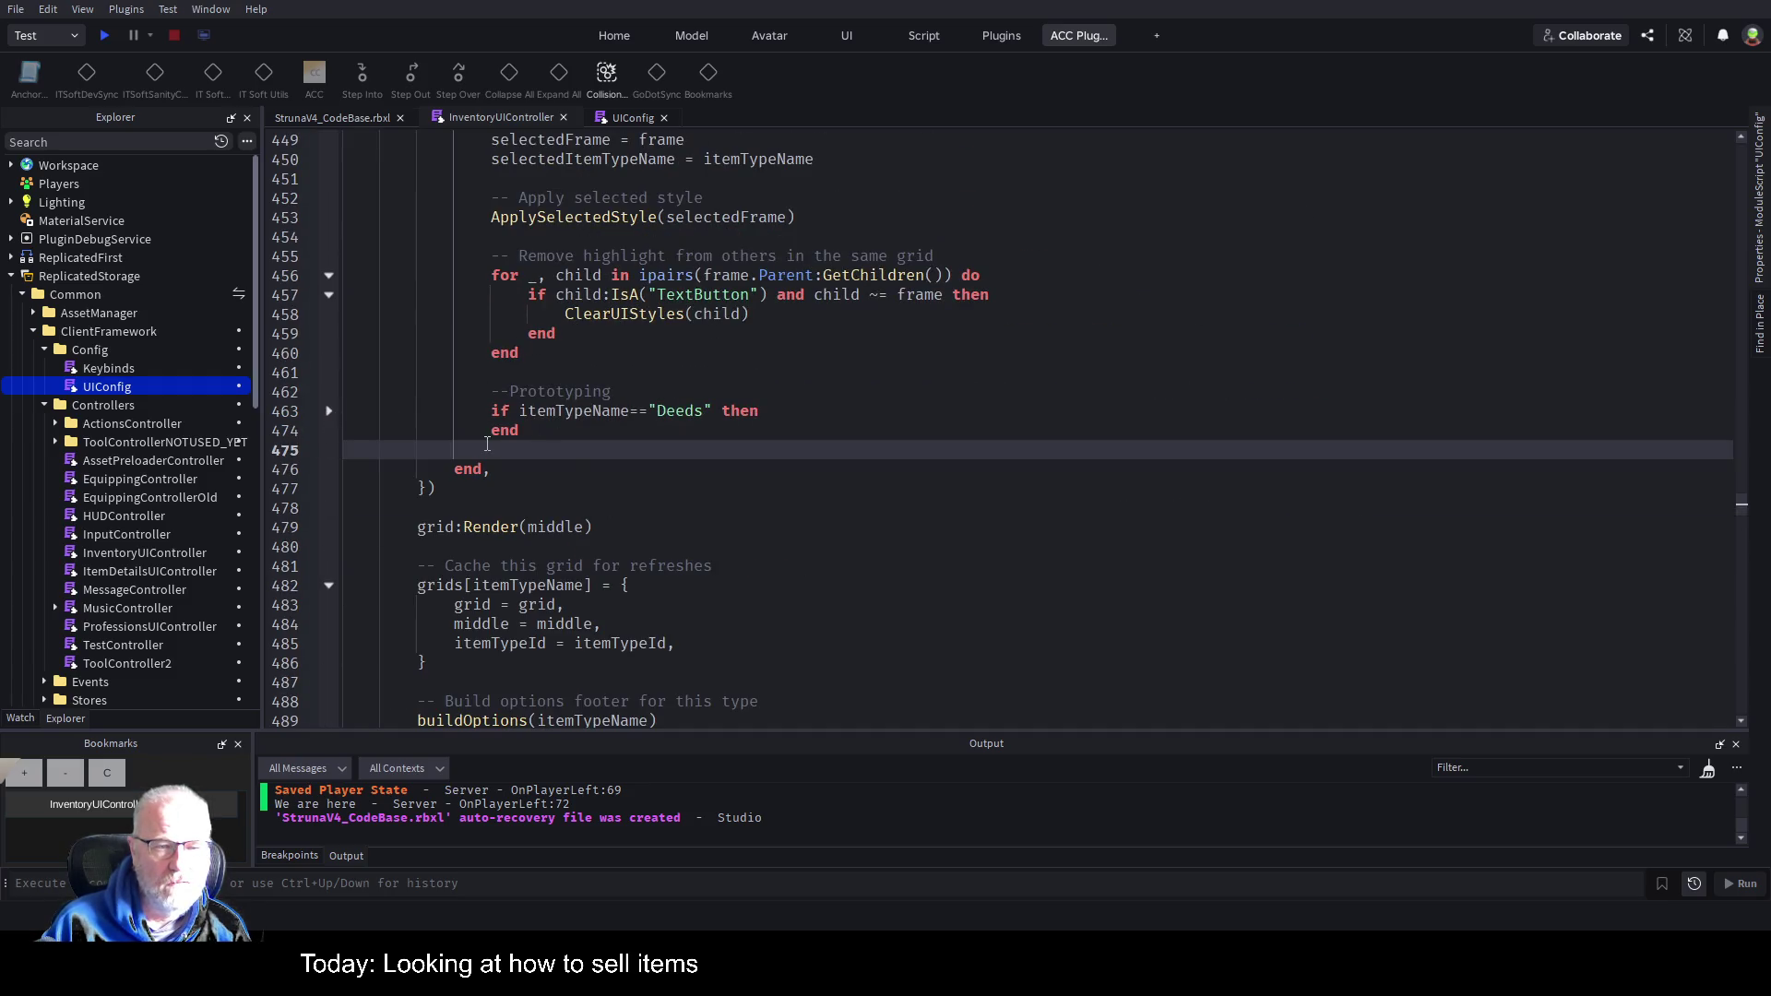
{"action": "key", "text": "Return"}
{"action": "type", "text": "--show any guis that are only active if selected something if selectedItem then     local sellButton = panelTemplate  end"}
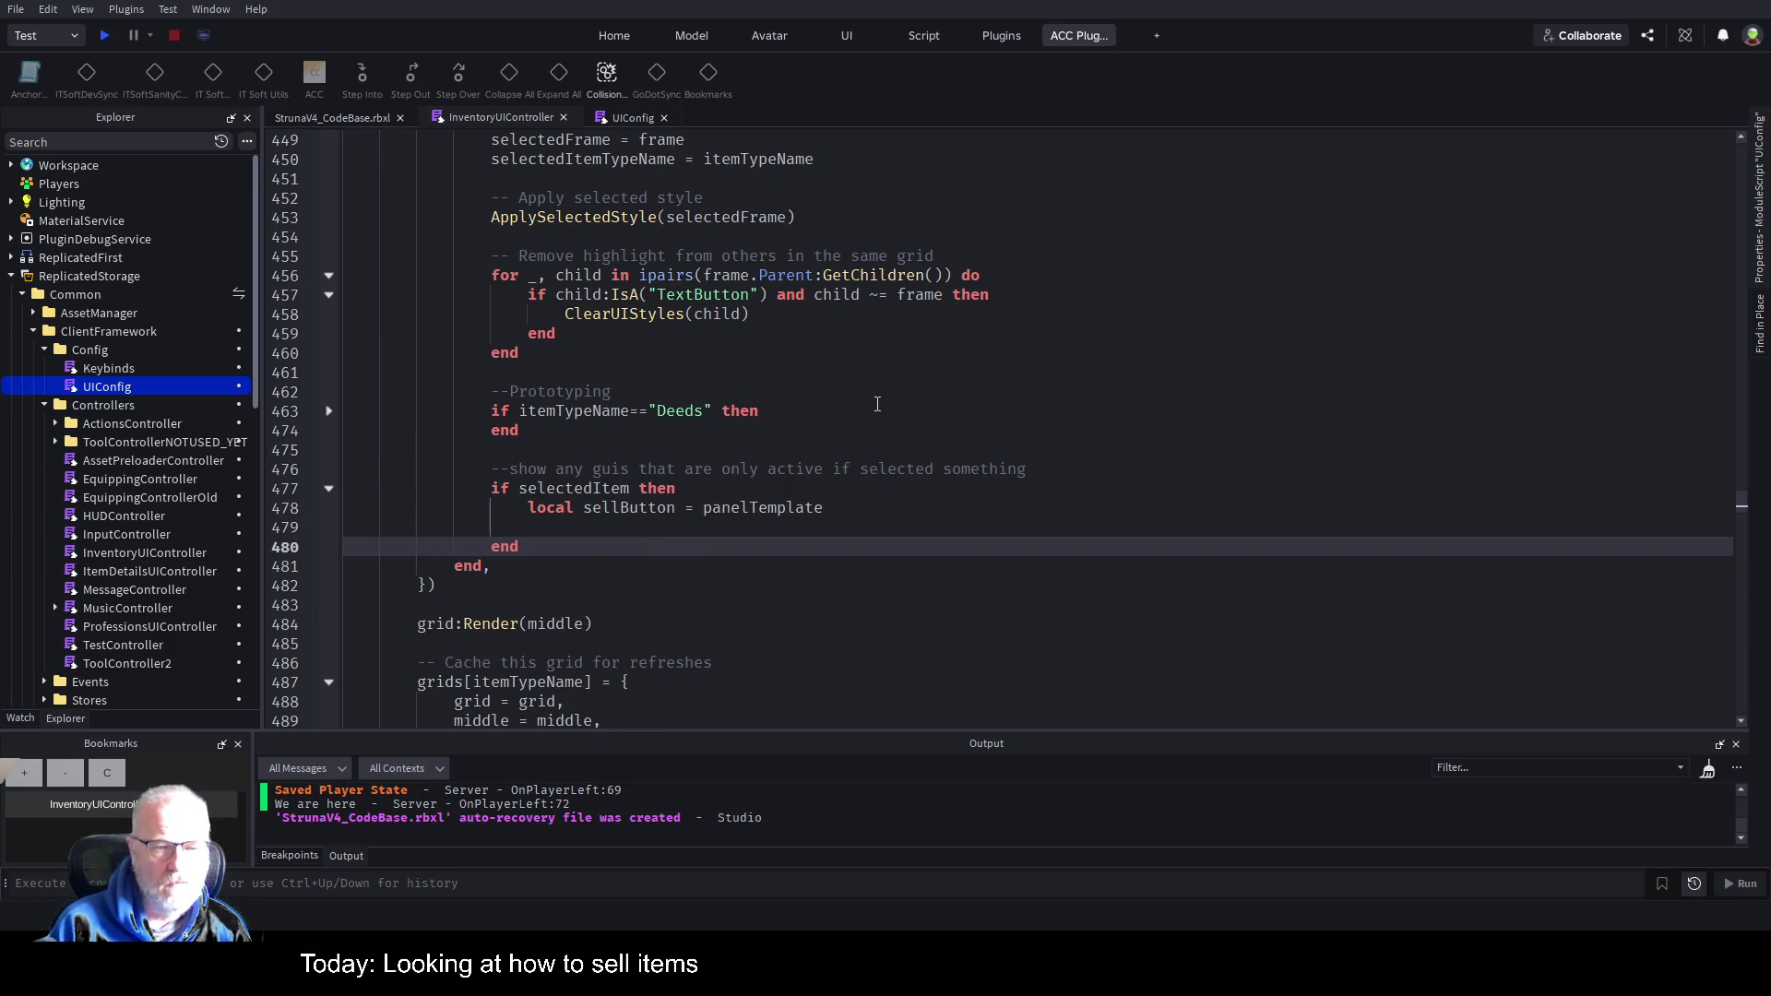
{"action": "key", "text": "Up"}
{"action": "key", "text": "Up"}
{"action": "key", "text": "Up"}
{"action": "key", "text": "Down"}
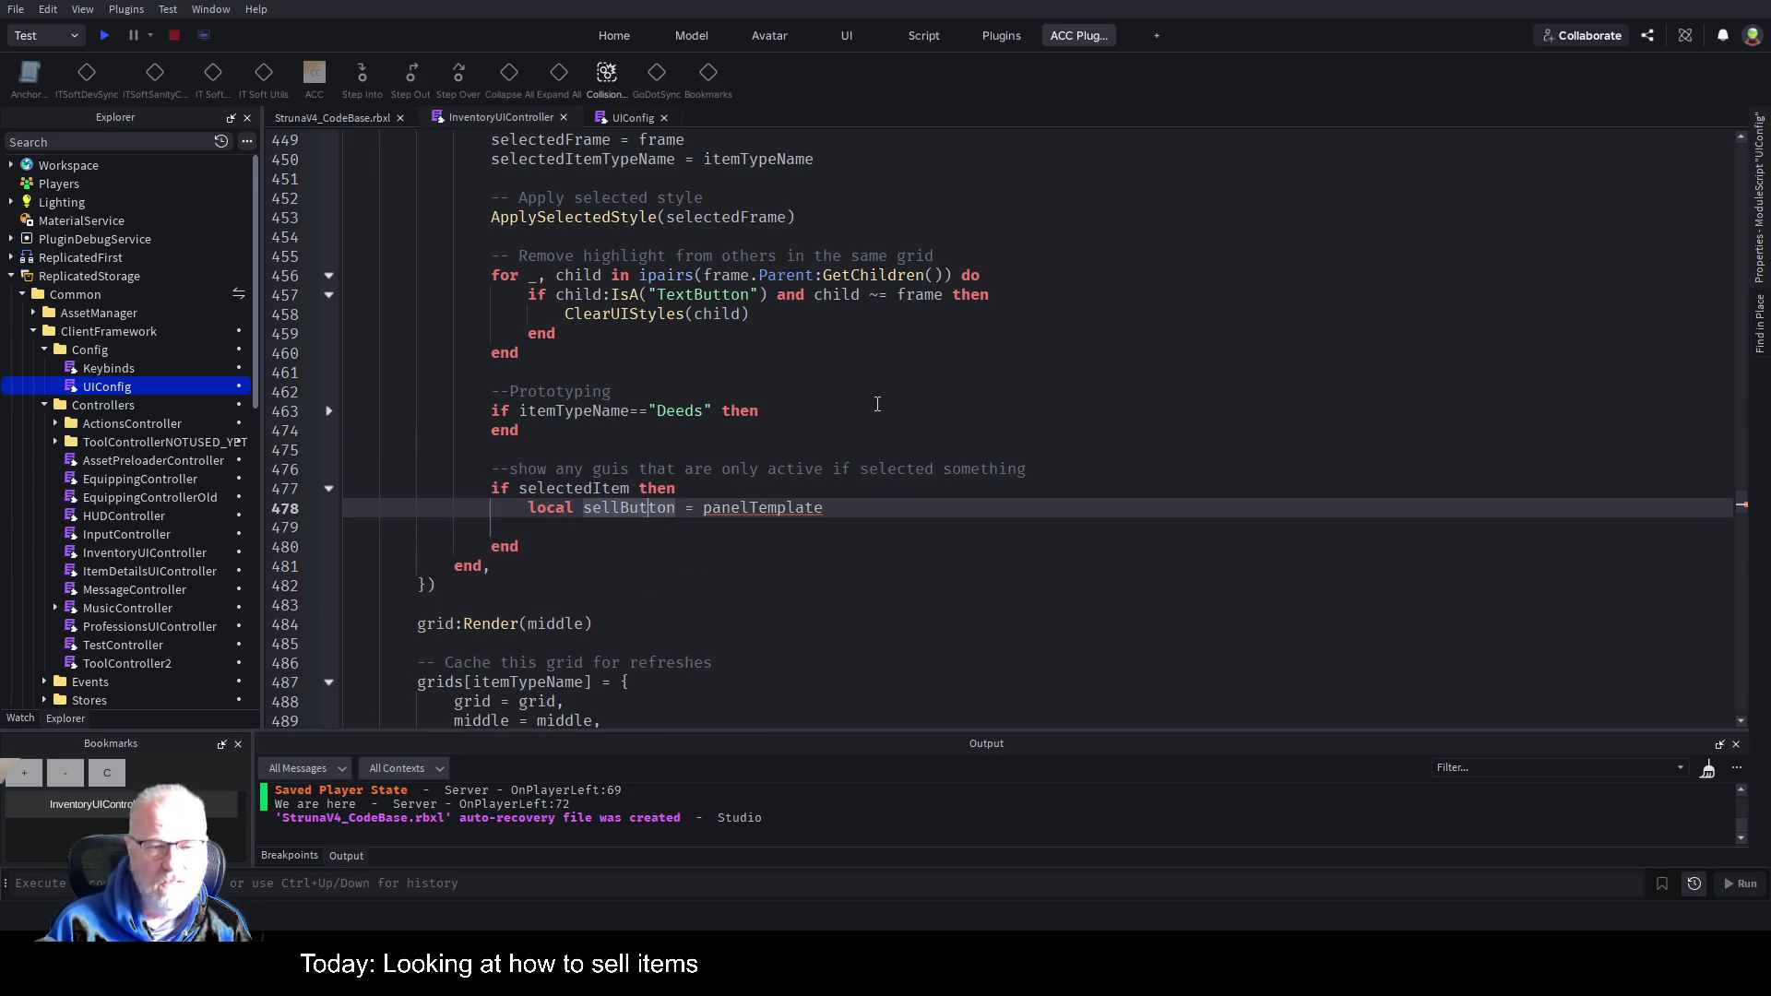
{"action": "key", "text": "Right"}
{"action": "key", "text": "Right"}
{"action": "key", "text": "Right"}
{"action": "type", "text": "pane;l"}
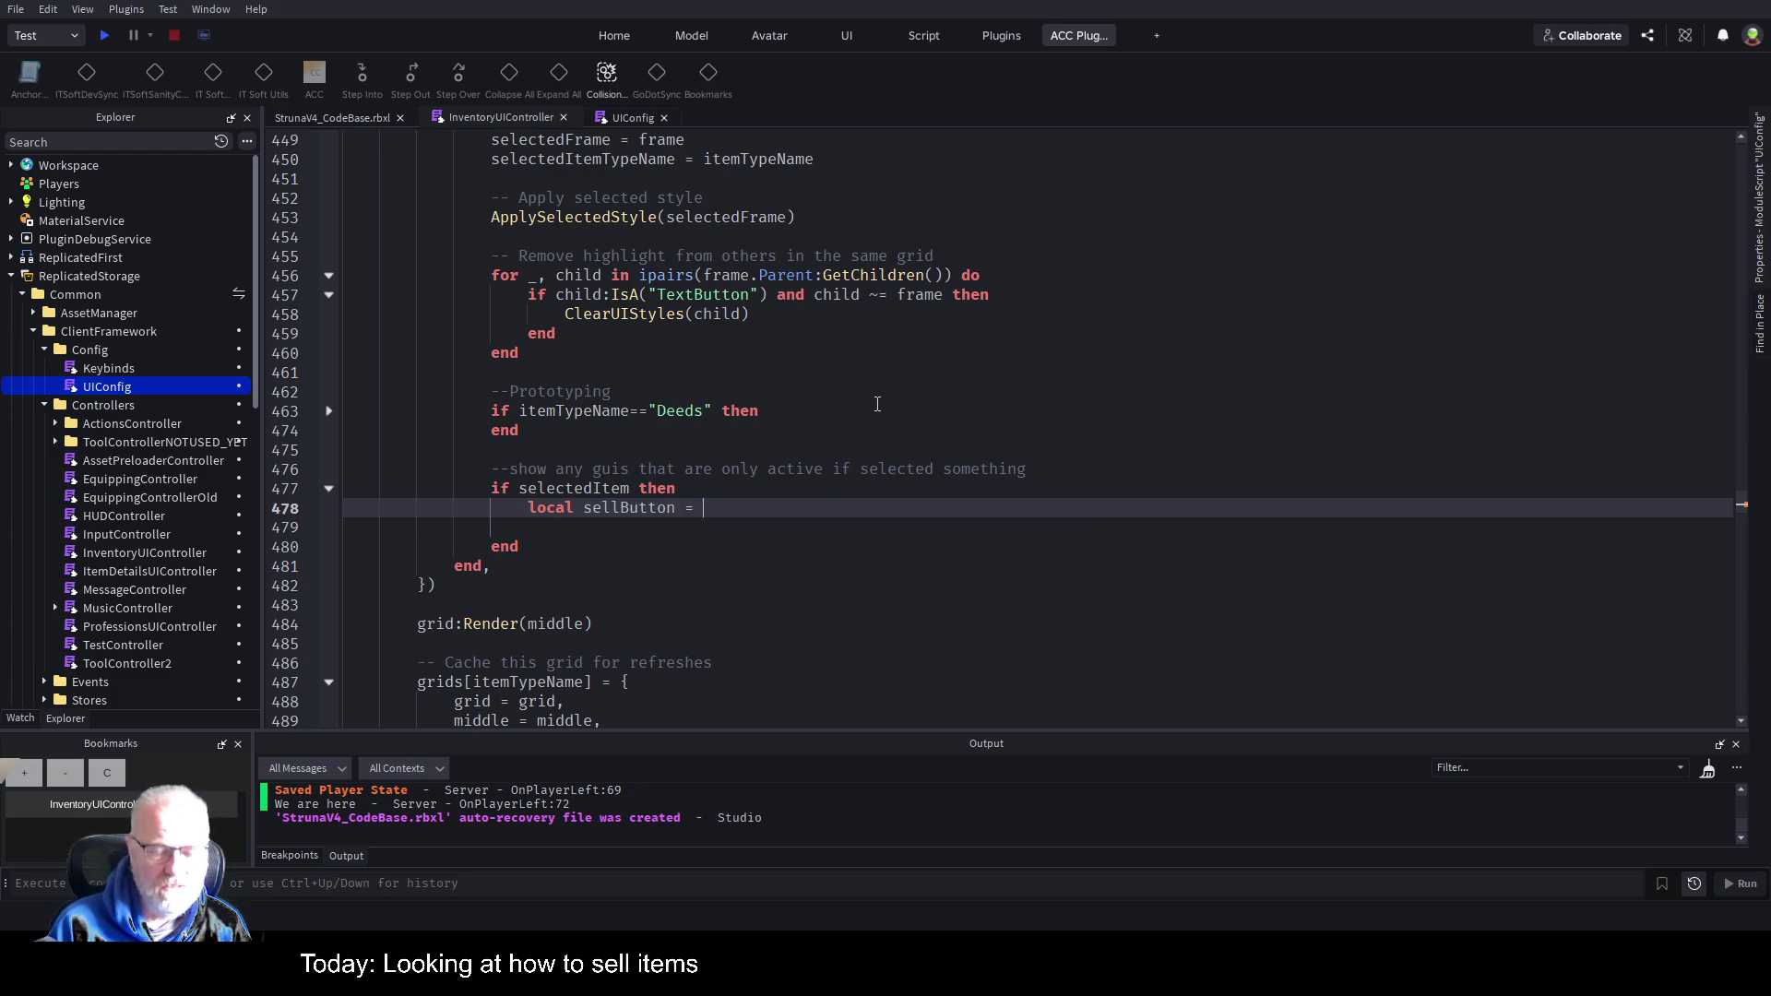
{"action": "key", "text": "BackSpace"}
{"action": "key", "text": "BackSpace"}
{"action": "key", "text": "BackSpace"}
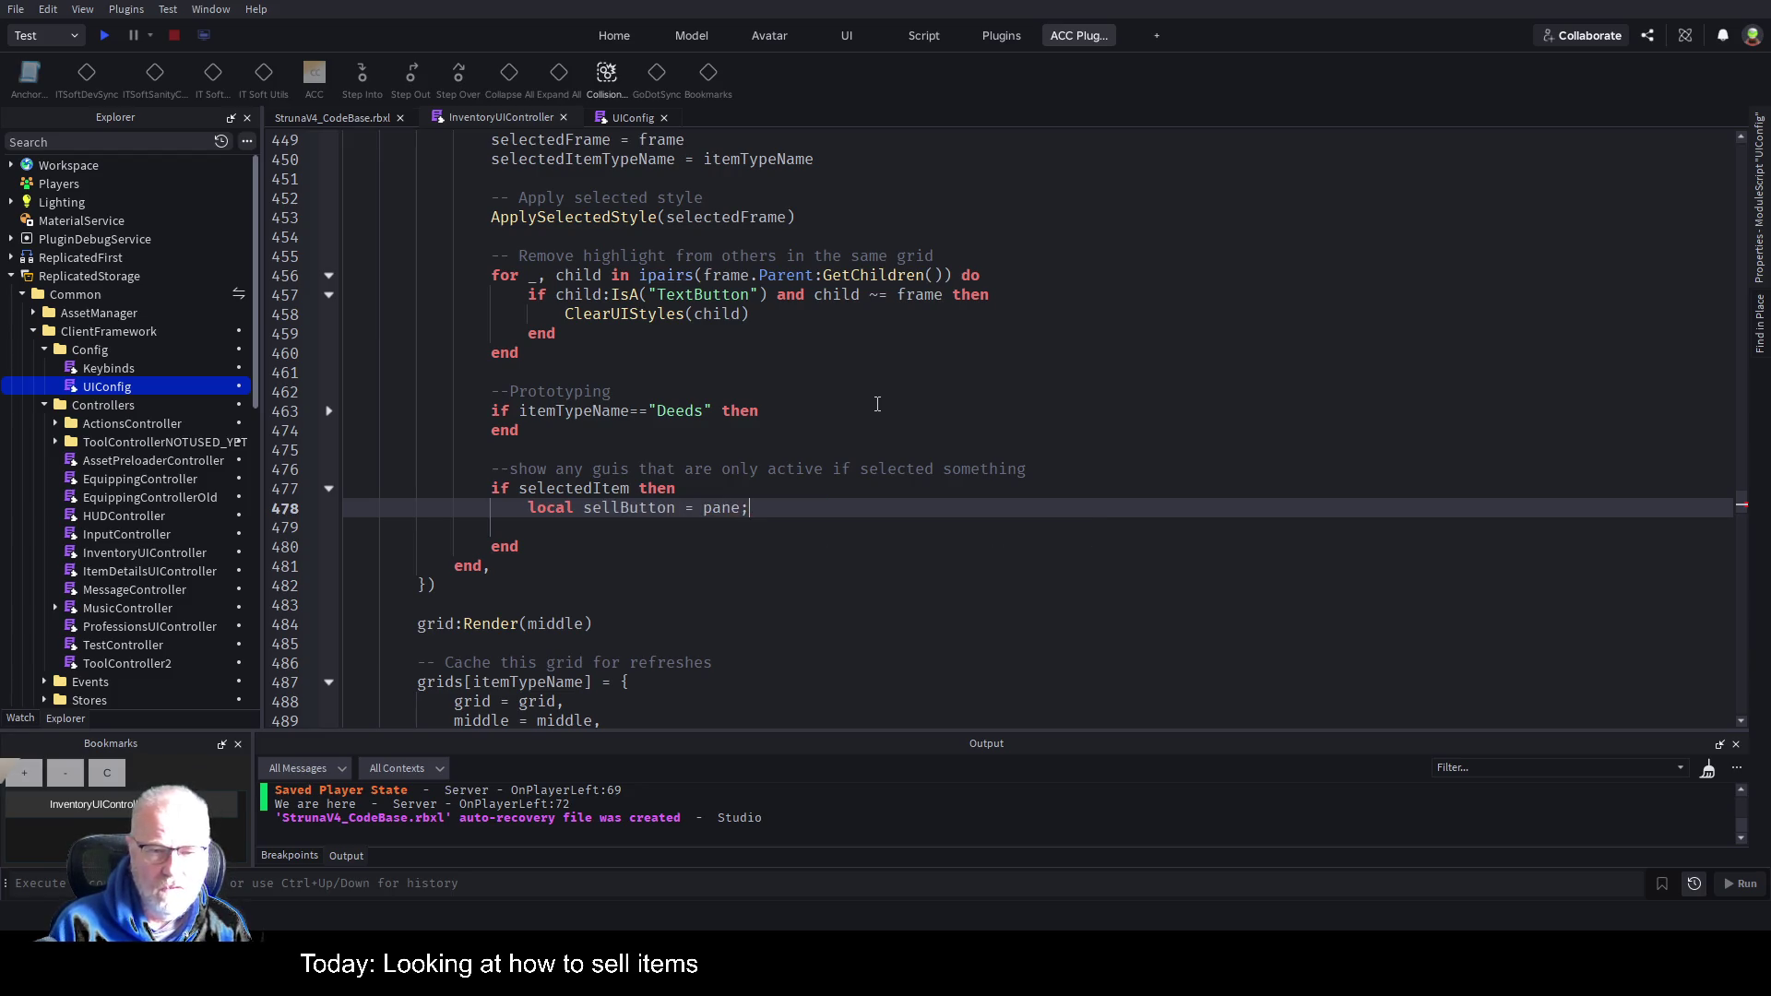
{"action": "type", "text": "p"}
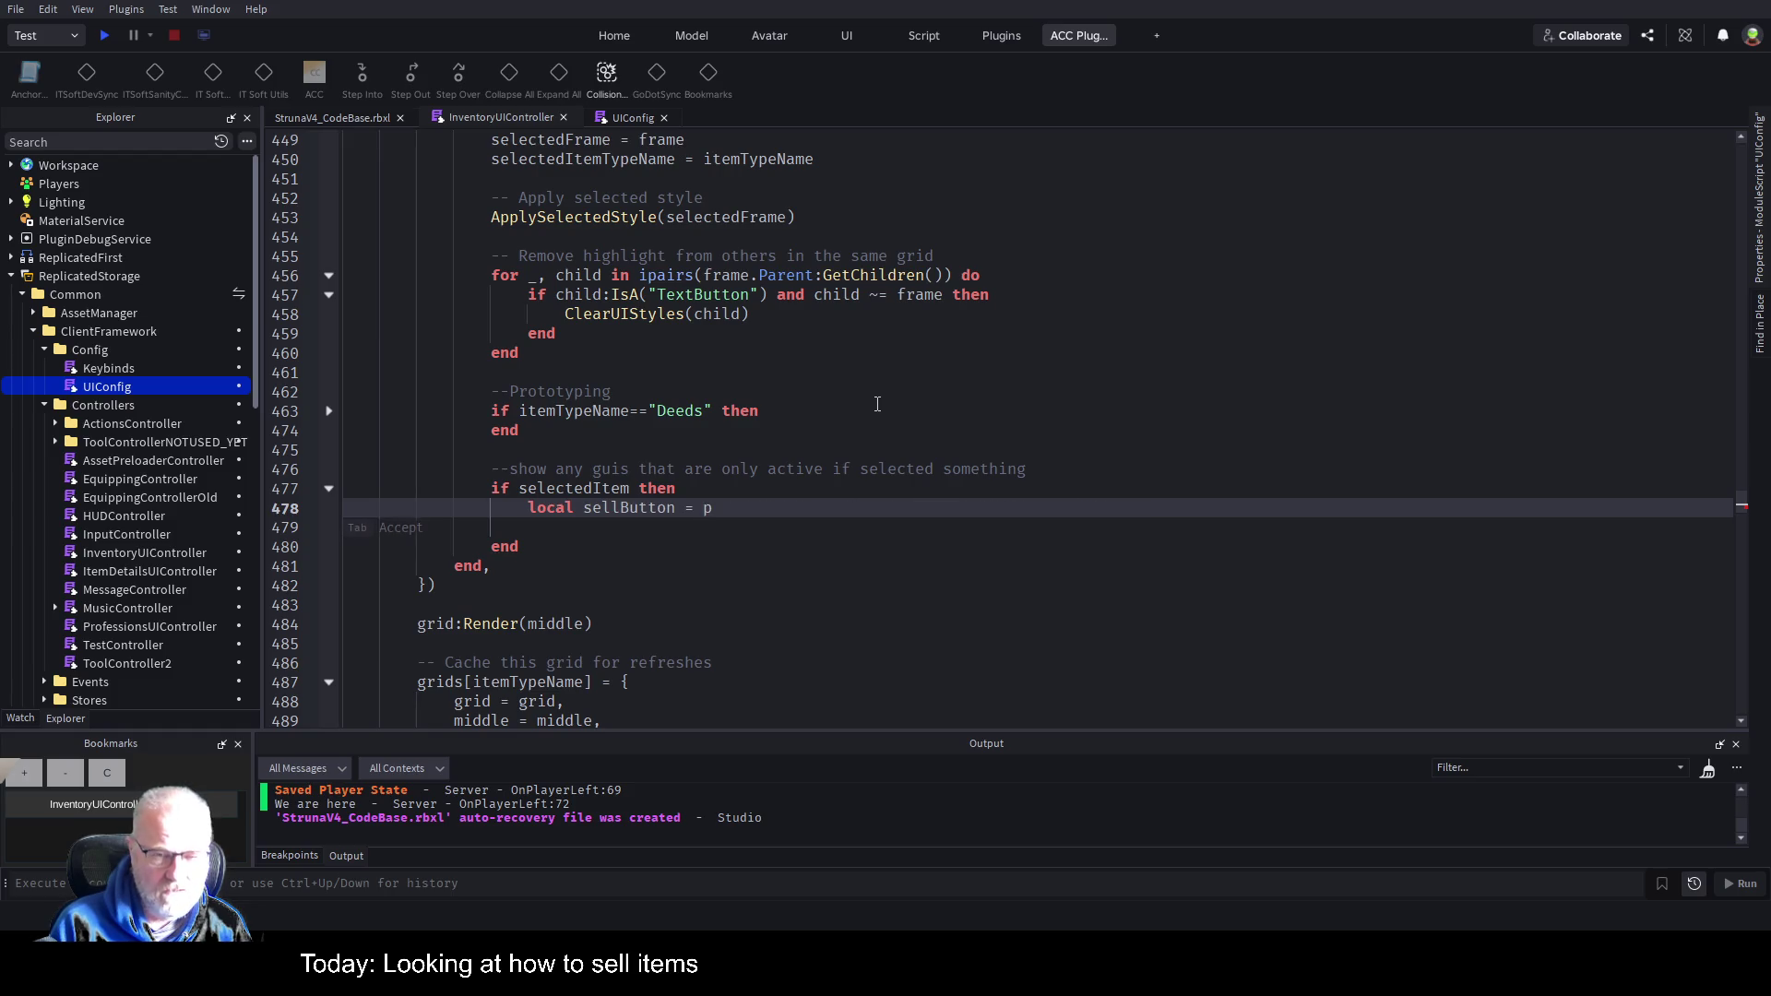
{"action": "type", "text": "an"}
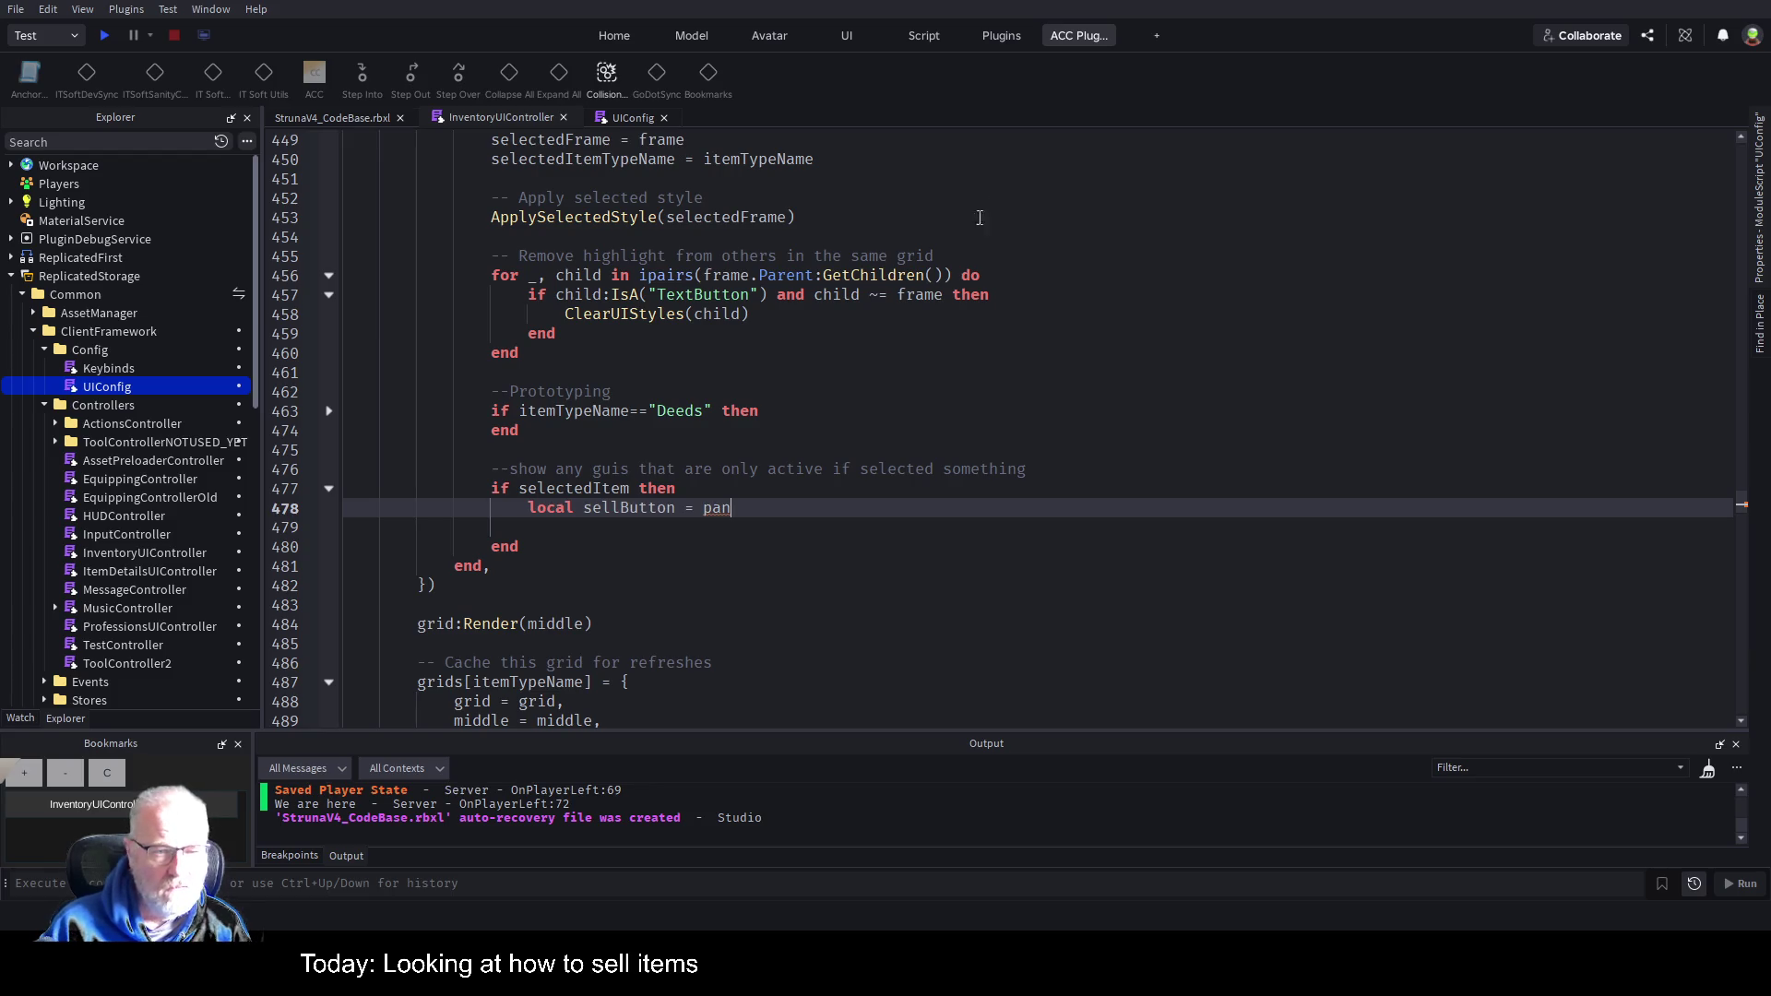
{"action": "scroll", "coordinate": [506, 372], "scroll_direction": "up", "scroll_amount": 7}
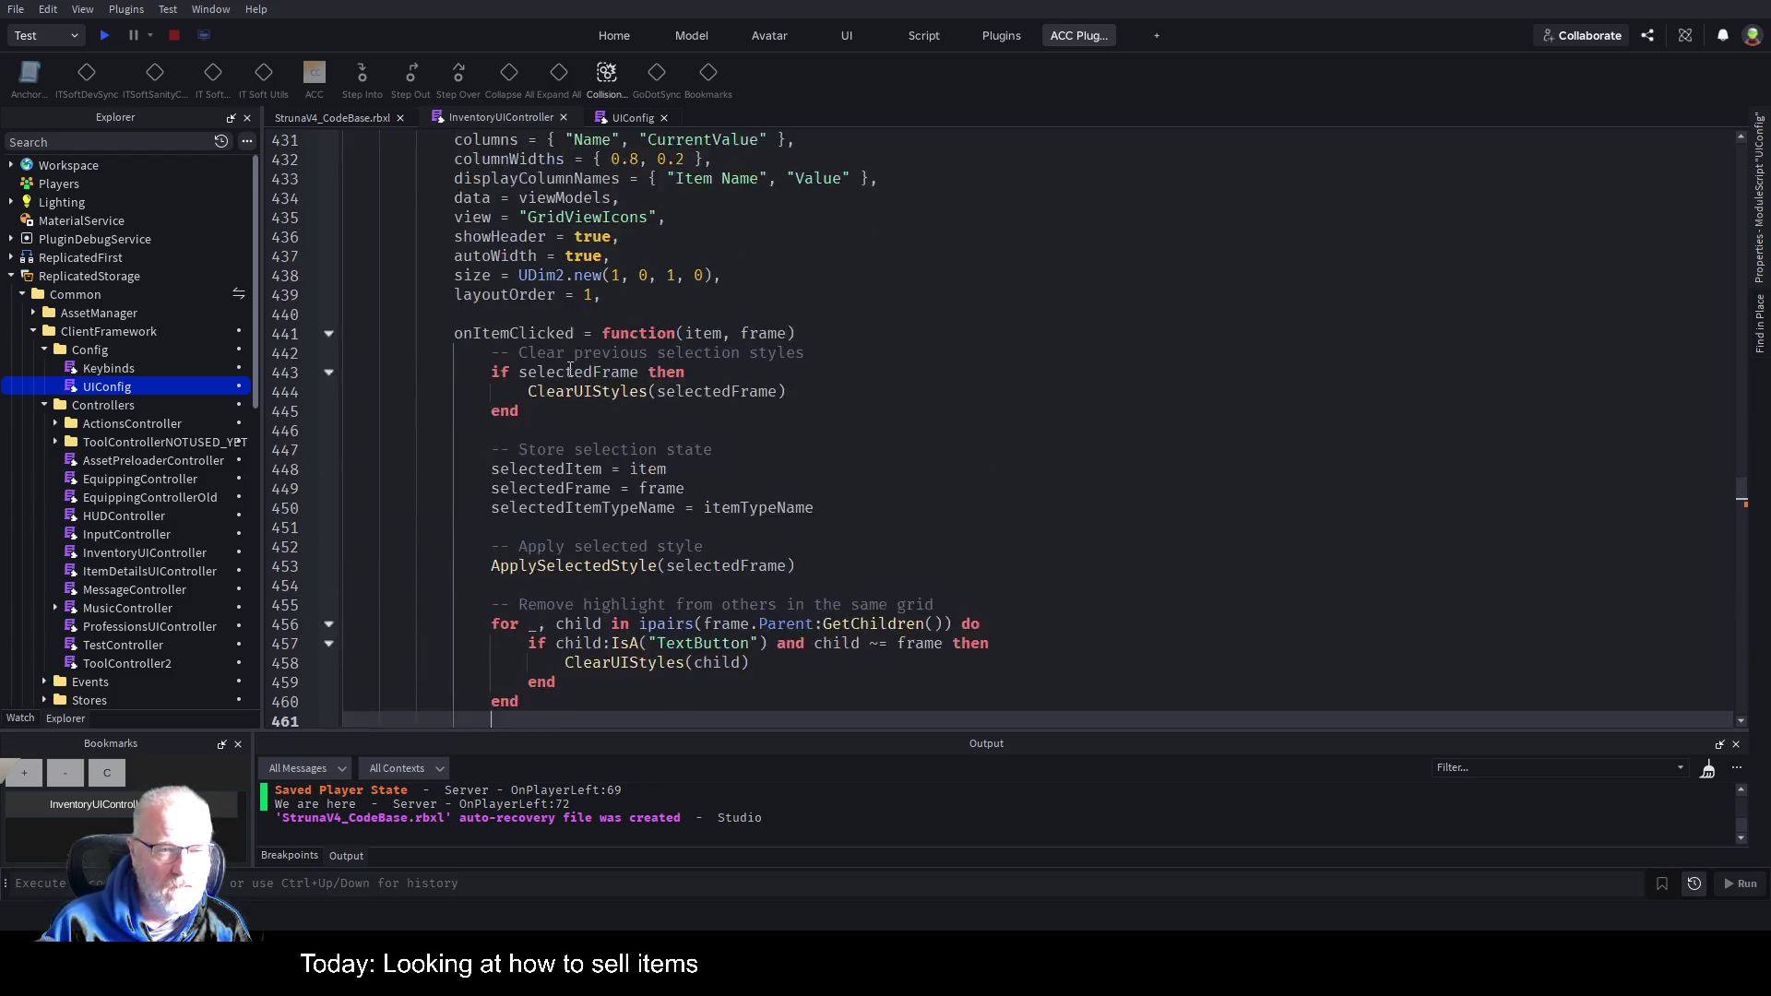
{"action": "left_click", "coordinate": [484, 395]}
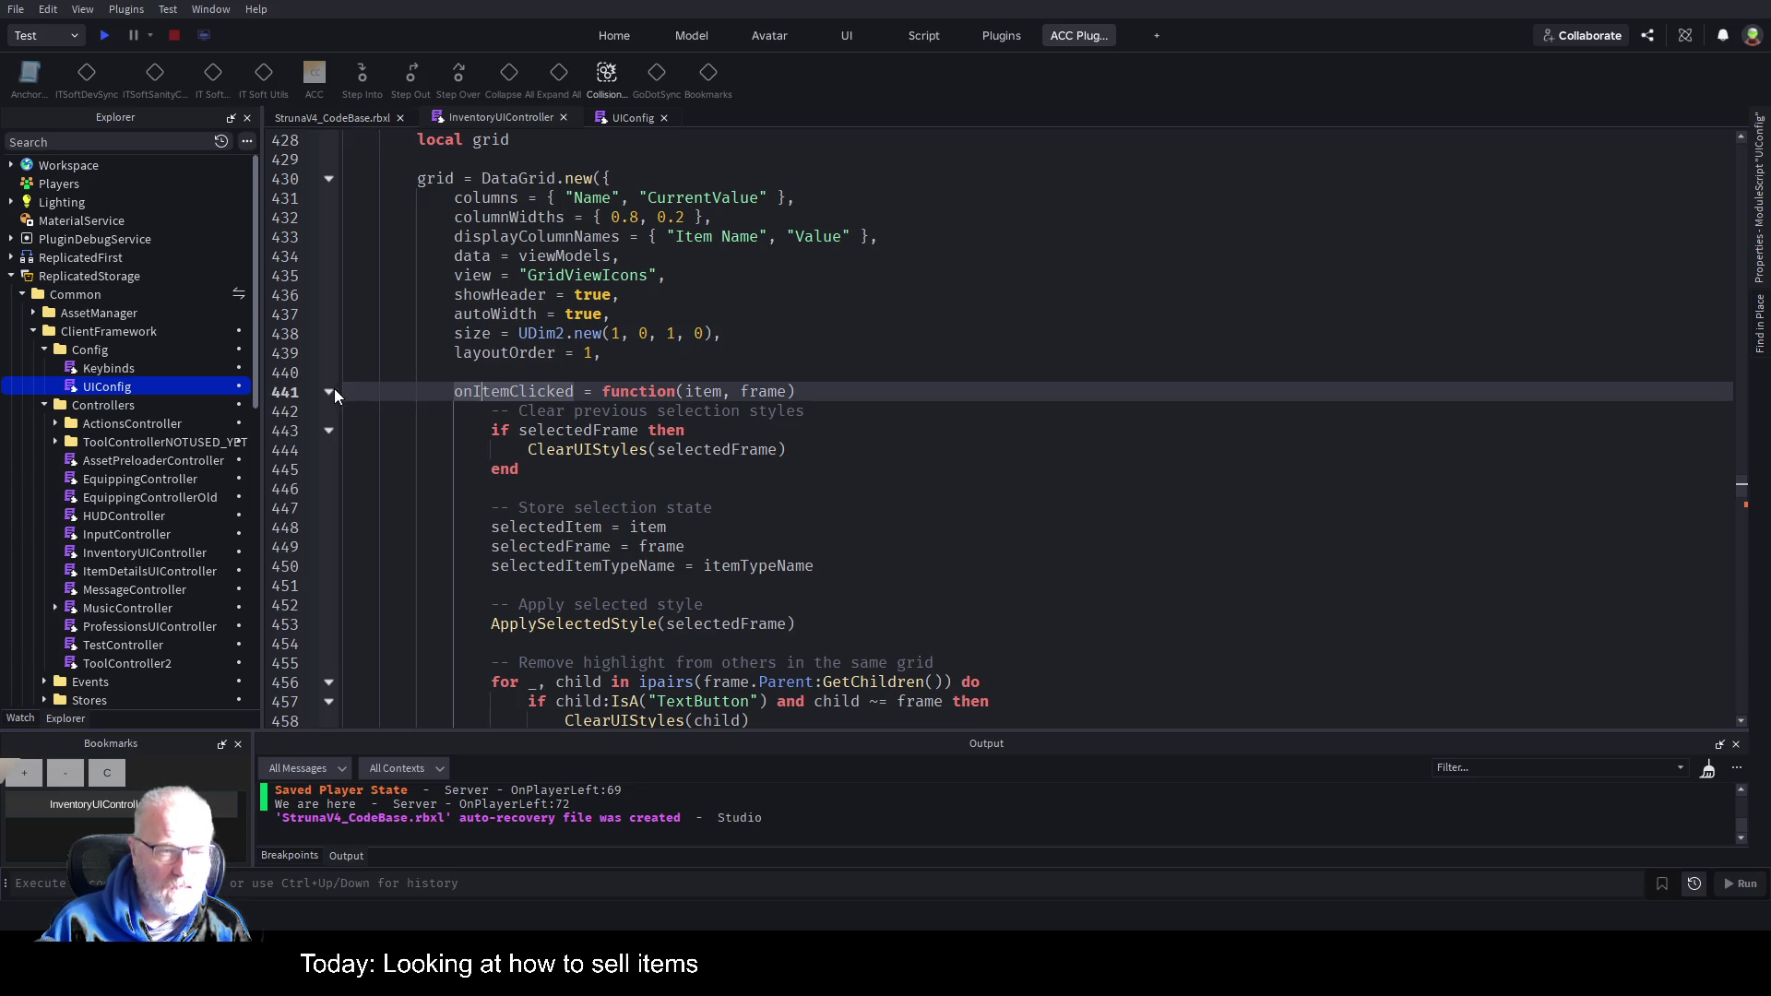
{"action": "left_click", "coordinate": [329, 393]}
{"action": "scroll", "coordinate": [625, 201], "scroll_direction": "up", "scroll_amount": 3}
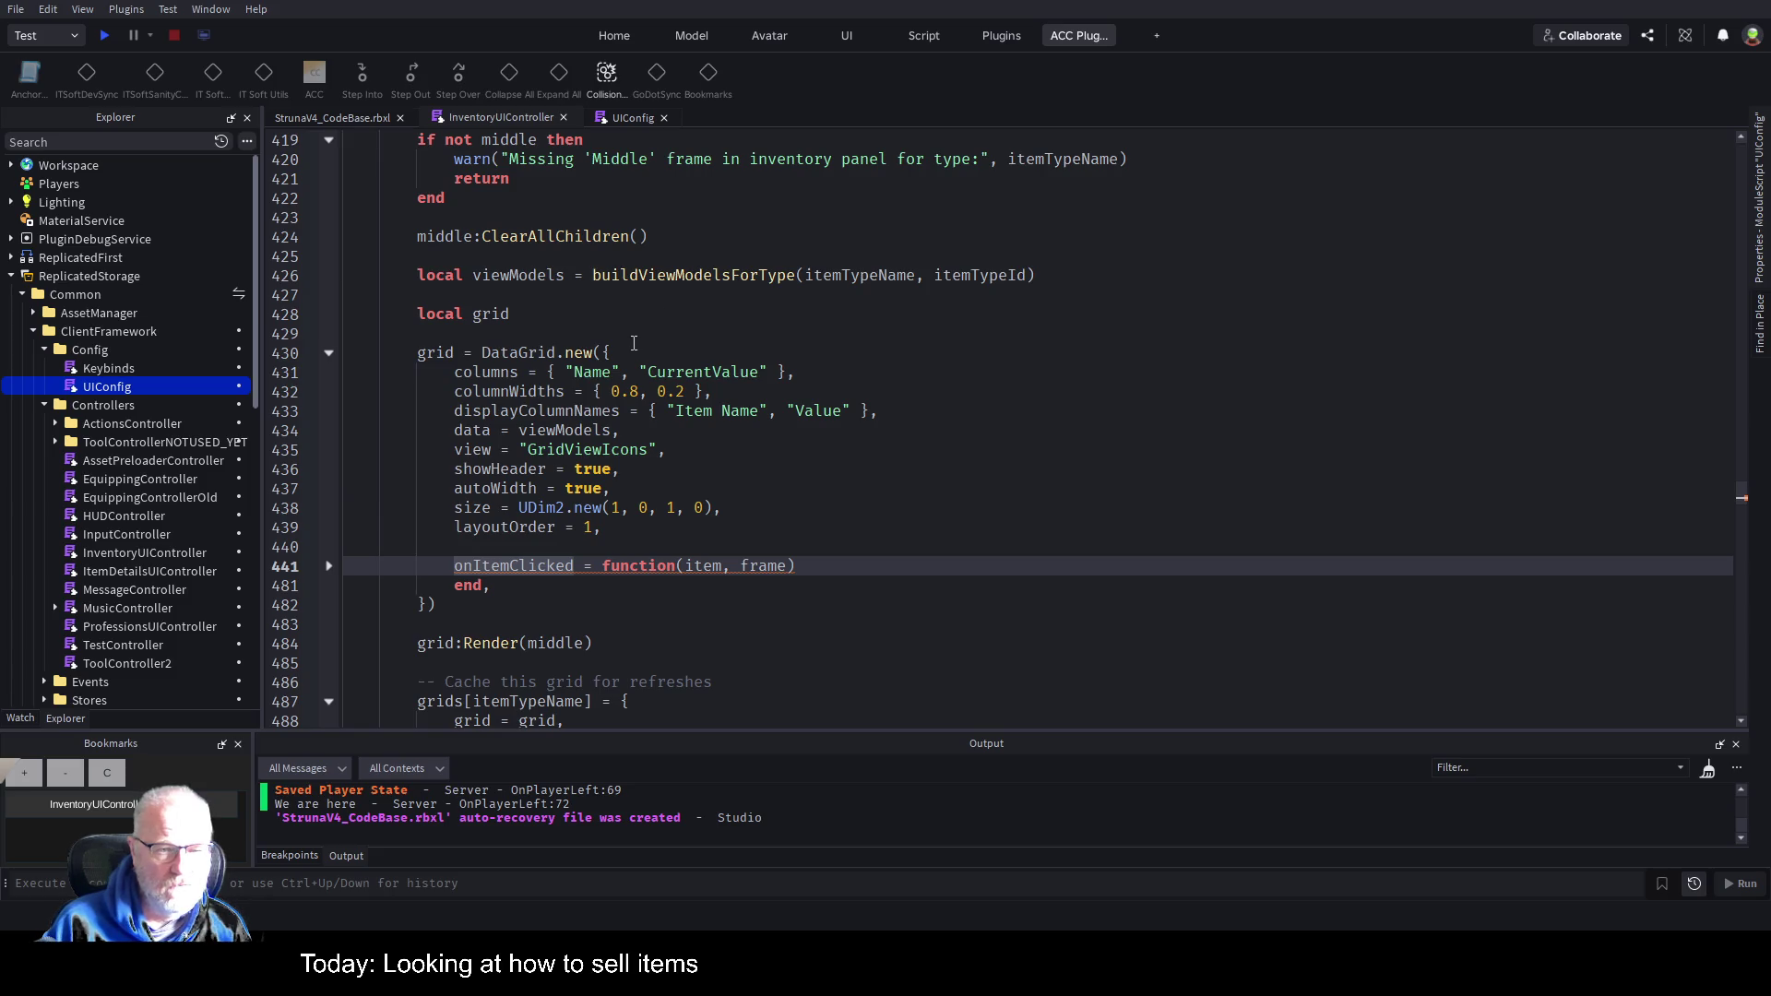
{"action": "scroll", "coordinate": [494, 475], "scroll_direction": "down", "scroll_amount": 1}
{"action": "left_click", "coordinate": [329, 507]}
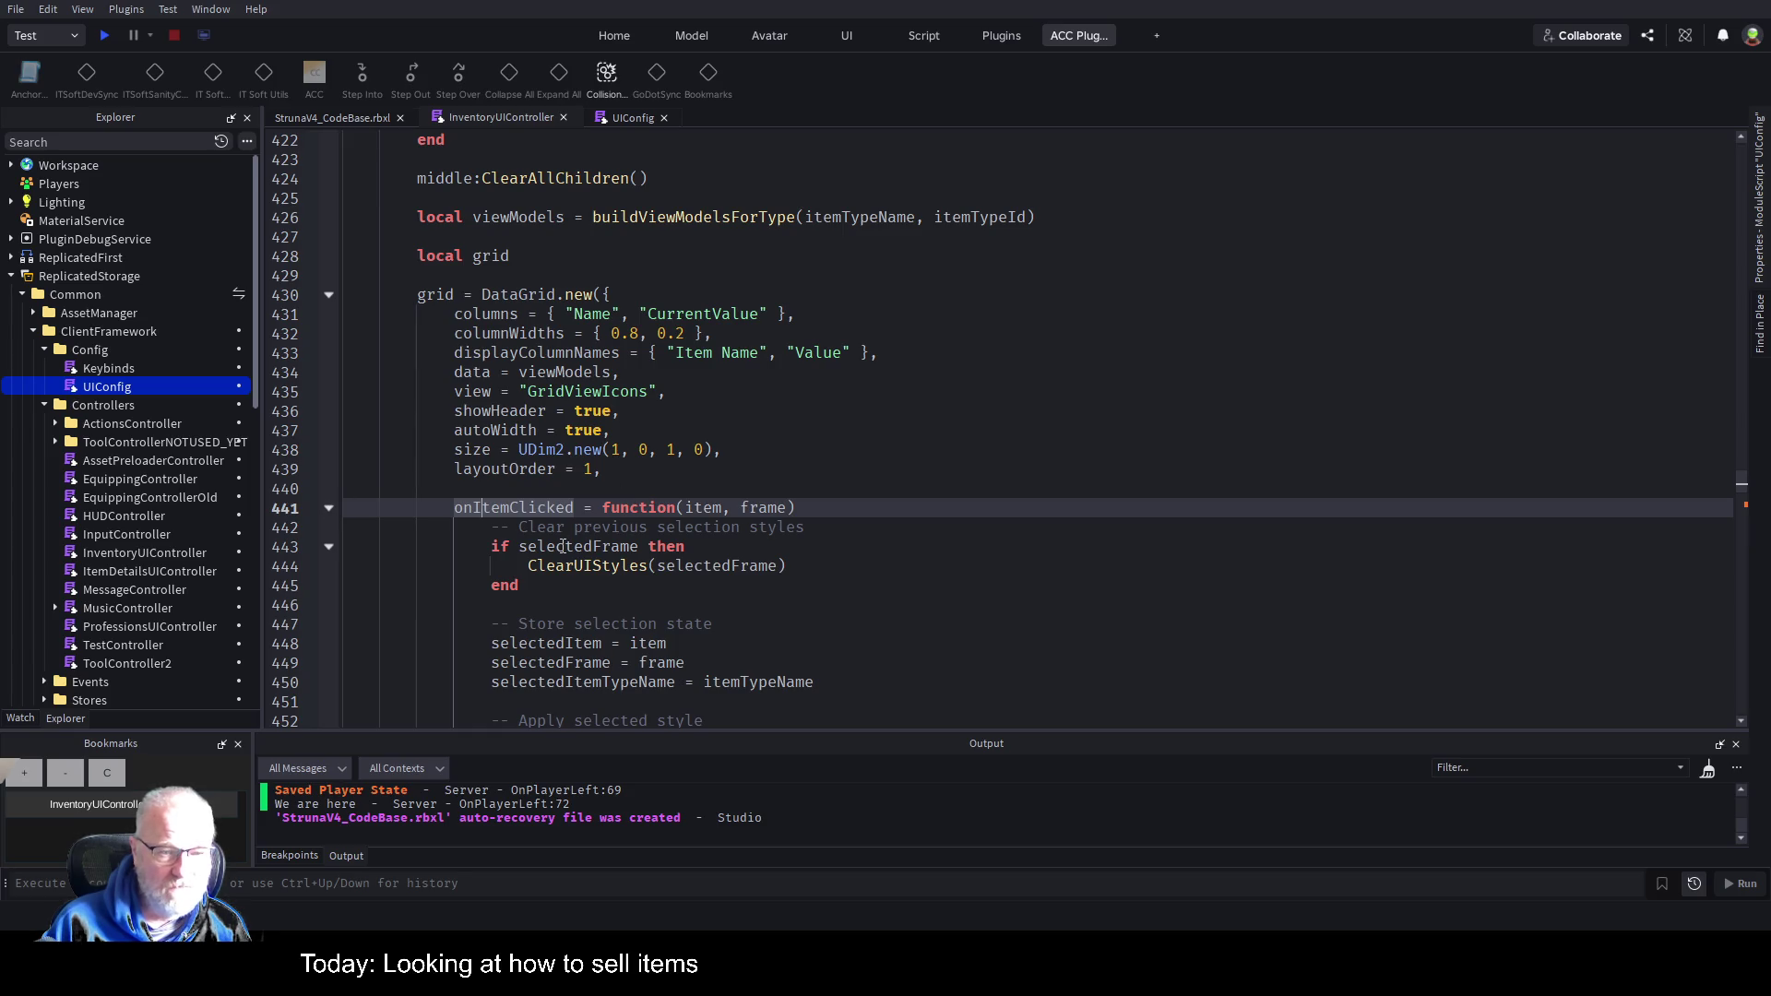
{"action": "scroll", "coordinate": [609, 288], "scroll_direction": "up", "scroll_amount": 3}
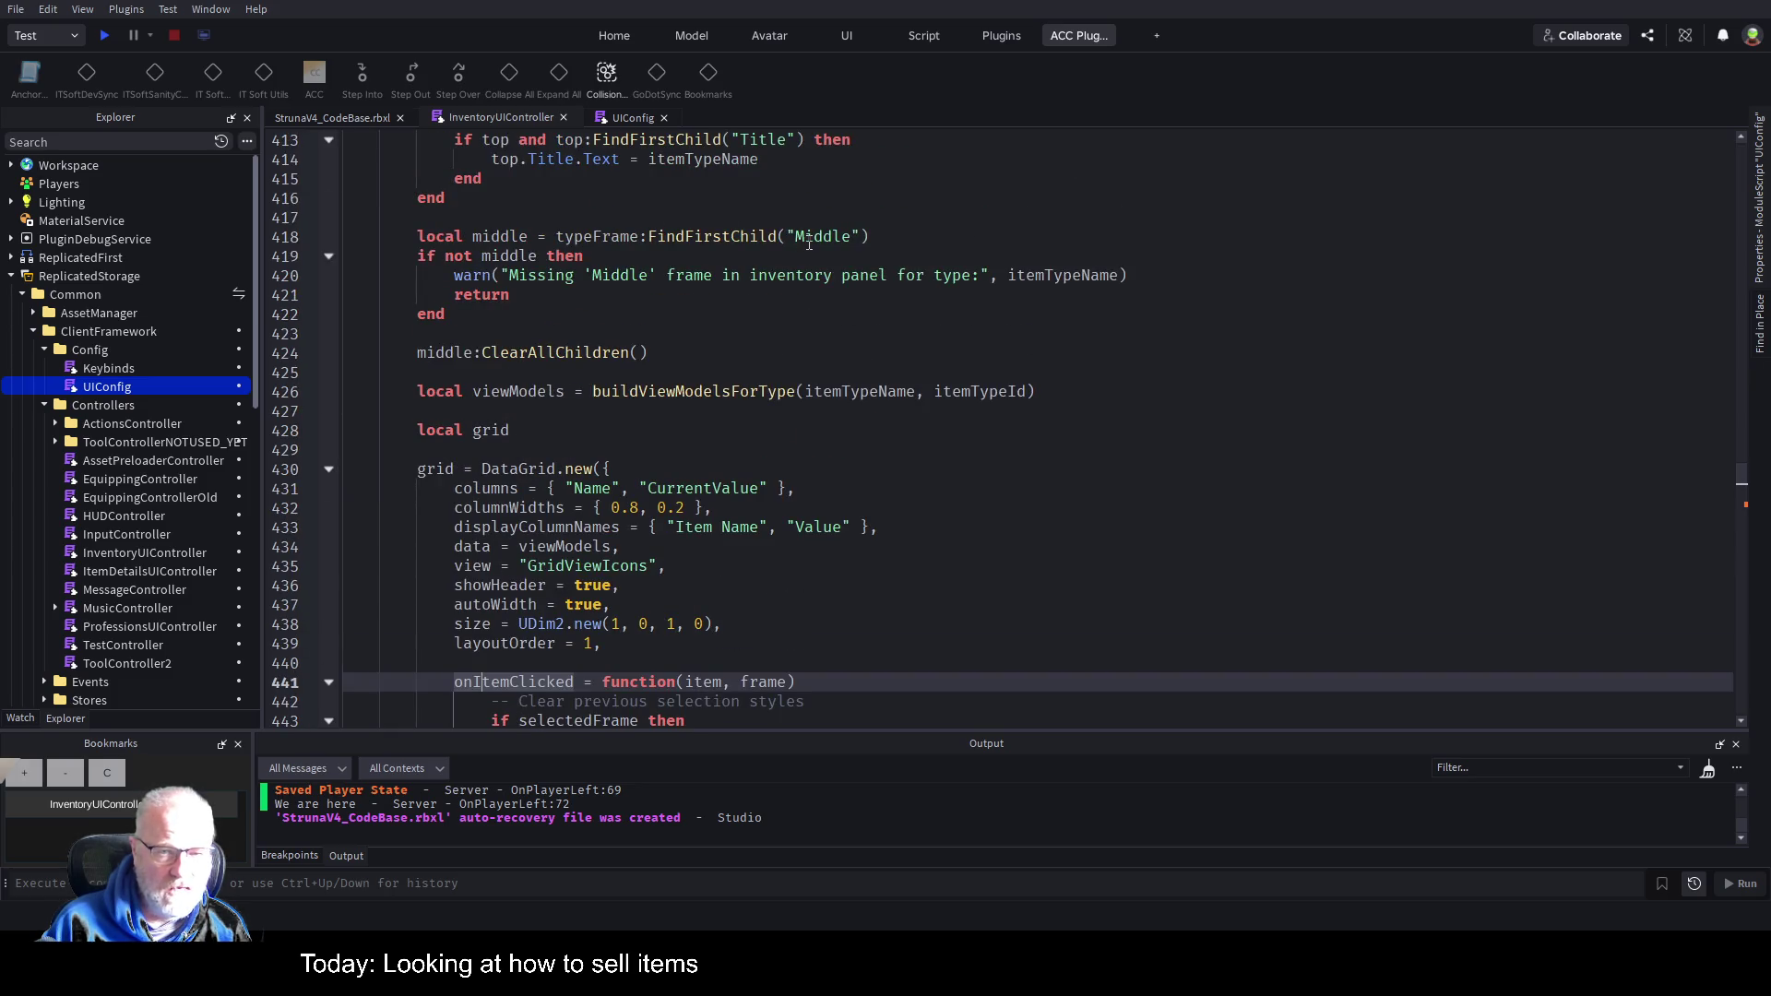
{"action": "left_click", "coordinate": [557, 237]}
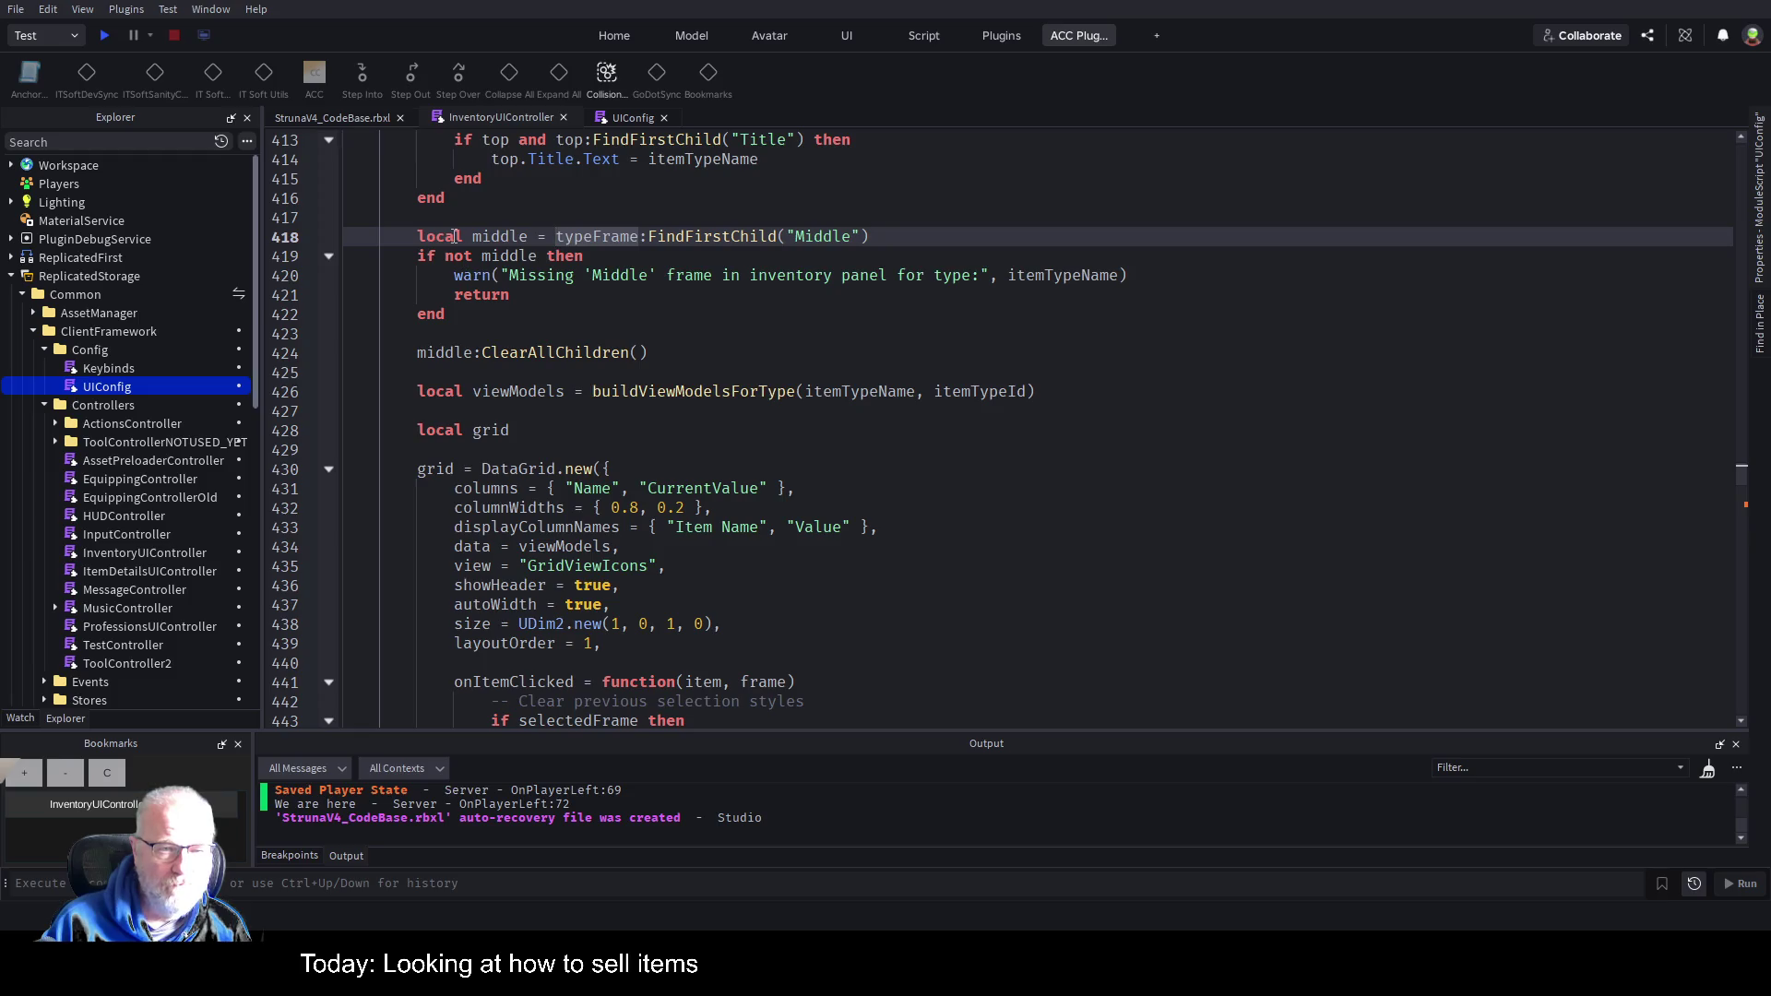
{"action": "scroll", "coordinate": [581, 241], "scroll_direction": "up", "scroll_amount": 4}
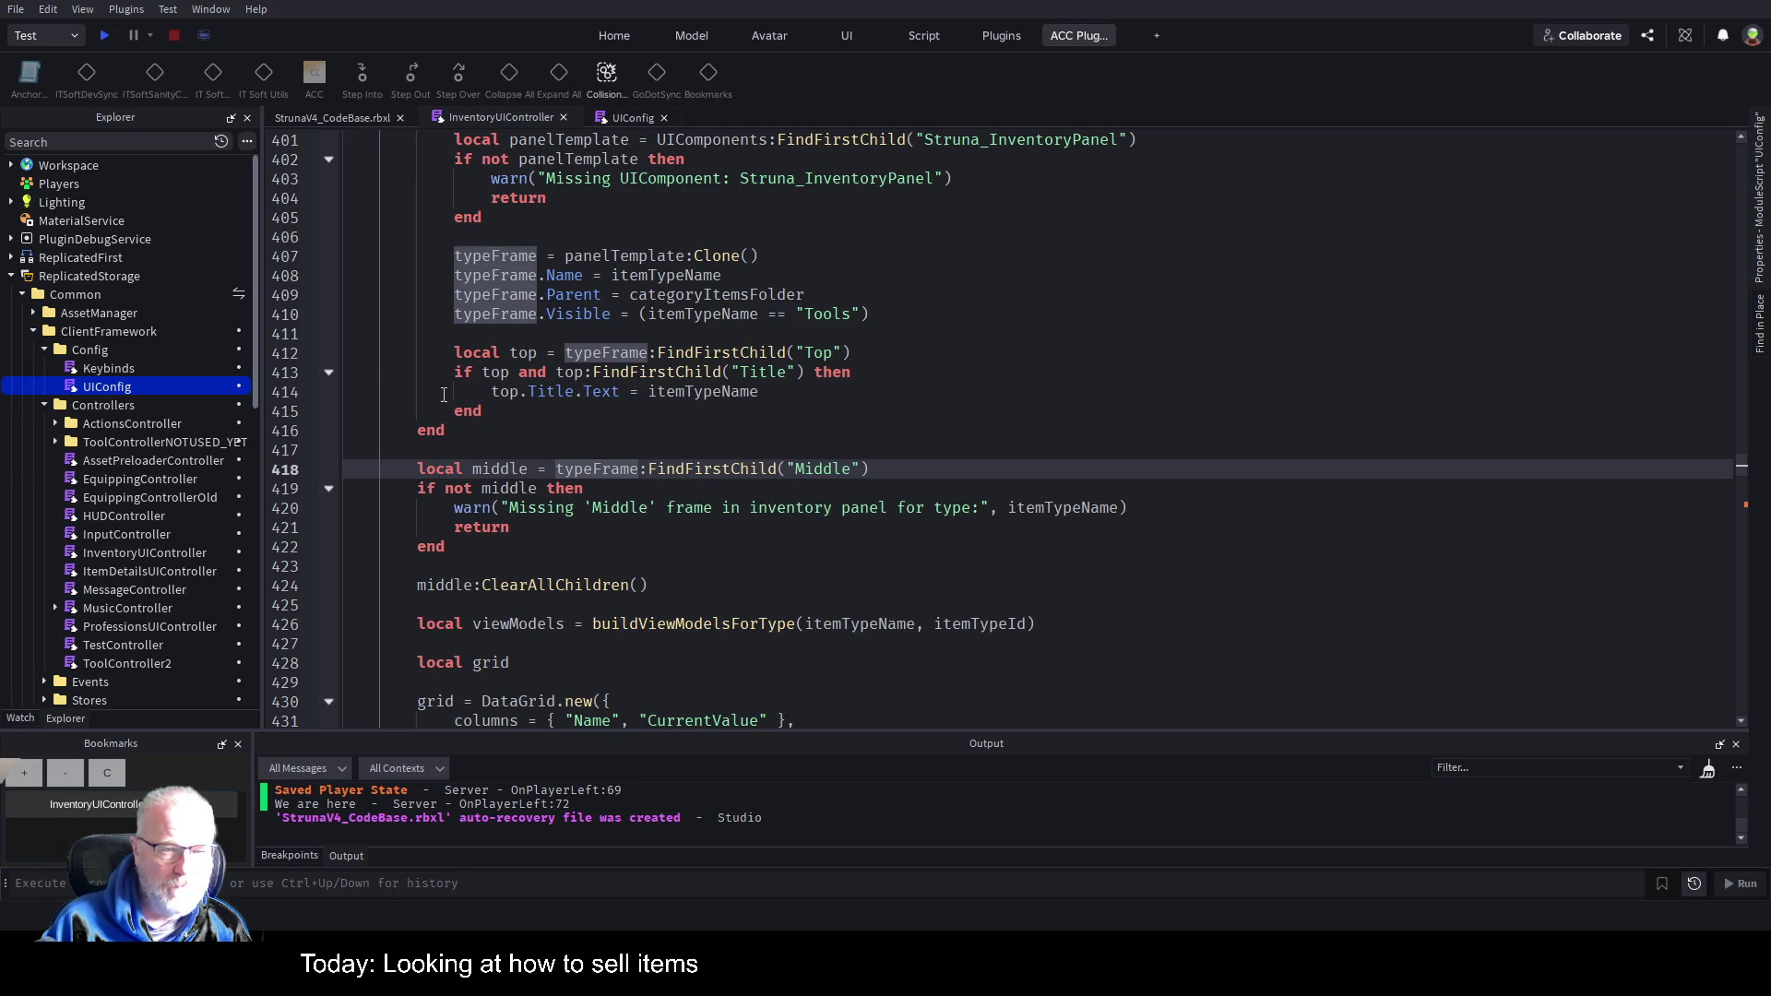
{"action": "scroll", "coordinate": [429, 389], "scroll_direction": "up", "scroll_amount": 2}
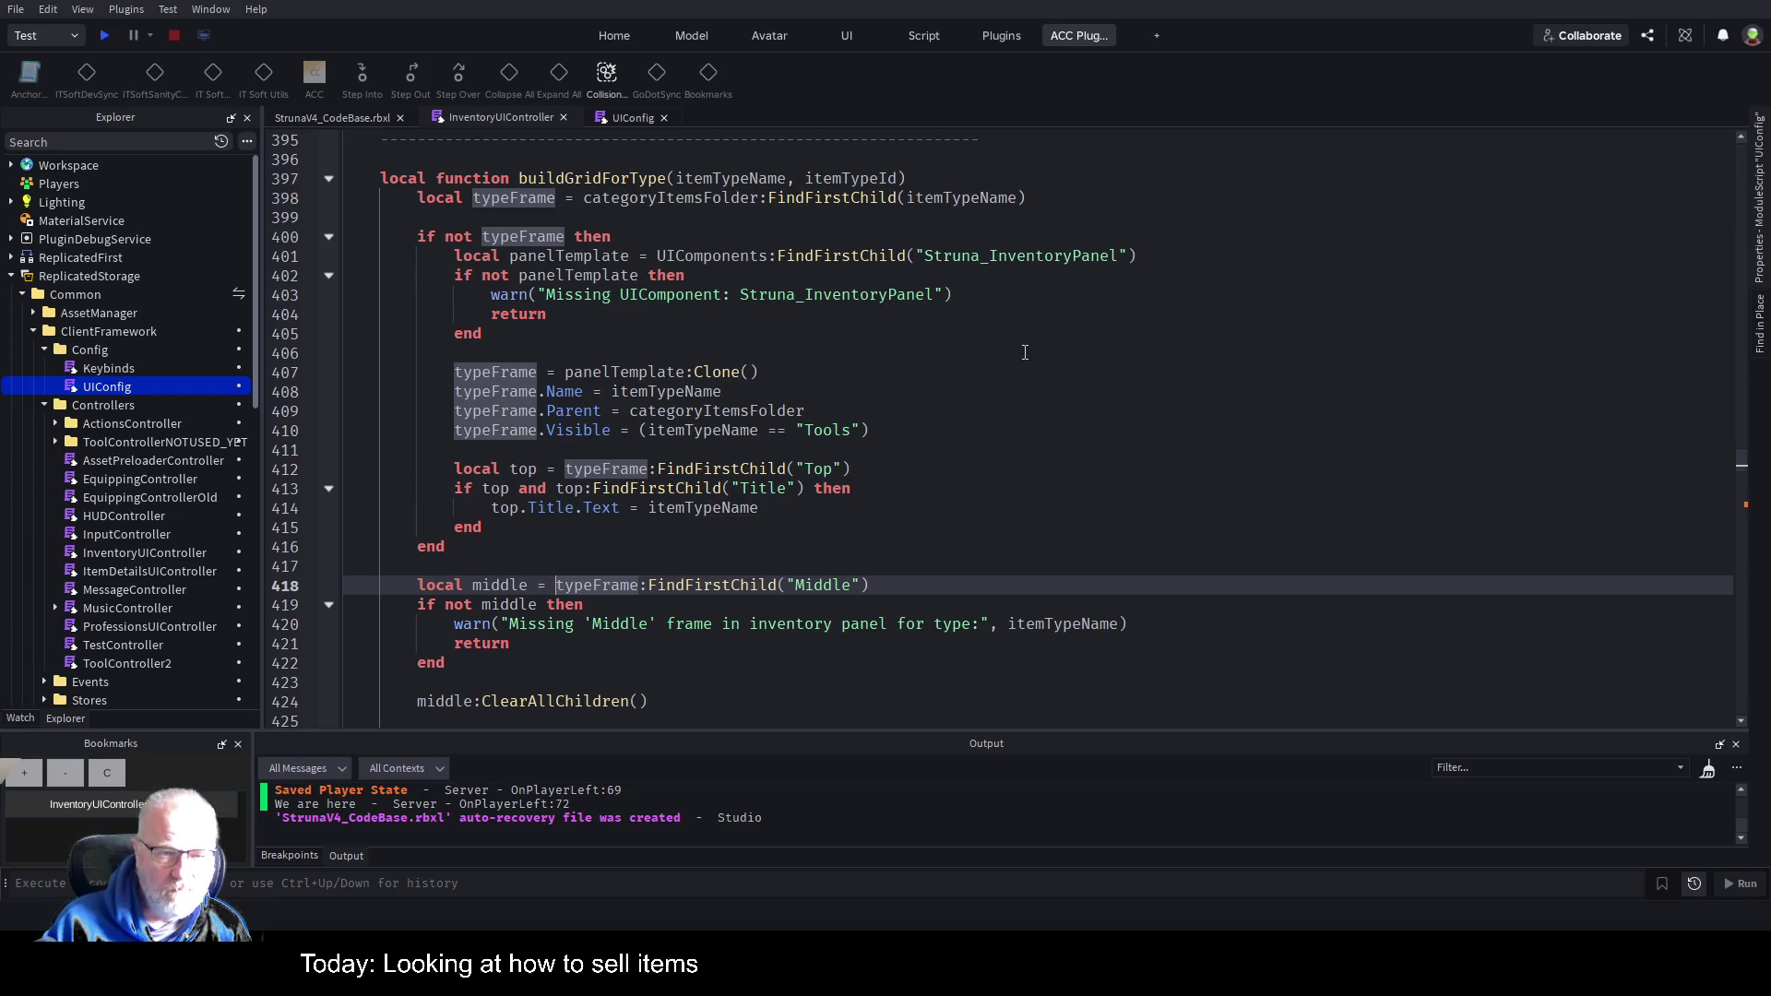
{"action": "scroll", "coordinate": [703, 349], "scroll_direction": "down", "scroll_amount": 2}
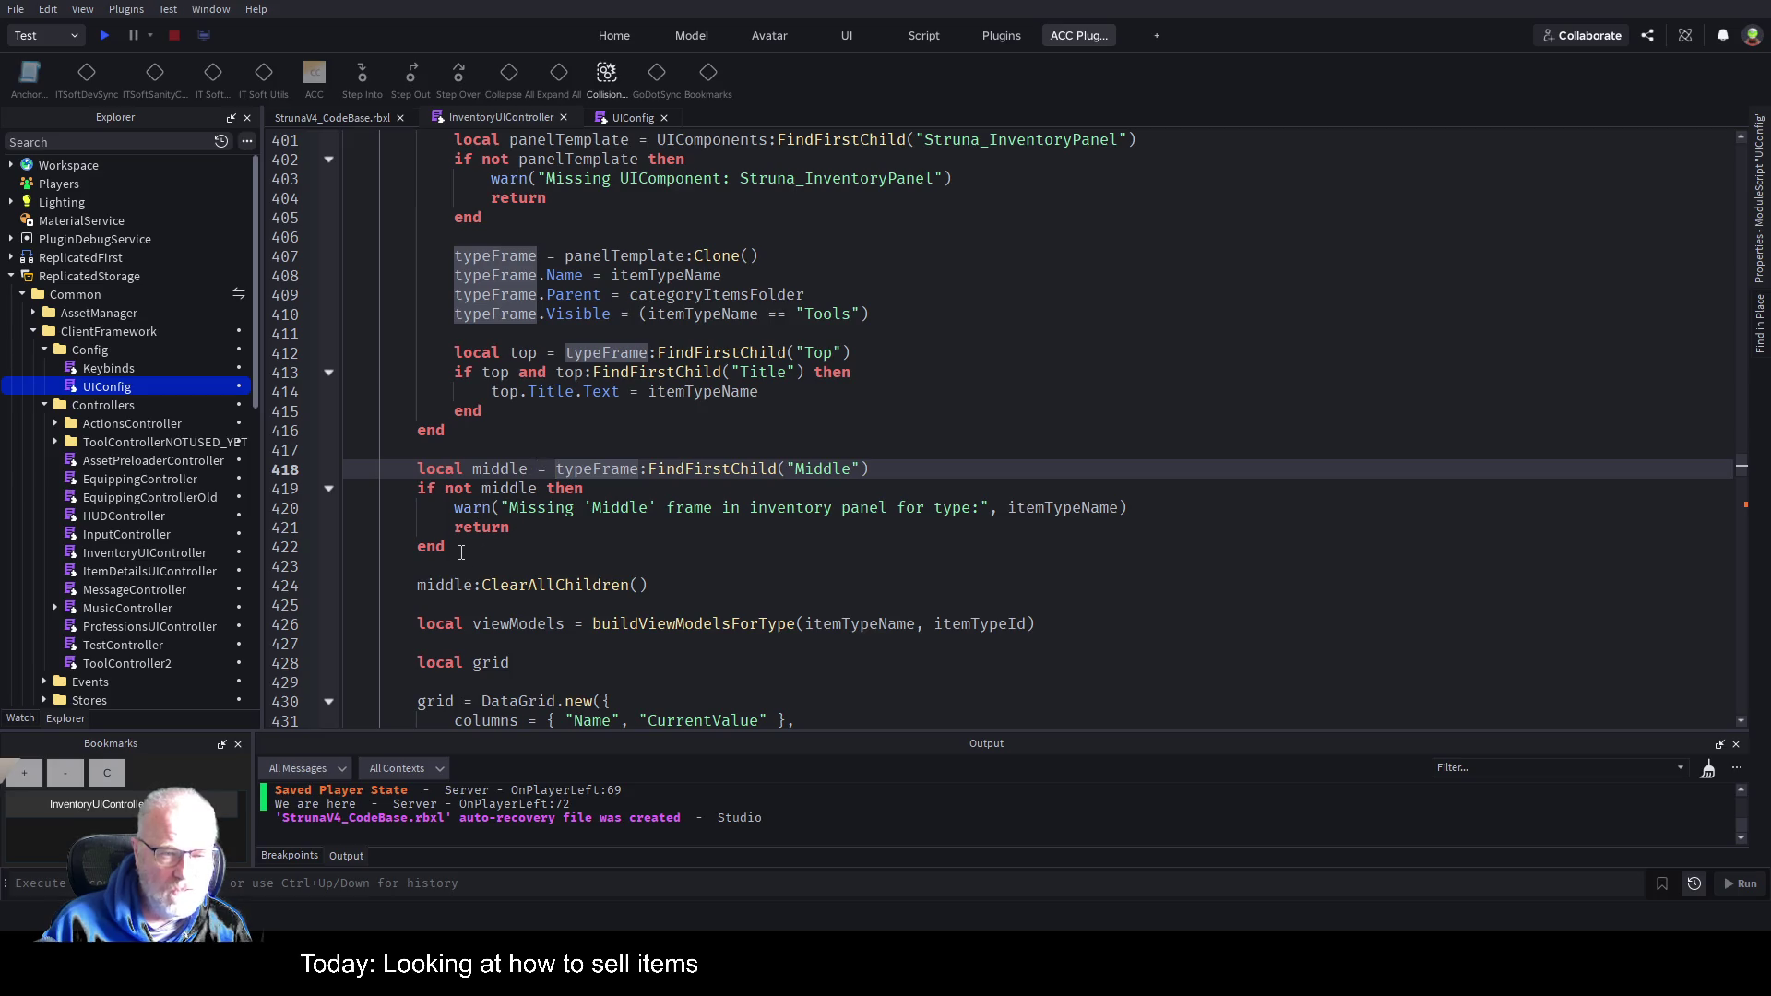
Duplicate the local middle lookup block just above the original.
{"action": "left_click_drag", "start_coordinate": [461, 551], "coordinate": [346, 468]}
{"action": "key", "text": "ctrl+c"}
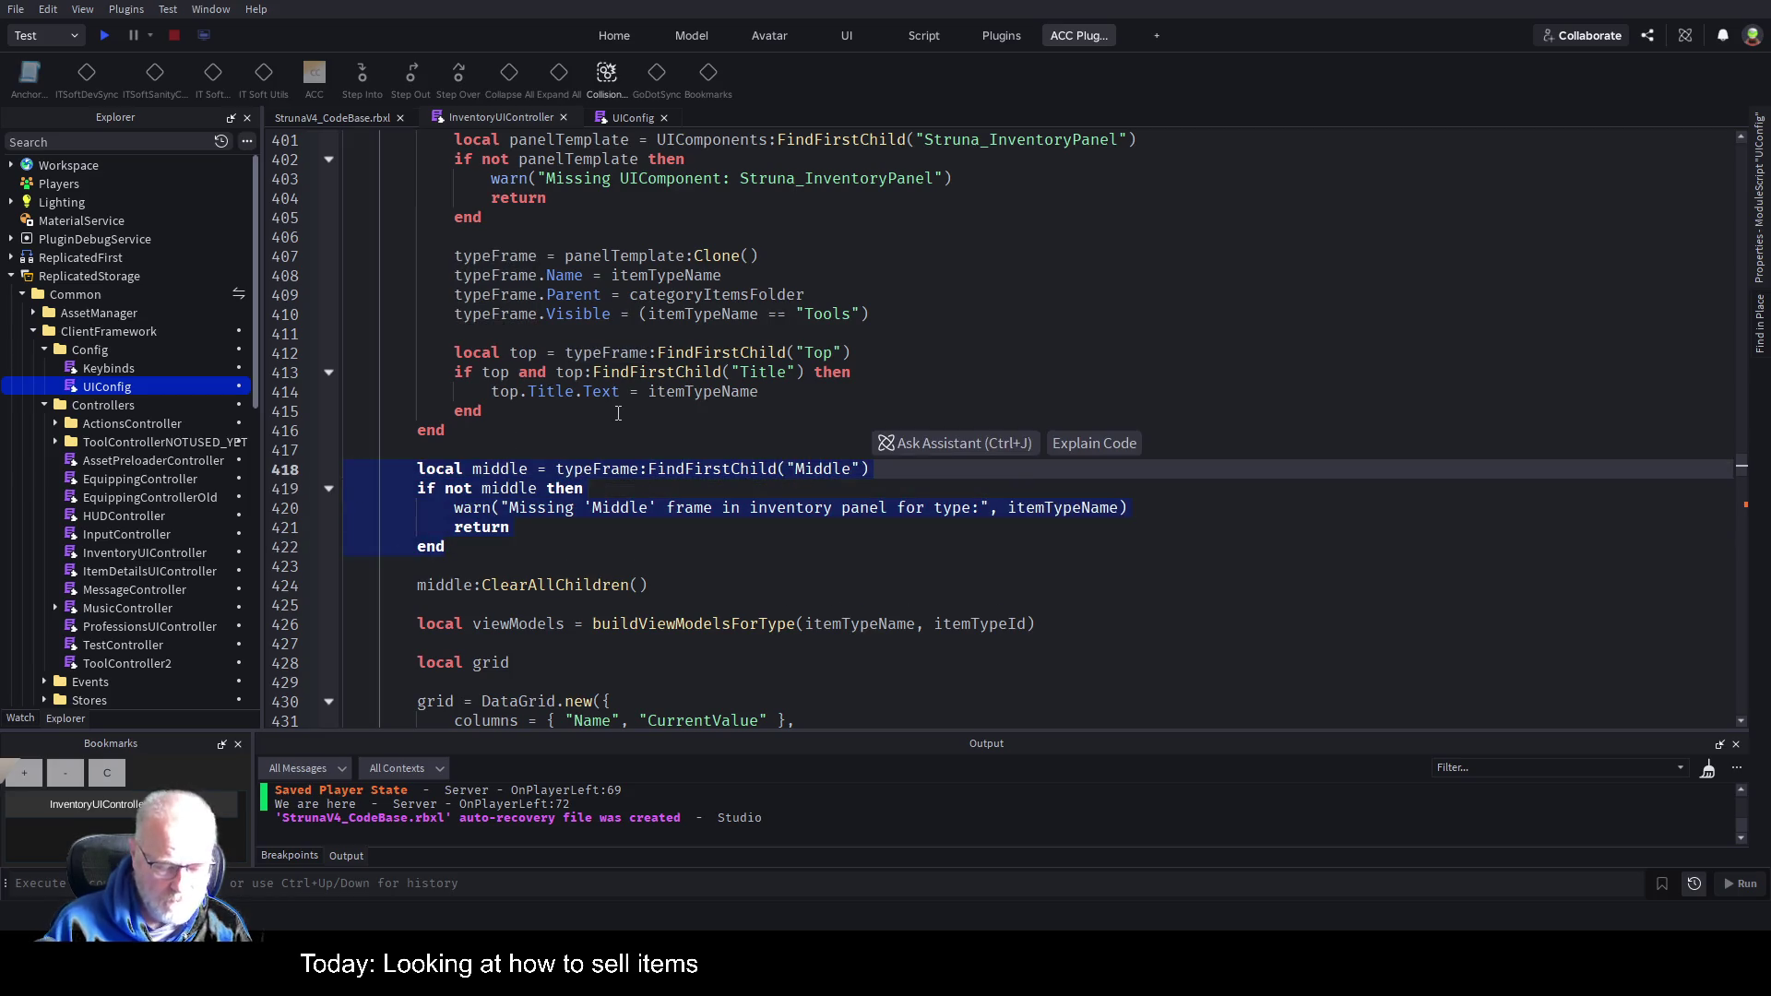
{"action": "key", "text": "Down"}
{"action": "key", "text": "Down"}
{"action": "key", "text": "Down"}
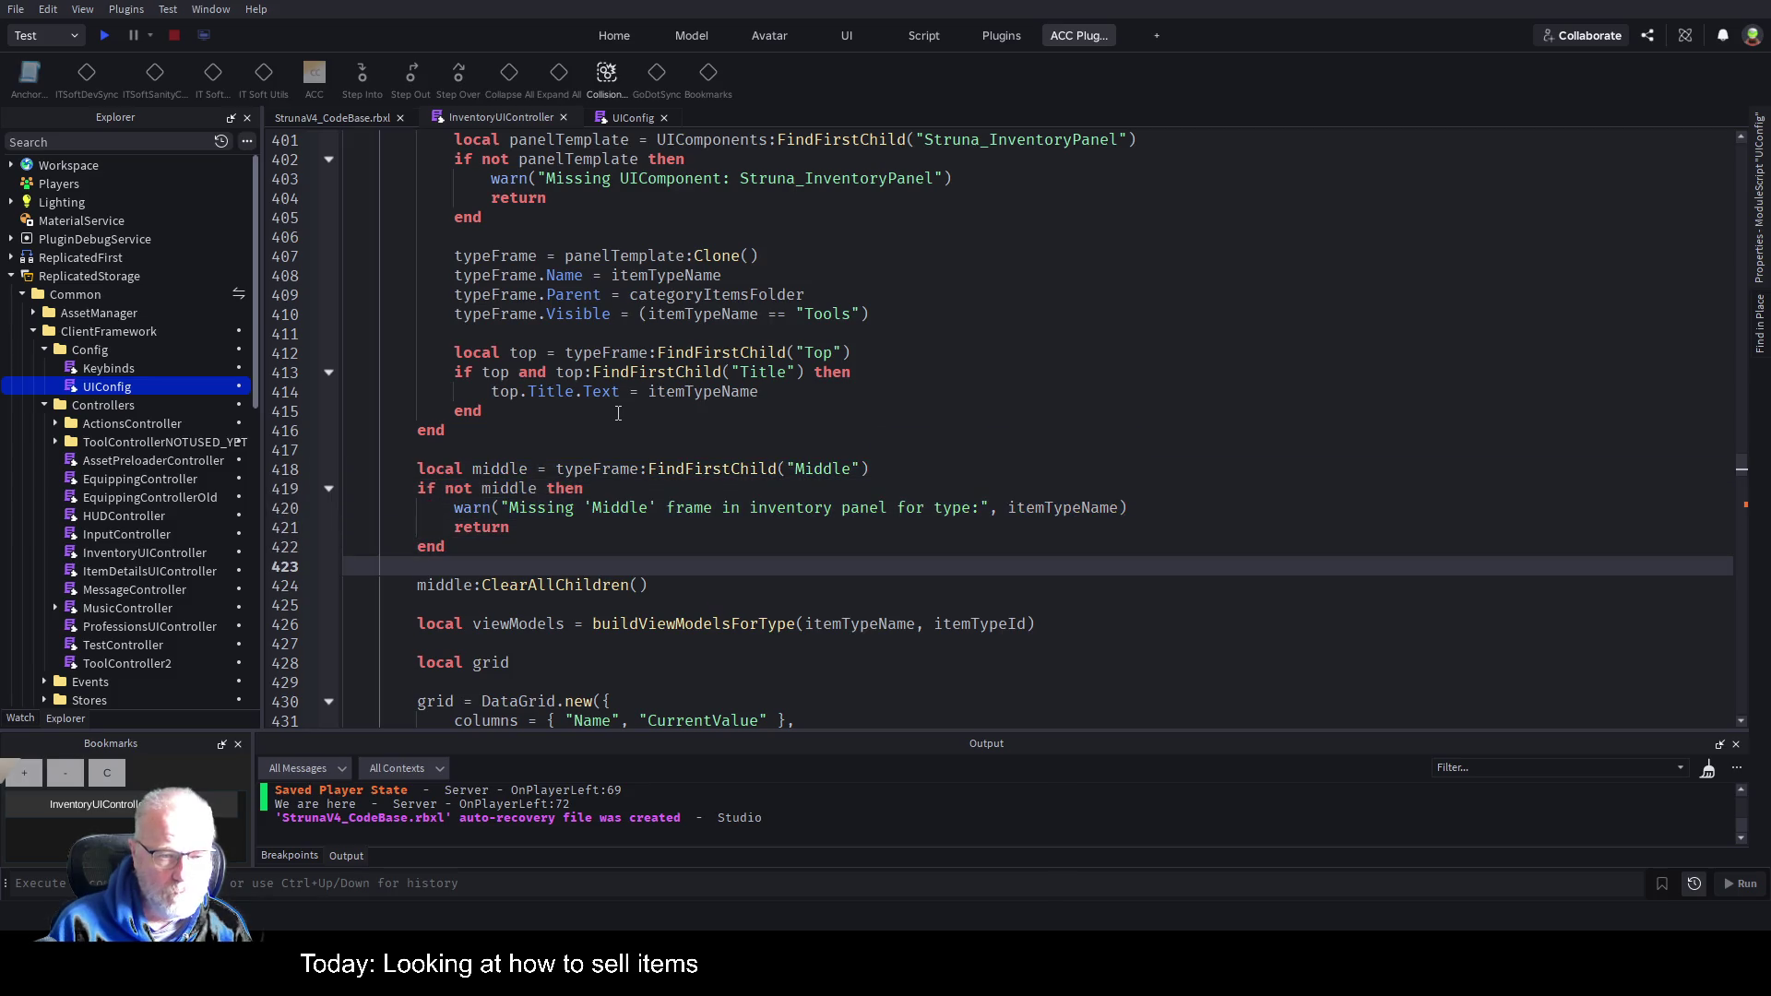
{"action": "key", "text": "Up"}
{"action": "key", "text": "Up"}
{"action": "key", "text": "Up"}
{"action": "key", "text": "Down"}
{"action": "key", "text": "Down"}
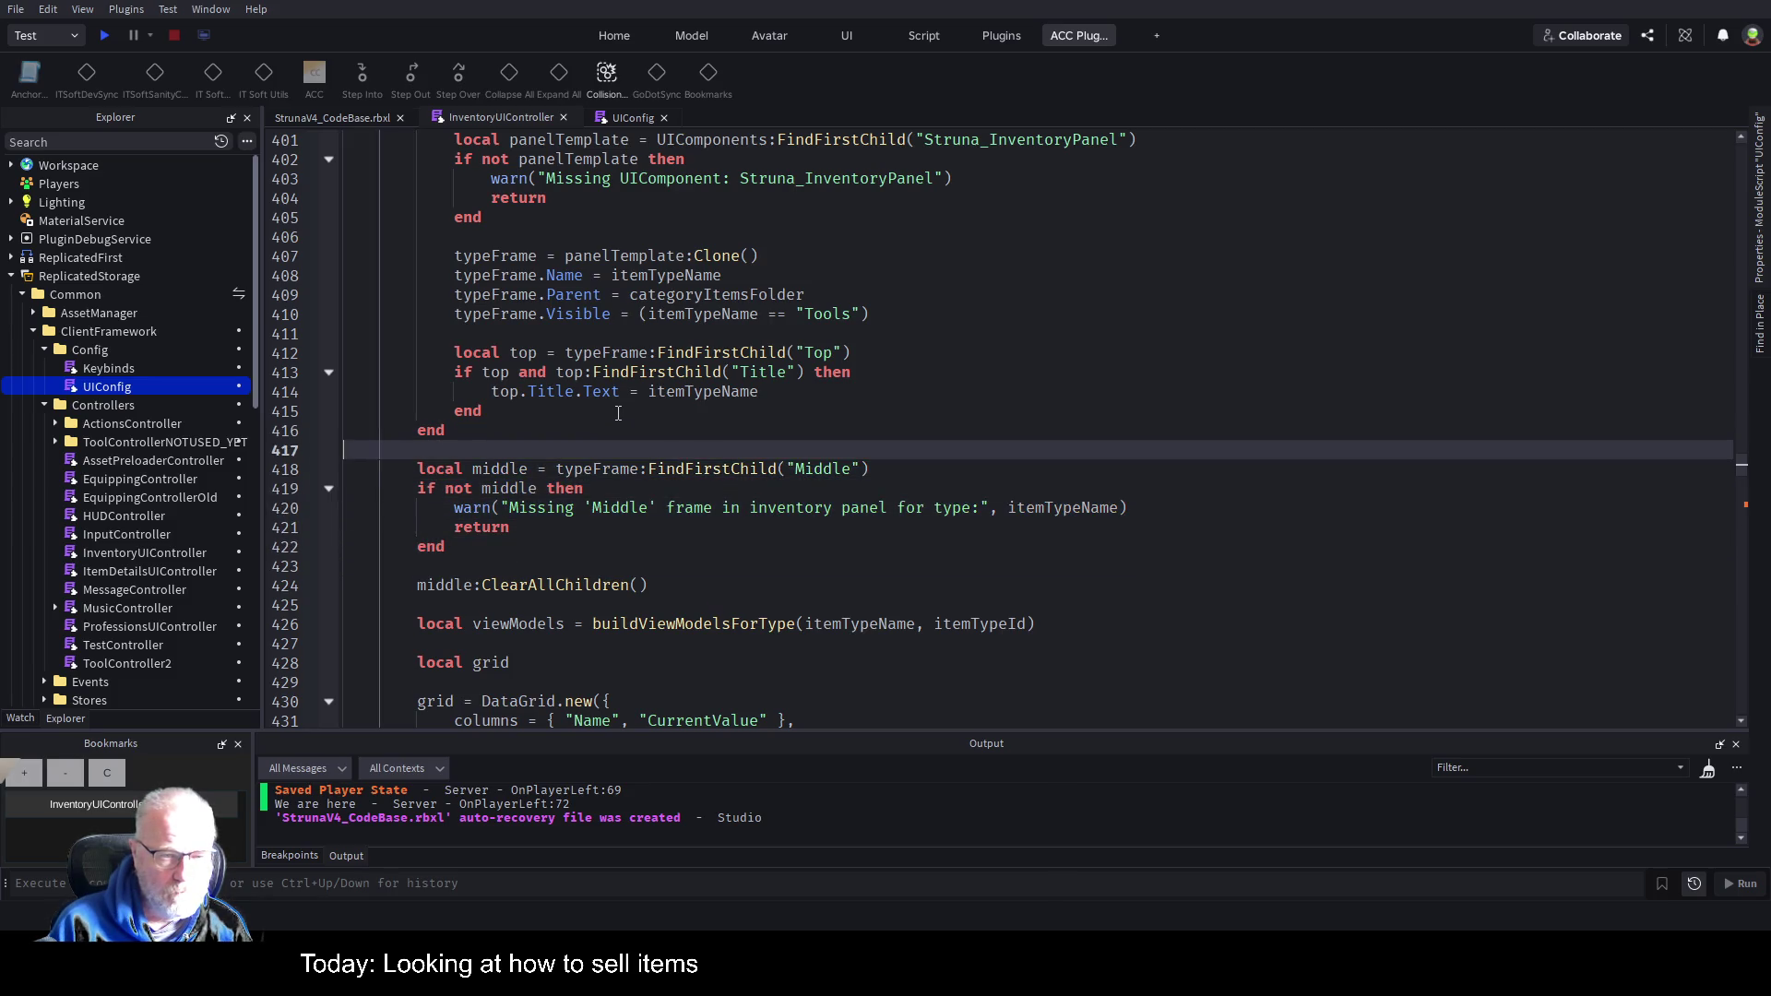
{"action": "key", "text": "Return"}
{"action": "key", "text": "Return"}
{"action": "key", "text": "Up"}
{"action": "key", "text": "Up"}
{"action": "key", "text": "ctrl+v"}
Rename the copy to bottom using FindFirstChild("Bottom") --might be Options.
{"action": "key", "text": "Up"}
{"action": "key", "text": "Up"}
{"action": "key", "text": "Up"}
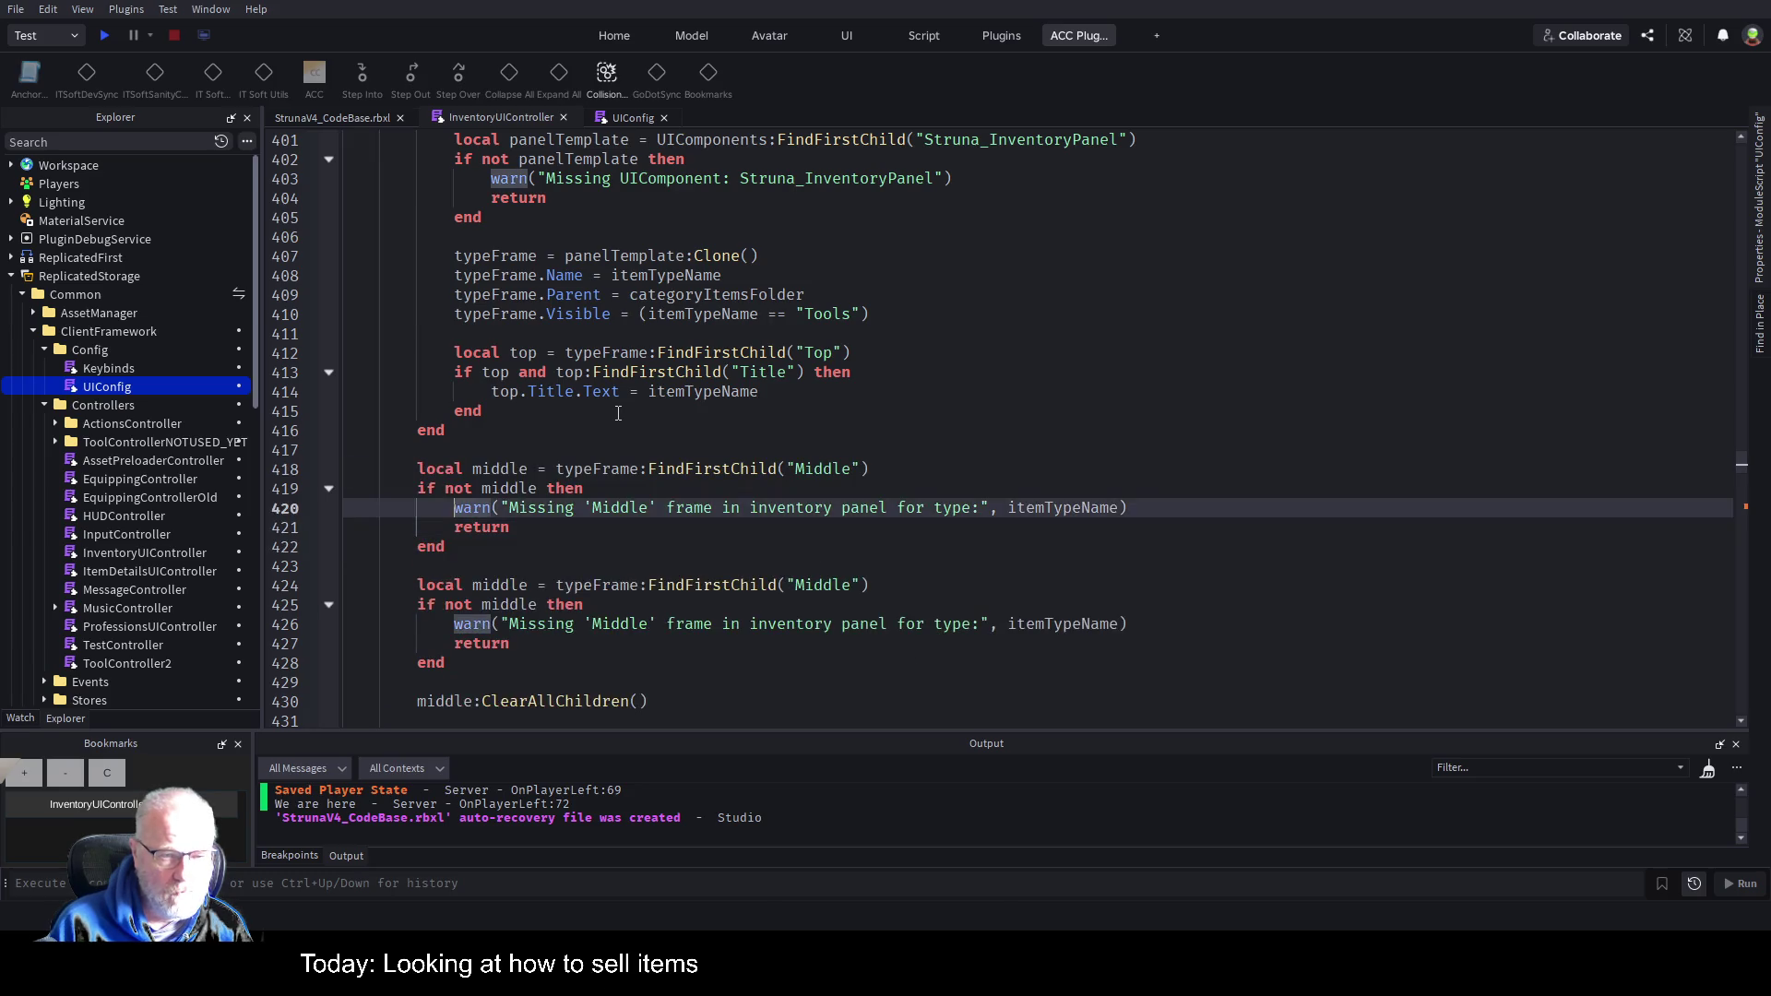
{"action": "key", "text": "Right"}
{"action": "key", "text": "Right"}
{"action": "key", "text": "Right"}
{"action": "key", "text": "ctrl+shift+Right"}
{"action": "key", "text": "Delete"}
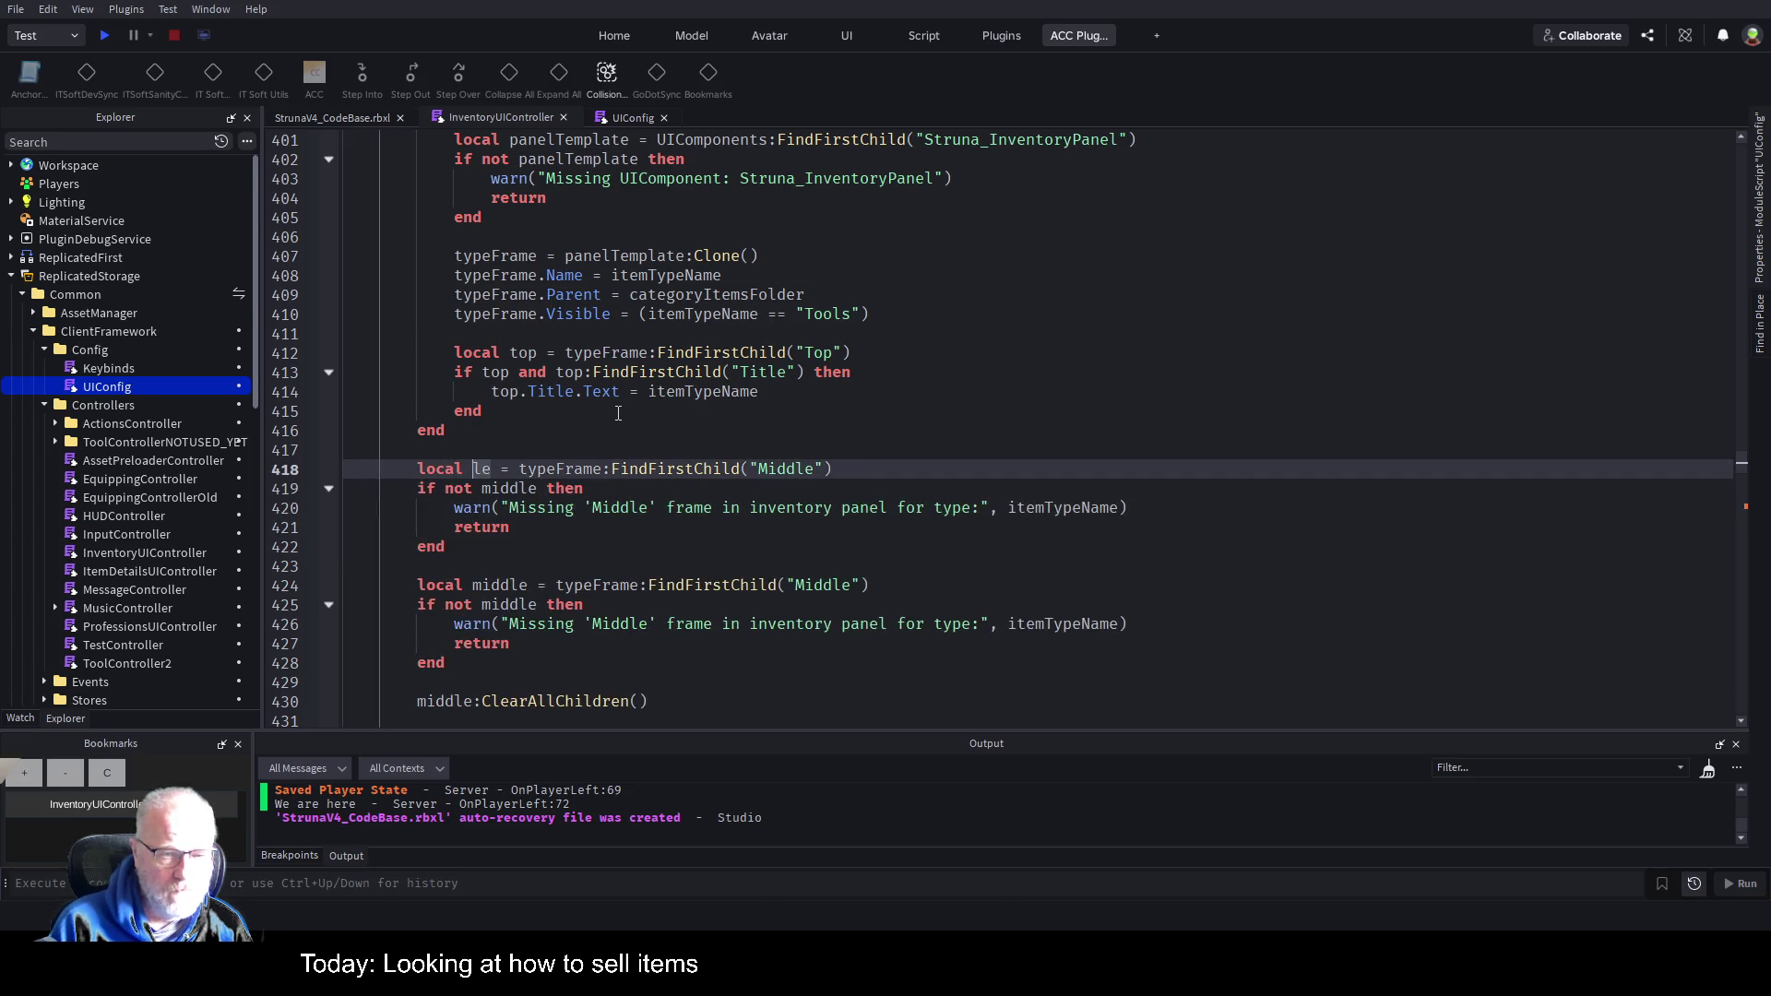
{"action": "type", "text": "bottom"}
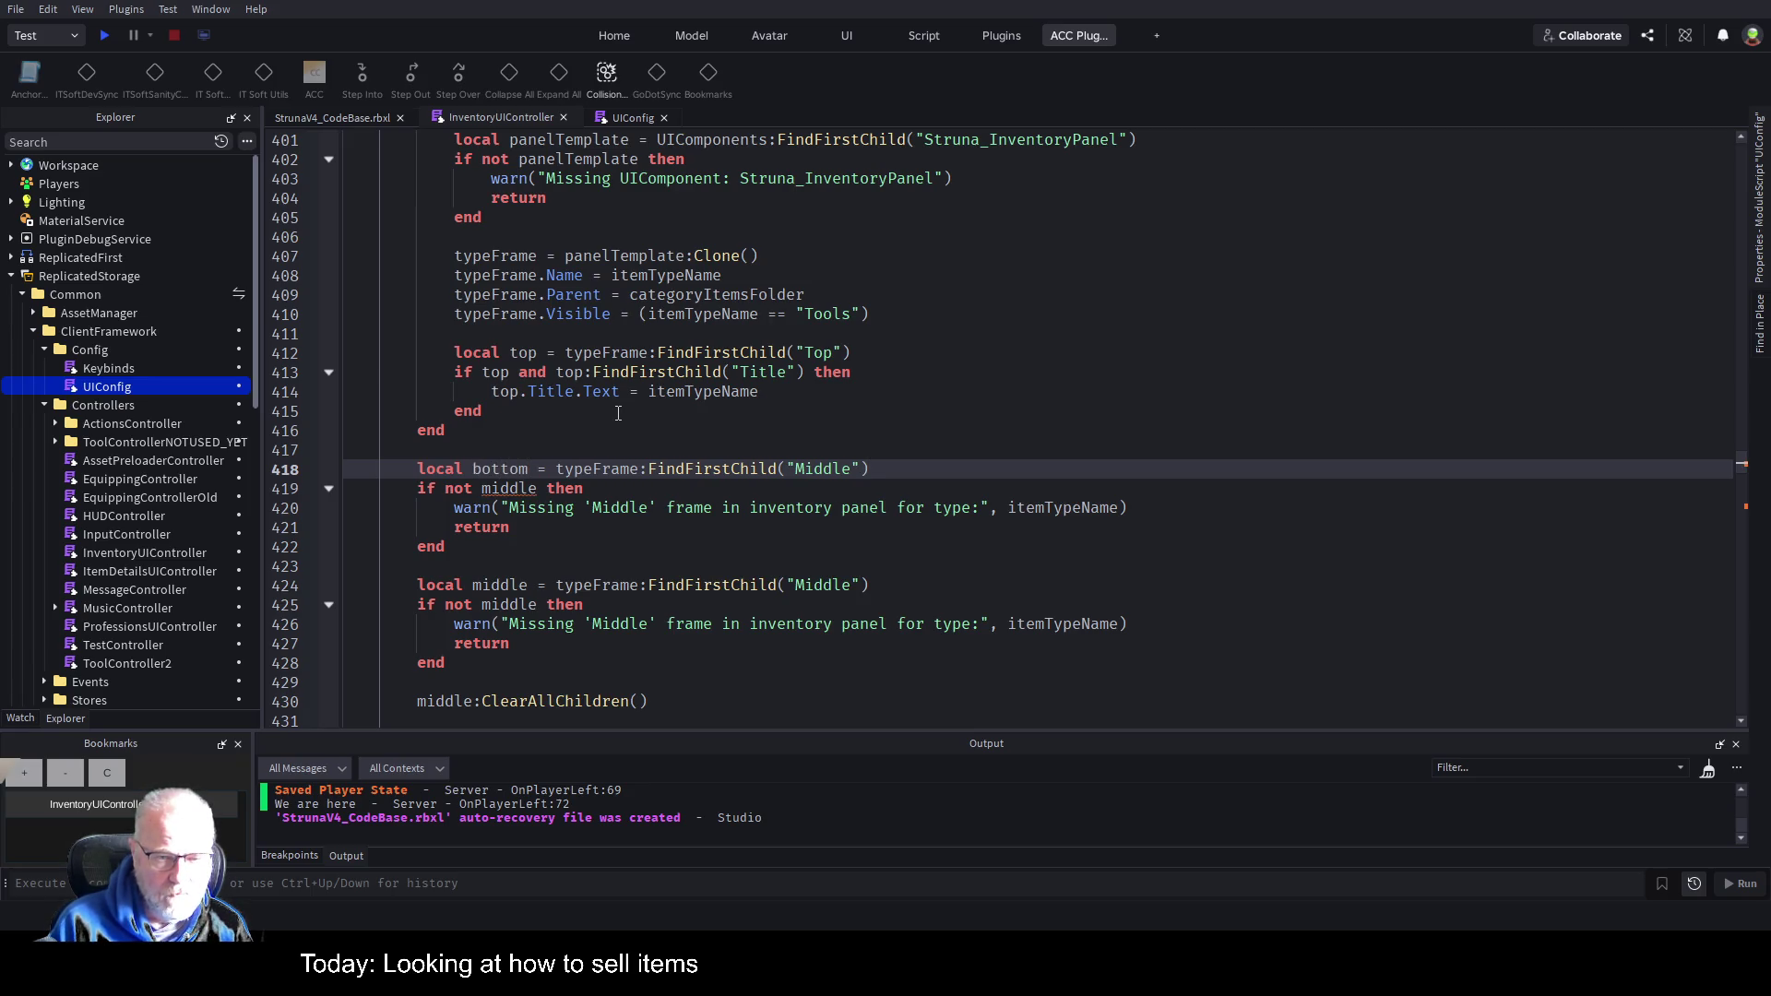
{"action": "key", "text": "End"}
{"action": "key", "text": "Left"}
{"action": "key", "text": "Left"}
{"action": "key", "text": "BackSpace"}
{"action": "key", "text": "BackSpace"}
{"action": "key", "text": "BackSpace"}
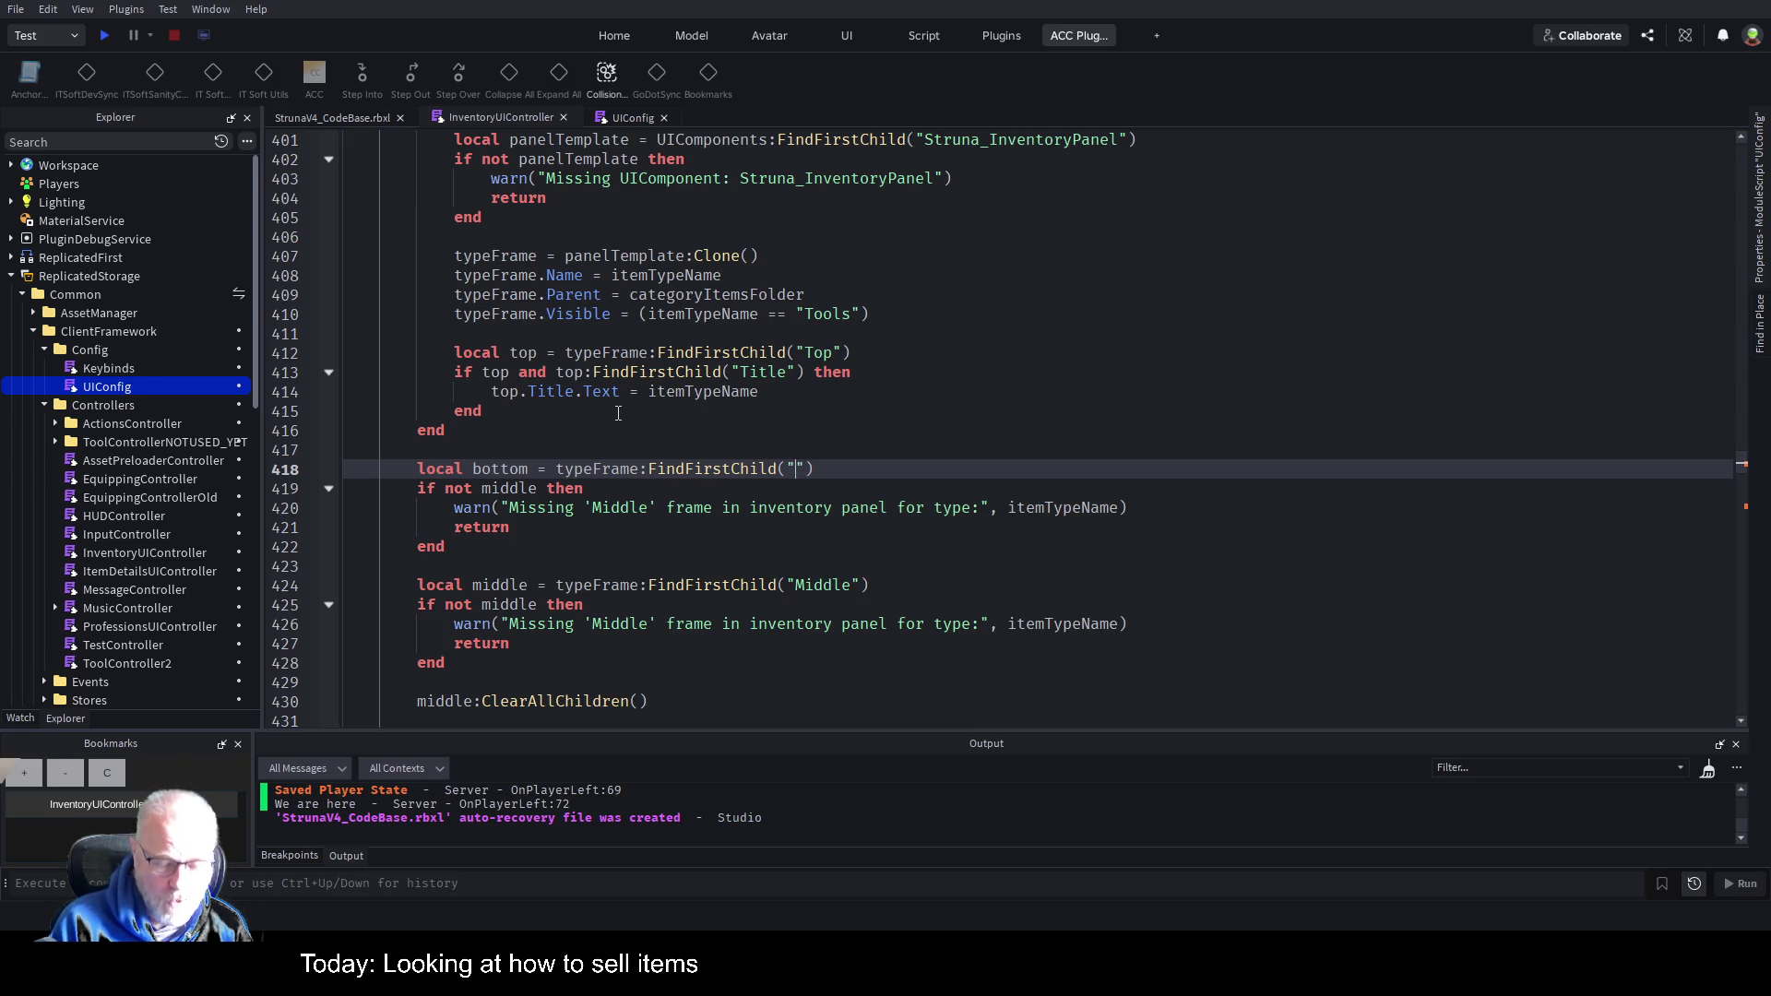
{"action": "type", "text": "Bottom\")"}
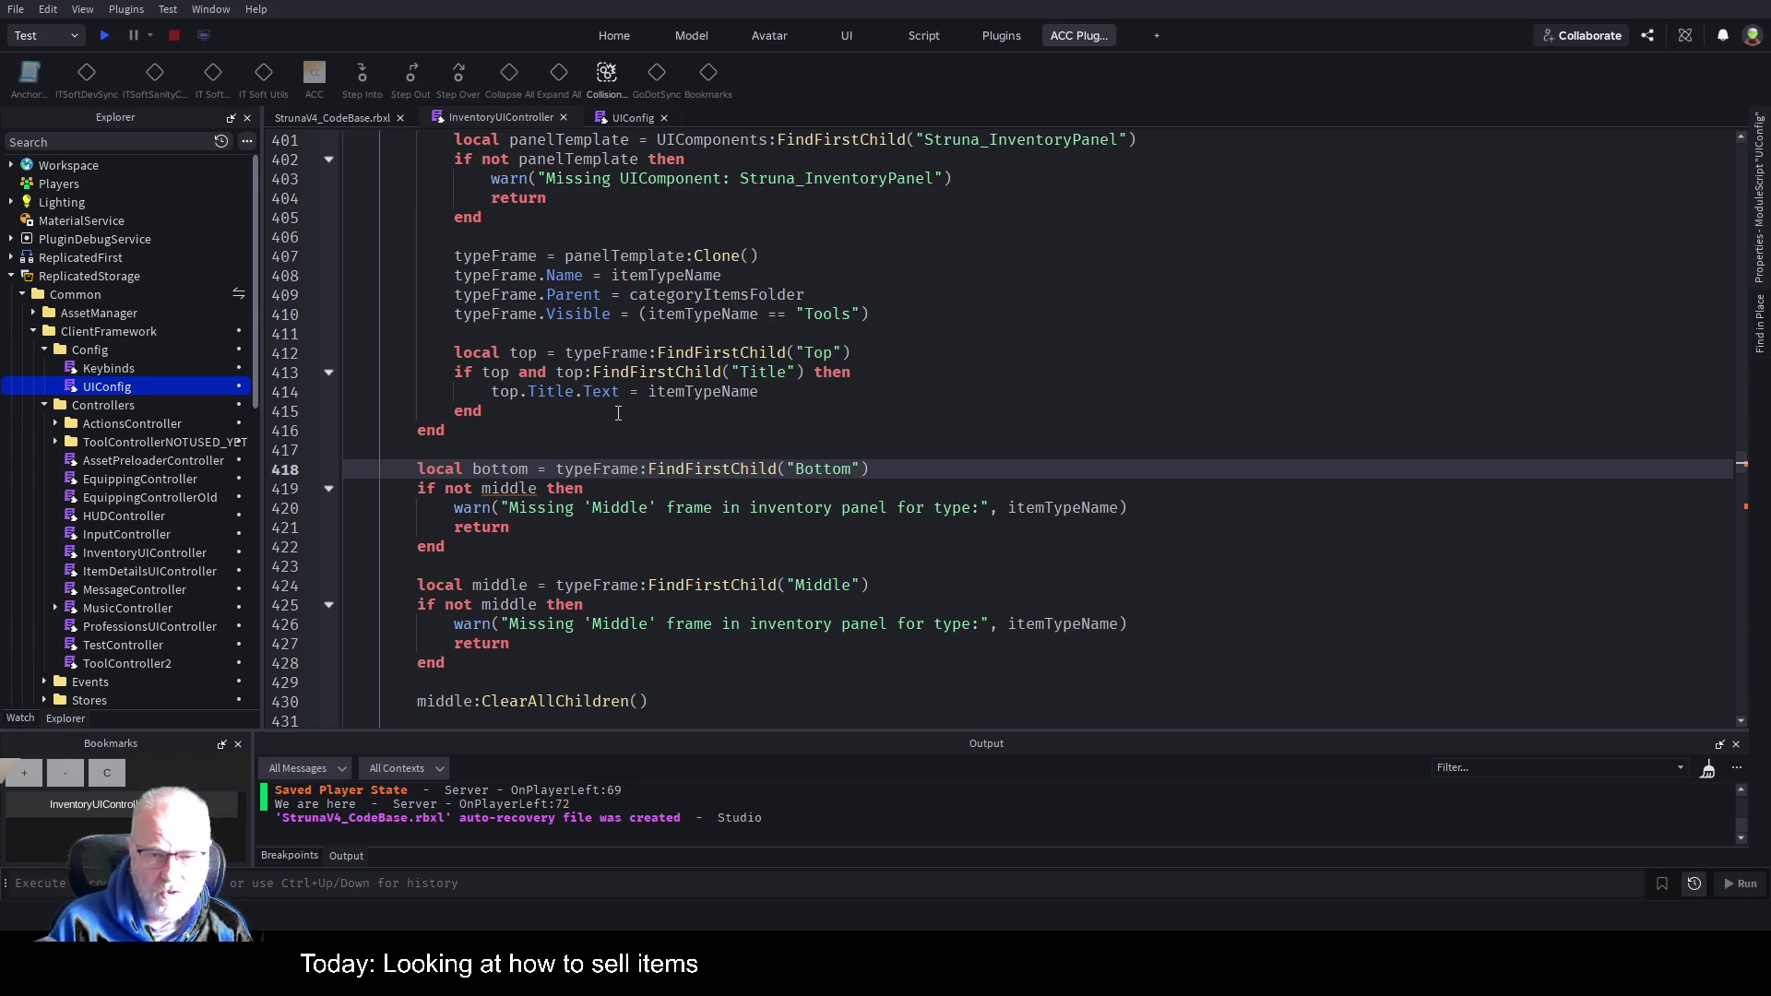
{"action": "type", "text": " --m"}
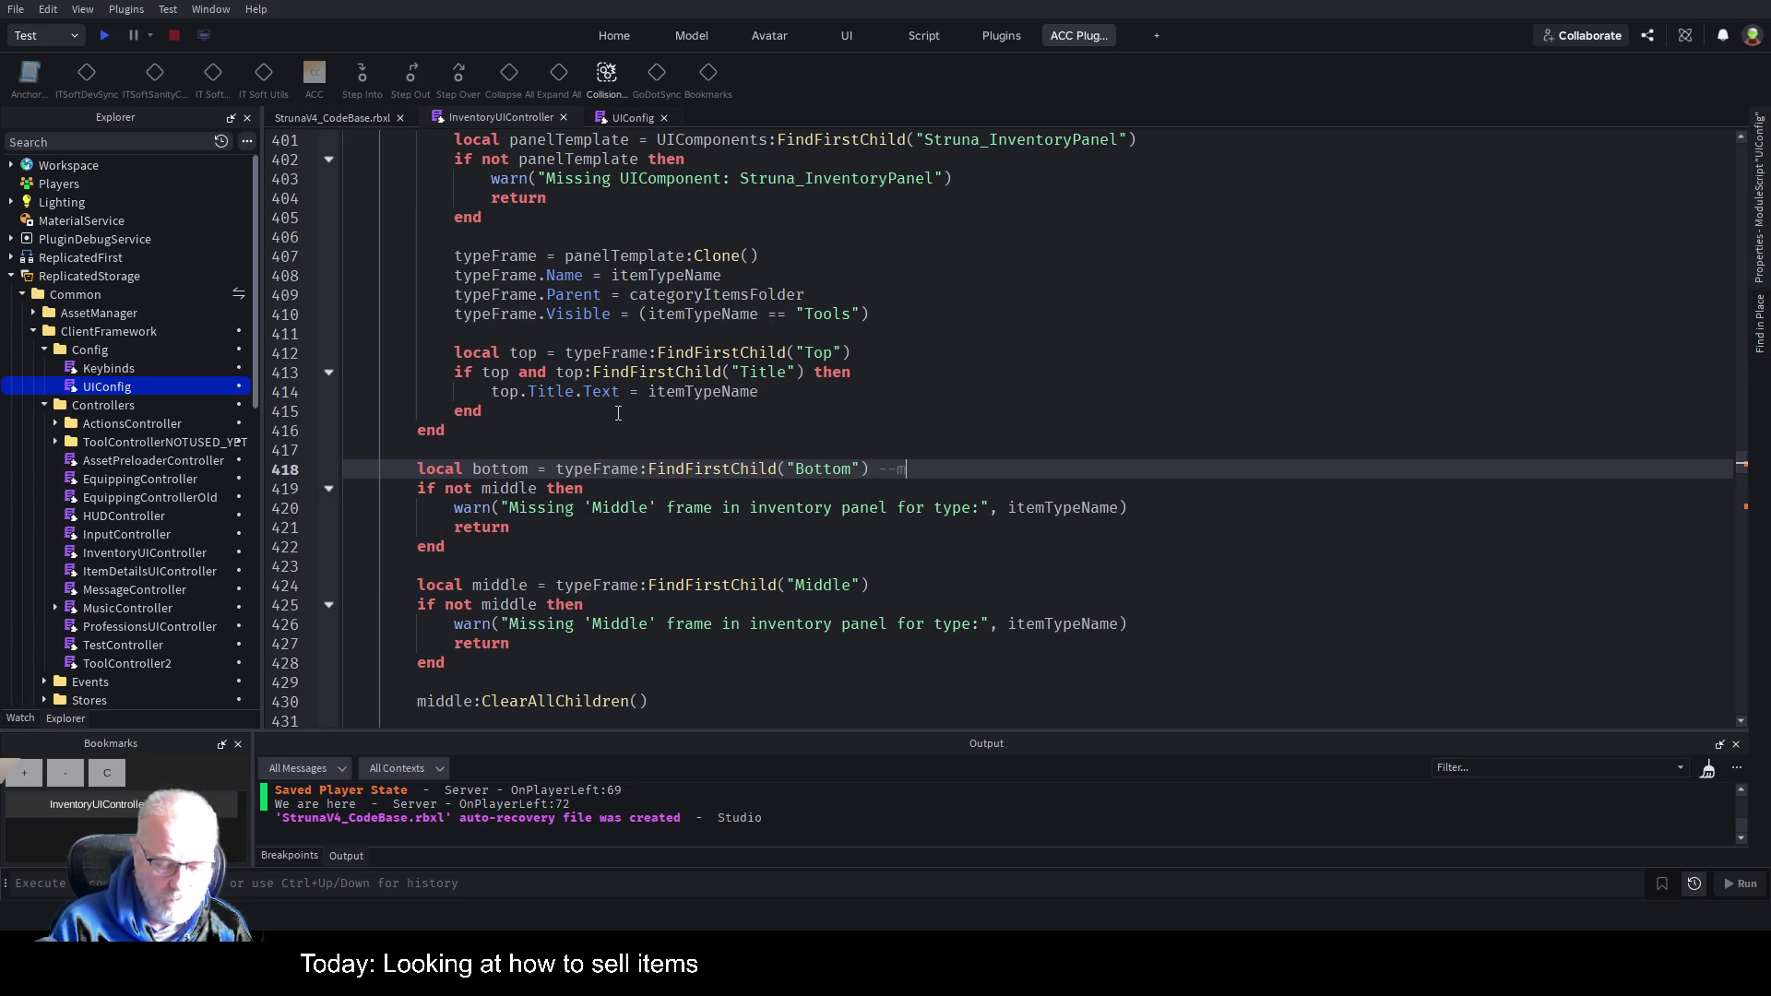
{"action": "type", "text": "ight be Options"}
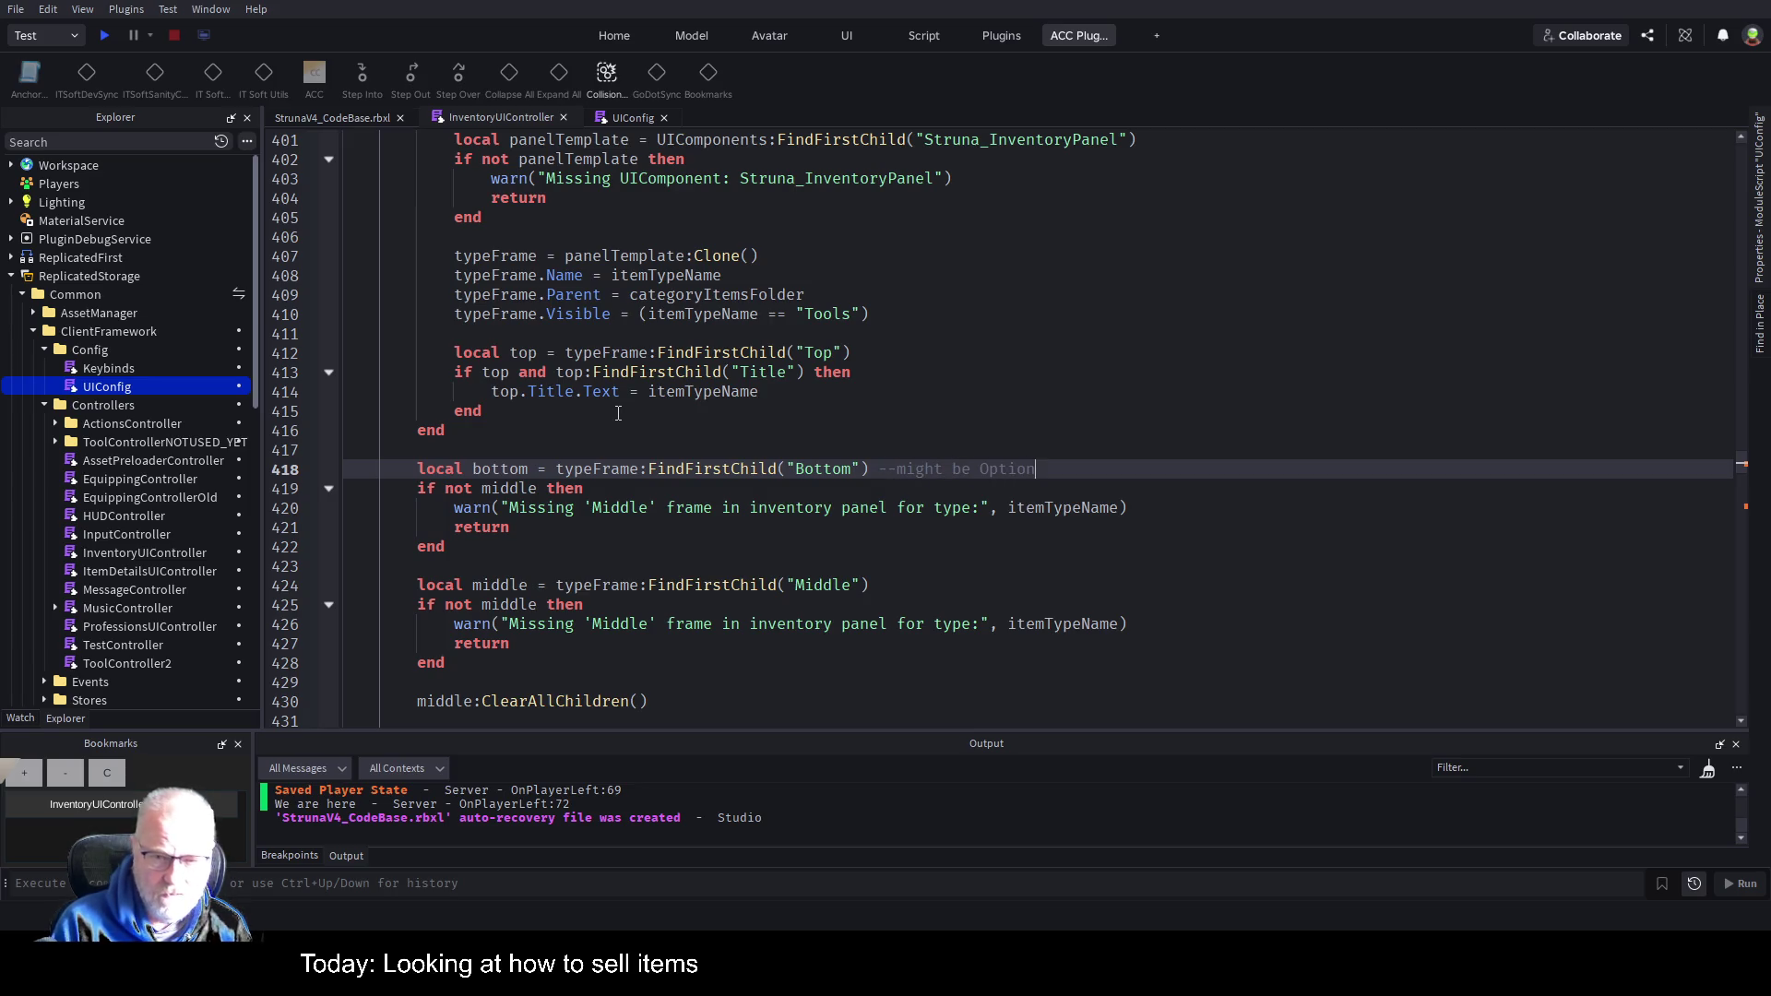
Change the nil check and warning text to bottom, then save the place.
{"action": "key", "text": "Down"}
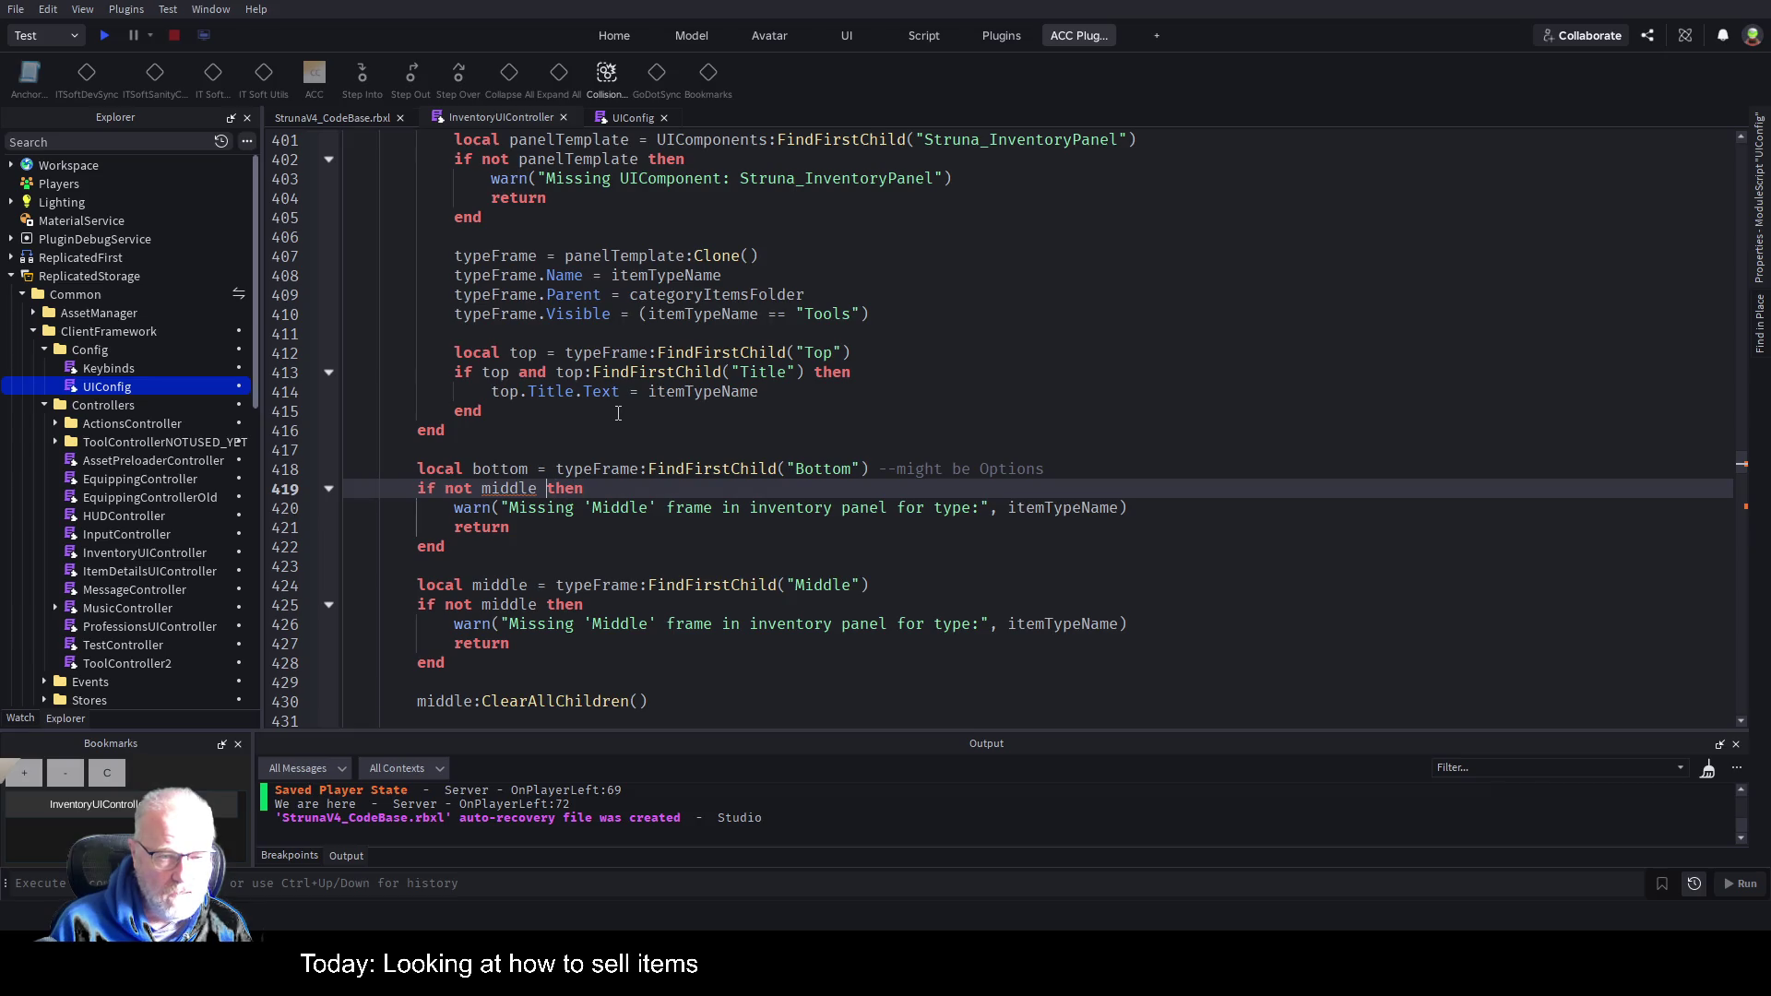
{"action": "key", "text": "Left"}
{"action": "key", "text": "BackSpace"}
{"action": "key", "text": "BackSpace"}
{"action": "key", "text": "BackSpace"}
{"action": "type", "text": "bo"}
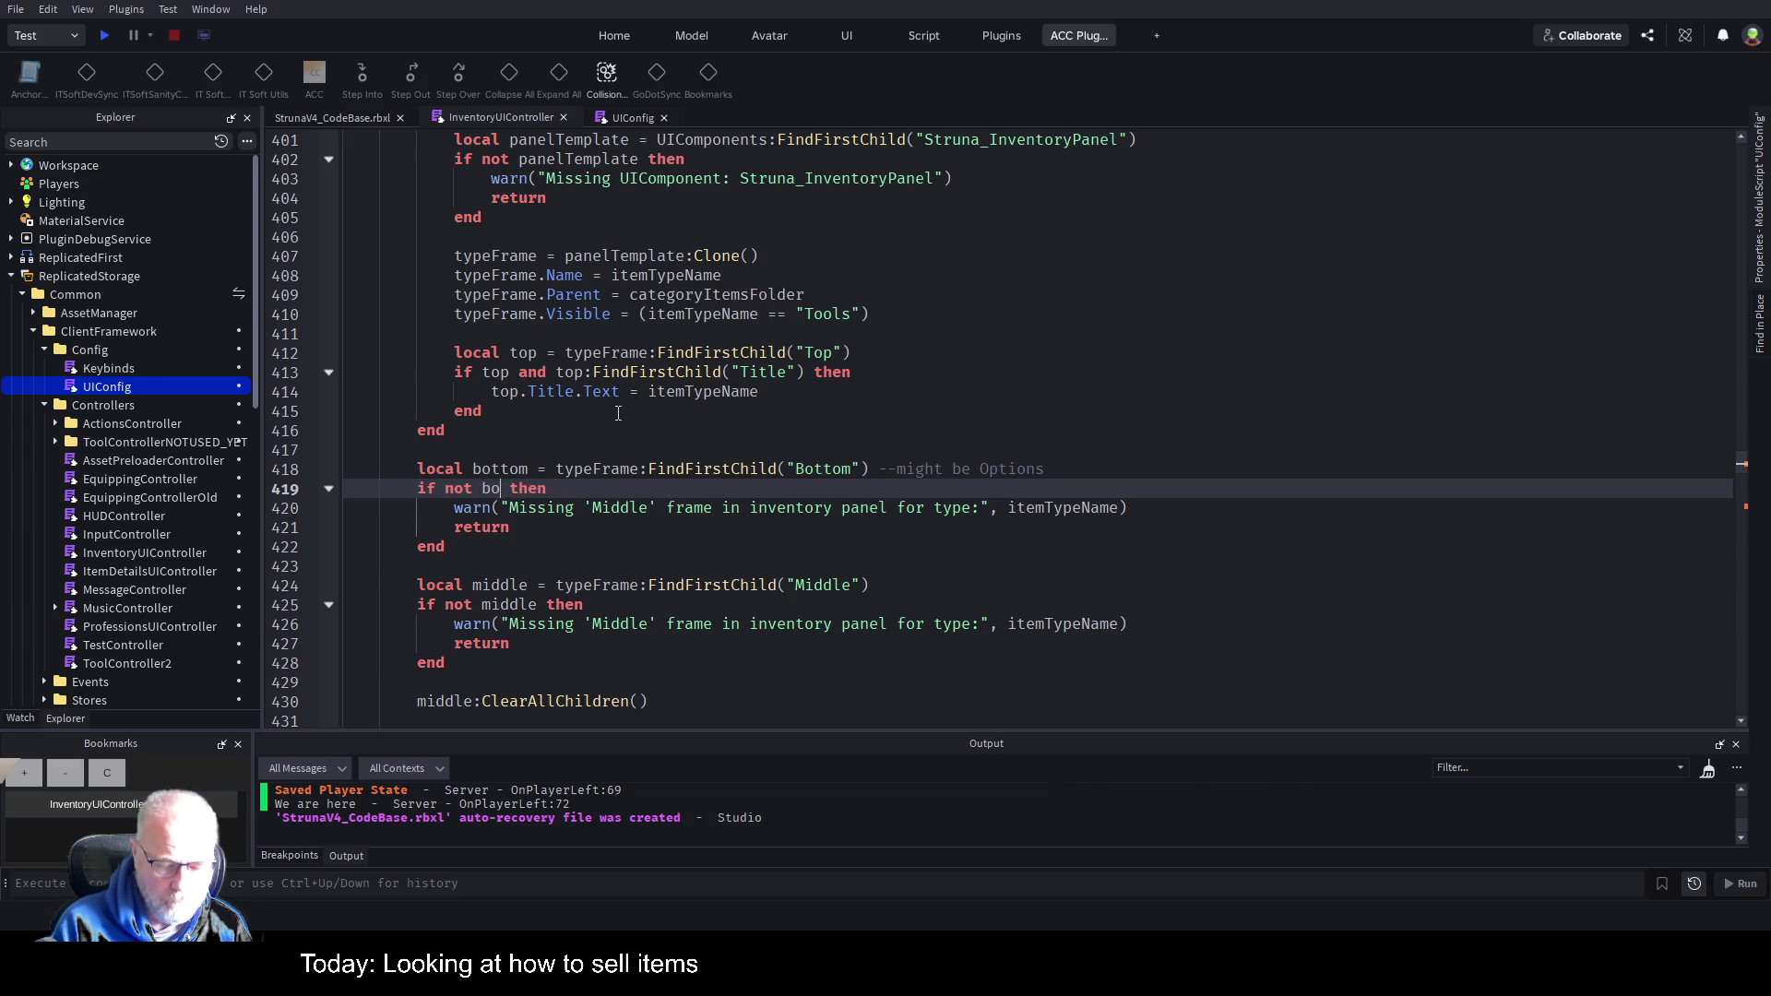
{"action": "type", "text": "ttom"}
{"action": "key", "text": "Down"}
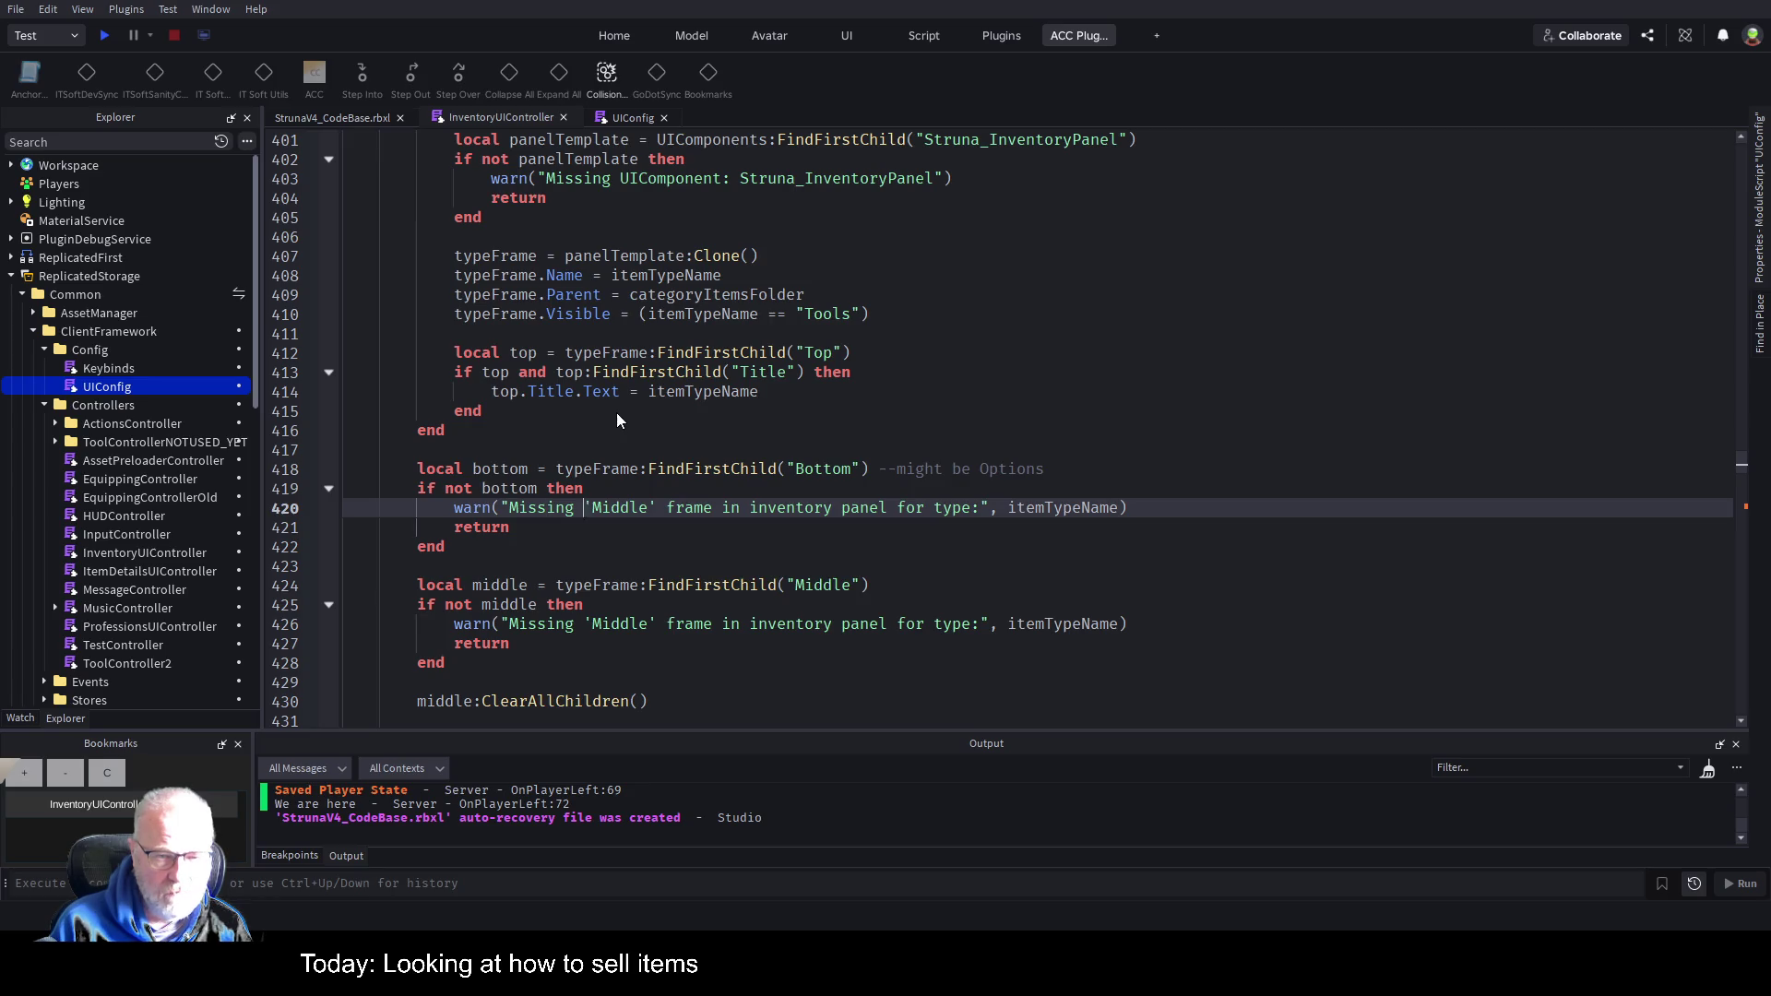
{"action": "key", "text": "BackSpace"}
{"action": "key", "text": "BackSpace"}
{"action": "key", "text": "BackSpace"}
{"action": "type", "text": "bo"}
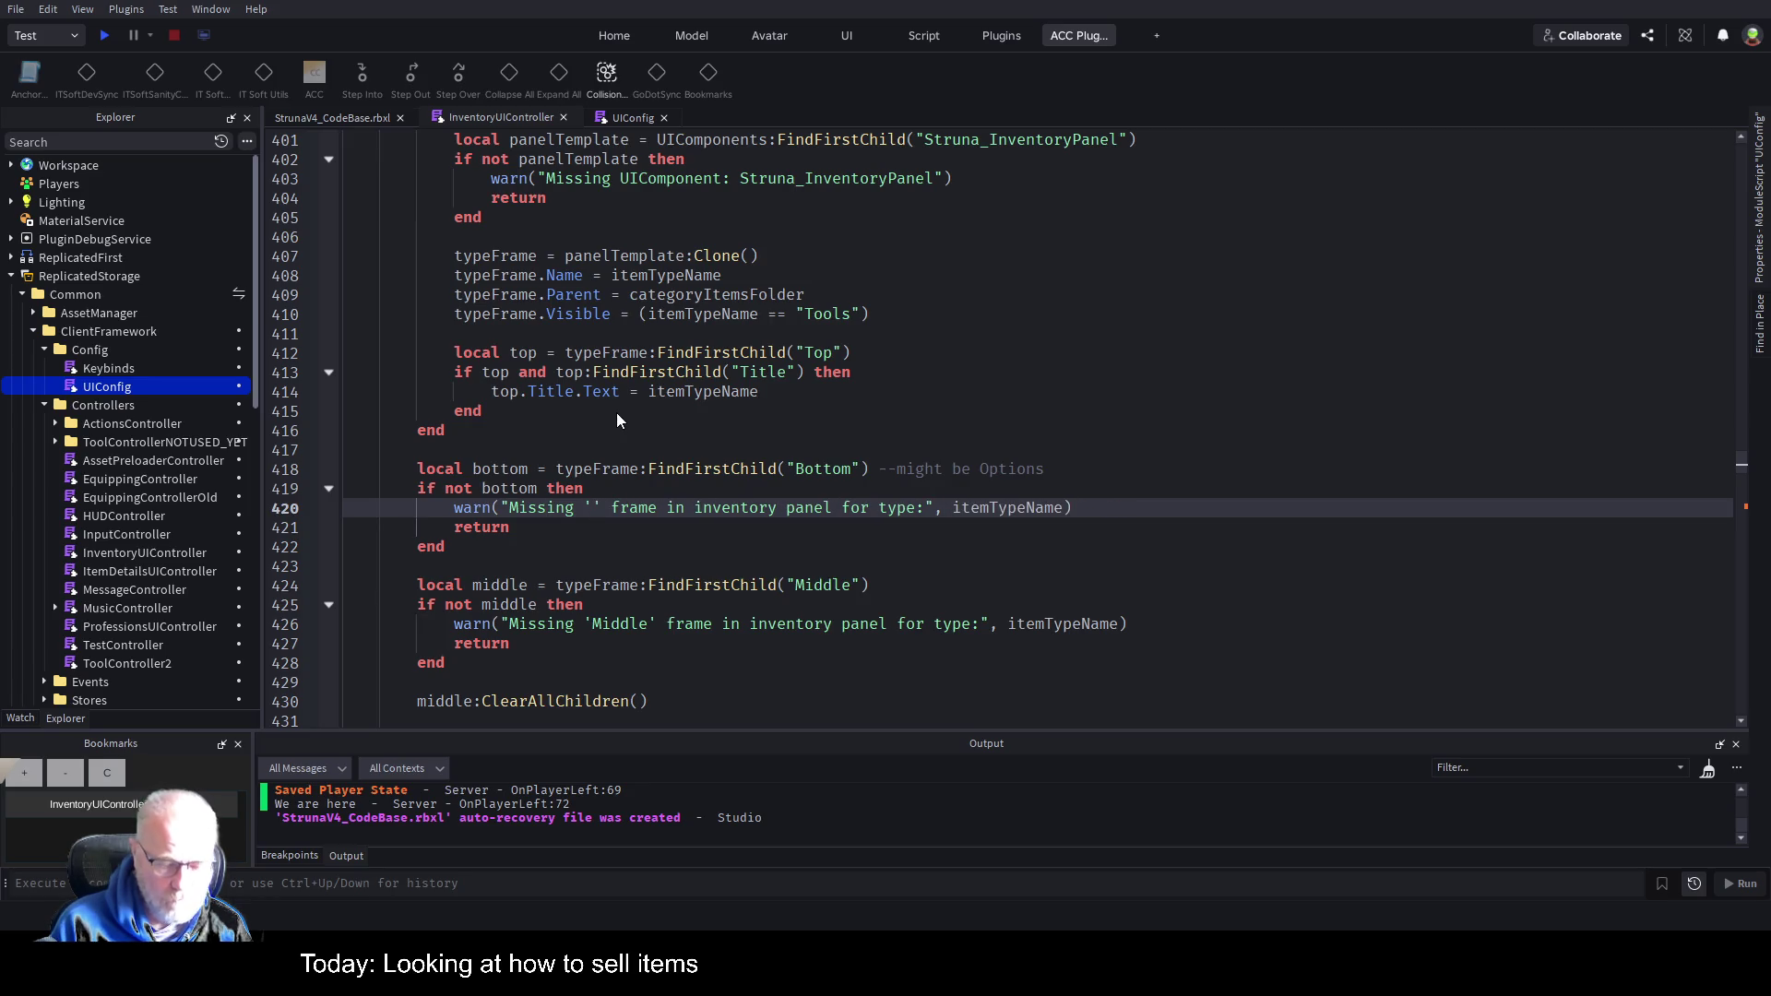
{"action": "type", "text": "ttom"}
{"action": "key", "text": "Down"}
{"action": "key", "text": "Down"}
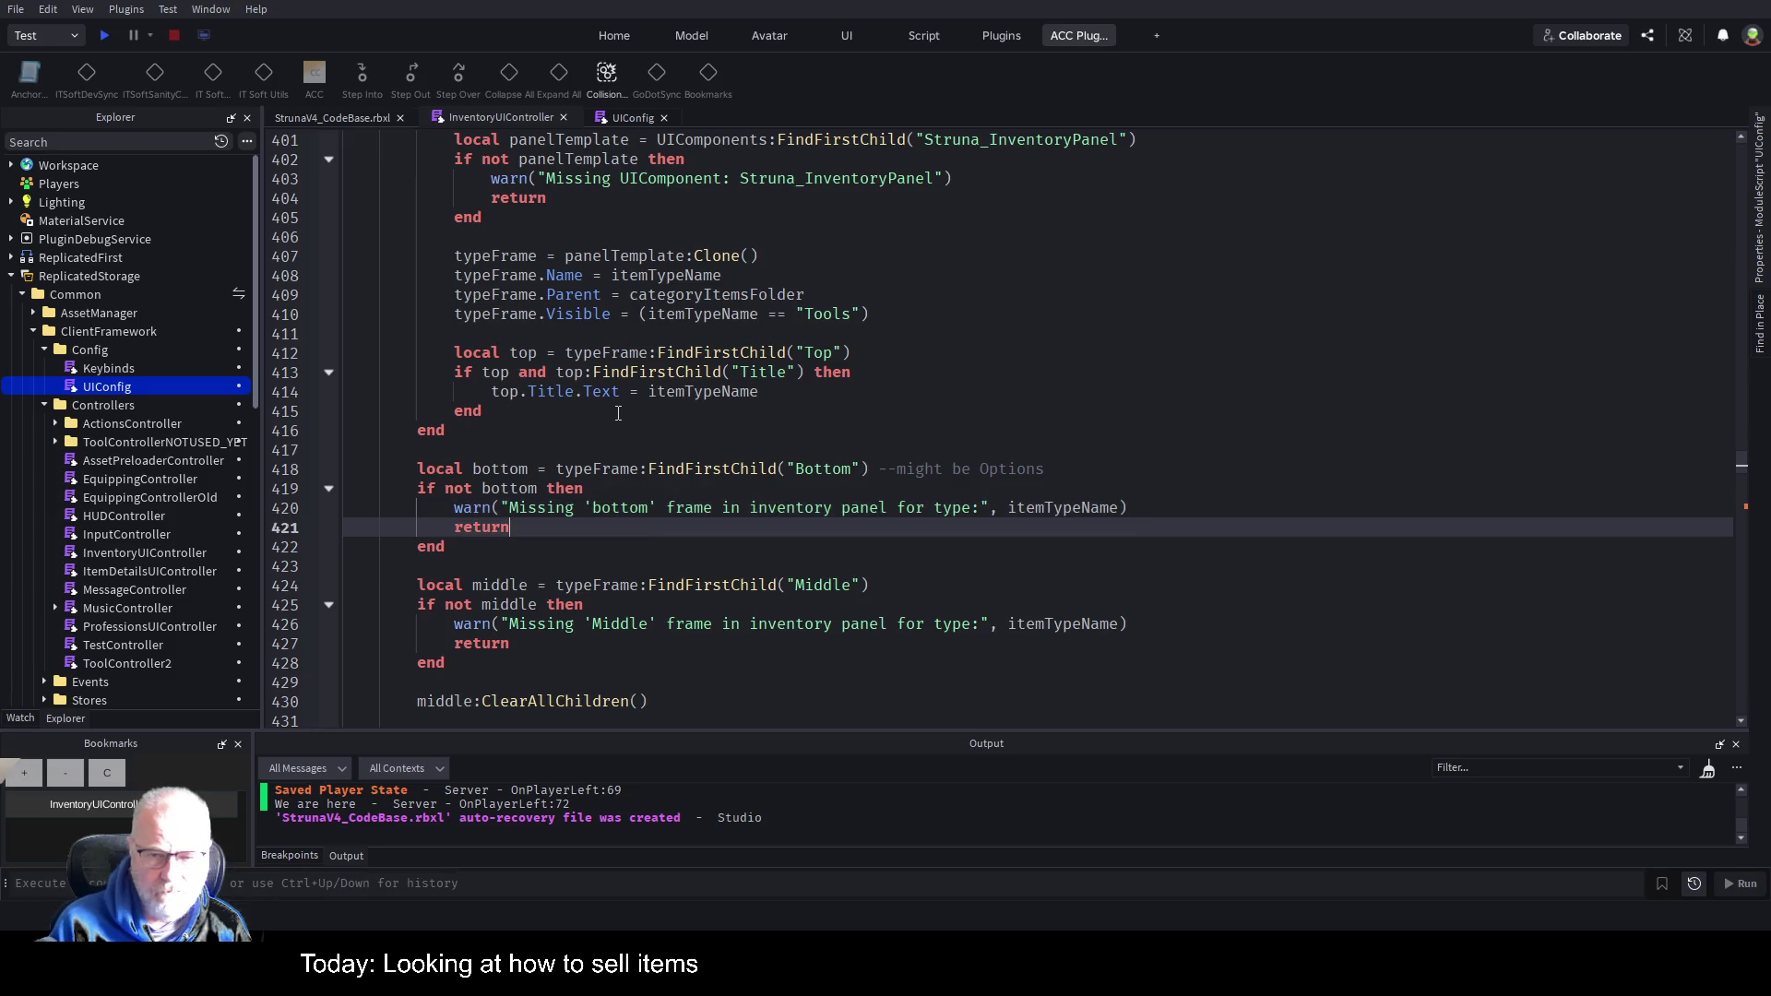
{"action": "key", "text": "ctrl+s"}
{"action": "key", "text": "Down"}
{"action": "key", "text": "Down"}
{"action": "key", "text": "Down"}
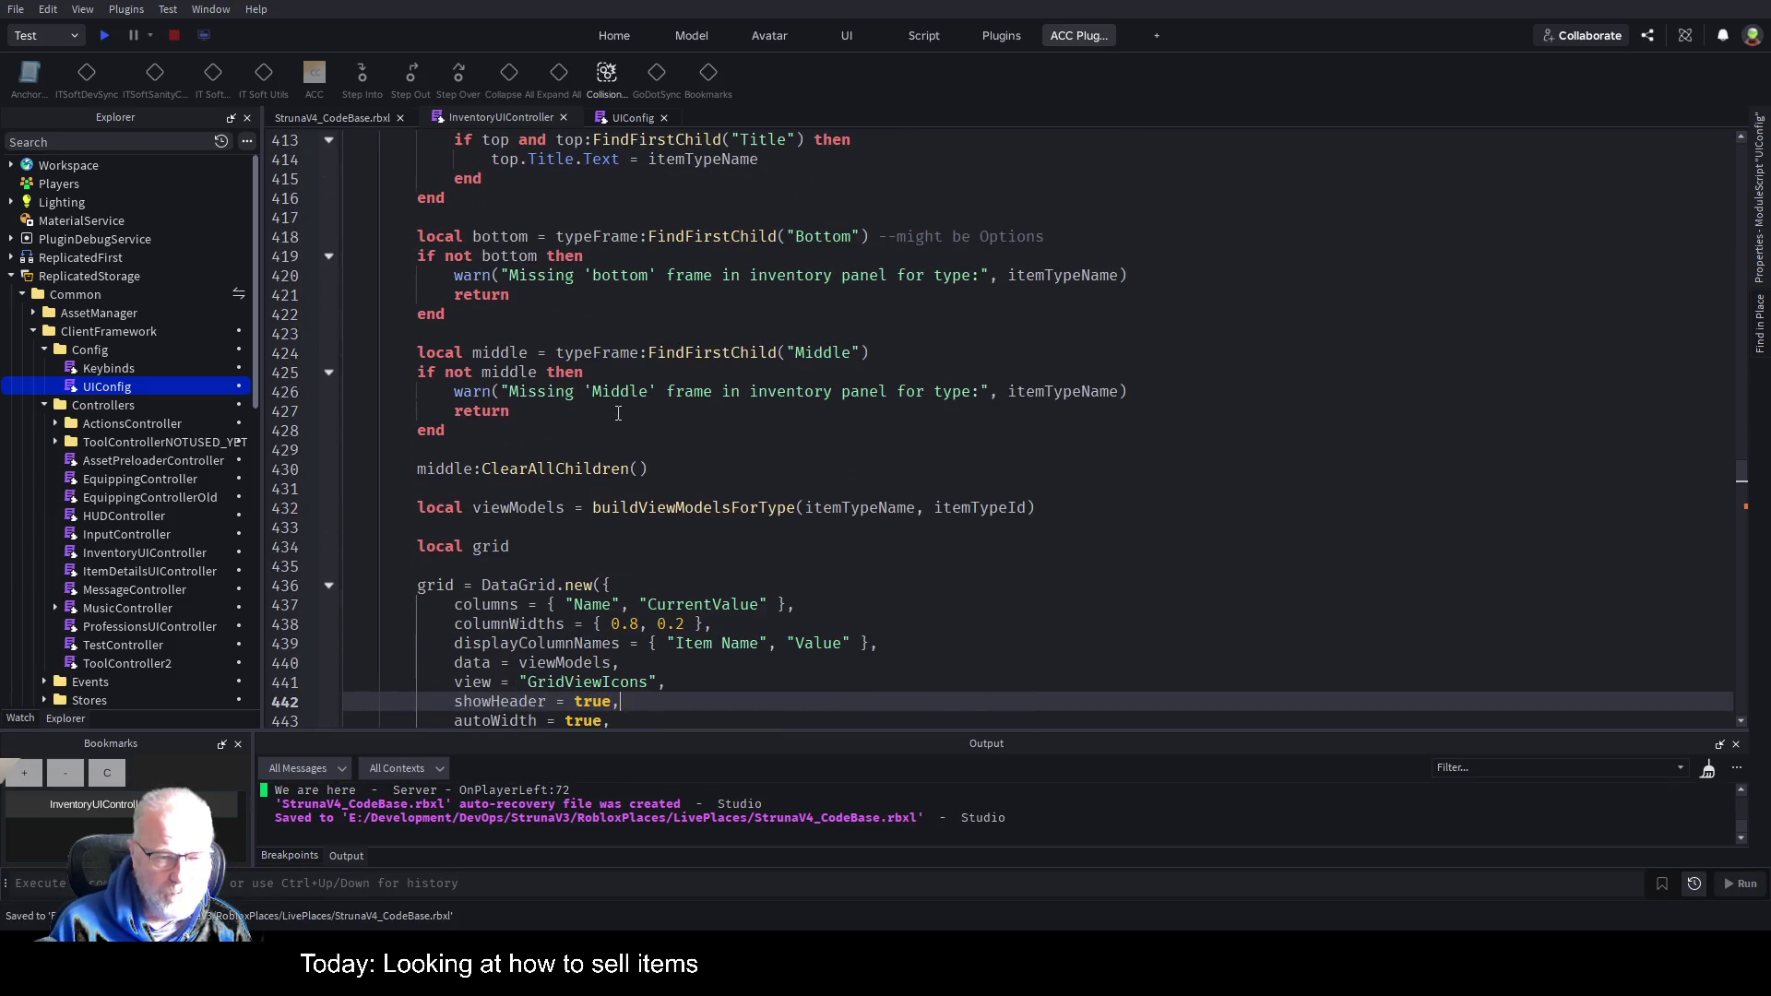
Replace the unfinished sellButton text with bottom.SellComponent, correcting its capitalisation.
{"action": "key", "text": "Down"}
{"action": "key", "text": "Down"}
{"action": "key", "text": "Down"}
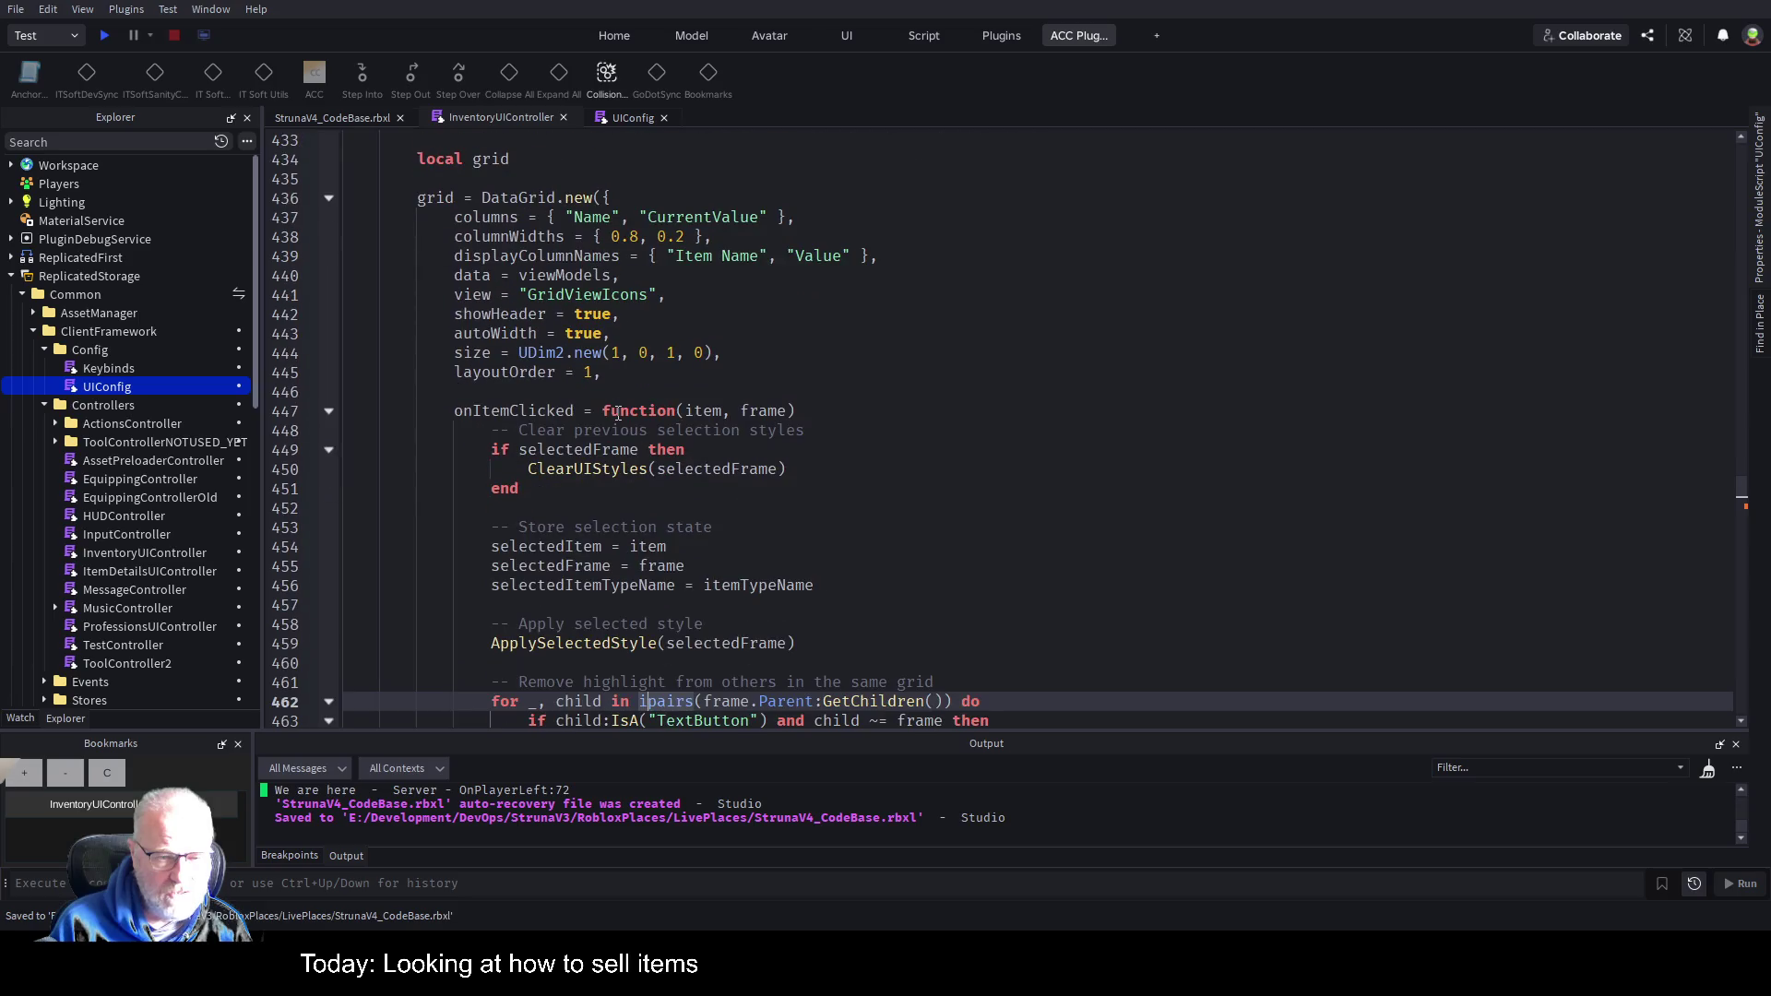
{"action": "key", "text": "Down"}
{"action": "key", "text": "Down"}
{"action": "key", "text": "Down"}
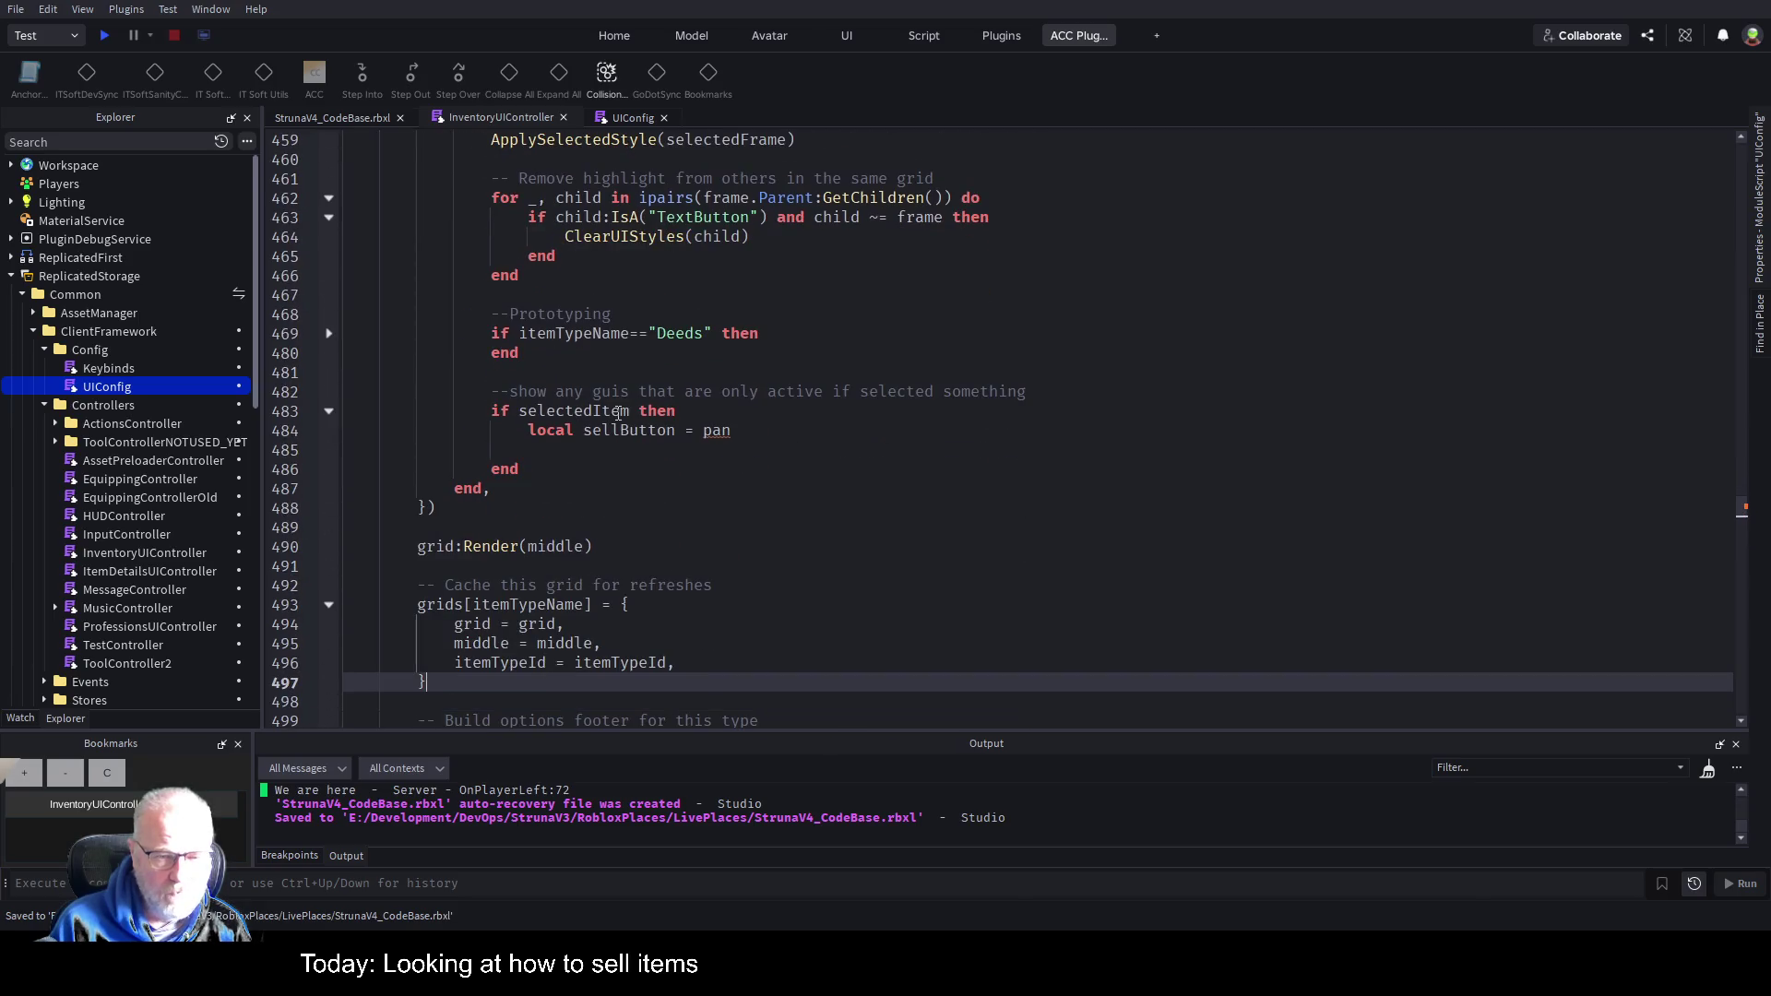
{"action": "key", "text": "Up"}
{"action": "key", "text": "Up"}
{"action": "key", "text": "Up"}
{"action": "key", "text": "End"}
{"action": "key", "text": "BackSpace"}
{"action": "key", "text": "BackSpace"}
{"action": "key", "text": "BackSpace"}
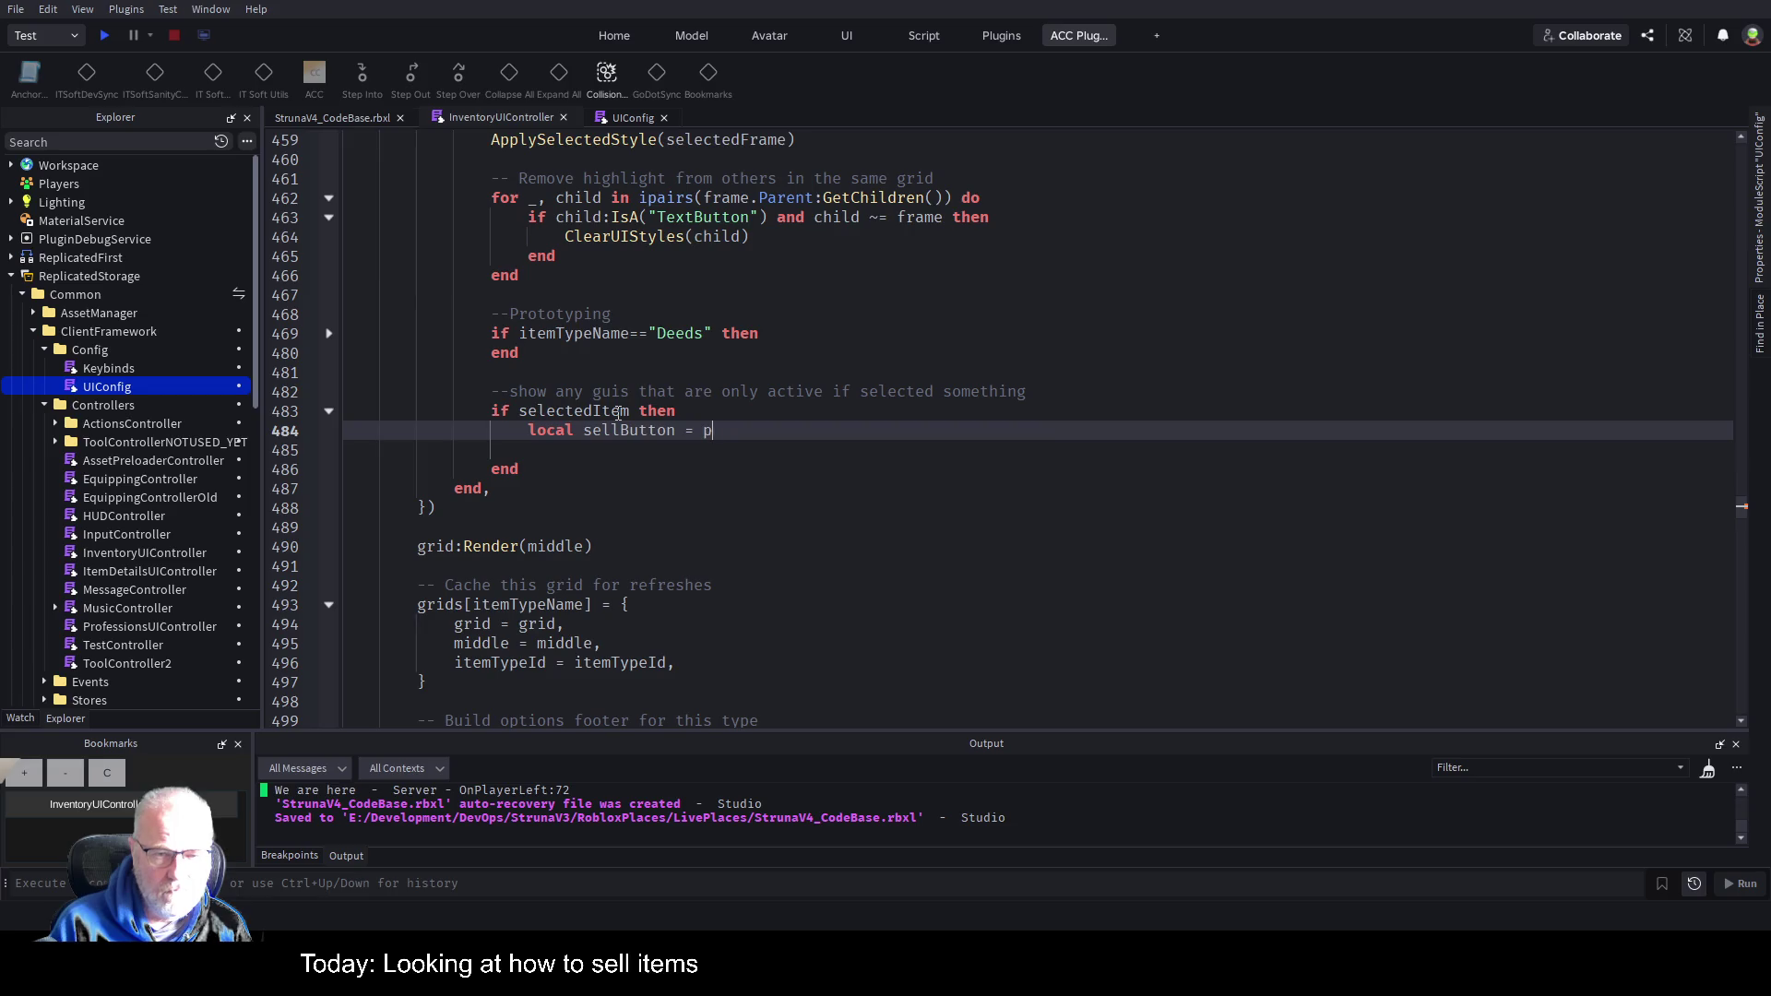
{"action": "type", "text": "bottom."}
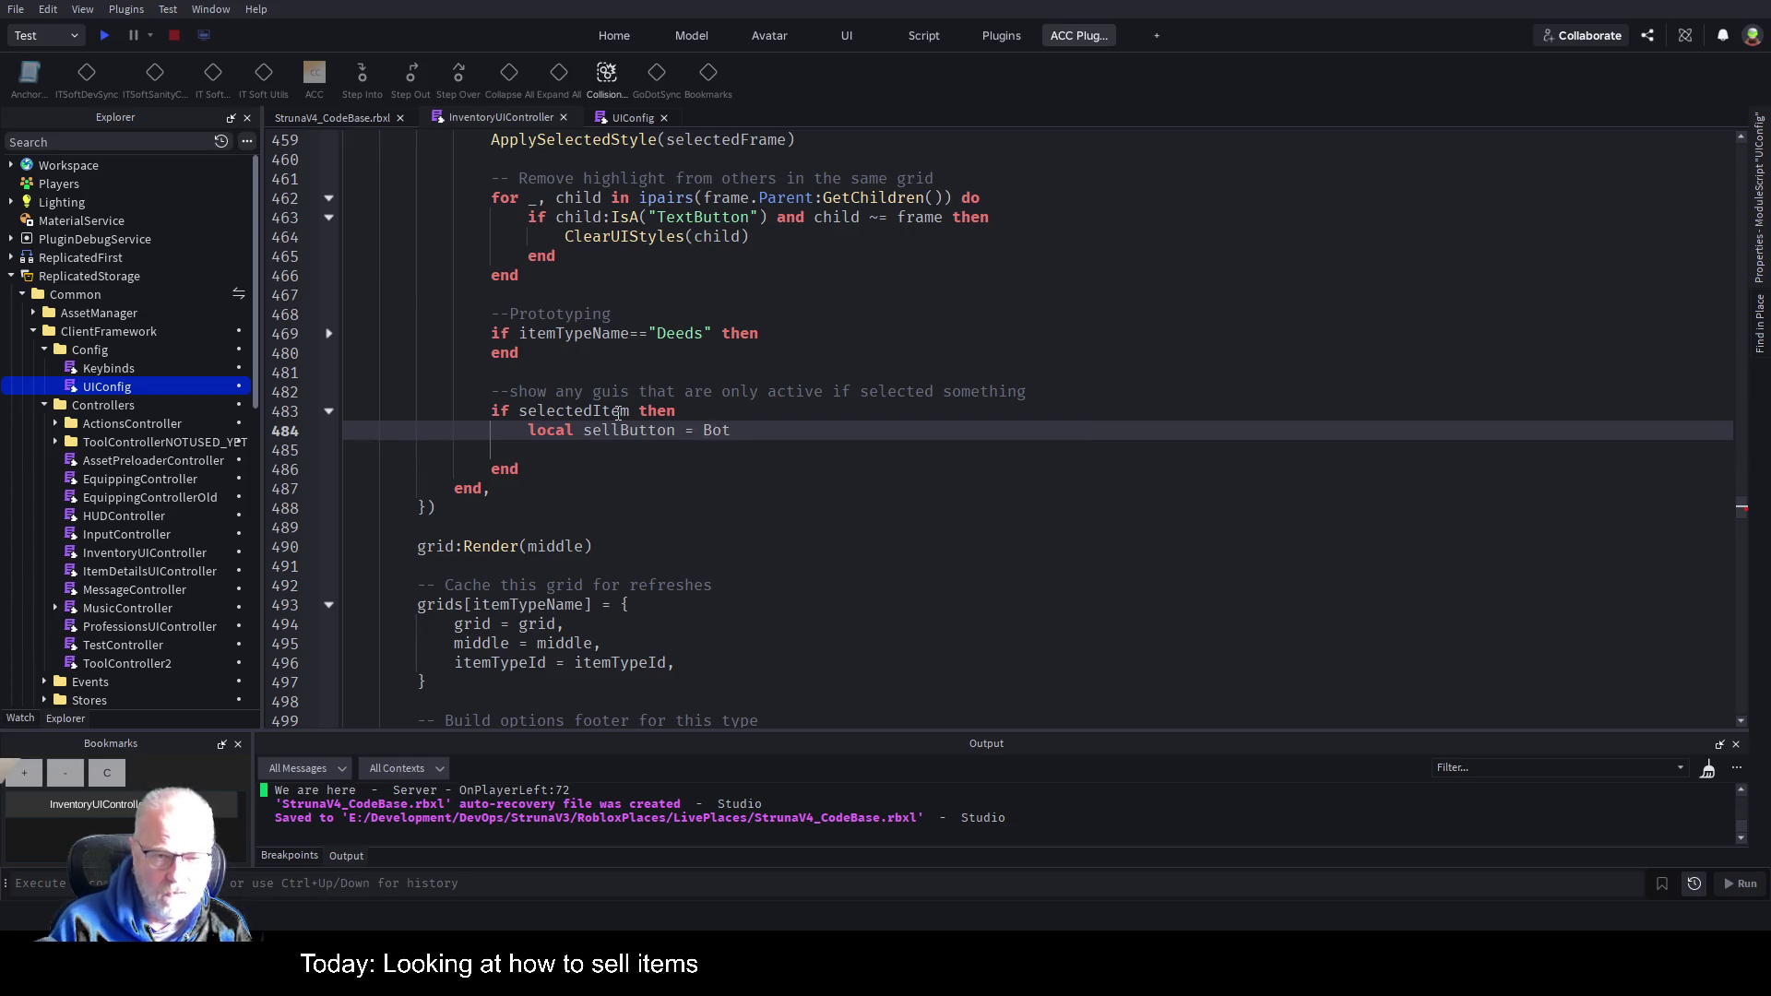
{"action": "type", "text": "Sell"}
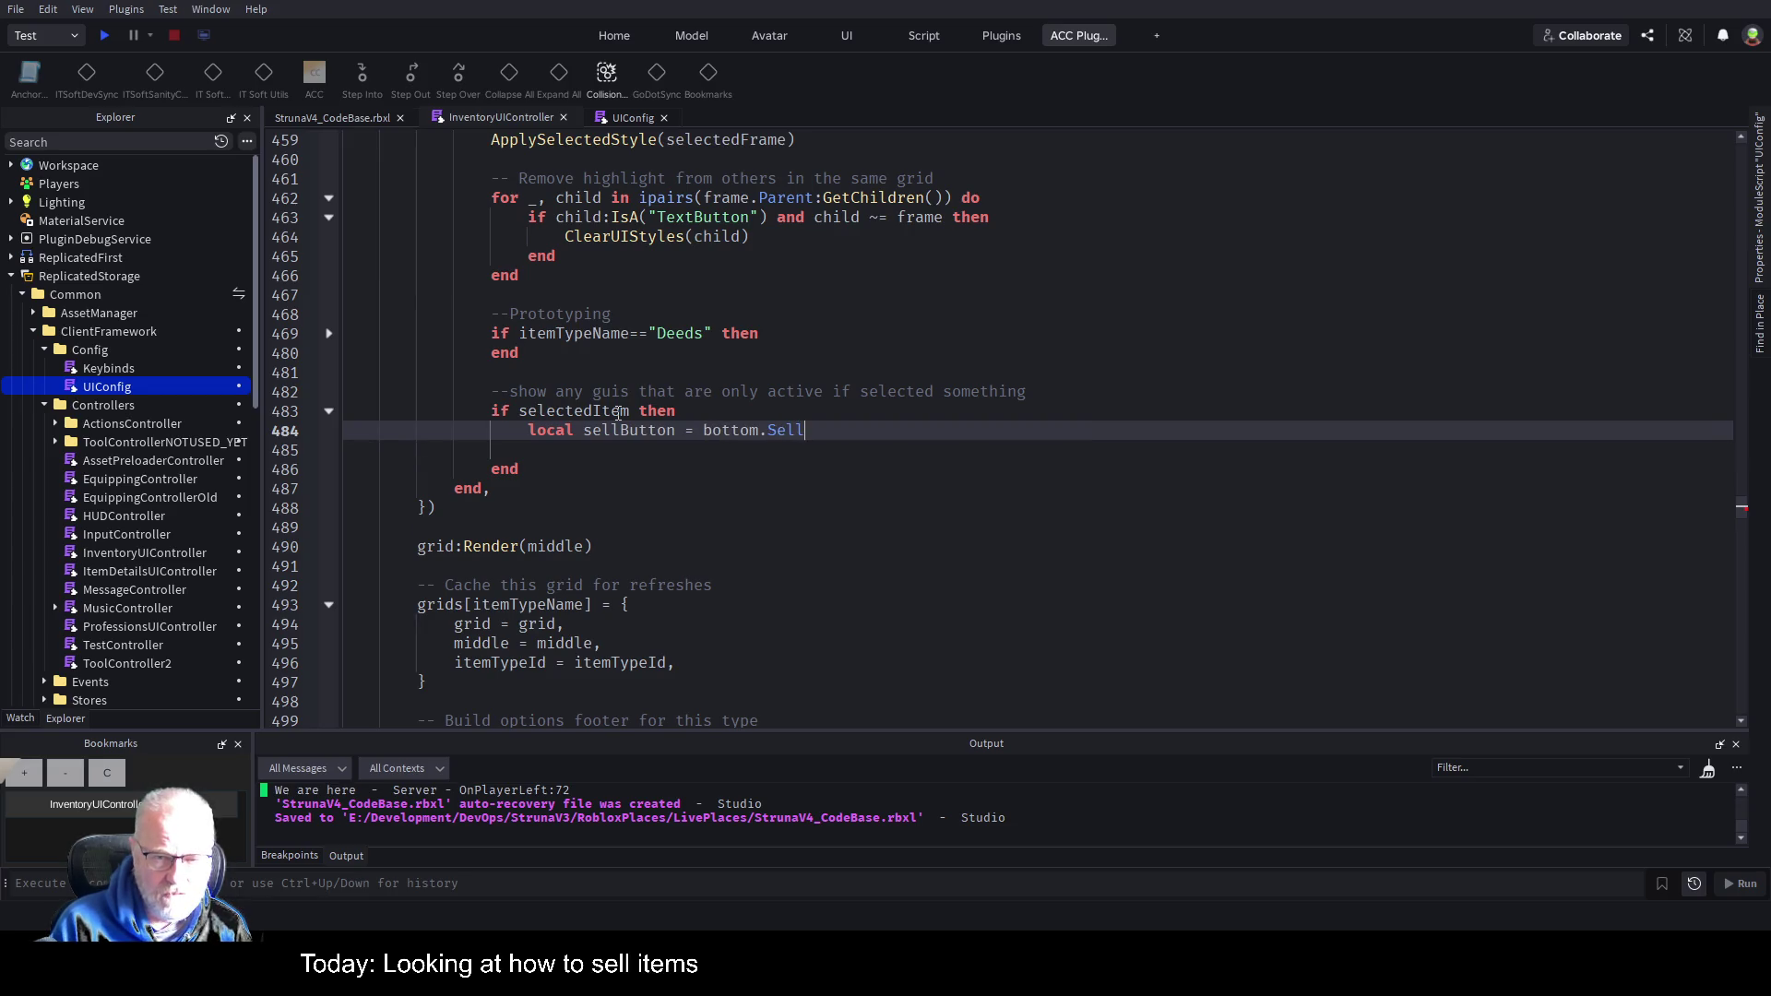
{"action": "type", "text": "component"}
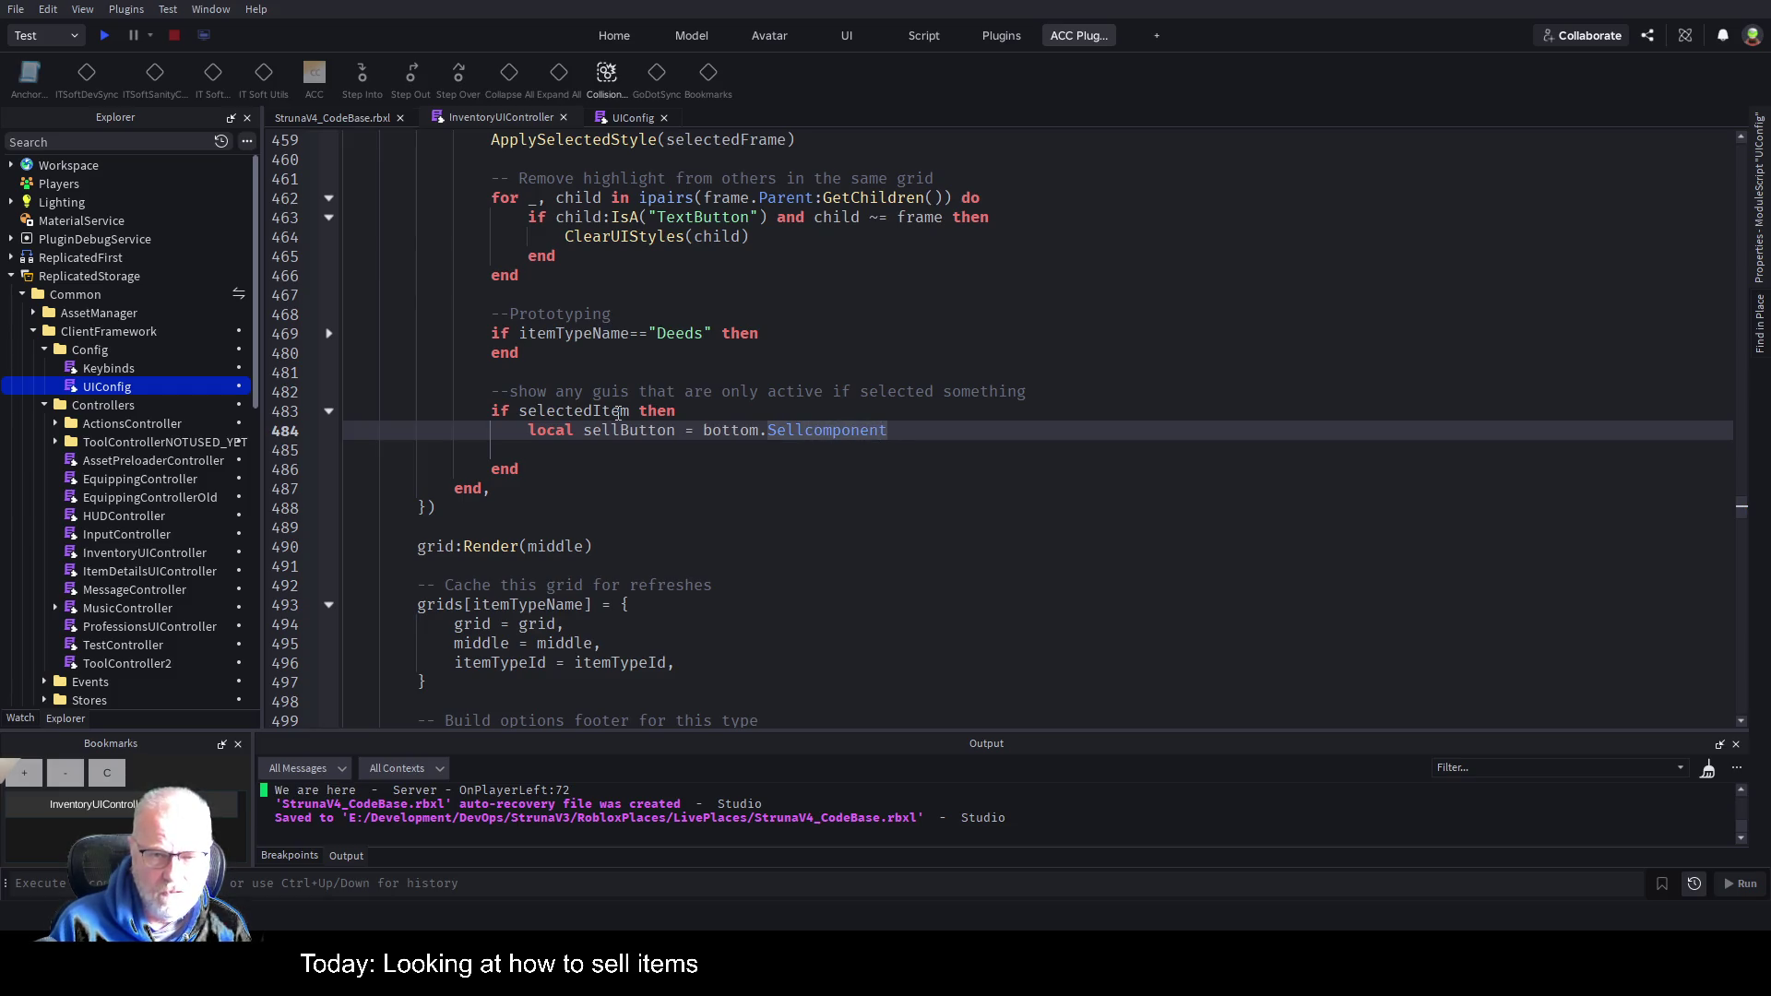
{"action": "key", "text": "Left"}
{"action": "key", "text": "Left"}
{"action": "key", "text": "Left"}
{"action": "key", "text": "BackSpace"}
{"action": "type", "text": "C"}
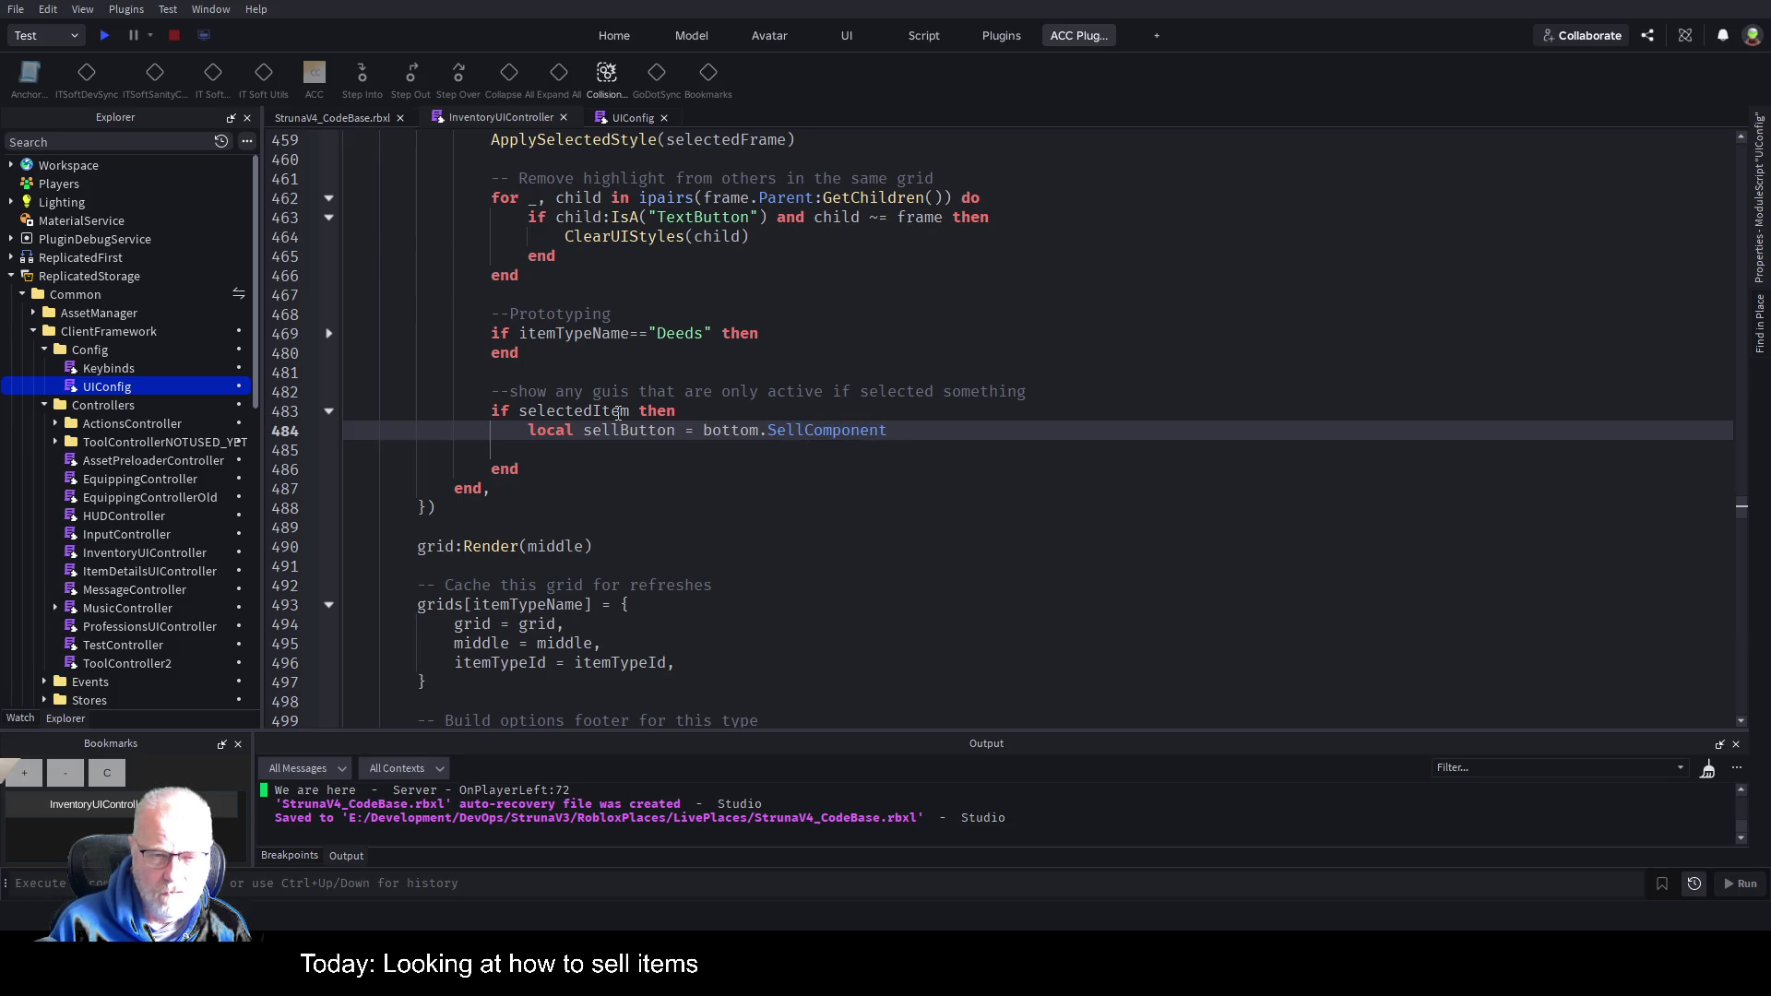
Remove the old sellButton declaration so line 484 reads bottom.SellComponent.visible=true.
{"action": "key", "text": "Return"}
{"action": "type", "text": "selk"}
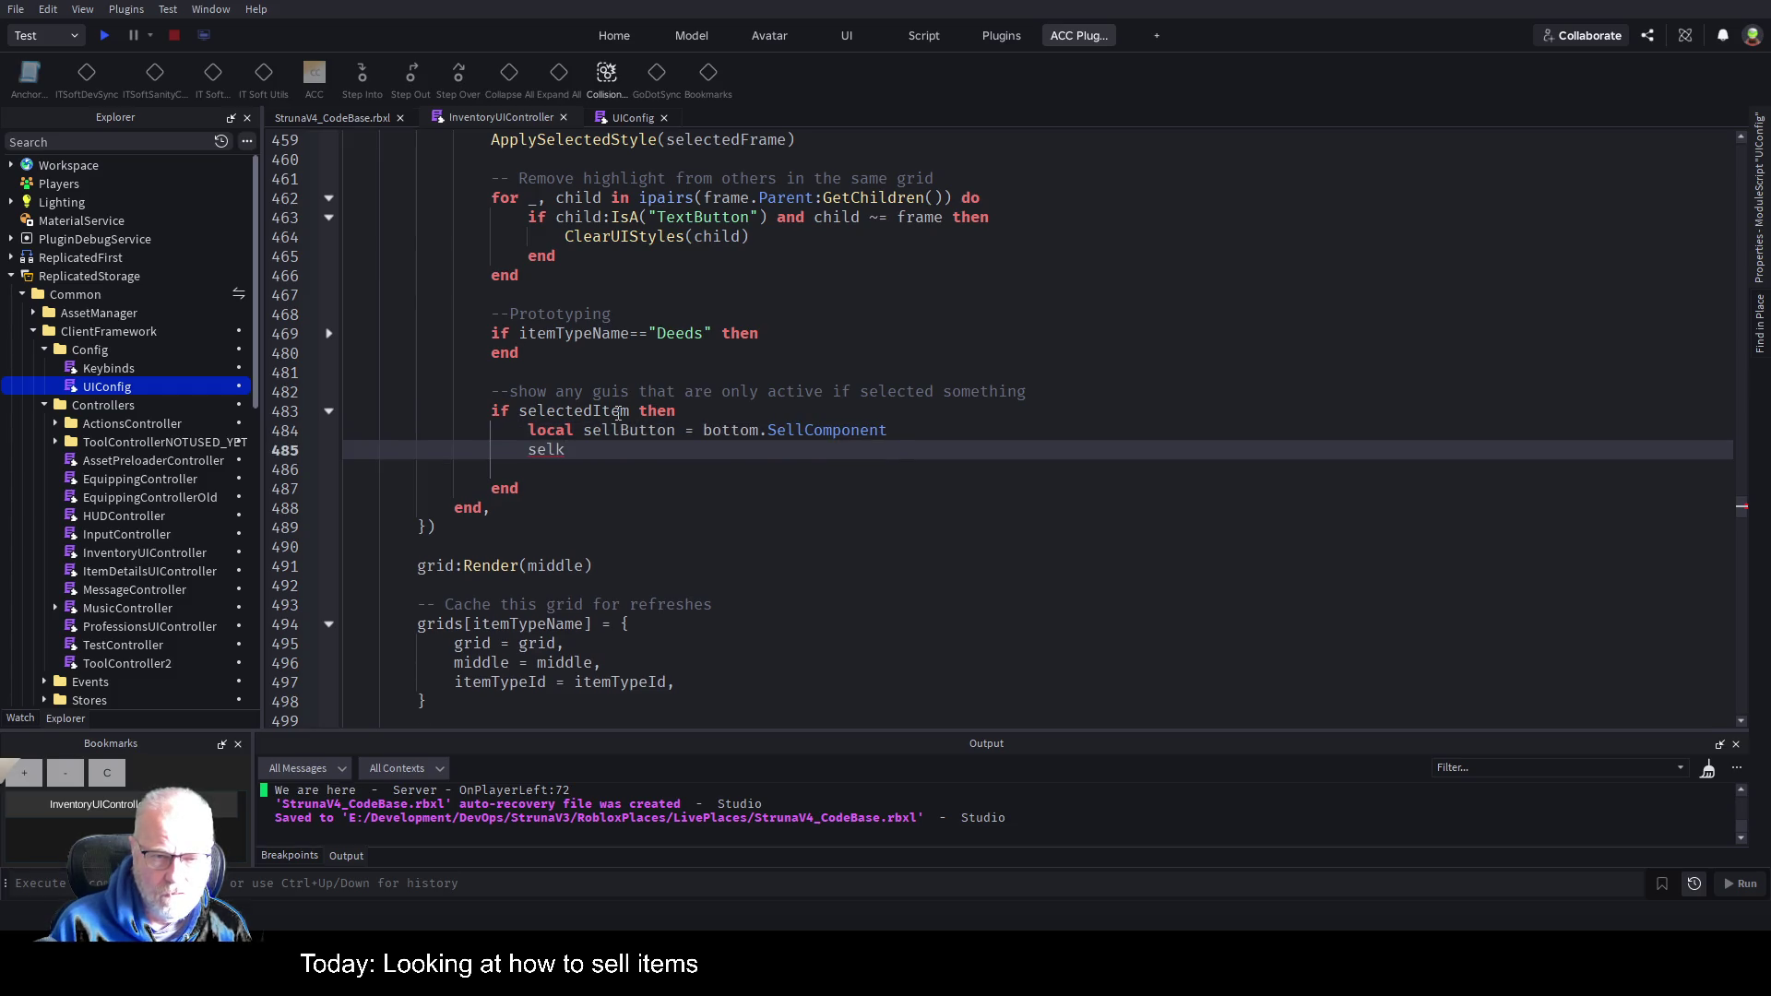
{"action": "key", "text": "Up"}
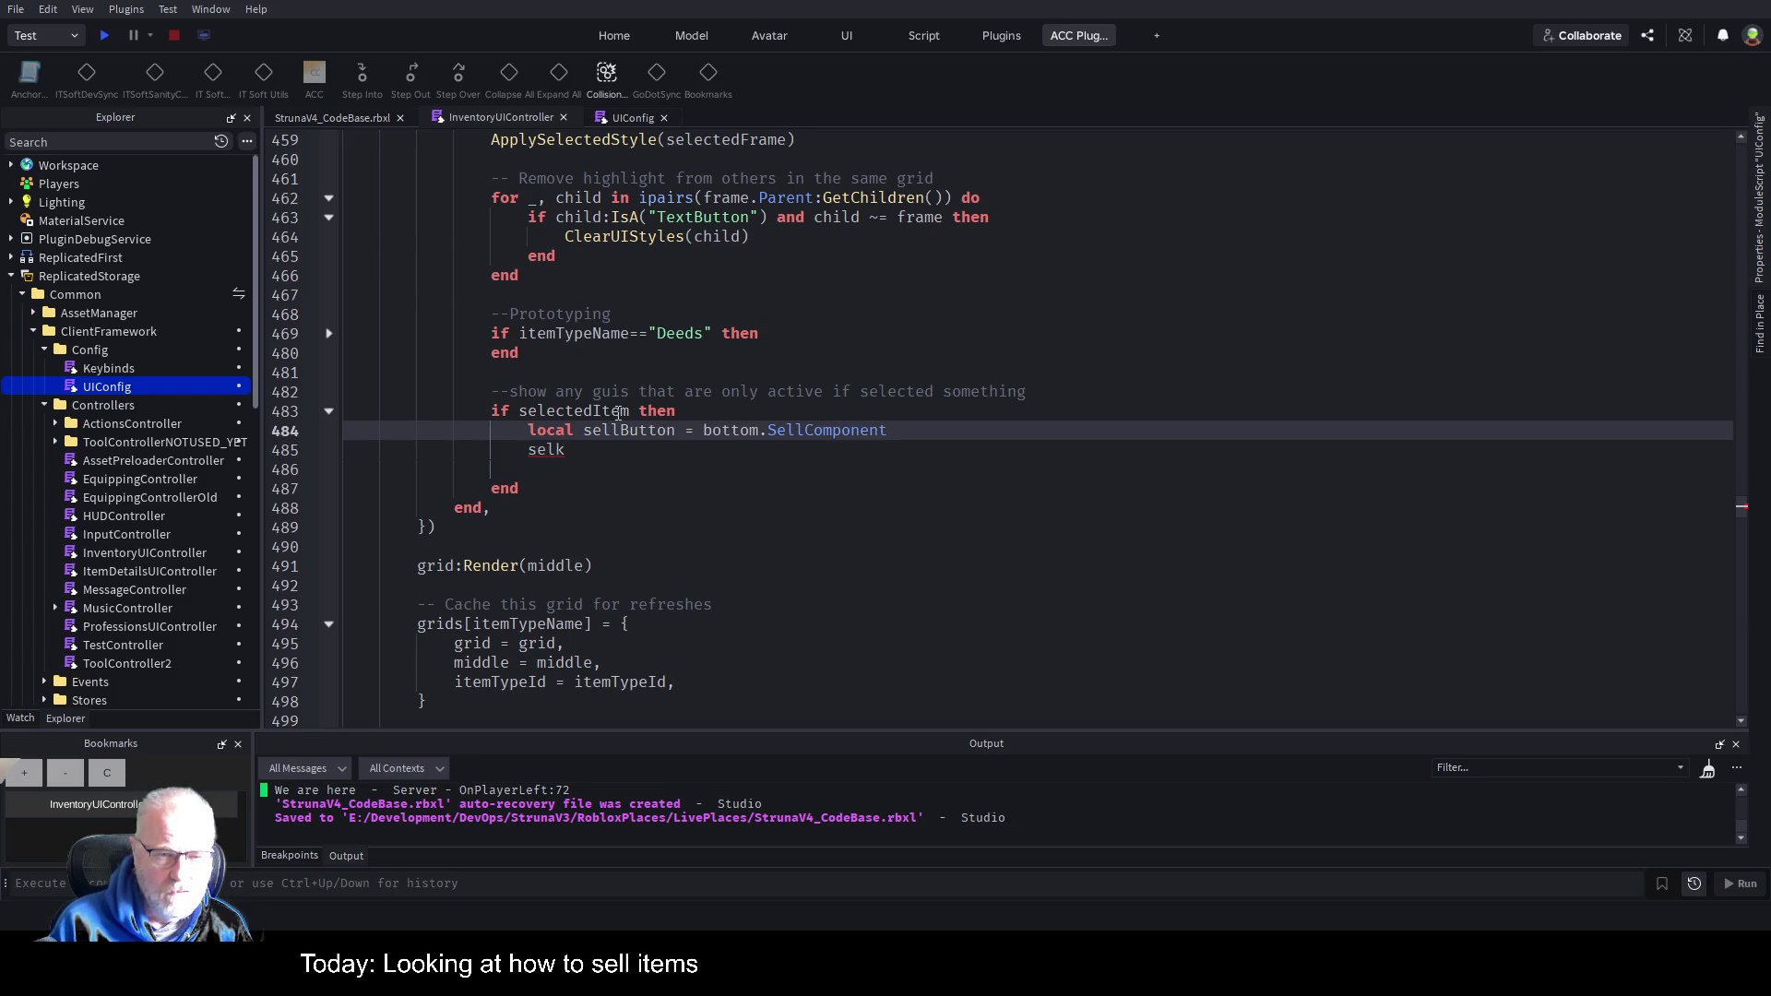
{"action": "key", "text": "Delete"}
{"action": "key", "text": "Delete"}
{"action": "key", "text": "Delete"}
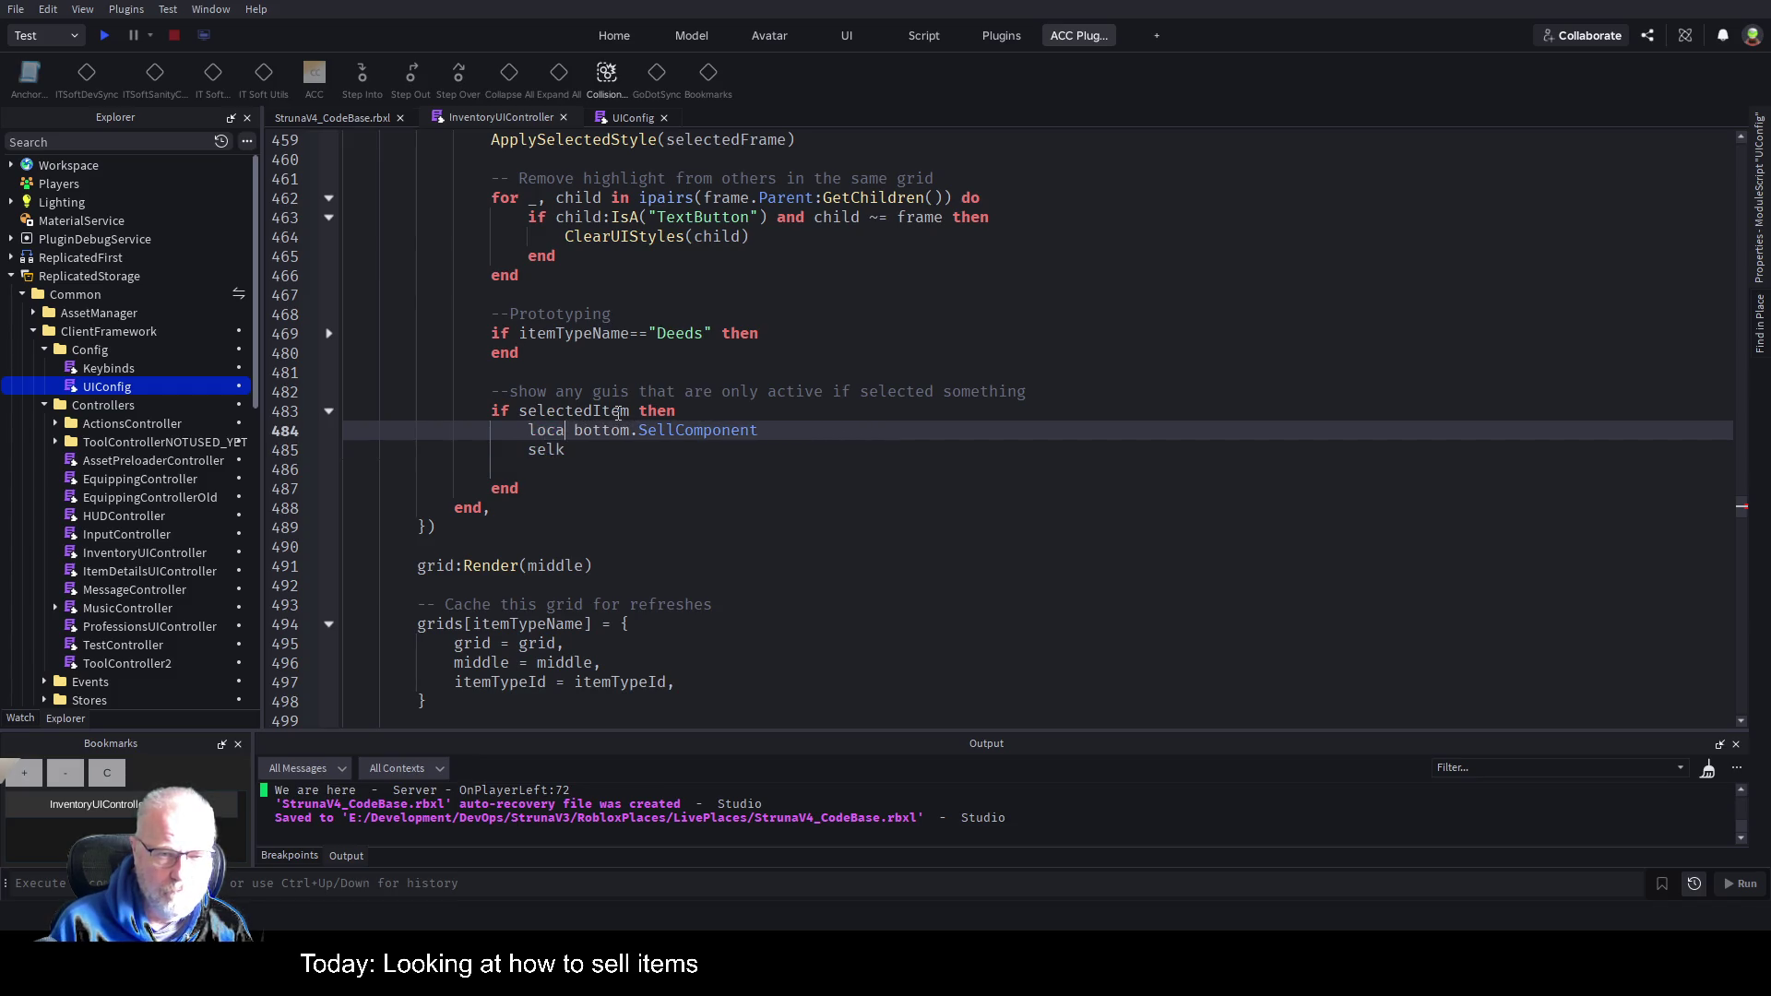
{"action": "key", "text": "BackSpace"}
{"action": "key", "text": "BackSpace"}
{"action": "key", "text": "BackSpace"}
{"action": "key", "text": "Delete"}
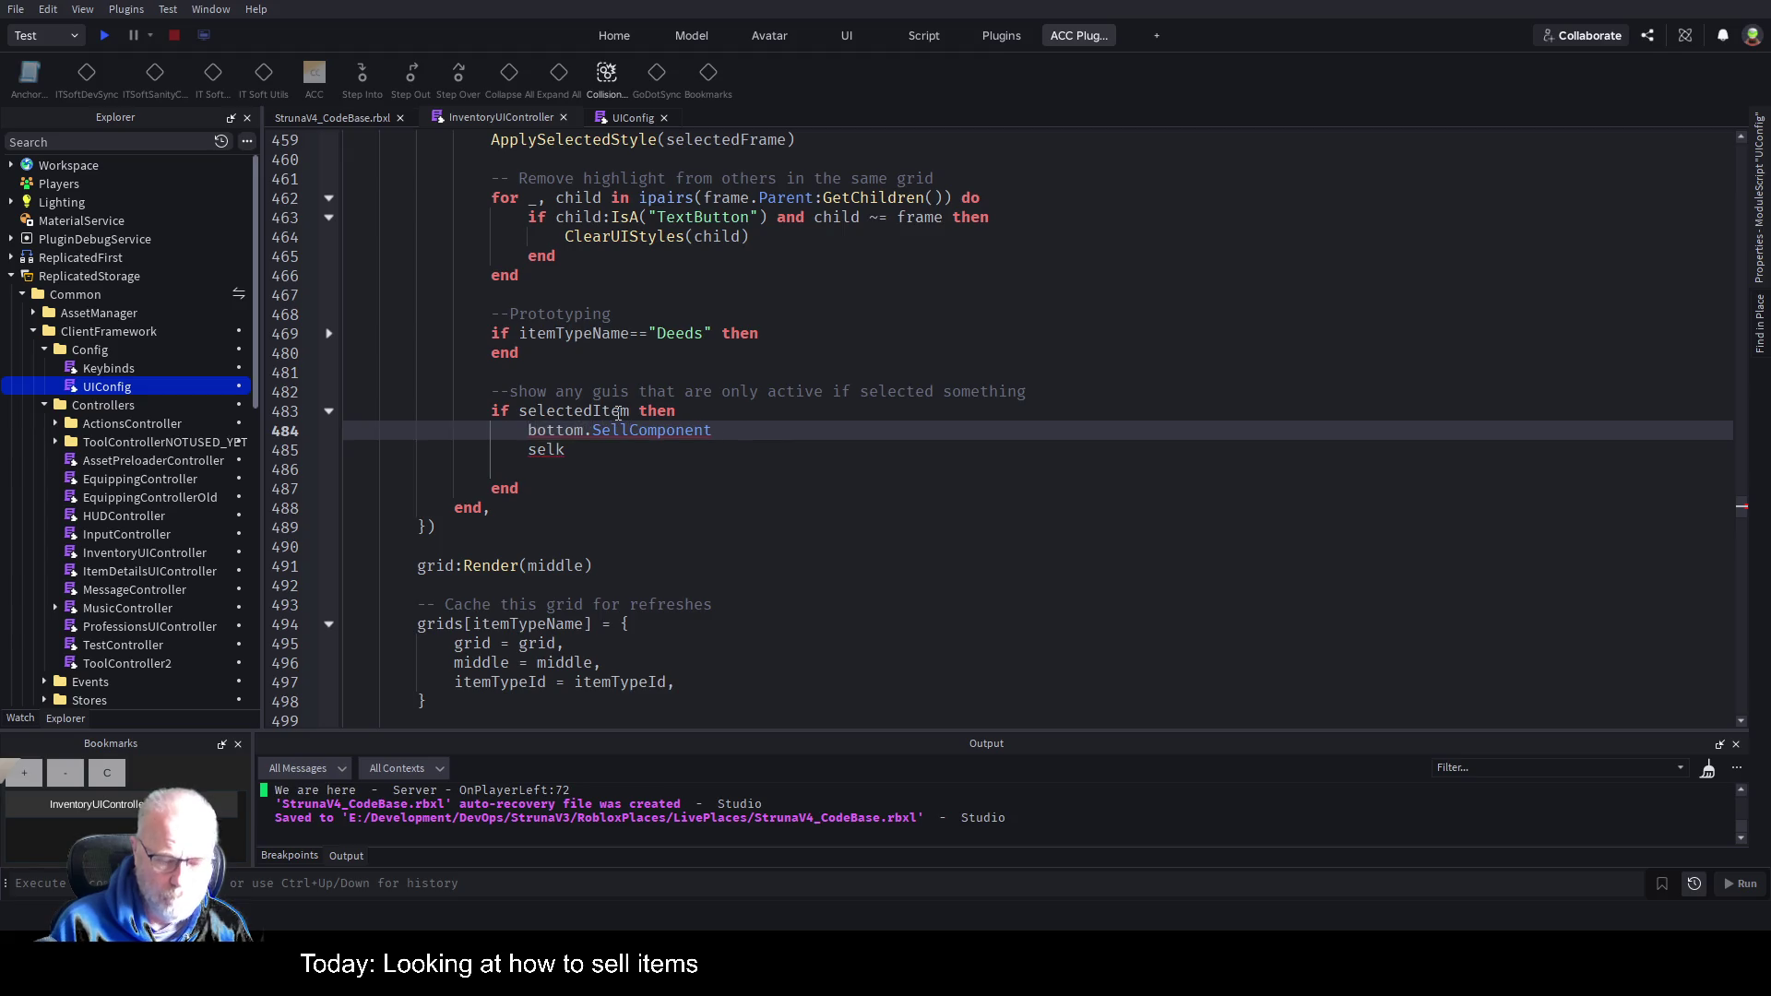
{"action": "key", "text": "End"}
{"action": "type", "text": ".visible="}
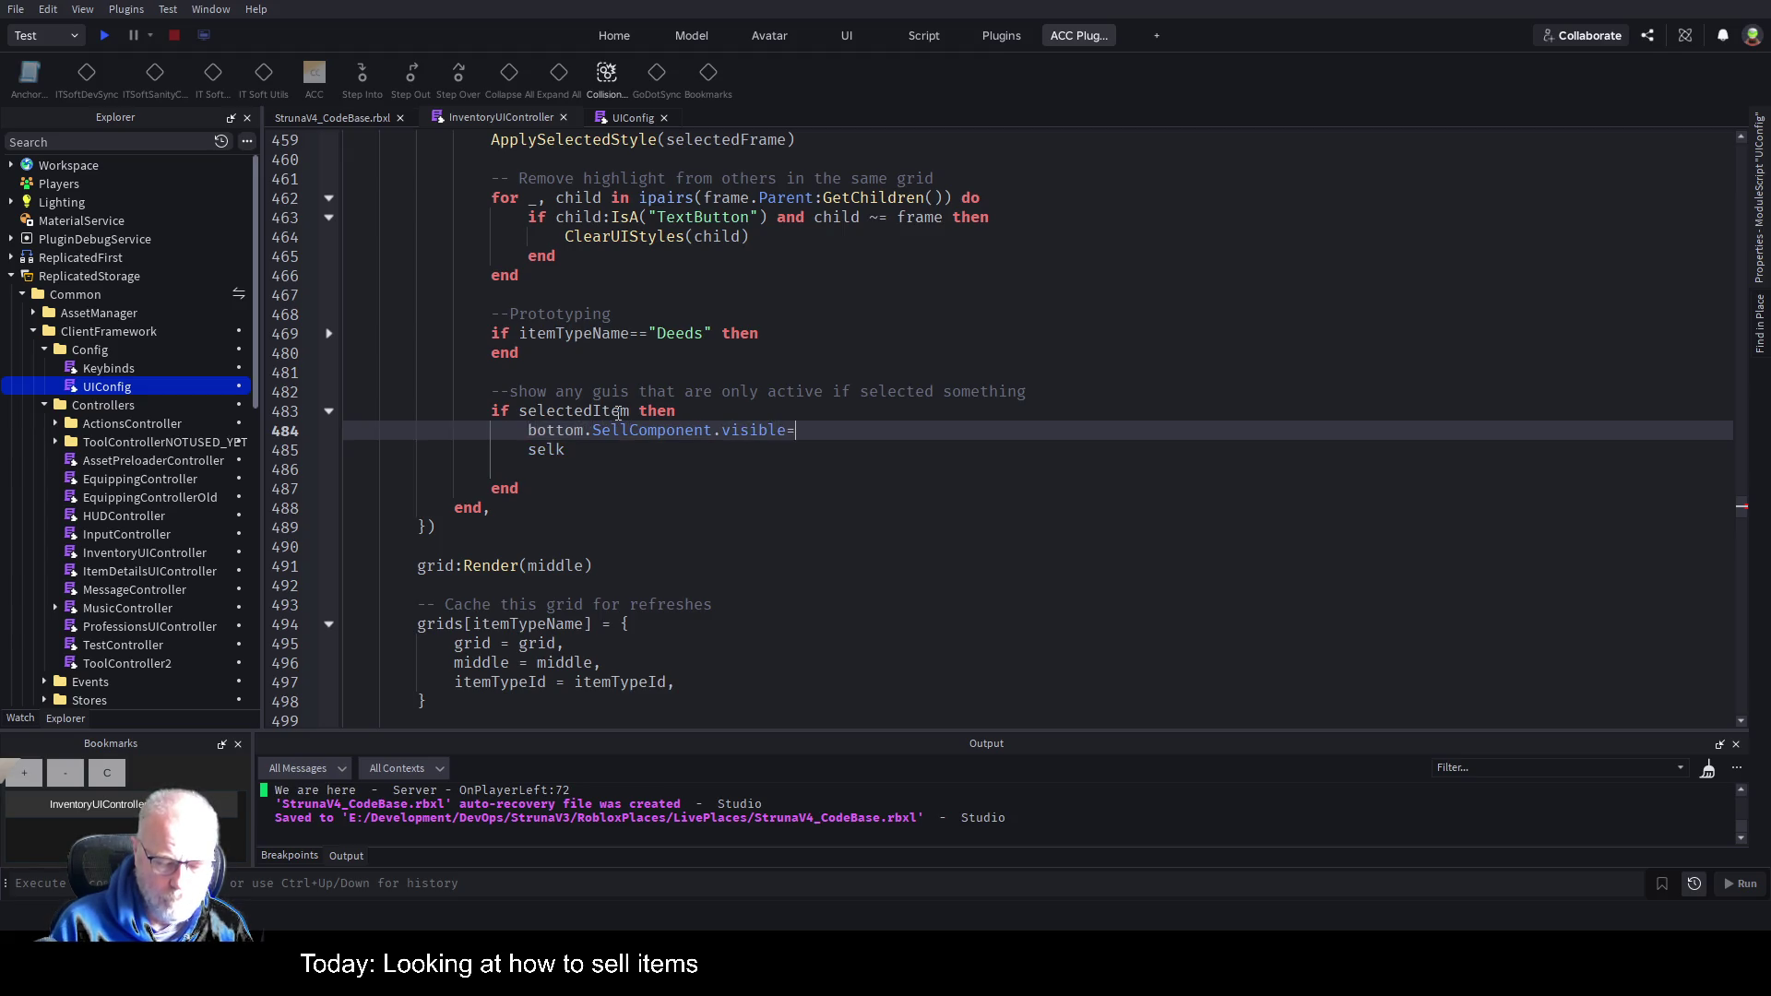
{"action": "type", "text": "true"}
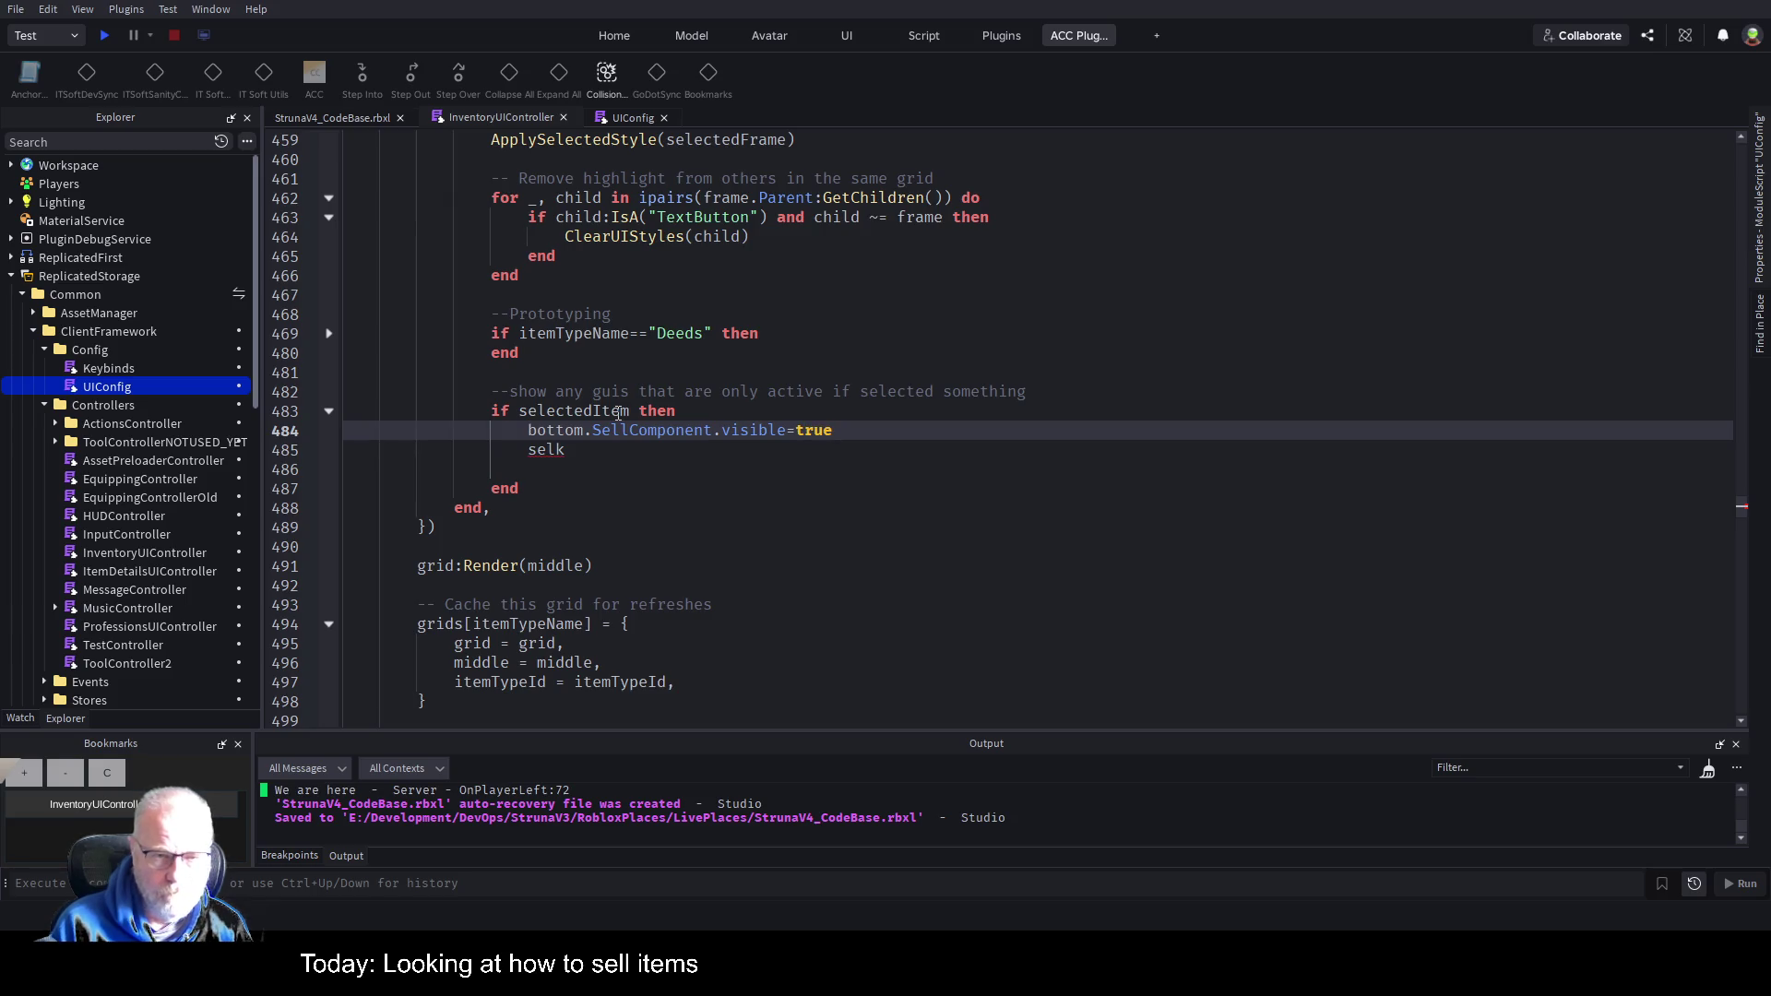
Add an else branch that sets bottom.SellComponent.visible=false.
{"action": "key", "text": "Return"}
{"action": "type", "text": "else"}
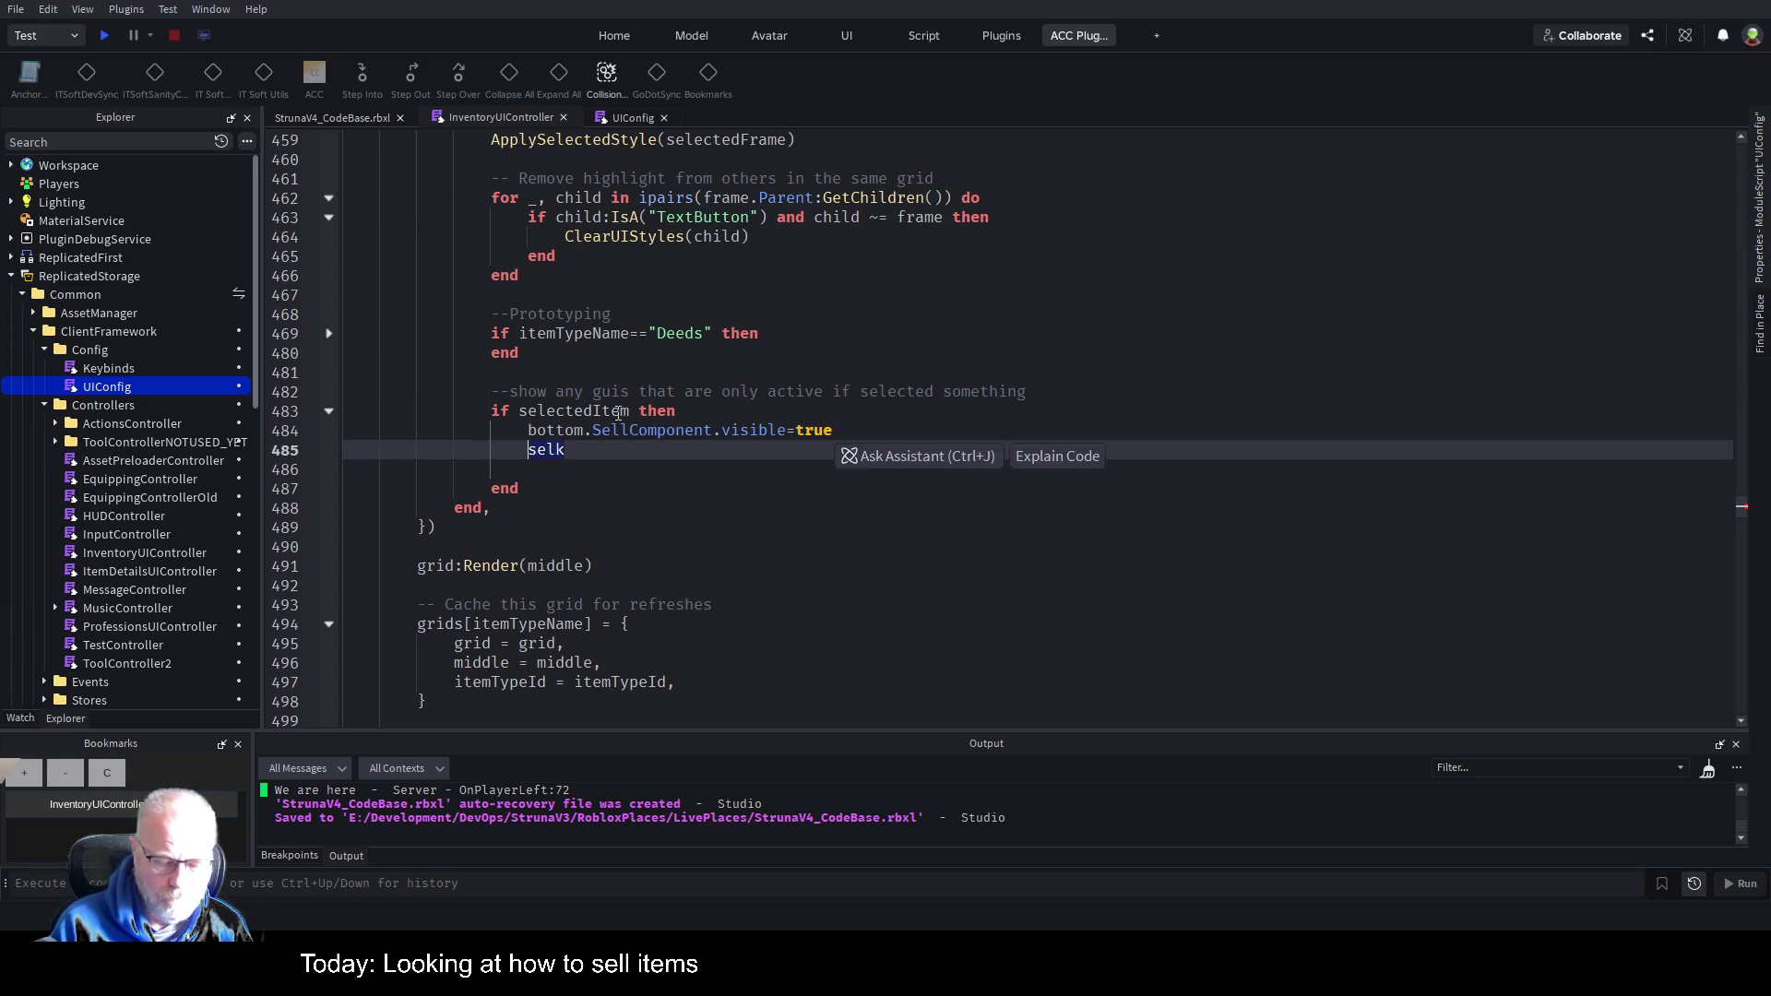
{"action": "key", "text": "Return"}
{"action": "key", "text": "Up"}
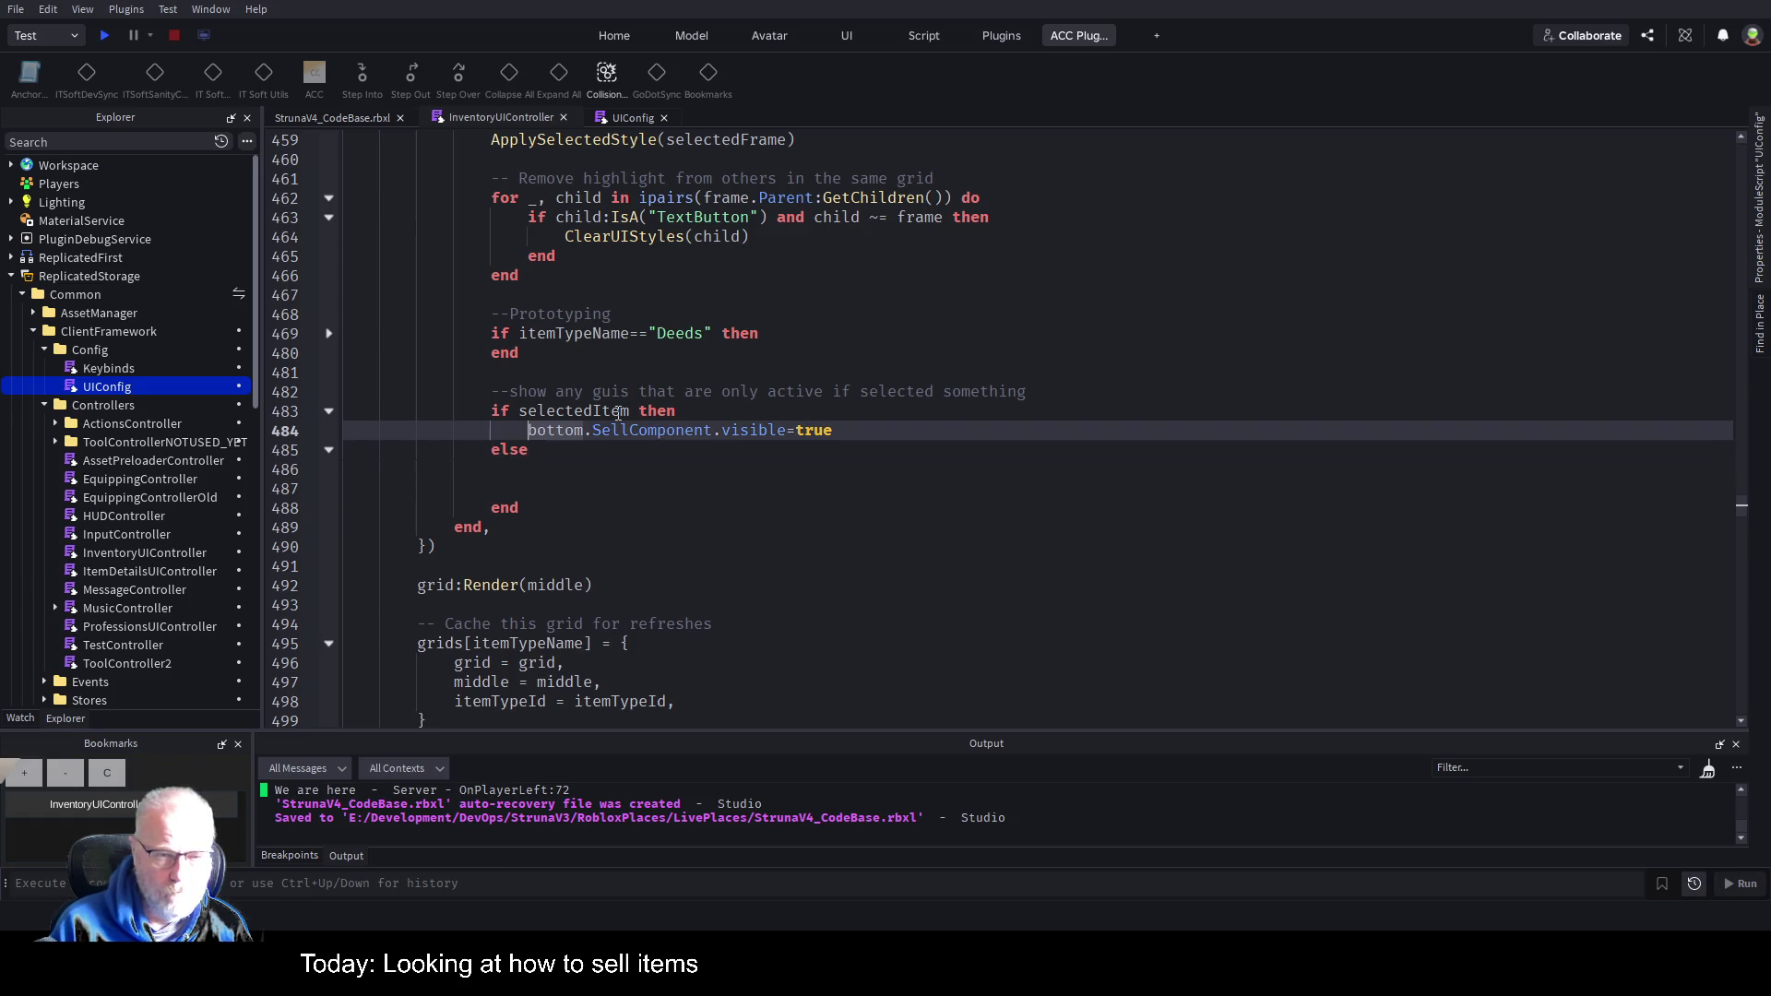
{"action": "key", "text": "Down"}
{"action": "type", "text": "bottom.SellComponent.visible=true"}
{"action": "key", "text": "BackSpace"}
{"action": "key", "text": "BackSpace"}
{"action": "key", "text": "BackSpace"}
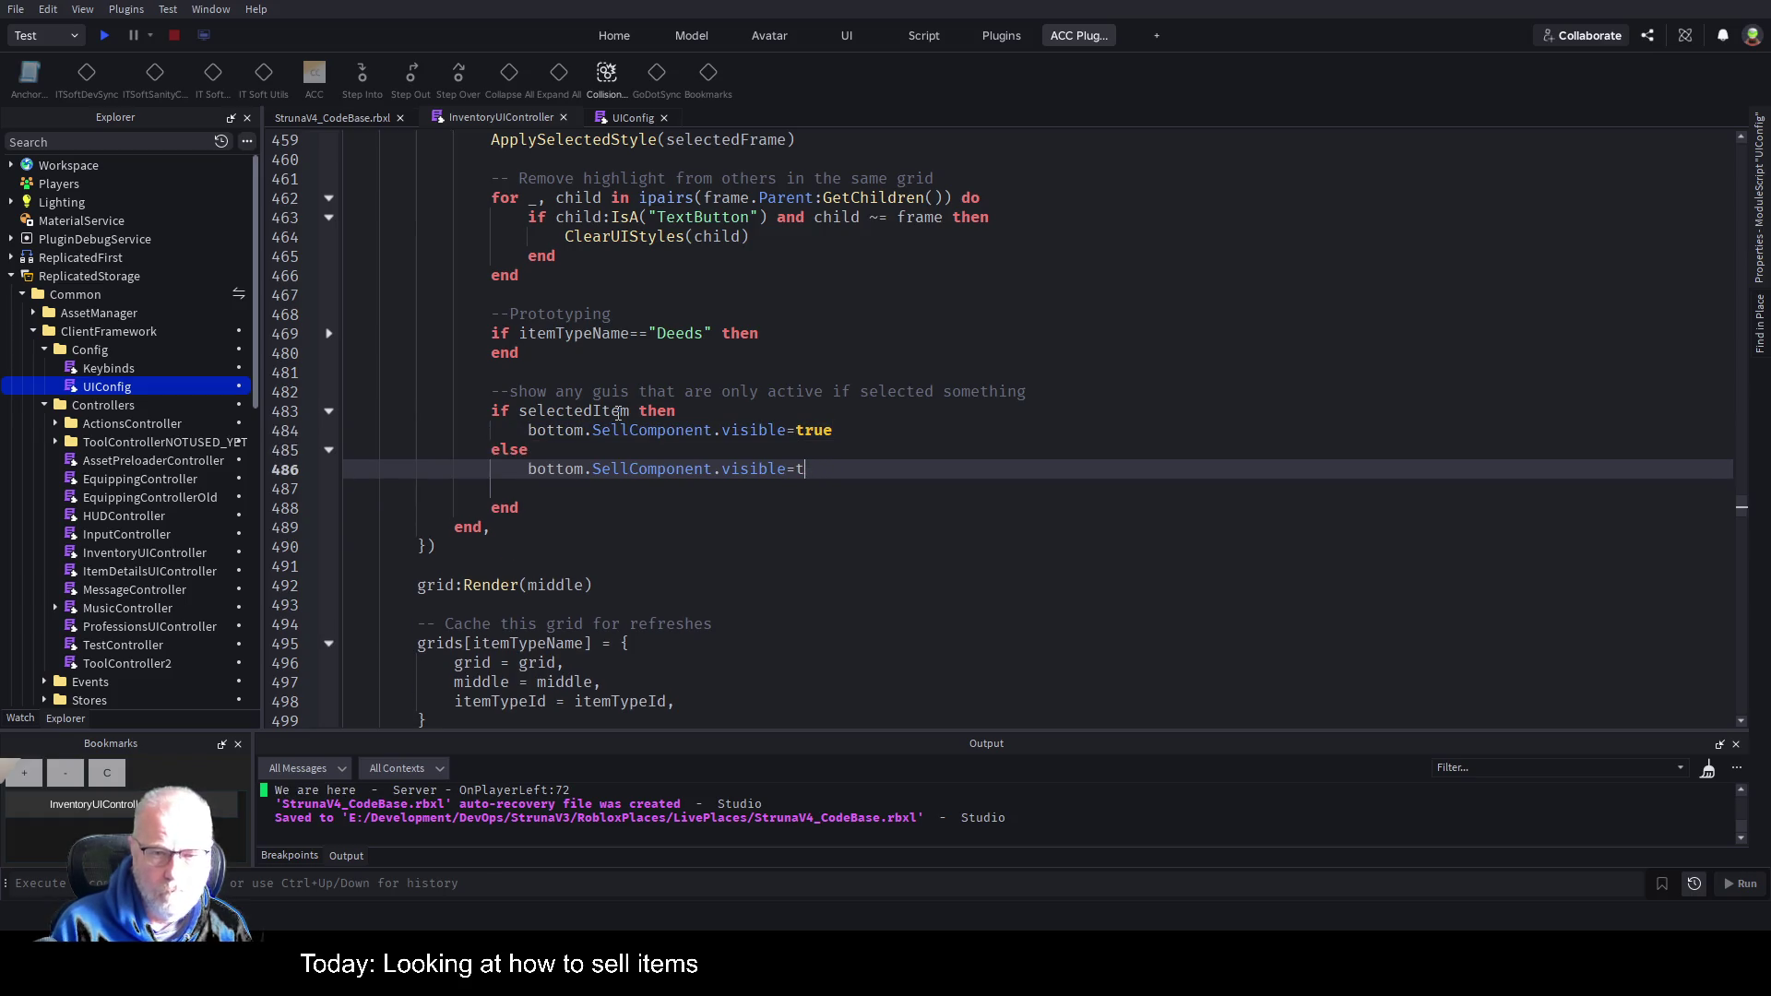
{"action": "type", "text": "false"}
Fix the misplaced closing end, align it with the if block, and save the script.
{"action": "key", "text": "Down"}
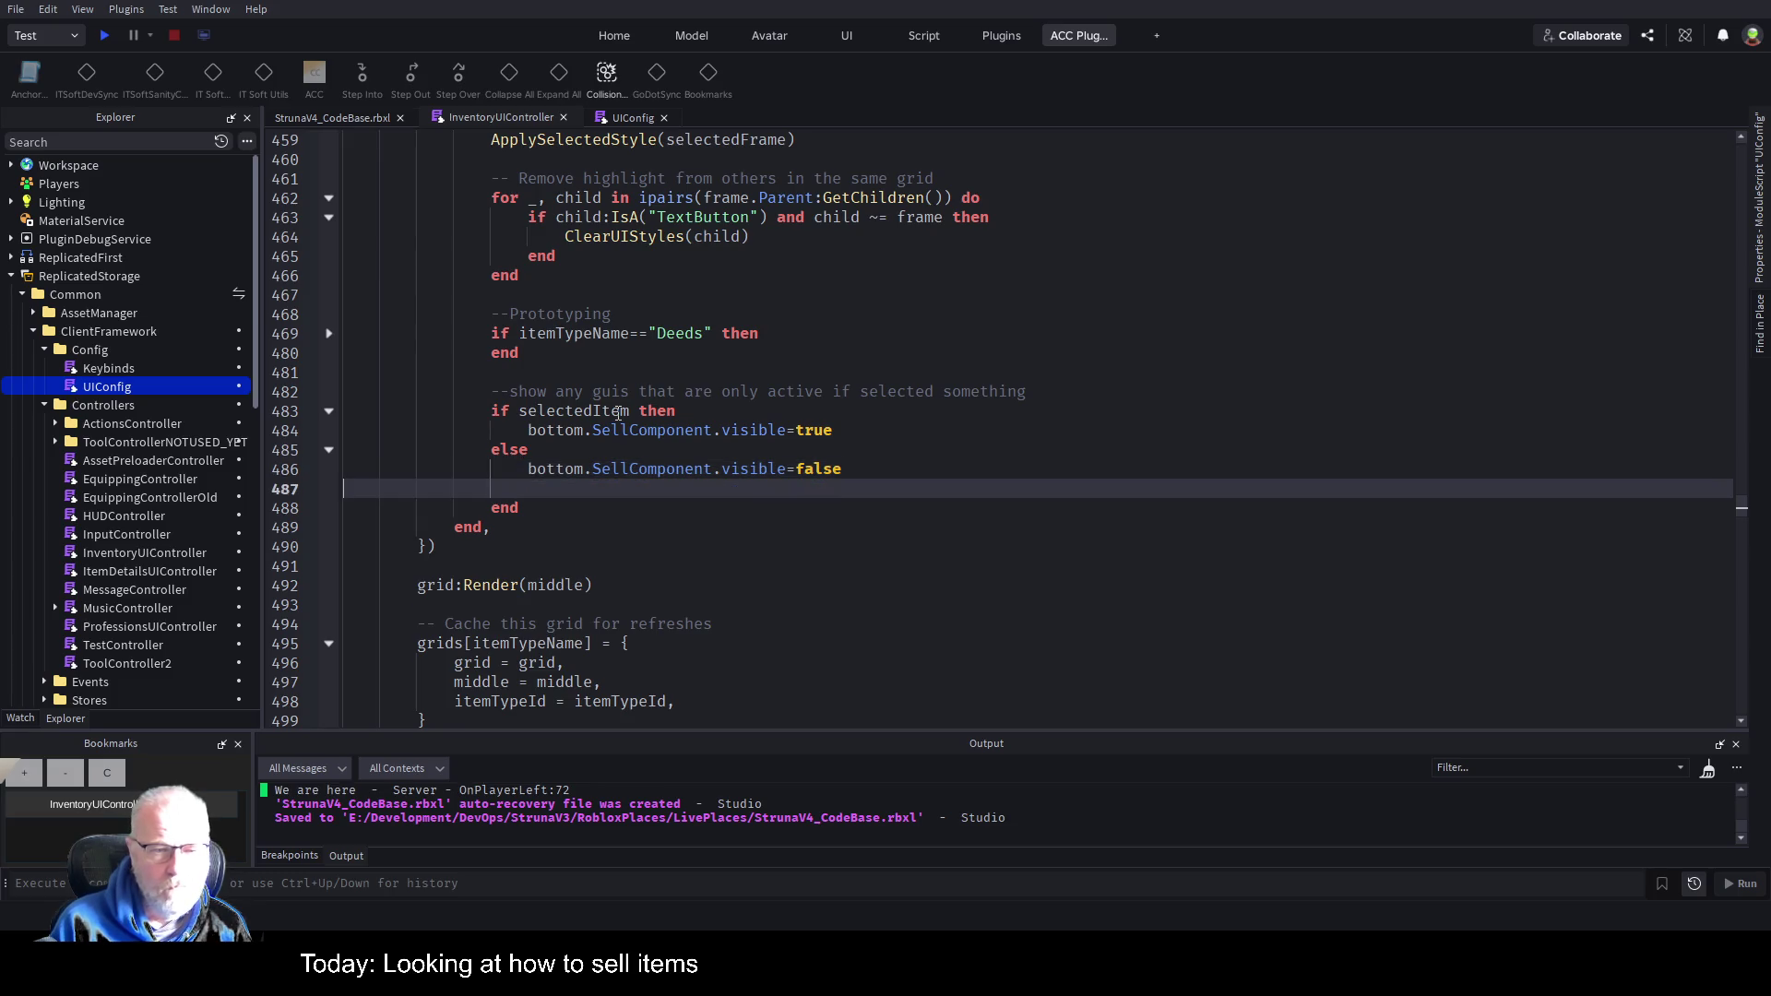
{"action": "key", "text": "Down"}
{"action": "key", "text": "BackSpace"}
{"action": "key", "text": "BackSpace"}
{"action": "key", "text": "BackSpace"}
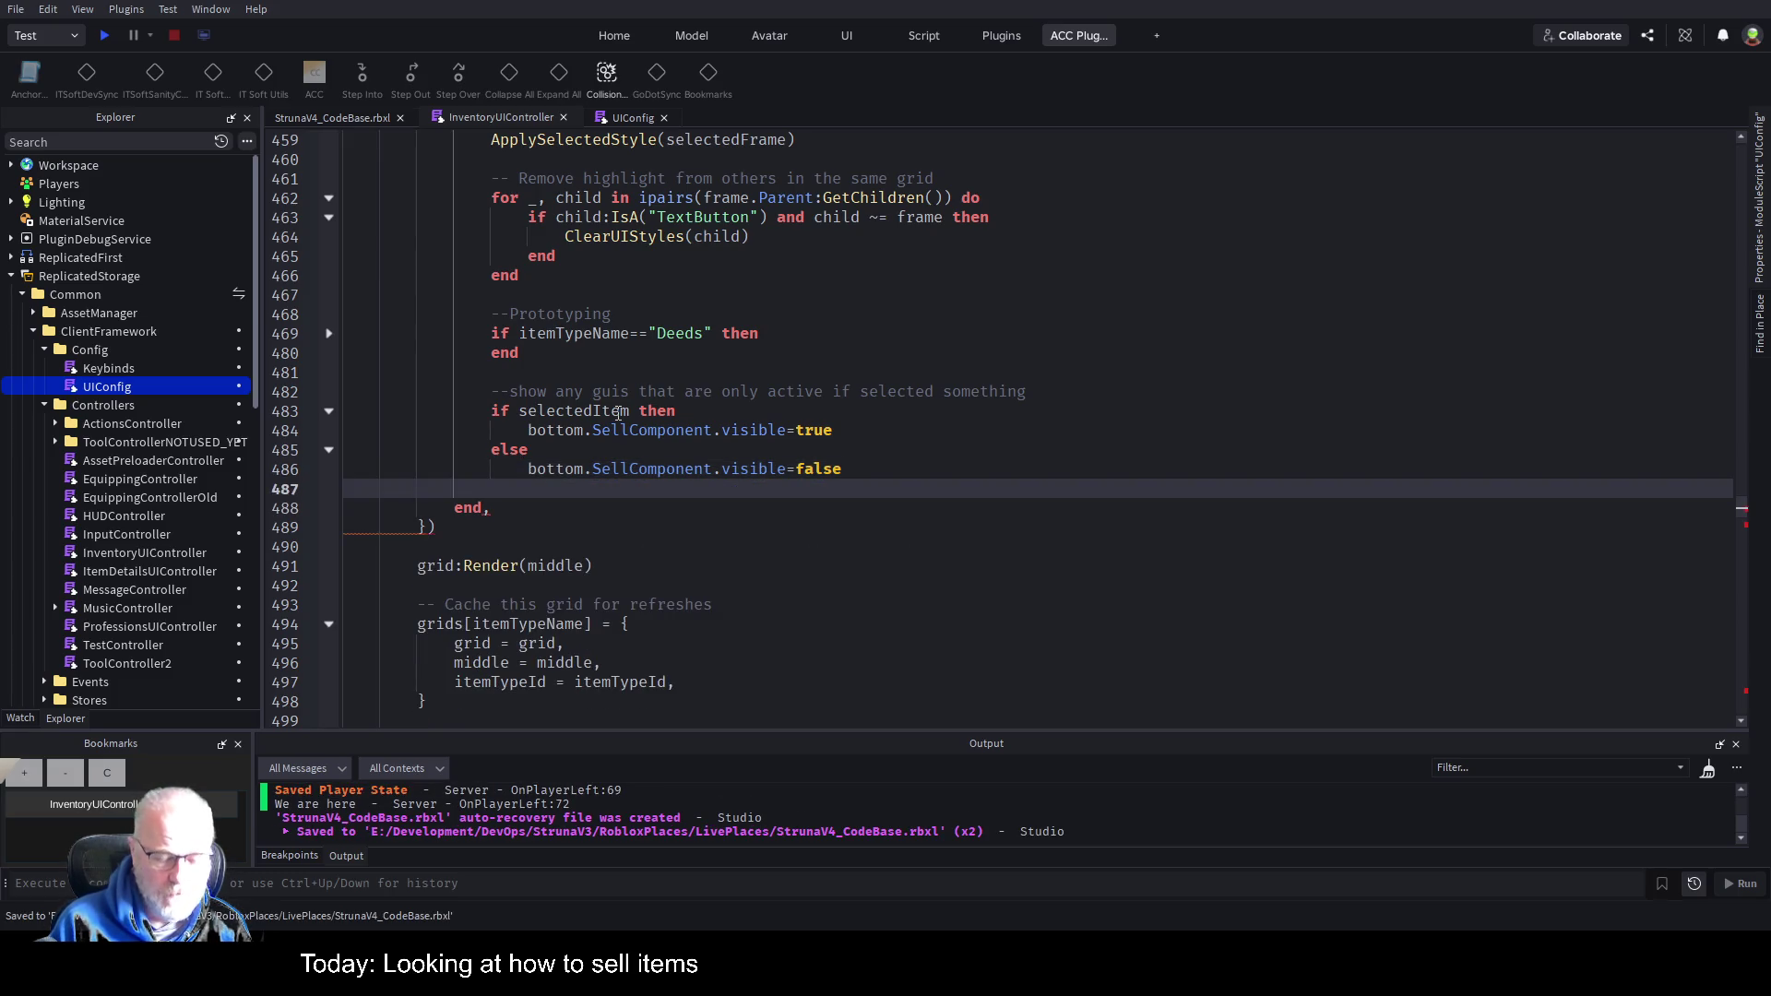
{"action": "type", "text": "end"}
{"action": "key", "text": "Tab"}
{"action": "key", "text": "Tab"}
{"action": "key", "text": "Tab"}
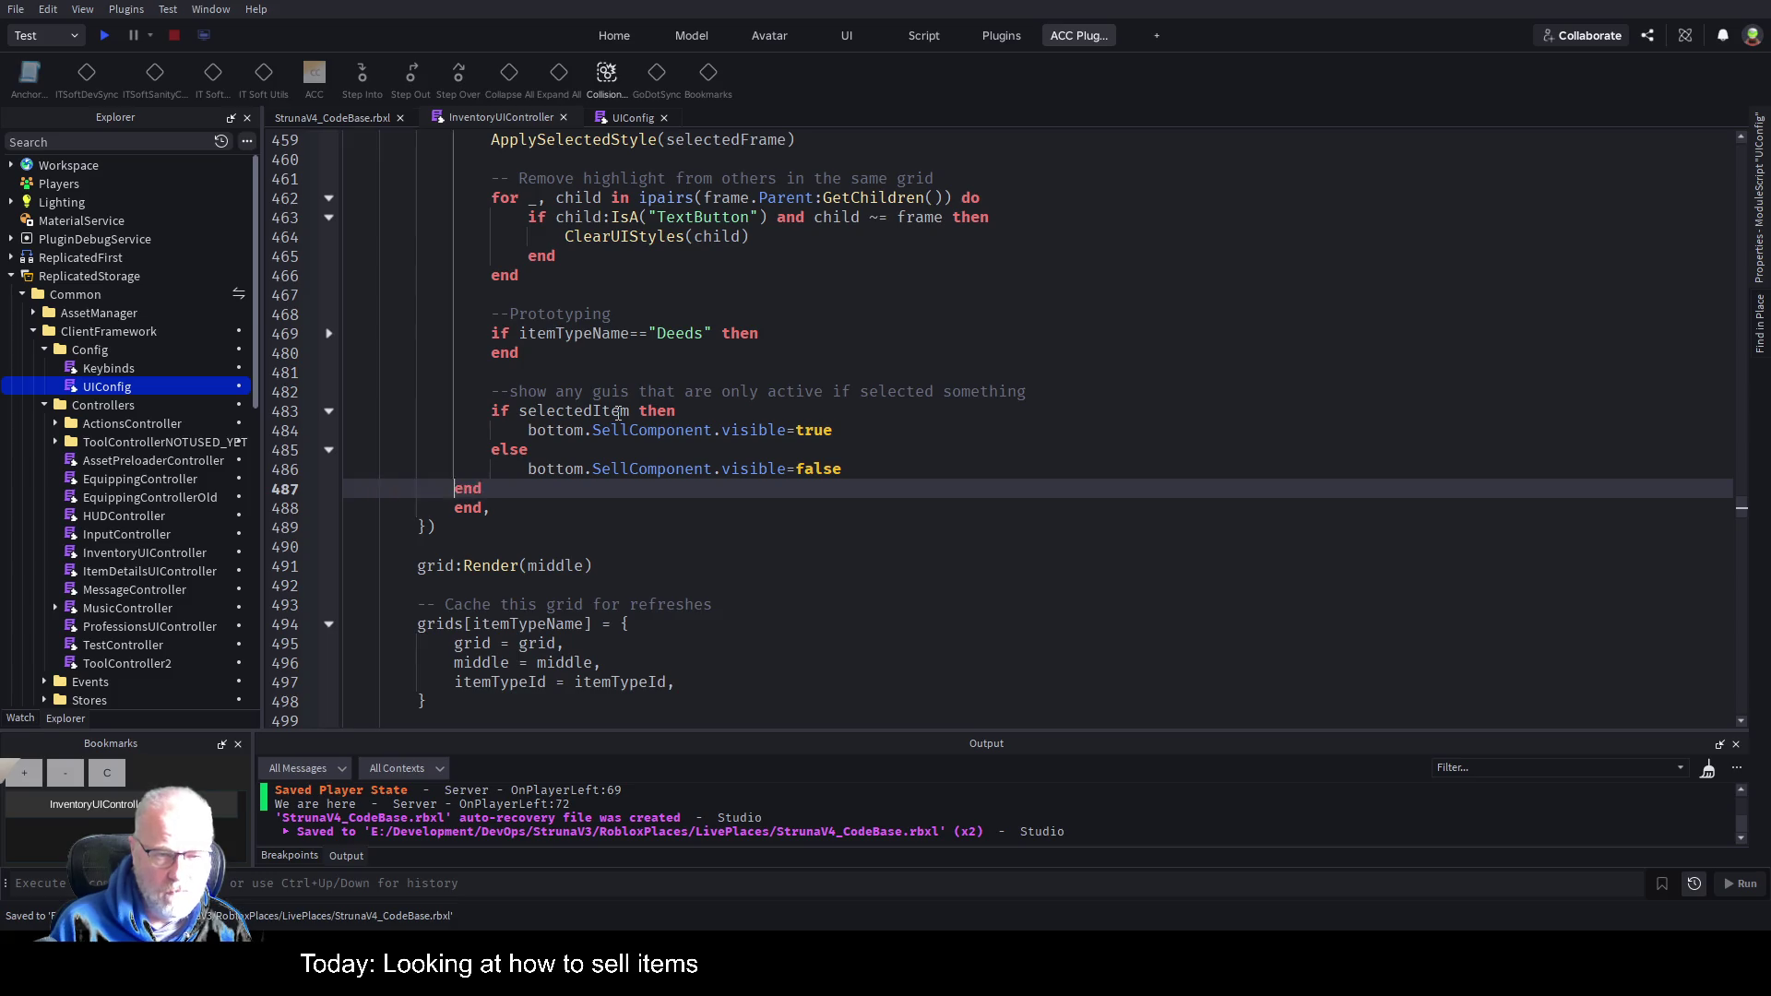
{"action": "key", "text": "ctrl+s"}
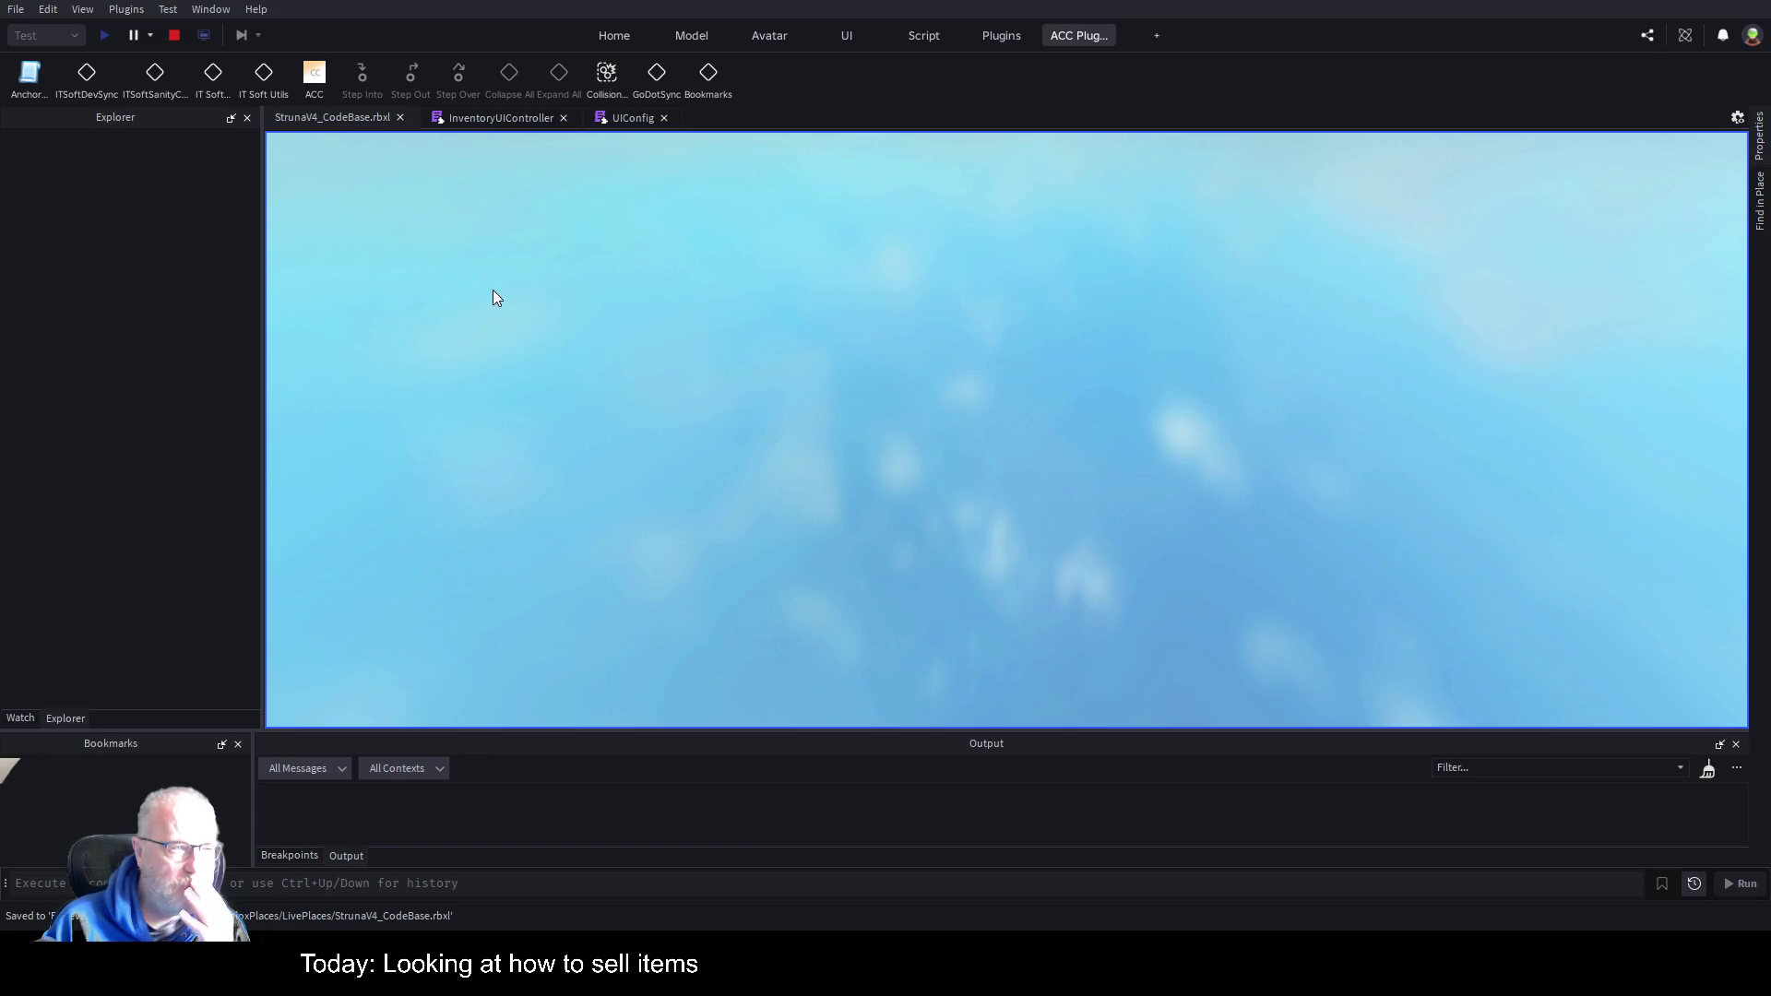
In the running game, open the inventory, select Einsteinium under Resources, and enlarge Output to read the error.
{"action": "left_click", "coordinate": [544, 116]}
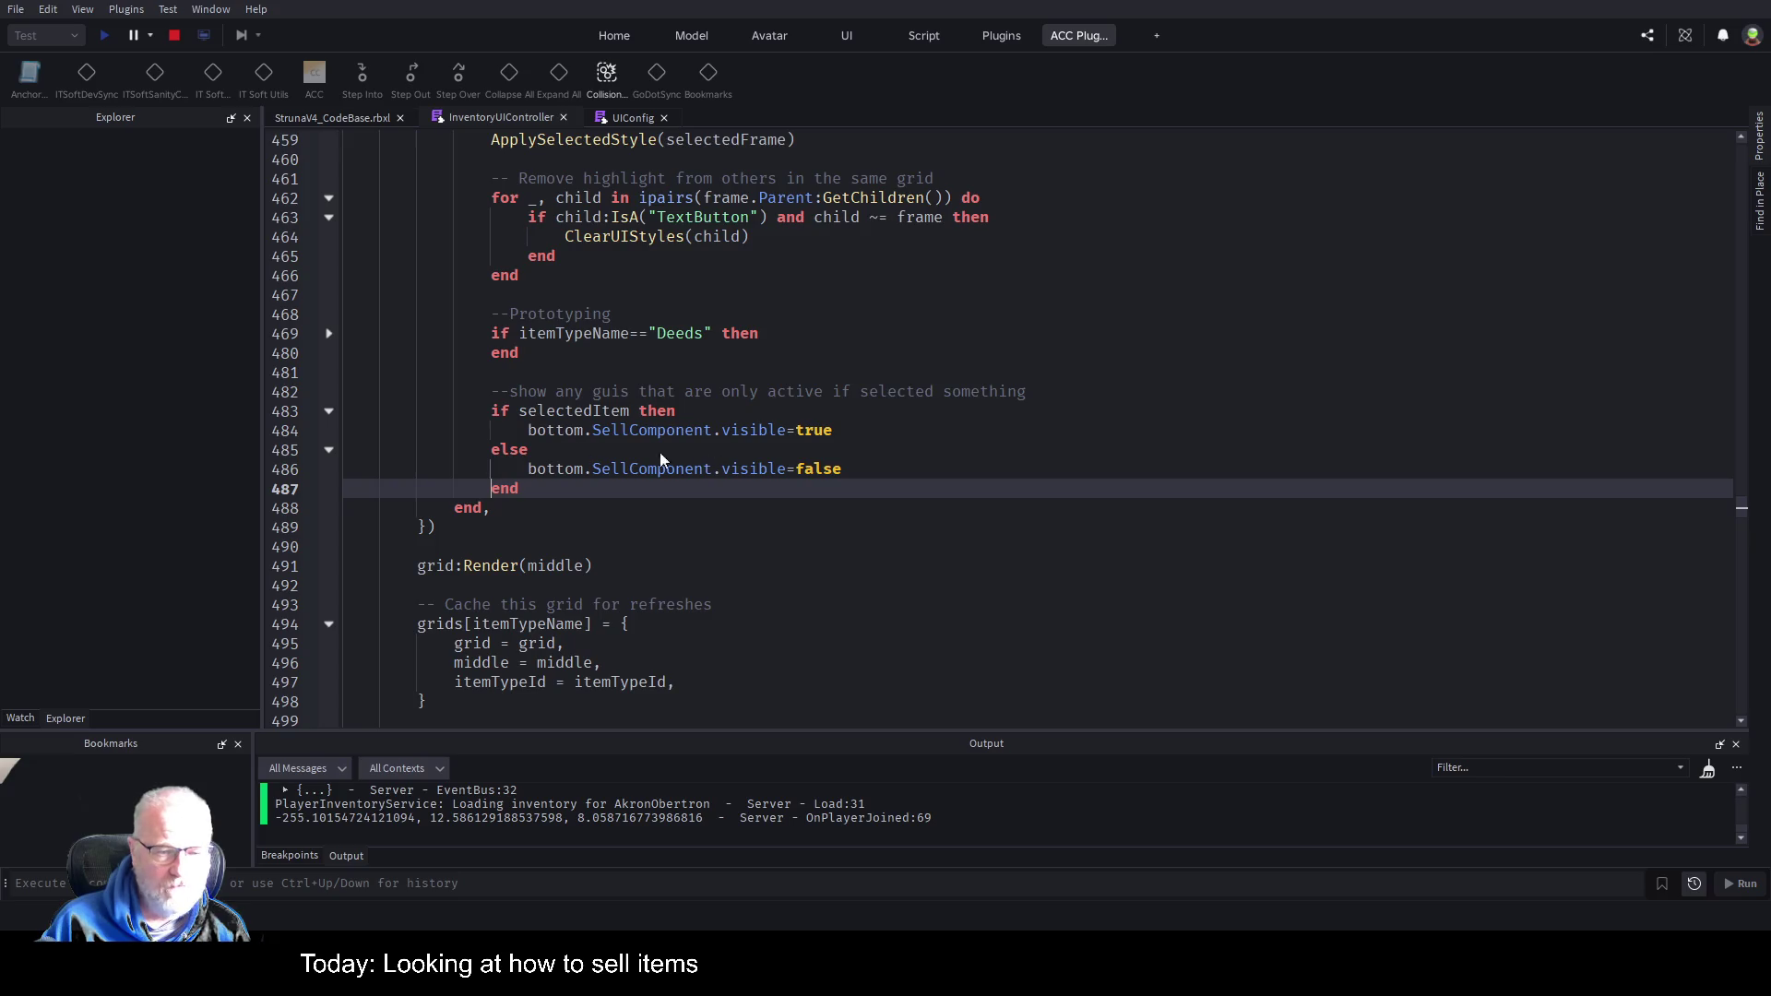
{"action": "left_click", "coordinate": [347, 116]}
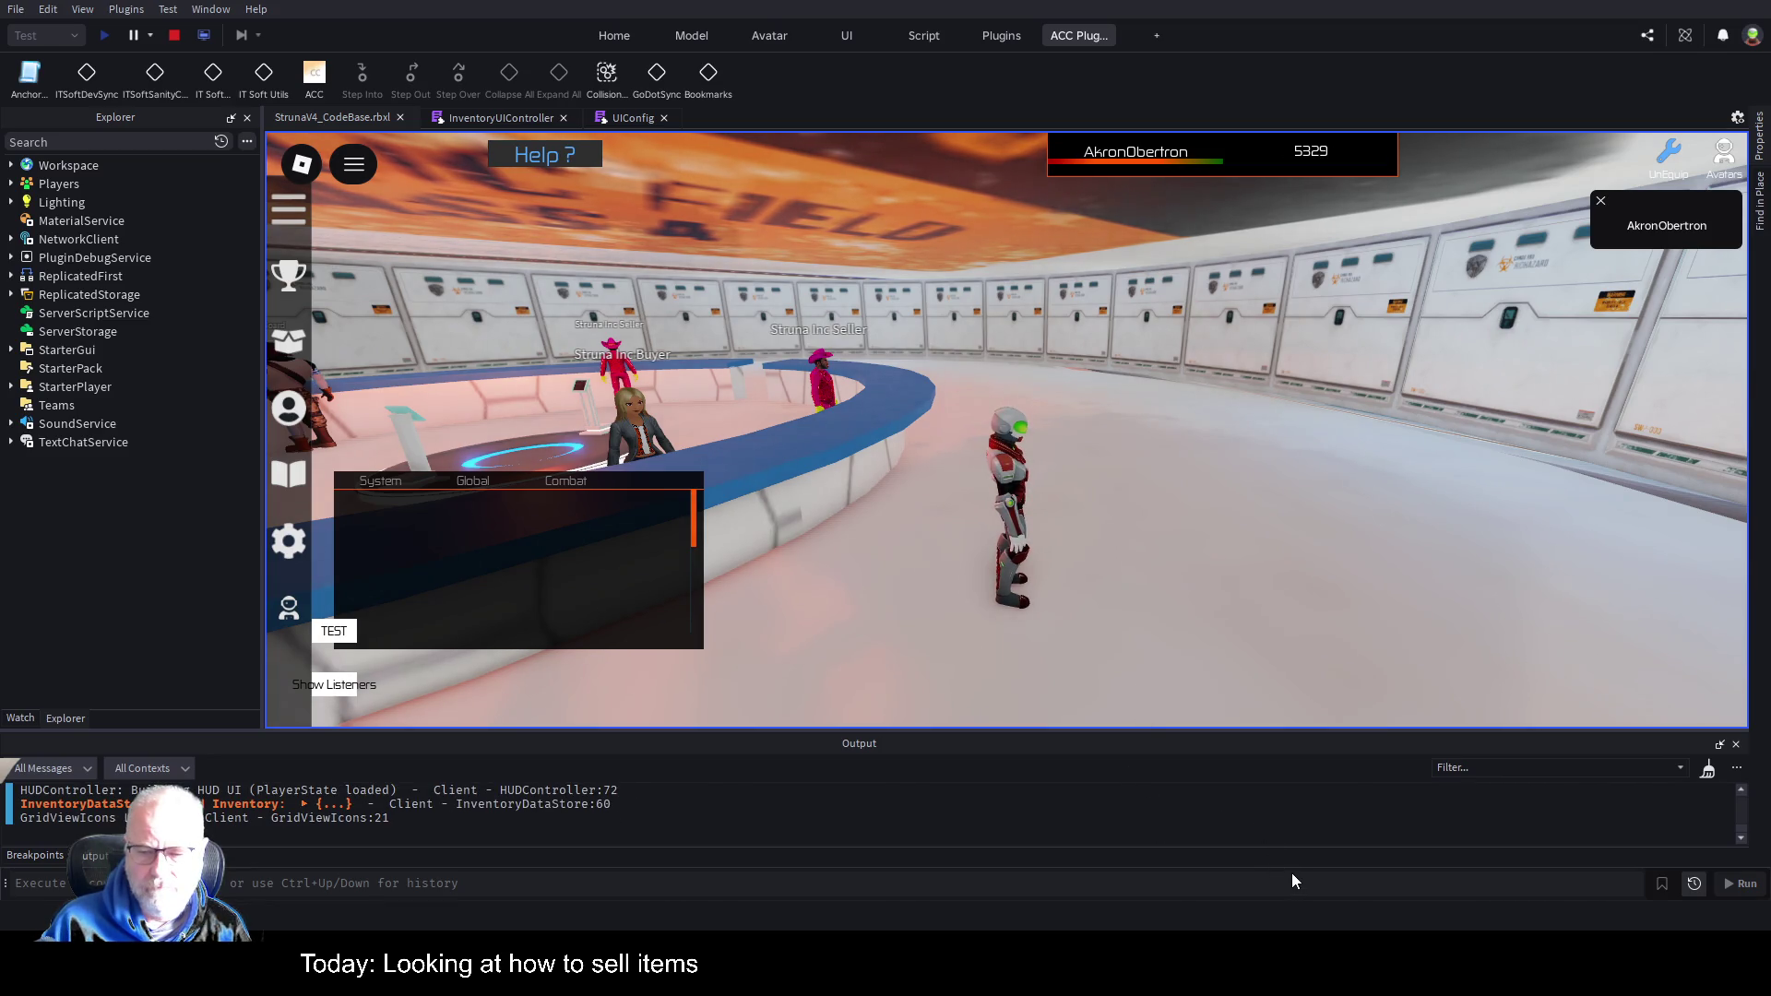
{"action": "key", "text": "i"}
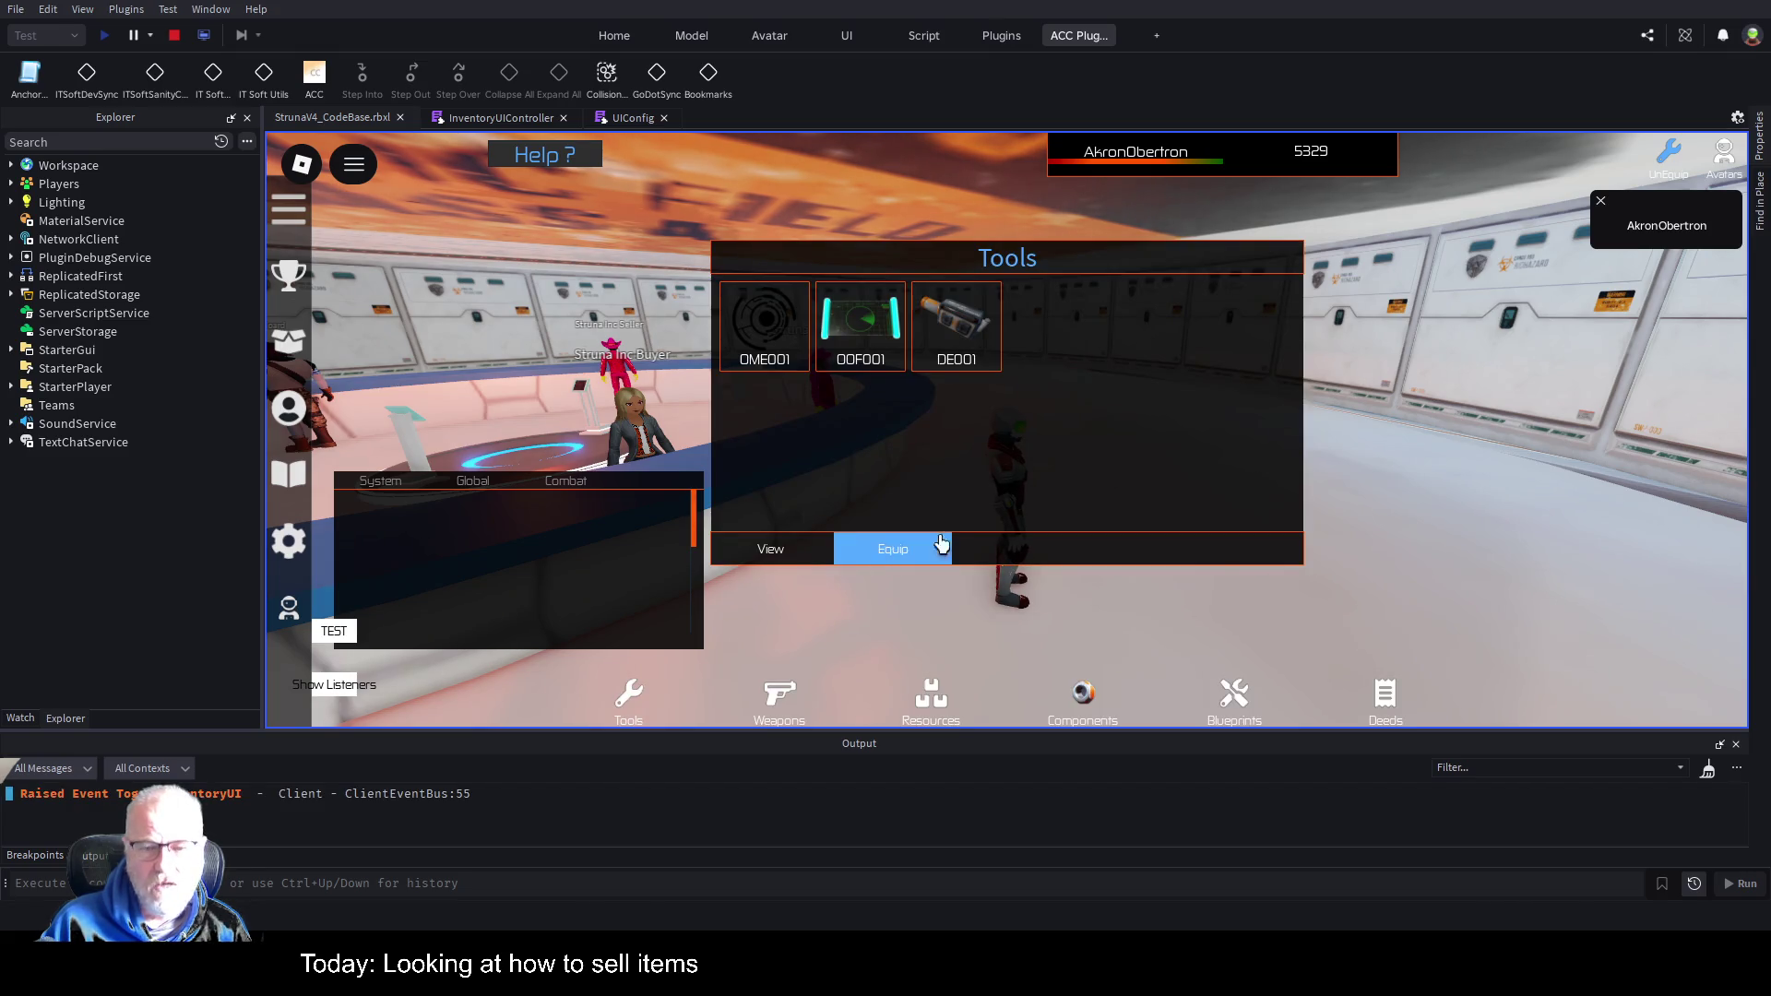
{"action": "left_click", "coordinate": [962, 706]}
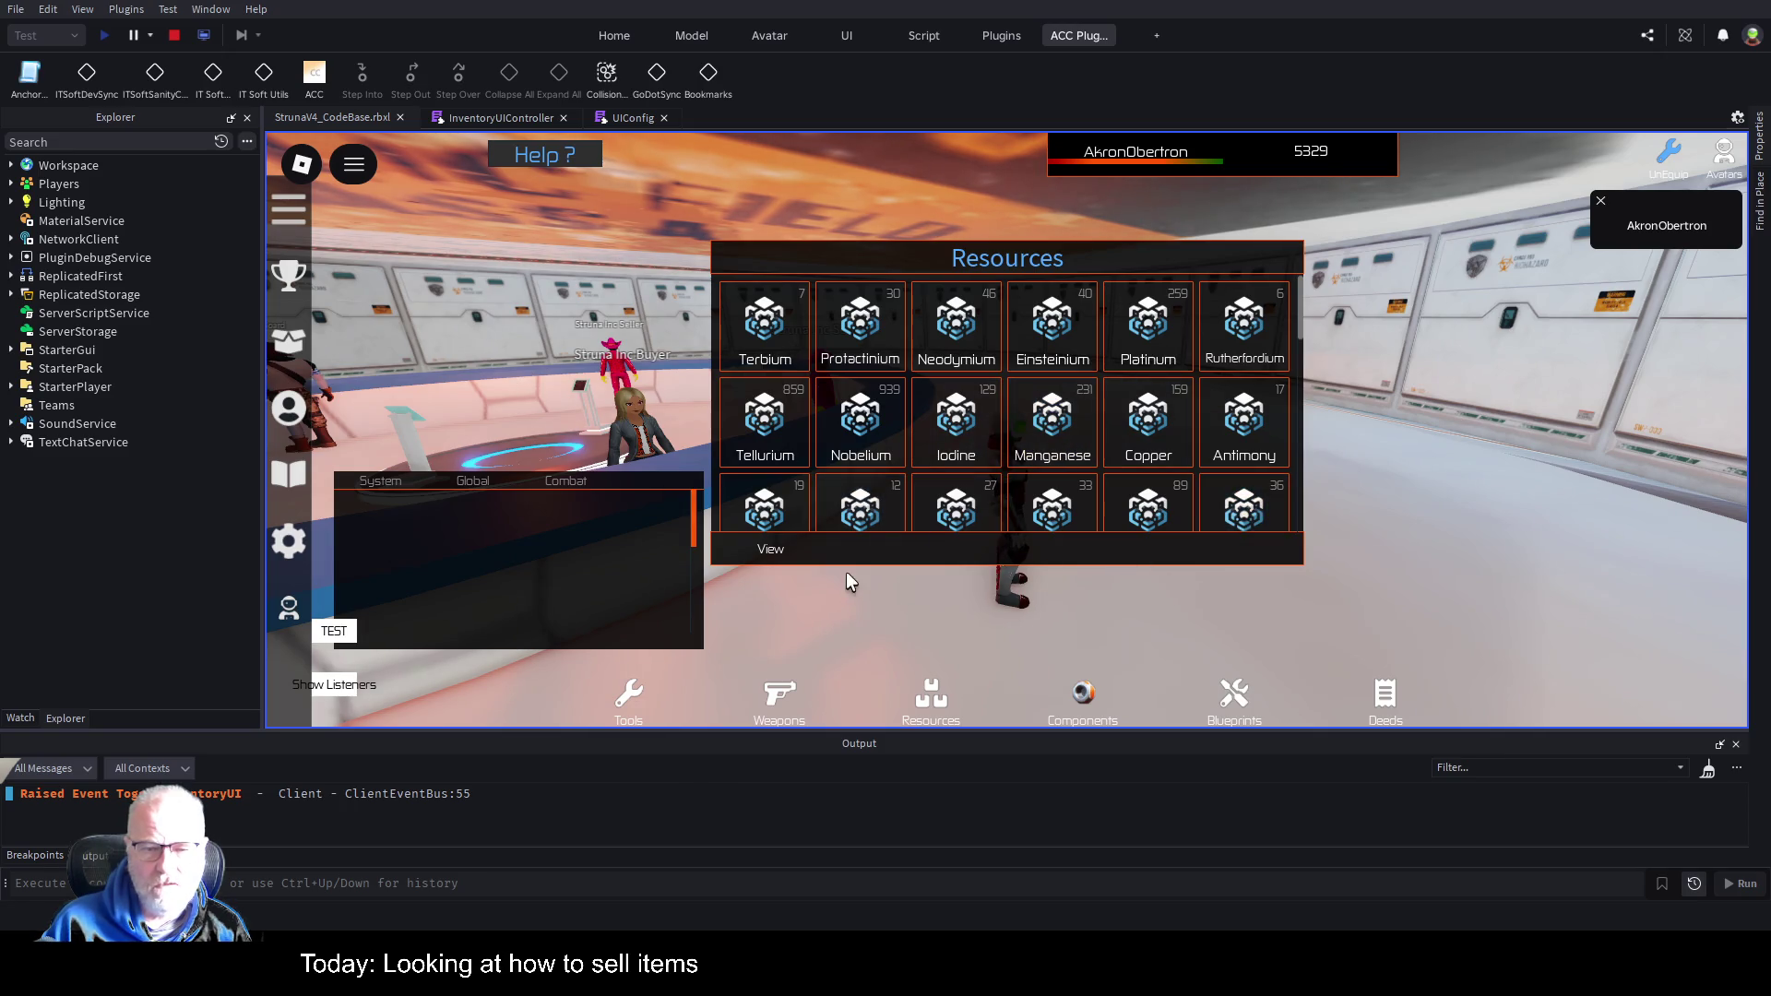
{"action": "left_click", "coordinate": [1052, 329]}
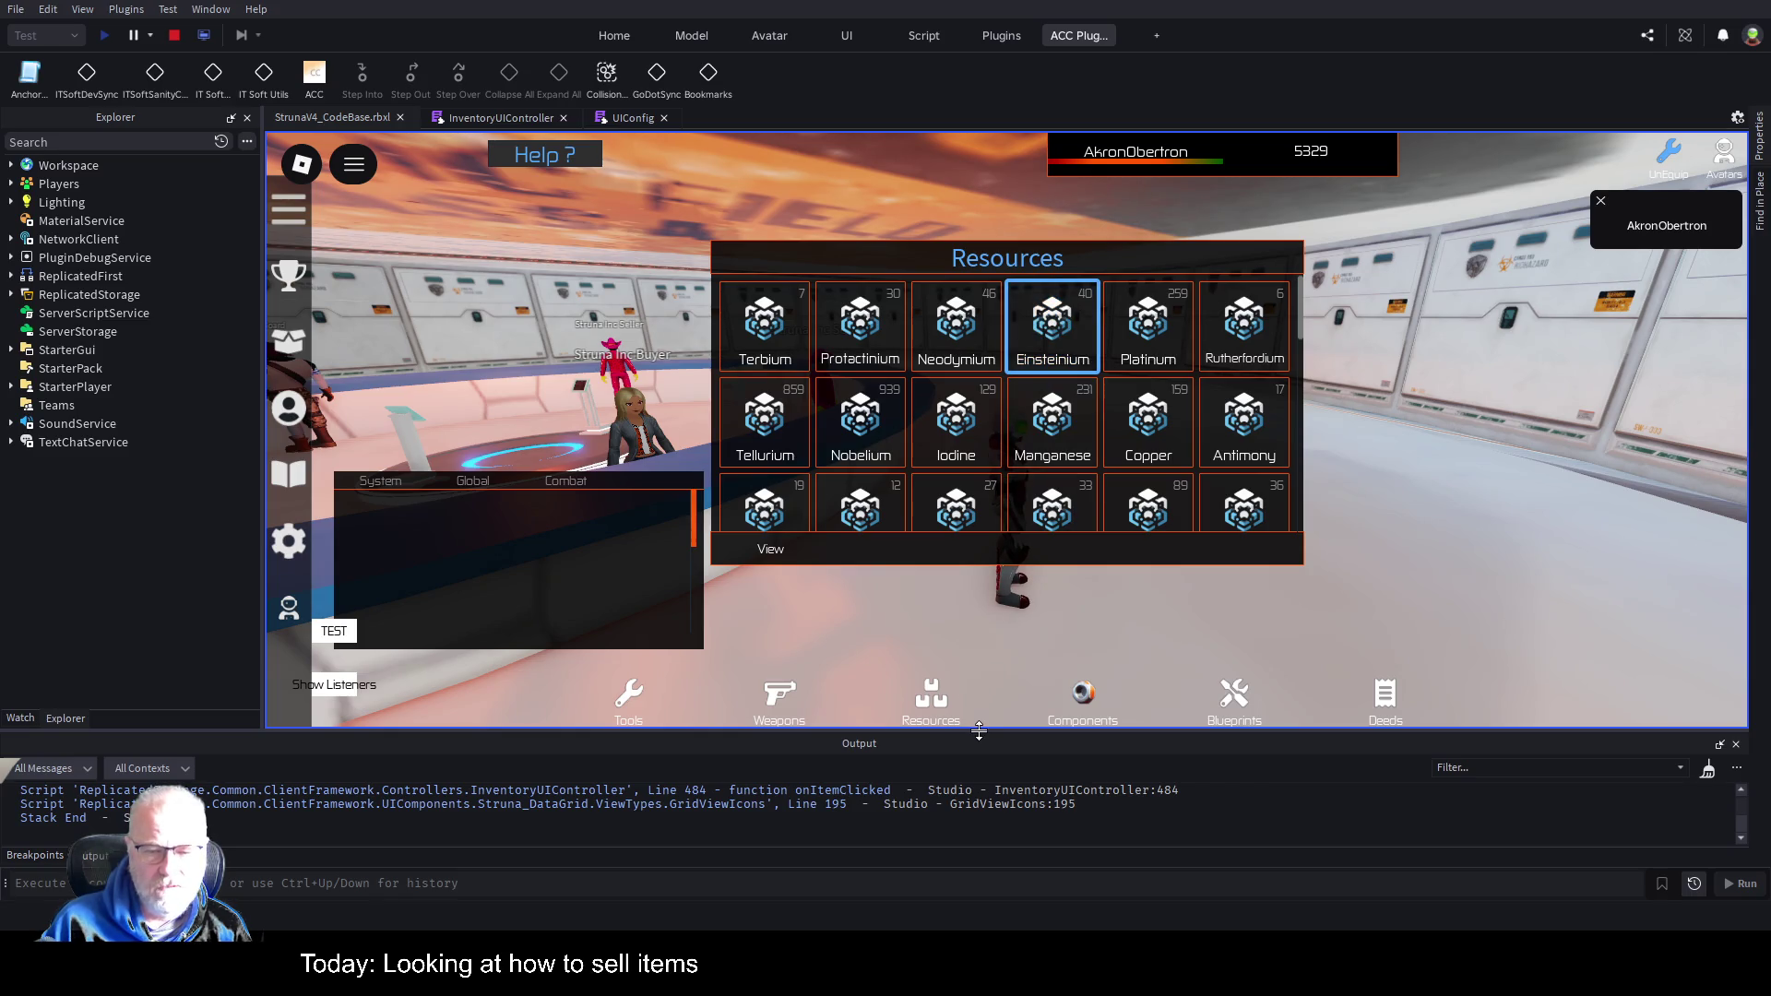
{"action": "left_click_drag", "start_coordinate": [978, 731], "coordinate": [973, 547]}
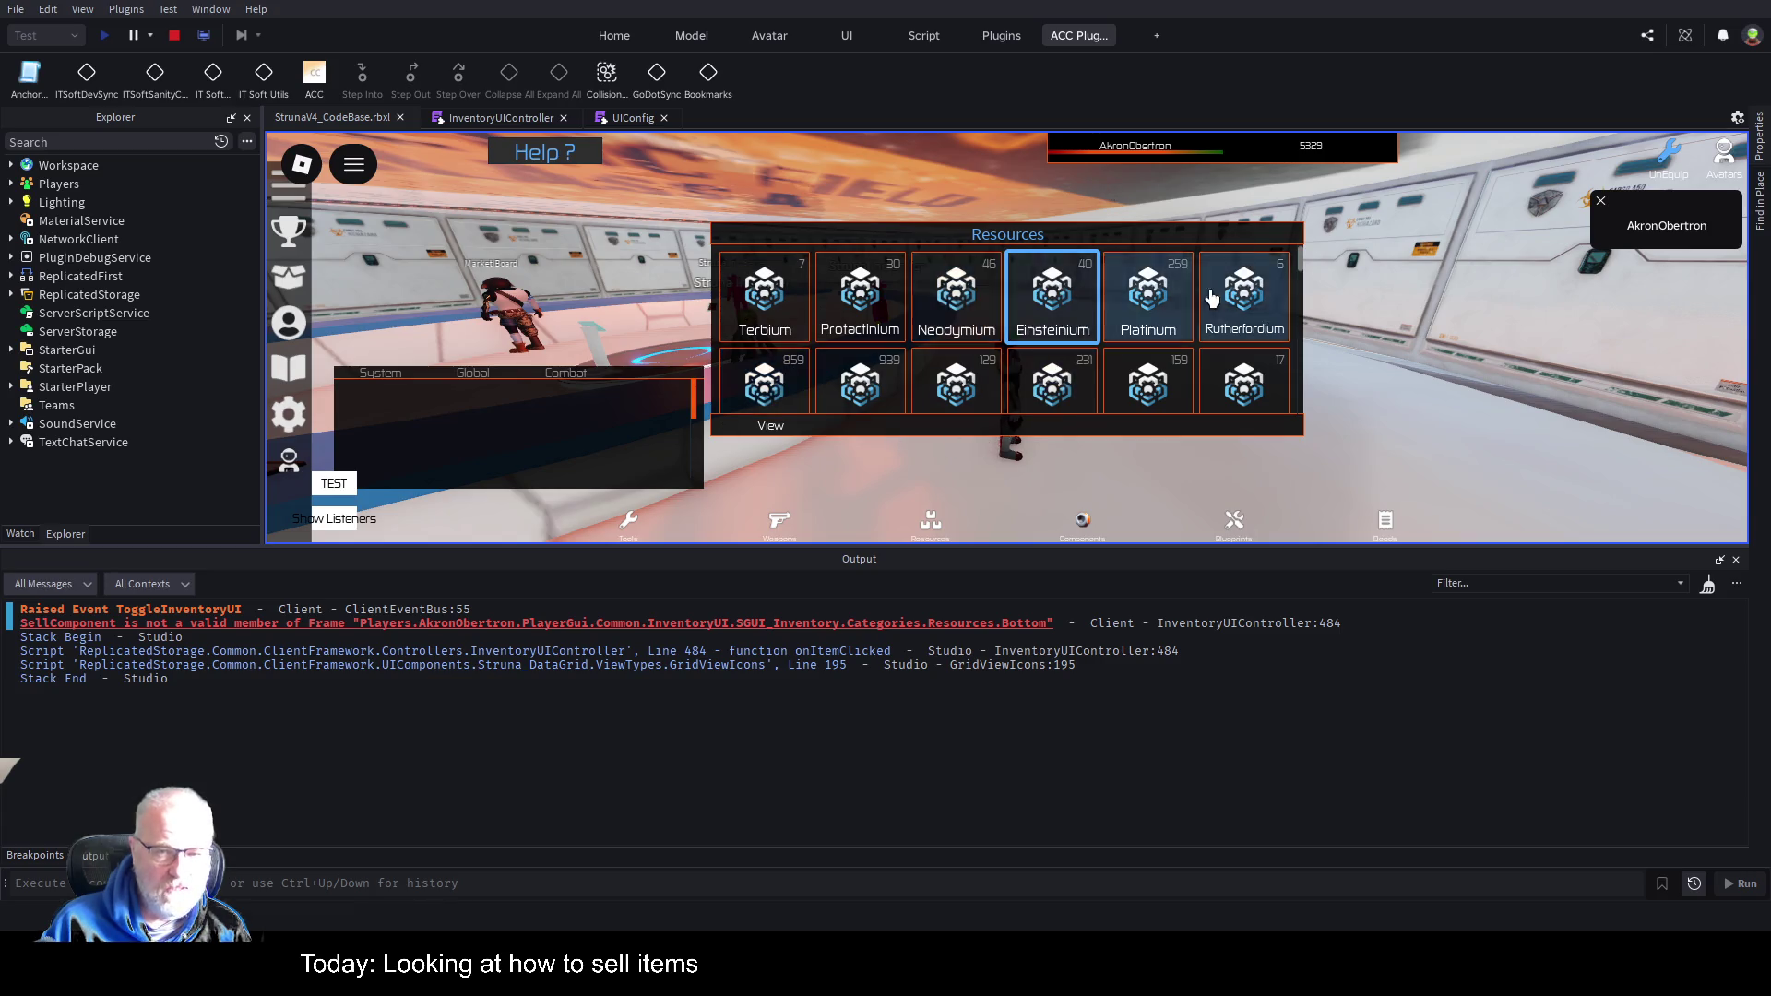
Expand Players > test player > PlayerGui > Common > InventoryUI > SGUI_Inventory > Categories in Explorer.
{"action": "left_click", "coordinate": [11, 184]}
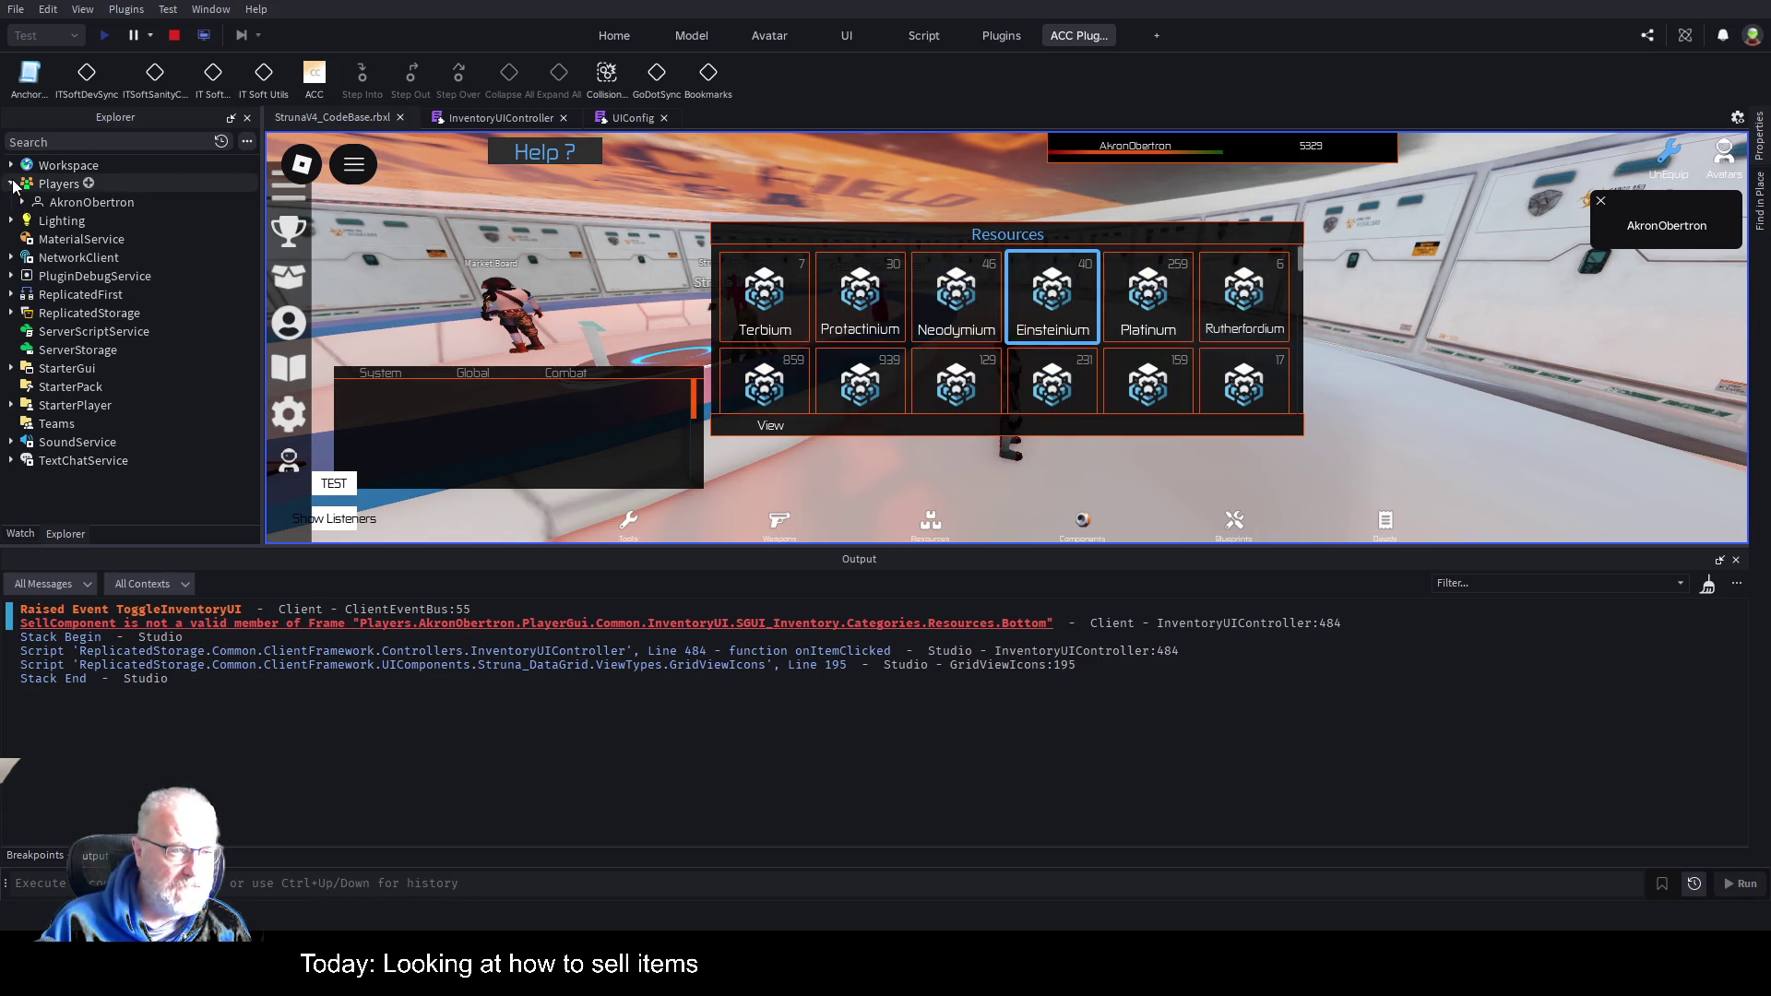
{"action": "left_click", "coordinate": [22, 202]}
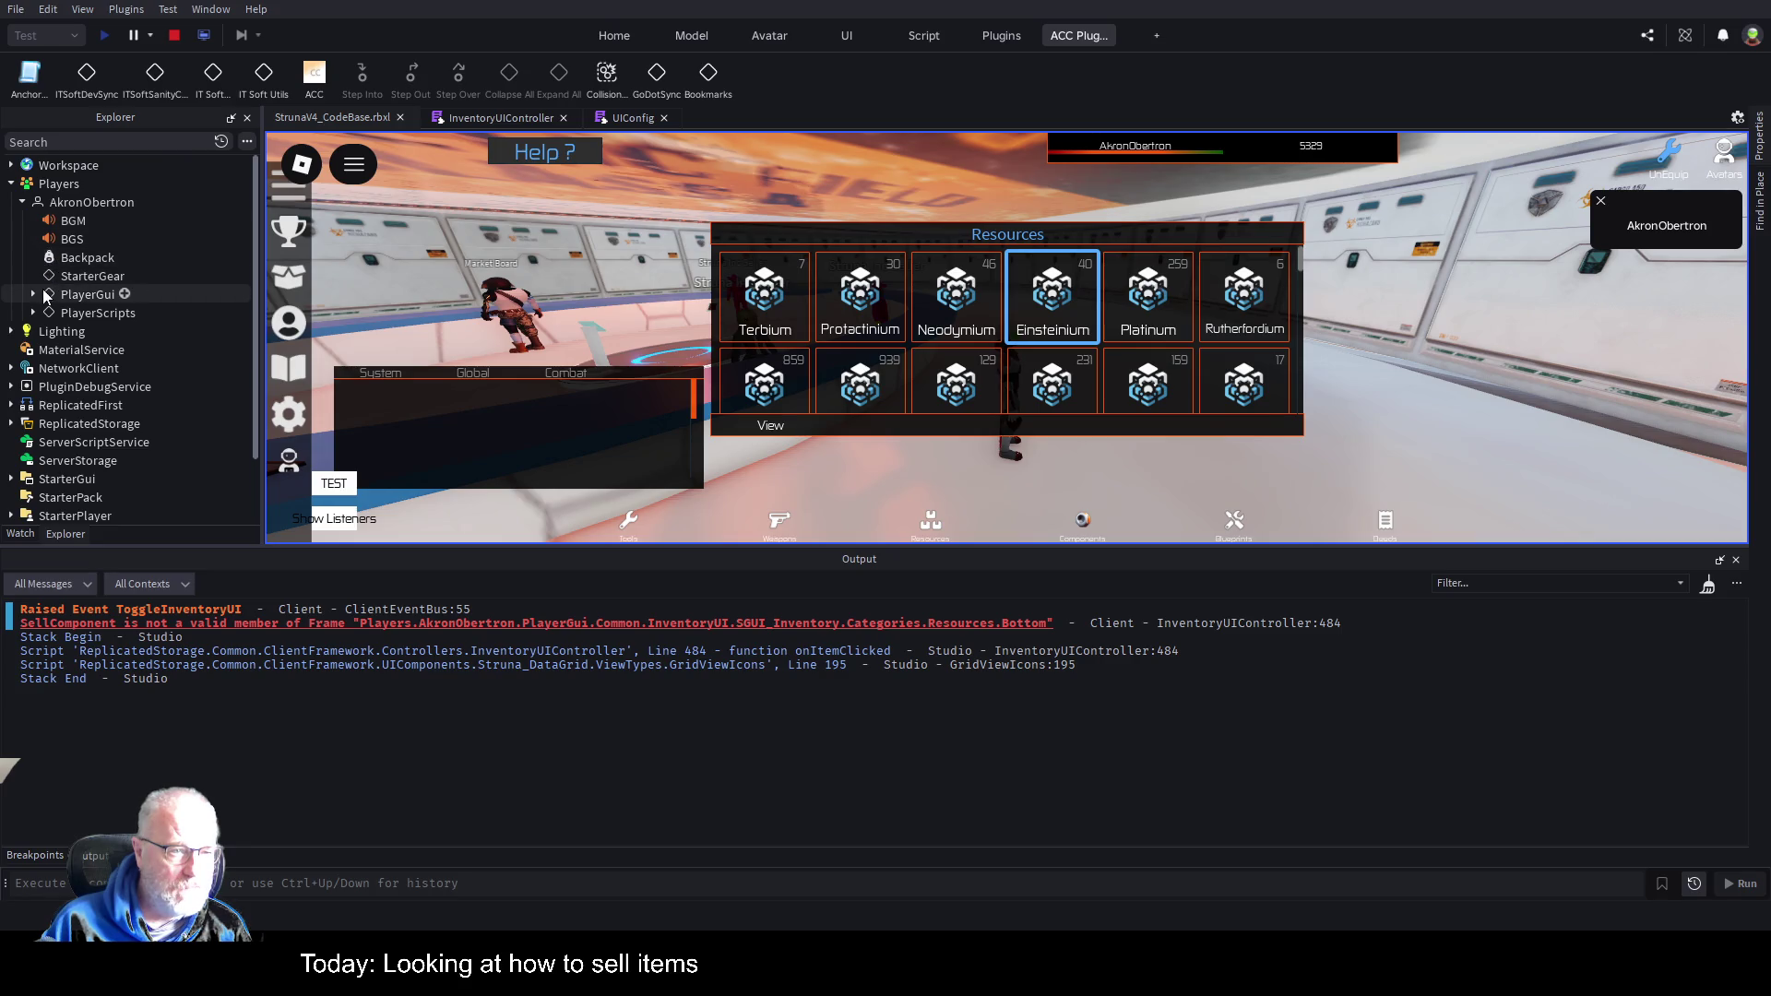
{"action": "left_click", "coordinate": [33, 294]}
{"action": "left_click", "coordinate": [45, 313]}
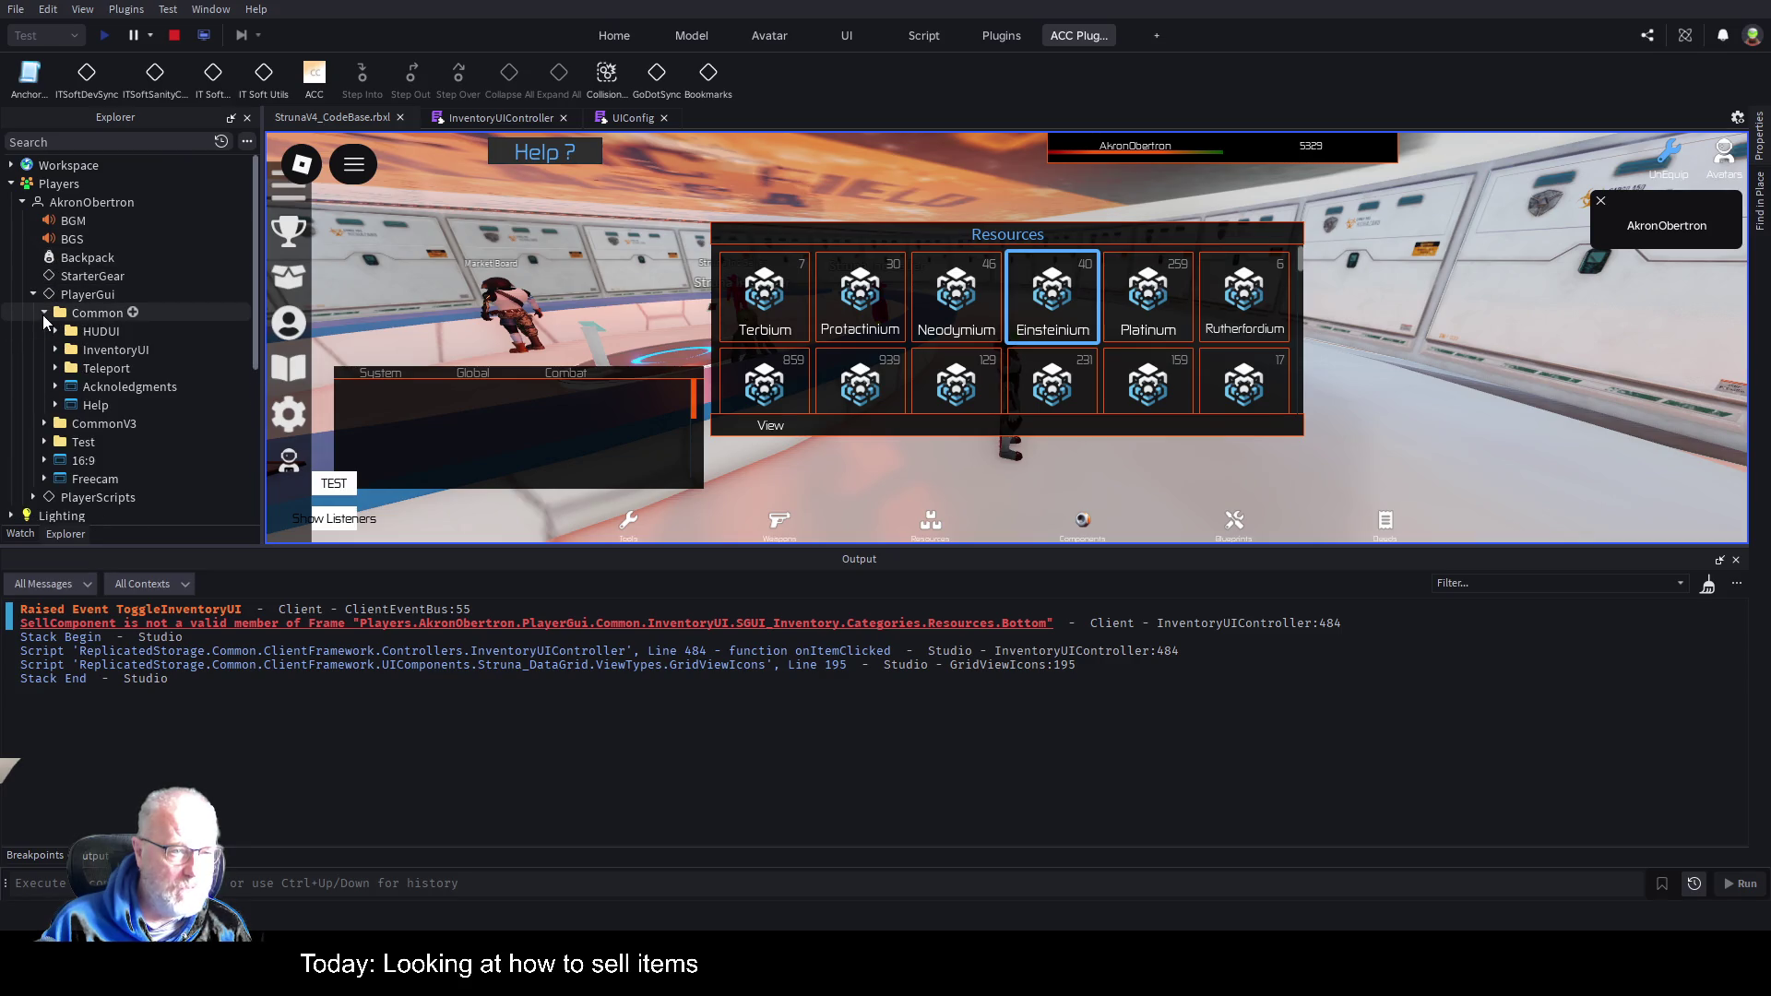
{"action": "left_click", "coordinate": [55, 350]}
{"action": "left_click", "coordinate": [66, 368]}
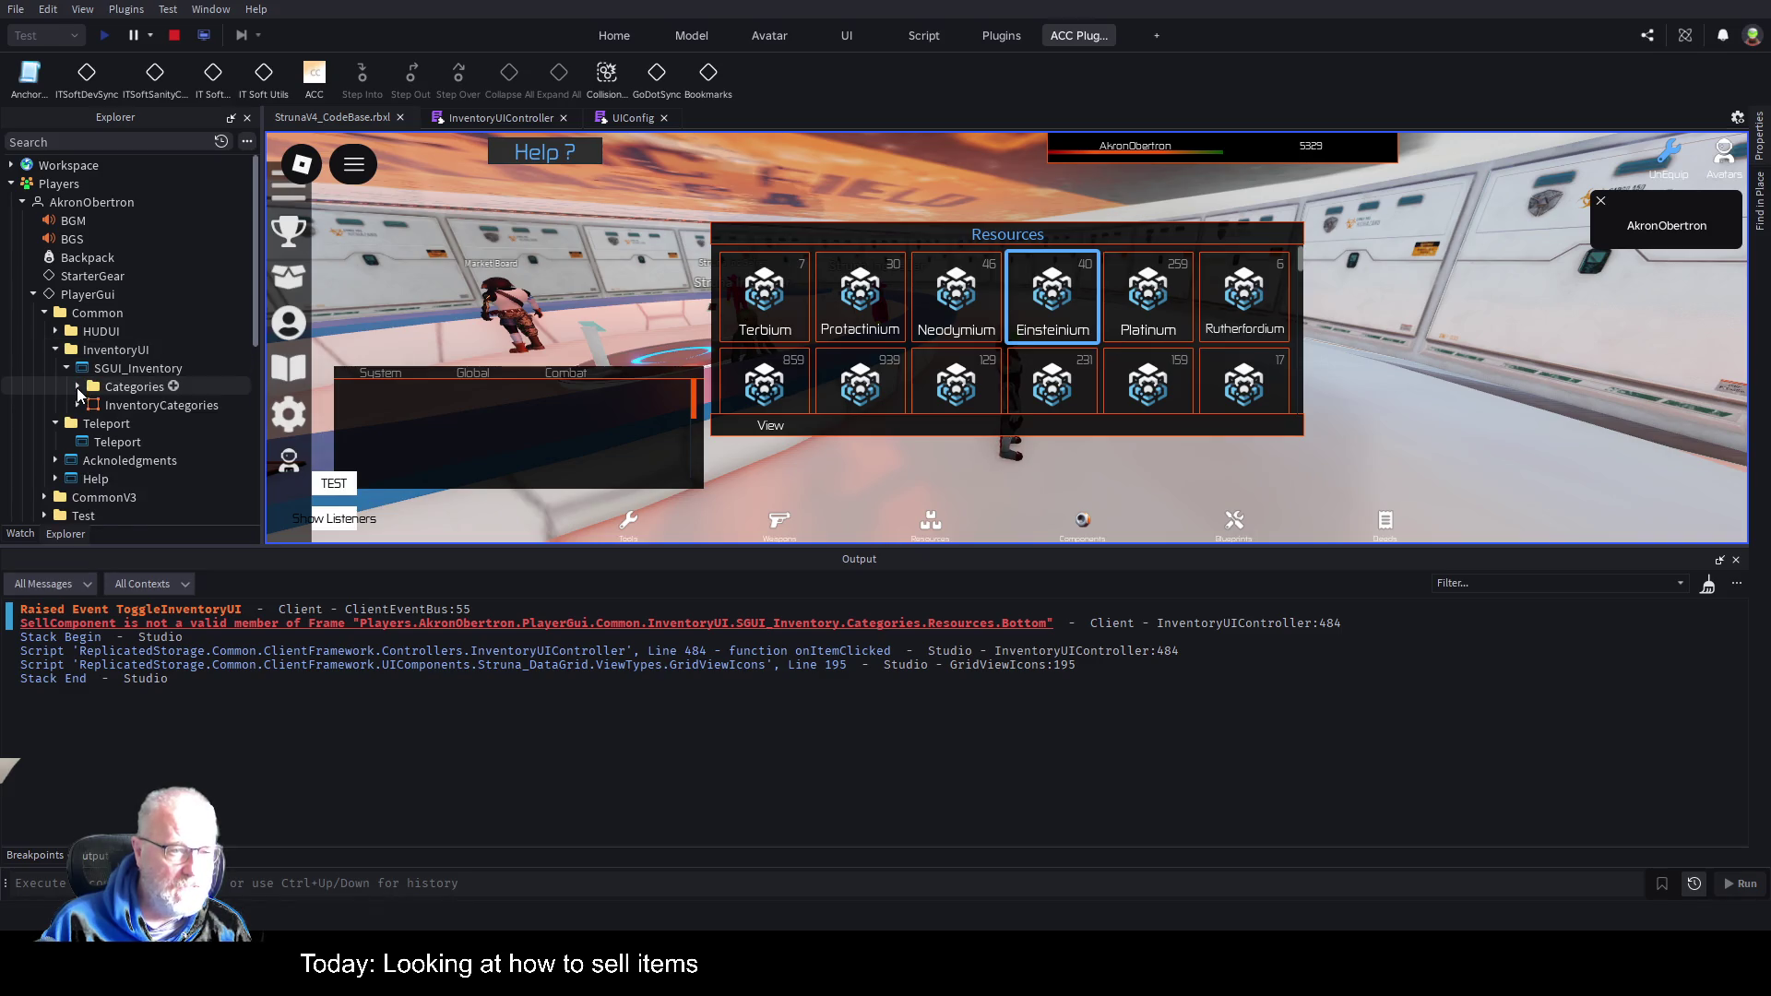
{"action": "left_click", "coordinate": [77, 386]}
{"action": "scroll", "coordinate": [157, 359], "scroll_direction": "down", "scroll_amount": 3}
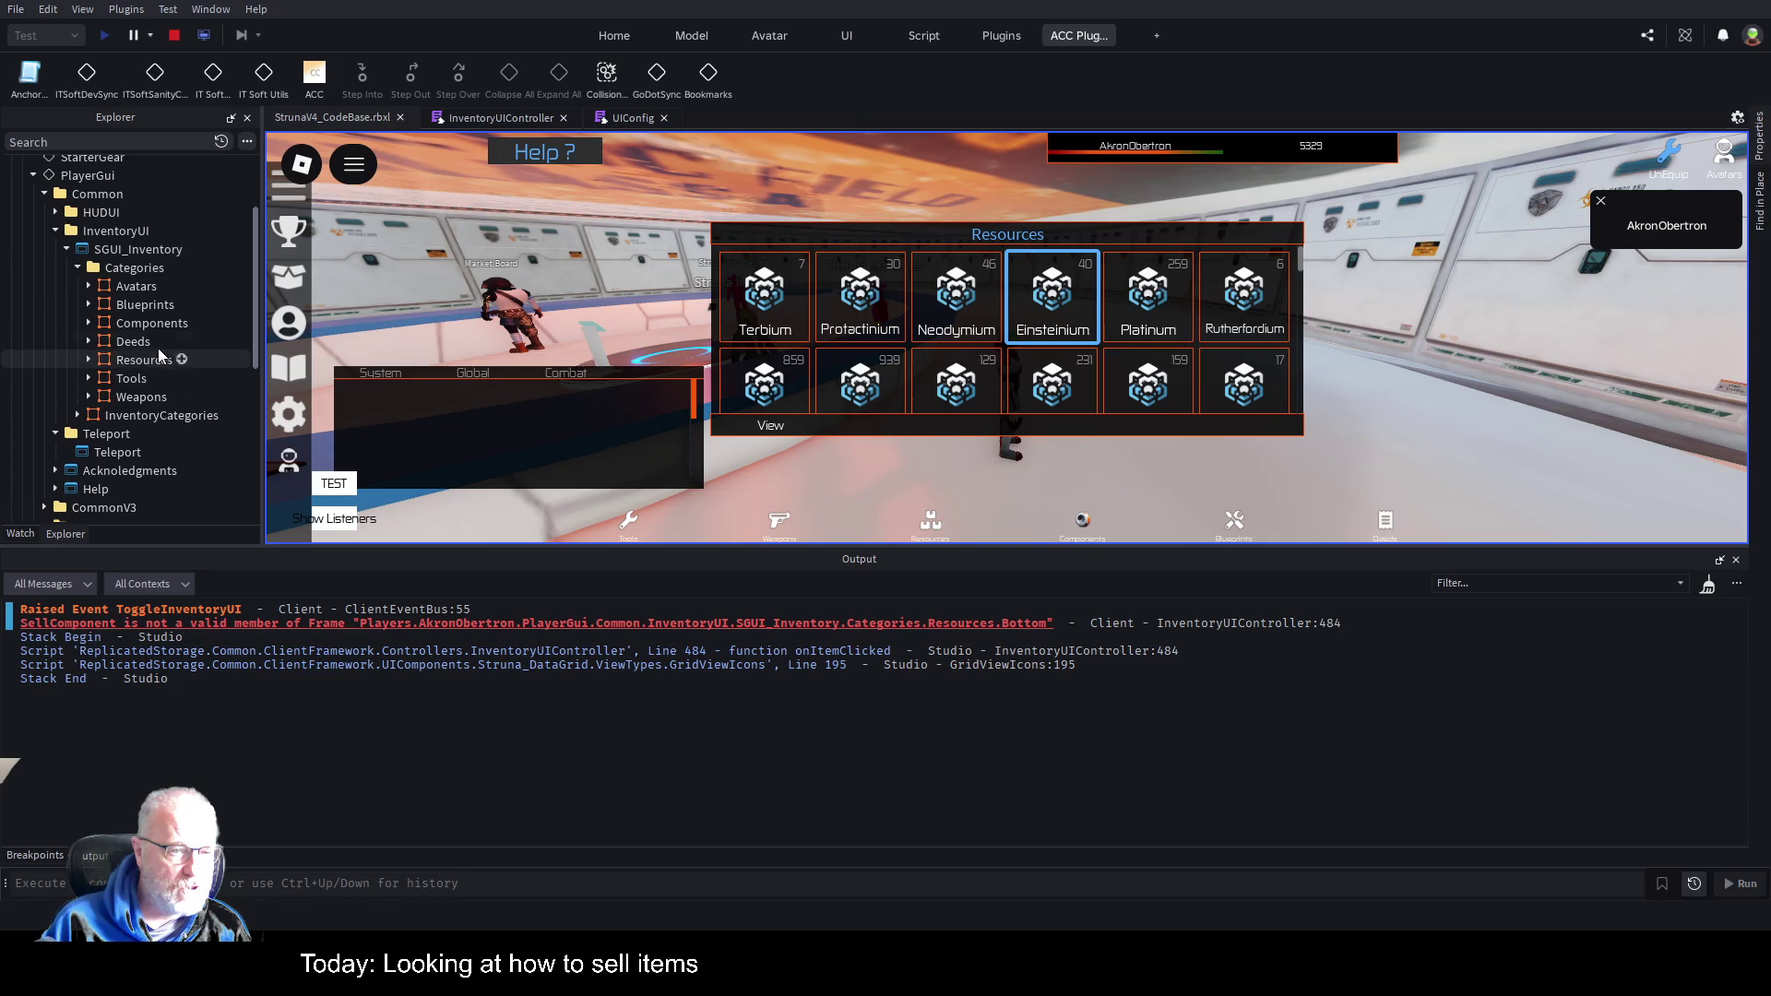
Expand Resources > Bottom, inspect the Sell frame's contents, and return to InventoryUIController.
{"action": "left_click", "coordinate": [90, 363]}
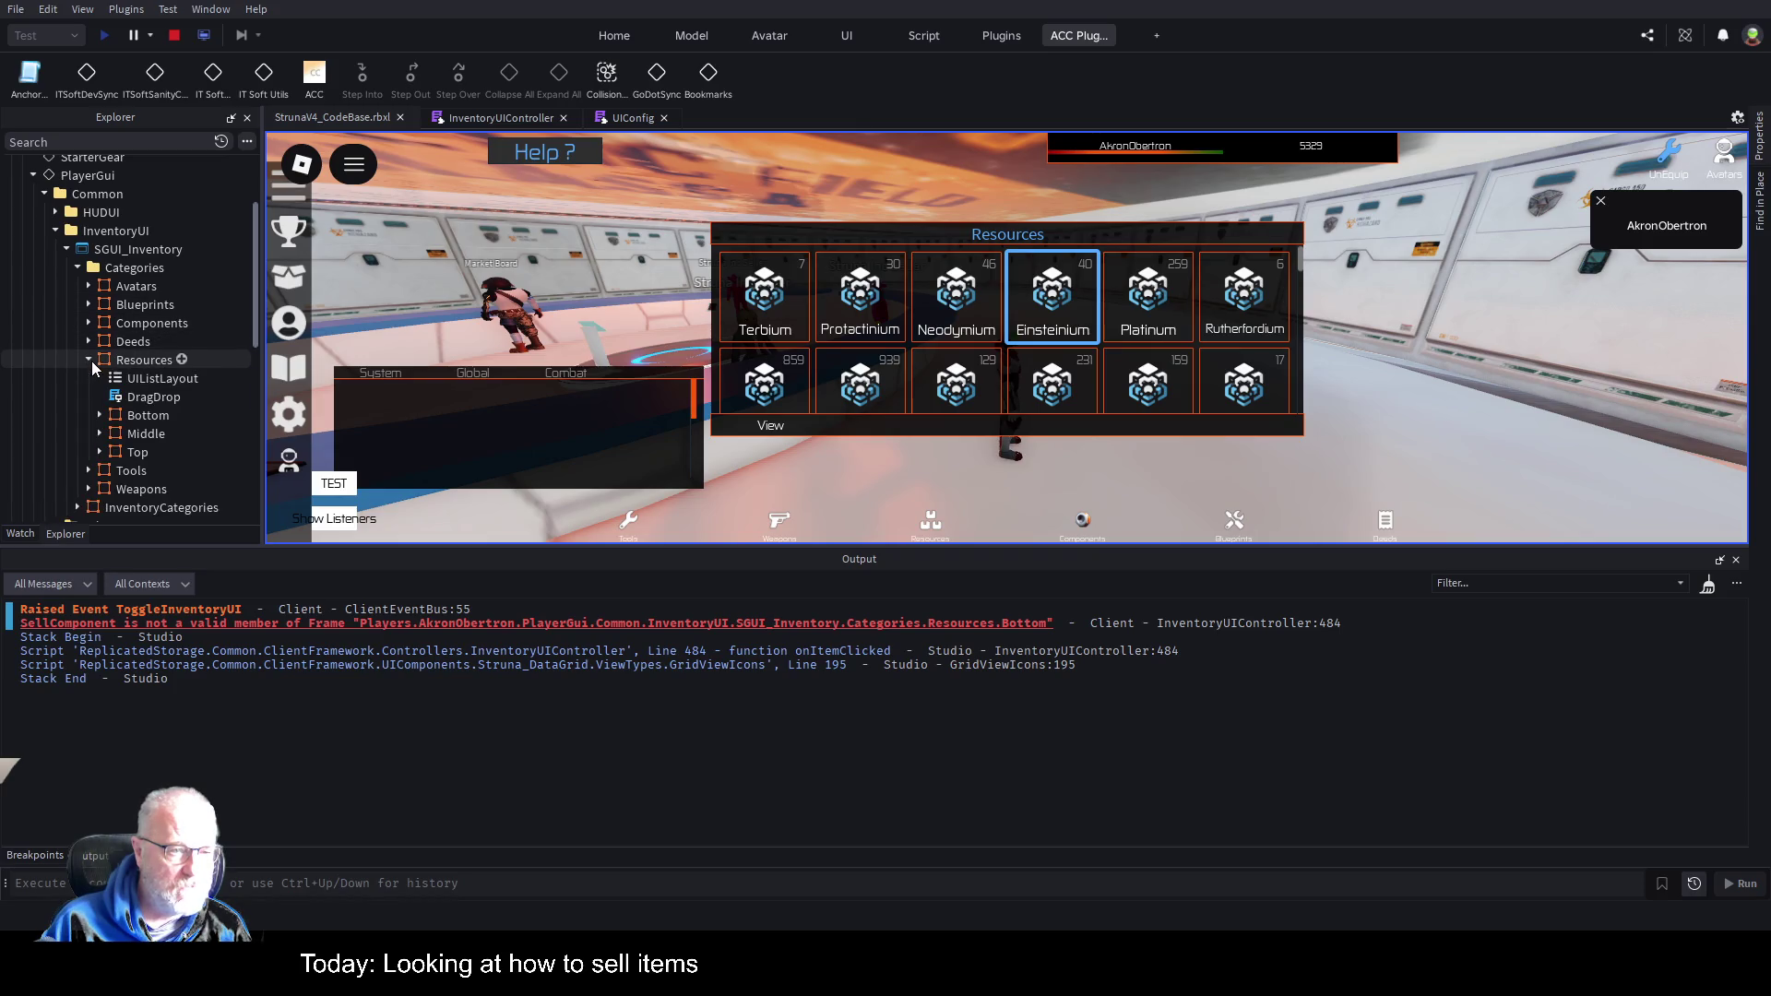
{"action": "scroll", "coordinate": [96, 374], "scroll_direction": "down", "scroll_amount": 1}
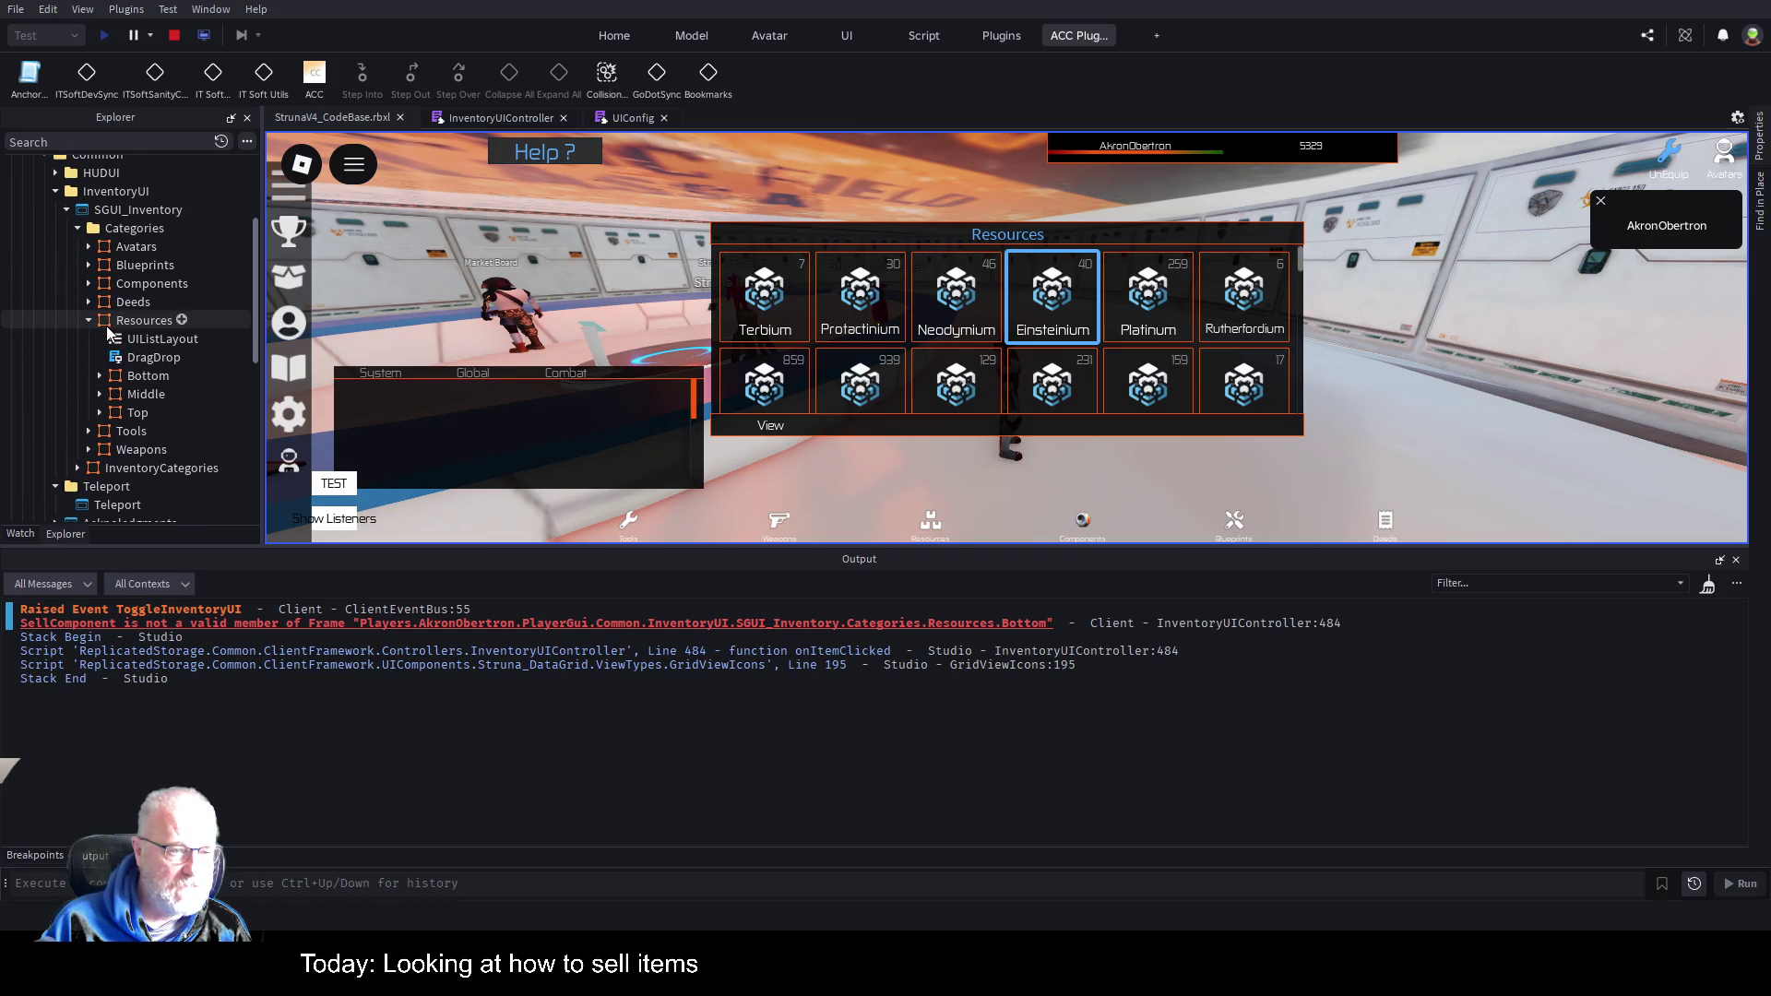
{"action": "left_click", "coordinate": [99, 376]}
{"action": "scroll", "coordinate": [106, 378], "scroll_direction": "down", "scroll_amount": 2}
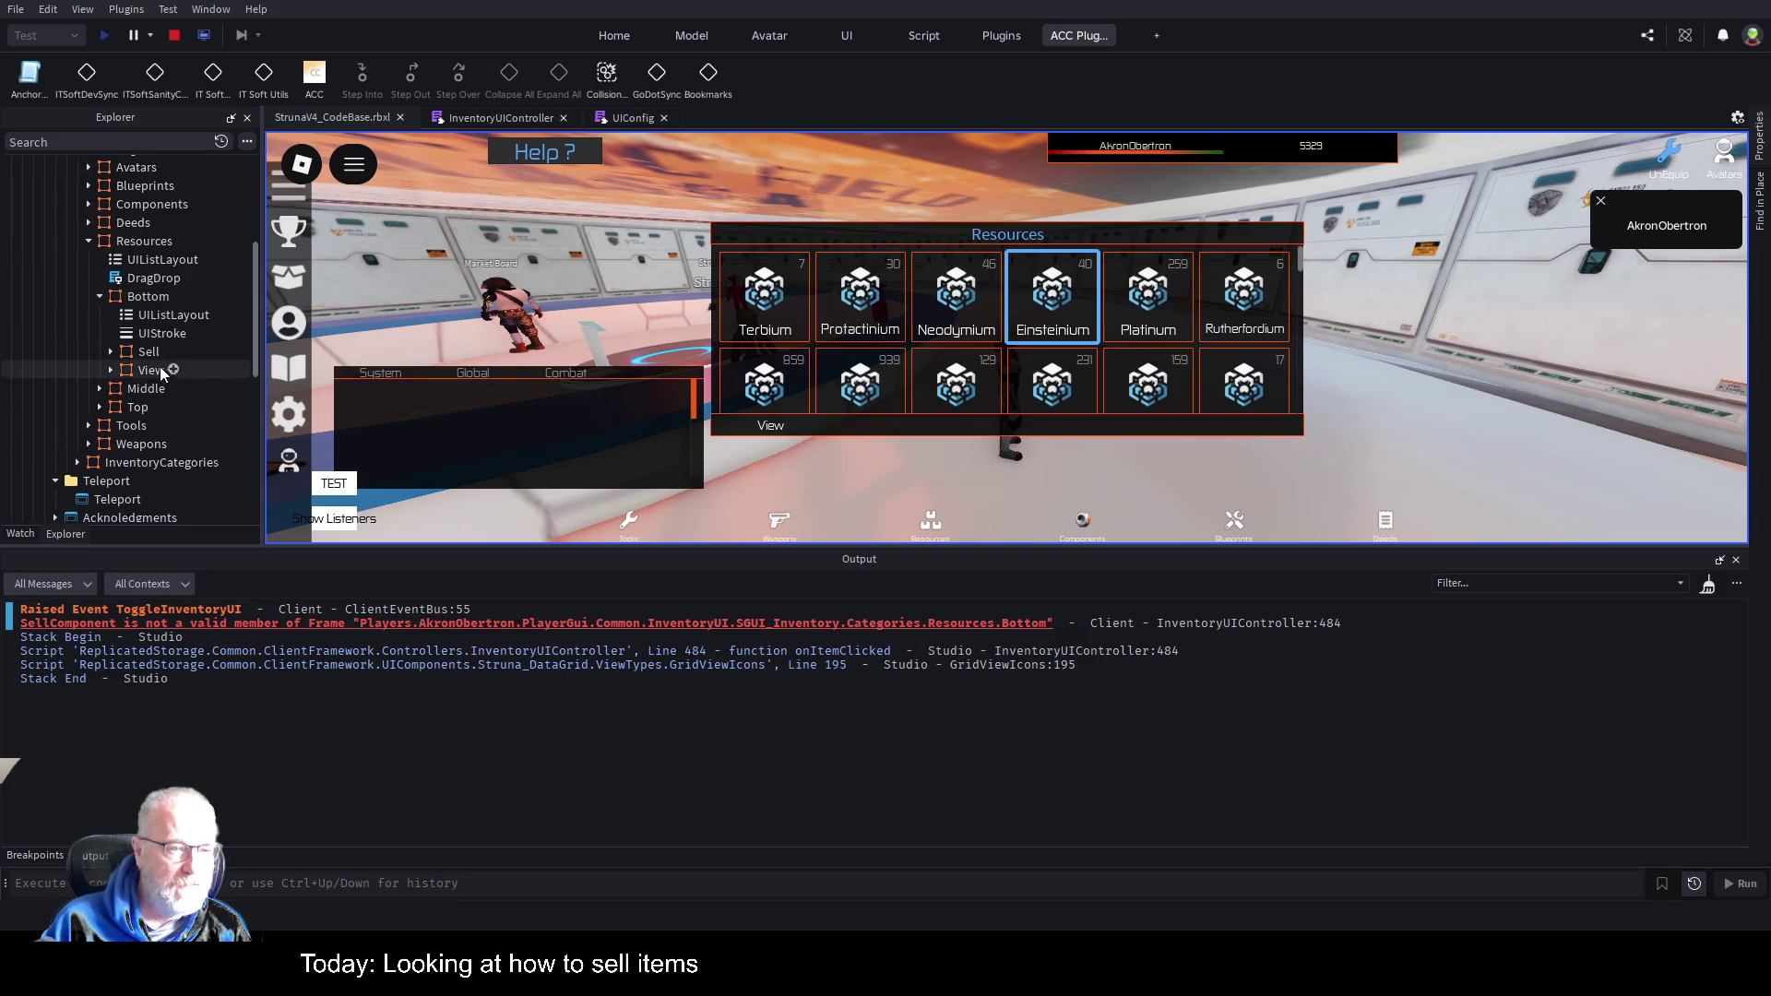
{"action": "left_click", "coordinate": [146, 355]}
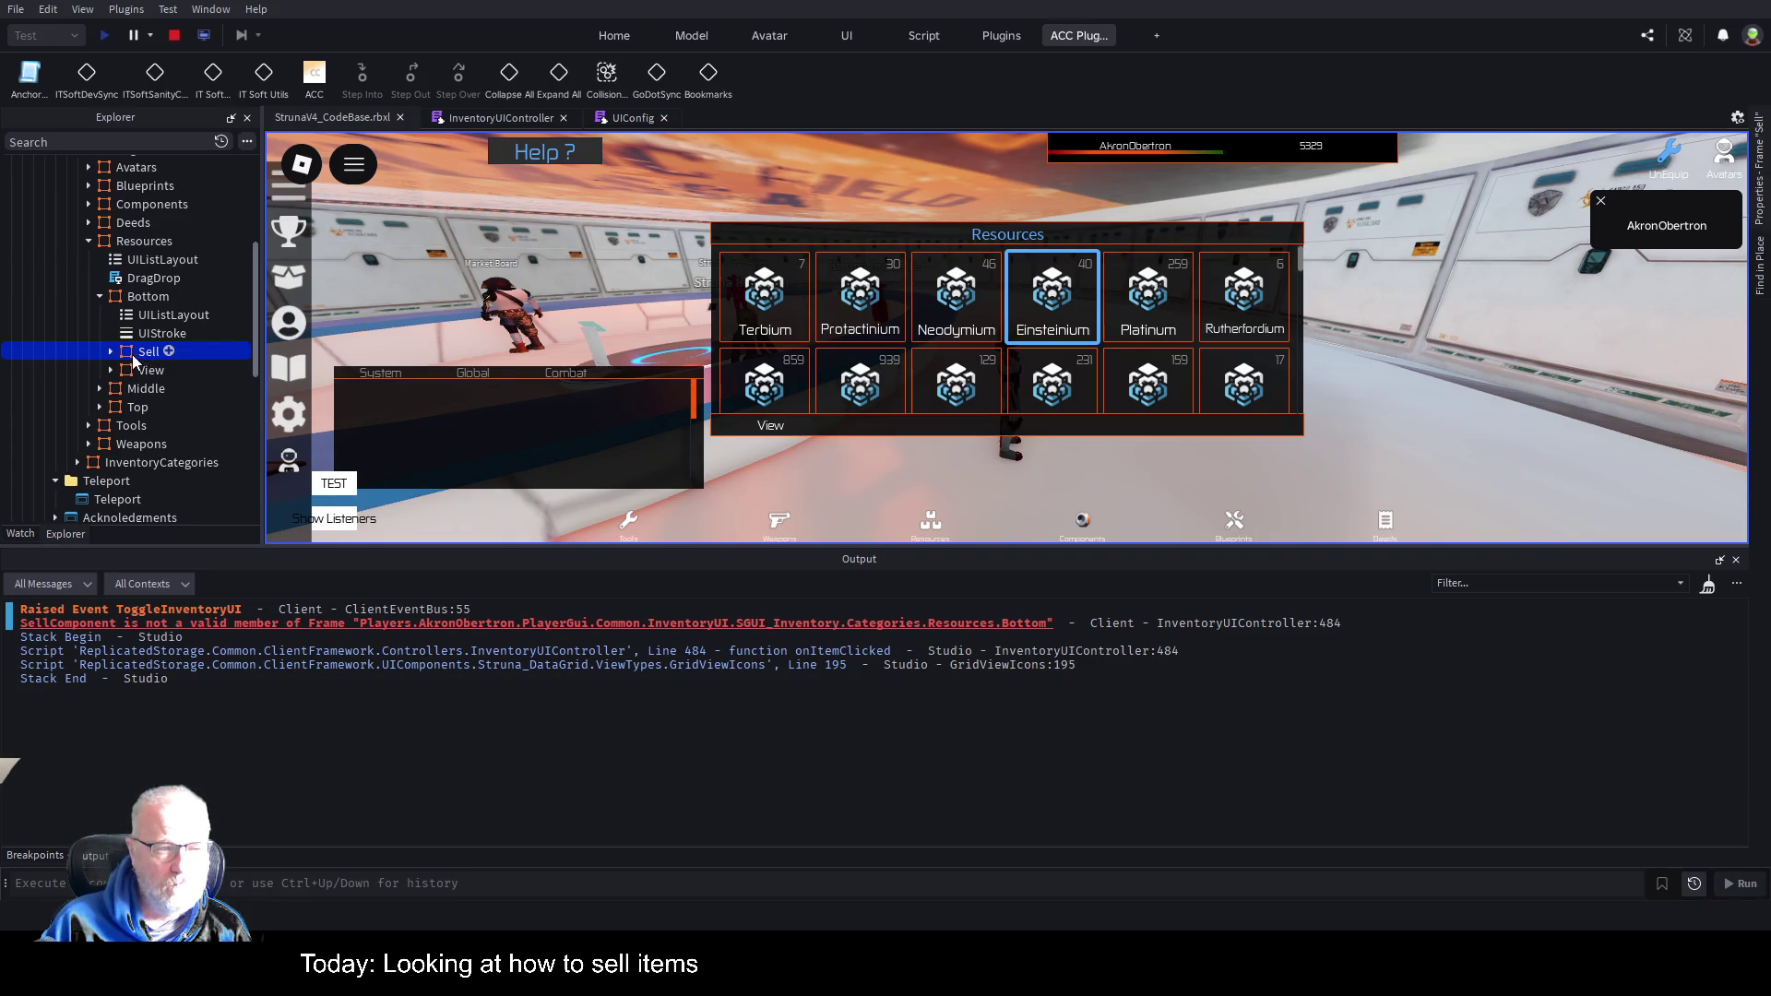
{"action": "left_click", "coordinate": [112, 352]}
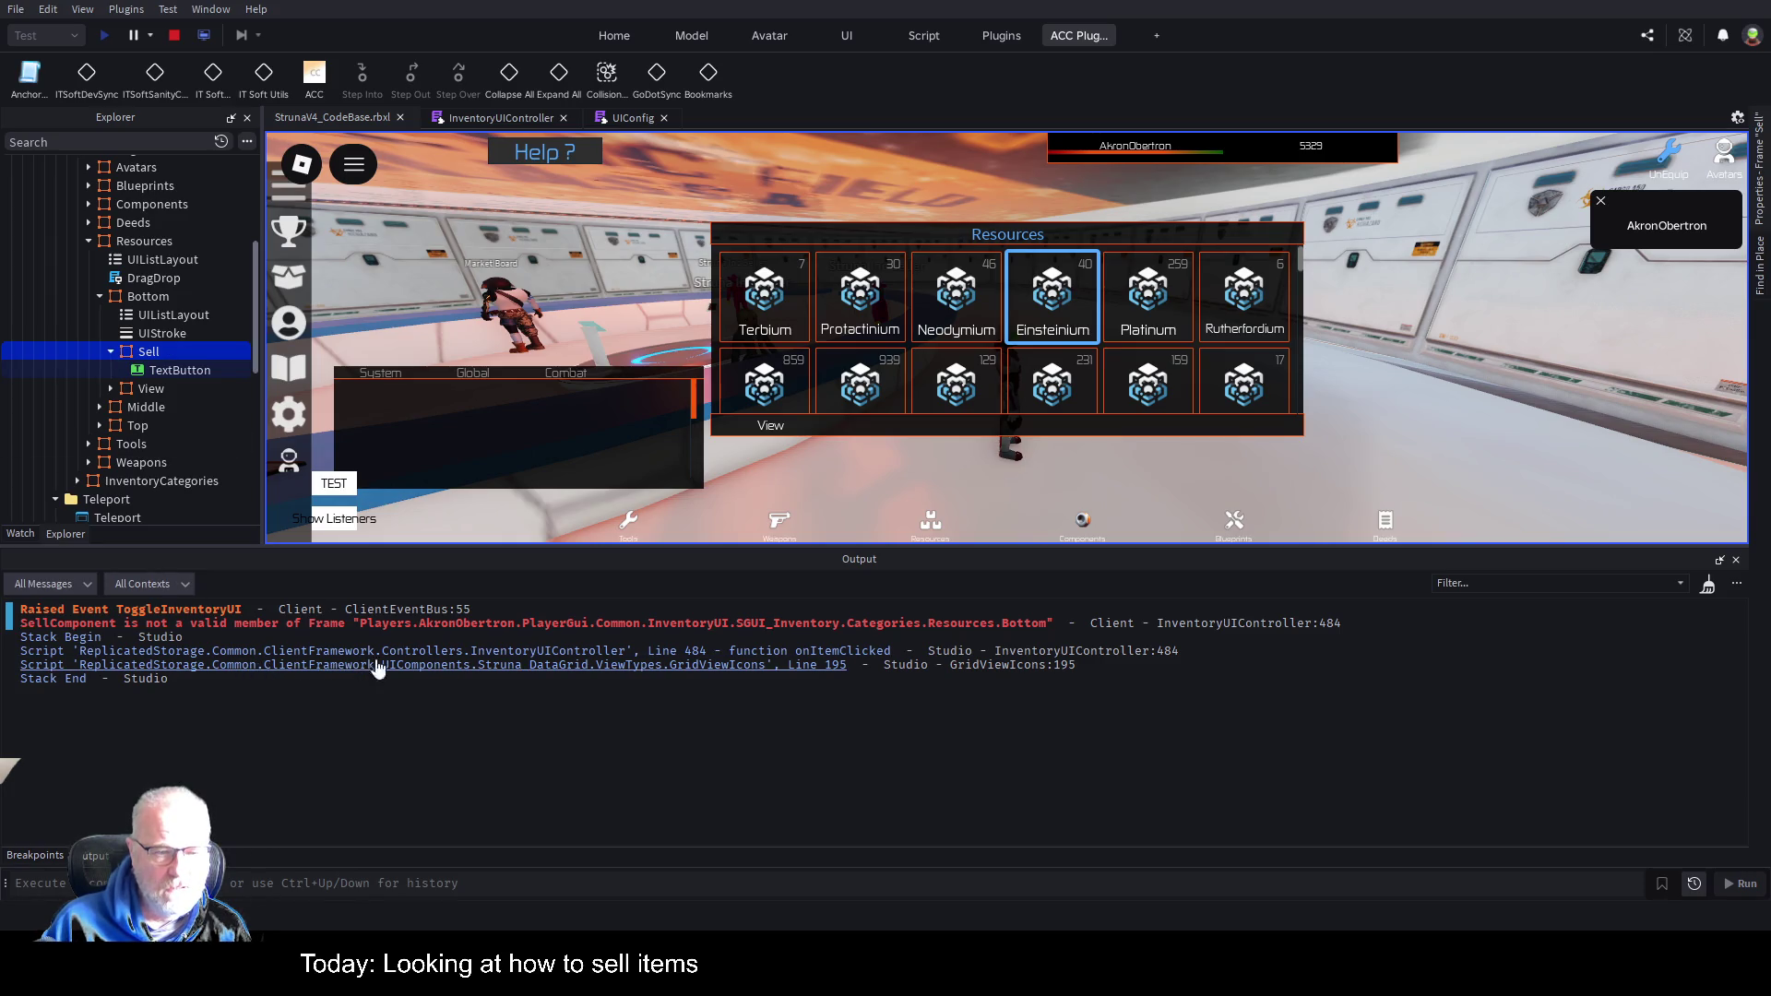
{"action": "left_click", "coordinate": [511, 116]}
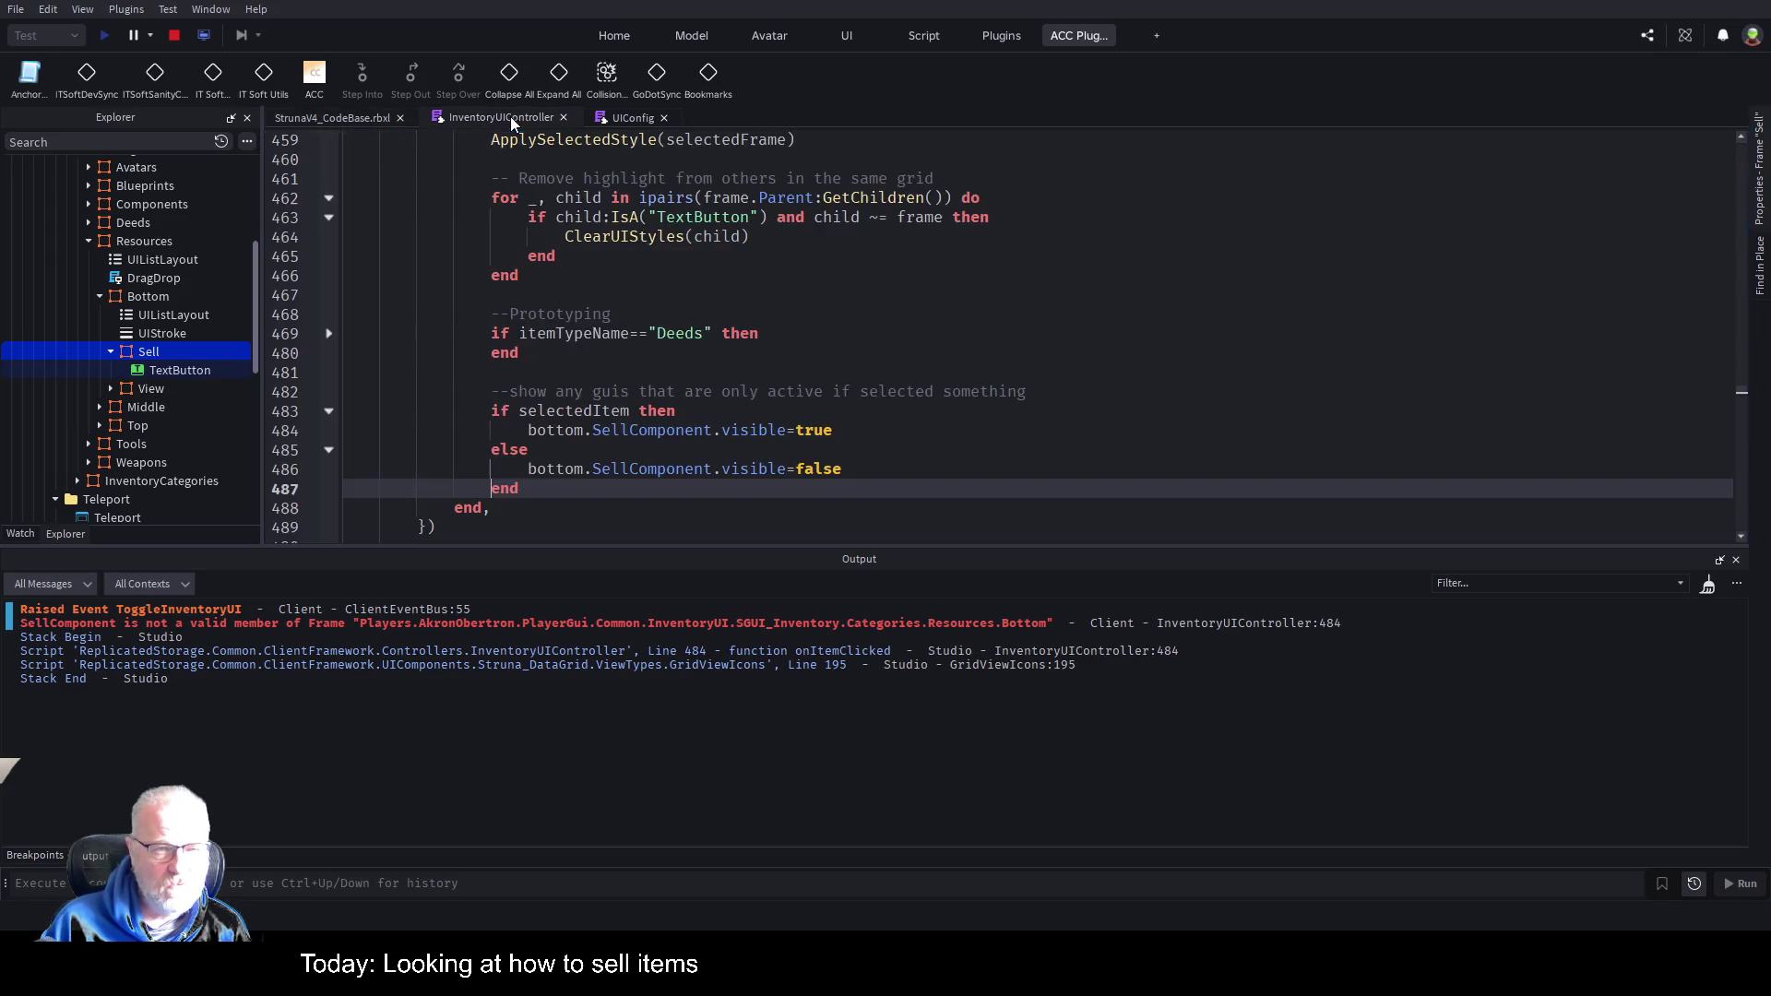
Rename SellComponent to Sell on lines 484 and 486, then stop the play test.
{"action": "double_click", "coordinate": [643, 428]}
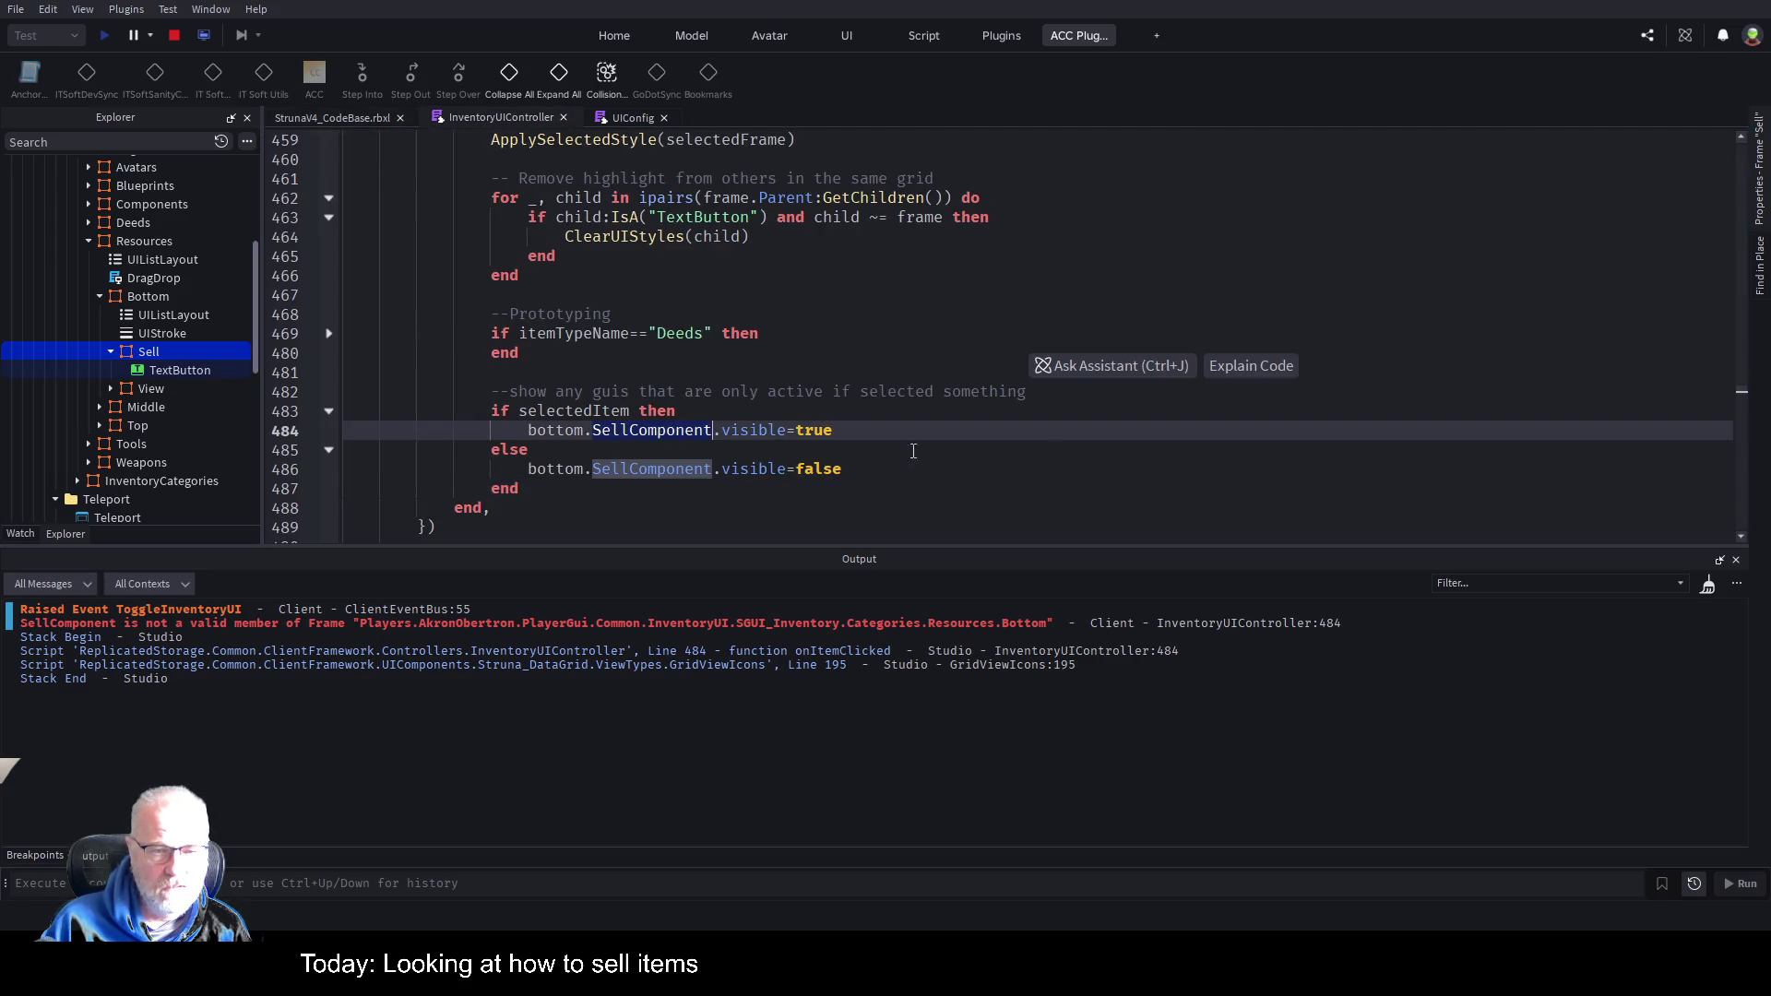
{"action": "type", "text": "Se"}
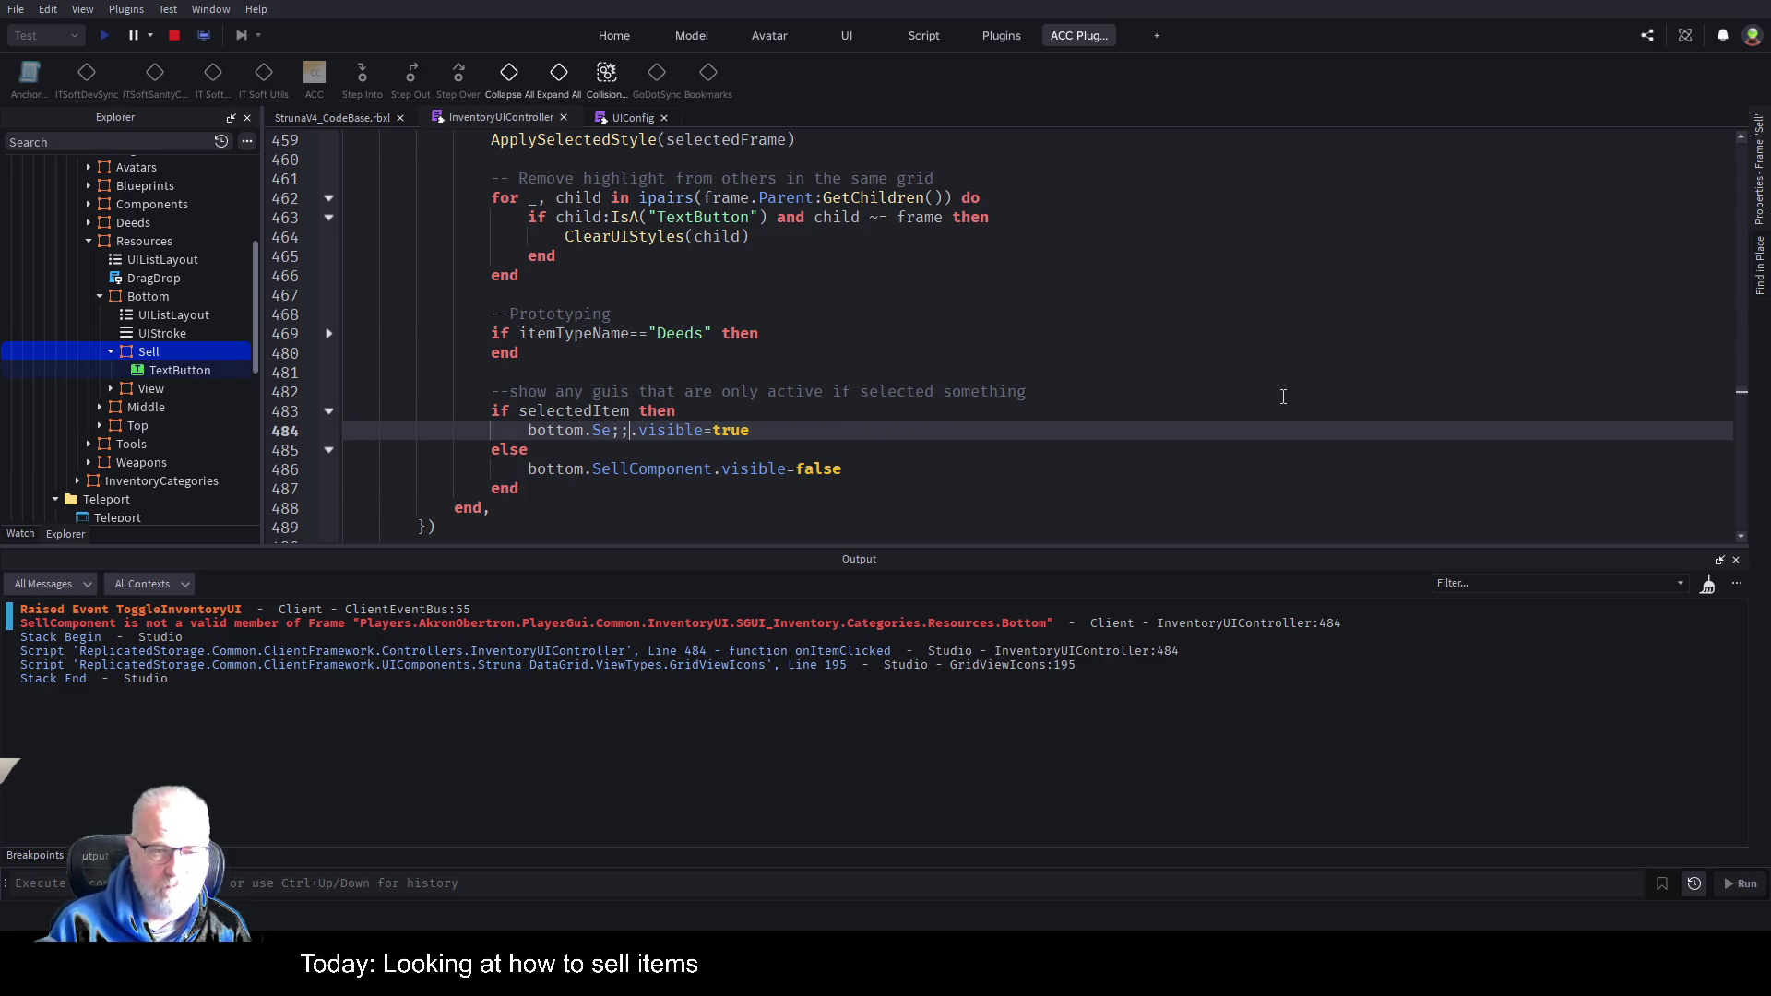
{"action": "type", "text": "ll"}
{"action": "key", "text": "Down"}
{"action": "key", "text": "Down"}
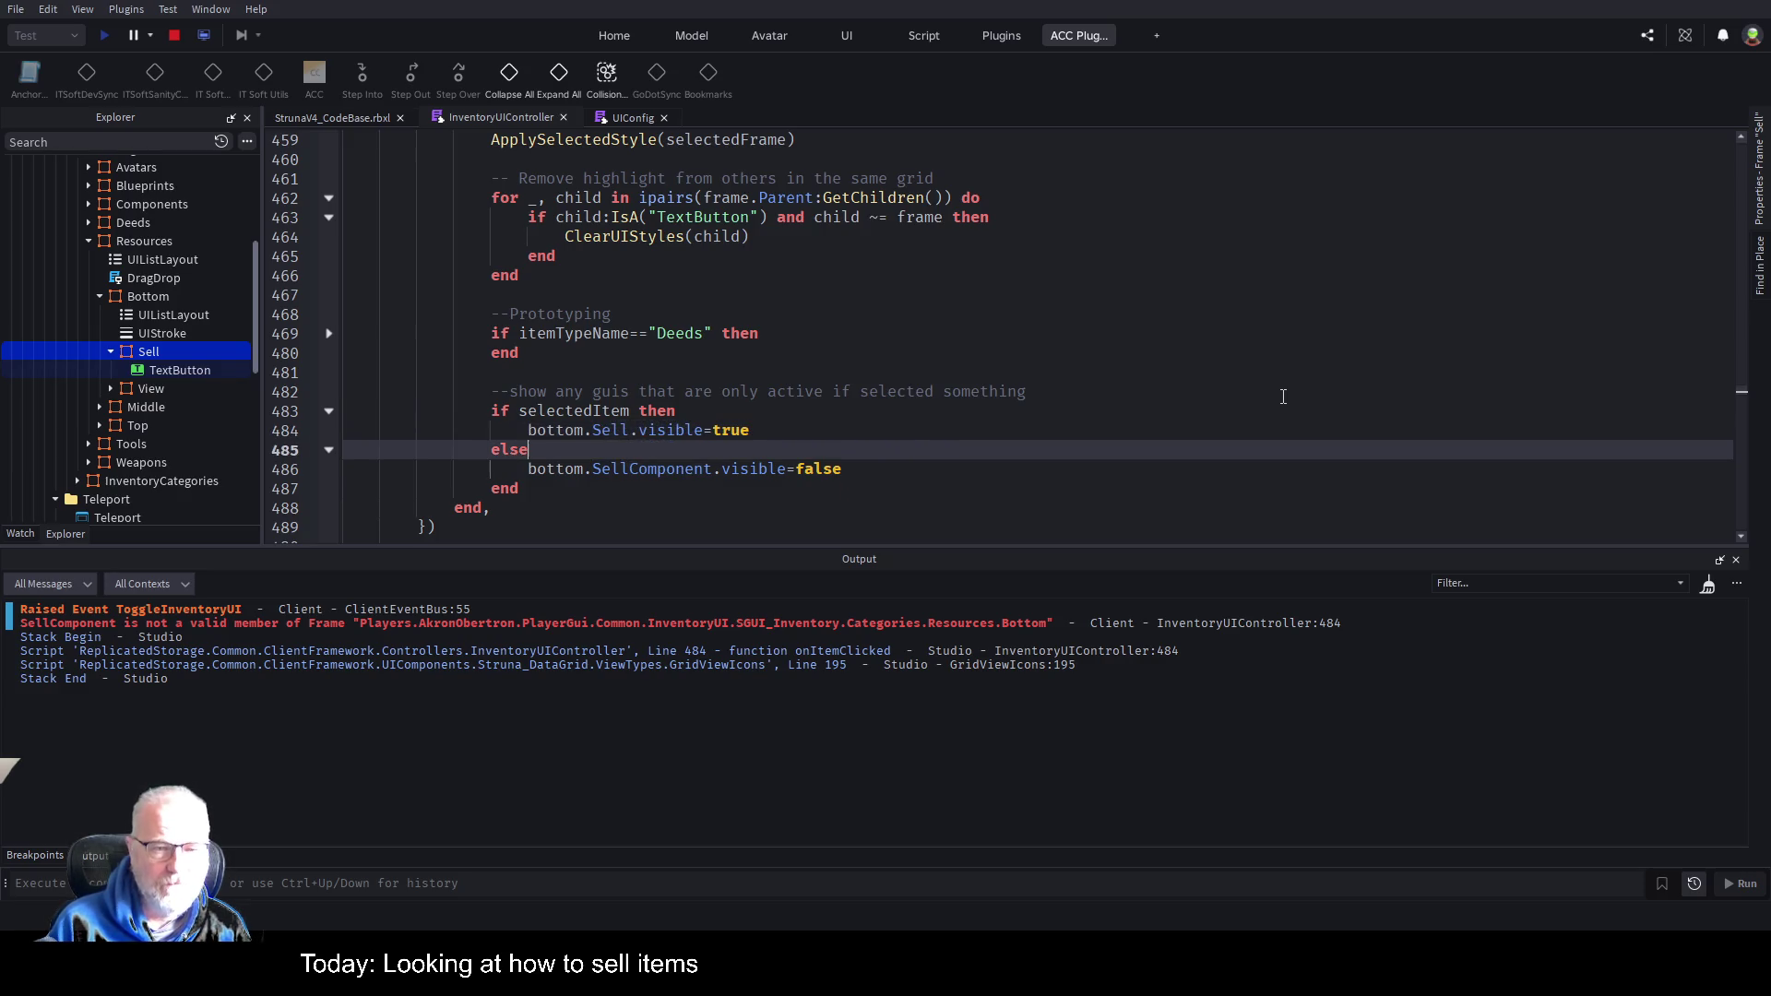
{"action": "key", "text": "Delete"}
{"action": "key", "text": "Delete"}
{"action": "key", "text": "Delete"}
{"action": "key", "text": "Delete"}
{"action": "key", "text": "Delete"}
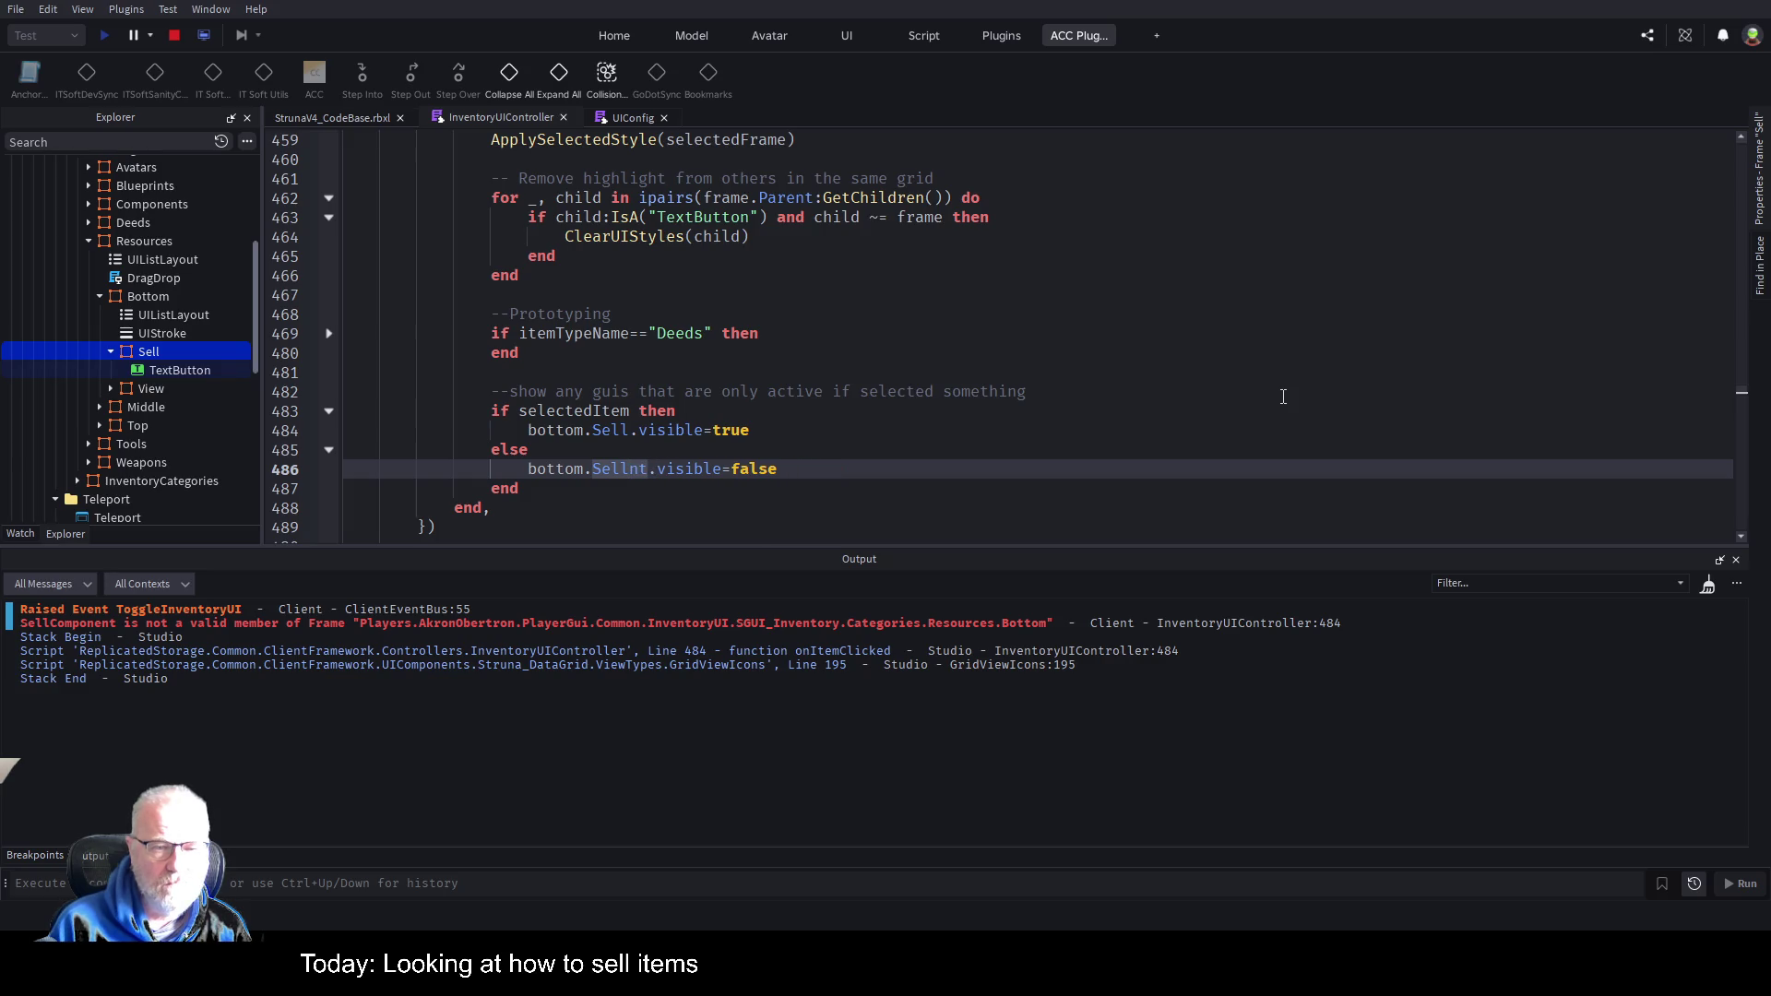
{"action": "left_click", "coordinate": [180, 35]}
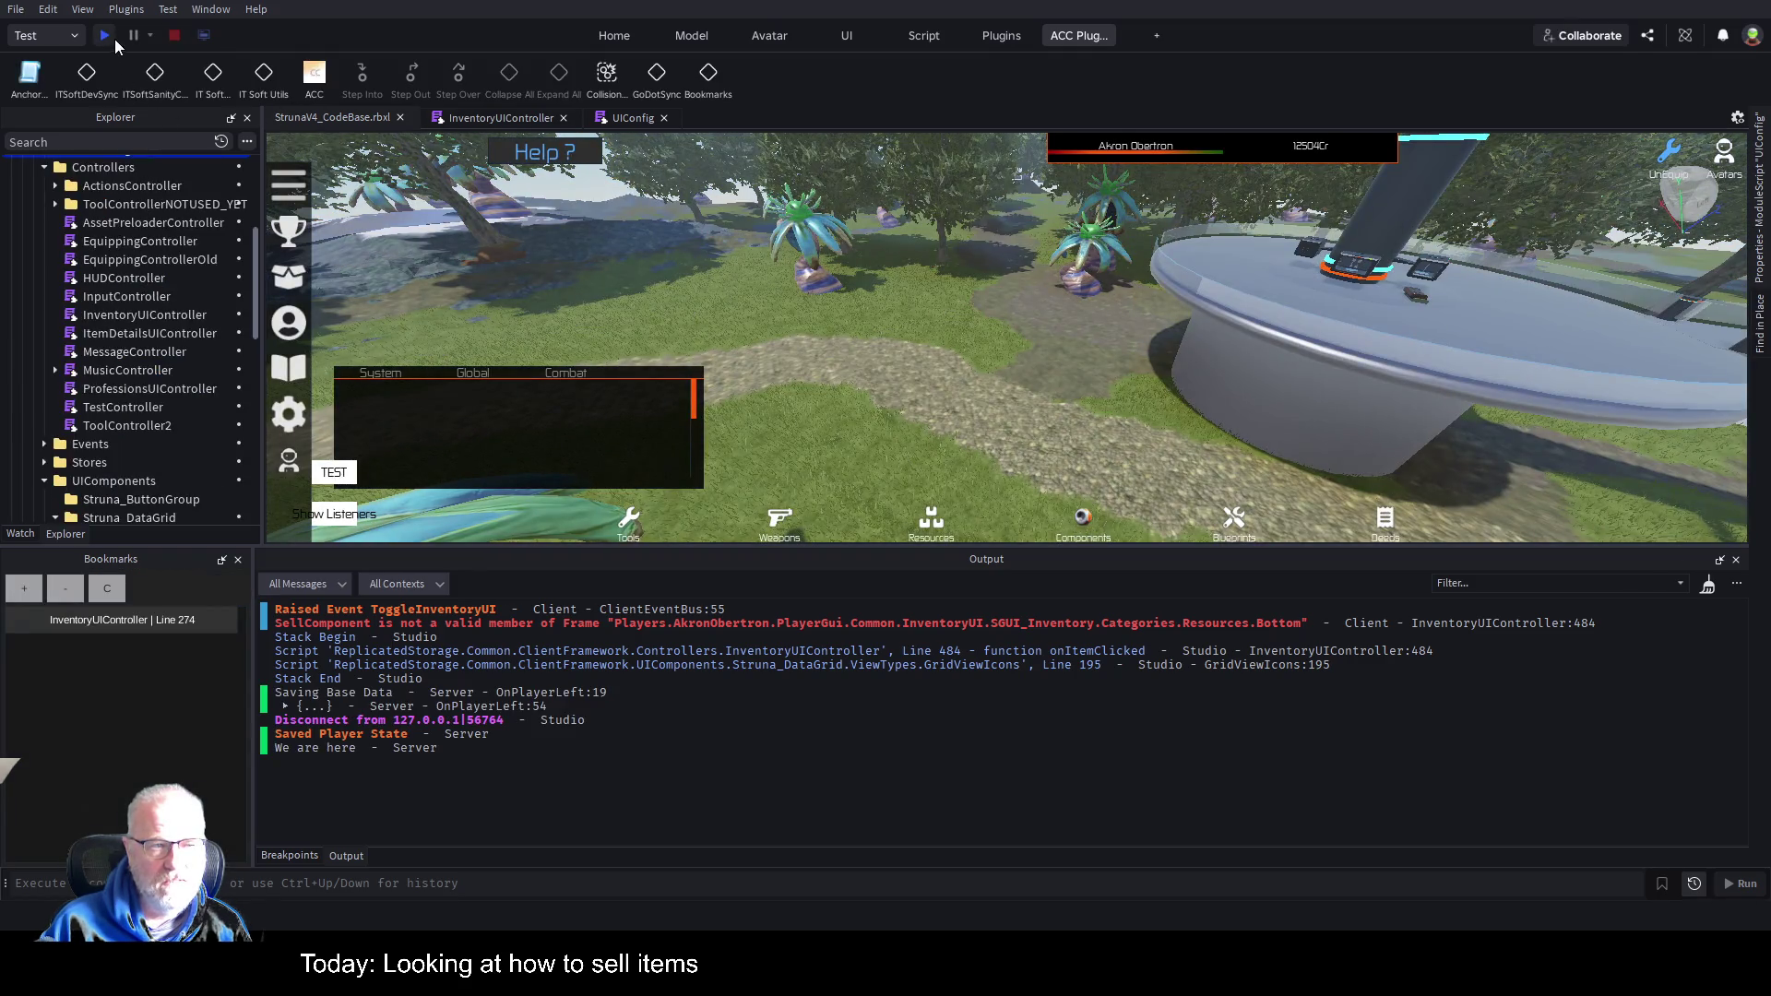
Run a new play test, select Einsteinium in the Resources inventory, and check the resulting error.
{"action": "left_click", "coordinate": [107, 35]}
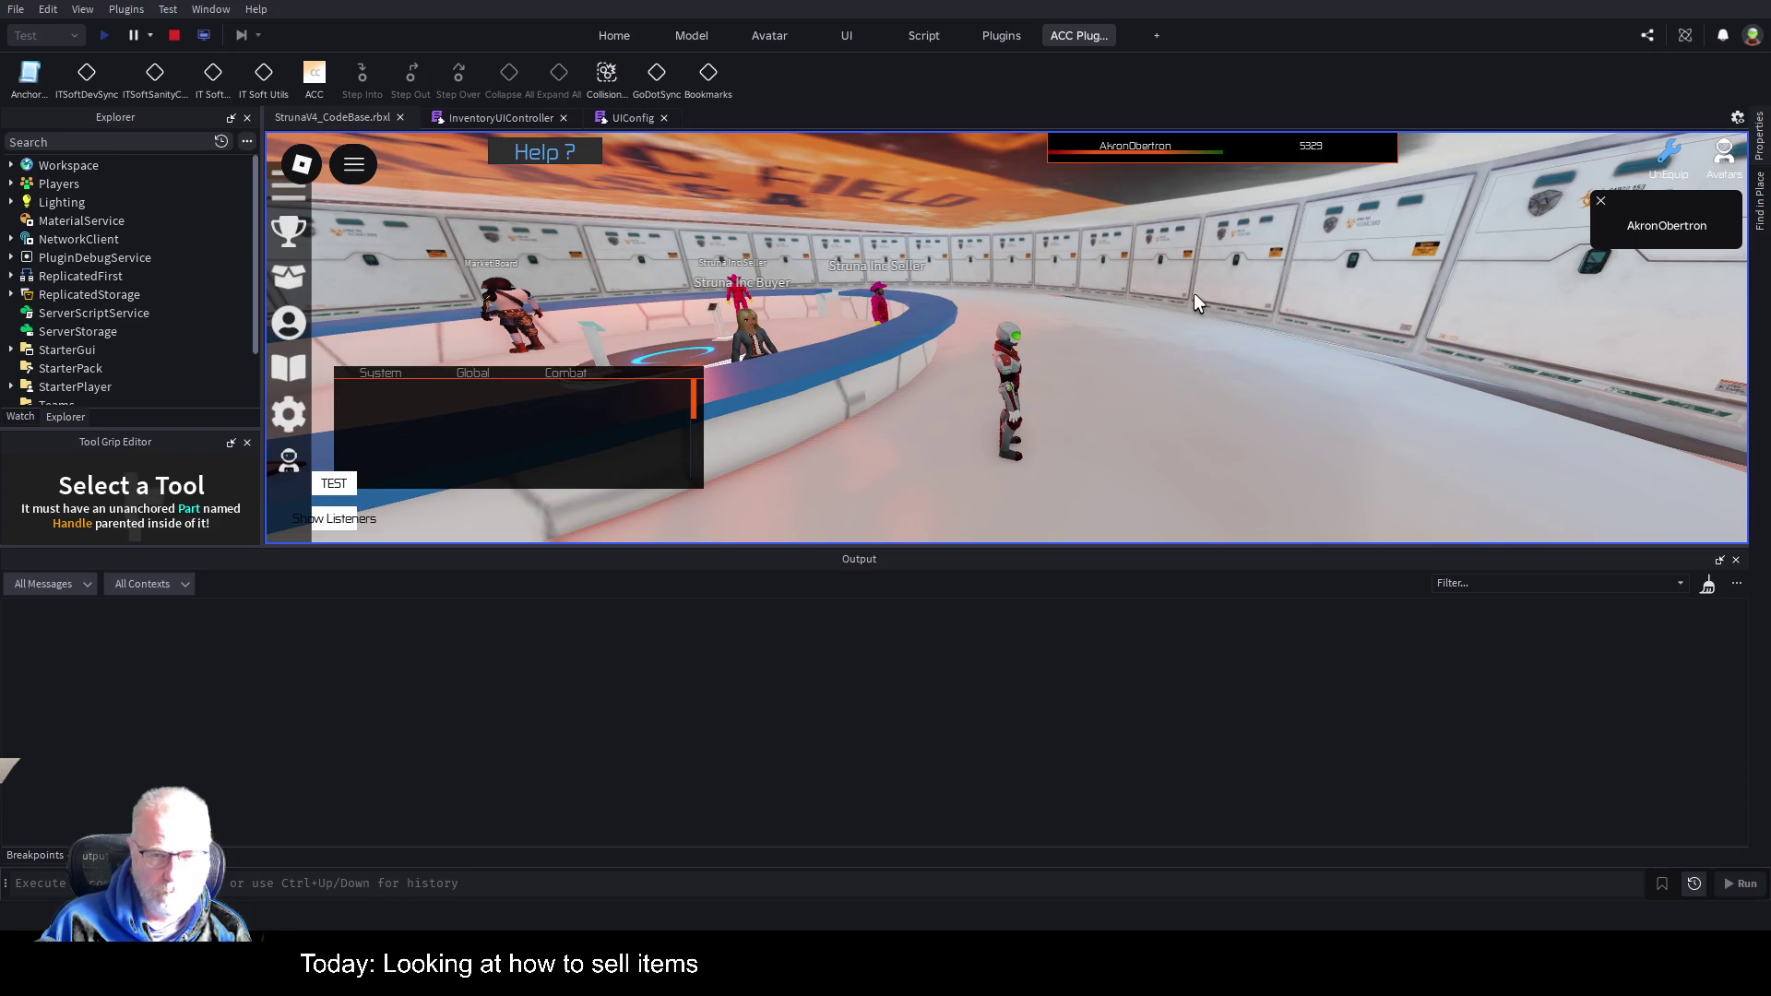
{"action": "key", "text": "i"}
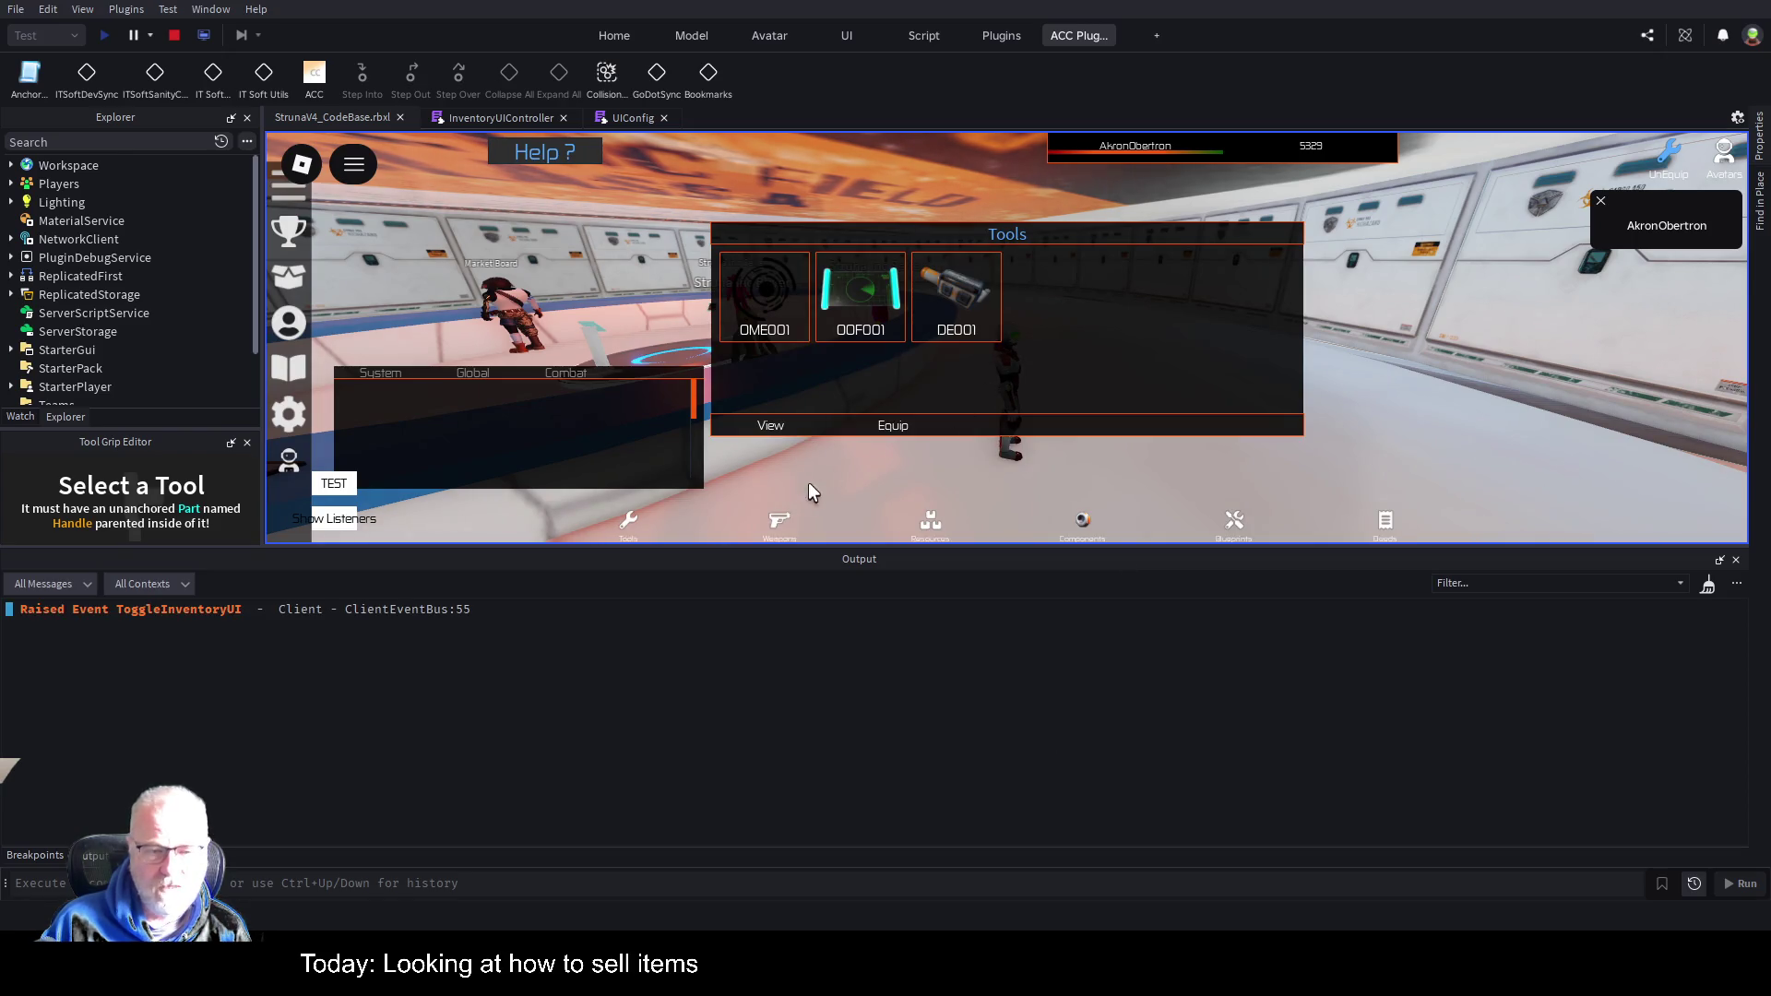
{"action": "left_click", "coordinate": [929, 523]}
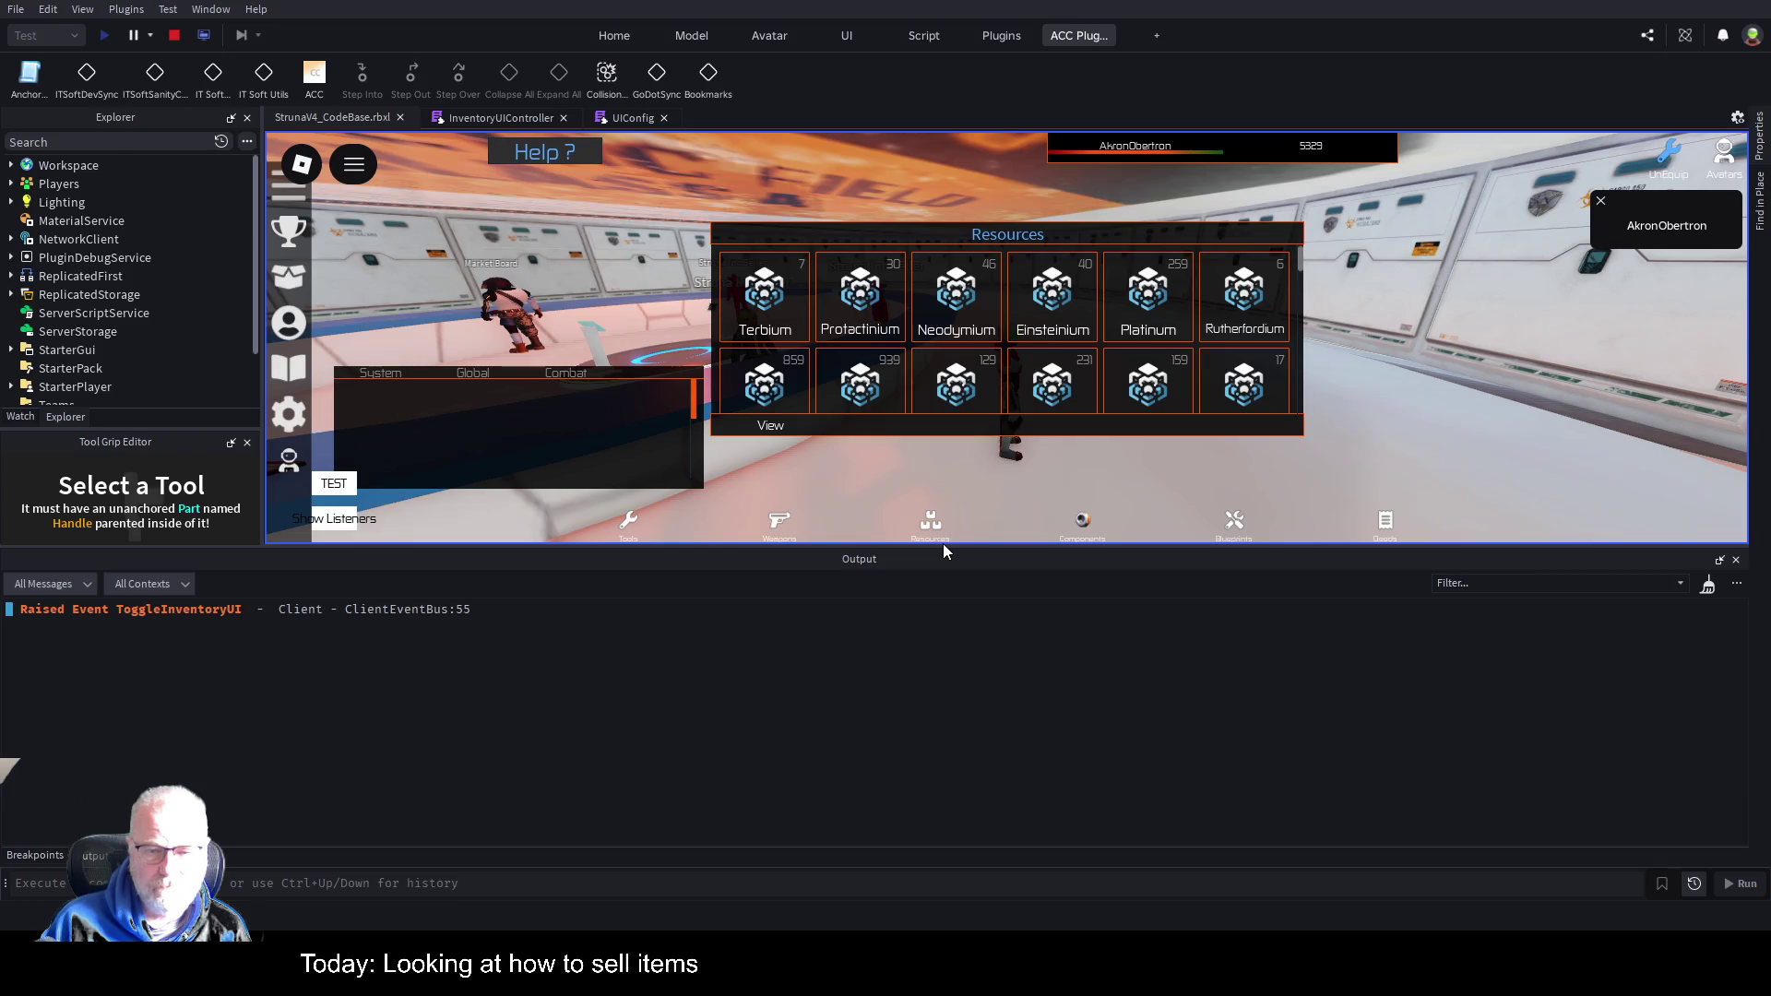
{"action": "left_click_drag", "start_coordinate": [944, 557], "coordinate": [943, 739]}
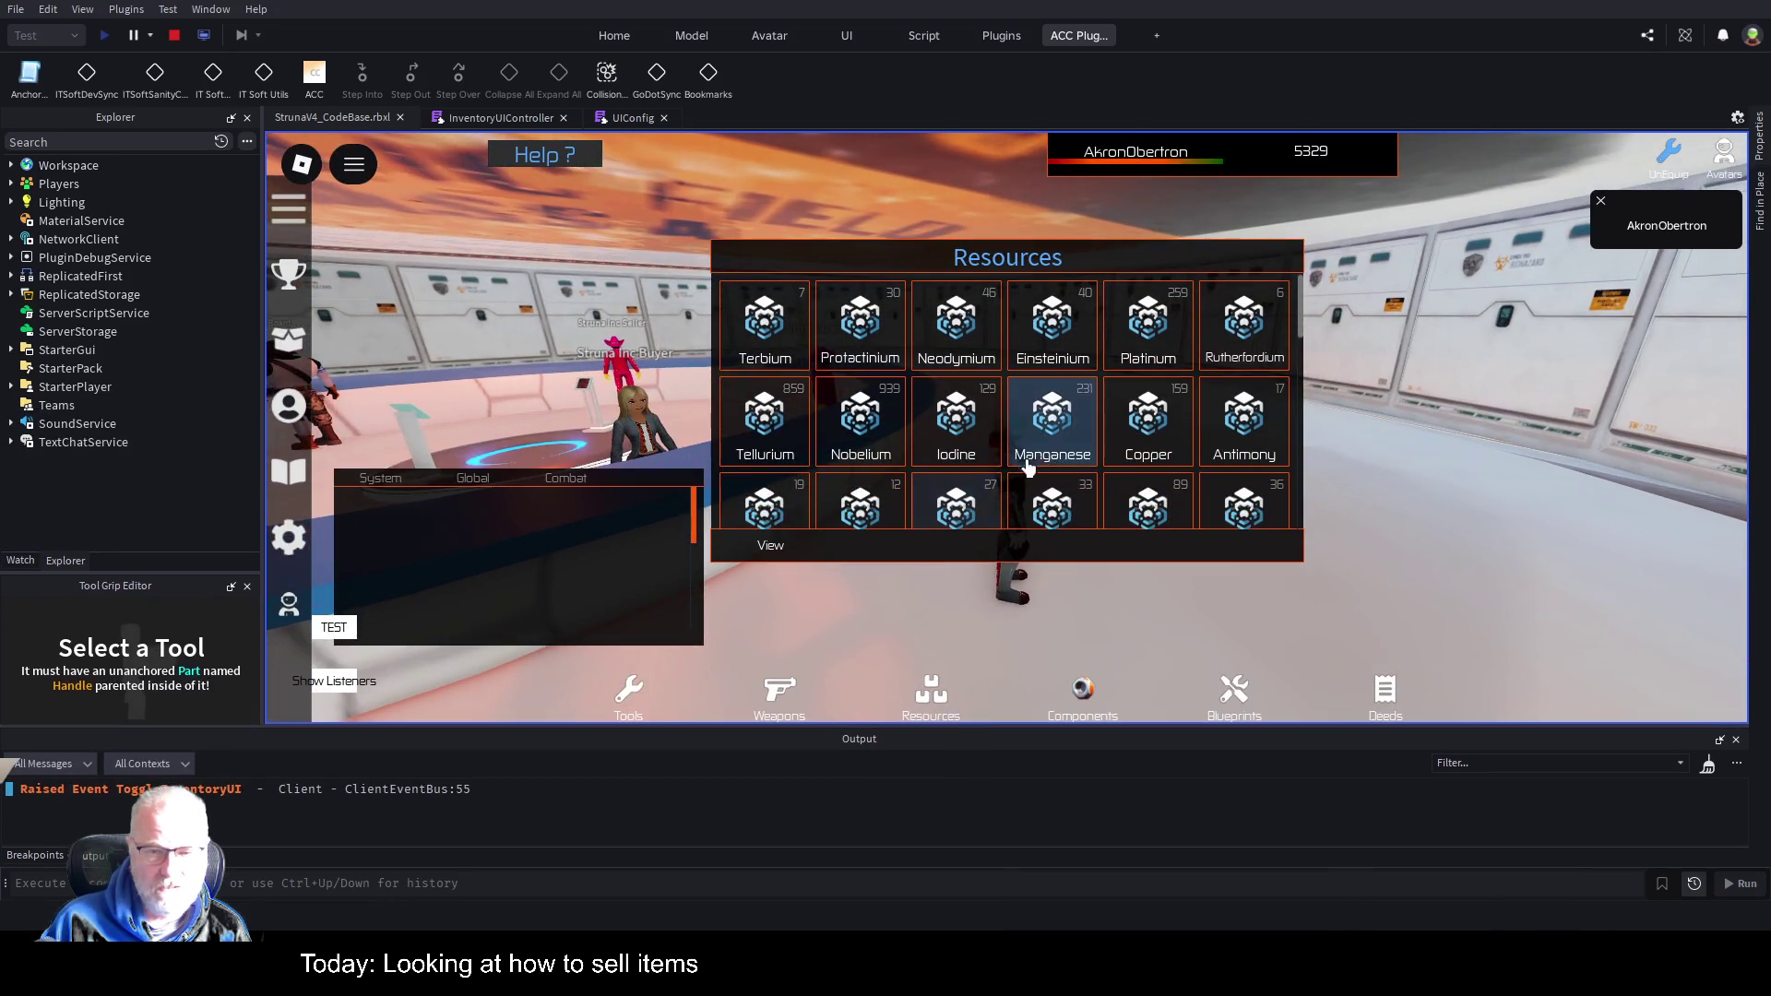
{"action": "left_click", "coordinate": [1049, 325]}
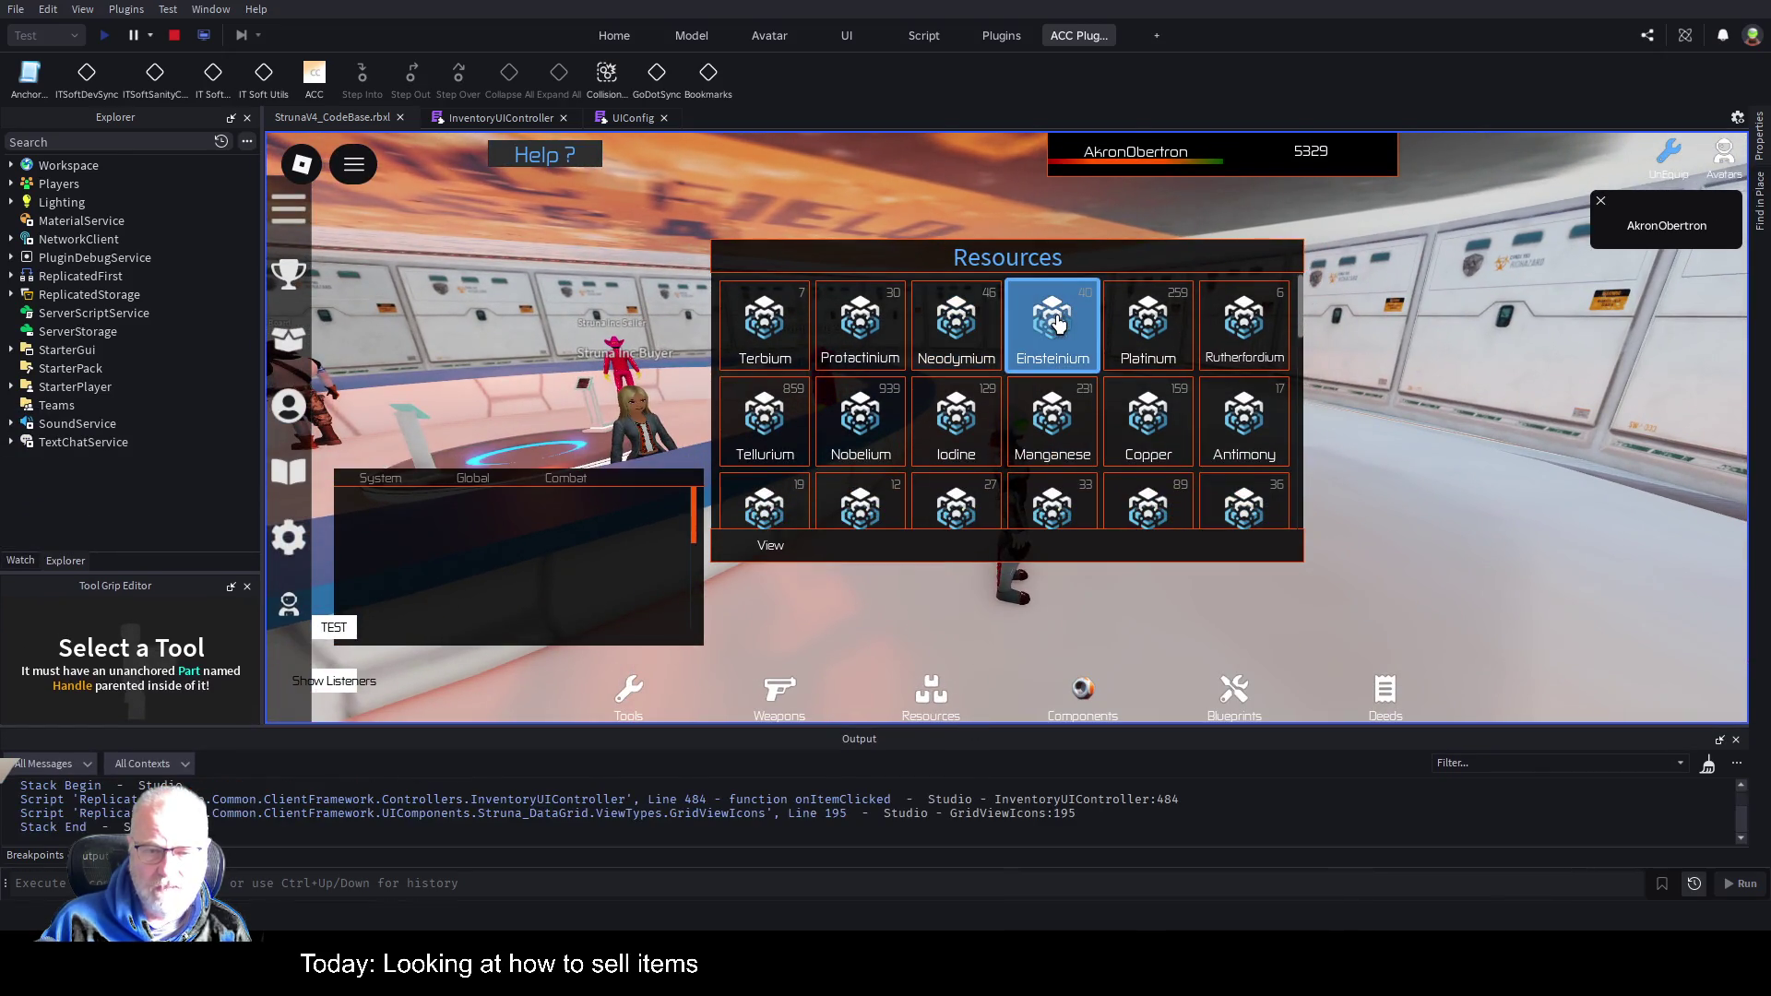
{"action": "scroll", "coordinate": [615, 841], "scroll_direction": "up", "scroll_amount": 1}
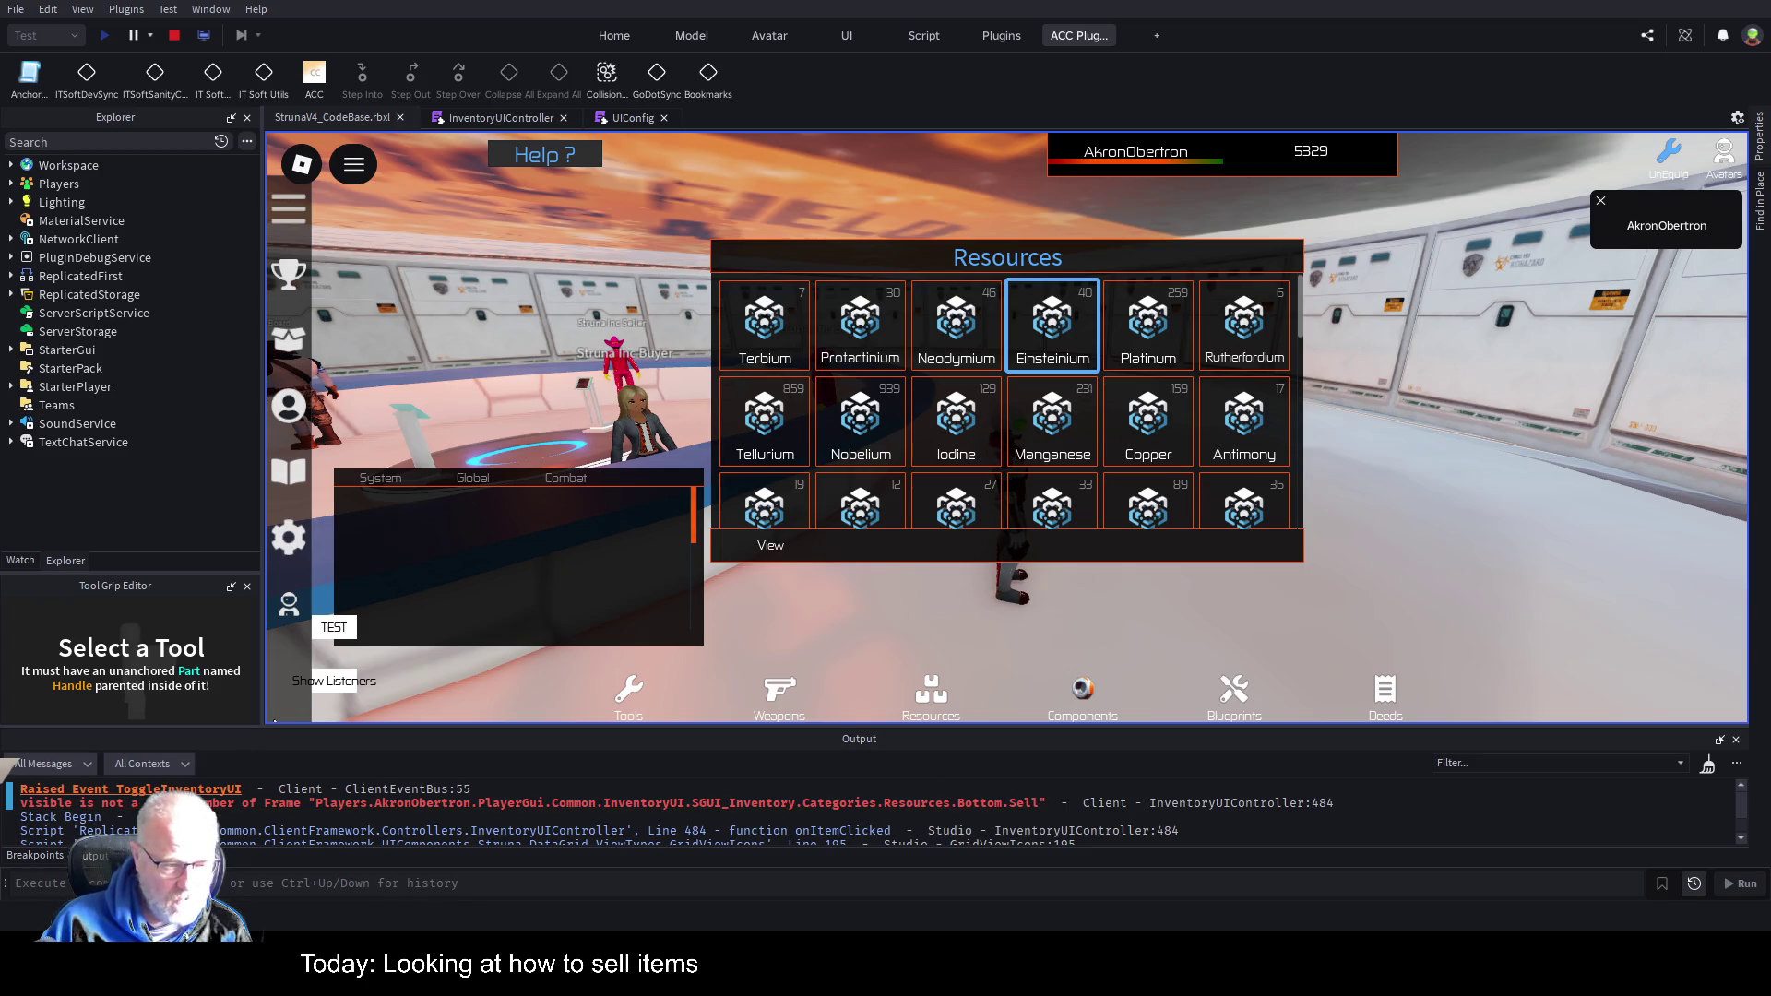
{"action": "left_click", "coordinate": [485, 110]}
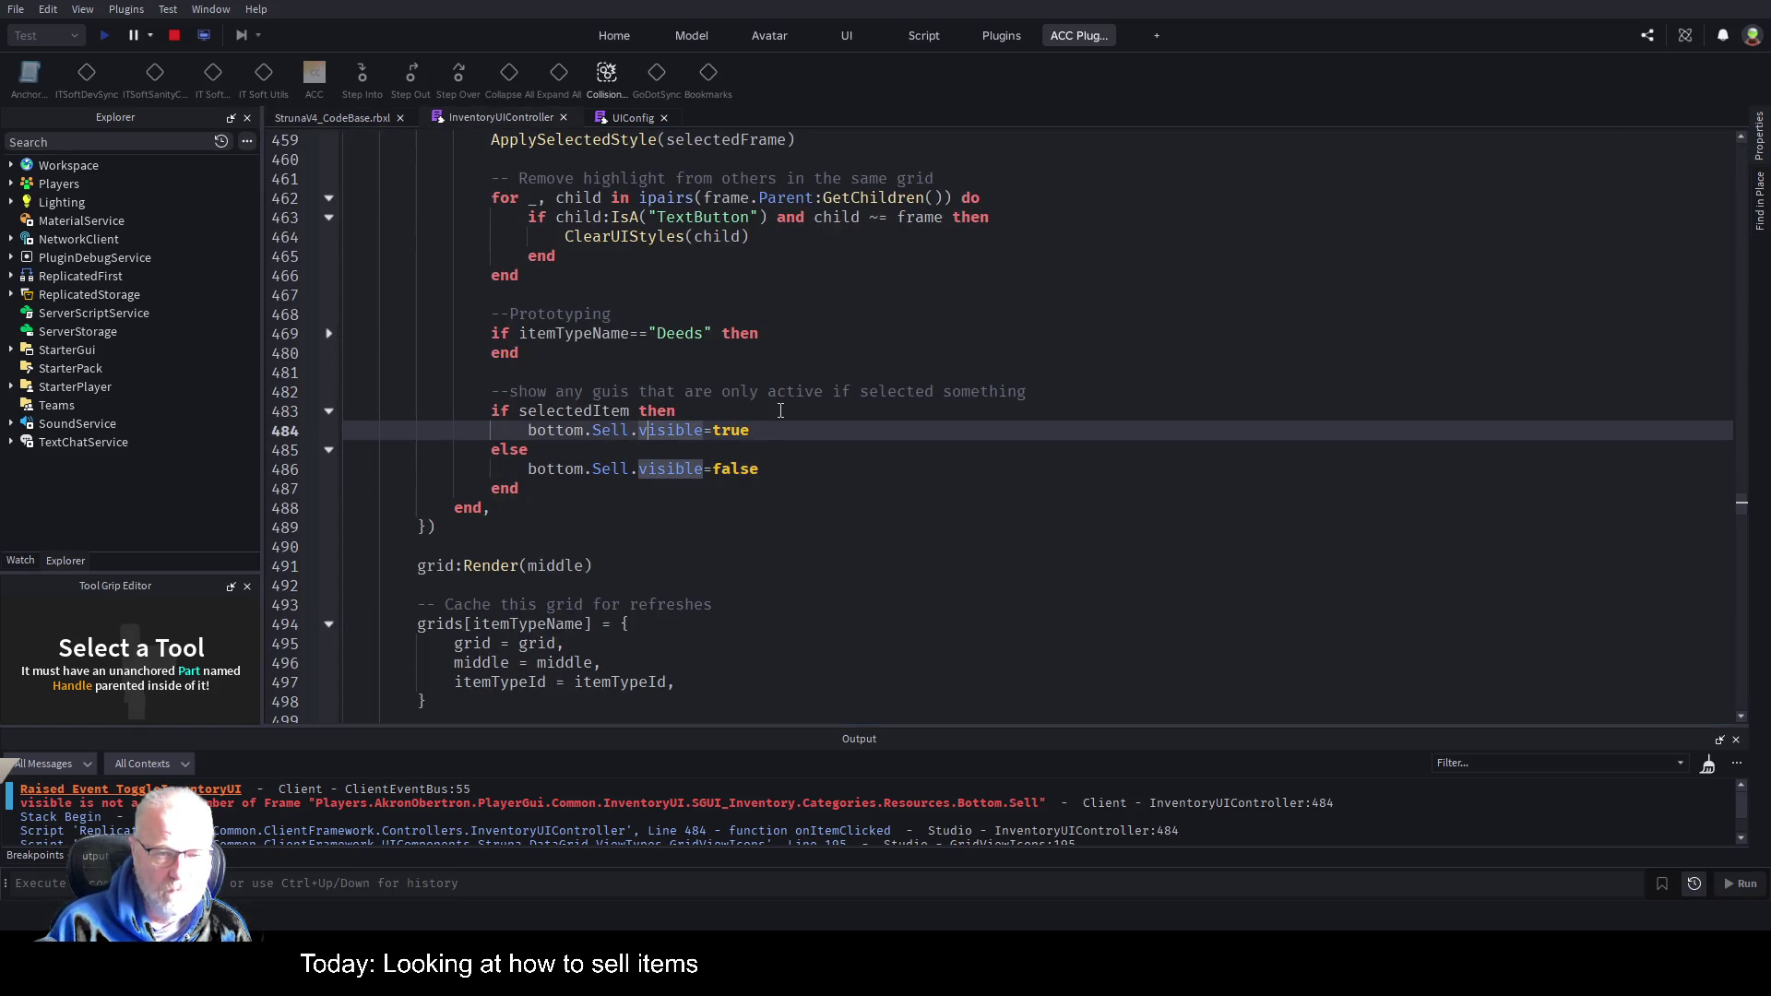
Capitalise visible to Visible on lines 484 and 486, then stop the play test.
{"action": "key", "text": "Delete"}
{"action": "type", "text": "V"}
{"action": "key", "text": "Down"}
{"action": "key", "text": "Down"}
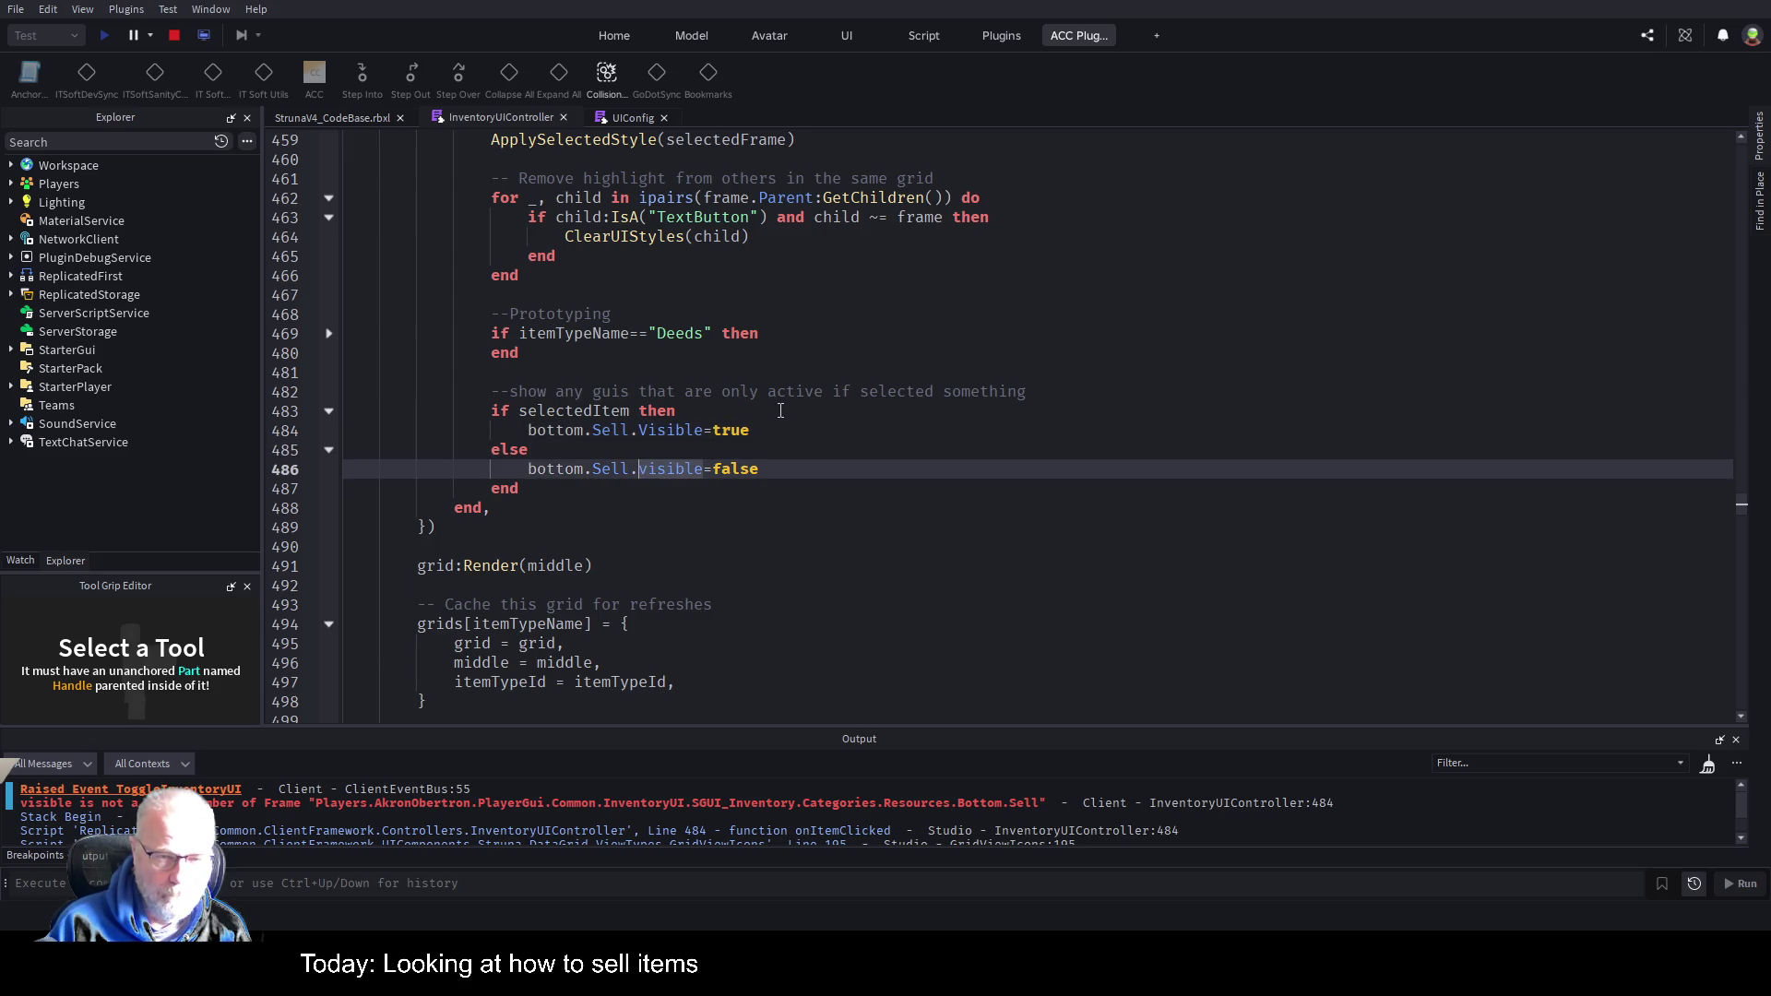
{"action": "key", "text": "BackSpace"}
{"action": "type", "text": "V"}
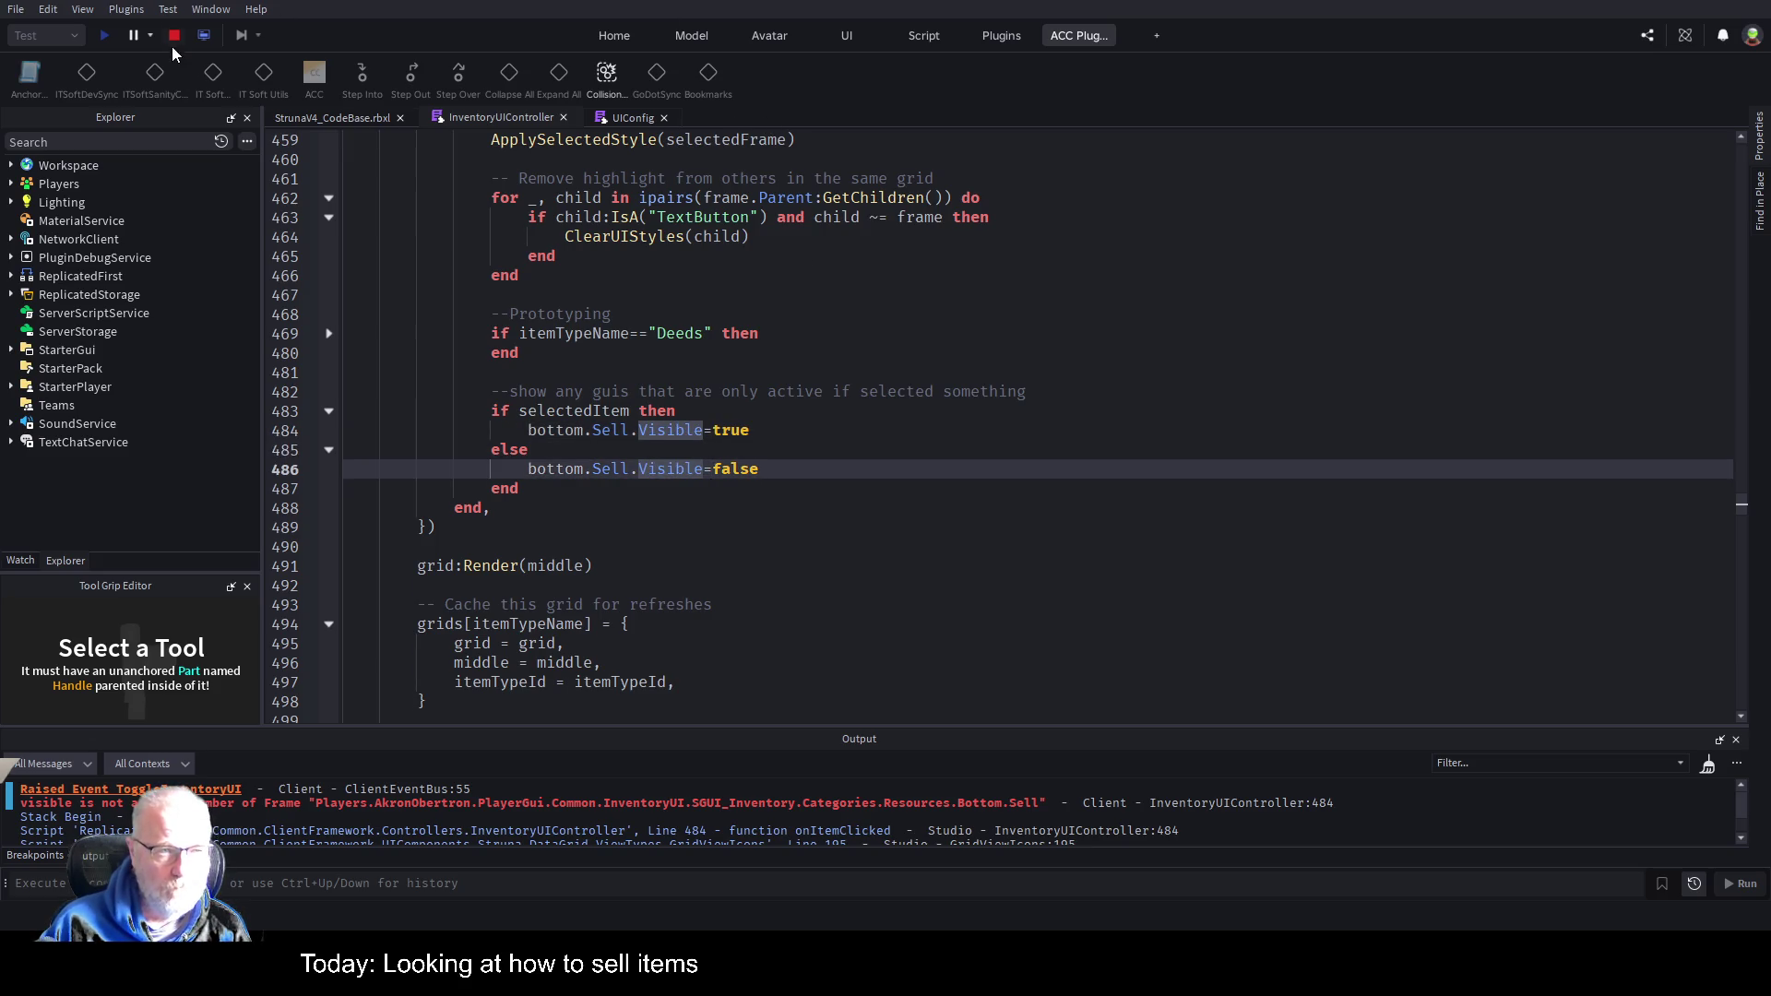
{"action": "left_click", "coordinate": [173, 35]}
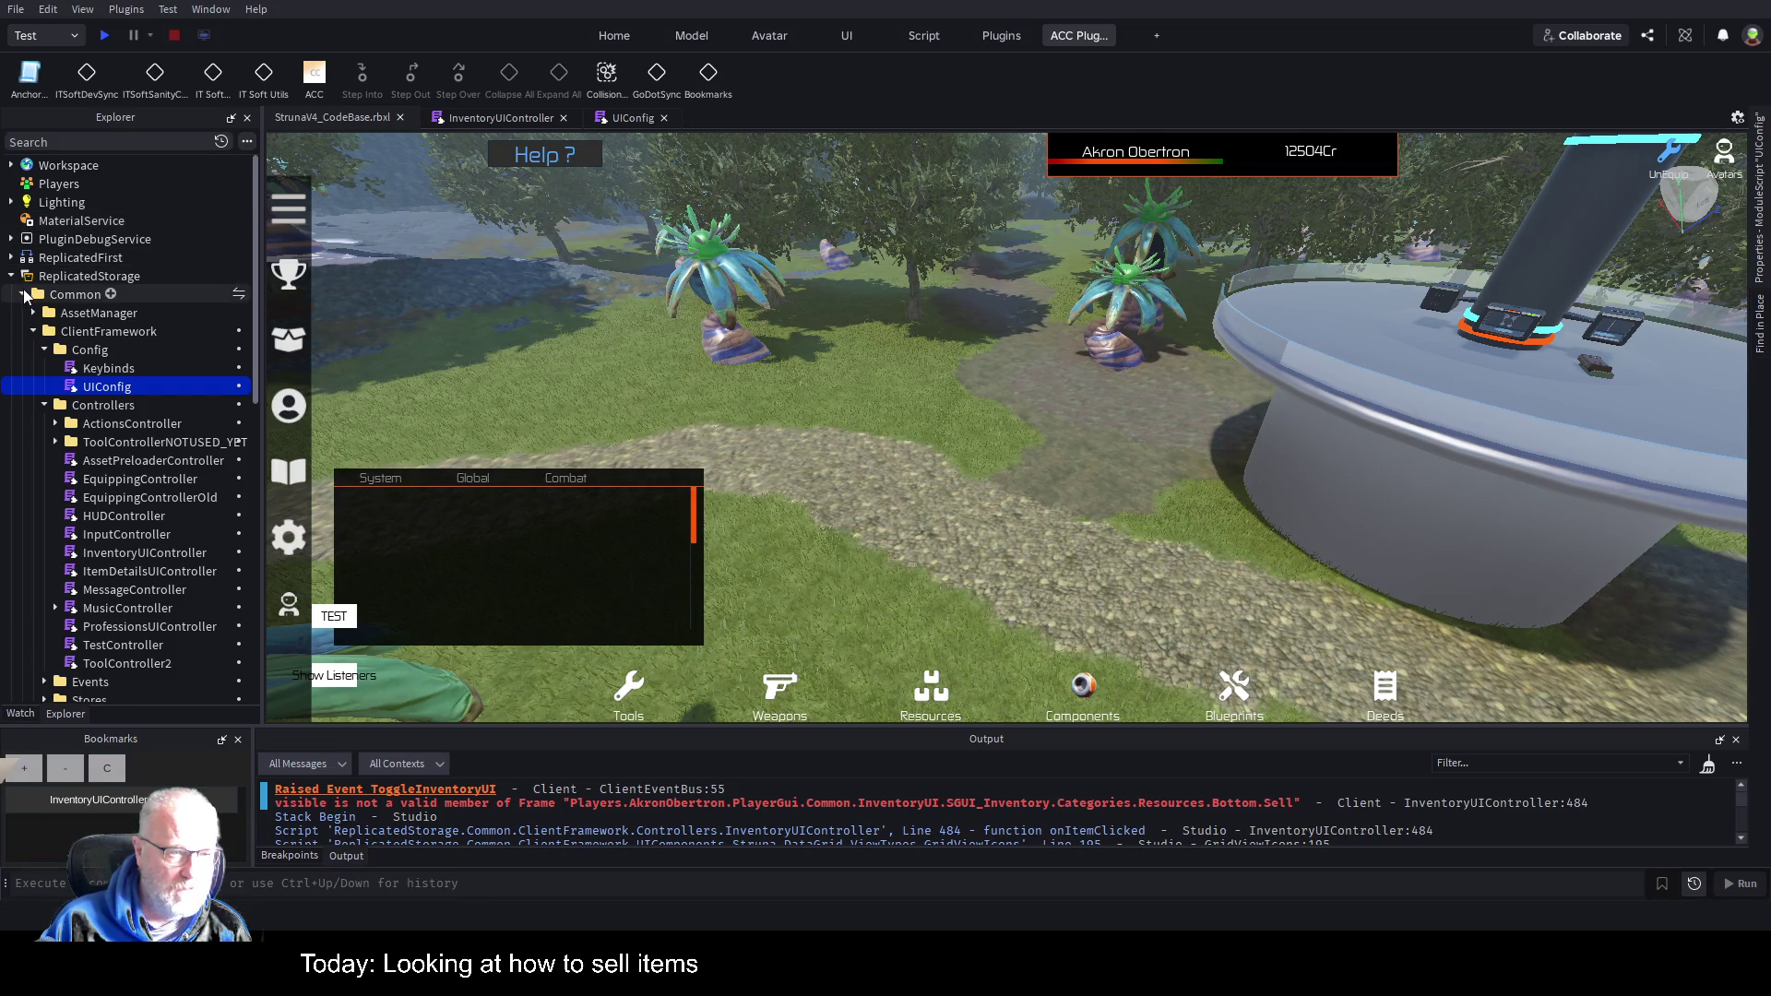
Tick Enabled on the 16:9 ScreenGui under StarterGui and start a fresh play test.
{"action": "left_click", "coordinate": [22, 294]}
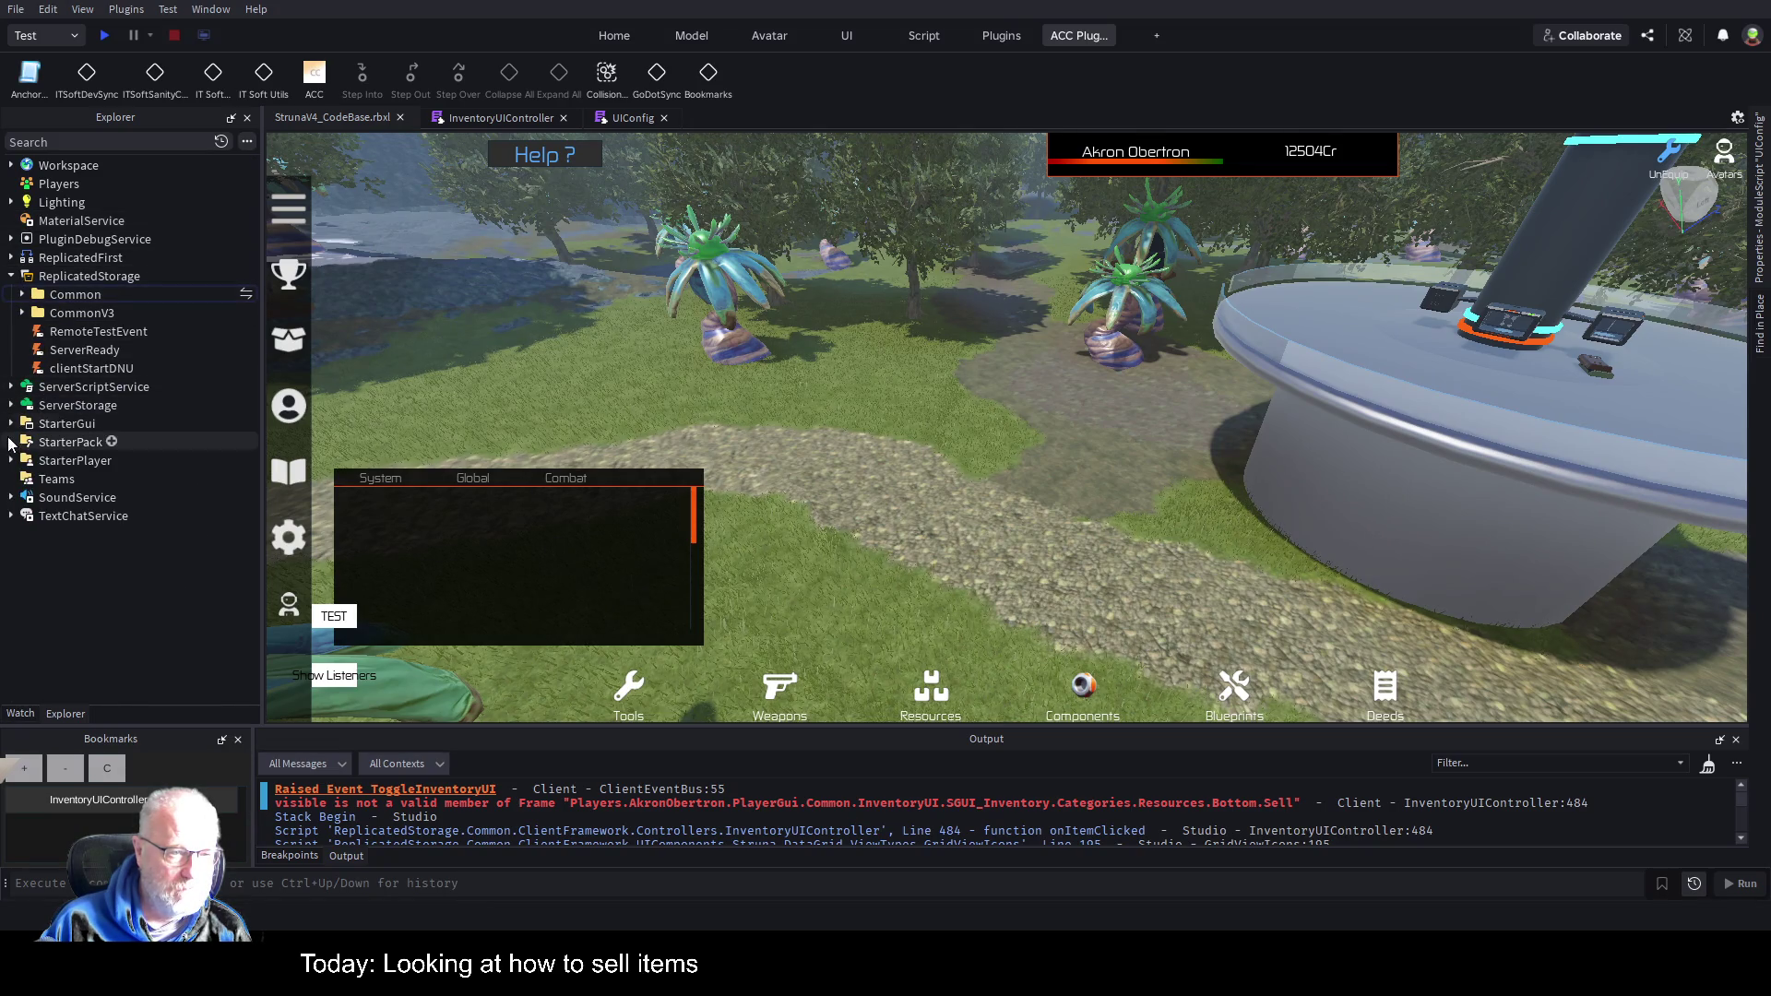
{"action": "left_click", "coordinate": [11, 424]}
{"action": "left_click", "coordinate": [46, 496]}
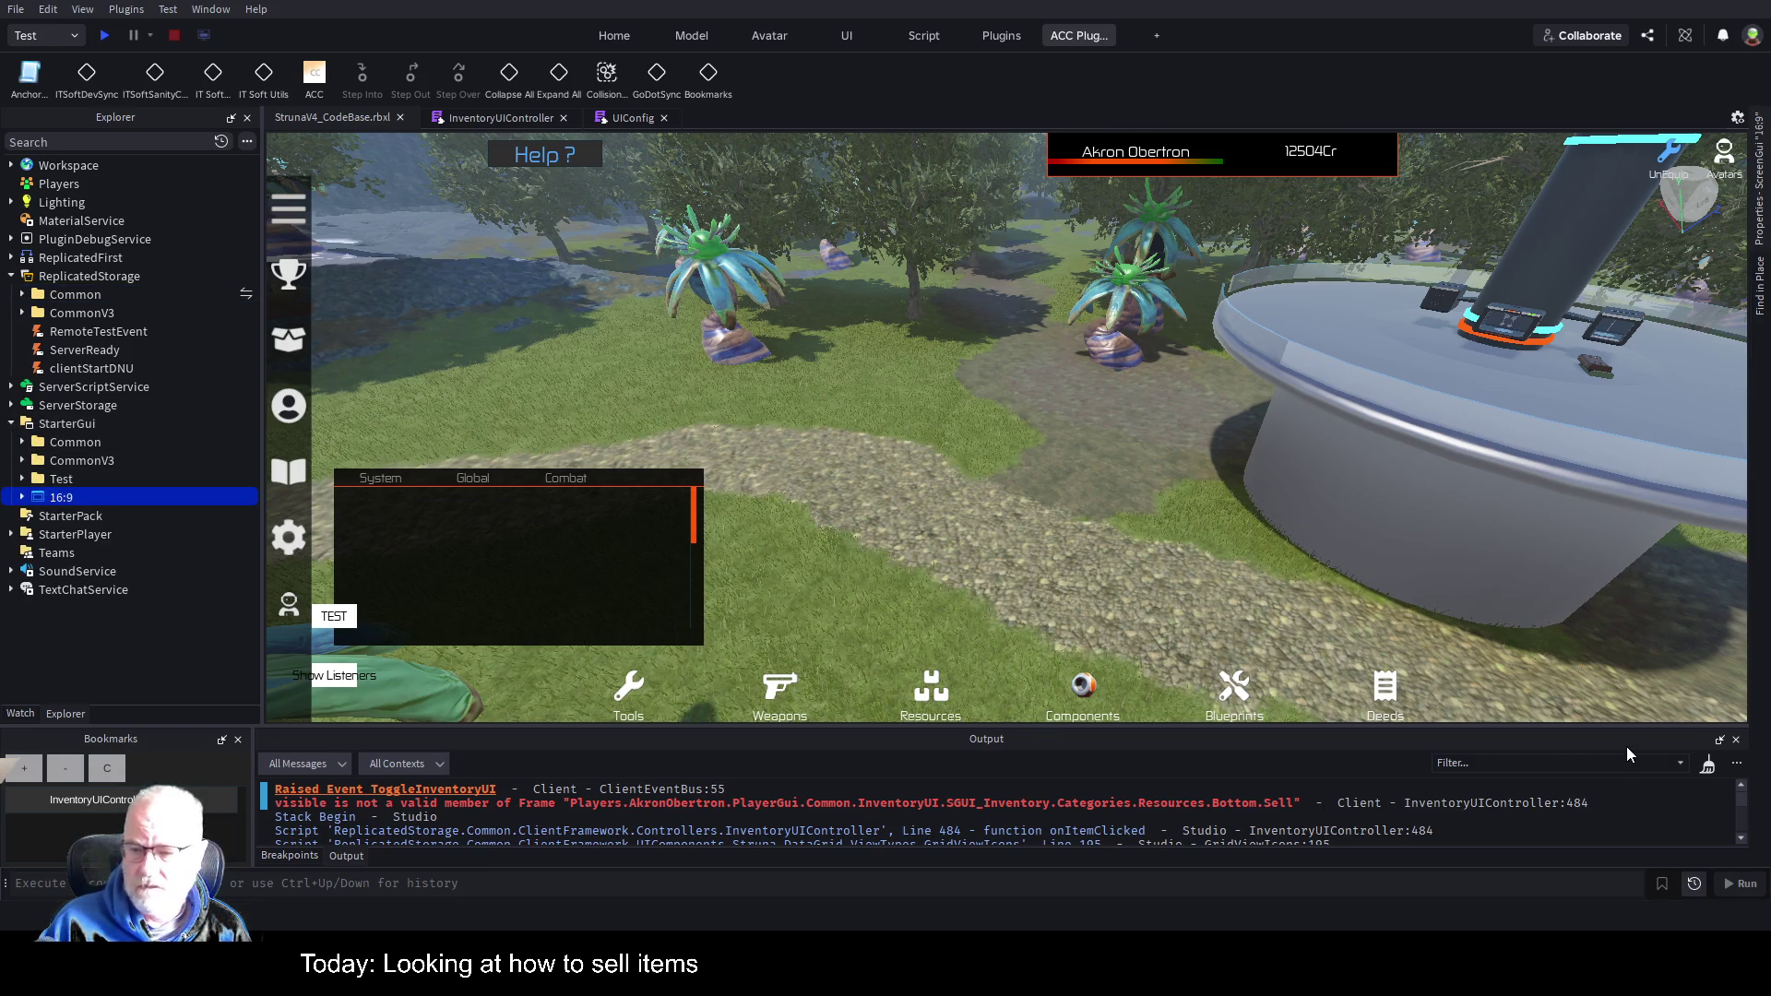
{"action": "left_click", "coordinate": [1763, 217]}
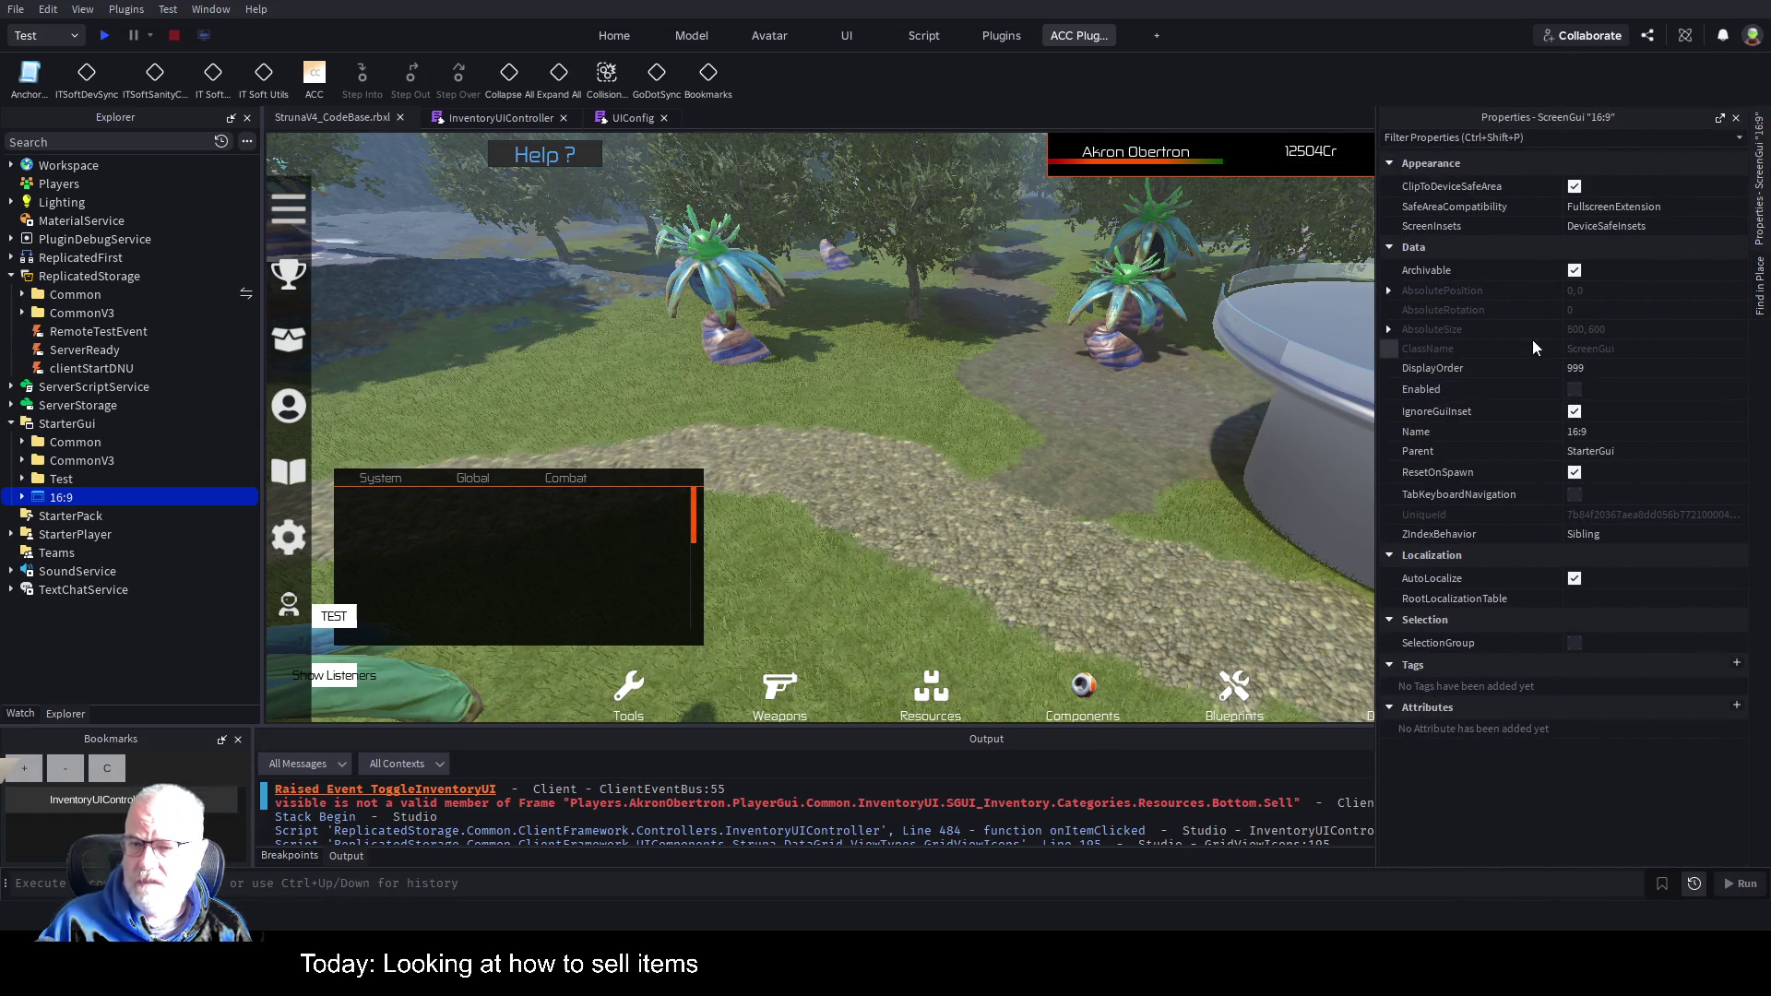
{"action": "left_click", "coordinate": [1579, 387]}
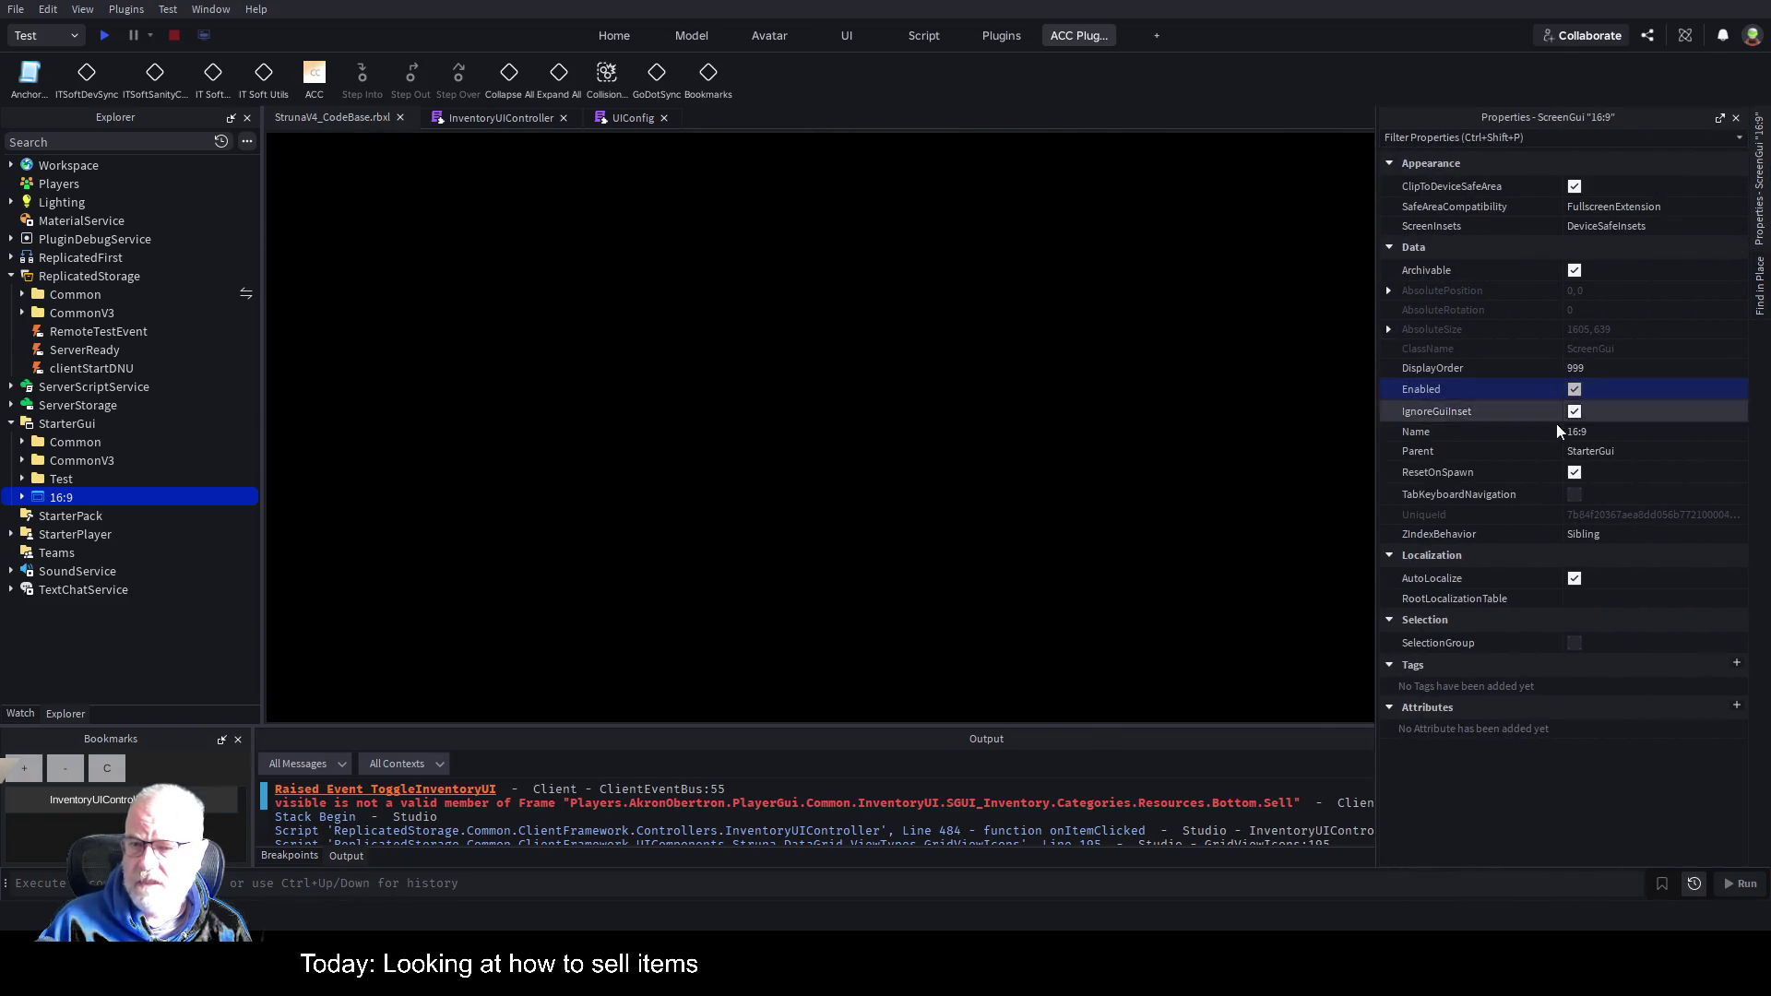
{"action": "left_click", "coordinate": [104, 35]}
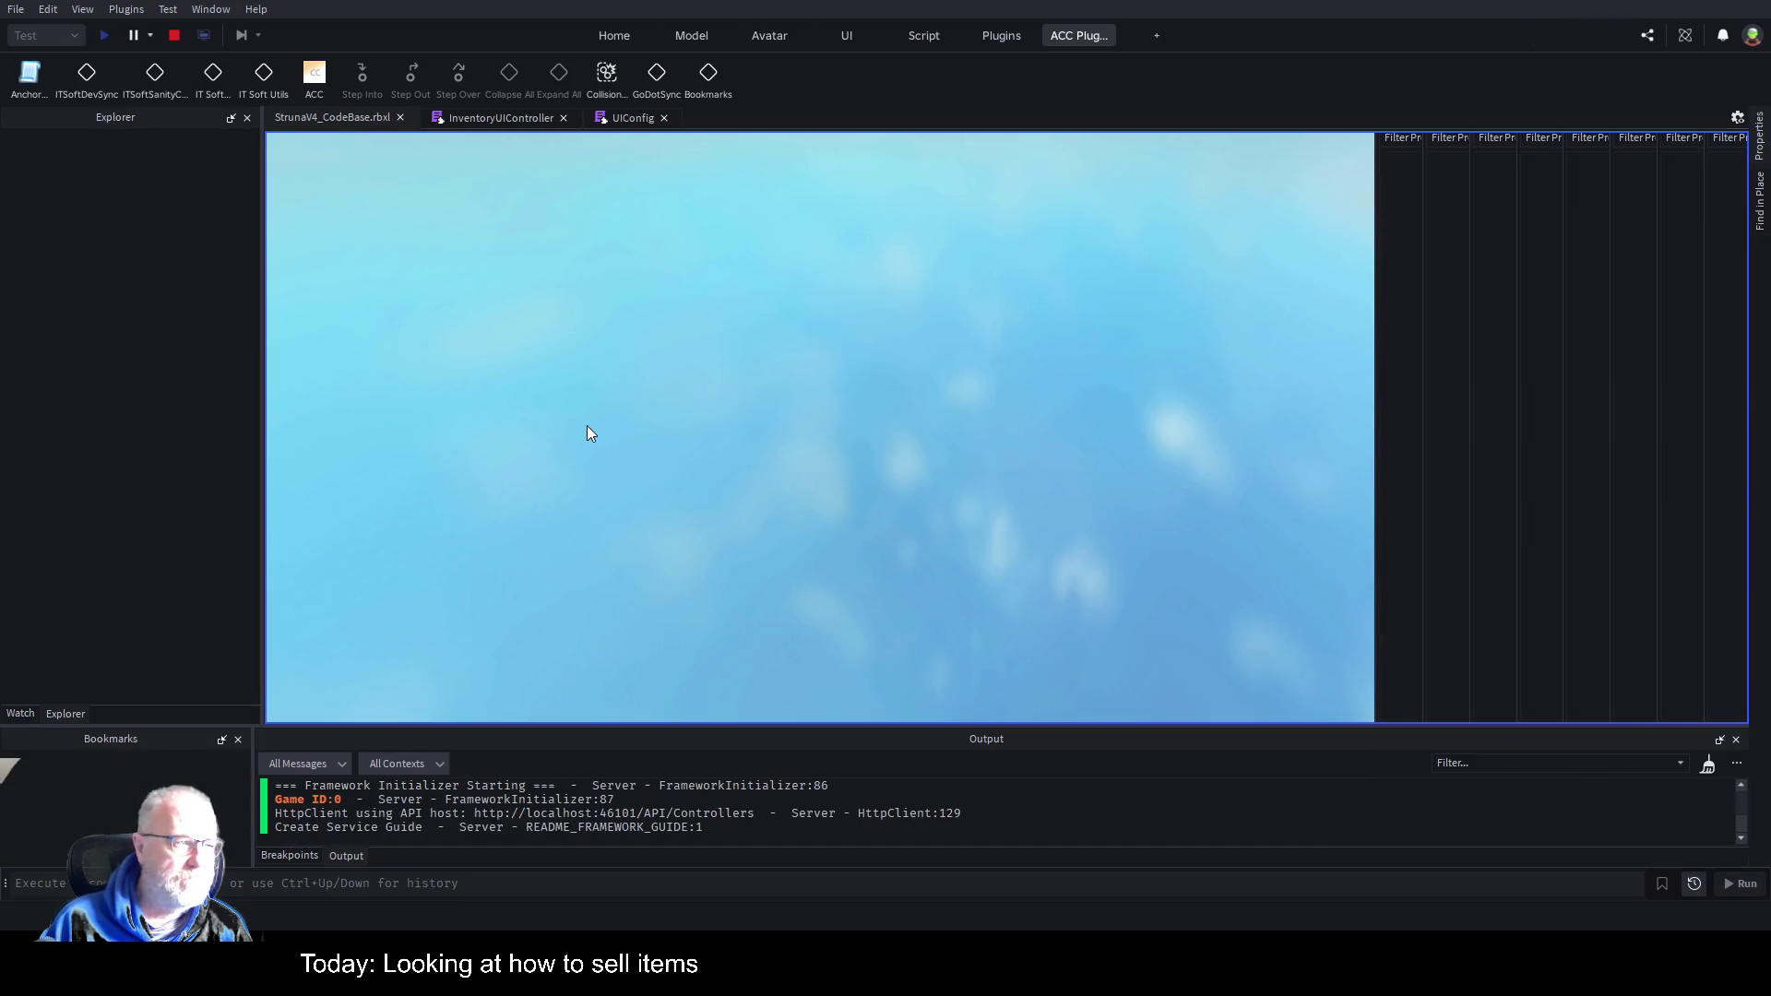
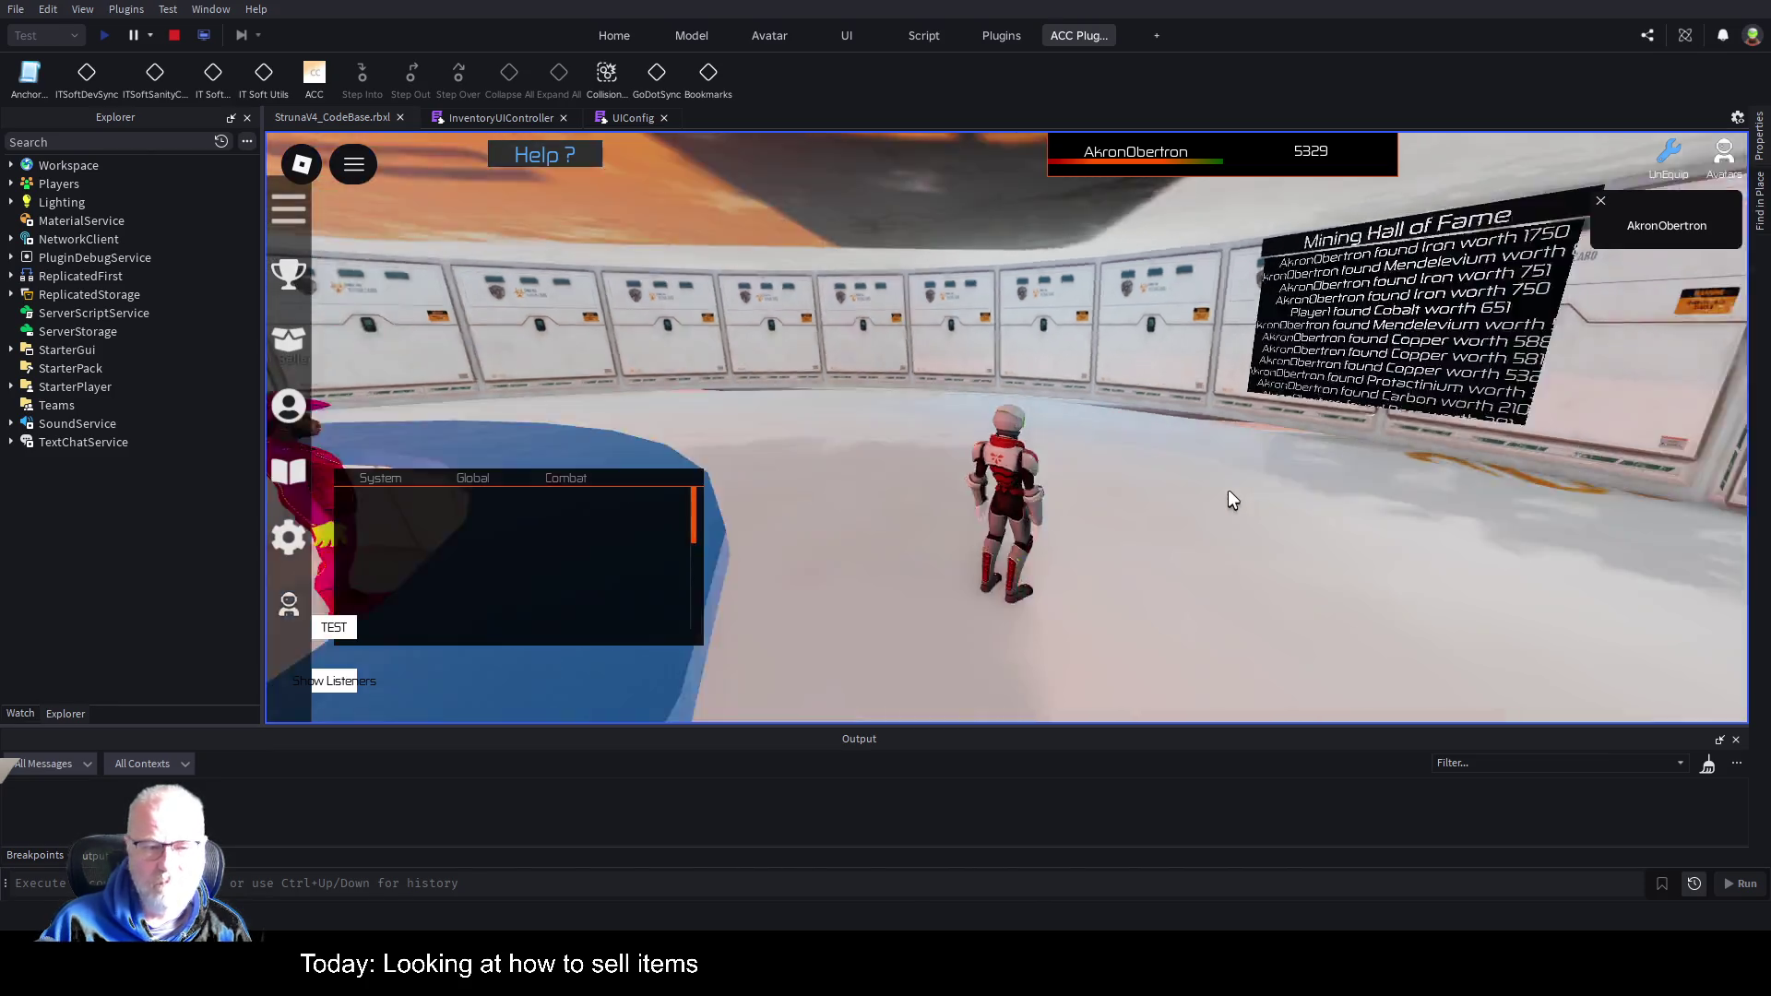
Open the inventory and check the Neodymium resource and the DE001 tool.
{"action": "key", "text": "i"}
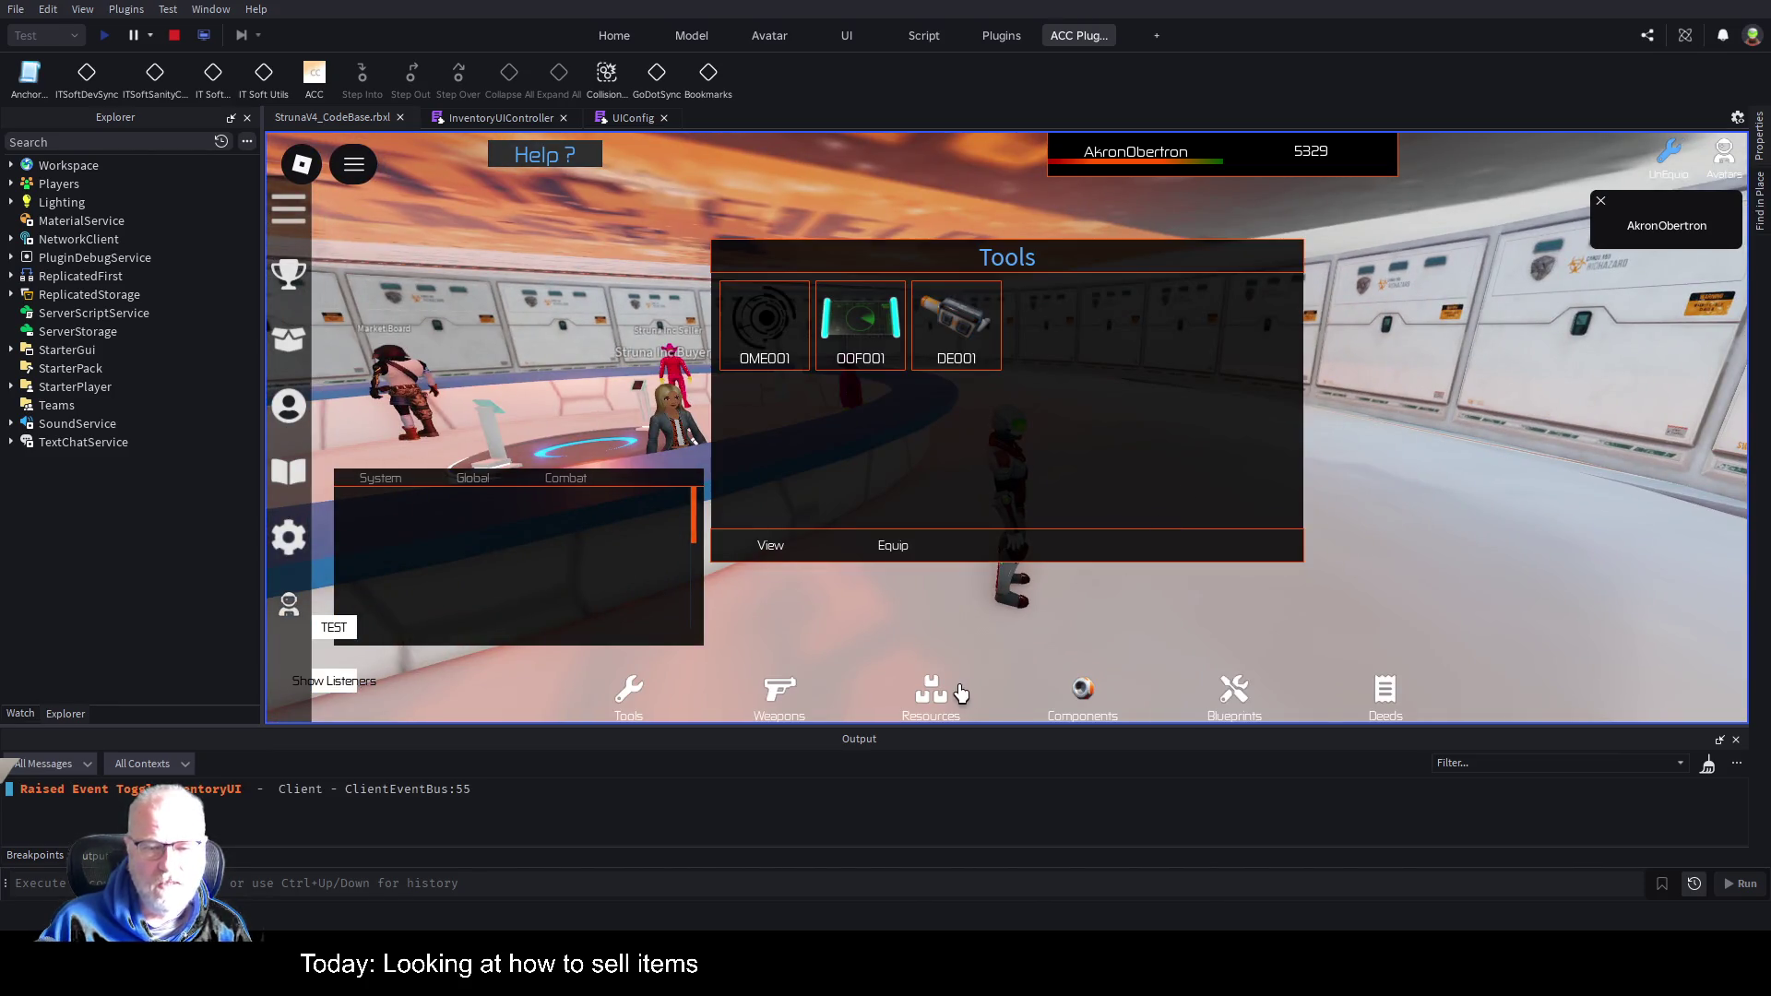
{"action": "left_click", "coordinate": [932, 694]}
{"action": "left_click", "coordinate": [950, 343]}
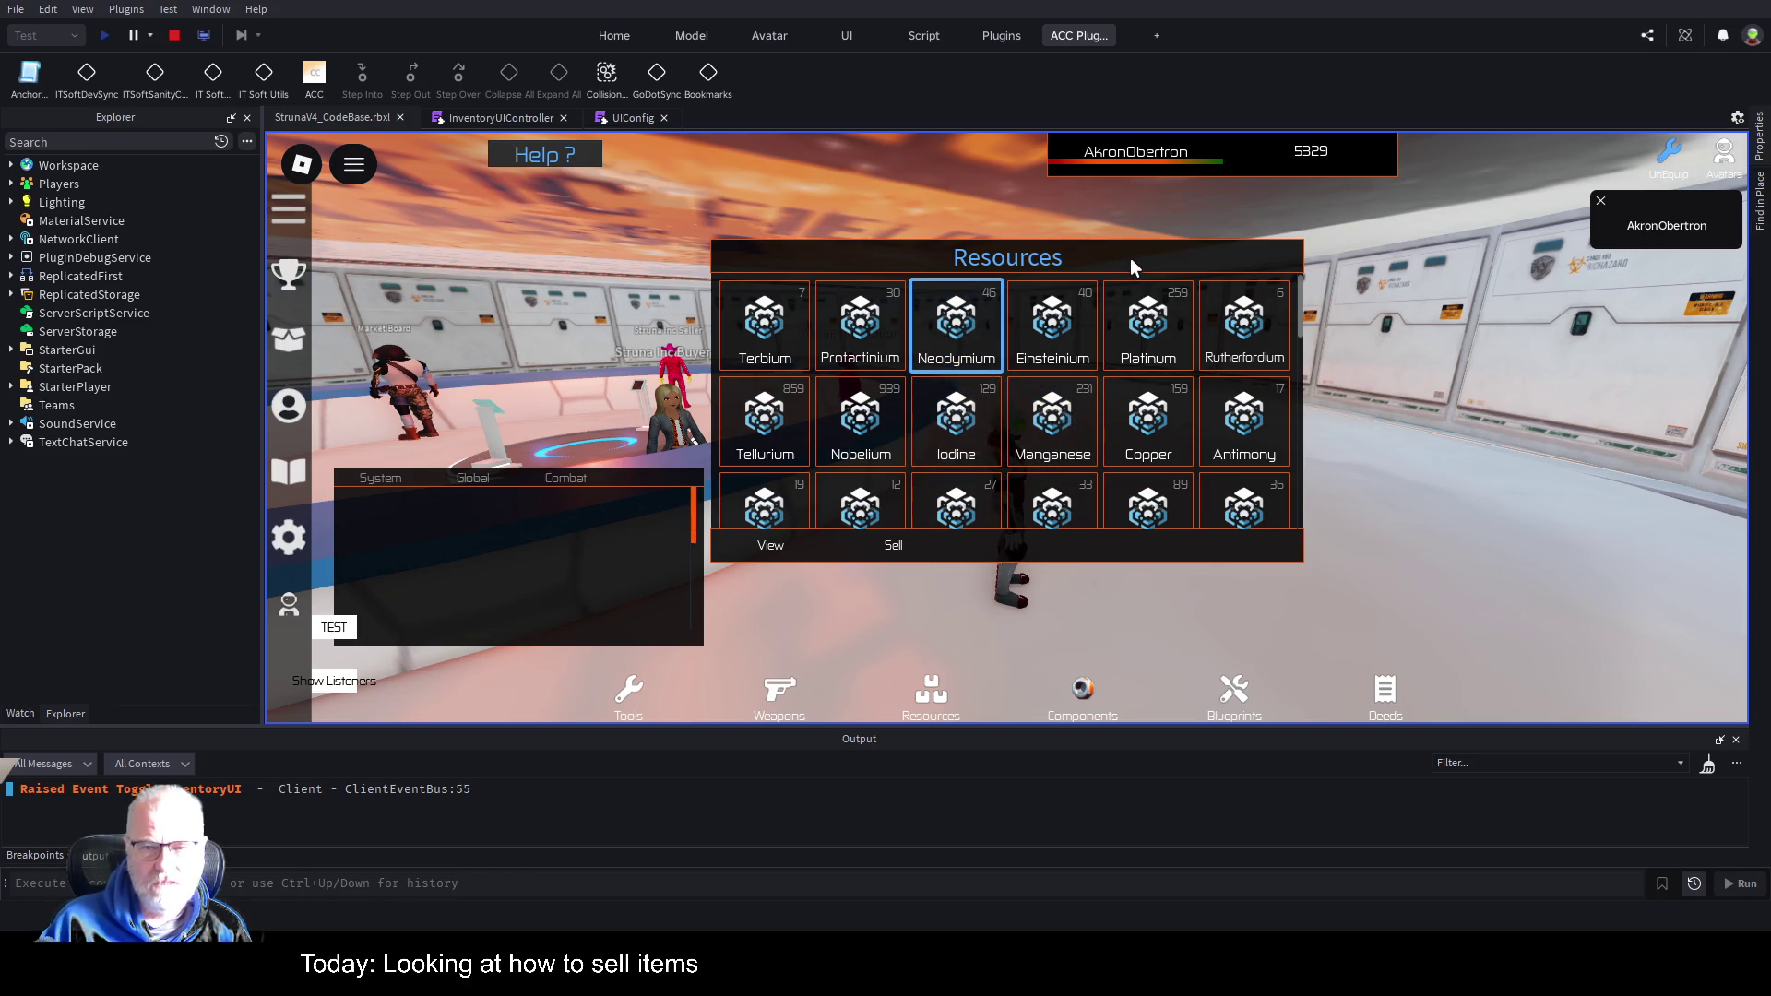
{"action": "mouse_move", "coordinate": [1131, 257]}
{"action": "left_mouse_down"}
{"action": "mouse_move", "coordinate": [1401, 261]}
{"action": "mouse_move", "coordinate": [1431, 284]}
{"action": "left_mouse_up"}
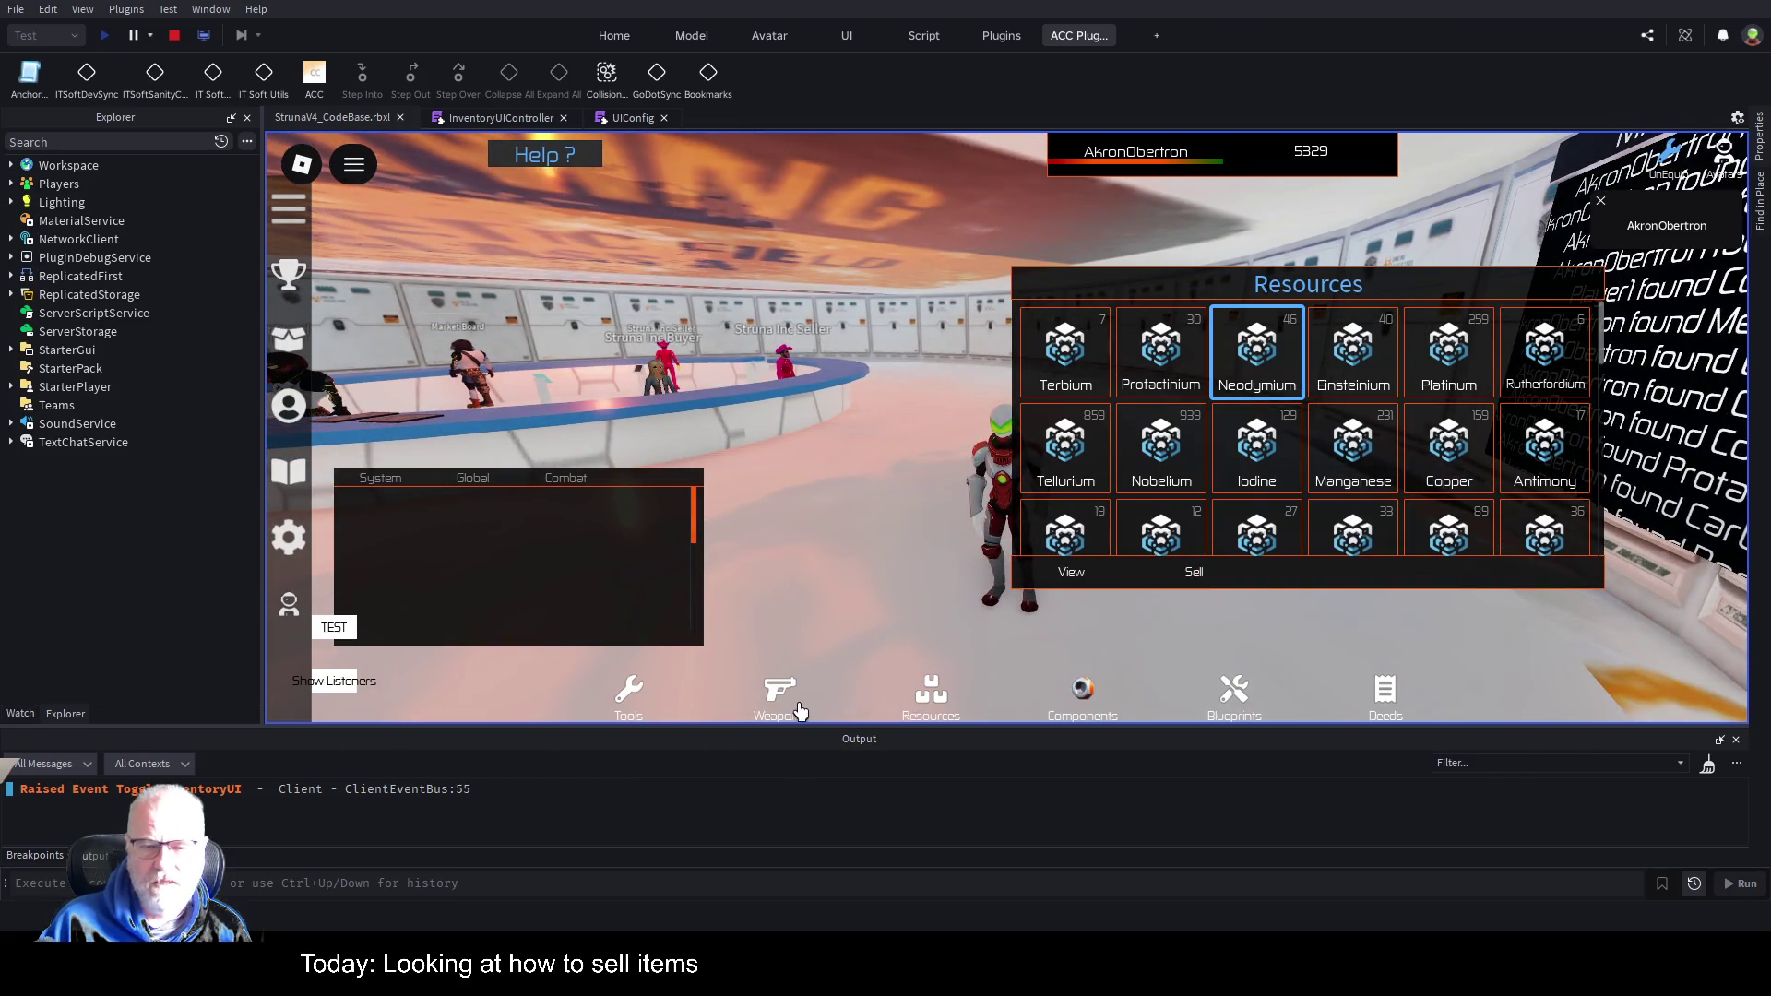
{"action": "left_click", "coordinate": [633, 700]}
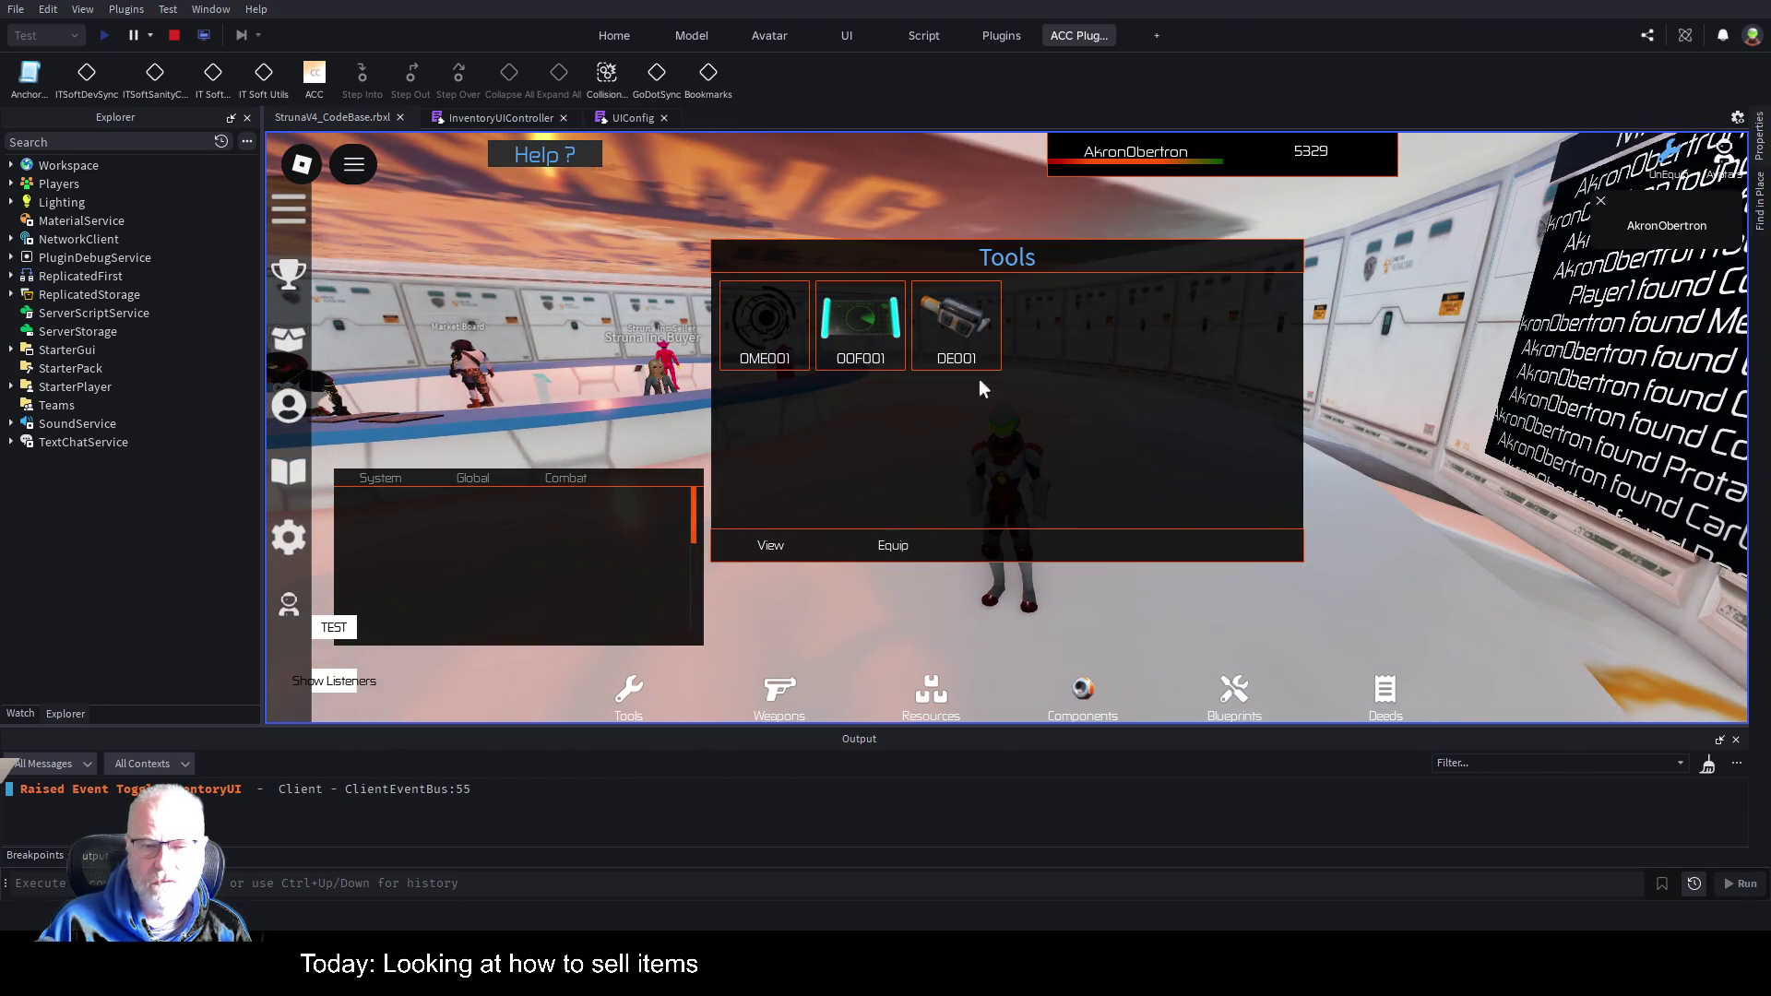
{"action": "left_click", "coordinate": [956, 328]}
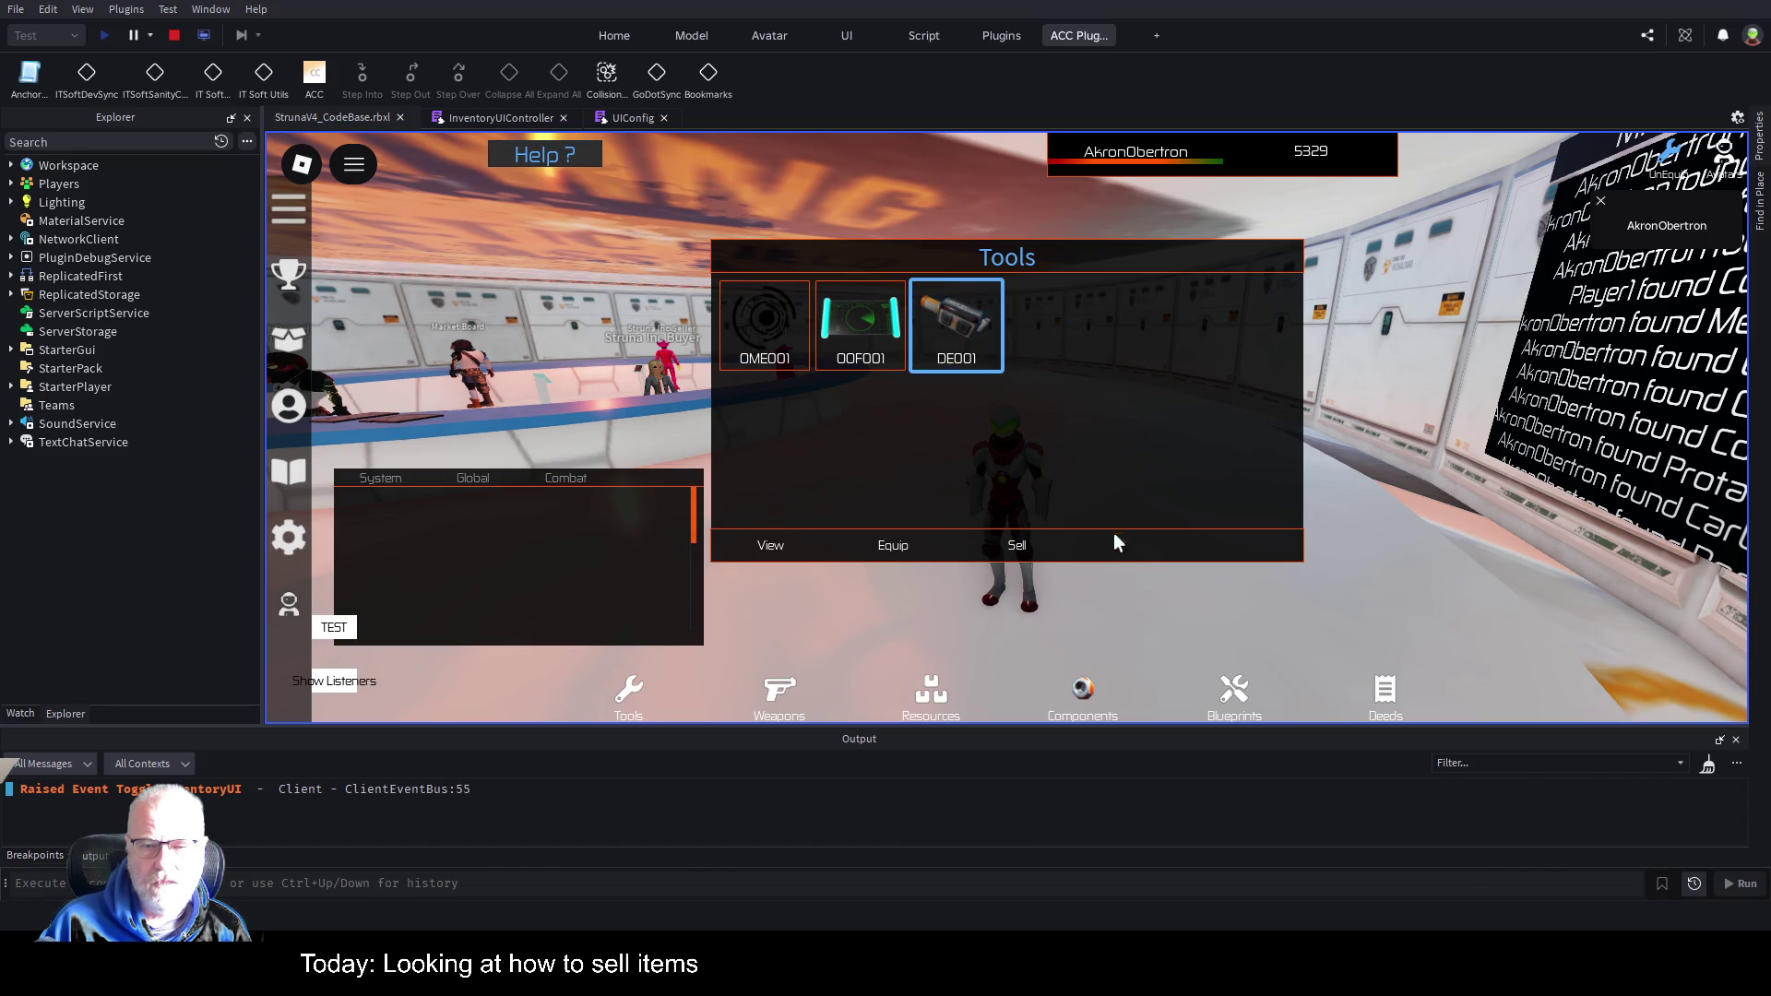
Browse Components and Blueprints, select the Basic Nanite Blueprint, then Protactinium under Resources.
{"action": "left_click", "coordinate": [1072, 706]}
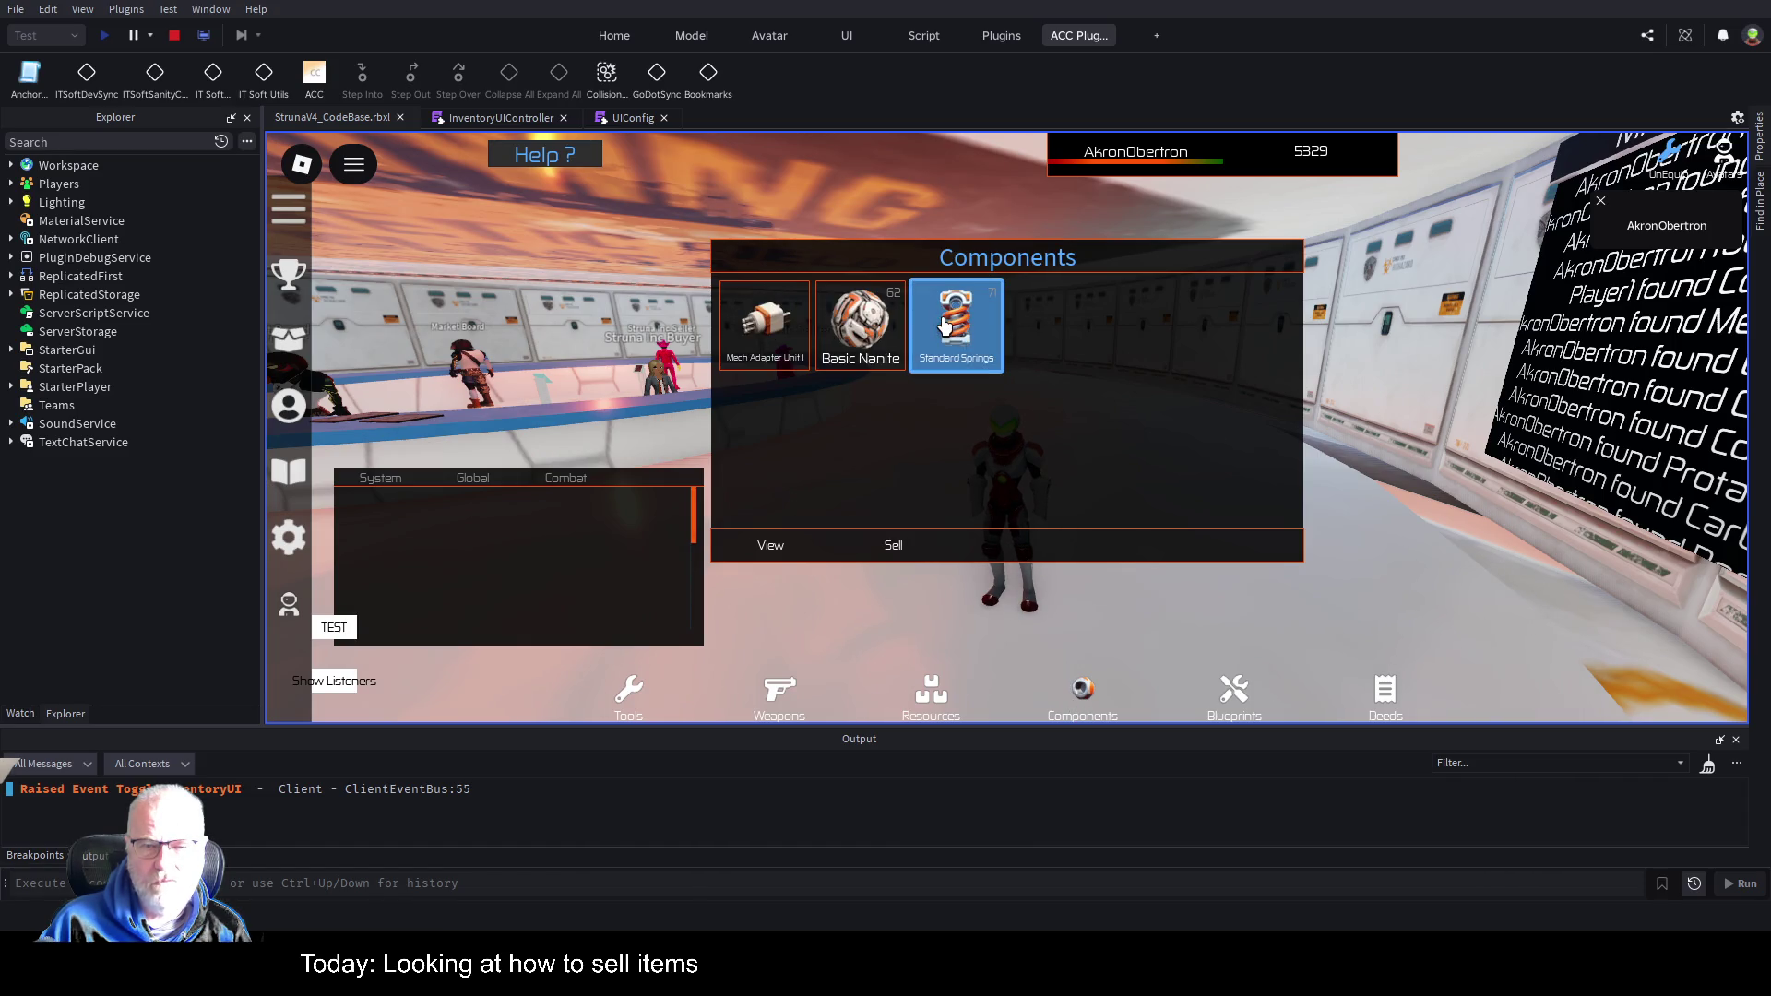
{"action": "left_click", "coordinate": [1233, 708]}
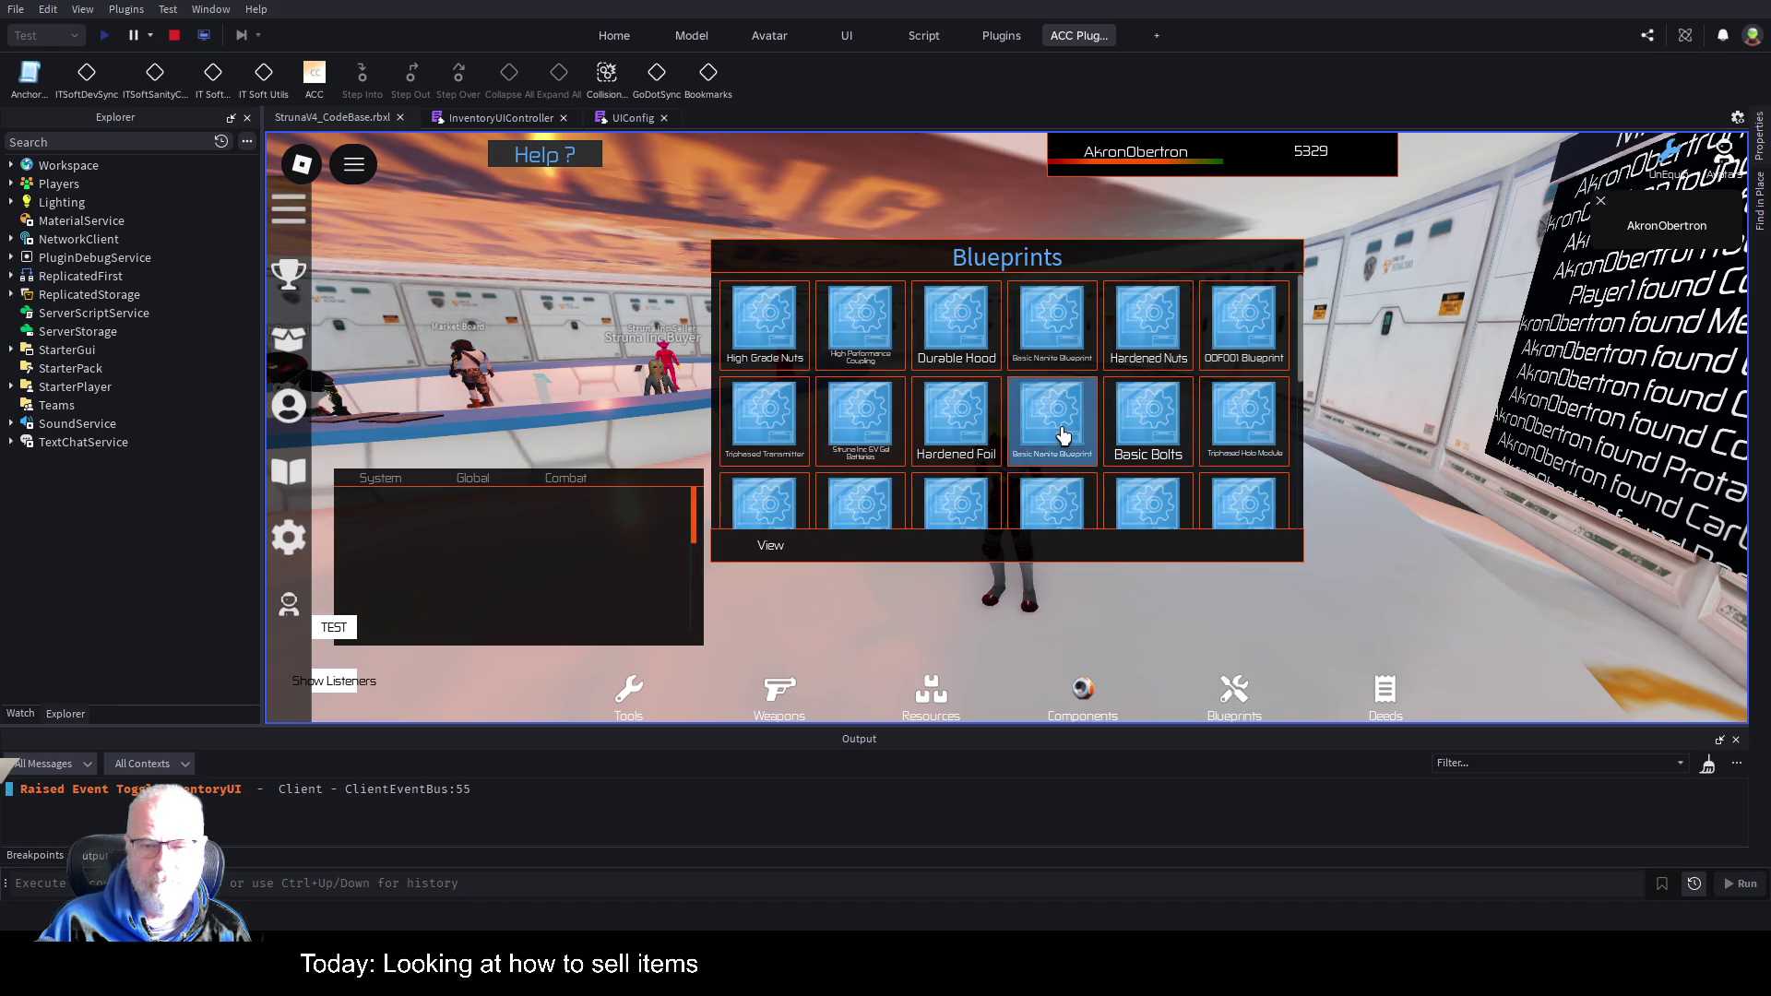
{"action": "left_click", "coordinate": [1049, 460]}
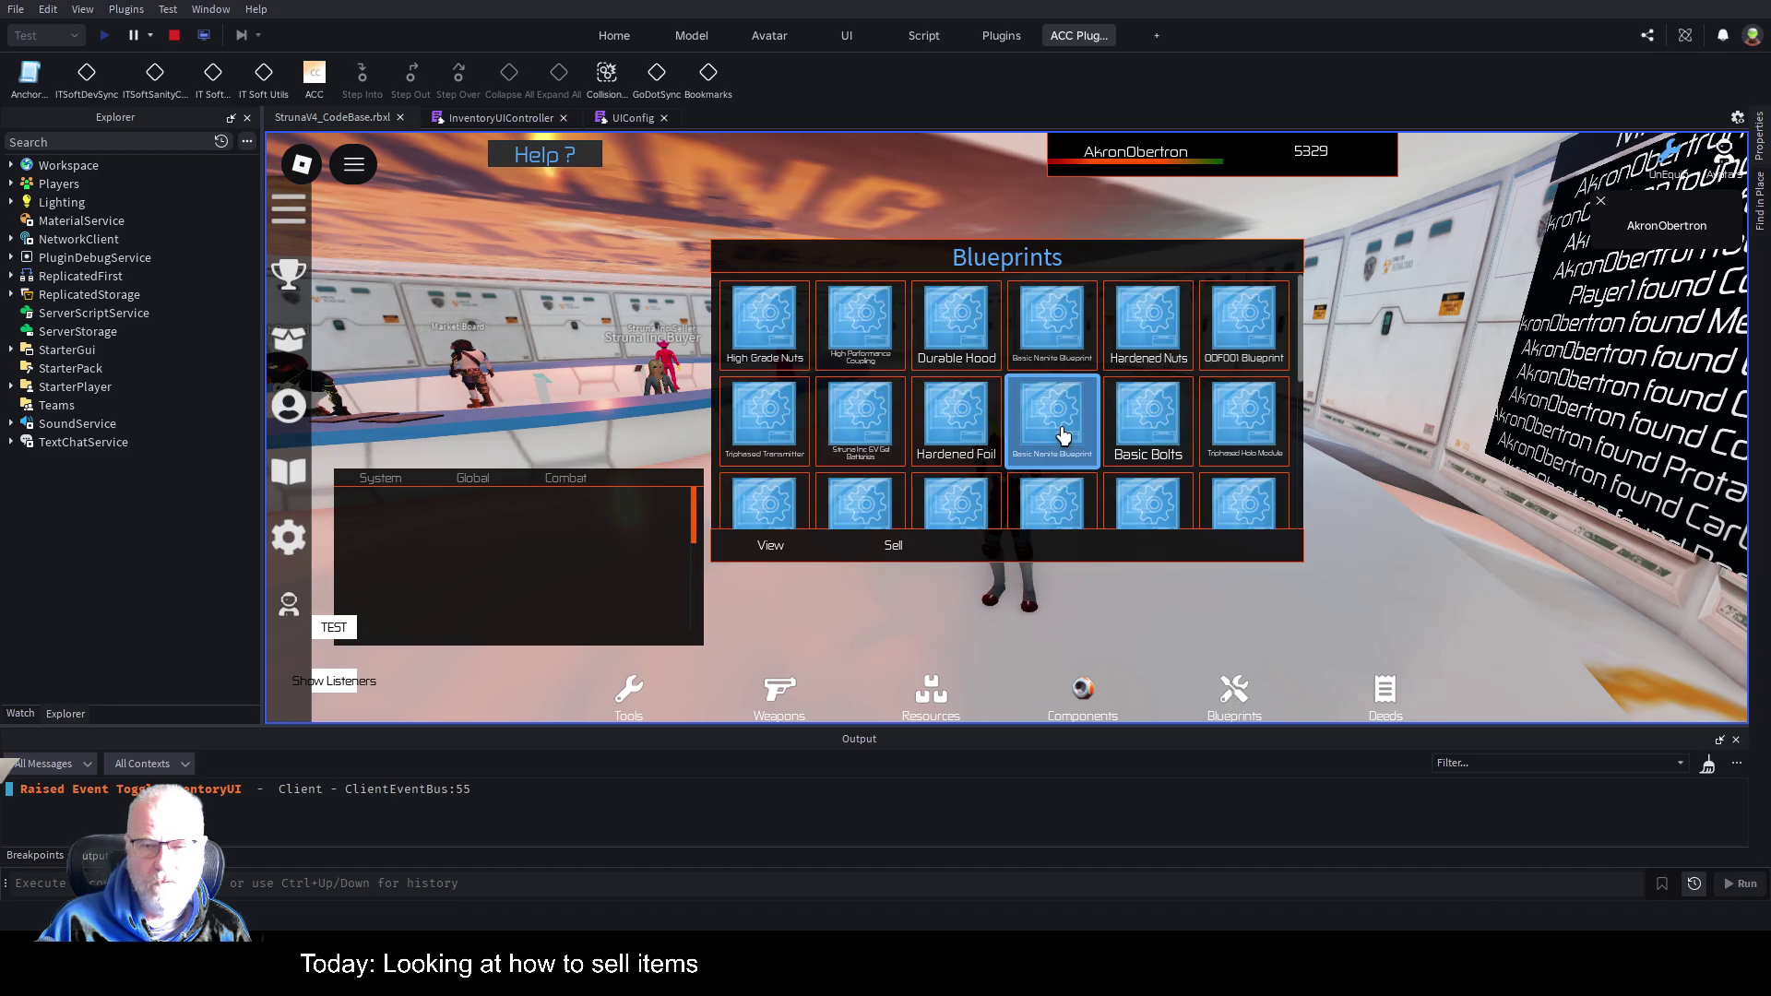
{"action": "left_click", "coordinate": [927, 699]}
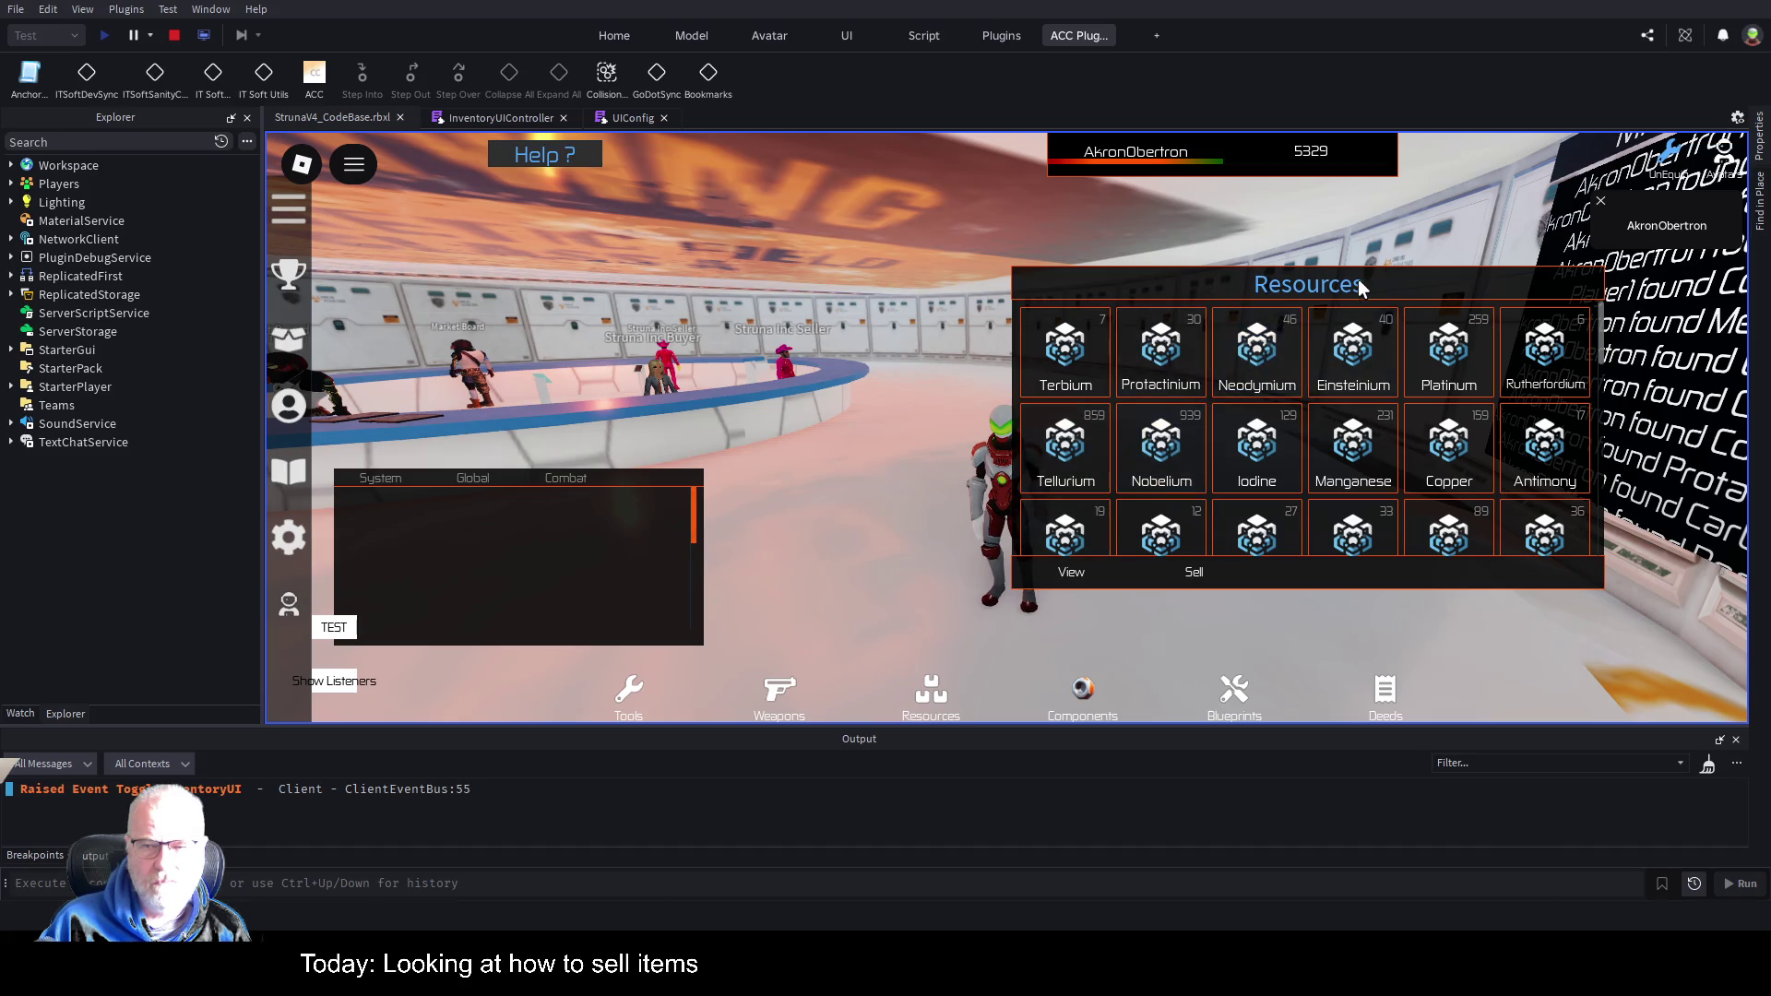
{"action": "left_click_drag", "start_coordinate": [1358, 279], "coordinate": [1081, 222]}
{"action": "scroll", "coordinate": [1139, 434], "scroll_direction": "down", "scroll_amount": 5}
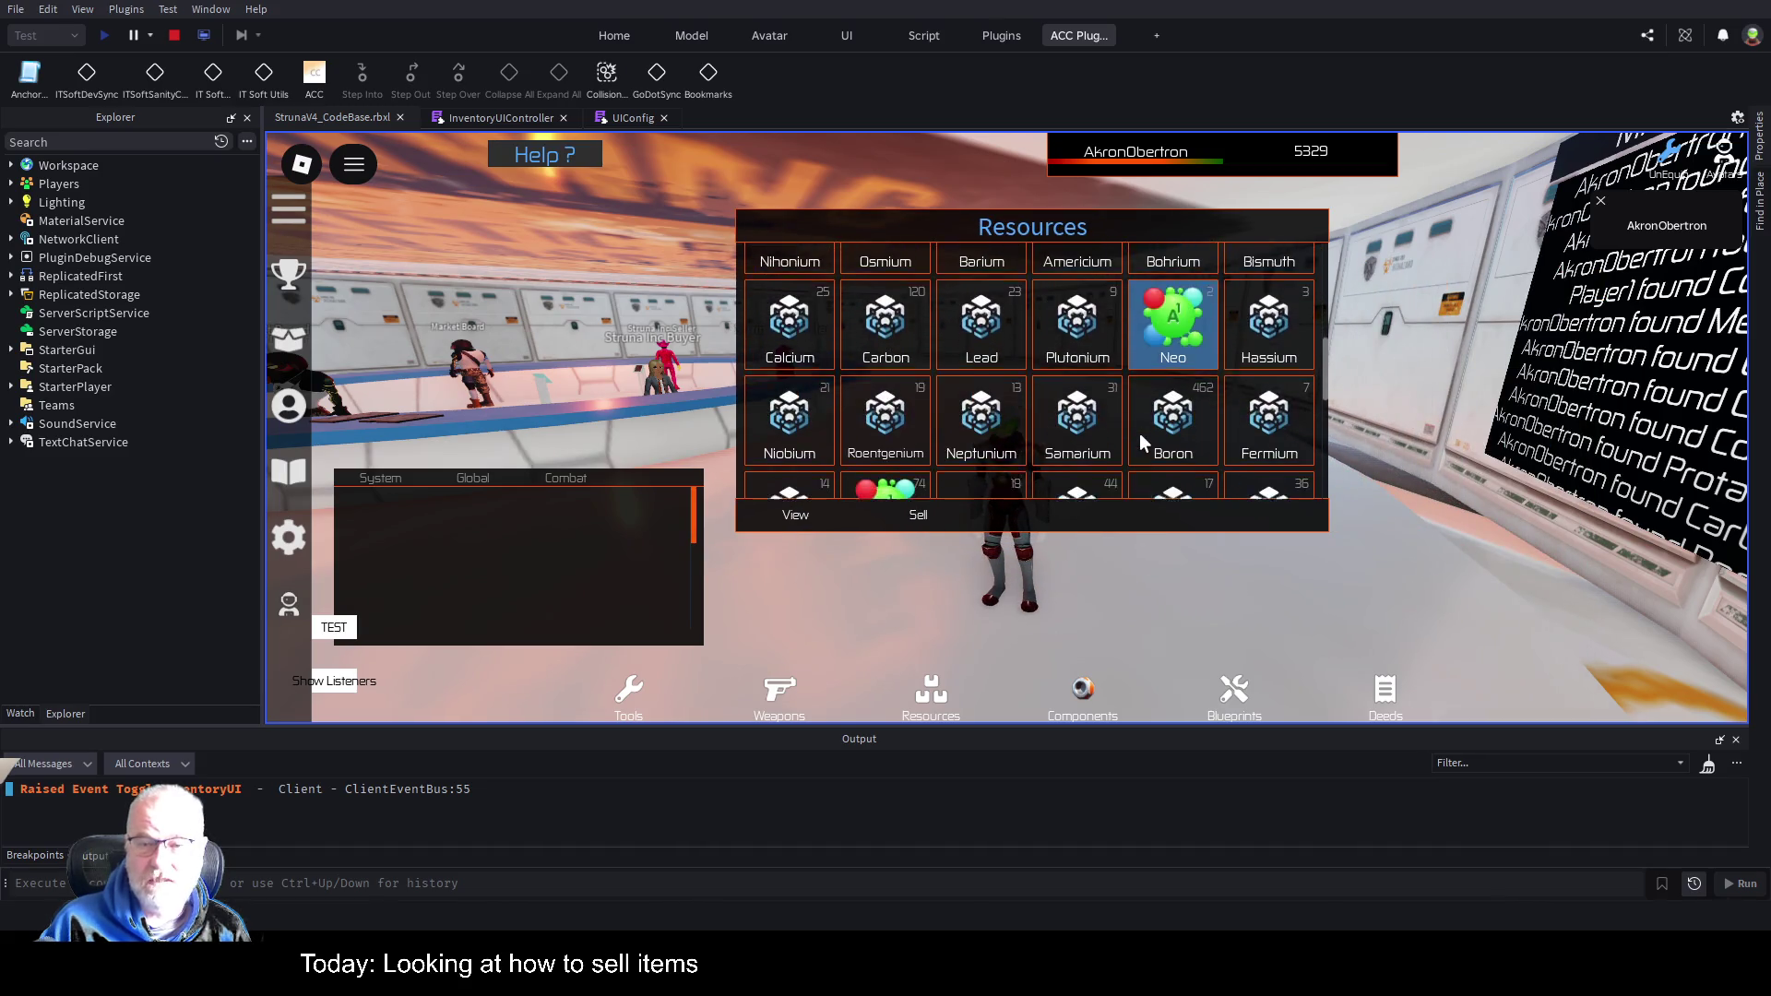
{"action": "scroll", "coordinate": [1143, 438], "scroll_direction": "up", "scroll_amount": 5}
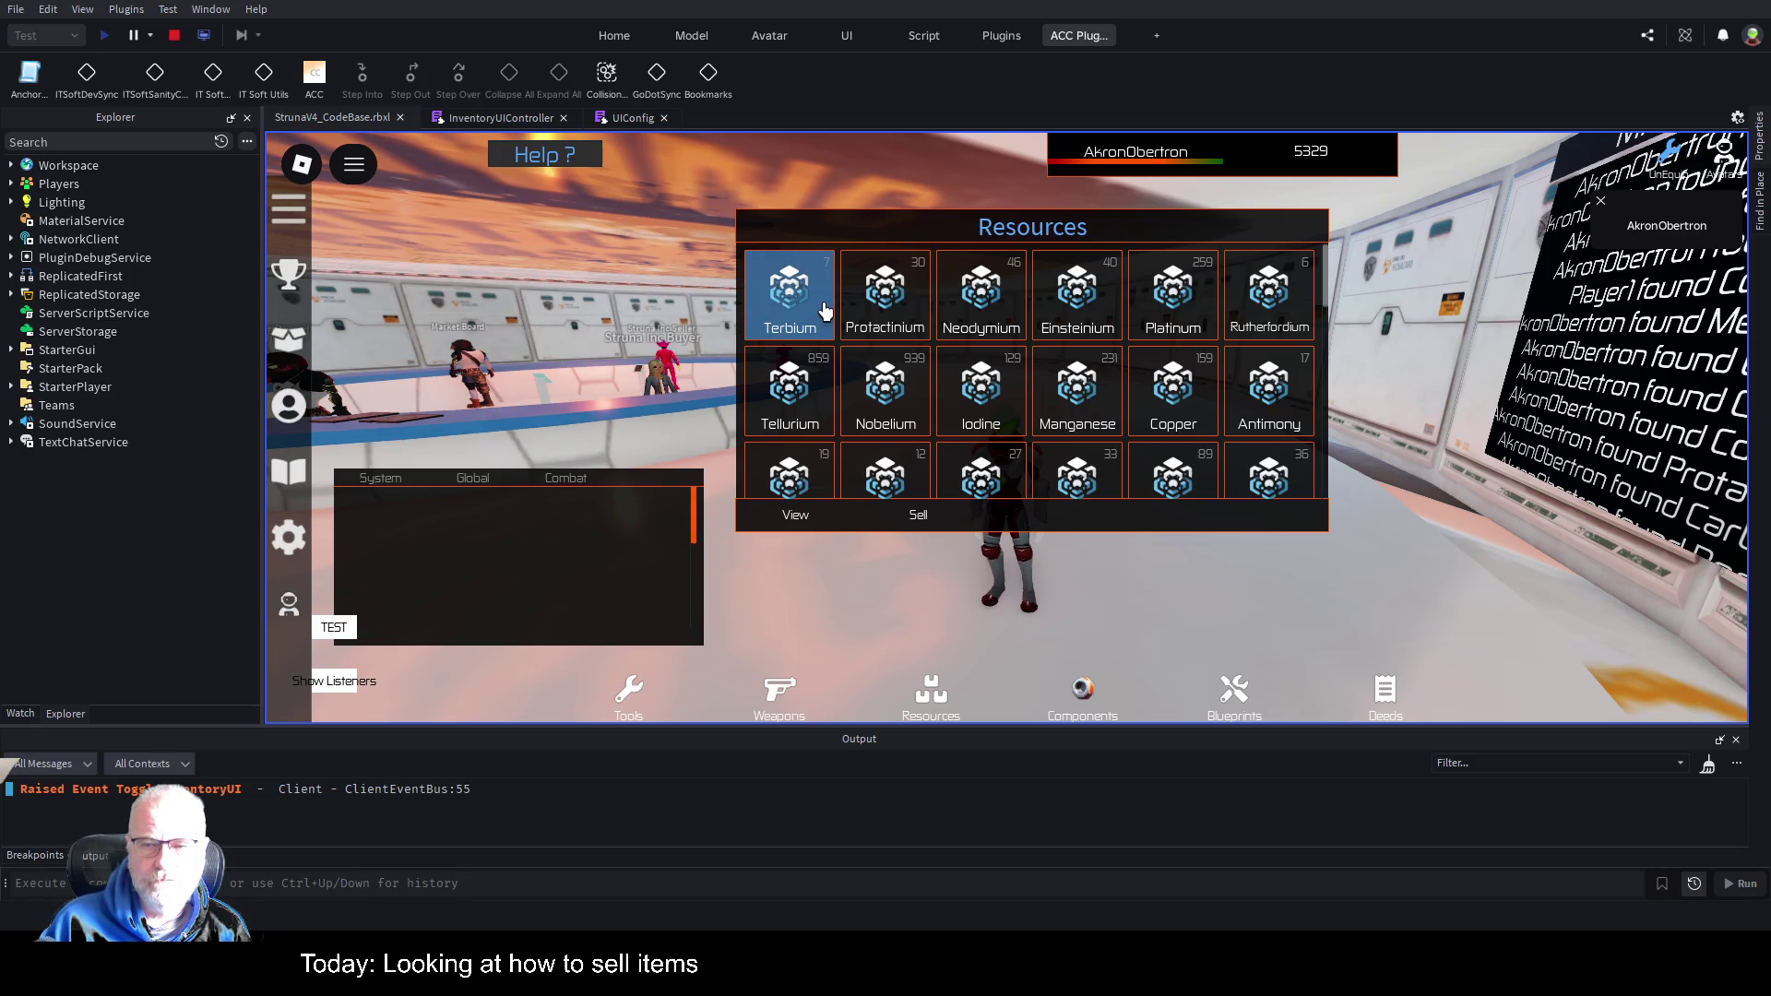
{"action": "left_click", "coordinate": [885, 296]}
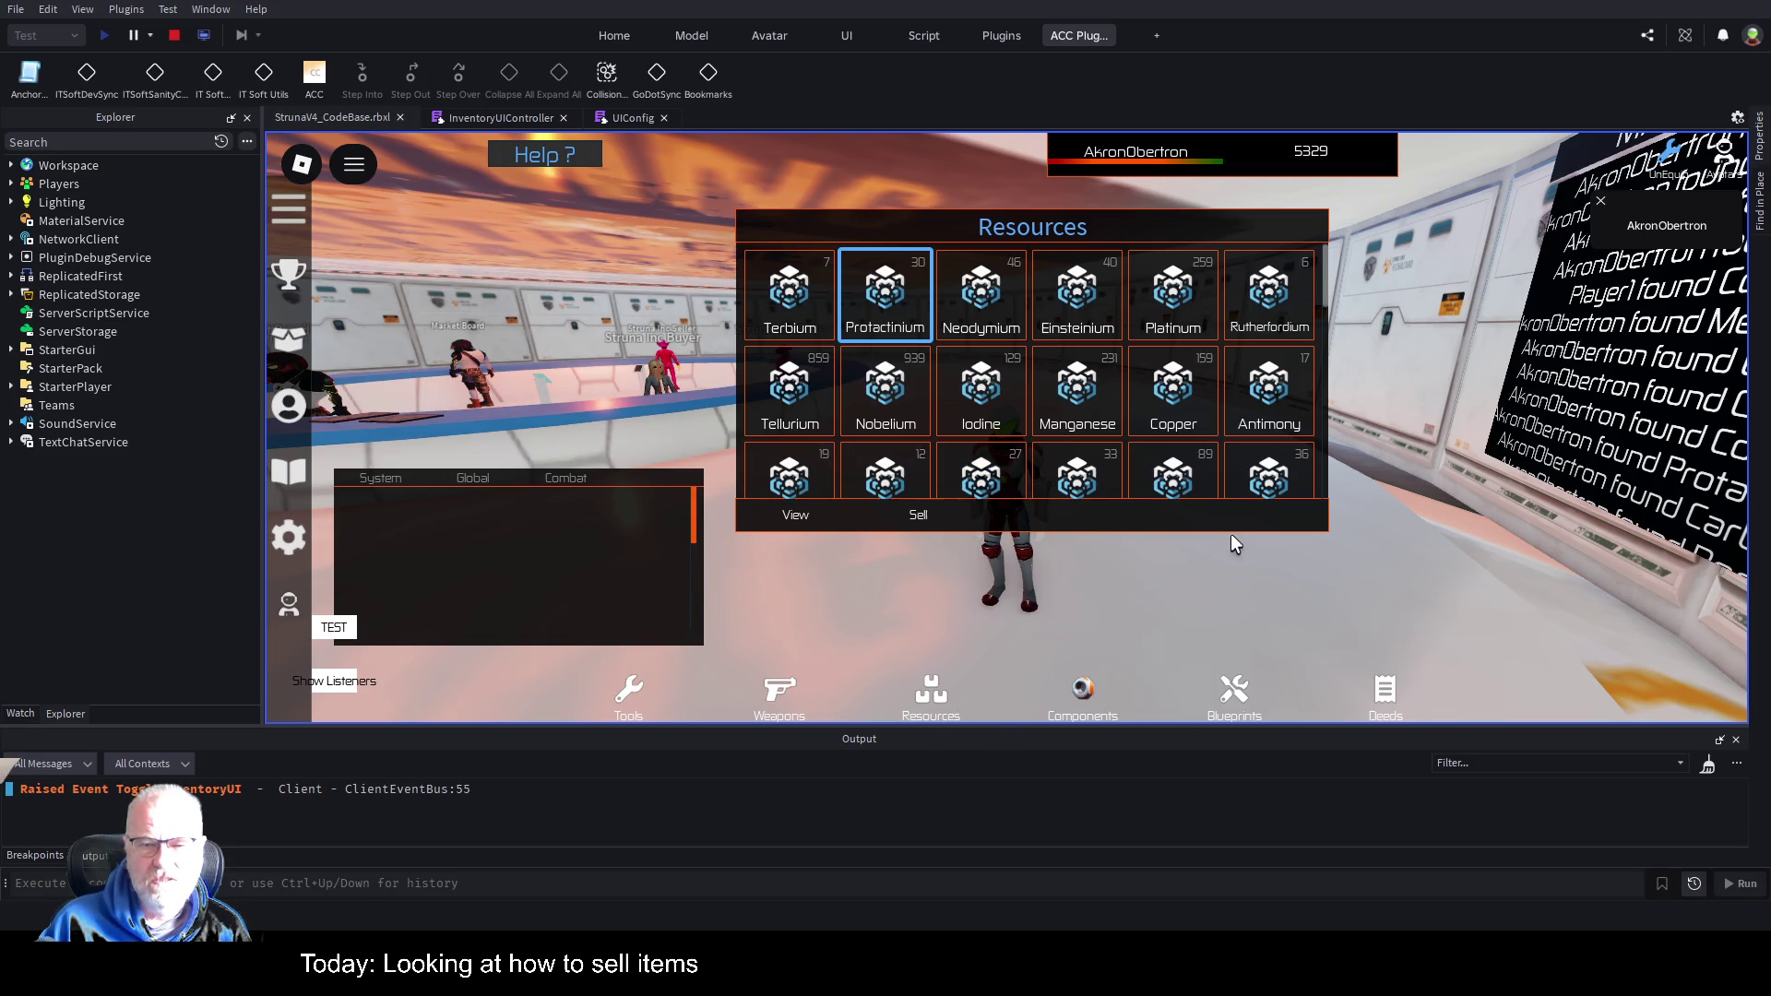
Close the inventory, walk to the Struna Inc Buyer, stop the test and open InventoryUIController.
{"action": "left_click", "coordinate": [1273, 701]}
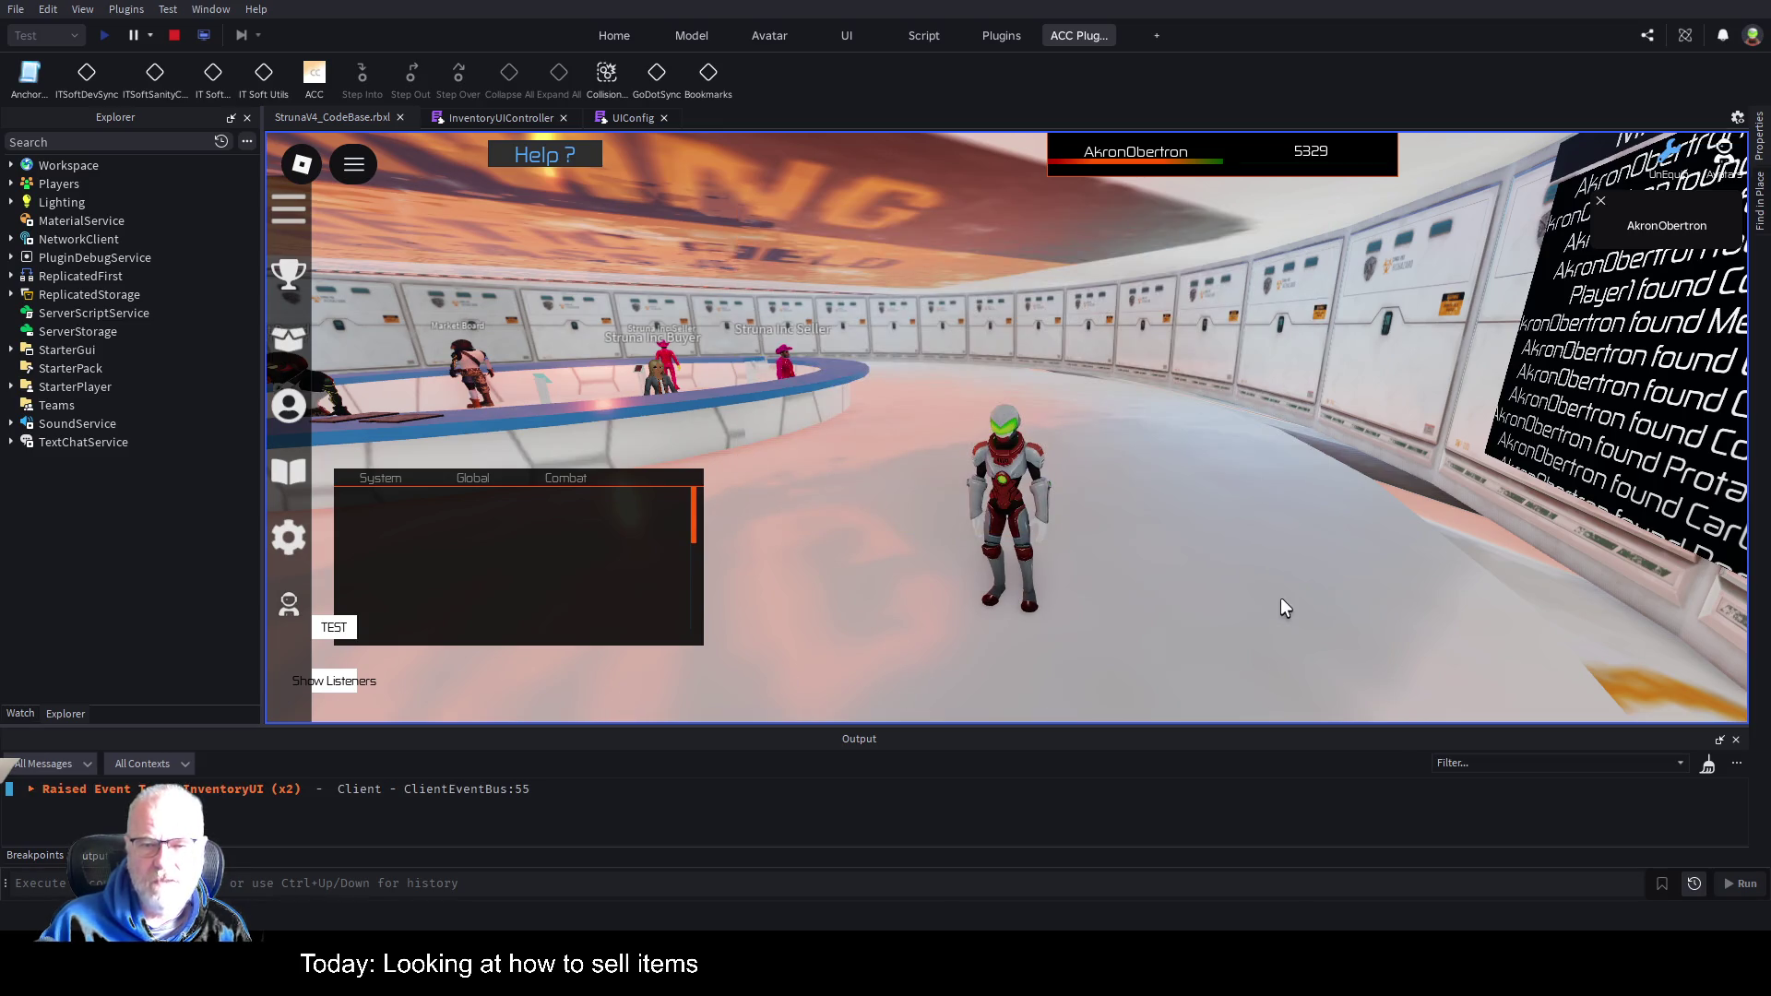
{"action": "key", "text": "i"}
{"action": "key", "text": "i"}
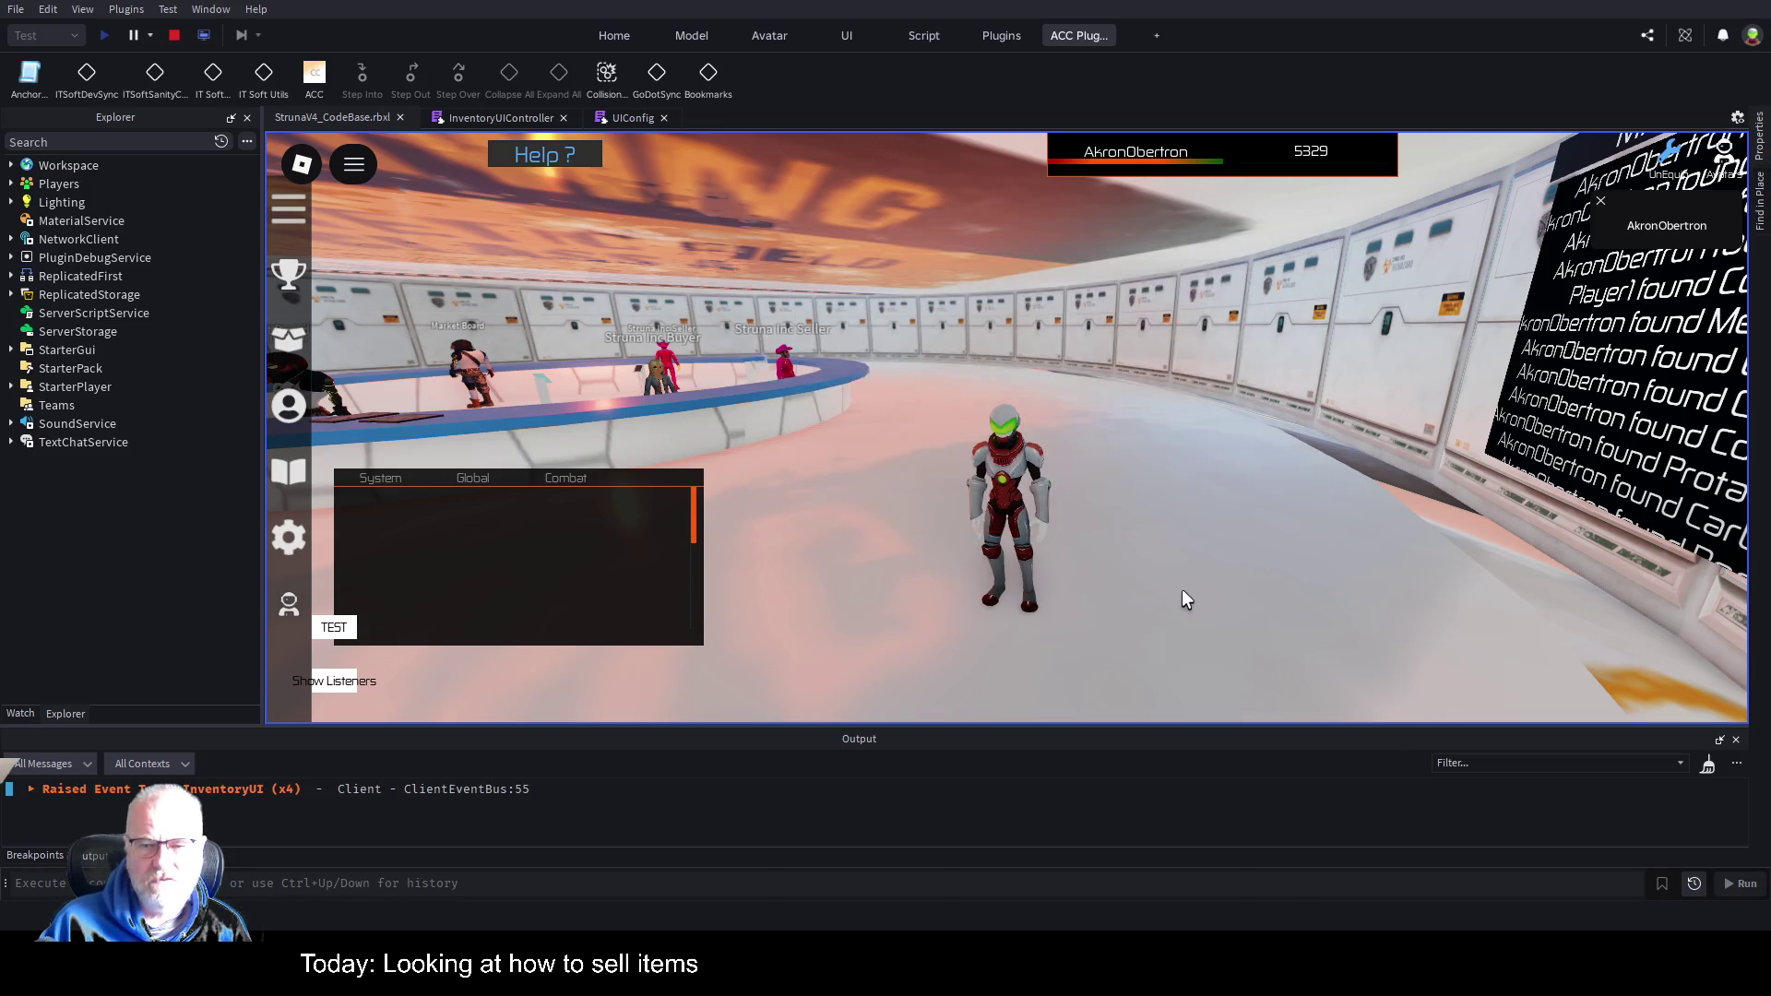
{"action": "key", "text": "i"}
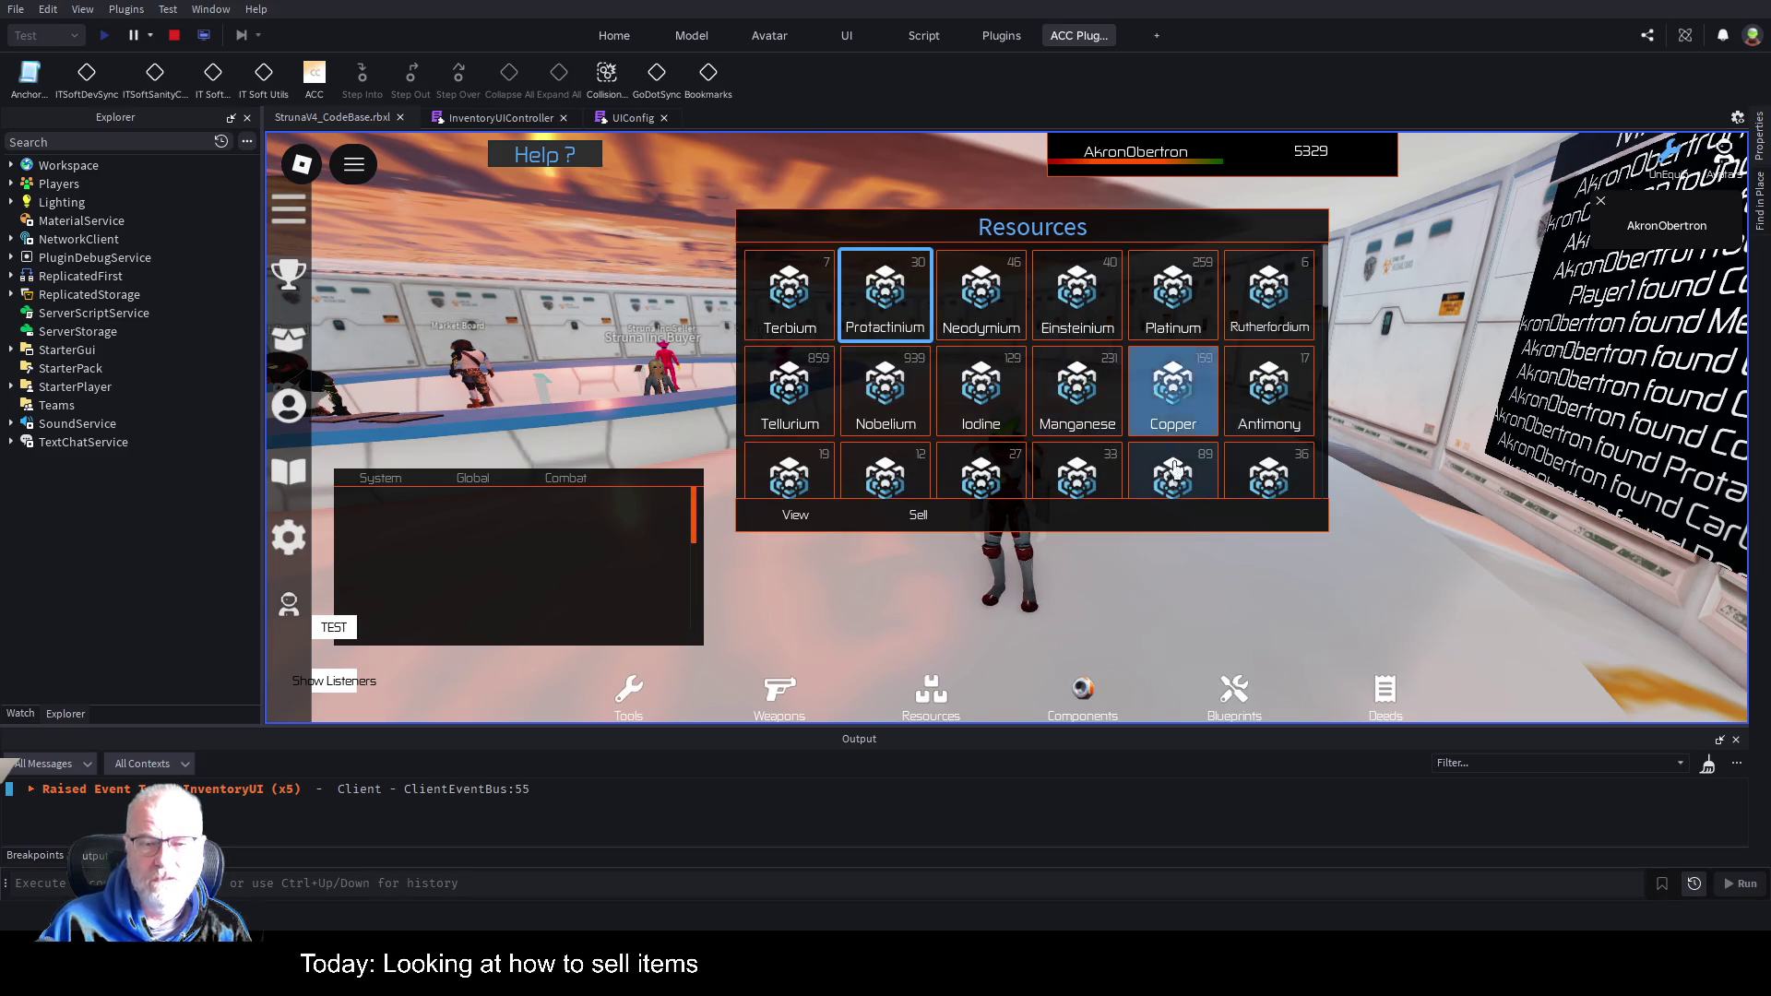
{"action": "key", "text": "i"}
{"action": "key", "text": "a"}
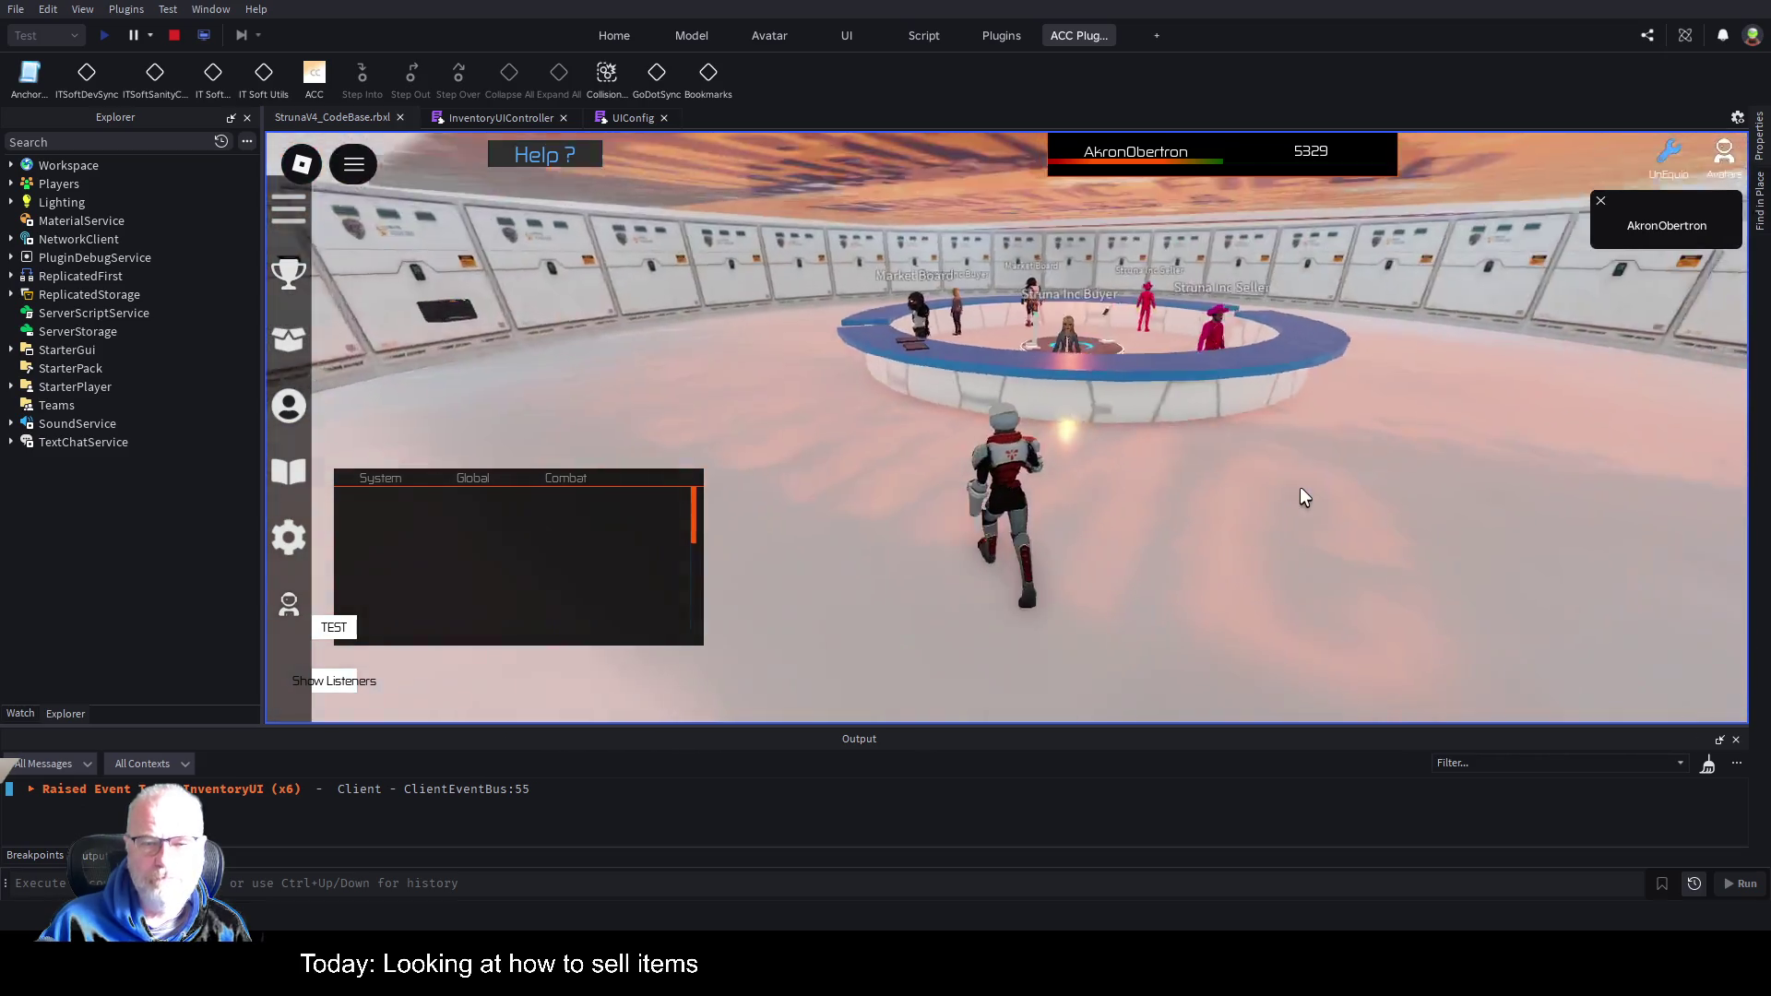
{"action": "key", "text": "w"}
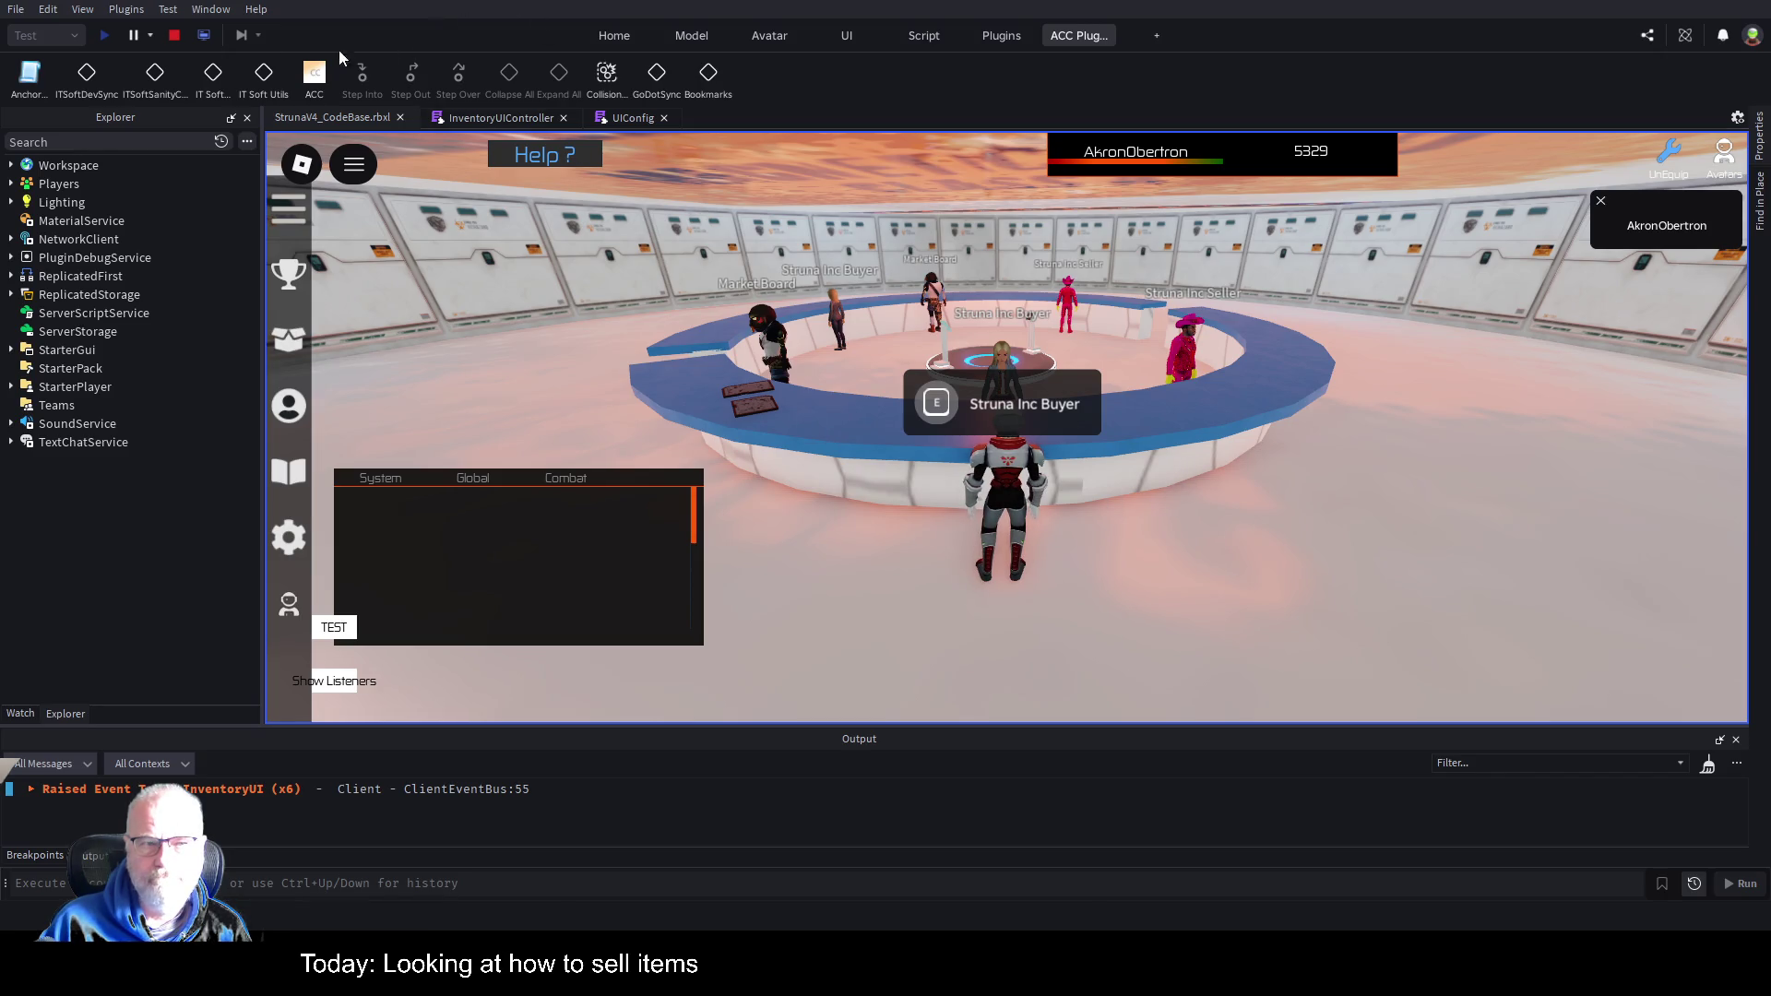
{"action": "left_click", "coordinate": [175, 35]}
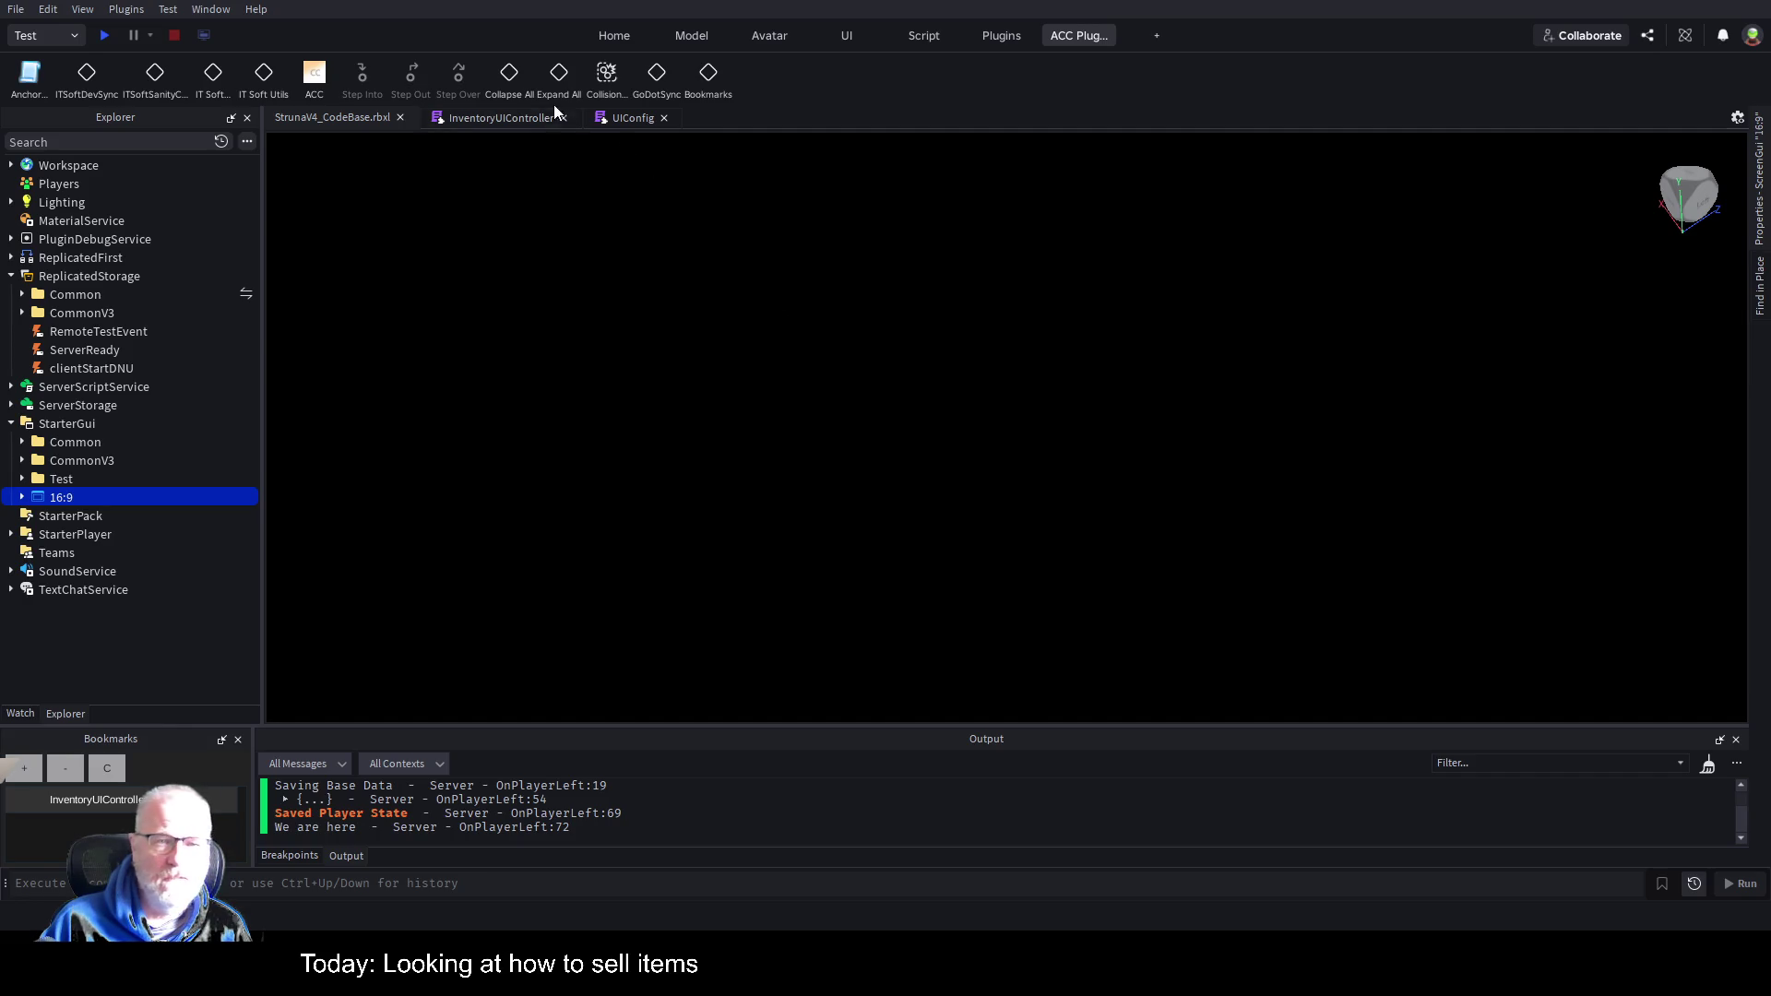
{"action": "left_click", "coordinate": [520, 117]}
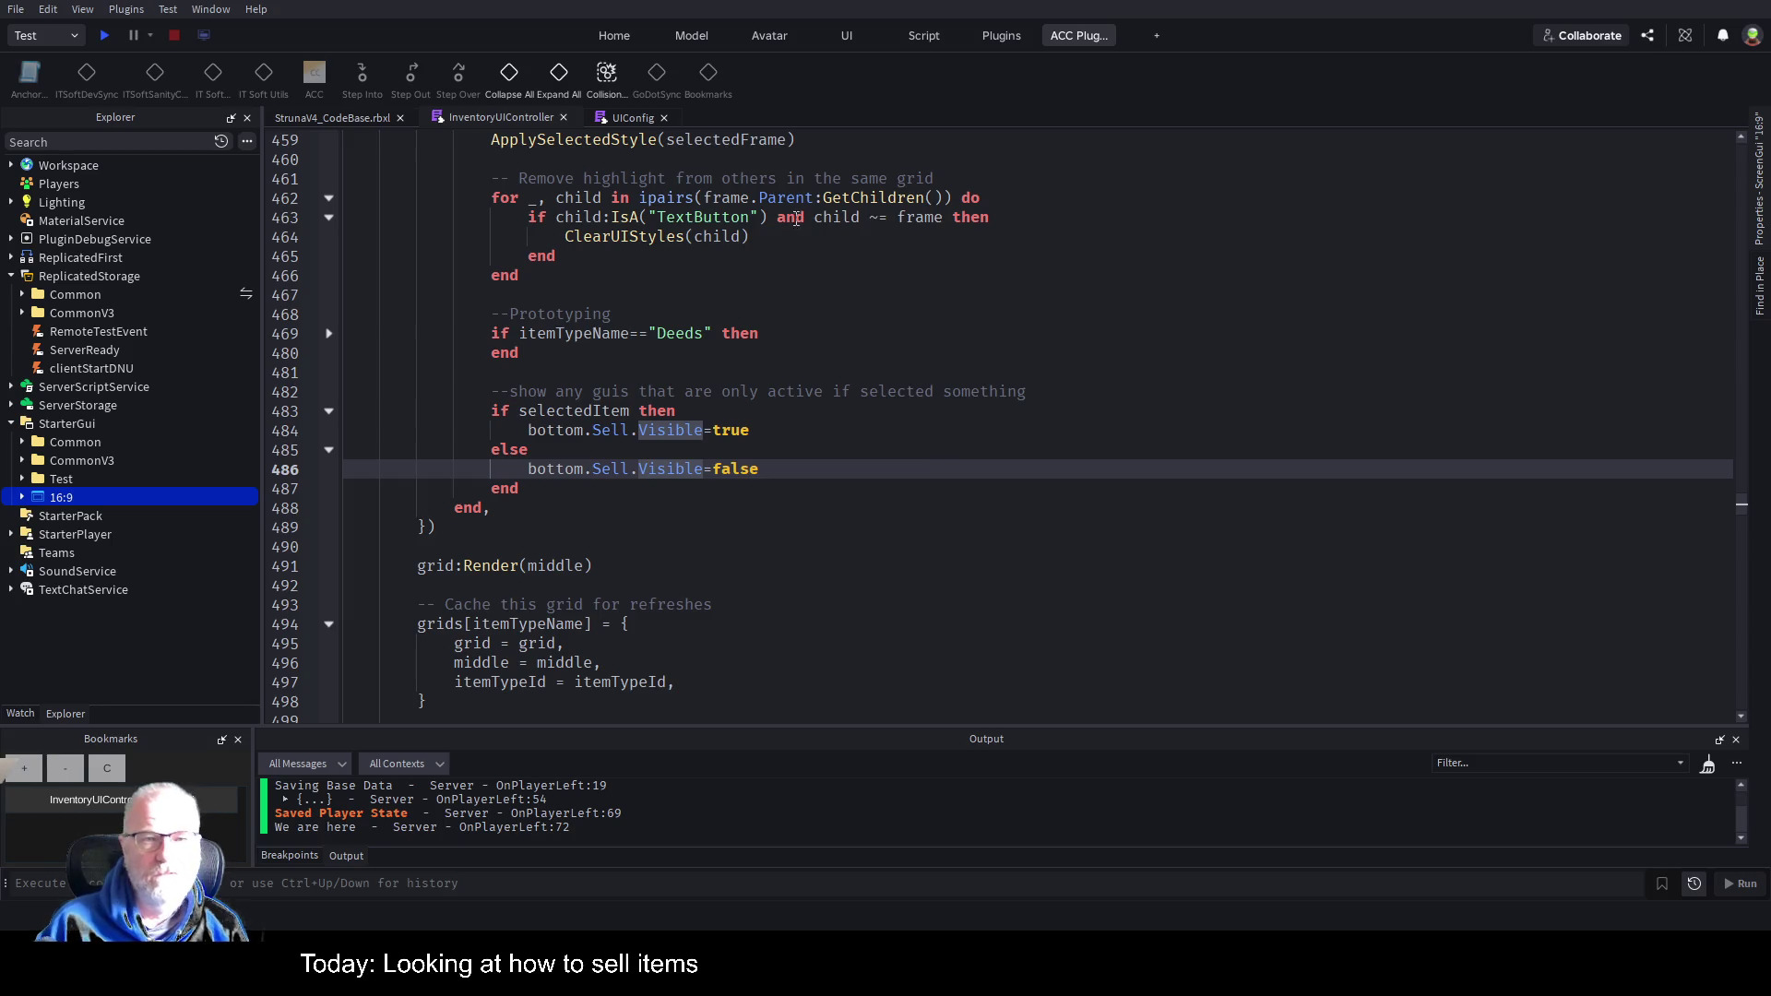
Return to the place view and show the 16:9 ScreenGui's properties.
{"action": "left_click", "coordinate": [334, 119]}
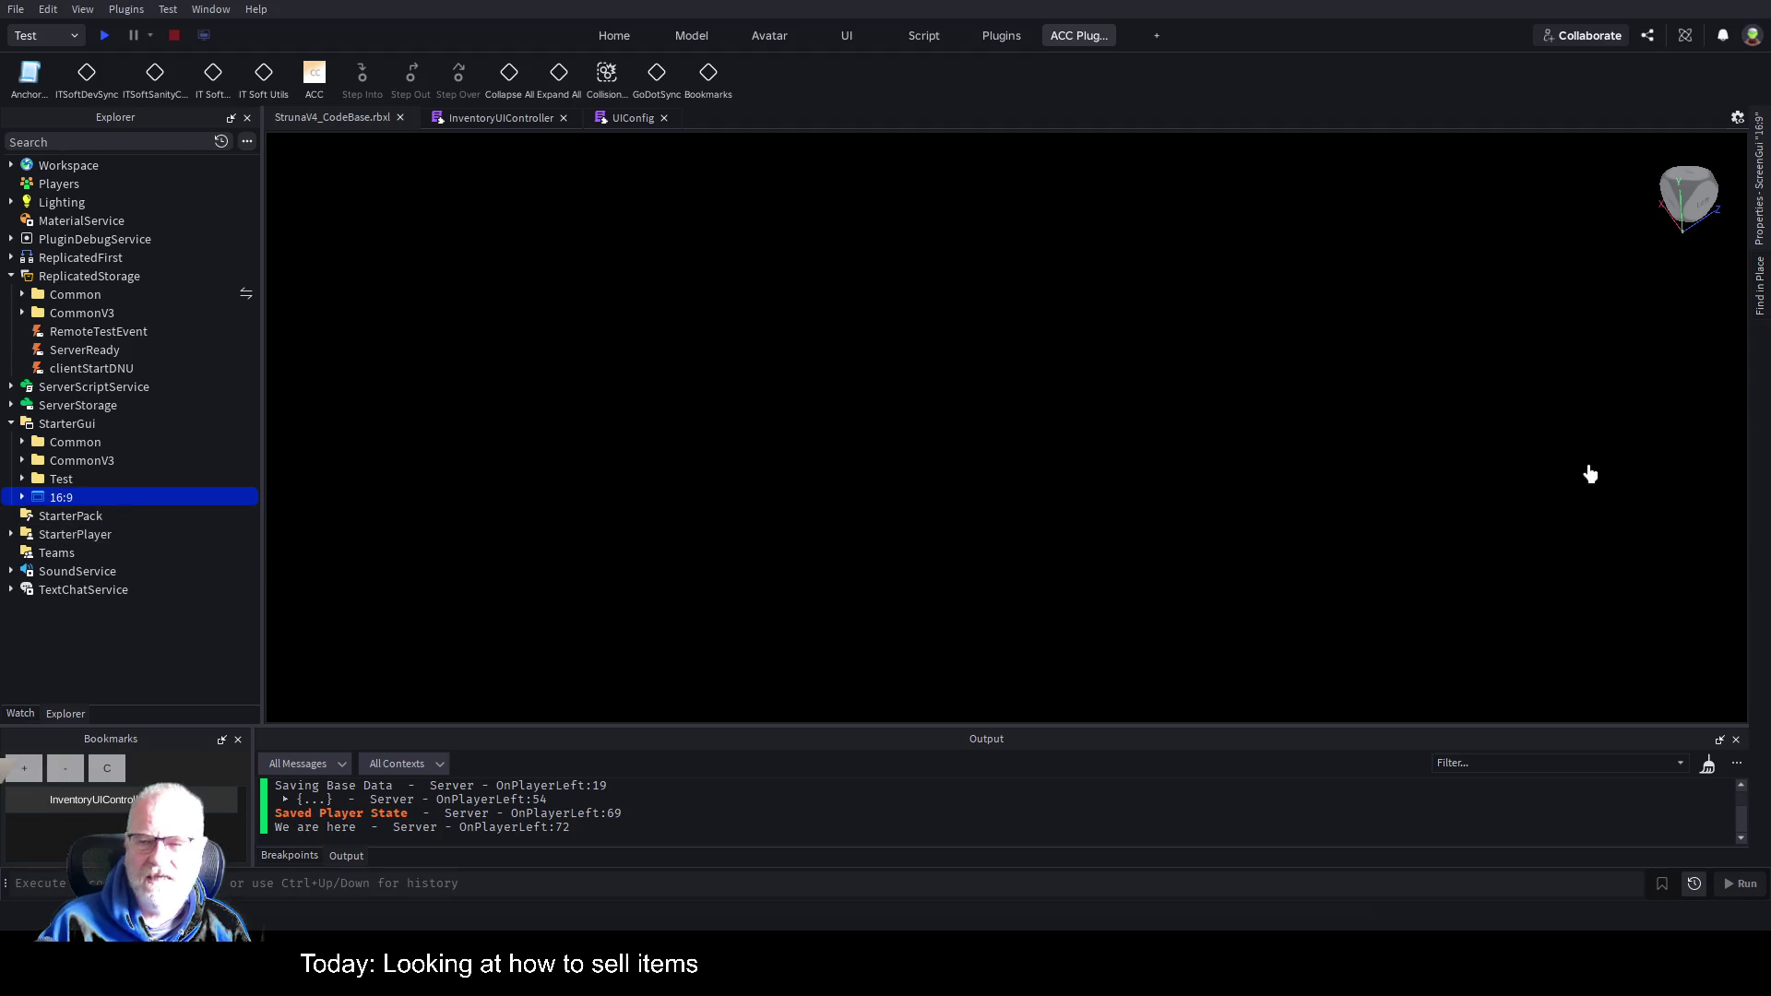
{"action": "left_click", "coordinate": [1760, 235]}
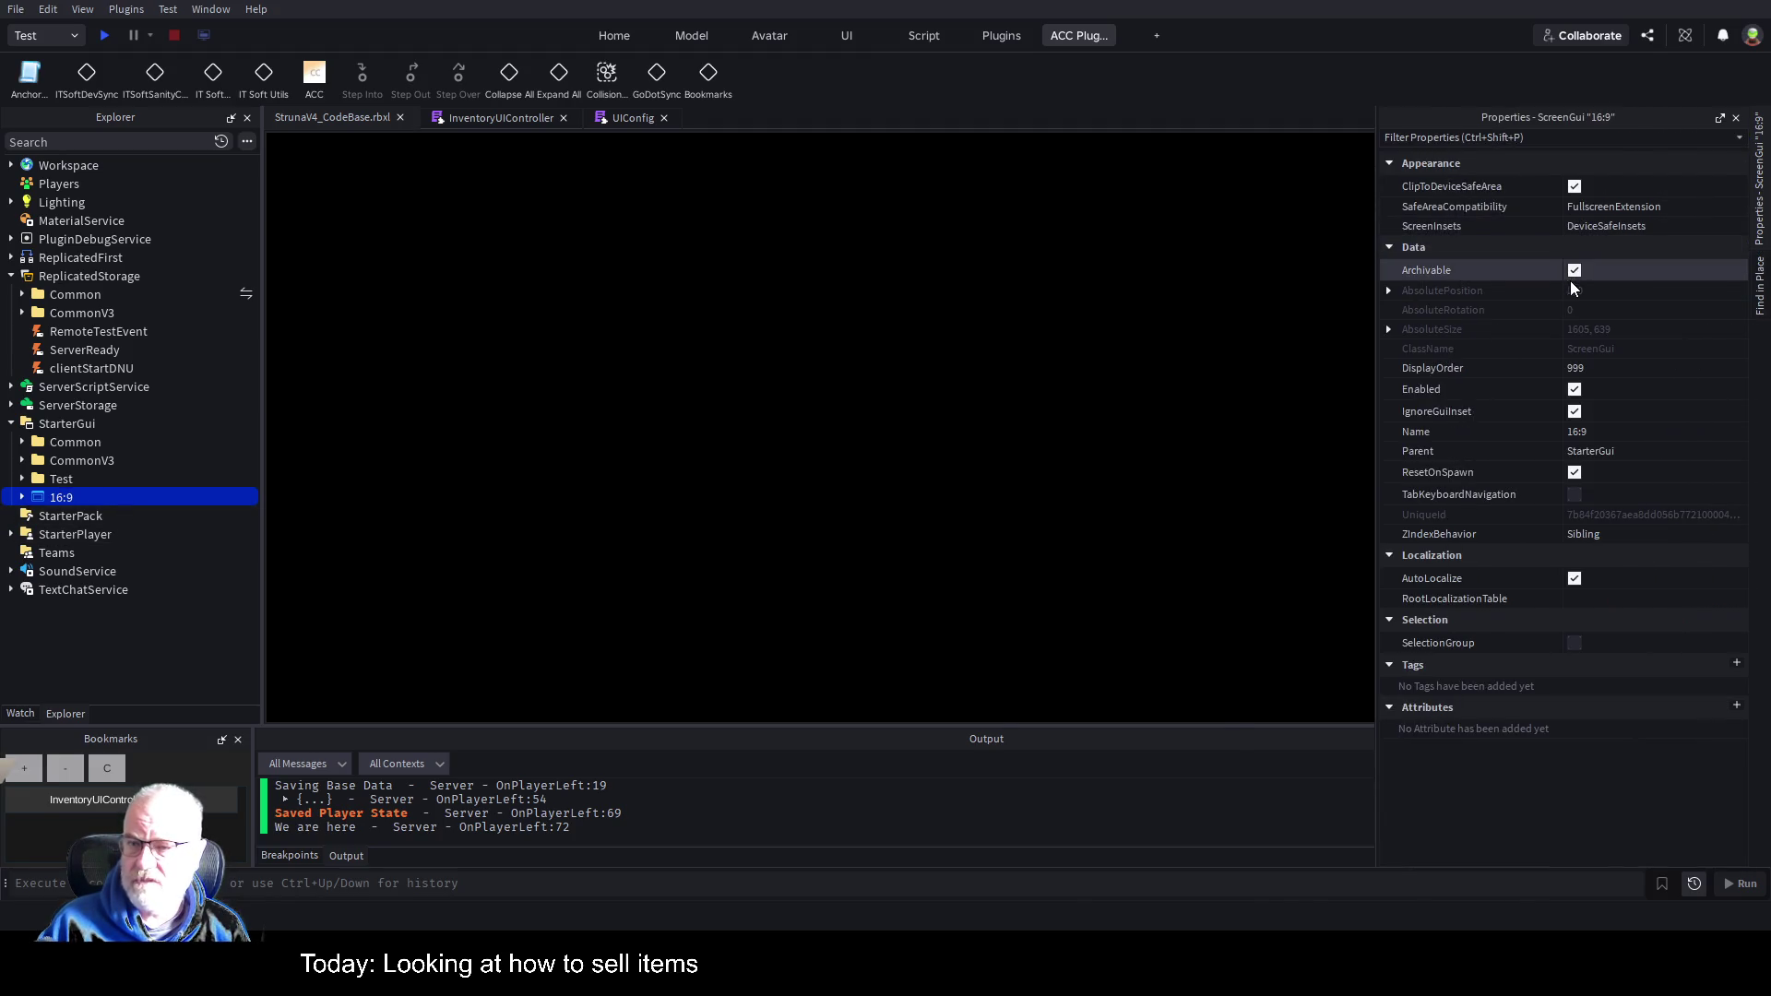
Disable the 16:9 ScreenGui and select StrunaInc under Workspace > Common > NPC.
{"action": "left_click", "coordinate": [1574, 389]}
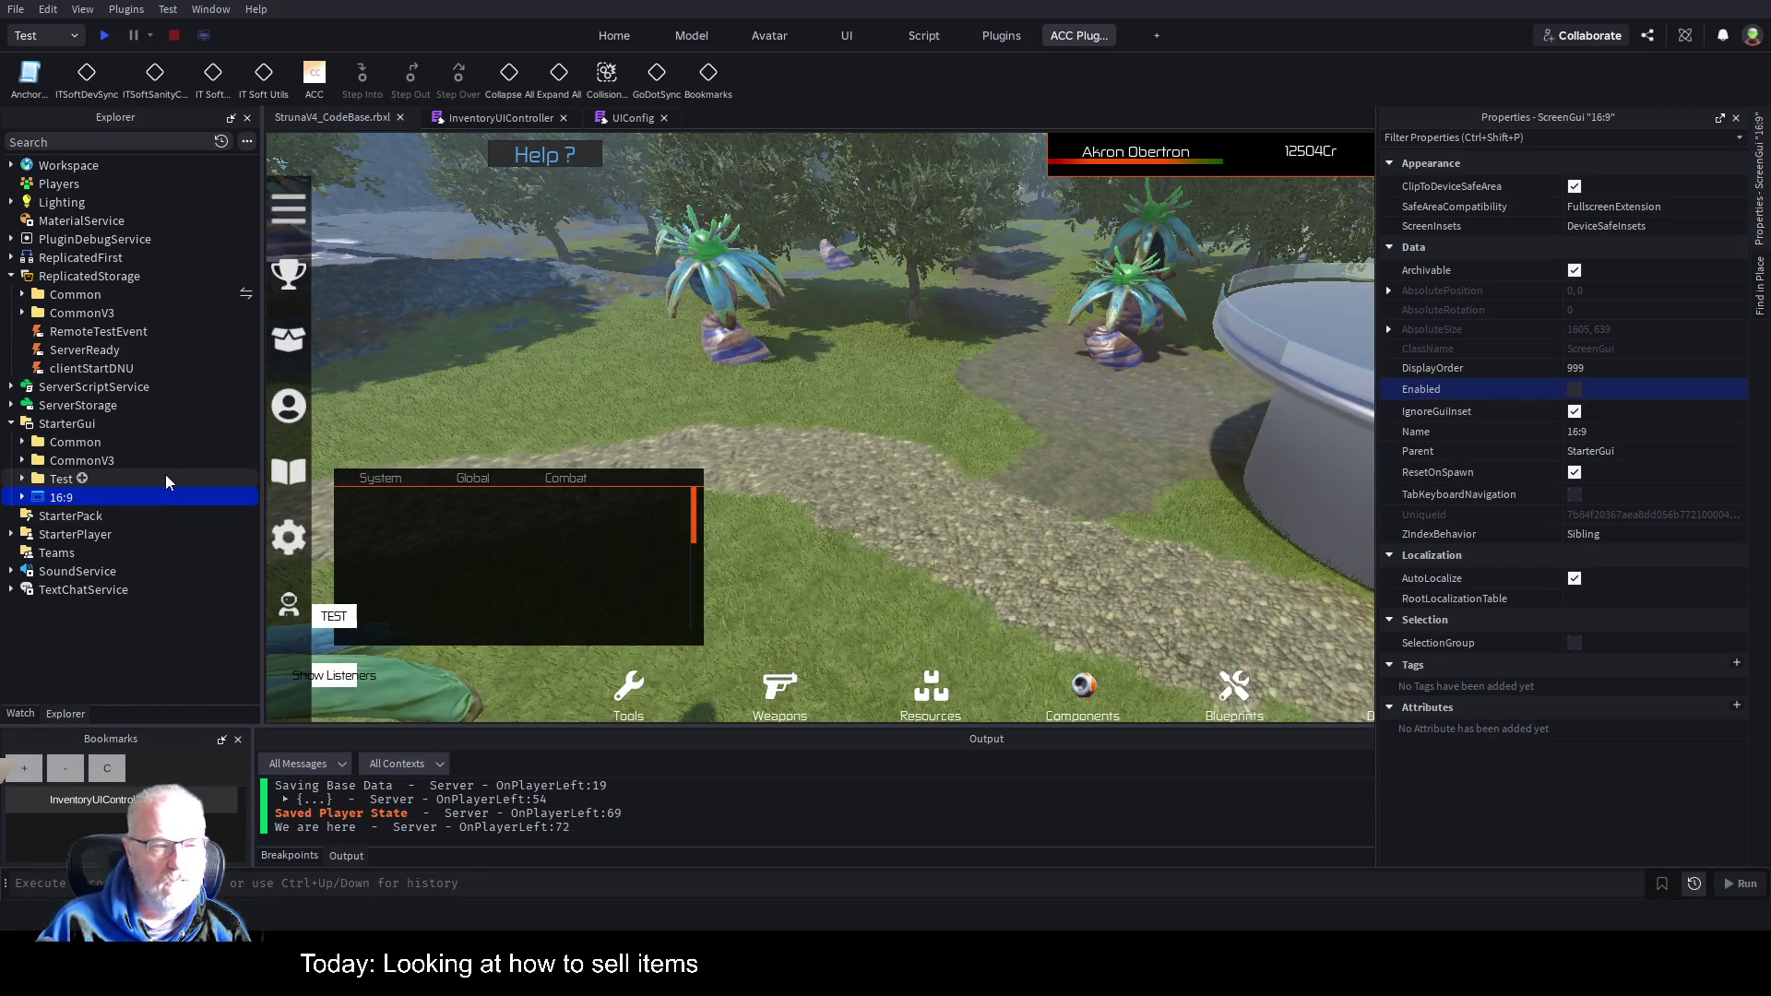
{"action": "left_click", "coordinate": [11, 165]}
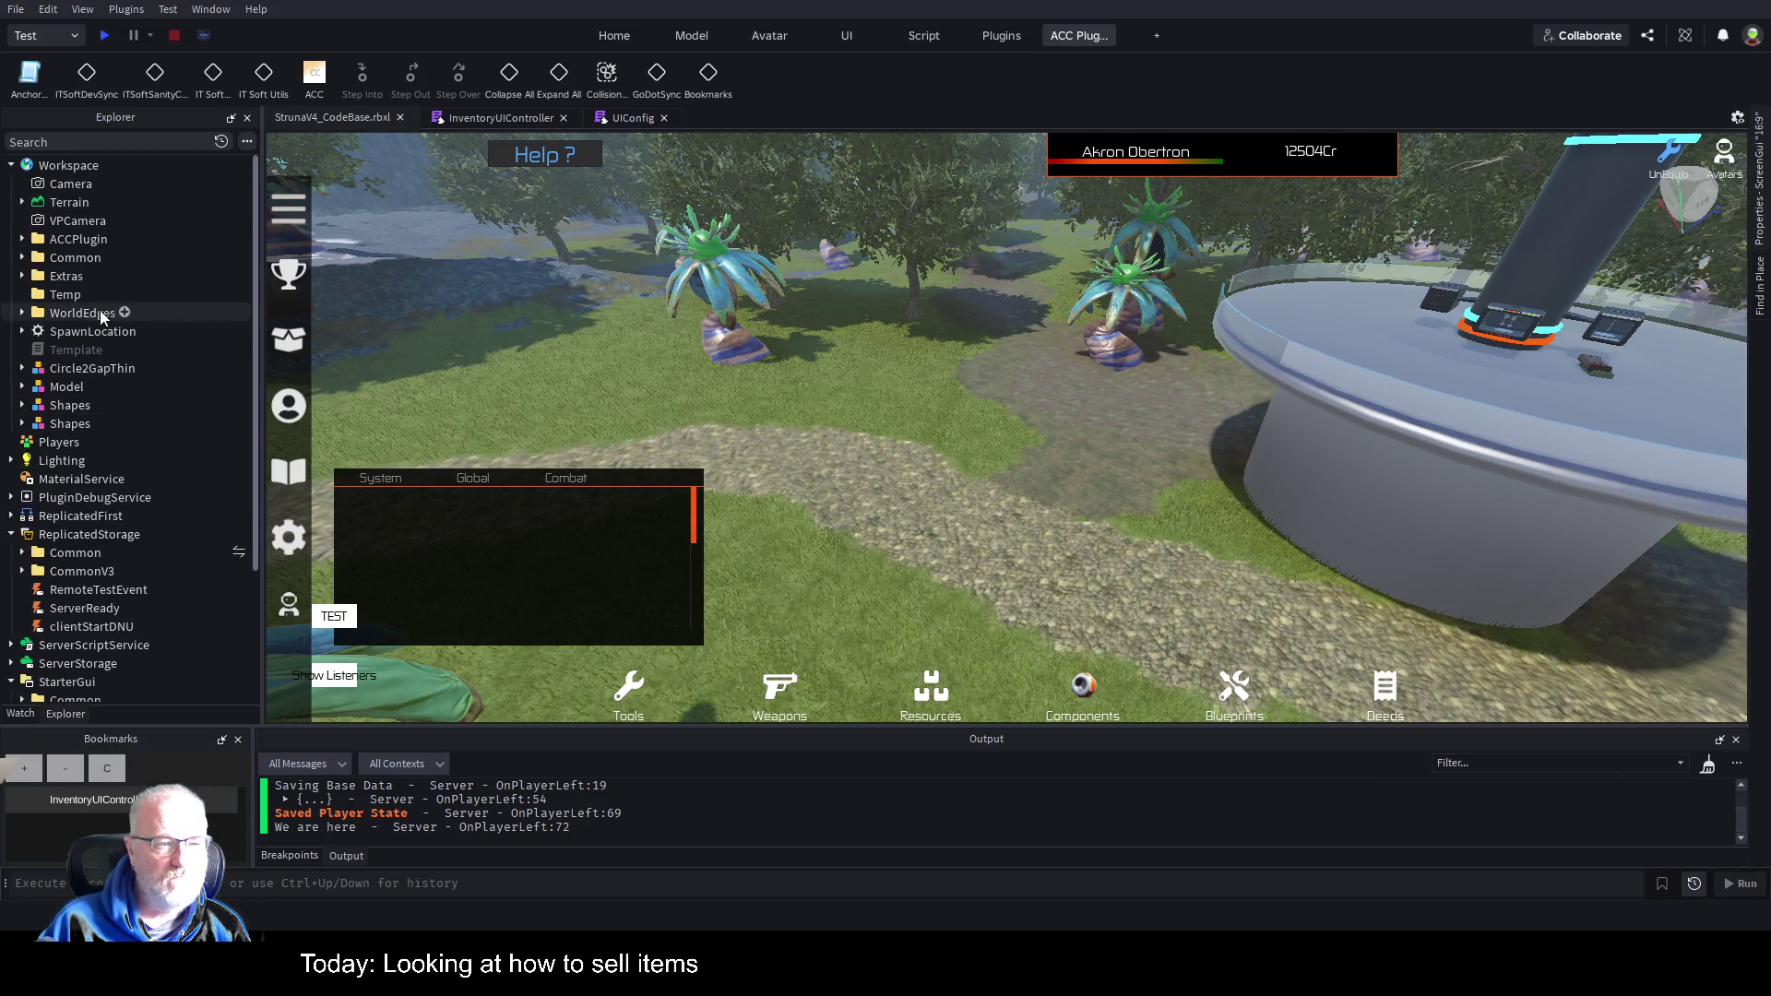
{"action": "left_click", "coordinate": [22, 258]}
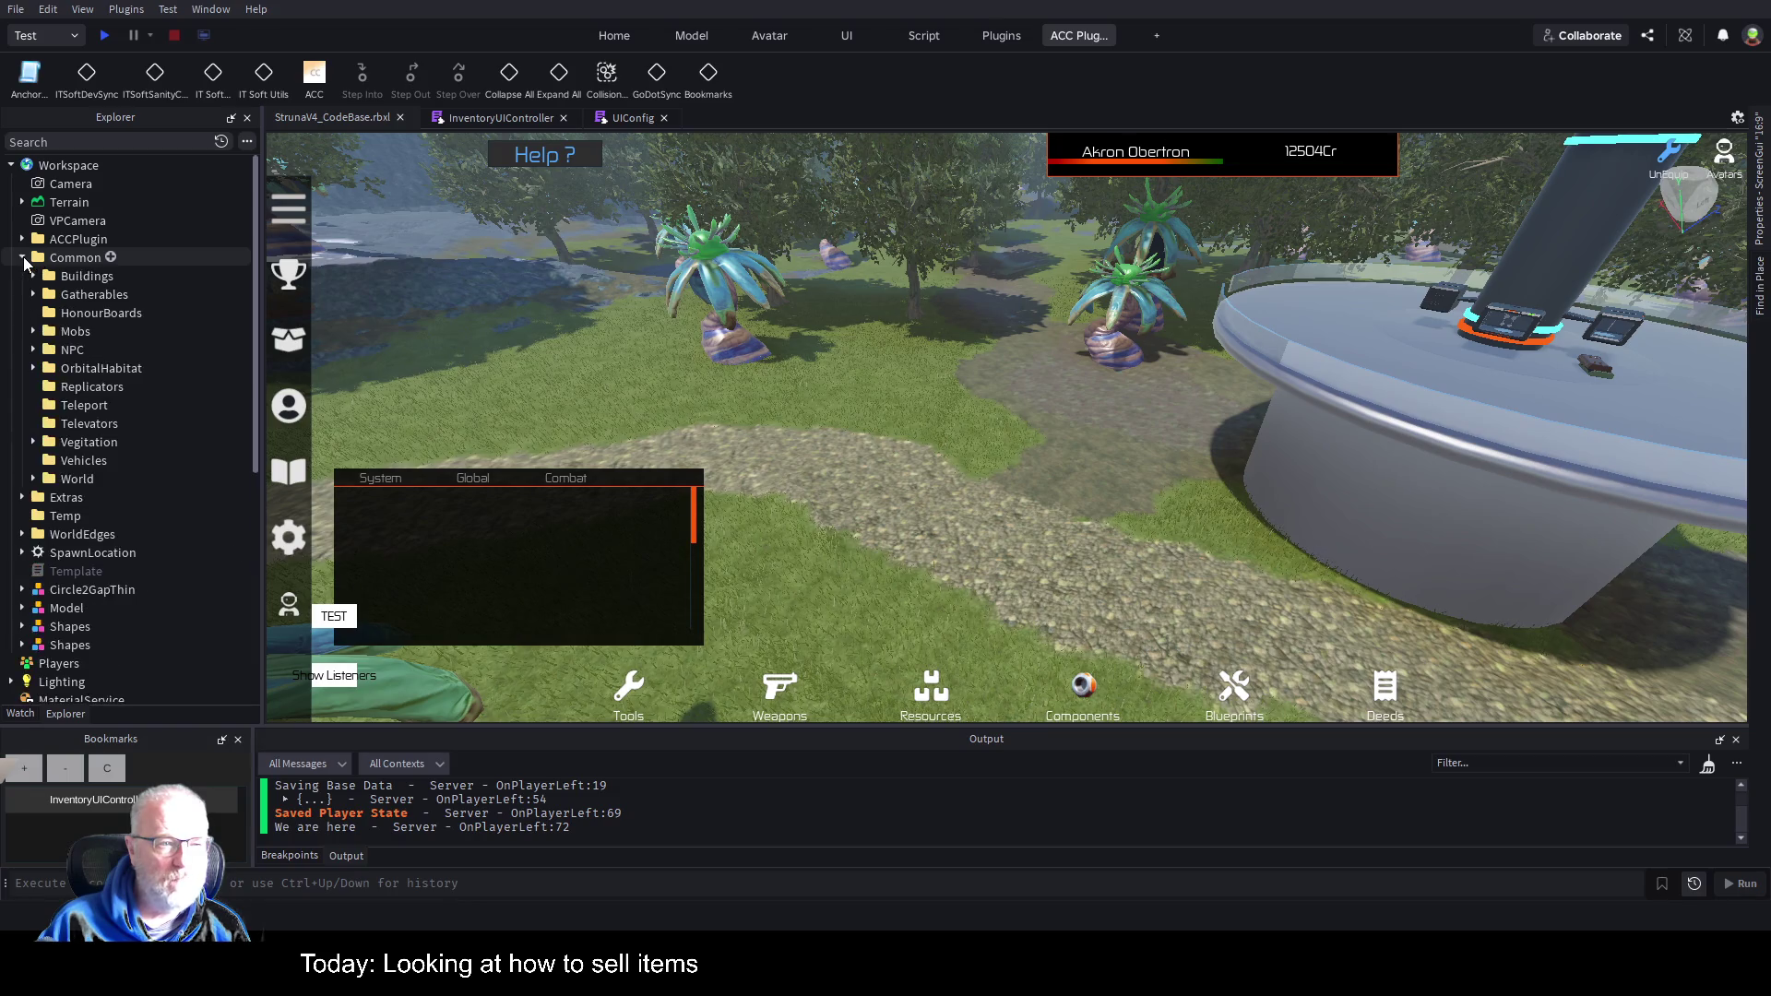
{"action": "left_click", "coordinate": [34, 350]}
{"action": "left_click", "coordinate": [106, 387]}
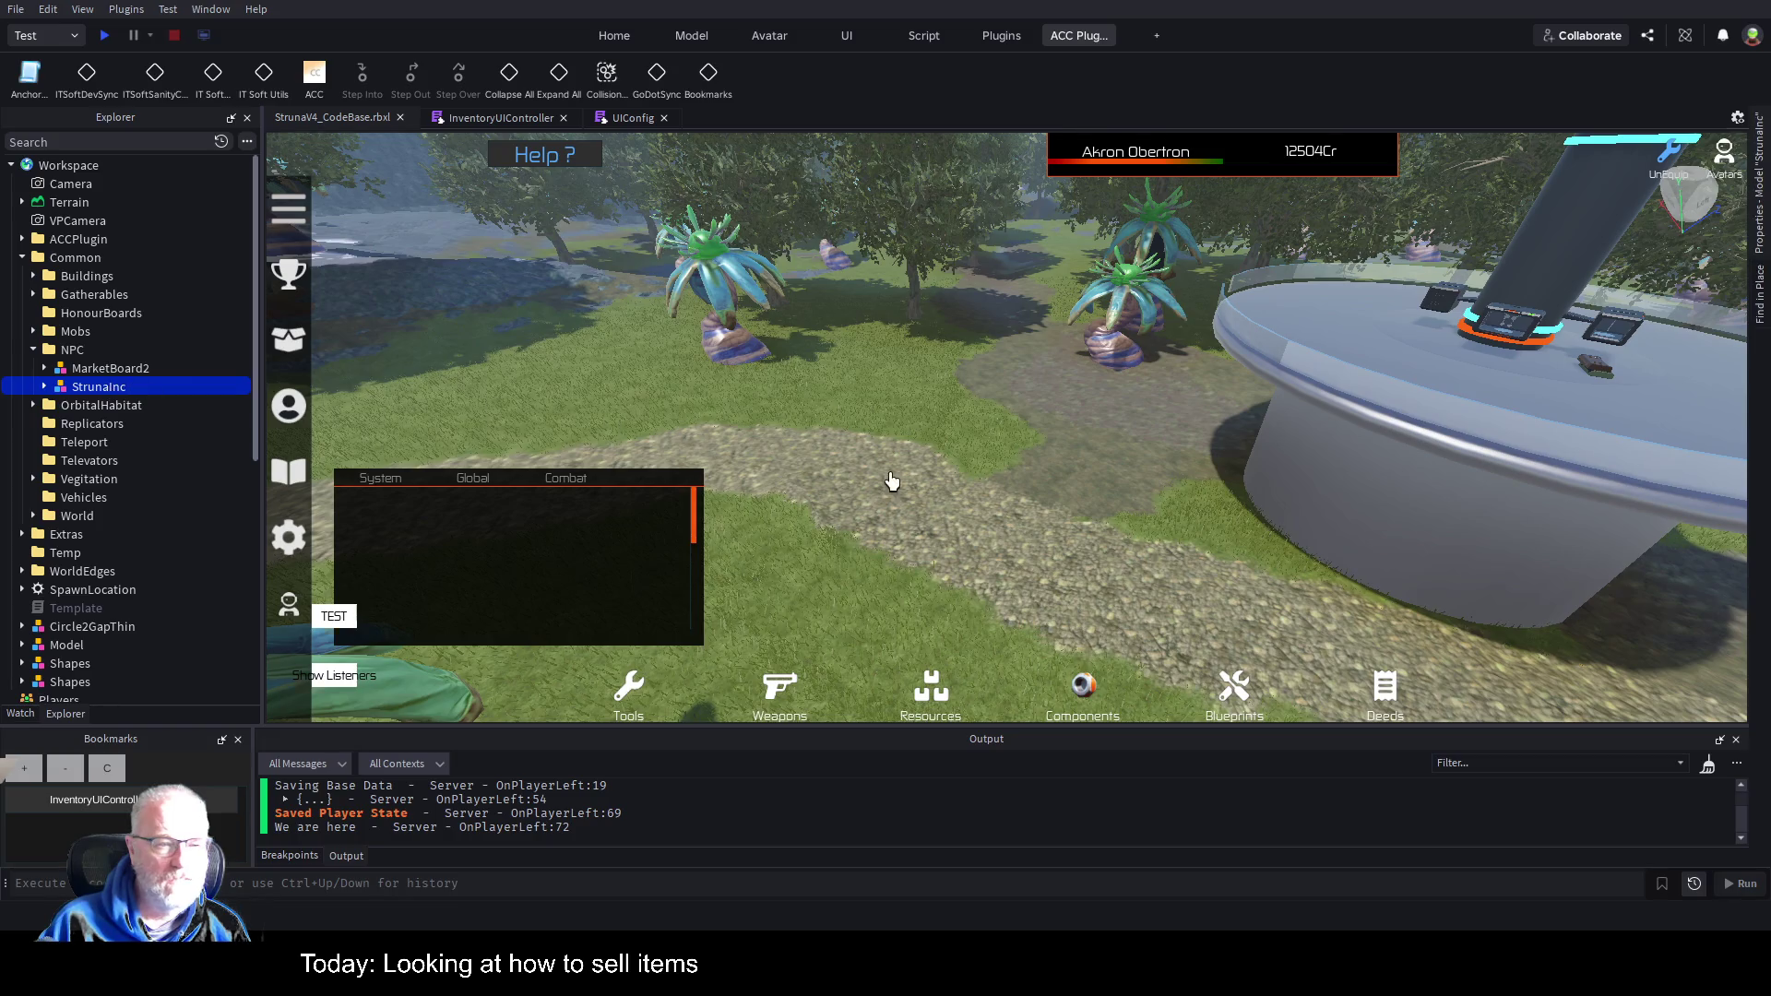
Focus the camera on the StrunaInc NPC, pan across the station, and expand Buildings.
{"action": "key", "text": "f"}
{"action": "scroll", "coordinate": [1139, 483], "scroll_direction": "down", "scroll_amount": 5}
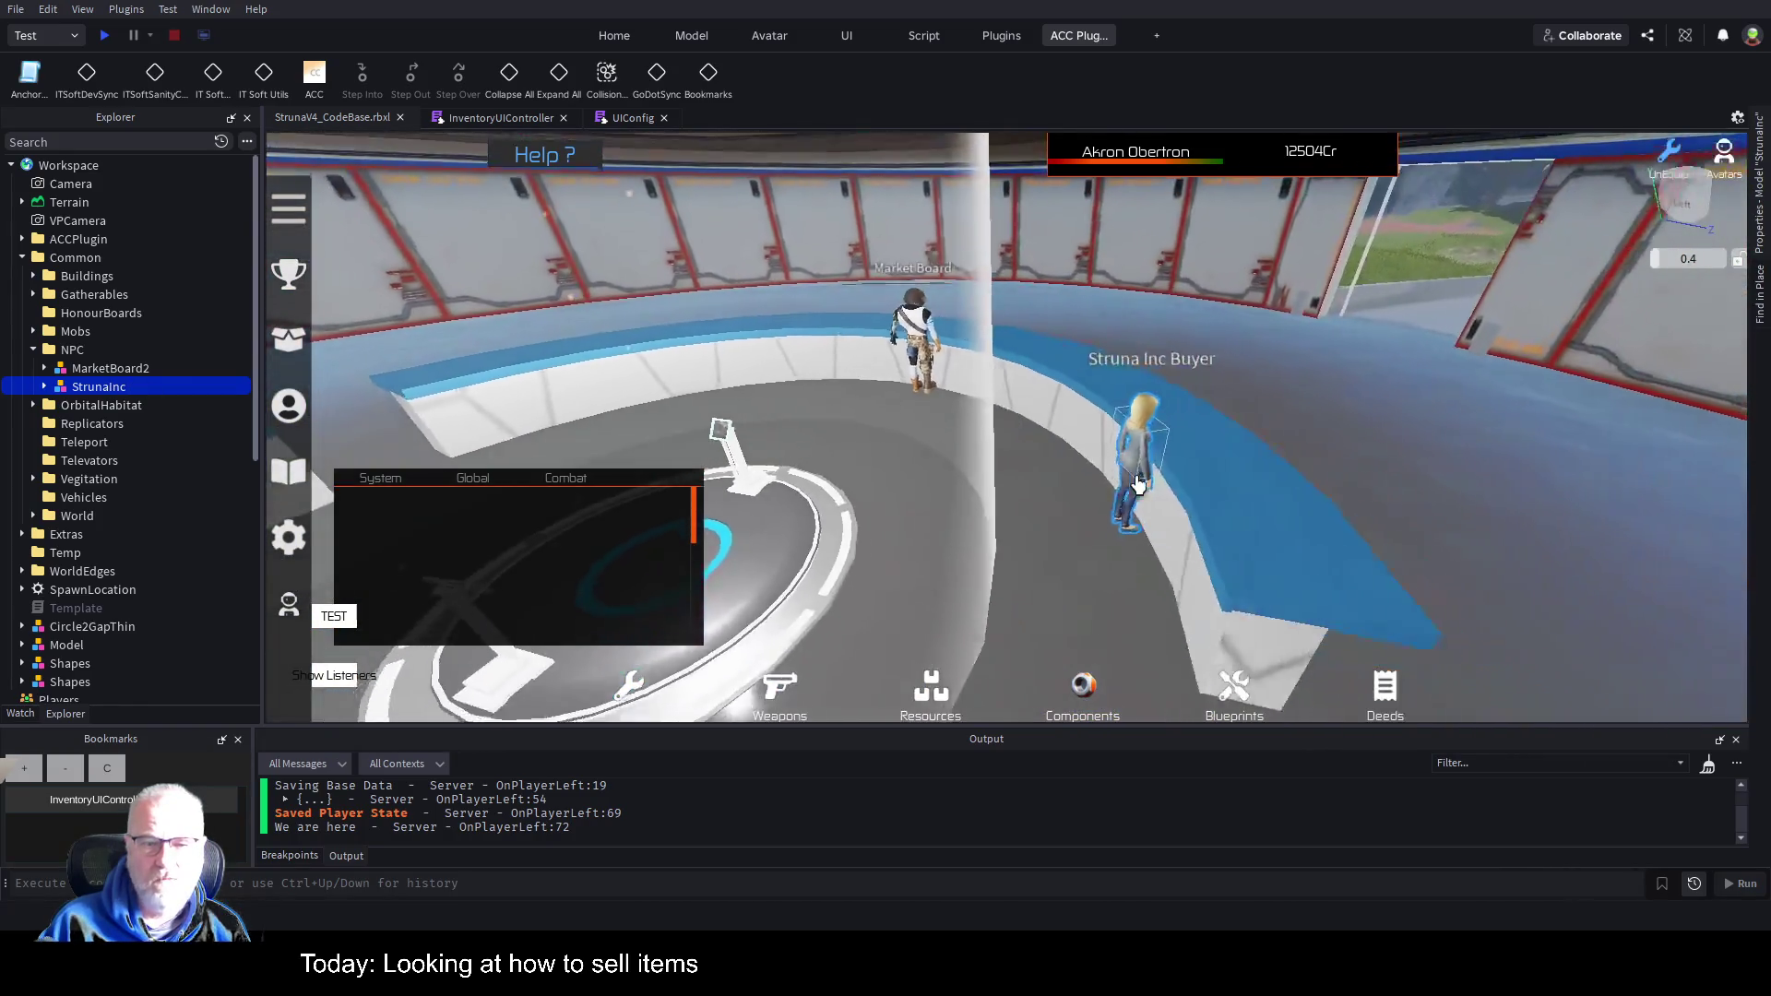
{"action": "key", "text": "Left"}
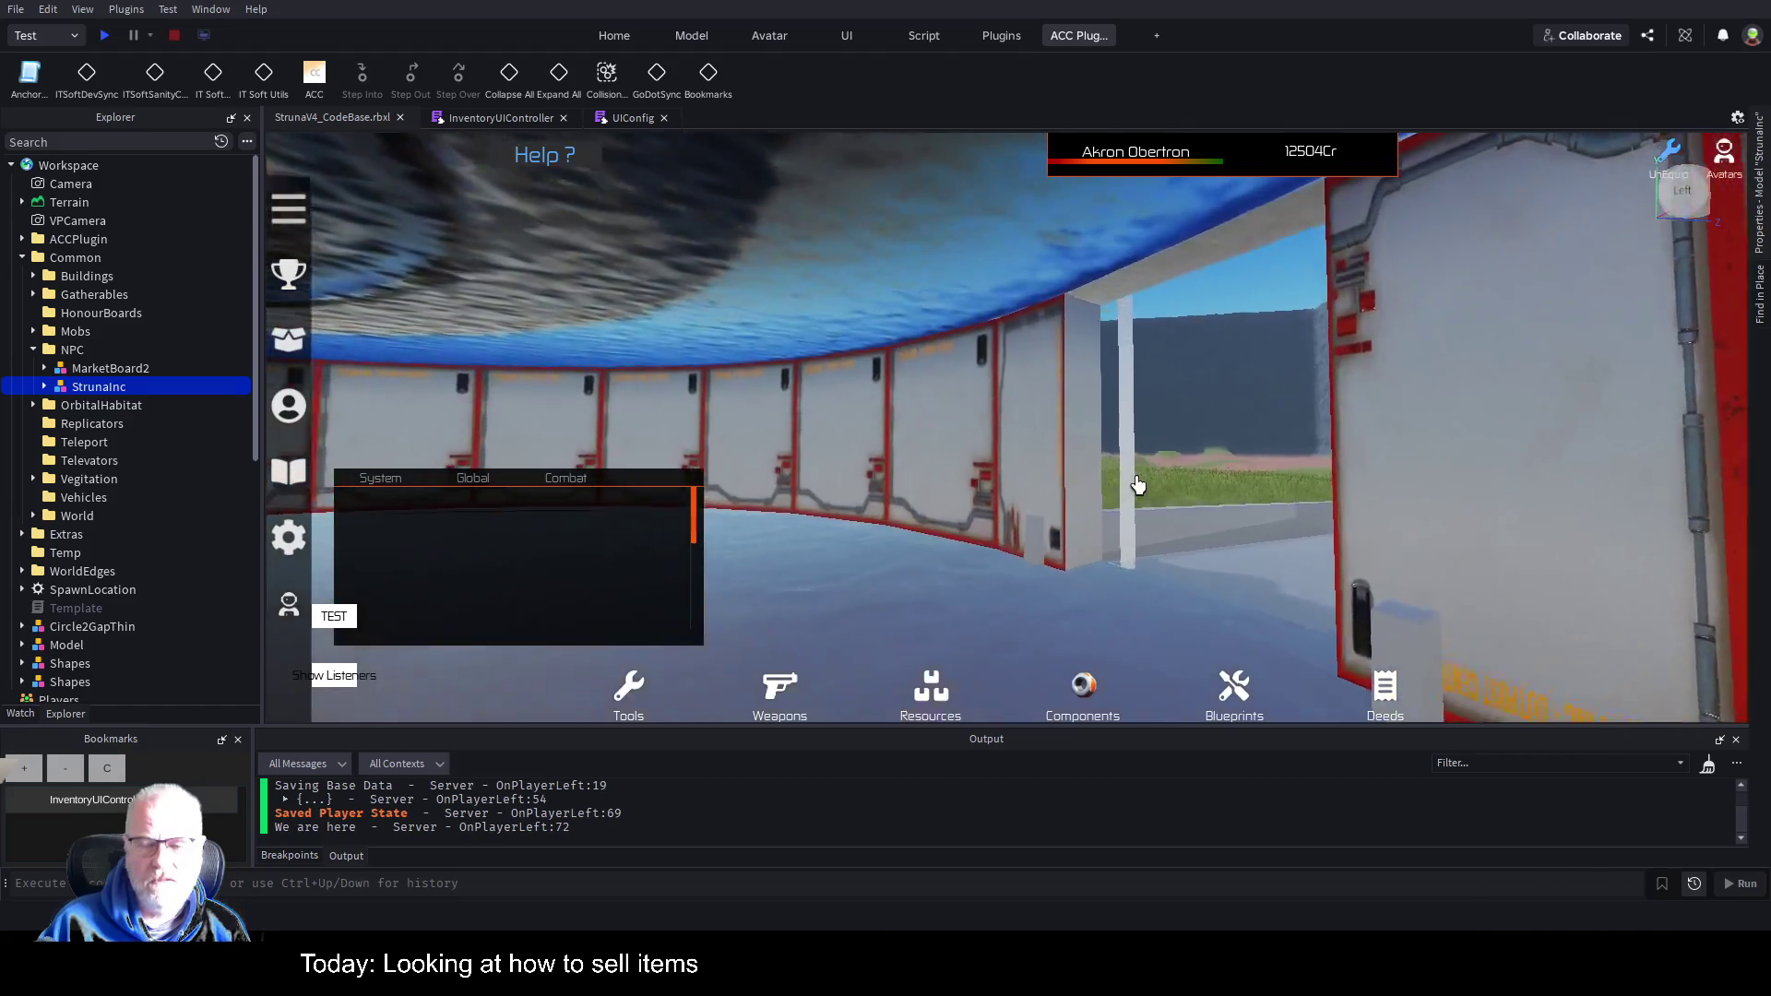
{"action": "key", "text": "Left"}
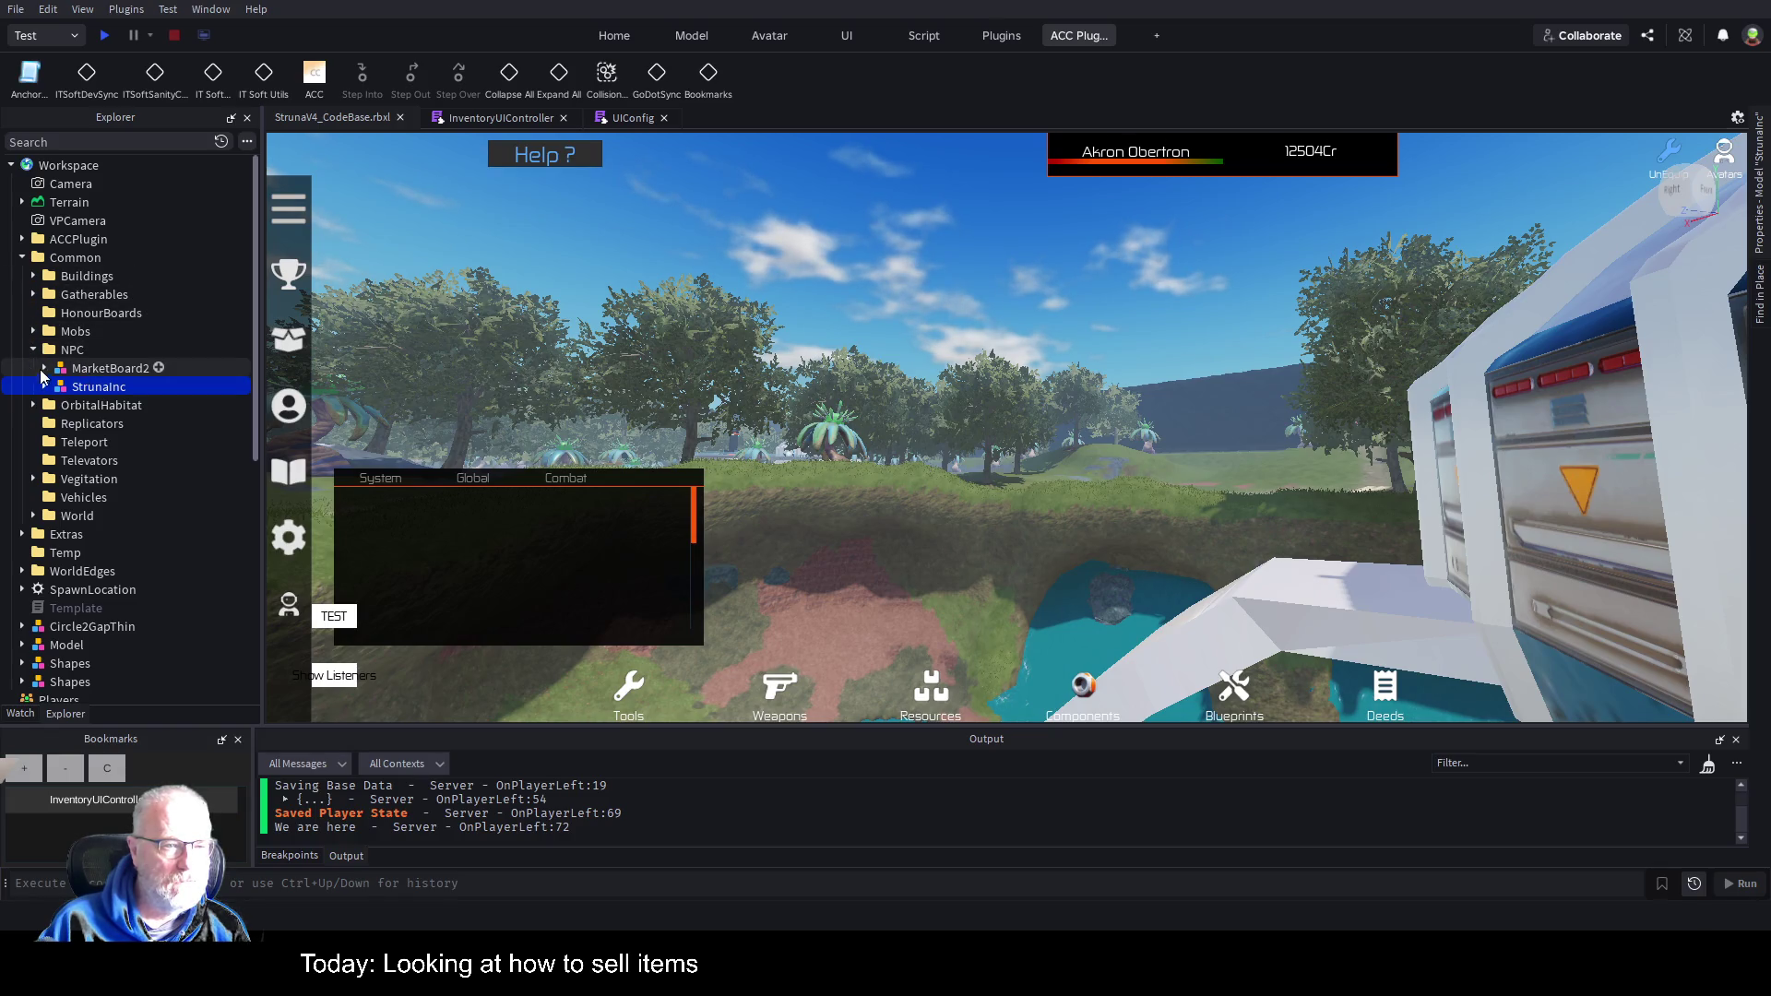
{"action": "left_click", "coordinate": [34, 277]}
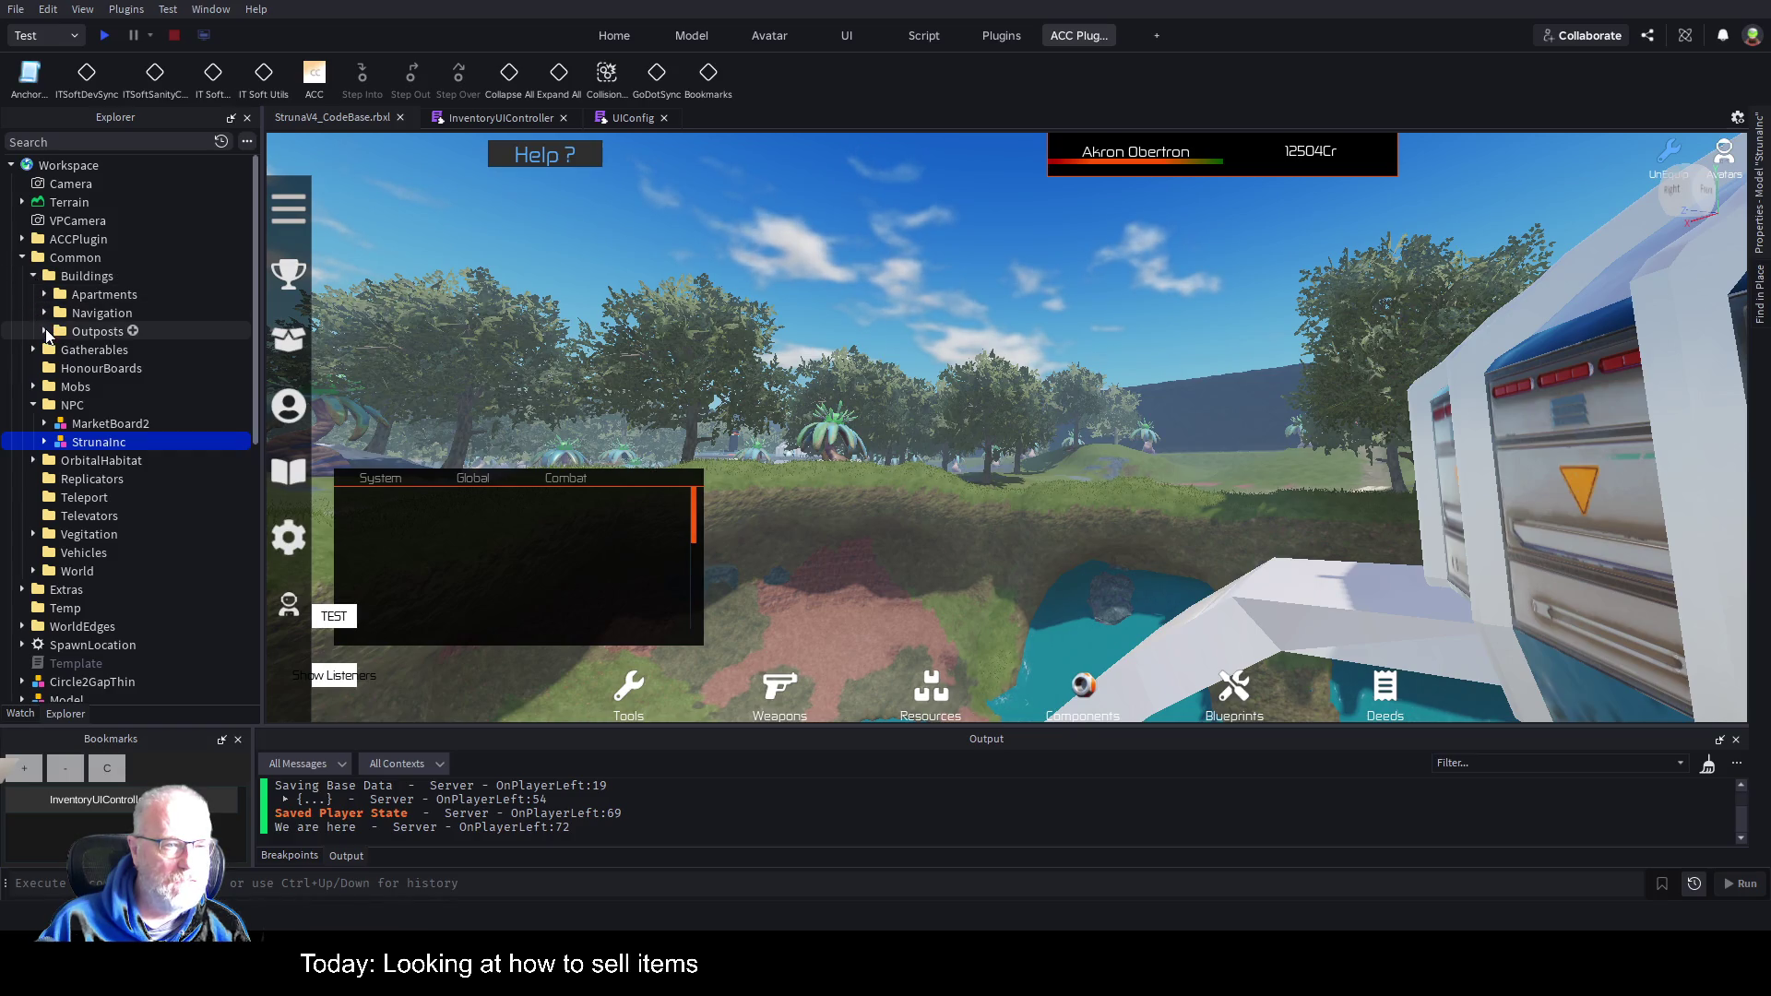
Expand Outposts > OutpostSouth > NPC and frame both StrunaIncShop NPCs and the shop machine.
{"action": "left_click", "coordinate": [44, 331]}
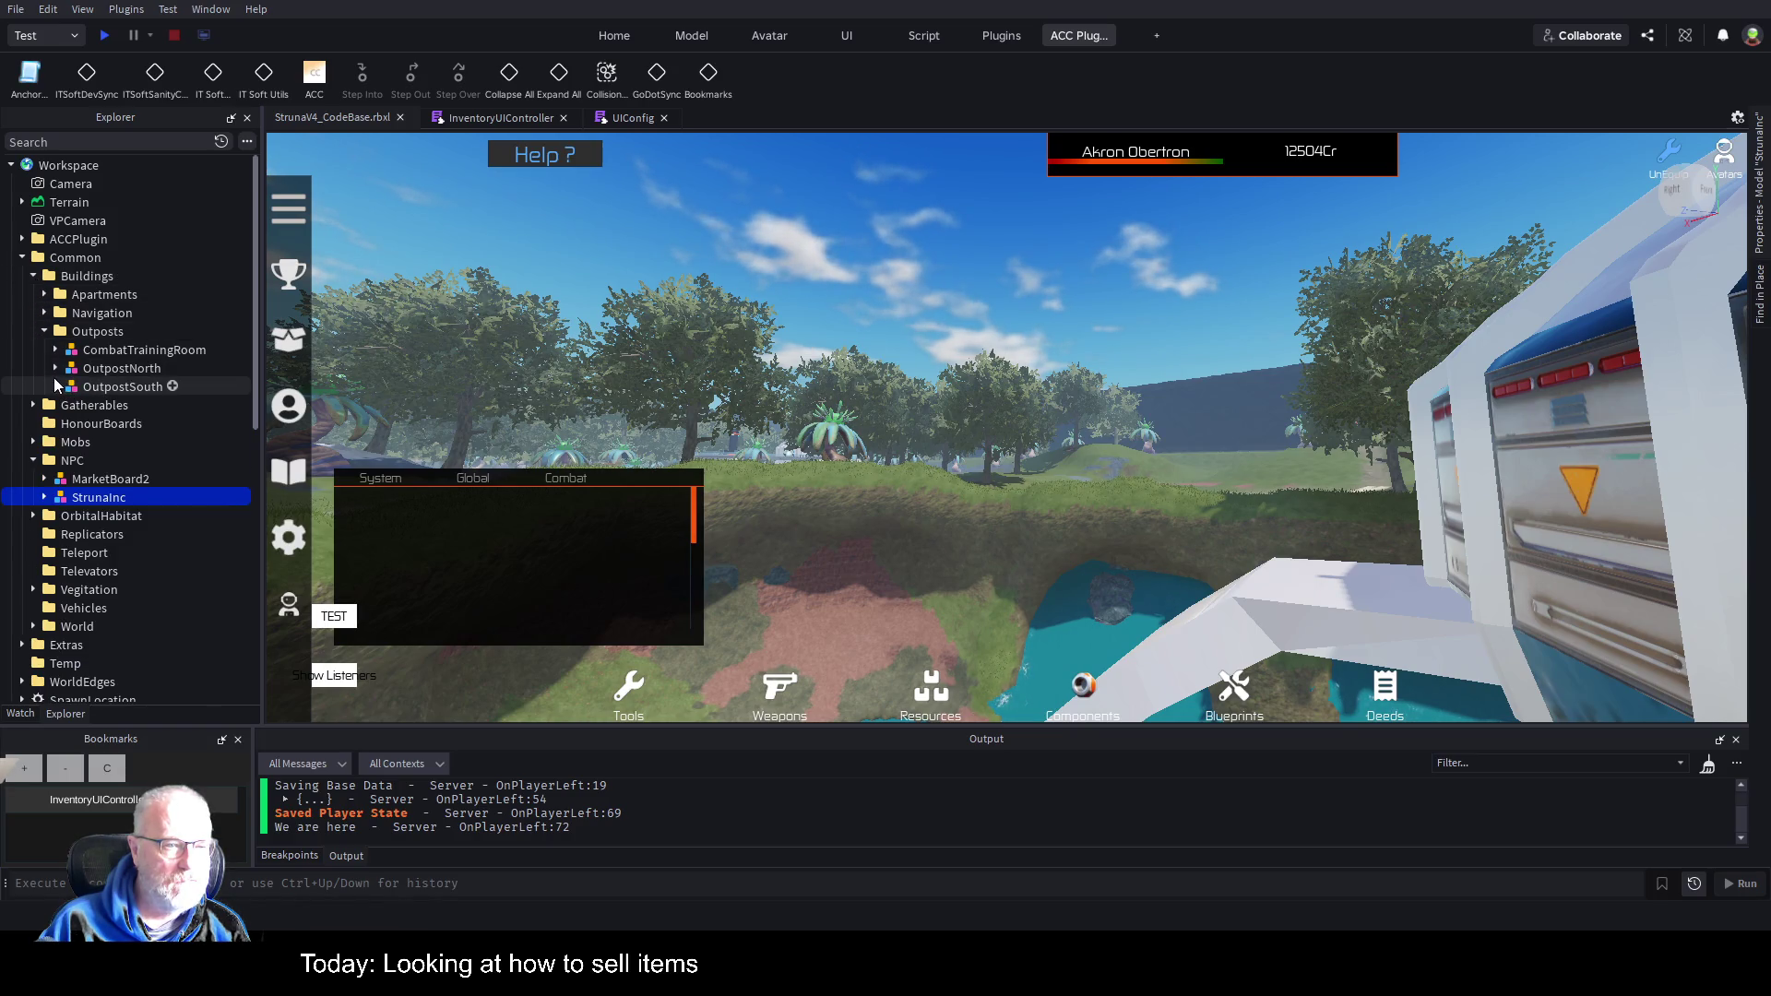
{"action": "left_click", "coordinate": [56, 386]}
{"action": "left_click", "coordinate": [66, 425]}
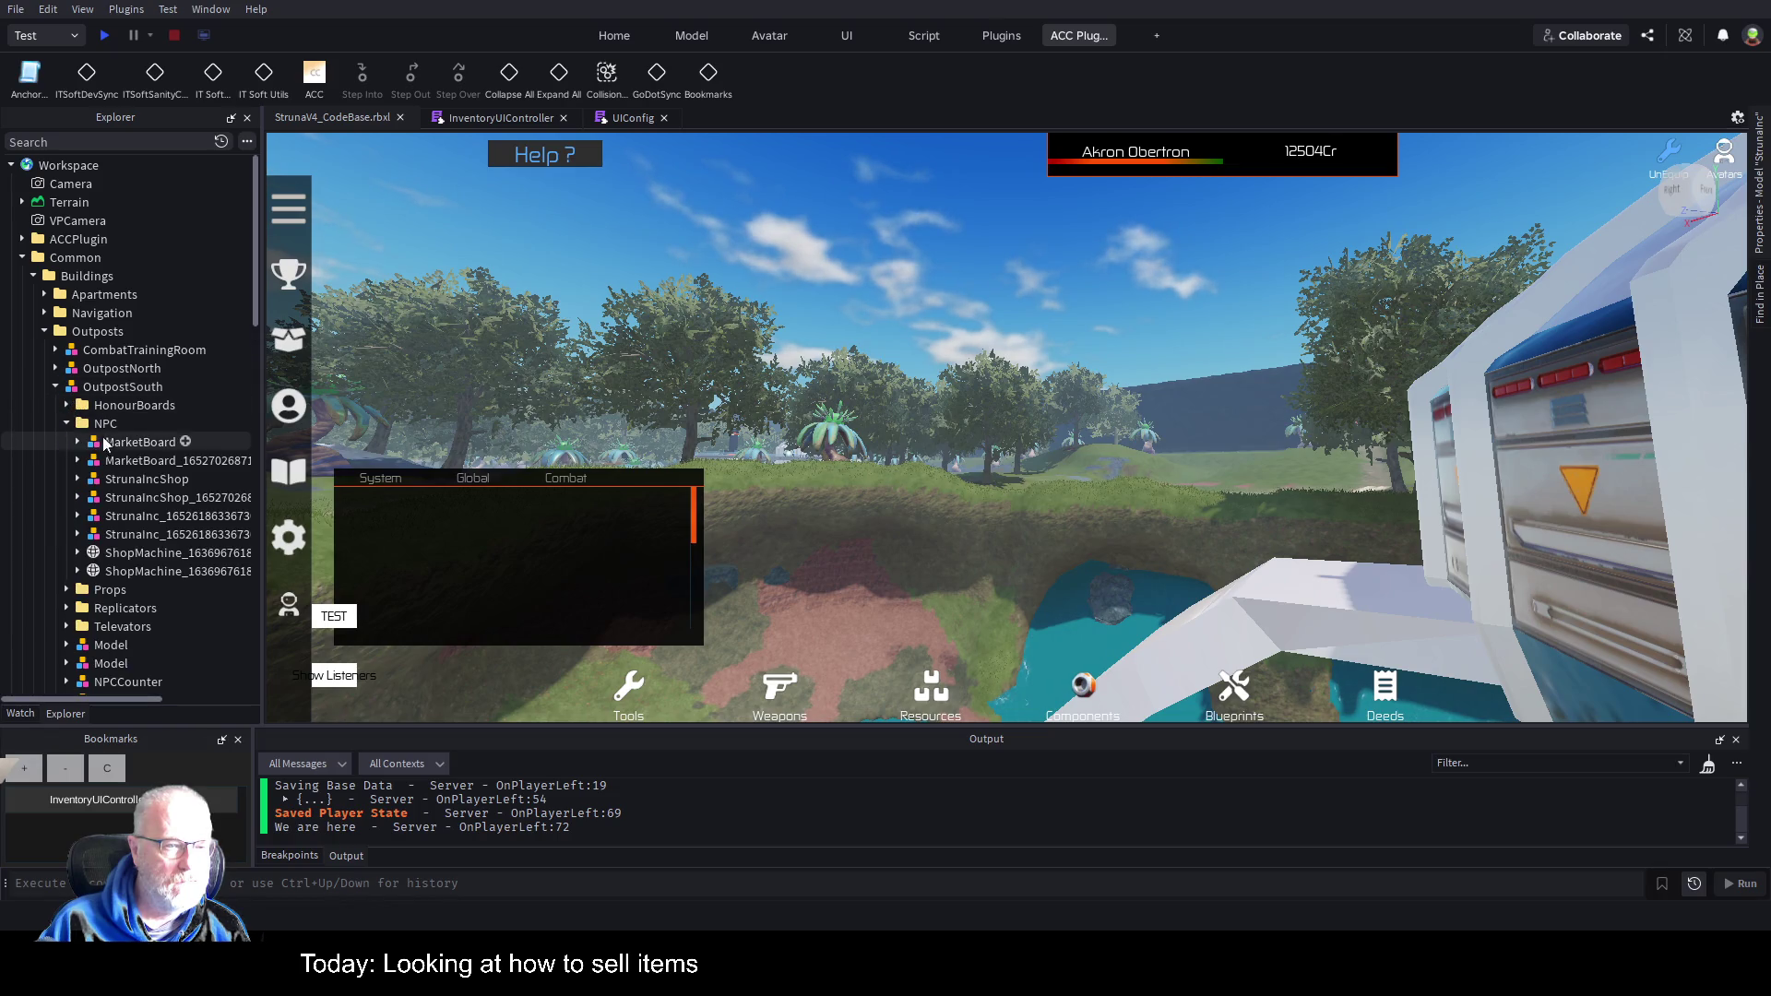
{"action": "left_click", "coordinate": [148, 479]}
{"action": "key", "text": "f"}
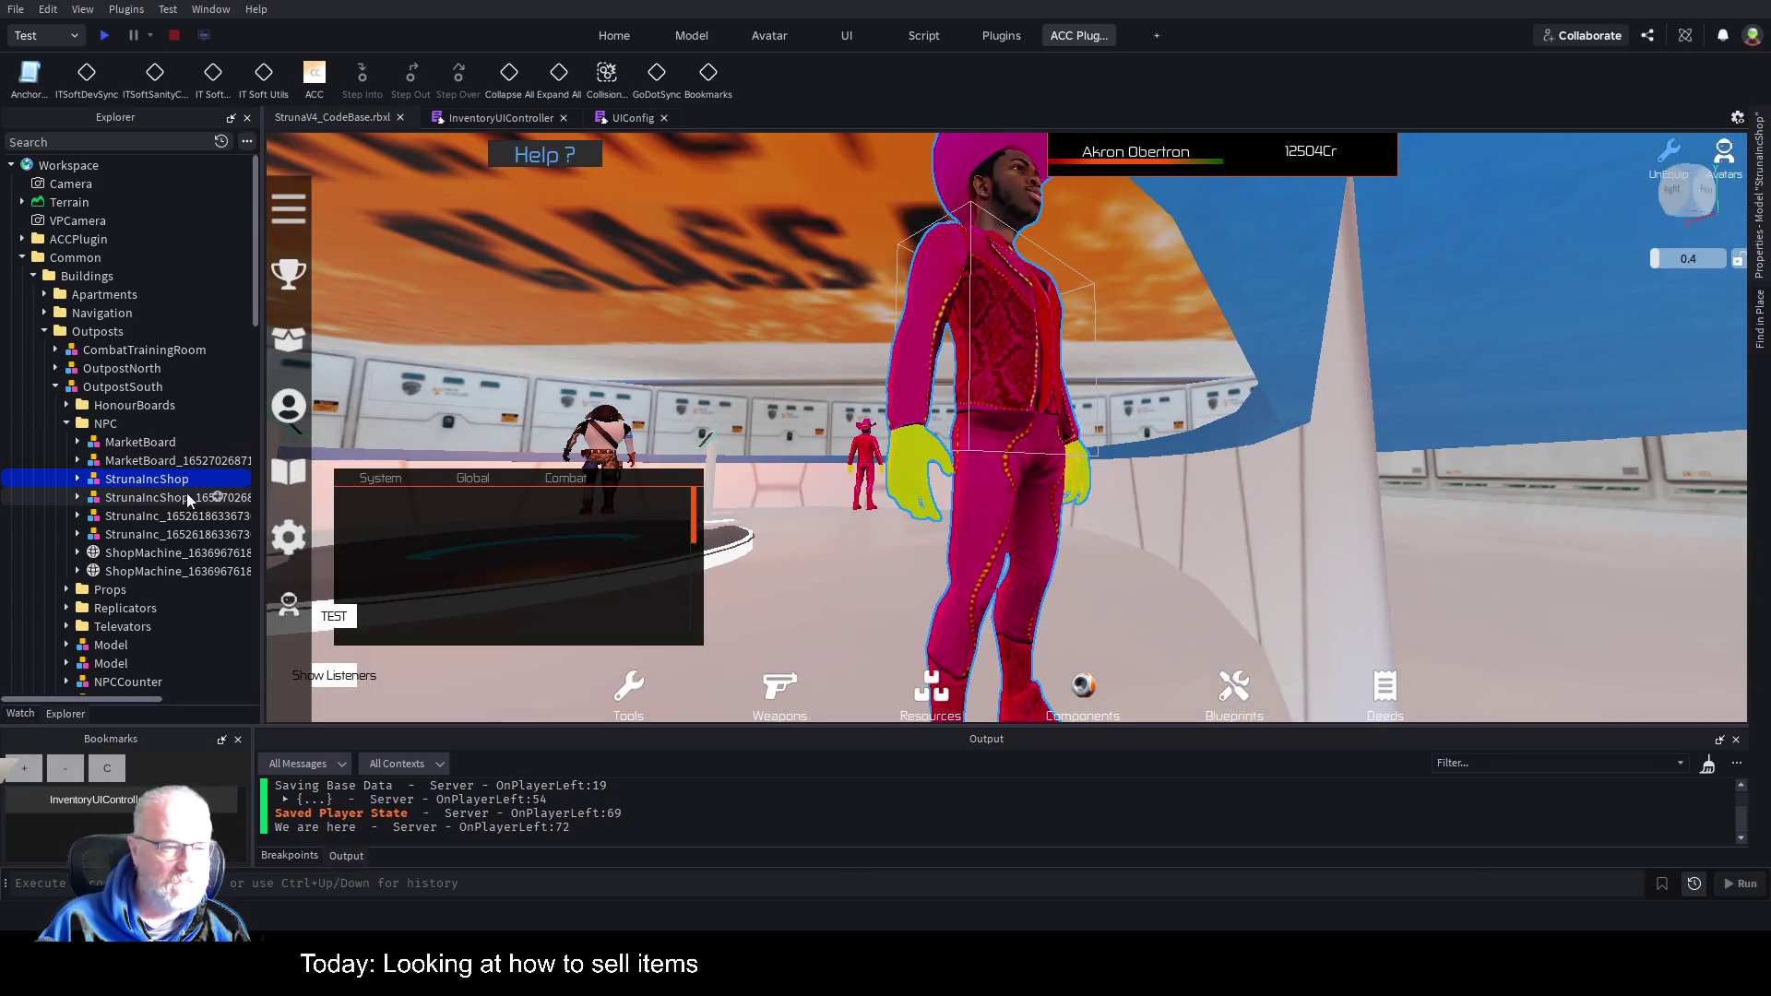
{"action": "left_click", "coordinate": [175, 498]}
{"action": "key", "text": "f"}
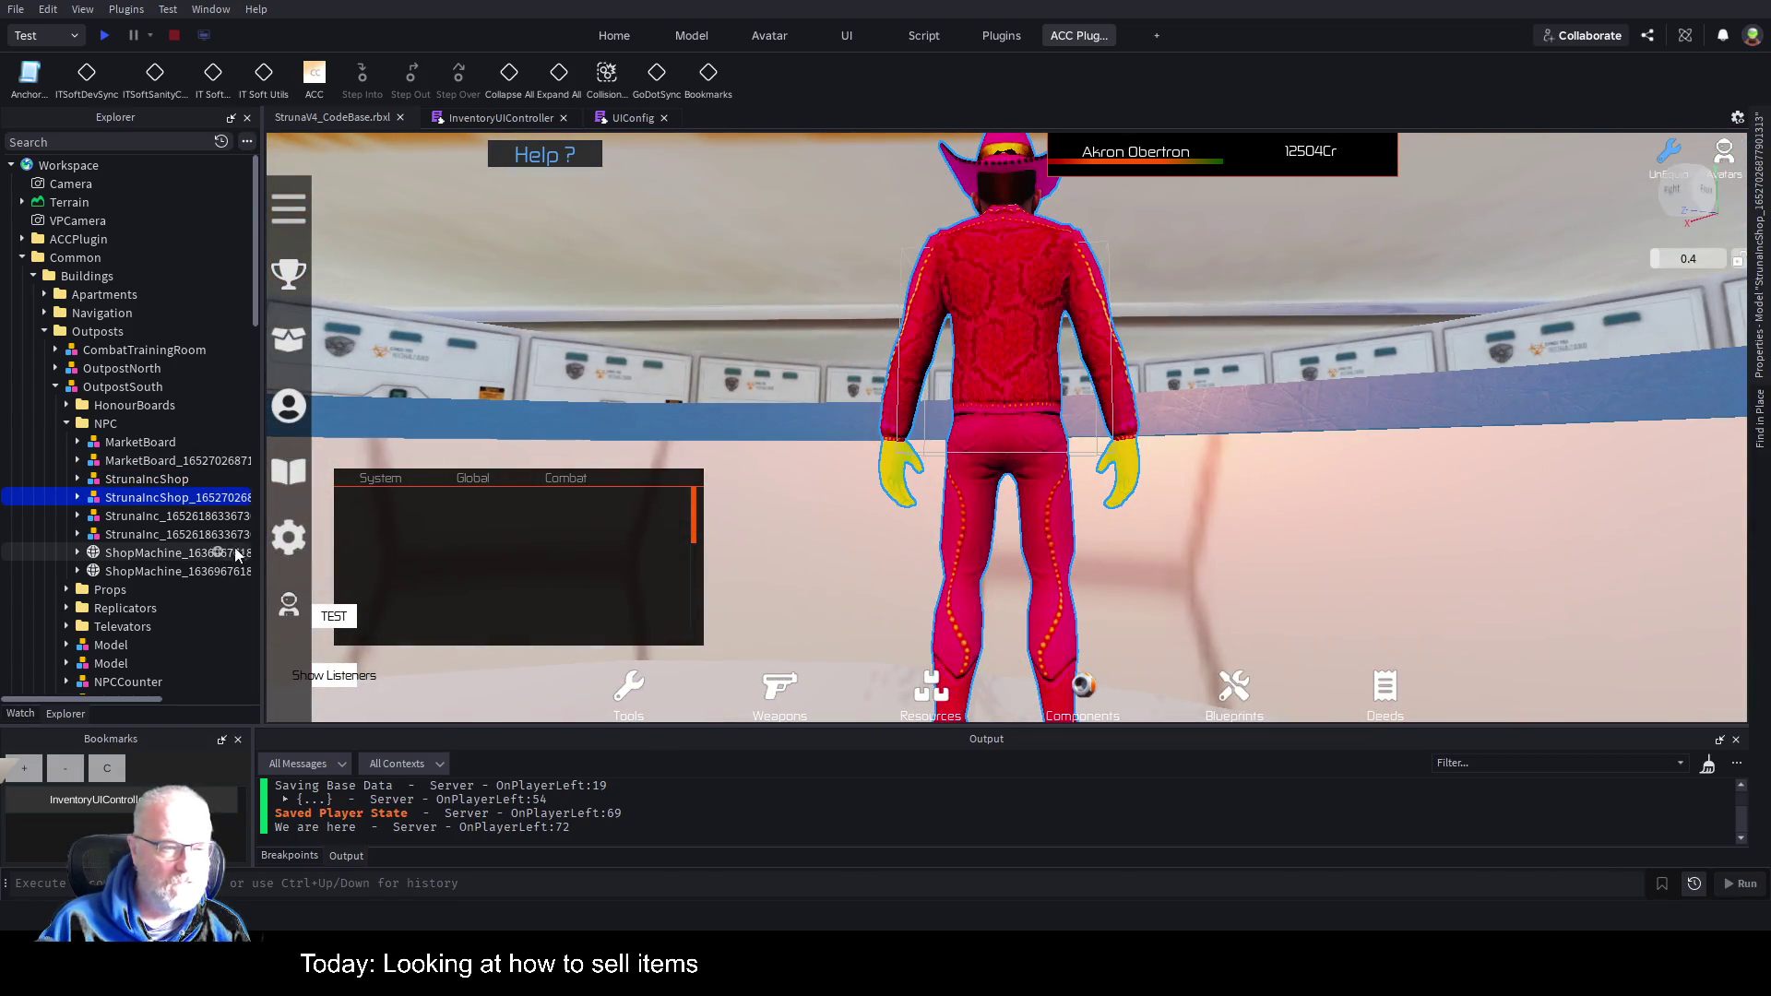
{"action": "left_click", "coordinate": [166, 553]}
{"action": "key", "text": "f"}
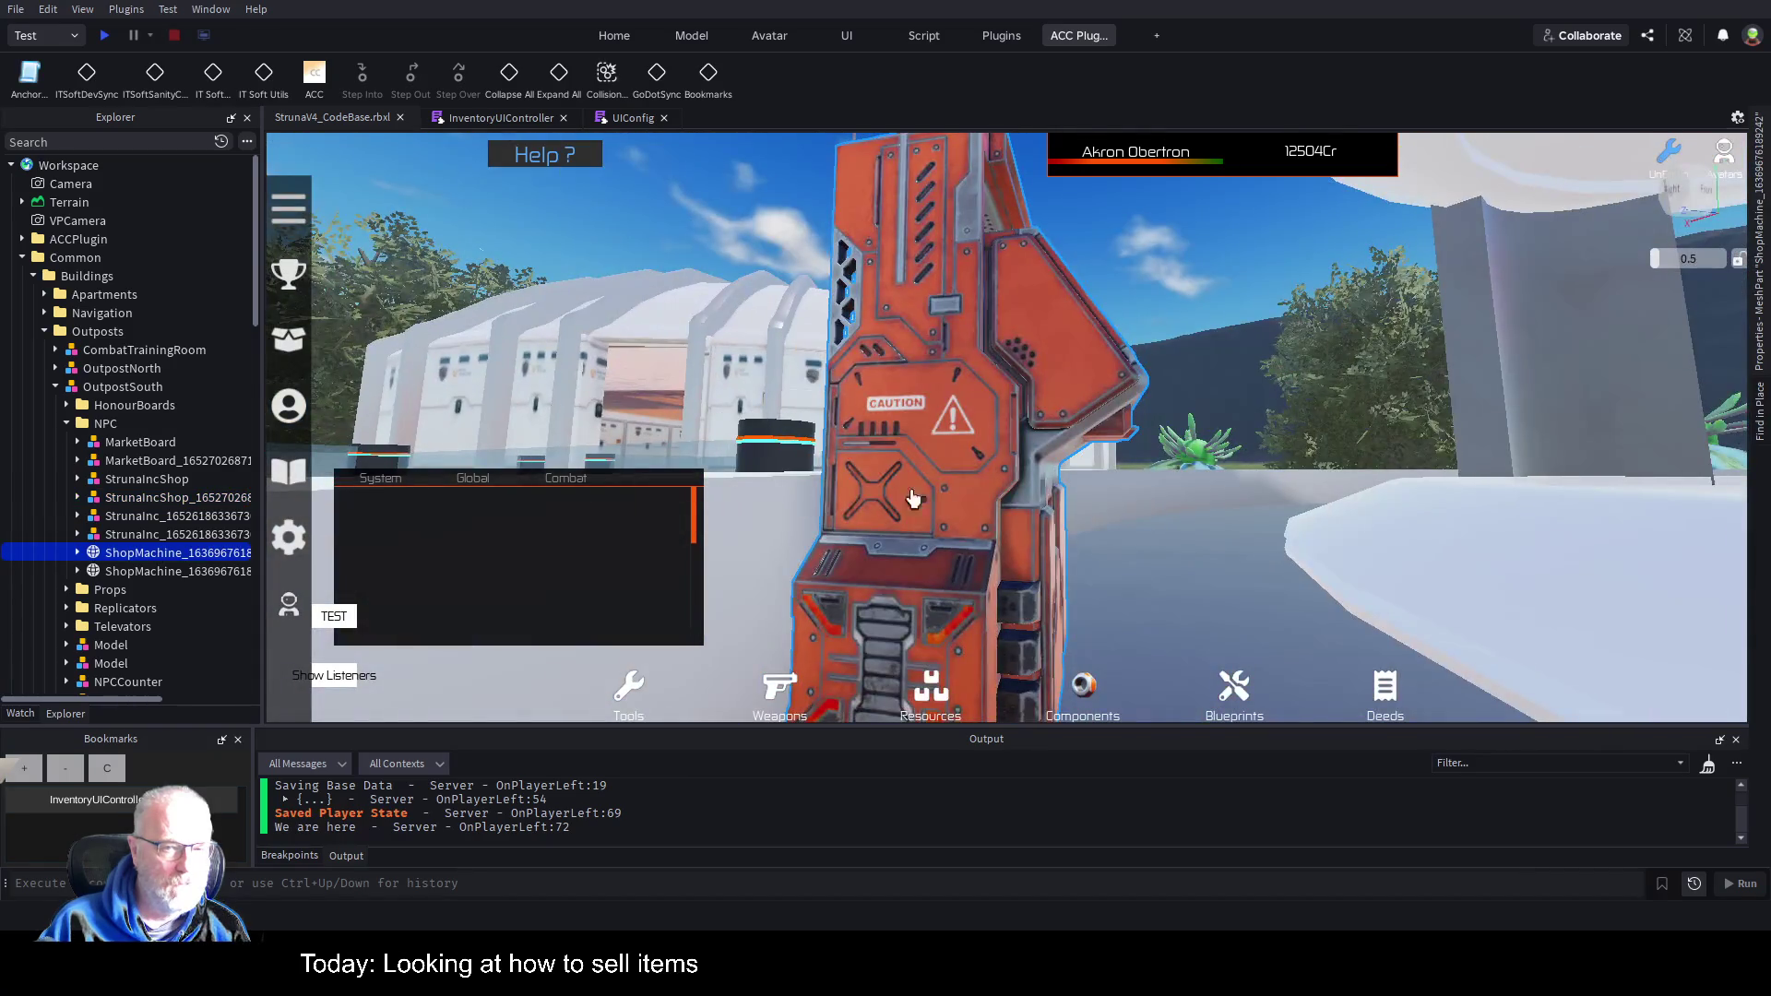
Reframe the Struna Inc Buyer, orbit around the shop platform, and select the blonde StrunaInc NPC.
{"action": "scroll", "coordinate": [1092, 489], "scroll_direction": "down", "scroll_amount": 10}
{"action": "scroll", "coordinate": [1092, 490], "scroll_direction": "up", "scroll_amount": 3}
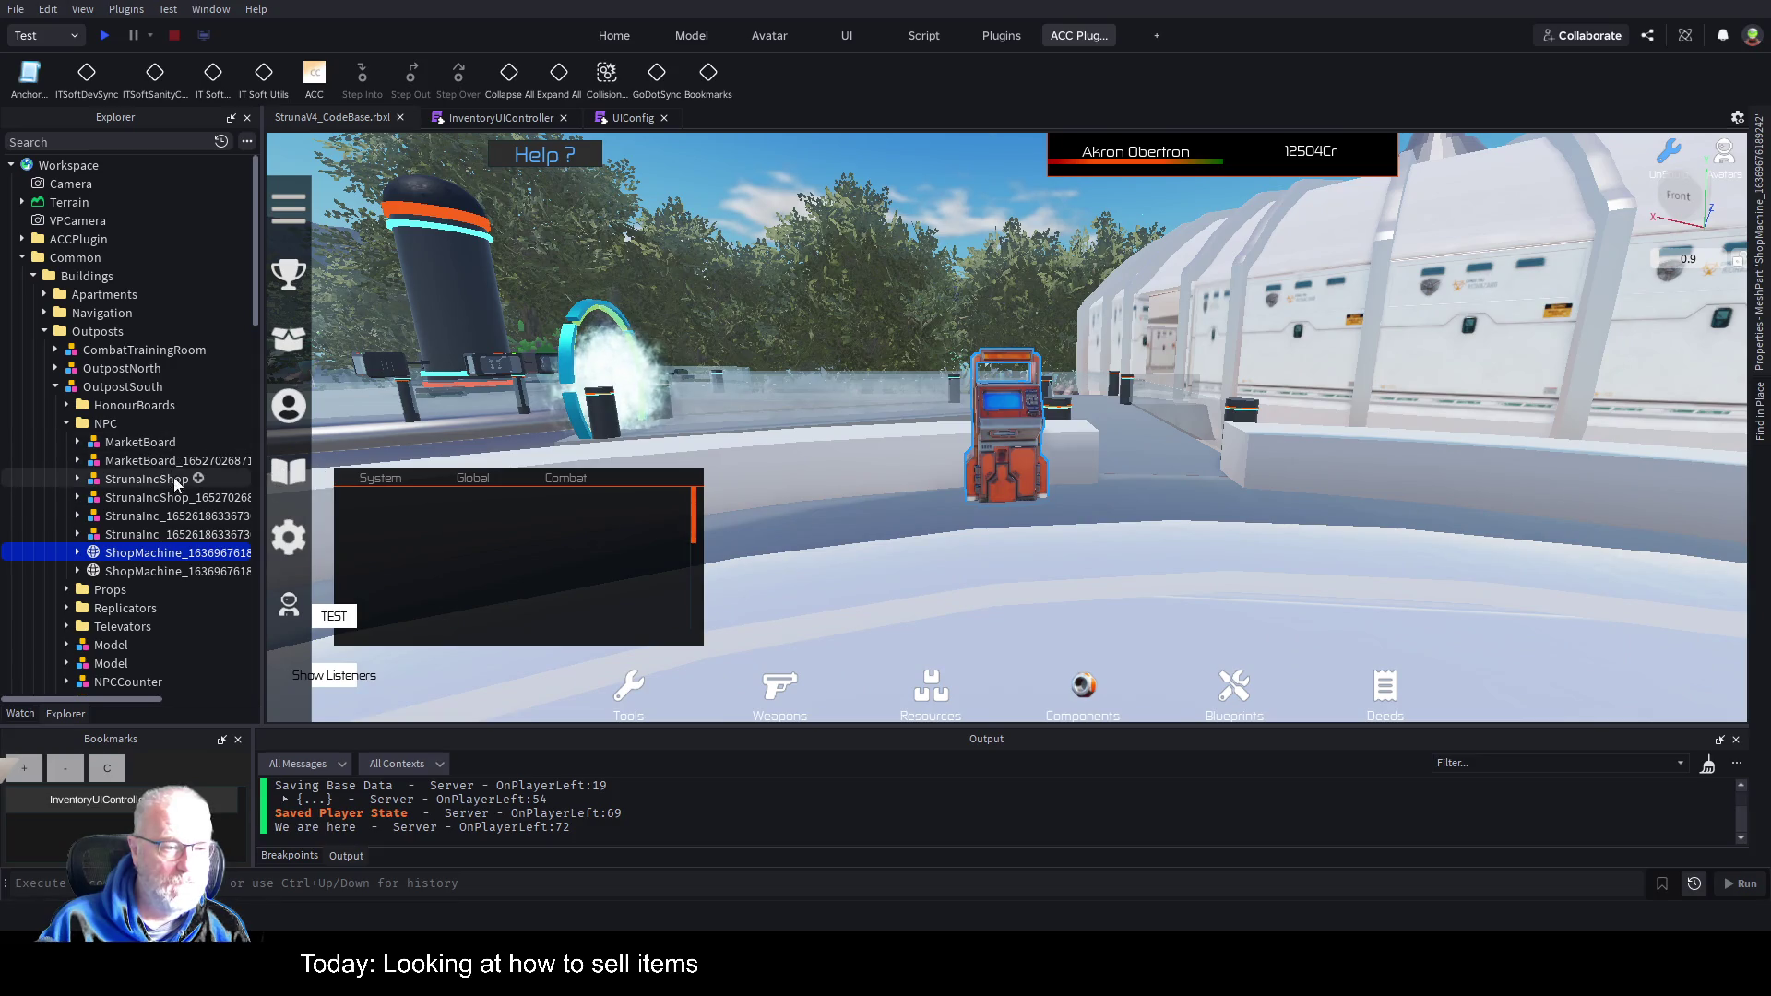
{"action": "left_click", "coordinate": [148, 479]}
{"action": "key", "text": "f"}
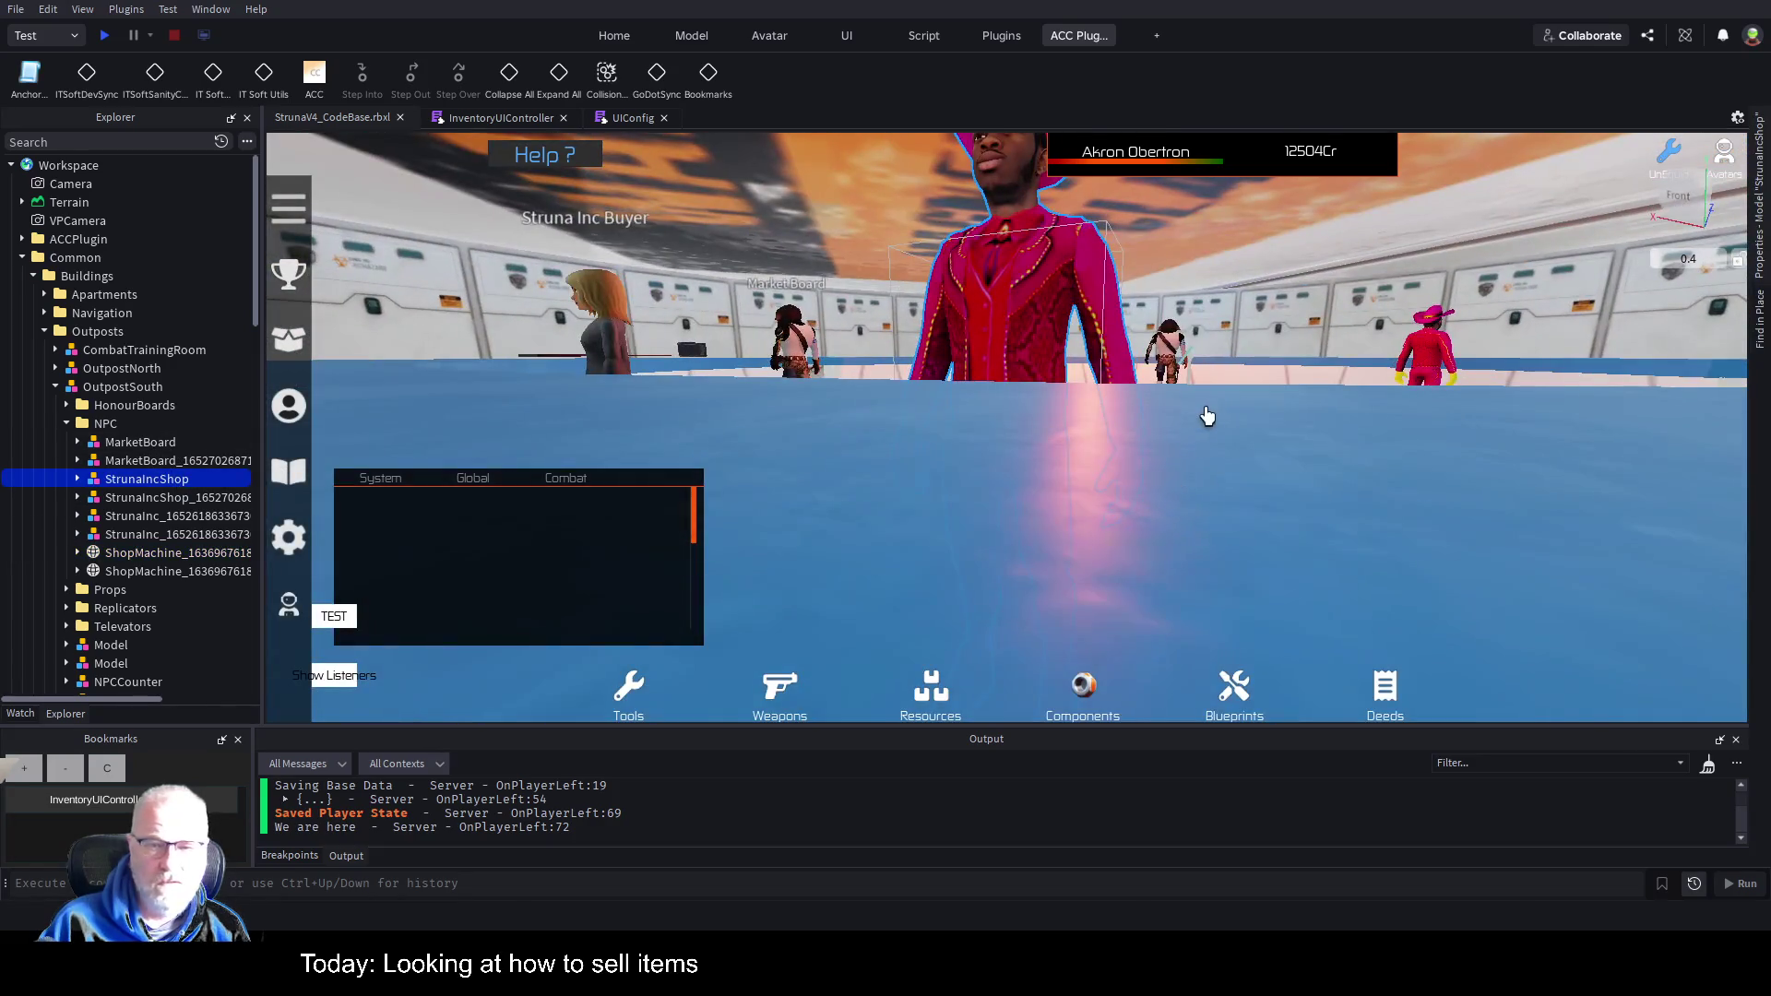
{"action": "scroll", "coordinate": [1205, 410], "scroll_direction": "down", "scroll_amount": 5}
{"action": "left_click_drag", "start_coordinate": [1211, 408], "coordinate": [1211, 408]}
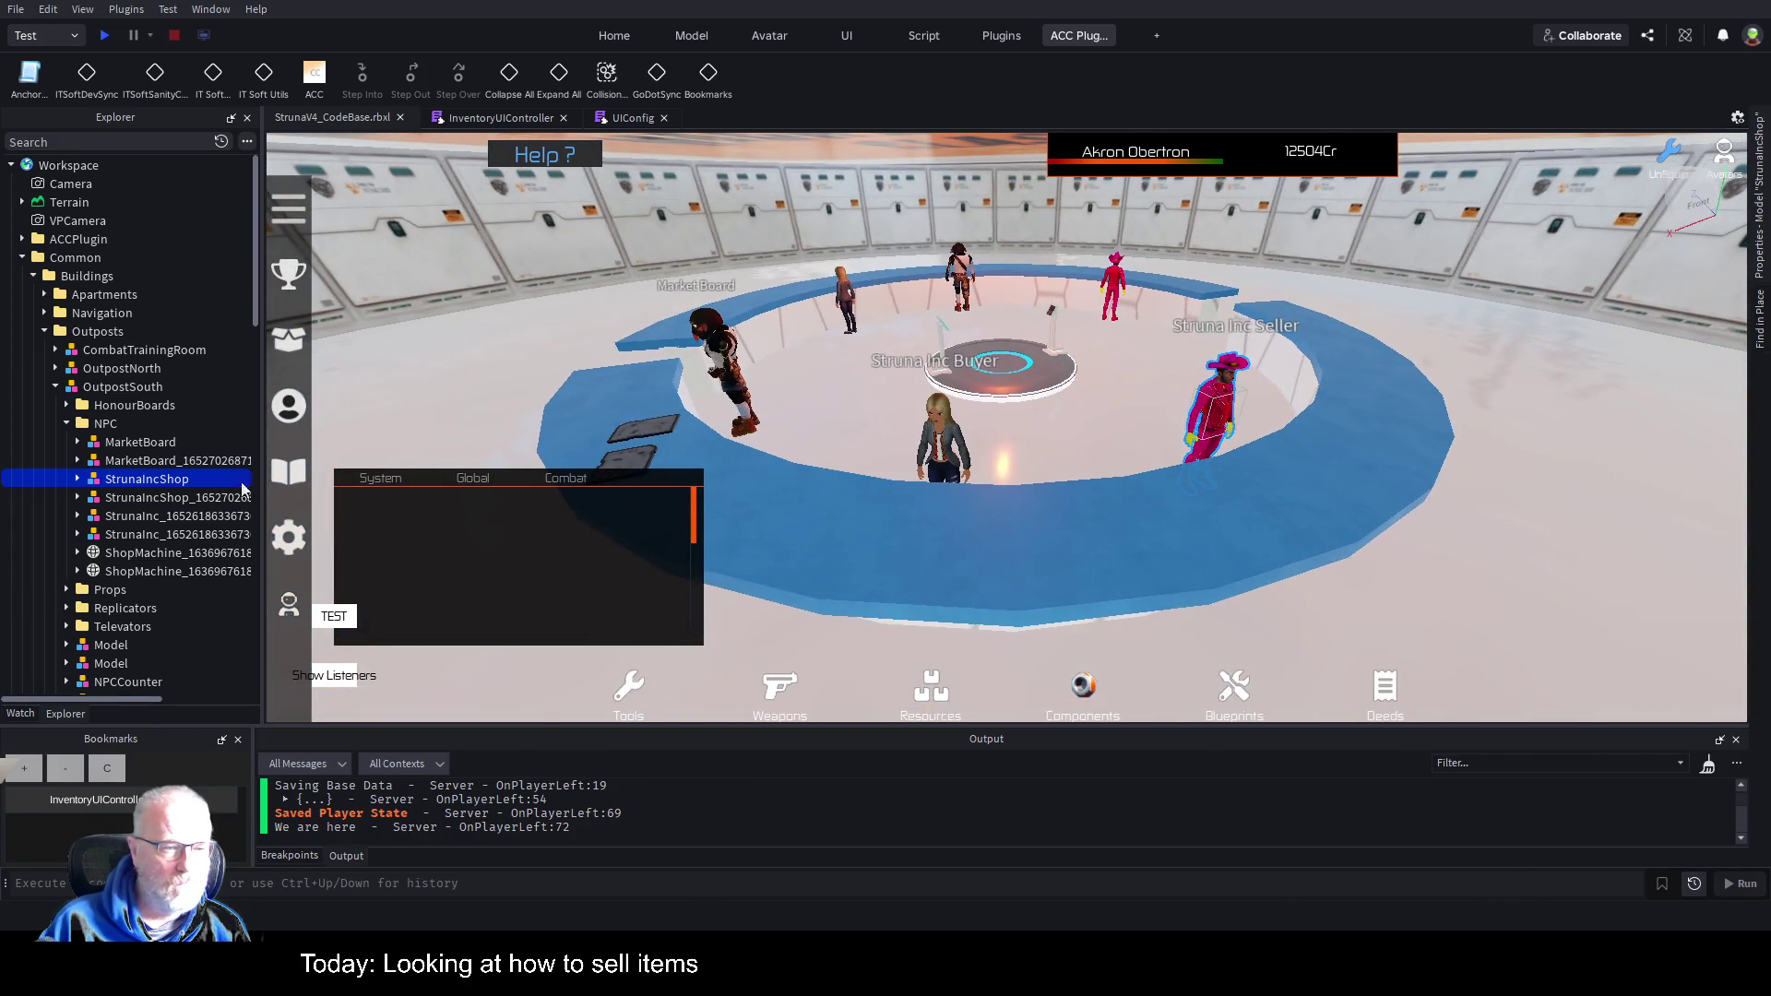
{"action": "left_click", "coordinate": [171, 498]}
{"action": "left_click", "coordinate": [174, 519]}
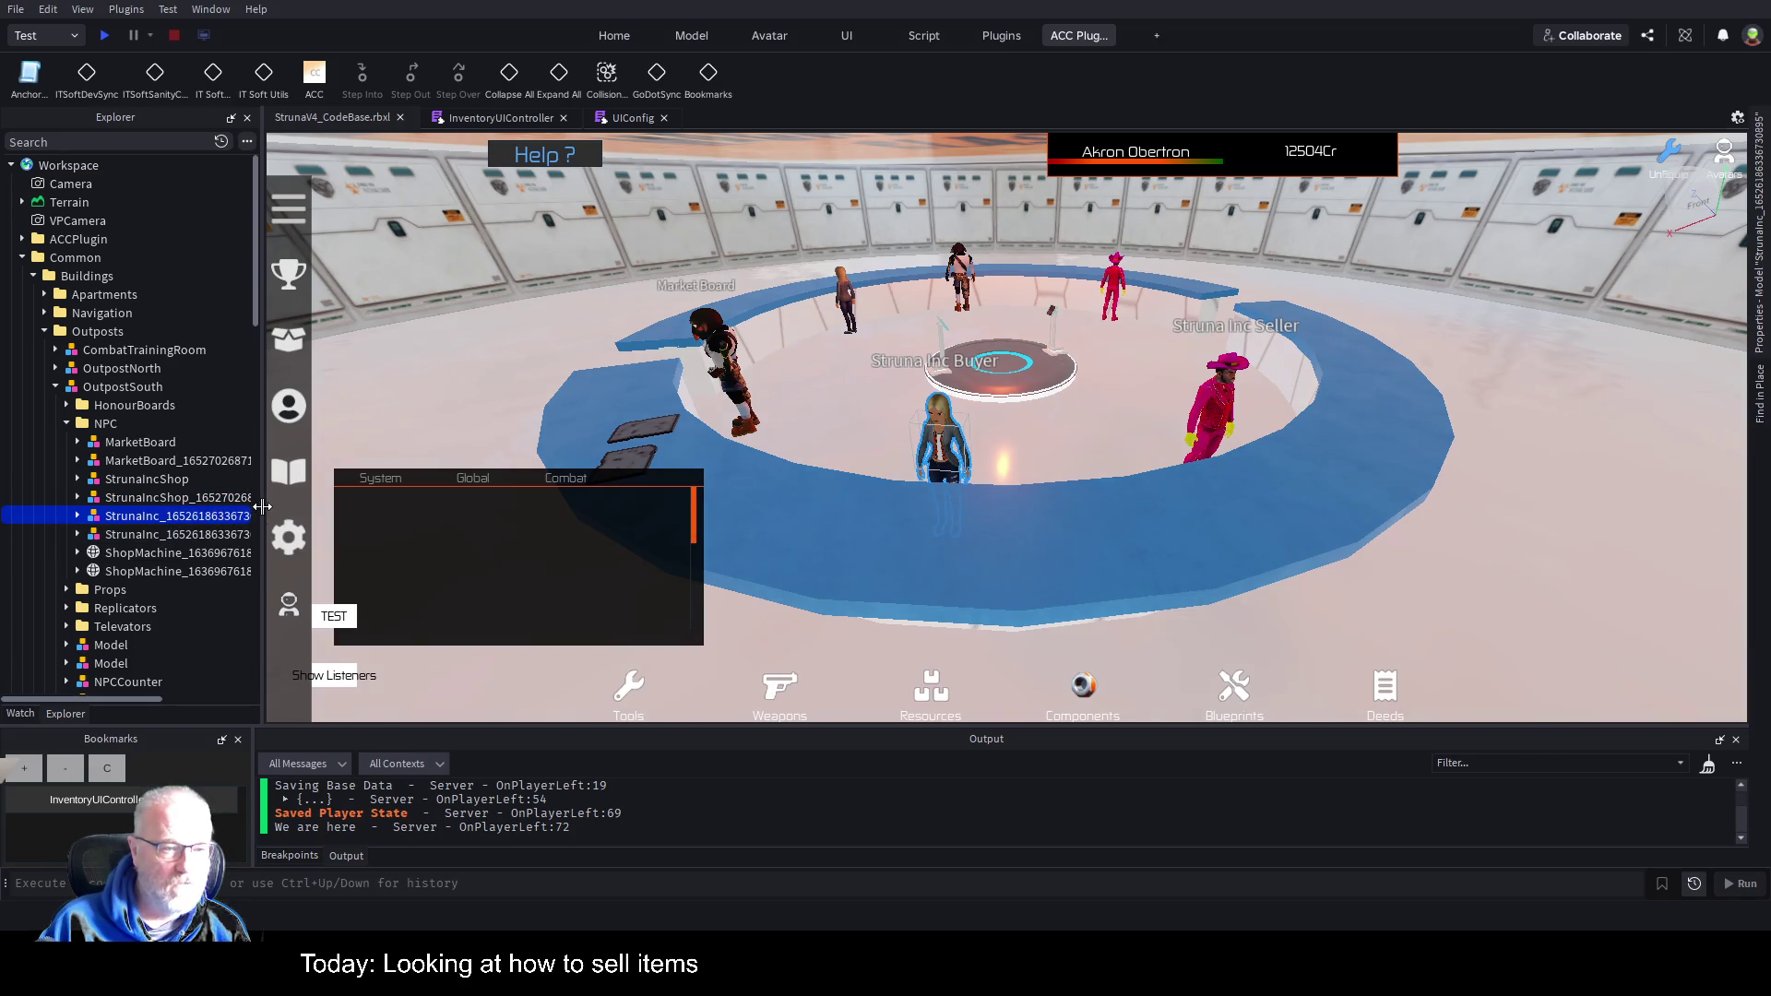
Widen the Explorer, expand the StrunaInc NPC, and select its ProximityPrompt.
{"action": "left_click_drag", "start_coordinate": [262, 515], "coordinate": [410, 515]}
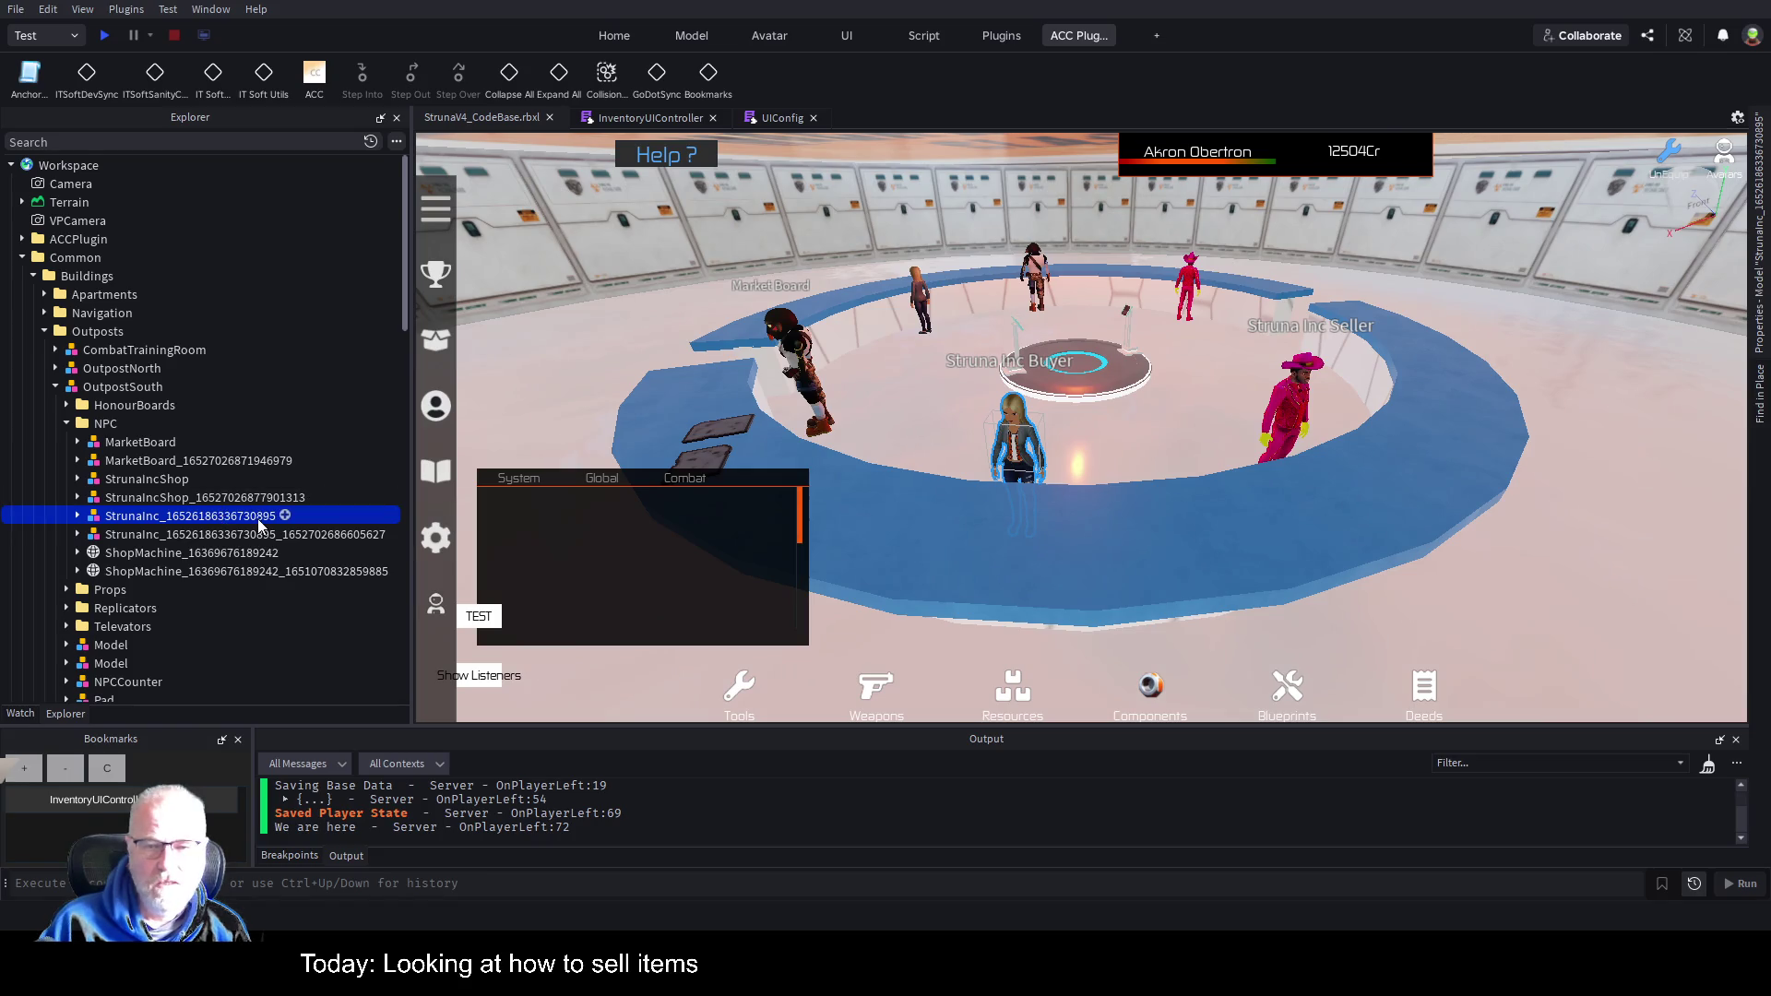
{"action": "left_click", "coordinate": [78, 517]}
{"action": "scroll", "coordinate": [170, 473], "scroll_direction": "down", "scroll_amount": 2}
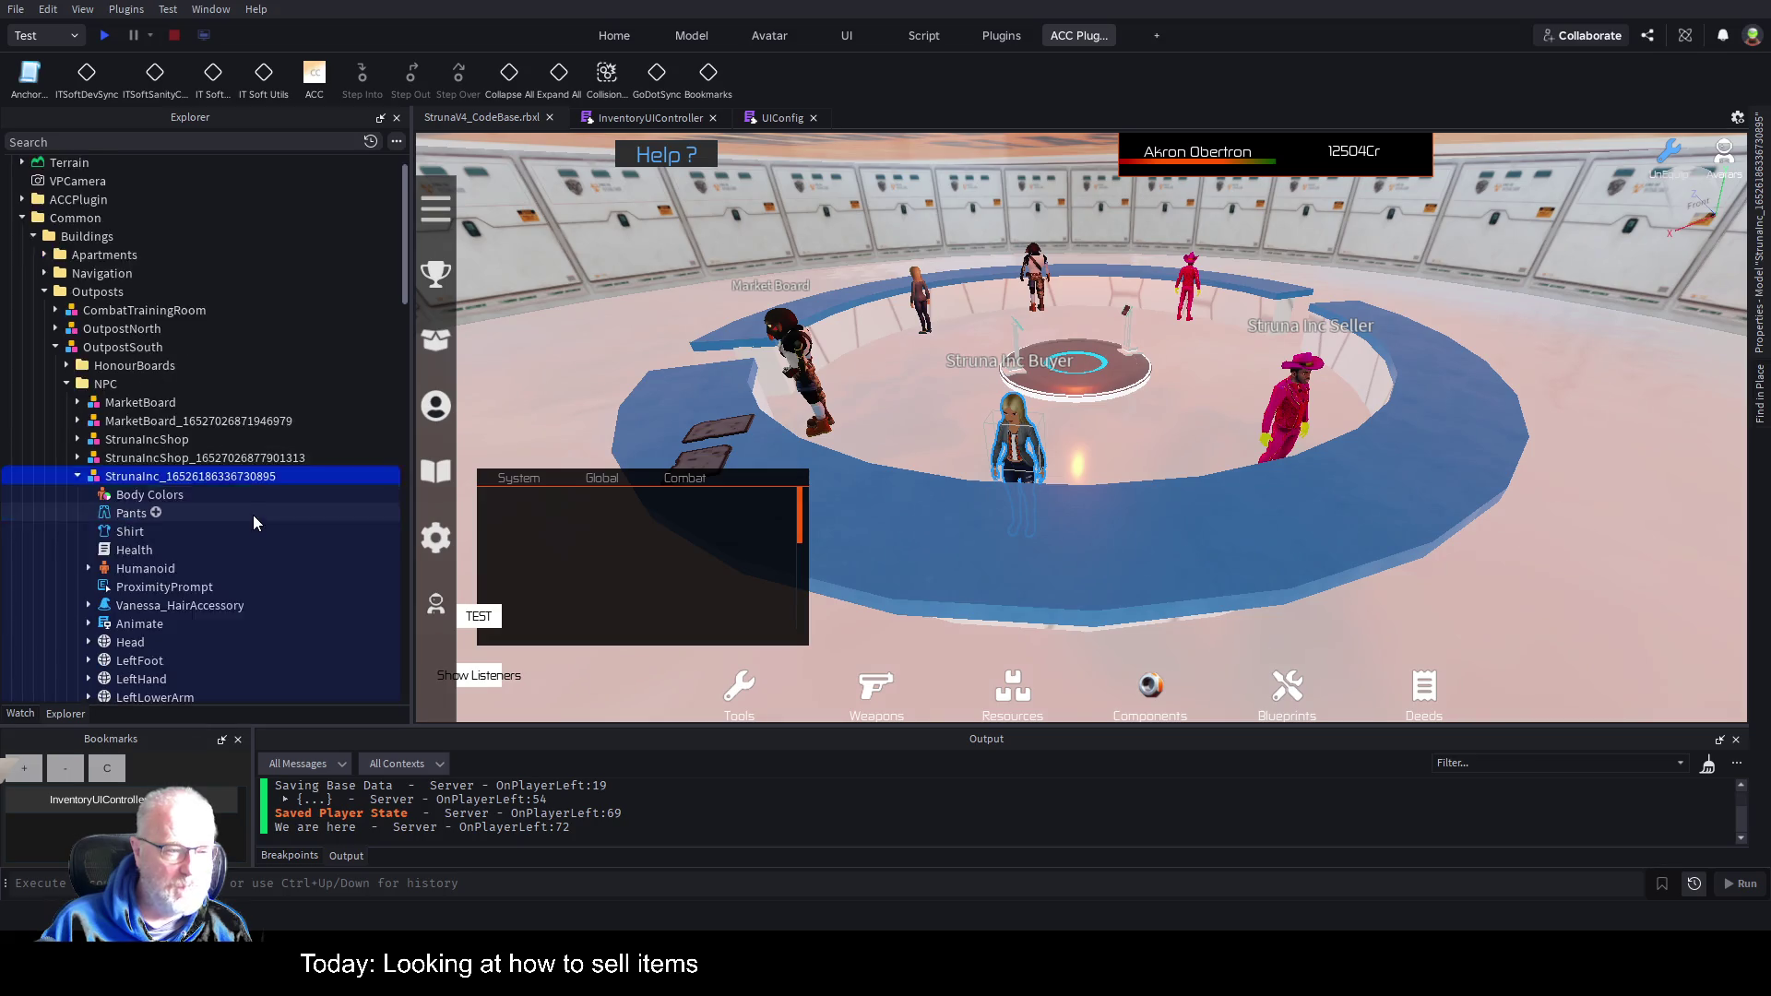
{"action": "left_click", "coordinate": [150, 548]}
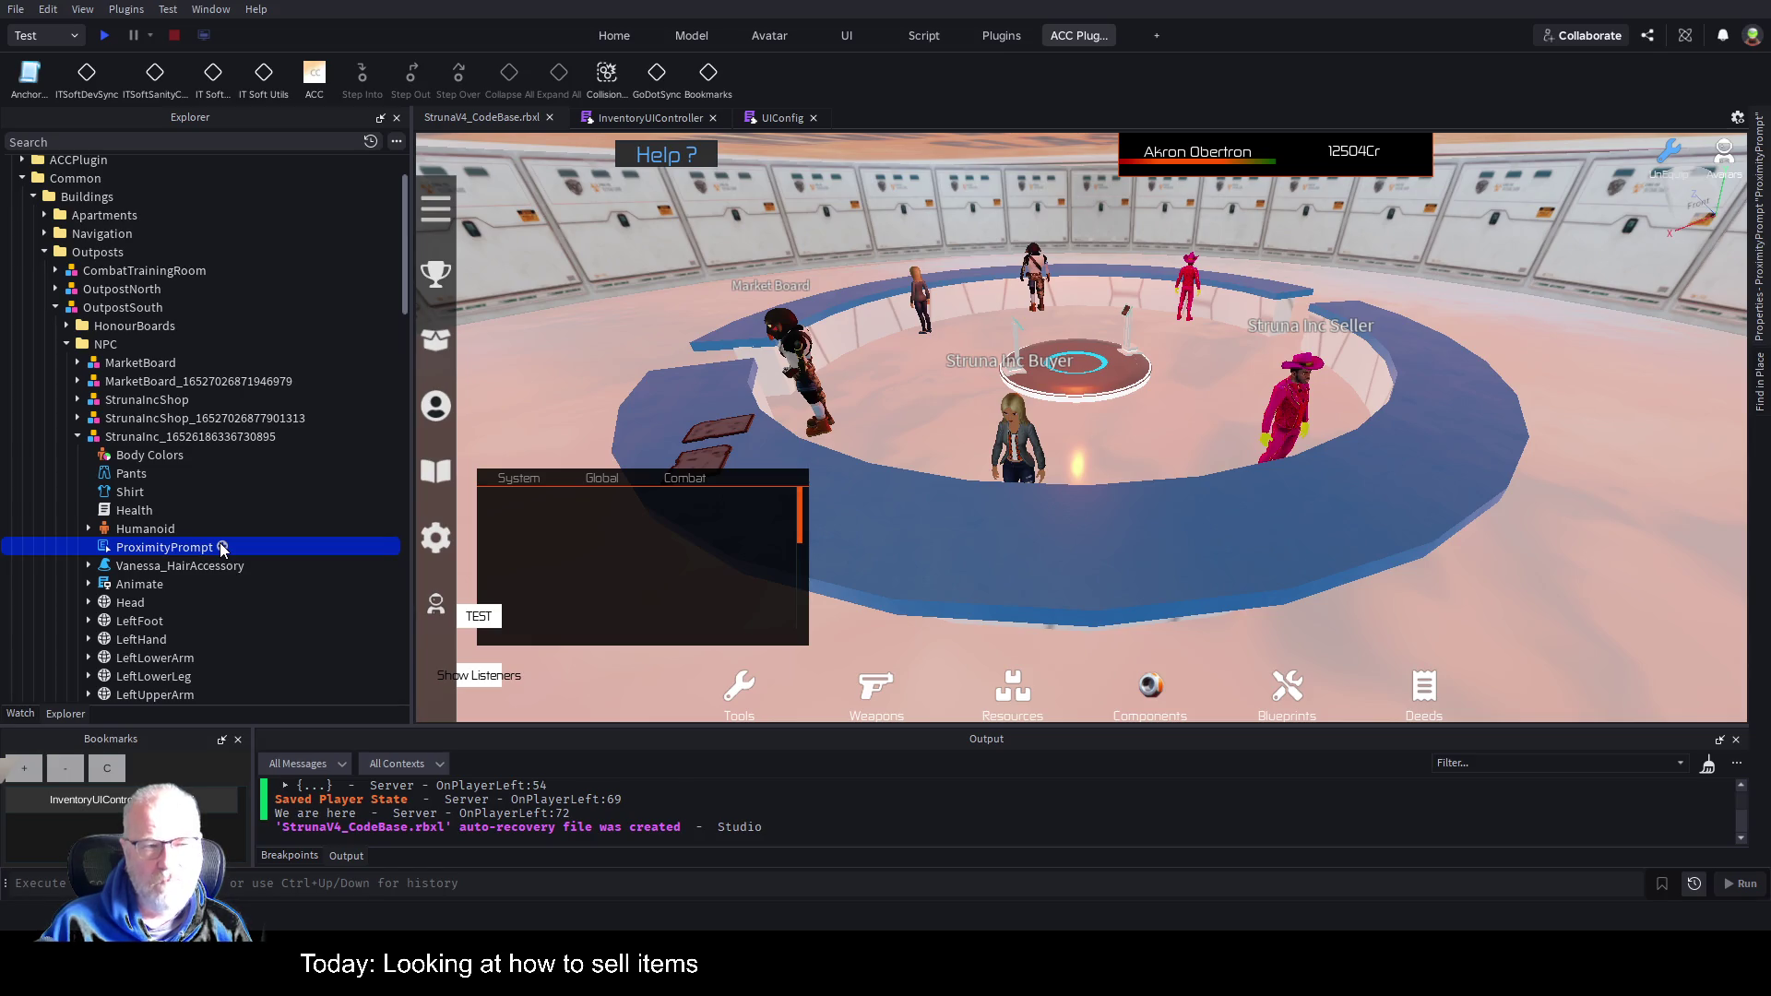
{"action": "scroll", "coordinate": [220, 361], "scroll_direction": "up", "scroll_amount": 3}
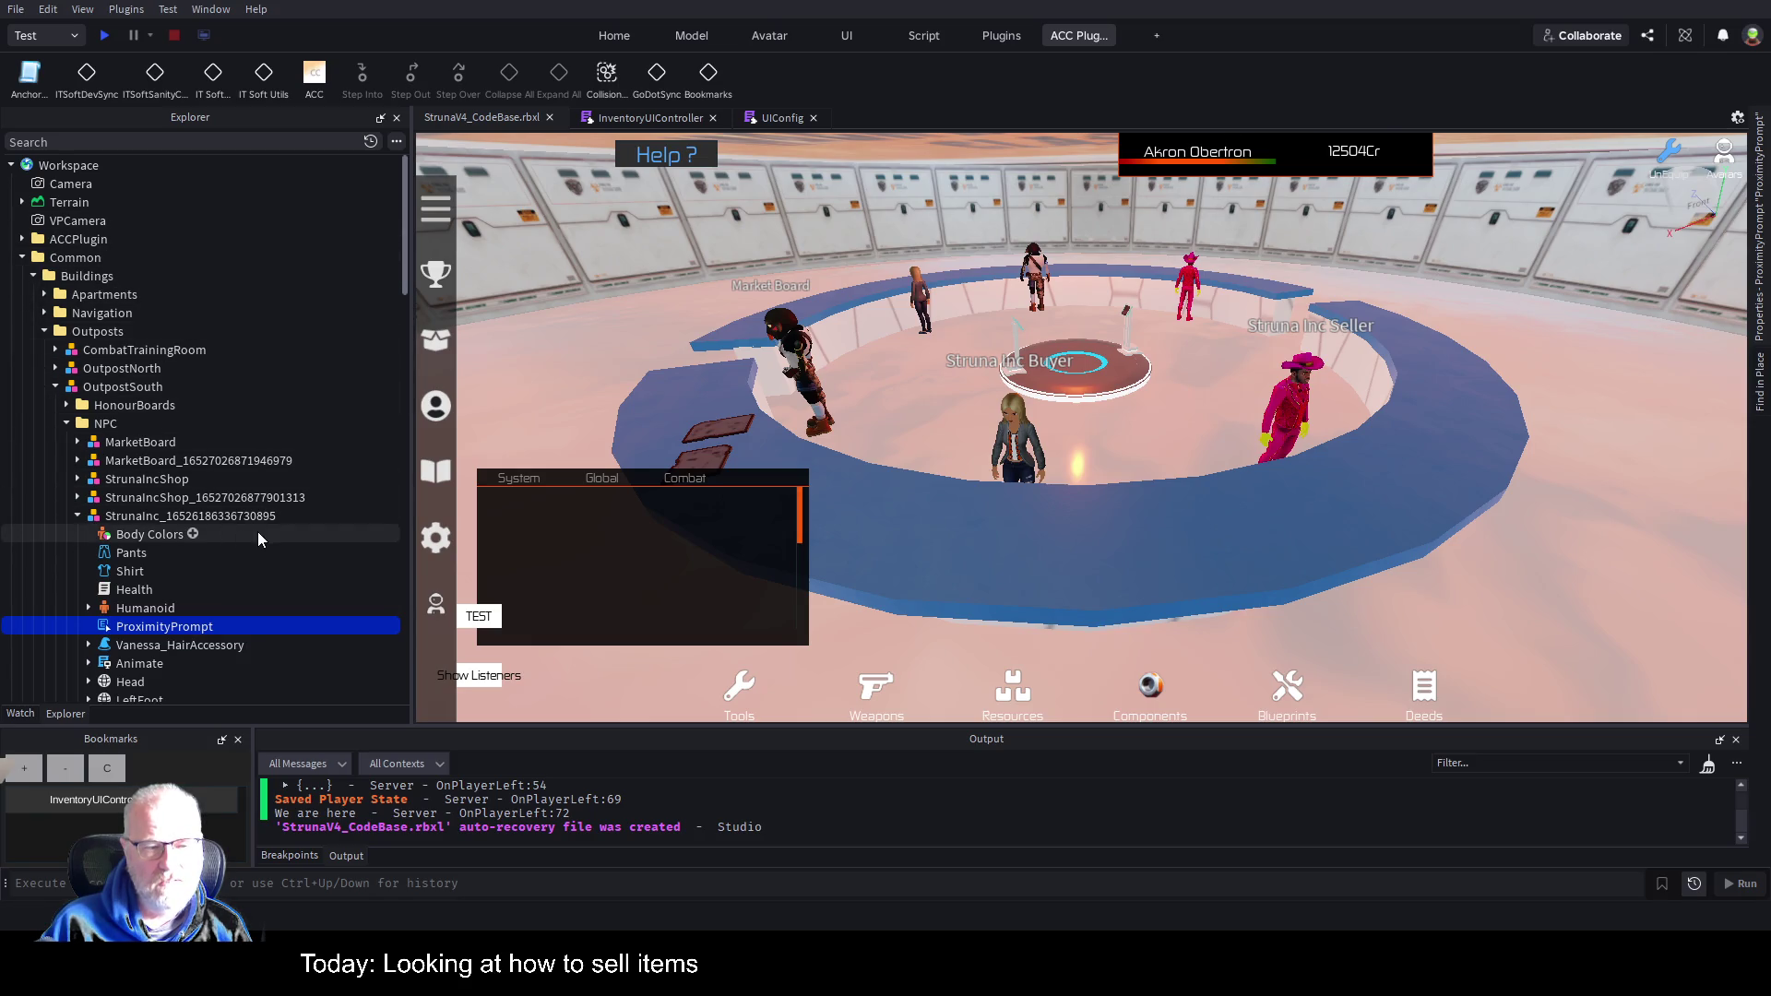
{"action": "scroll", "coordinate": [258, 535], "scroll_direction": "down", "scroll_amount": 3}
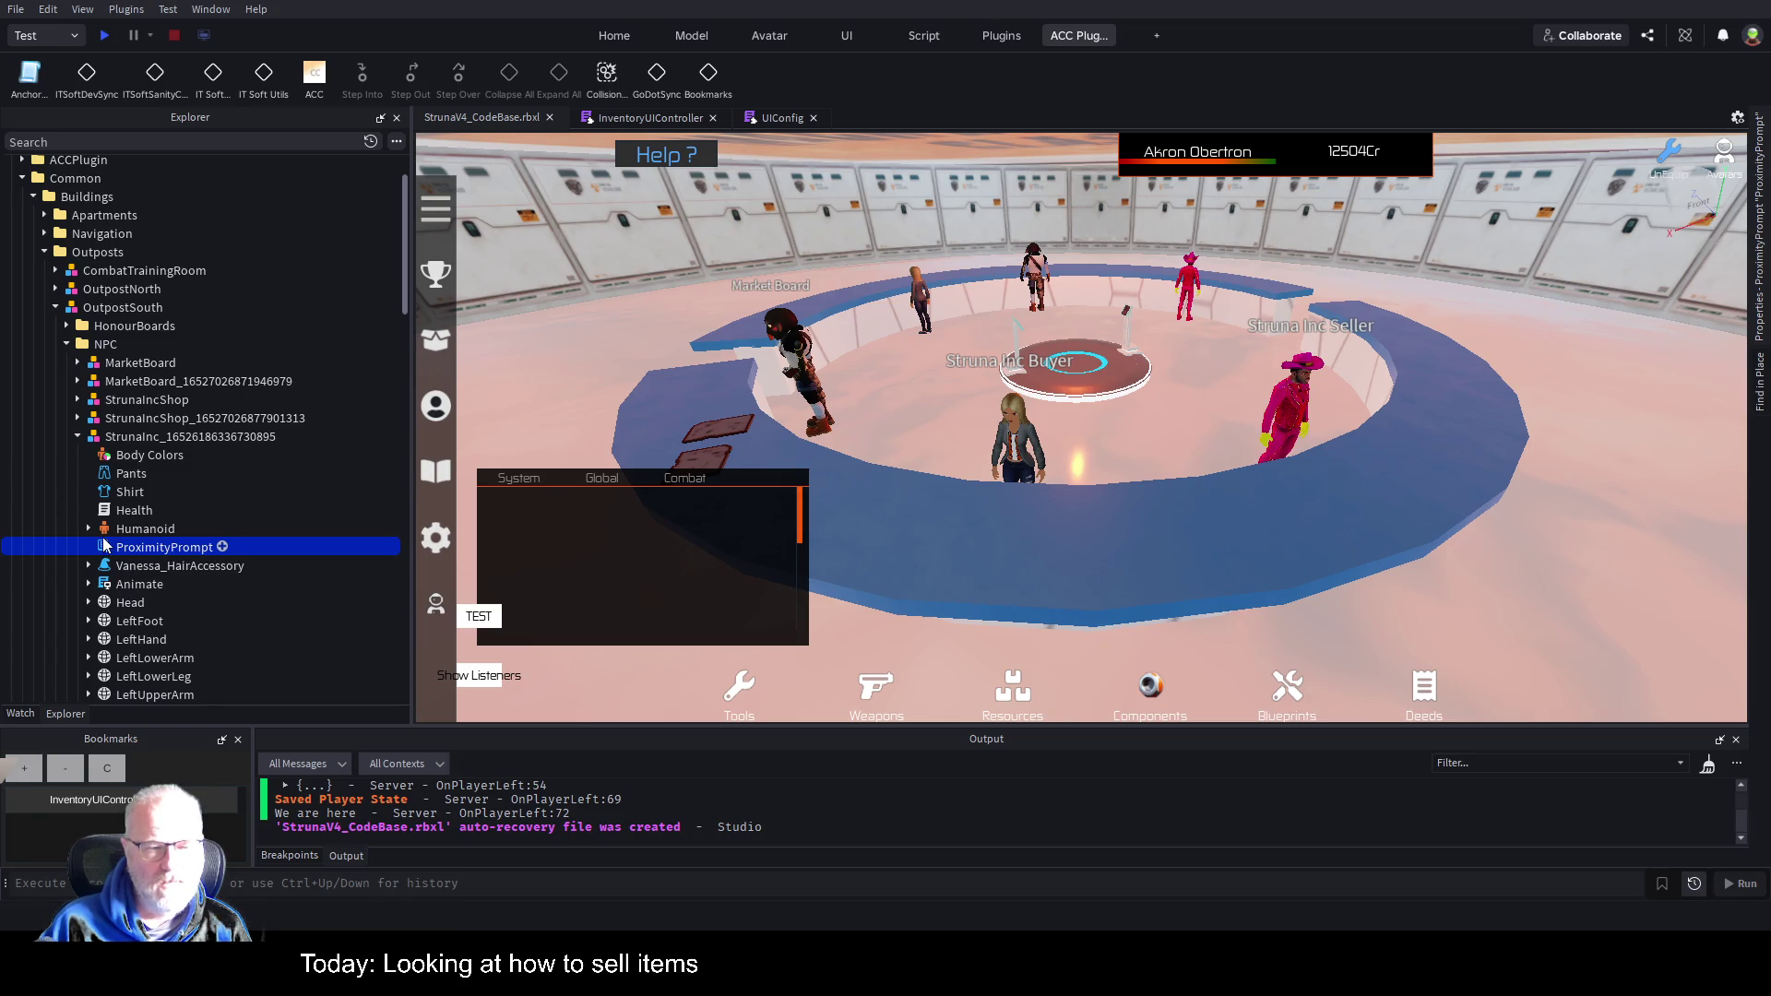
Insert a Script and a LocalScript under the ProximityPrompt, then return to the game view.
{"action": "left_click", "coordinate": [222, 547]}
{"action": "left_click", "coordinate": [268, 526]}
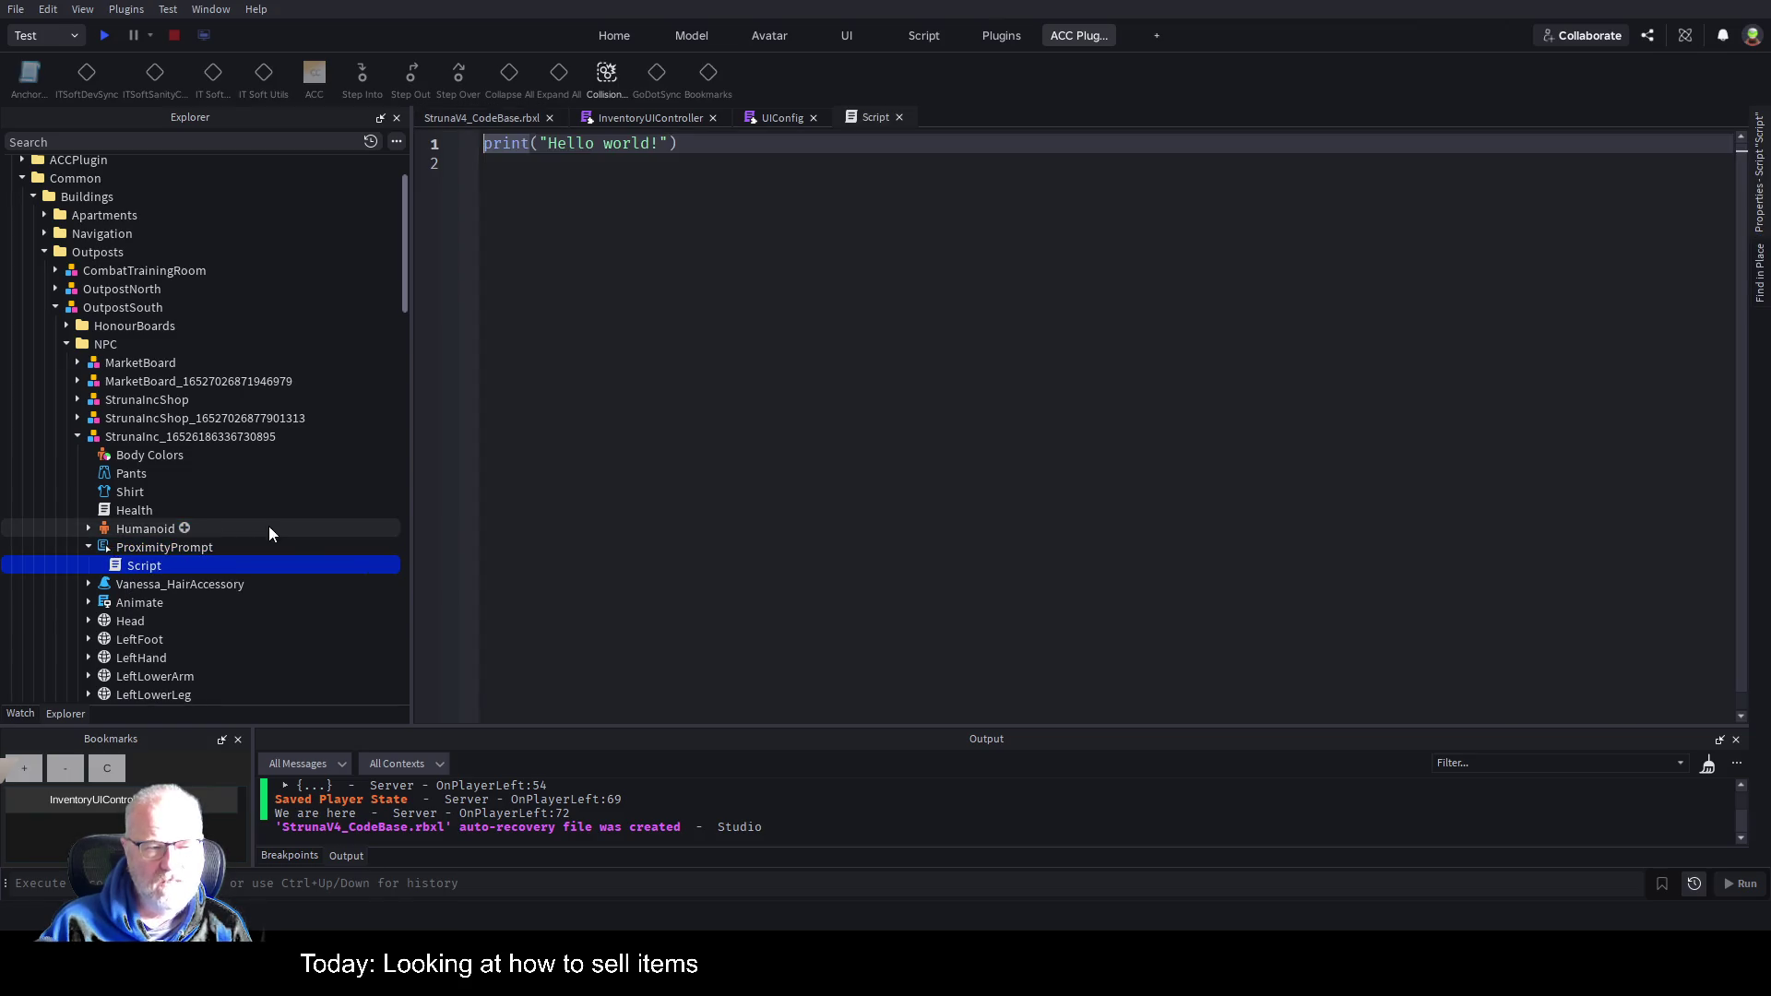
{"action": "left_click", "coordinate": [224, 548]}
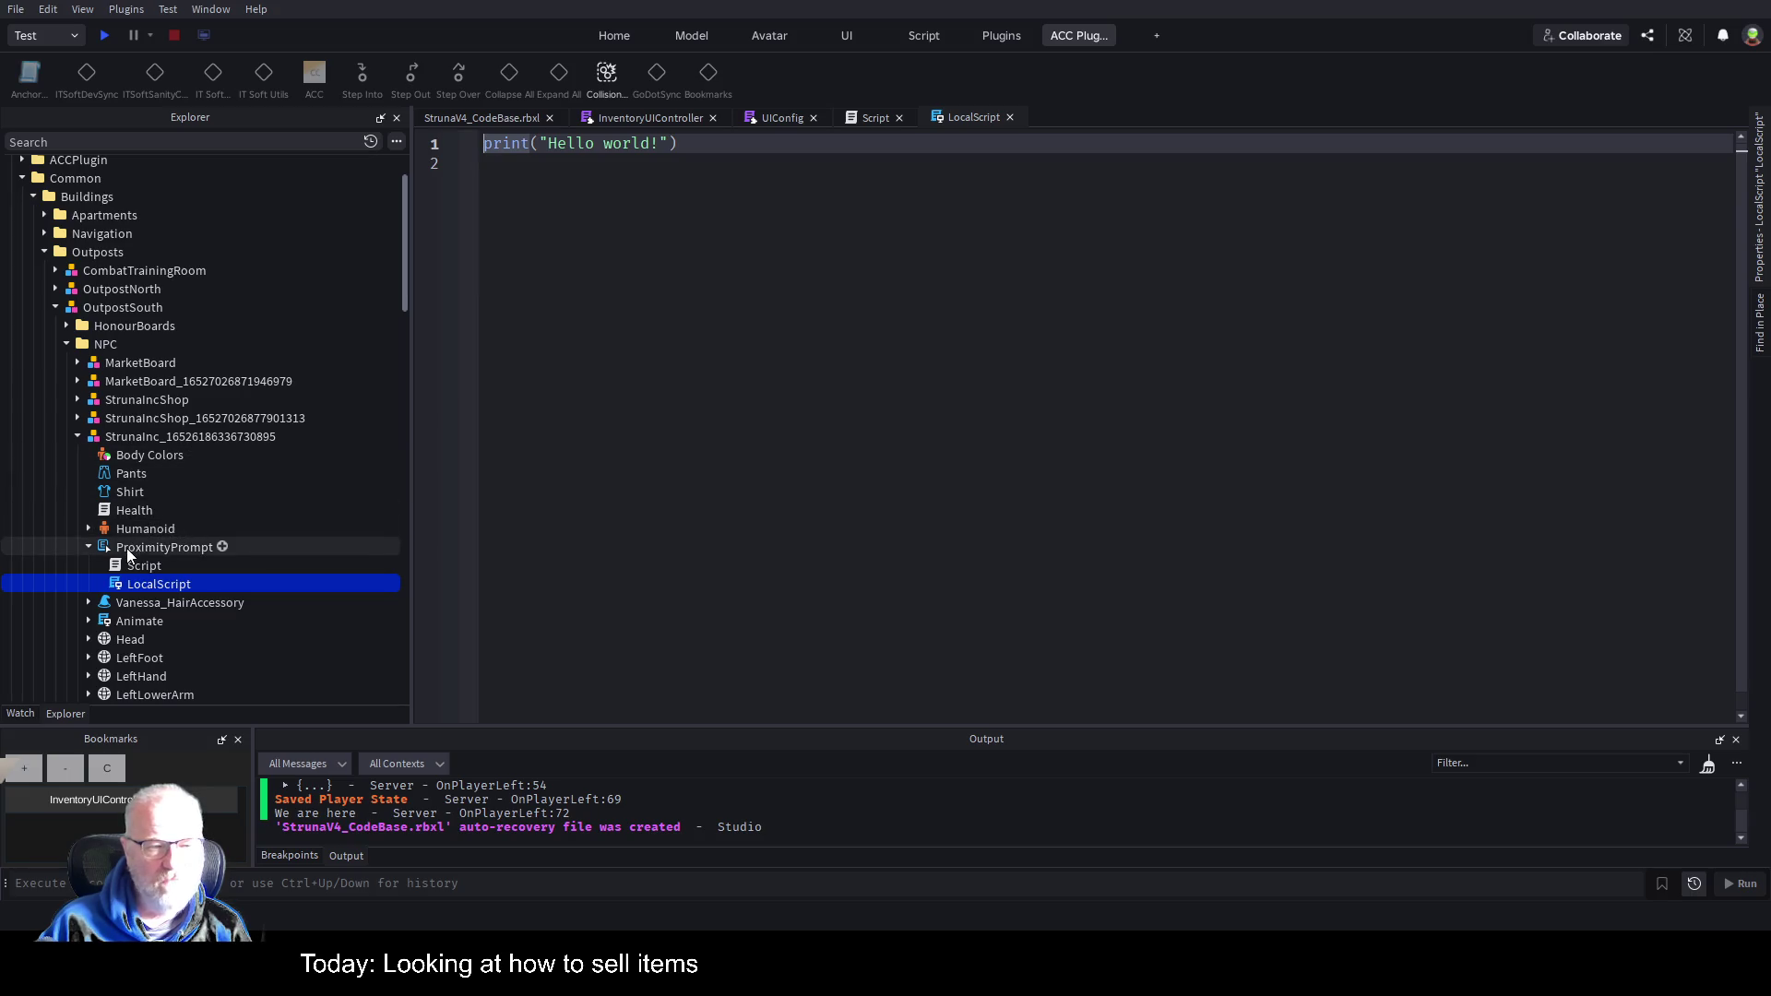
{"action": "left_click", "coordinate": [498, 115]}
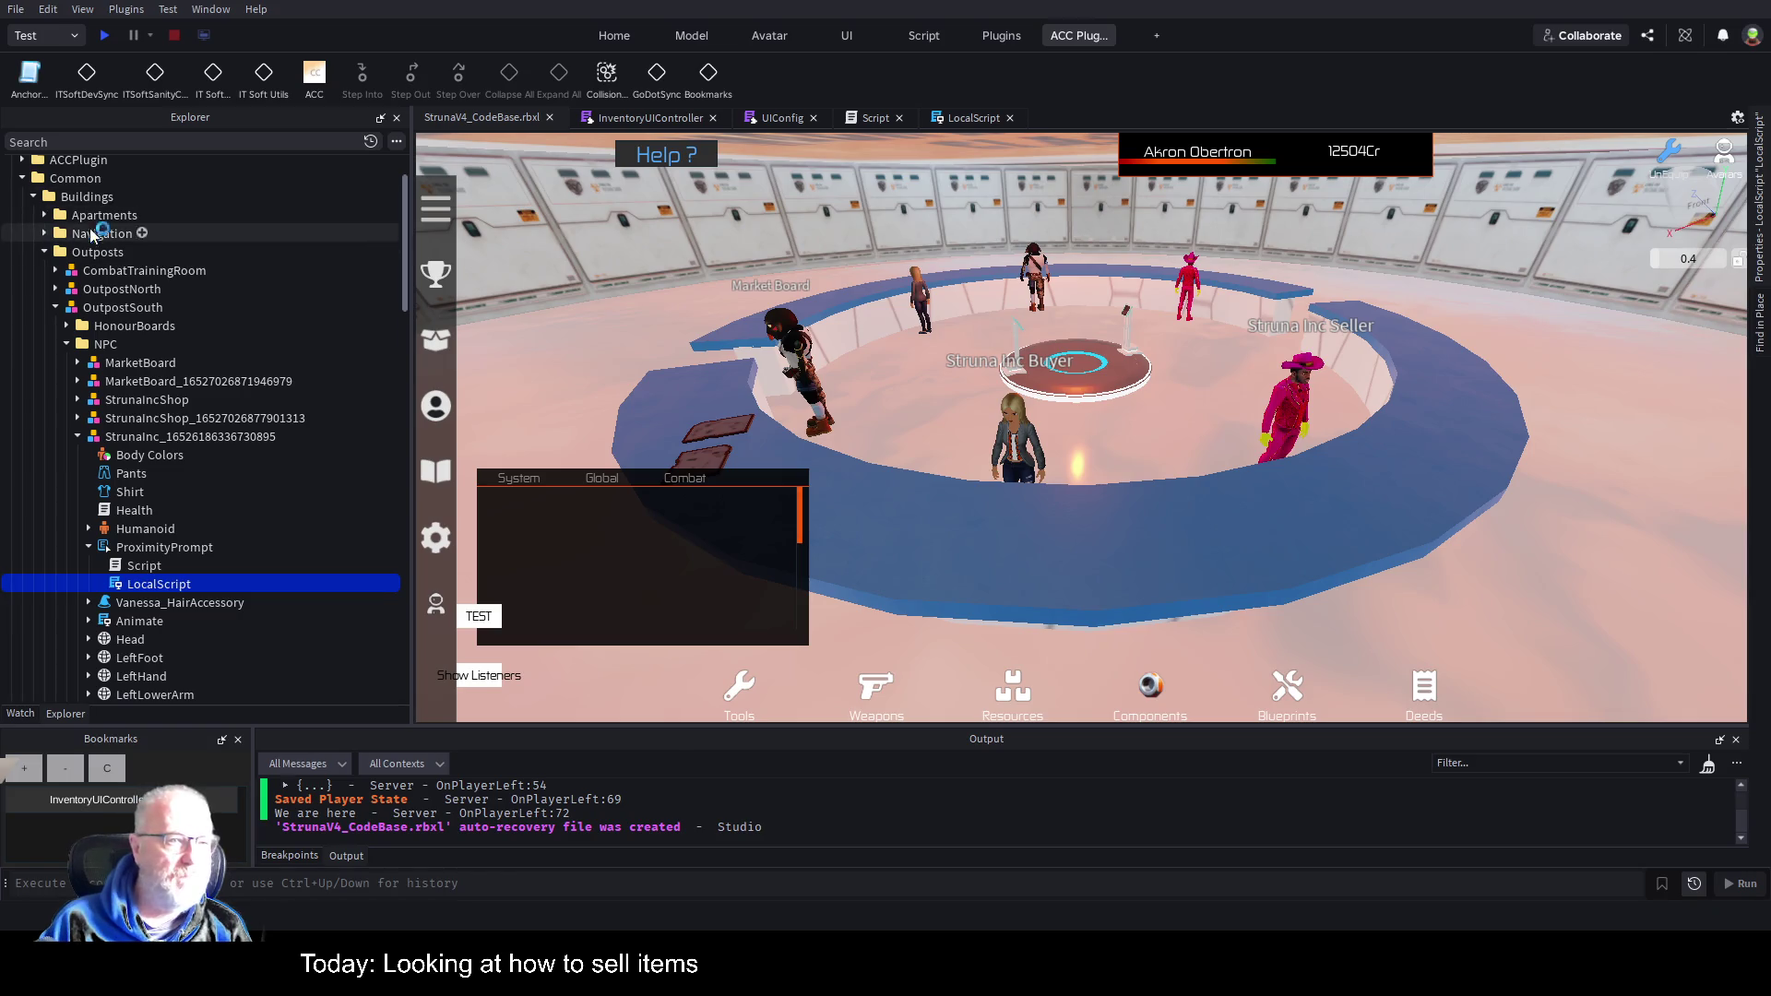
{"action": "left_click", "coordinate": [79, 137]}
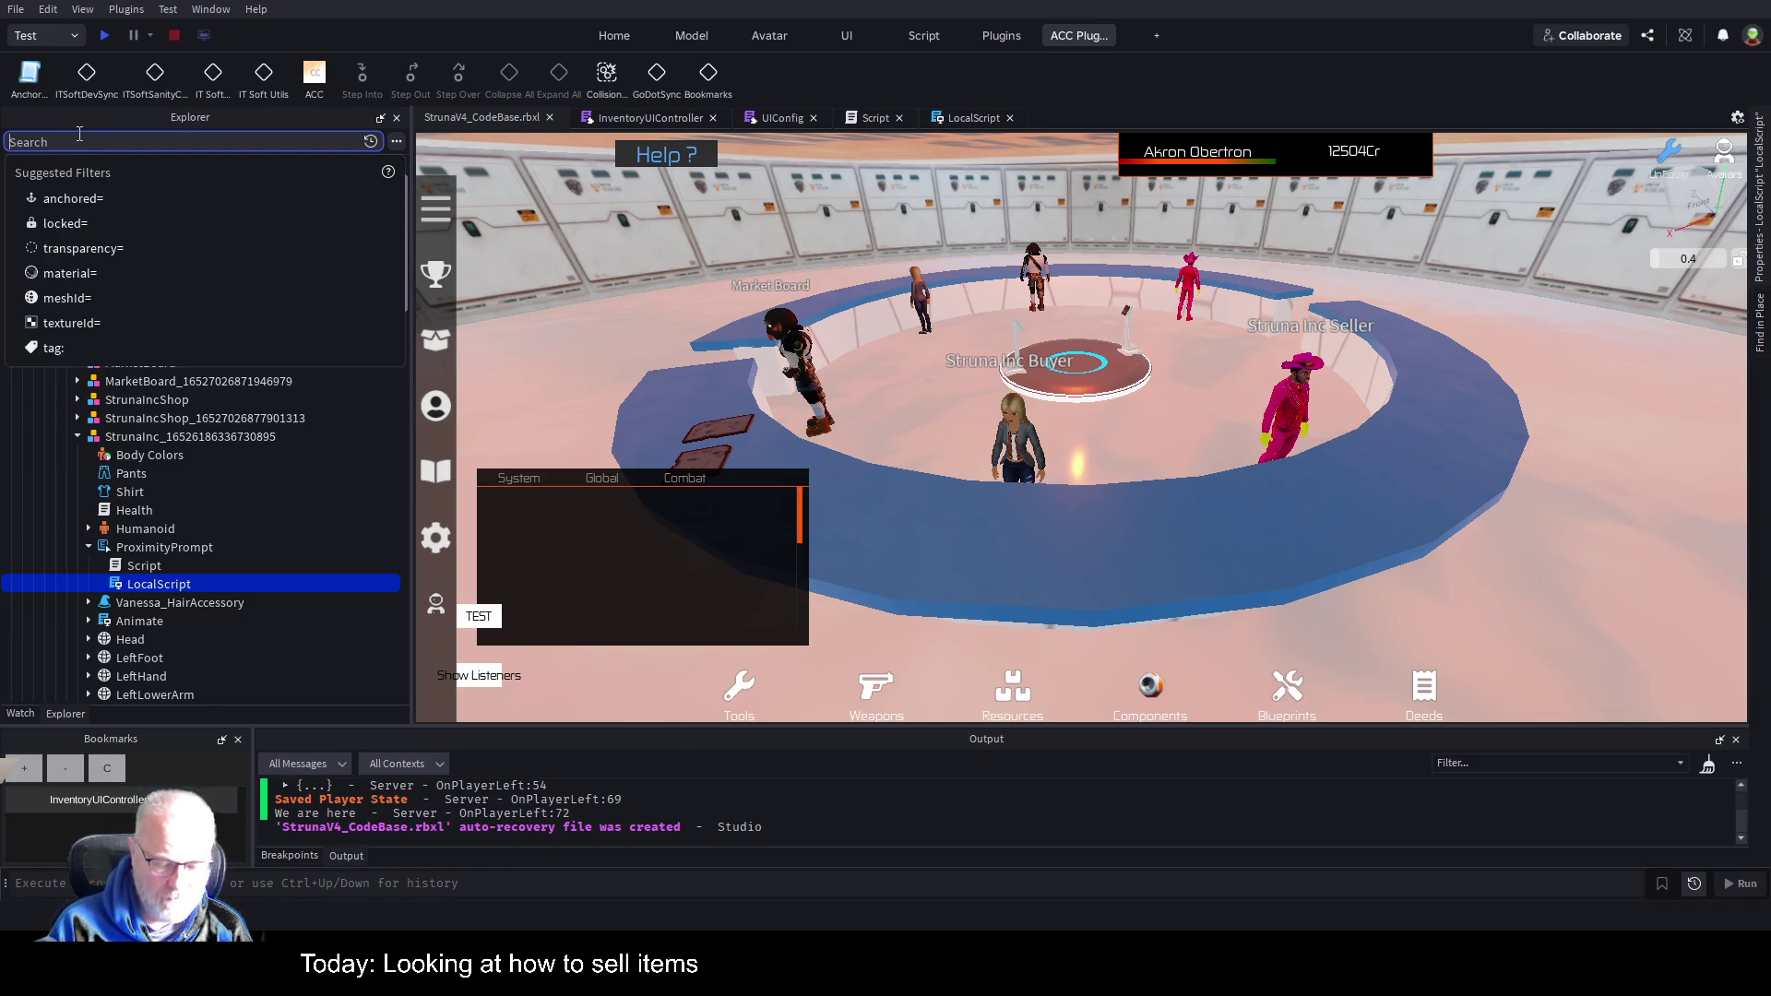
Filter the Explorer for 'Pick' and open the PickUp script, placing the caret on line 18.
{"action": "type", "text": "Pick"}
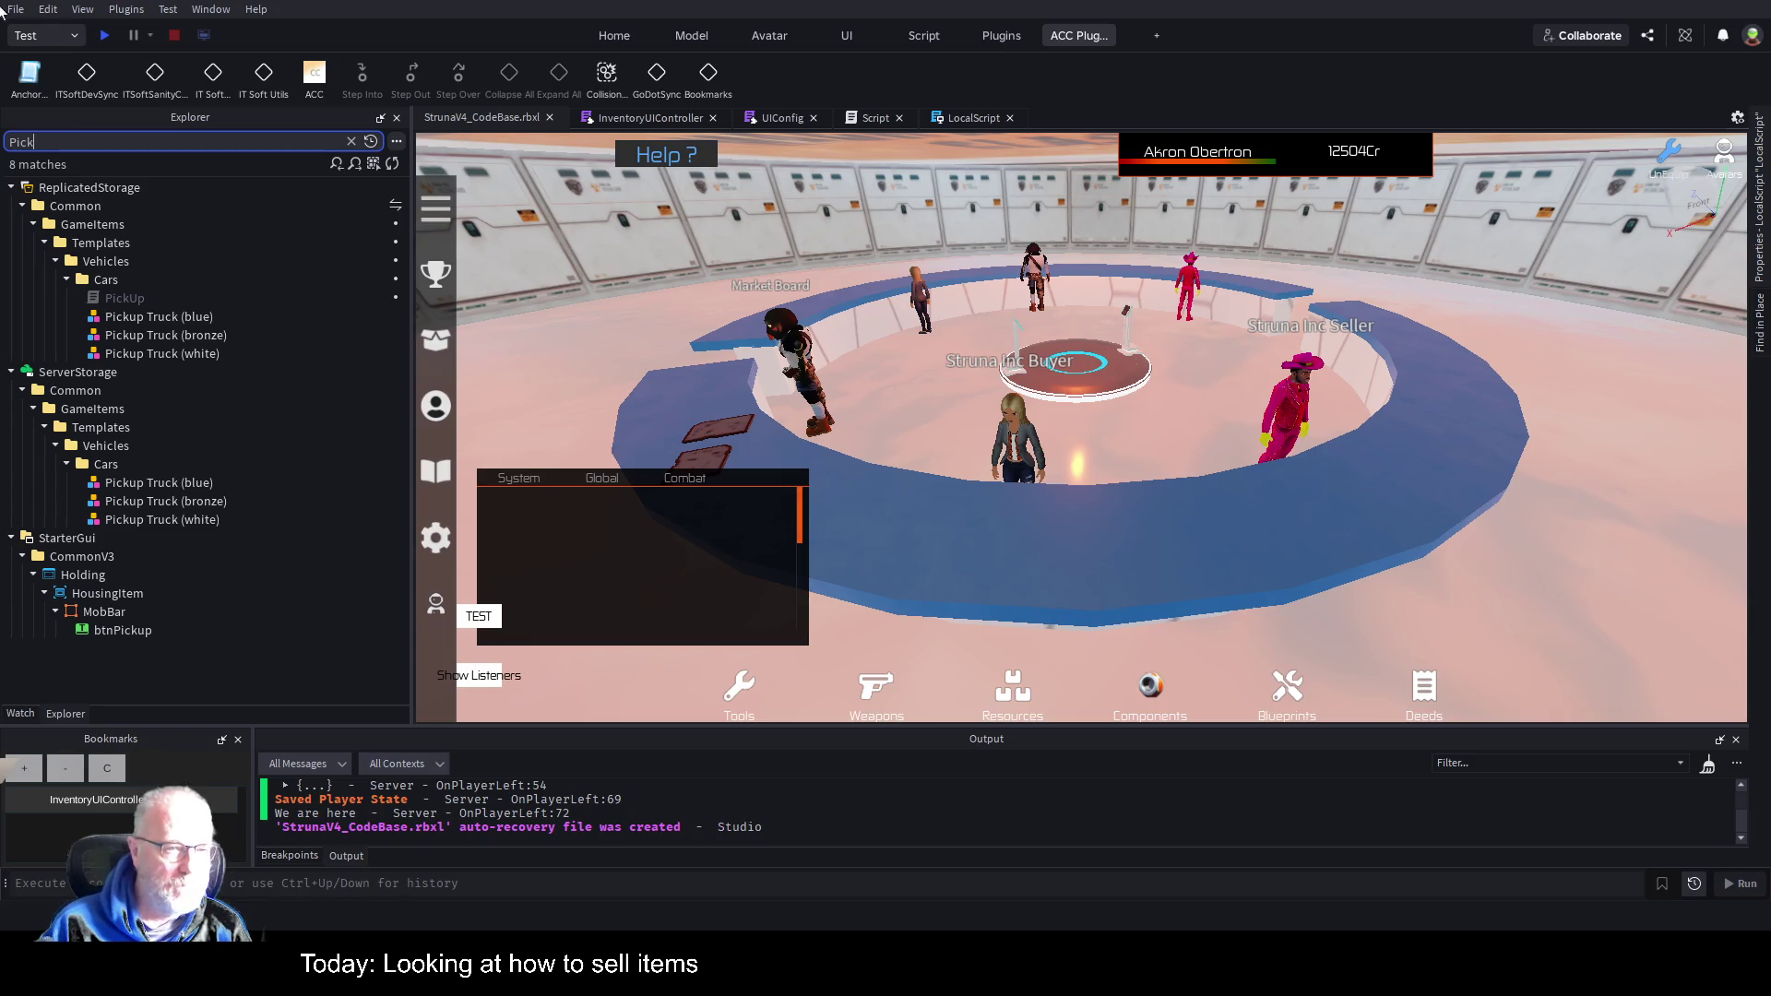
{"action": "left_click", "coordinate": [117, 302]}
{"action": "double_click", "coordinate": [117, 301]}
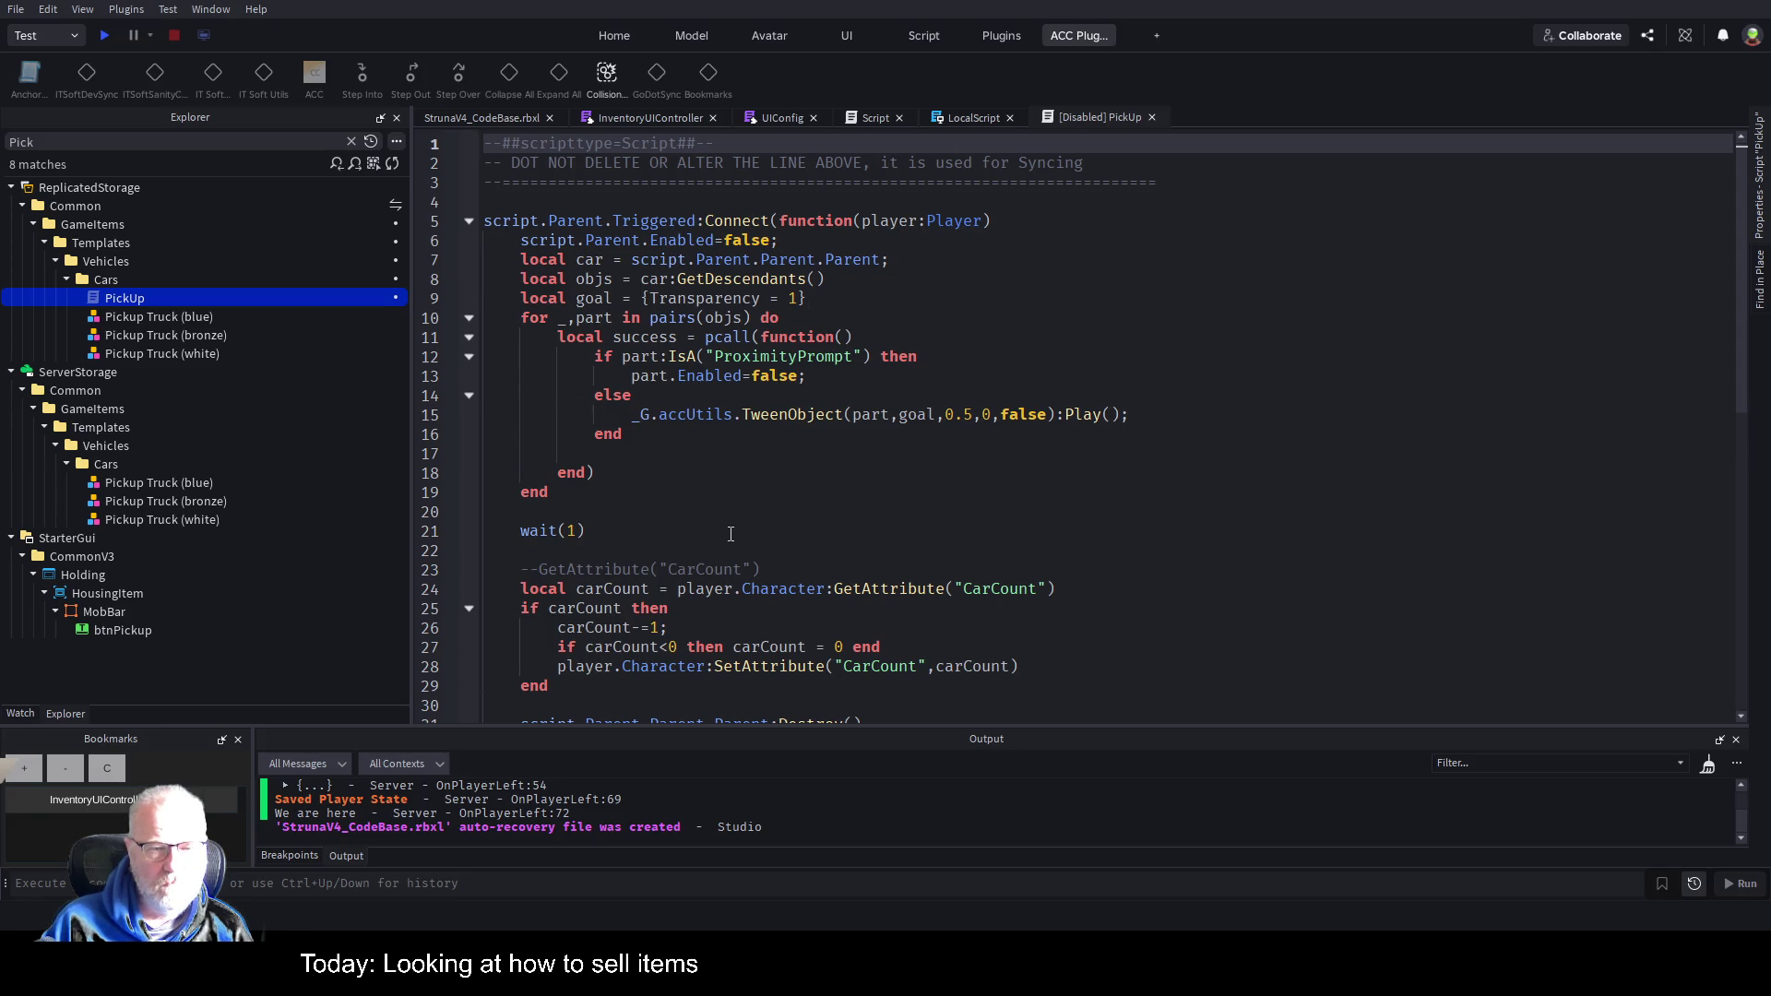
{"action": "scroll", "coordinate": [730, 534], "scroll_direction": "down", "scroll_amount": 2}
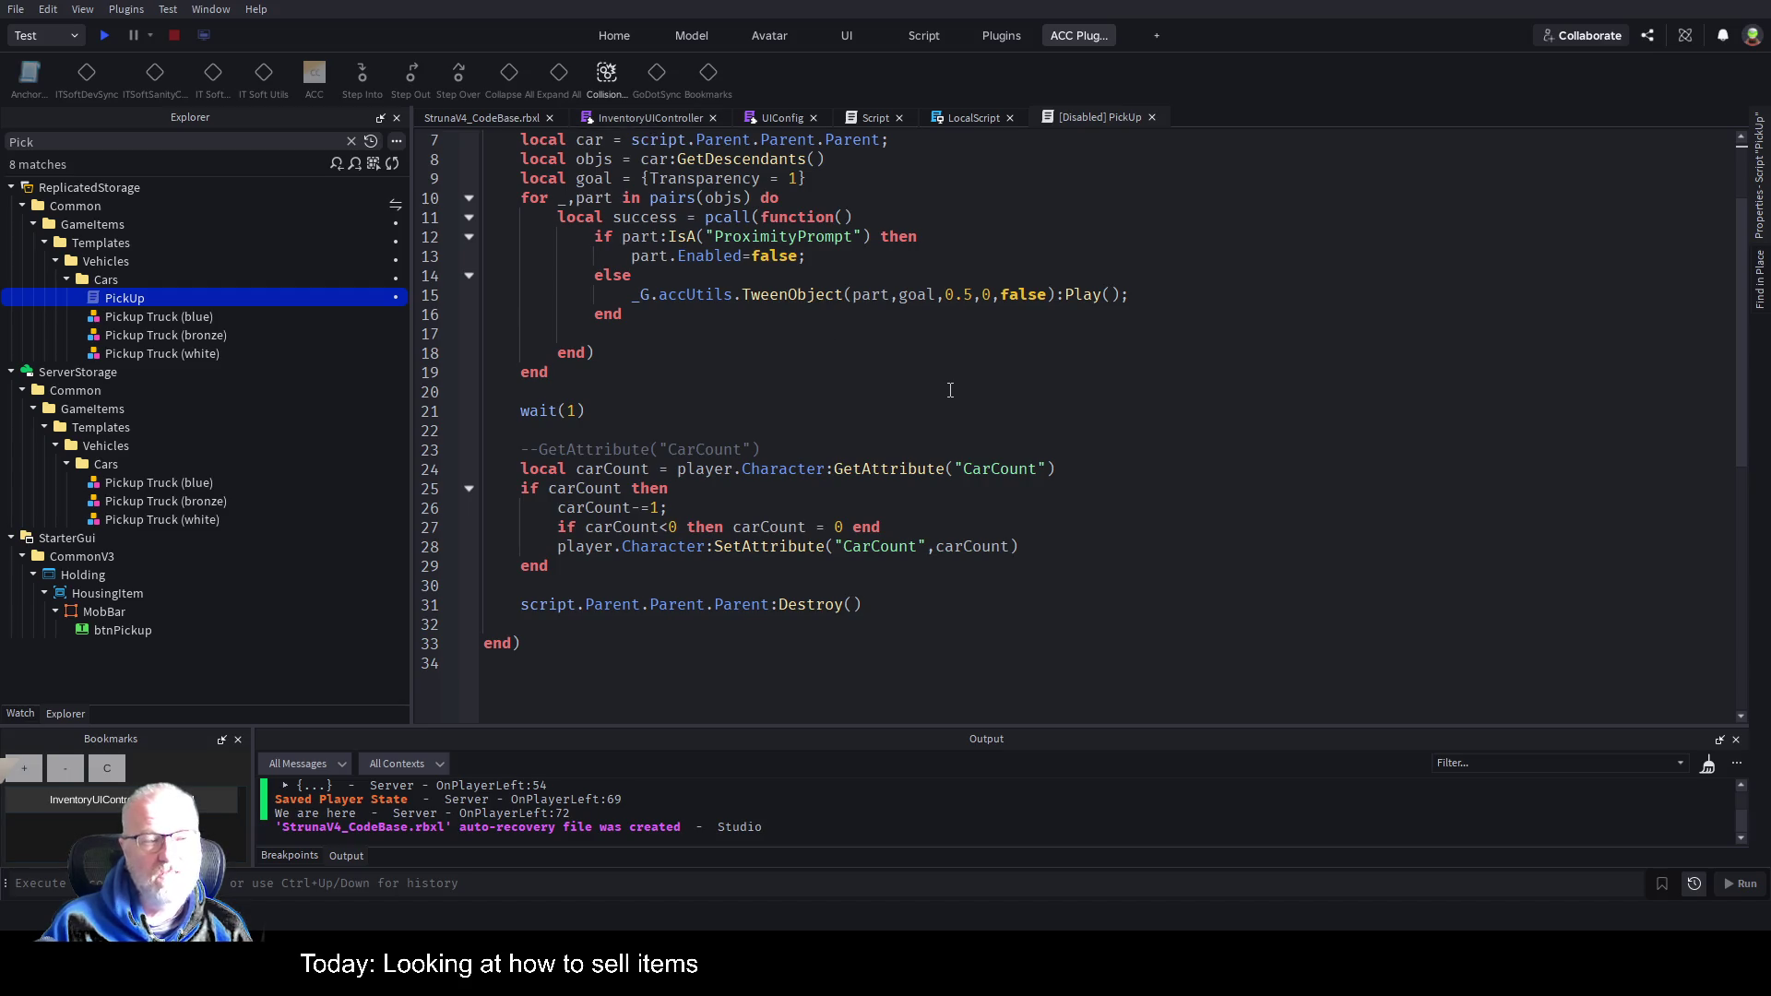
{"action": "left_click", "coordinate": [1093, 357]}
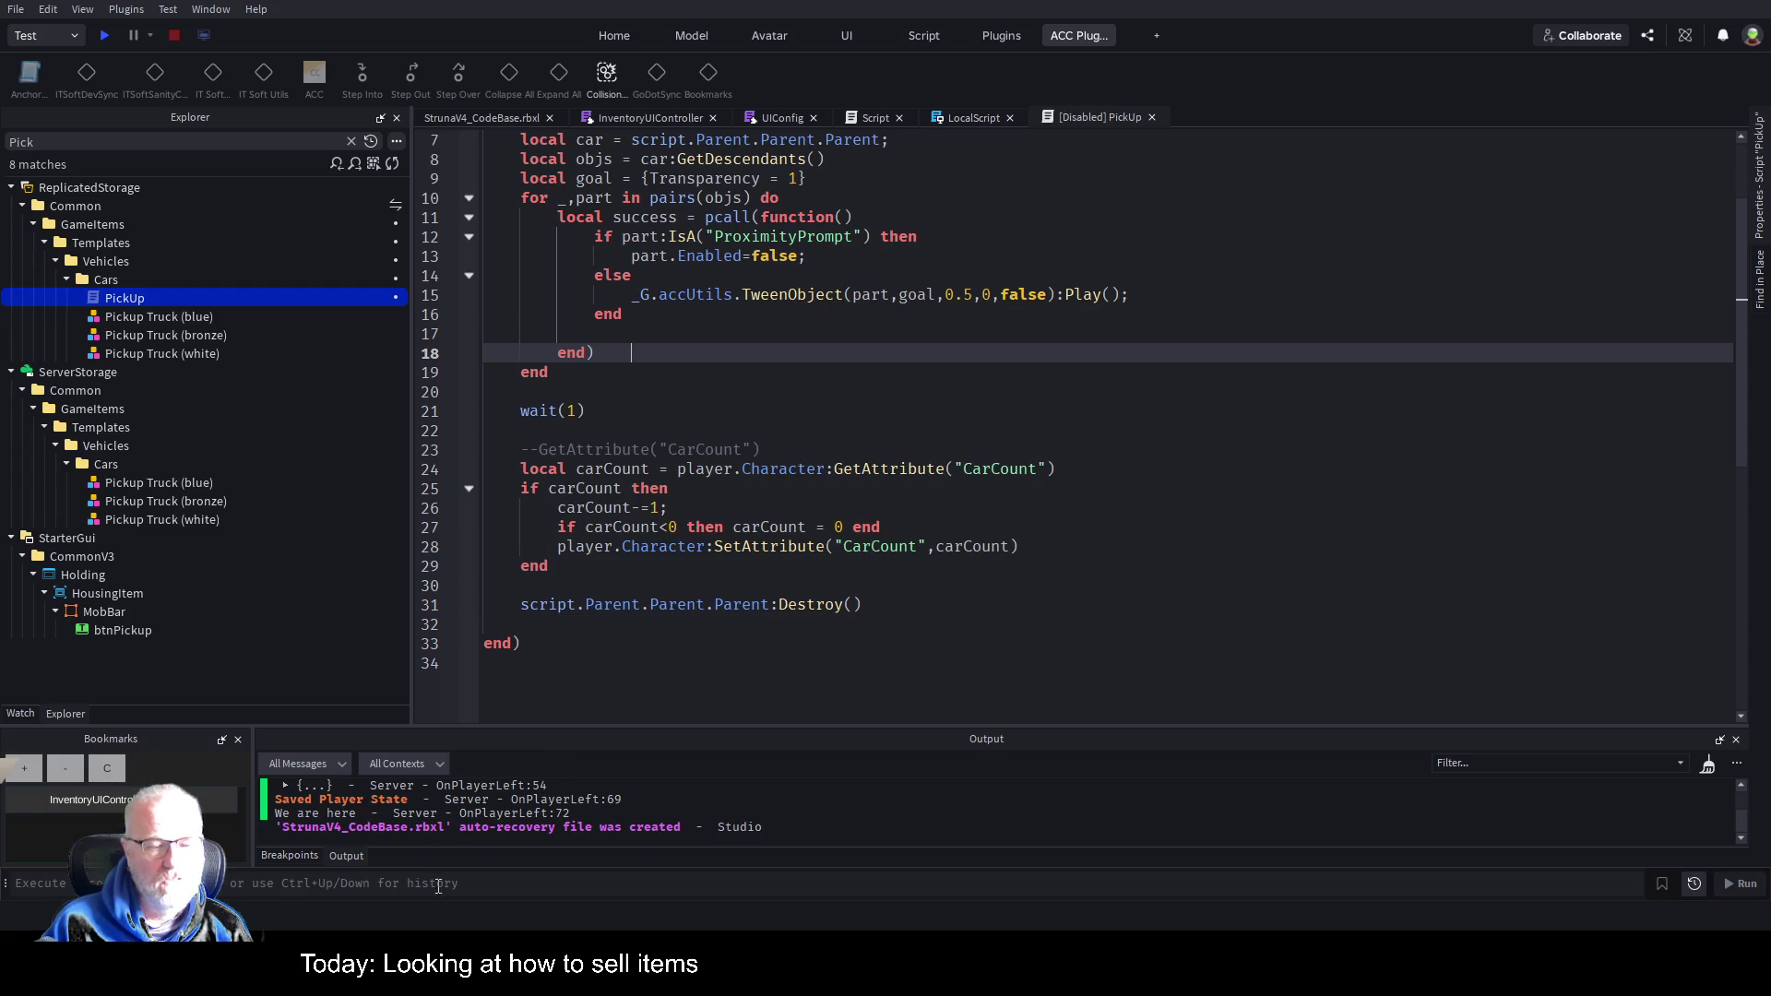
{"action": "left_click", "coordinate": [1049, 491]}
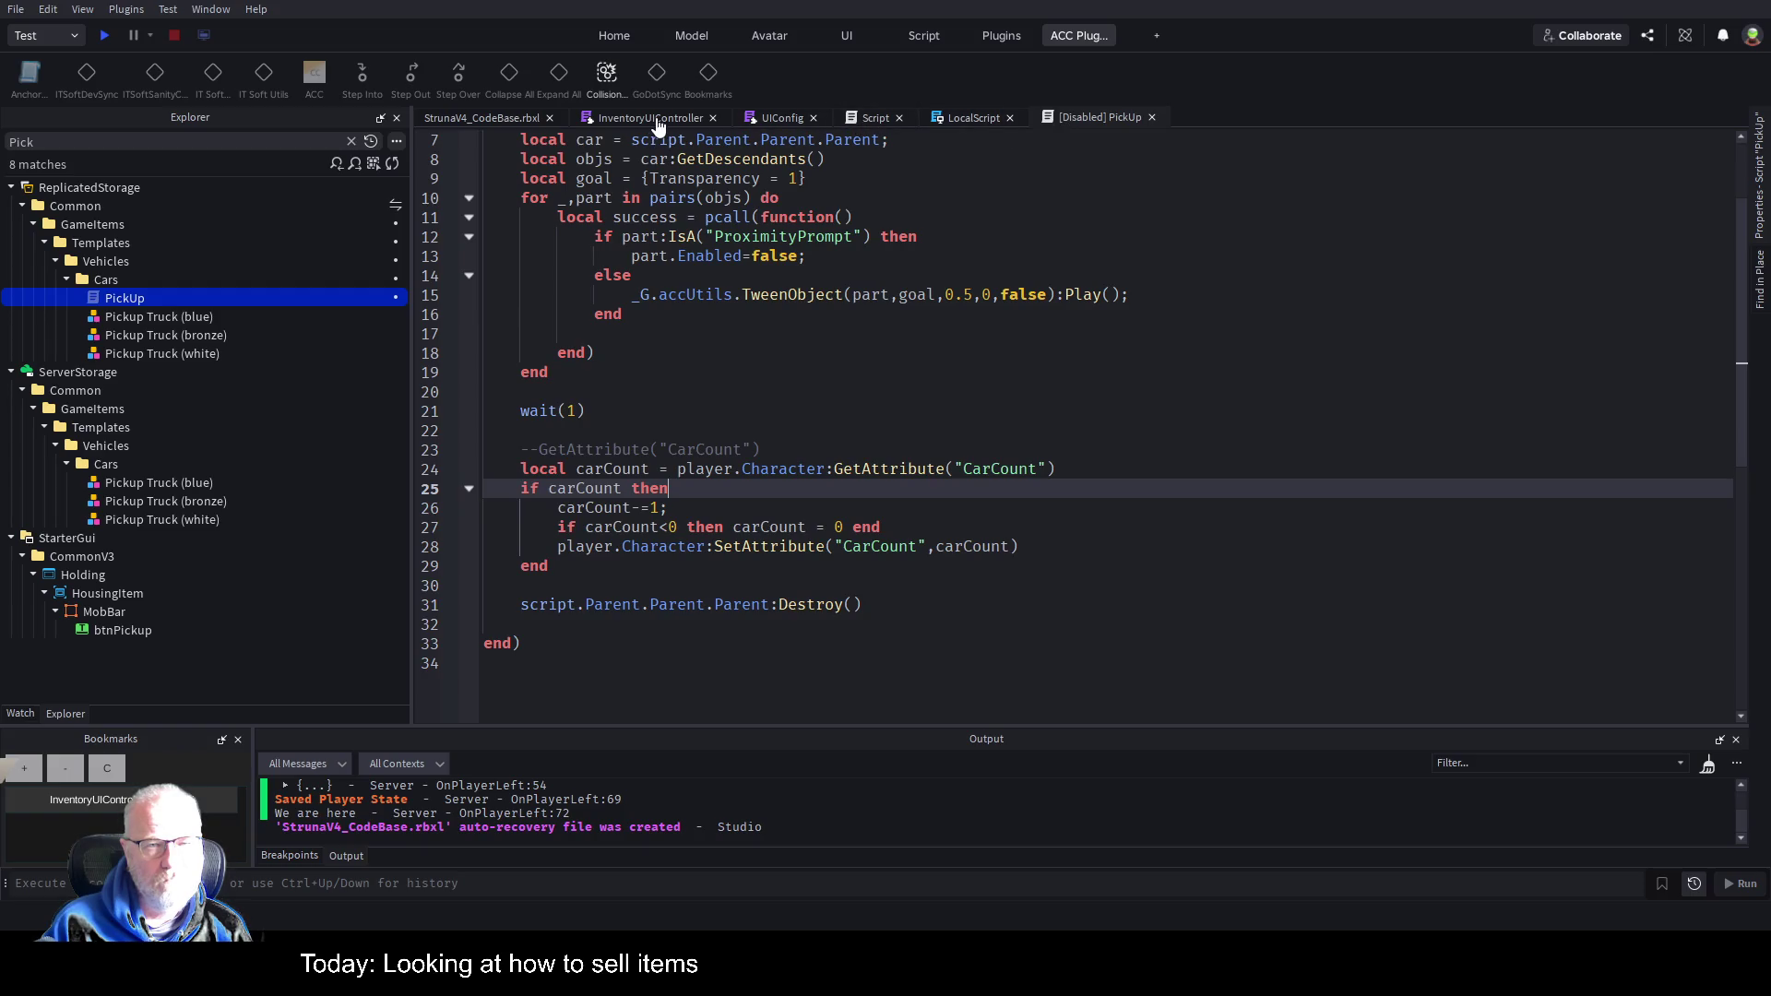
{"action": "left_click", "coordinate": [986, 369]}
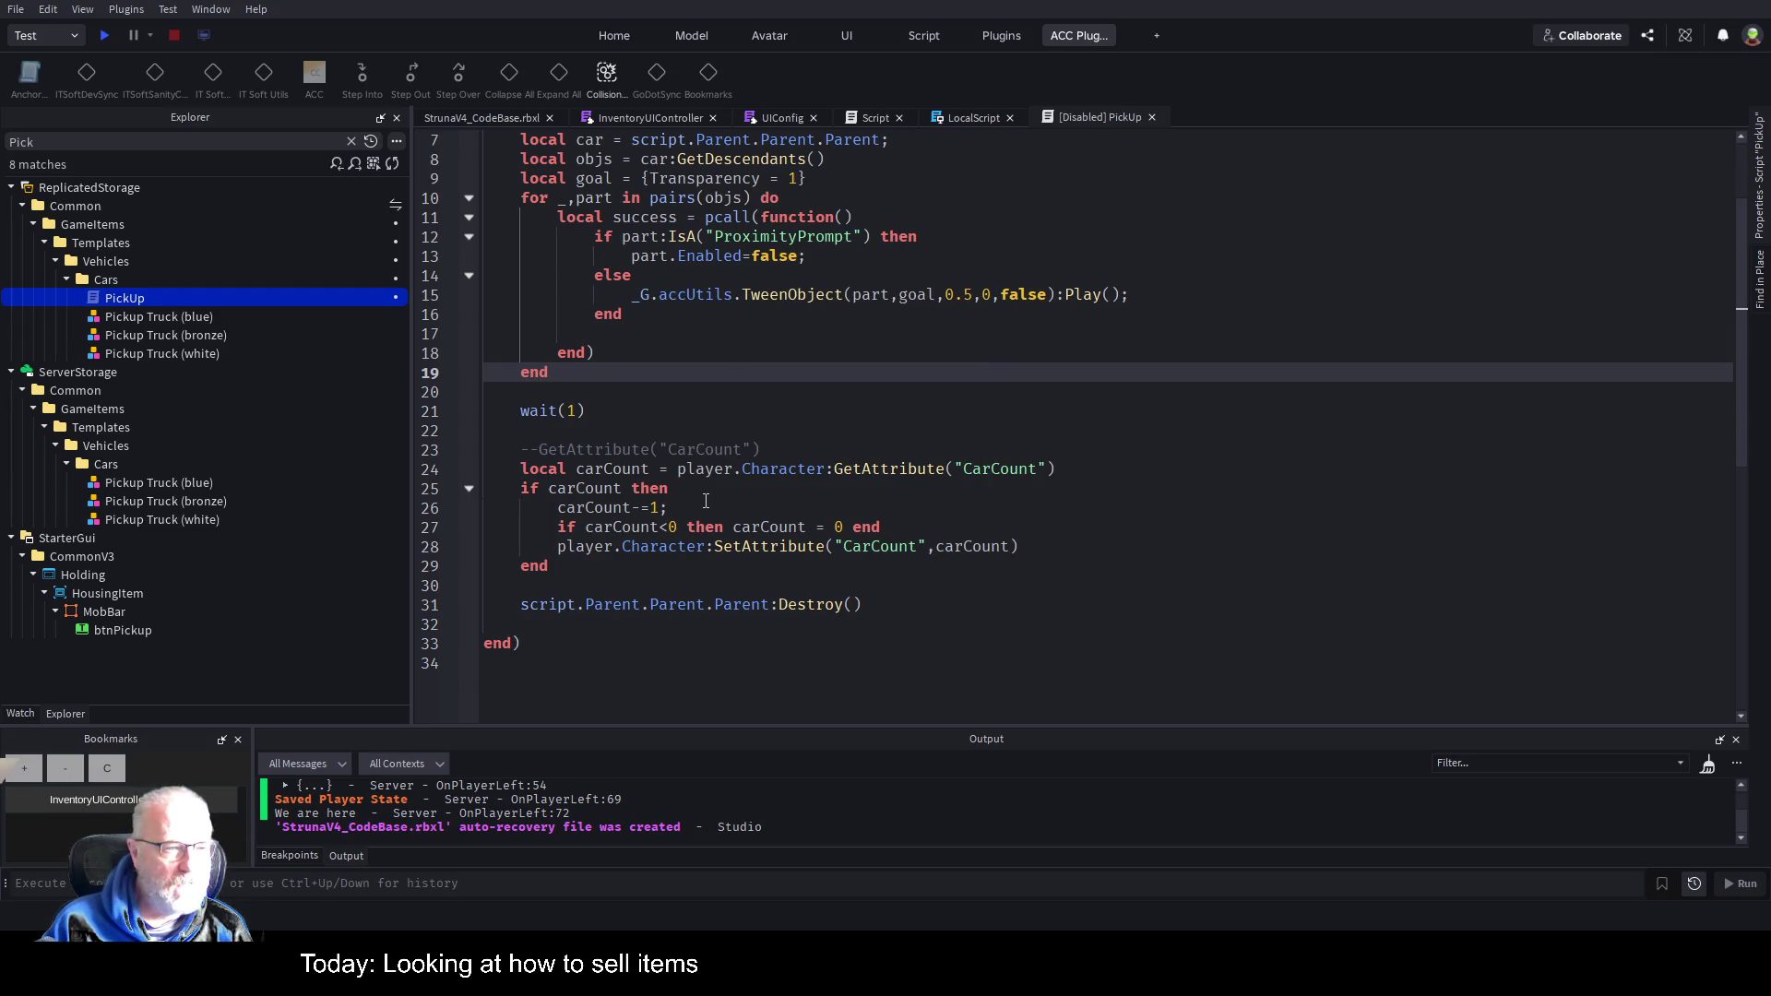
{"action": "left_click", "coordinate": [729, 430]}
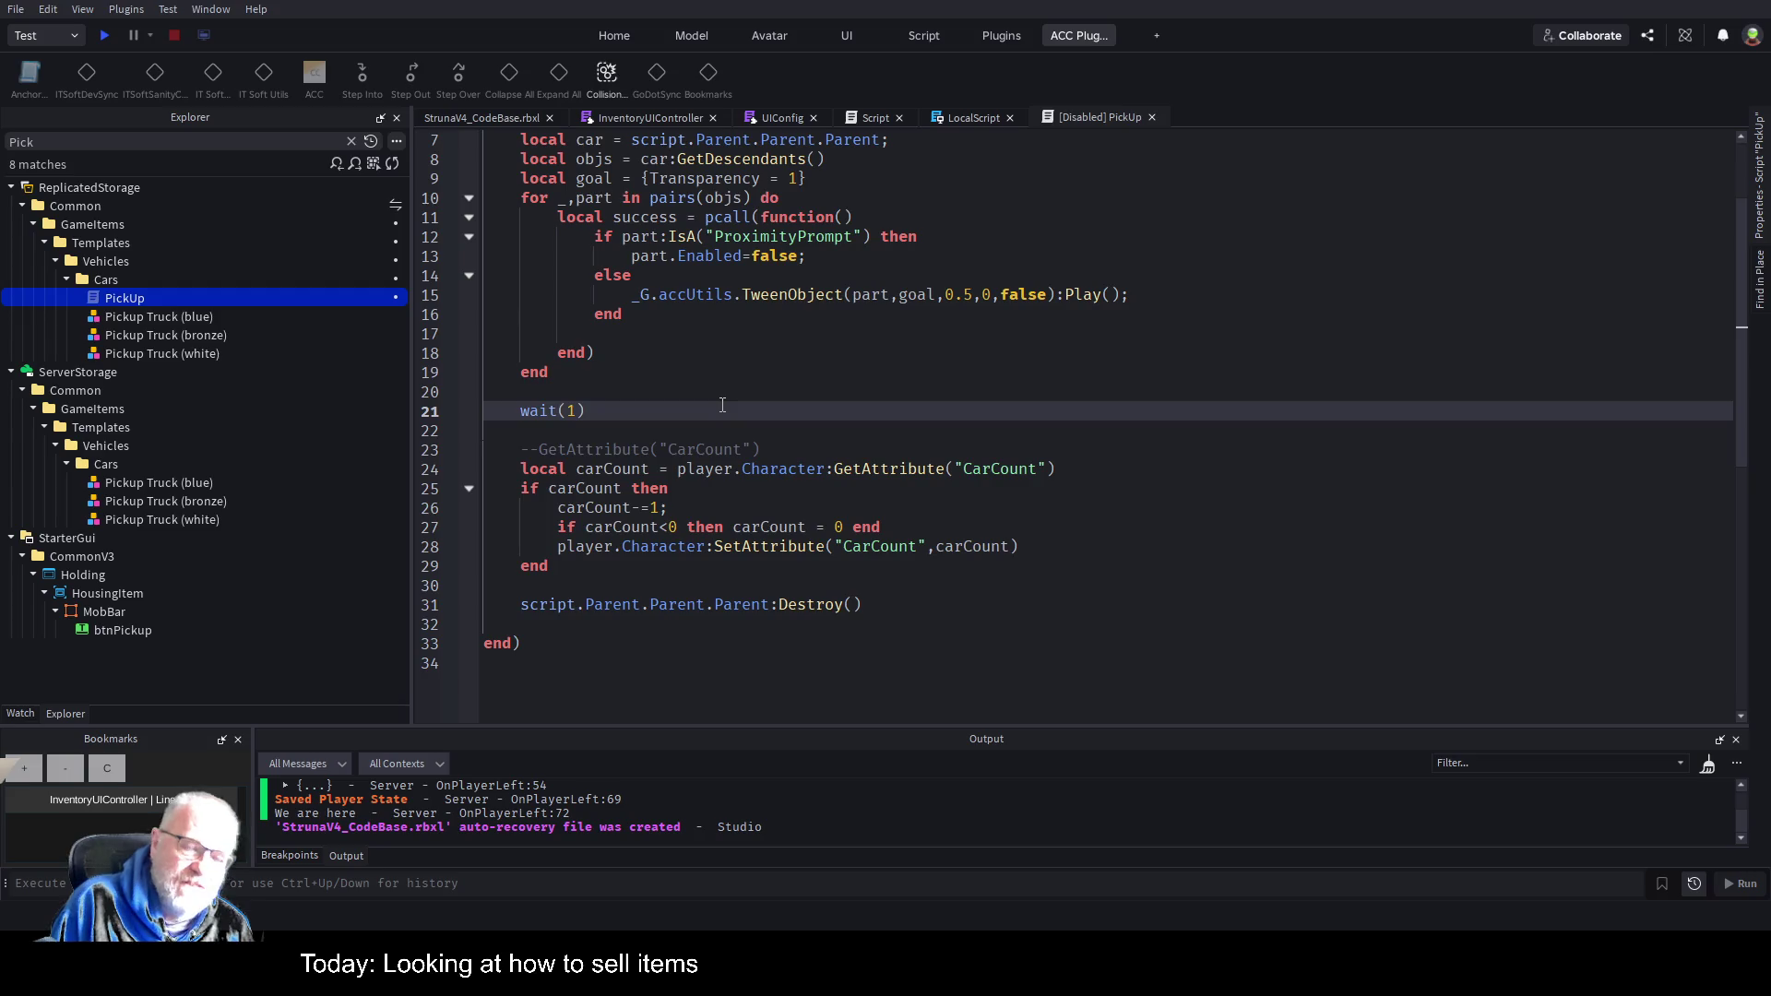
{"action": "left_click", "coordinate": [498, 116]}
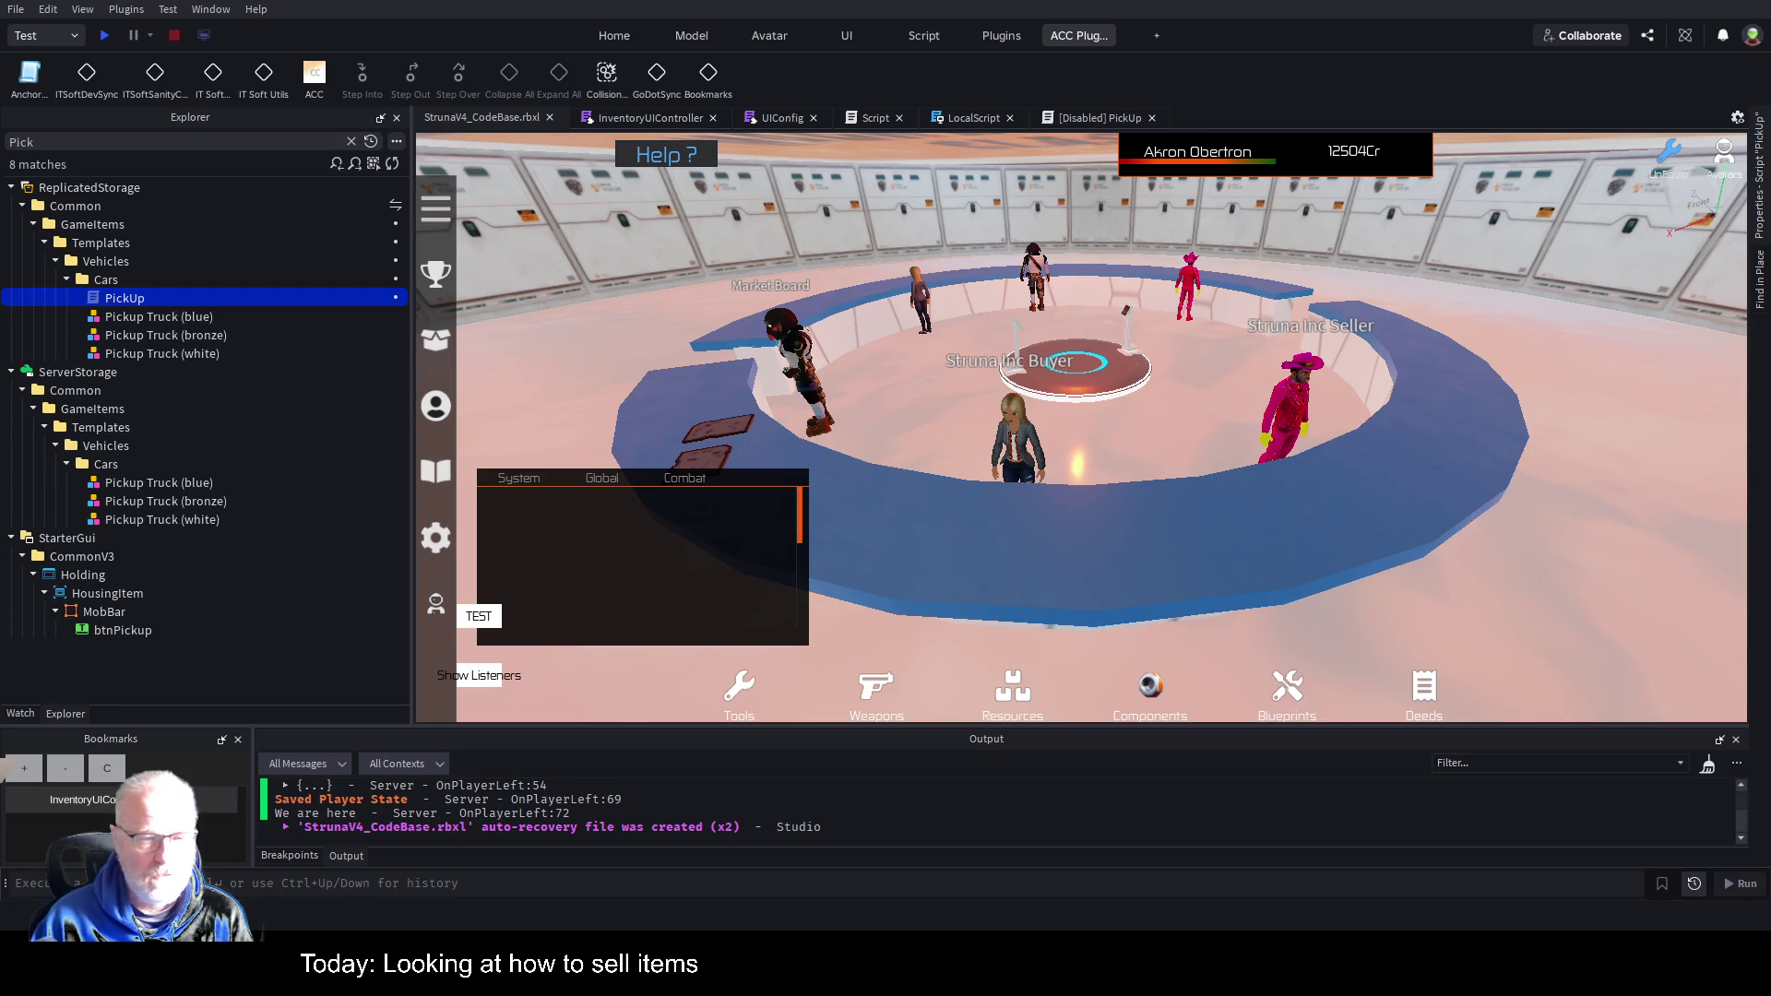
Clear the Explorer filter, close the PickUp script, and delete the placeholder Script.
{"action": "left_click", "coordinate": [351, 142]}
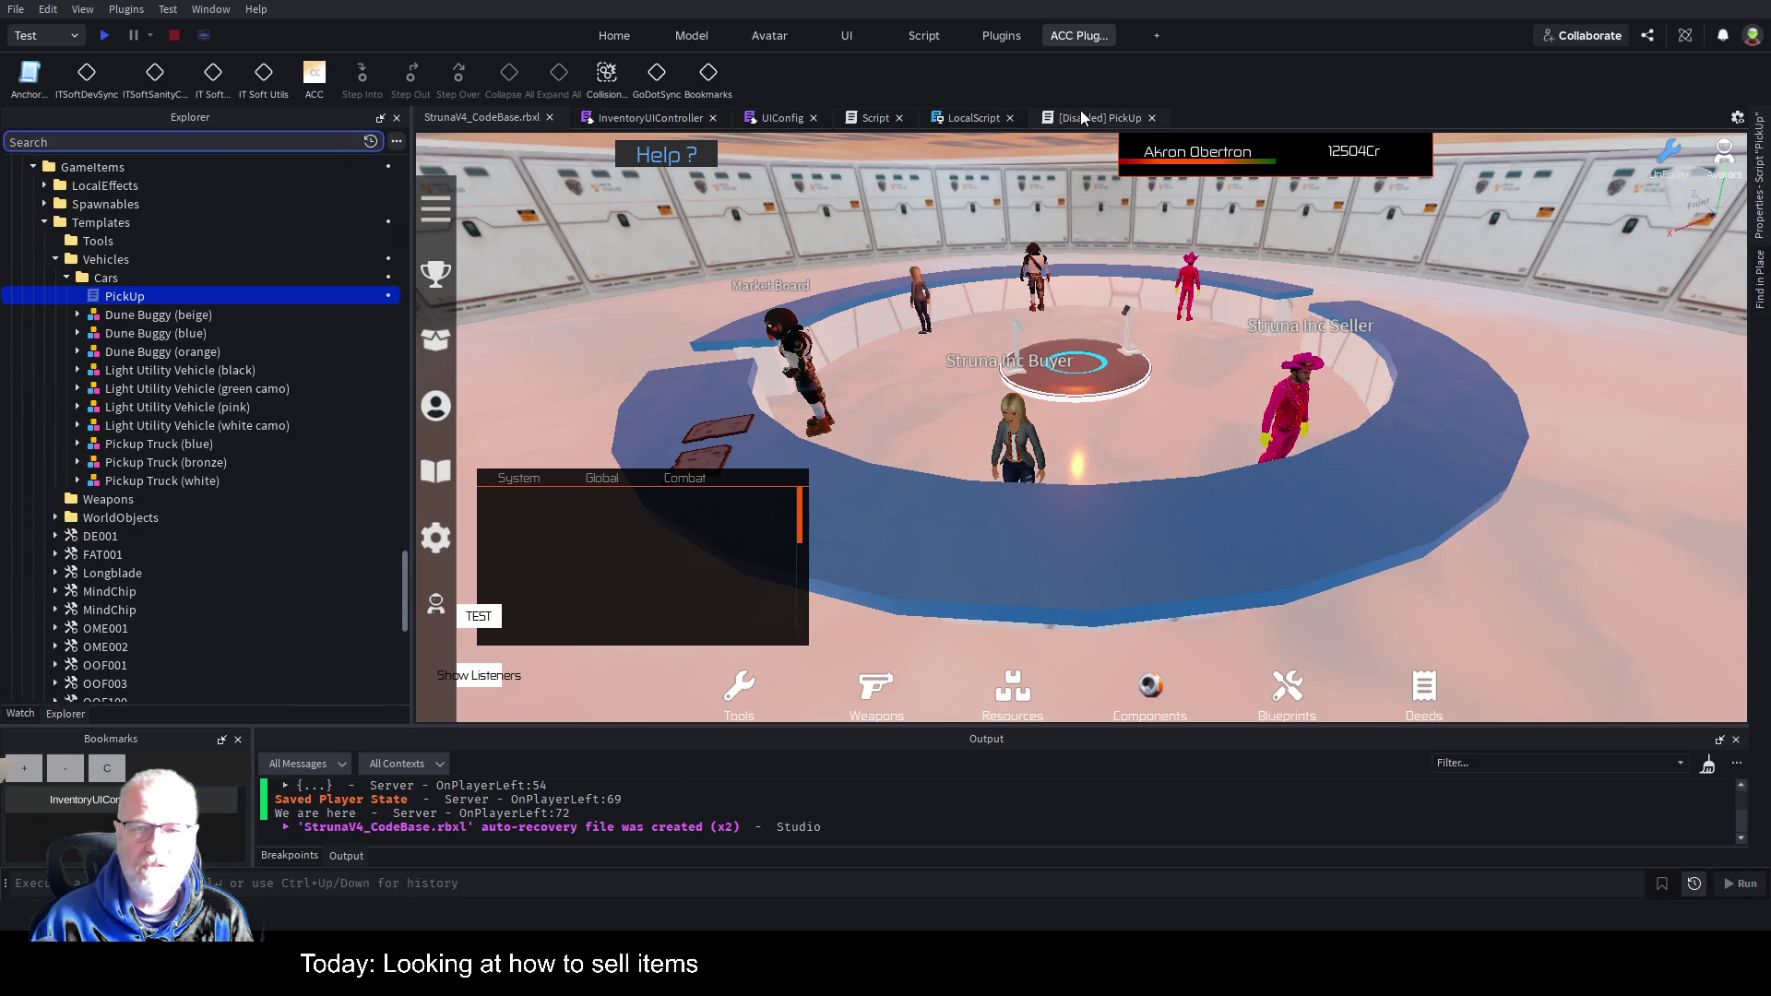
{"action": "left_click", "coordinate": [1152, 118]}
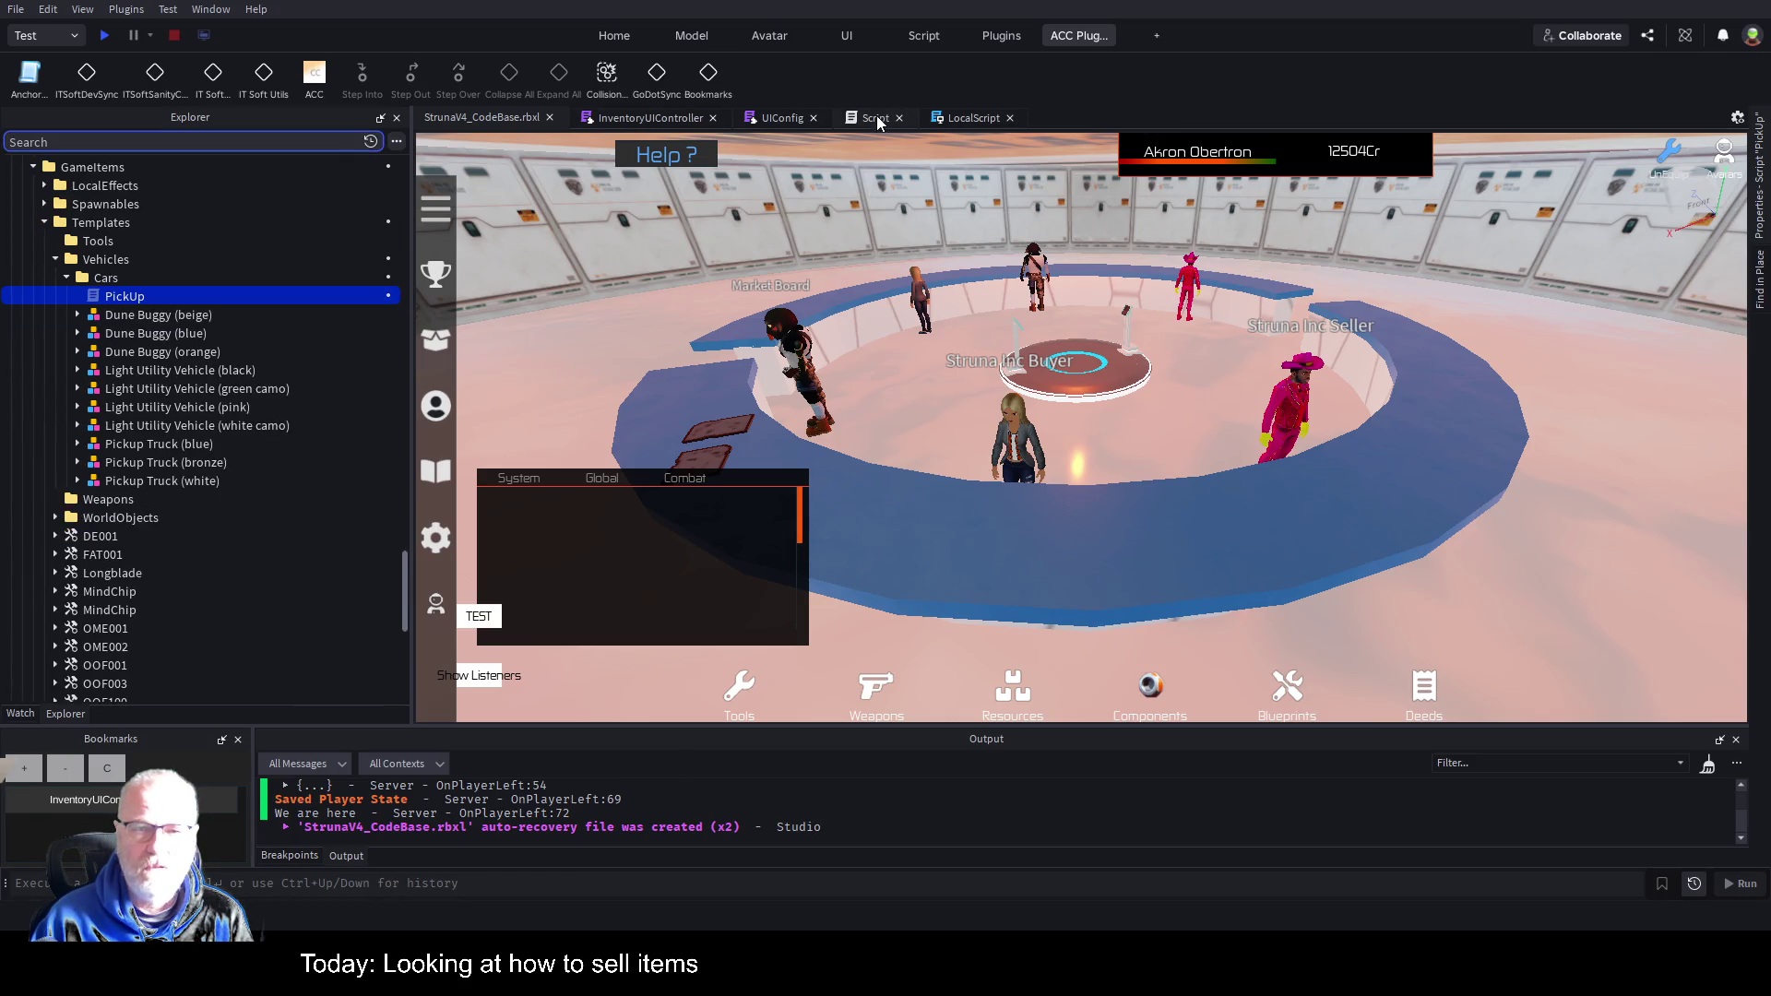
{"action": "left_click", "coordinate": [875, 118]}
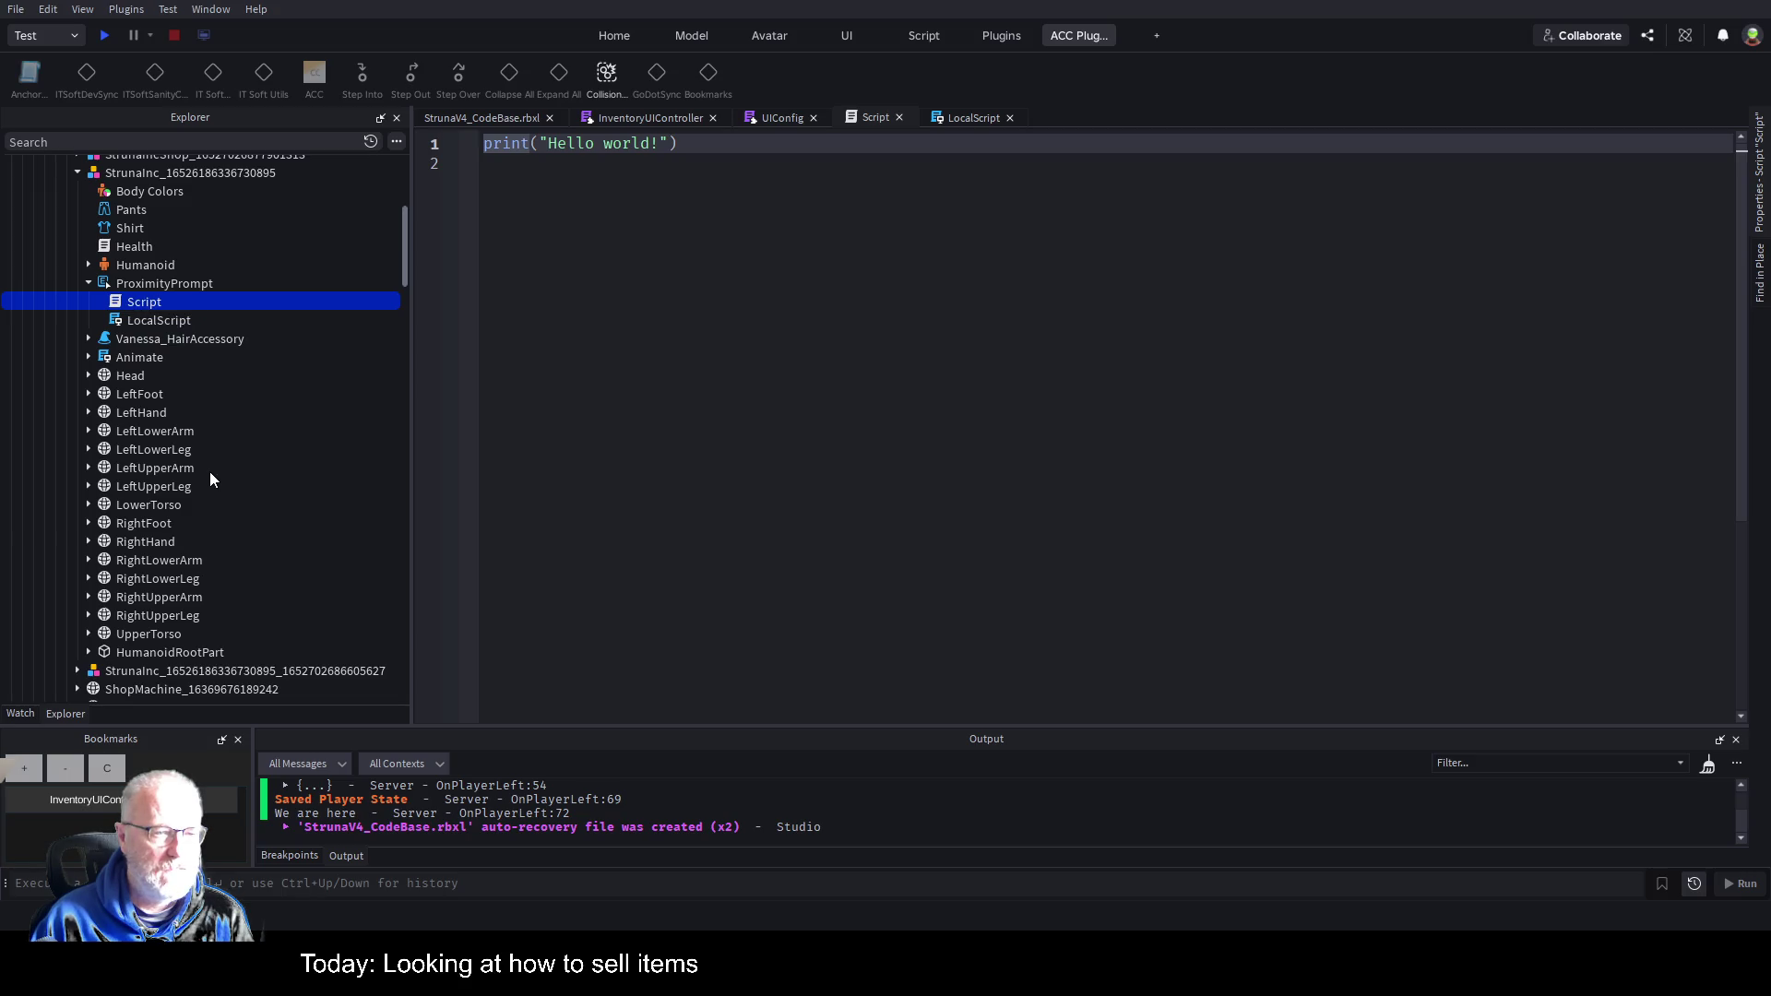
{"action": "key", "text": "Delete"}
Rename the ProximityPrompt's LocalScript to 'ActivateGui'.
{"action": "left_click", "coordinate": [170, 297]}
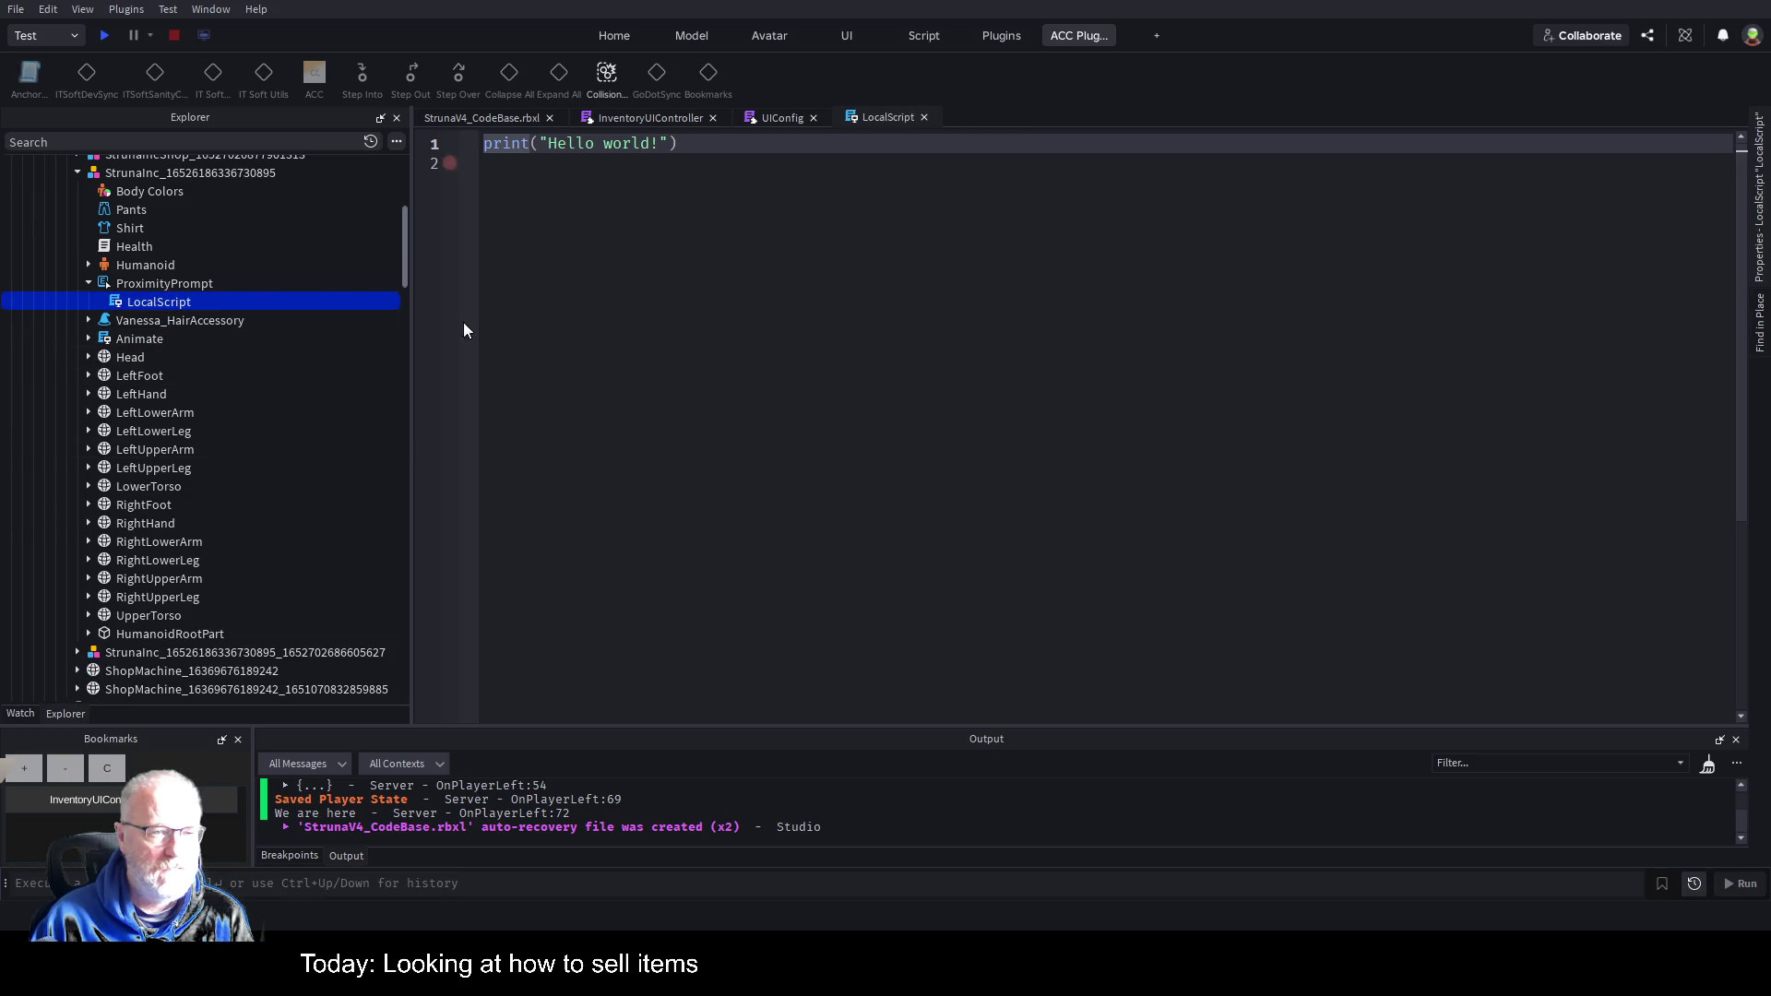
{"action": "key", "text": "F2"}
{"action": "type", "text": "A"}
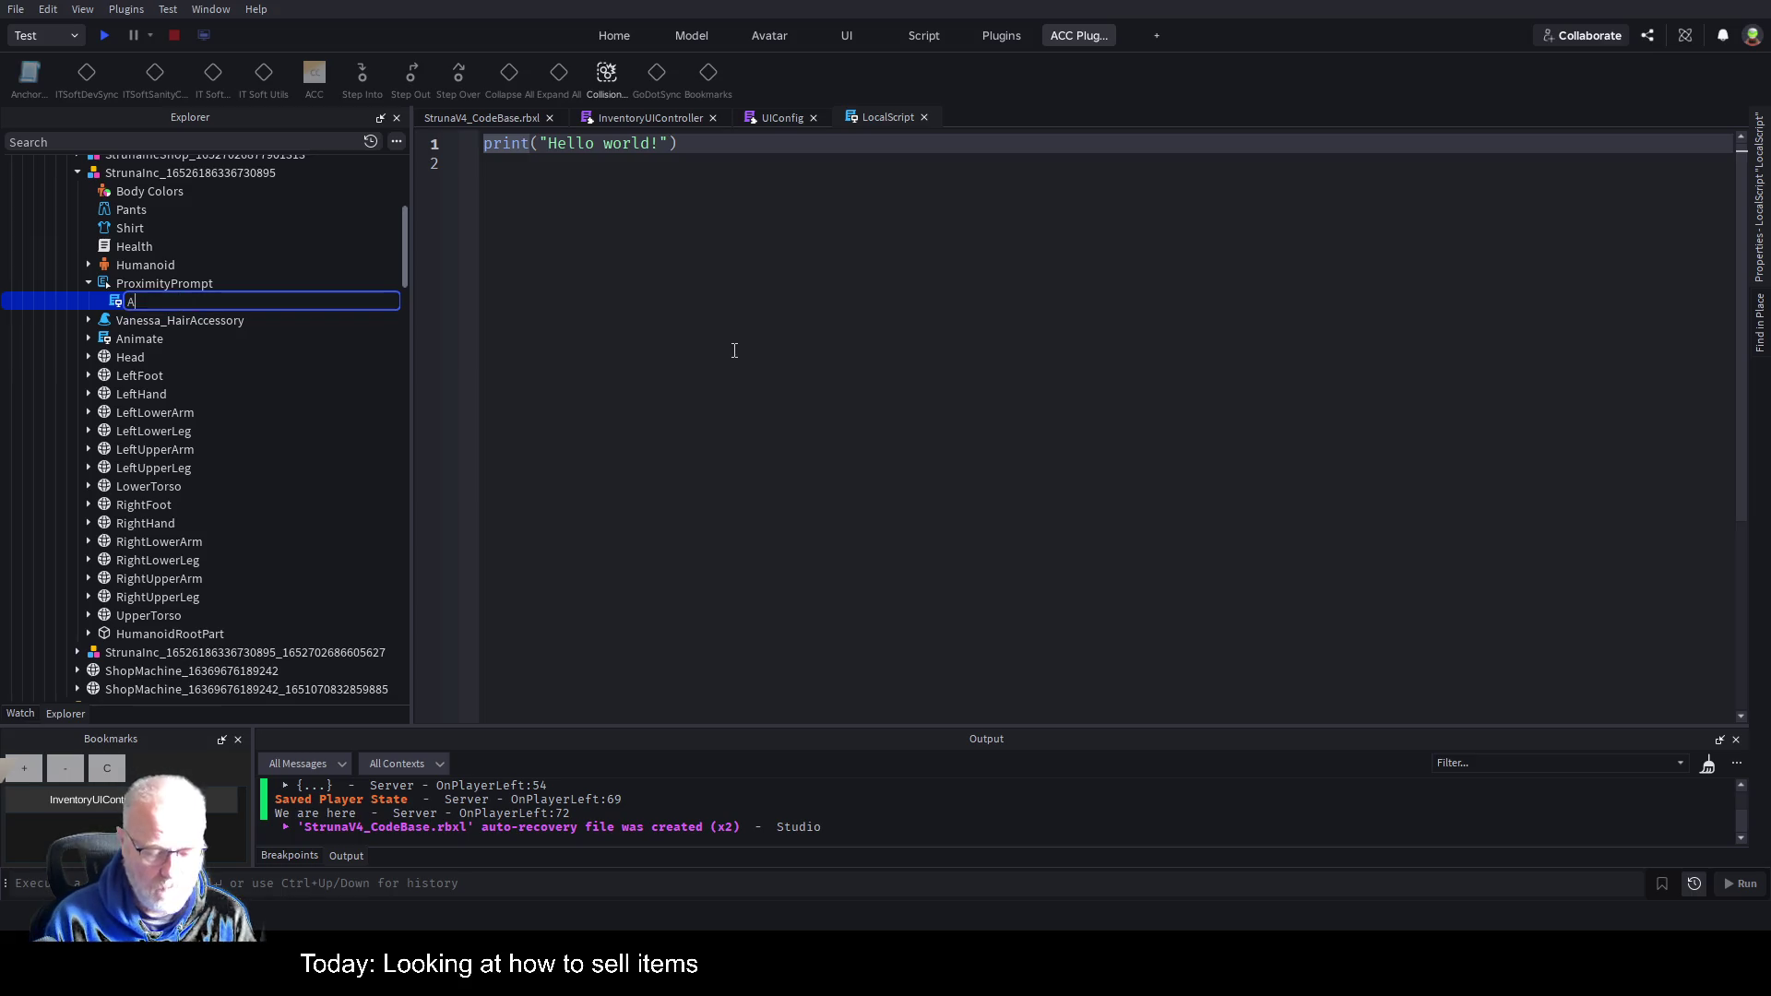
{"action": "type", "text": "ctivateGui"}
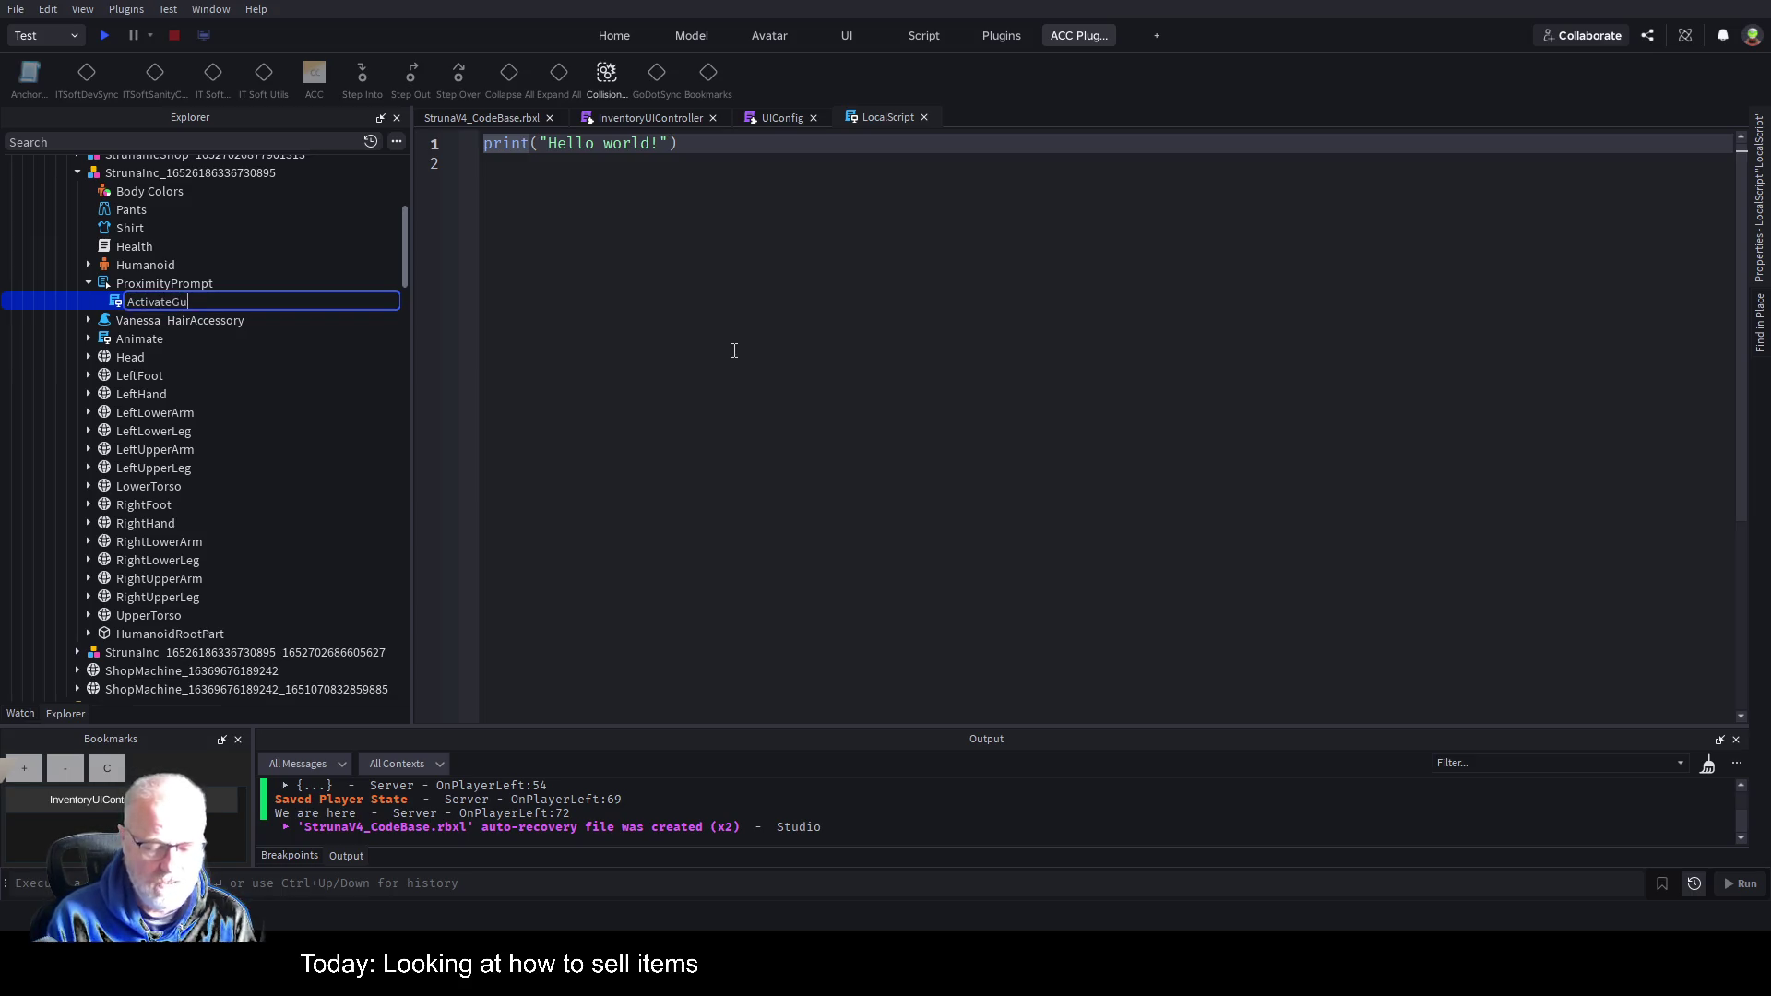
{"action": "key", "text": "Return"}
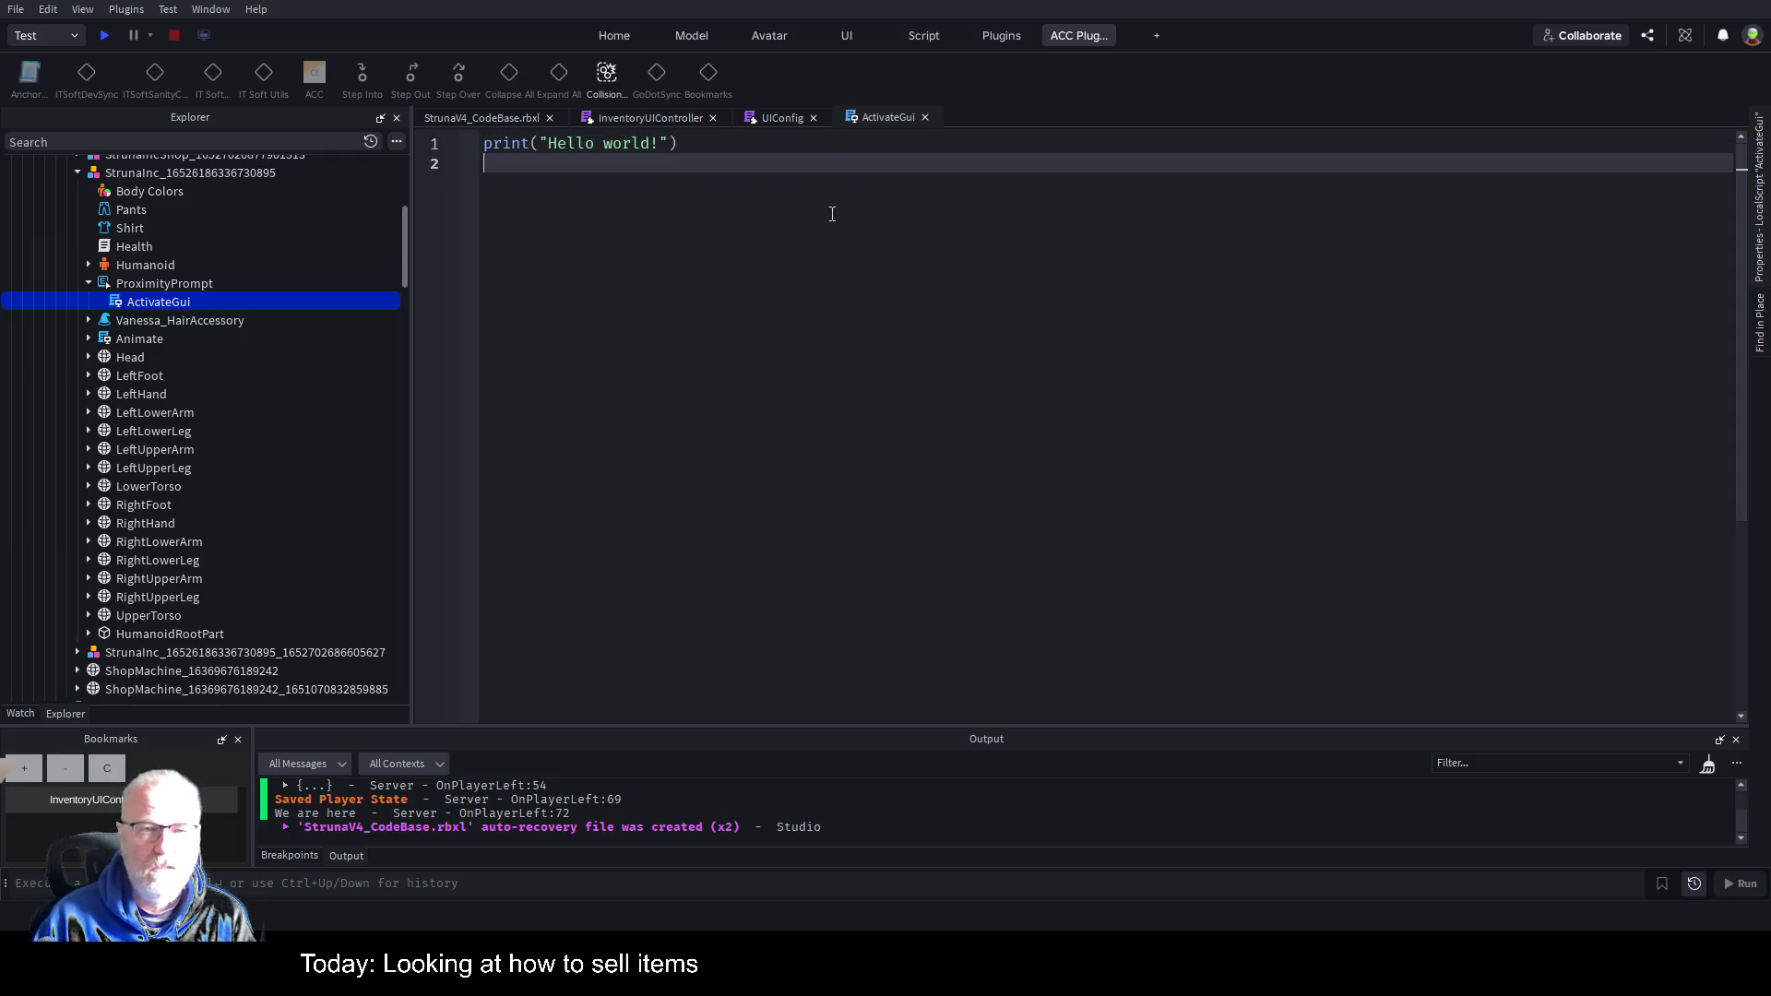
Delete the Hello world print line from ActivateGui.
{"action": "key", "text": "shift+Up"}
{"action": "key", "text": "BackSpace"}
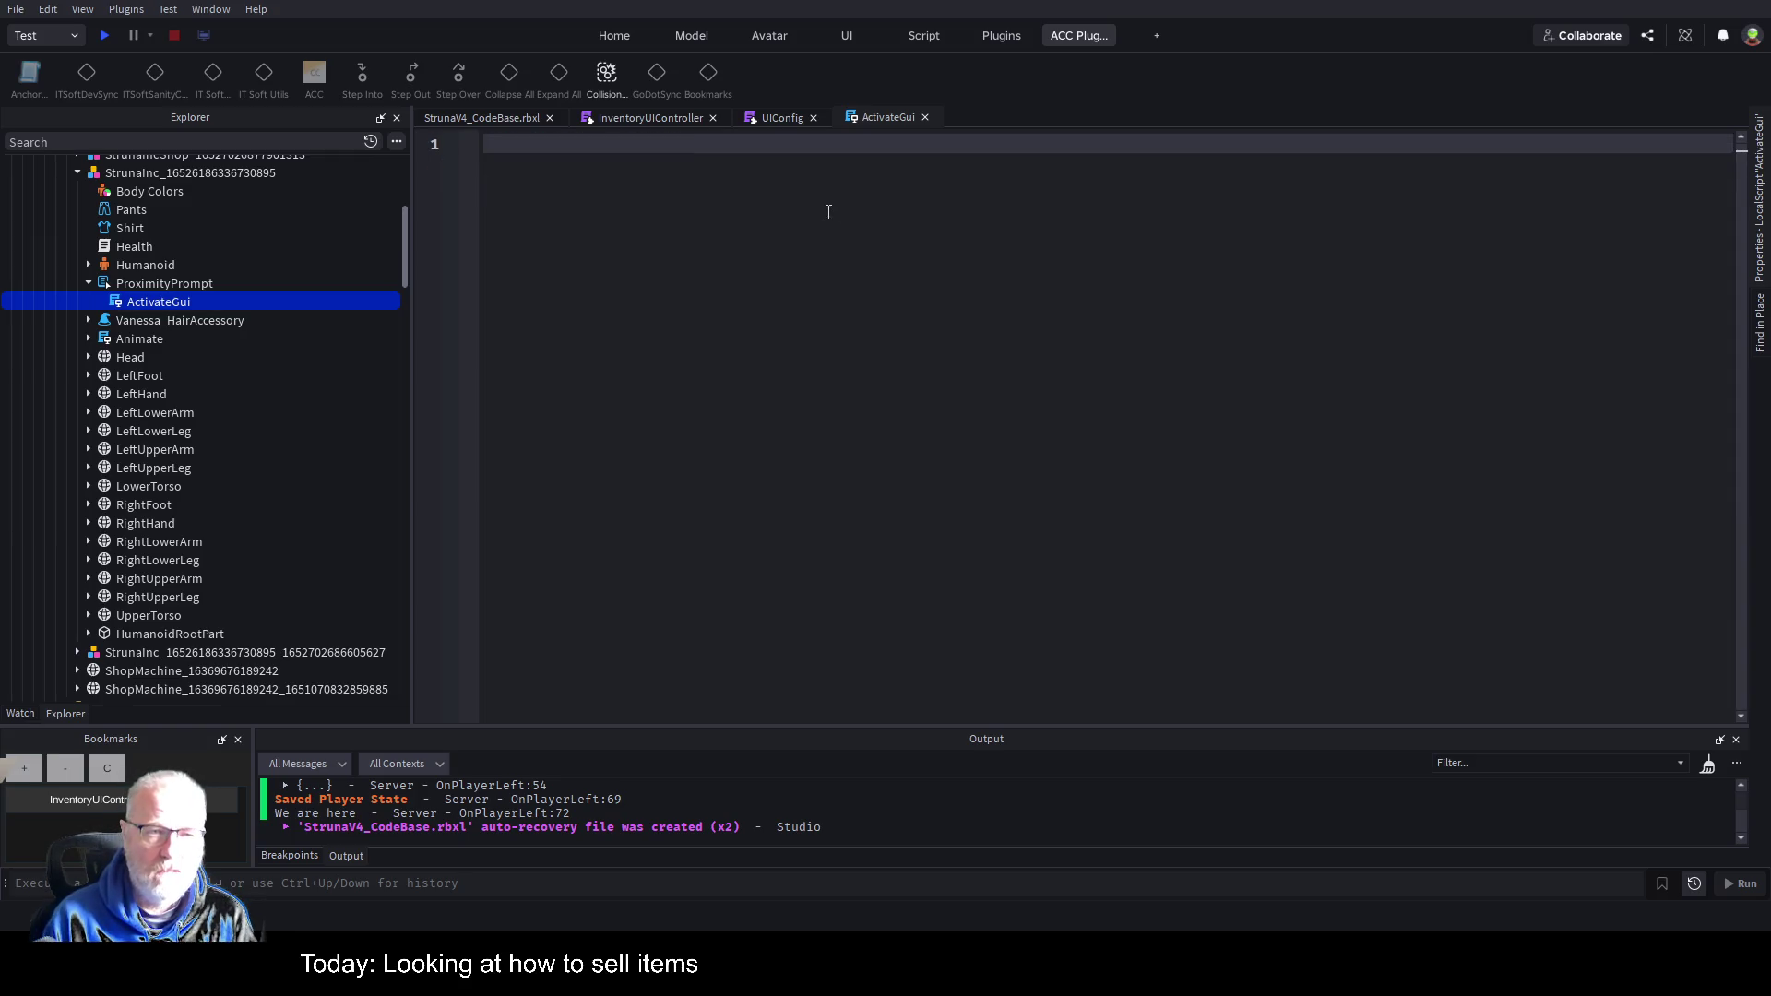
{"action": "scroll", "coordinate": [301, 423], "scroll_direction": "down", "scroll_amount": 3}
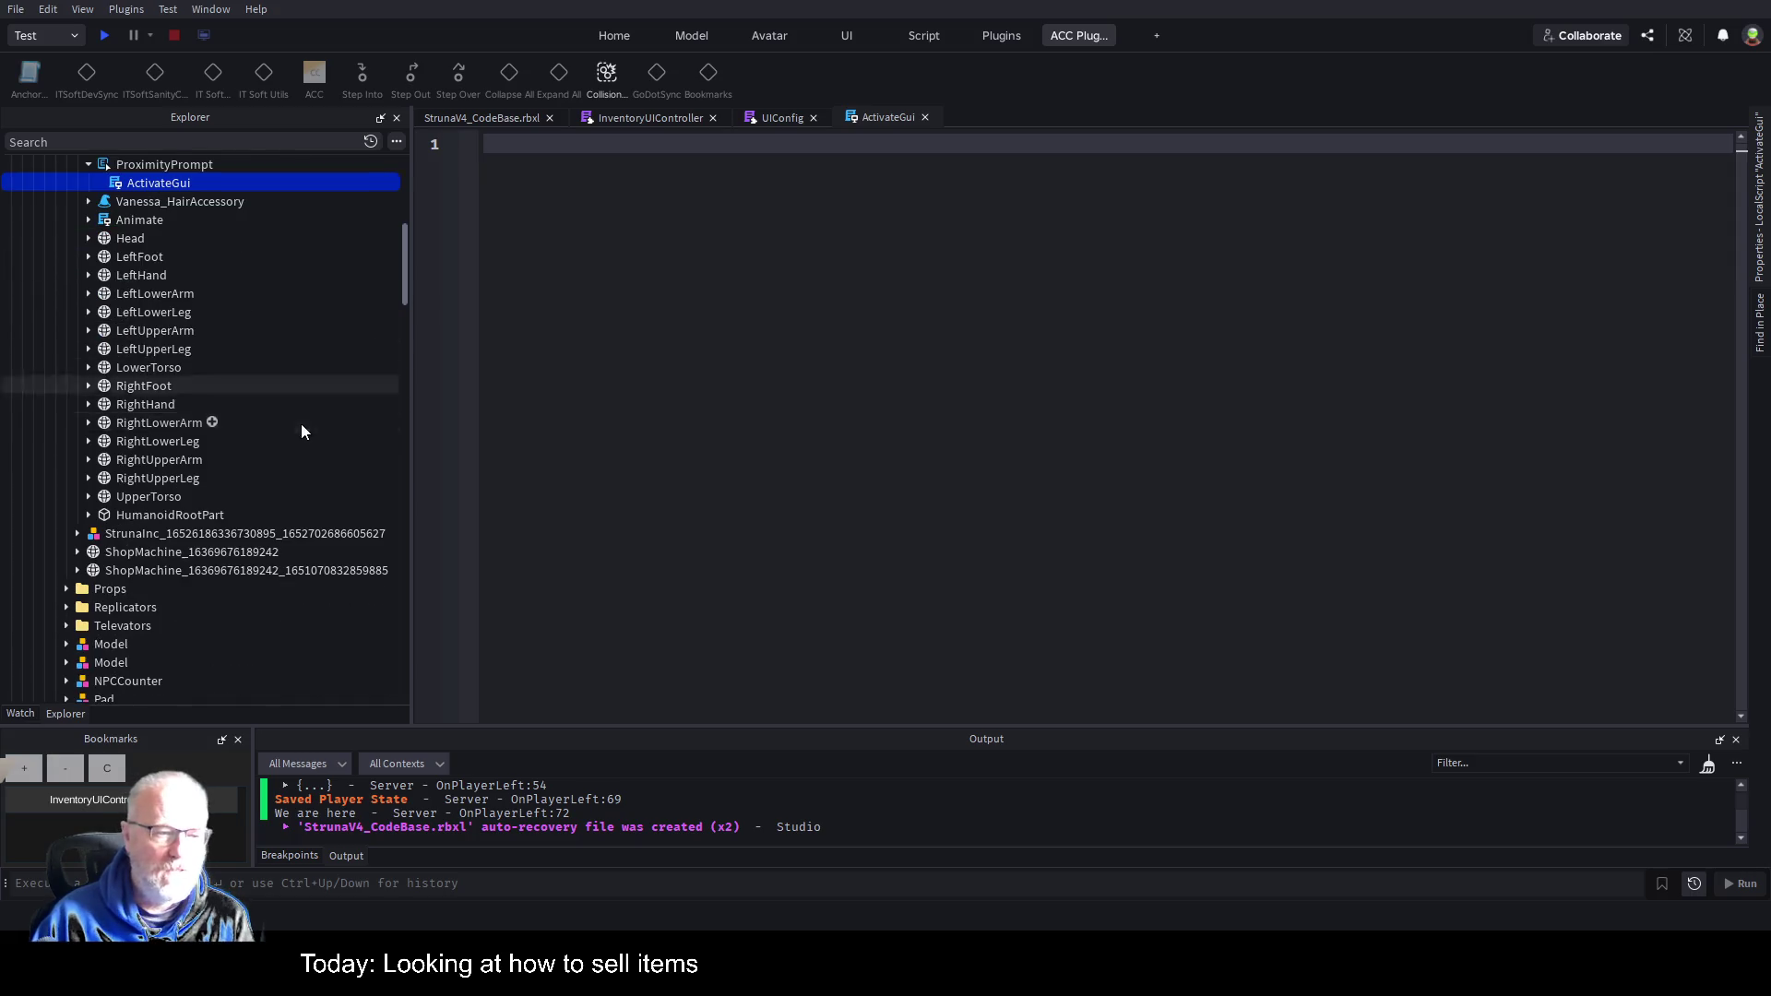
{"action": "scroll", "coordinate": [347, 423], "scroll_direction": "up", "scroll_amount": 10}
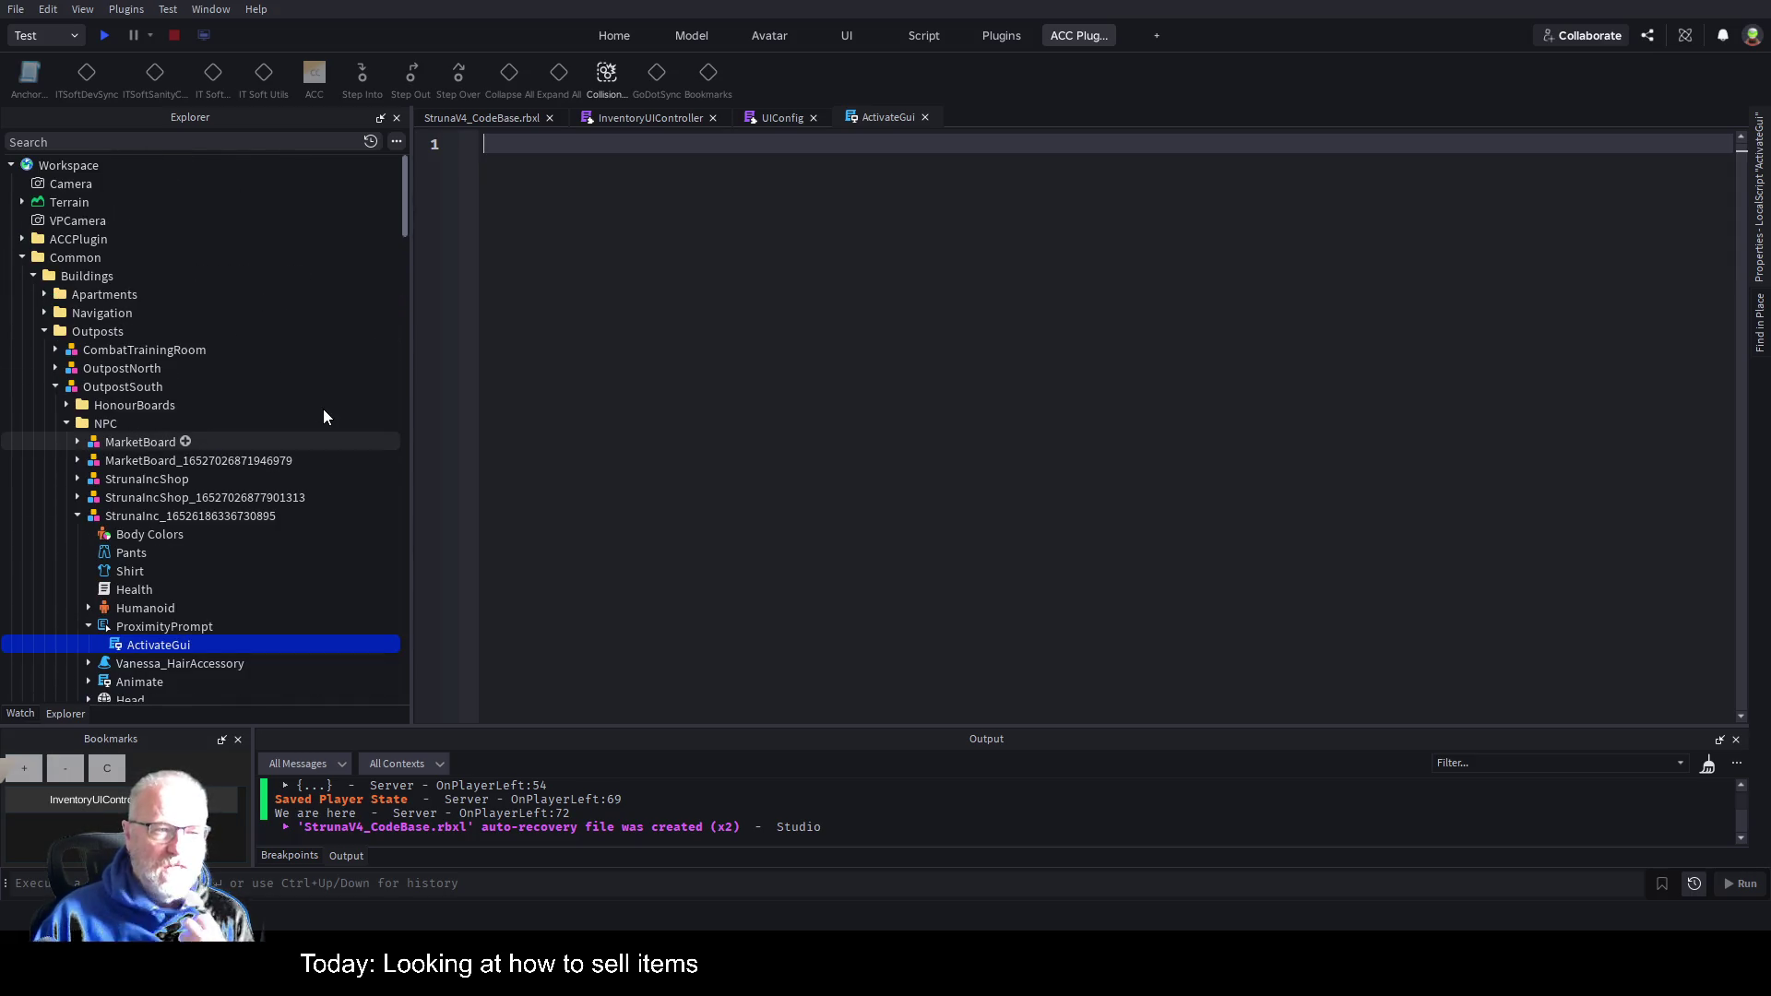
{"action": "scroll", "coordinate": [323, 411], "scroll_direction": "down", "scroll_amount": 5}
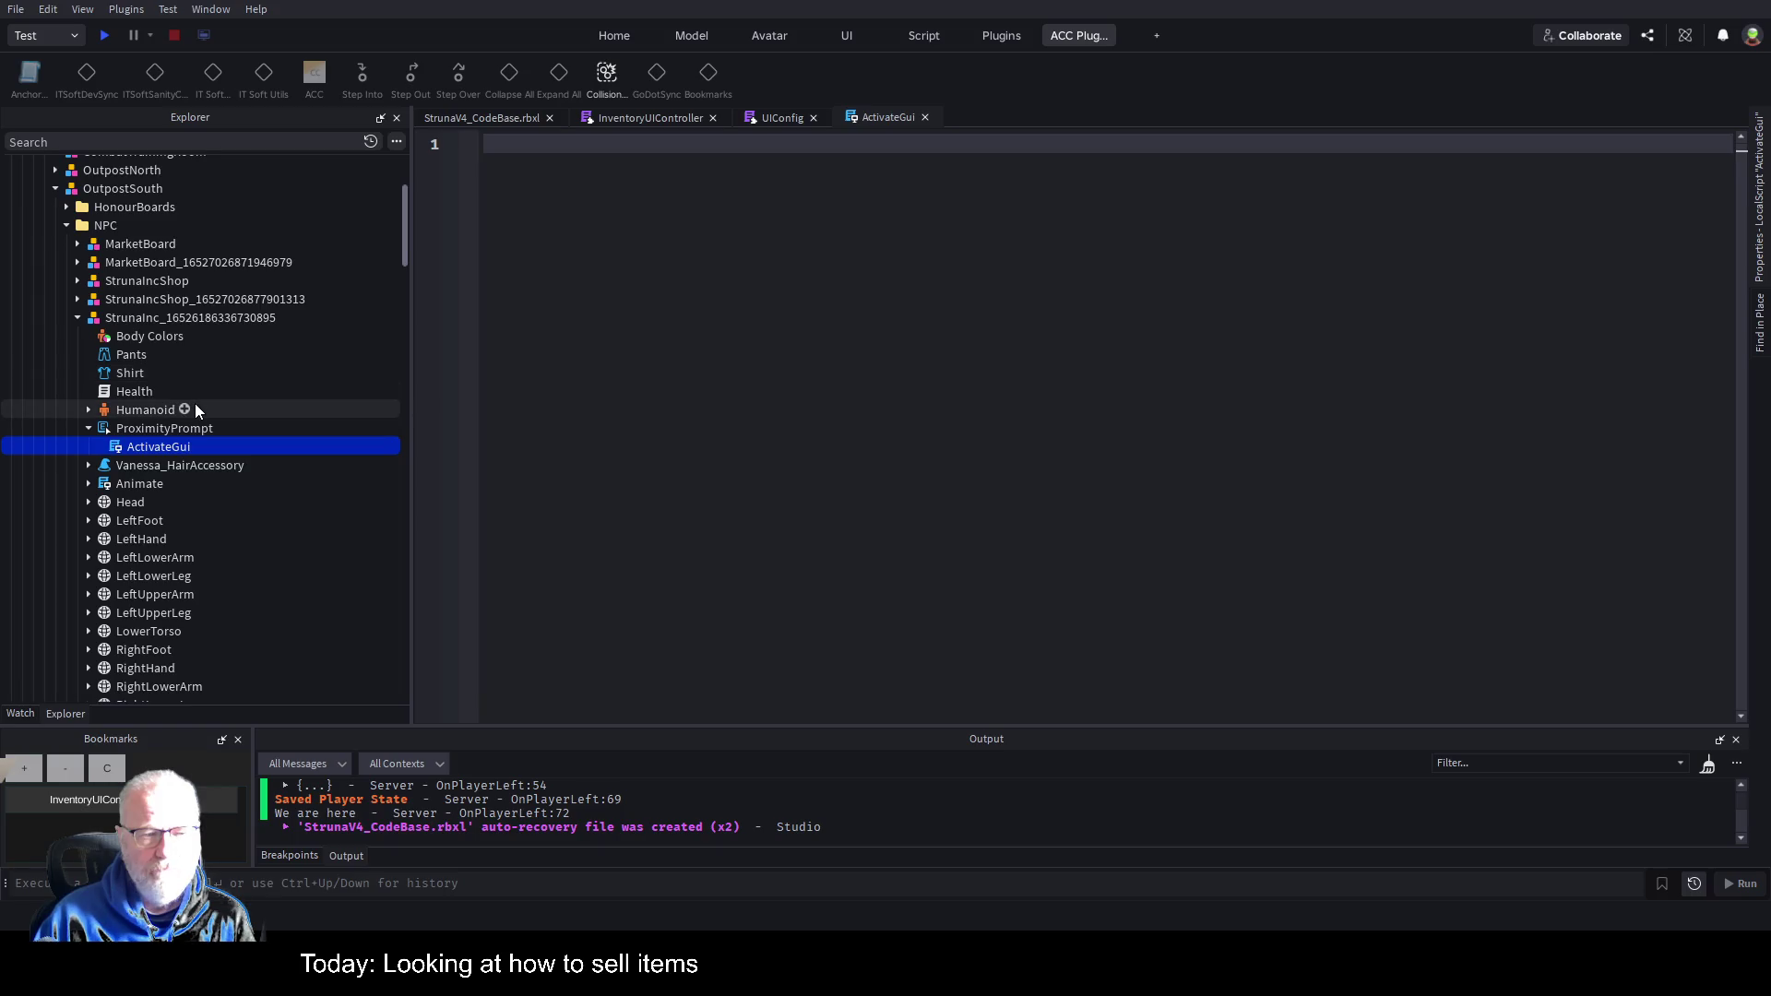
{"action": "scroll", "coordinate": [196, 406], "scroll_direction": "up", "scroll_amount": 4}
{"action": "scroll", "coordinate": [196, 402], "scroll_direction": "down", "scroll_amount": 4}
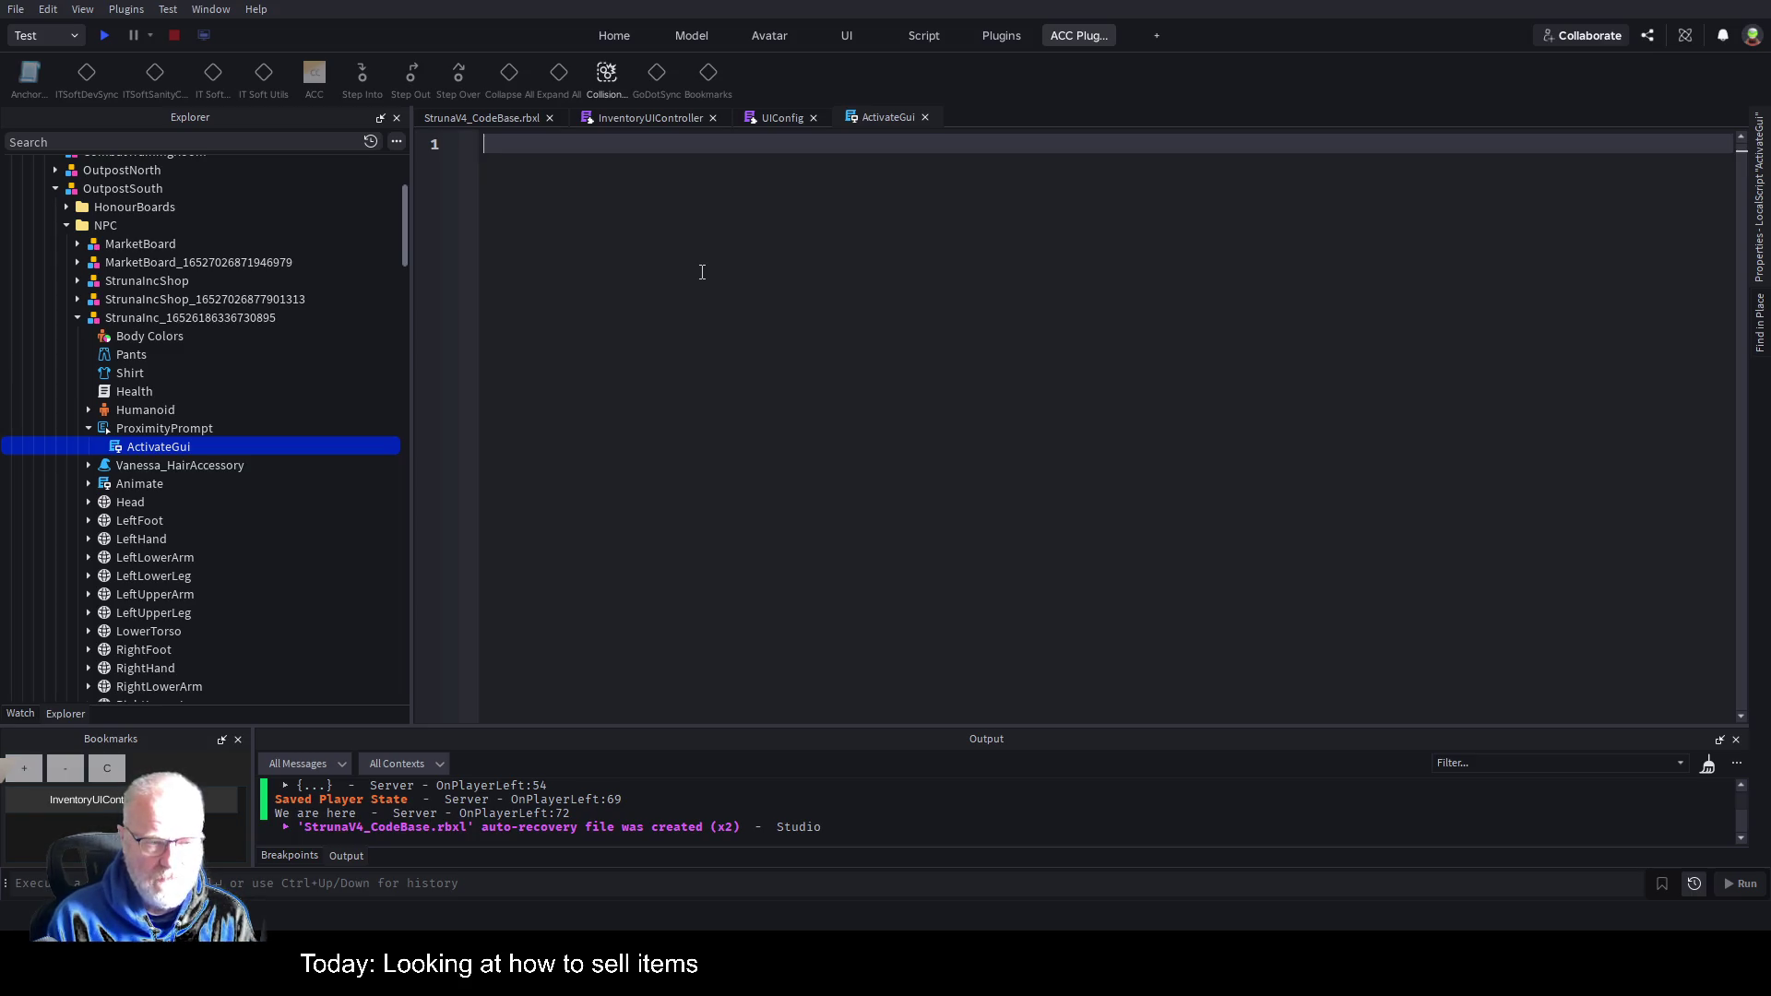
Write 'local prompt = script.Parent' as the first line of ActivateGui.
{"action": "type", "text": "script."}
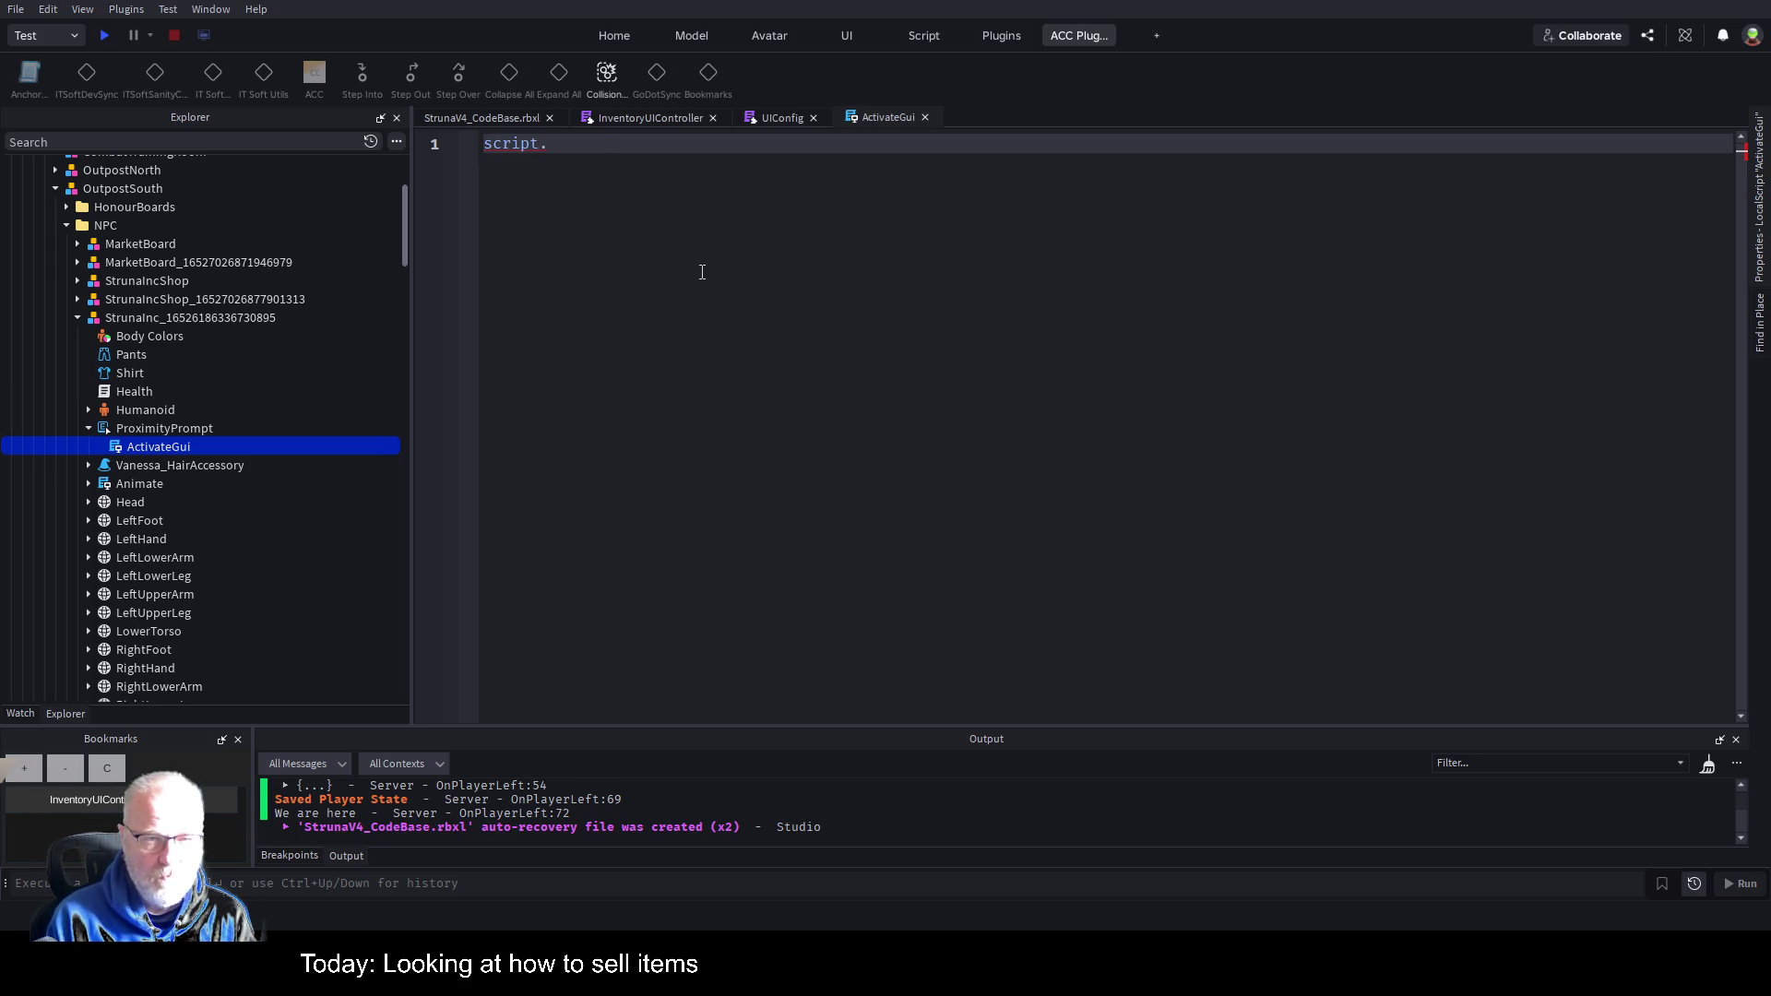
{"action": "type", "text": "Parent"}
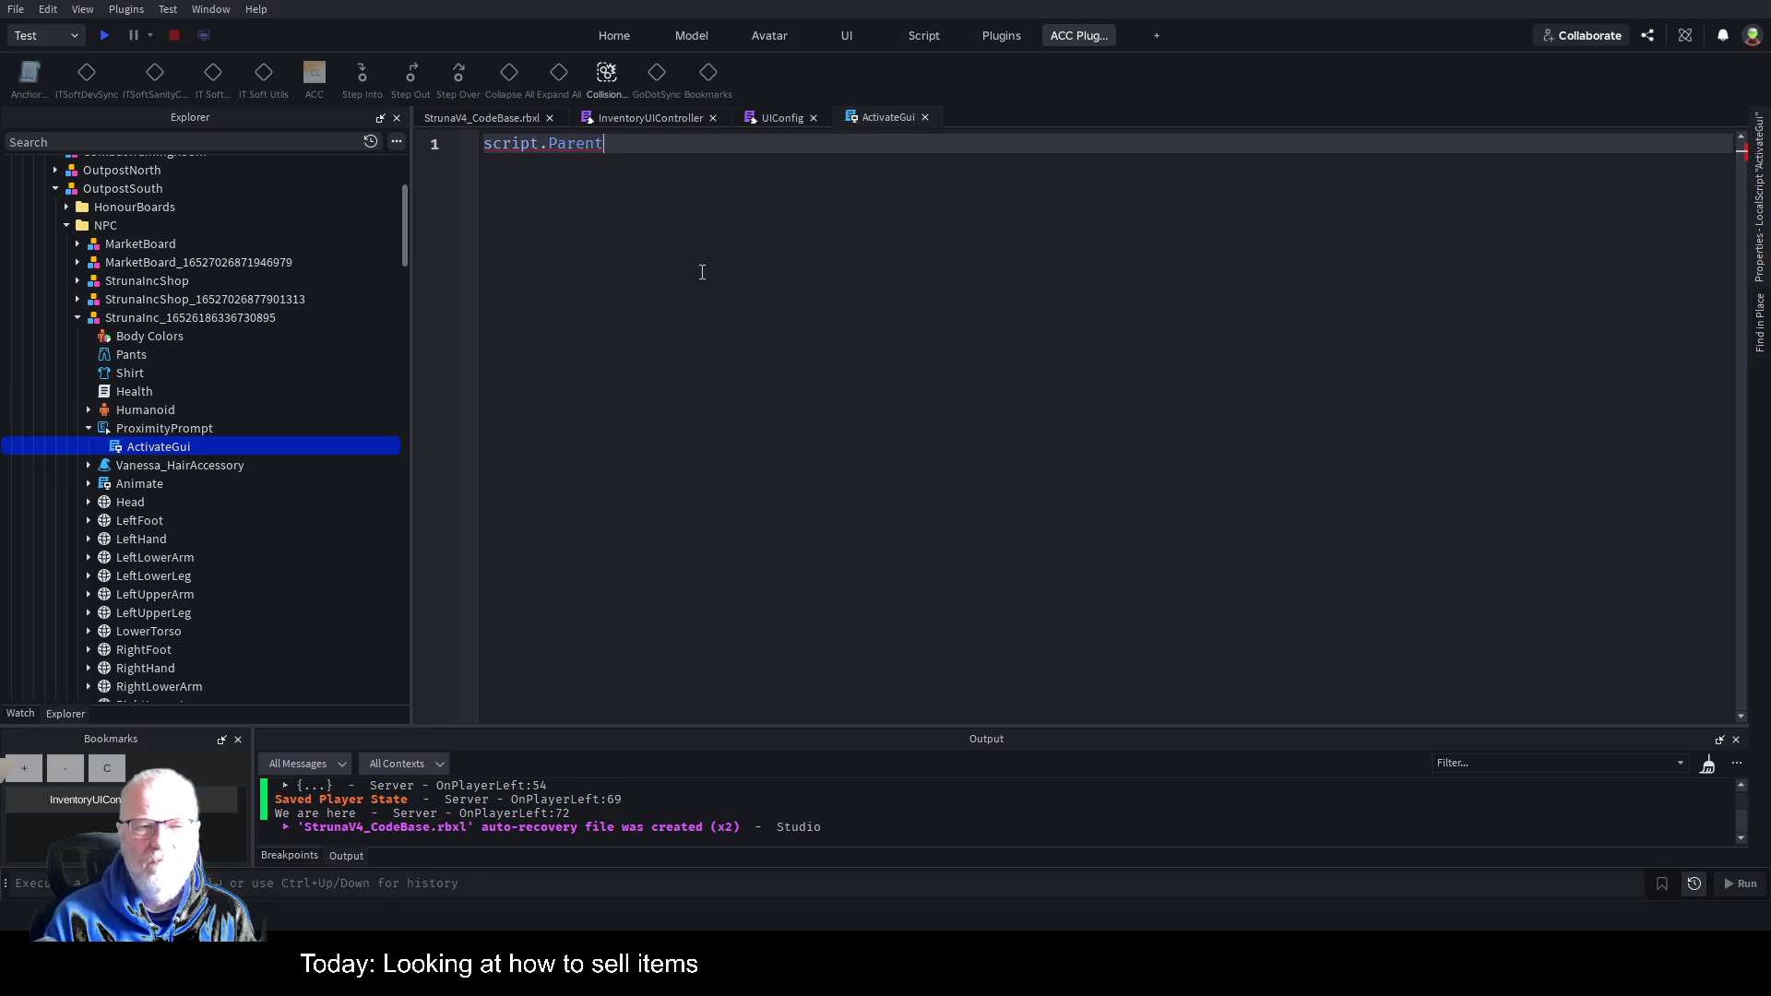
{"action": "key", "text": "Home"}
{"action": "type", "text": "local "}
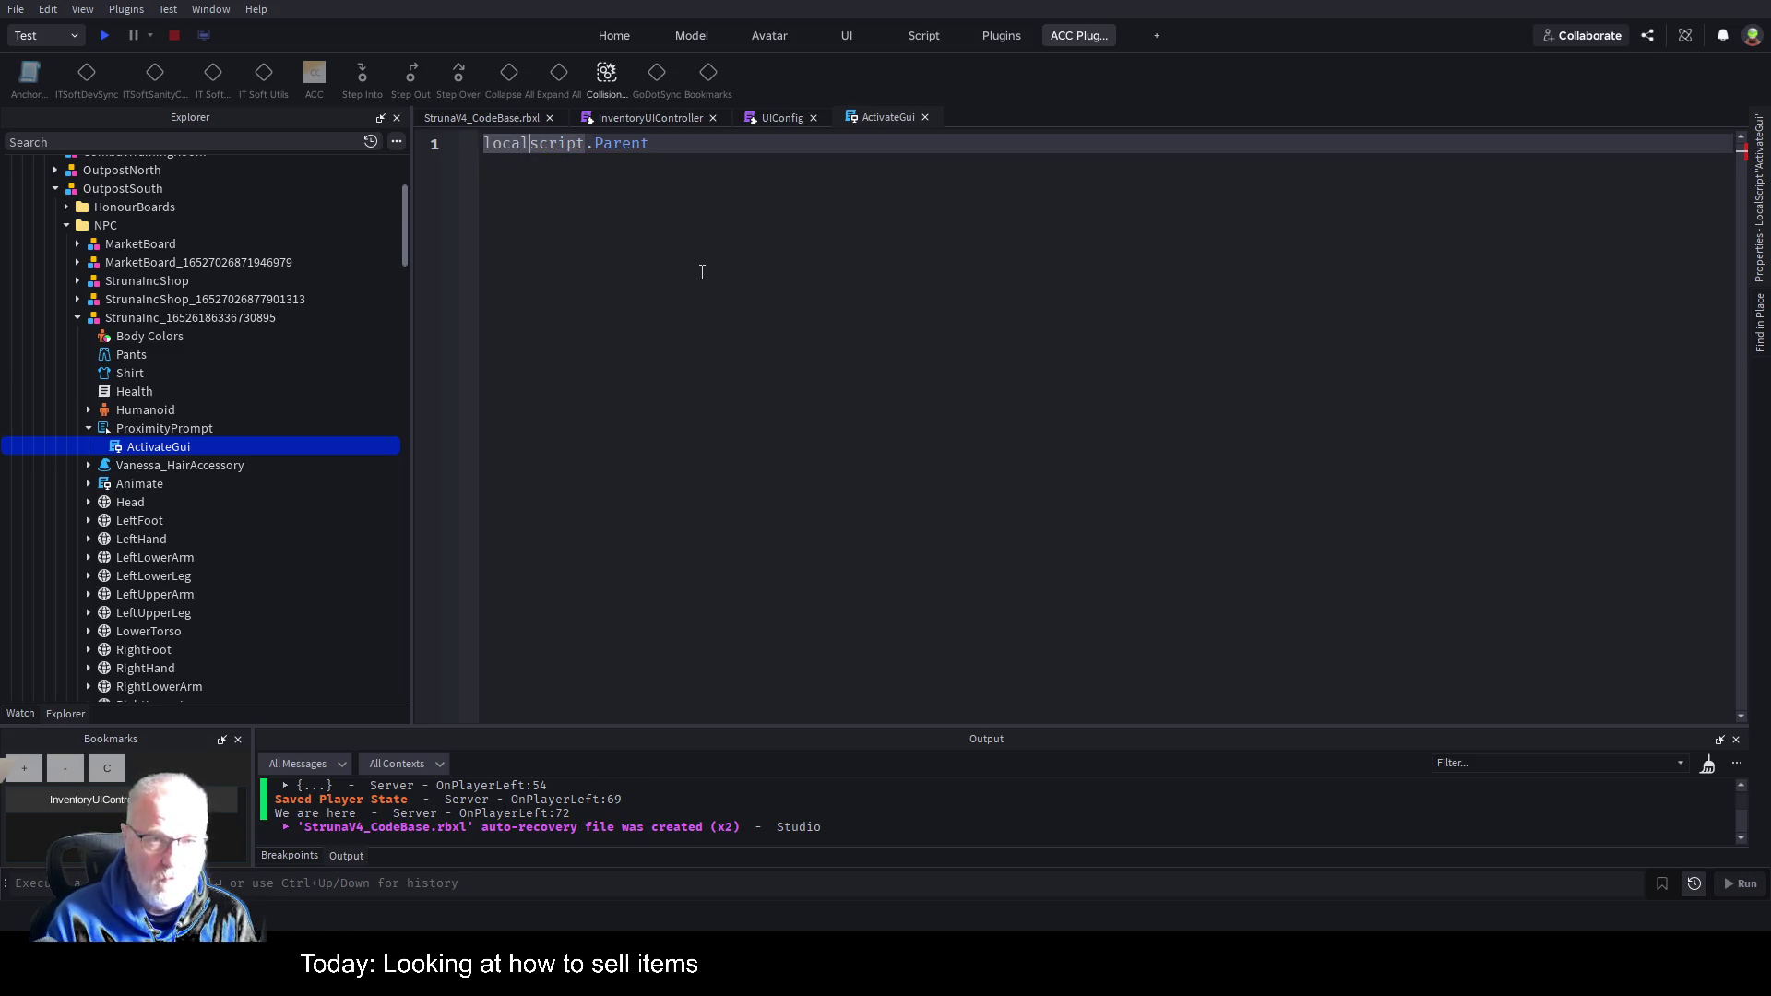
{"action": "type", "text": "prompt ="}
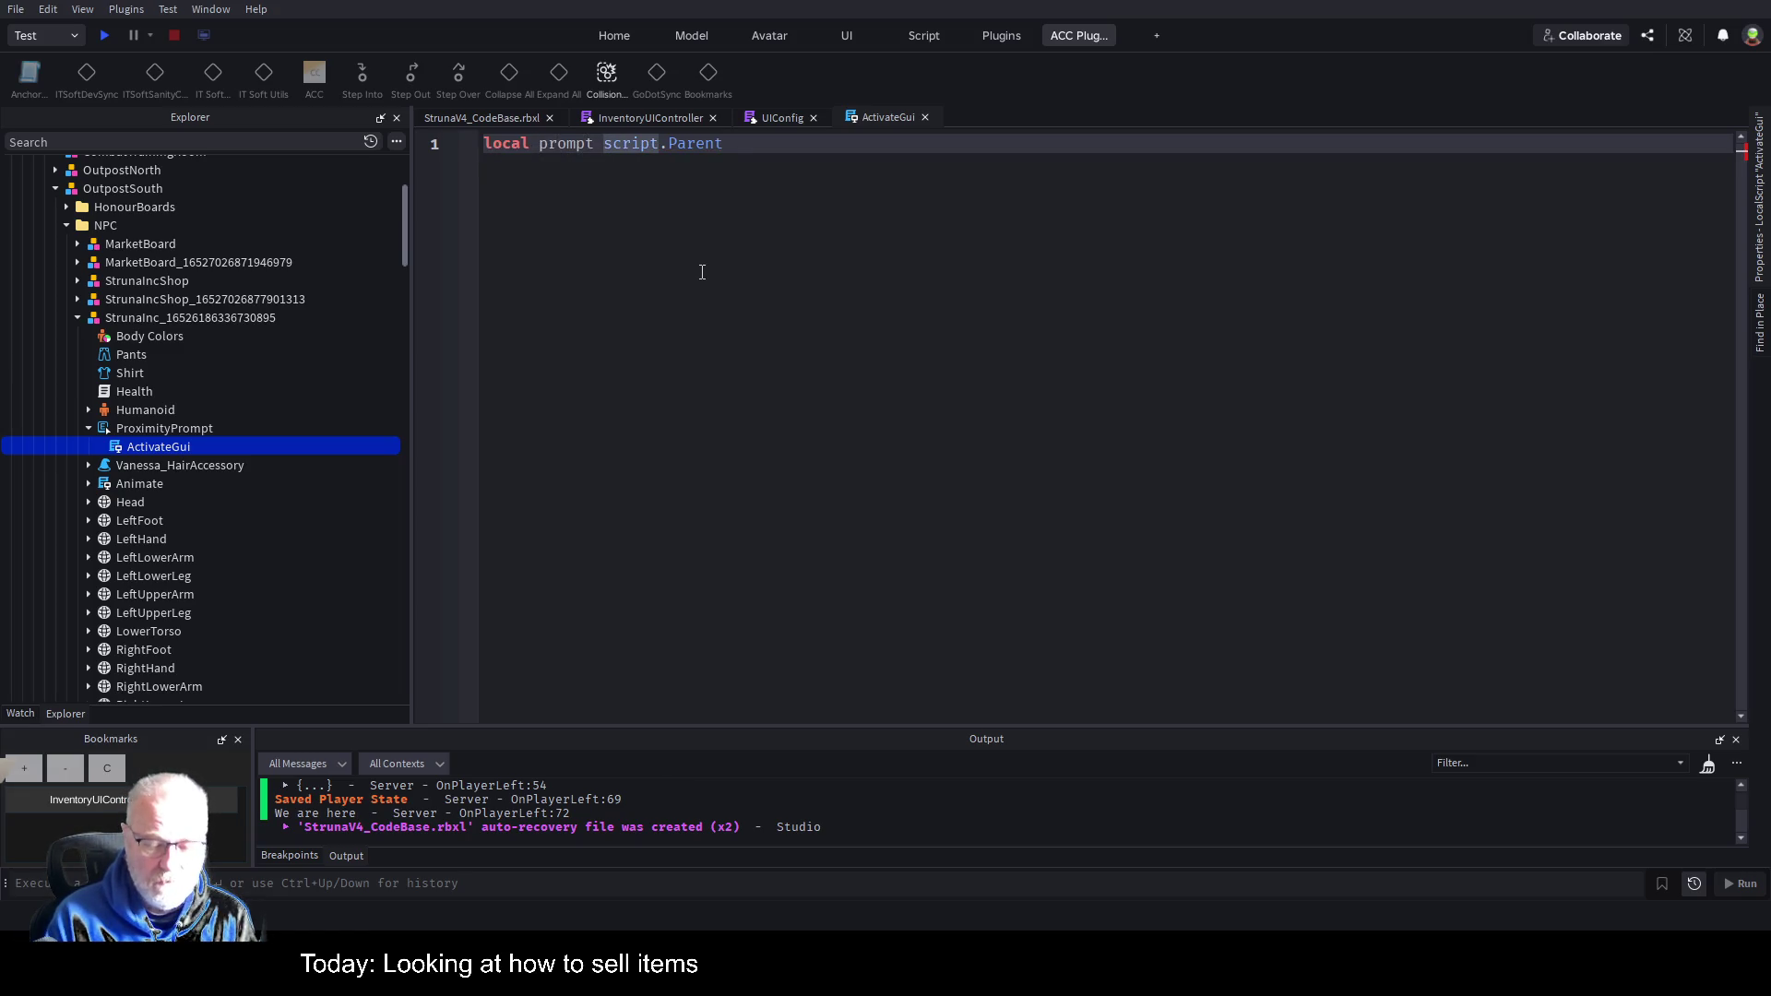
{"action": "key", "text": "End"}
{"action": "key", "text": "Return"}
{"action": "key", "text": "Return"}
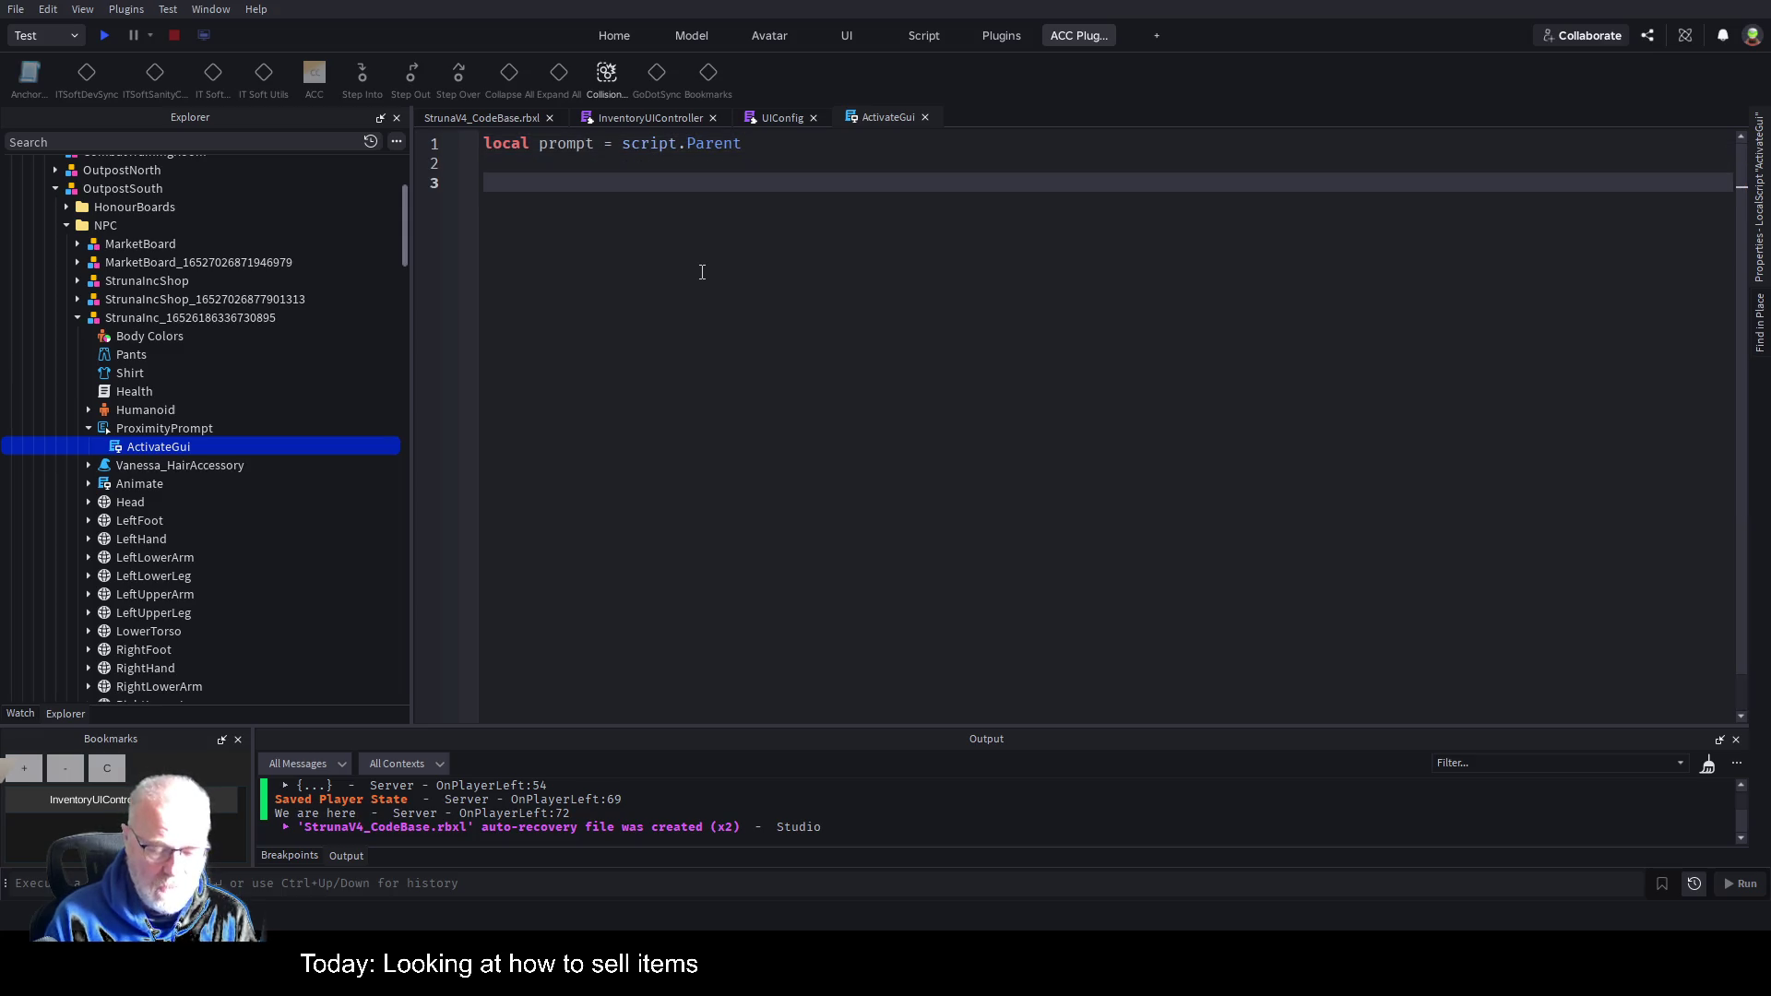
Add a prompt.Triggered:Connect(function() handler containing a commented '--EventBus.Publish("' line.
{"action": "type", "text": "prompt.t"}
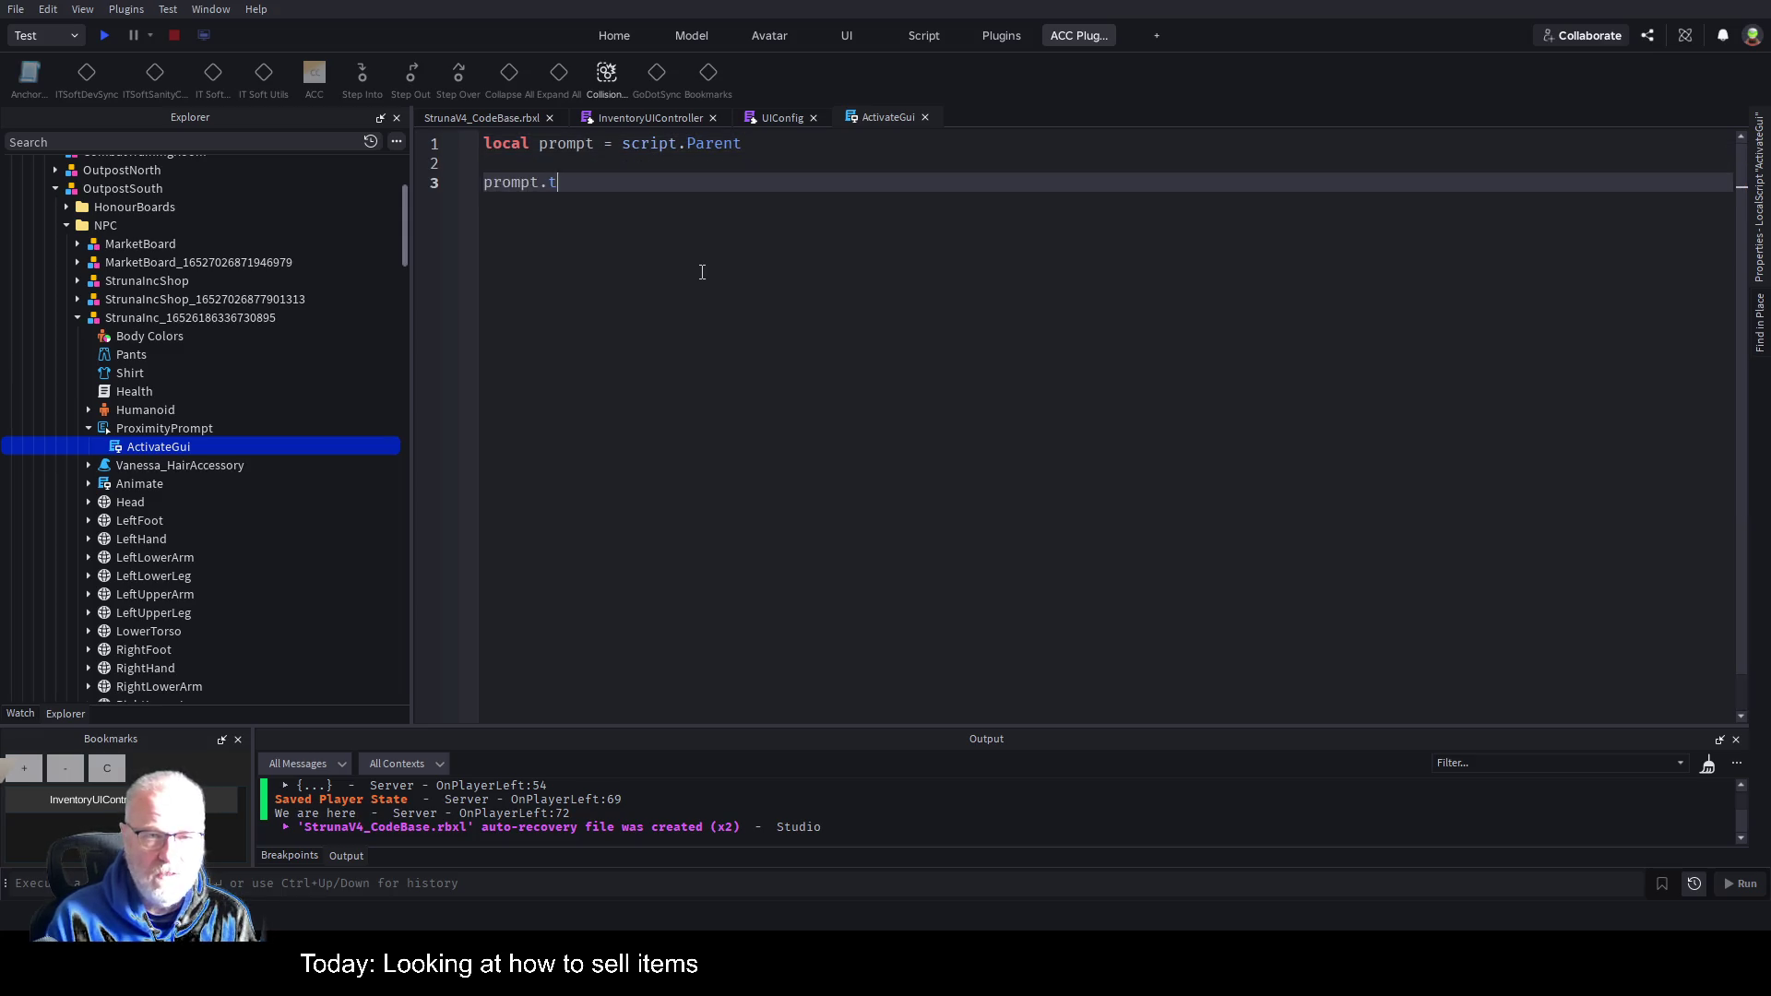
{"action": "key", "text": "Tab"}
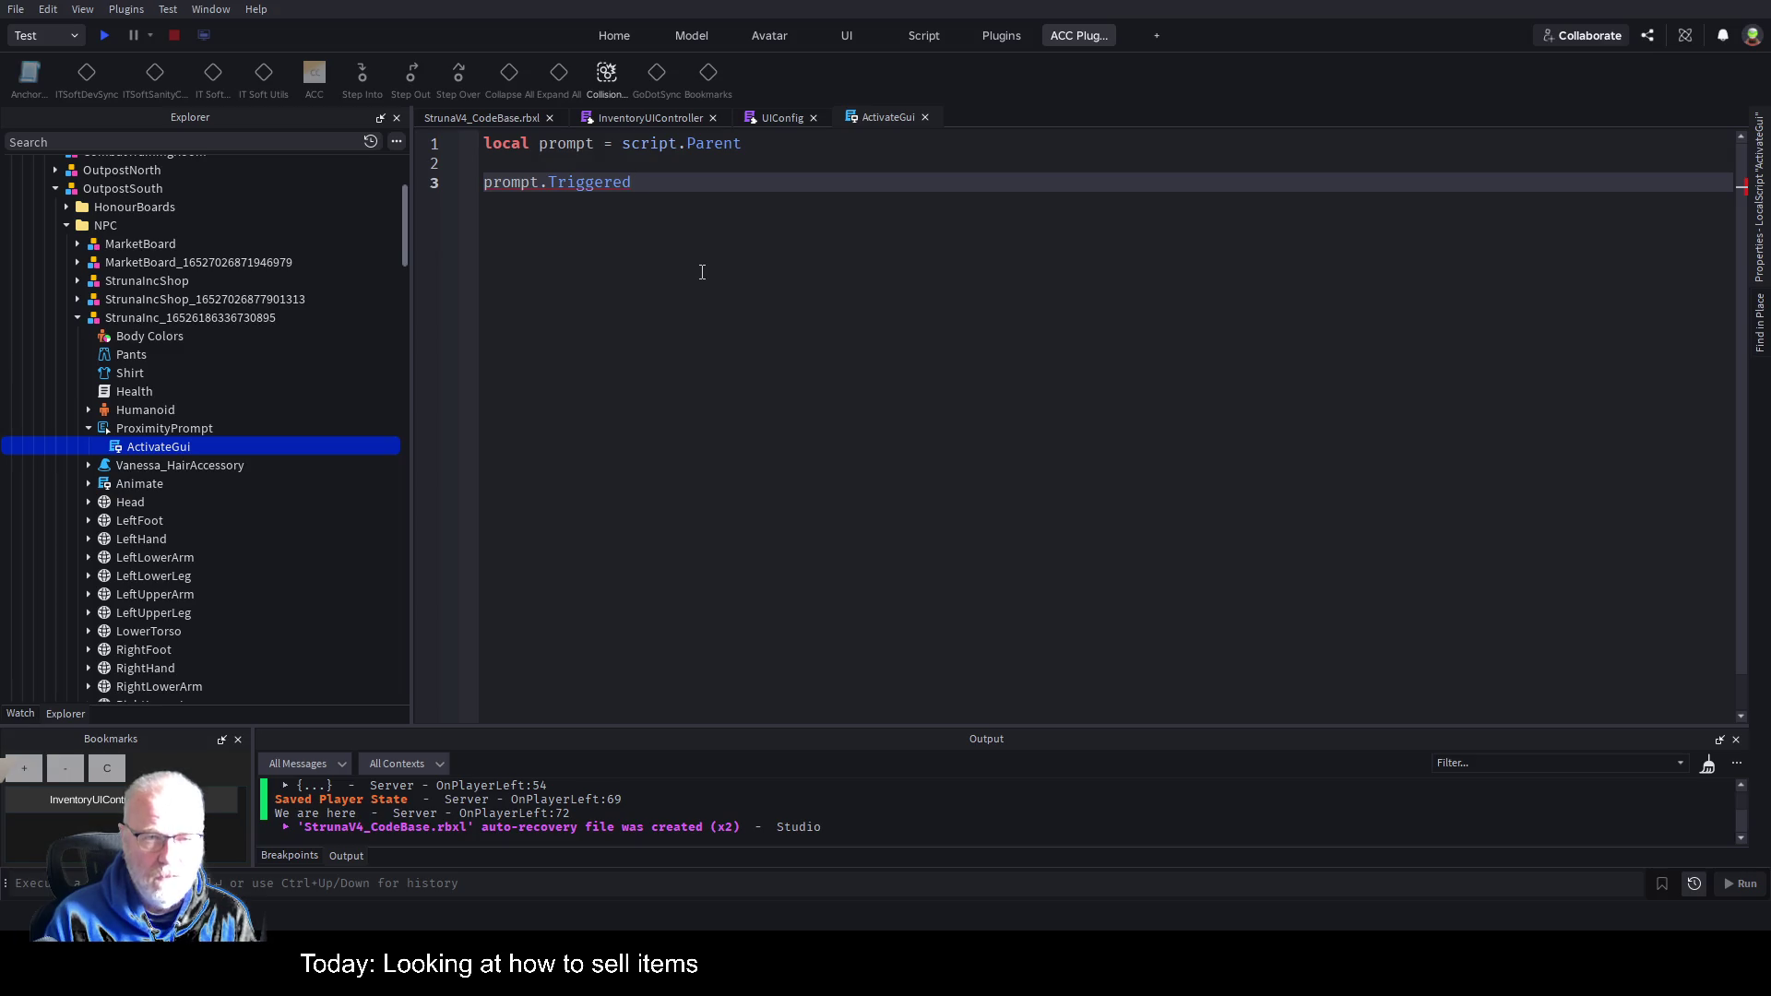
{"action": "type", "text": ":C"}
{"action": "key", "text": "Tab"}
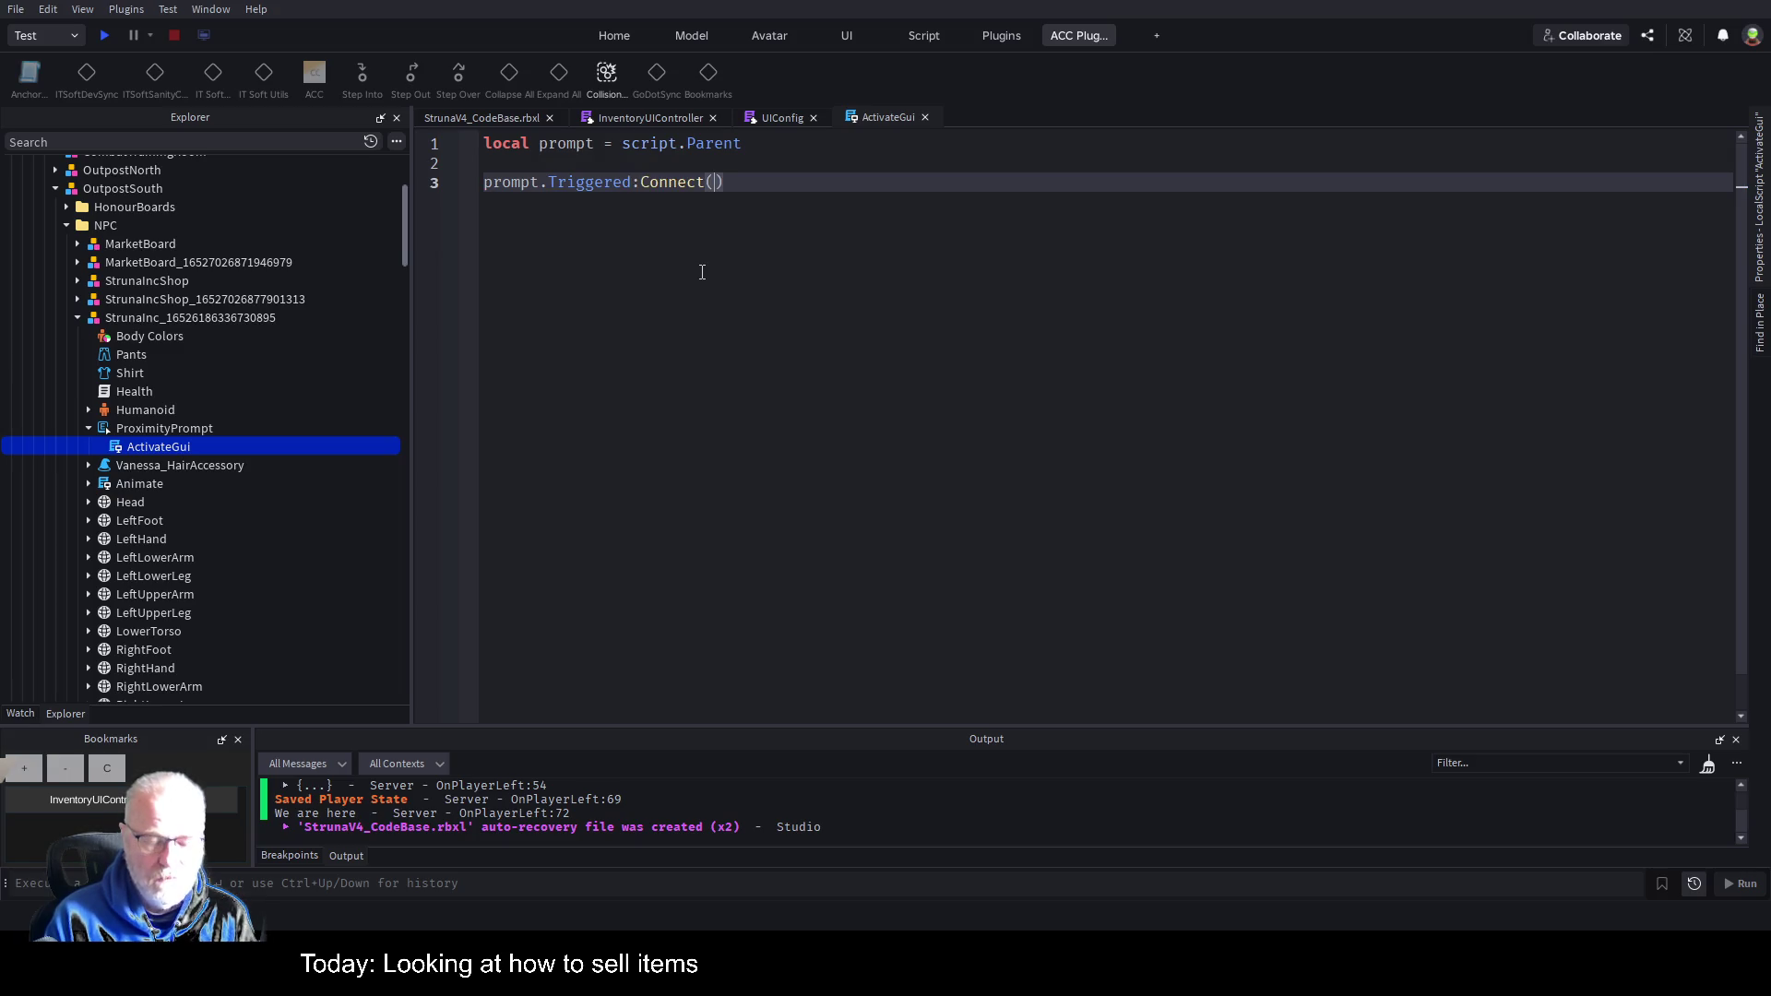
{"action": "type", "text": "function()"}
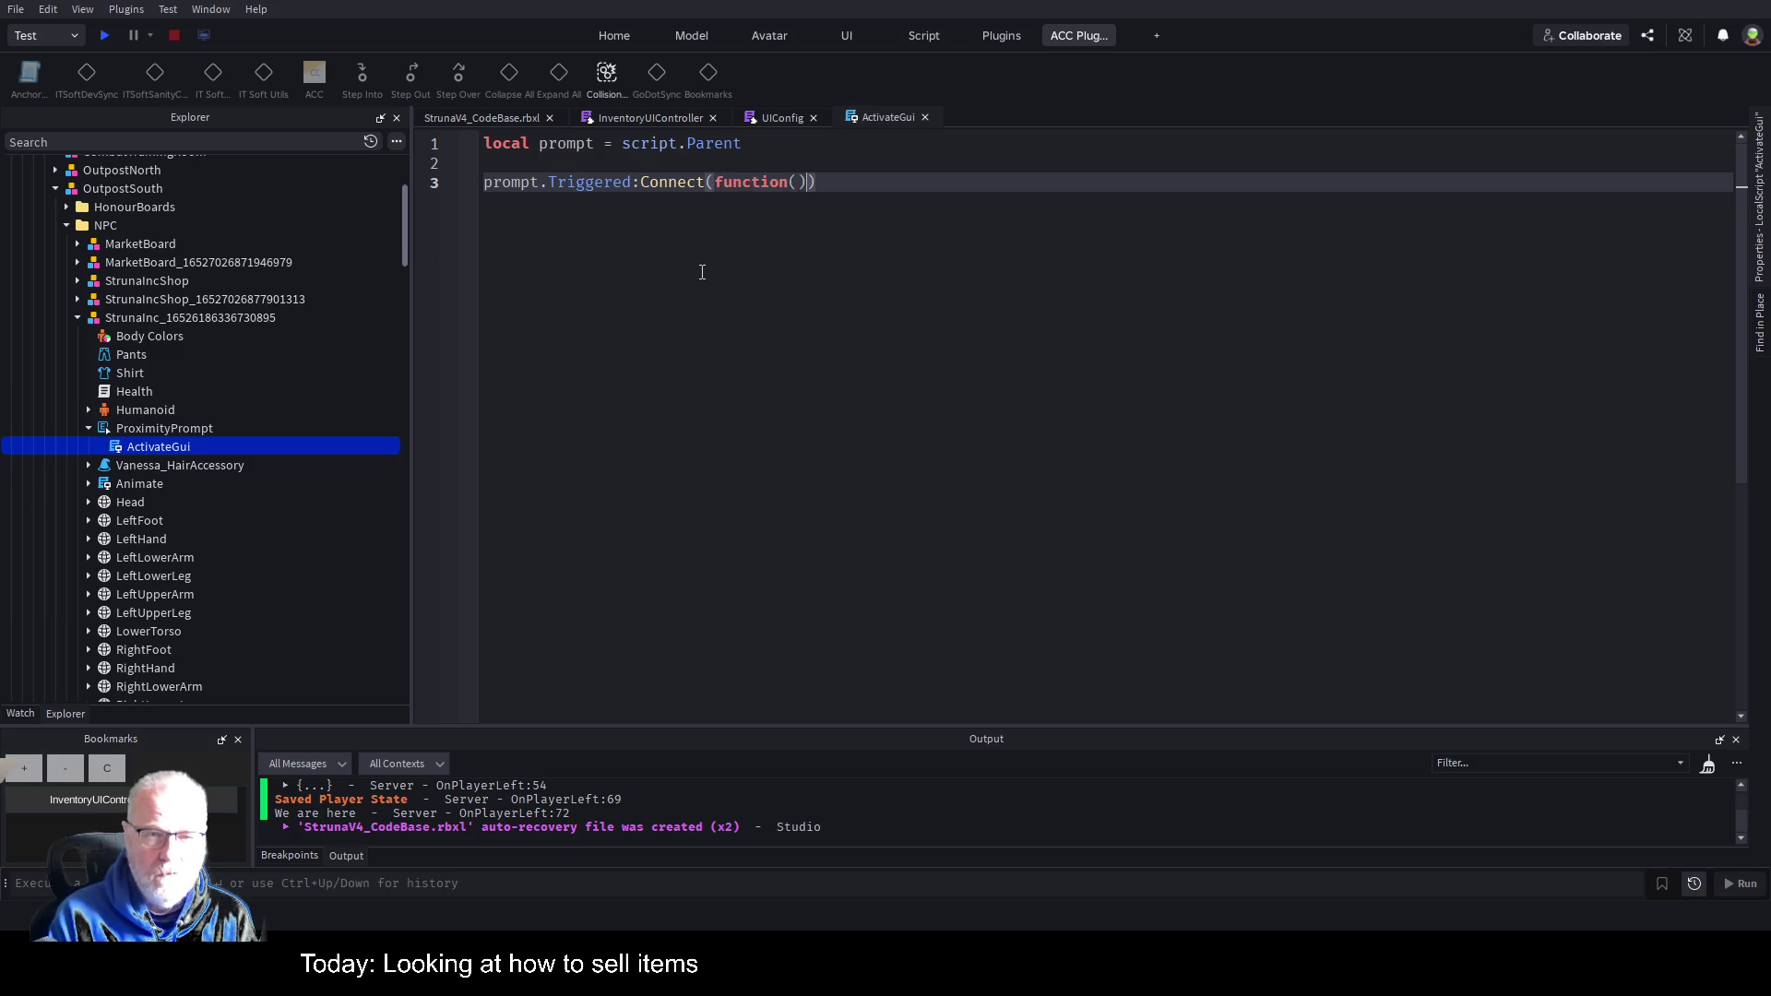
{"action": "key", "text": "Return"}
{"action": "key", "text": "Return"}
{"action": "key", "text": "Up"}
{"action": "type", "text": "--E"}
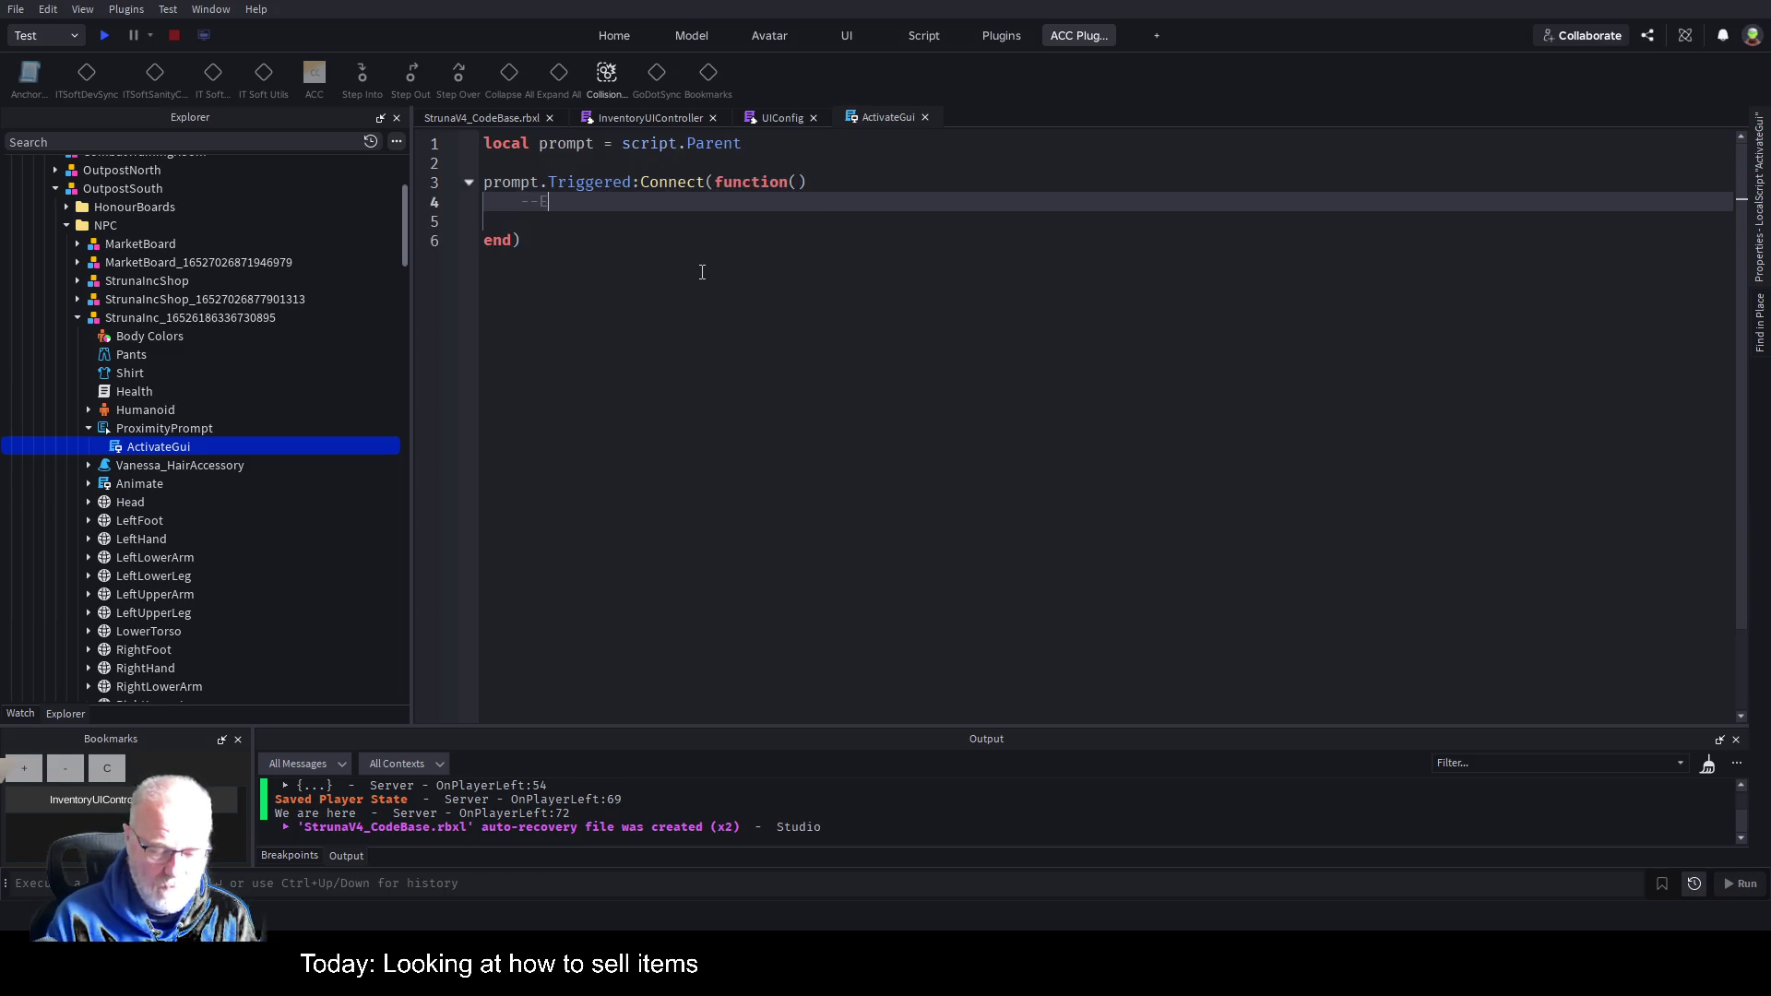
{"action": "type", "text": "ventBus."}
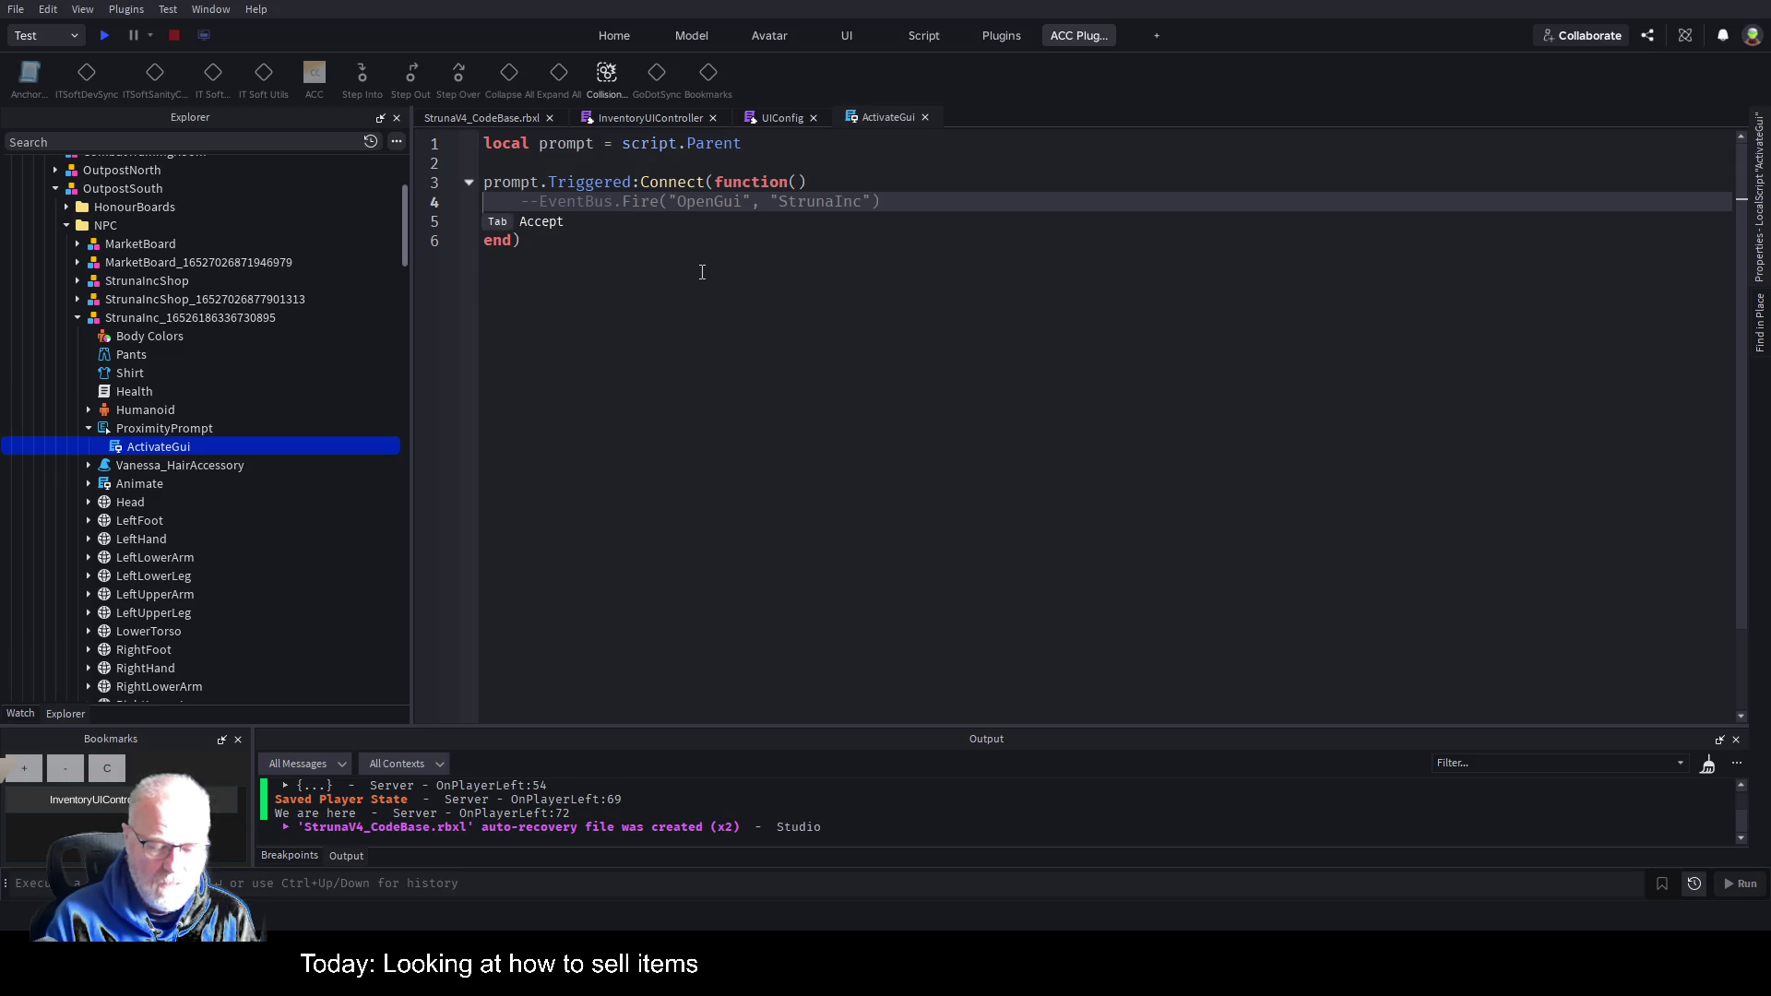
{"action": "type", "text": "Publish"}
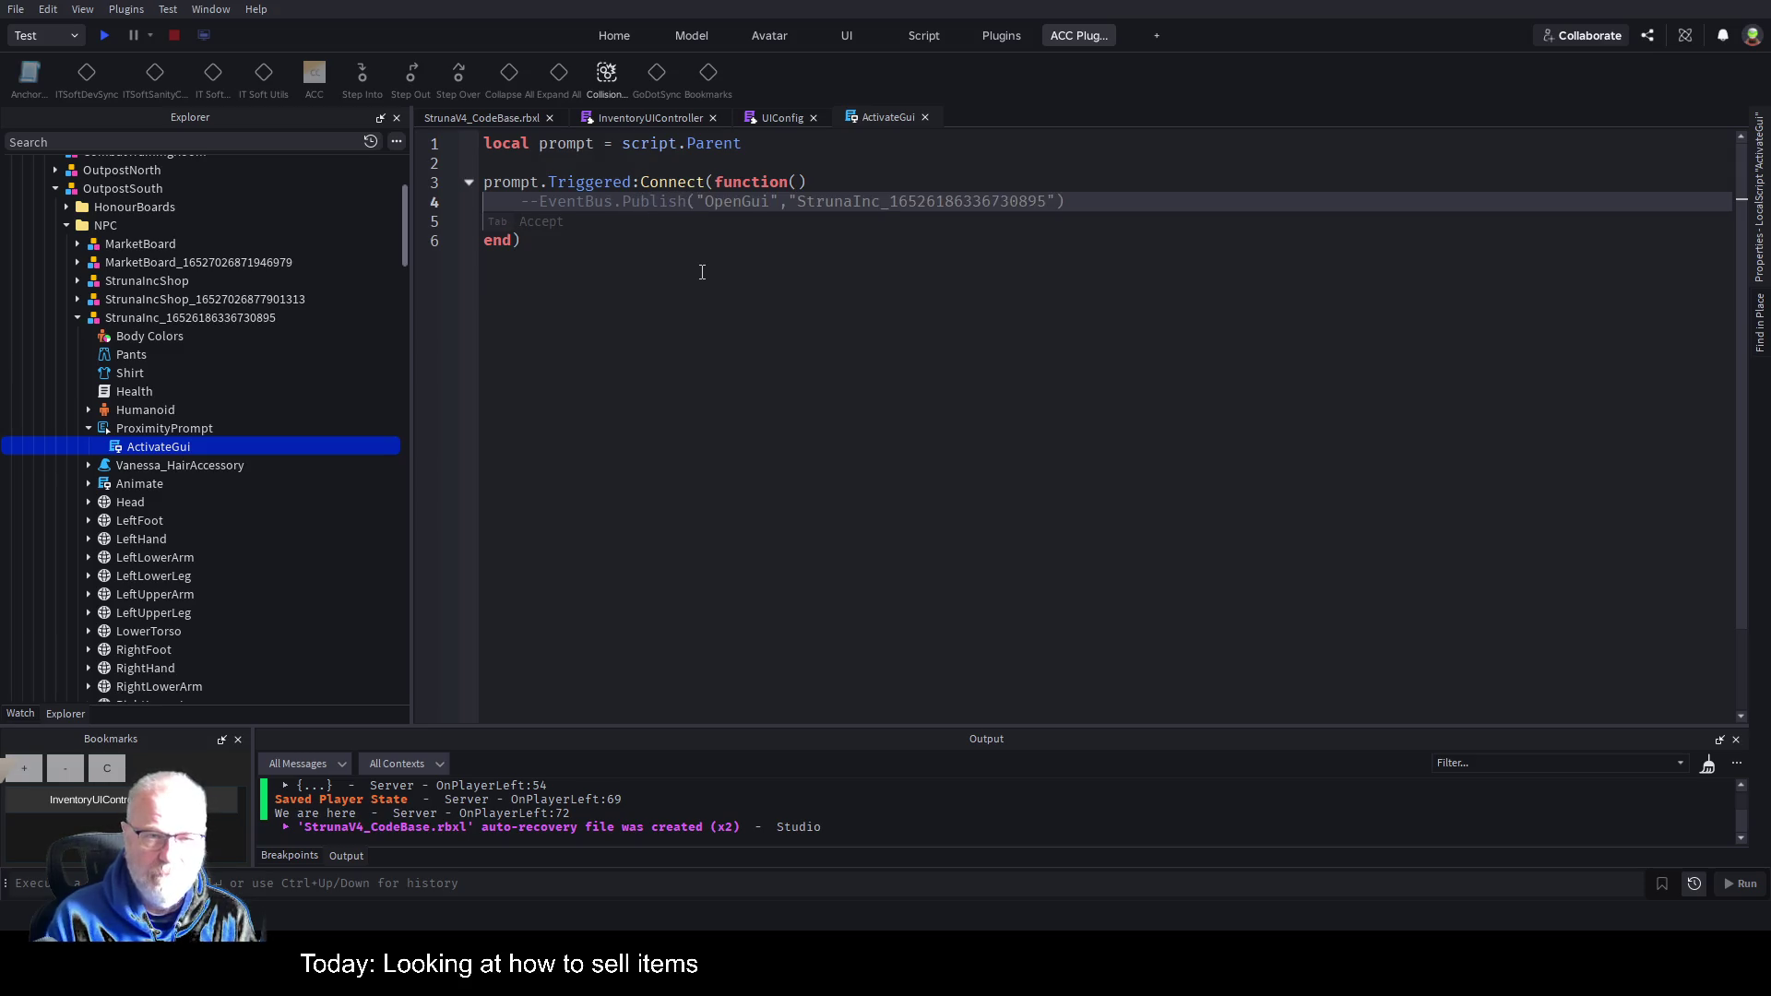
{"action": "type", "text": "("}
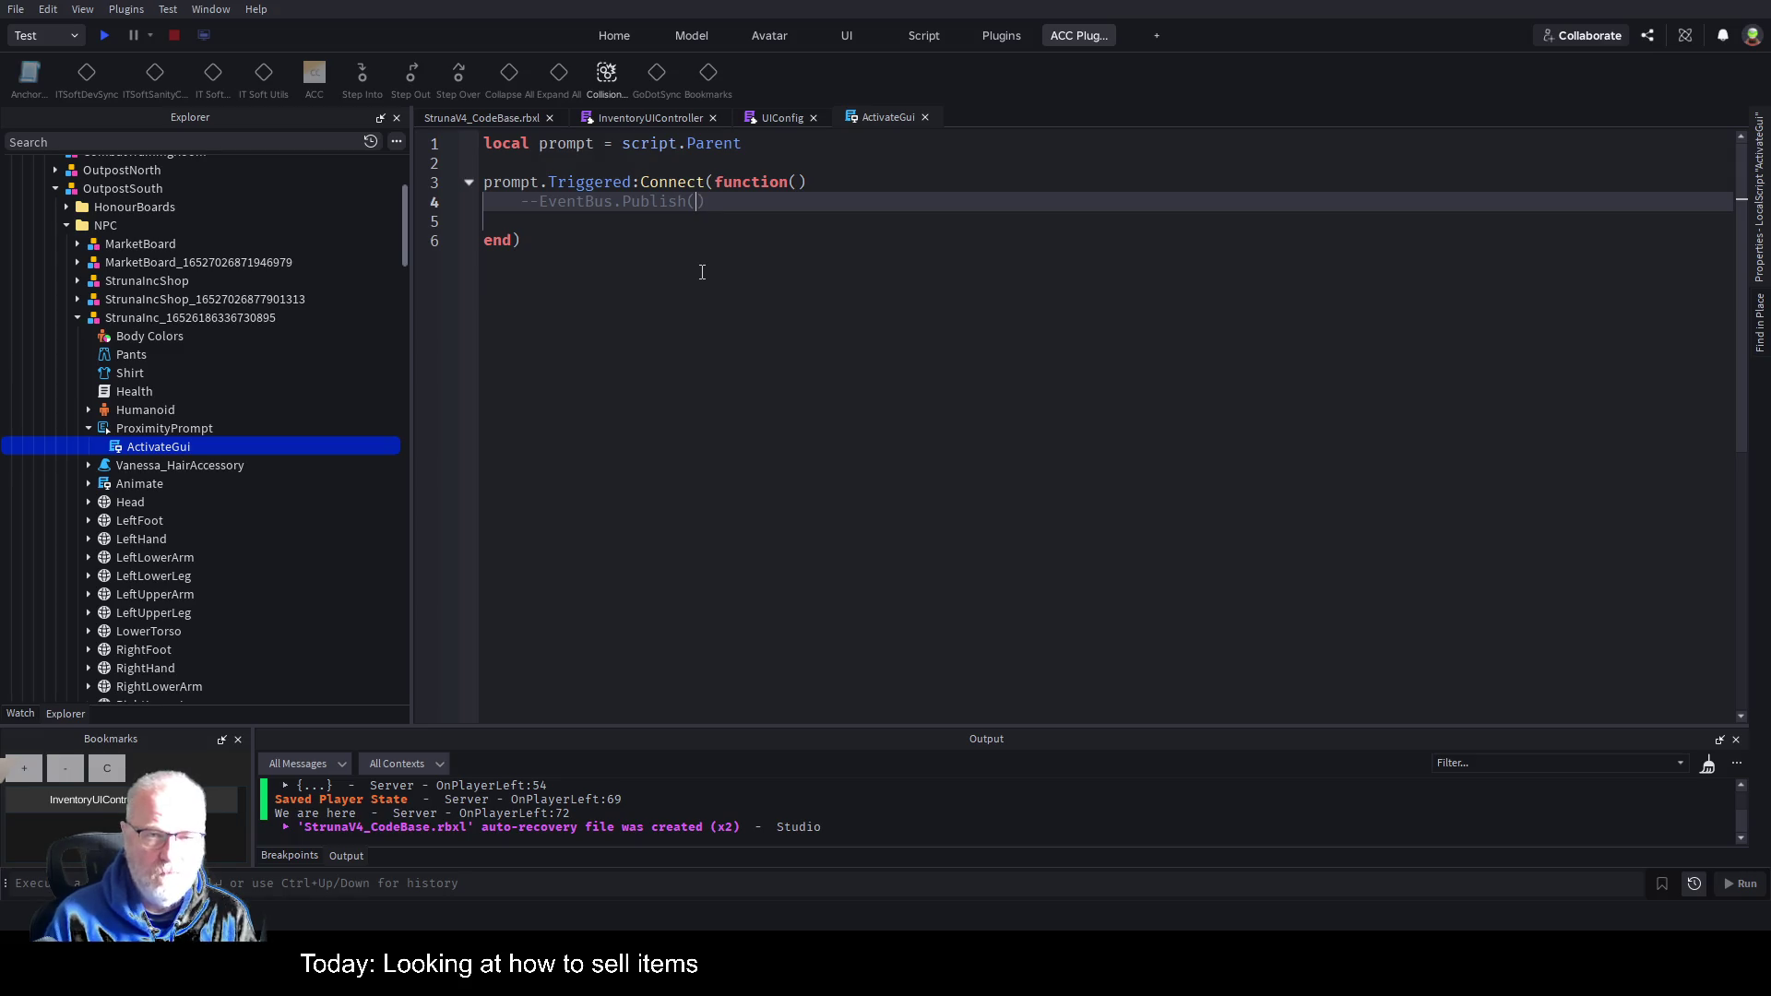
{"action": "type", "text": "\""}
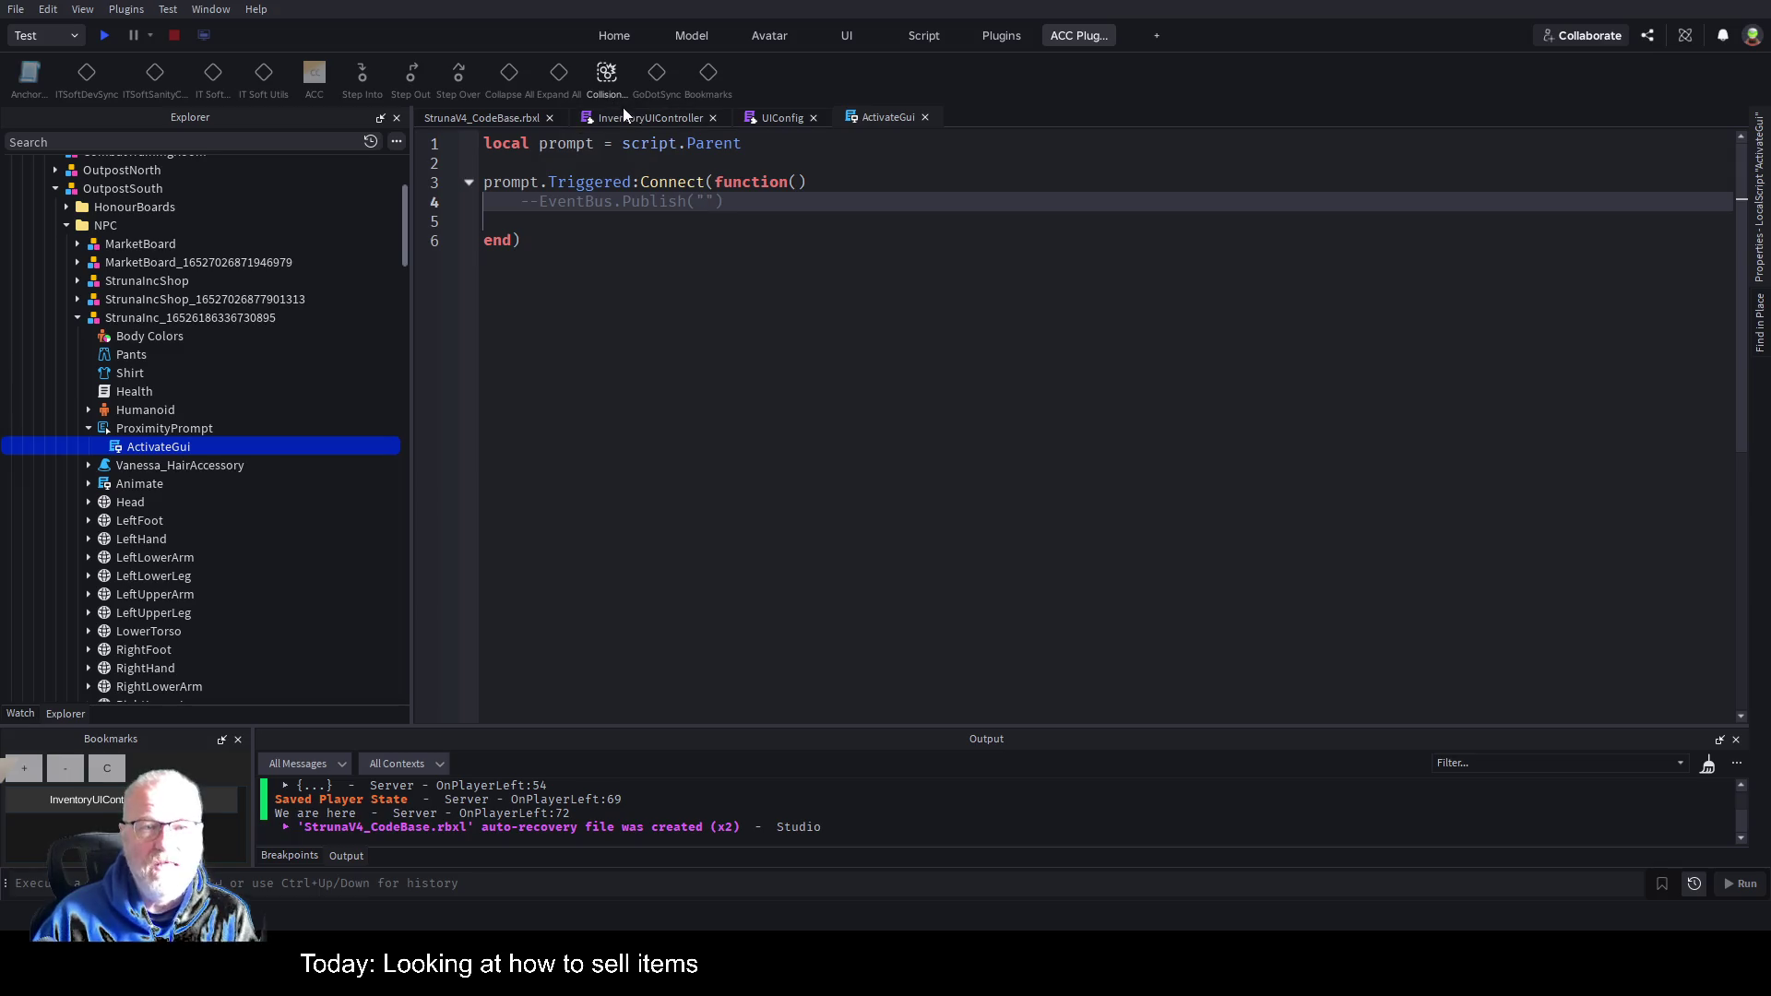
{"action": "left_click", "coordinate": [489, 119]}
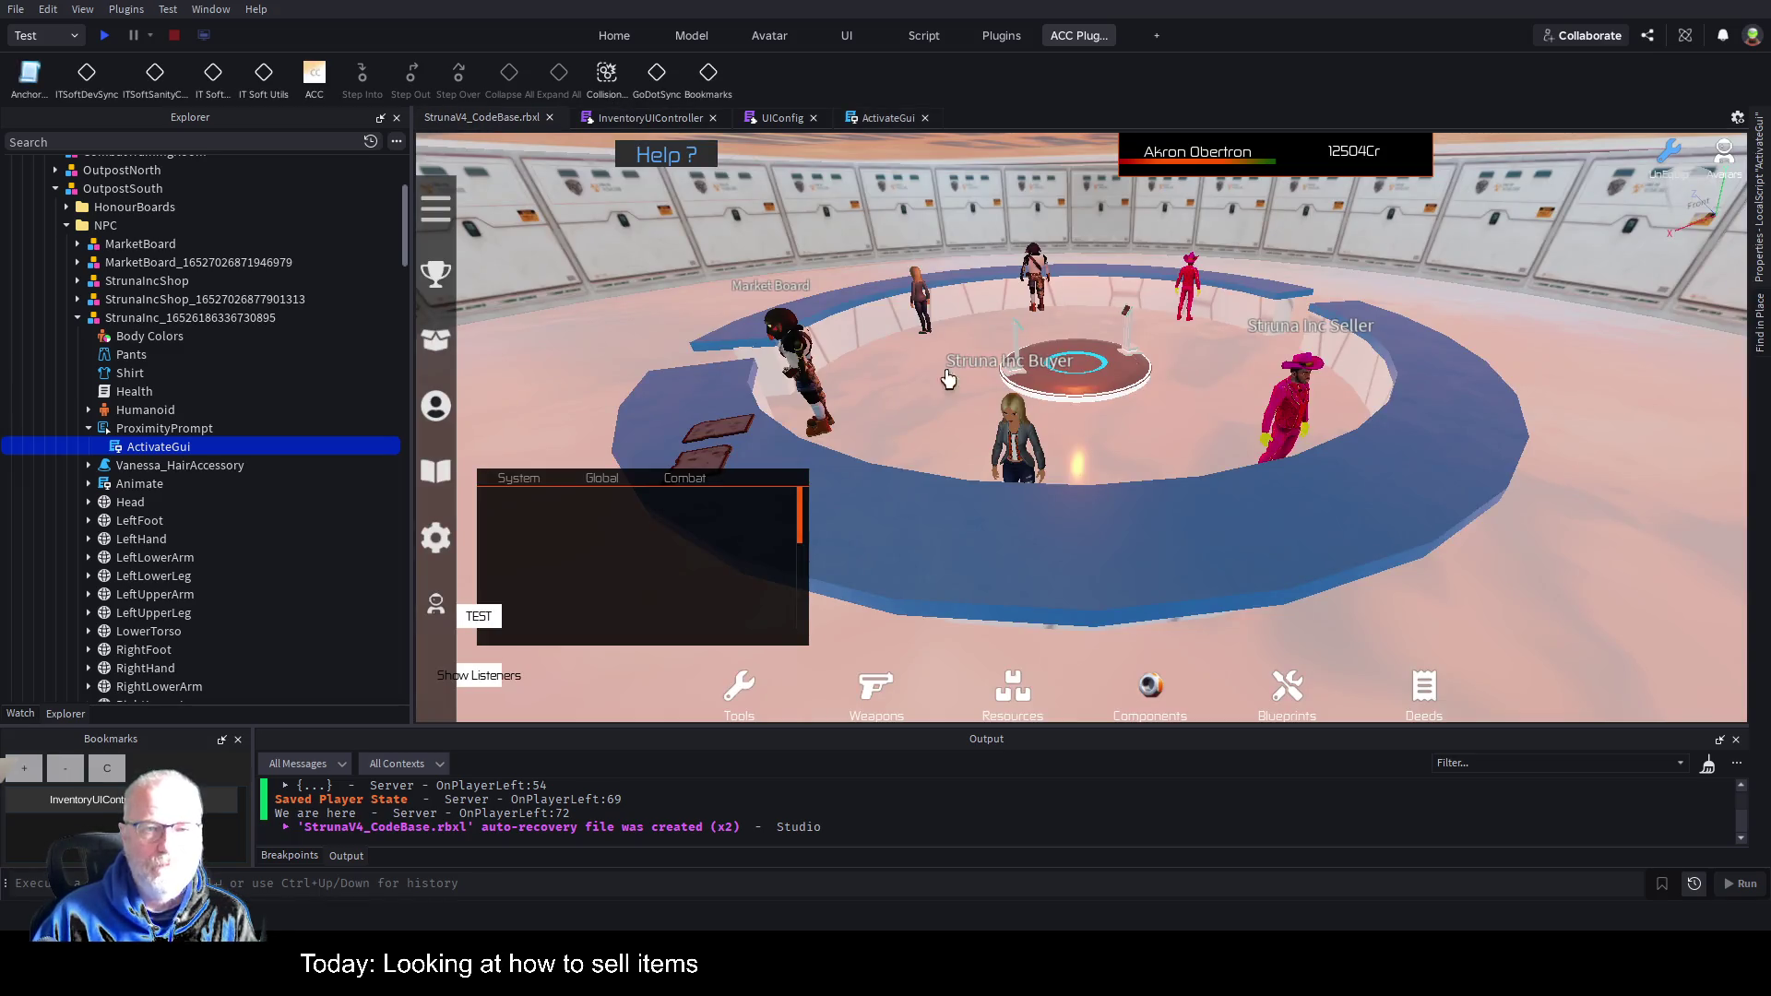
Search the whole place for 'ToggleInve' and open the Keybinds ToggleInventory result.
{"action": "left_click", "coordinate": [1756, 325]}
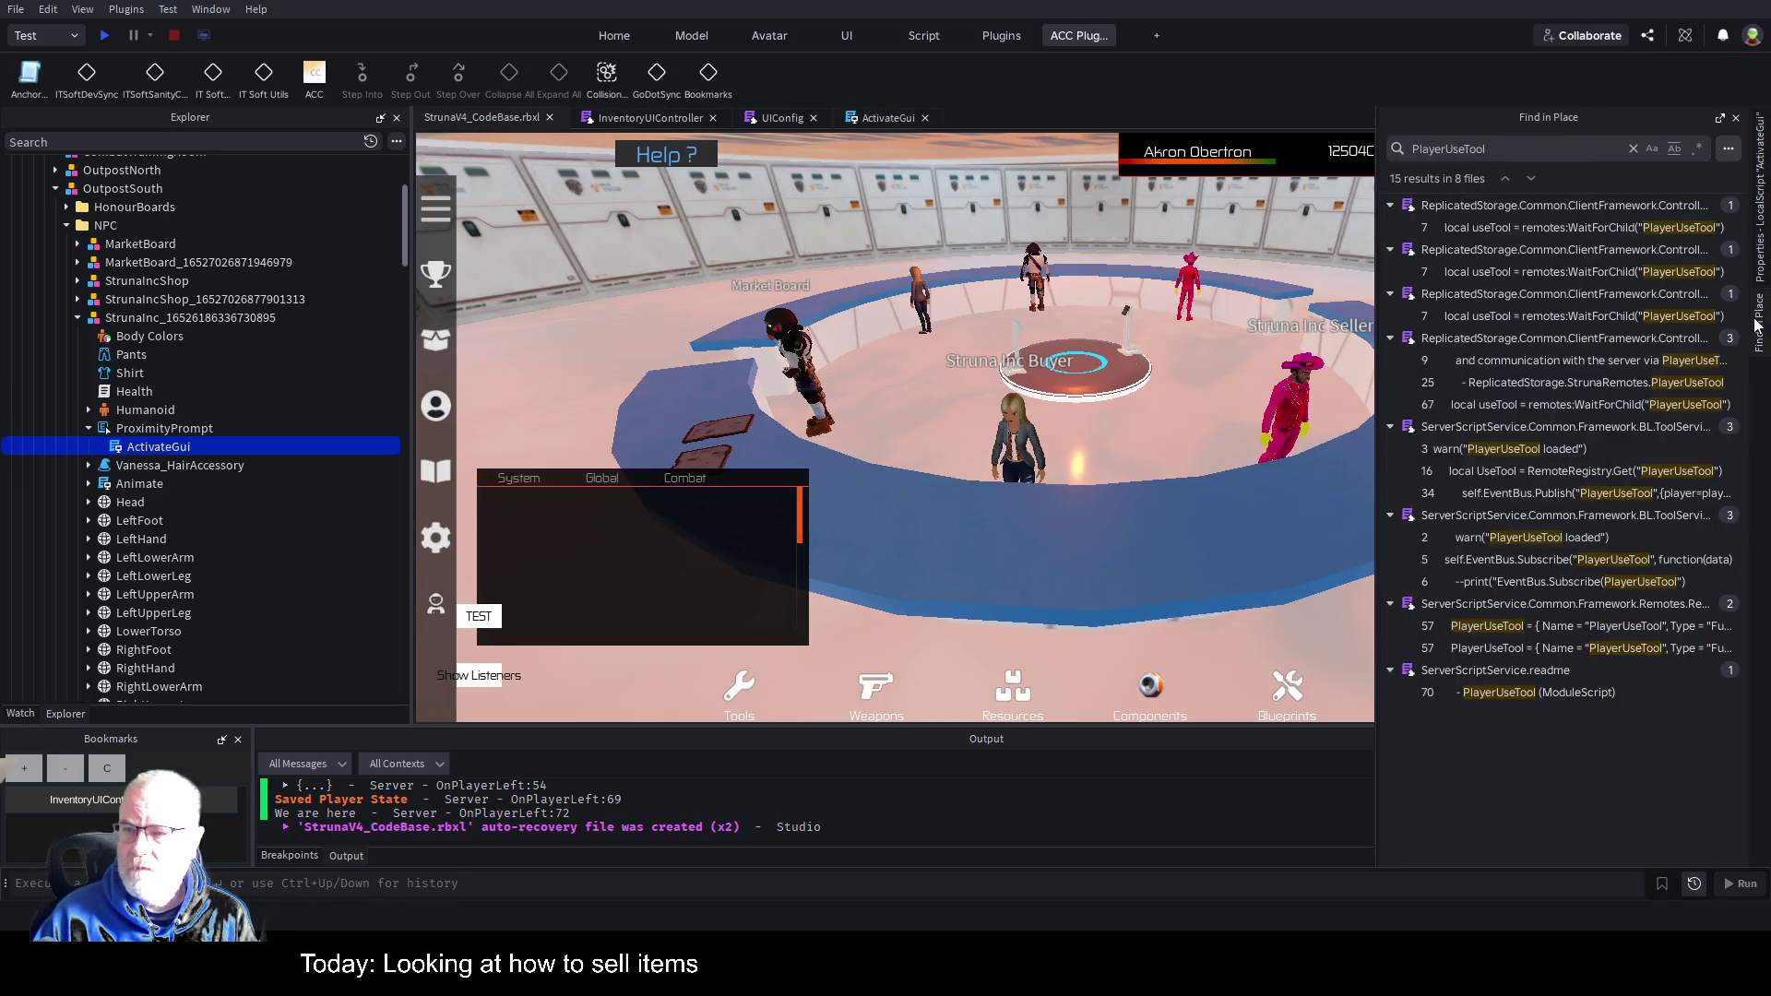
{"action": "left_click", "coordinate": [1494, 149]}
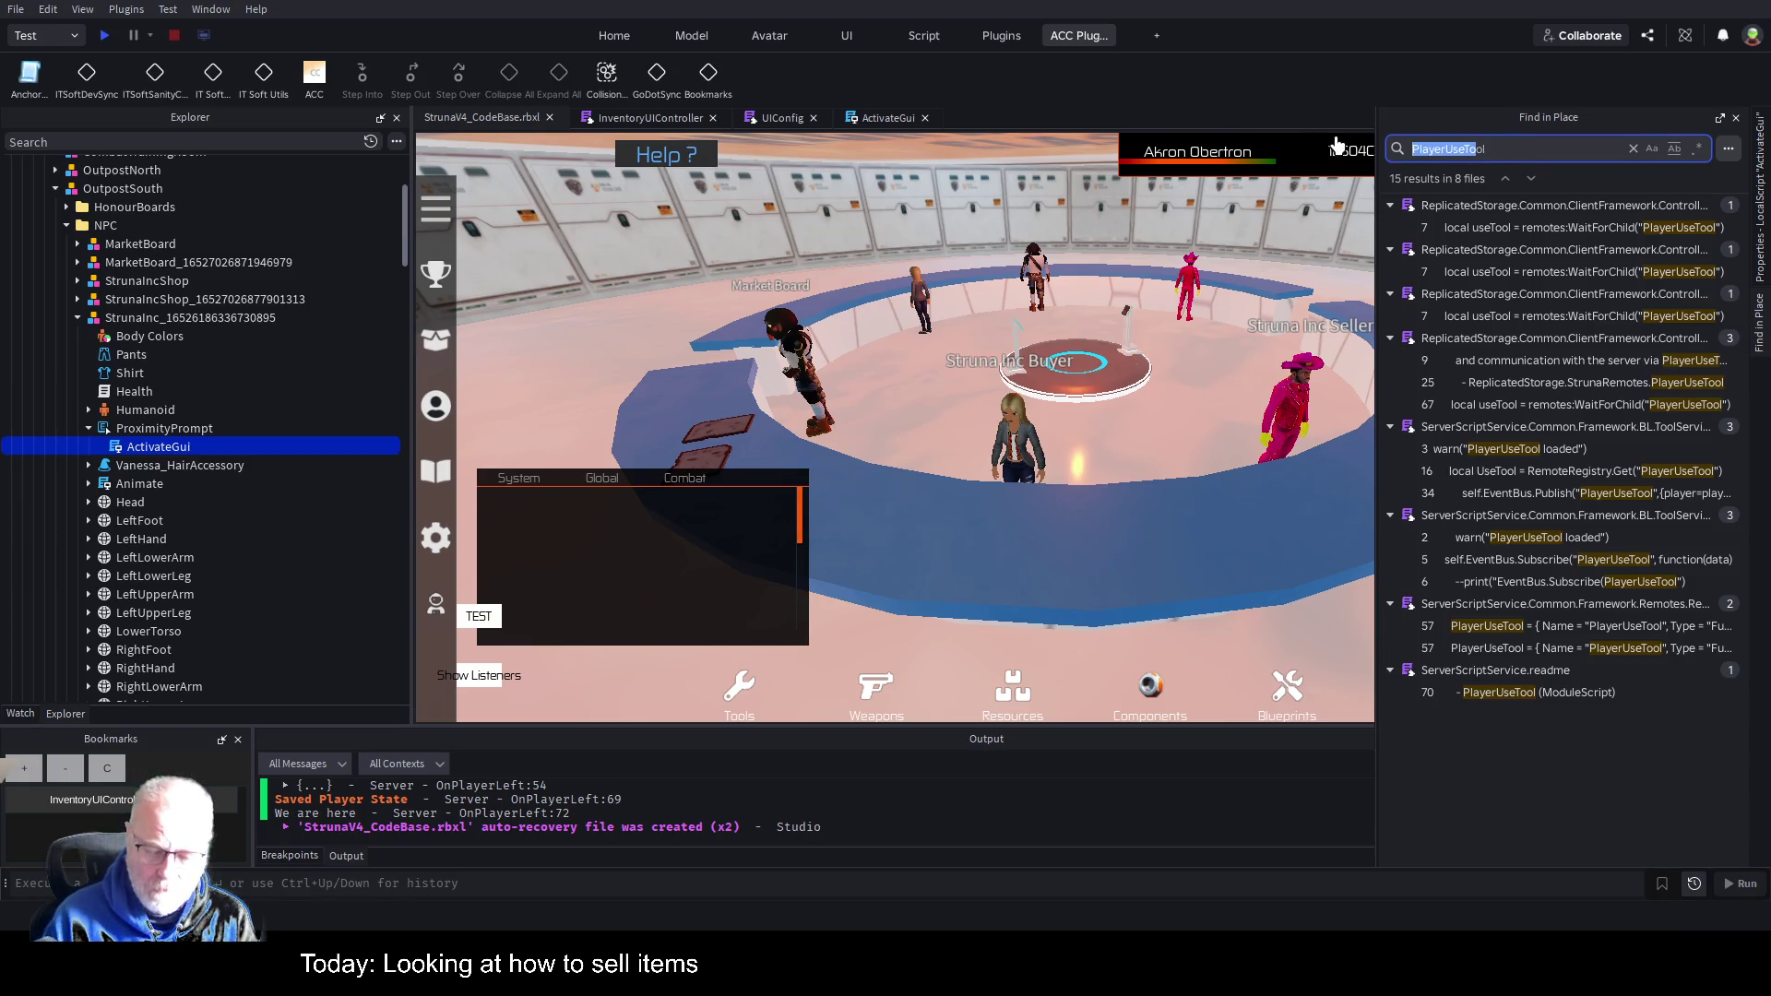
{"action": "type", "text": "Toggle"}
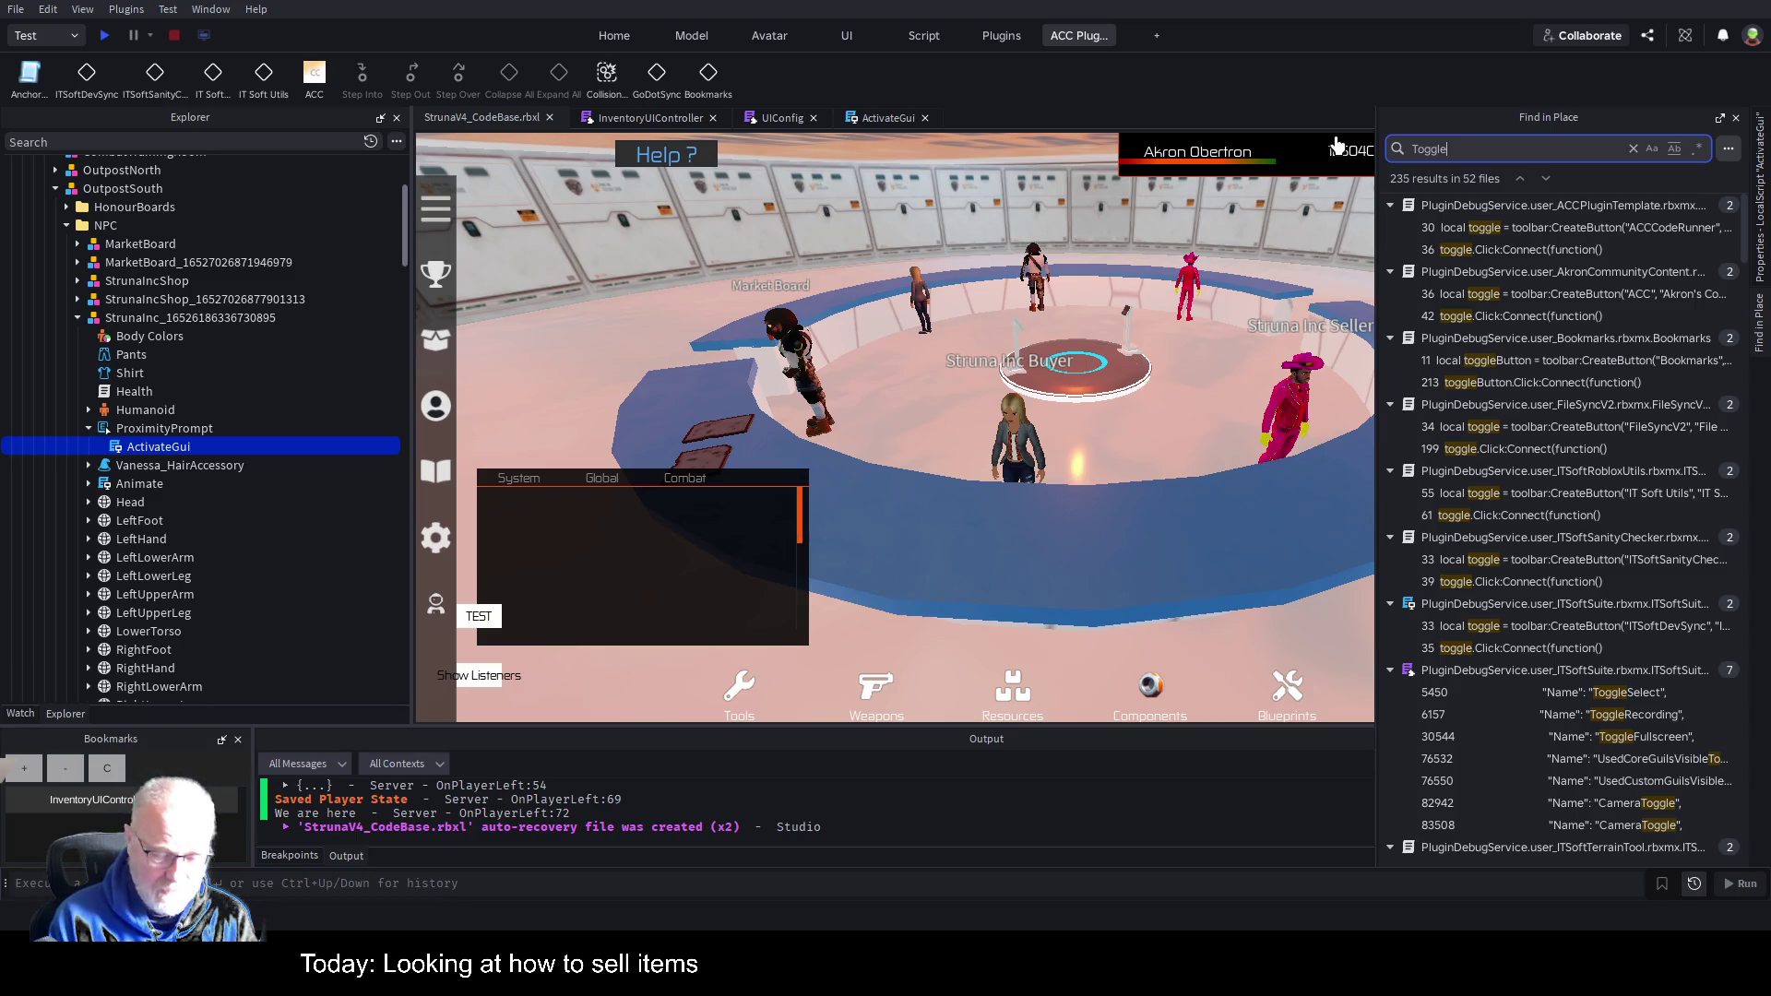
{"action": "type", "text": "Inve"}
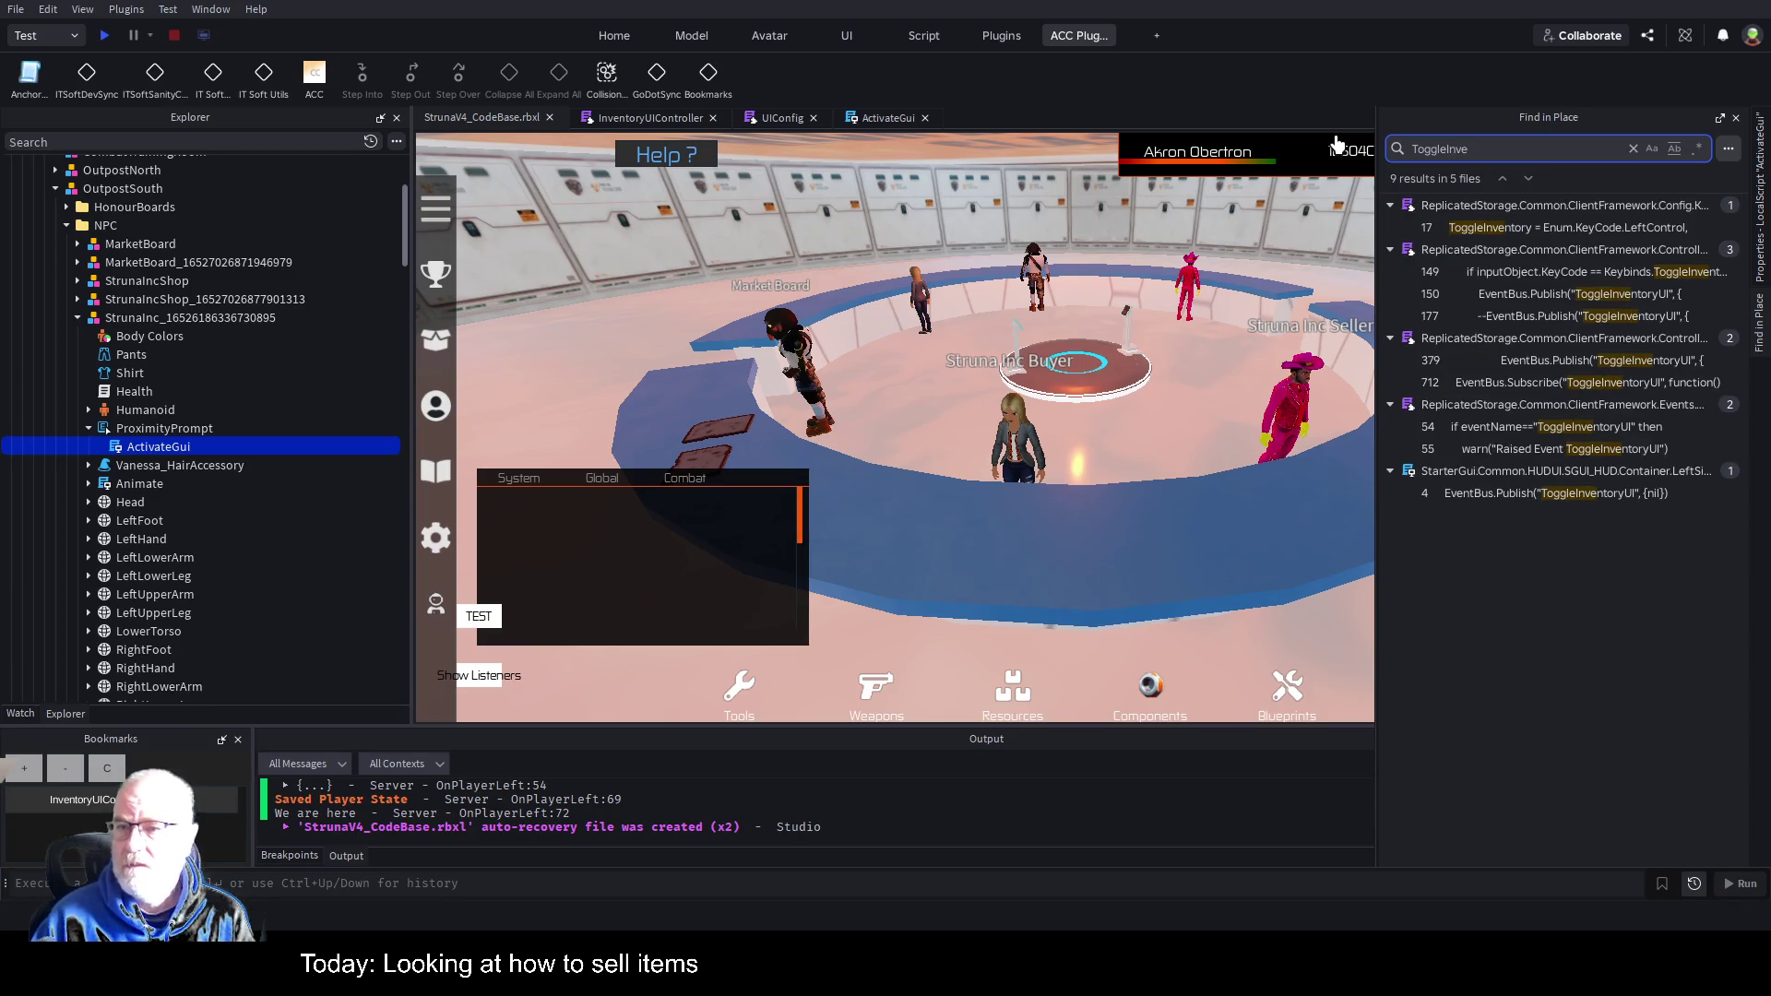
{"action": "left_click", "coordinate": [1633, 231]}
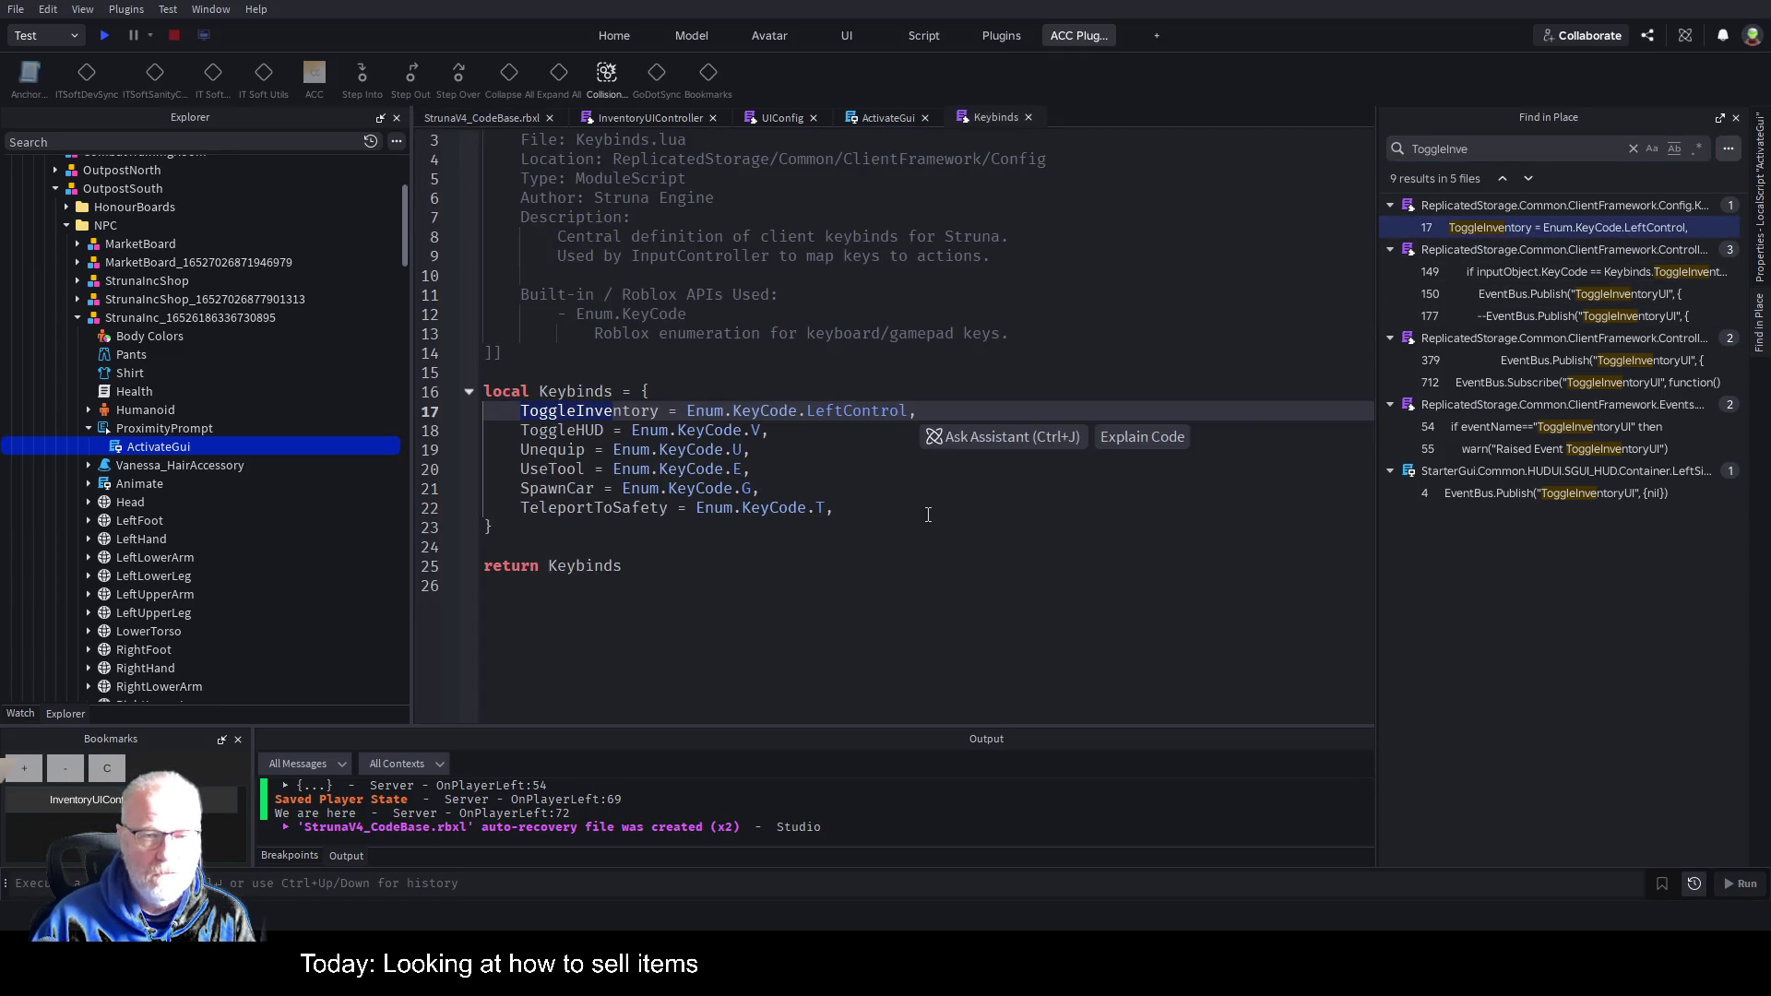
Copy InputController's ToggleInventoryUI publish block into ActivateGui's Triggered handler.
{"action": "left_click", "coordinate": [1028, 118]}
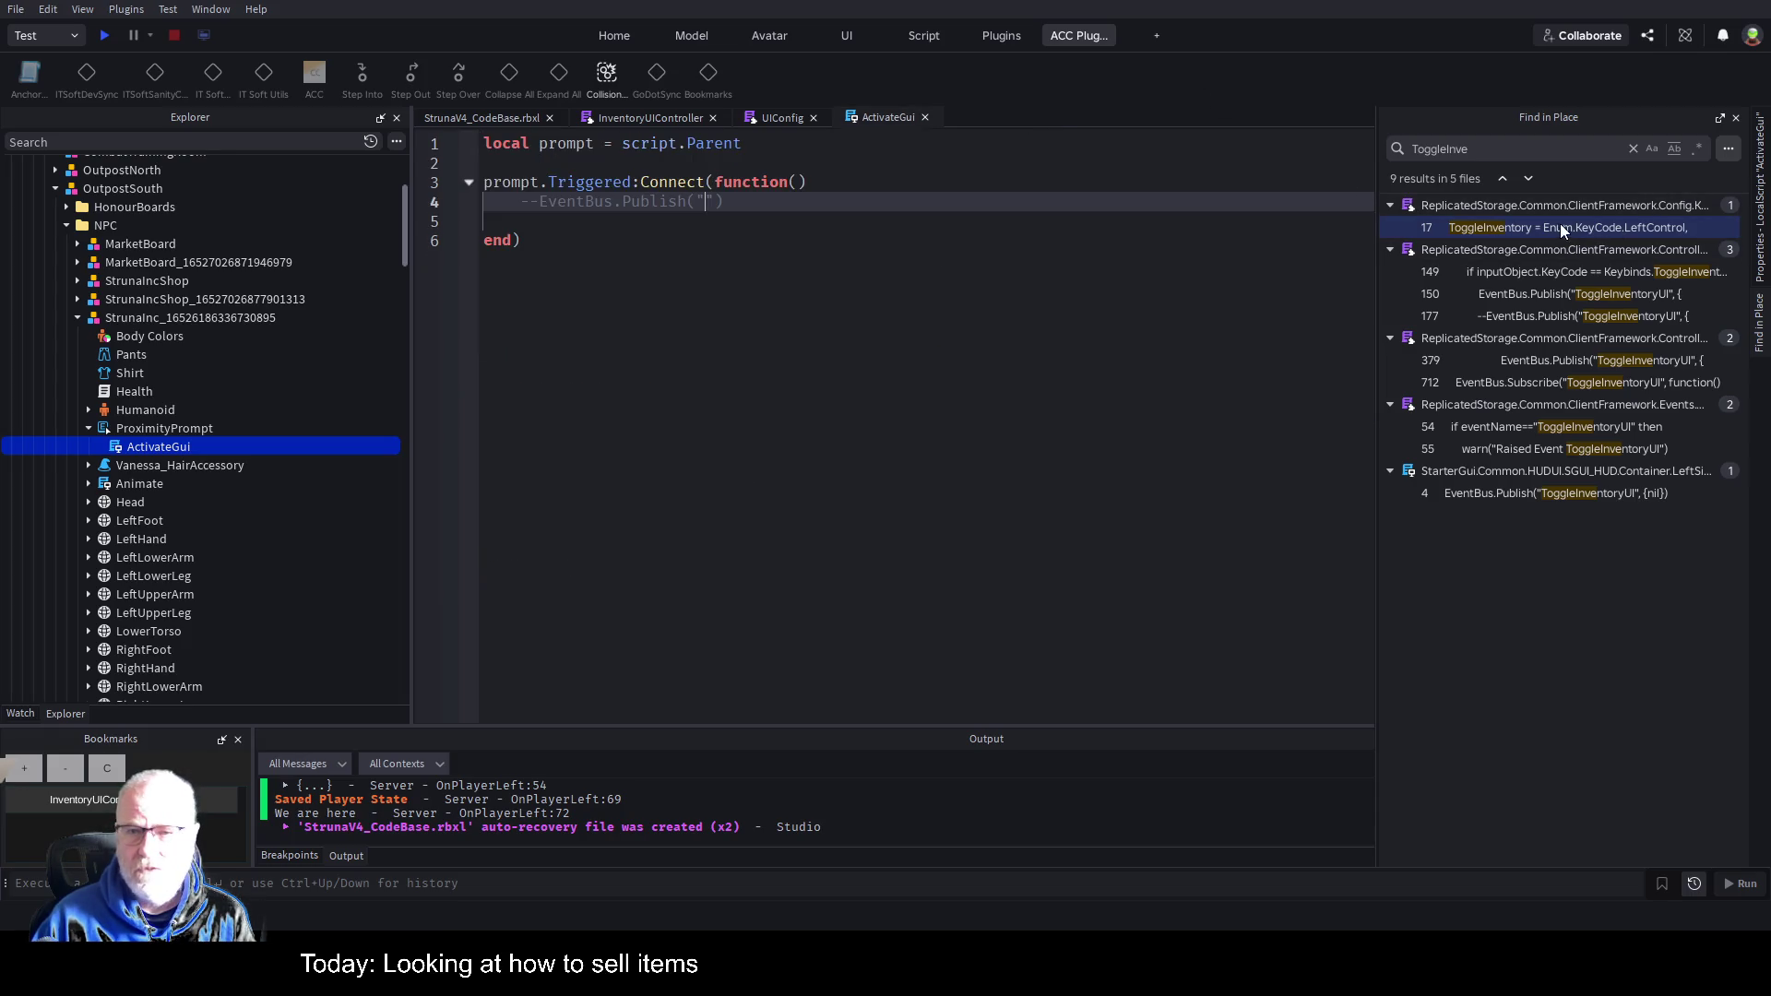
{"action": "left_click", "coordinate": [1566, 295]}
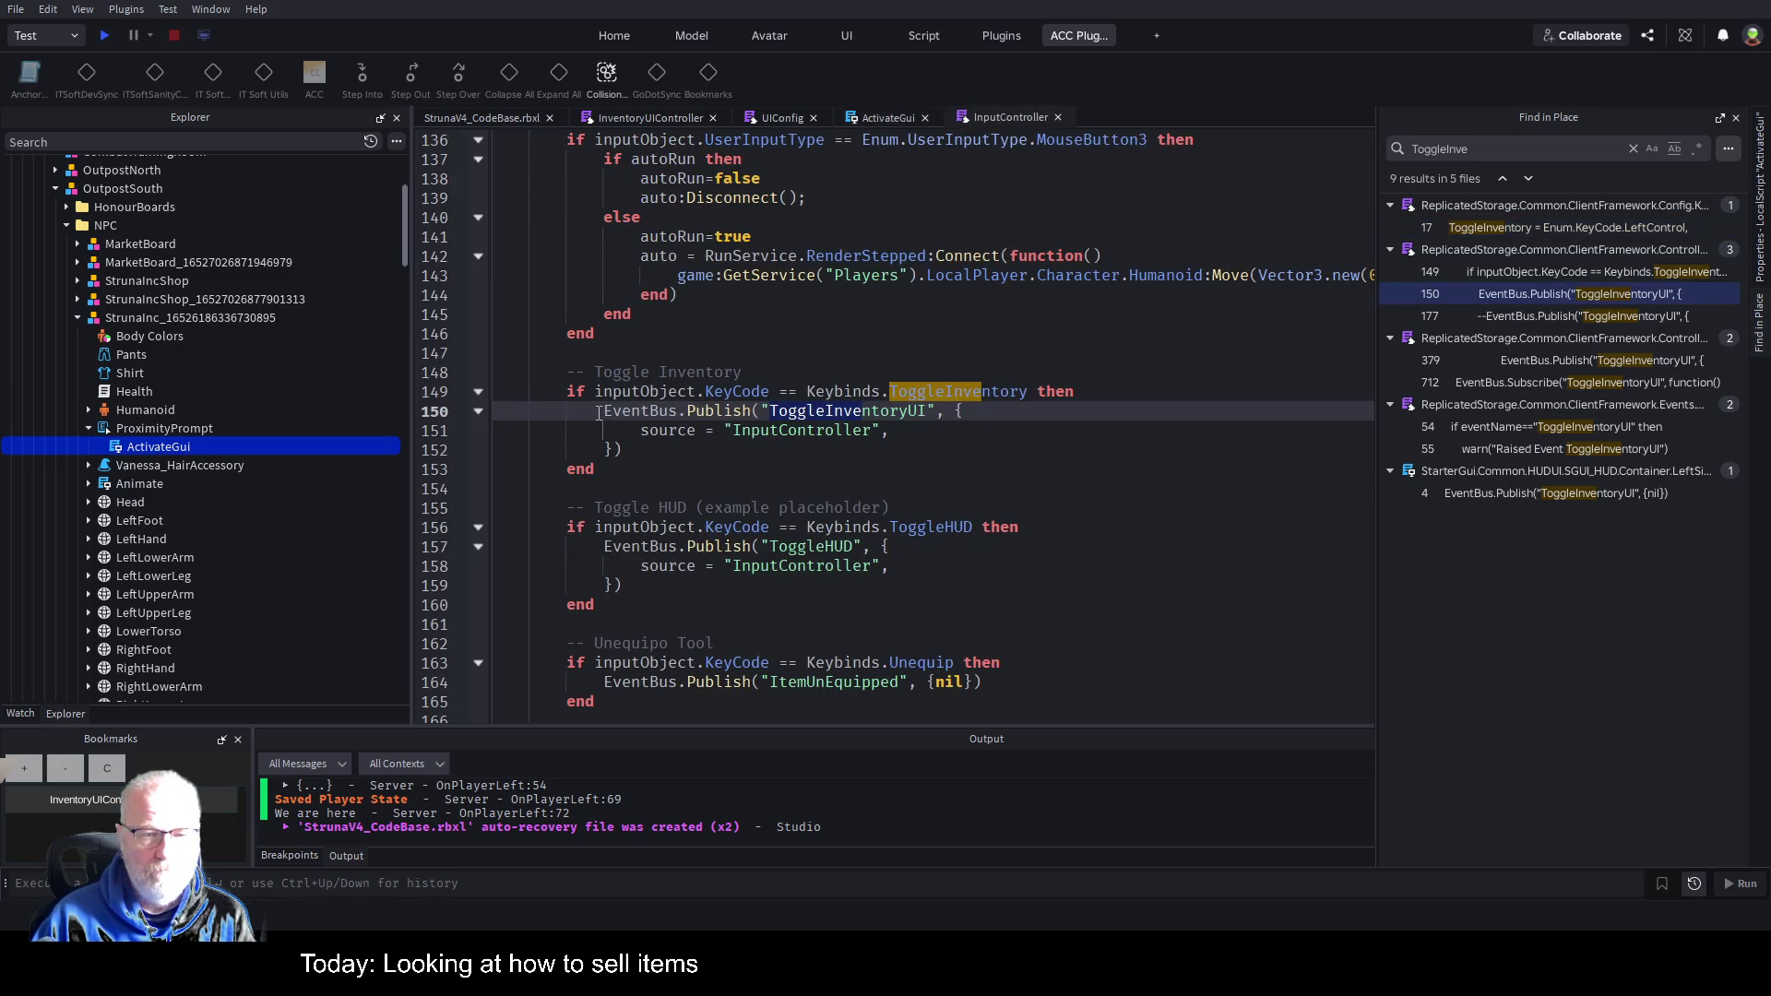
{"action": "left_click_drag", "start_coordinate": [599, 412], "coordinate": [650, 449]}
{"action": "key", "text": "ctrl+c"}
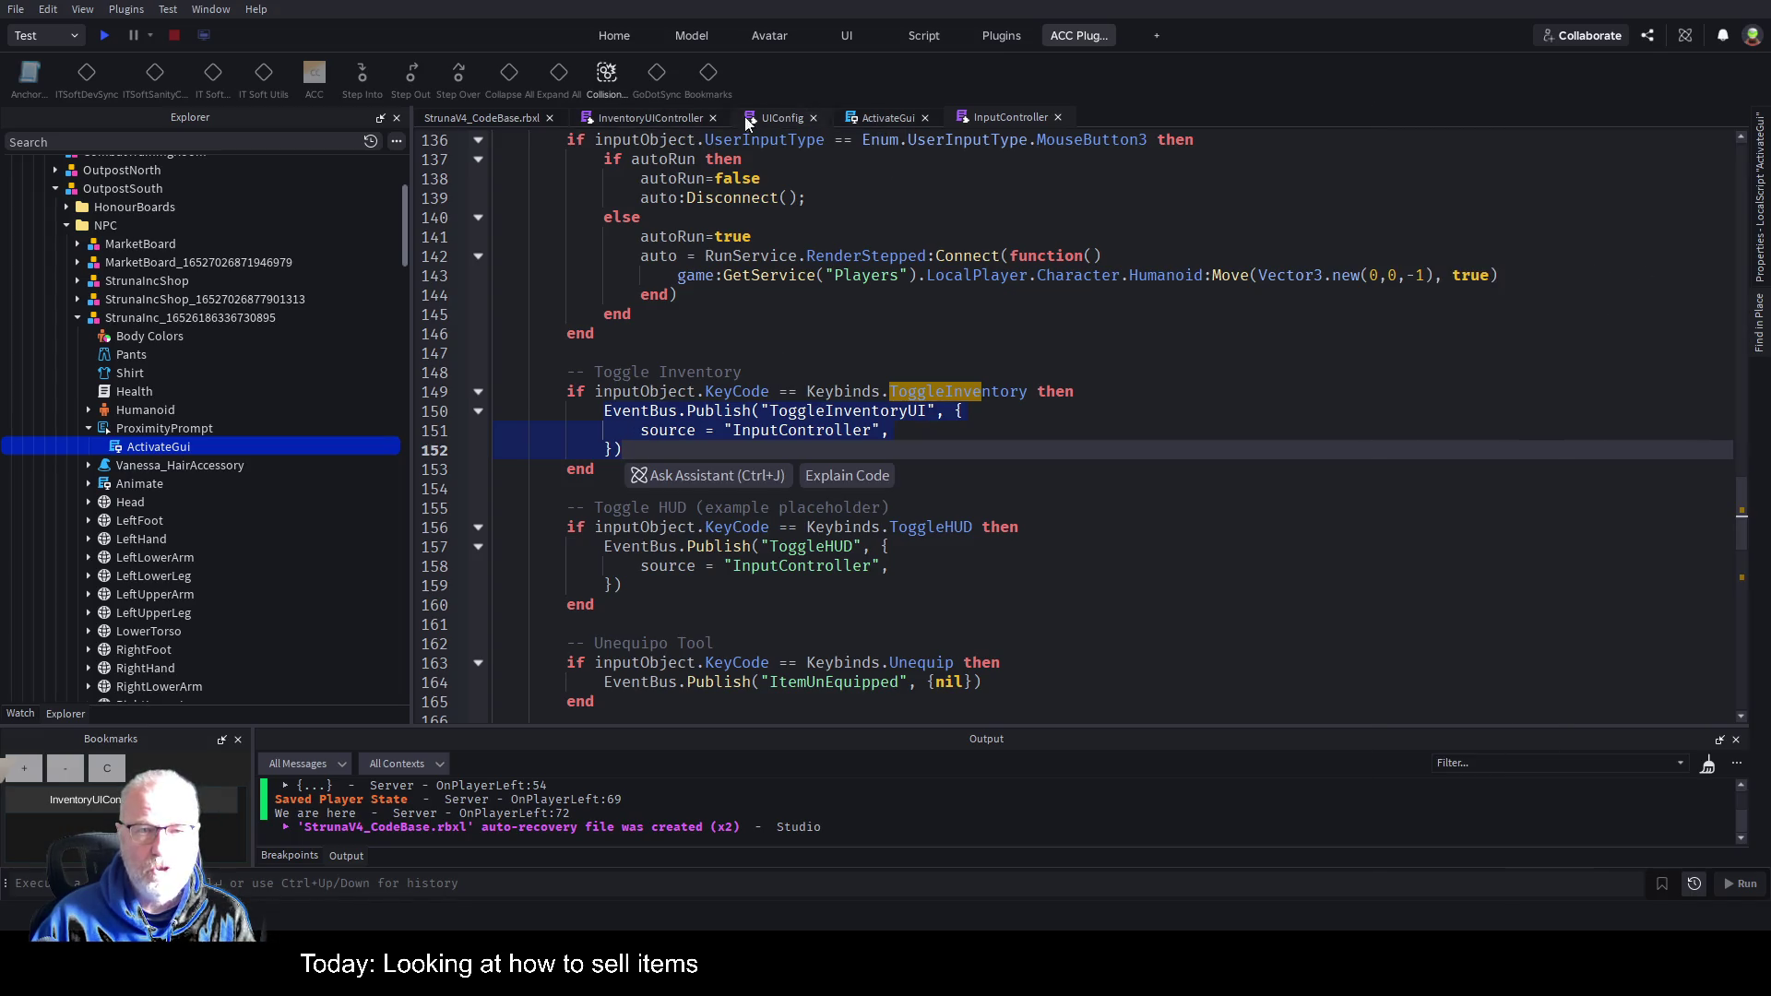
{"action": "left_click", "coordinate": [884, 117]}
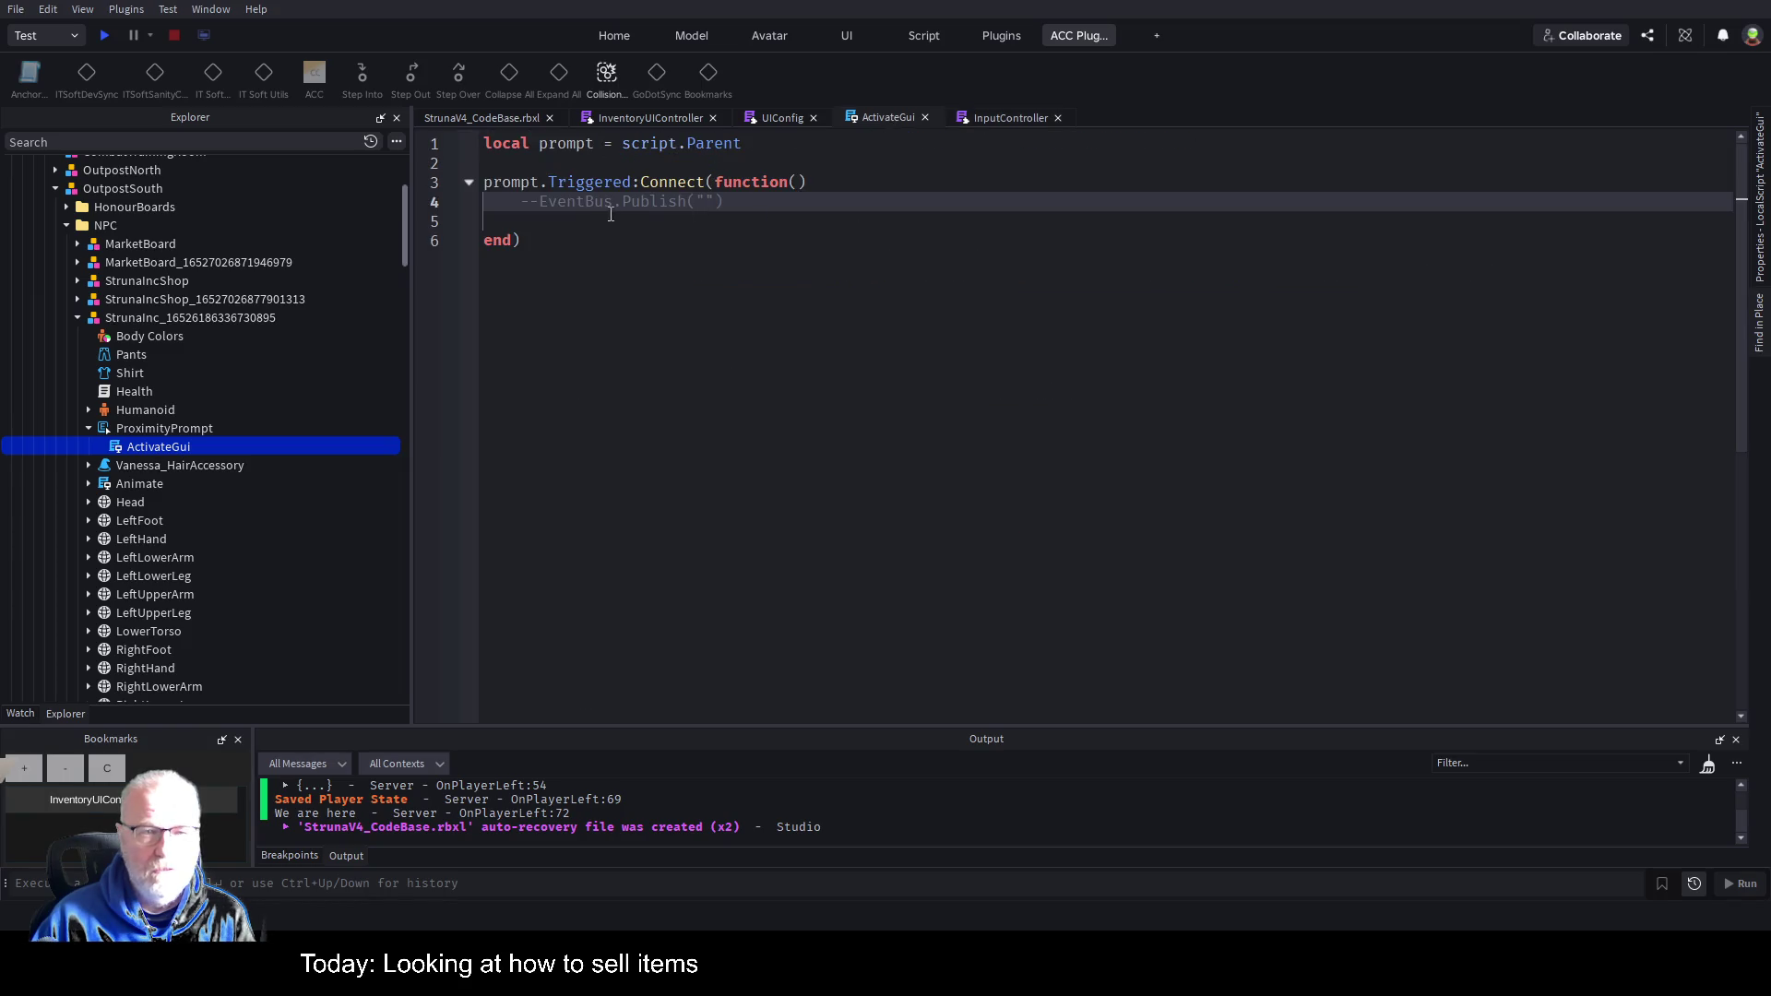
{"action": "key", "text": "ctrl+v"}
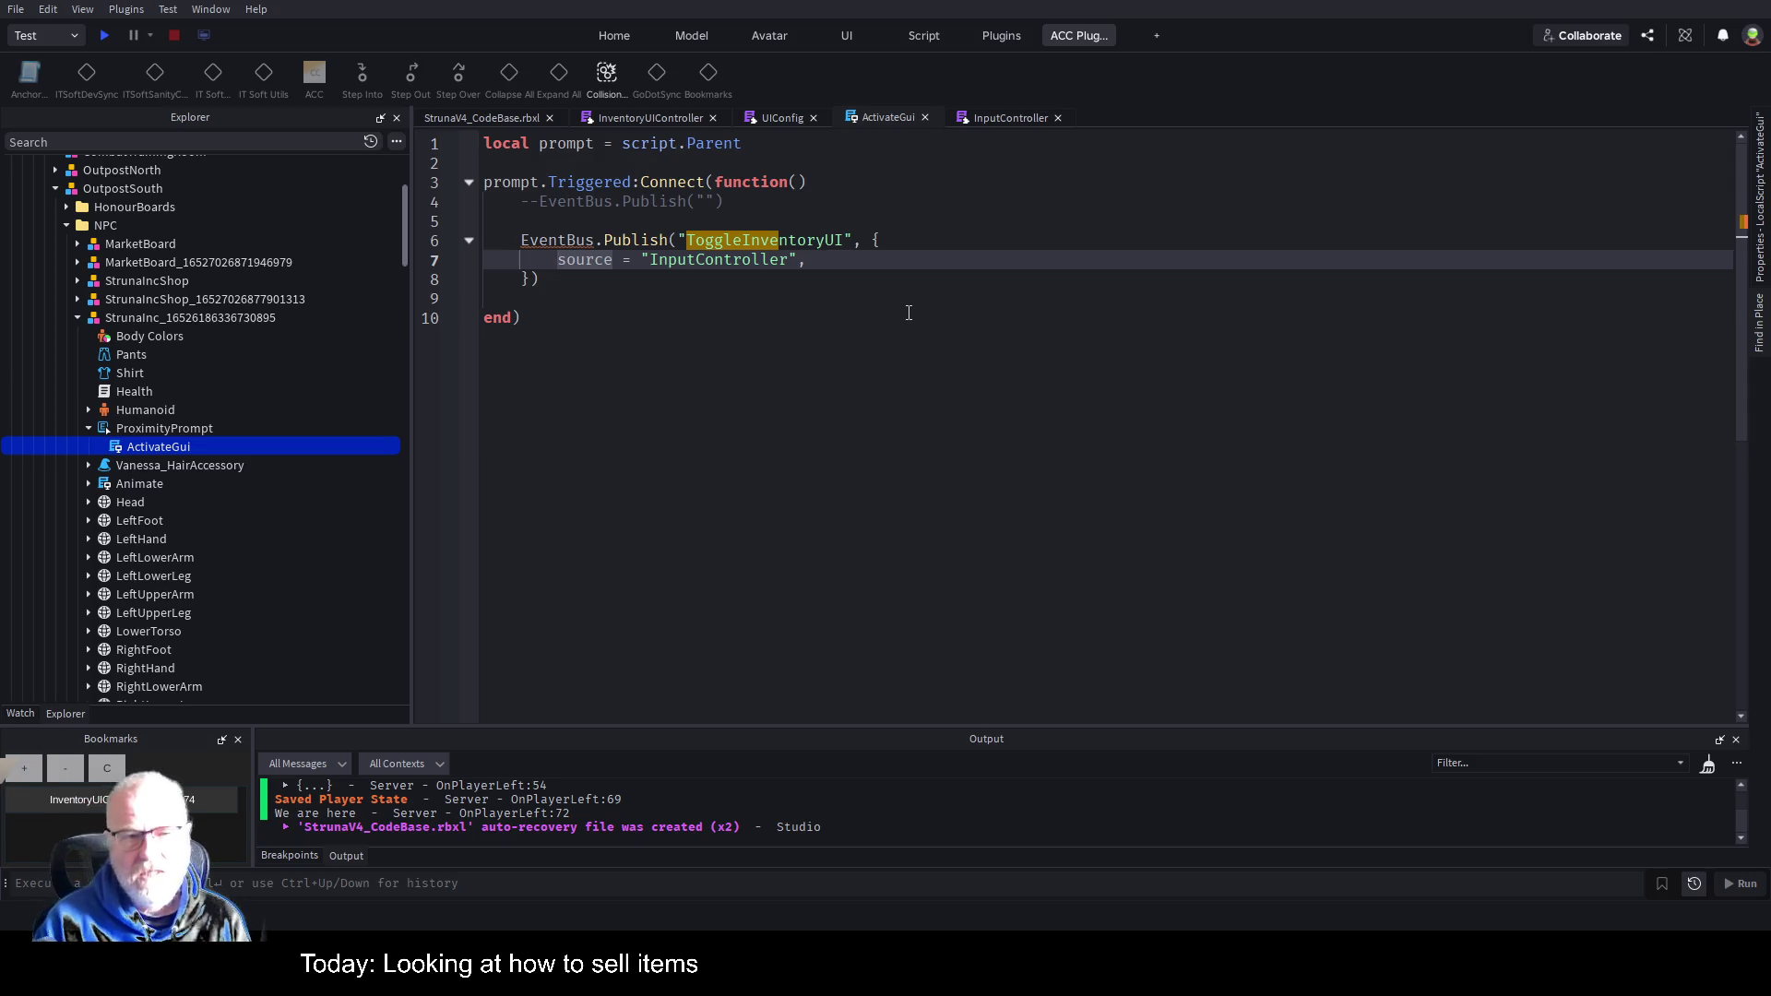
{"action": "key", "text": "Up"}
{"action": "key", "text": "Up"}
{"action": "key", "text": "Up"}
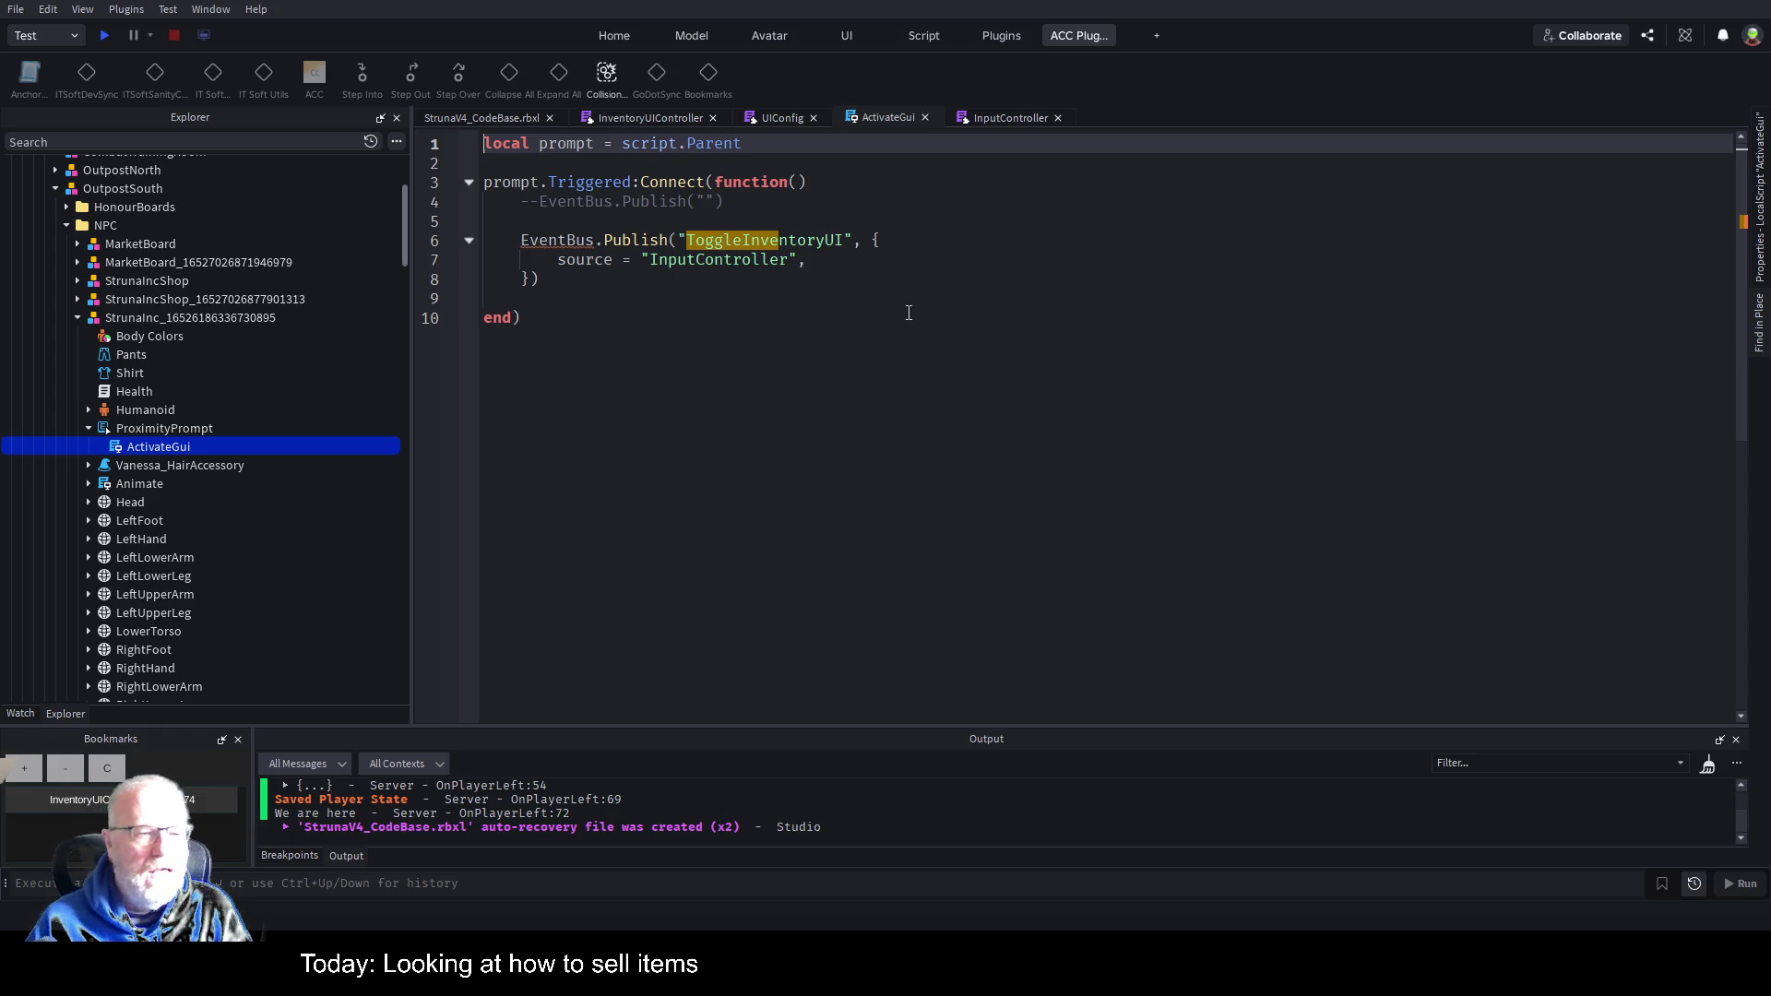
On line 5, type local EventBus = game:GetService("ReplicatedStorage").Common.ClientFramework. using autocomplete.
{"action": "scroll", "coordinate": [71, 496], "scroll_direction": "up", "scroll_amount": 5}
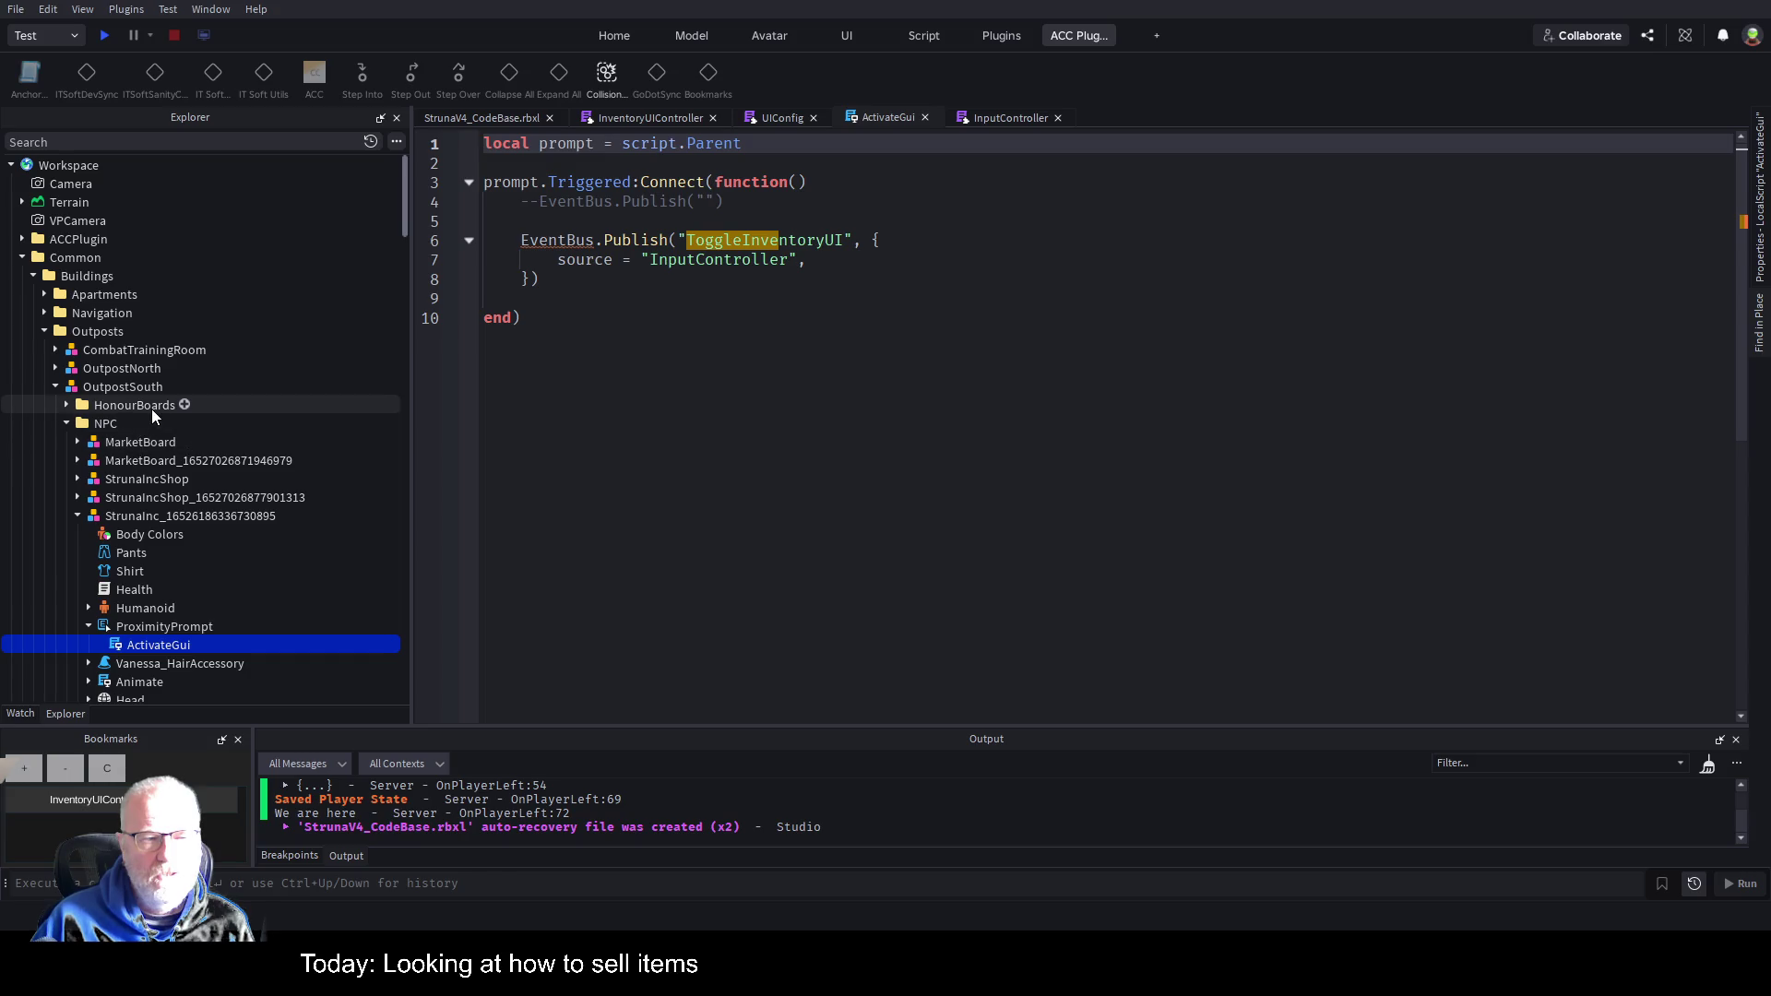
{"action": "left_click", "coordinate": [752, 224]}
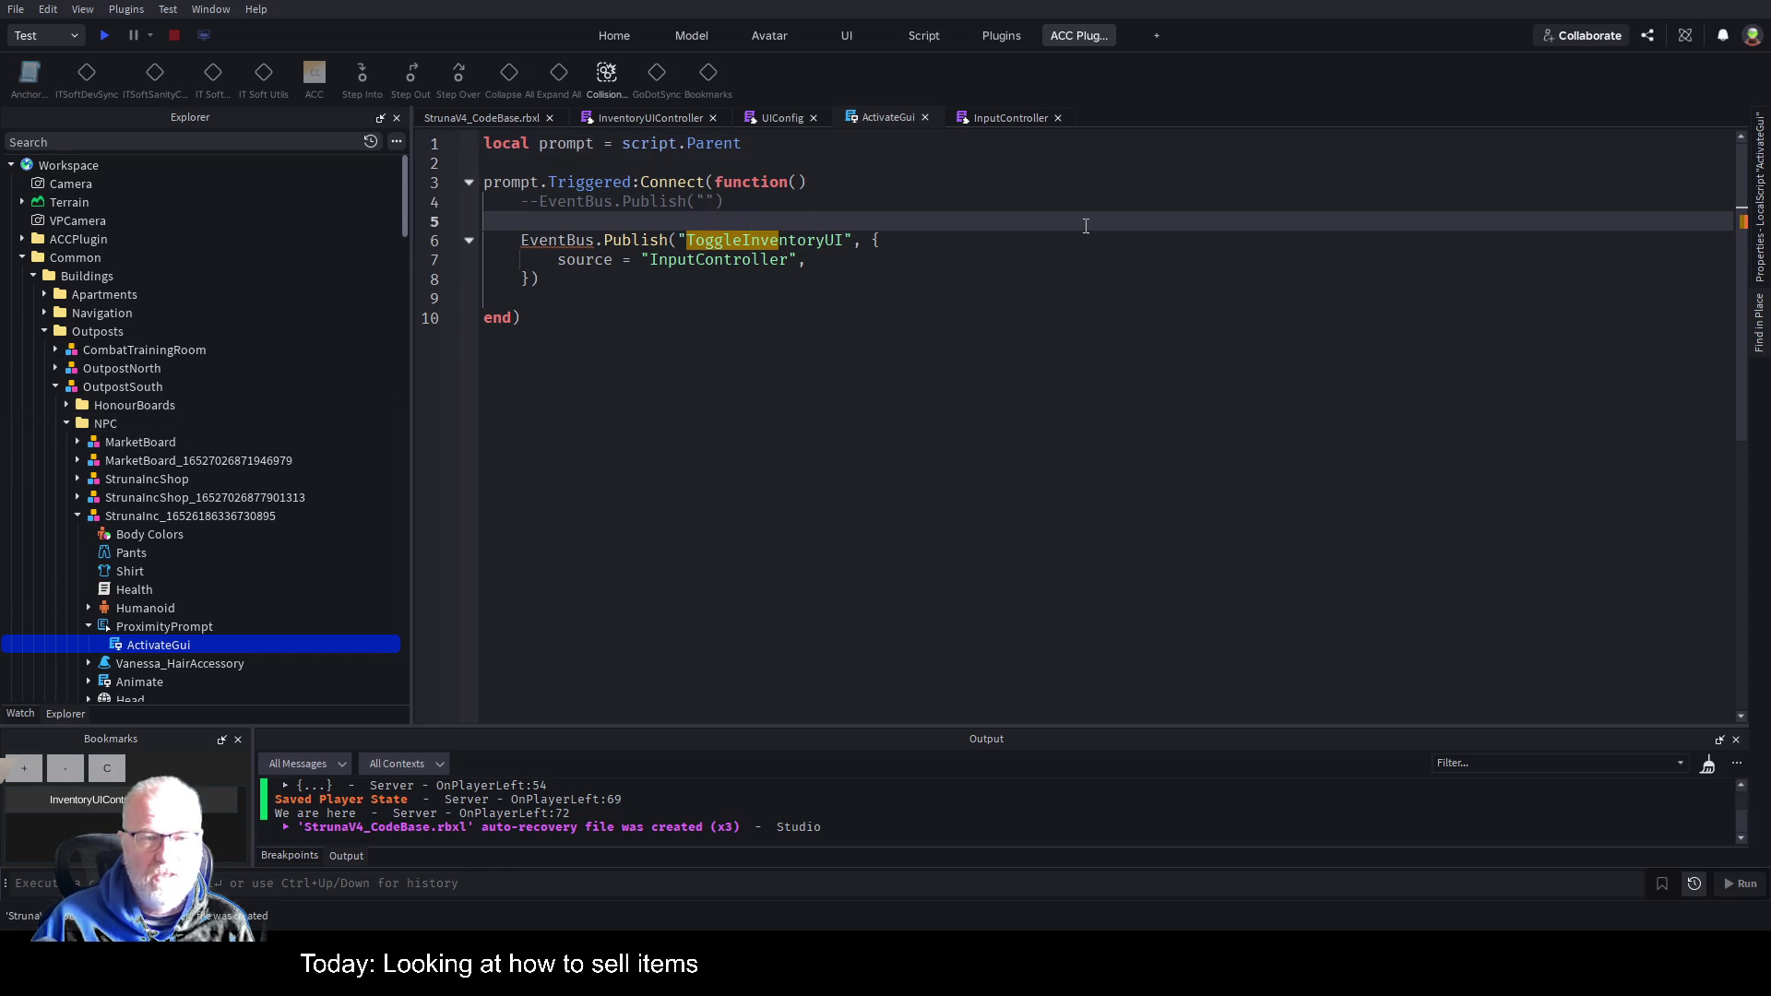
{"action": "type", "text": "local"}
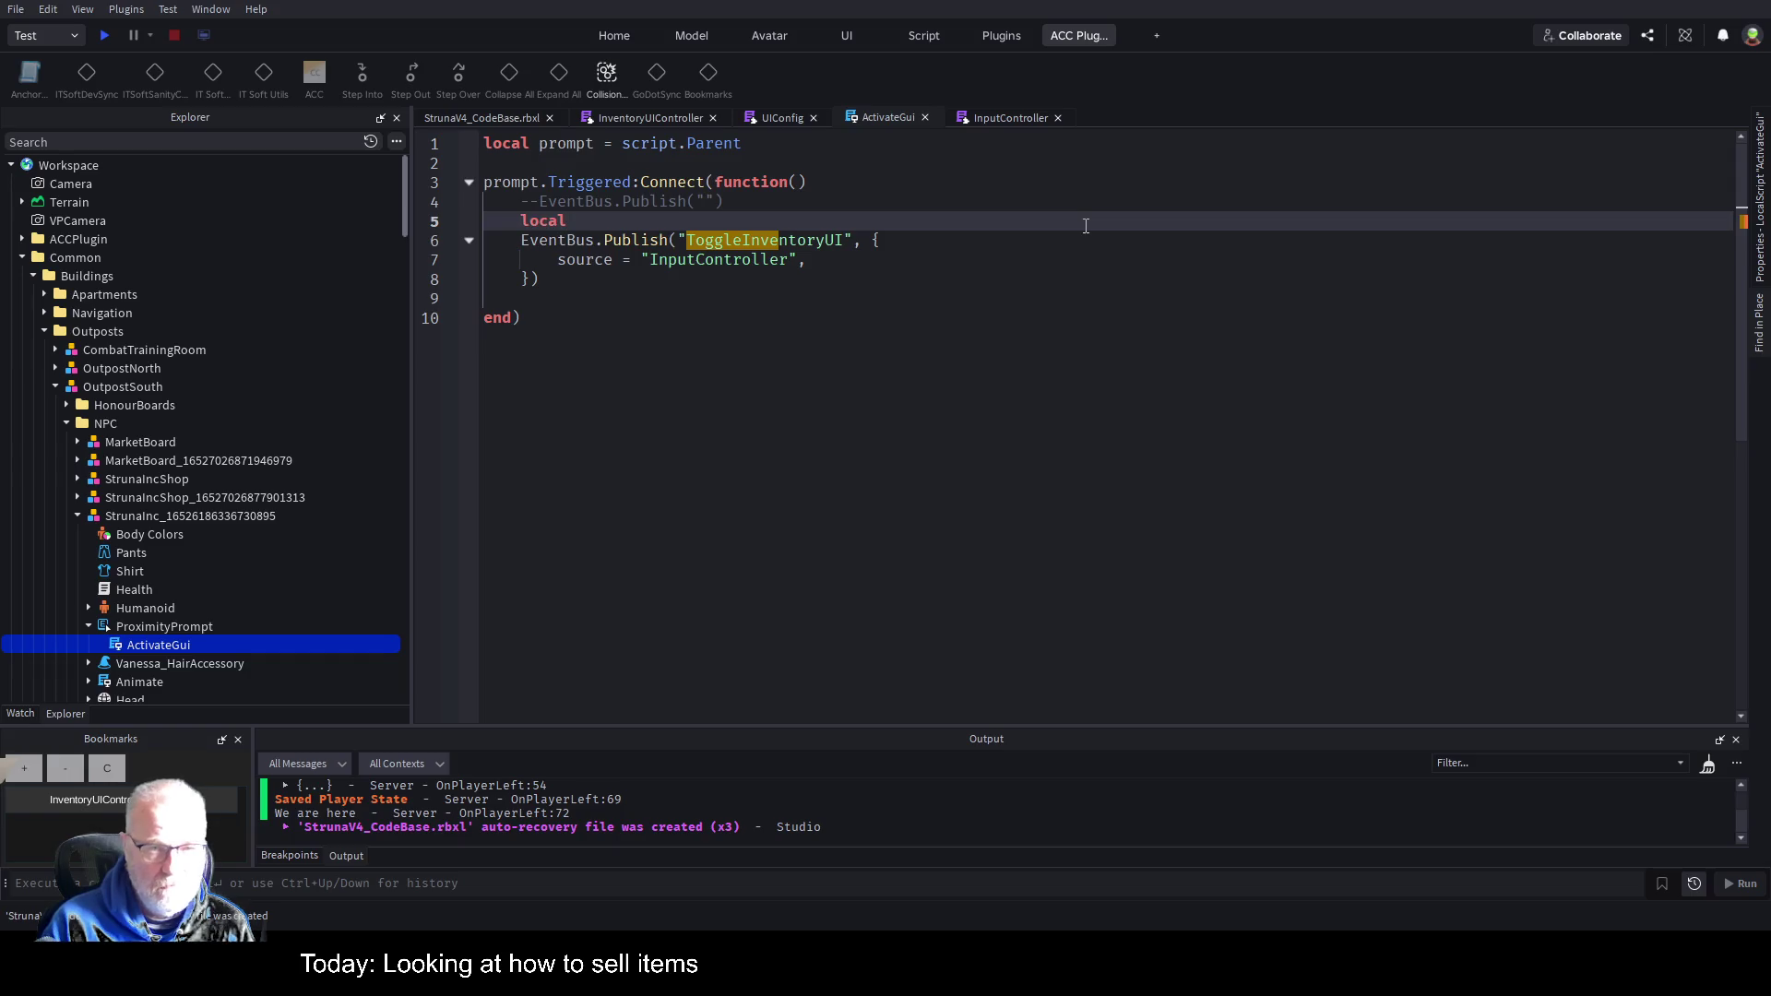
{"action": "type", "text": " EventBi"}
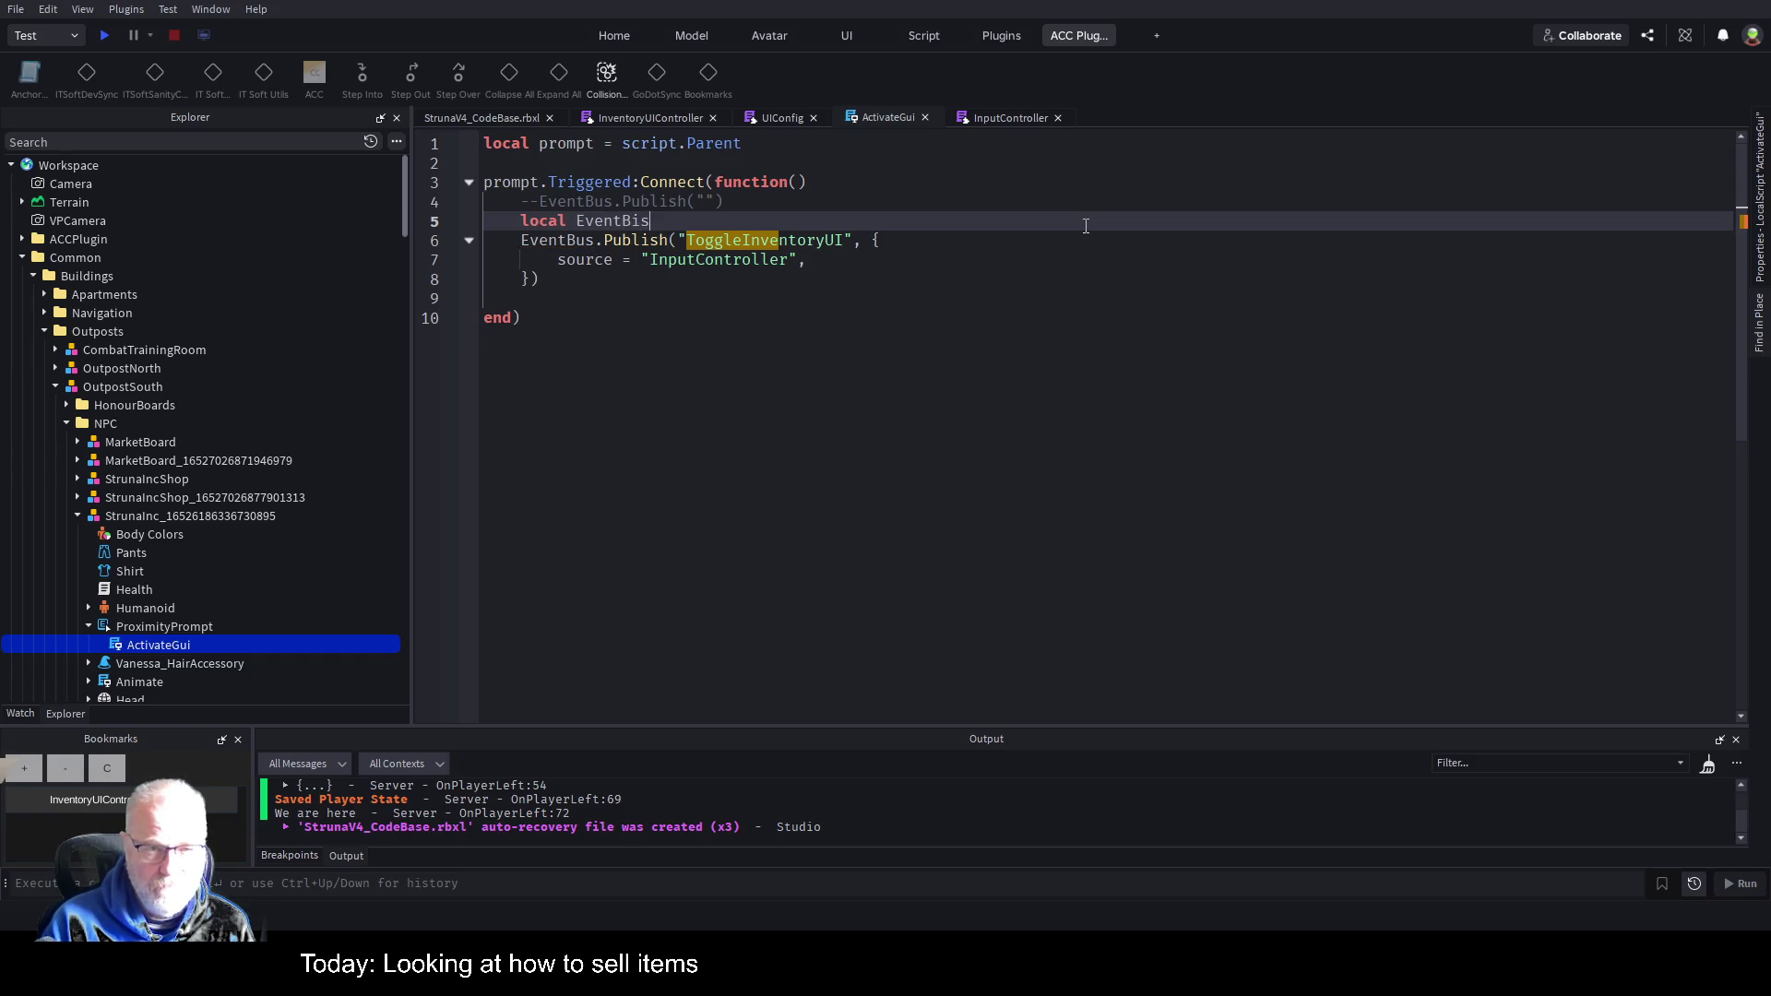
{"action": "key", "text": "BackSpace"}
{"action": "type", "text": "us = g"}
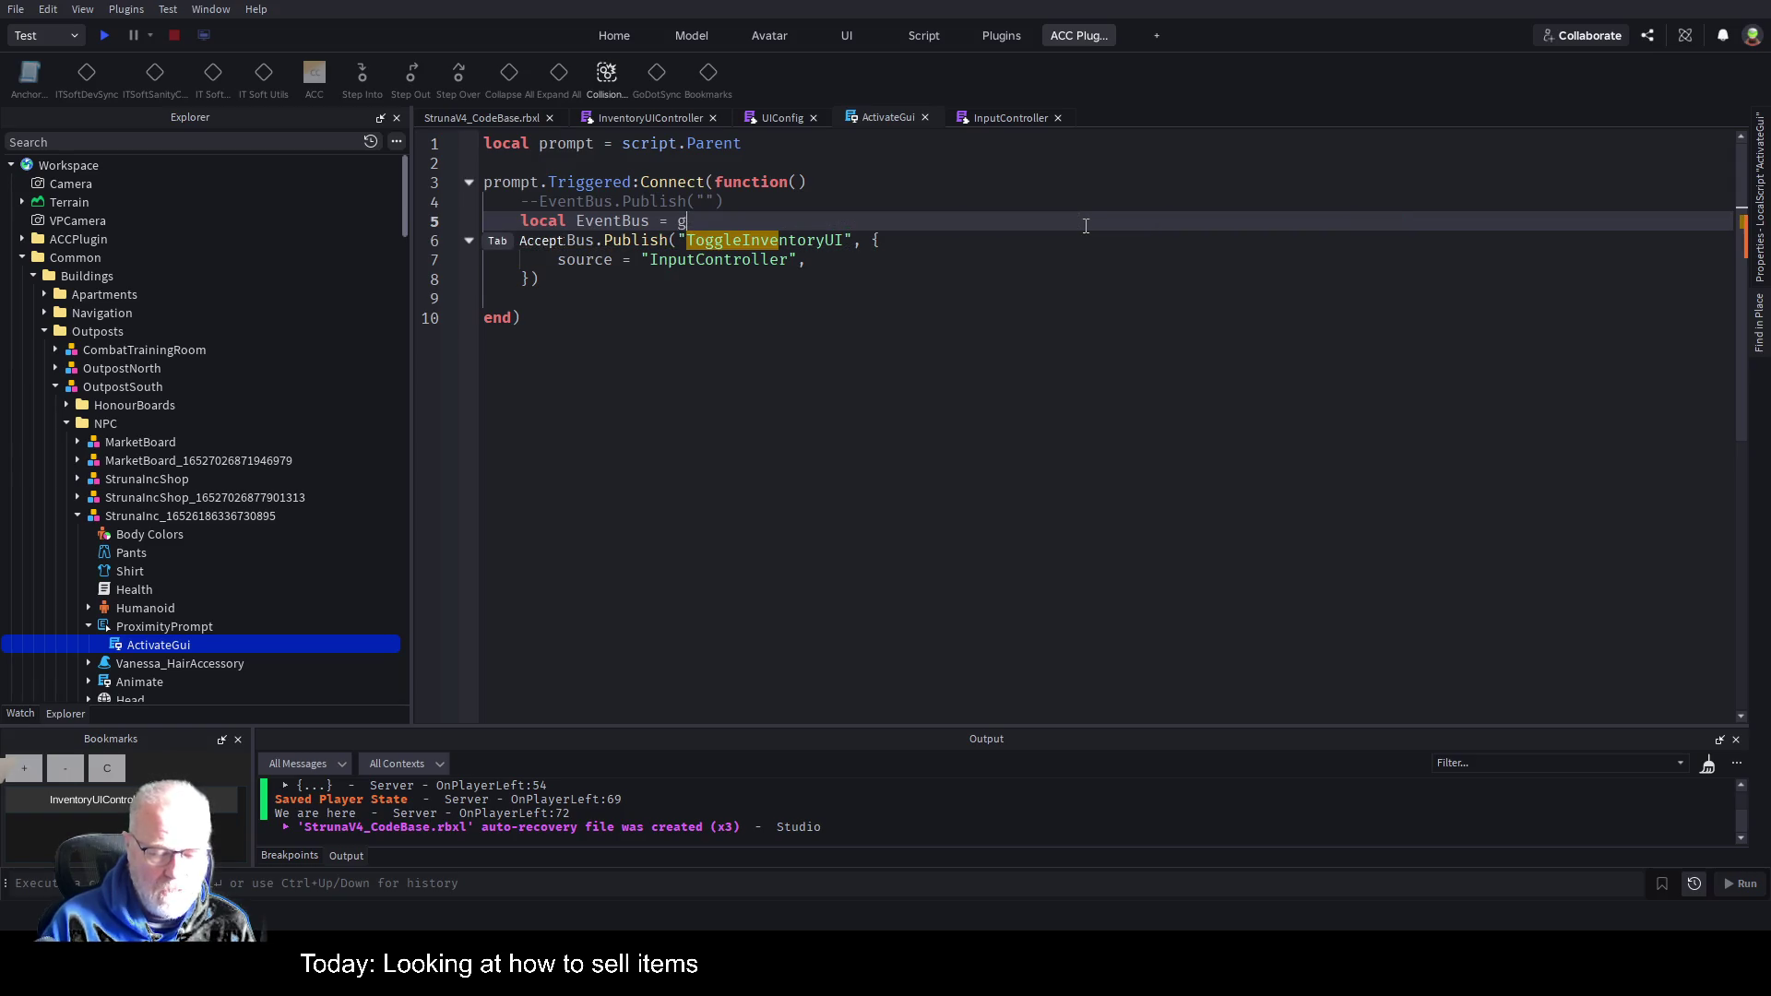
{"action": "key", "text": "Tab"}
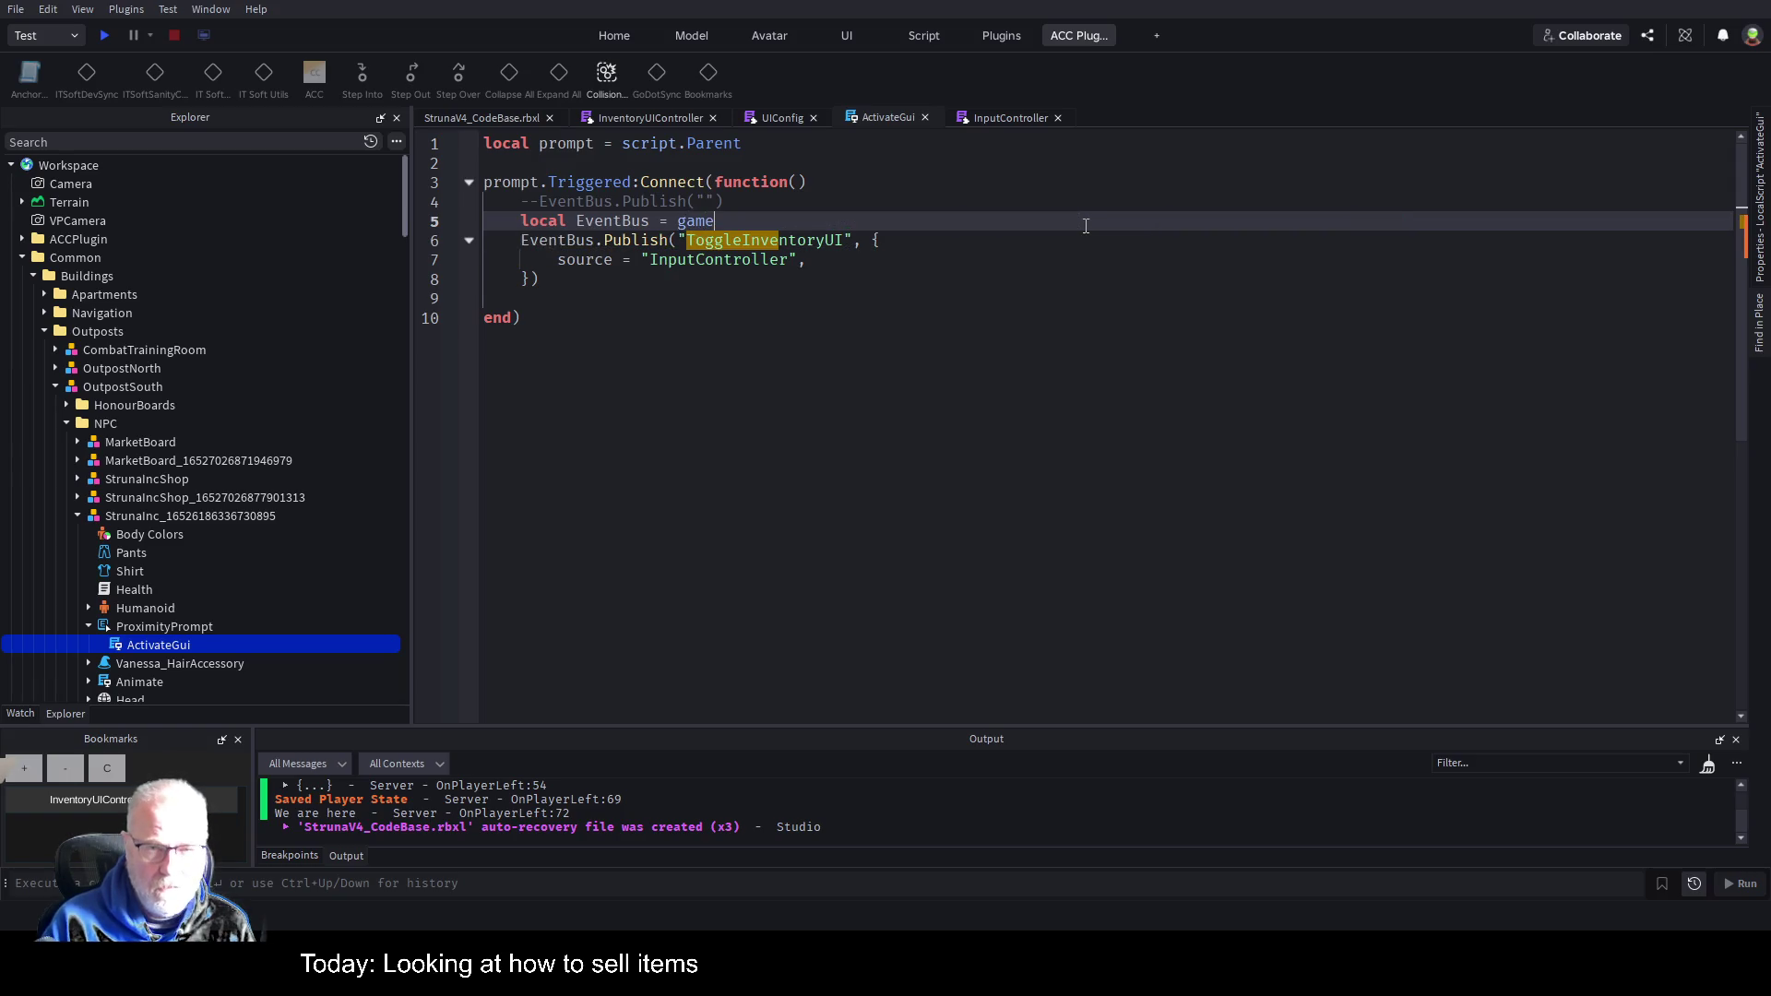
{"action": "type", "text": ":"}
{"action": "key", "text": "Tab"}
{"action": "type", "text": "\"R"}
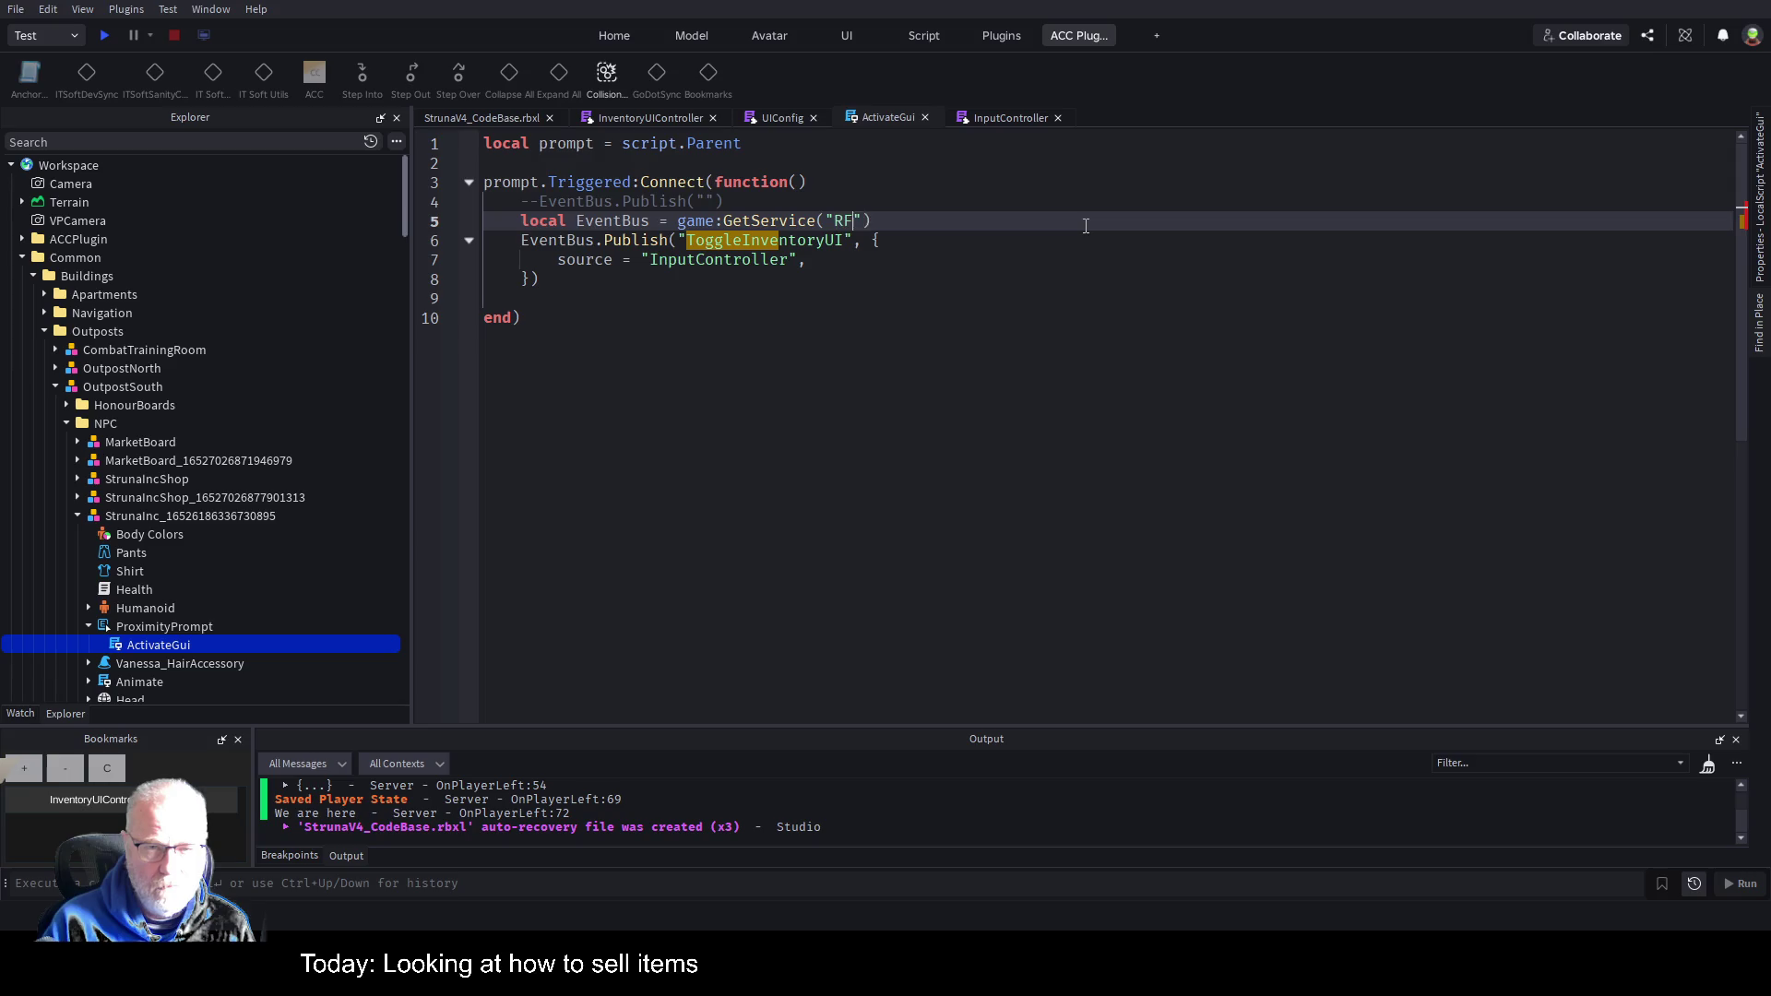
{"action": "type", "text": "ep"}
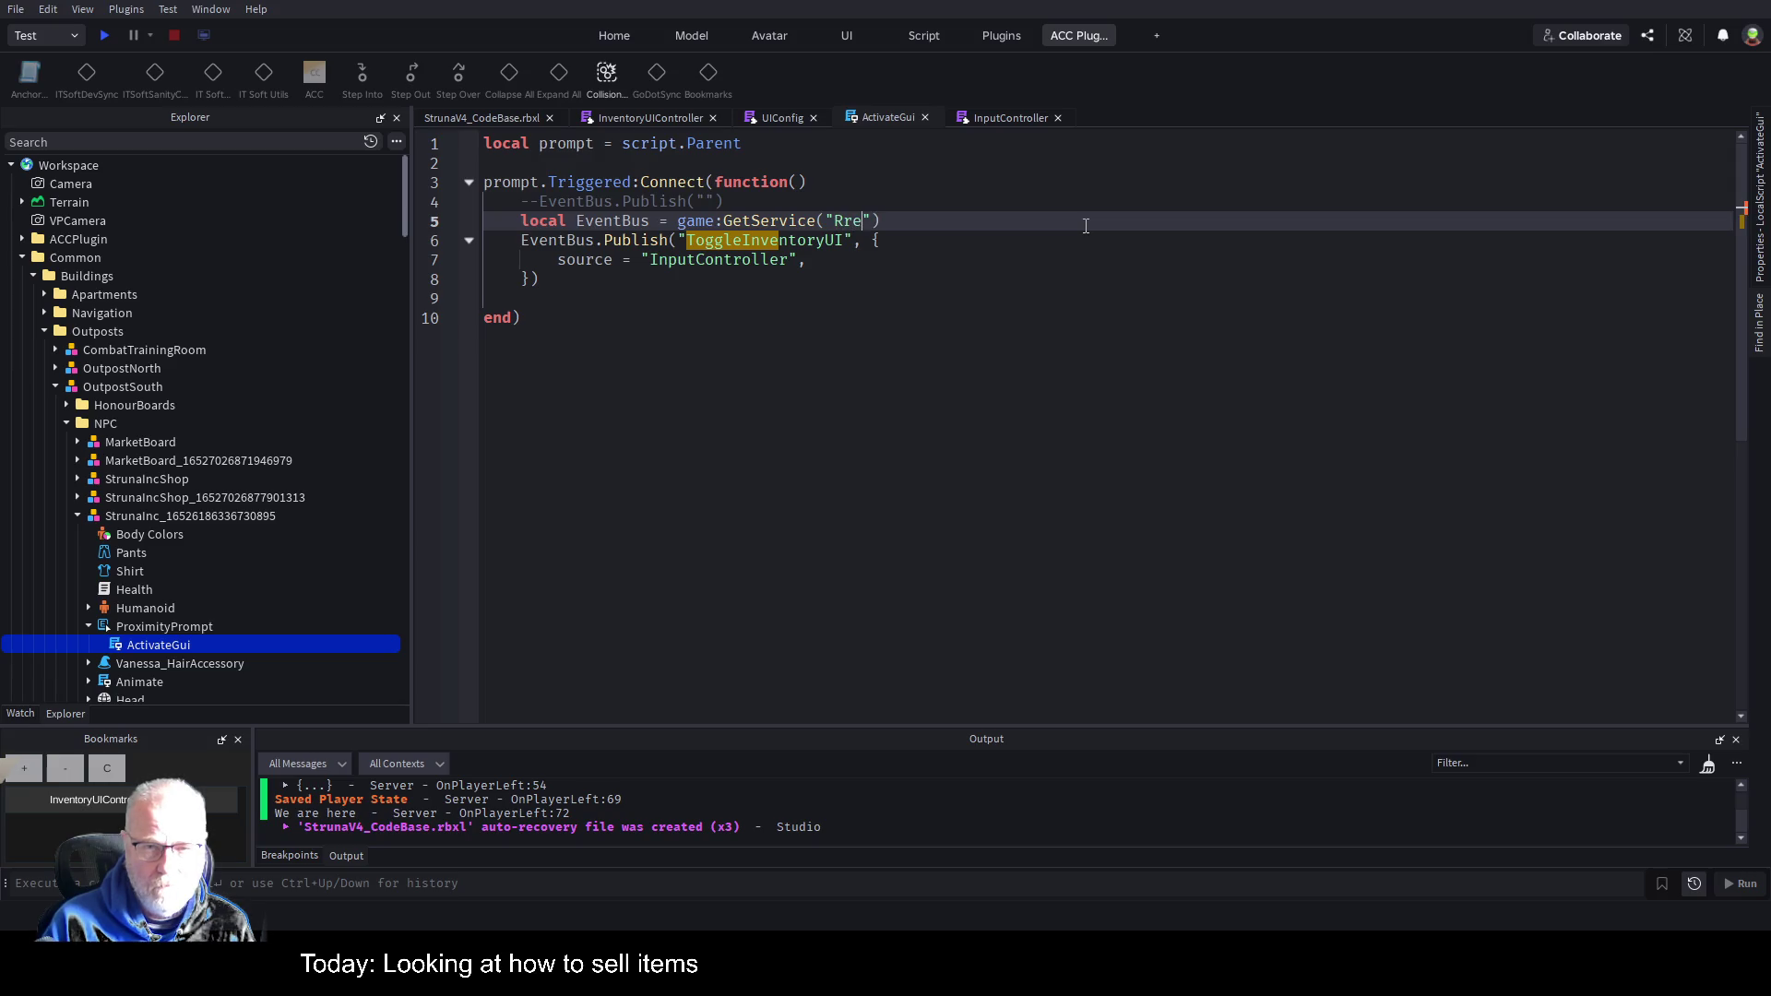
{"action": "key", "text": "Tab"}
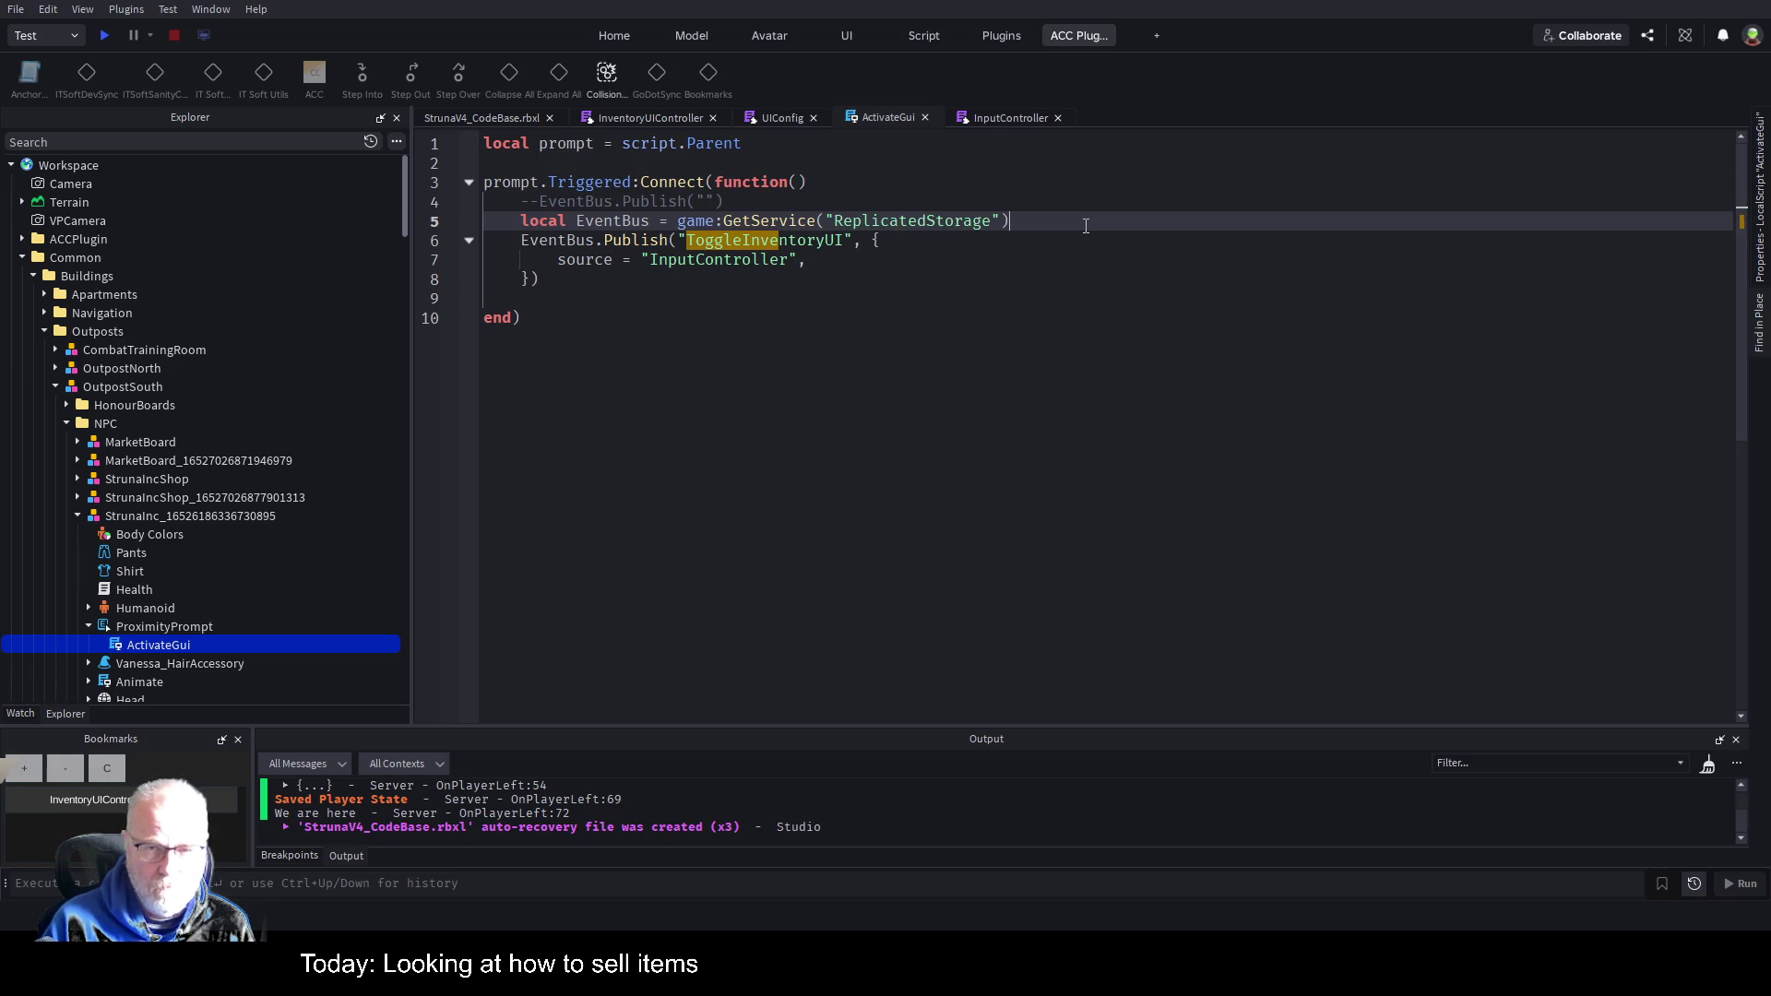
{"action": "type", "text": ".Co"}
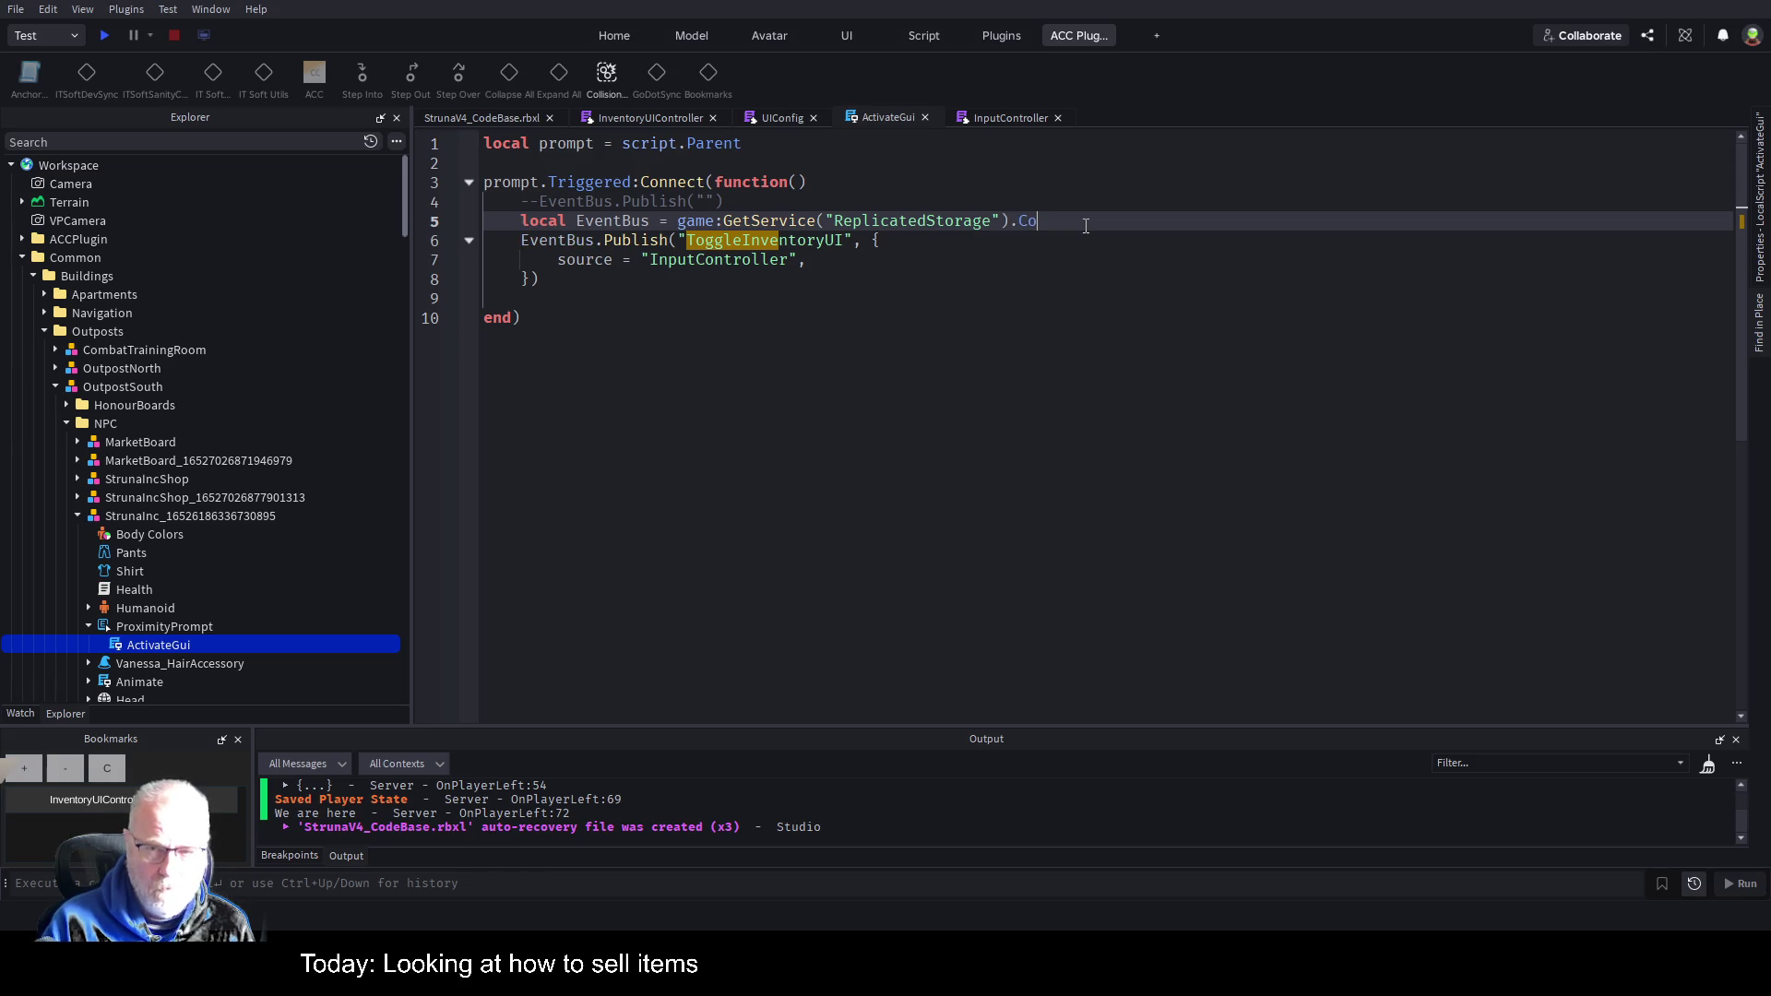
{"action": "type", "text": "mmon."}
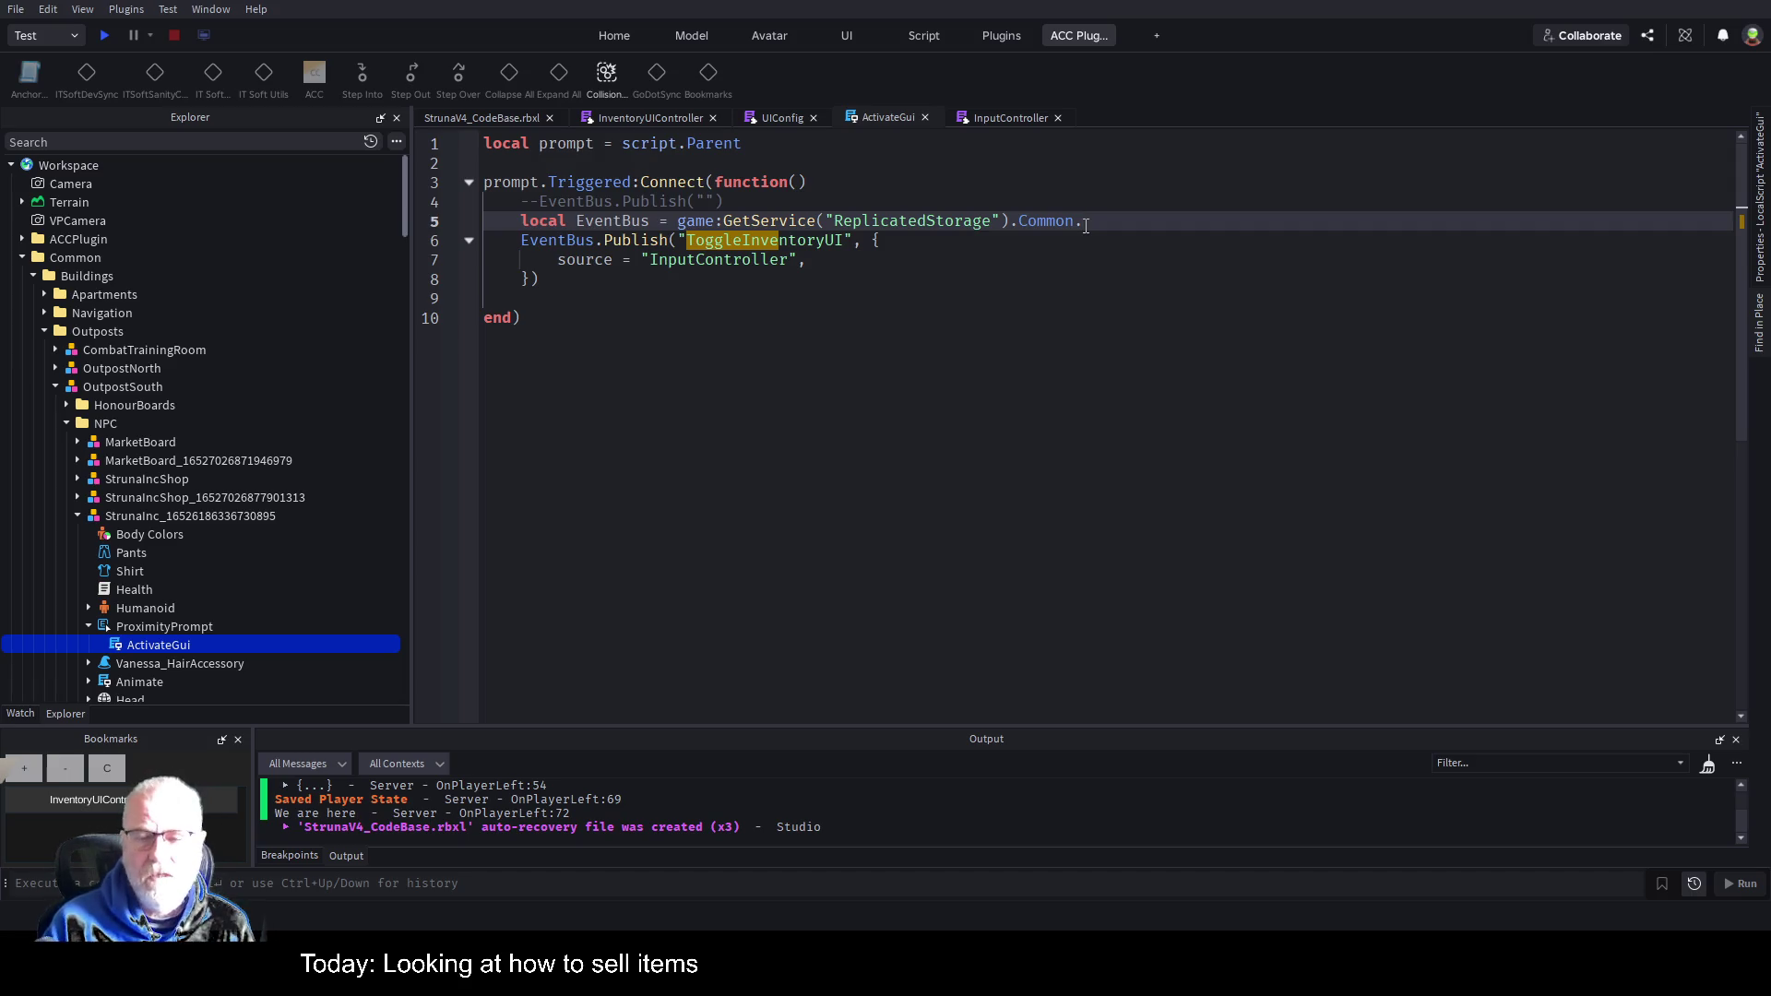
{"action": "type", "text": "ClientFramework."}
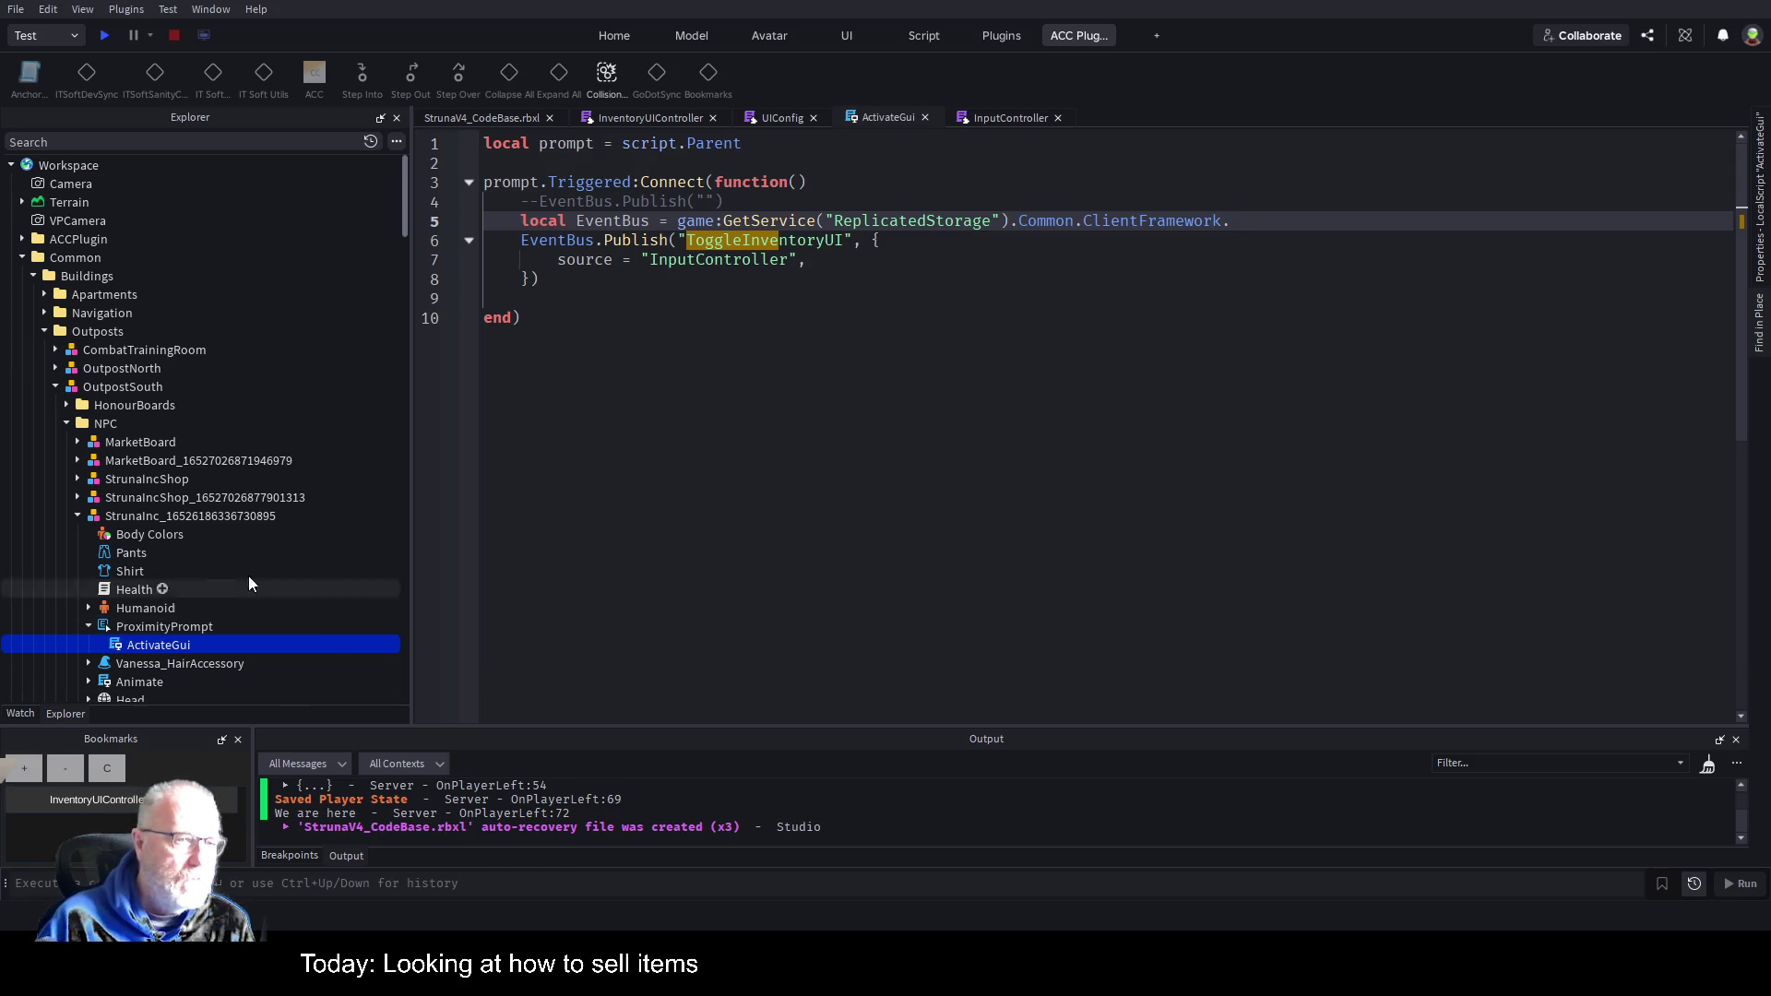
In ClientFramework, collapse Config, Controllers, UIComponents and GameItems, and expand Events.
{"action": "scroll", "coordinate": [233, 337], "scroll_direction": "down", "scroll_amount": 5}
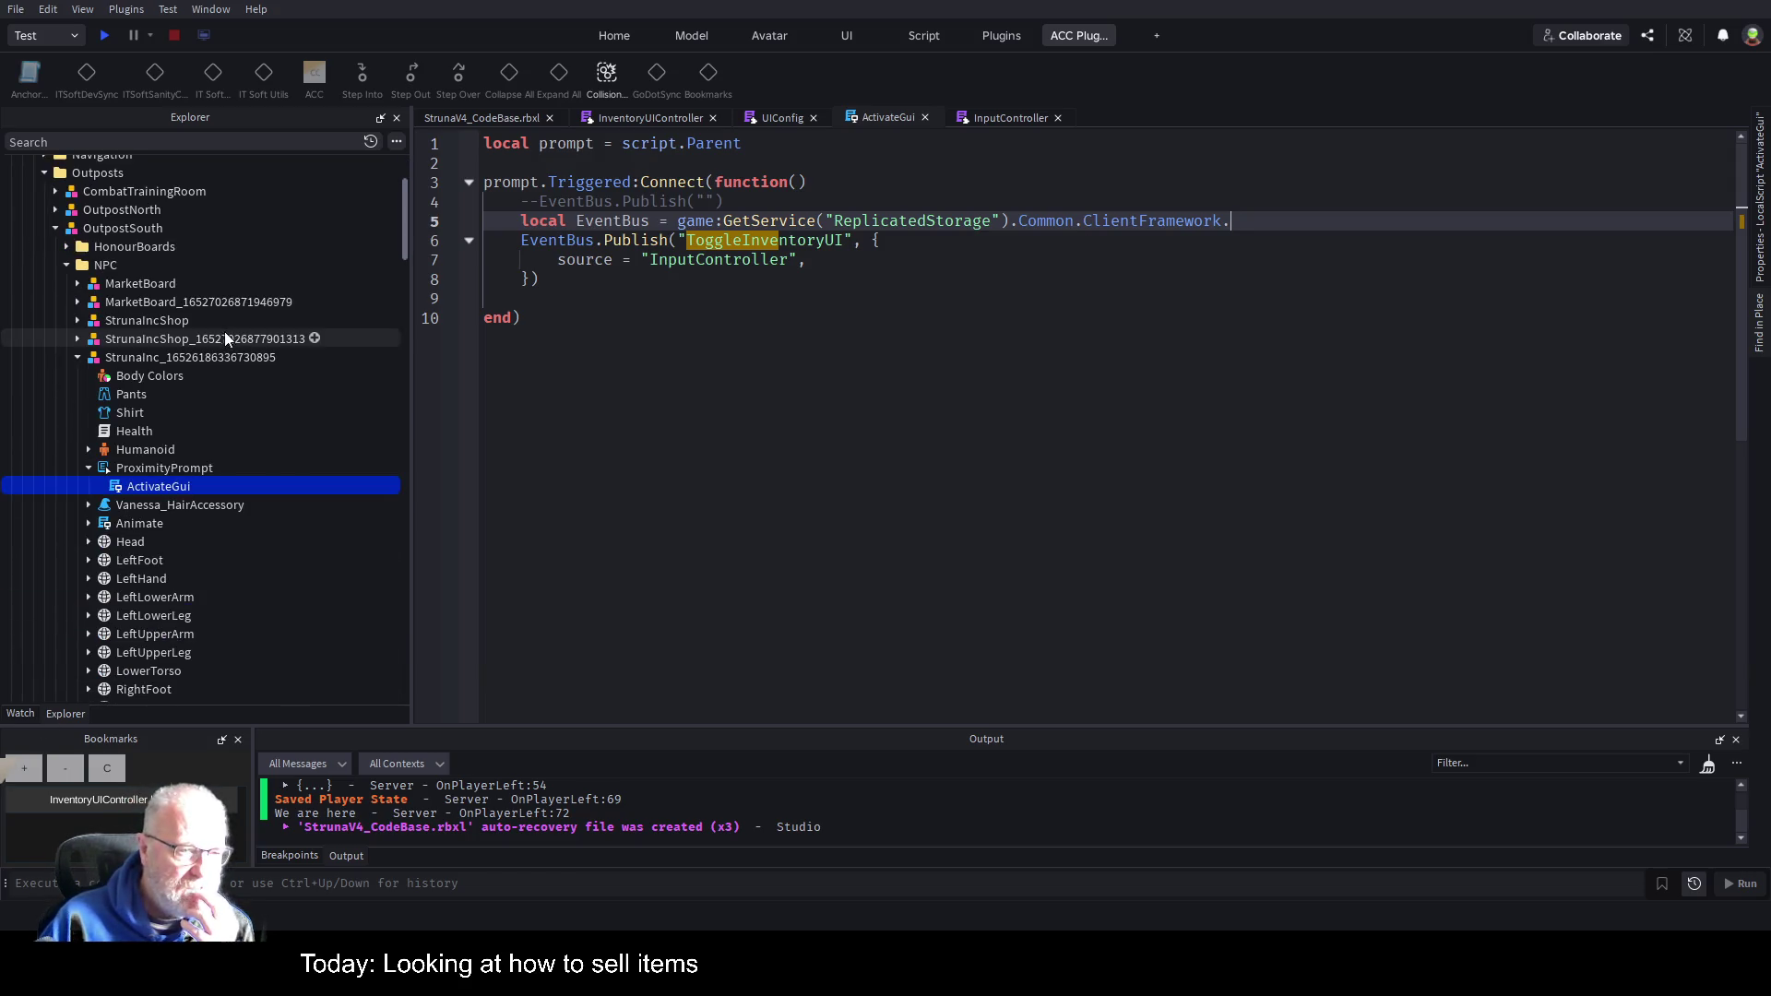
{"action": "scroll", "coordinate": [225, 332], "scroll_direction": "up", "scroll_amount": 5}
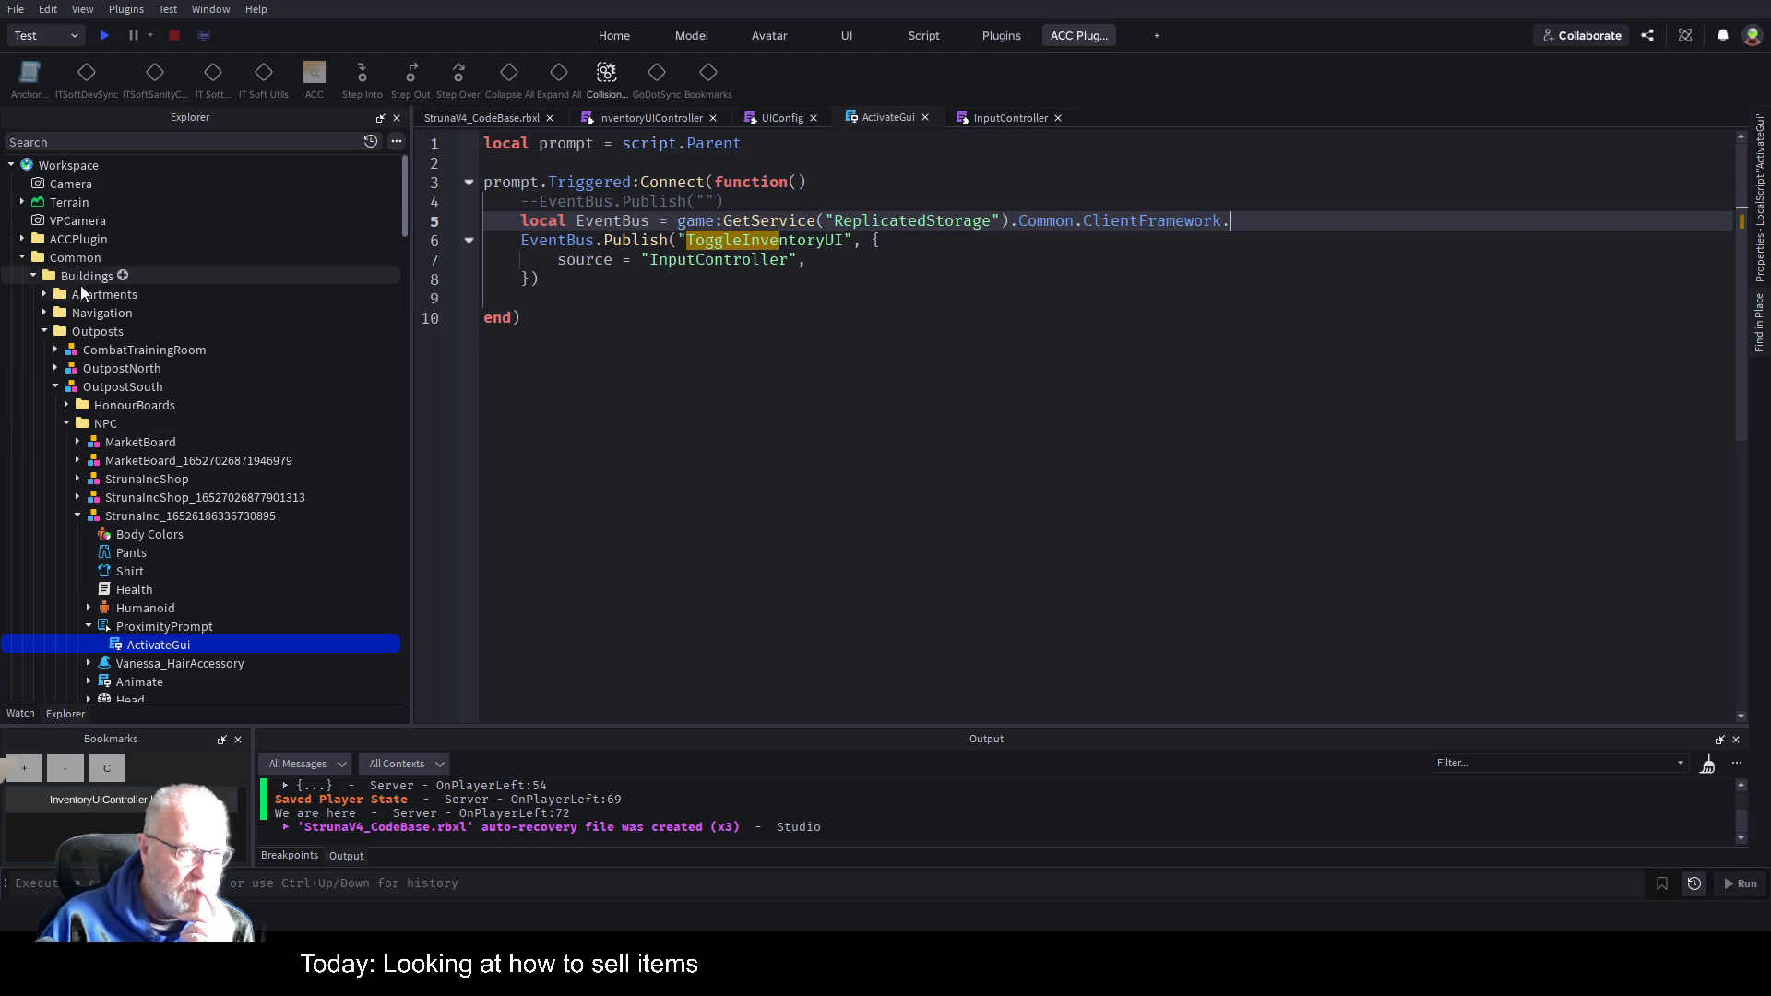
{"action": "scroll", "coordinate": [124, 413], "scroll_direction": "down", "scroll_amount": 10}
{"action": "scroll", "coordinate": [131, 463], "scroll_direction": "down", "scroll_amount": 6}
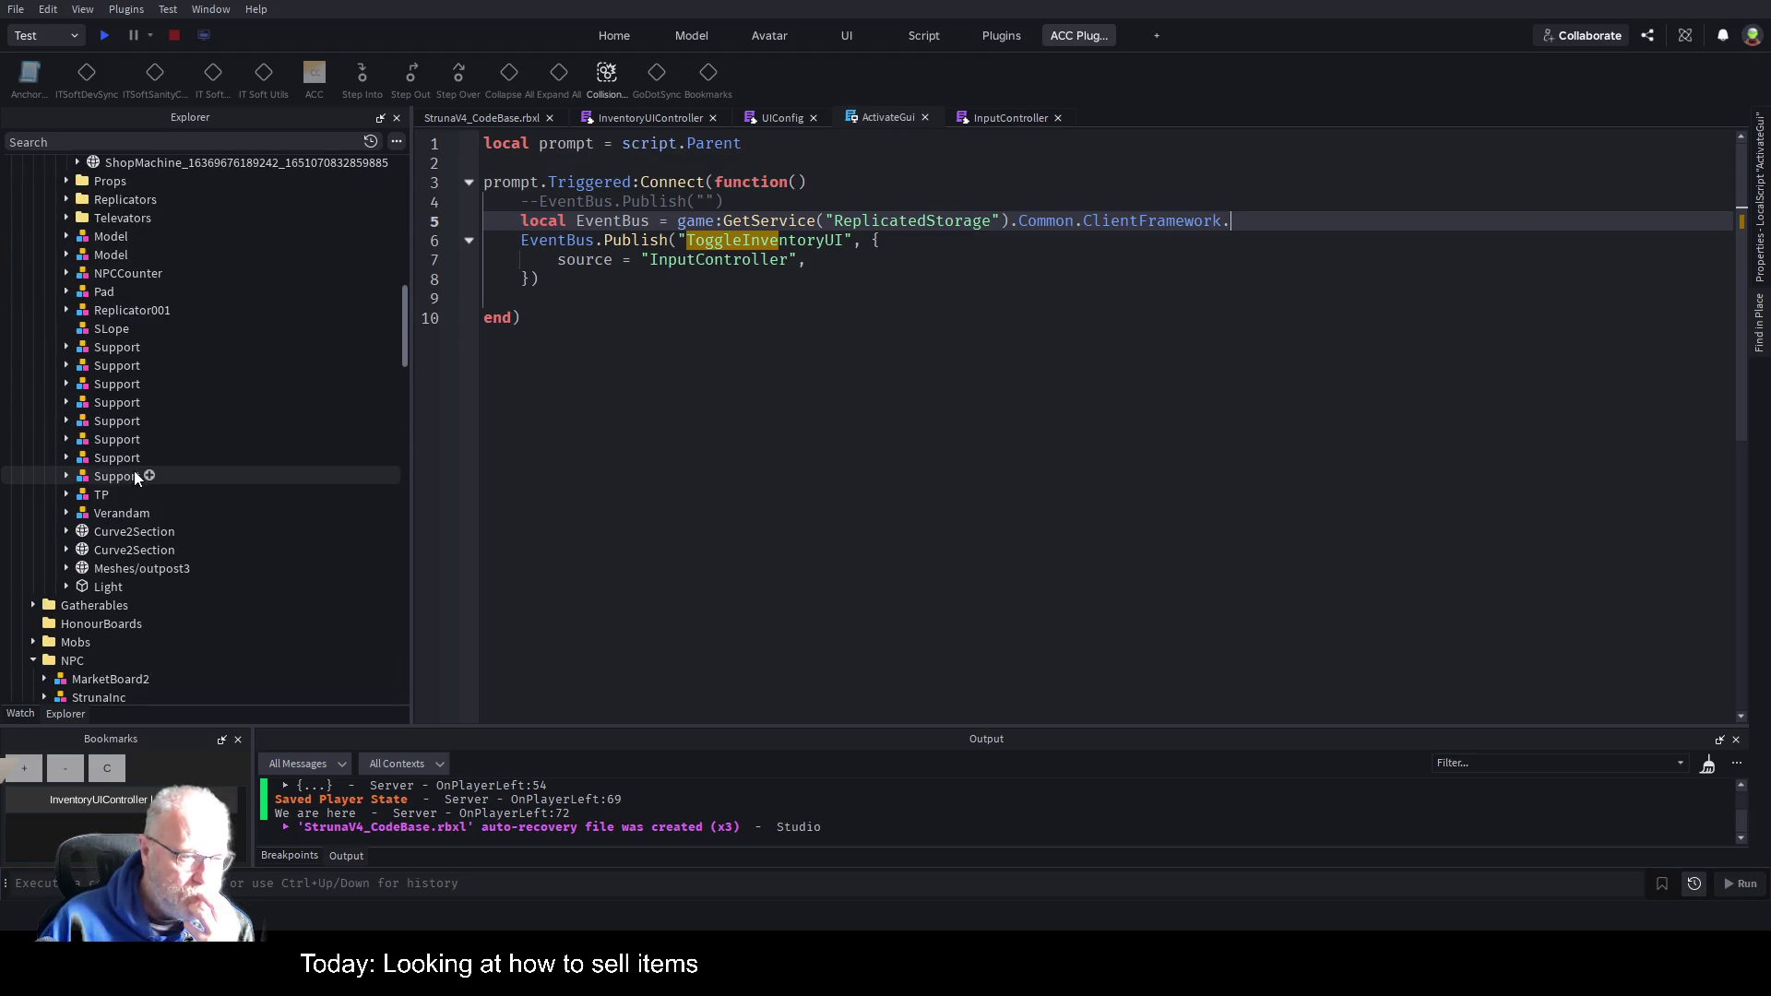
{"action": "scroll", "coordinate": [180, 595], "scroll_direction": "down", "scroll_amount": 2}
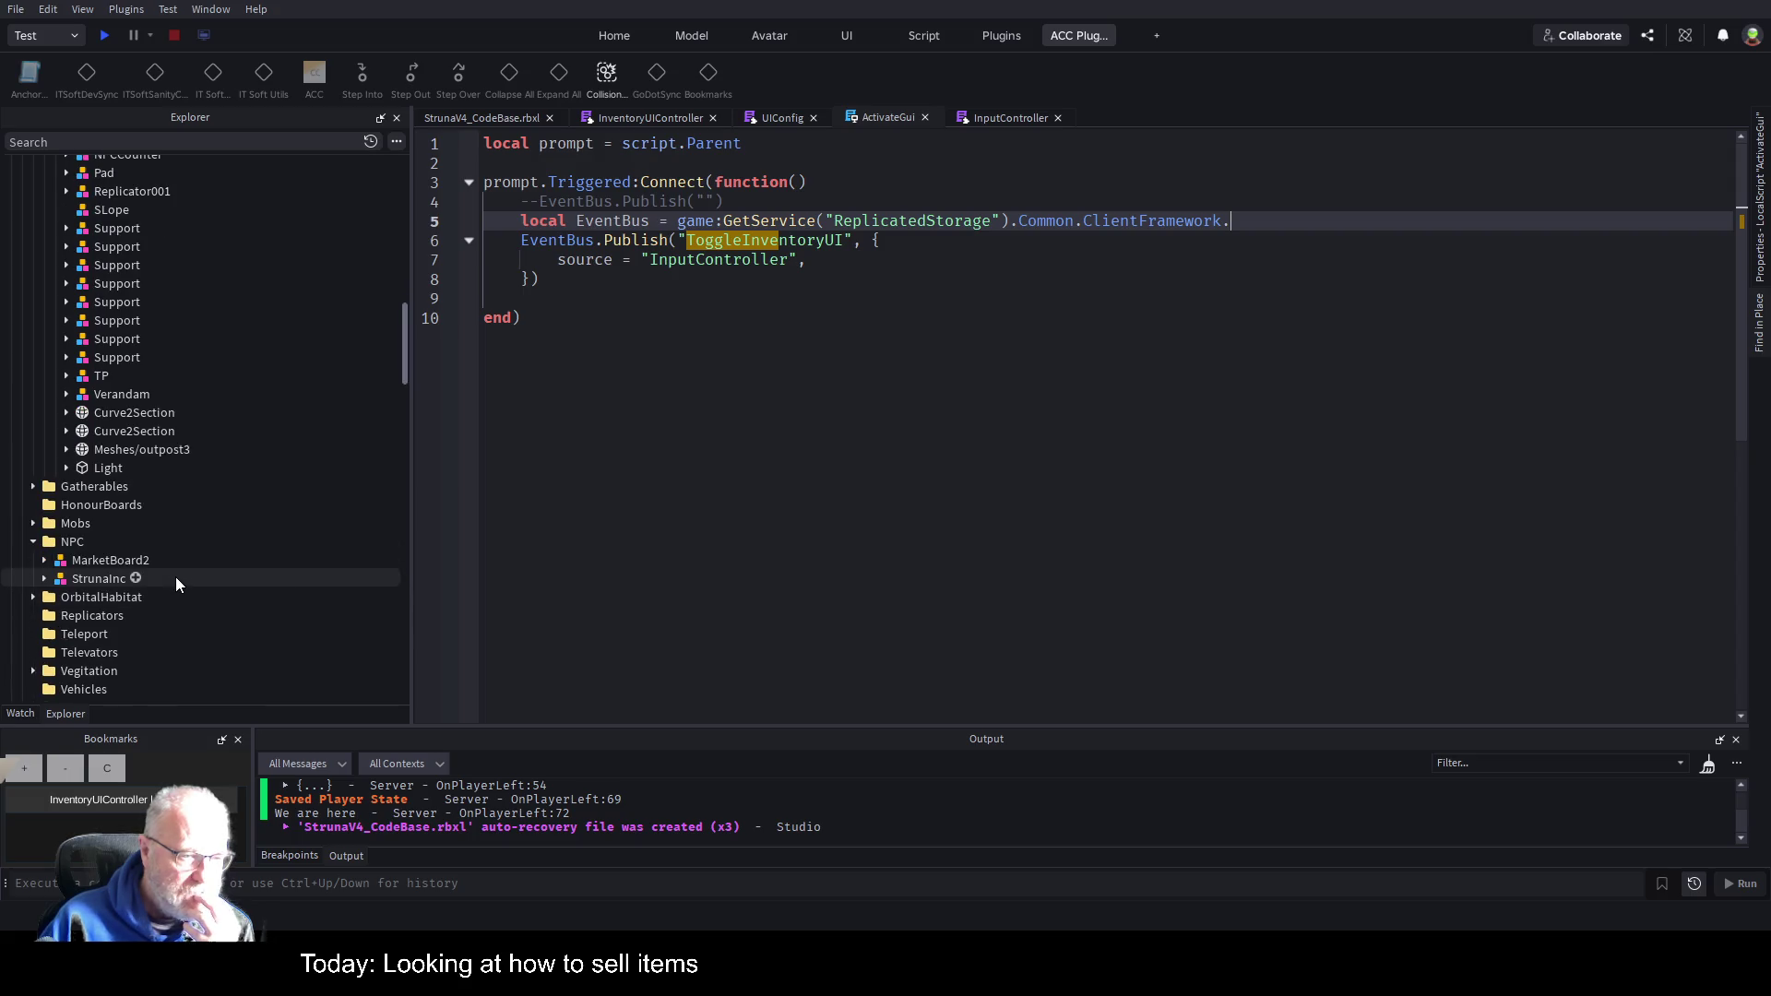
{"action": "scroll", "coordinate": [176, 577], "scroll_direction": "down", "scroll_amount": 2}
{"action": "scroll", "coordinate": [176, 570], "scroll_direction": "down", "scroll_amount": 2}
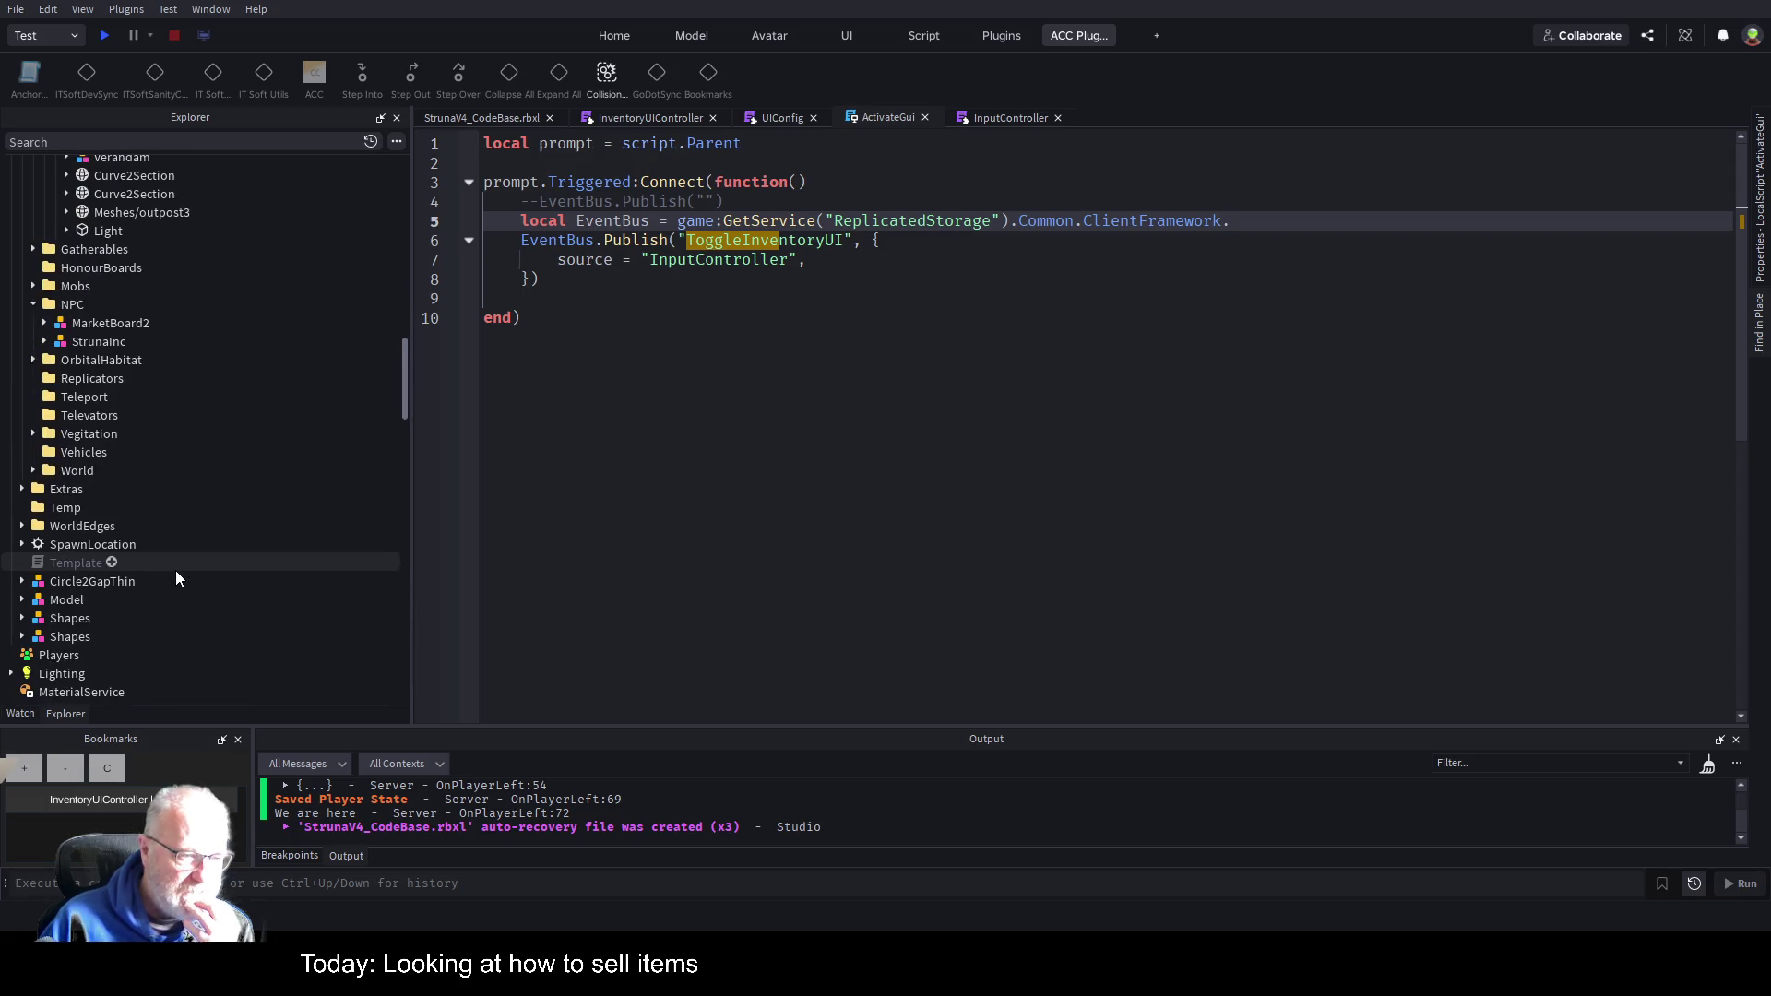
{"action": "scroll", "coordinate": [194, 465], "scroll_direction": "down", "scroll_amount": 3}
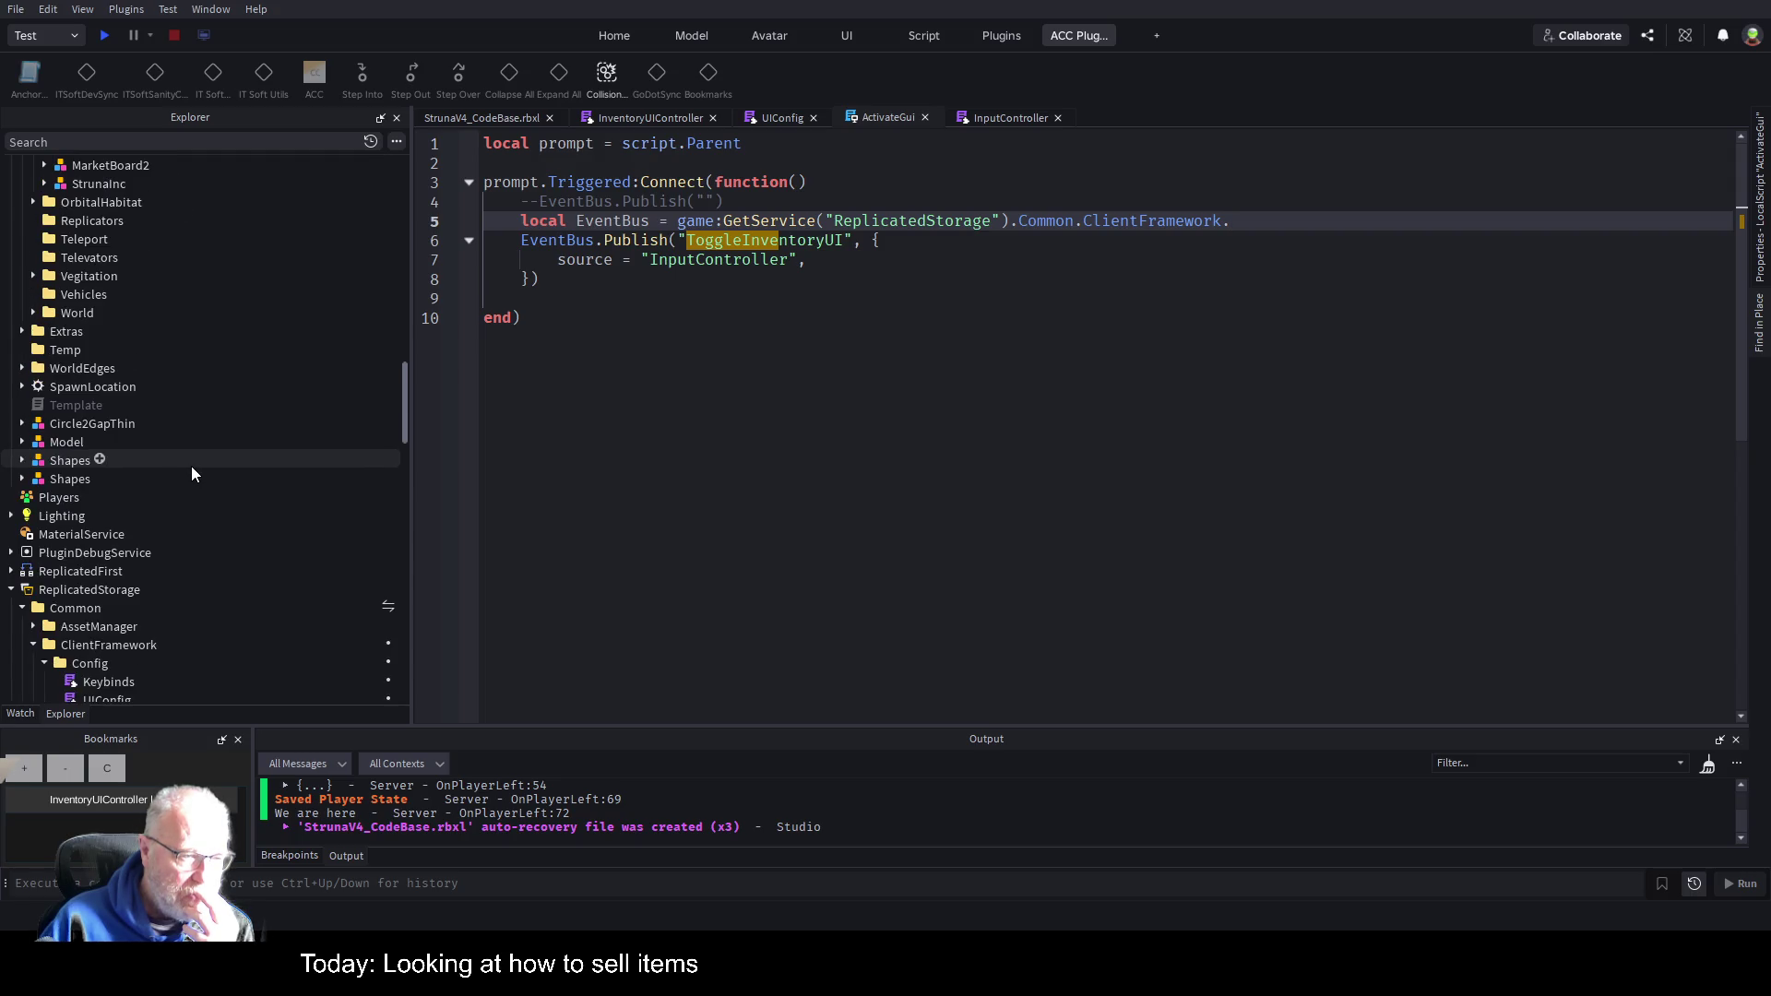
{"action": "scroll", "coordinate": [191, 467], "scroll_direction": "down", "scroll_amount": 6}
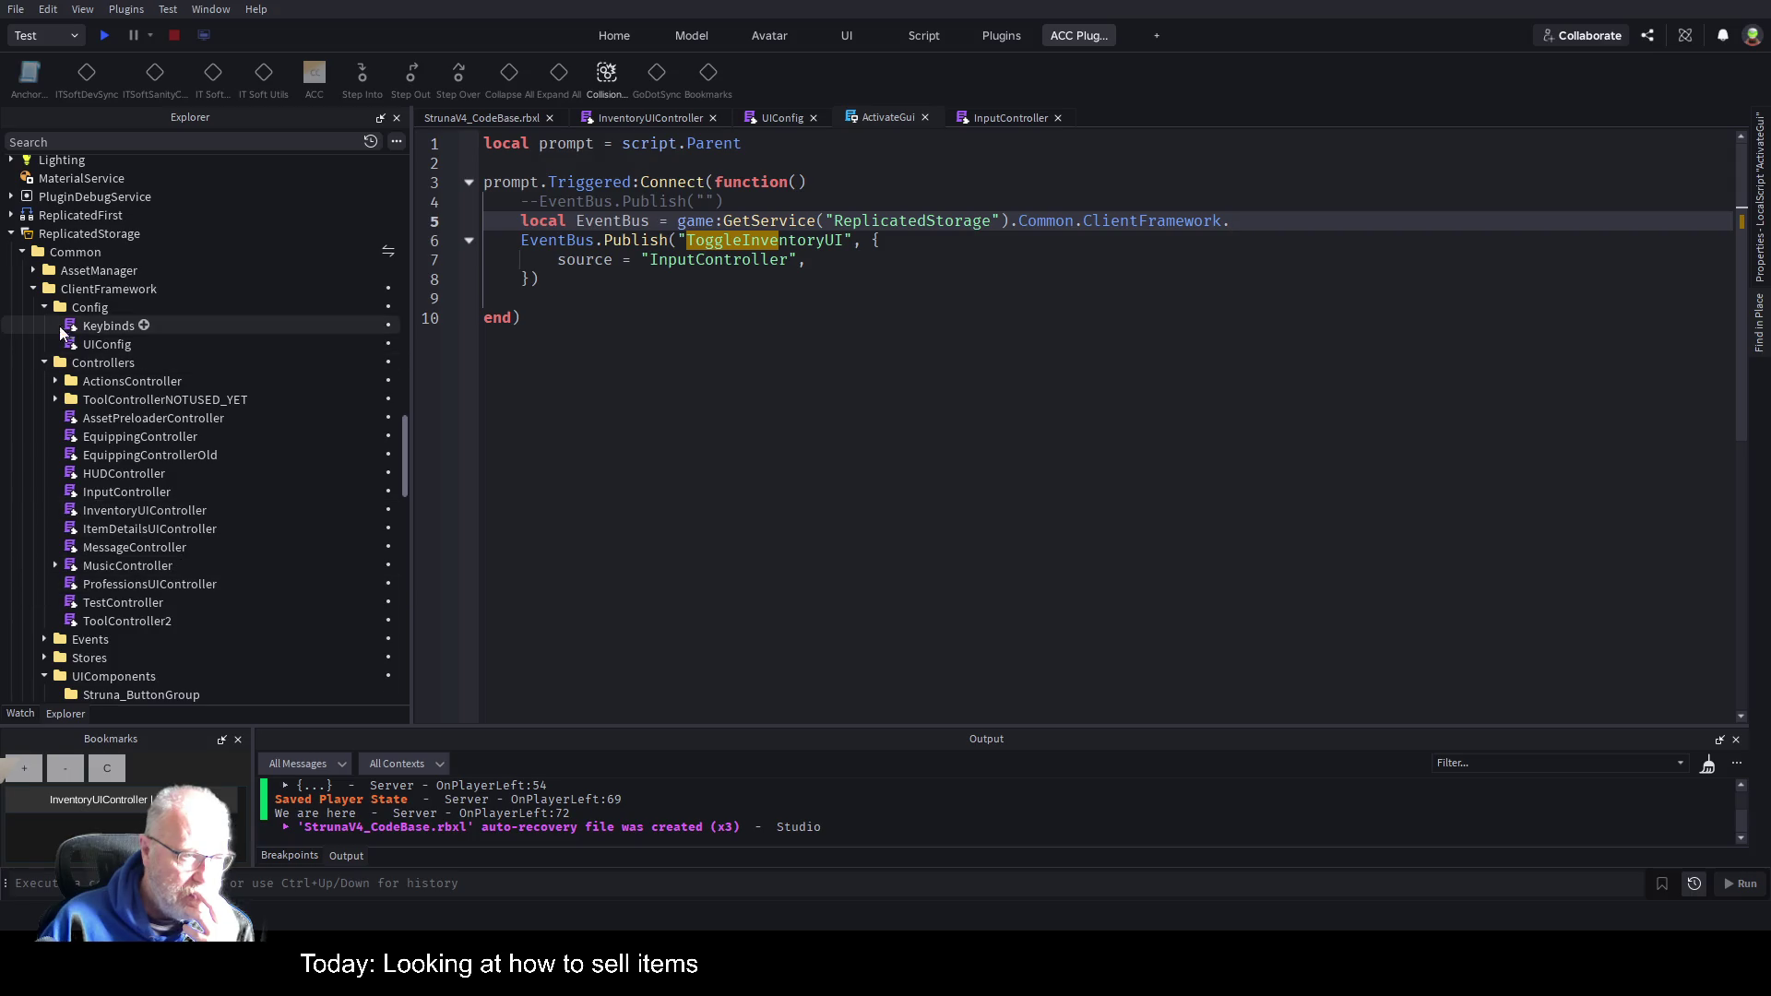
{"action": "left_click", "coordinate": [44, 307]}
{"action": "left_click", "coordinate": [44, 326]}
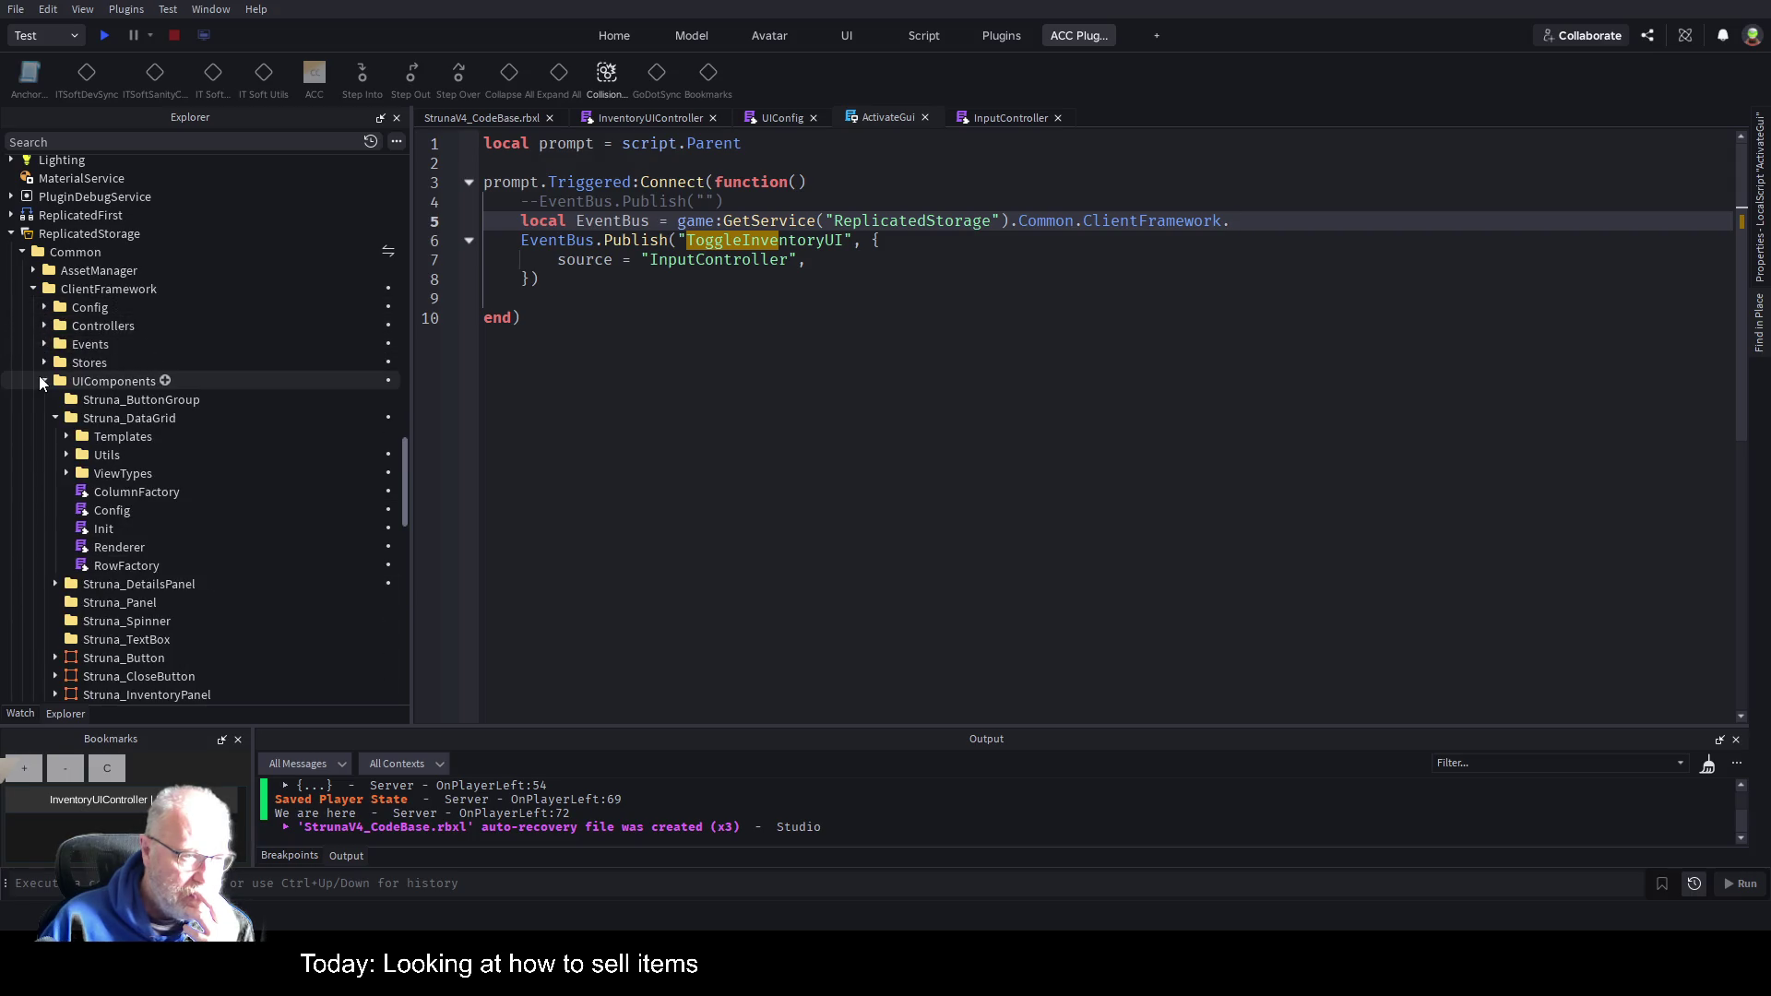
{"action": "left_click", "coordinate": [43, 381]}
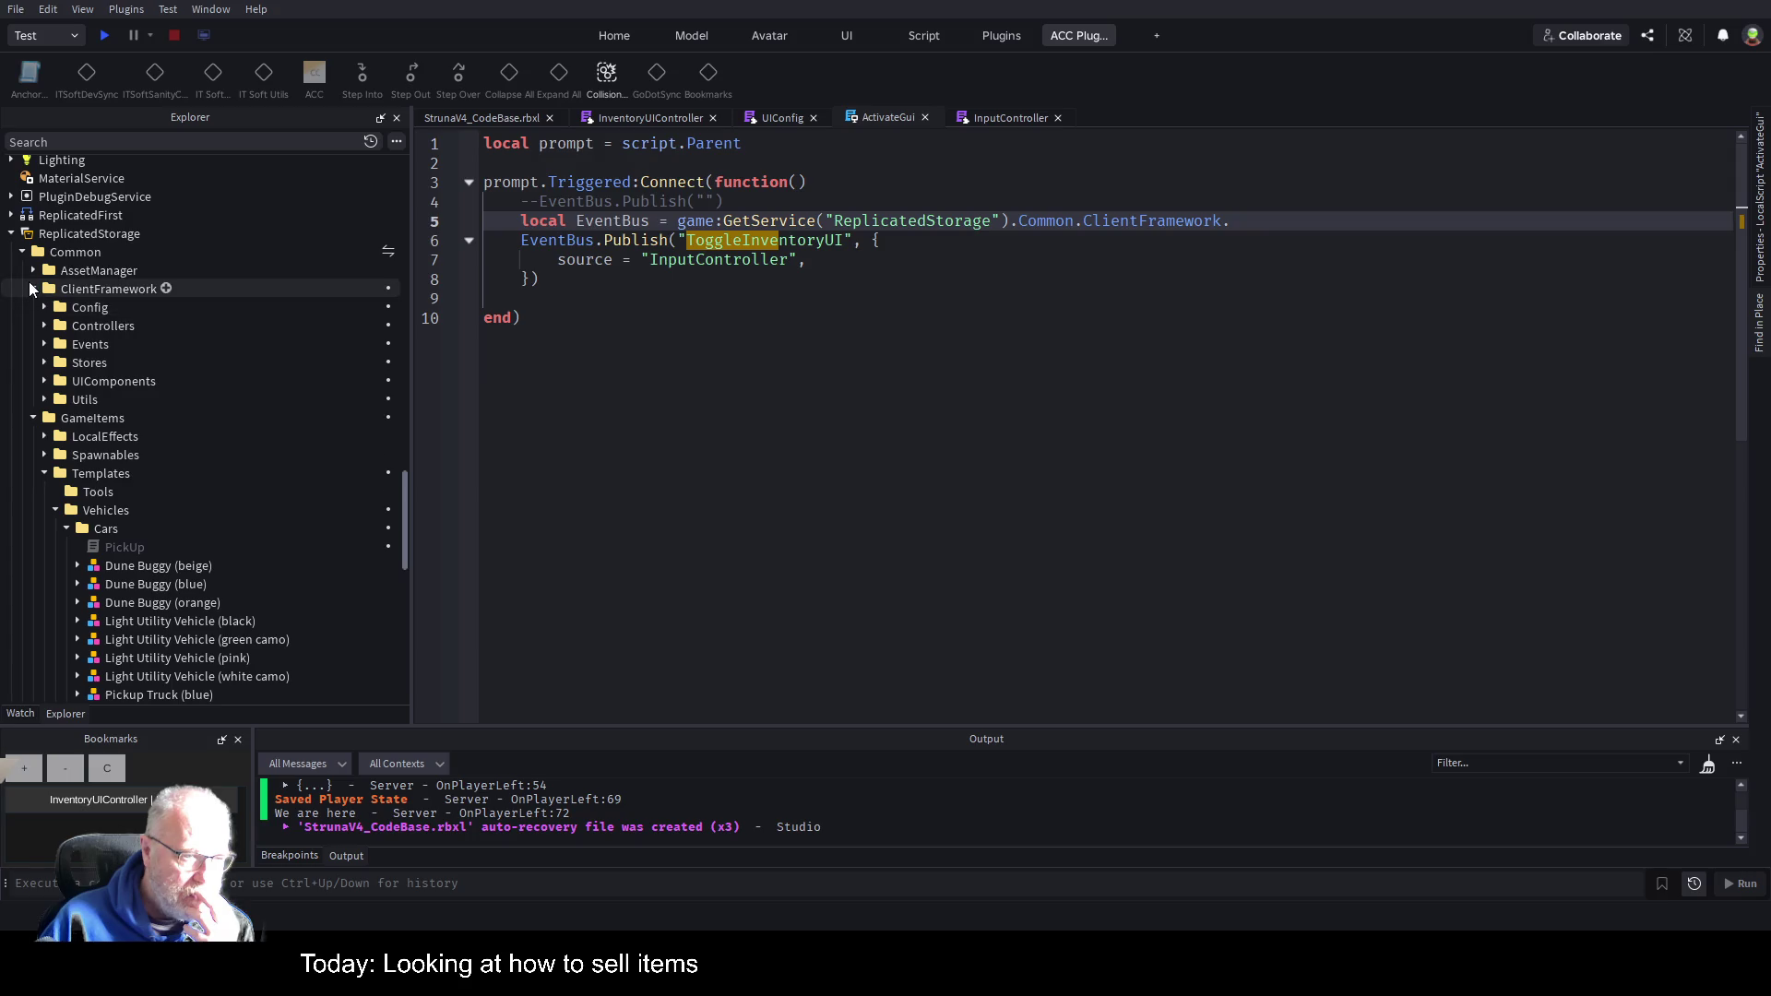
{"action": "left_click", "coordinate": [33, 417]}
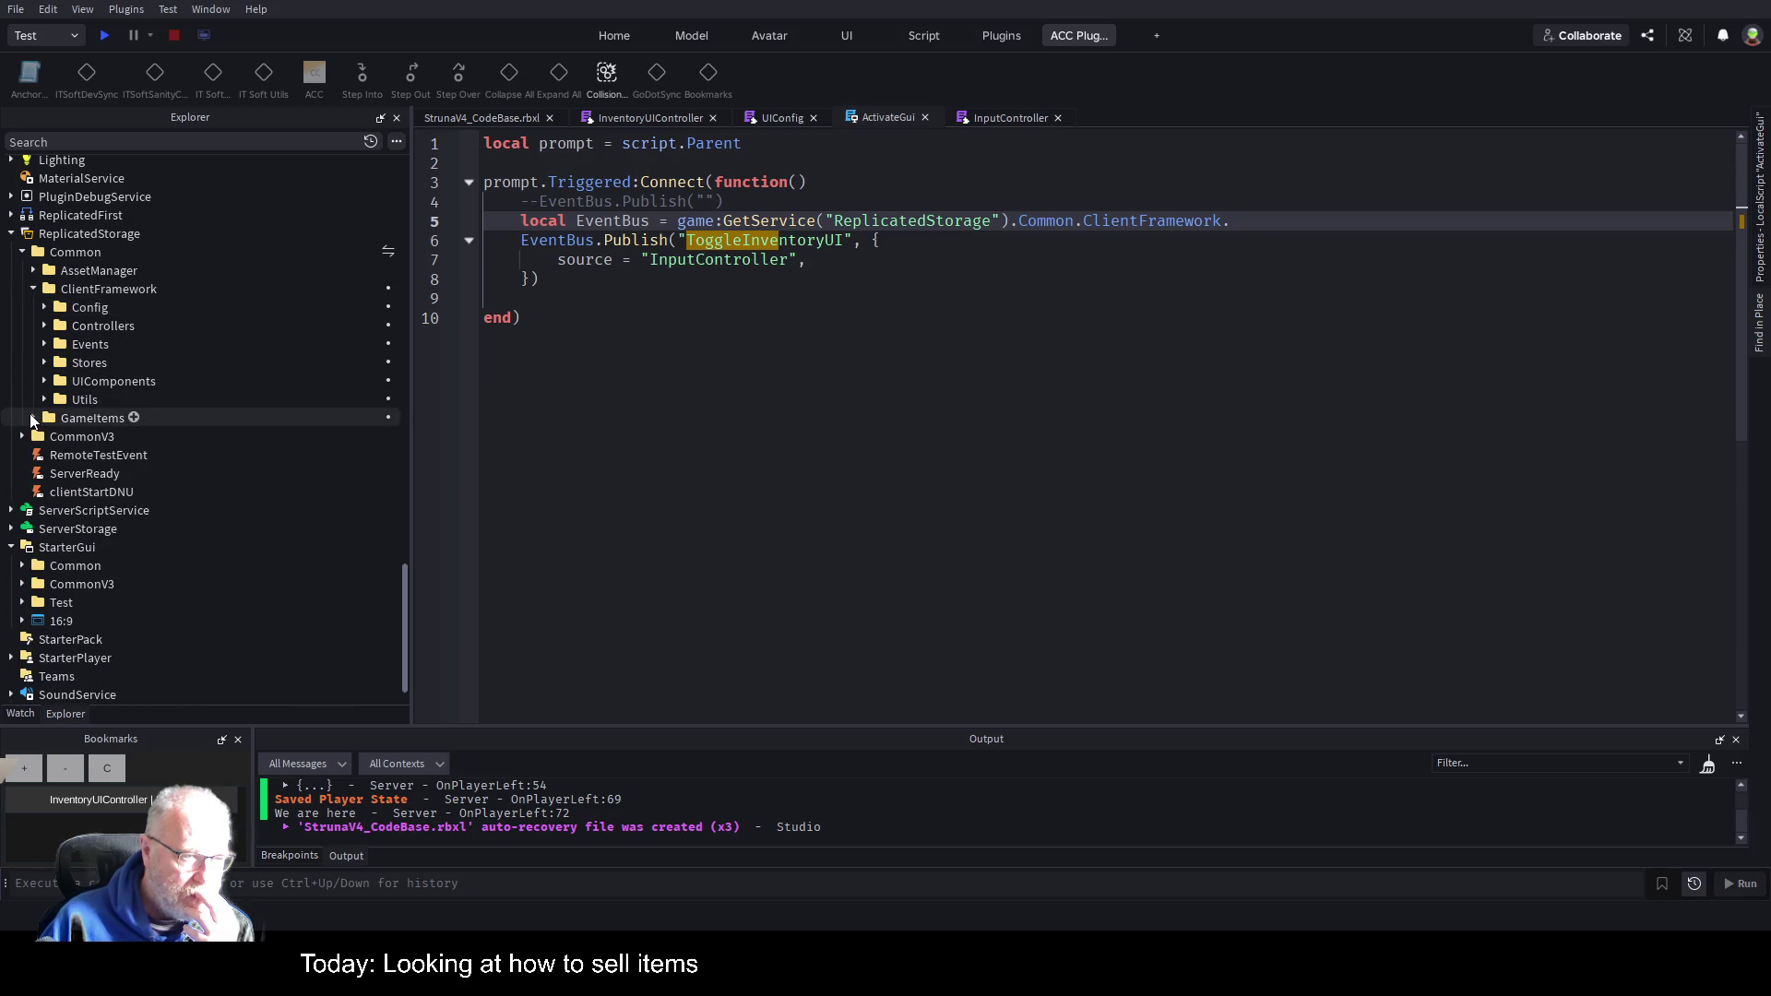
{"action": "left_click", "coordinate": [47, 344]}
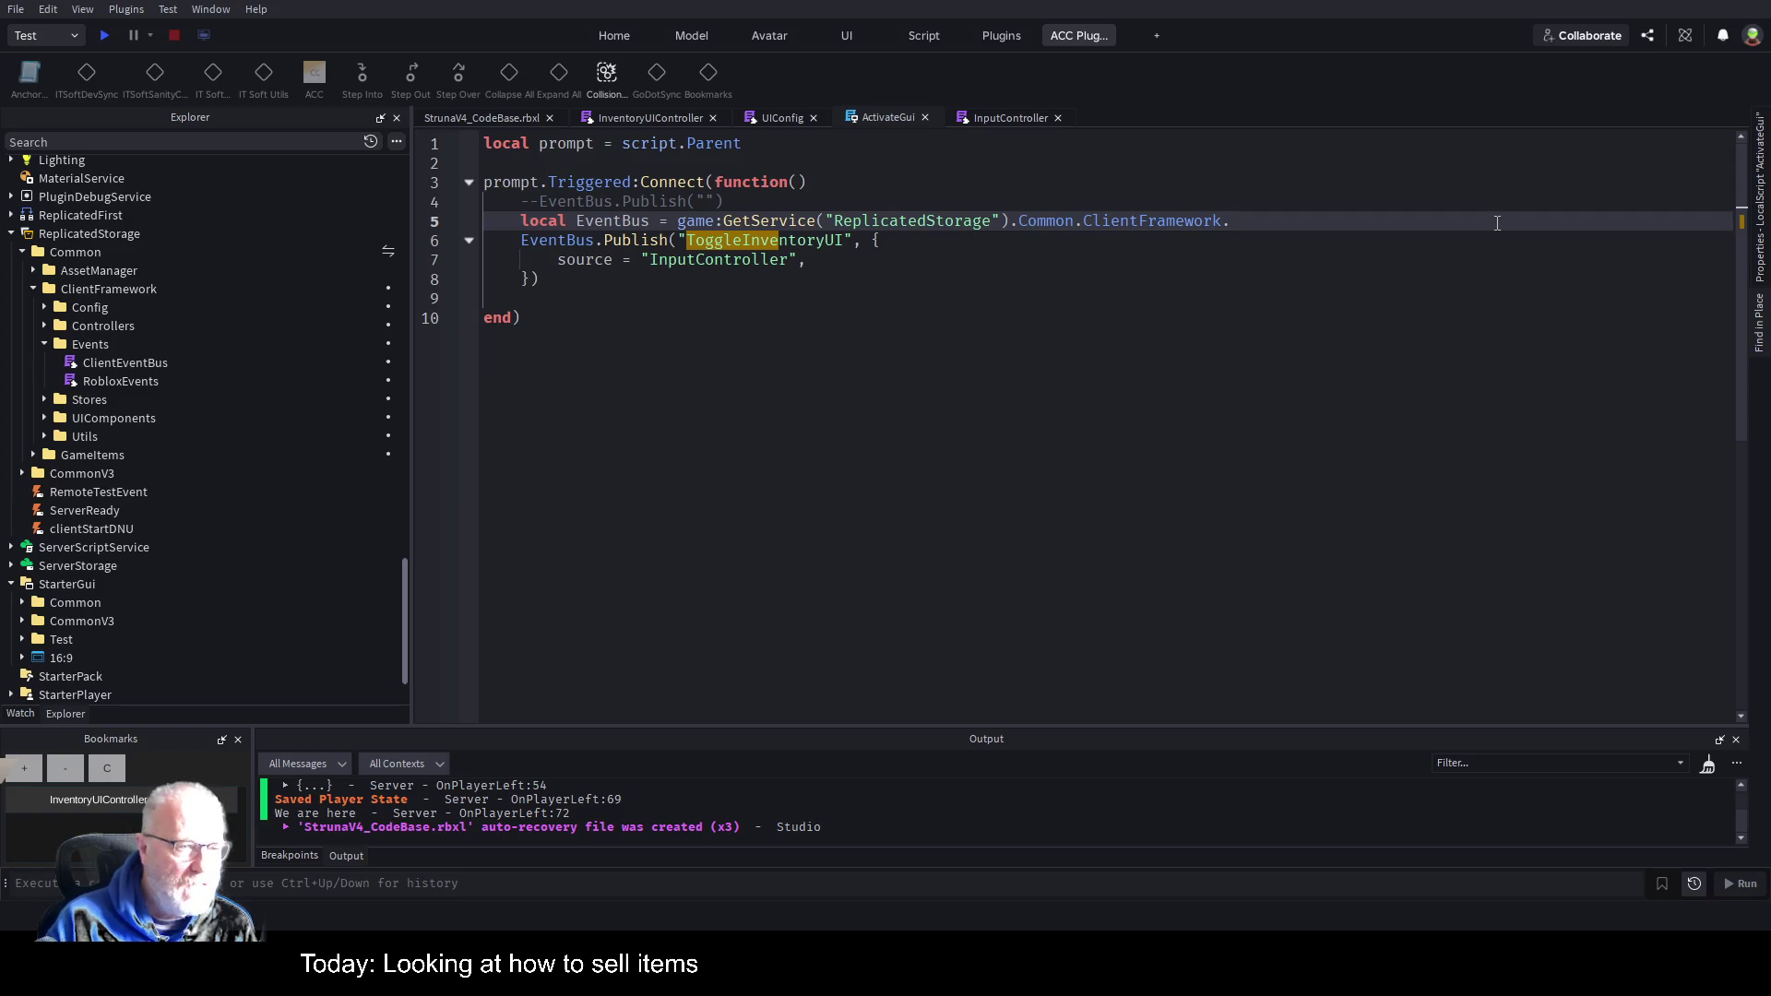
Wrap line 5 as require(...ClientFramework.Events.ClientEventBus) and save the place.
{"action": "type", "text": "Events"}
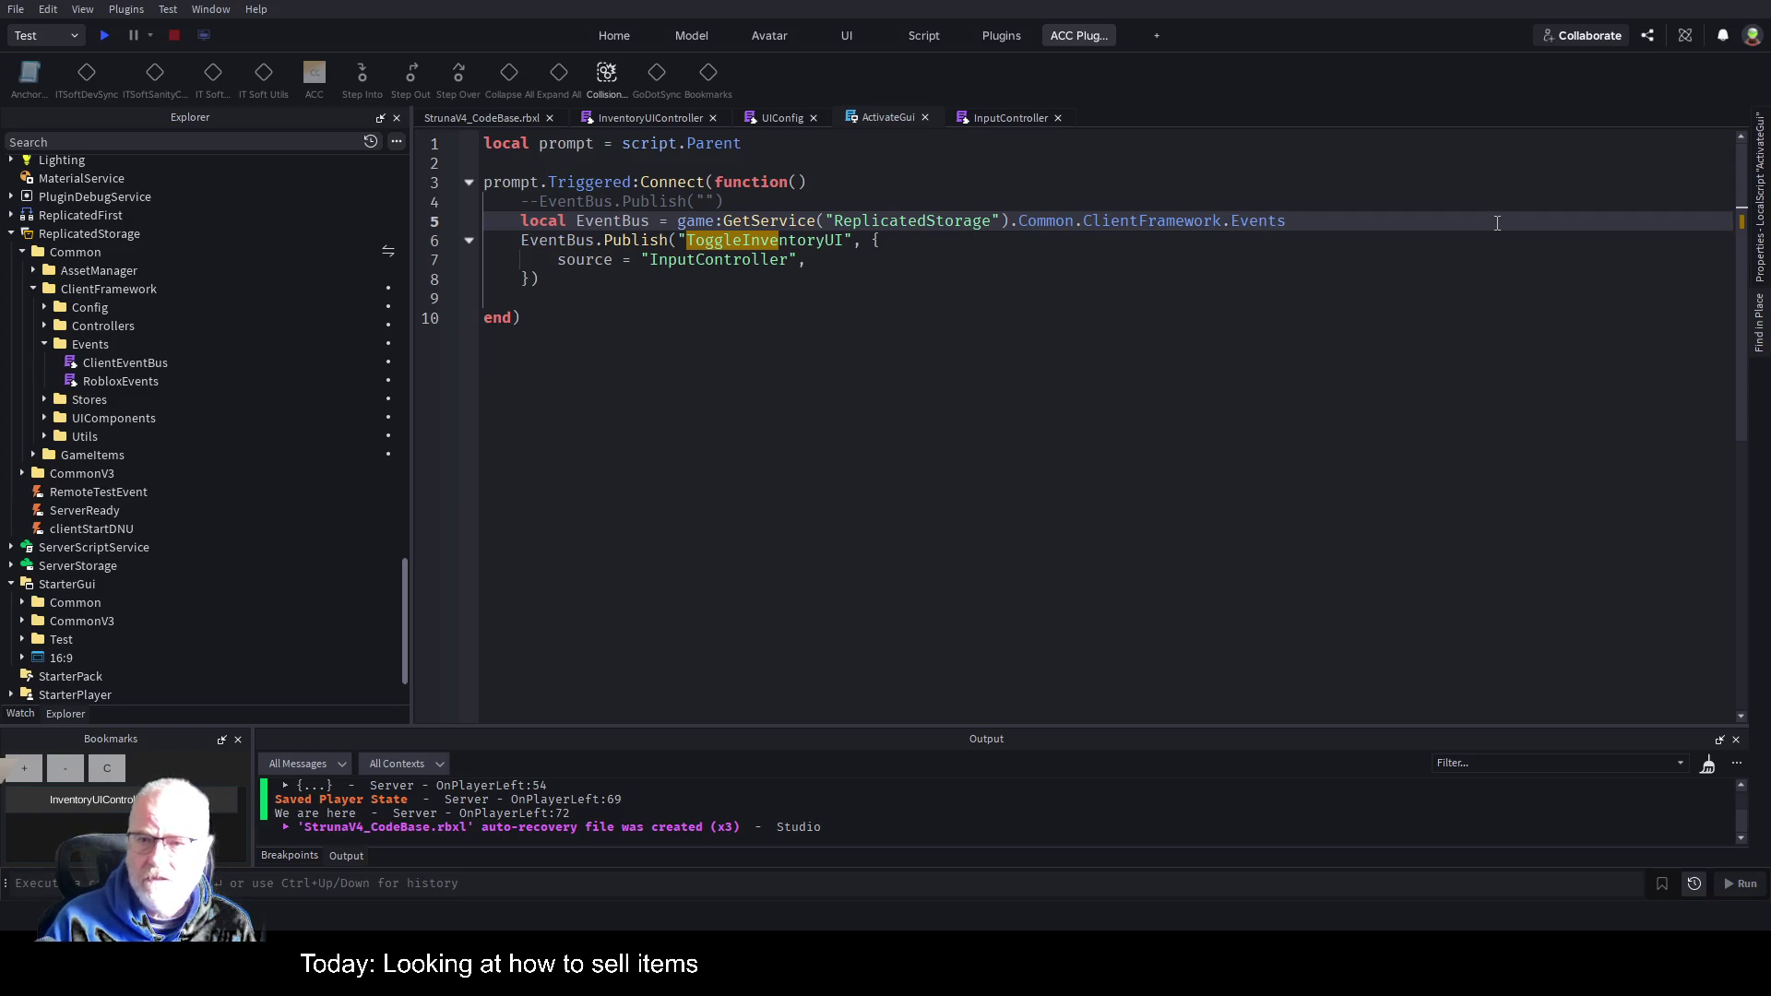
{"action": "type", "text": ".c"}
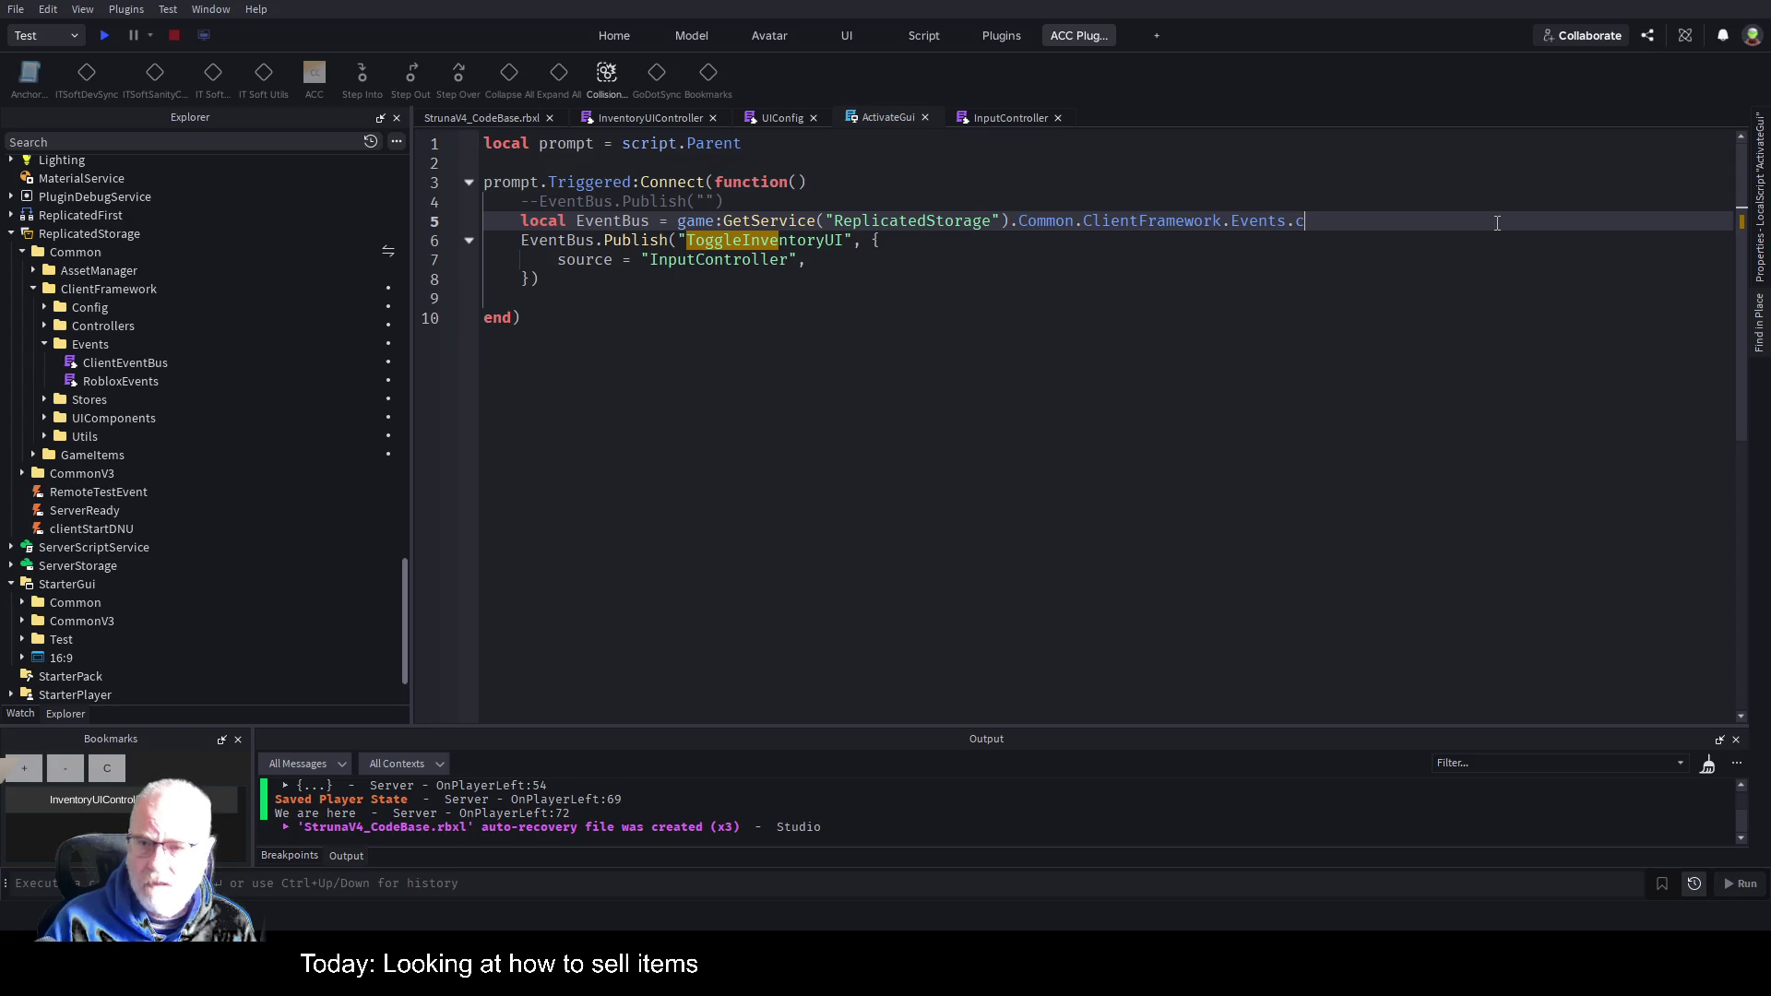
{"action": "key", "text": "Tab"}
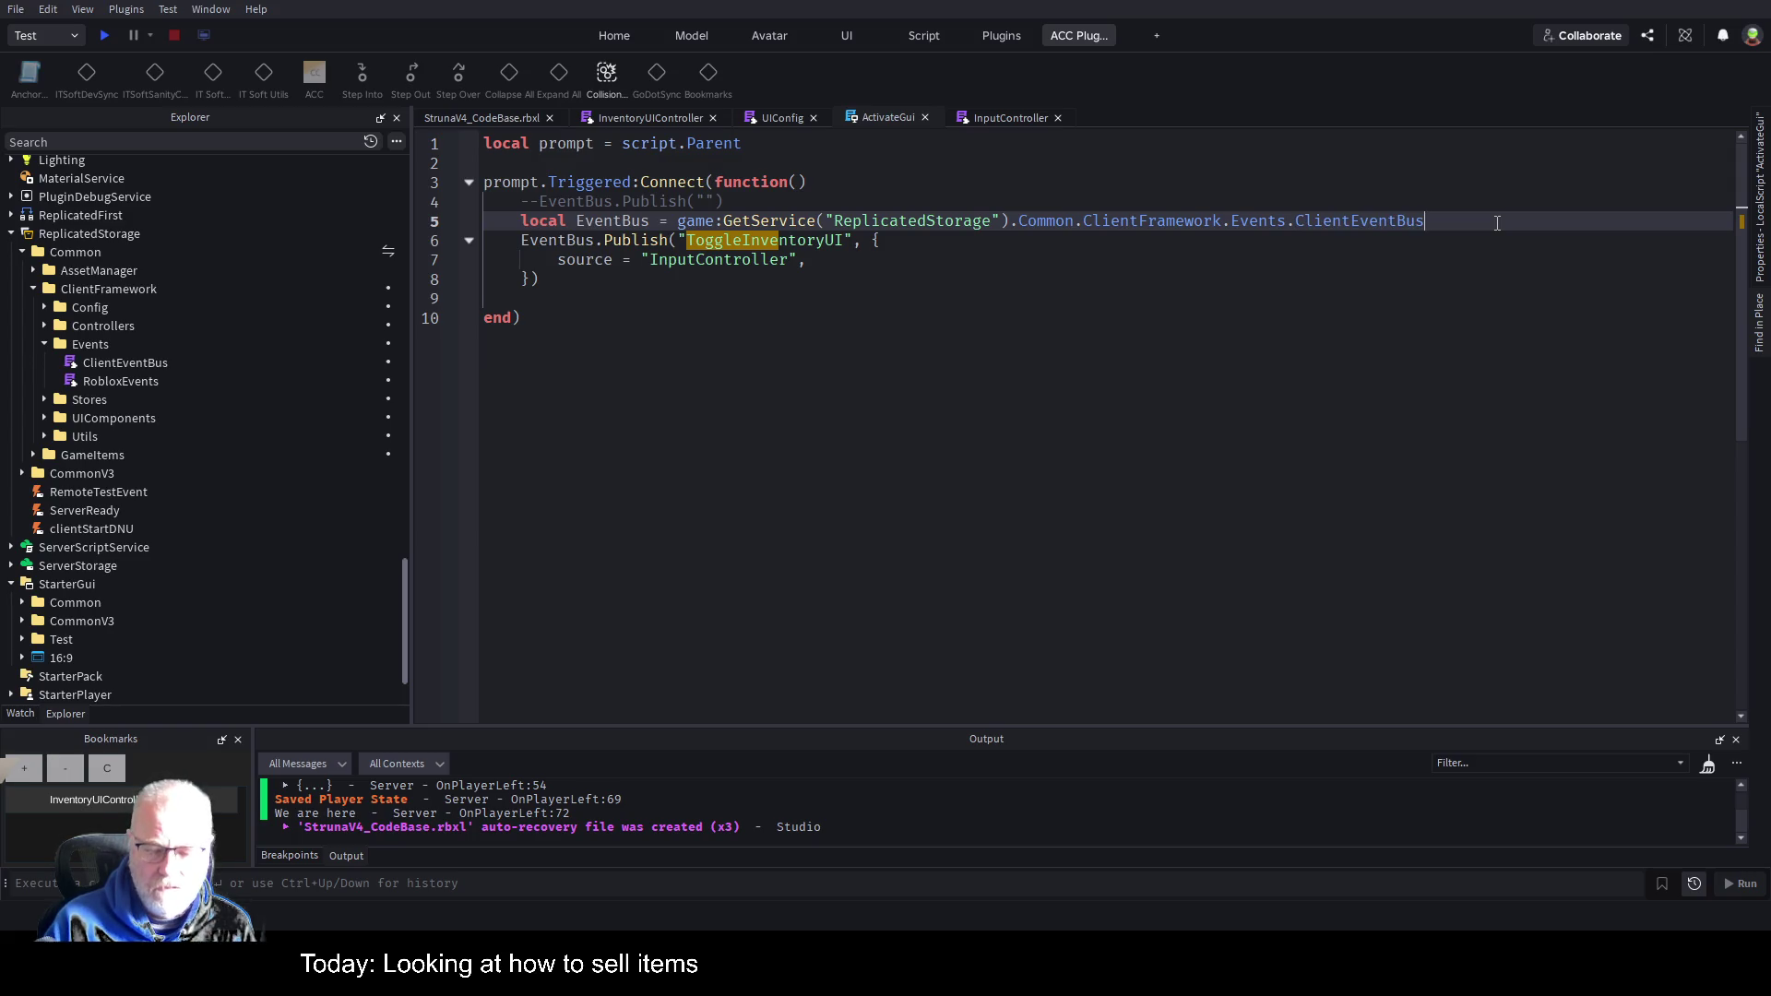
{"action": "key", "text": "Right"}
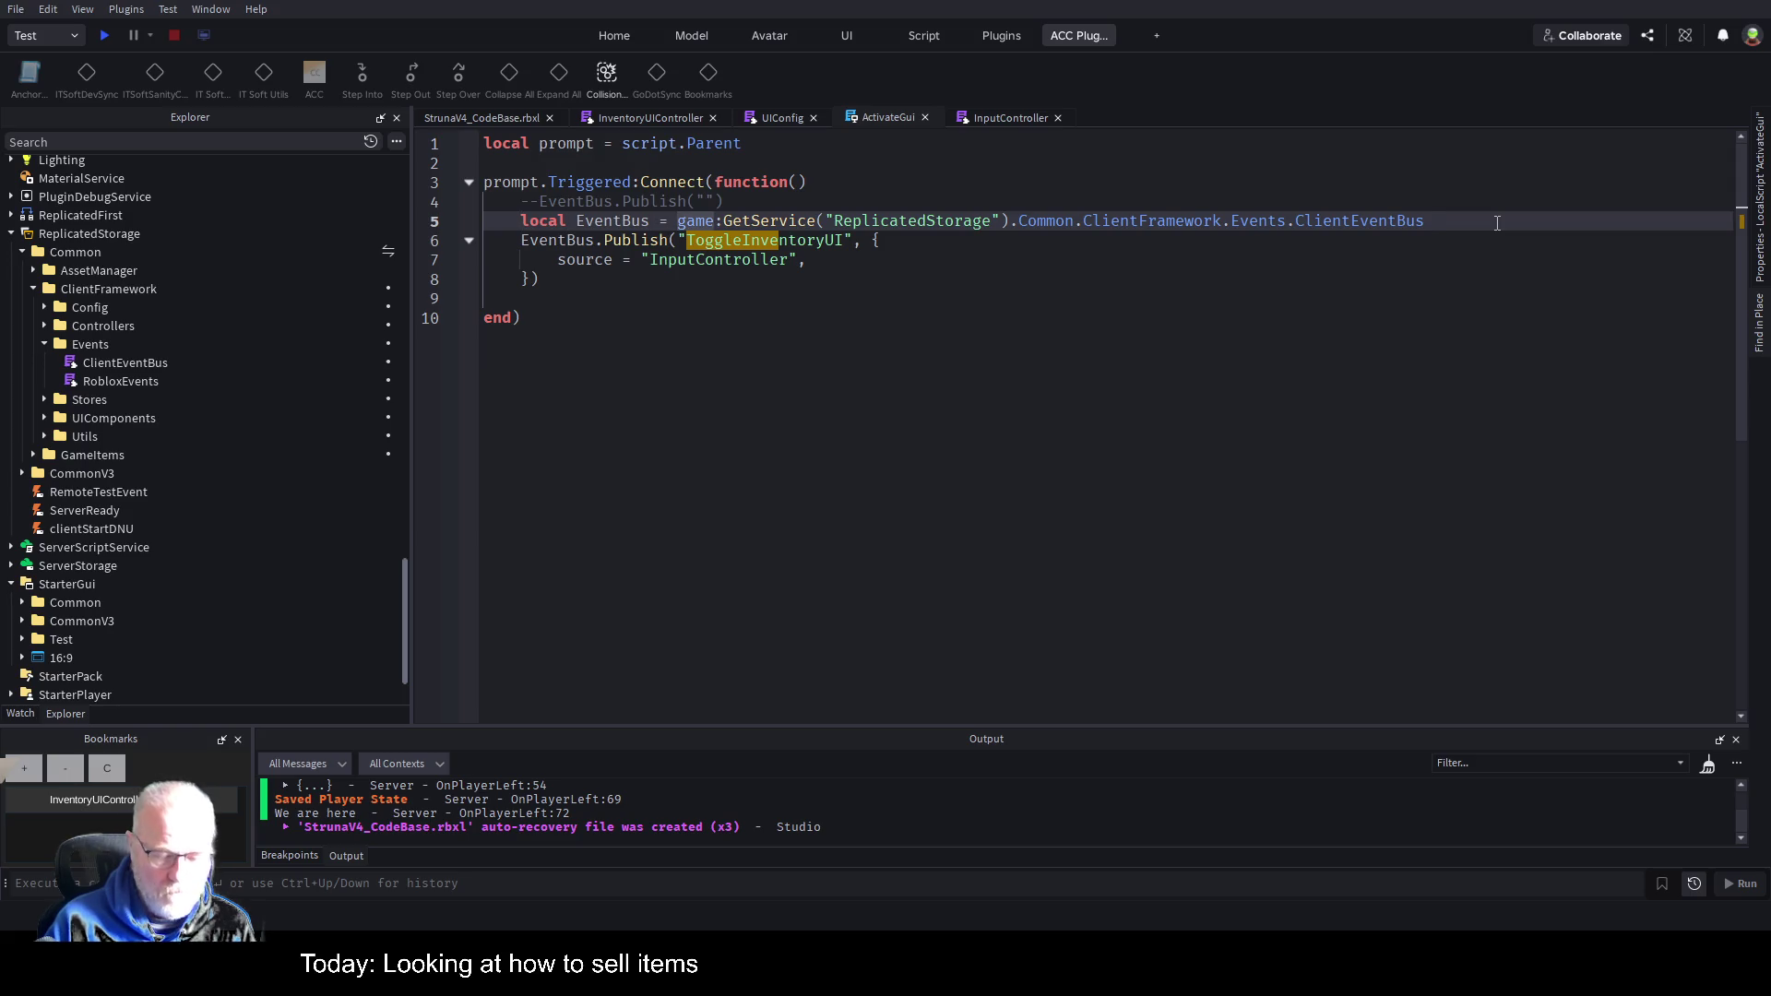
{"action": "type", "text": "require("}
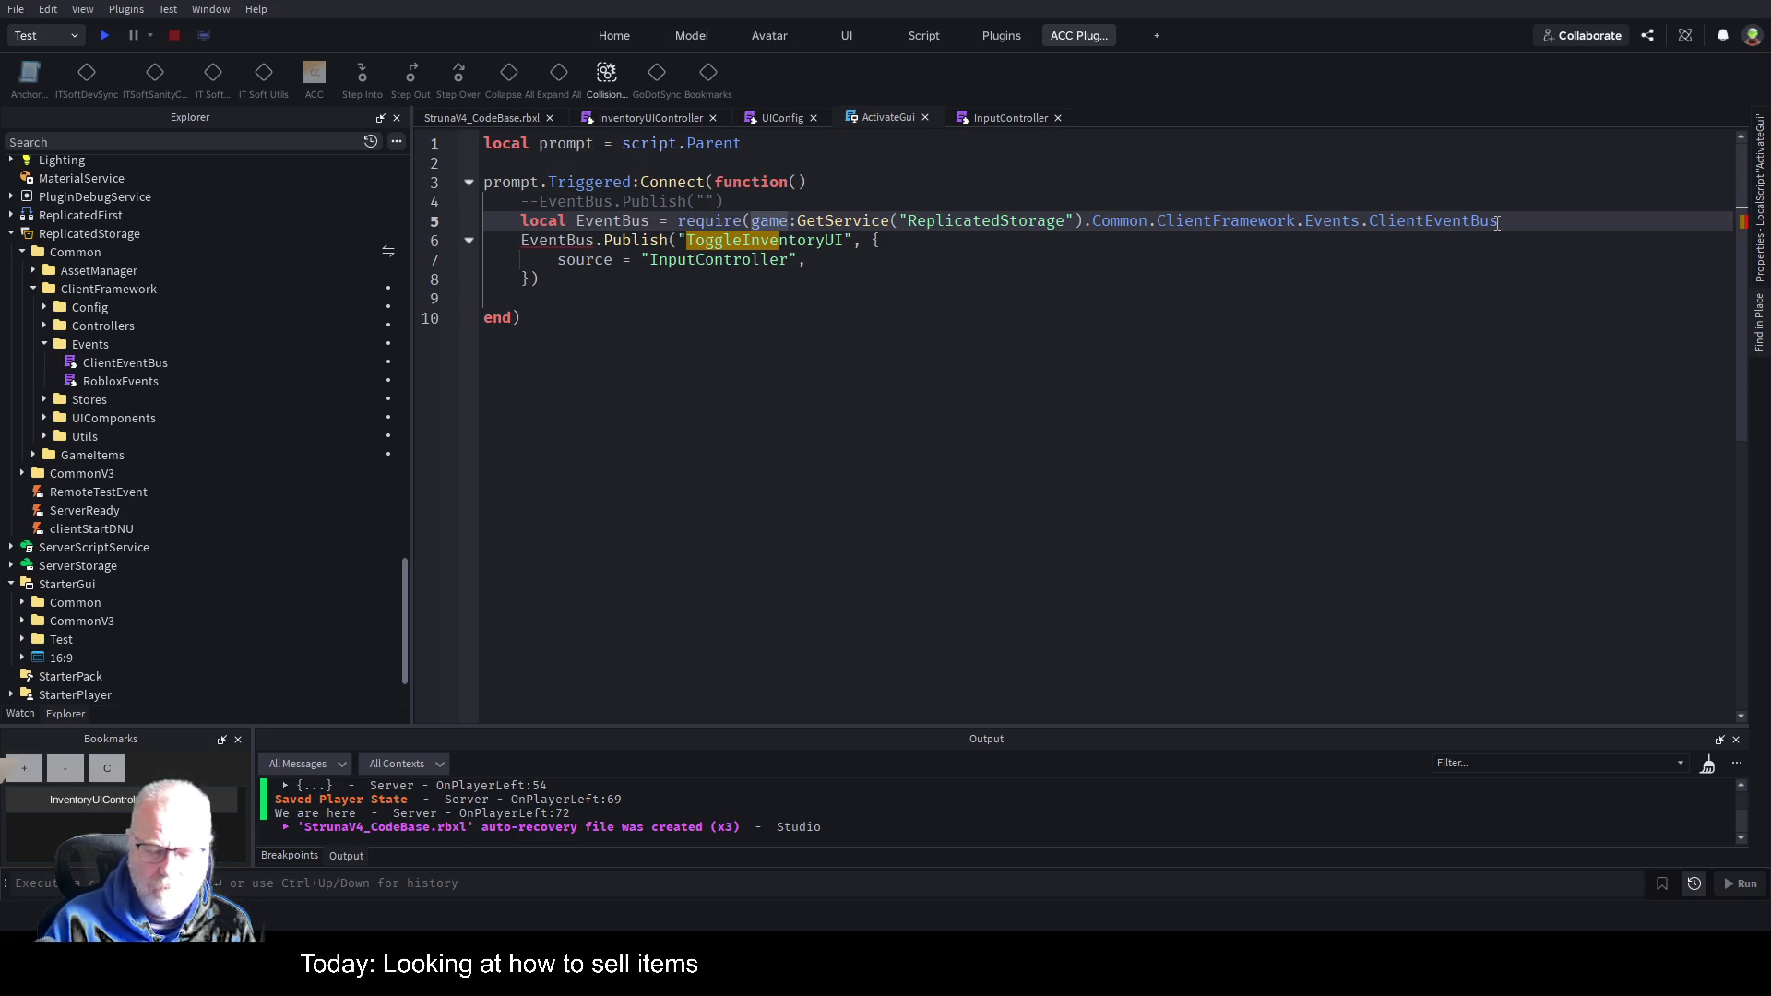
{"action": "type", "text": ")"}
{"action": "key", "text": "BackSpace"}
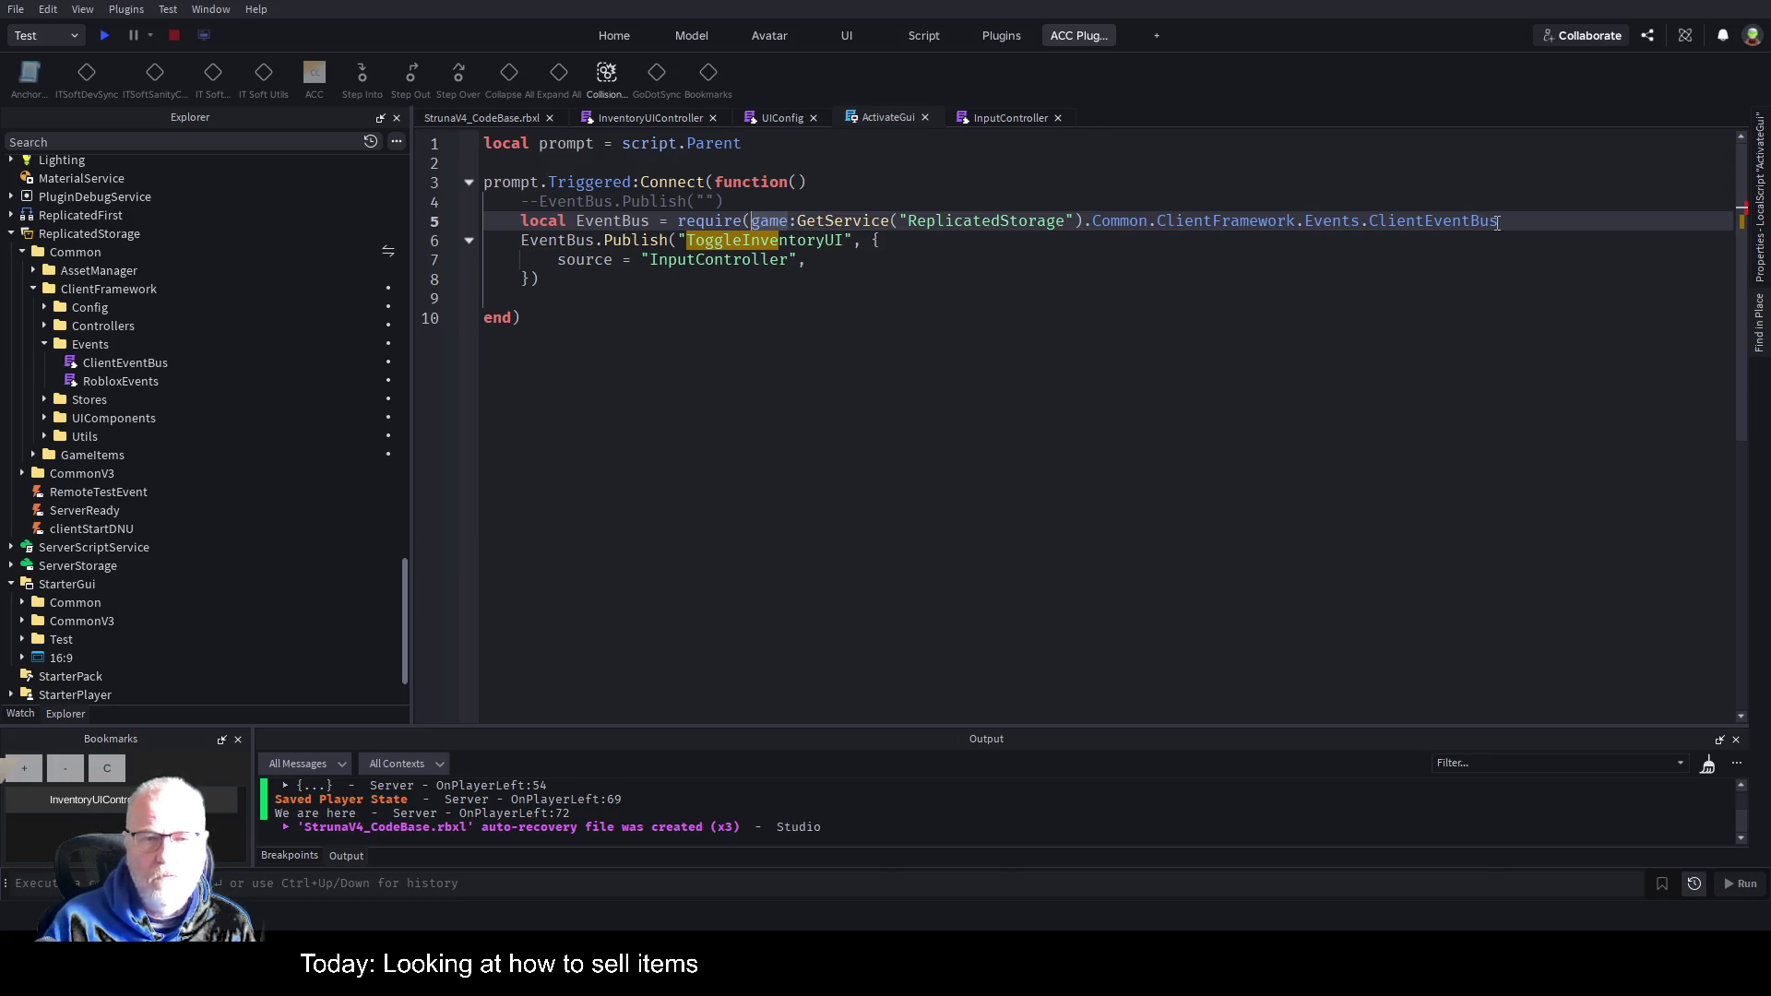
{"action": "left_click", "coordinate": [1497, 223]}
{"action": "type", "text": ")"}
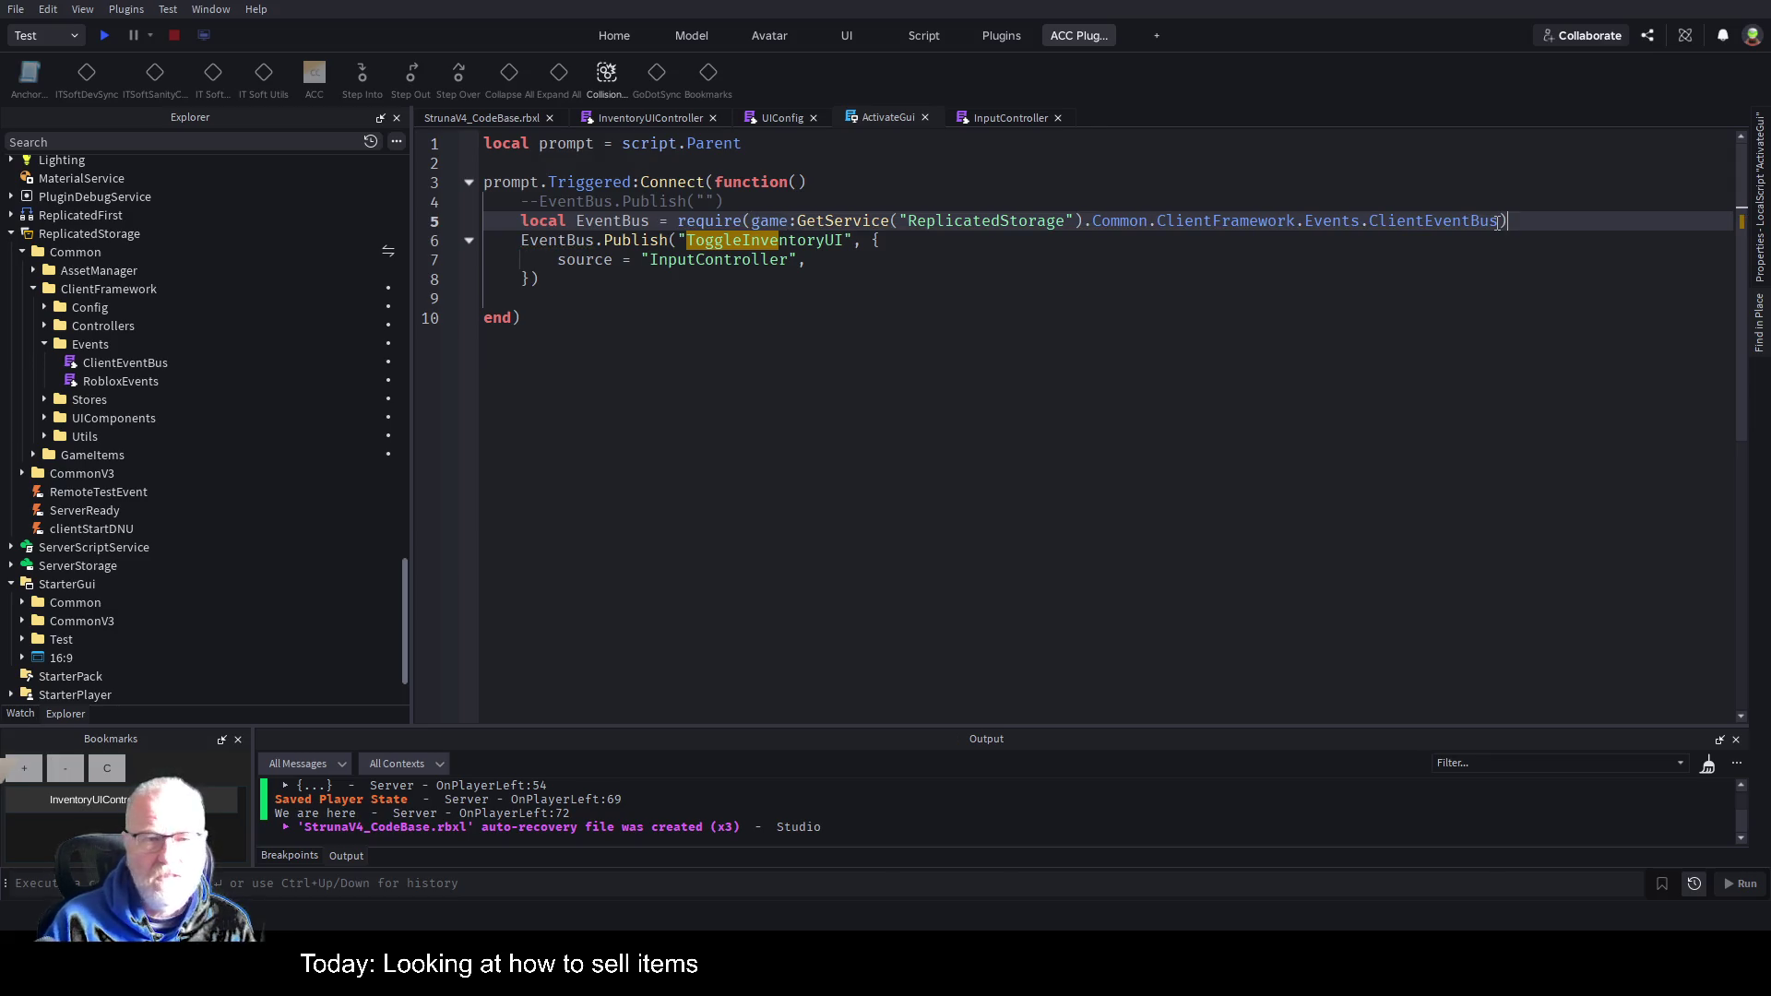
{"action": "key", "text": "Return"}
{"action": "key", "text": "ctrl+s"}
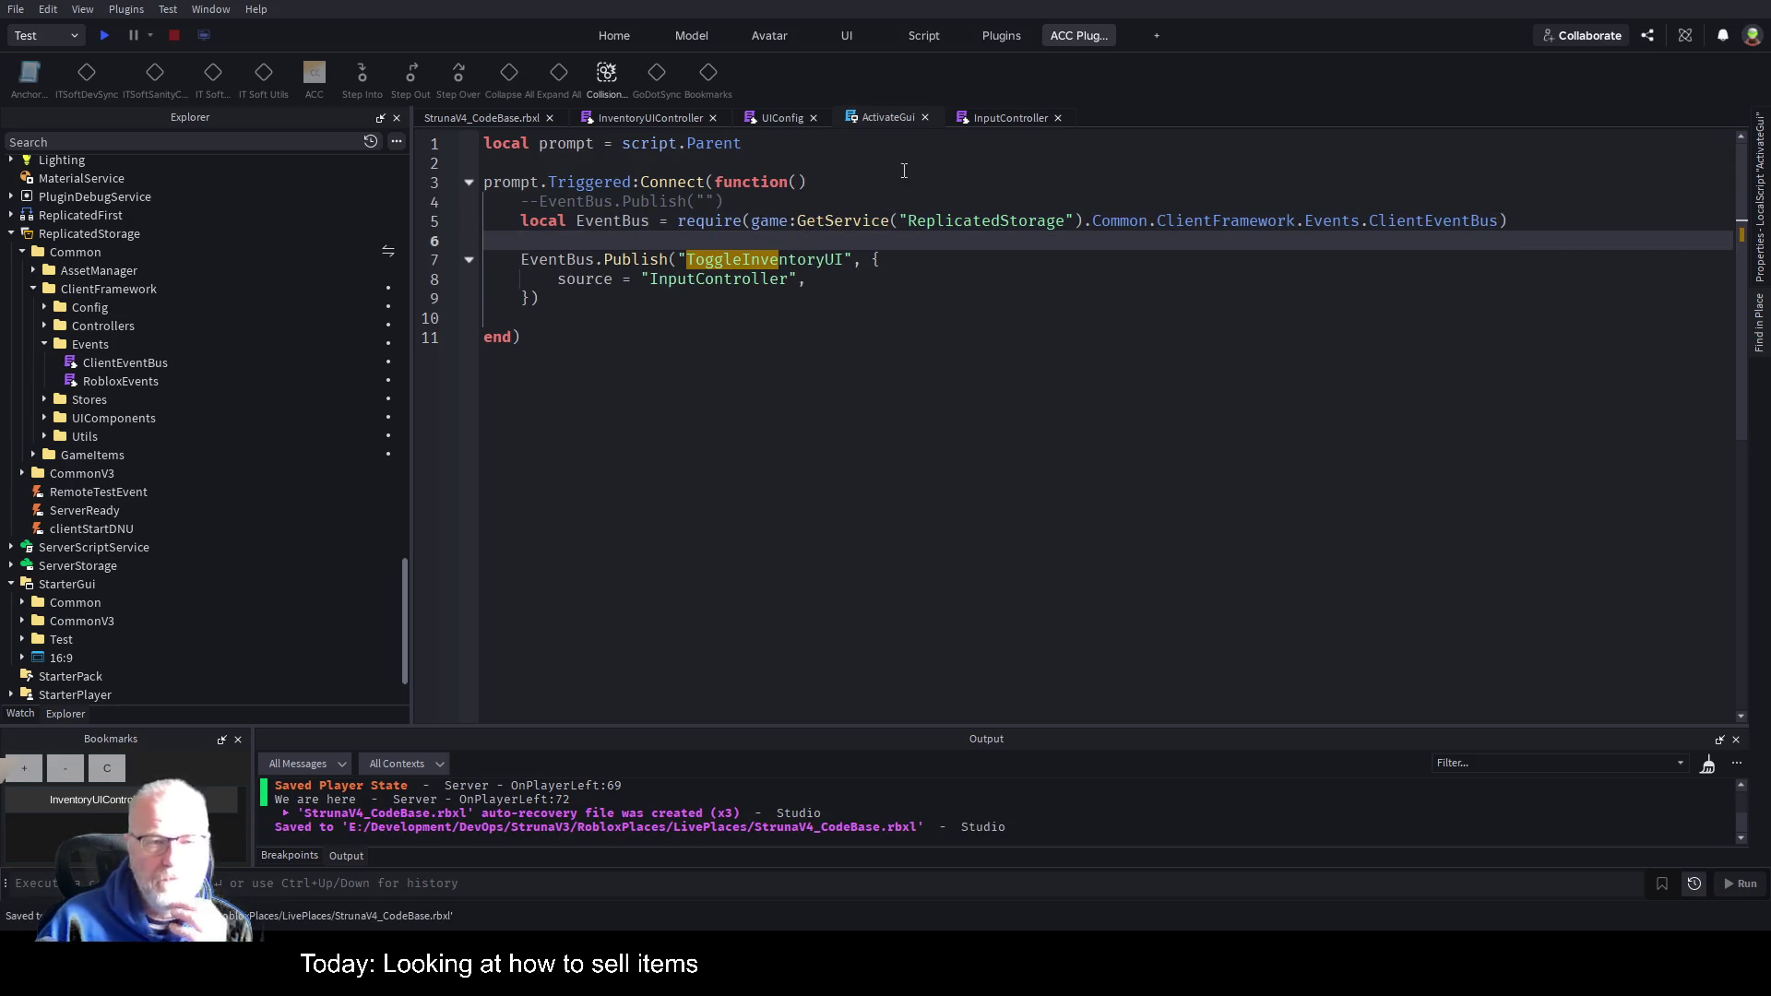
Replace the InputController source with "Shop", save the place, and return to the running game.
{"action": "double_click", "coordinate": [750, 284]}
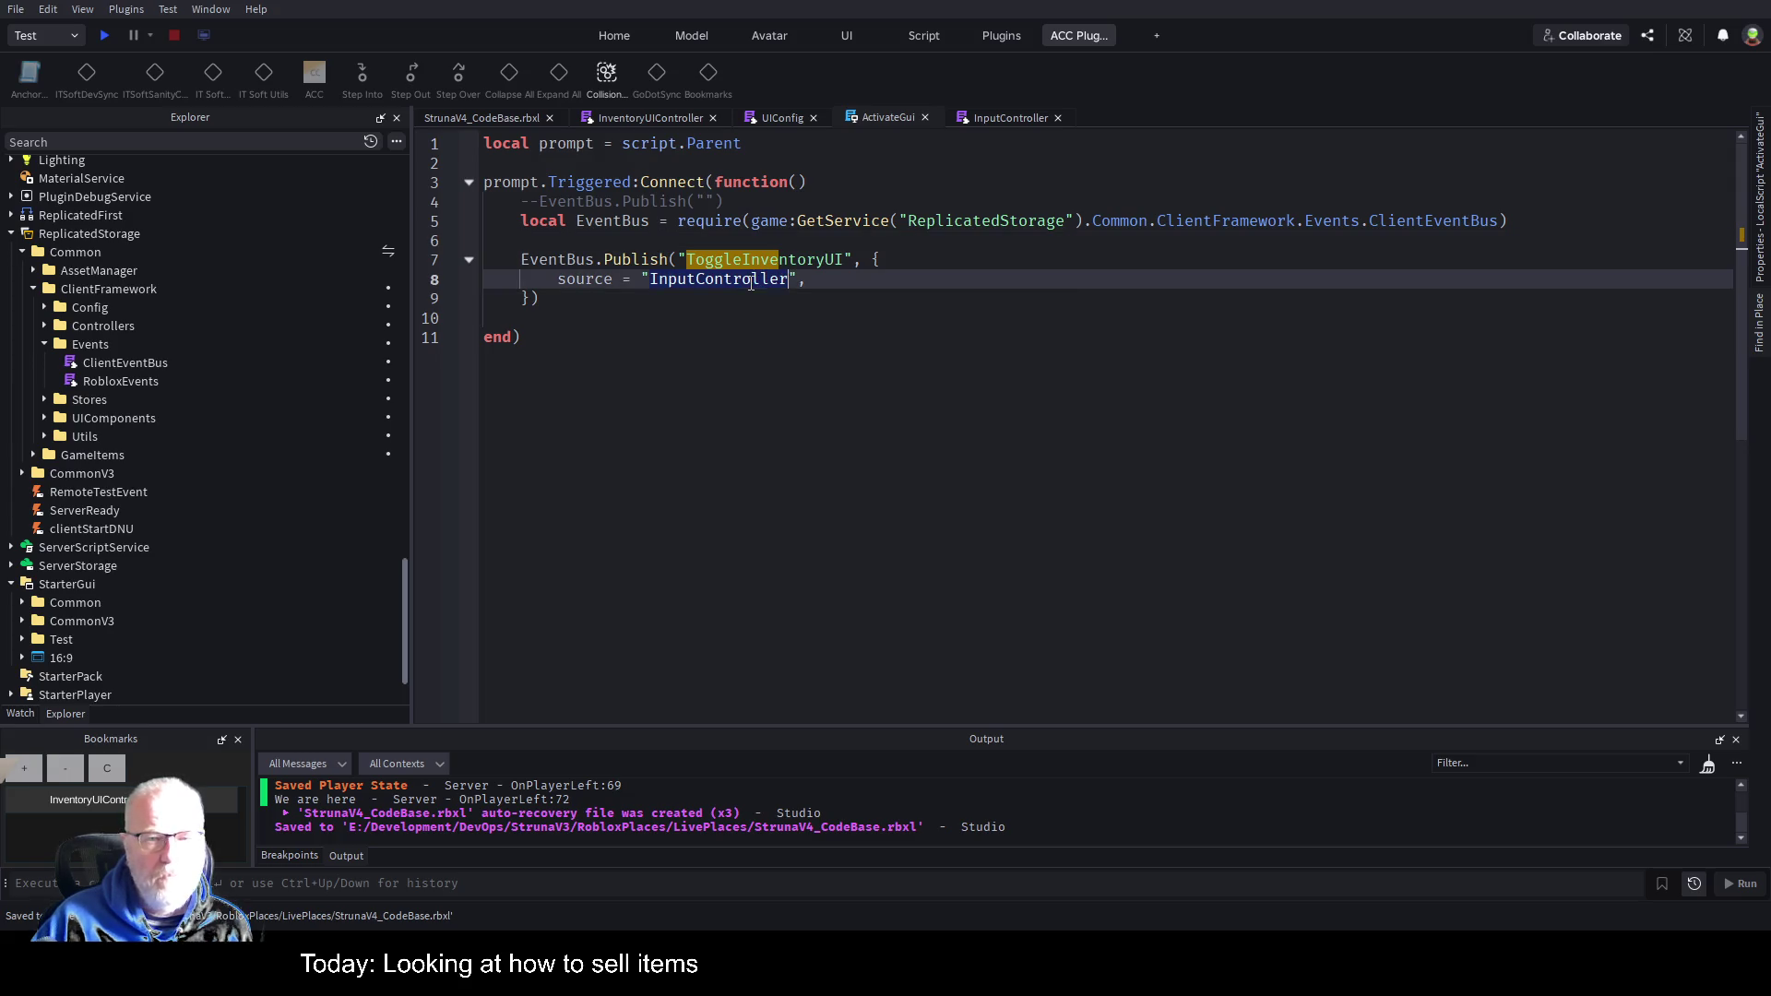
{"action": "type", "text": "Shop"}
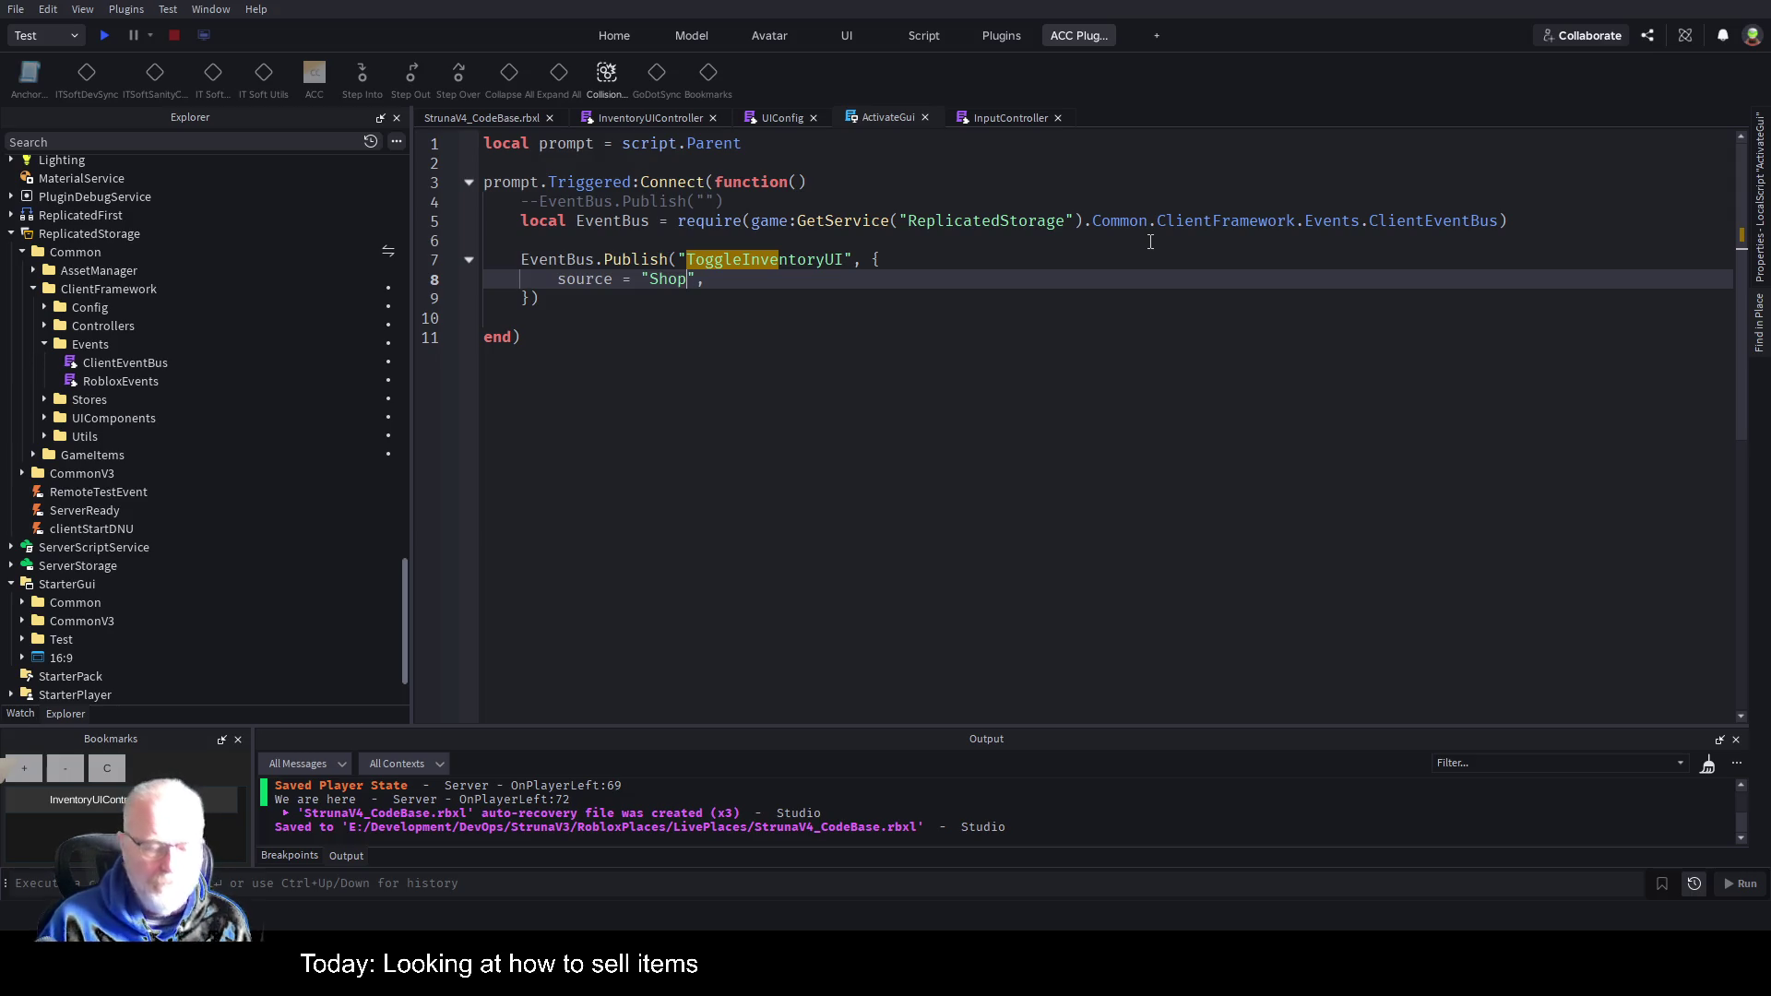
{"action": "key", "text": "ctrl+s"}
{"action": "left_click", "coordinate": [797, 522]}
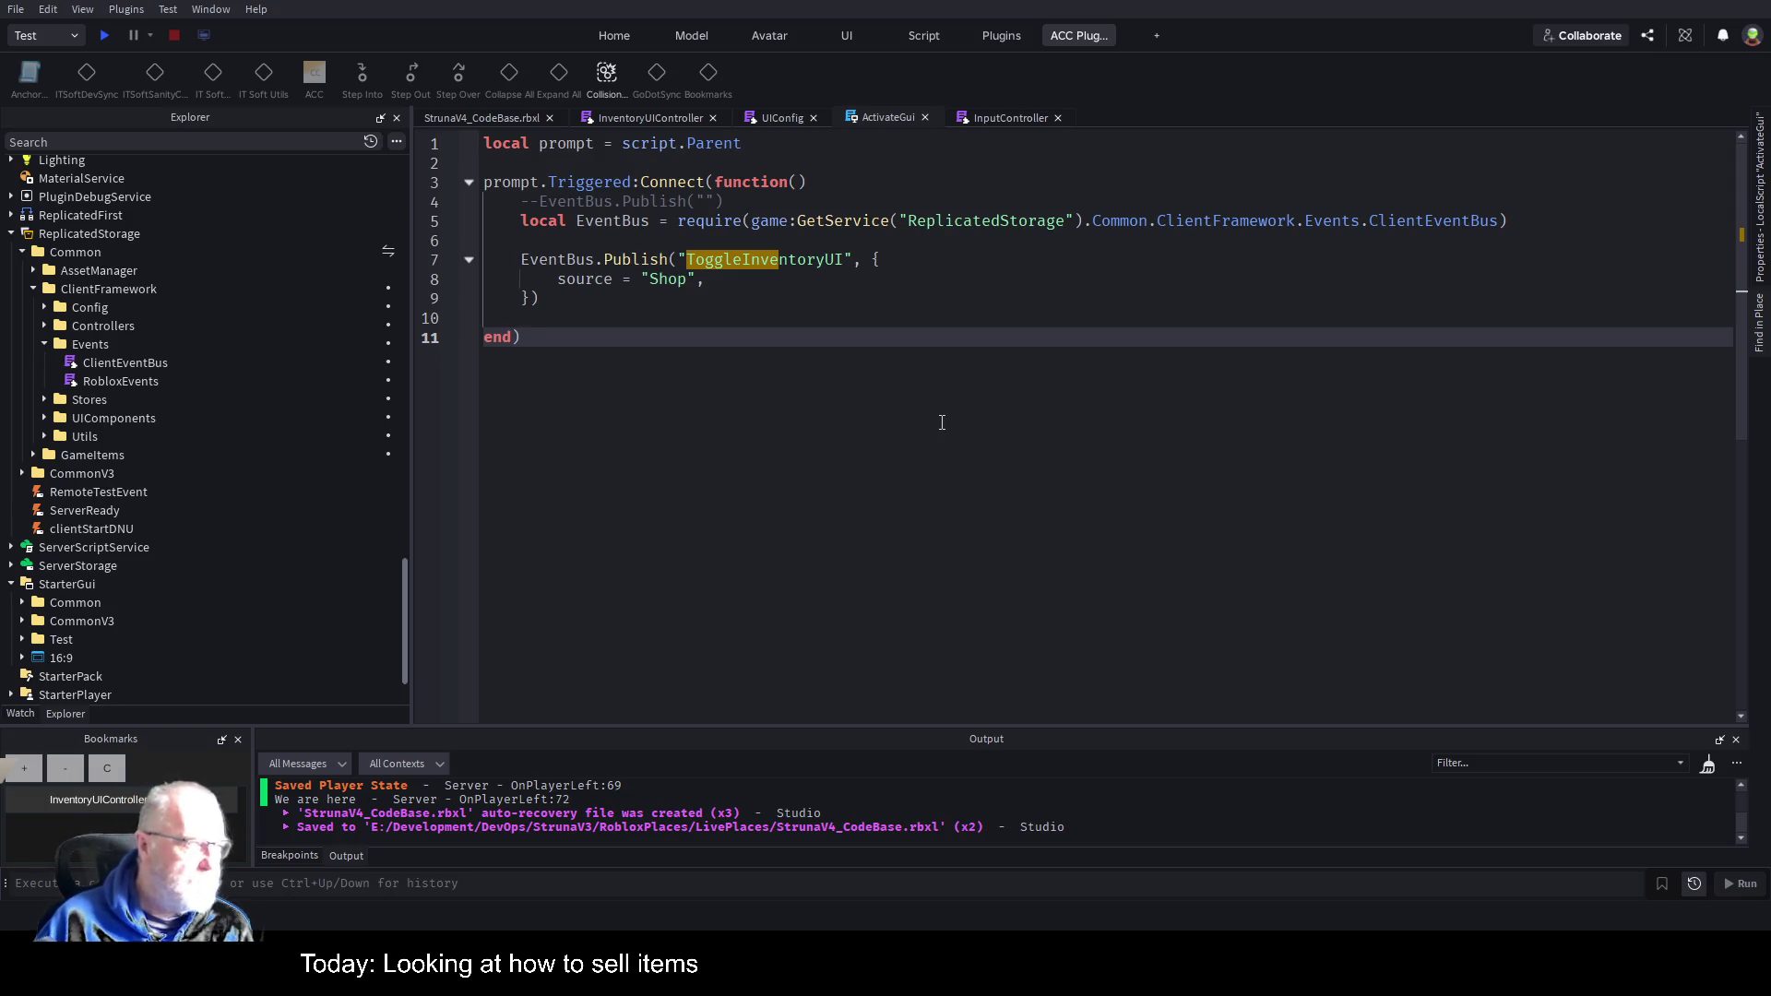
{"action": "key", "text": "ctrl+s"}
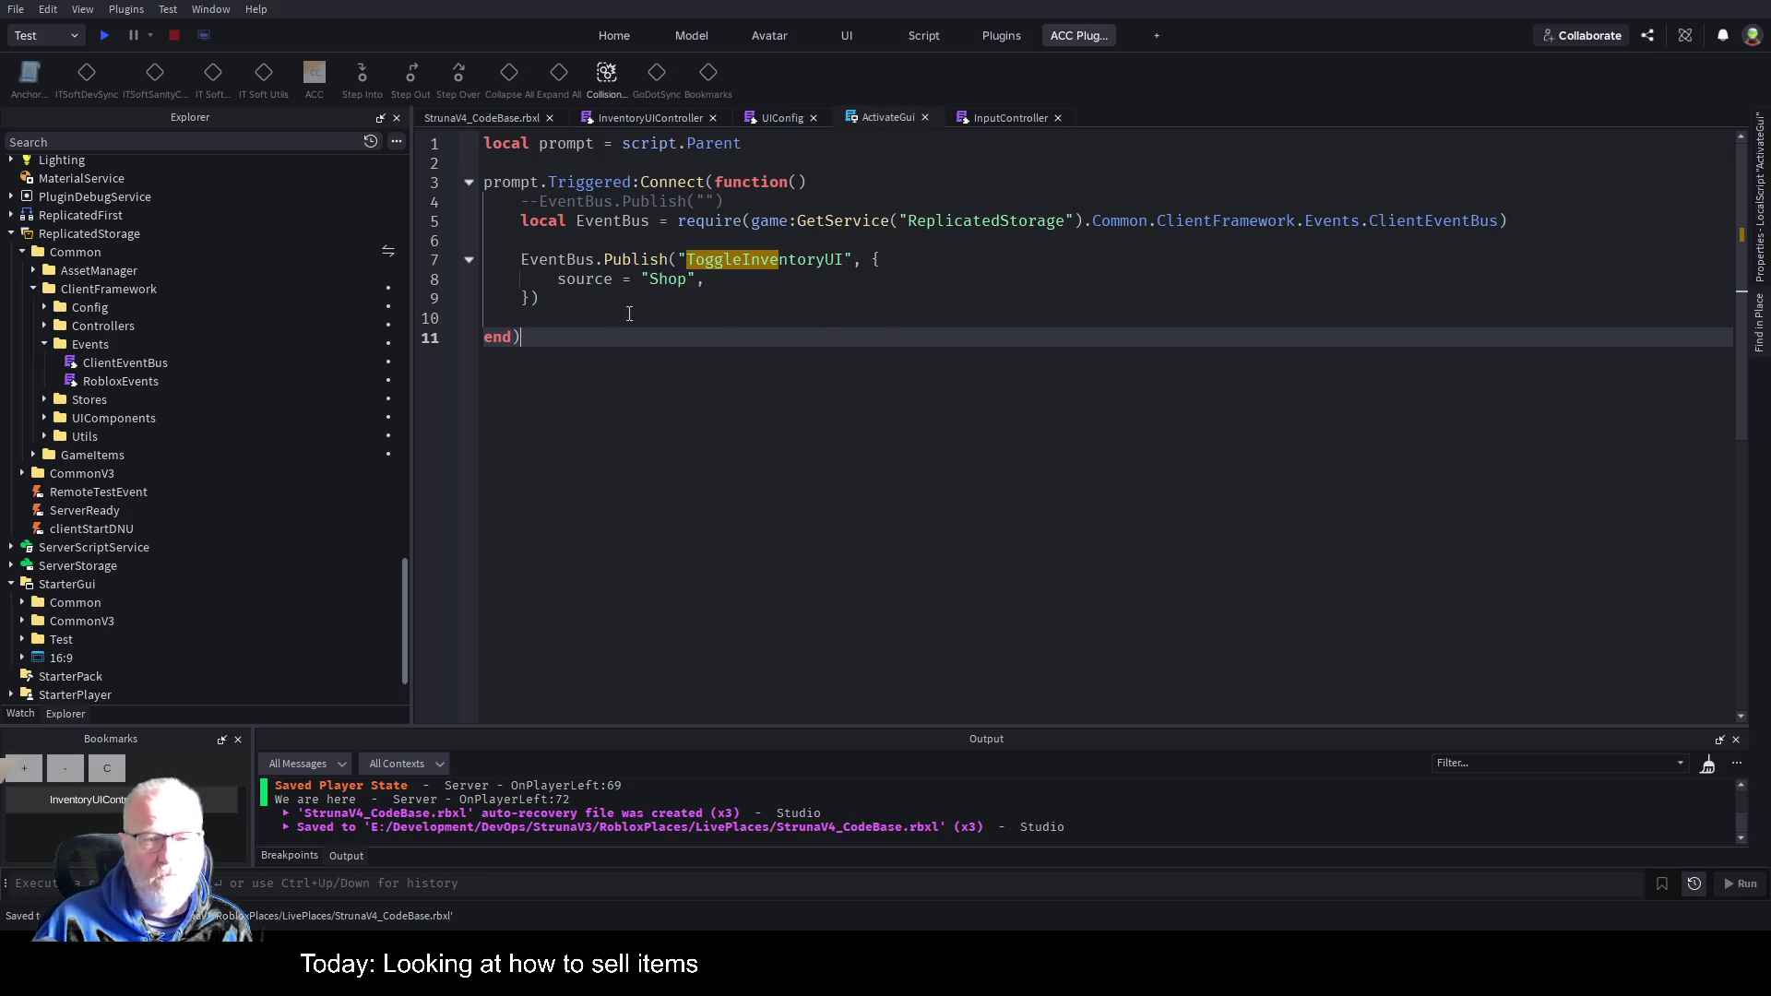
{"action": "left_click", "coordinate": [483, 115]}
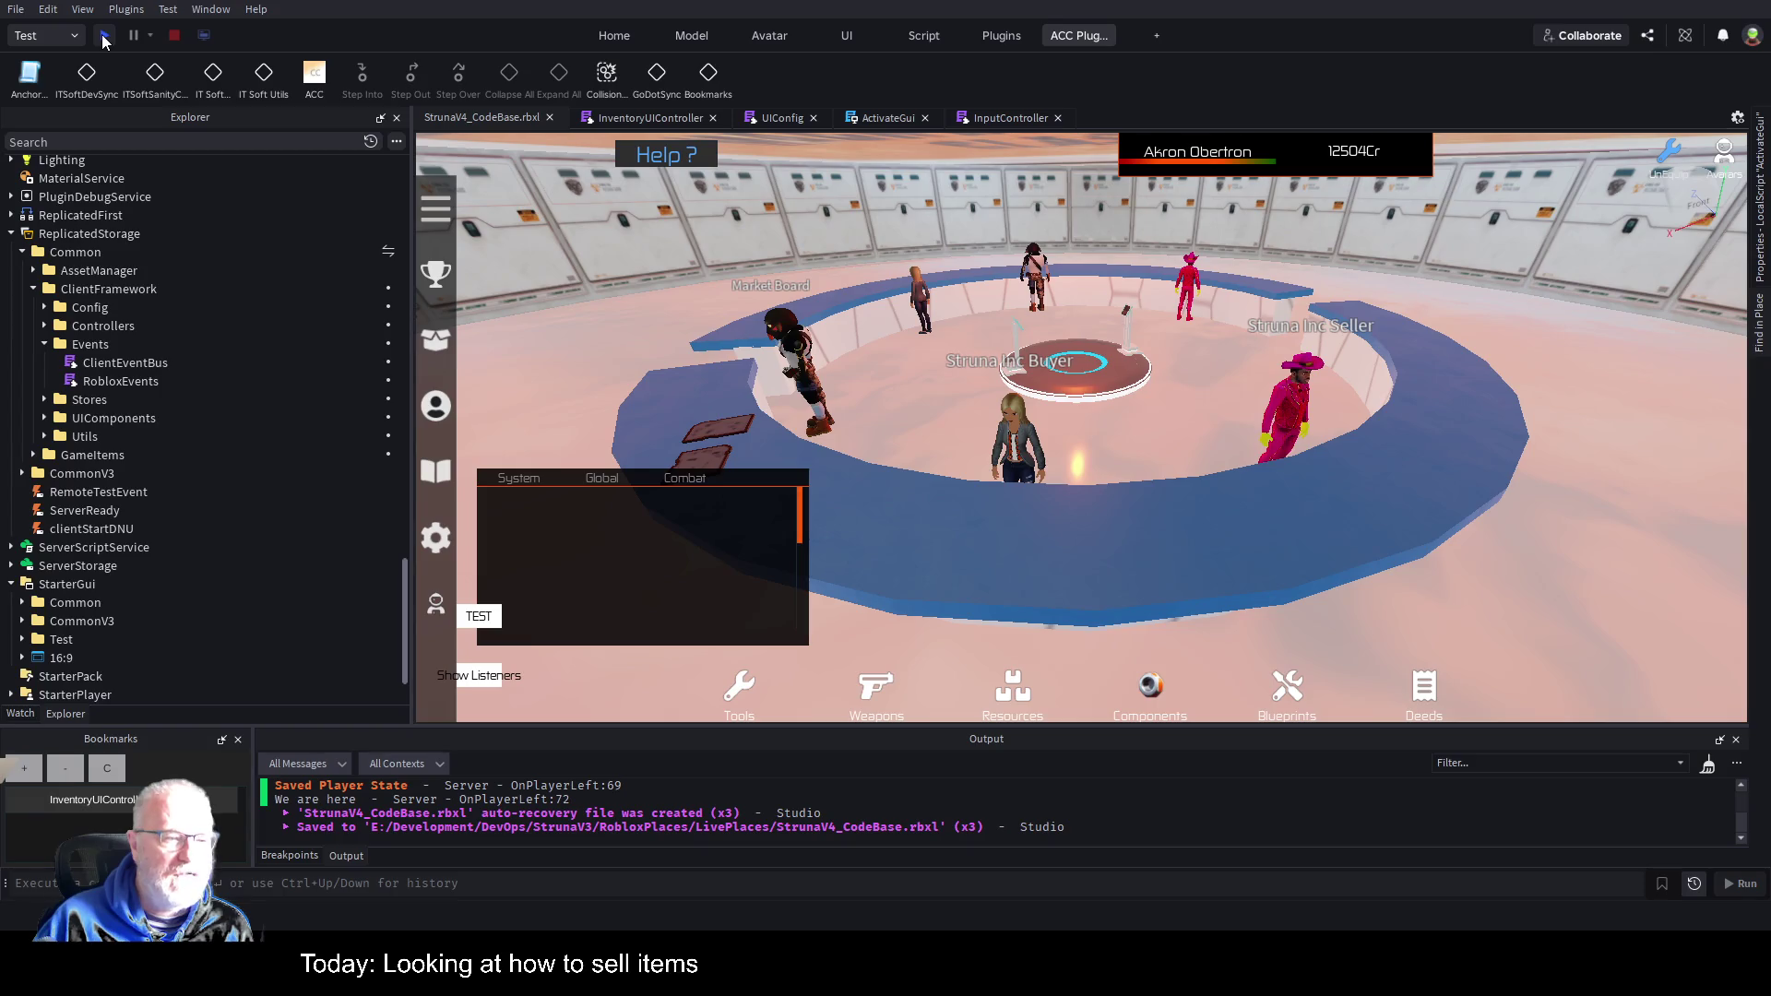
Restart the play test, trigger the Struna Inc Buyer prompt with E, then stop the test.
{"action": "left_click", "coordinate": [104, 37]}
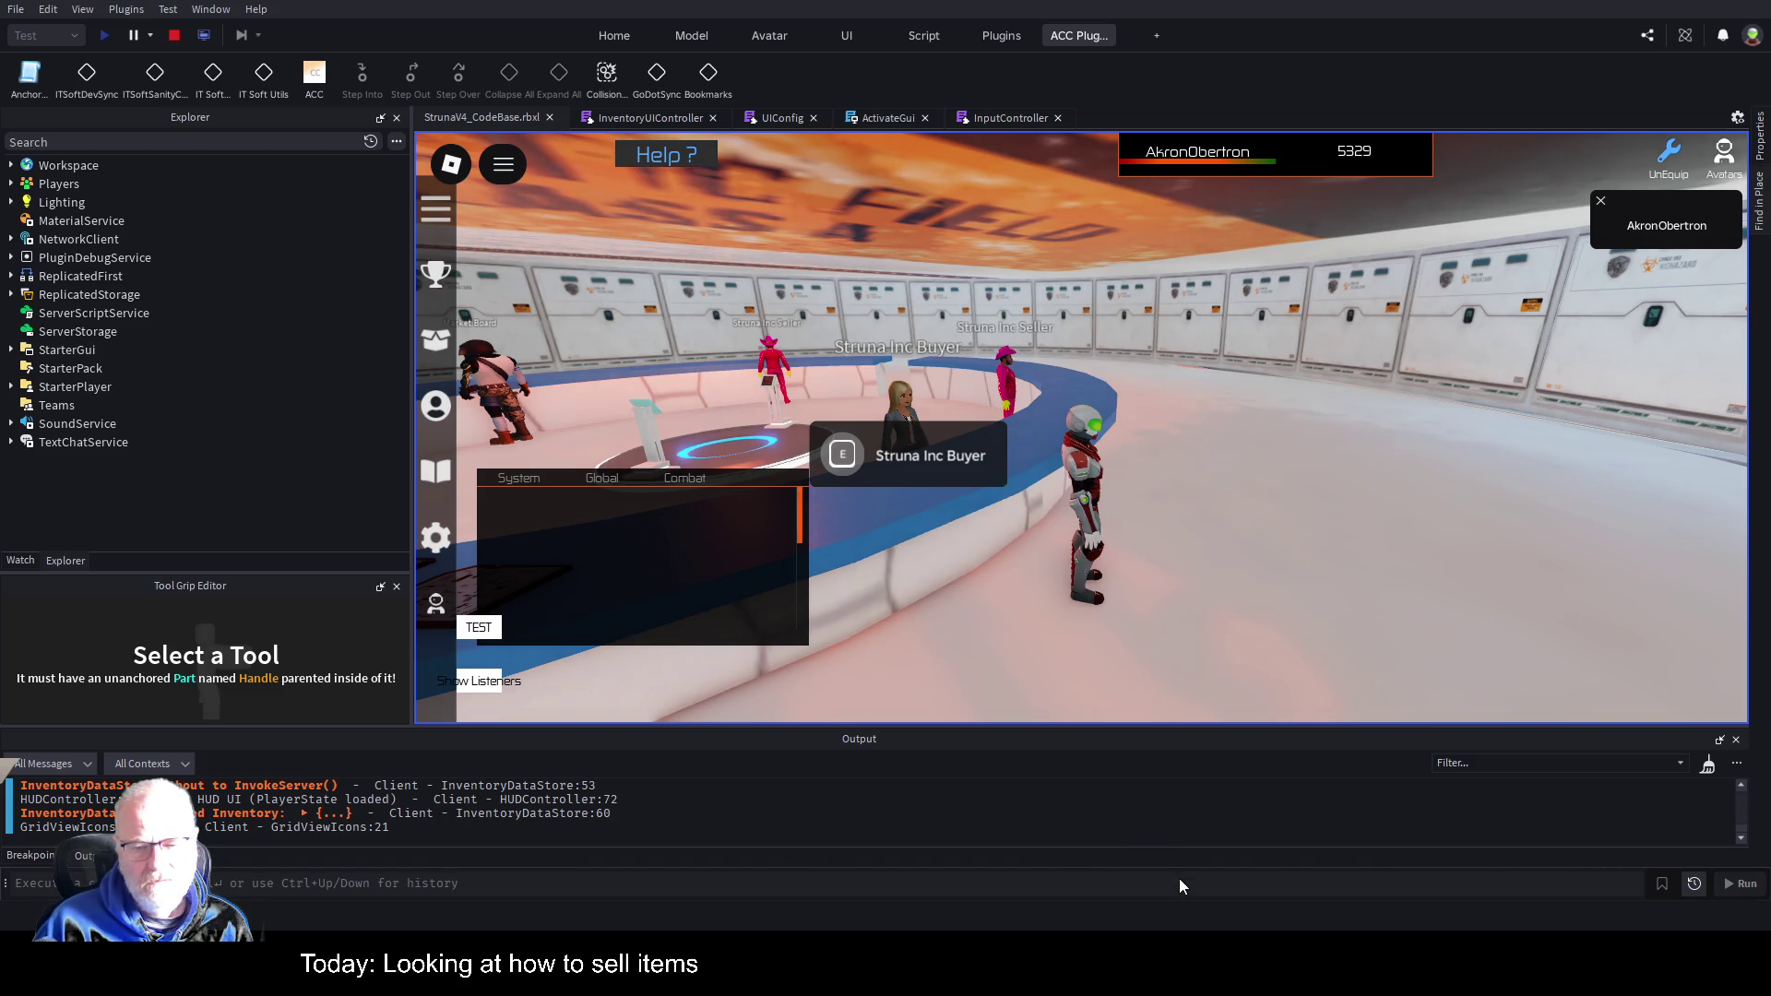
{"action": "left_click", "coordinate": [1327, 589]}
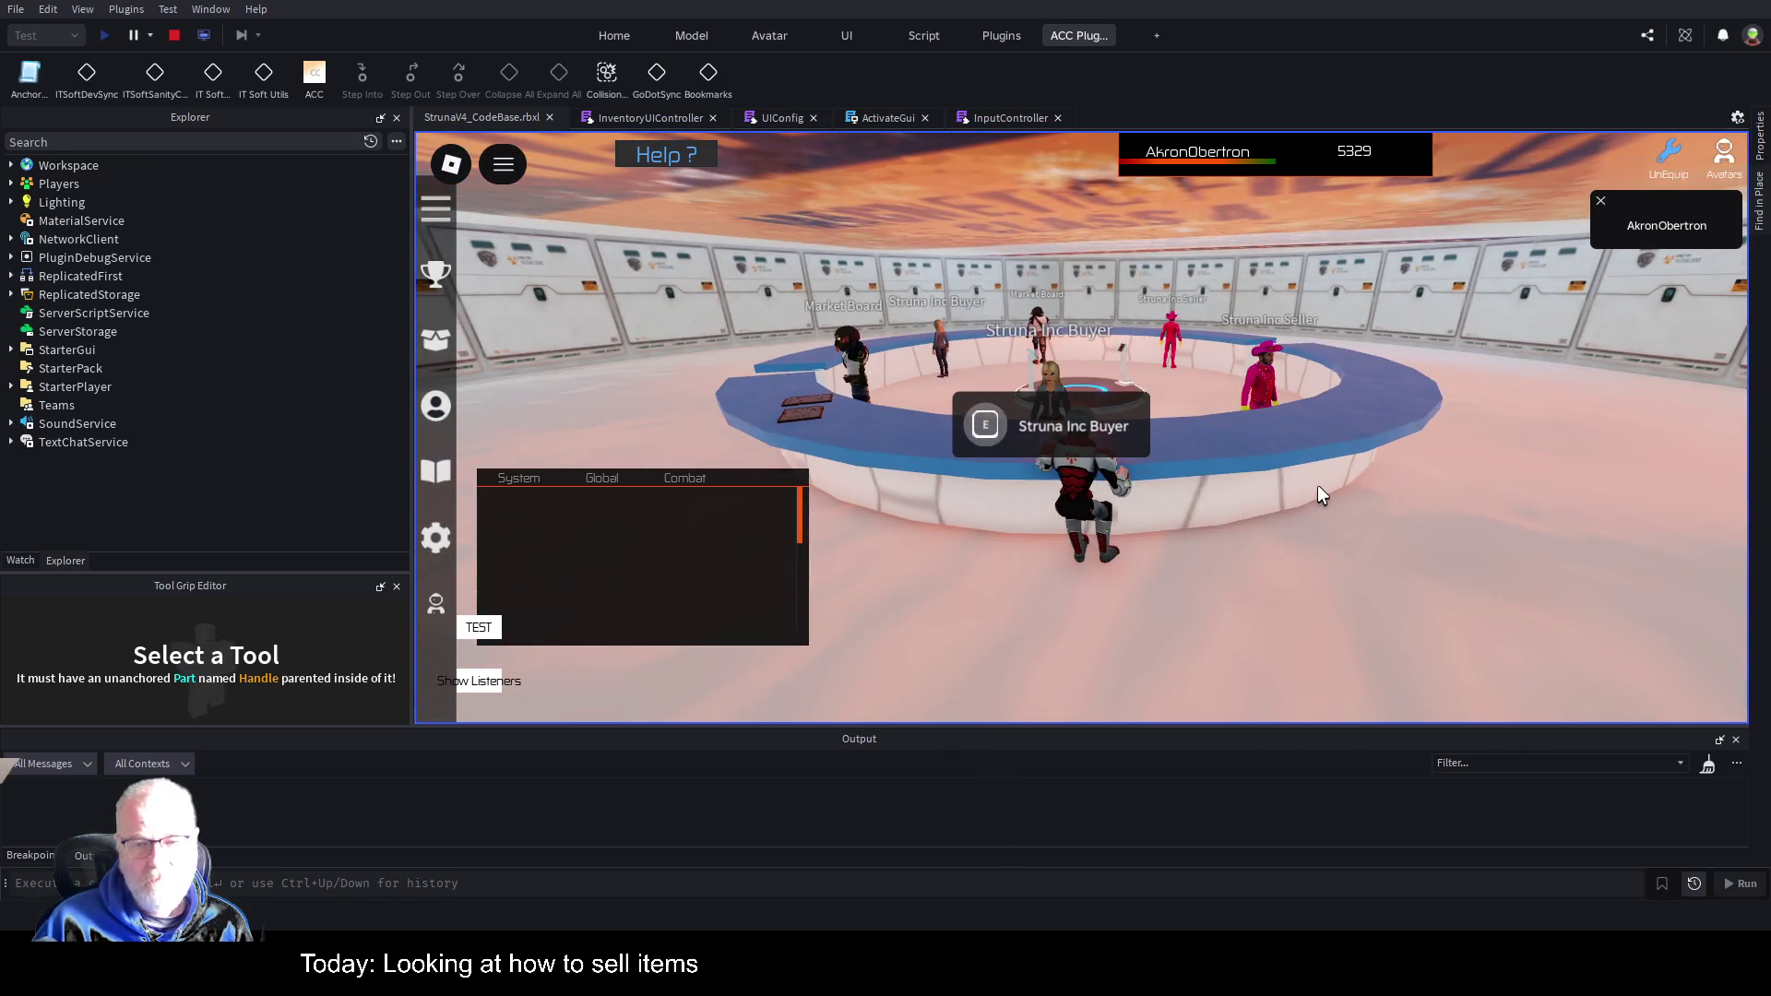
{"action": "key", "text": "e"}
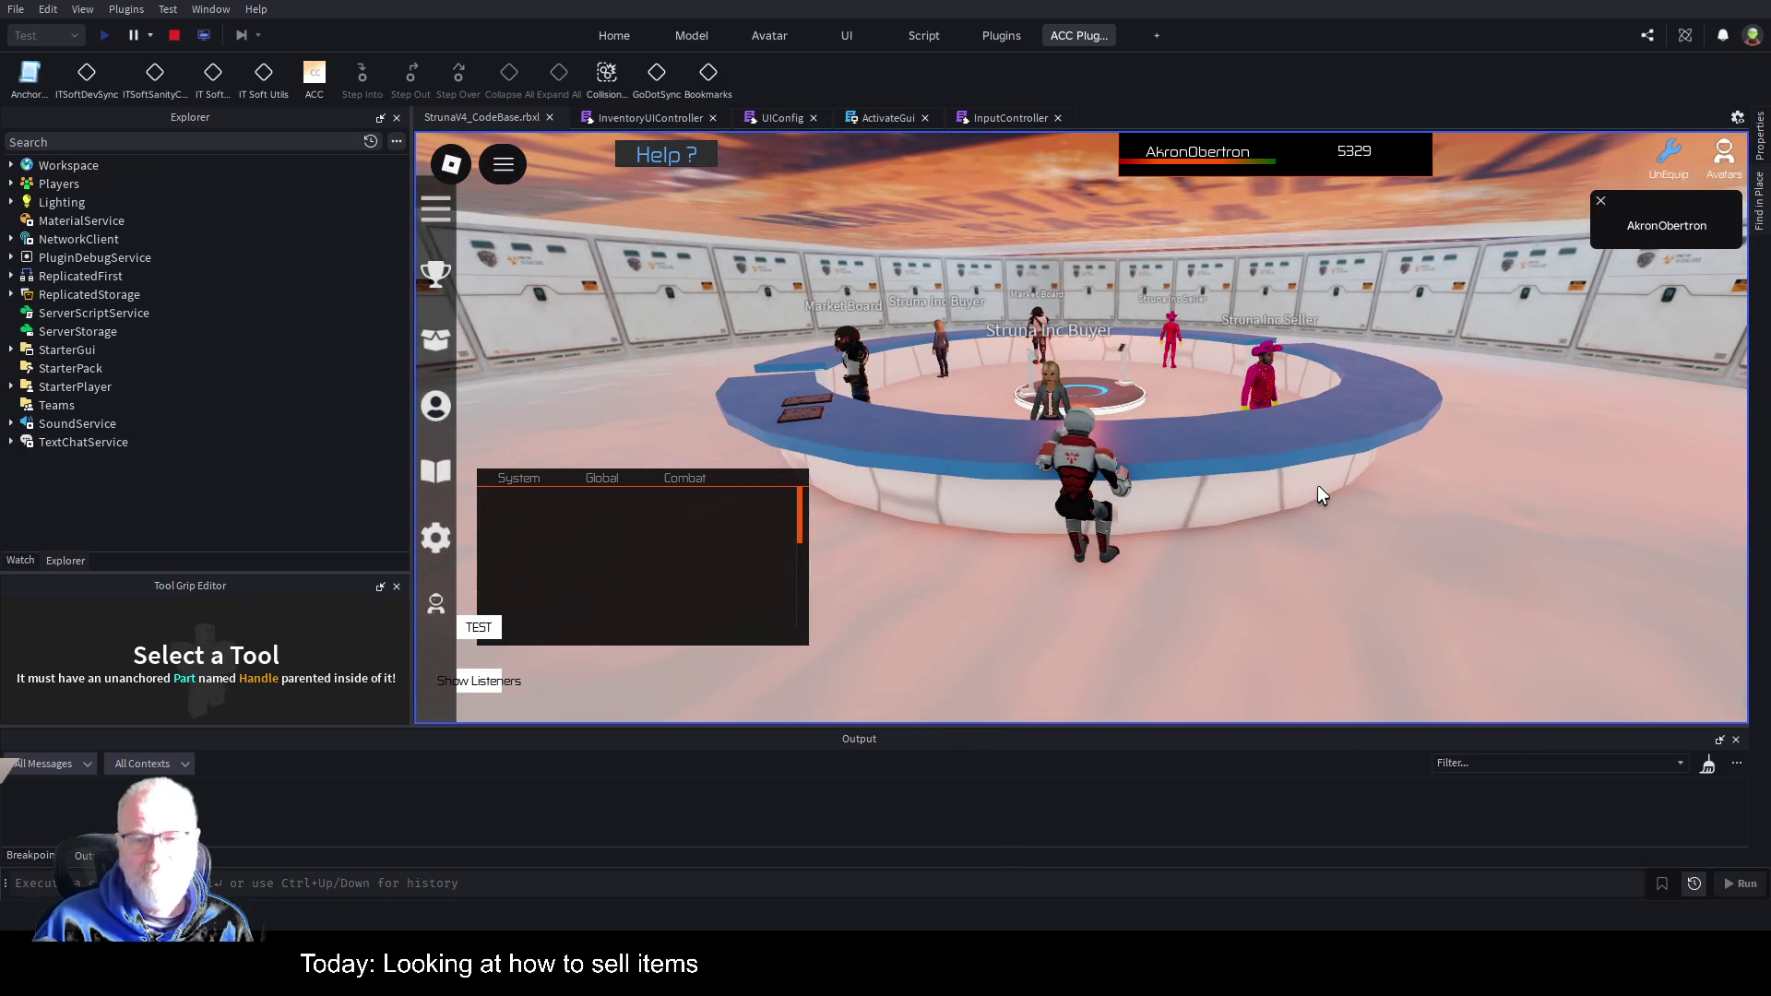
{"action": "key", "text": "s"}
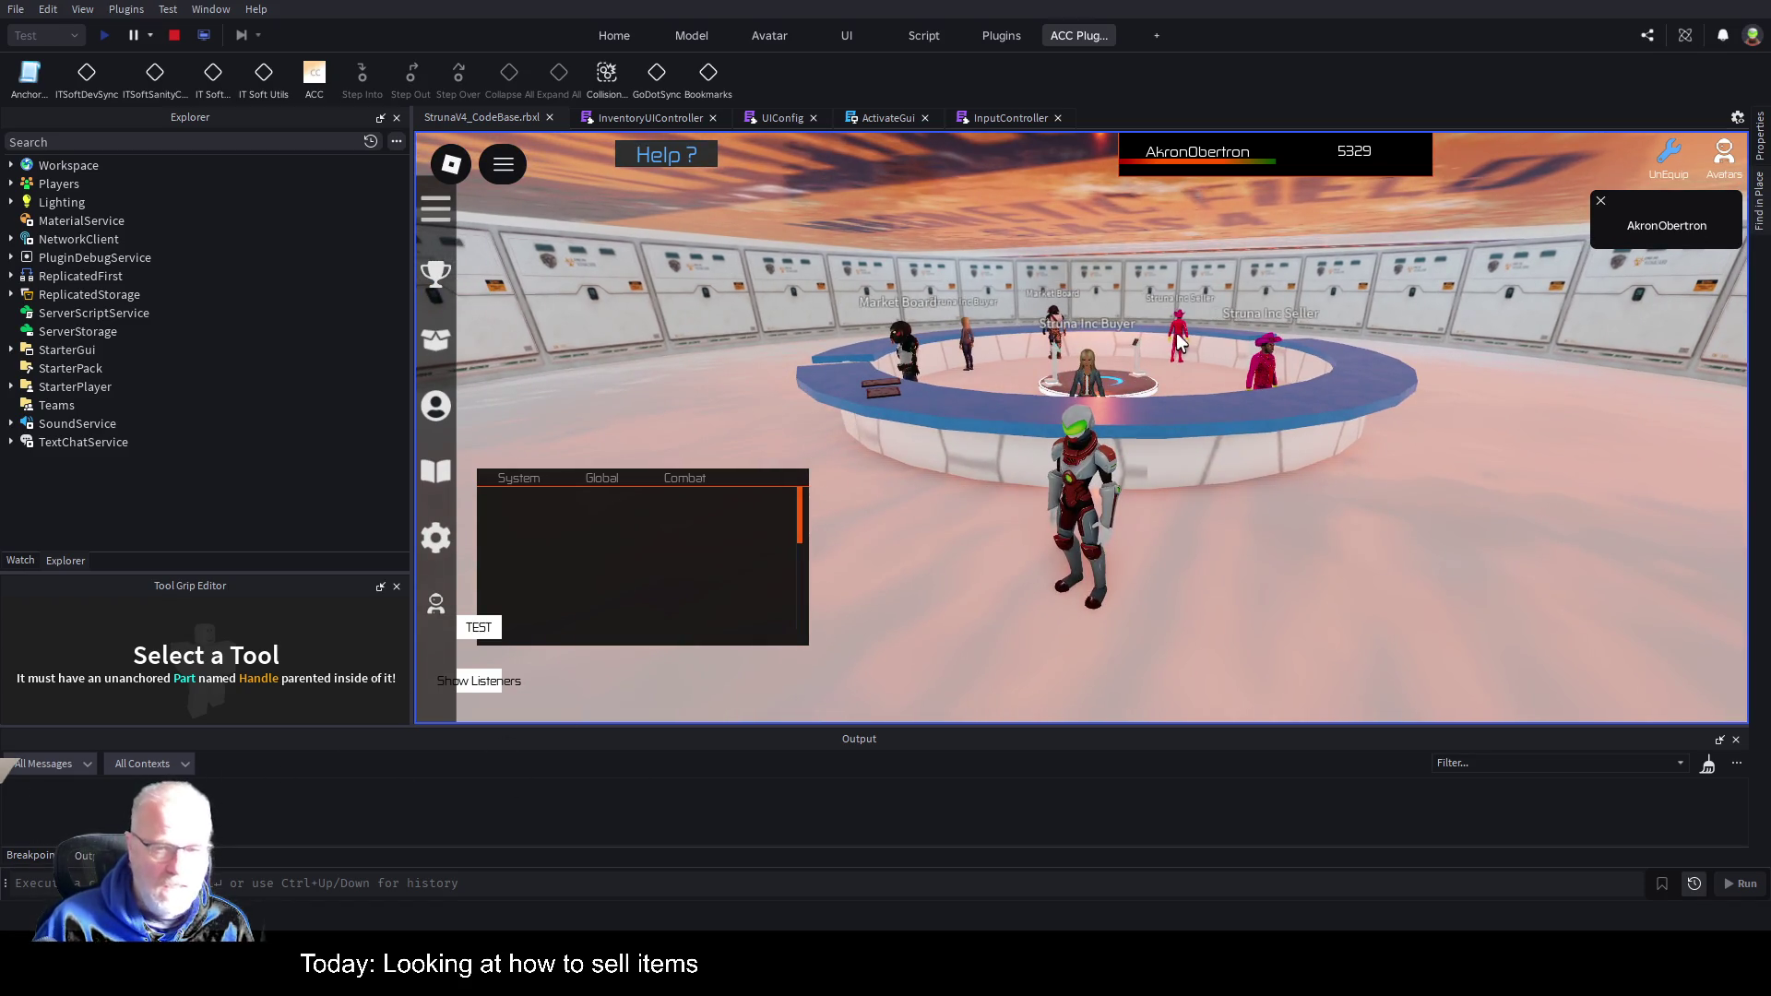
{"action": "key", "text": "w"}
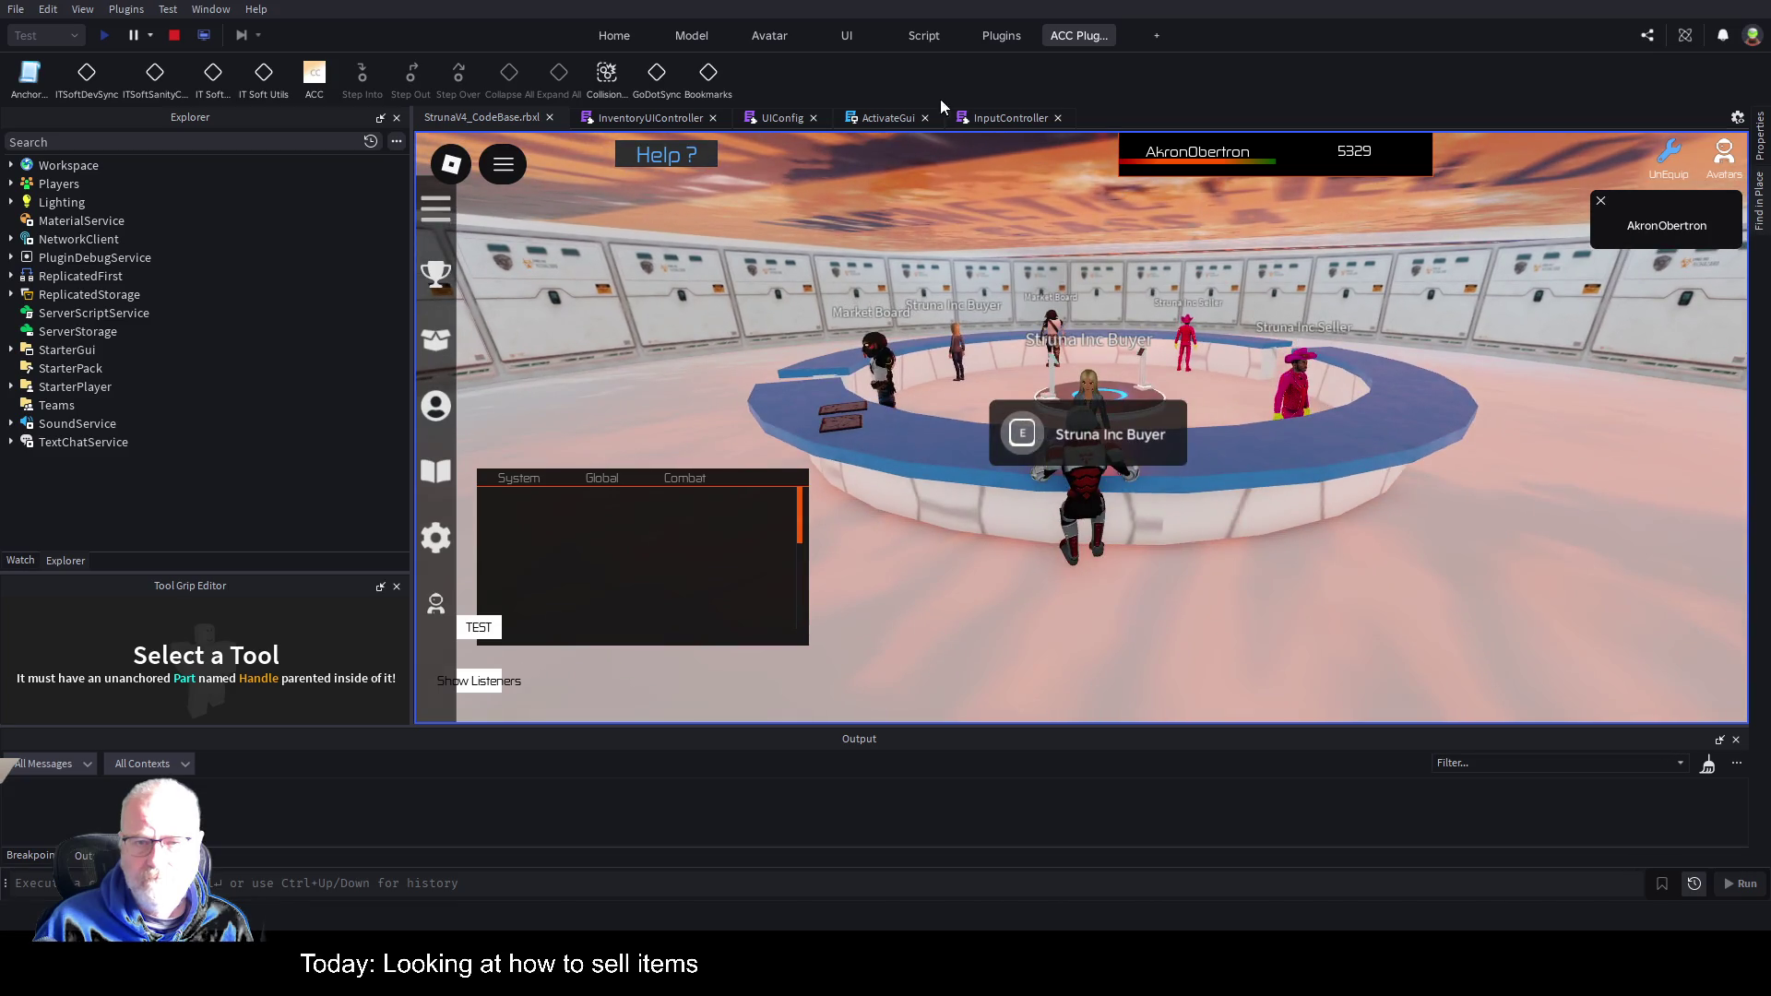
{"action": "left_click", "coordinate": [883, 114]}
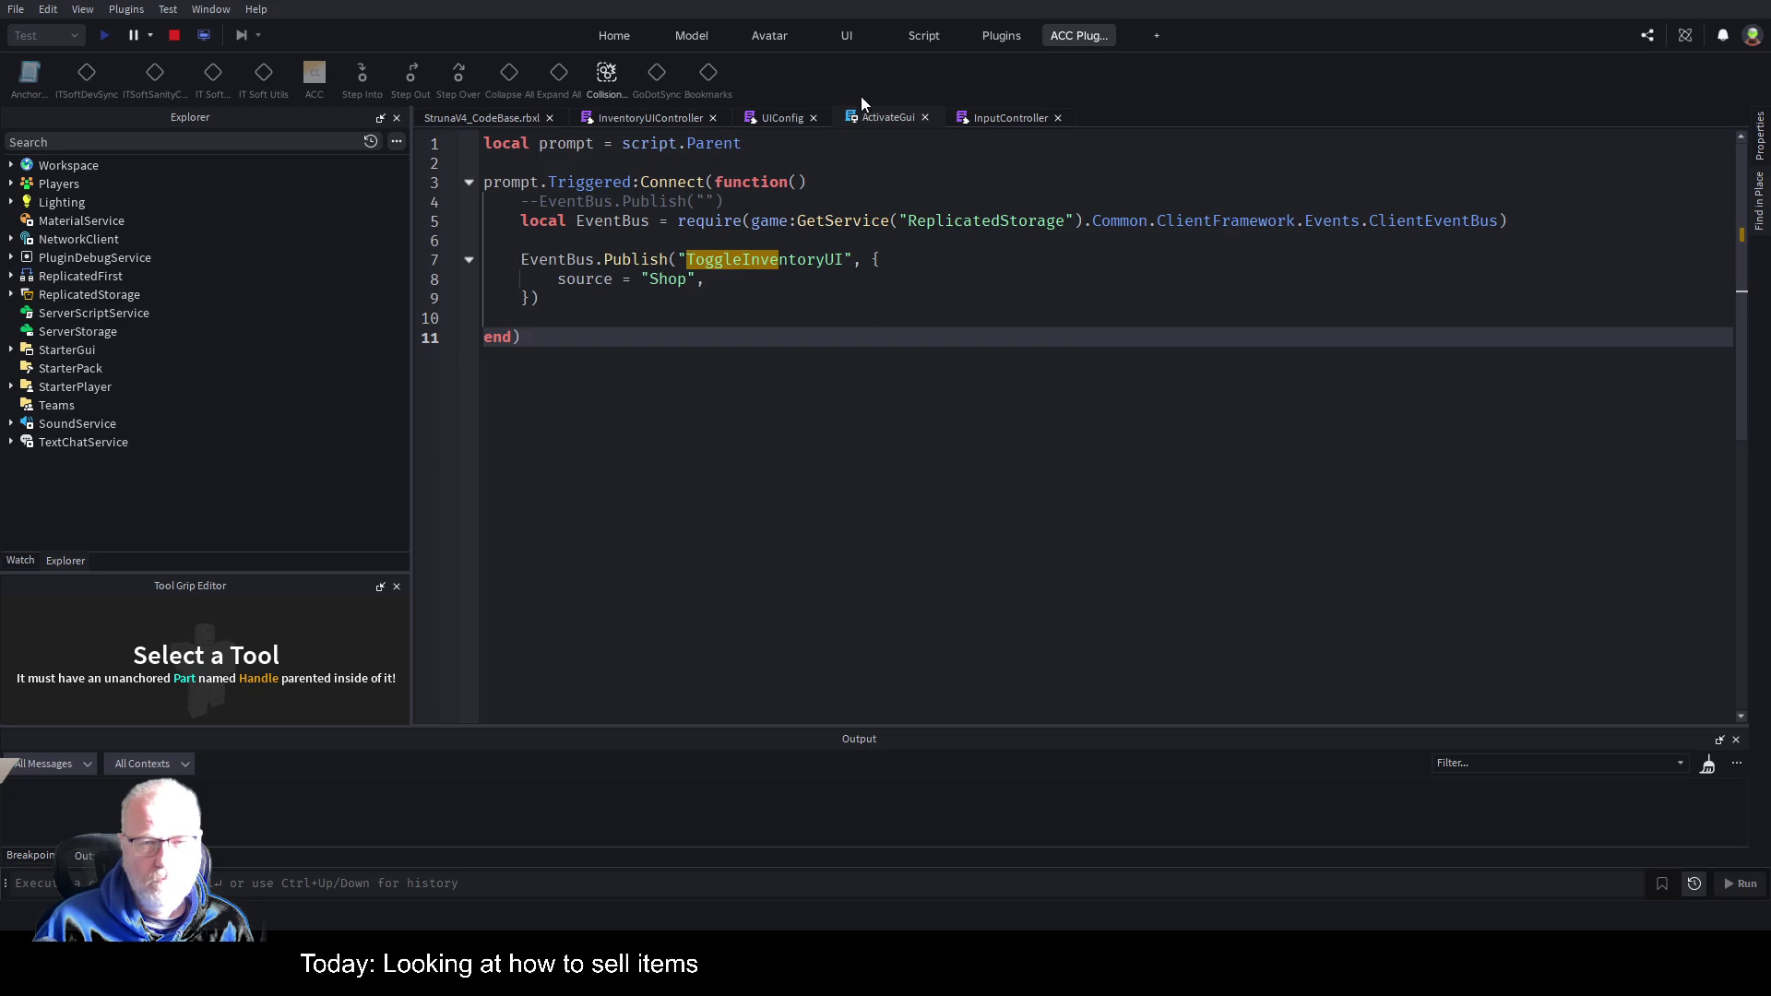
{"action": "left_click", "coordinate": [175, 35]}
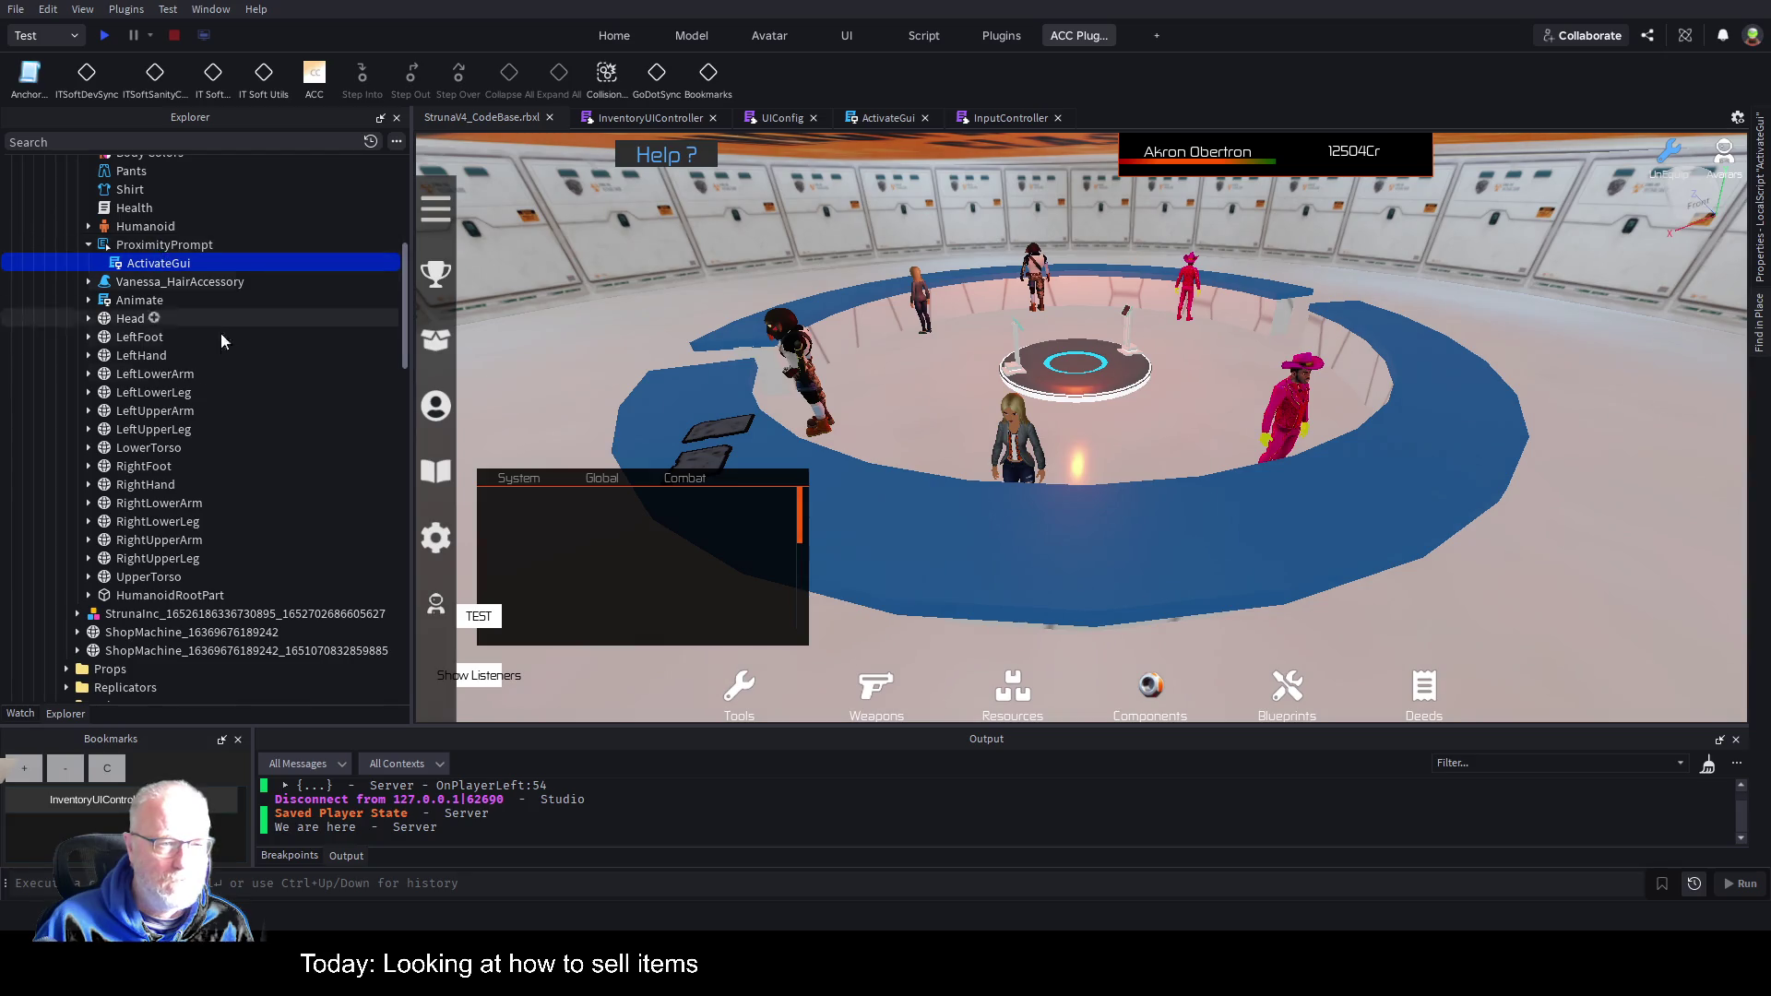
Select the StrunaInc buyer NPC, bring it into view, and open its ActivateGui script.
{"action": "scroll", "coordinate": [185, 318], "scroll_direction": "up", "scroll_amount": 3}
{"action": "left_click", "coordinate": [143, 254]}
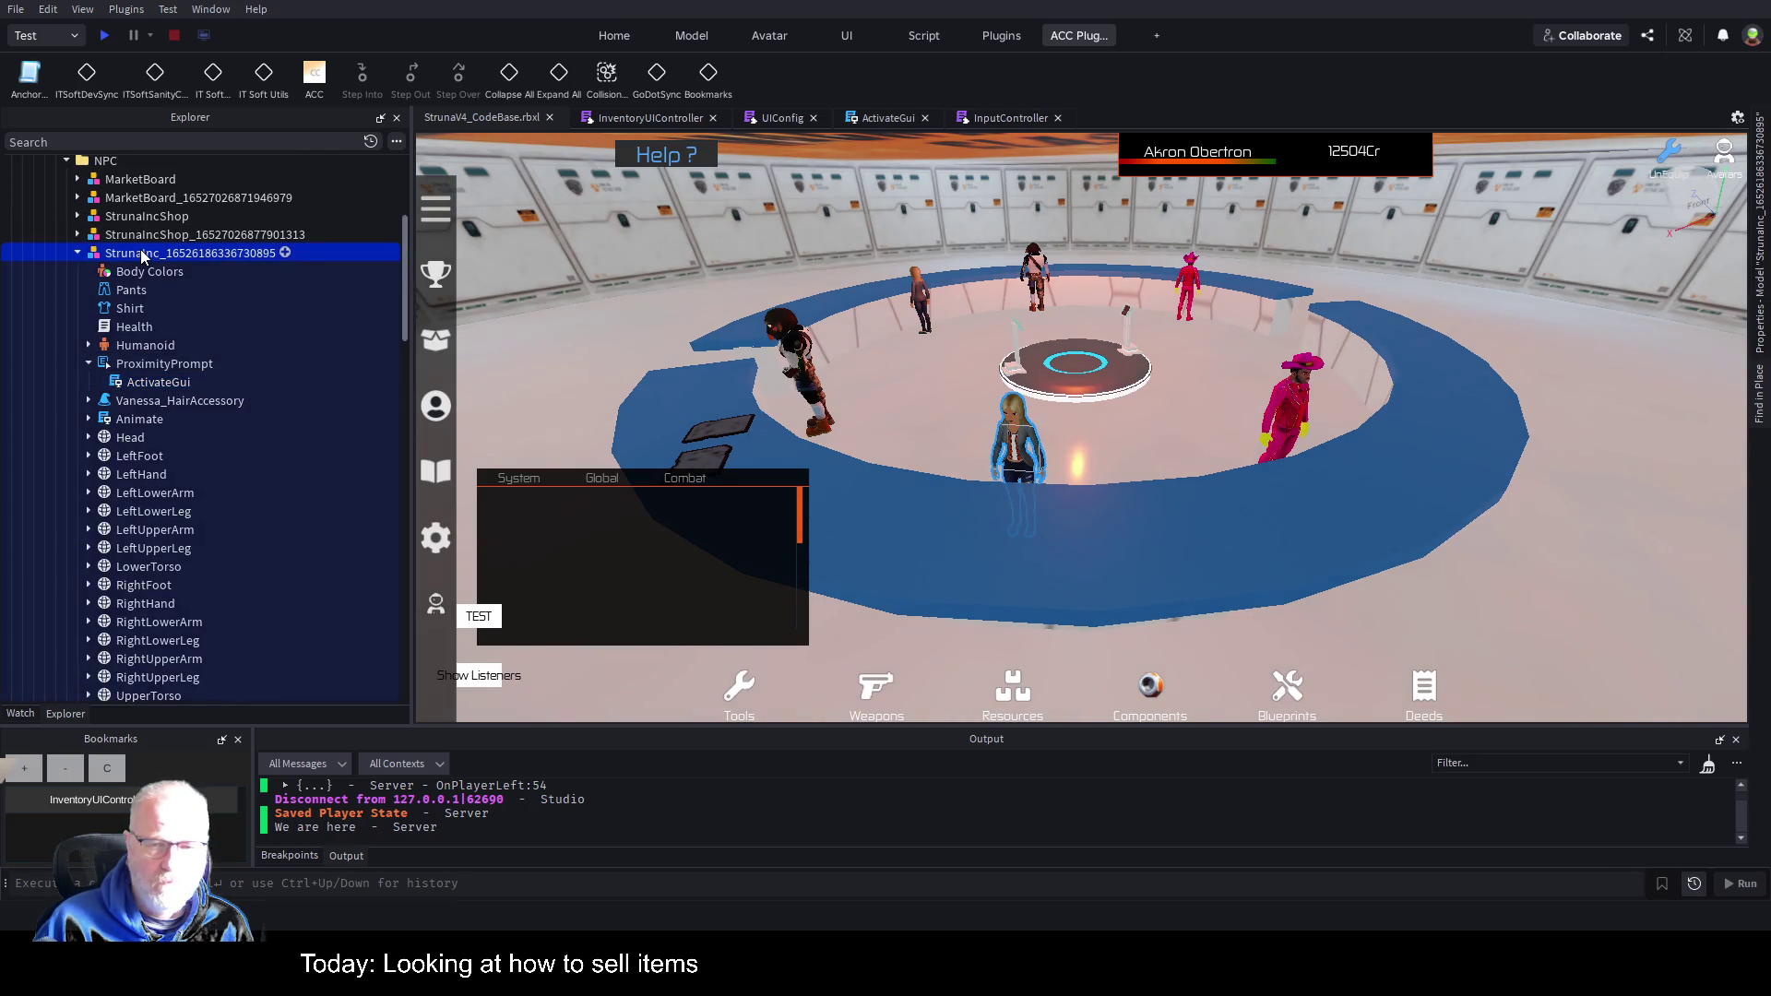
{"action": "key", "text": "s"}
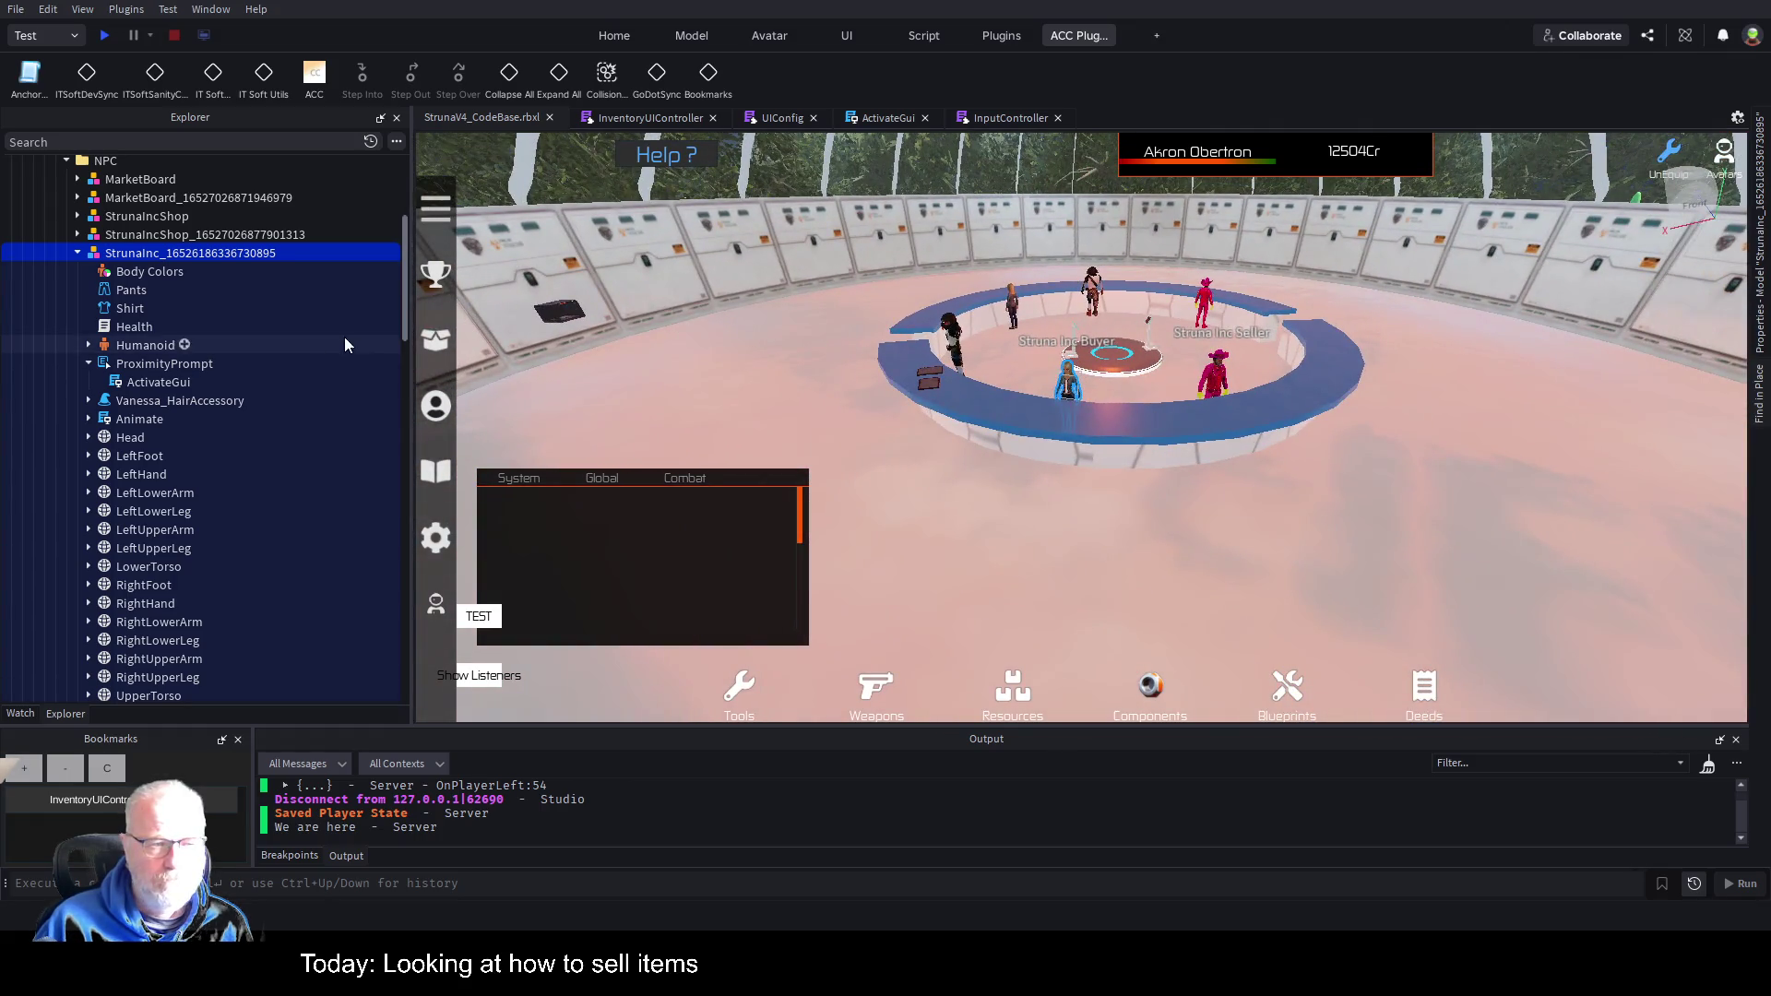
{"action": "double_click", "coordinate": [125, 383]}
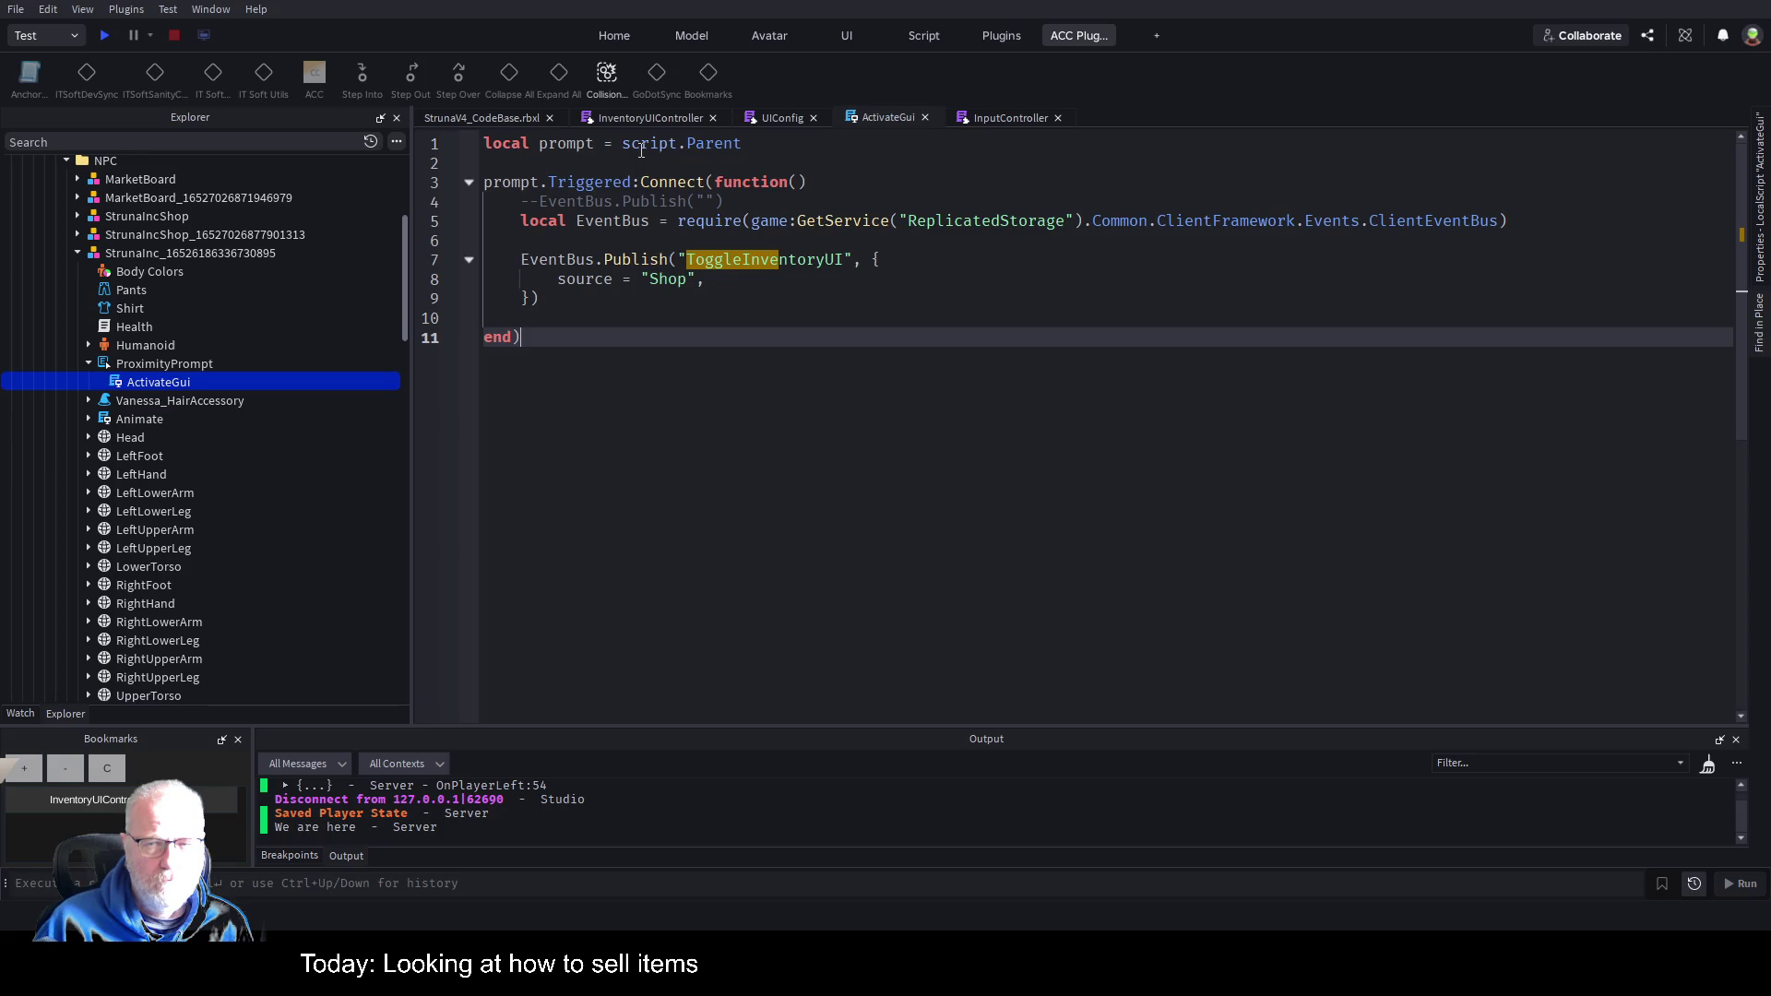
Insert a blank line above the prompt declaration in ActivateGui.
{"action": "left_click", "coordinate": [628, 164]}
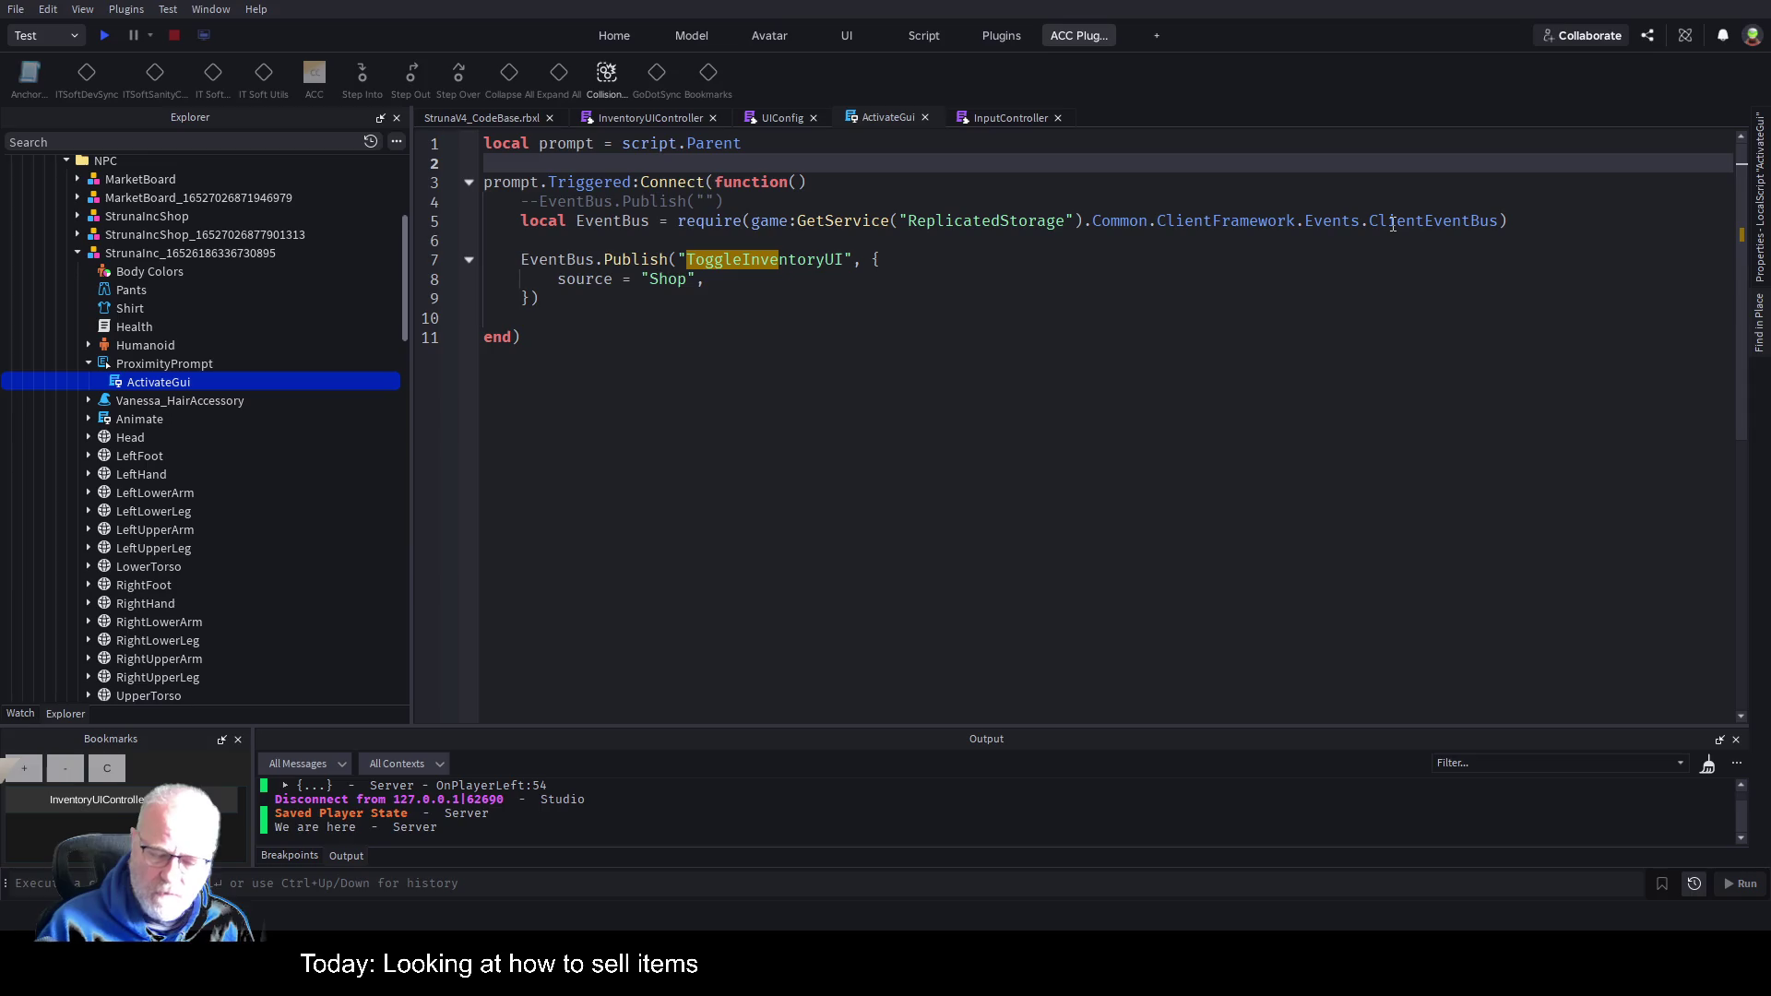
{"action": "key", "text": "Up"}
{"action": "key", "text": "Return"}
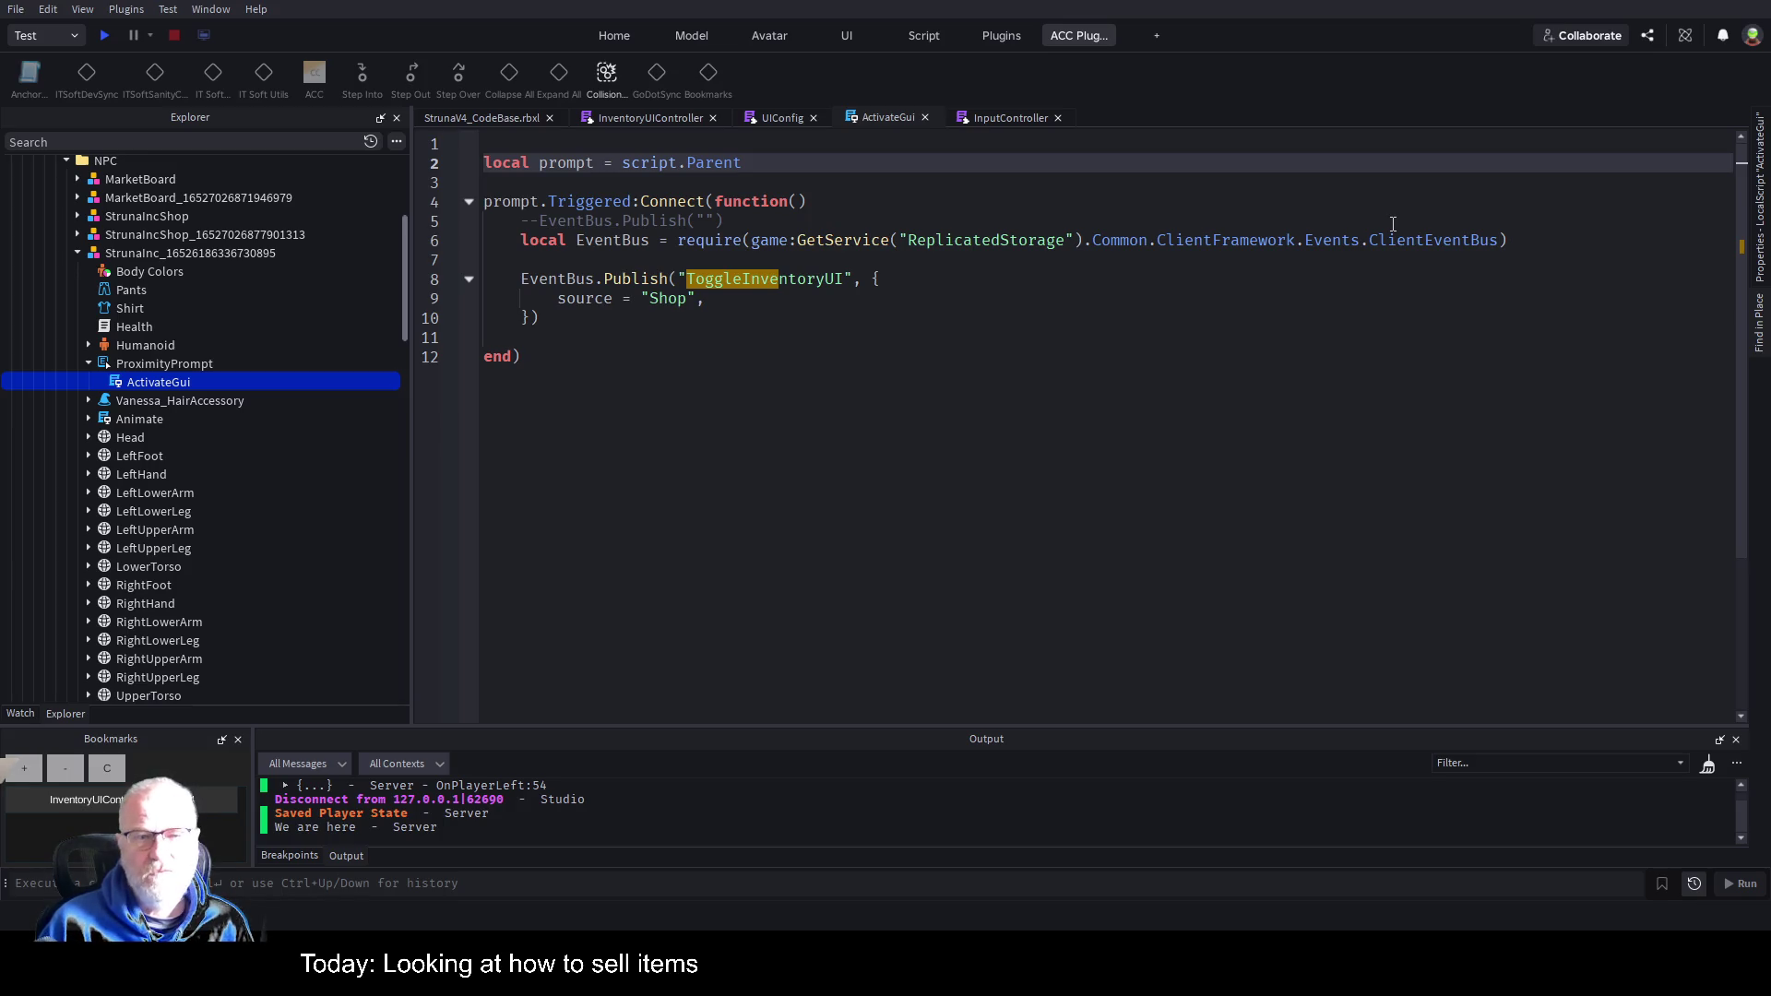
{"action": "key", "text": "Up"}
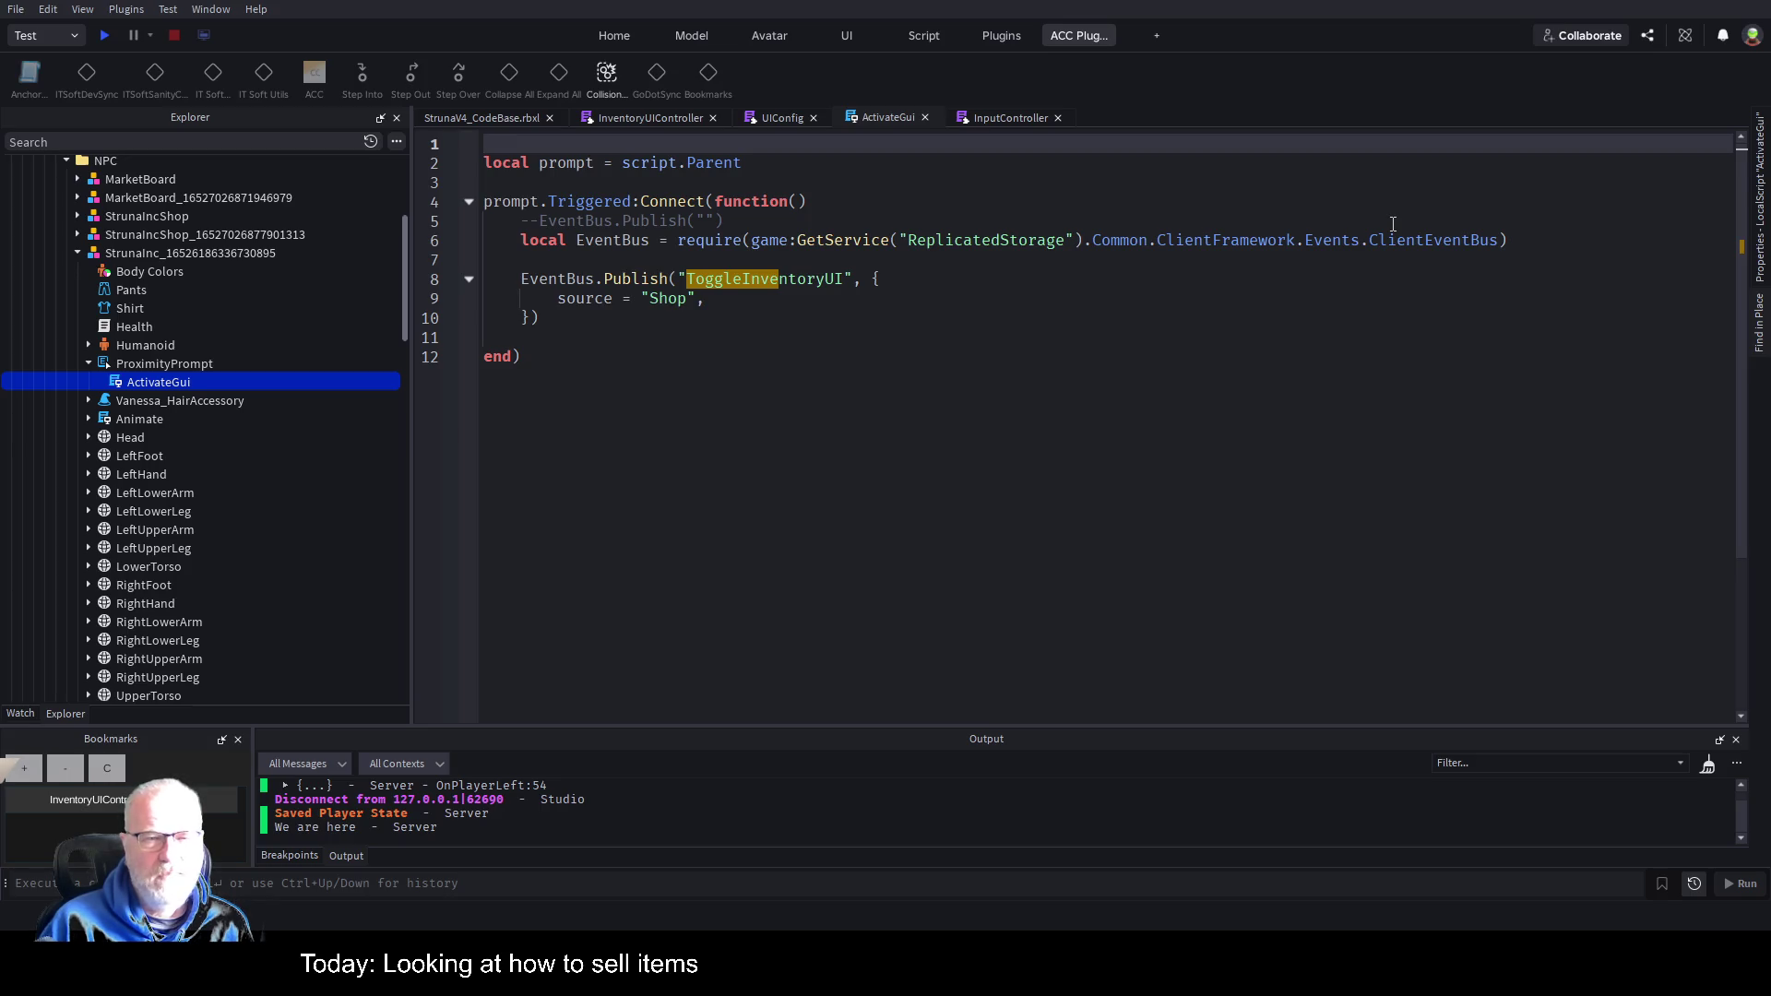
{"action": "key", "text": "Down"}
{"action": "key", "text": "Down"}
{"action": "key", "text": "Down"}
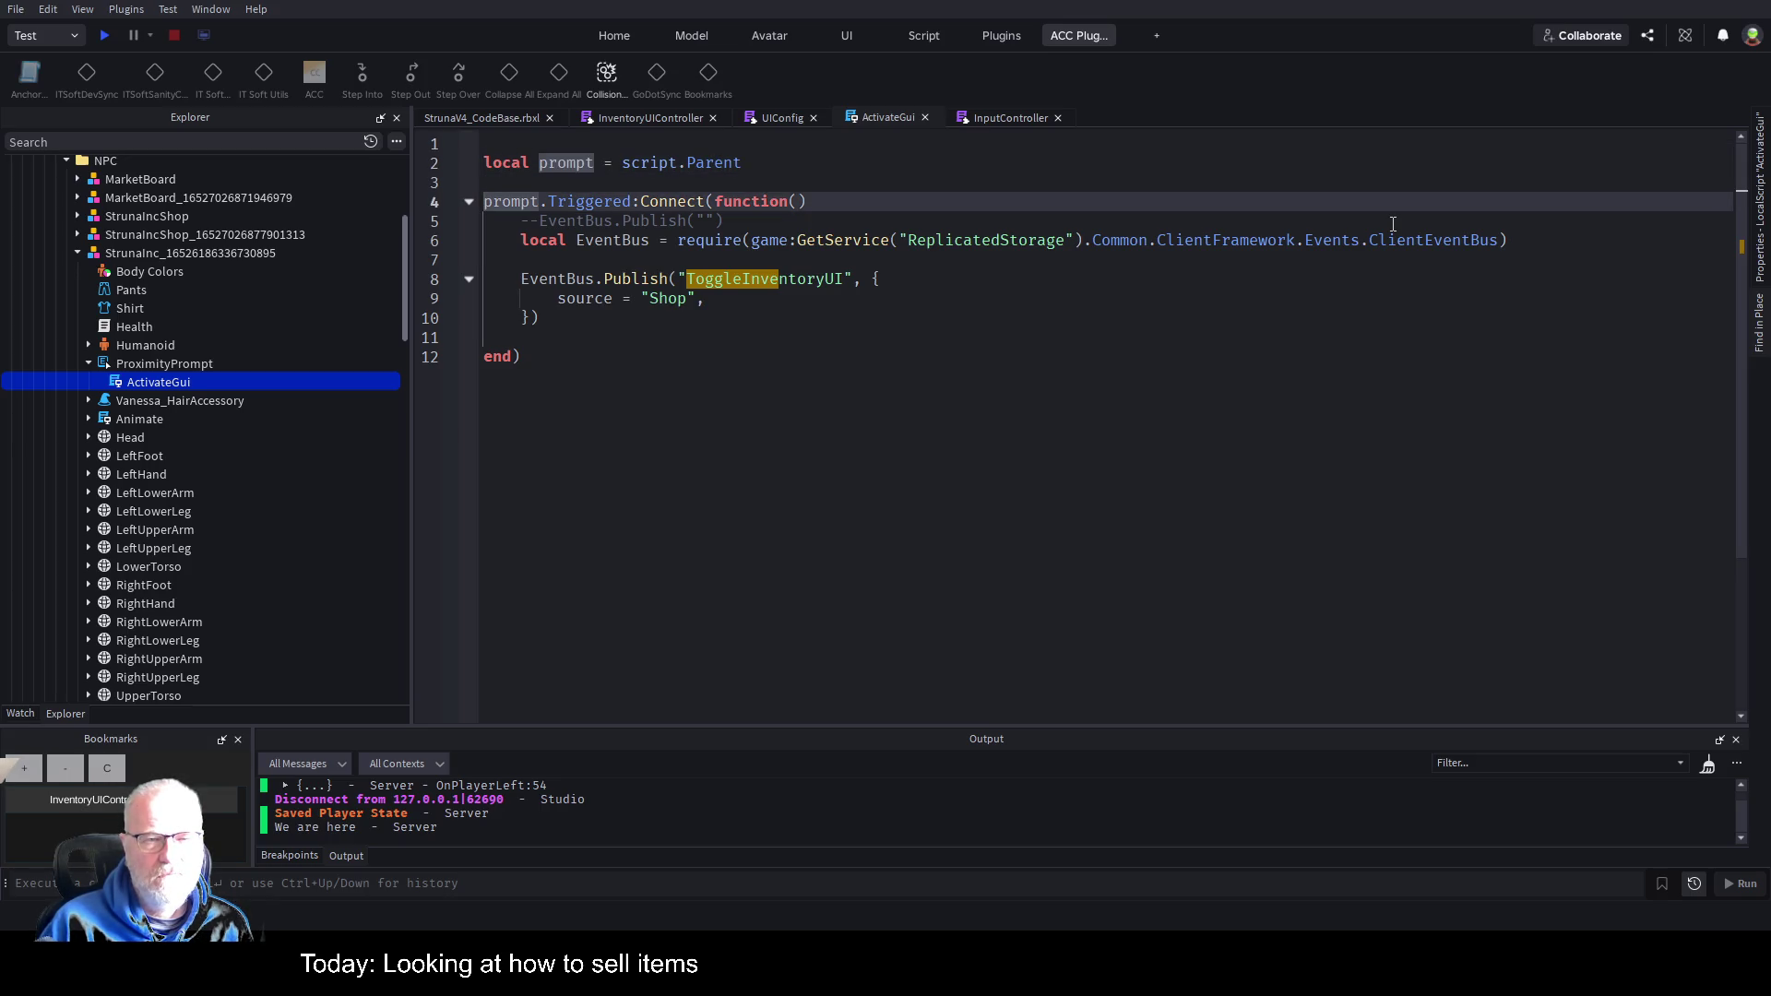
{"action": "key", "text": "Up"}
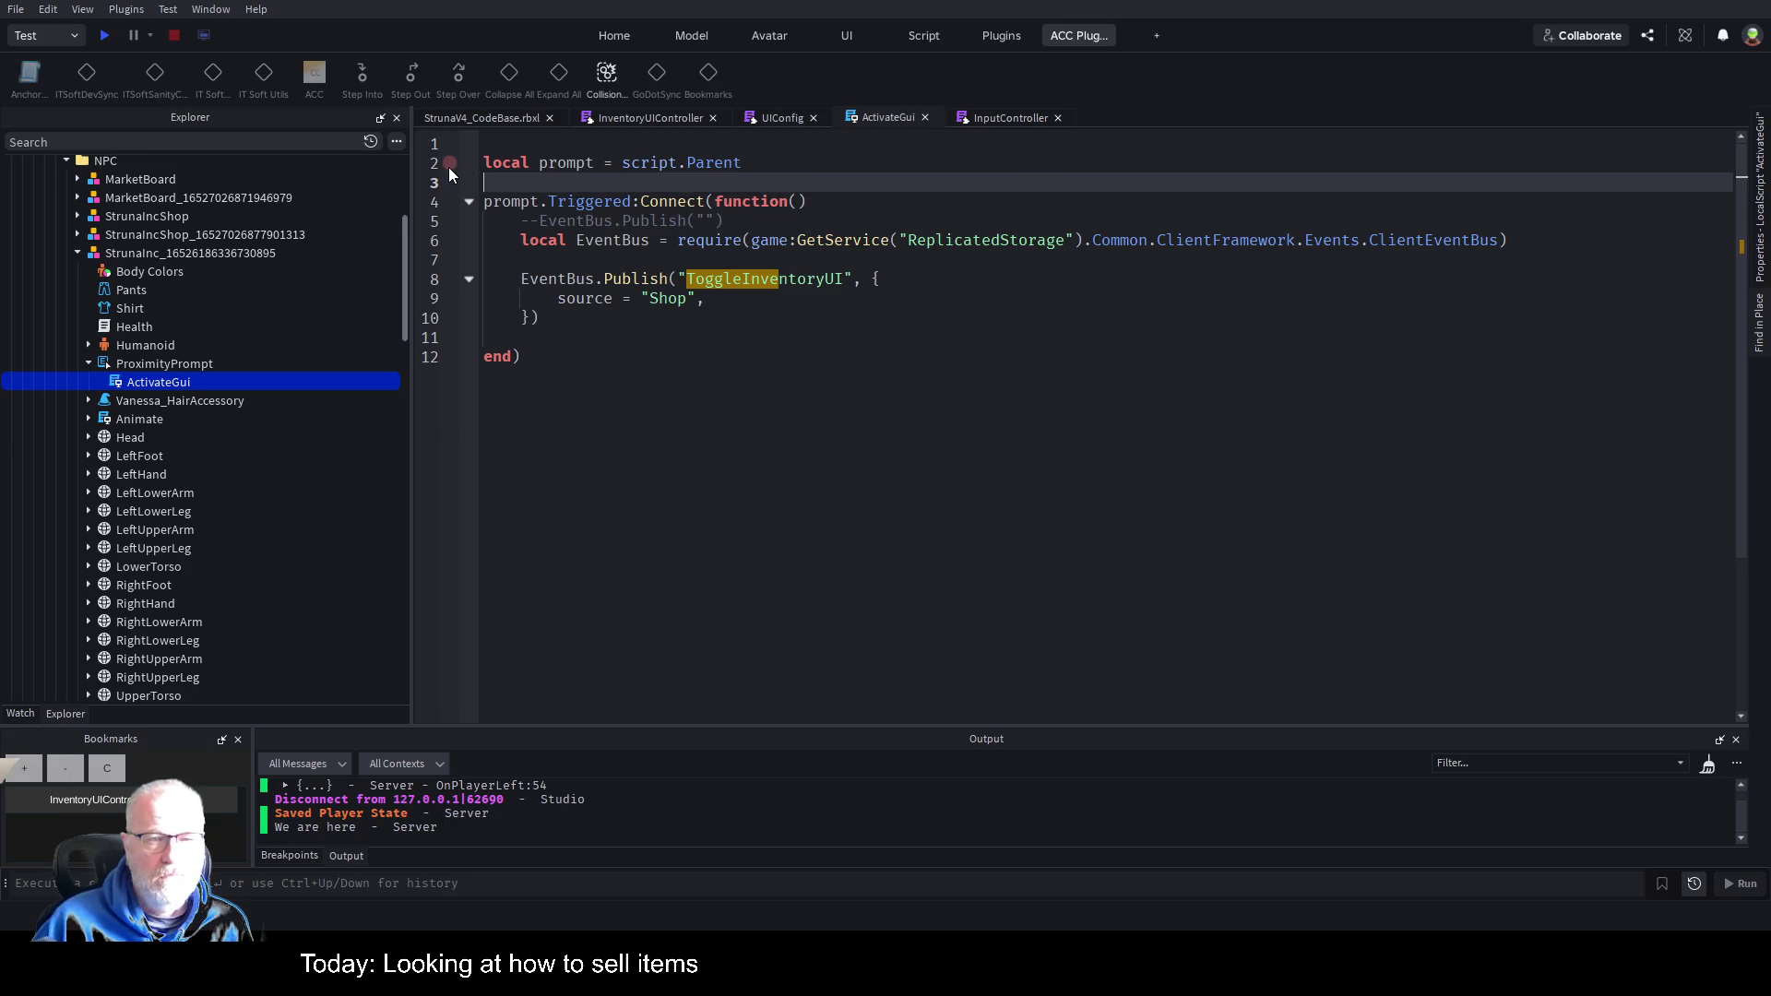
Add breakpoints on ActivateGui lines 2 and 6, then start a play test with F5.
{"action": "left_click", "coordinate": [450, 170]}
{"action": "left_click", "coordinate": [448, 240]}
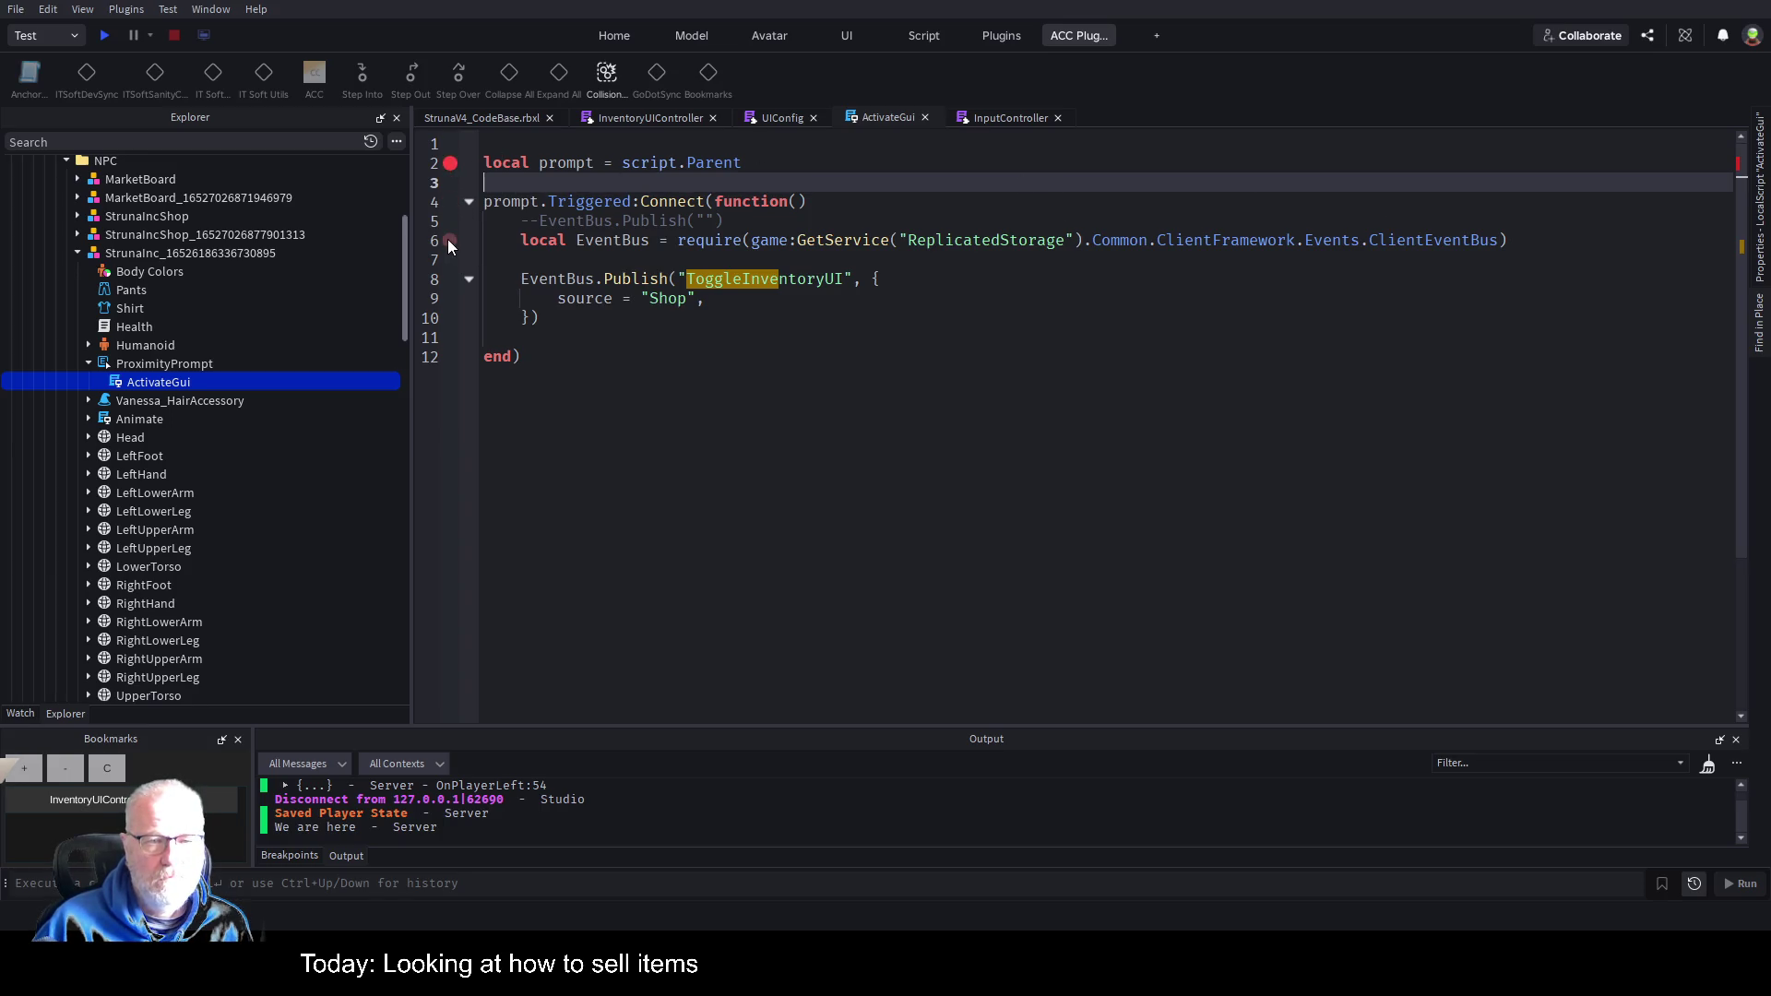
{"action": "key", "text": "F5"}
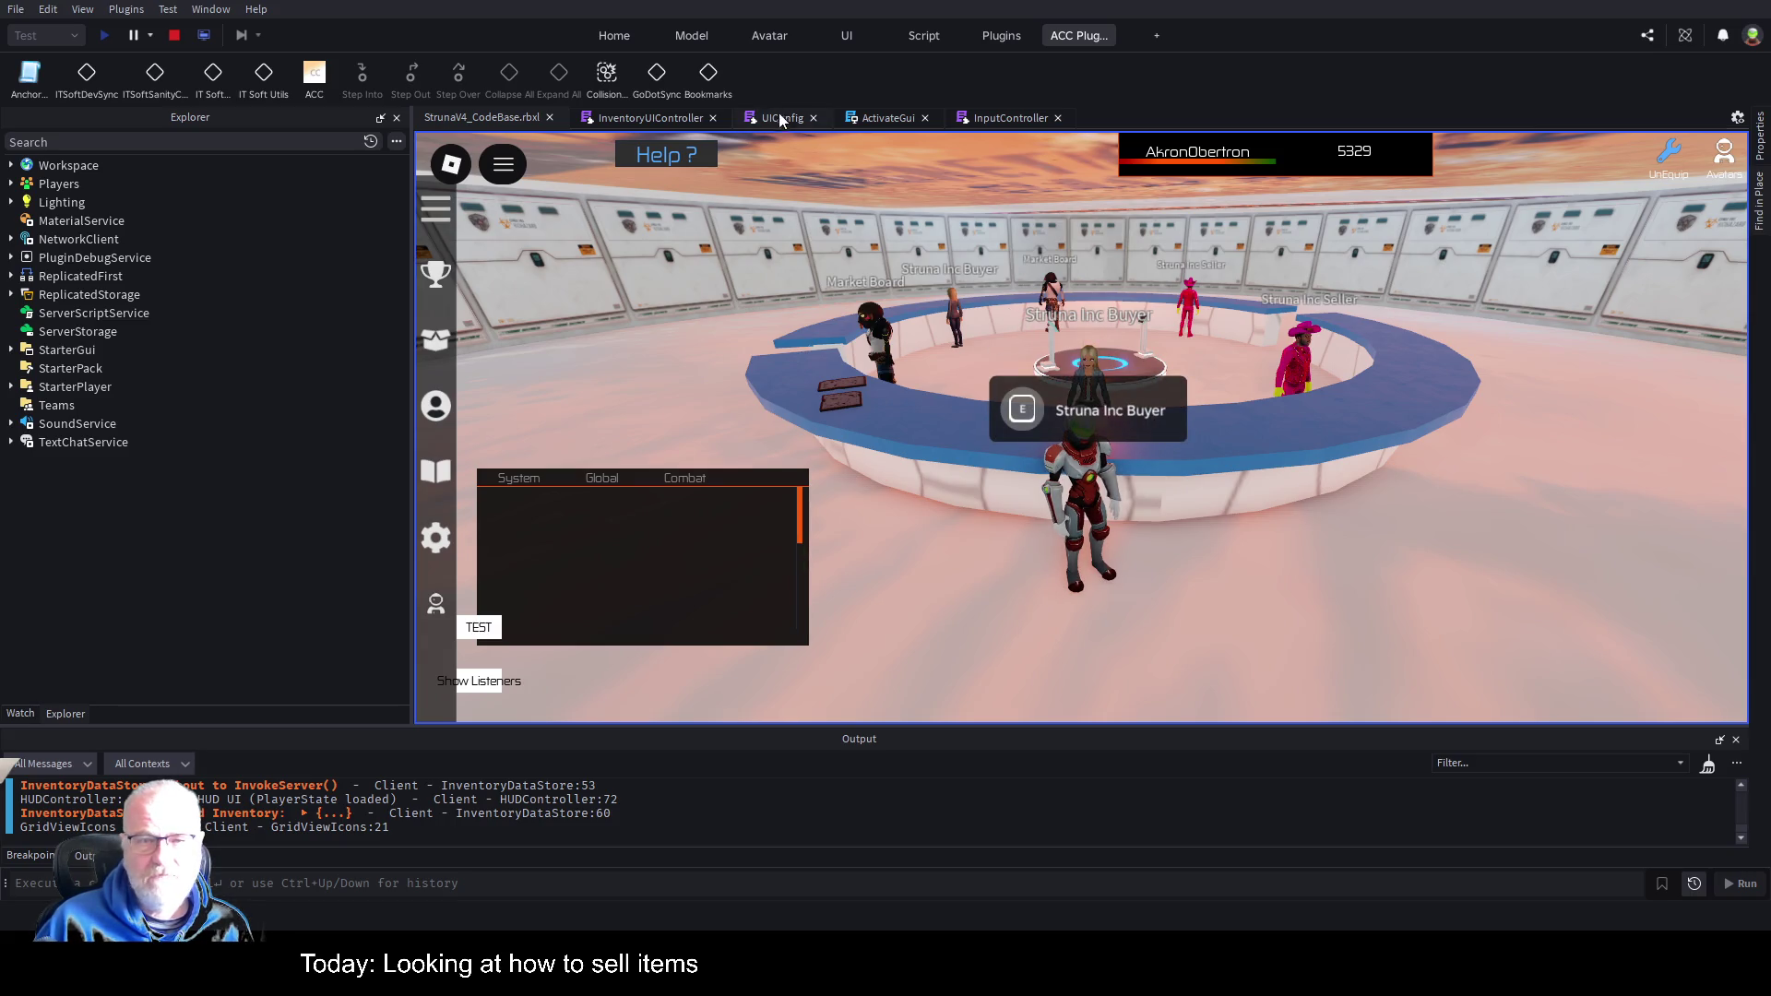
While the test runs, expand Workspace > Common > Buildings > Outposts in Explorer.
{"action": "left_click", "coordinate": [885, 116]}
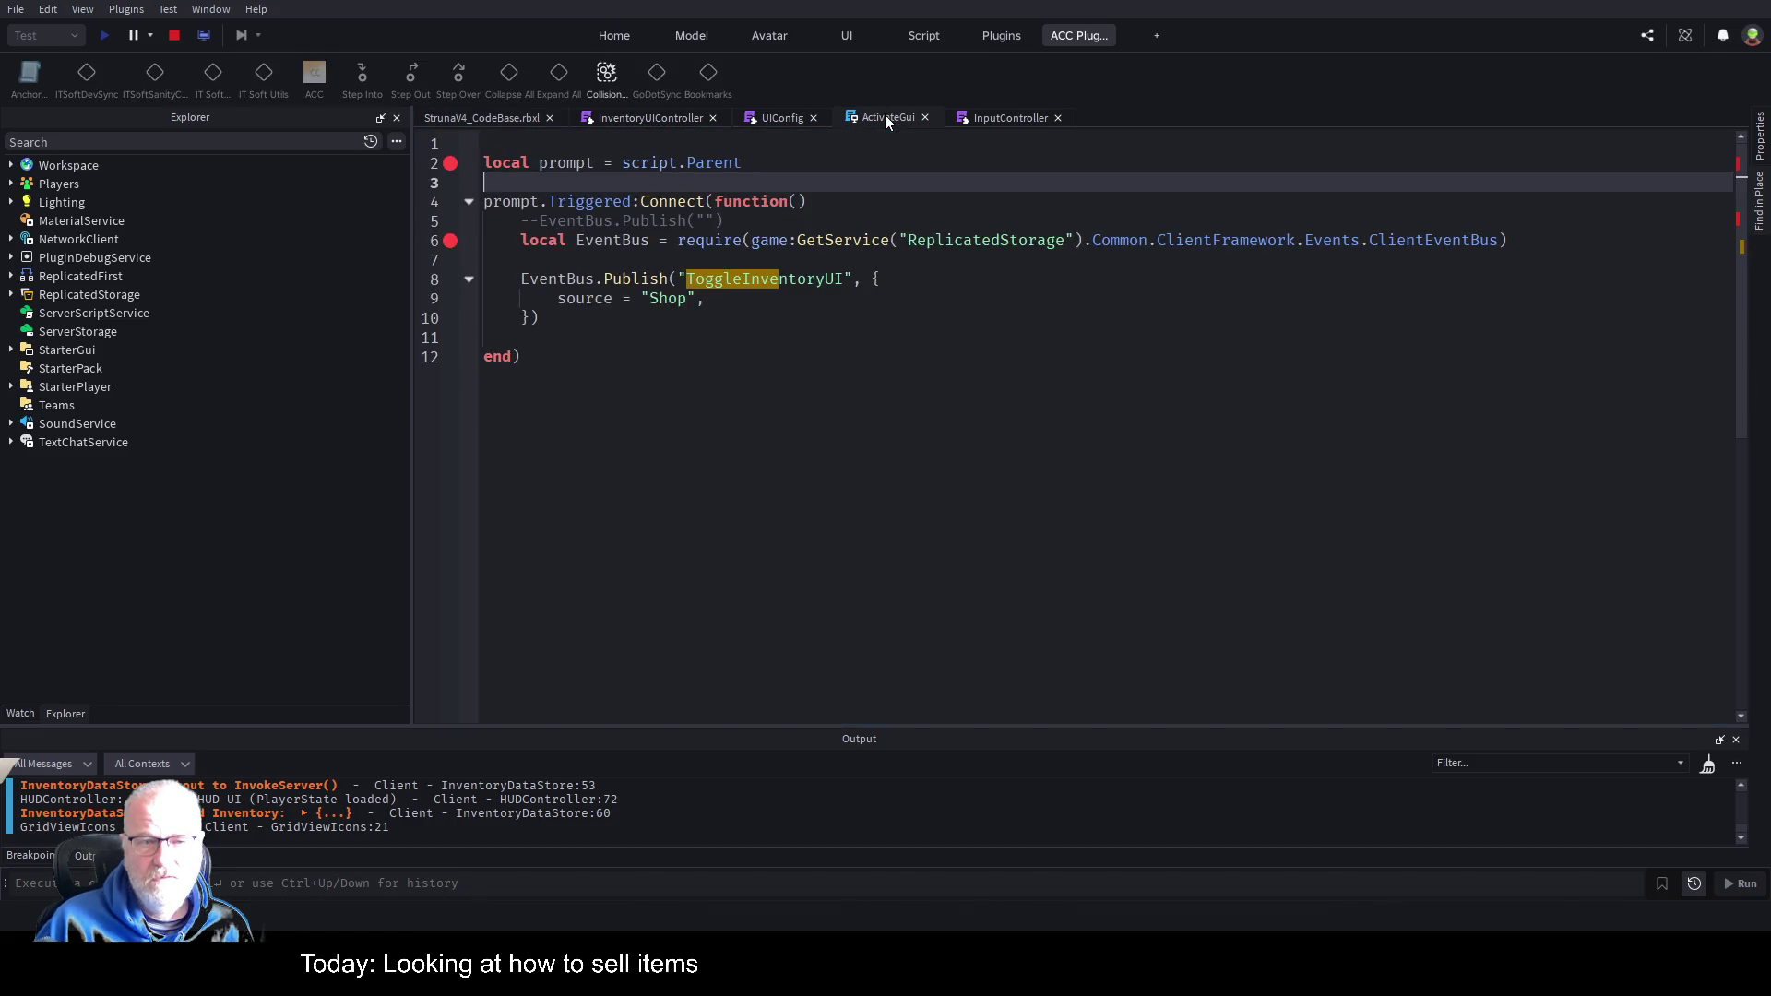
{"action": "left_click", "coordinate": [484, 118]}
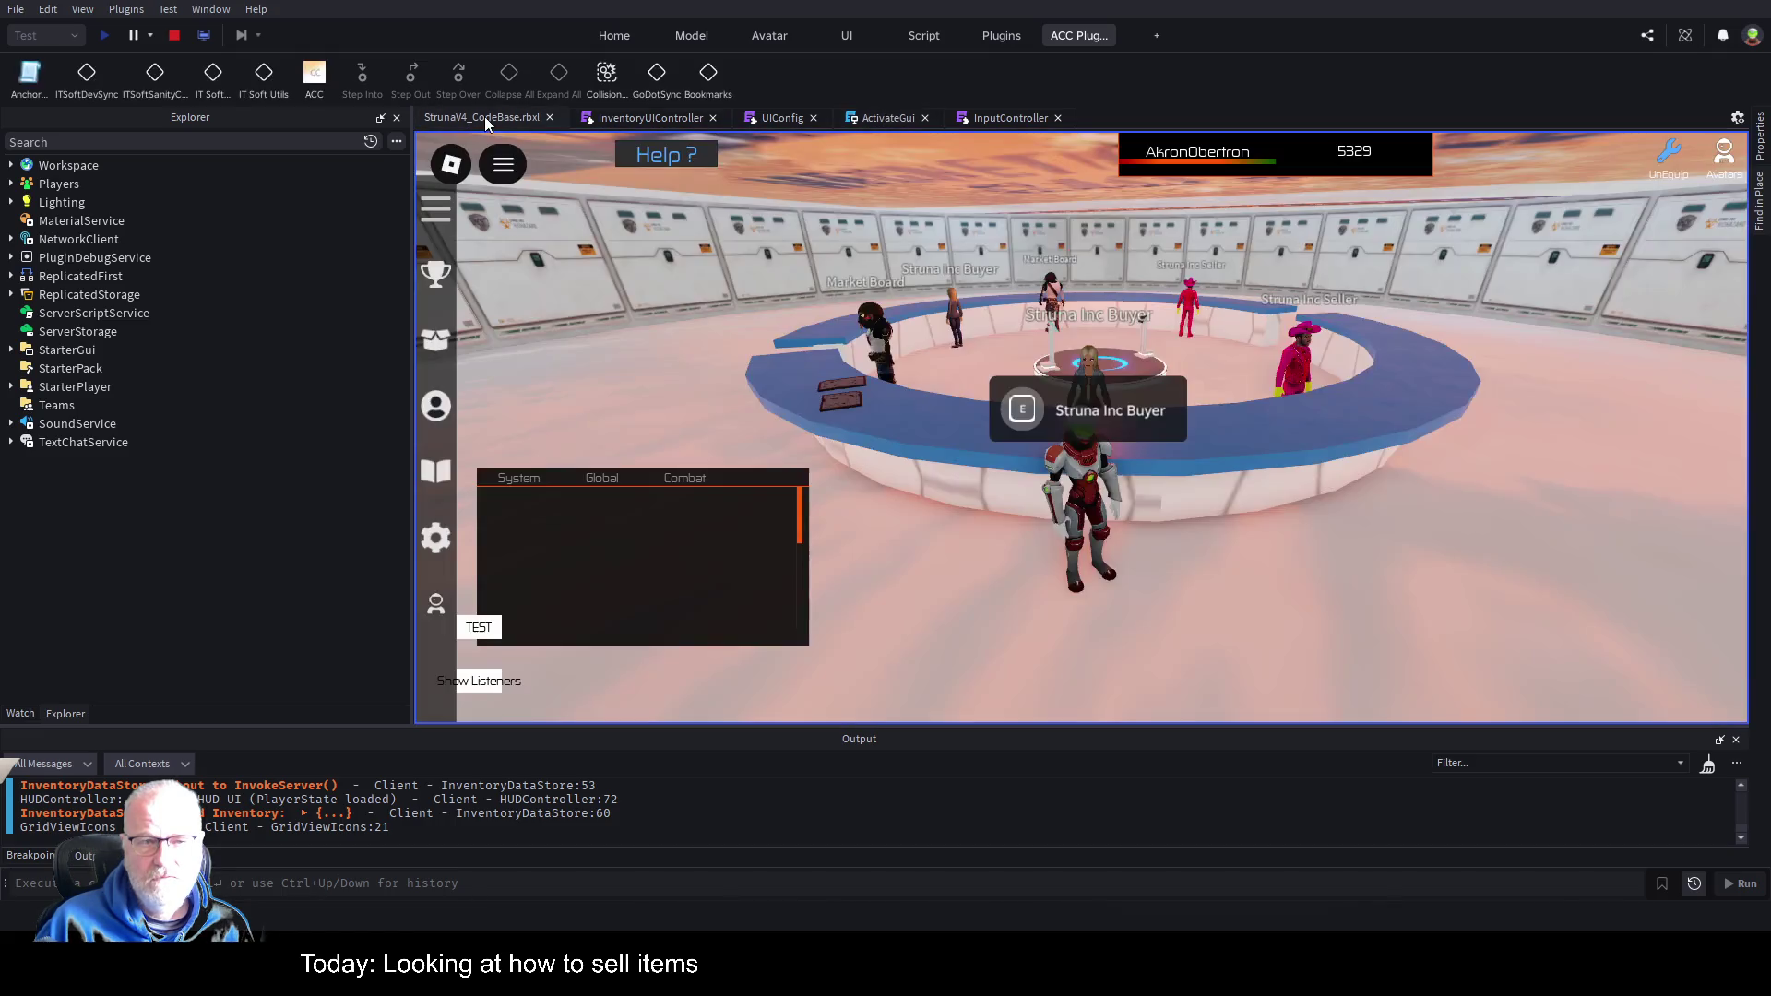
{"action": "left_click", "coordinate": [11, 165]}
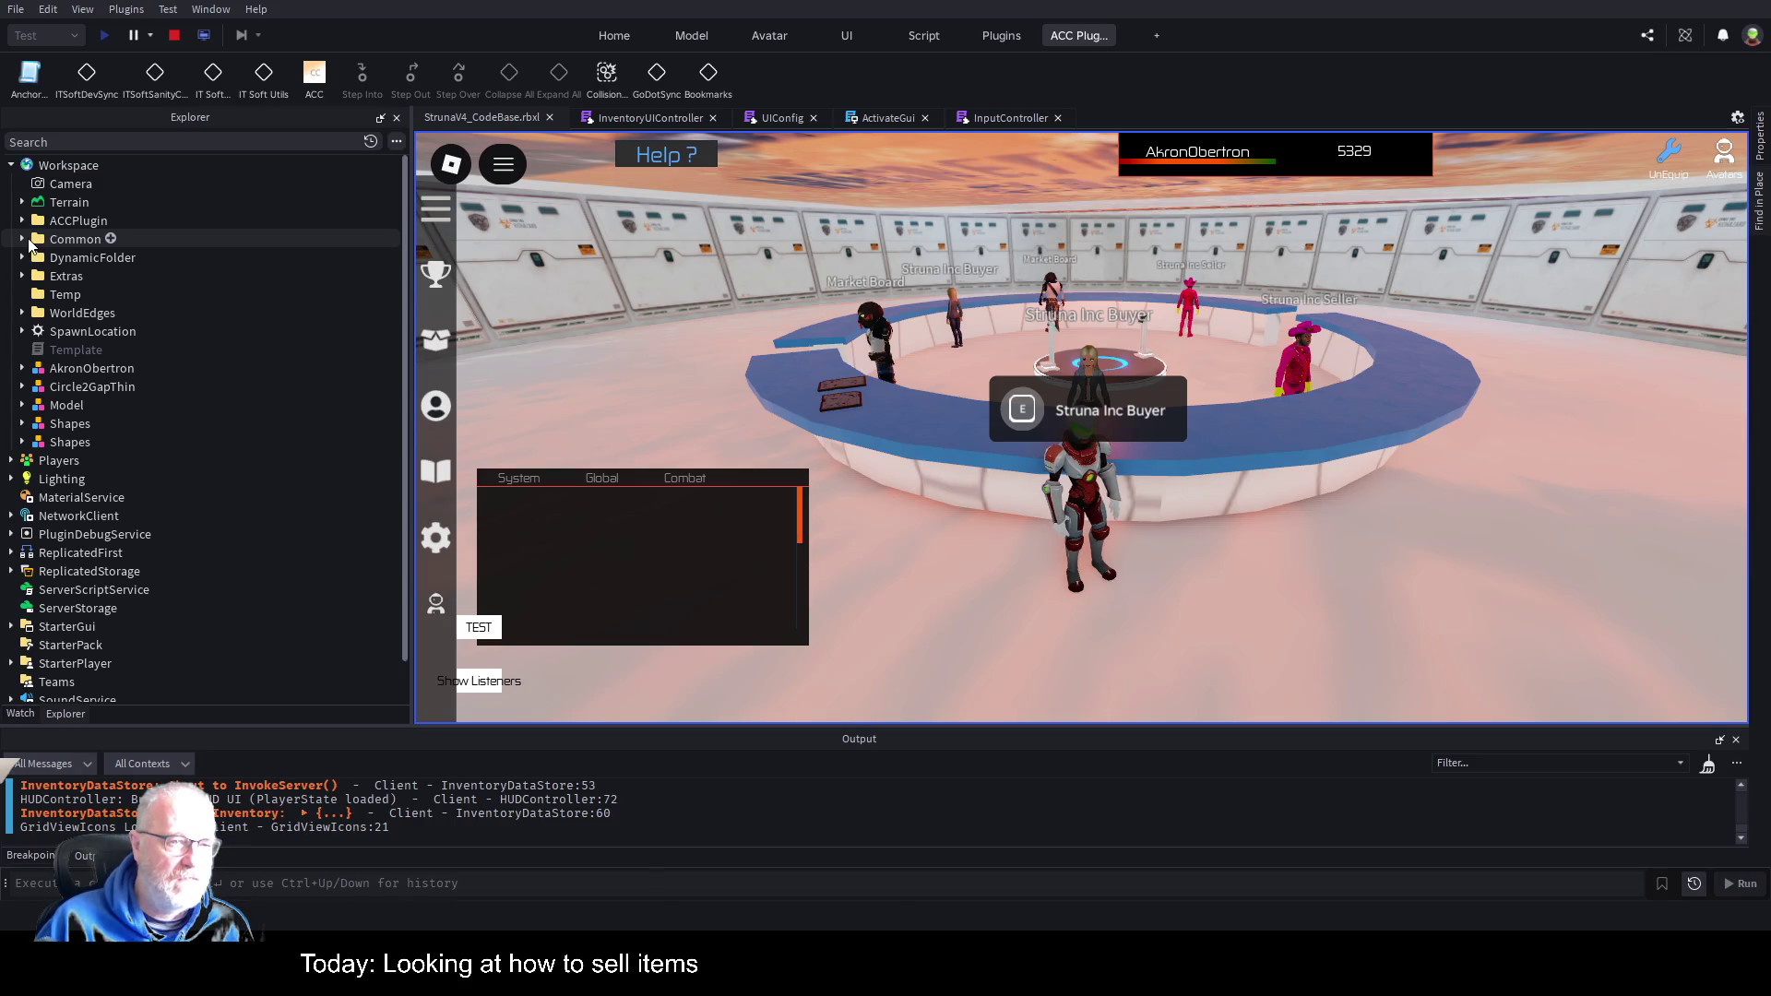
{"action": "left_click", "coordinate": [23, 239]}
{"action": "left_click", "coordinate": [34, 258]}
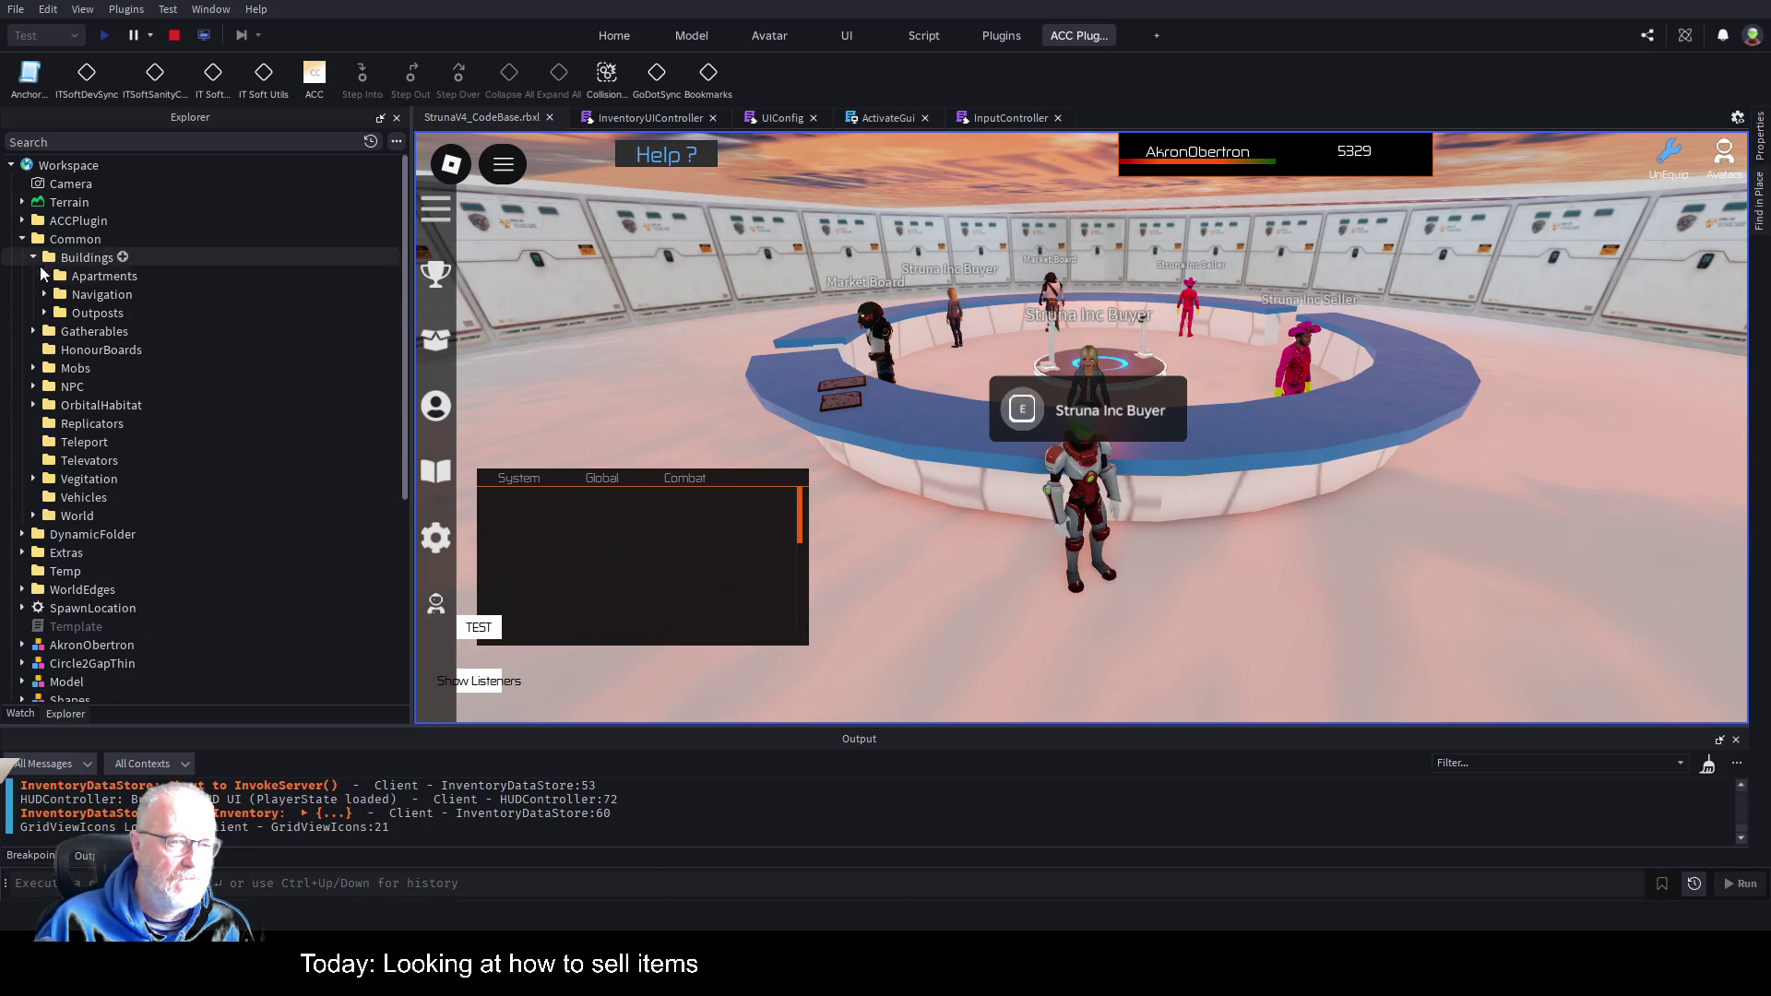
{"action": "left_click", "coordinate": [45, 312]}
{"action": "left_click", "coordinate": [55, 350]}
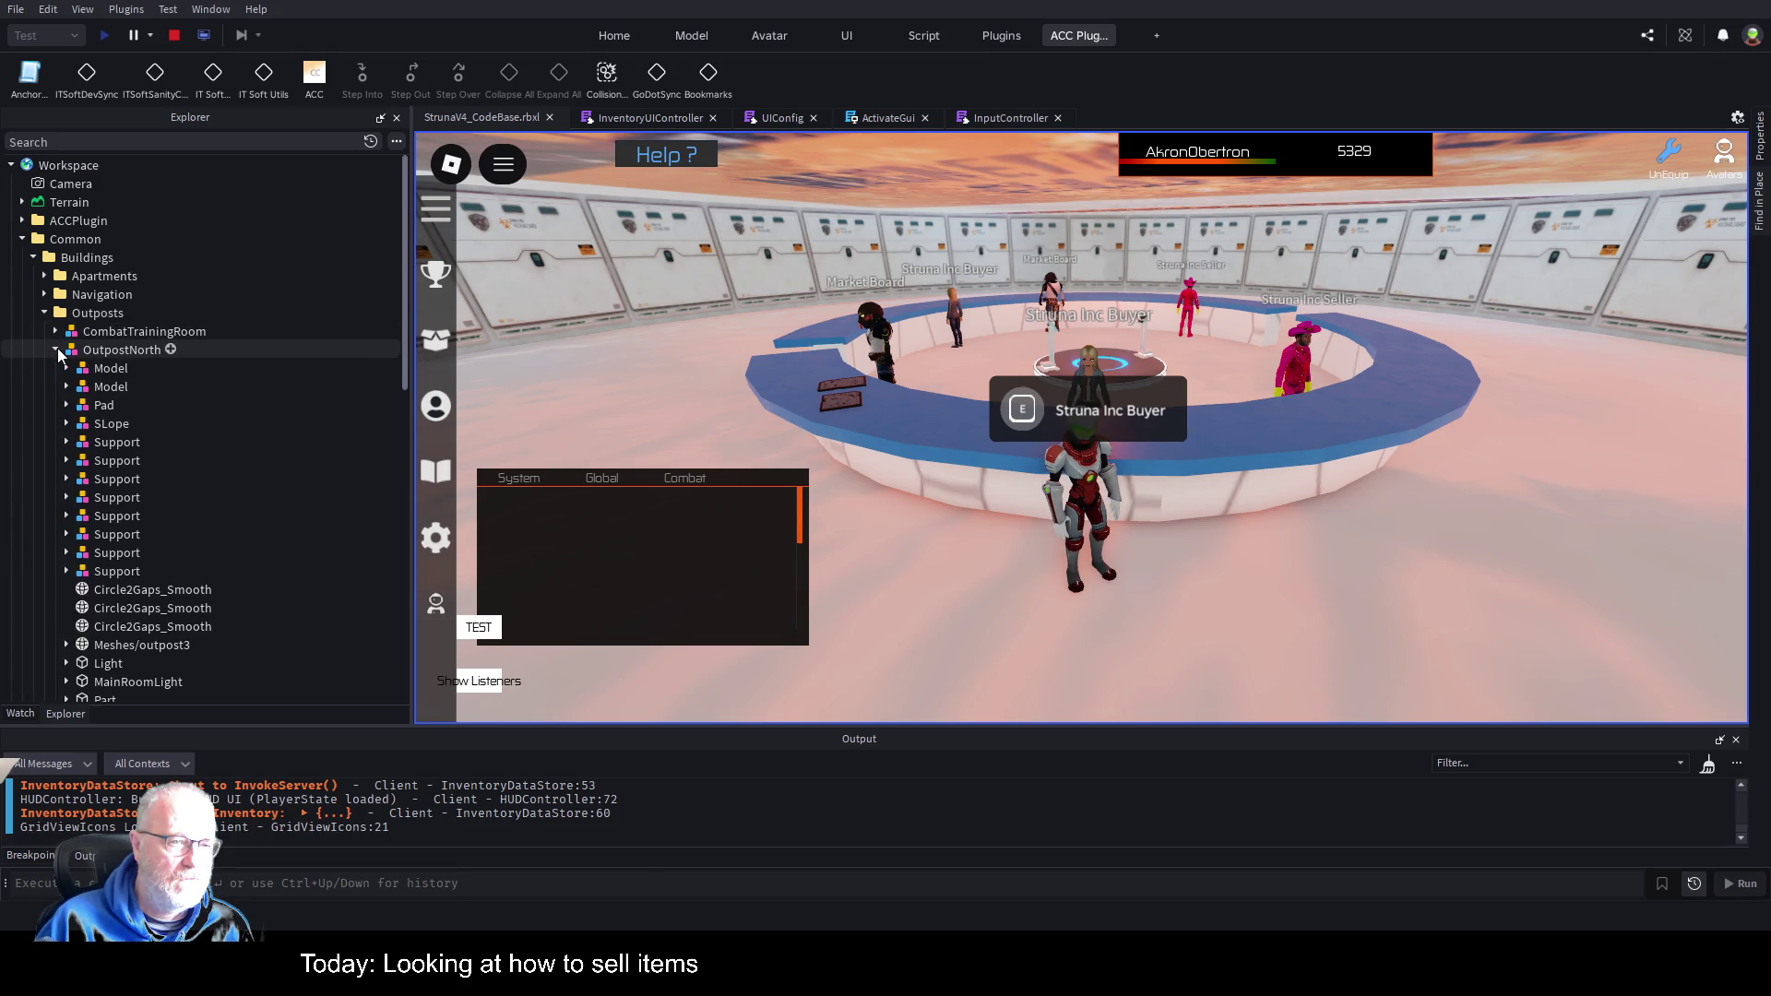
{"action": "scroll", "coordinate": [180, 484], "scroll_direction": "down", "scroll_amount": 3}
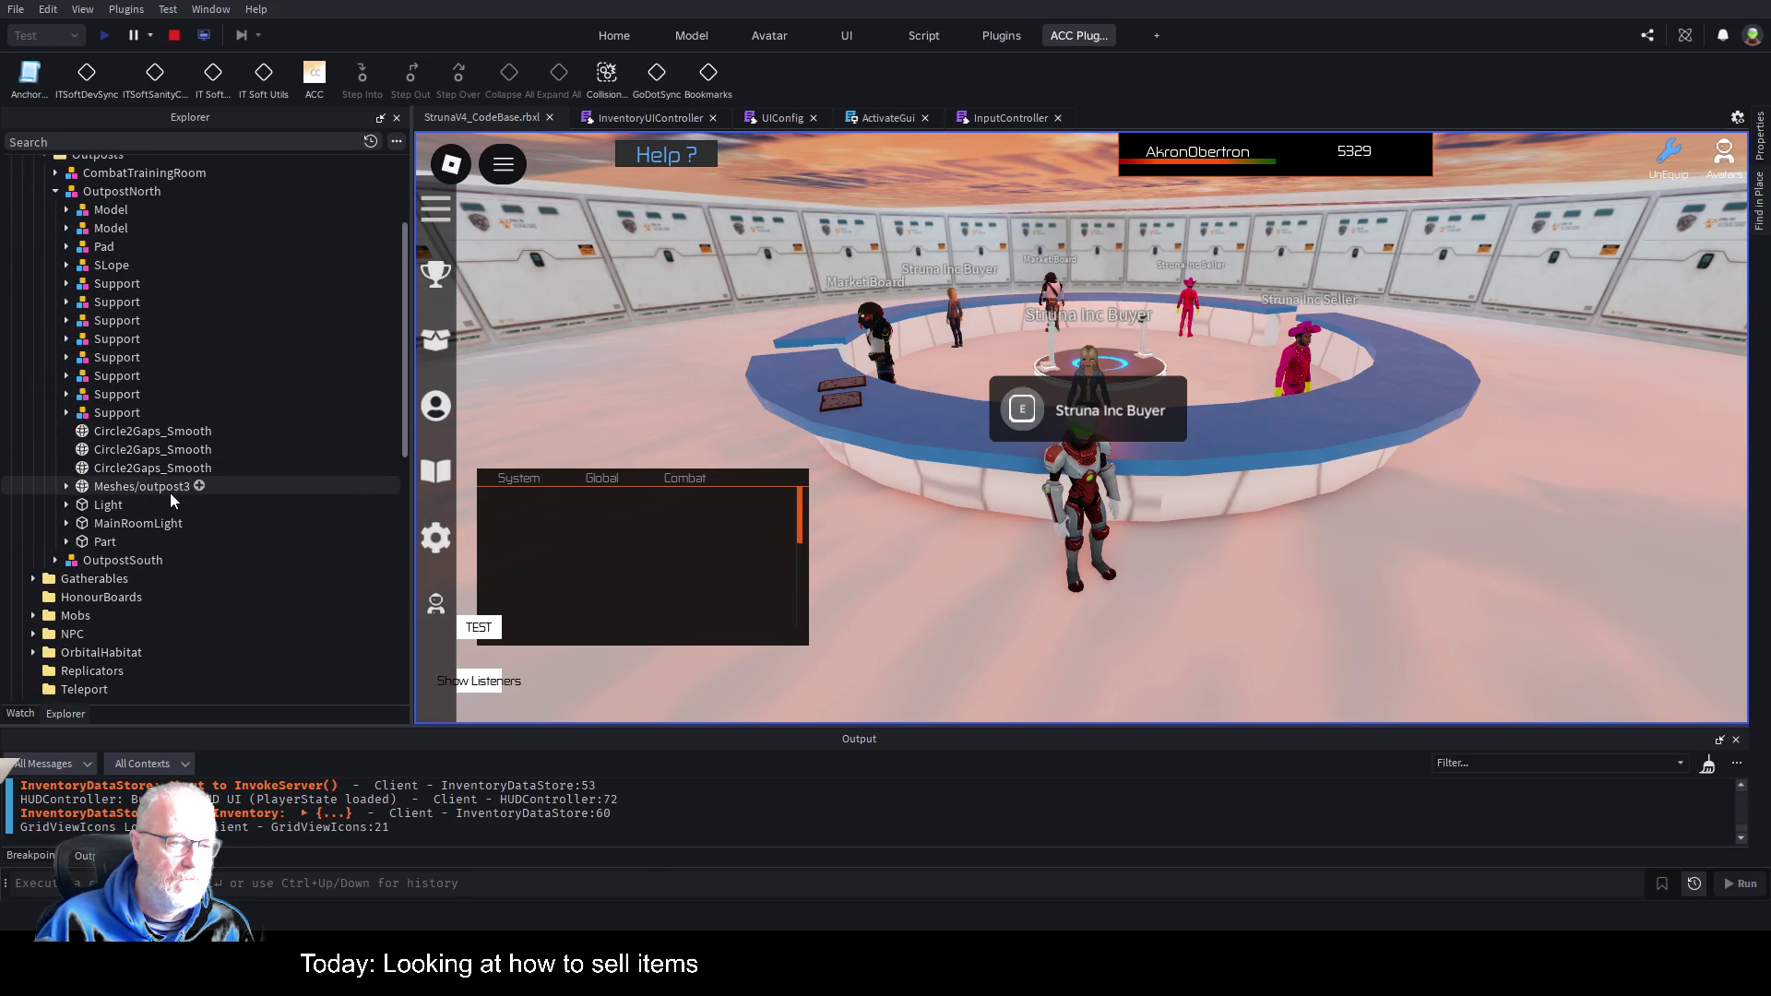
{"action": "scroll", "coordinate": [125, 387], "scroll_direction": "up", "scroll_amount": 3}
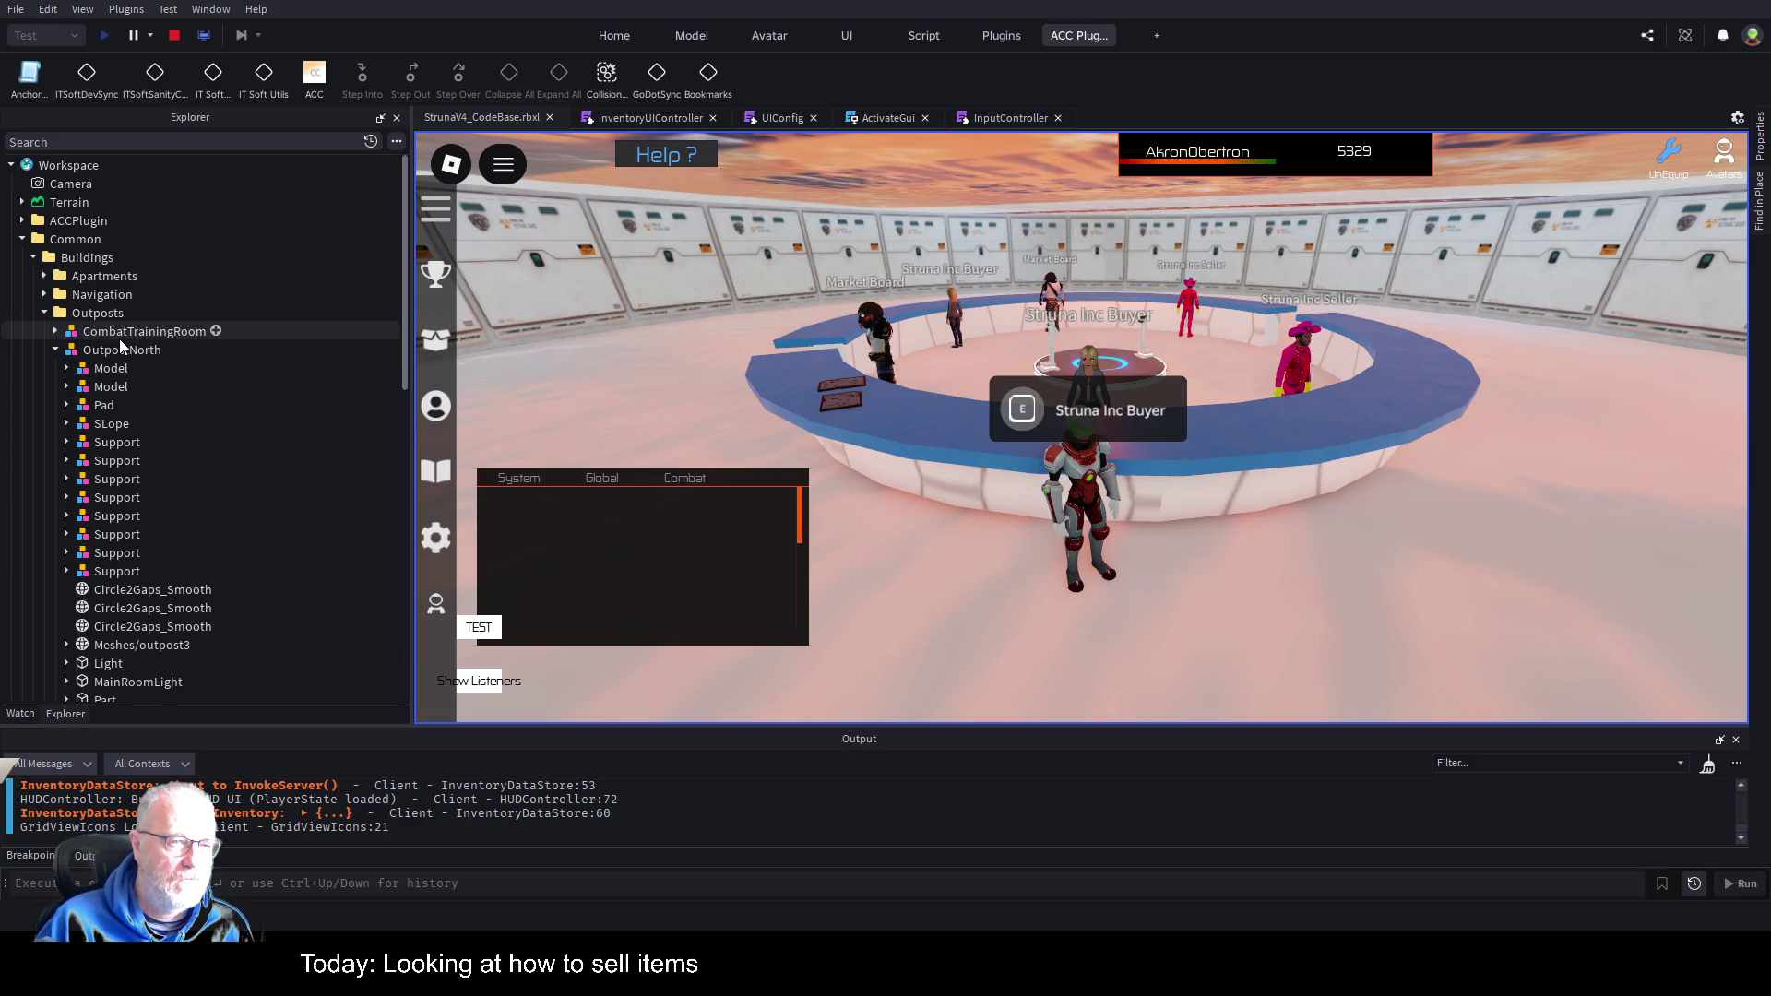
{"action": "left_click", "coordinate": [44, 314]}
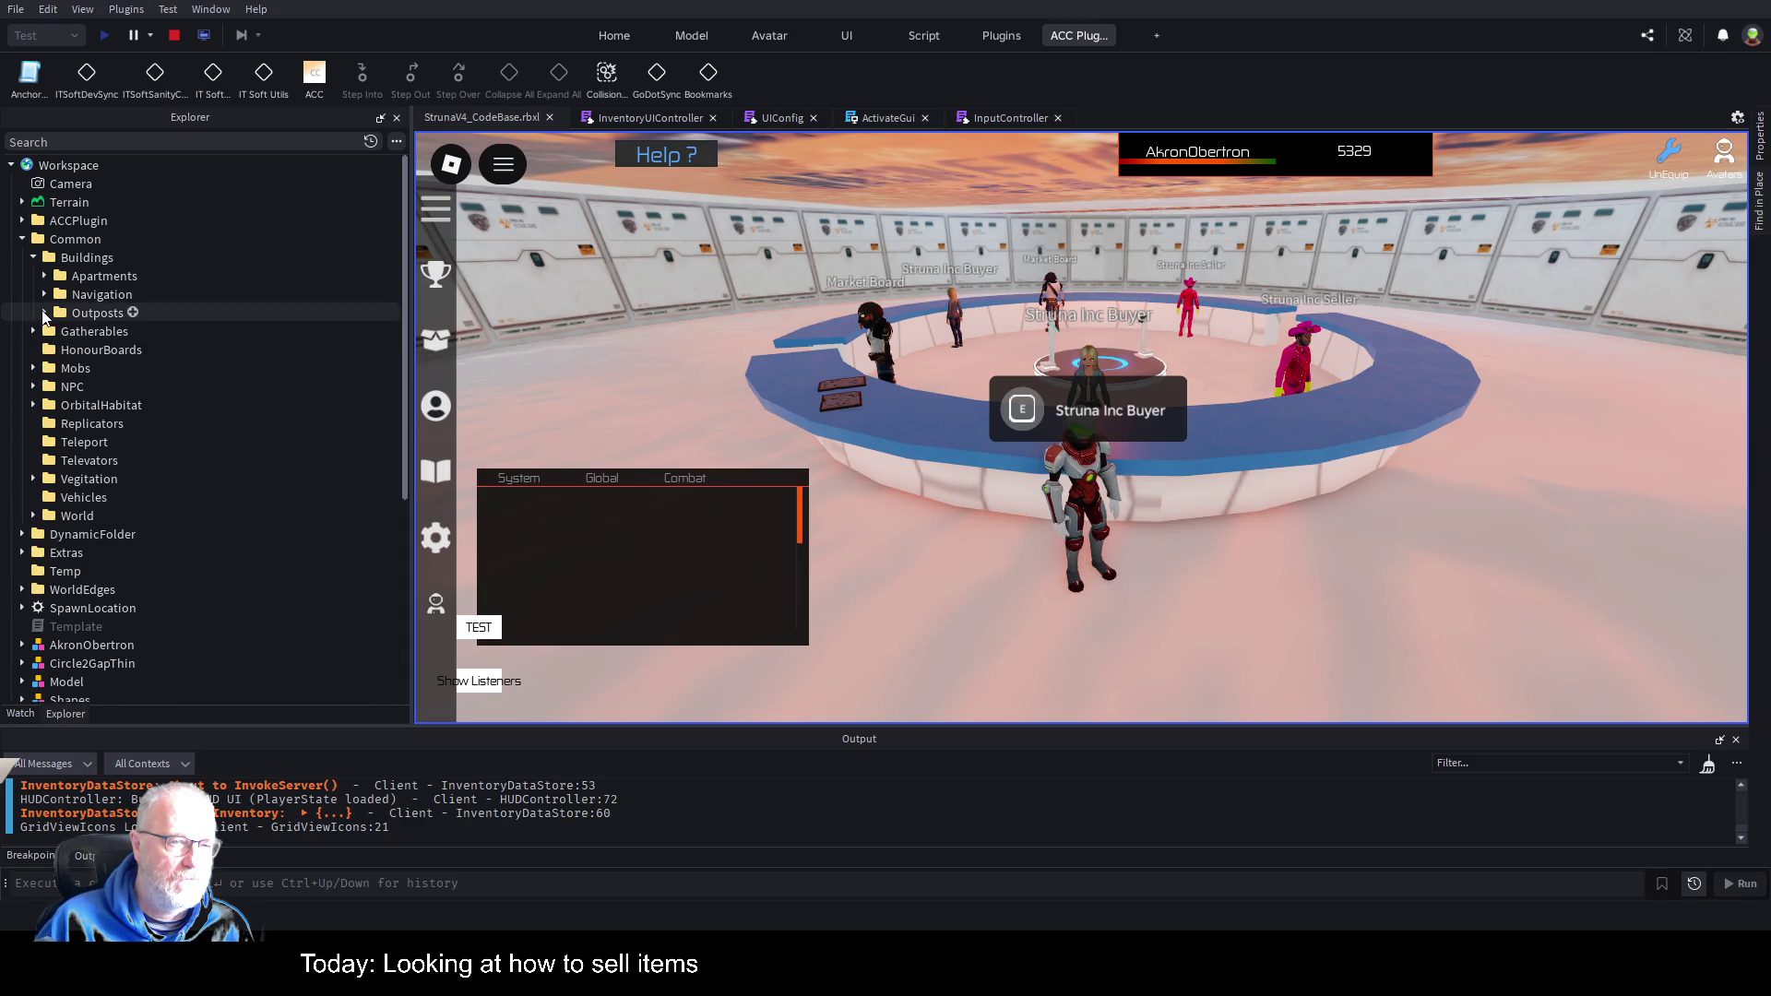
{"action": "left_click", "coordinate": [44, 313]}
{"action": "left_click", "coordinate": [56, 351]}
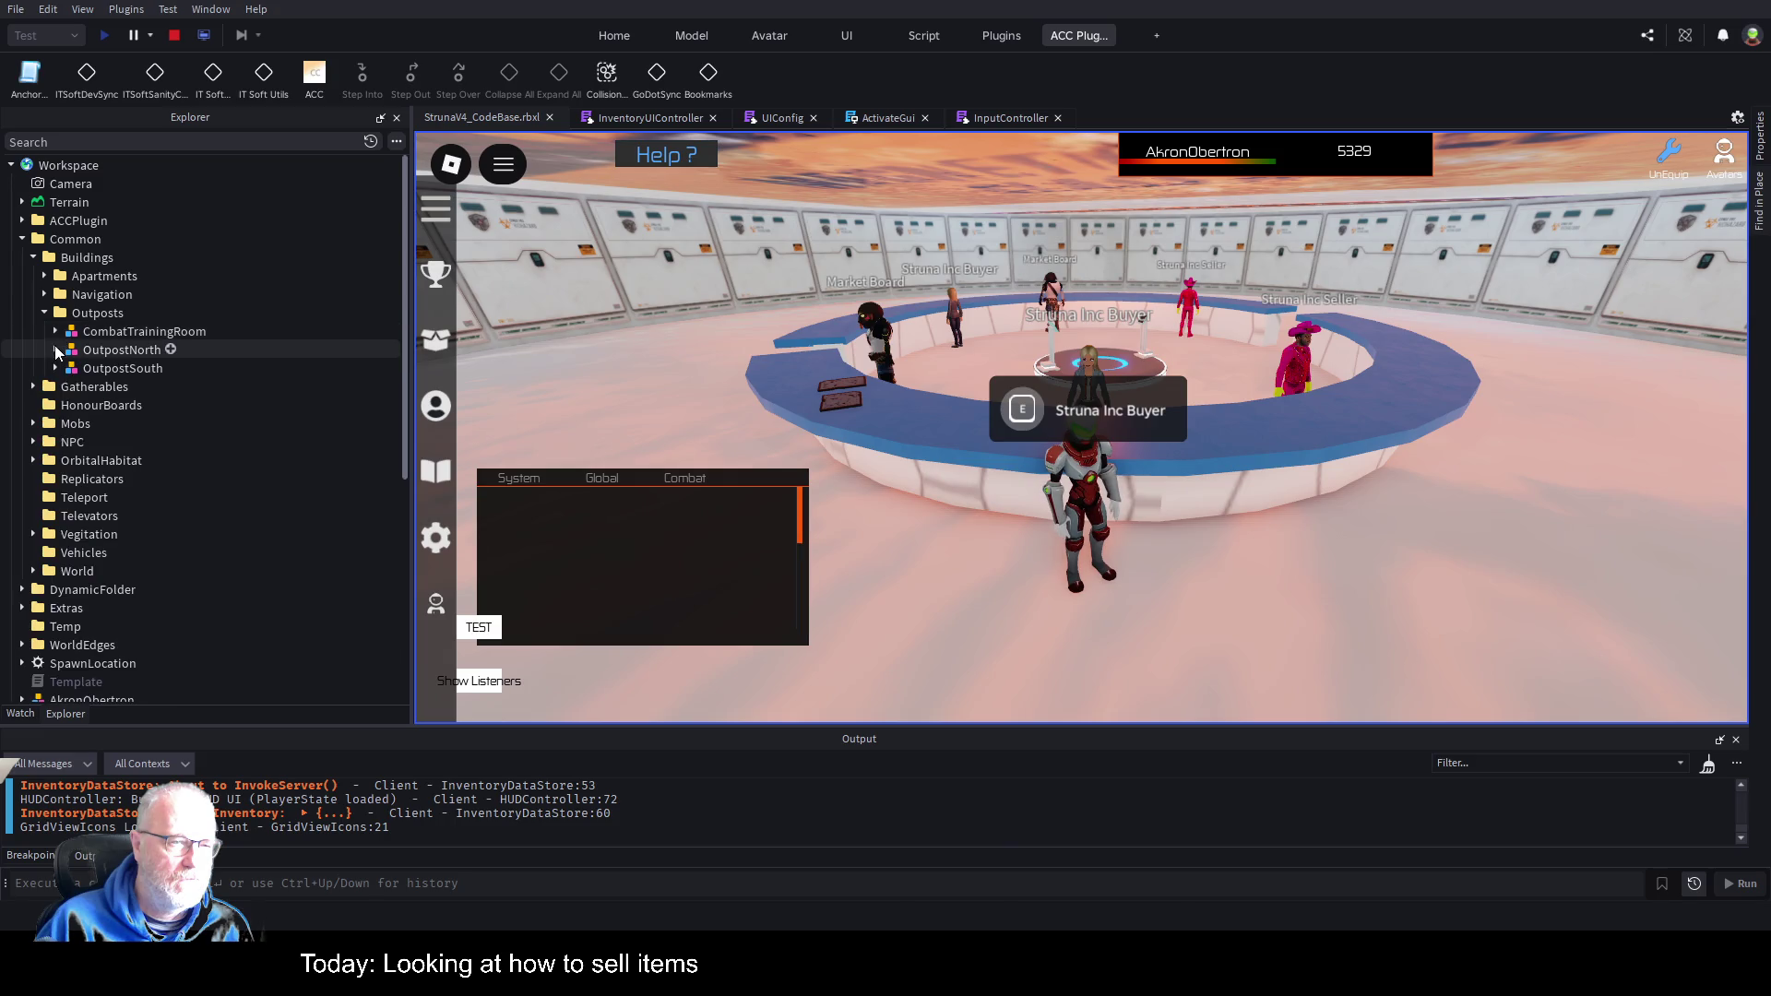
Expand OutpostSouth > NPC > StrunaInc buyer > ProximityPrompt, then reopen ActivateGui.
{"action": "left_click", "coordinate": [55, 369]}
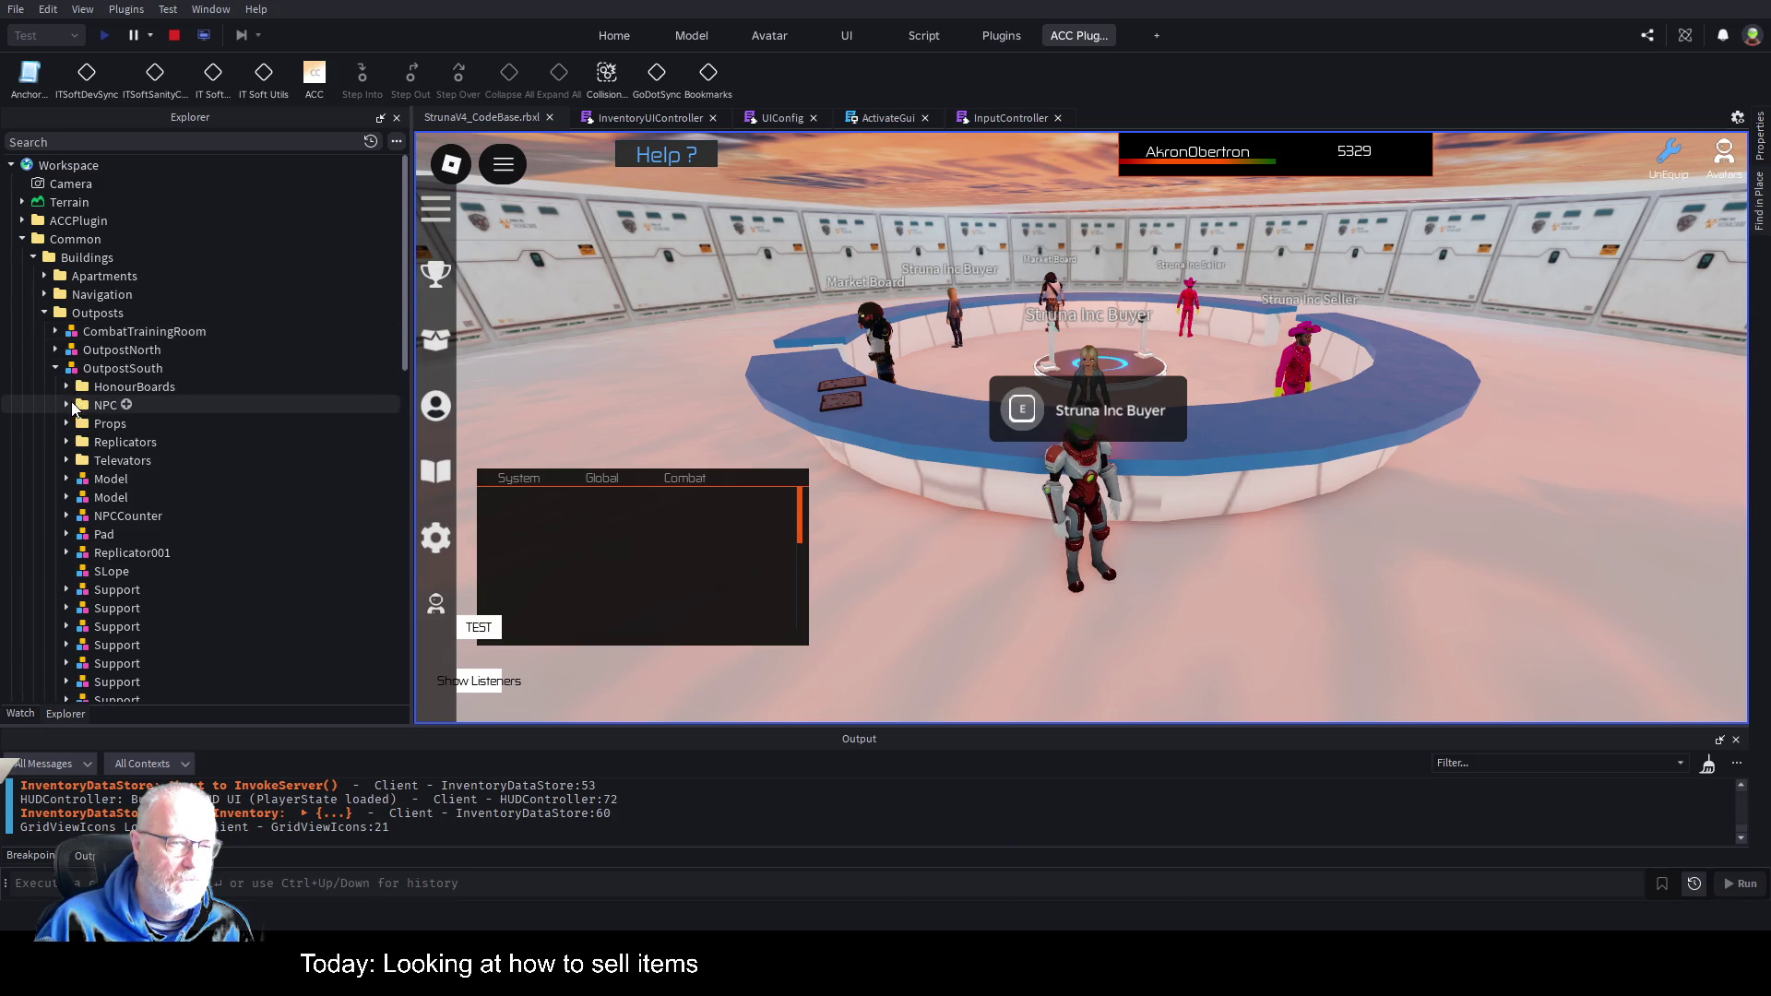
{"action": "left_click", "coordinate": [72, 407]}
{"action": "left_click", "coordinate": [252, 499]}
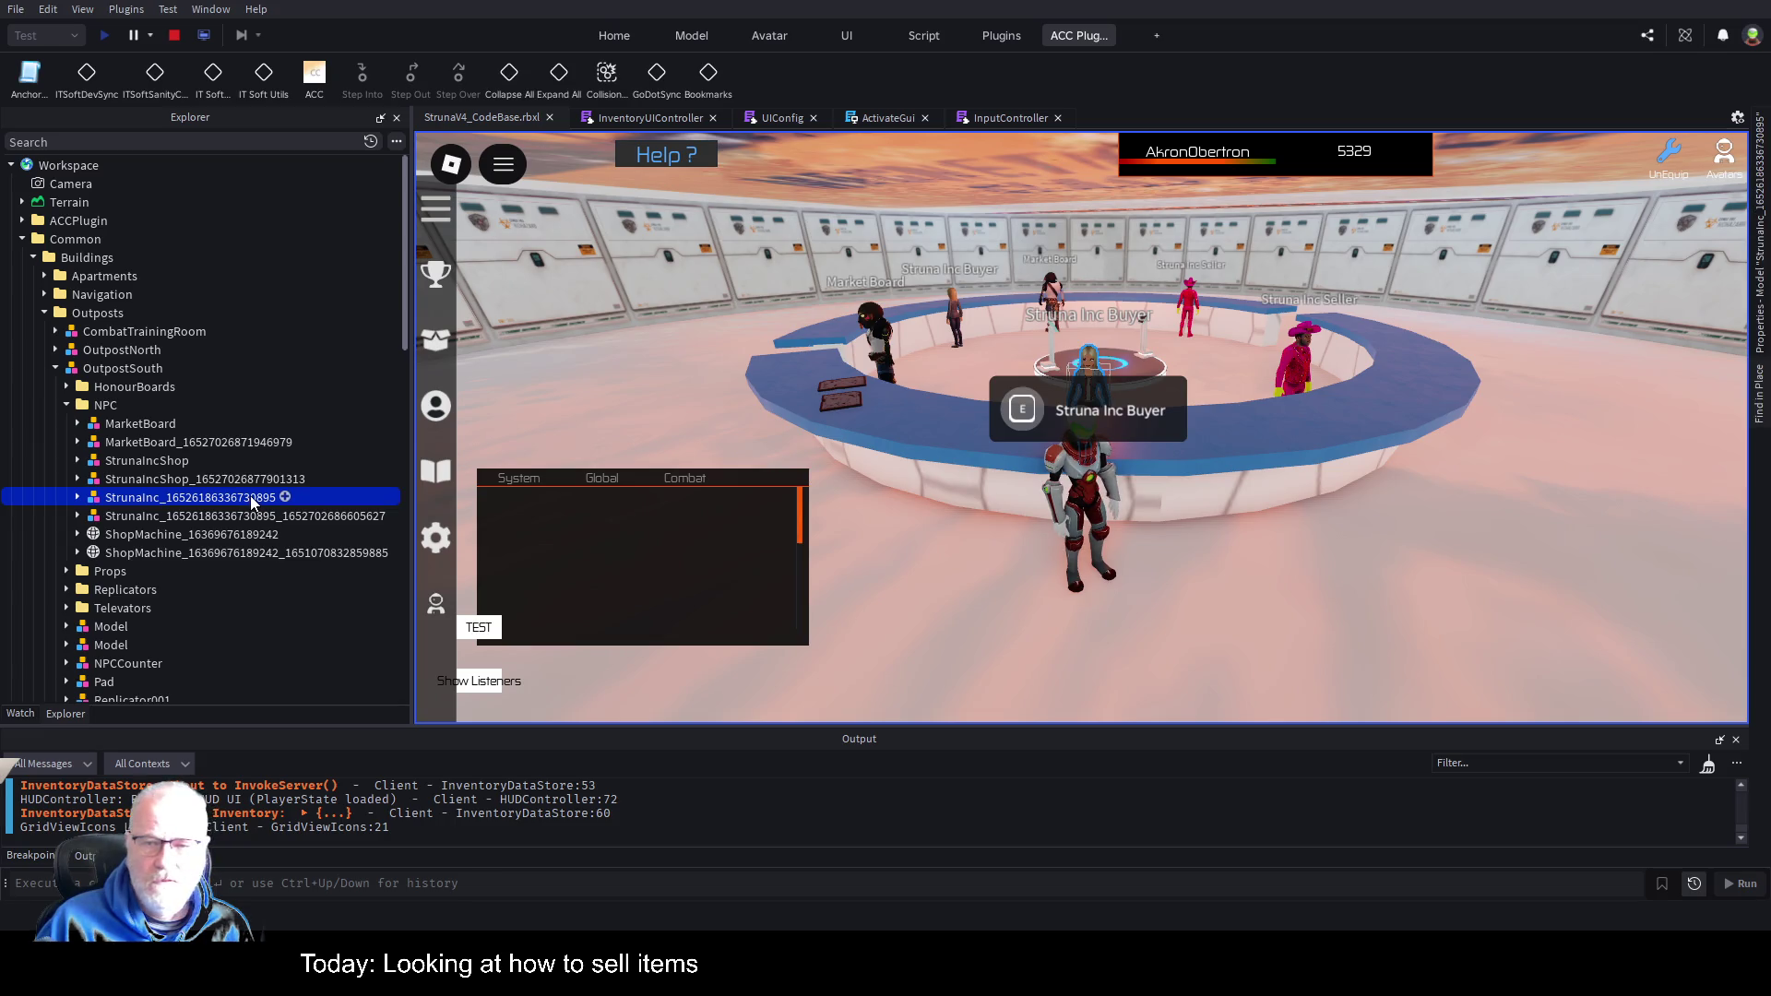
{"action": "left_click", "coordinate": [77, 498]}
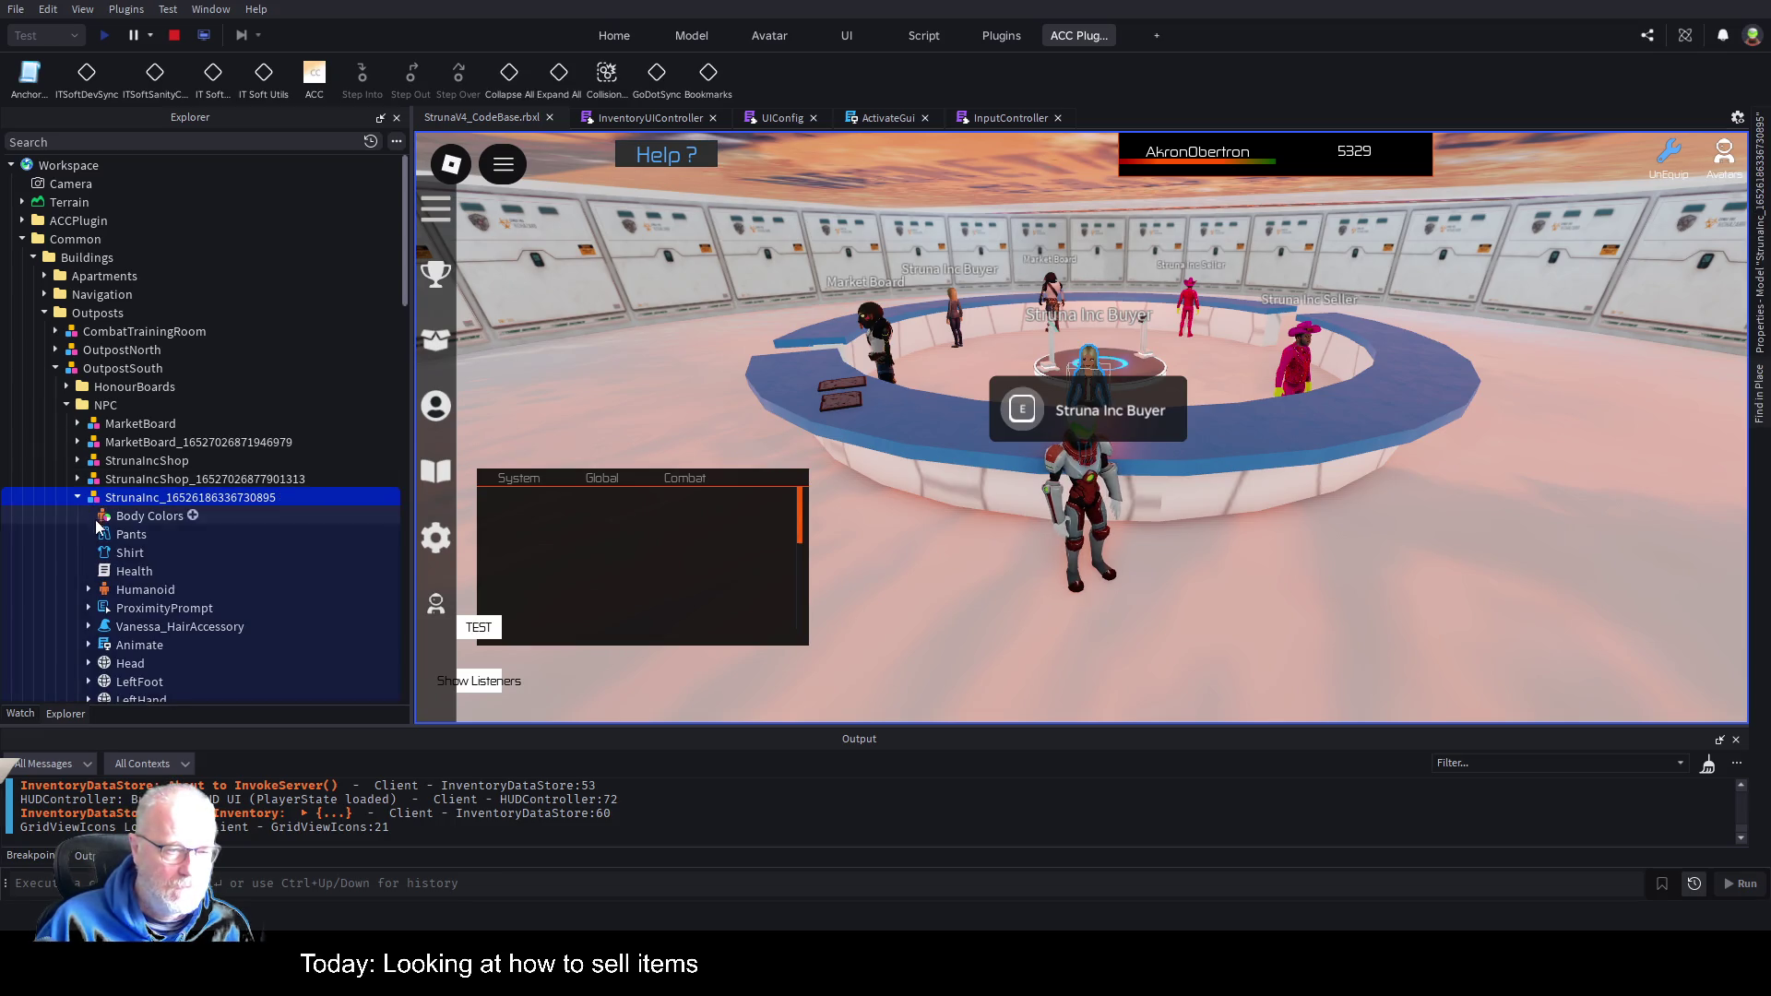
{"action": "left_click", "coordinate": [88, 608]}
{"action": "scroll", "coordinate": [288, 388], "scroll_direction": "down", "scroll_amount": 2}
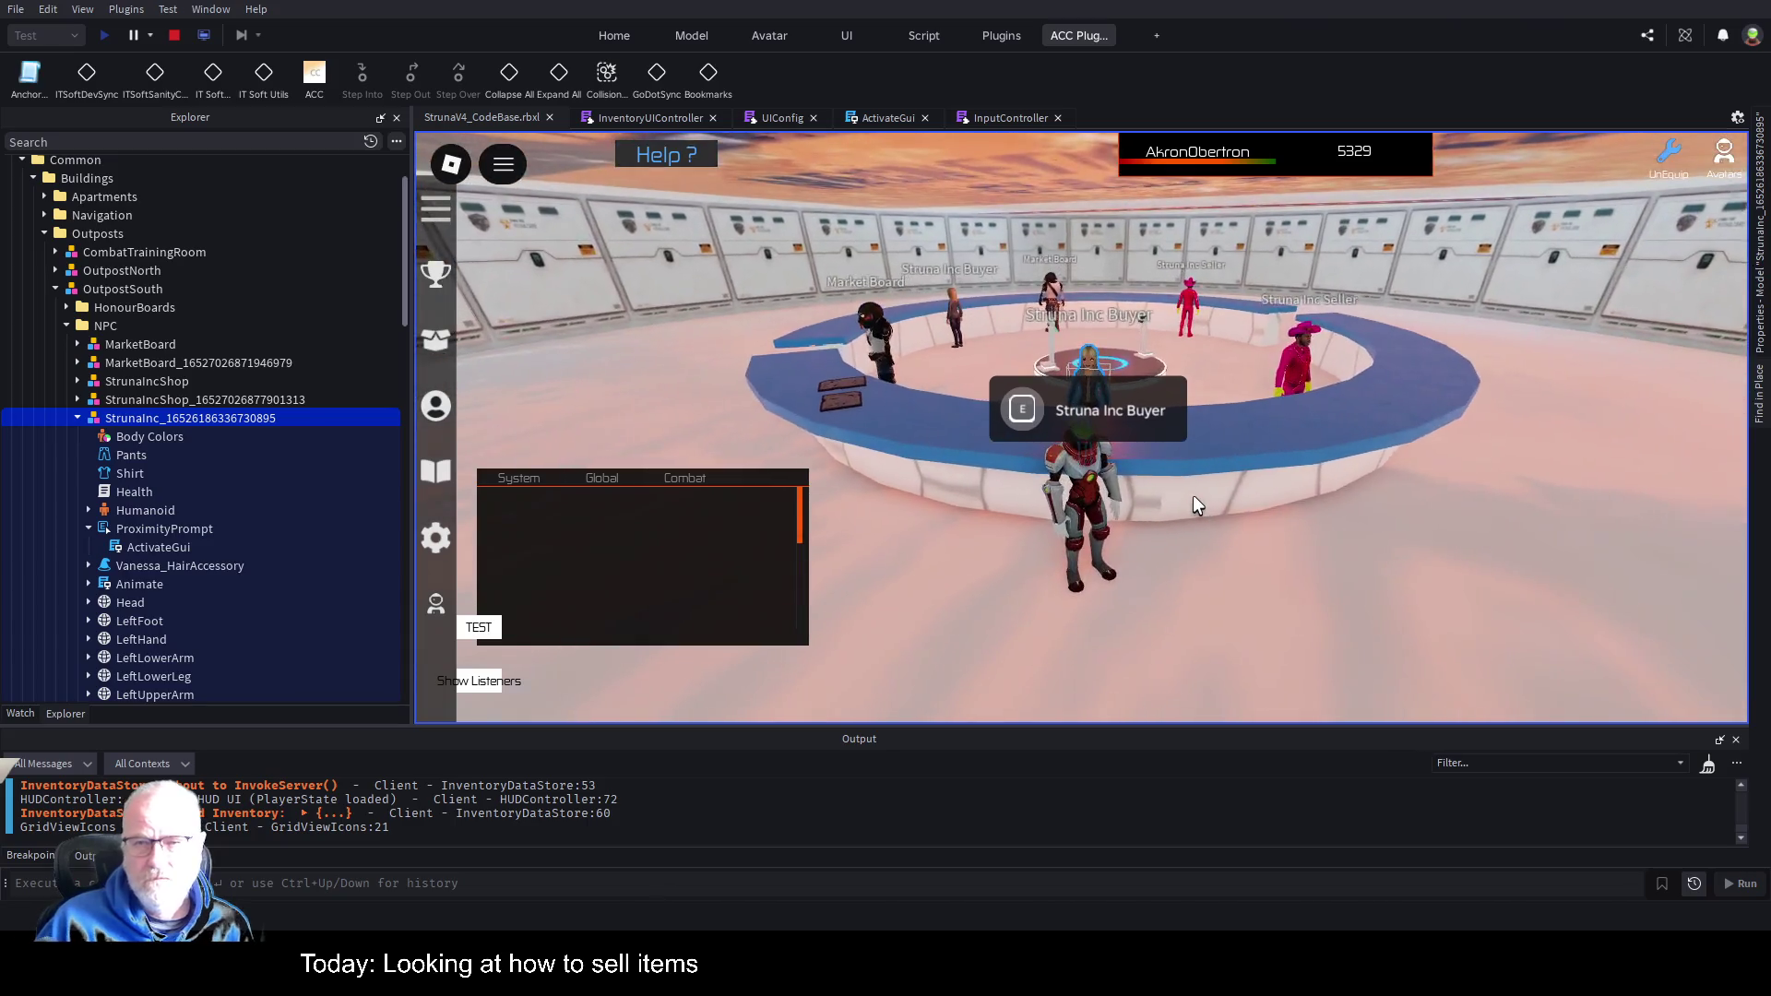
{"action": "scroll", "coordinate": [1193, 503], "scroll_direction": "up", "scroll_amount": 3}
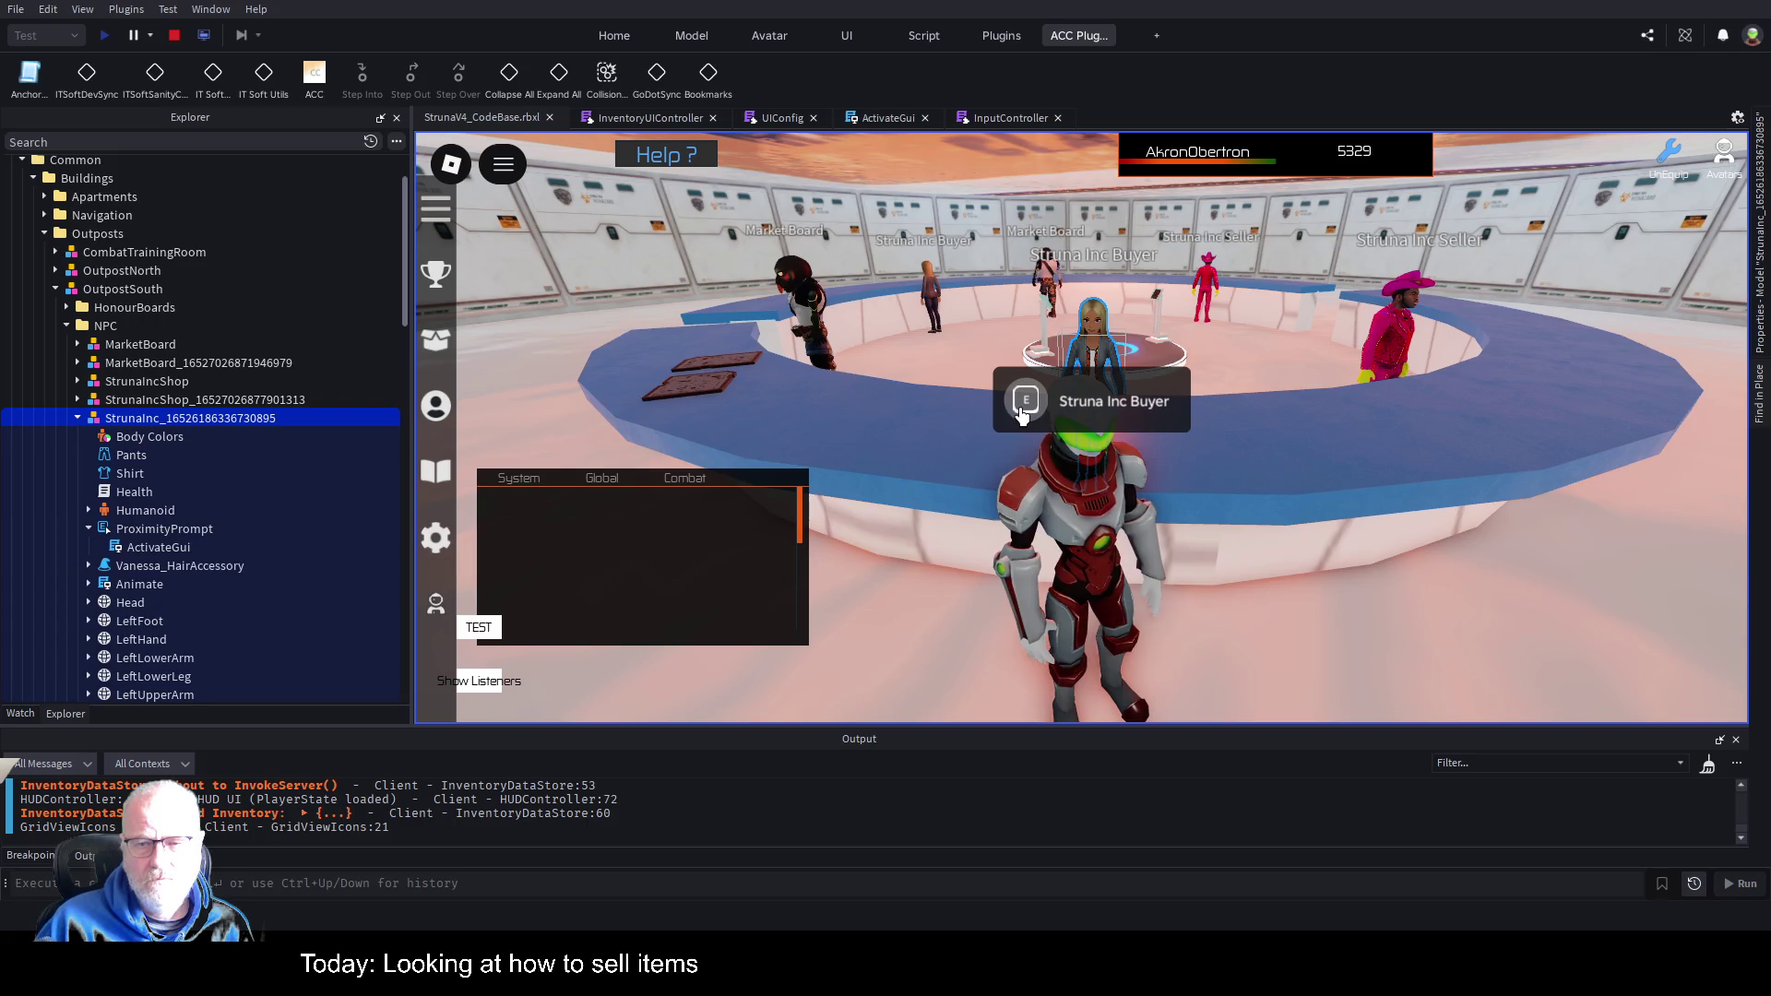
{"action": "left_click", "coordinate": [875, 118]}
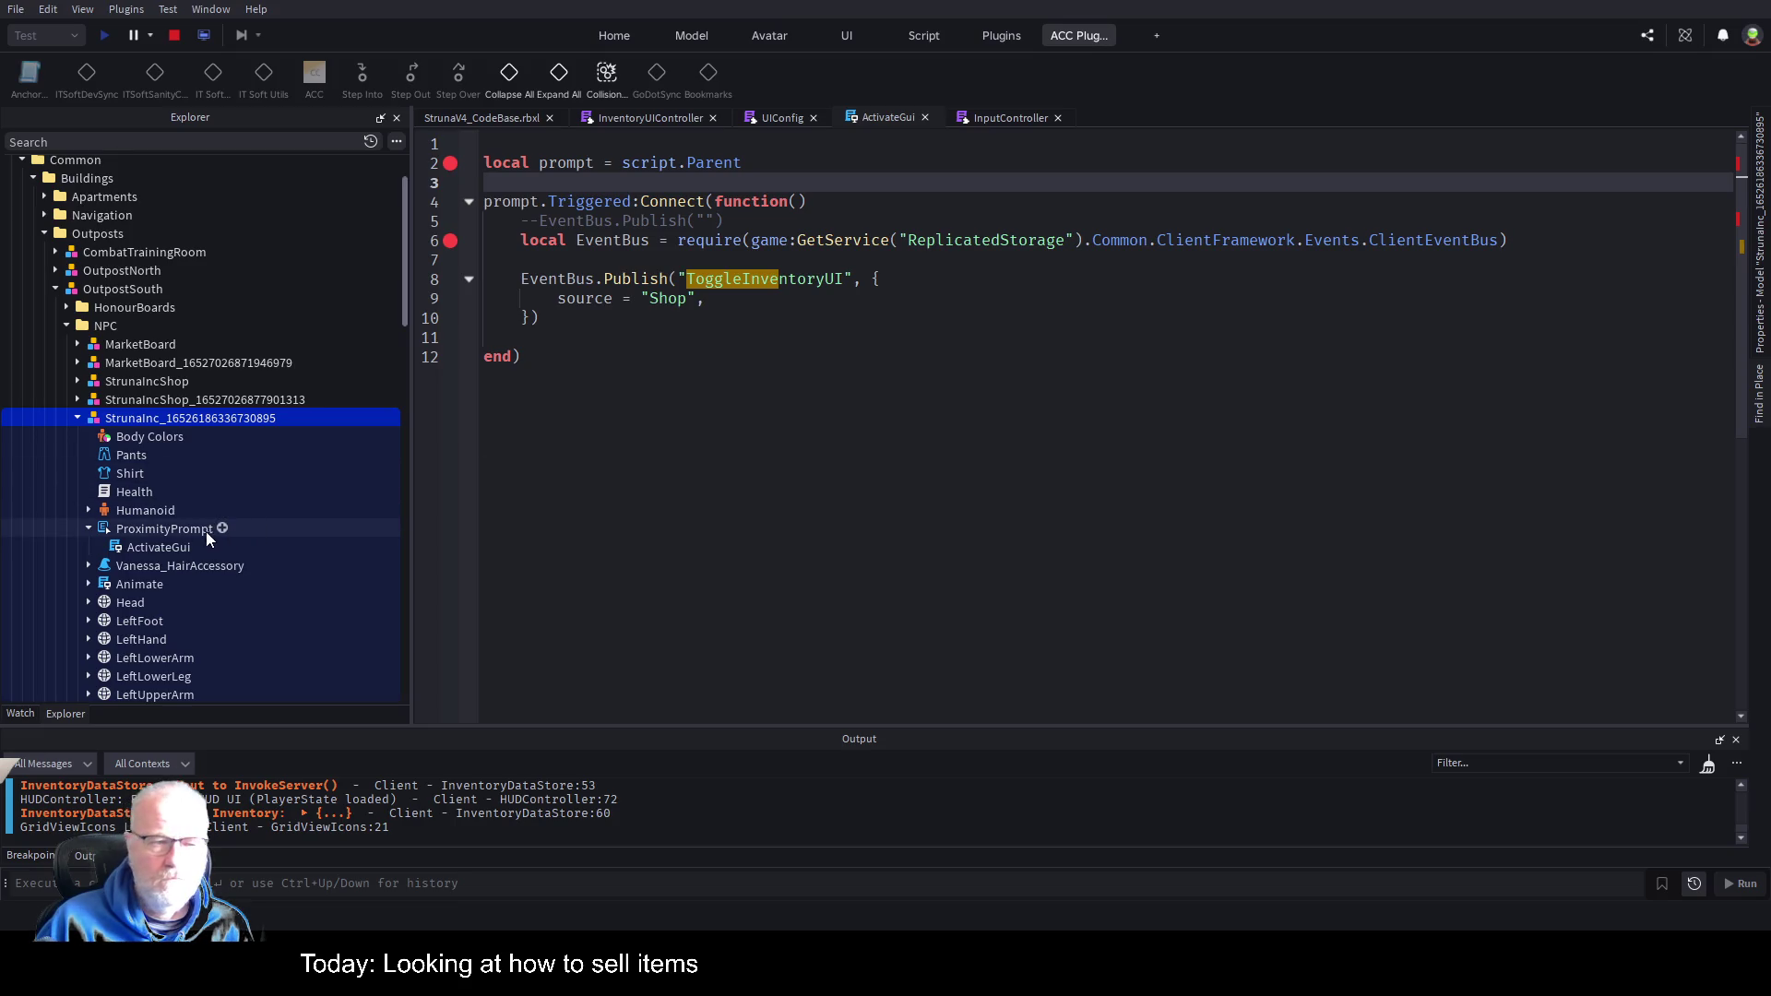
Select the buyer NPC's ProximityPrompt and stop the running play test.
{"action": "left_click", "coordinate": [166, 529]}
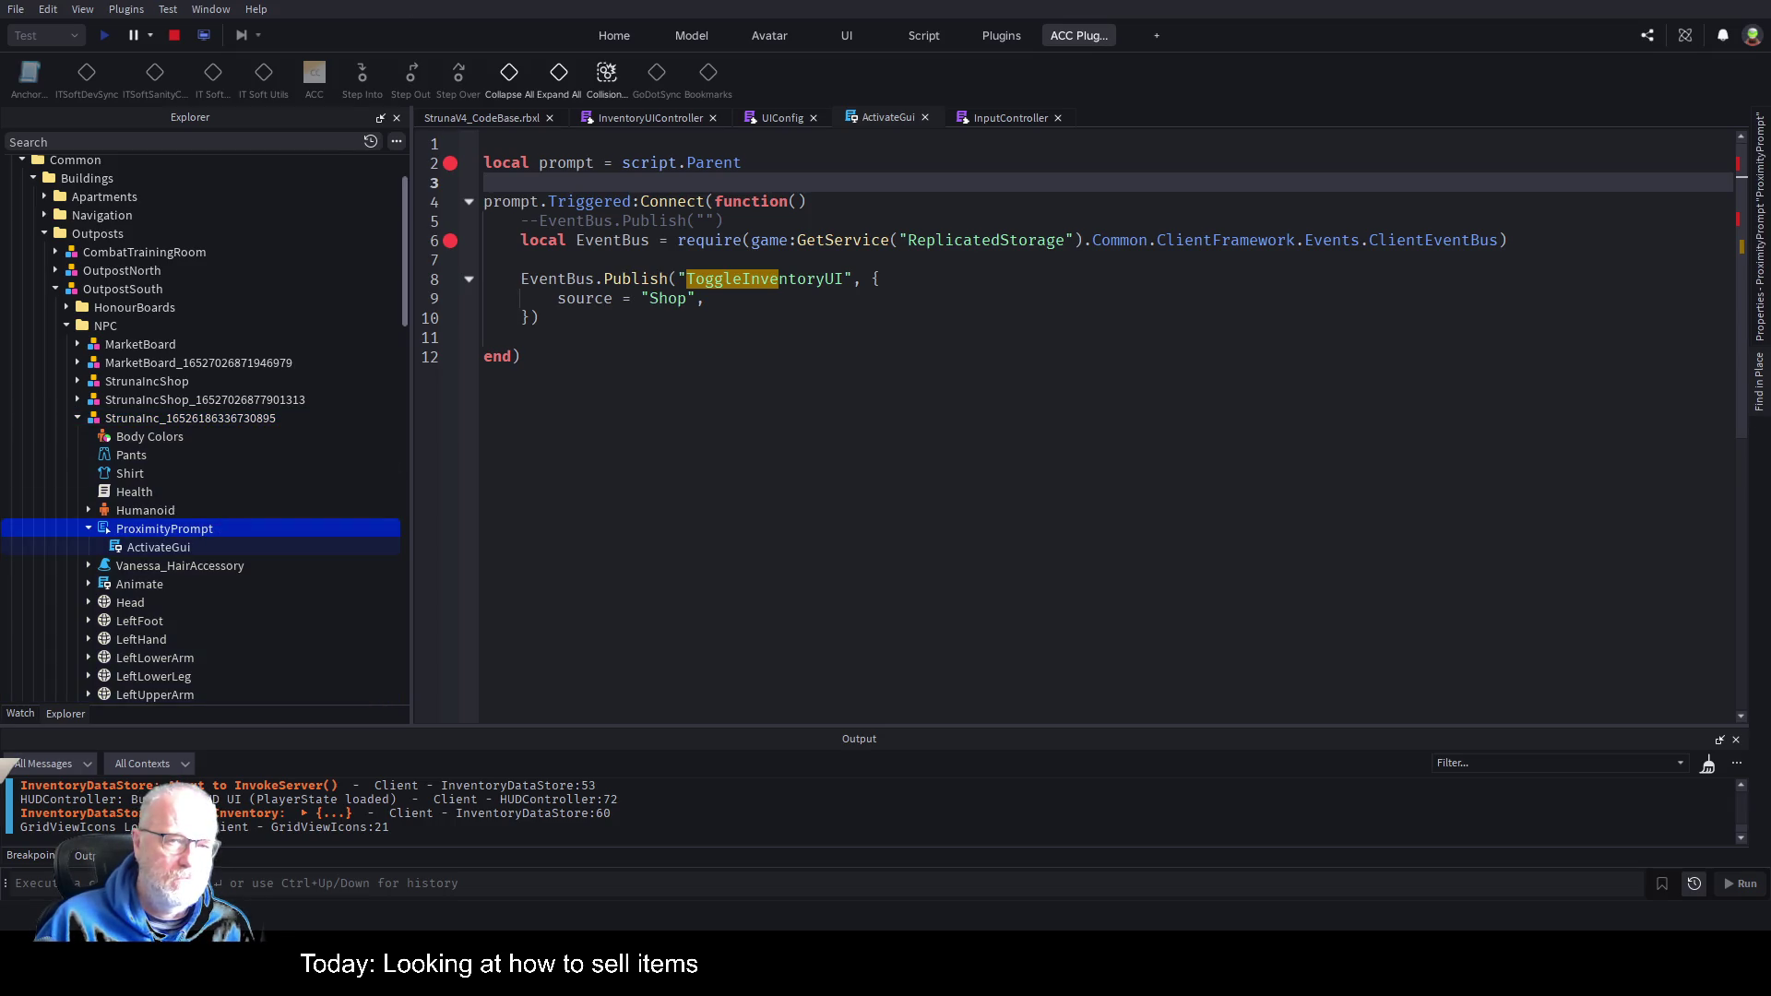
{"action": "left_click", "coordinate": [173, 37]}
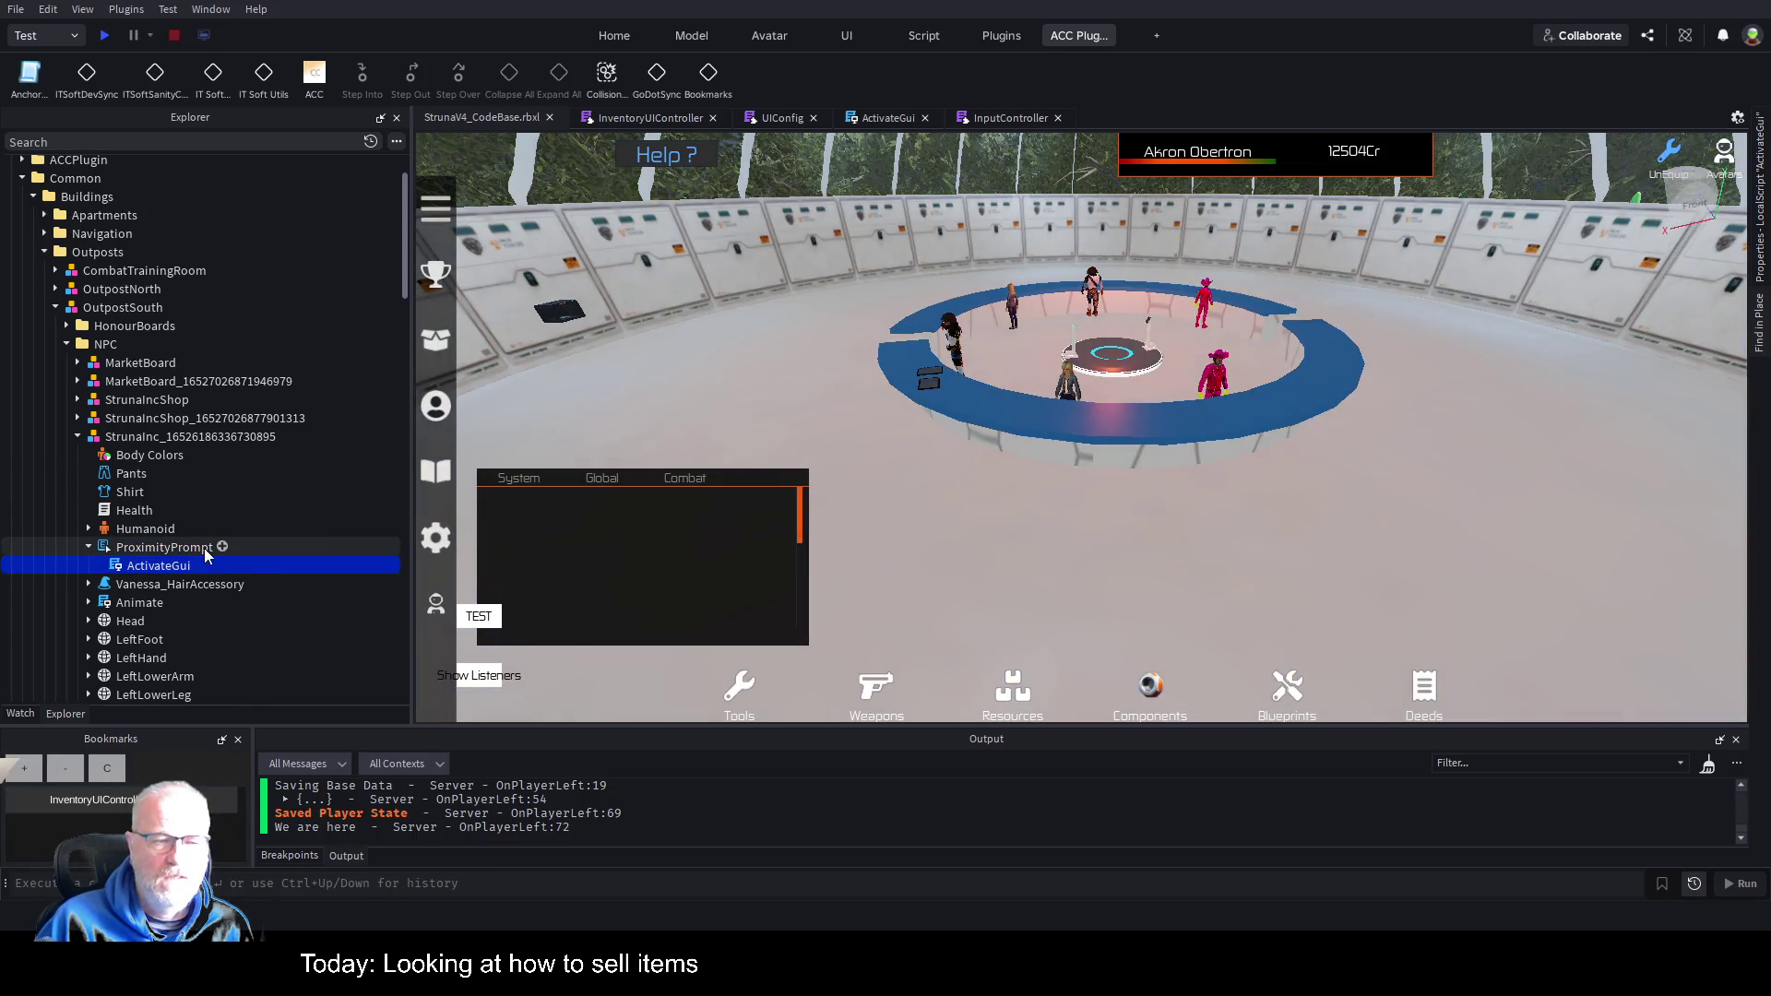
{"action": "left_click", "coordinate": [205, 552]}
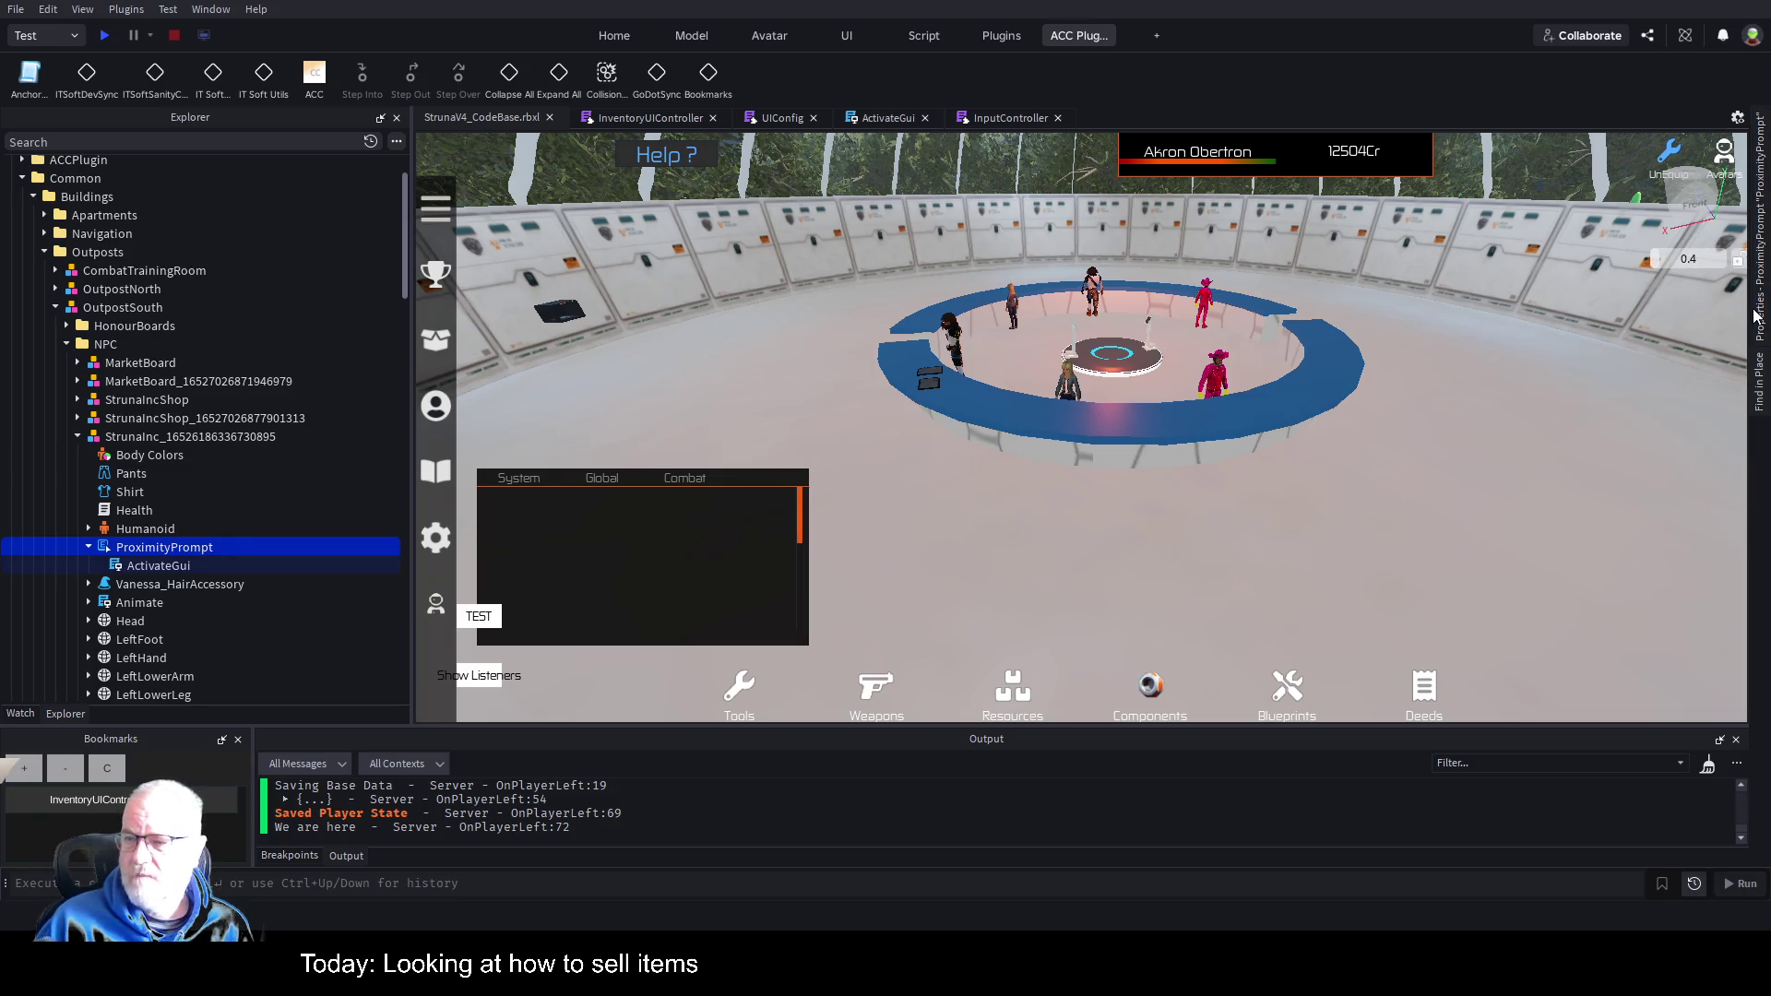
Show the ProximityPrompt's Properties: ActionText Struna Inc Buyer, key E, max distance 10, enabled.
{"action": "mouse_move", "coordinate": [1760, 315]}
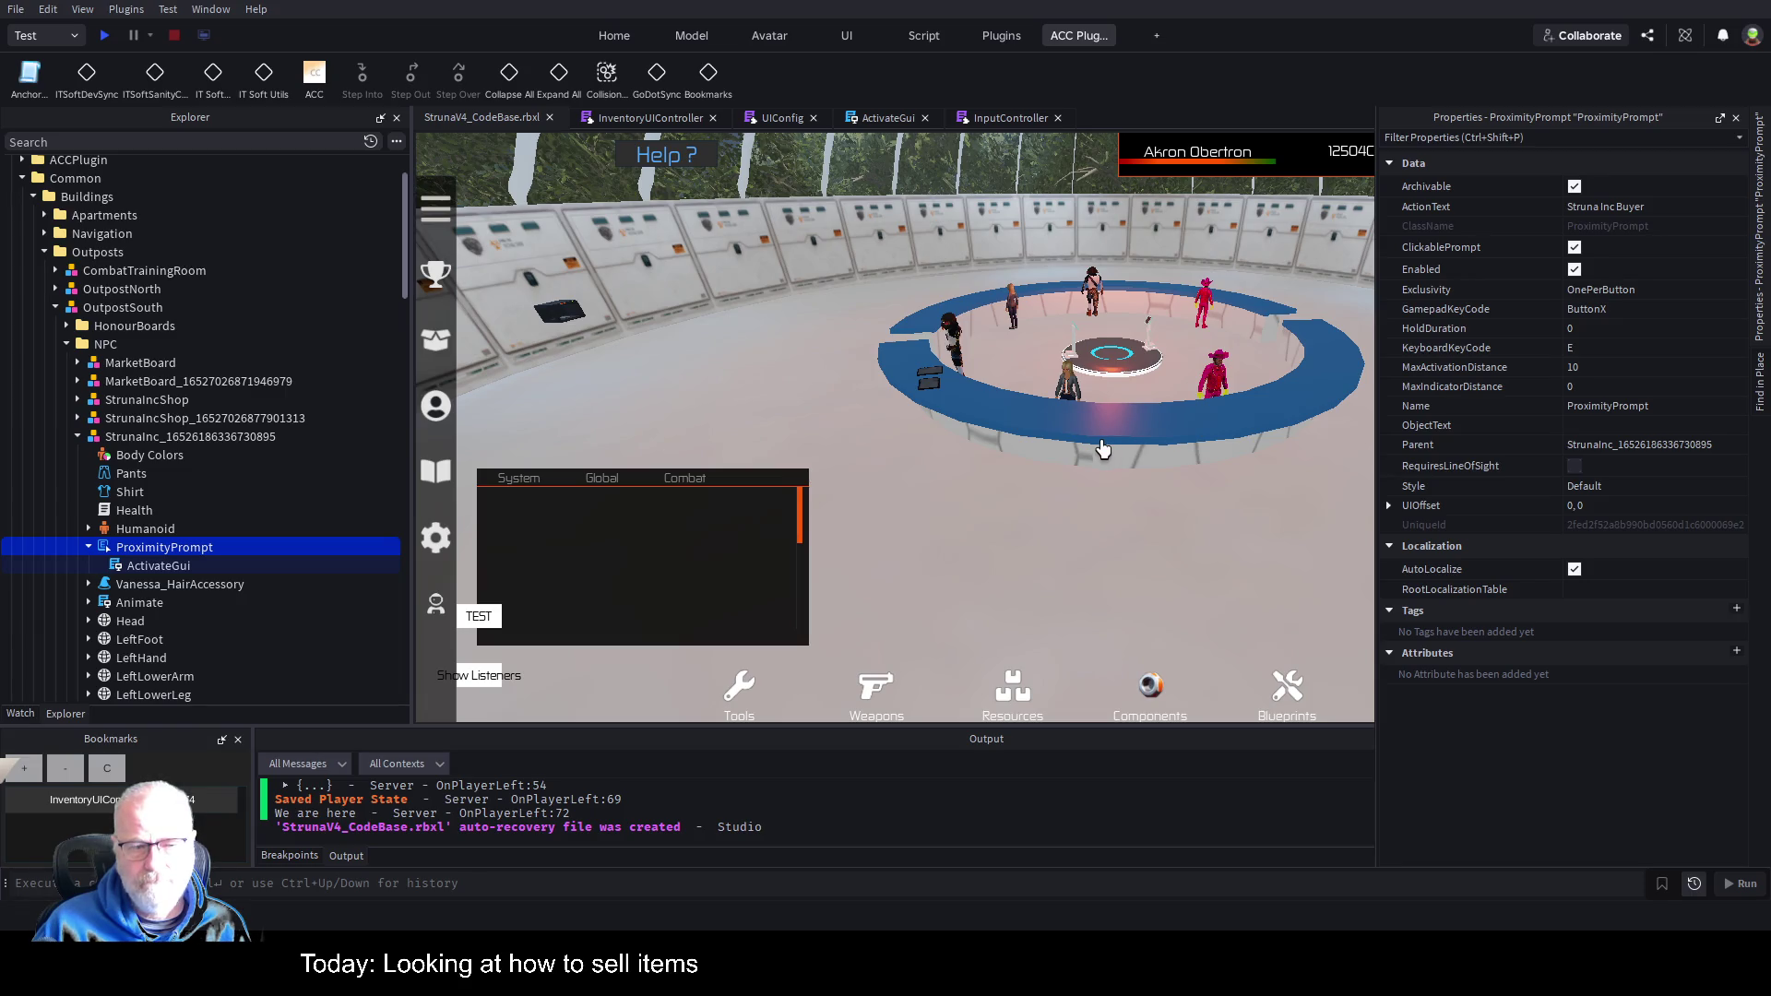
Open ActivateGui from Explorer, select all its code, then place the caret on line 4.
{"action": "double_click", "coordinate": [158, 568]}
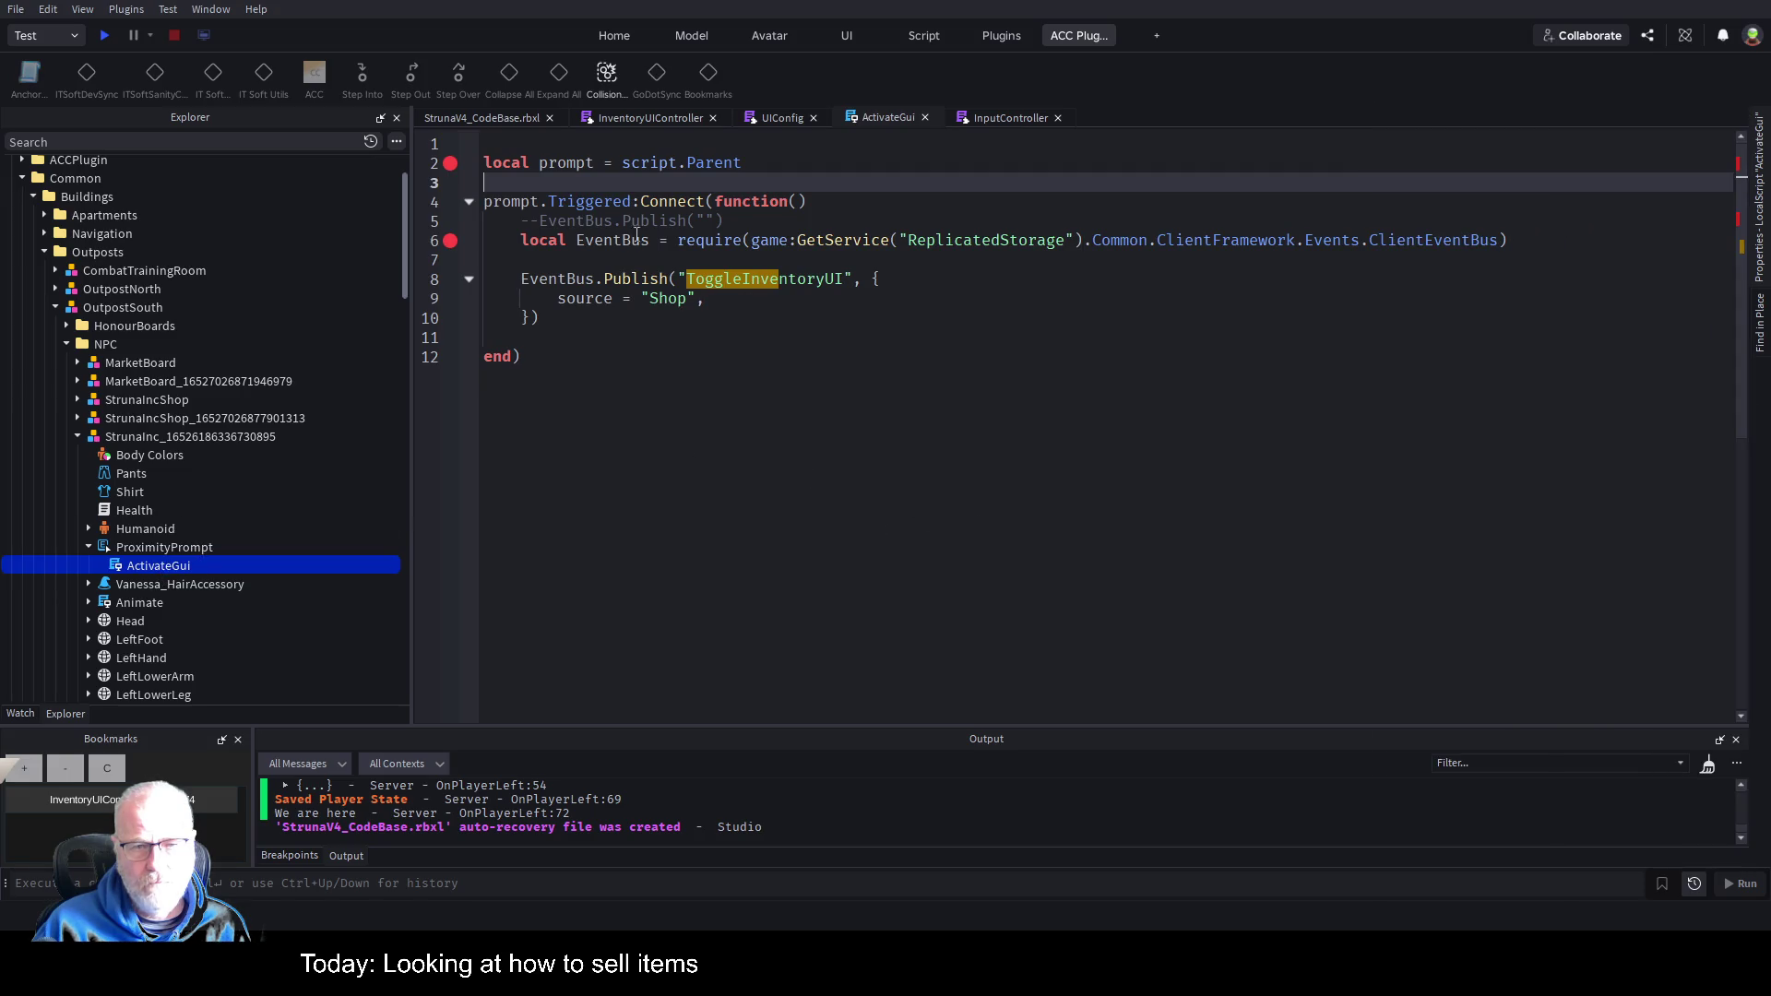
{"action": "key", "text": "ctrl+a"}
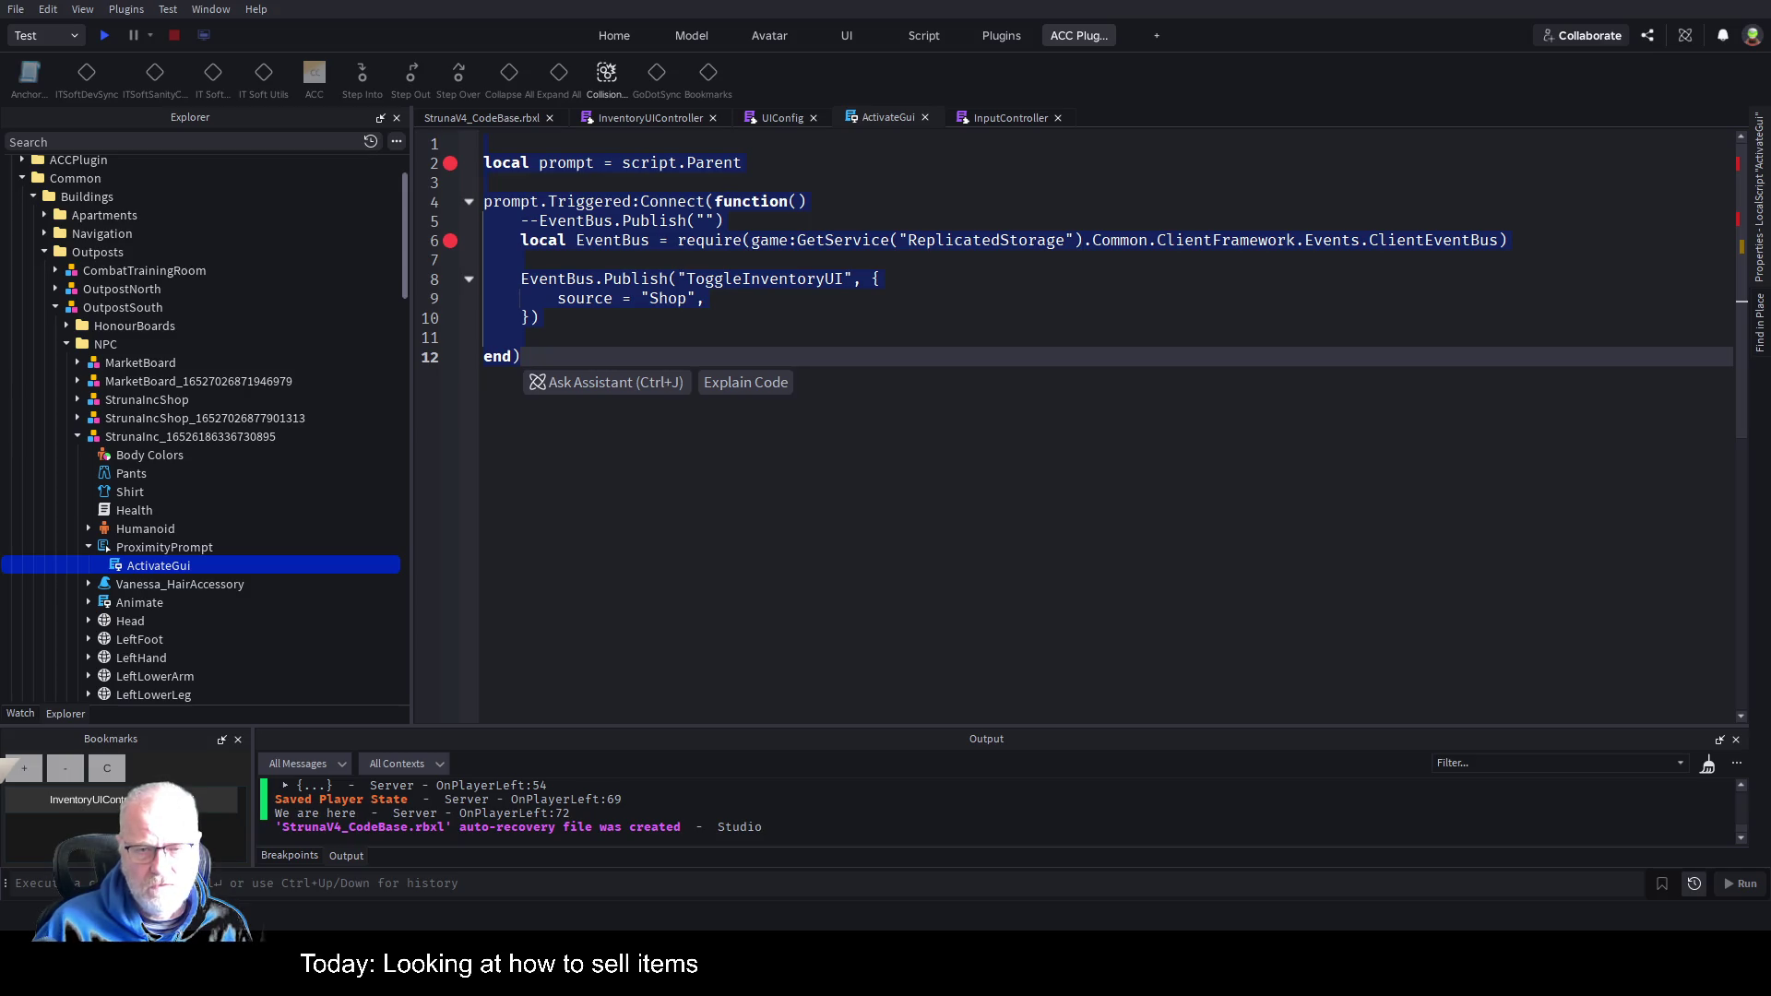
{"action": "left_click", "coordinate": [801, 204]}
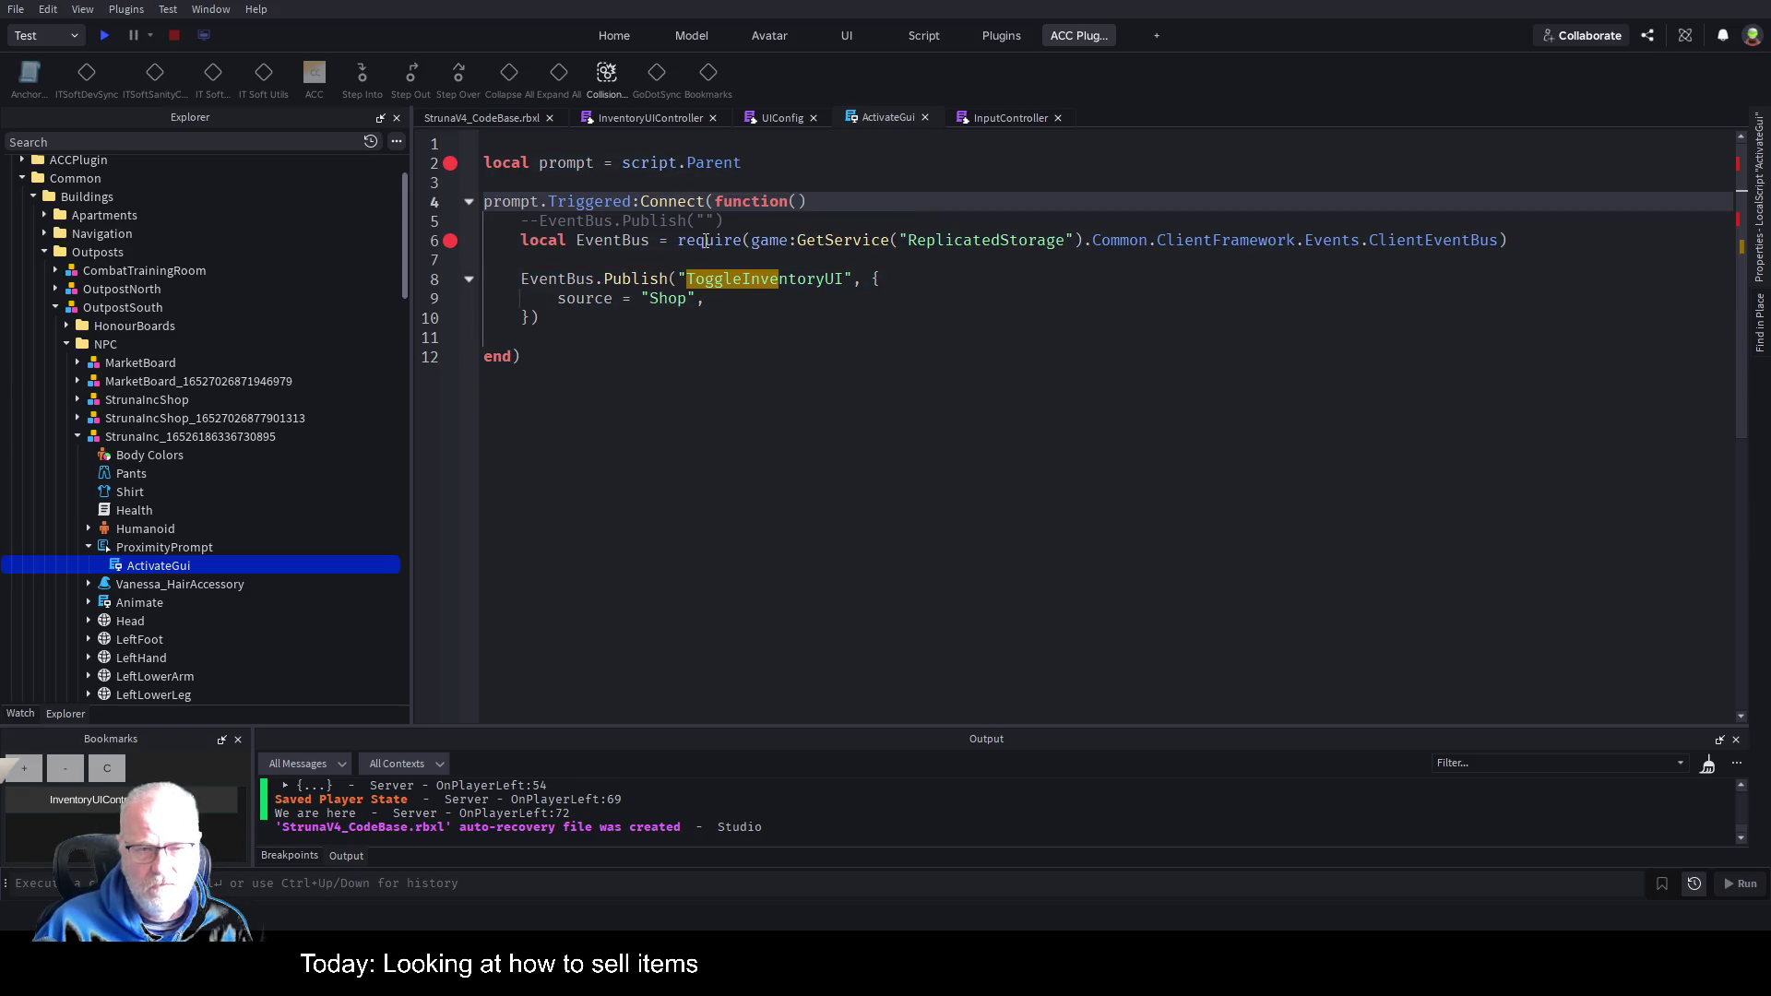
Remove the breakpoints on lines 2 and 6 and bookmark the EventBus call on line 8.
{"action": "left_click", "coordinate": [449, 242]}
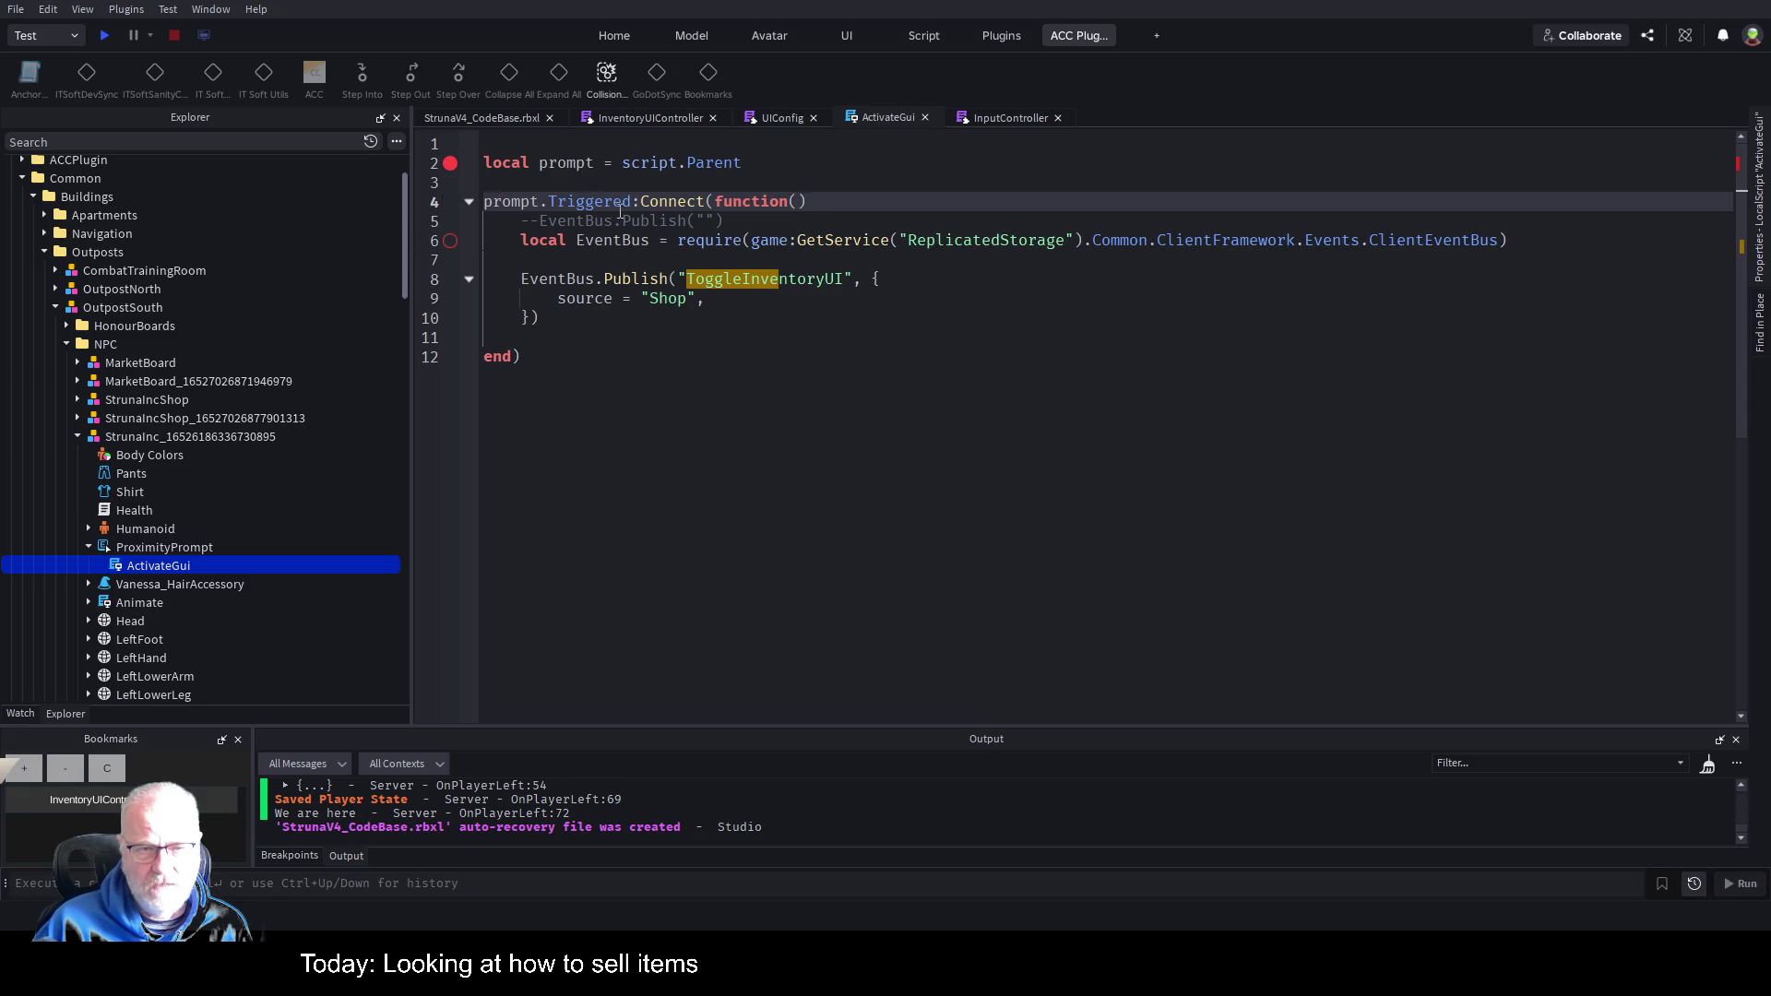
{"action": "left_click", "coordinate": [439, 162]}
{"action": "left_click", "coordinate": [449, 164]}
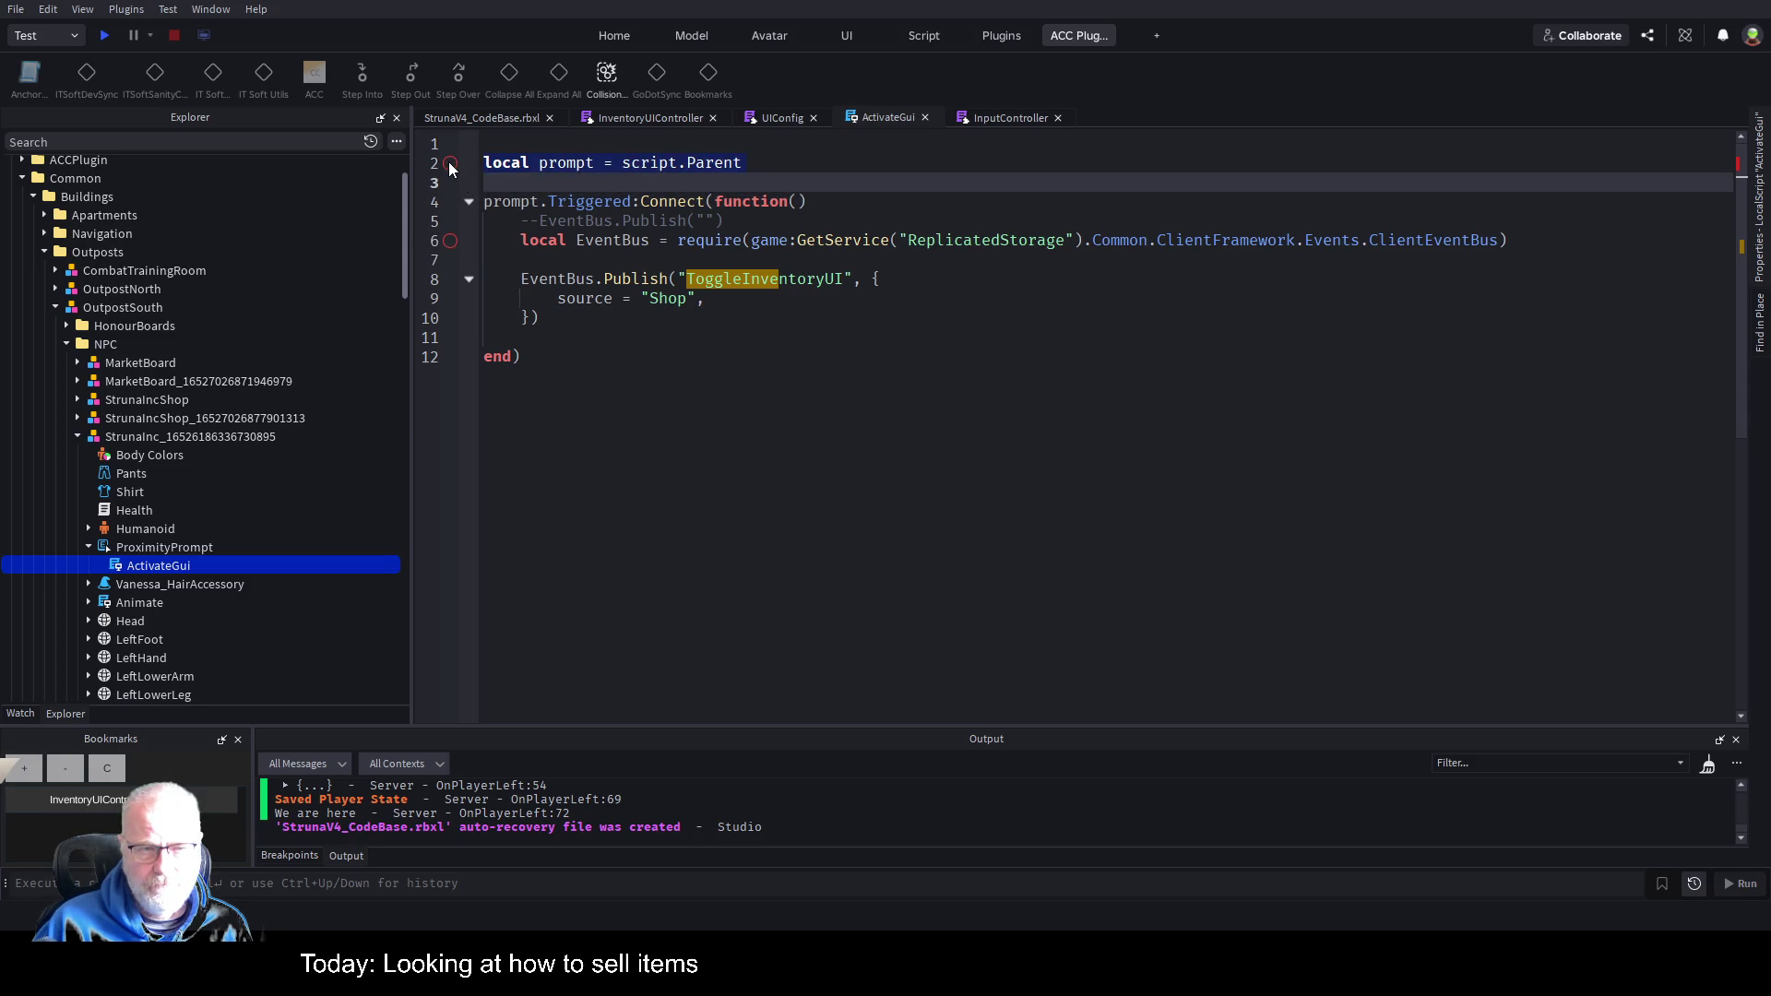
{"action": "key", "text": "F9"}
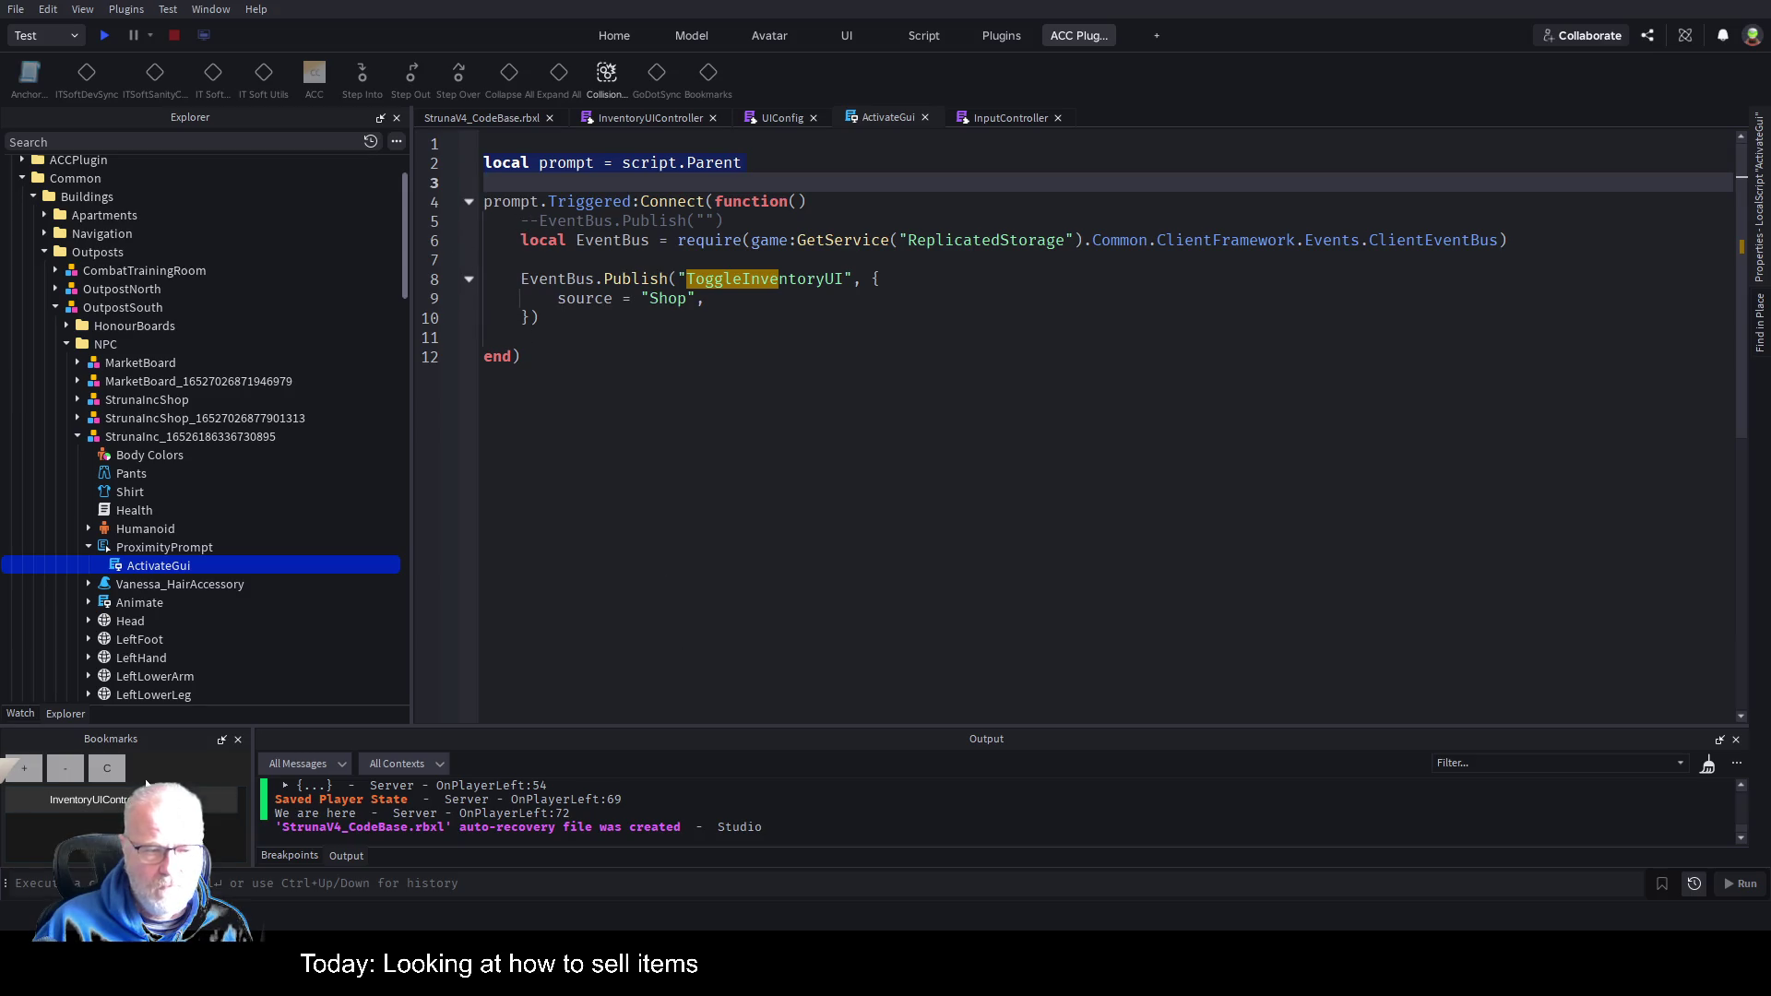
{"action": "left_click", "coordinate": [544, 279]}
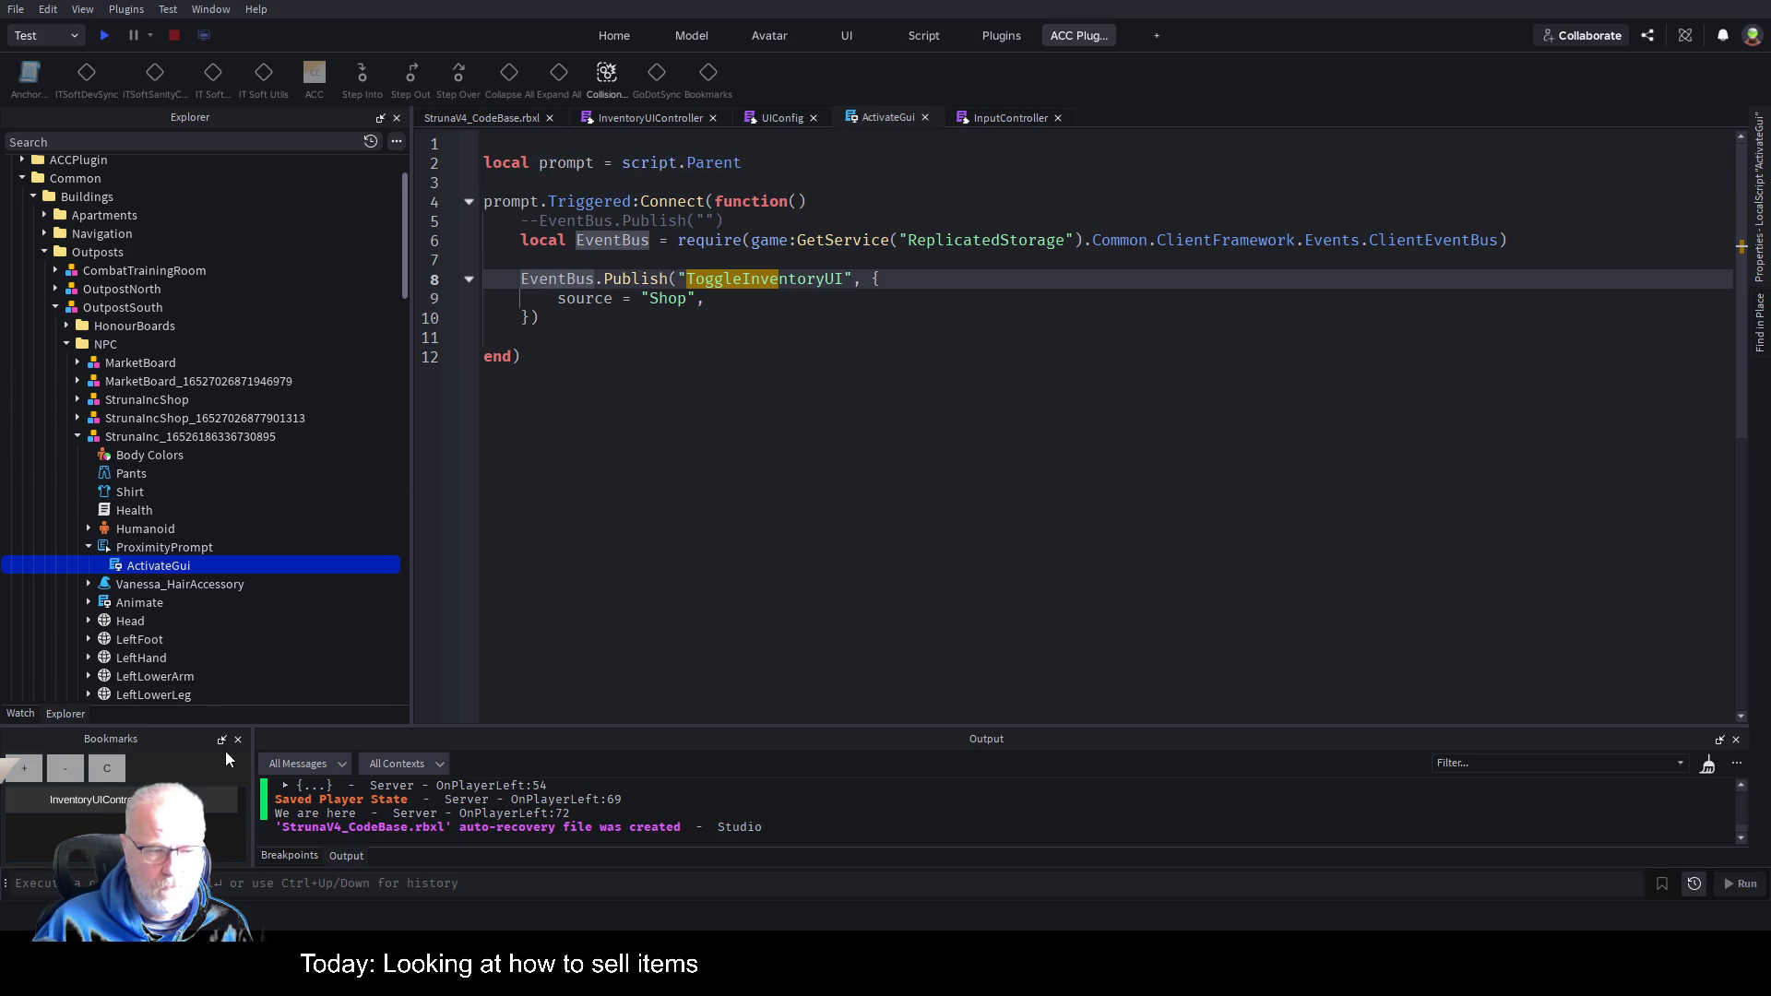
{"action": "left_click", "coordinate": [37, 771]}
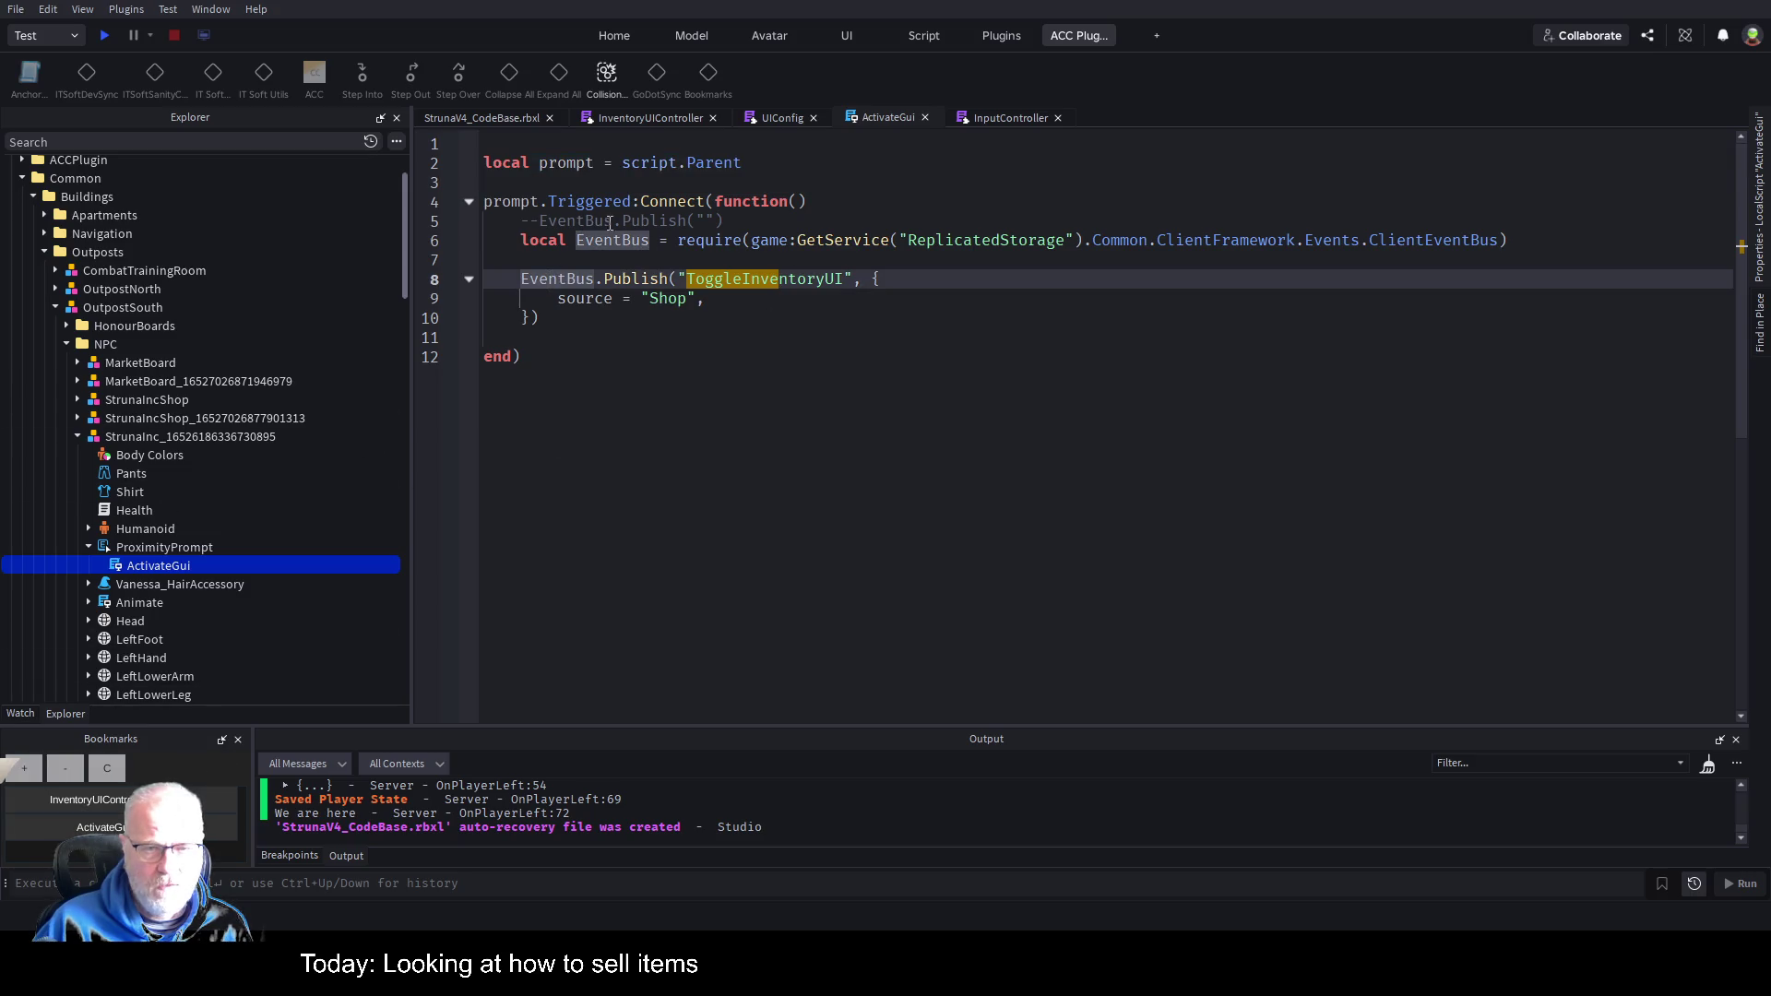
Add a print("-----") divider on line 3 and duplicate it into three lines.
{"action": "left_click", "coordinate": [1027, 184]}
{"action": "type", "text": "print"}
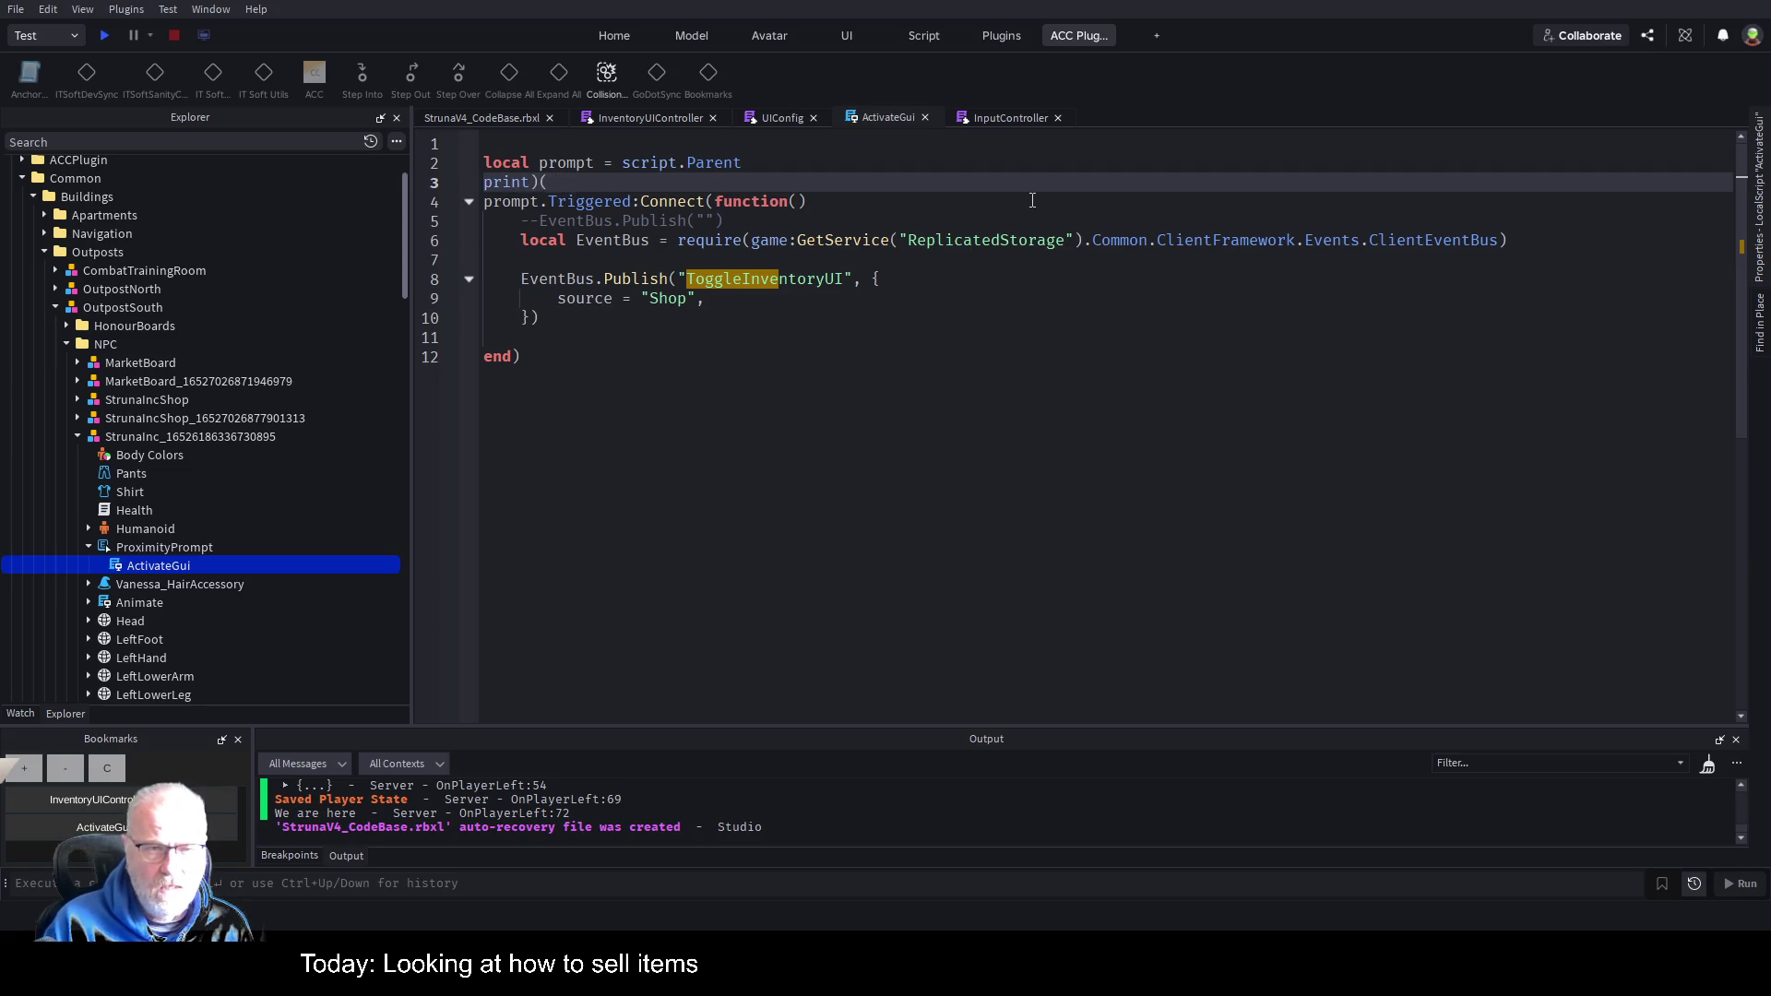
{"action": "type", "text": "(\""}
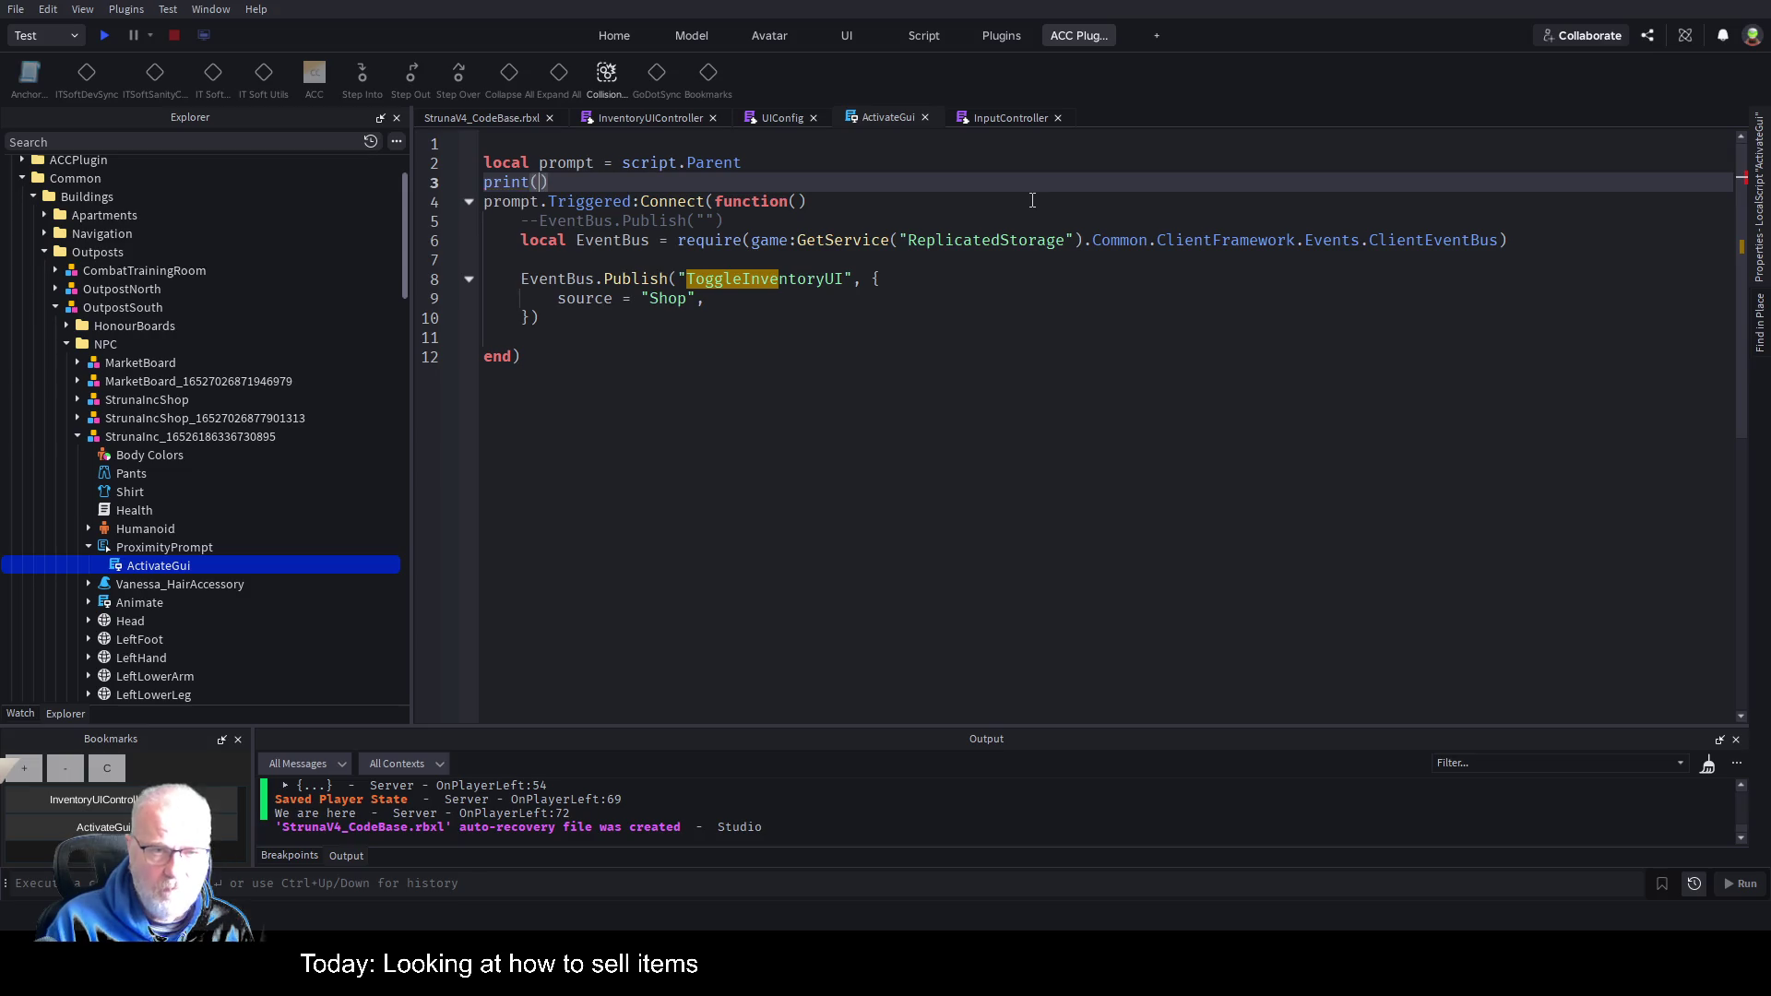
{"action": "type", "text": "------------------"}
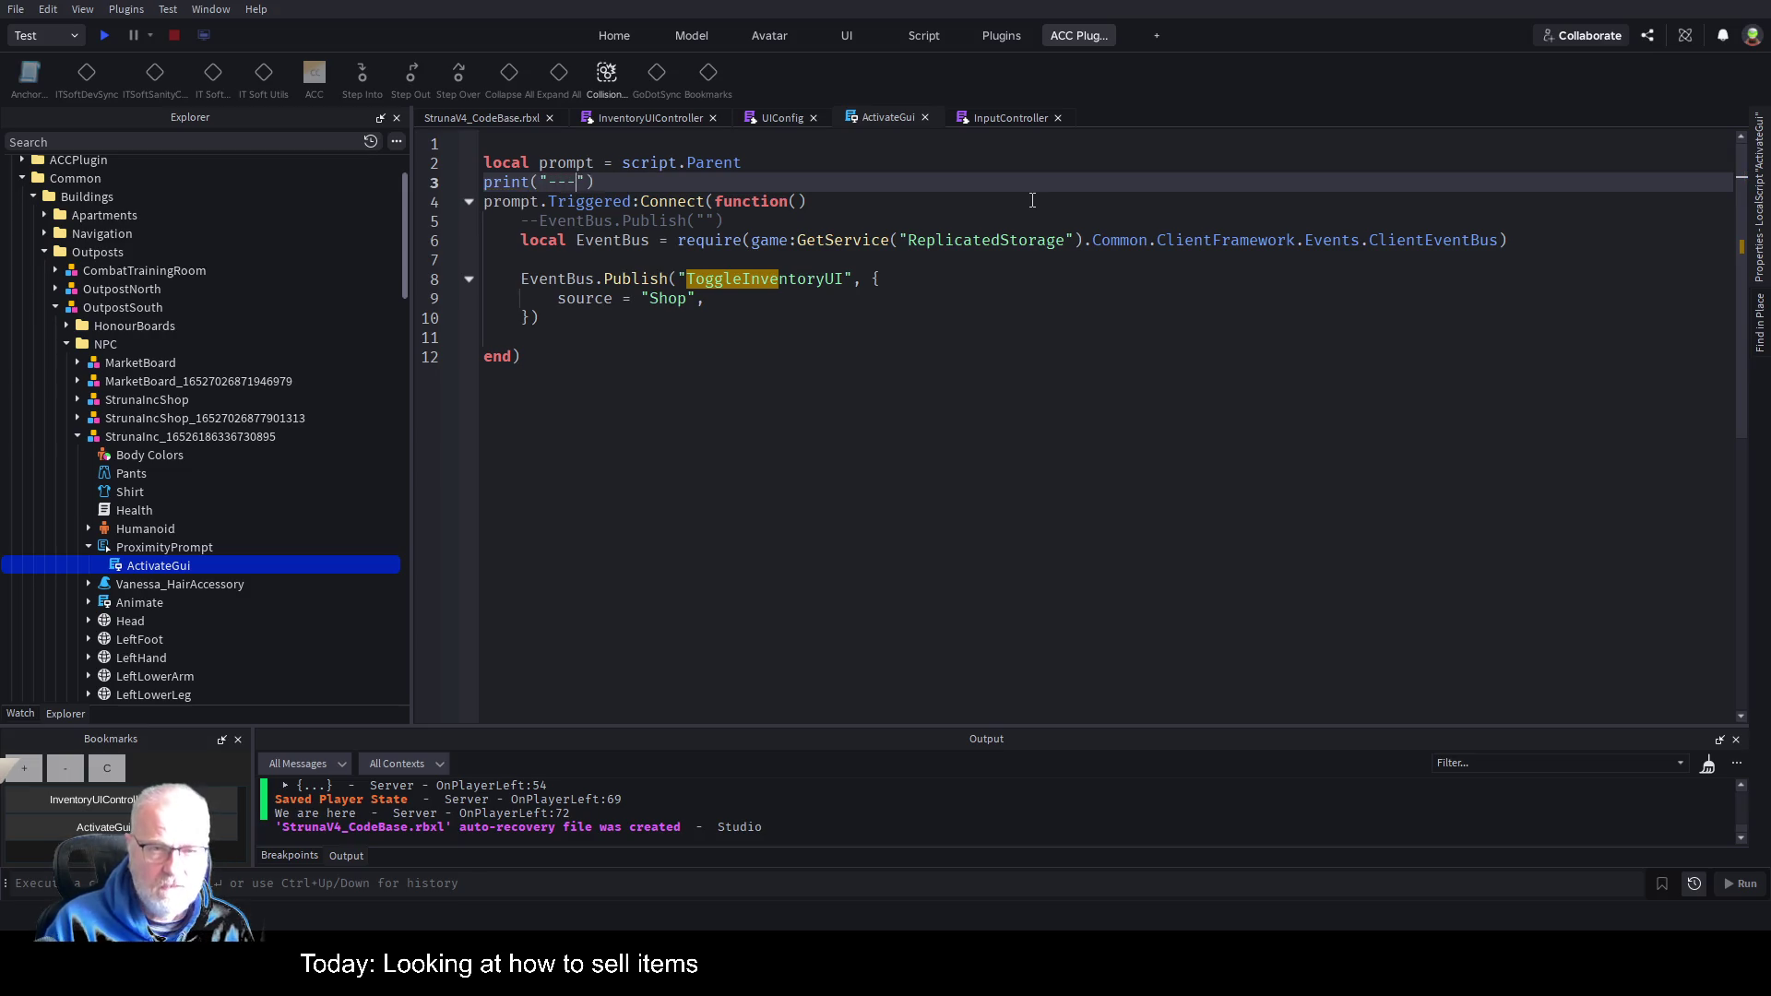
{"action": "type", "text": "---------------------------"}
{"action": "key", "text": "End"}
{"action": "key", "text": "shift+Home"}
{"action": "key", "text": "ctrl+c"}
{"action": "key", "text": "End"}
{"action": "key", "text": "Return"}
{"action": "key", "text": "ctrl+v"}
{"action": "key", "text": "Return"}
{"action": "key", "text": "ctrl+v"}
Turn the first and third divider lines into warn calls, keeping print in the middle.
{"action": "key", "text": "Home"}
{"action": "key", "text": "ctrl+shift+Right"}
{"action": "key", "text": "Delete"}
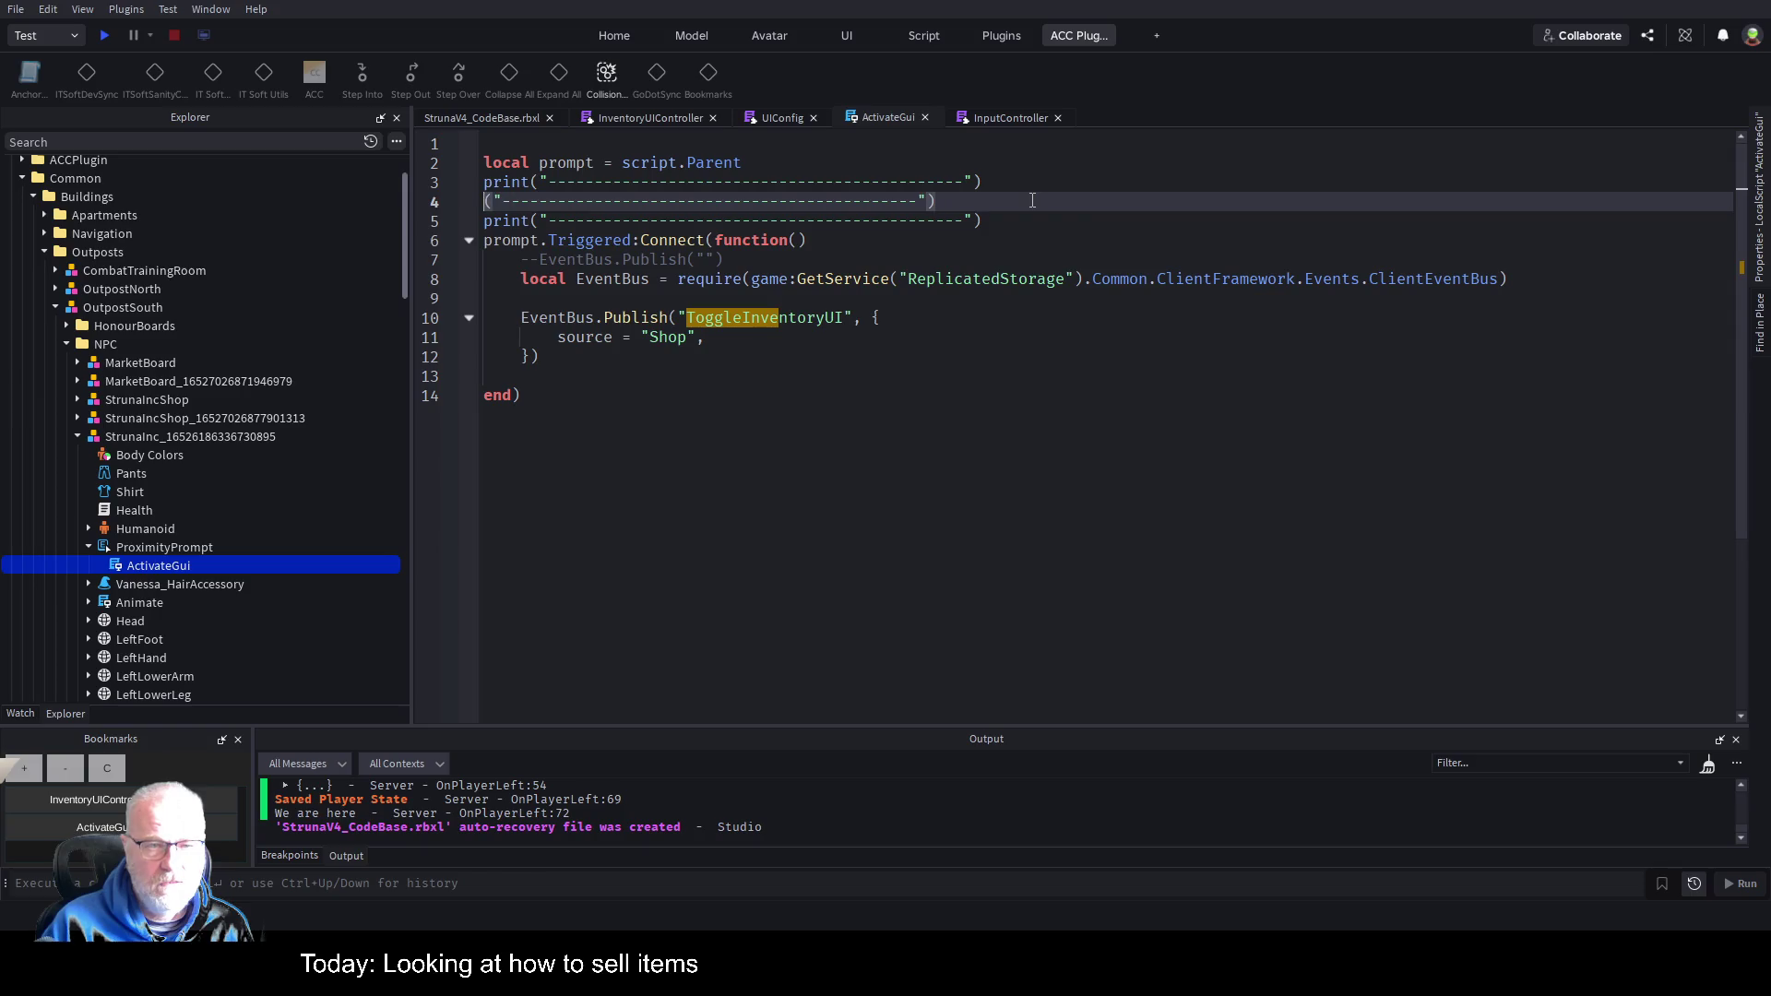
{"action": "type", "text": "print"}
{"action": "key", "text": "Down"}
{"action": "key", "text": "End"}
{"action": "key", "text": "shift+Up"}
{"action": "key", "text": "shift+Up"}
{"action": "key", "text": "shift+Home"}
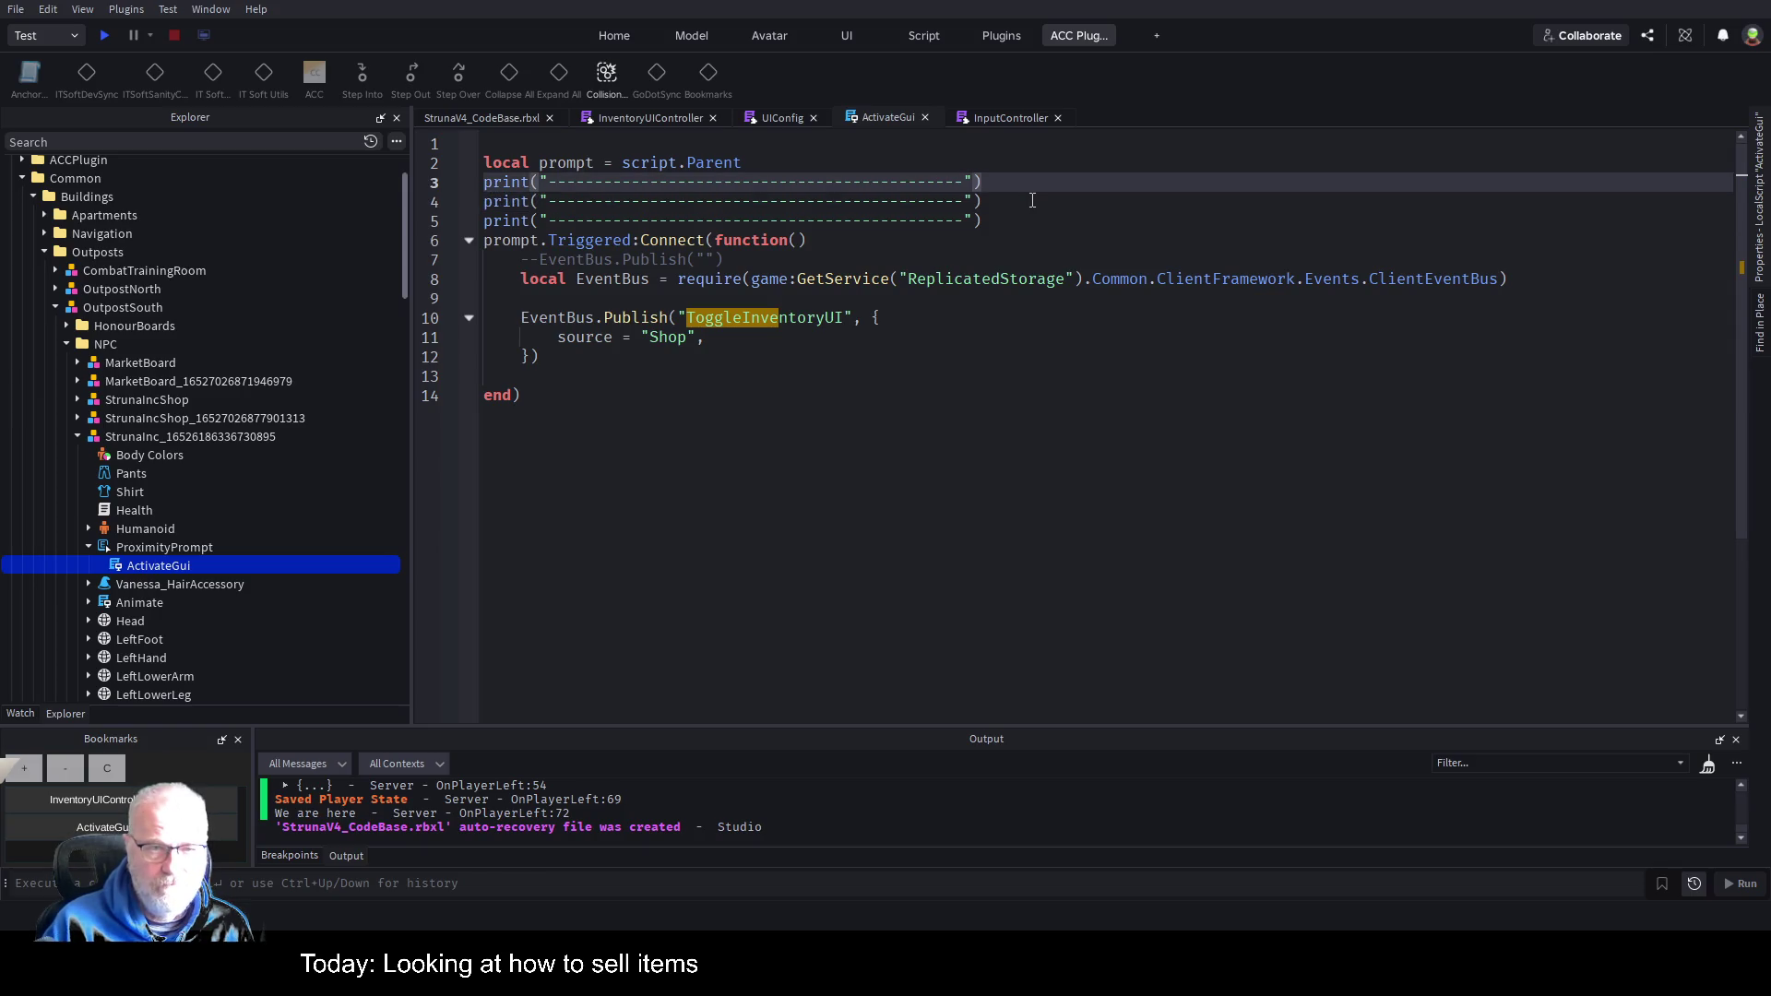
{"action": "key", "text": "Left"}
{"action": "key", "text": "ctrl+shift+Right"}
{"action": "type", "text": "warn"}
{"action": "key", "text": "Down"}
{"action": "key", "text": "Down"}
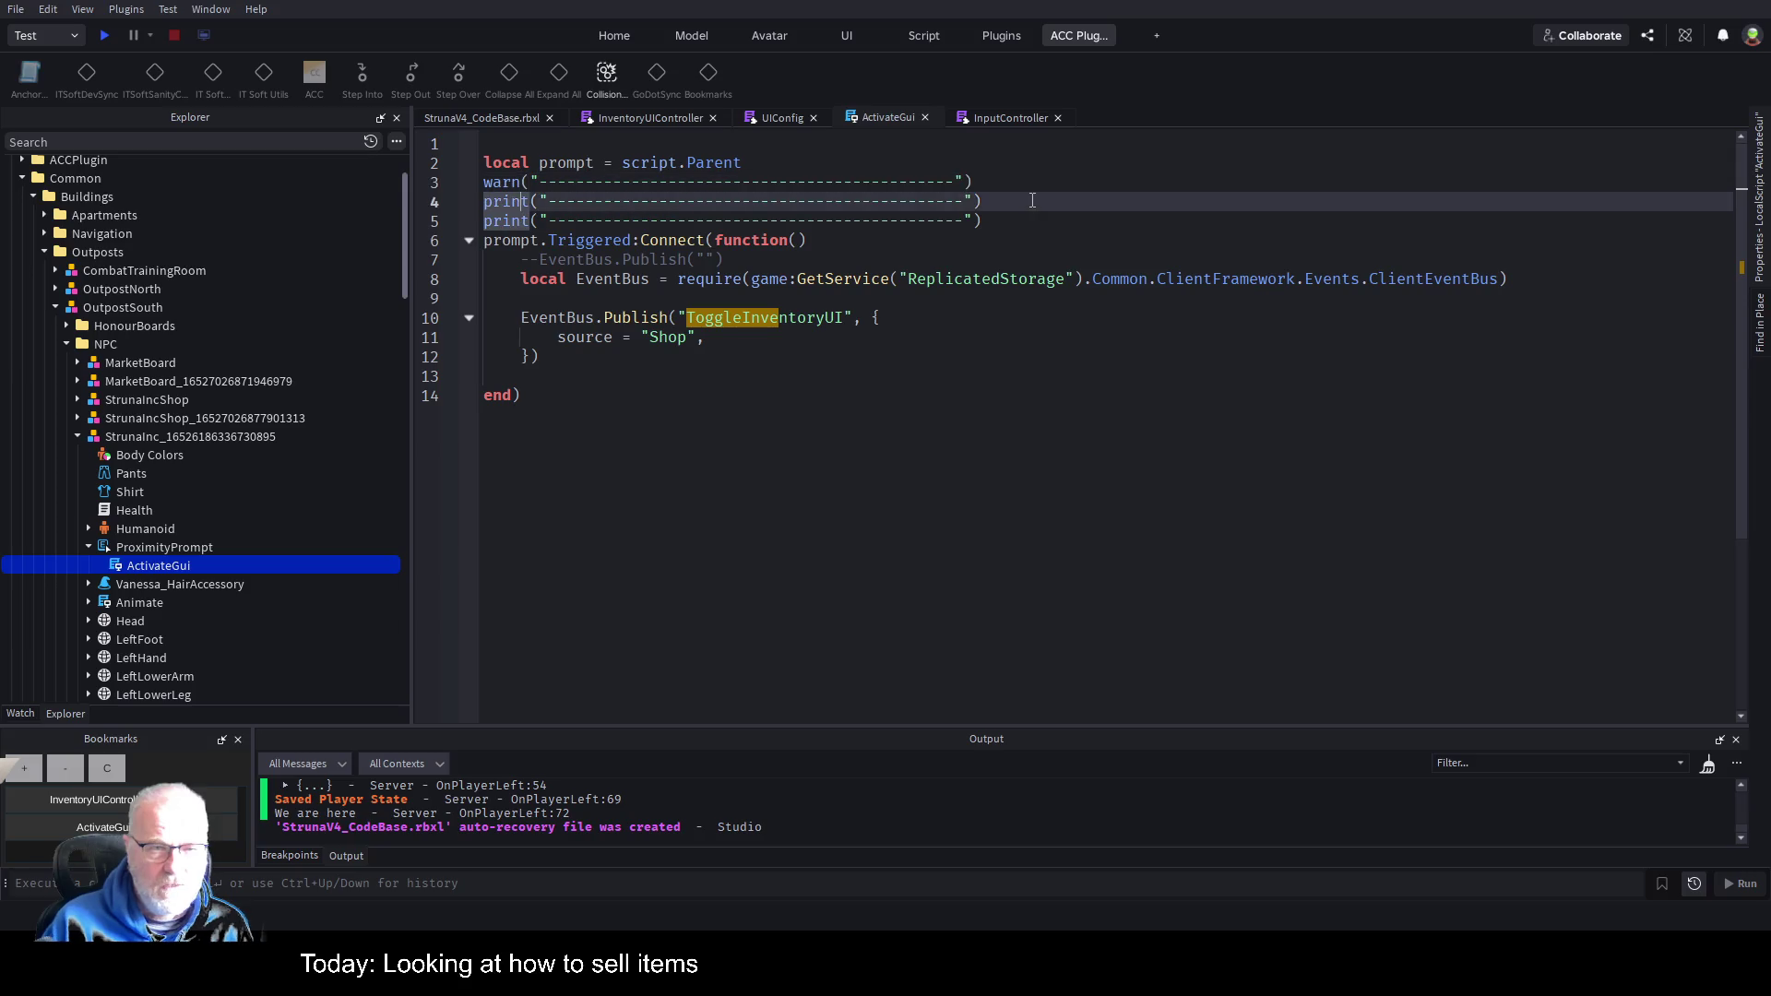
{"action": "type", "text": "warn"}
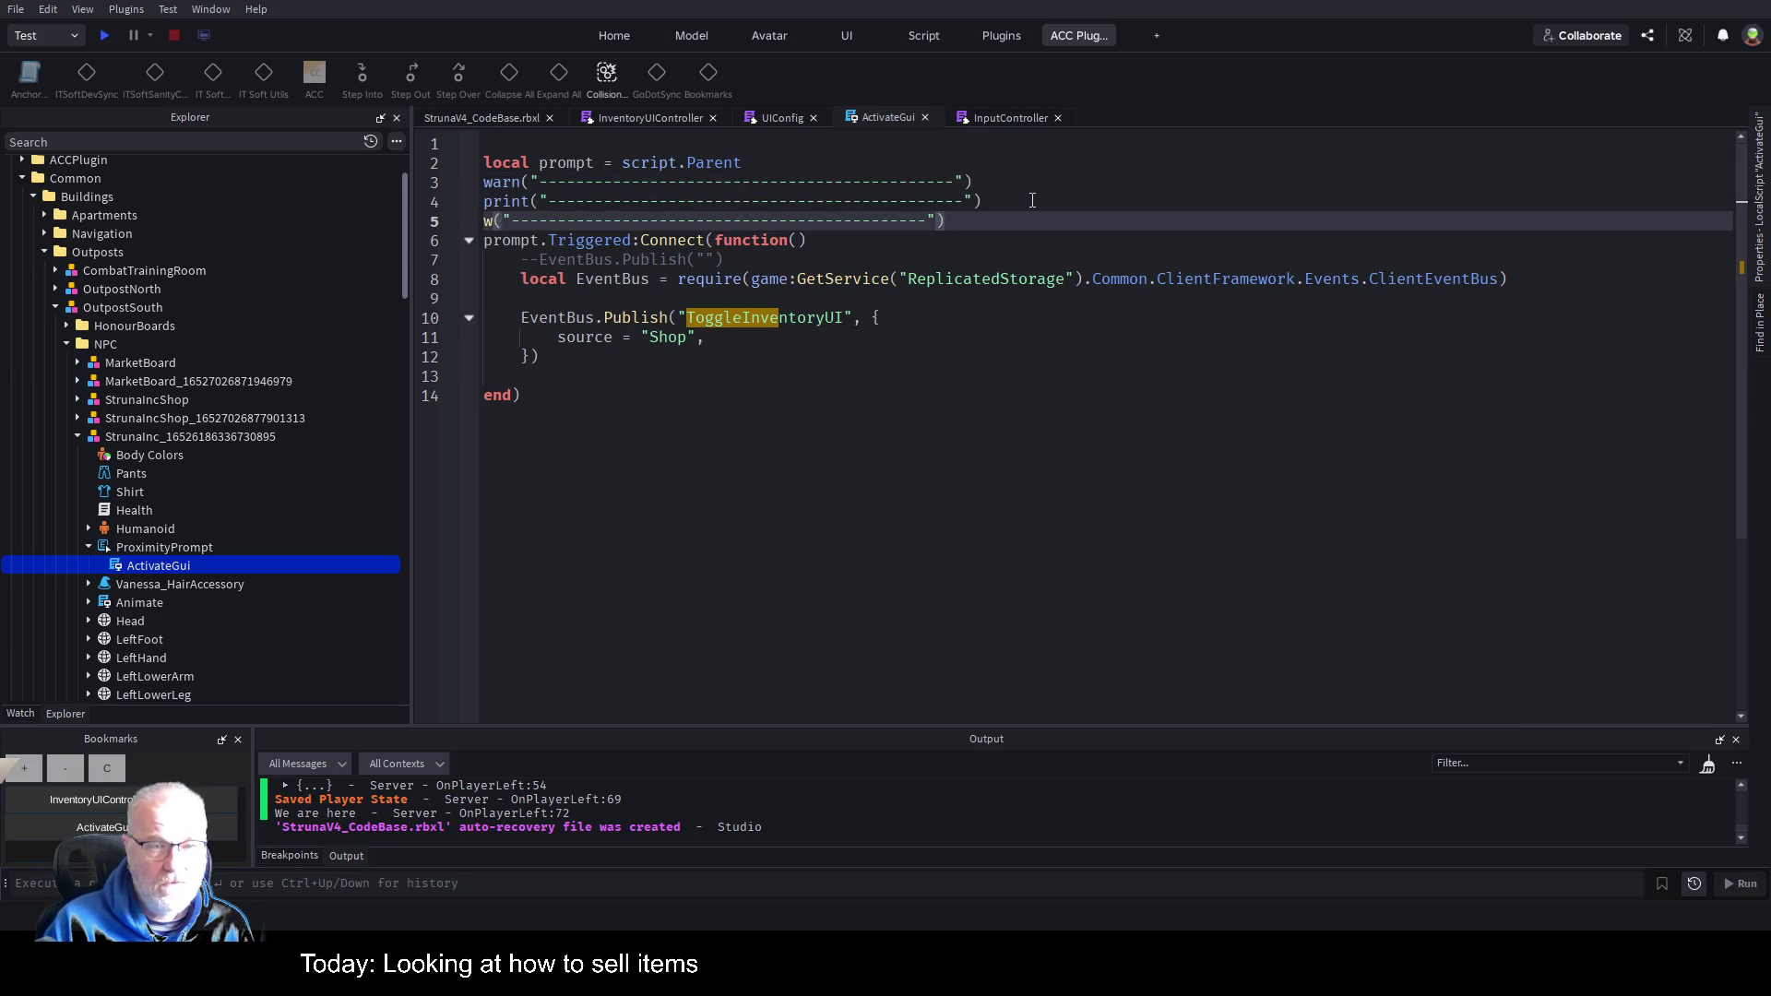
Tidy the blank lines around the divider block and save the place.
{"action": "key", "text": "Up"}
{"action": "key", "text": "ctrl+s"}
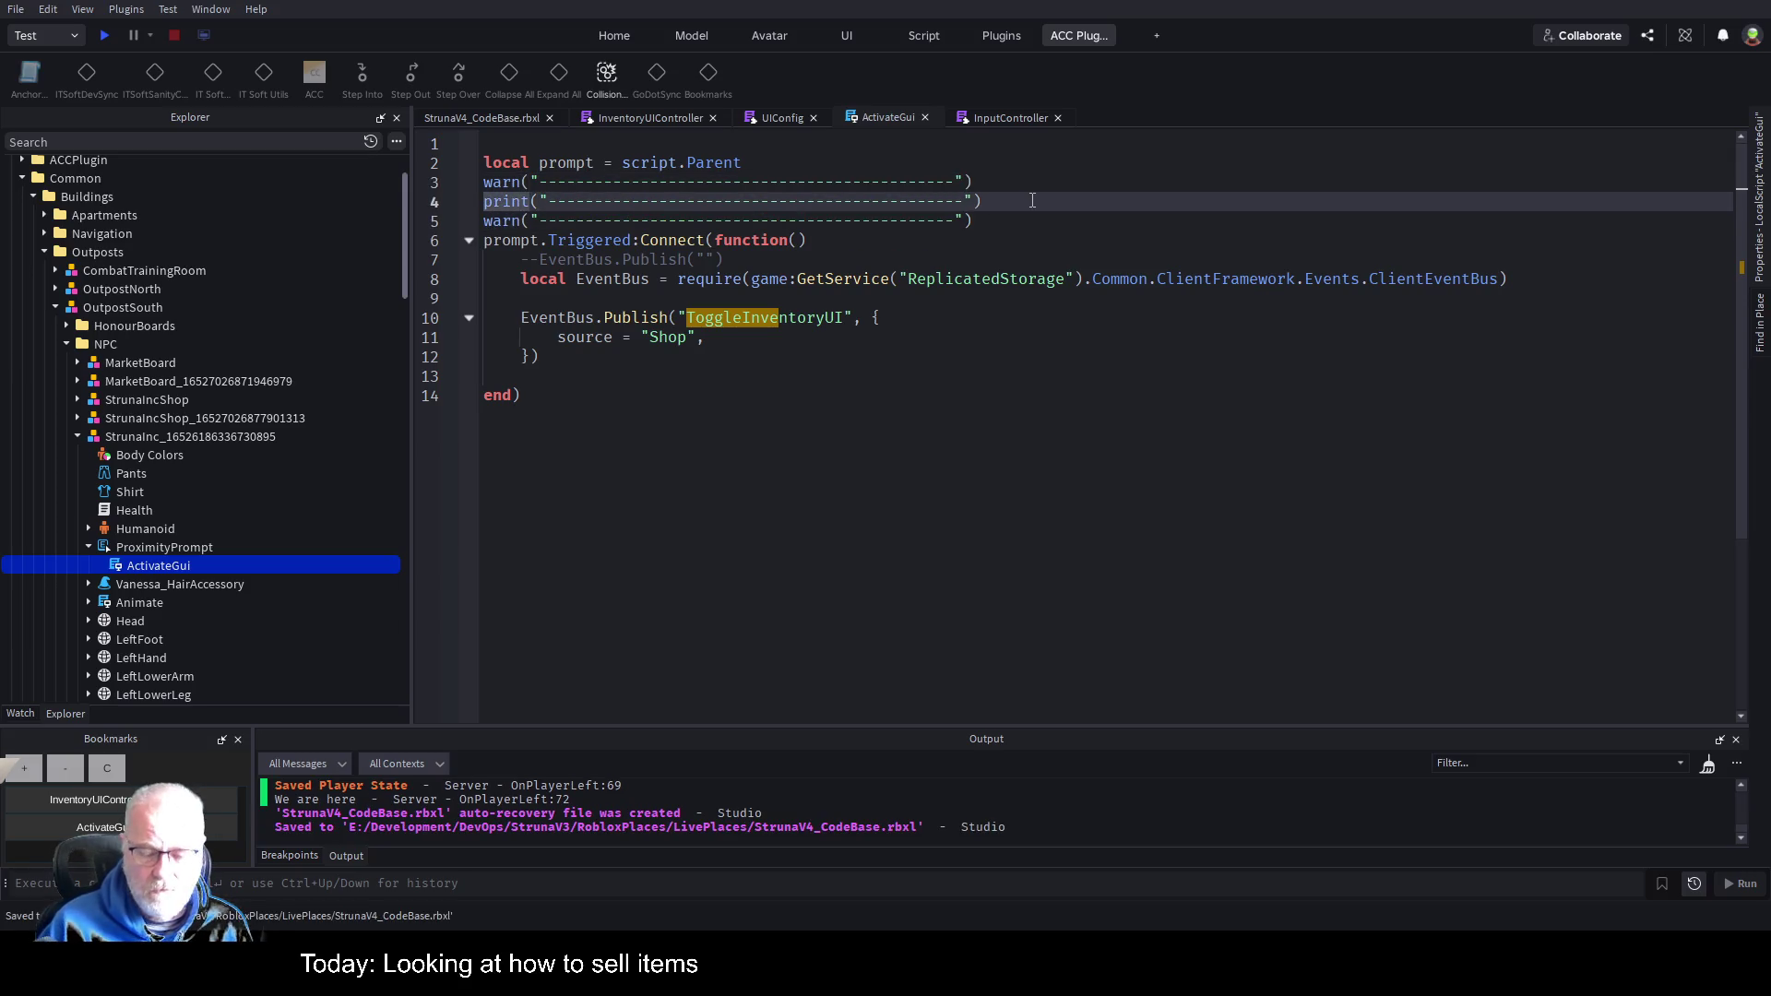
{"action": "key", "text": "Down"}
{"action": "key", "text": "End"}
{"action": "key", "text": "Return"}
{"action": "key", "text": "Return"}
{"action": "key", "text": "Up"}
{"action": "key", "text": "Up"}
{"action": "key", "text": "Up"}
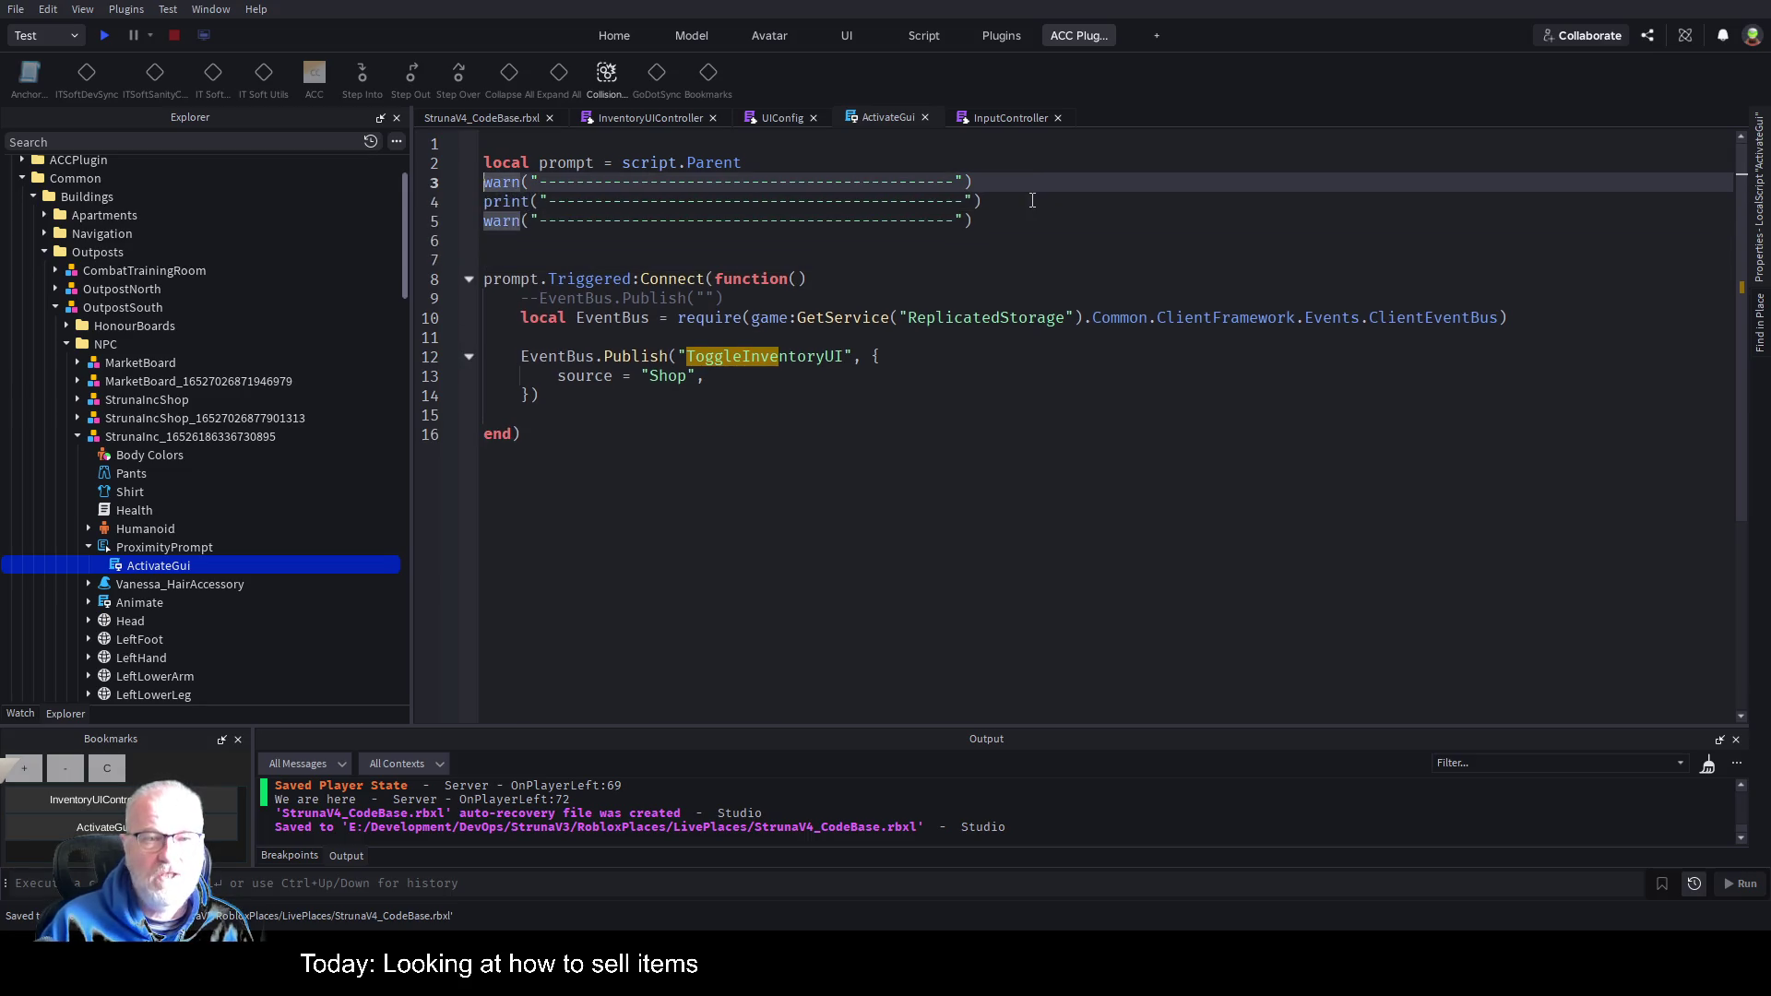
{"action": "key", "text": "Return"}
{"action": "key", "text": "Up"}
{"action": "key", "text": "ctrl+s"}
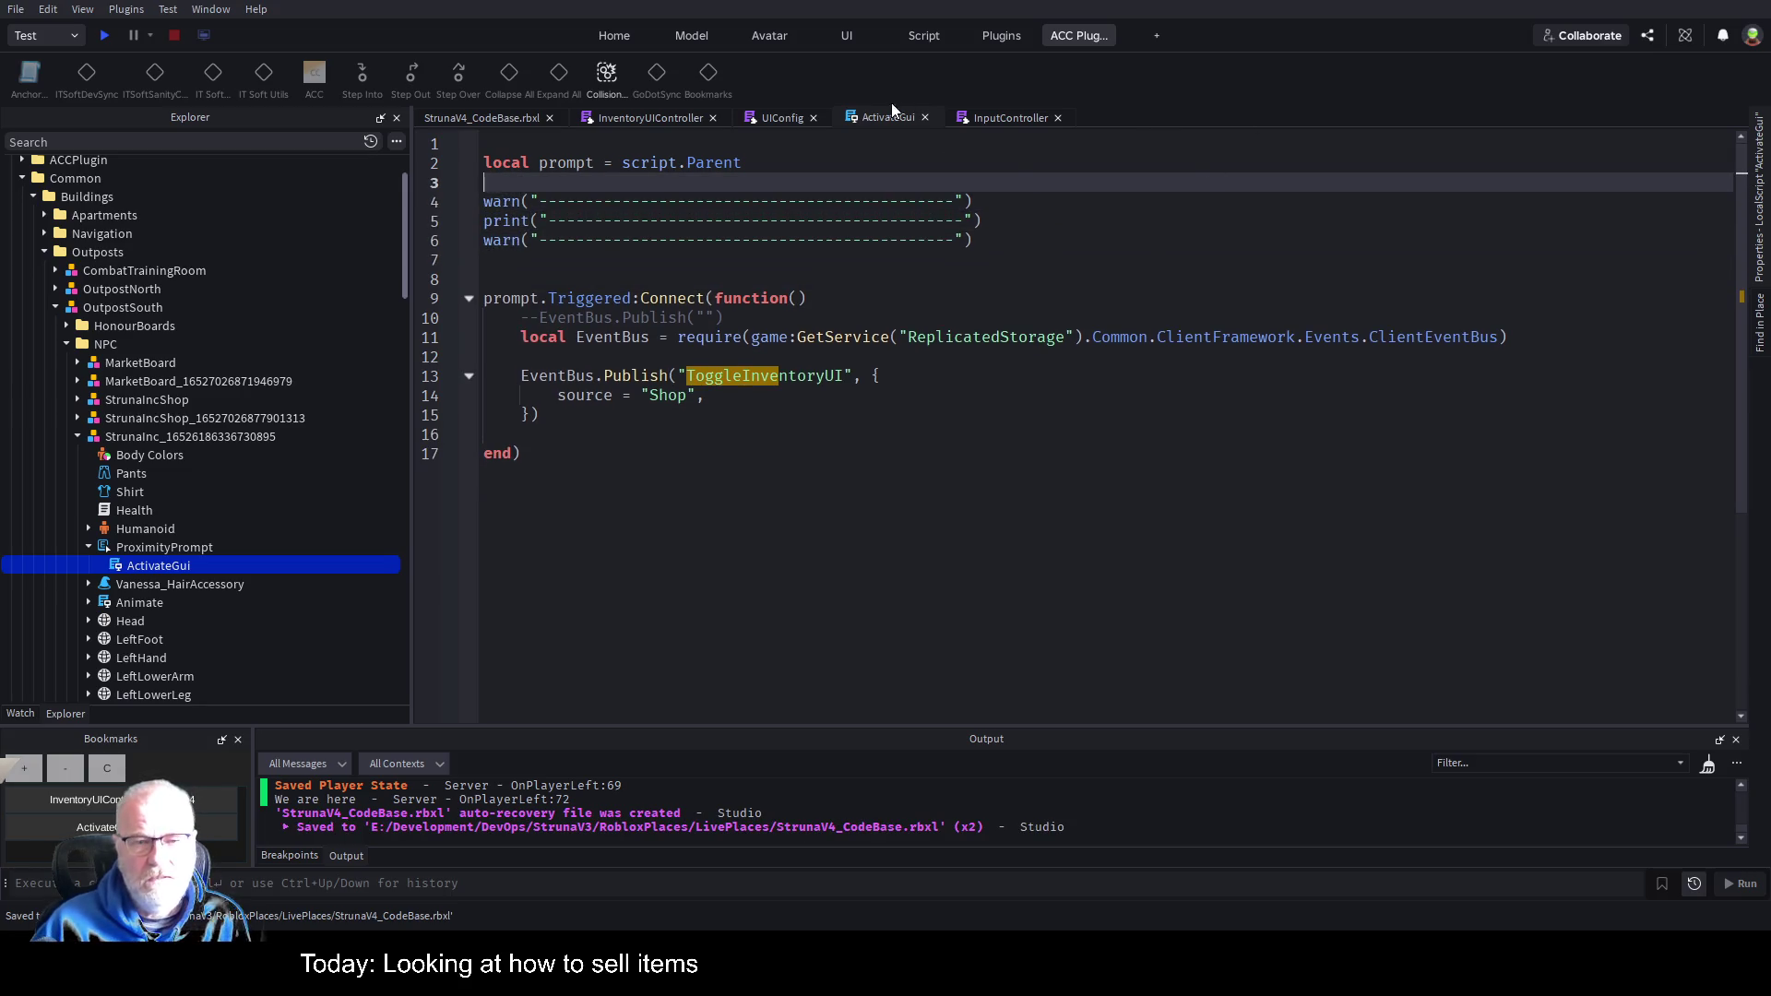
{"action": "left_click", "coordinate": [1031, 260]}
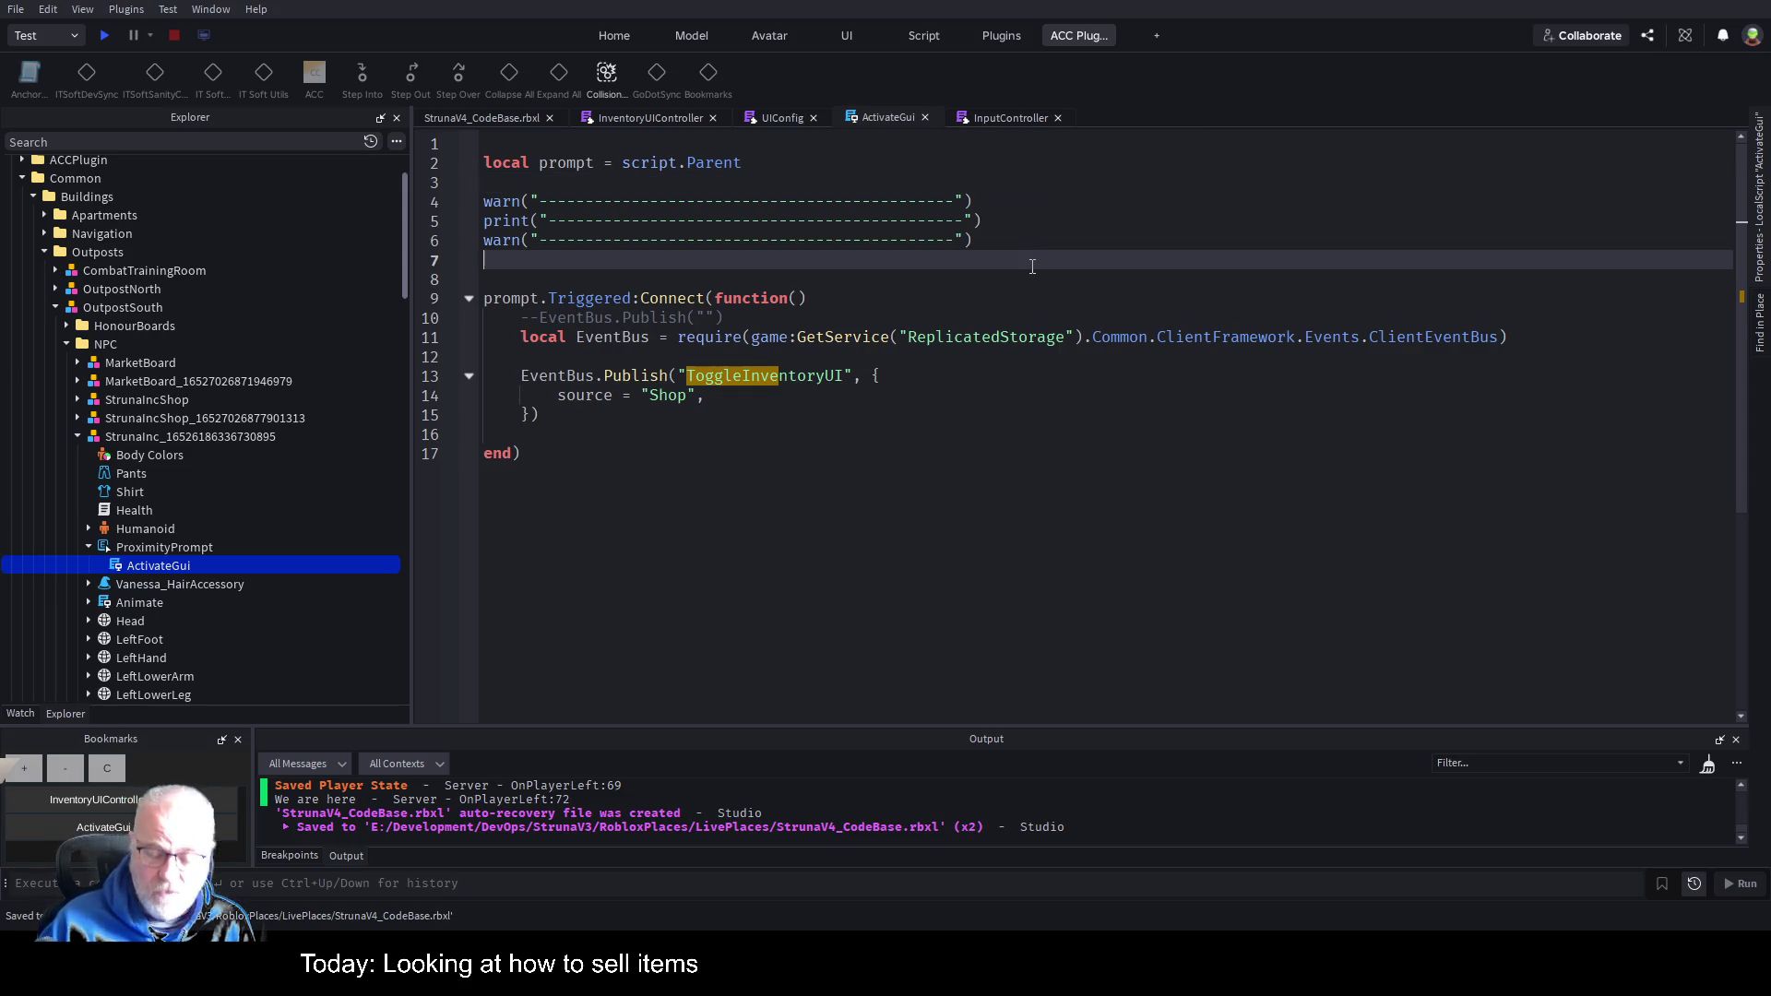
{"action": "key", "text": "Delete"}
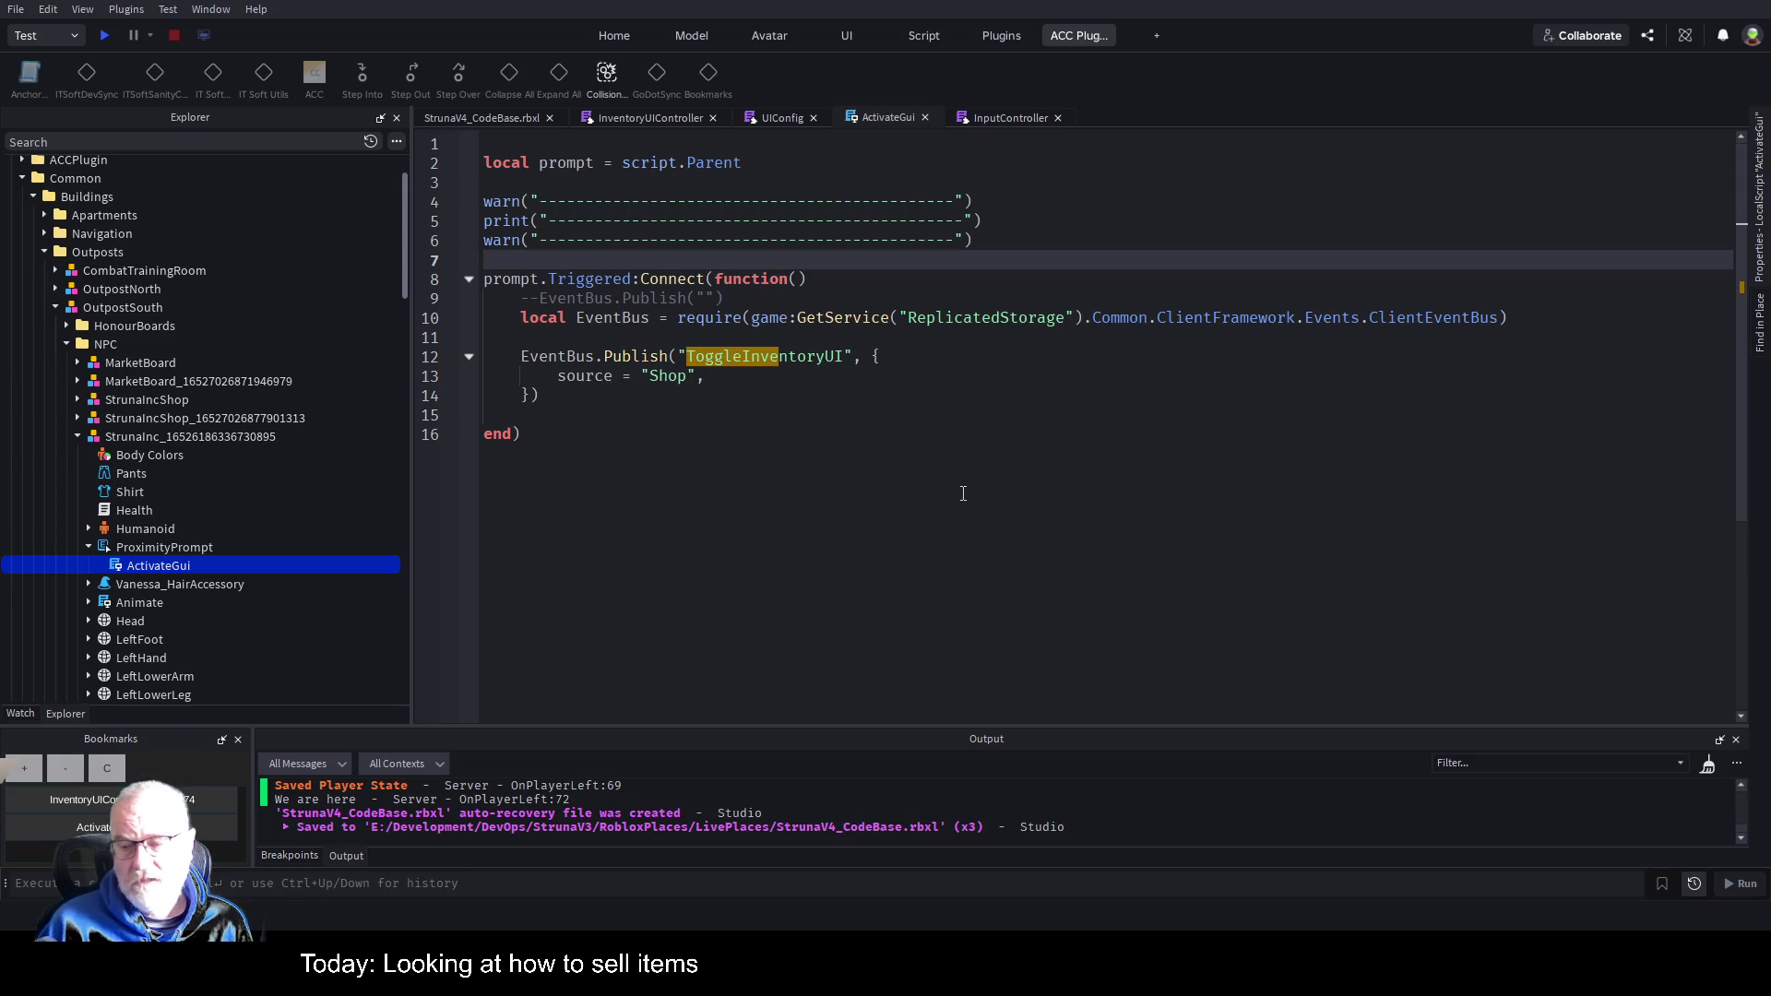
Review the Triggered handler that publishes ToggleInventoryUI with source "Shop", then return to line 5.
{"action": "left_click", "coordinate": [936, 475]}
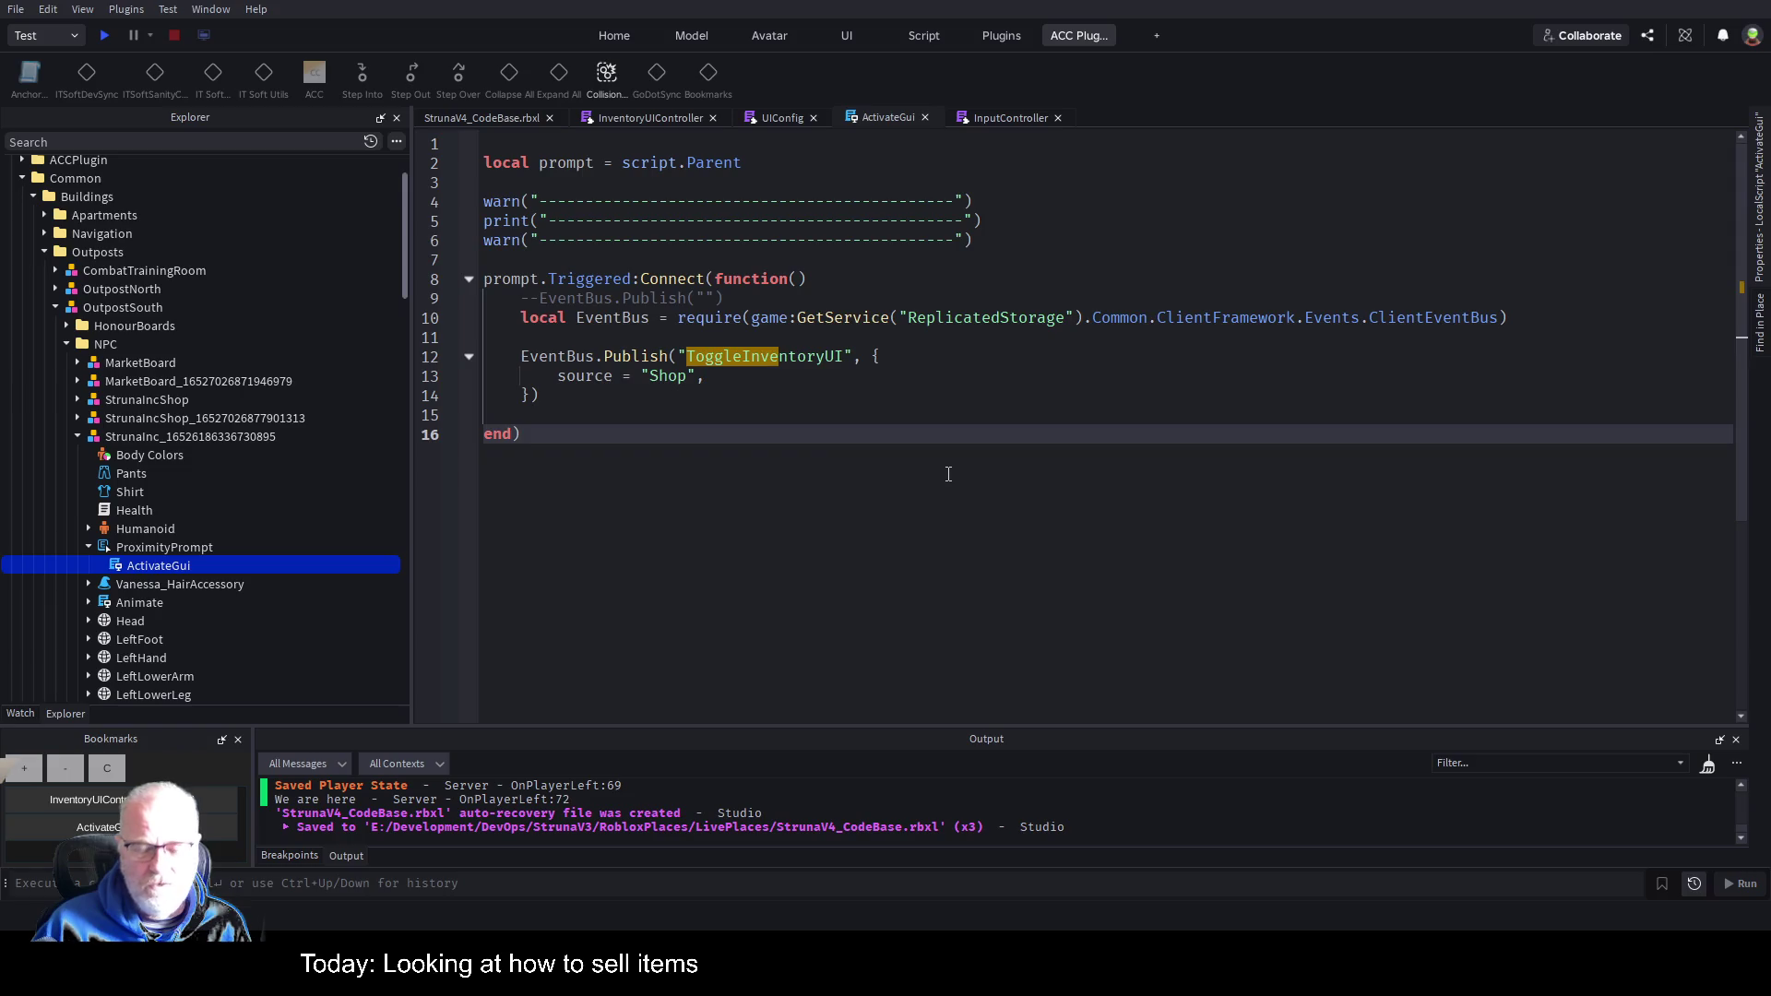
{"action": "key", "text": "Up"}
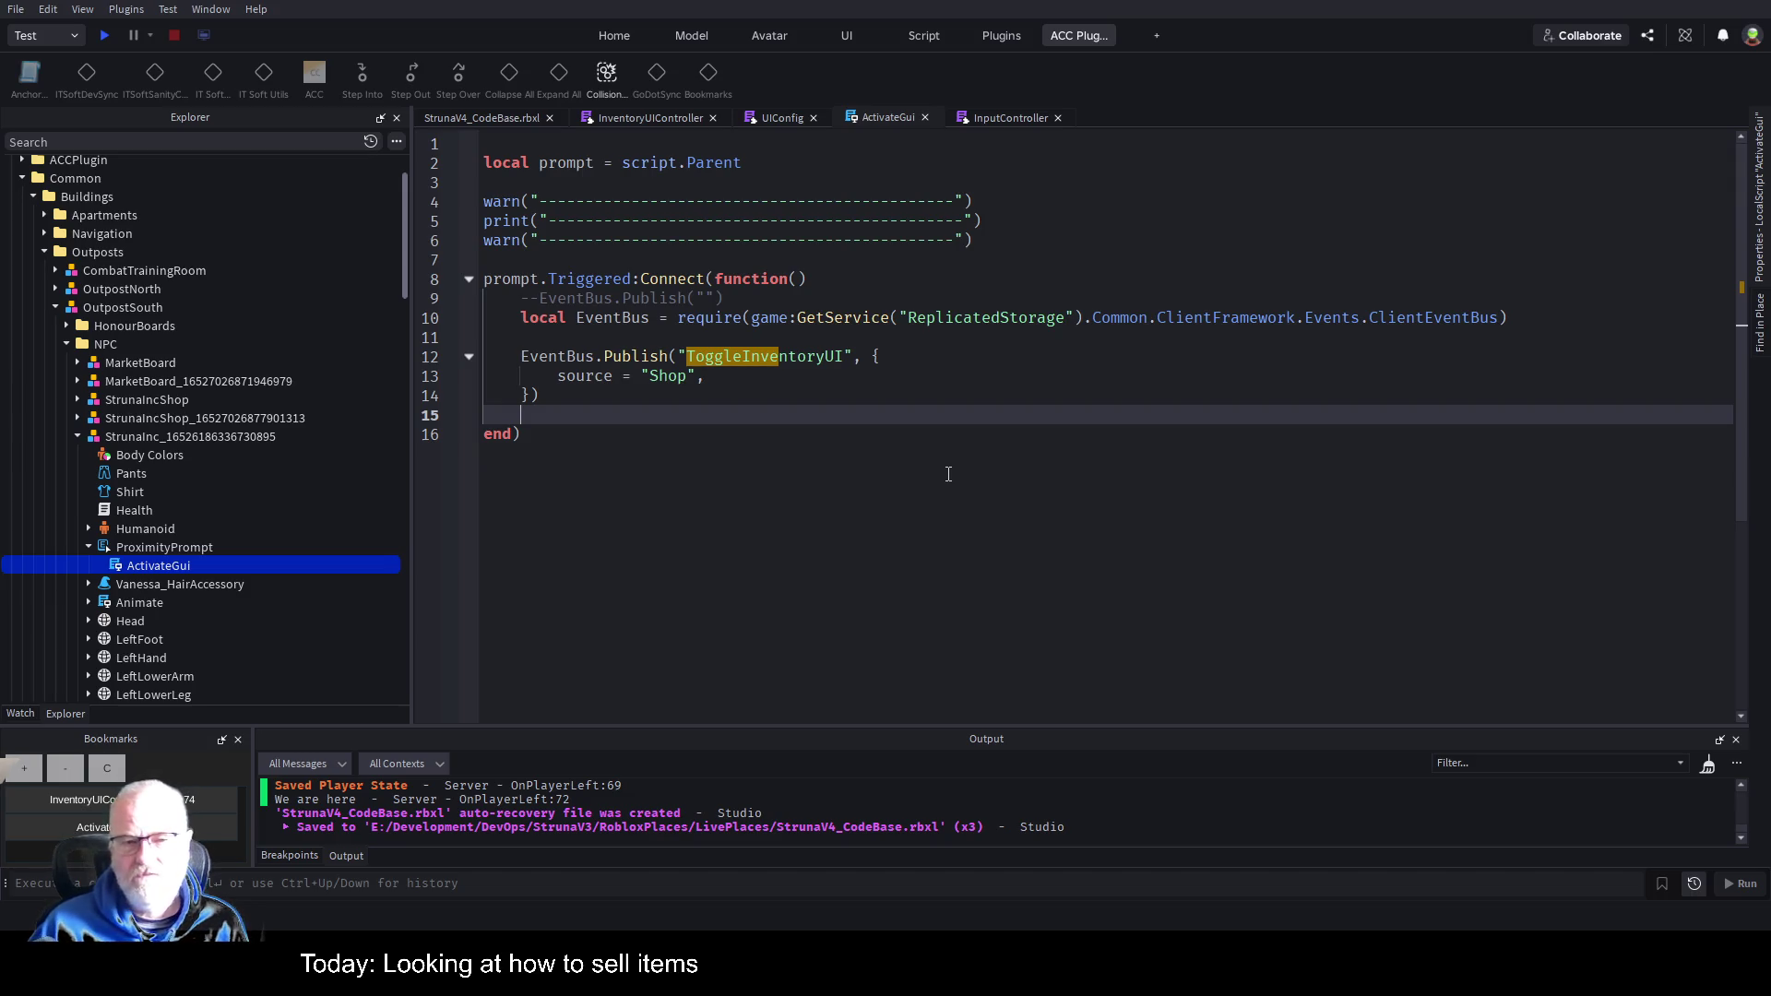
{"action": "left_click", "coordinate": [767, 463]}
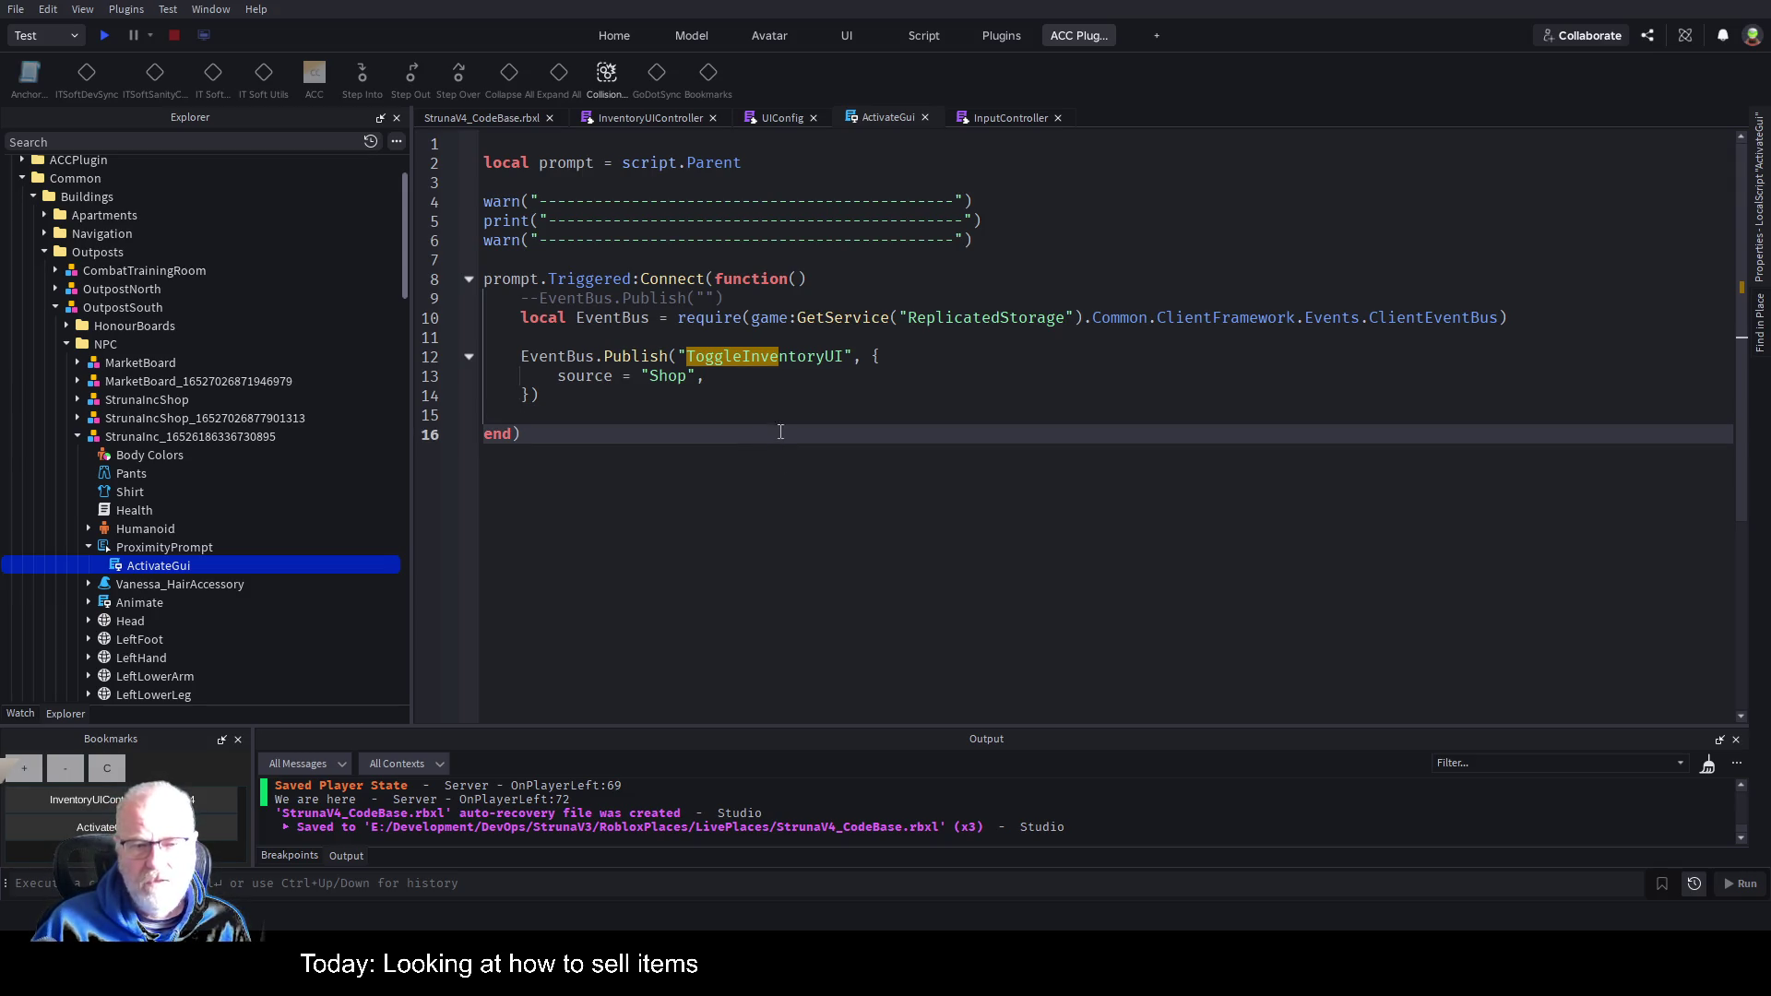
{"action": "left_click", "coordinate": [568, 220]}
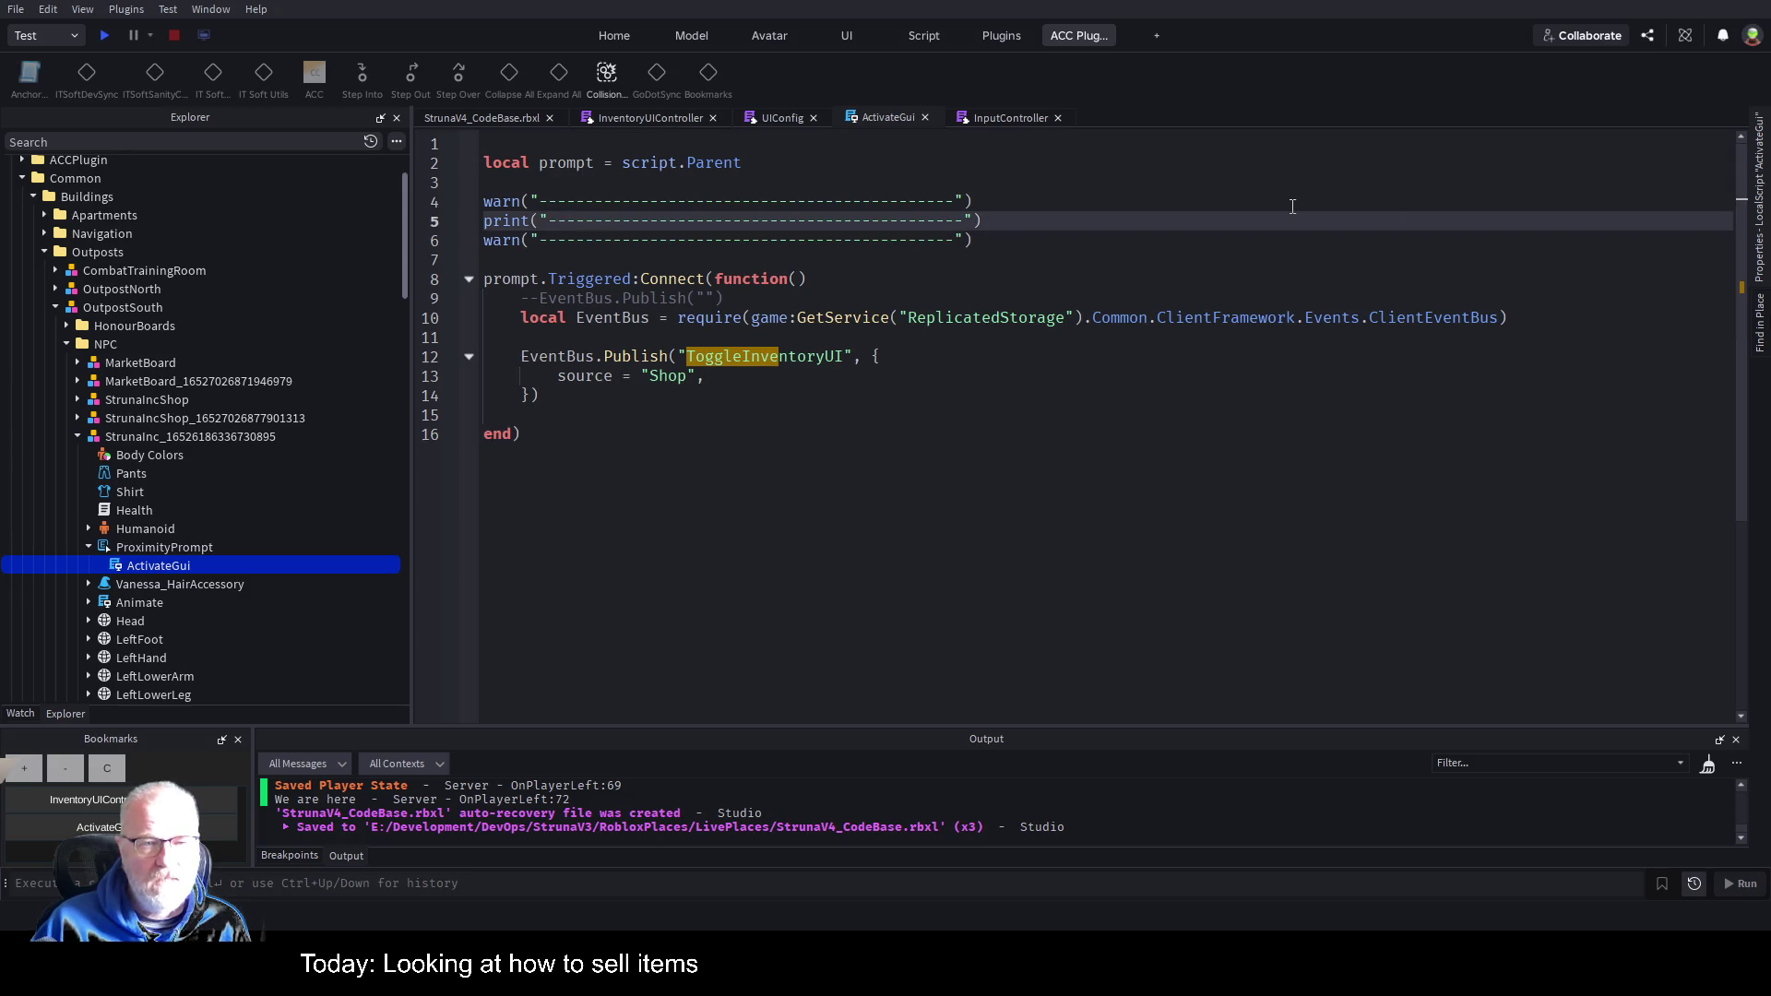
Replace line 5's dashed print with print(script.Parent:GetFullName()) using autocomplete.
{"action": "key", "text": "ctrl+shift+Right"}
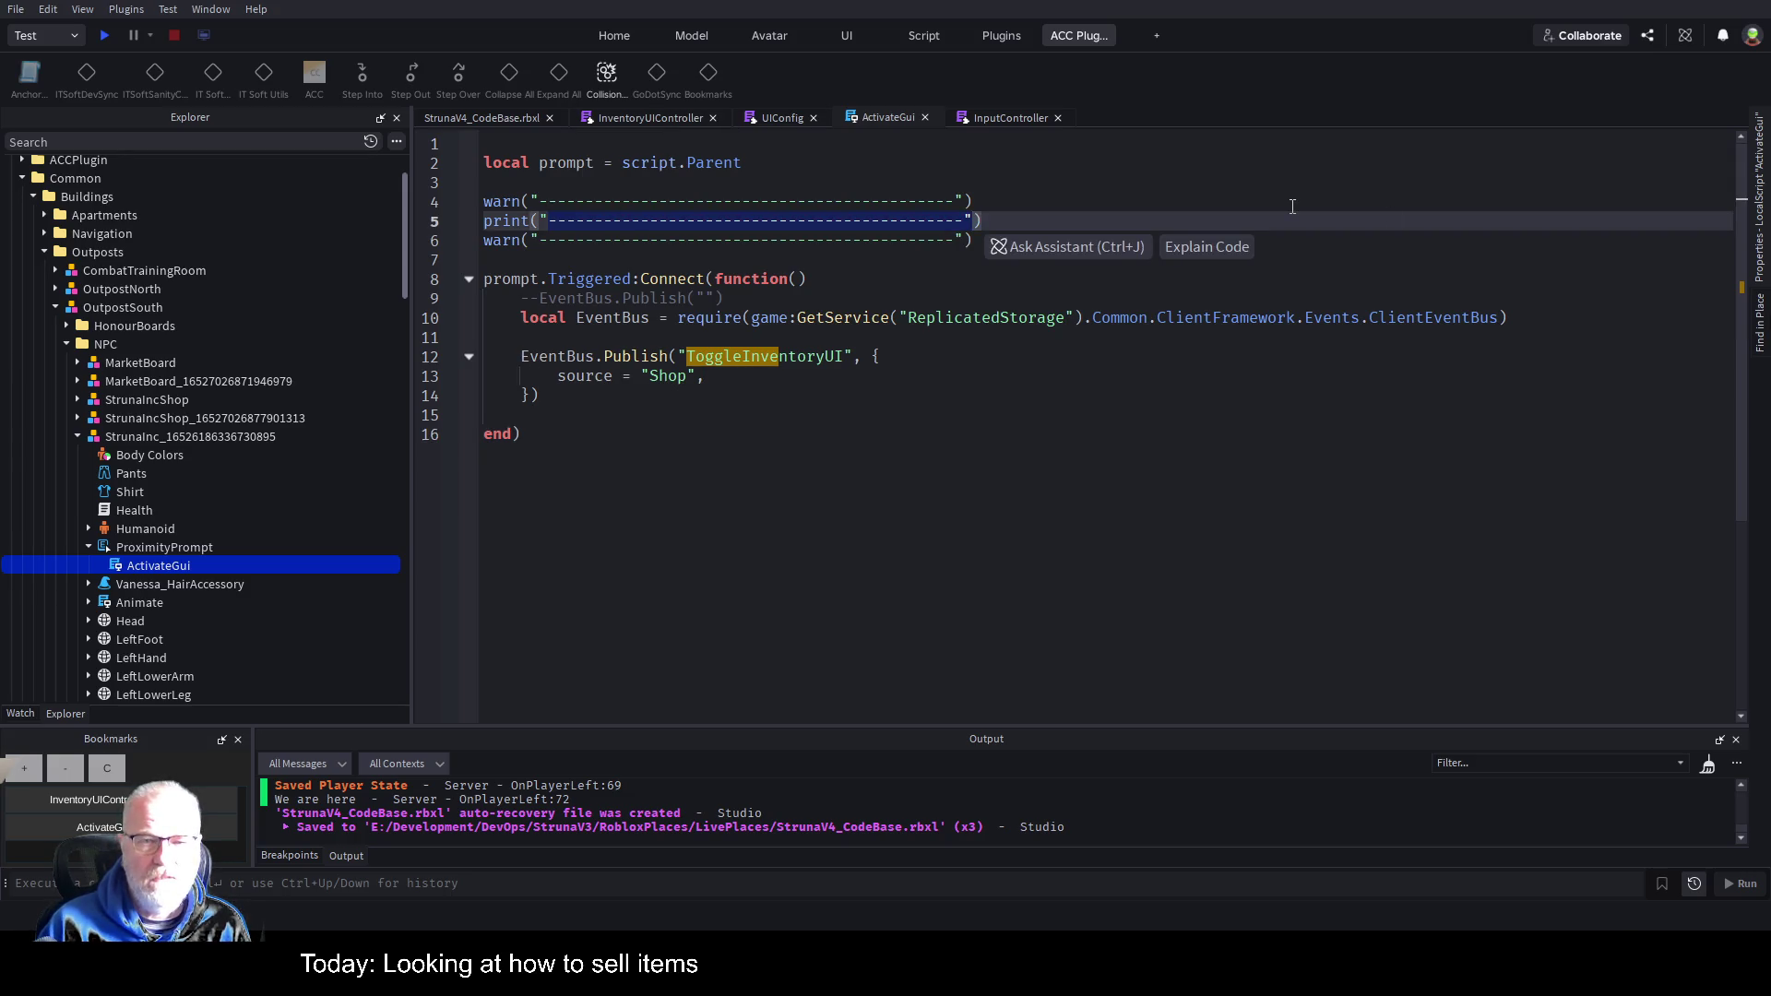
{"action": "key", "text": "Delete"}
{"action": "key", "text": "BackSpace"}
{"action": "type", "text": "script."}
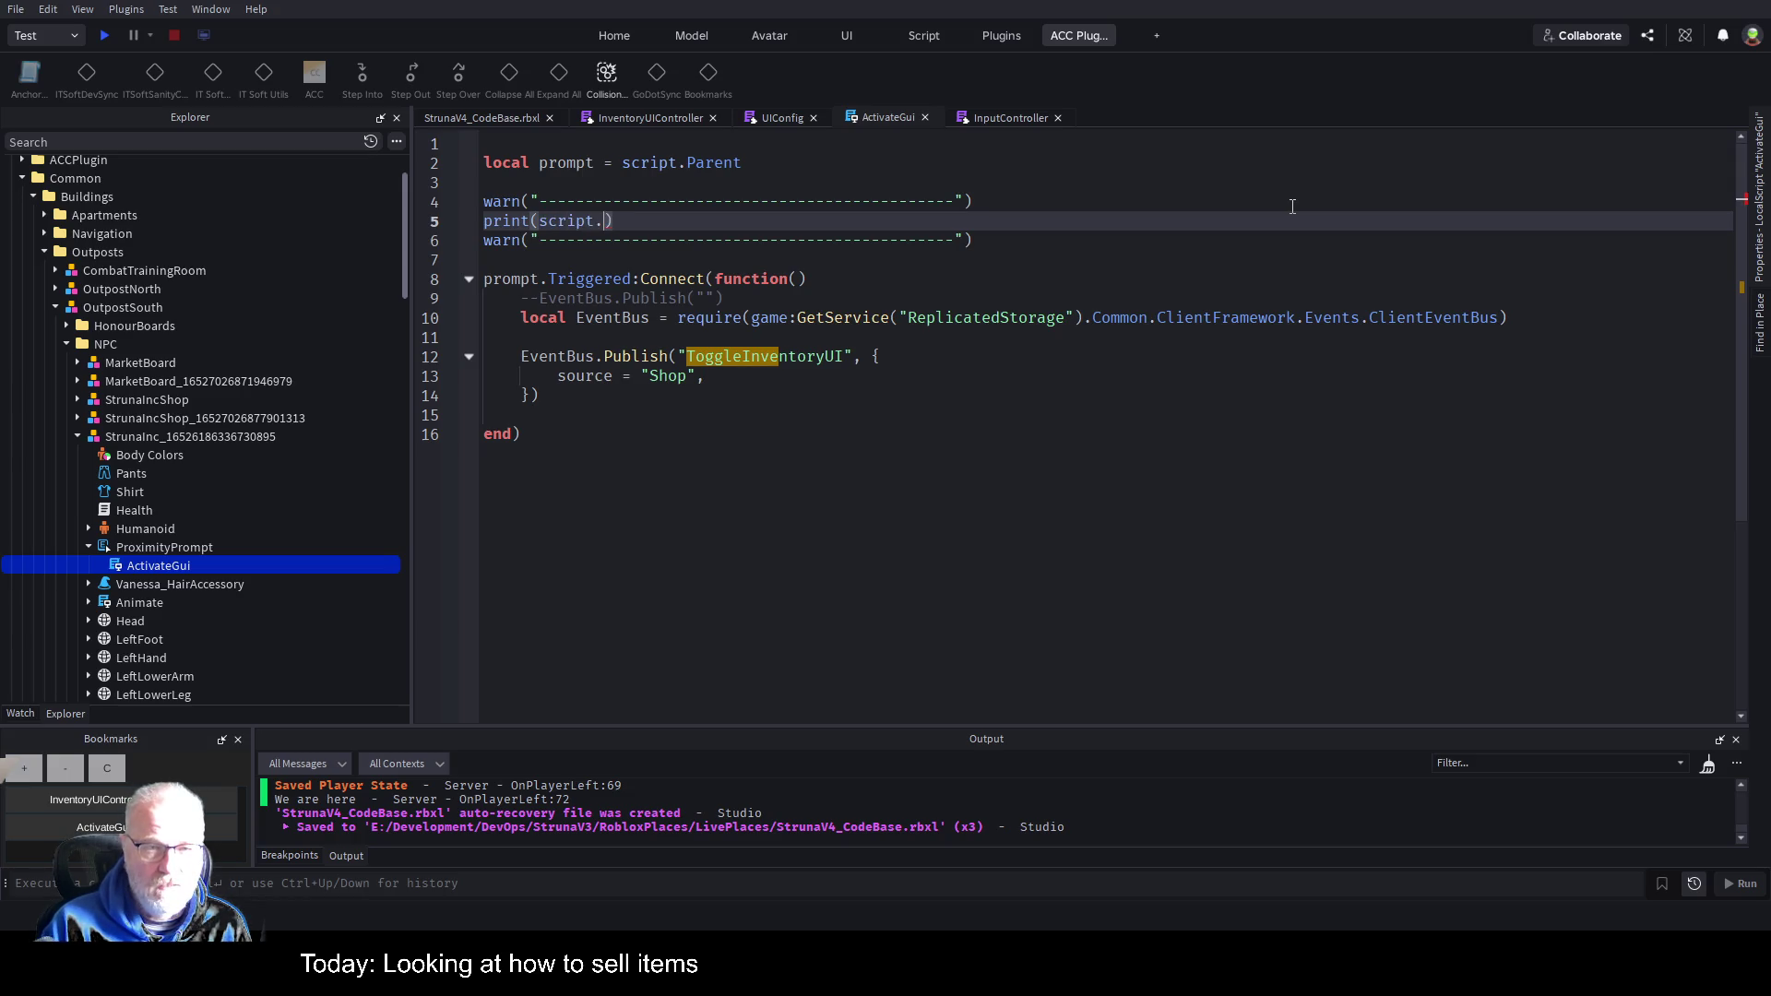
{"action": "type", "text": "Parent:GEt"}
{"action": "key", "text": "Tab"}
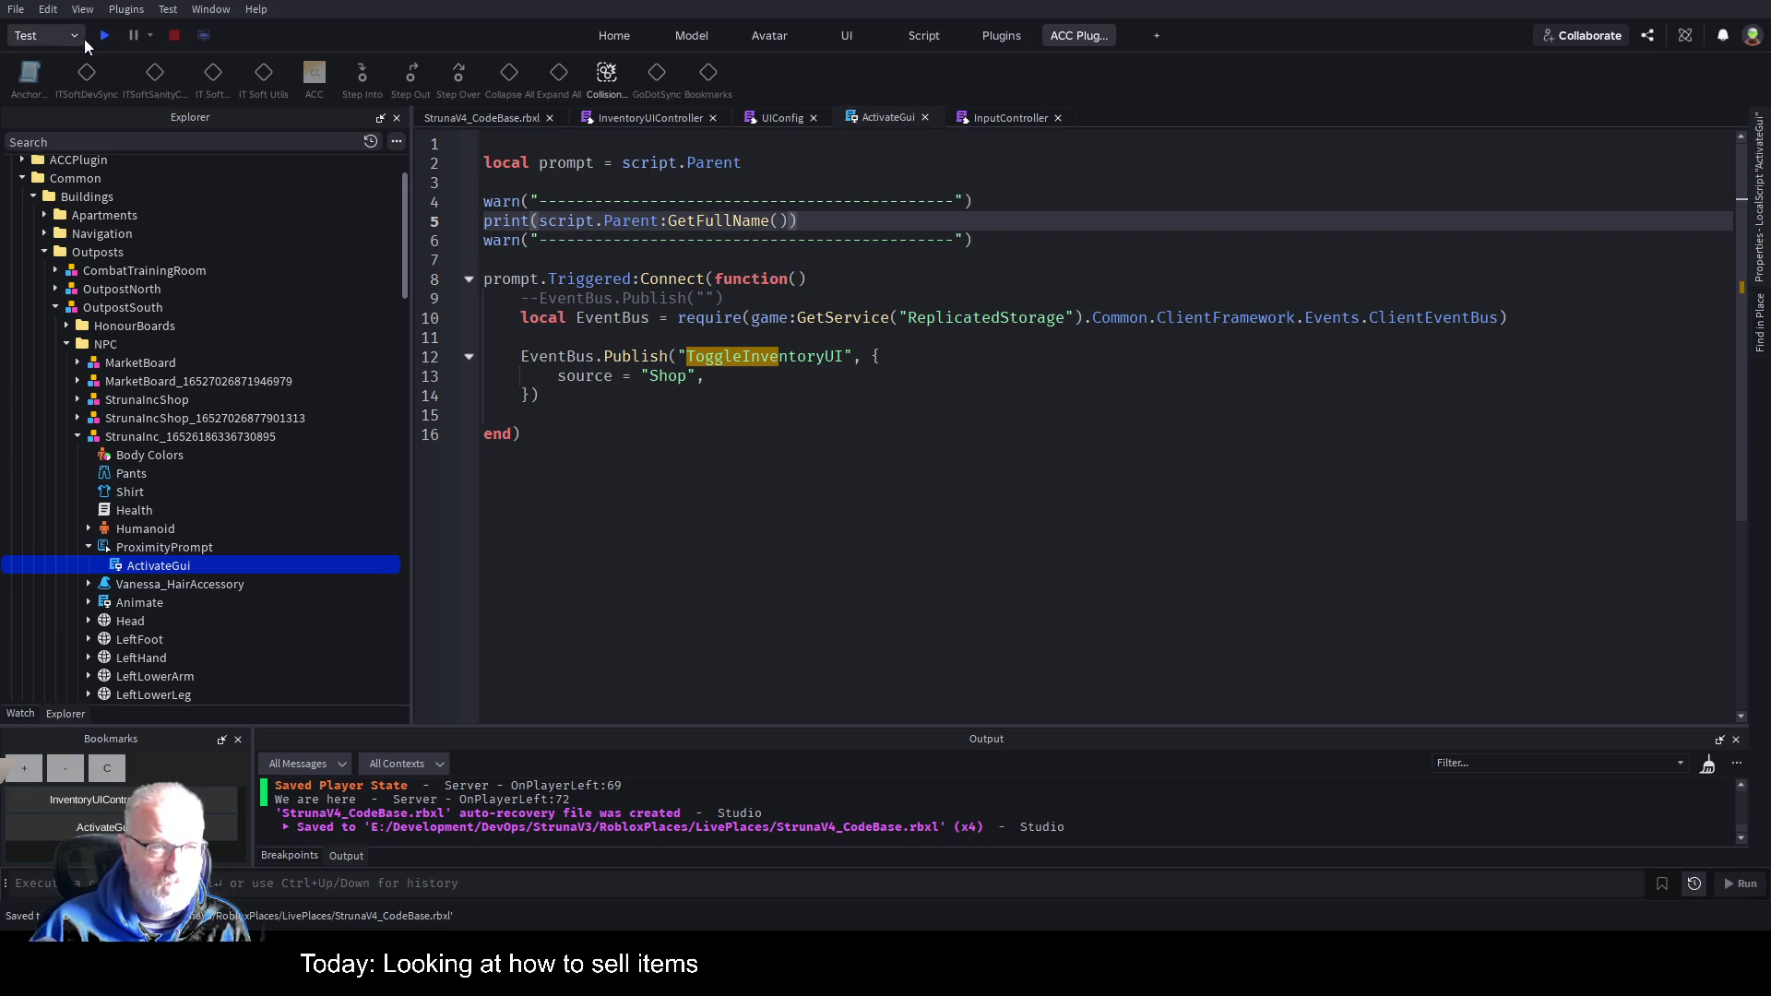
{"action": "left_click", "coordinate": [104, 35]}
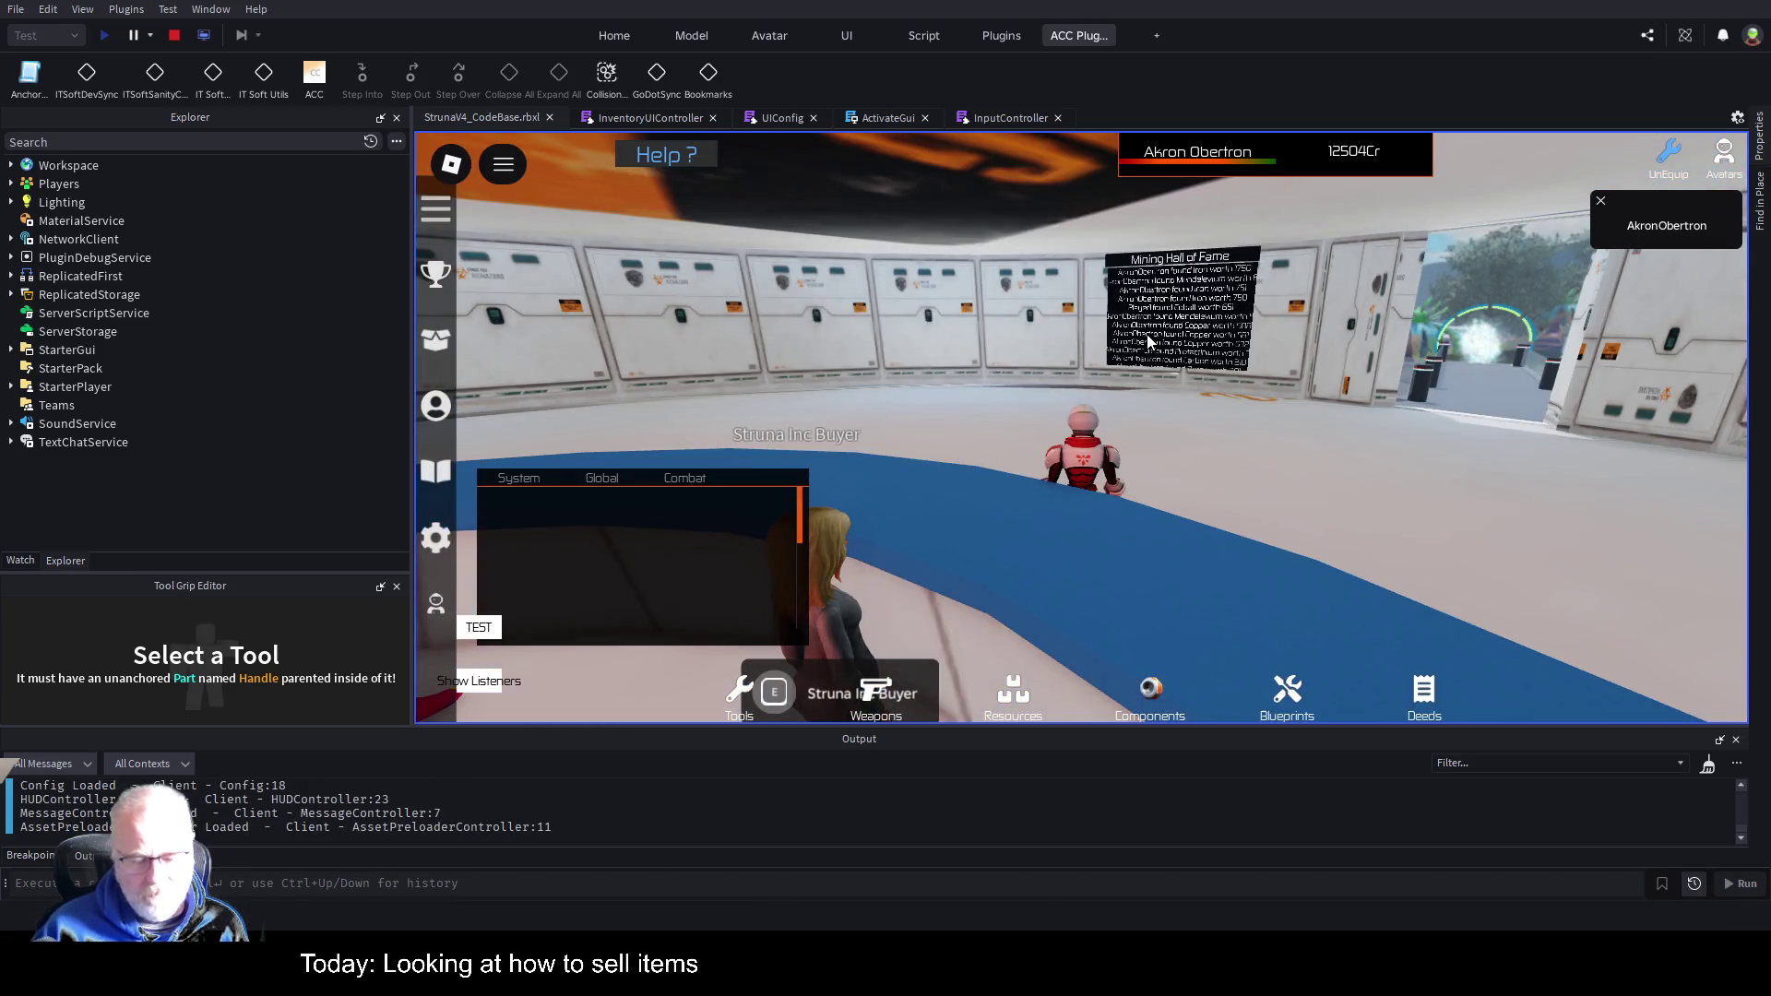
Walk and jump the character around the market ring past the Struna Inc Buyer, Market Board and seller.
{"action": "scroll", "coordinate": [1293, 518], "scroll_direction": "down", "scroll_amount": 3}
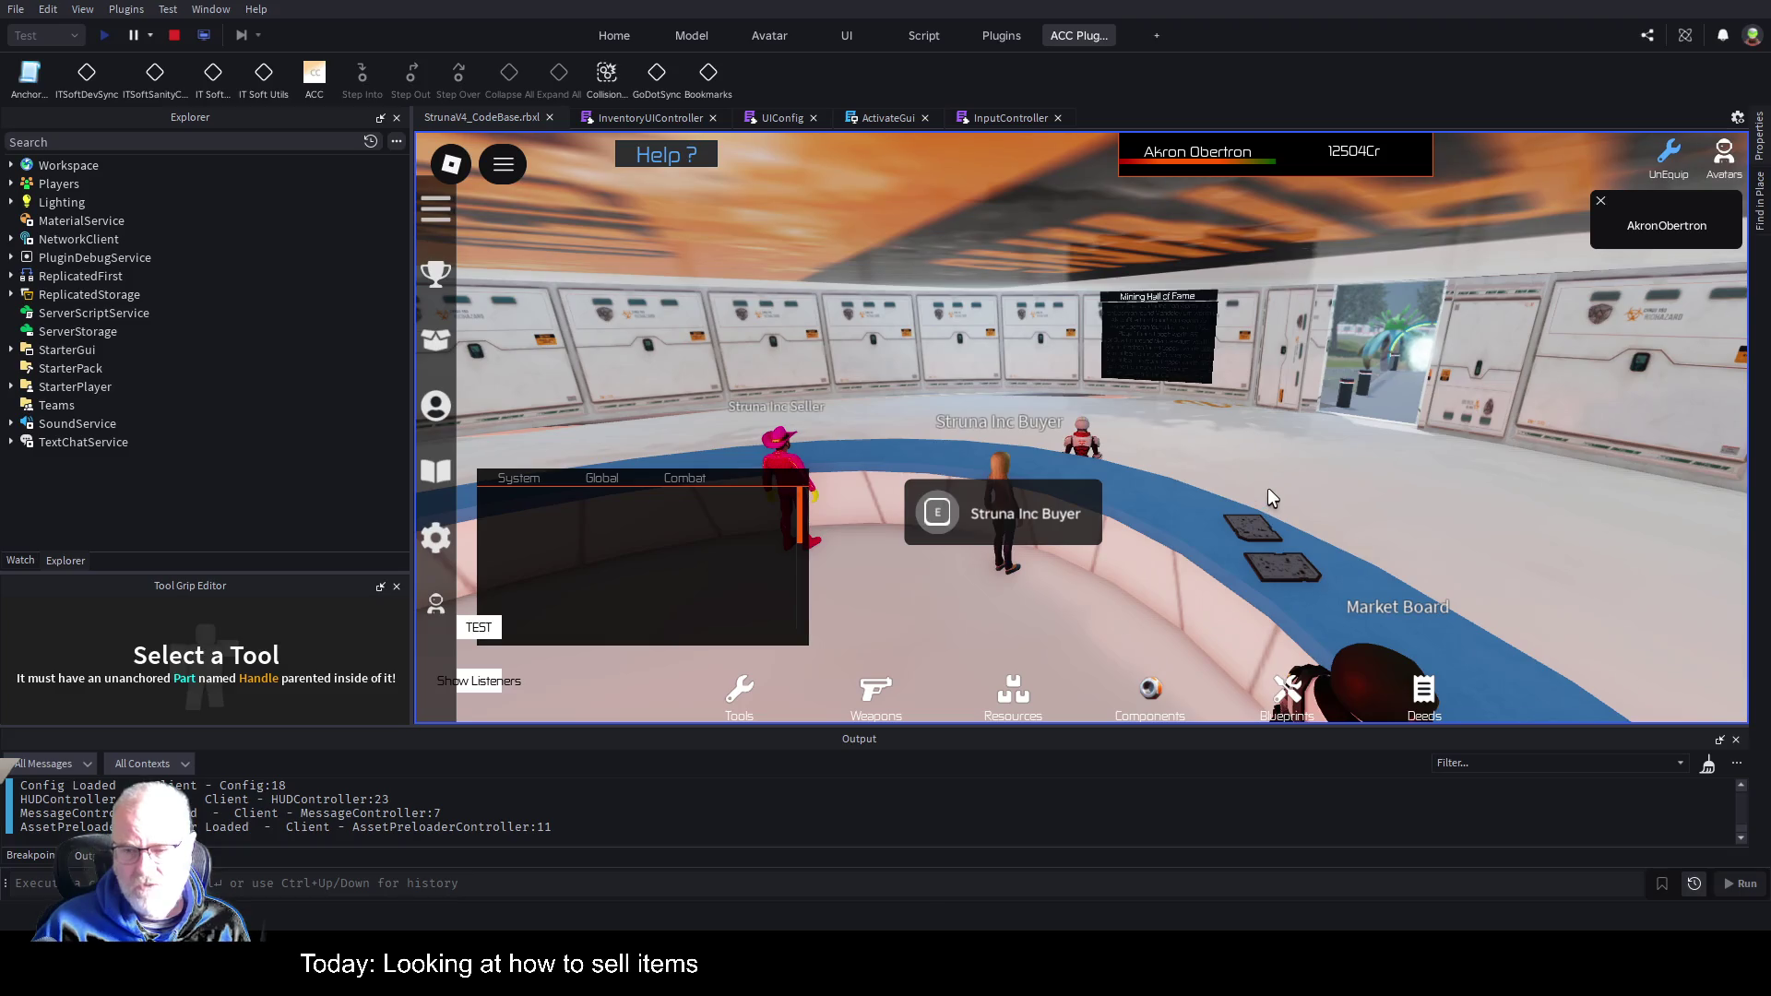
{"action": "key", "text": "Left"}
{"action": "key", "text": "Left"}
{"action": "key", "text": "Left"}
{"action": "key", "text": "s"}
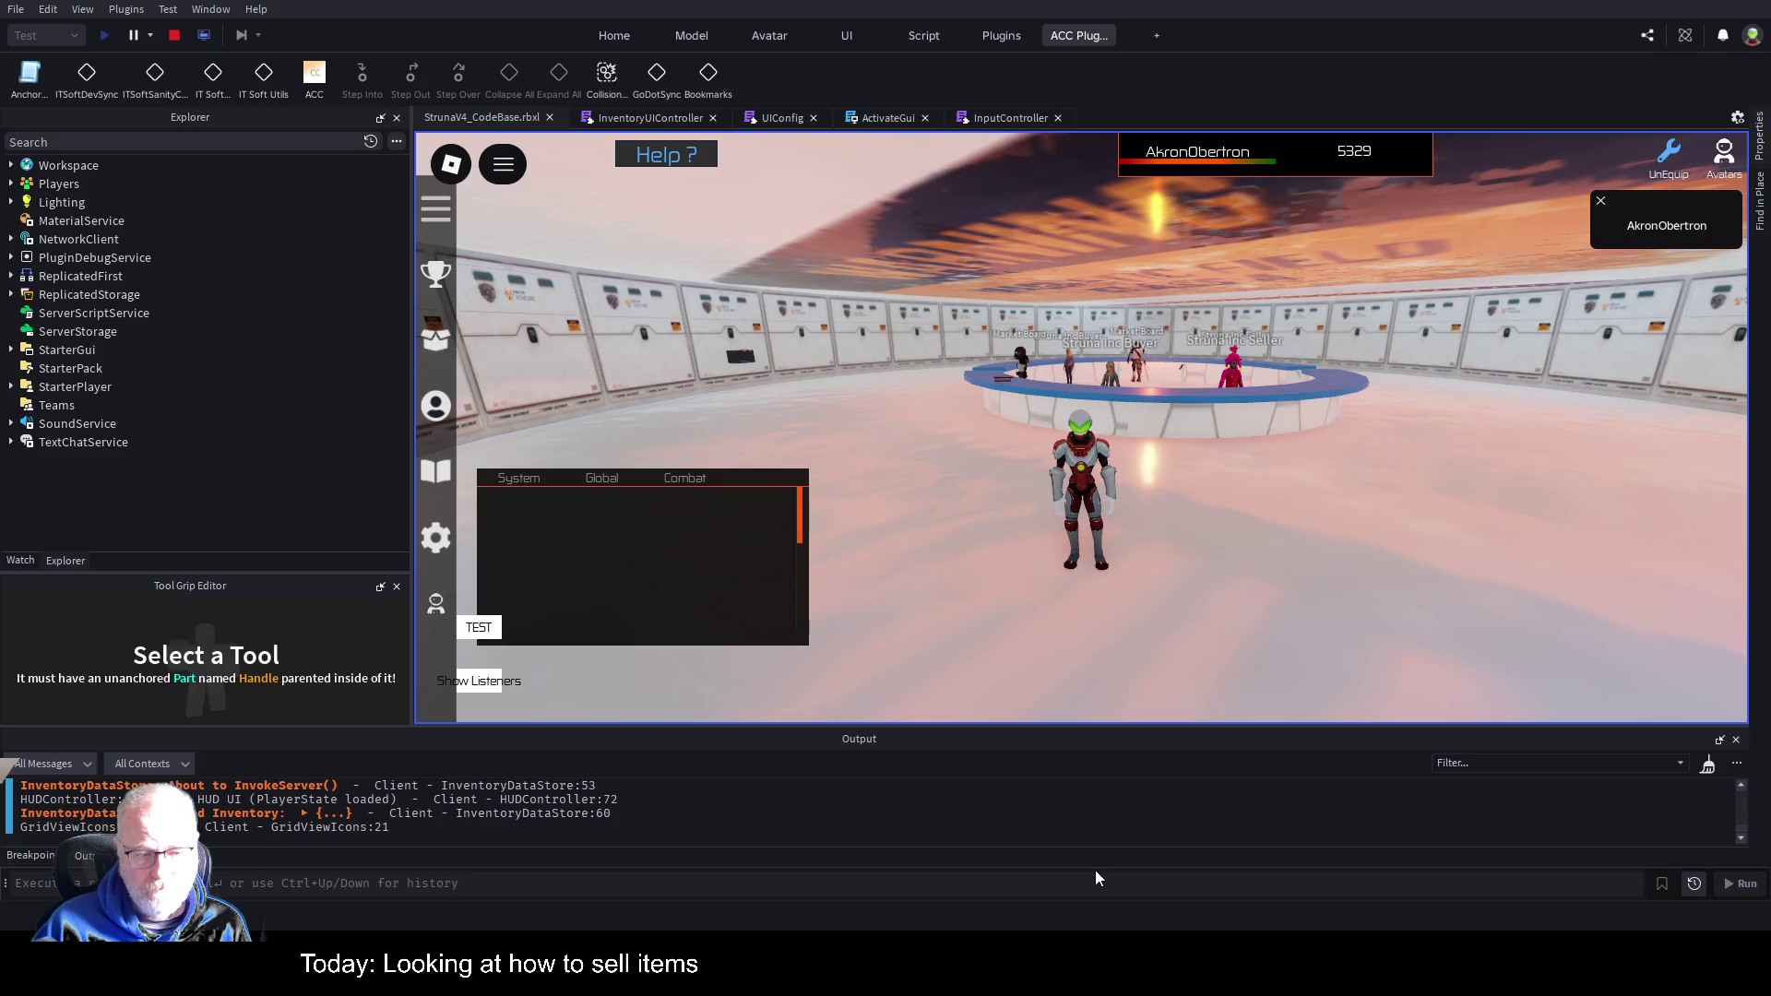
{"action": "key", "text": "w"}
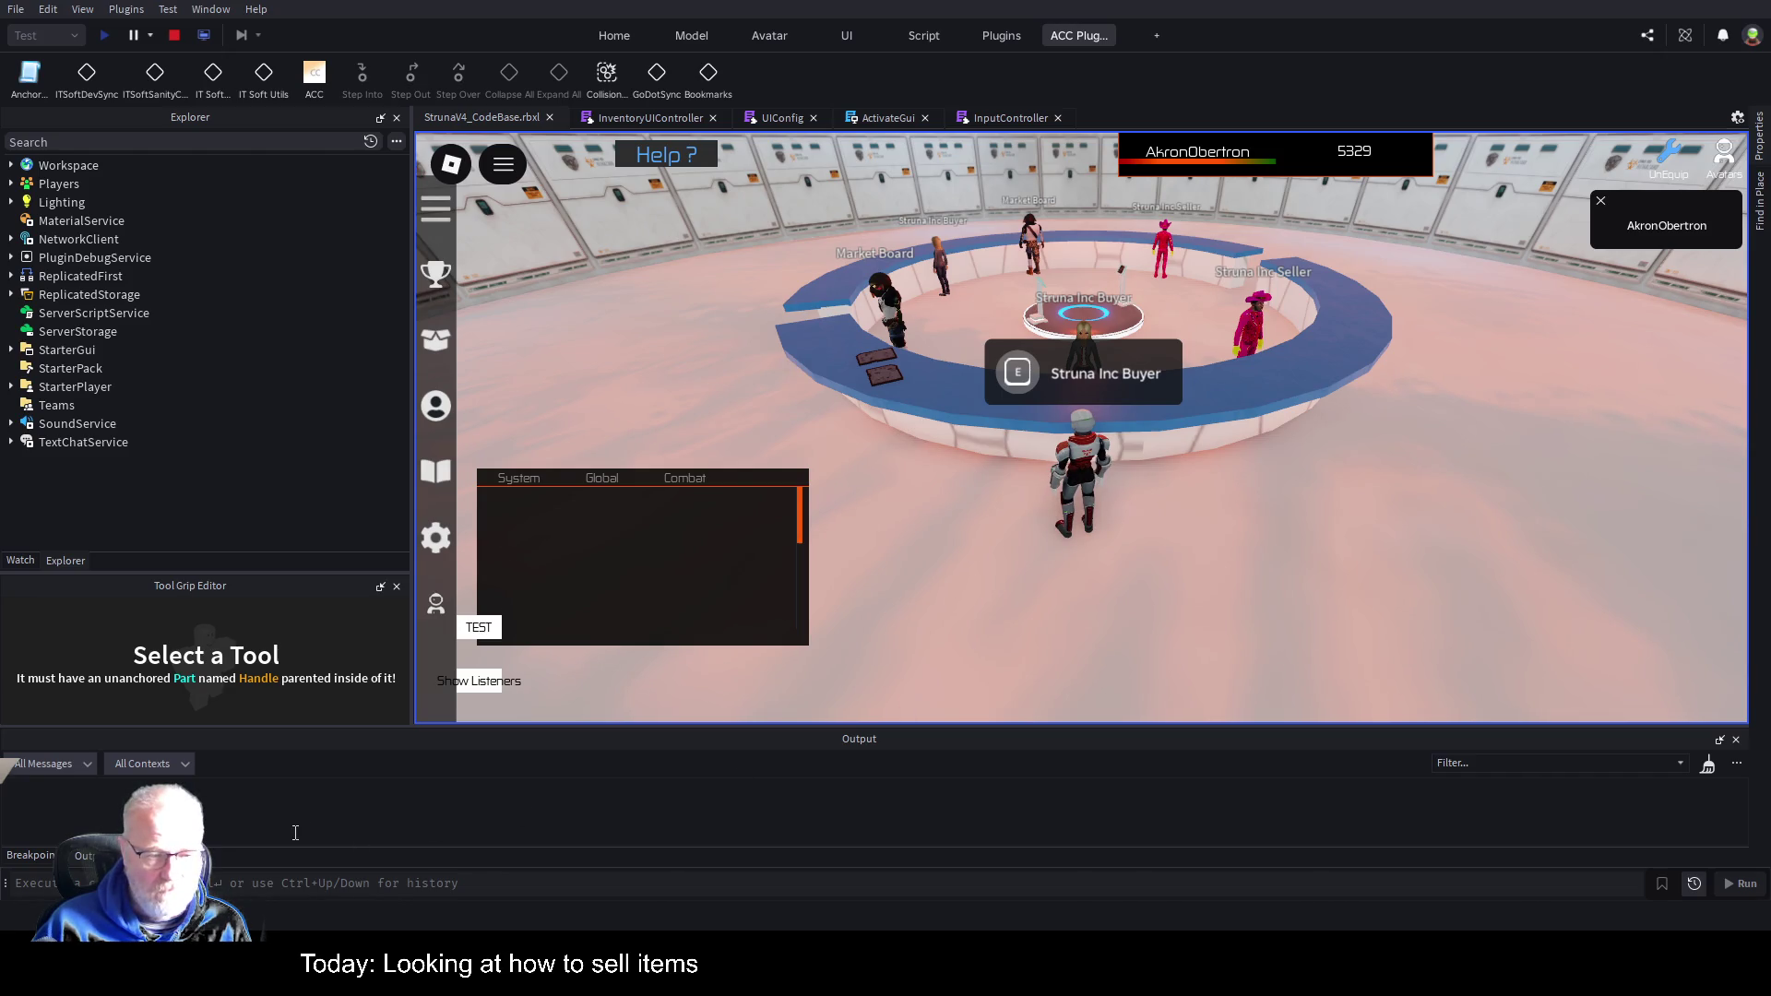
{"action": "key", "text": "w"}
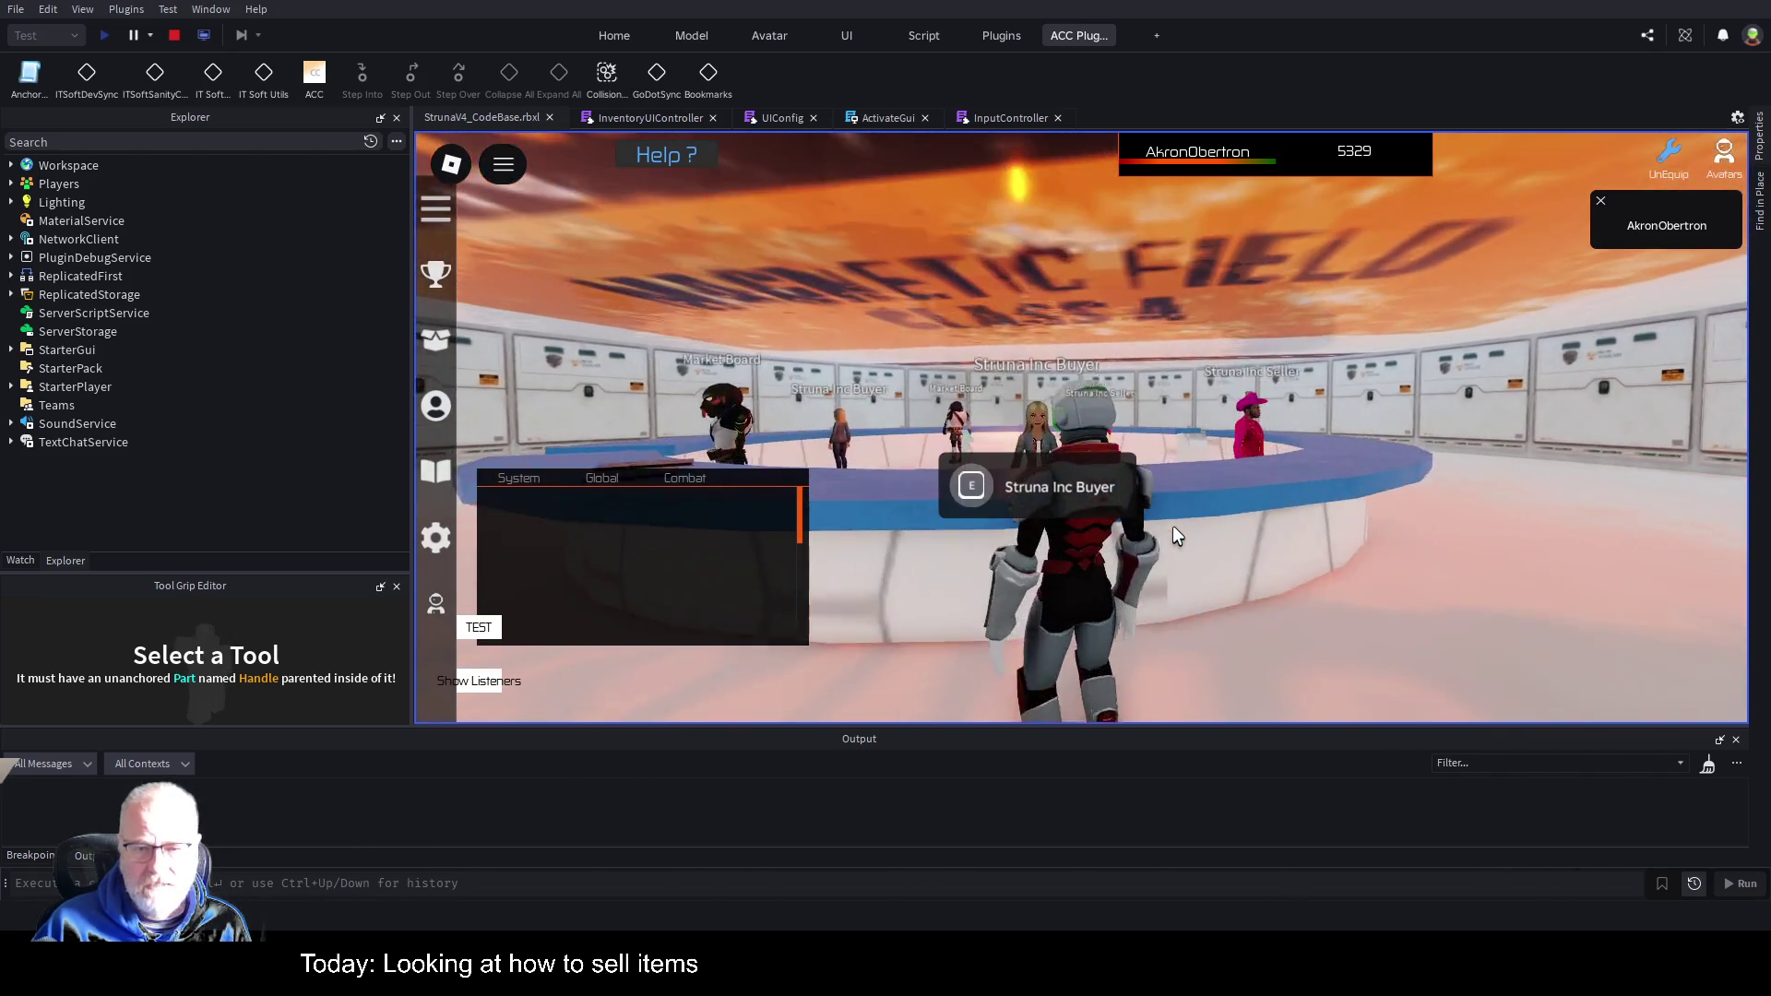
{"action": "key", "text": "a"}
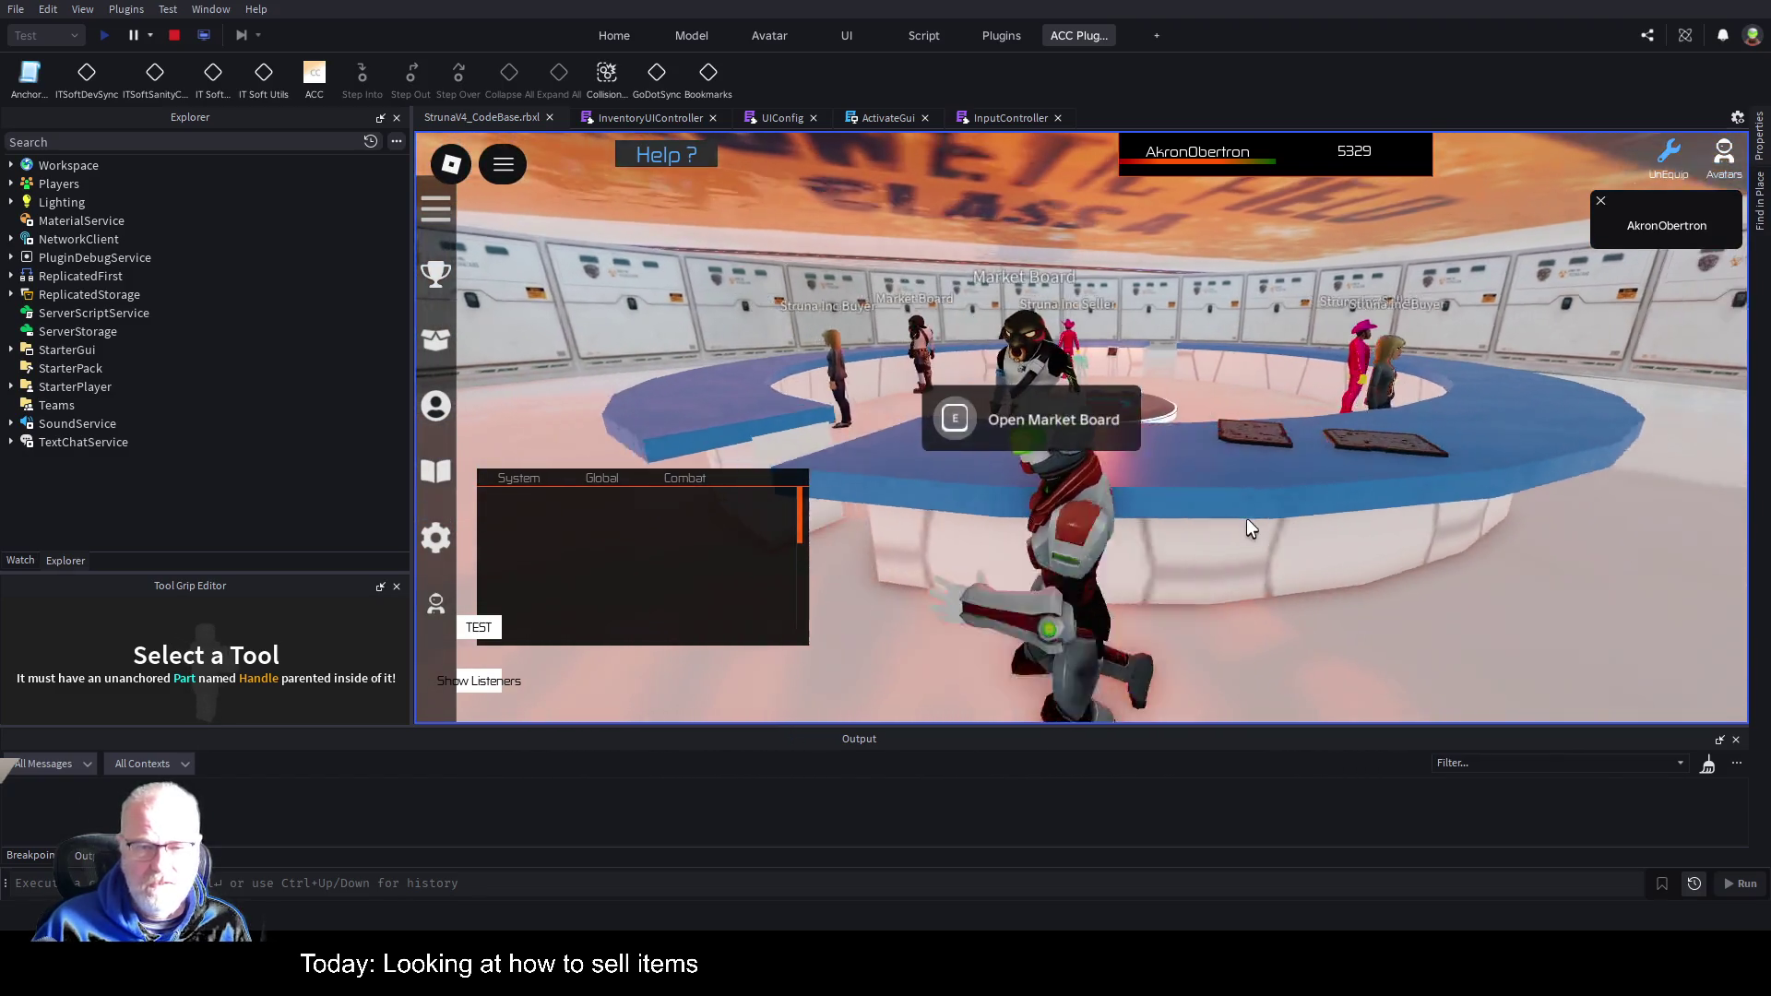
{"action": "key", "text": "w"}
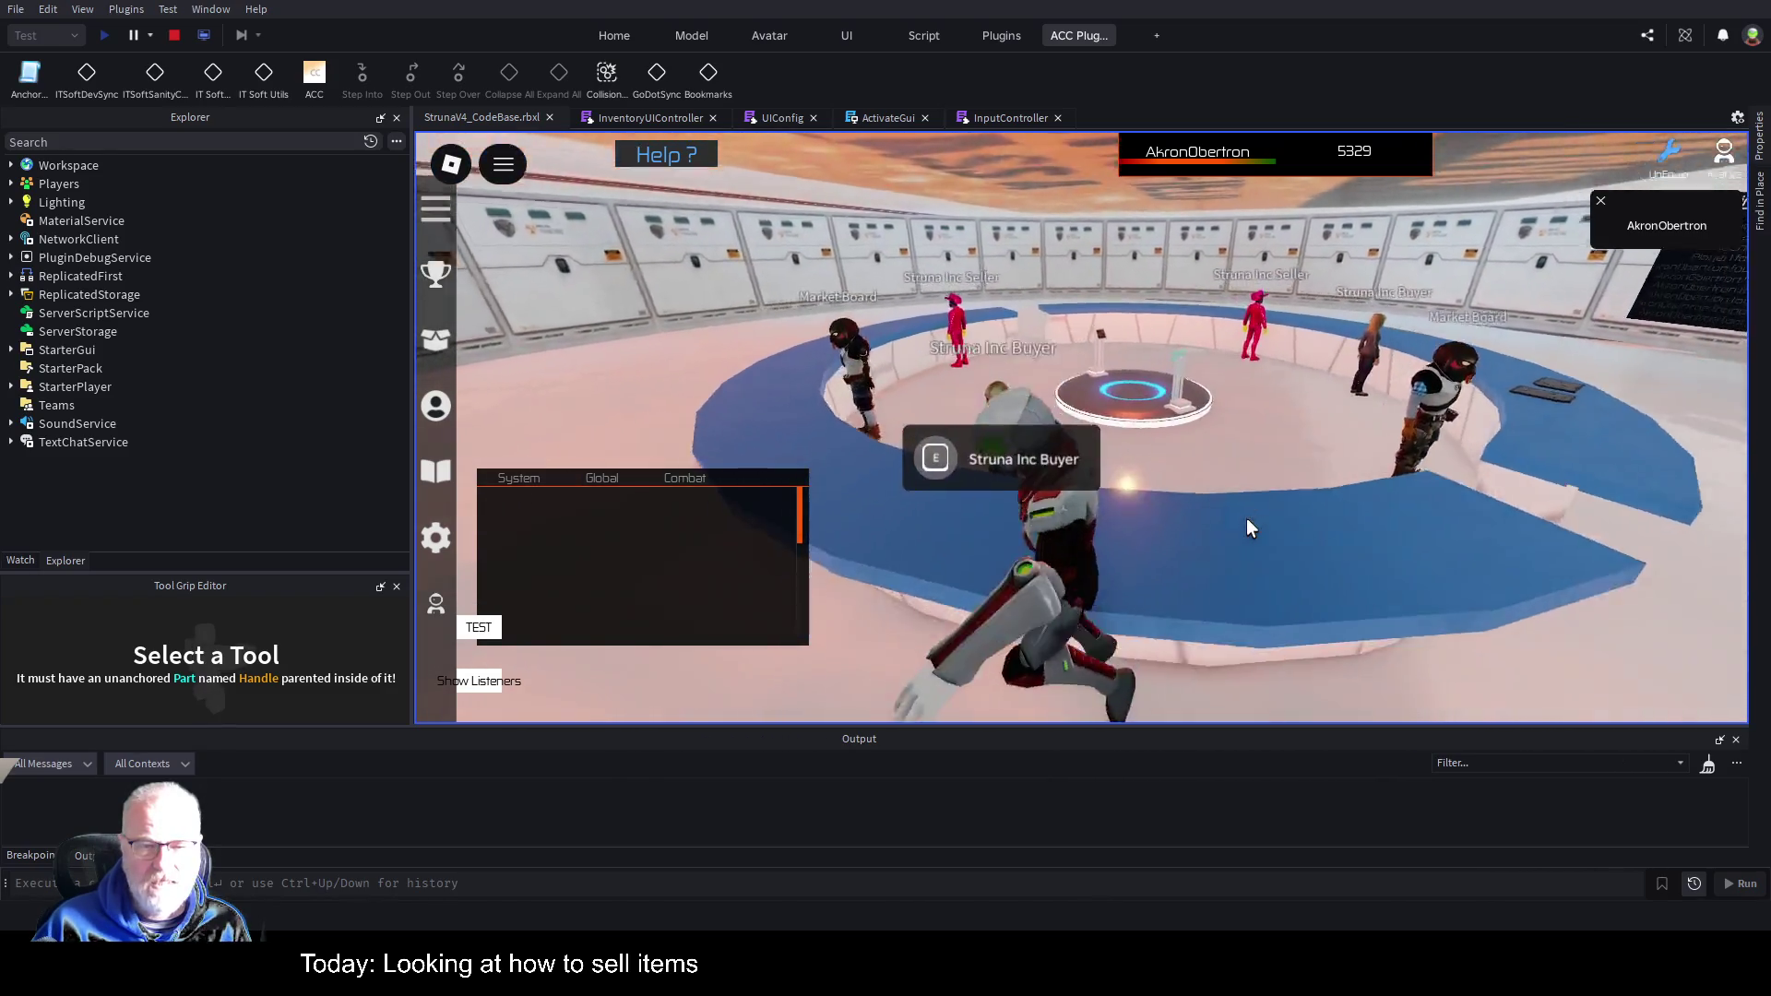
{"action": "key", "text": "s"}
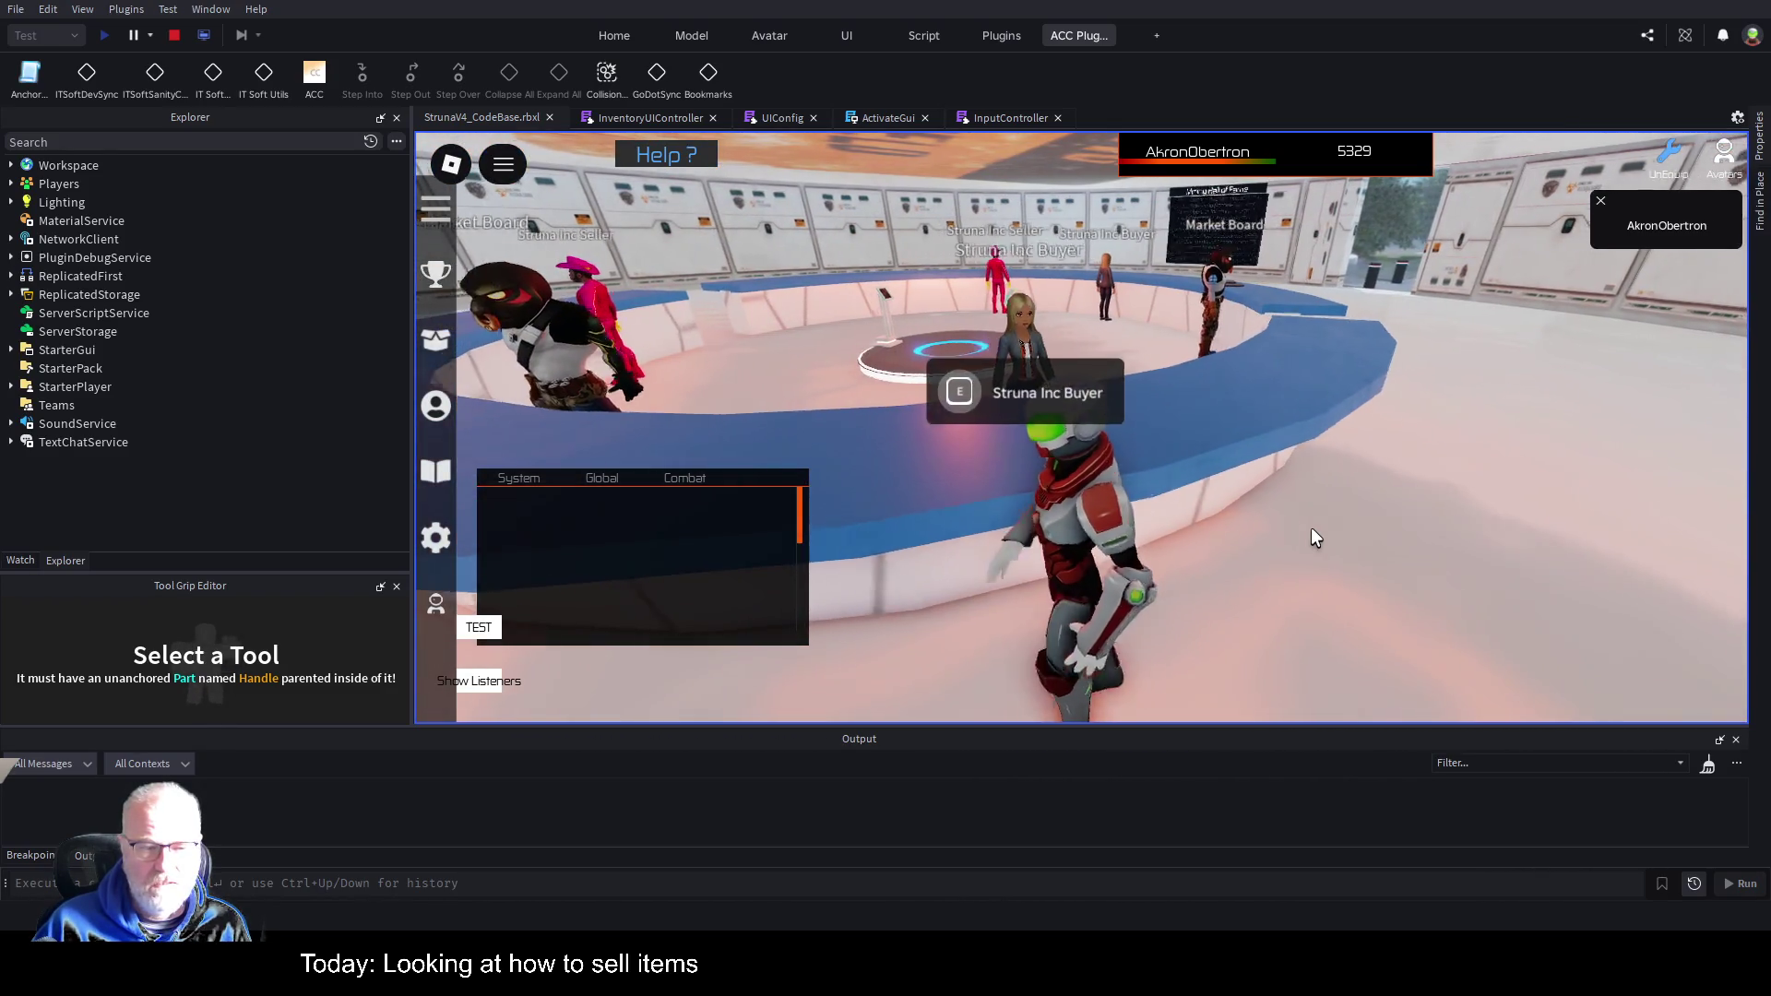
{"action": "key", "text": "w"}
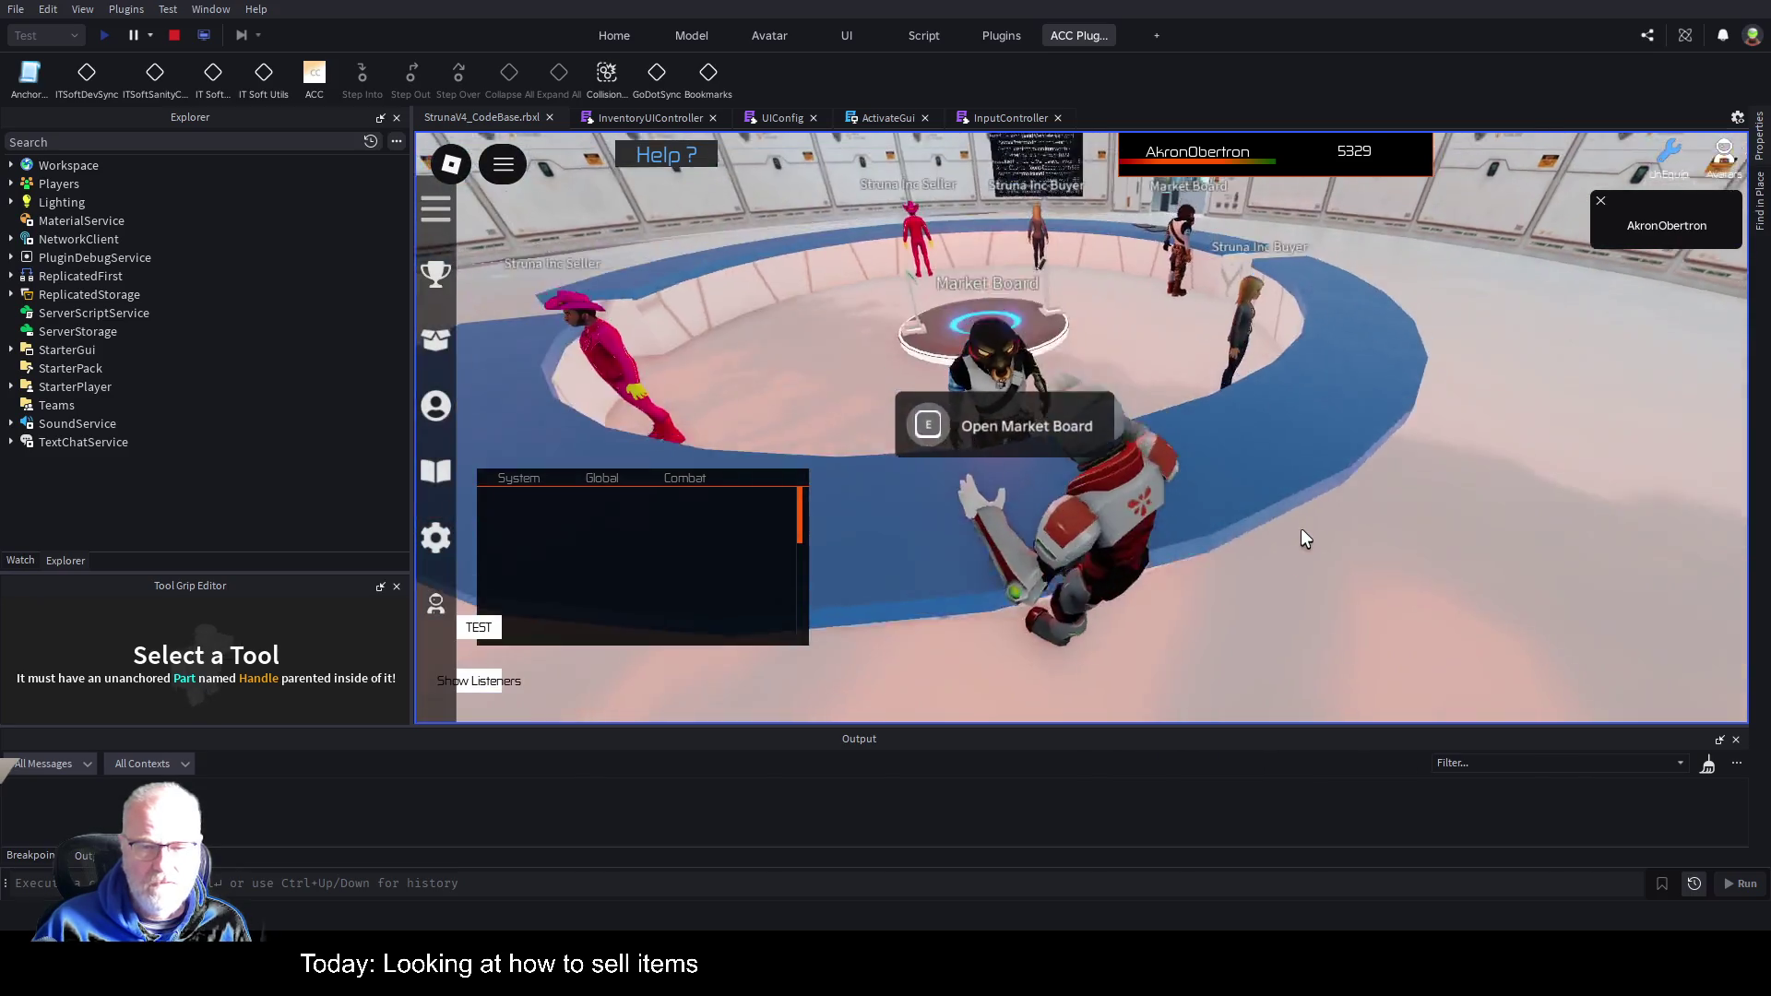
{"action": "key", "text": "a"}
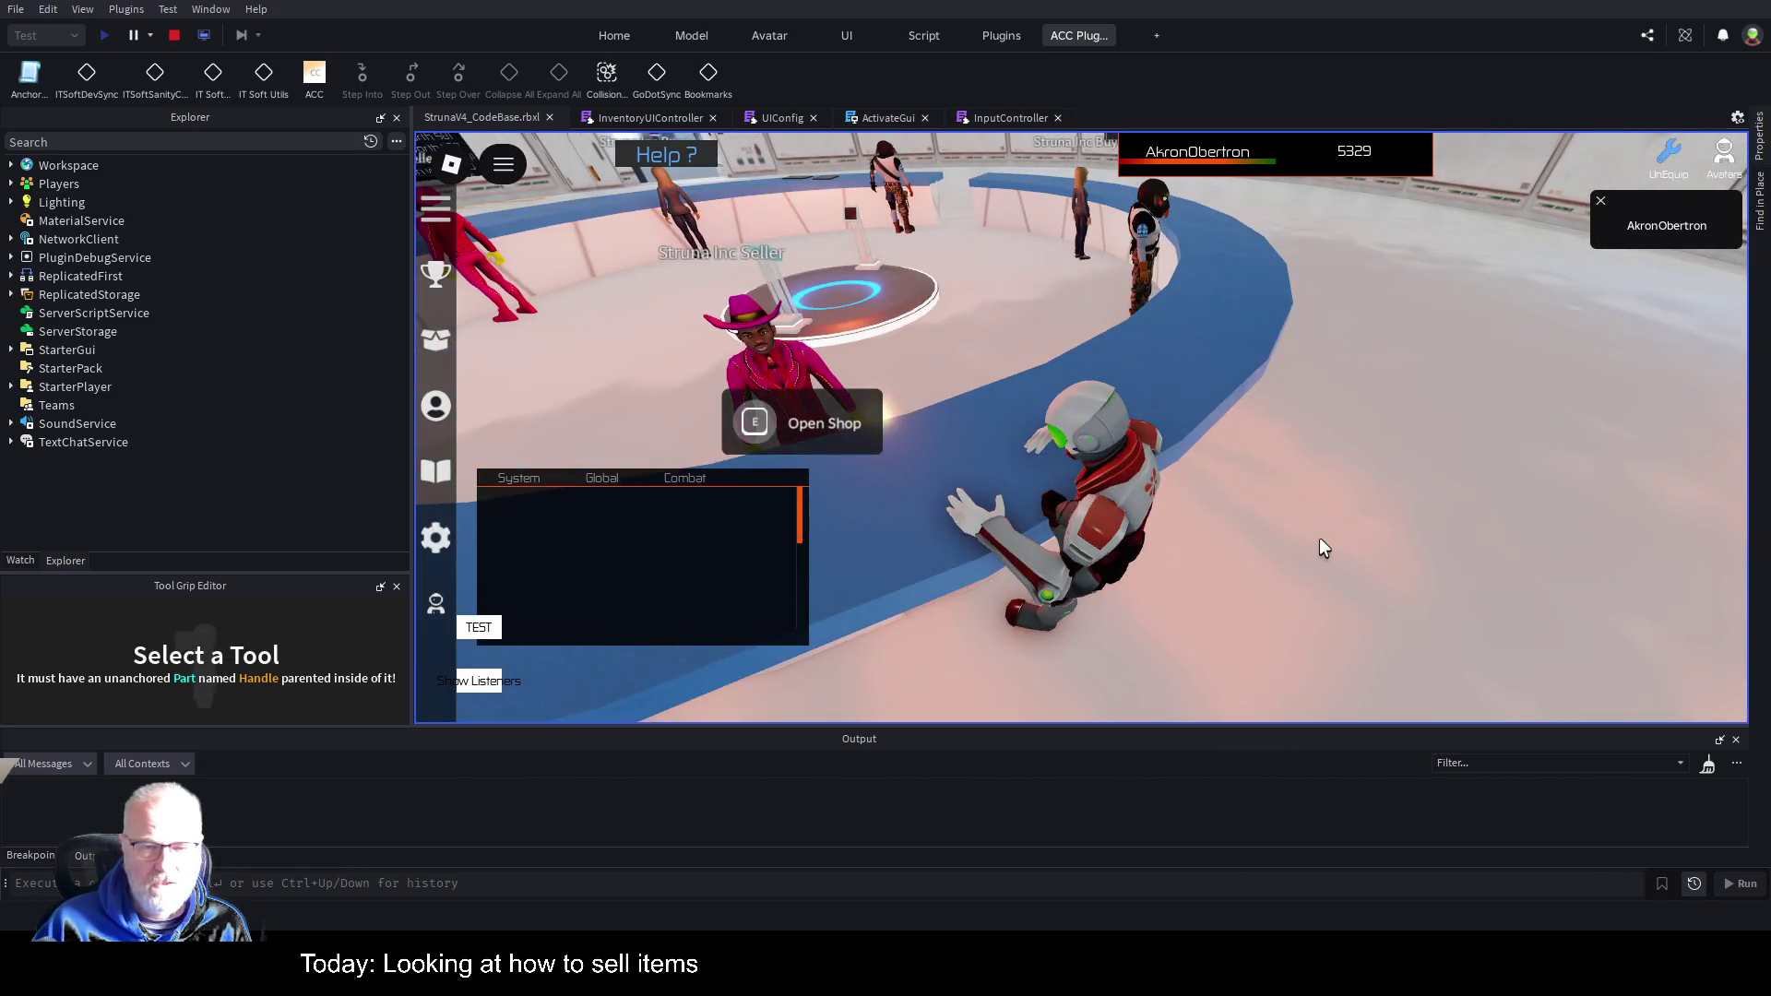
{"action": "key", "text": "w"}
{"action": "key", "text": "space"}
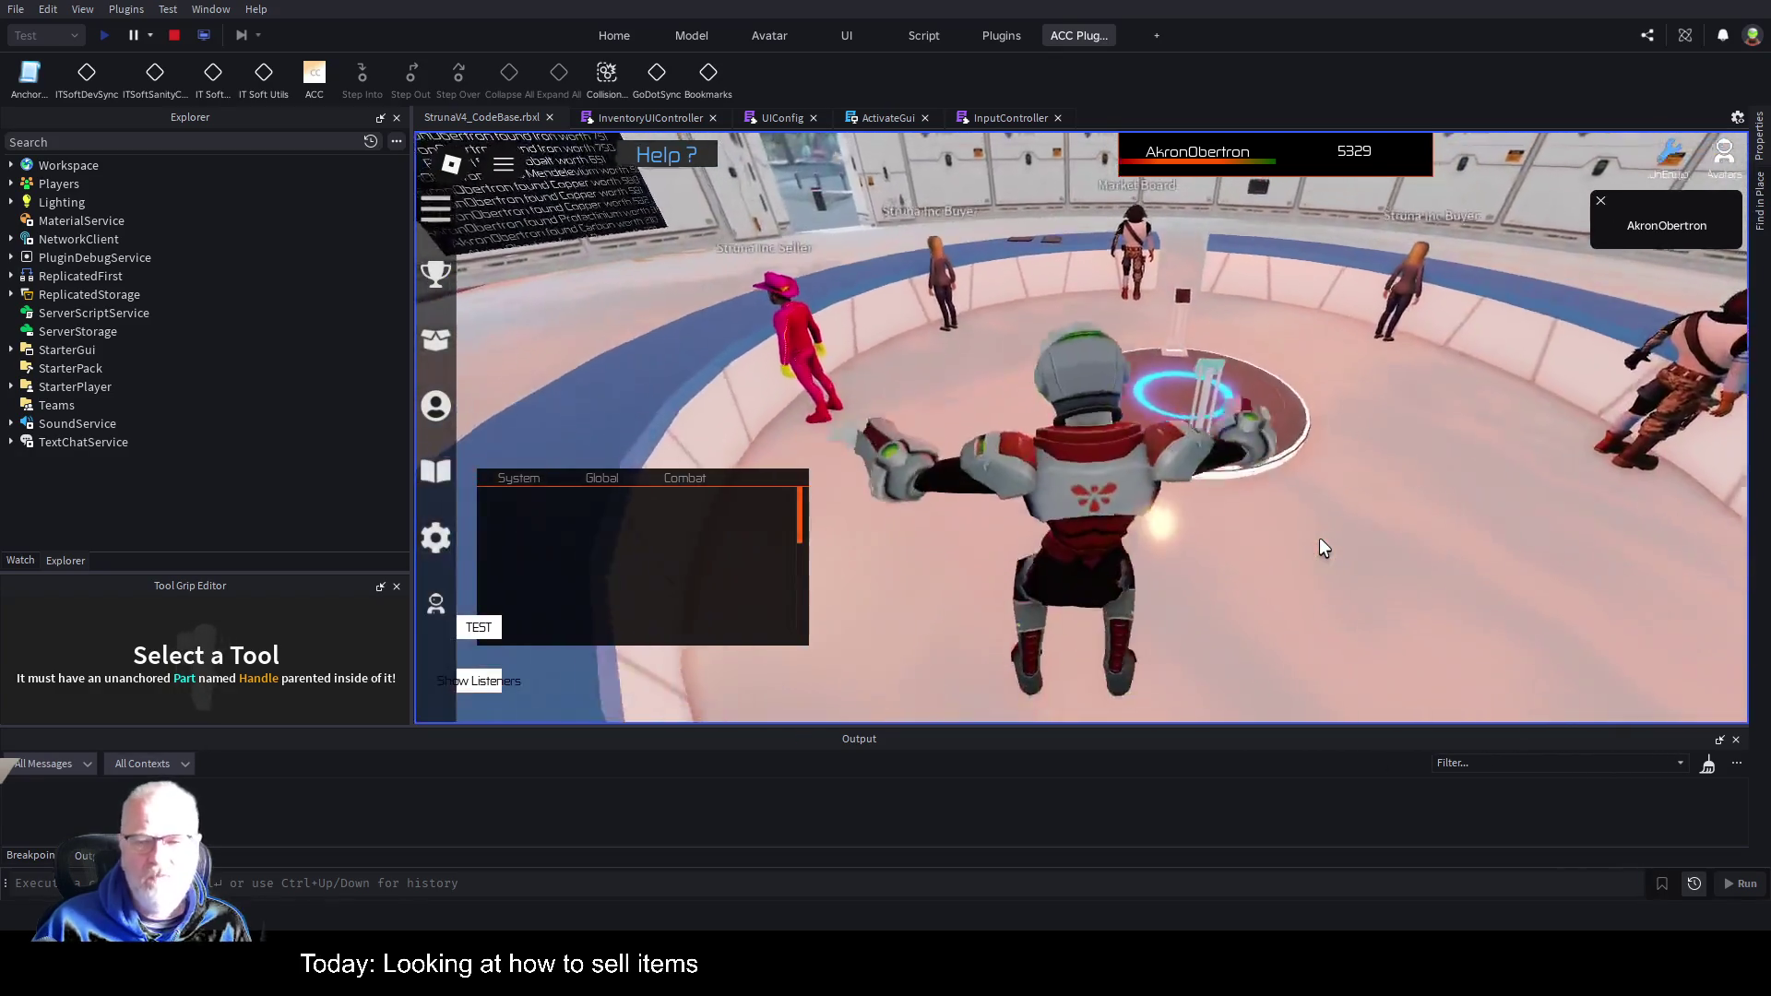
{"action": "key", "text": "w"}
{"action": "key", "text": "s"}
{"action": "key", "text": "space"}
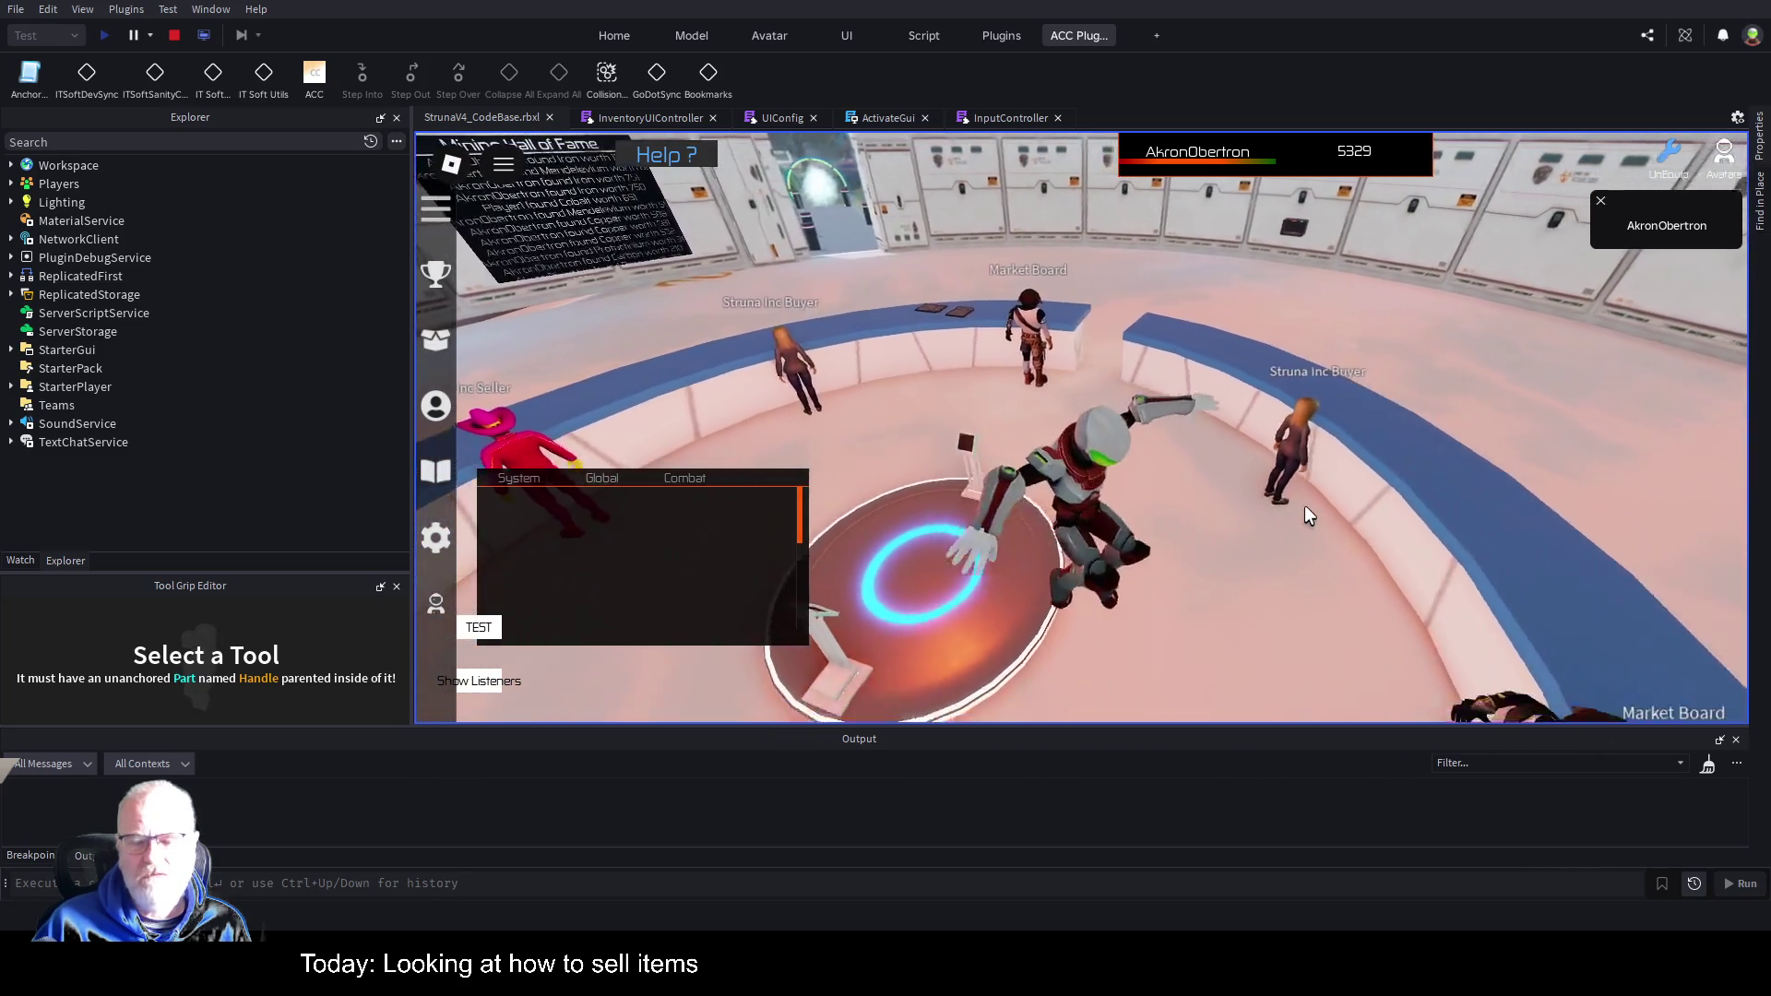
{"action": "key", "text": "w"}
{"action": "key", "text": "w"}
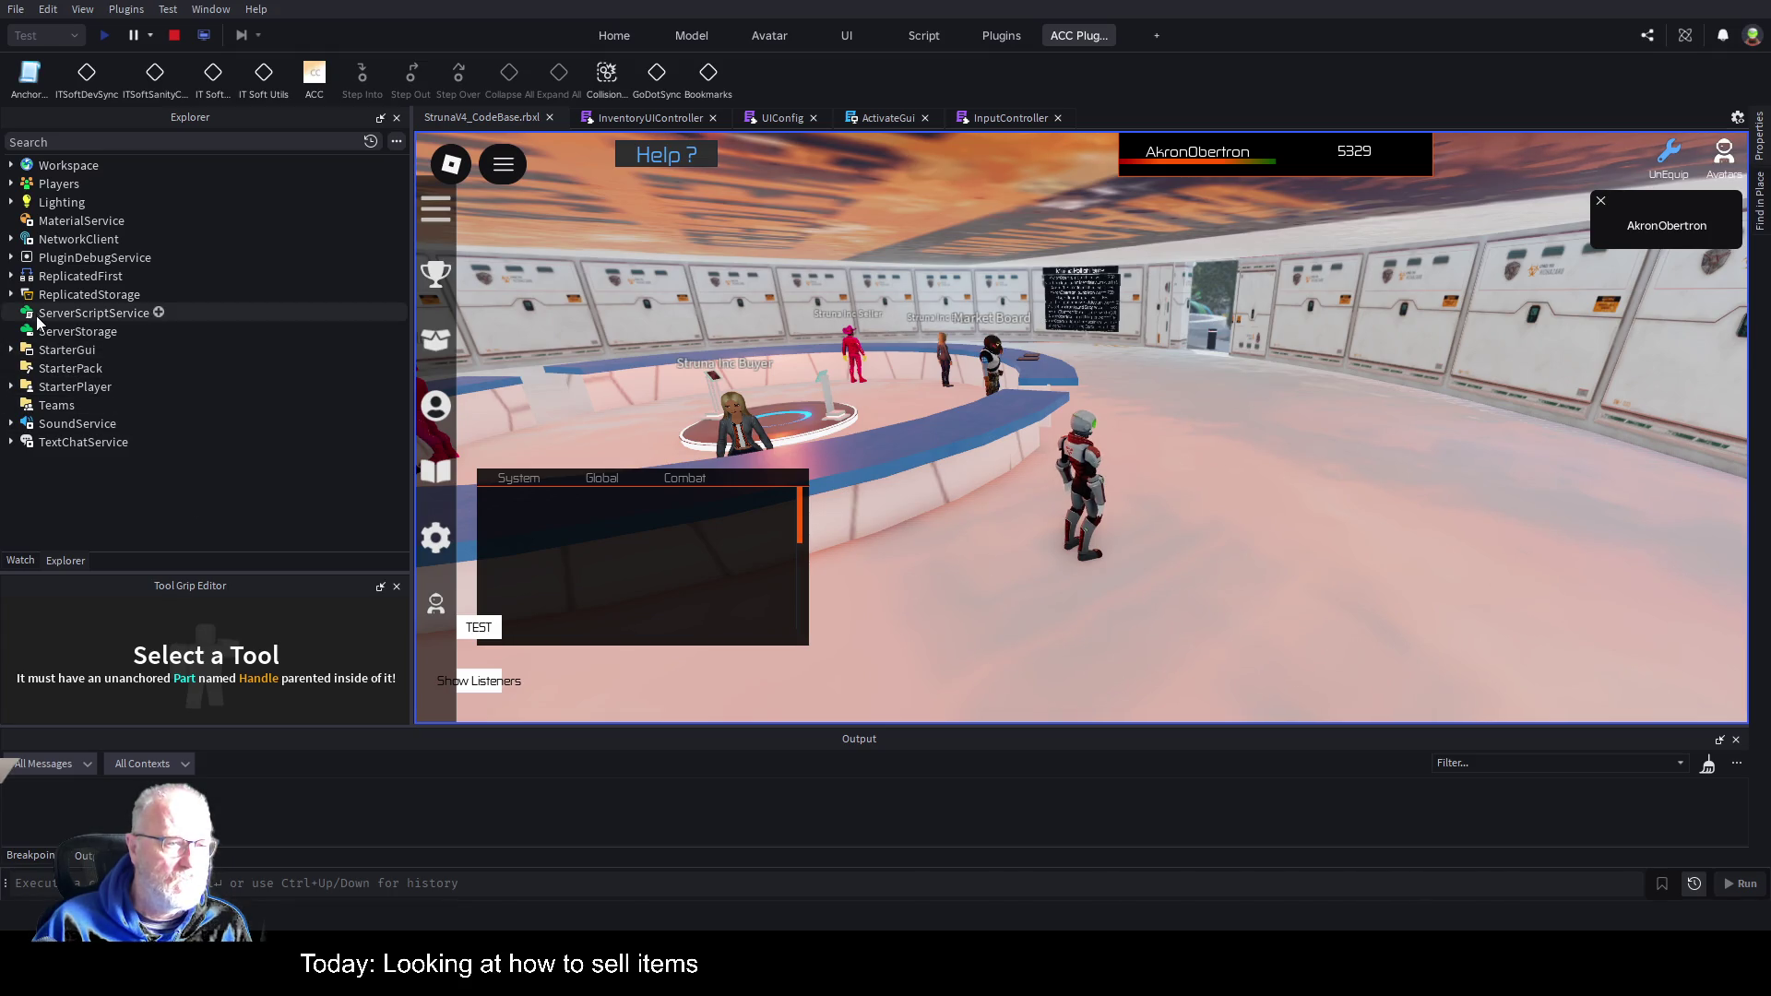
{"action": "left_click", "coordinate": [205, 35]}
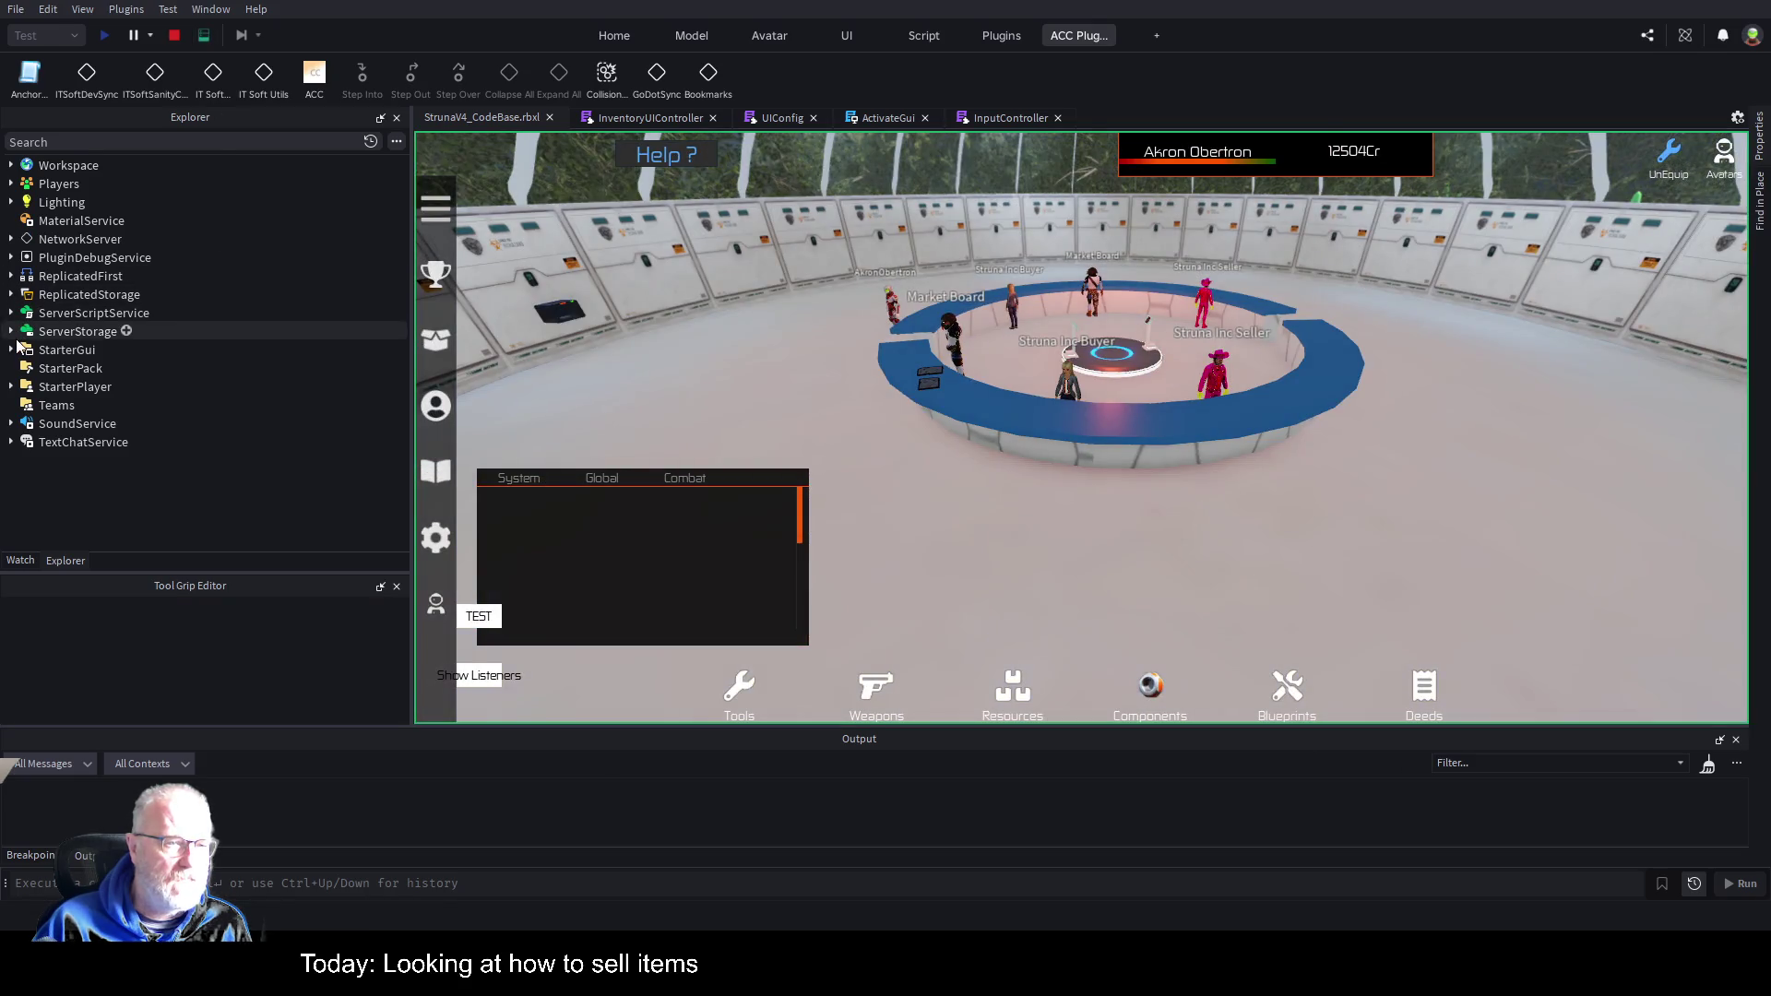
In the server Explorer, expand ServerStorage > Common > GameItems > Templates > Vehicles > Cars > Dune Buggy (beige).
{"action": "left_click", "coordinate": [12, 332]}
{"action": "left_click", "coordinate": [22, 369]}
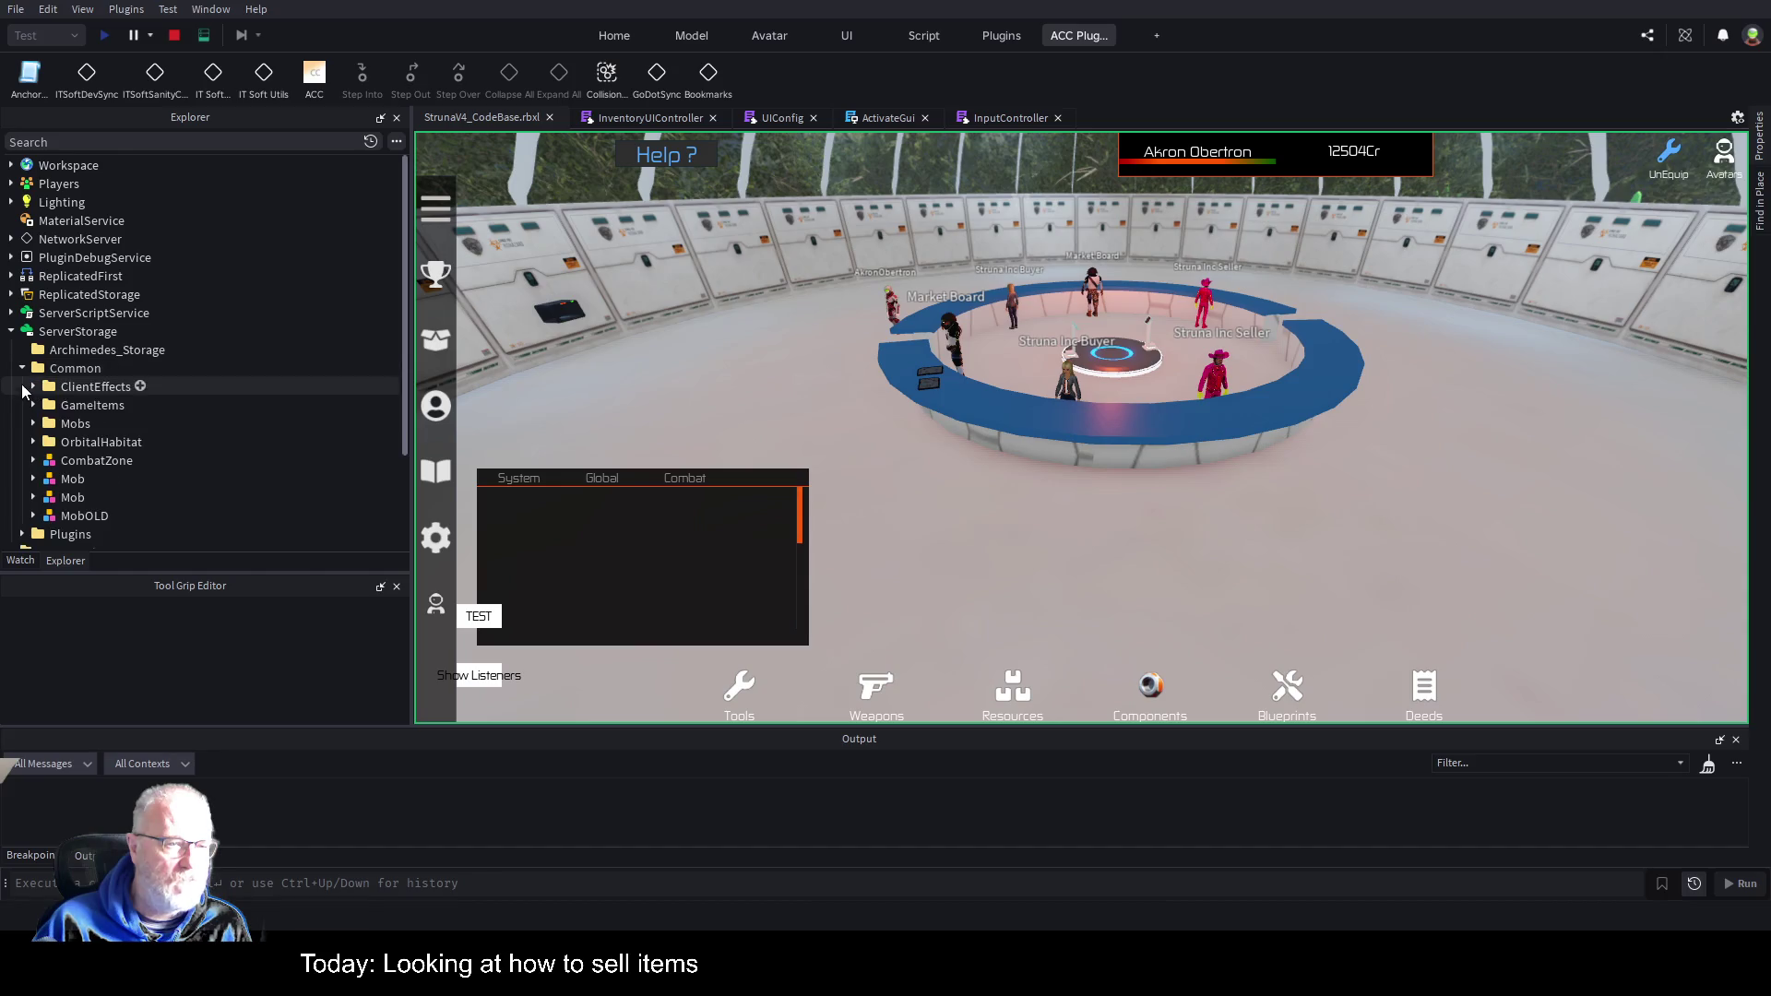
{"action": "left_click", "coordinate": [33, 405]}
{"action": "left_click", "coordinate": [43, 423]}
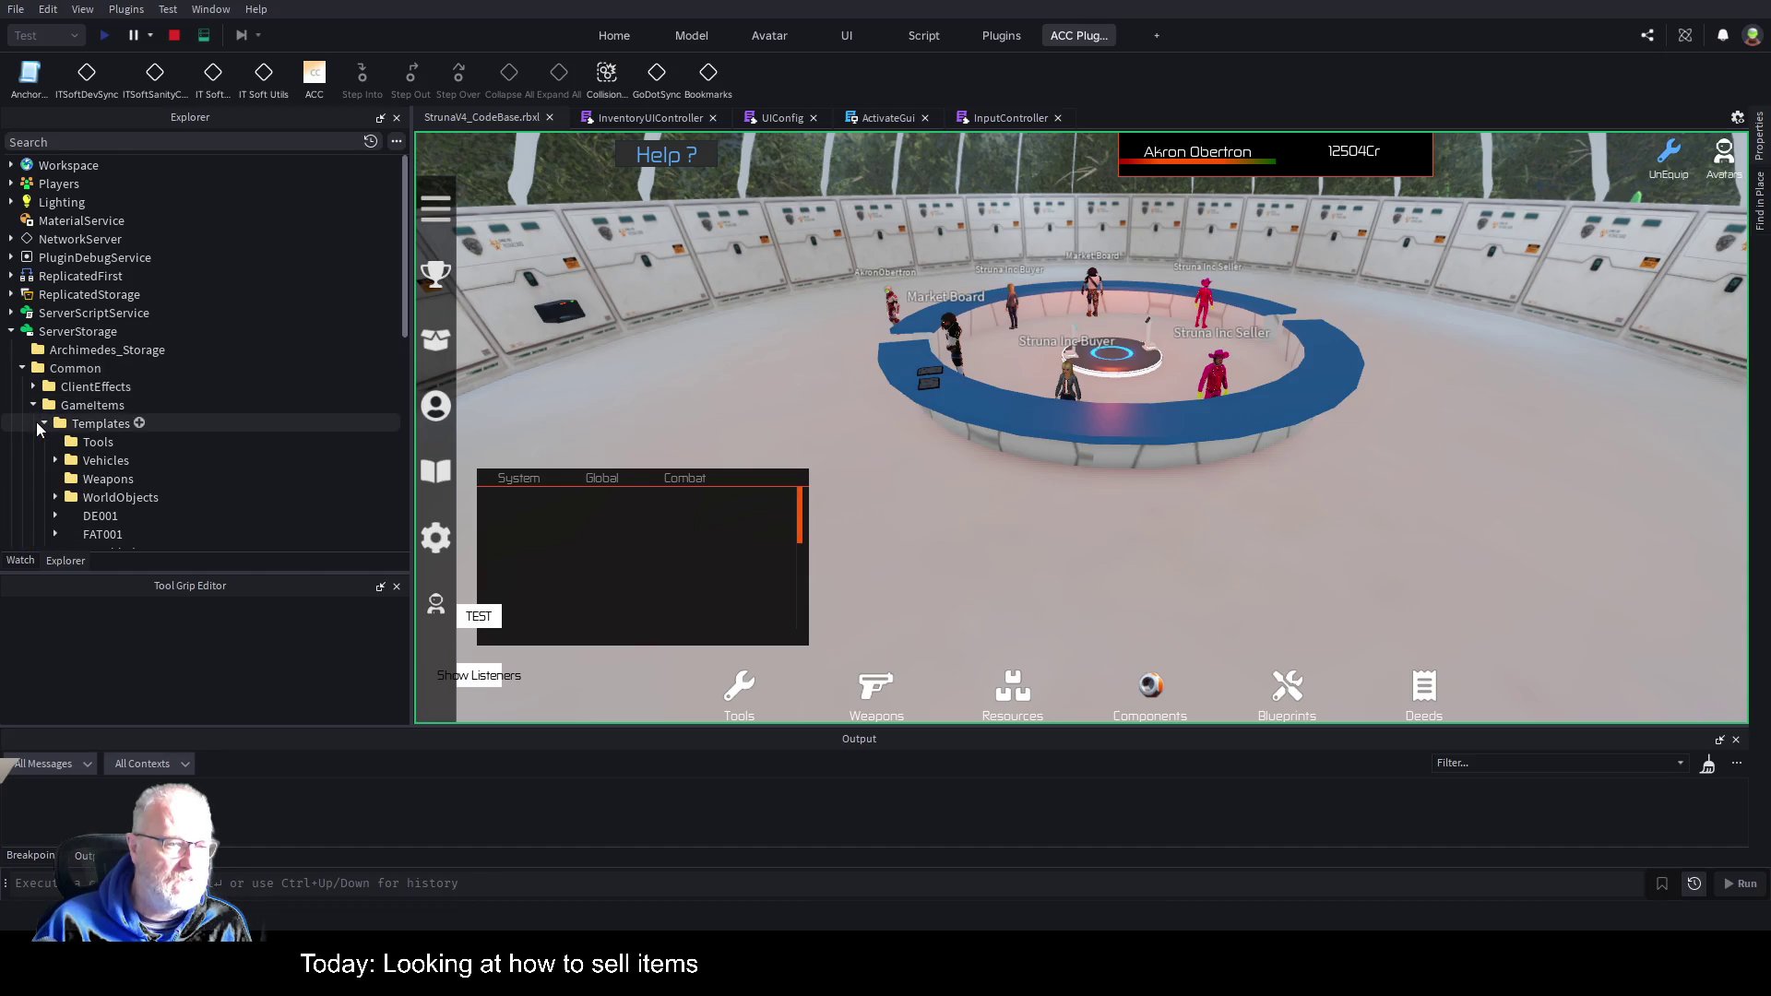
{"action": "left_click", "coordinate": [55, 461]}
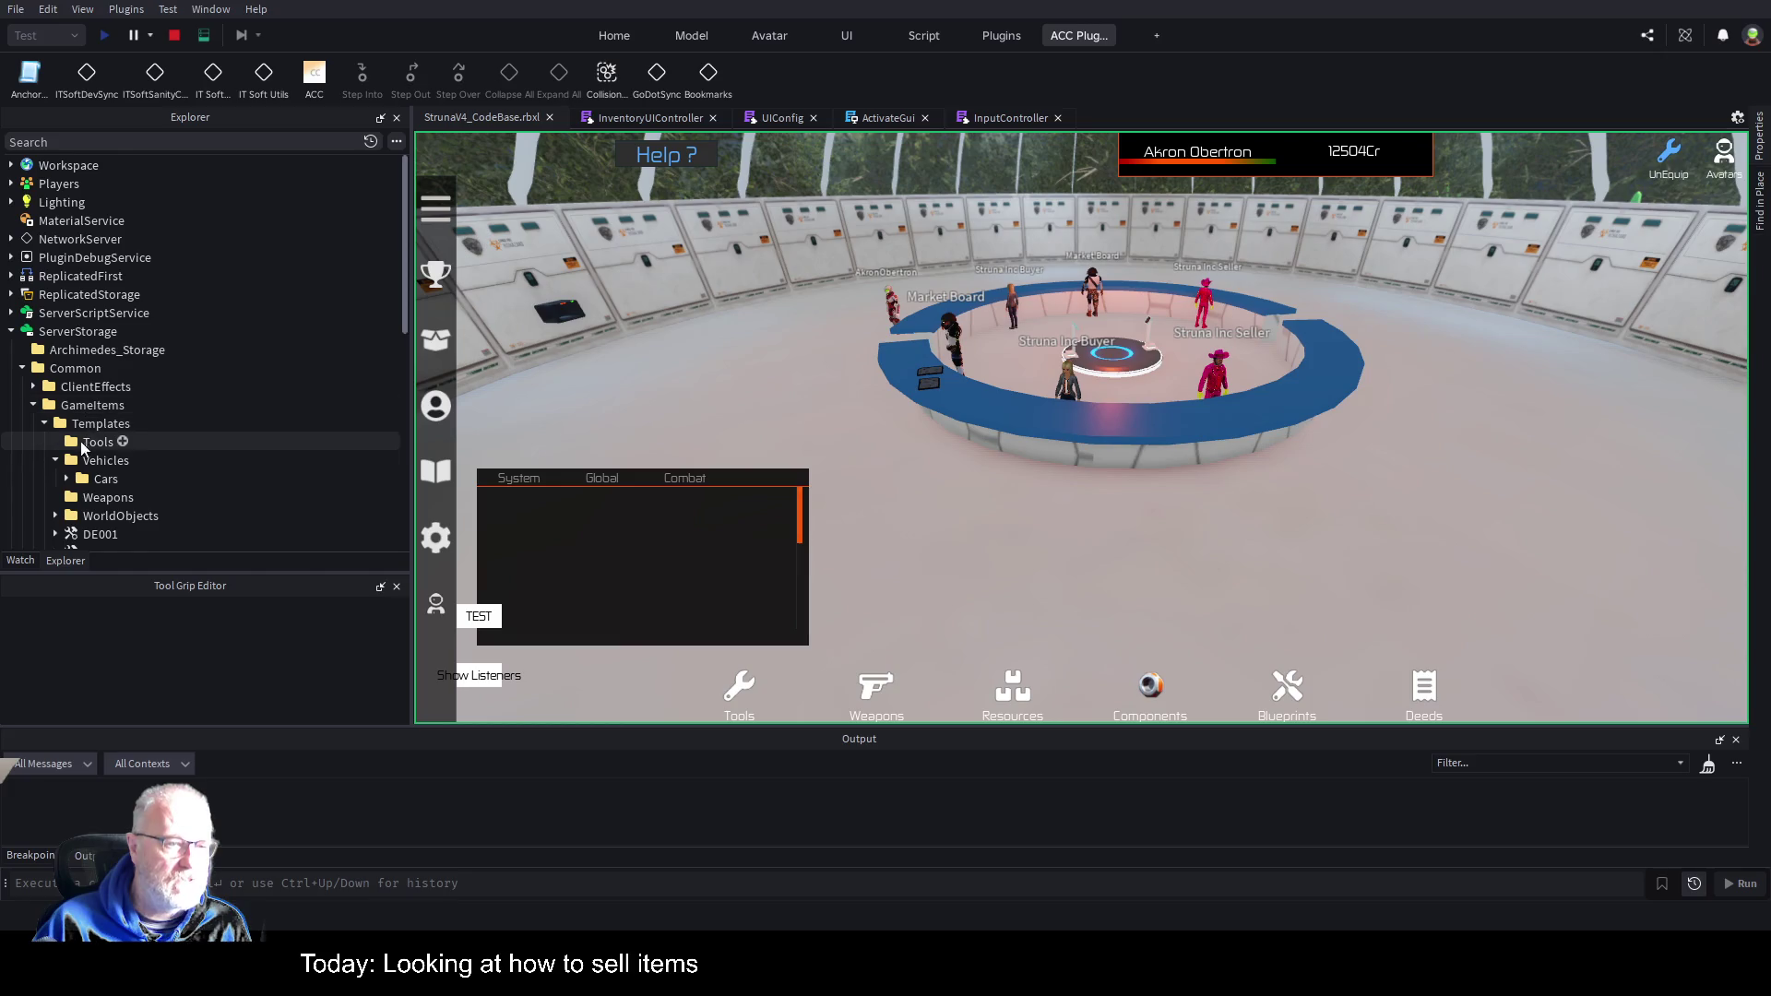
{"action": "left_click", "coordinate": [66, 478]}
{"action": "scroll", "coordinate": [204, 303], "scroll_direction": "down", "scroll_amount": 3}
{"action": "scroll", "coordinate": [148, 306], "scroll_direction": "down", "scroll_amount": 1}
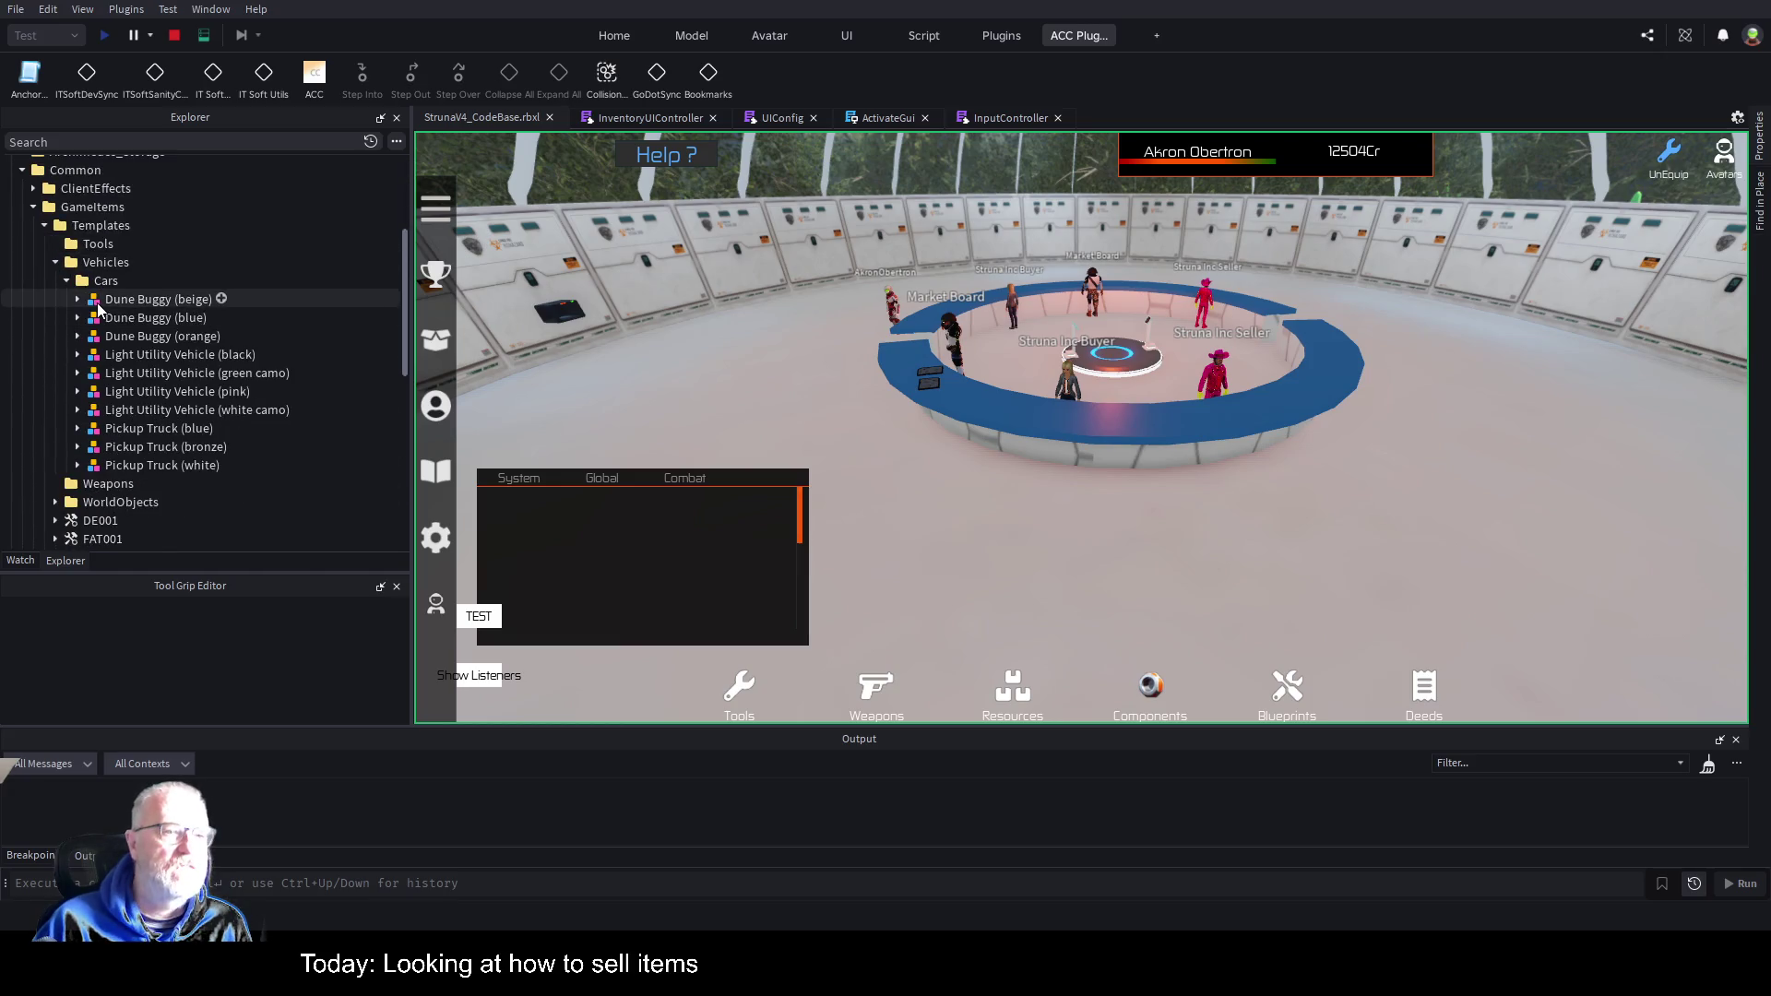
{"action": "left_click", "coordinate": [79, 299]}
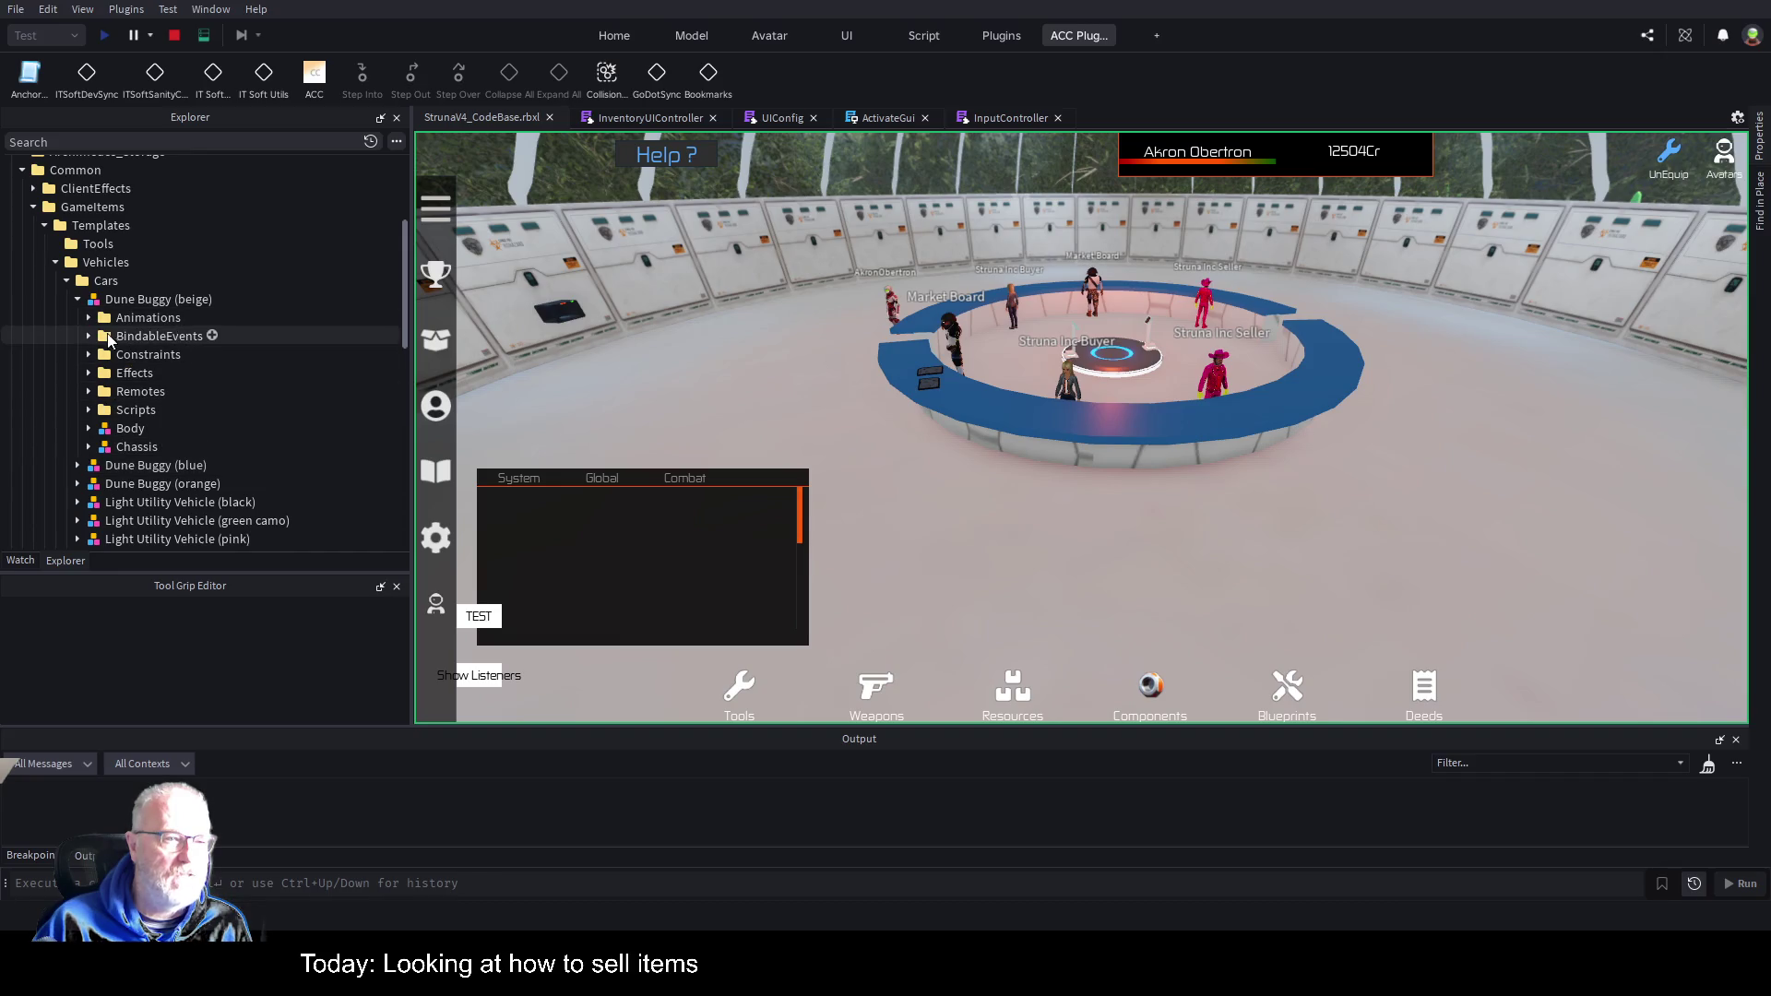
Inspect the buggy's BindableEvents, Remotes and Scripts, then select the ProximityPrompt in its Body.
{"action": "left_click", "coordinate": [87, 336]}
{"action": "left_click", "coordinate": [88, 338]}
{"action": "left_click", "coordinate": [87, 391]}
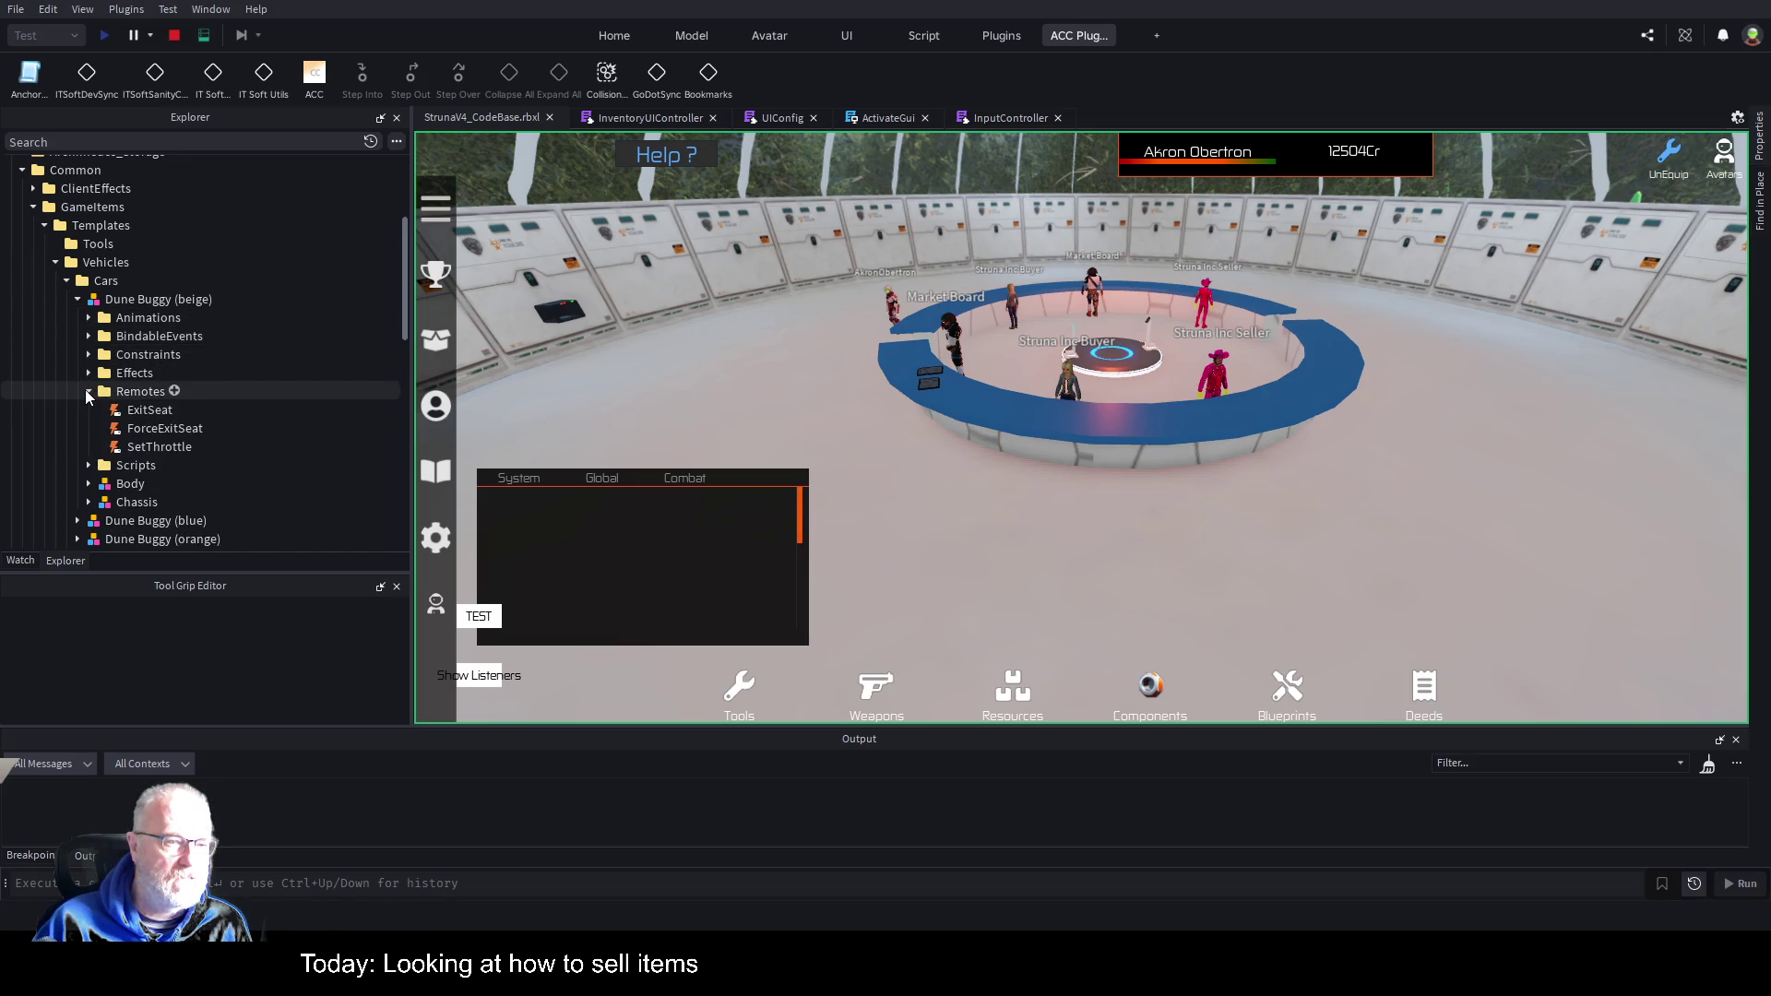
{"action": "left_click", "coordinate": [88, 392]}
{"action": "left_click", "coordinate": [90, 409]}
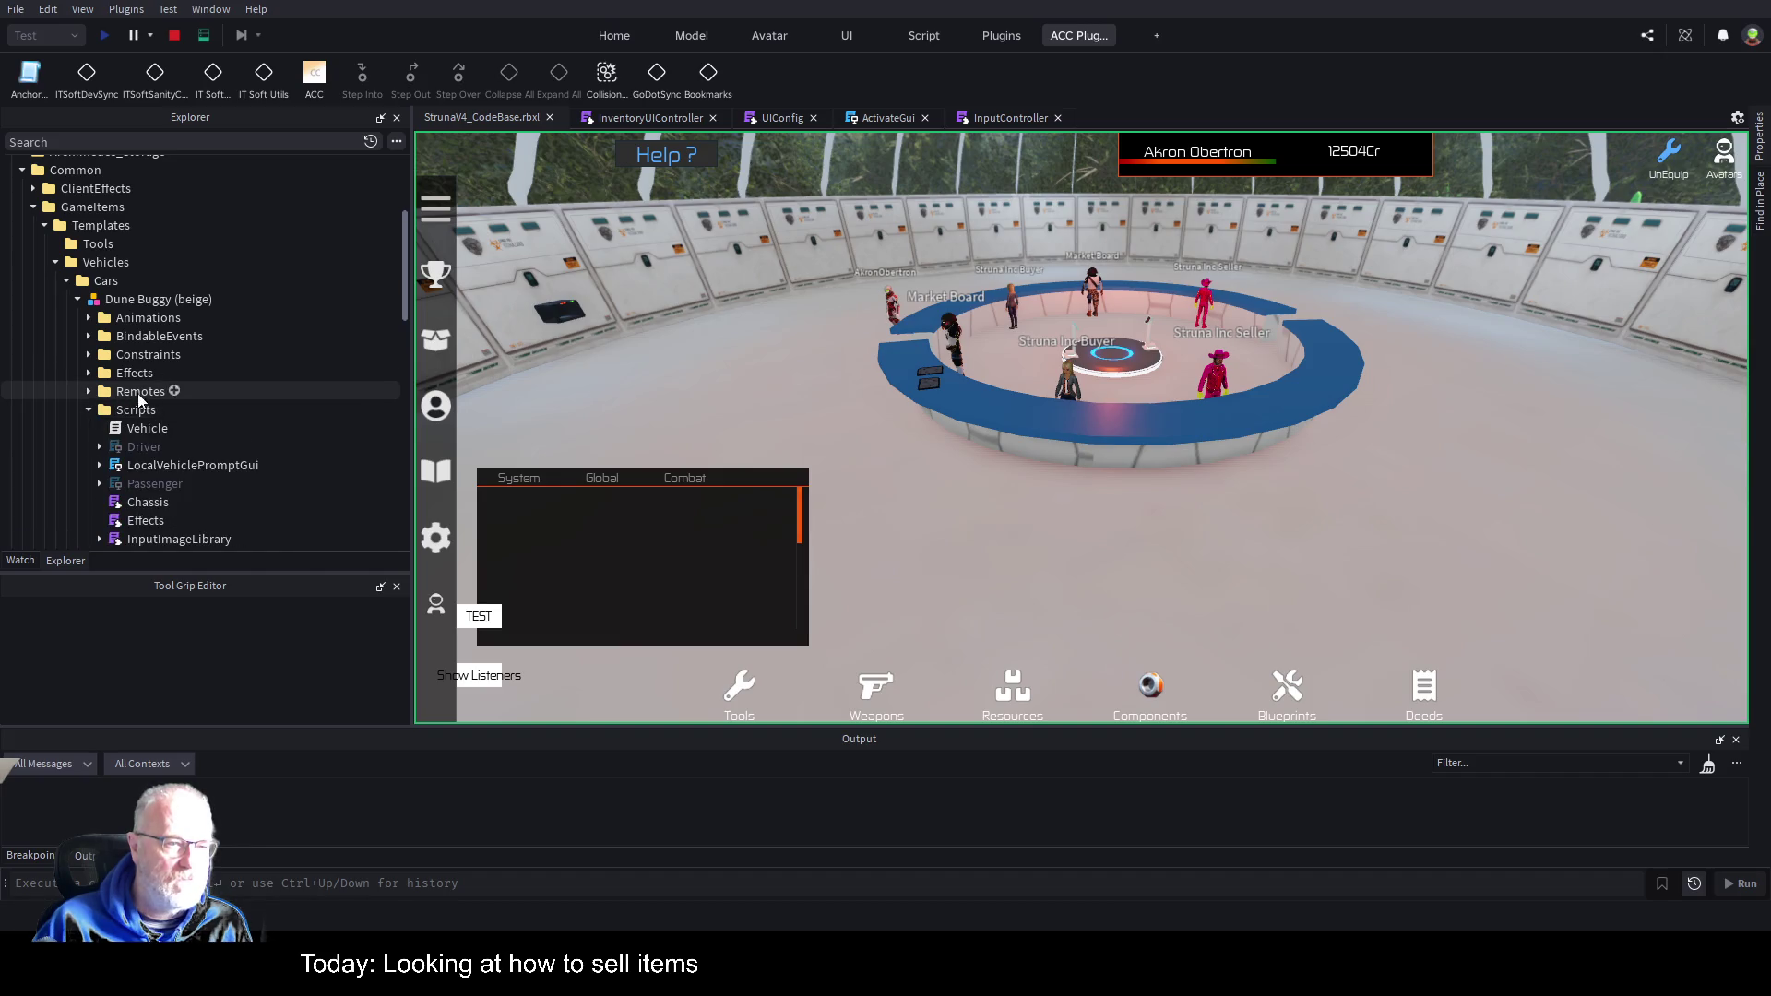
{"action": "scroll", "coordinate": [221, 373], "scroll_direction": "down", "scroll_amount": 3}
{"action": "scroll", "coordinate": [229, 373], "scroll_direction": "down", "scroll_amount": 3}
{"action": "left_click", "coordinate": [90, 391]}
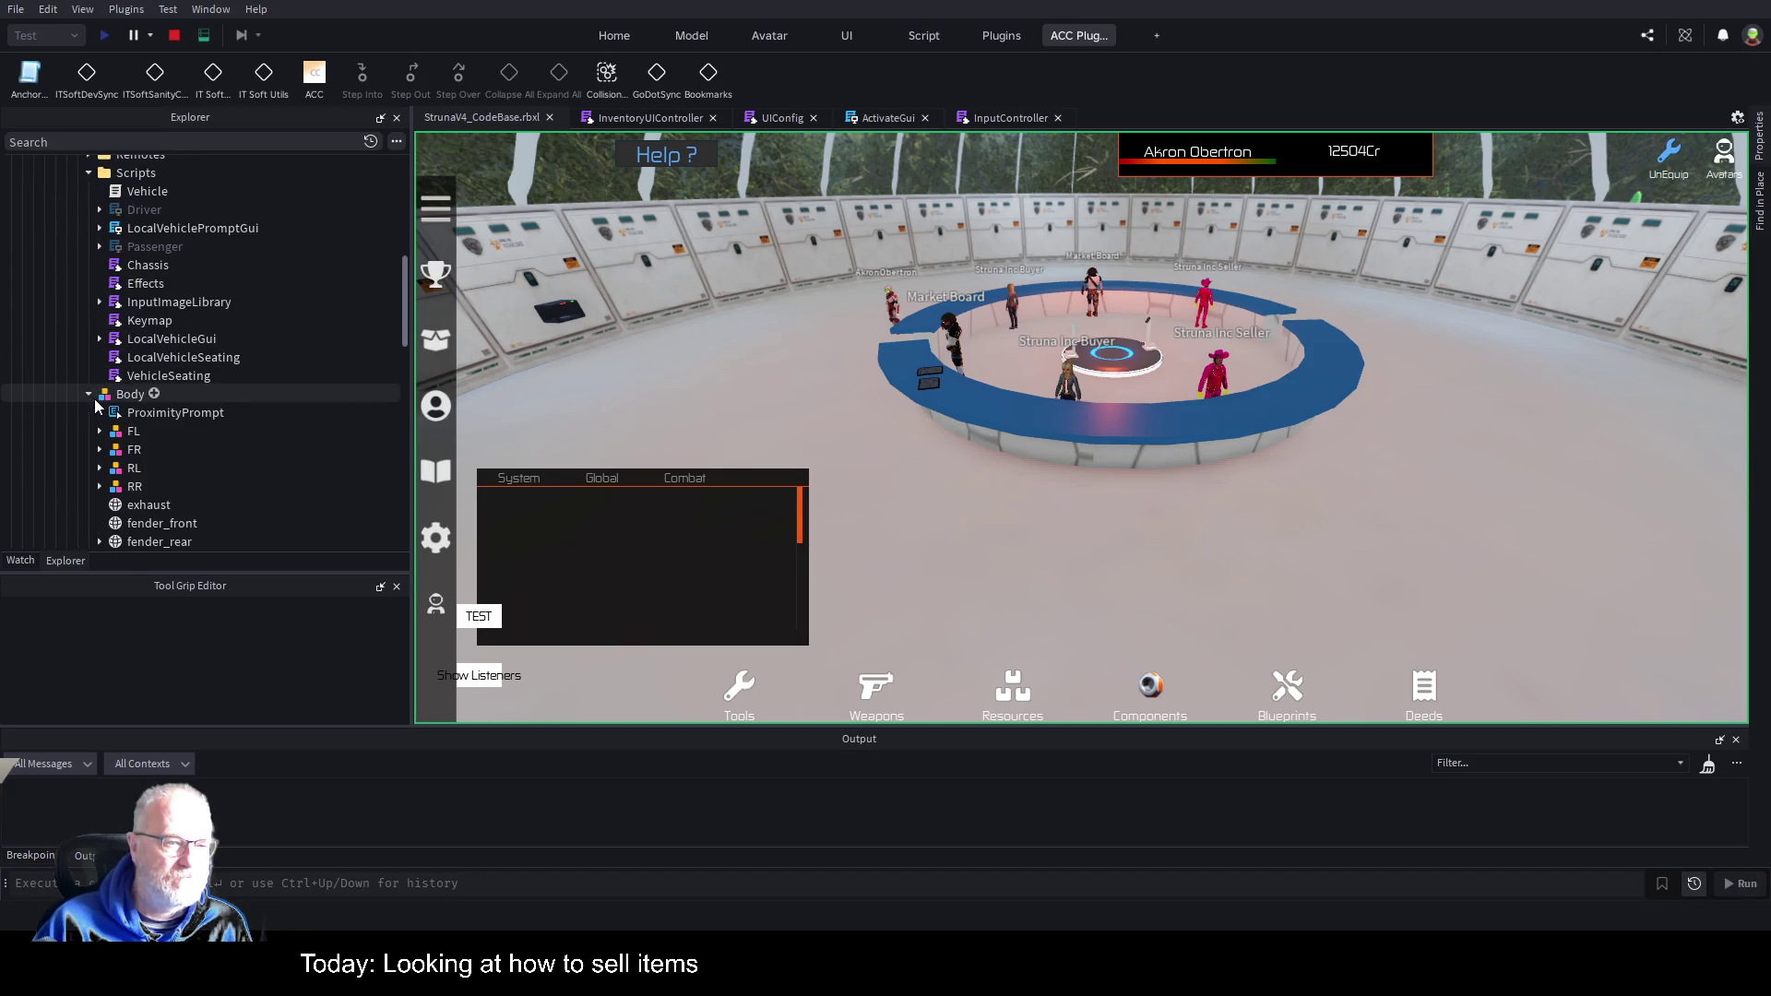
{"action": "left_click", "coordinate": [197, 413]}
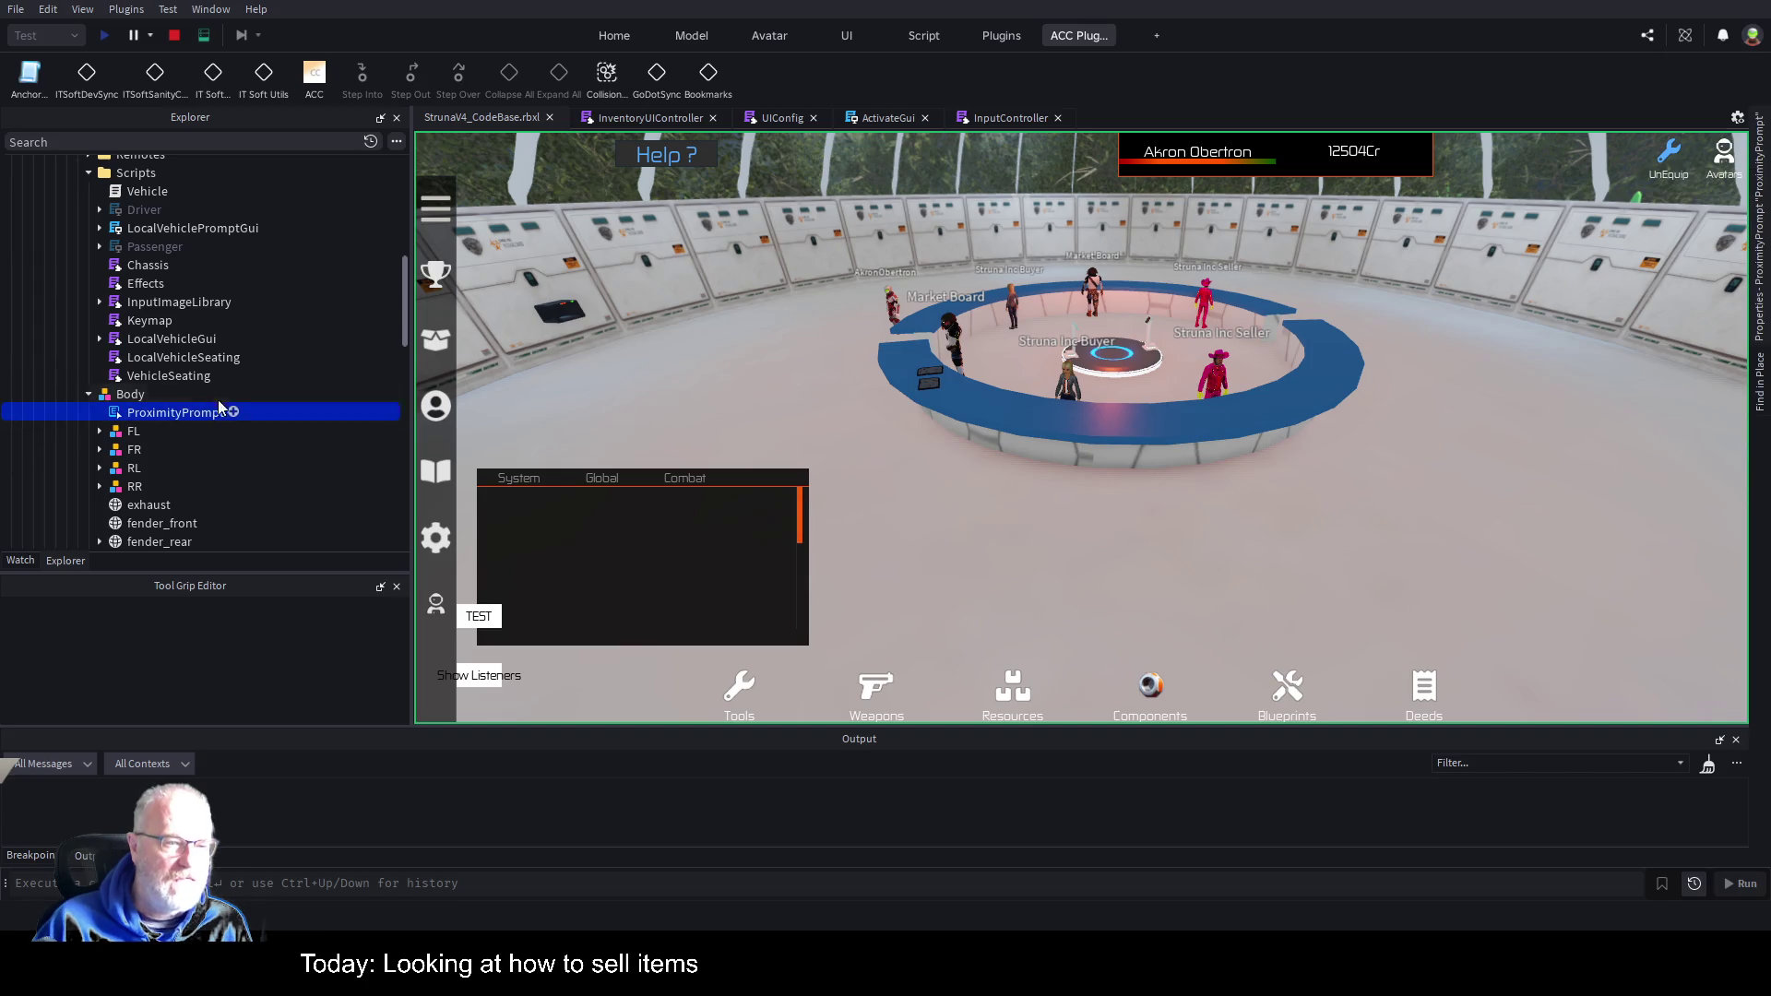
{"action": "scroll", "coordinate": [273, 327], "scroll_direction": "down", "scroll_amount": 7}
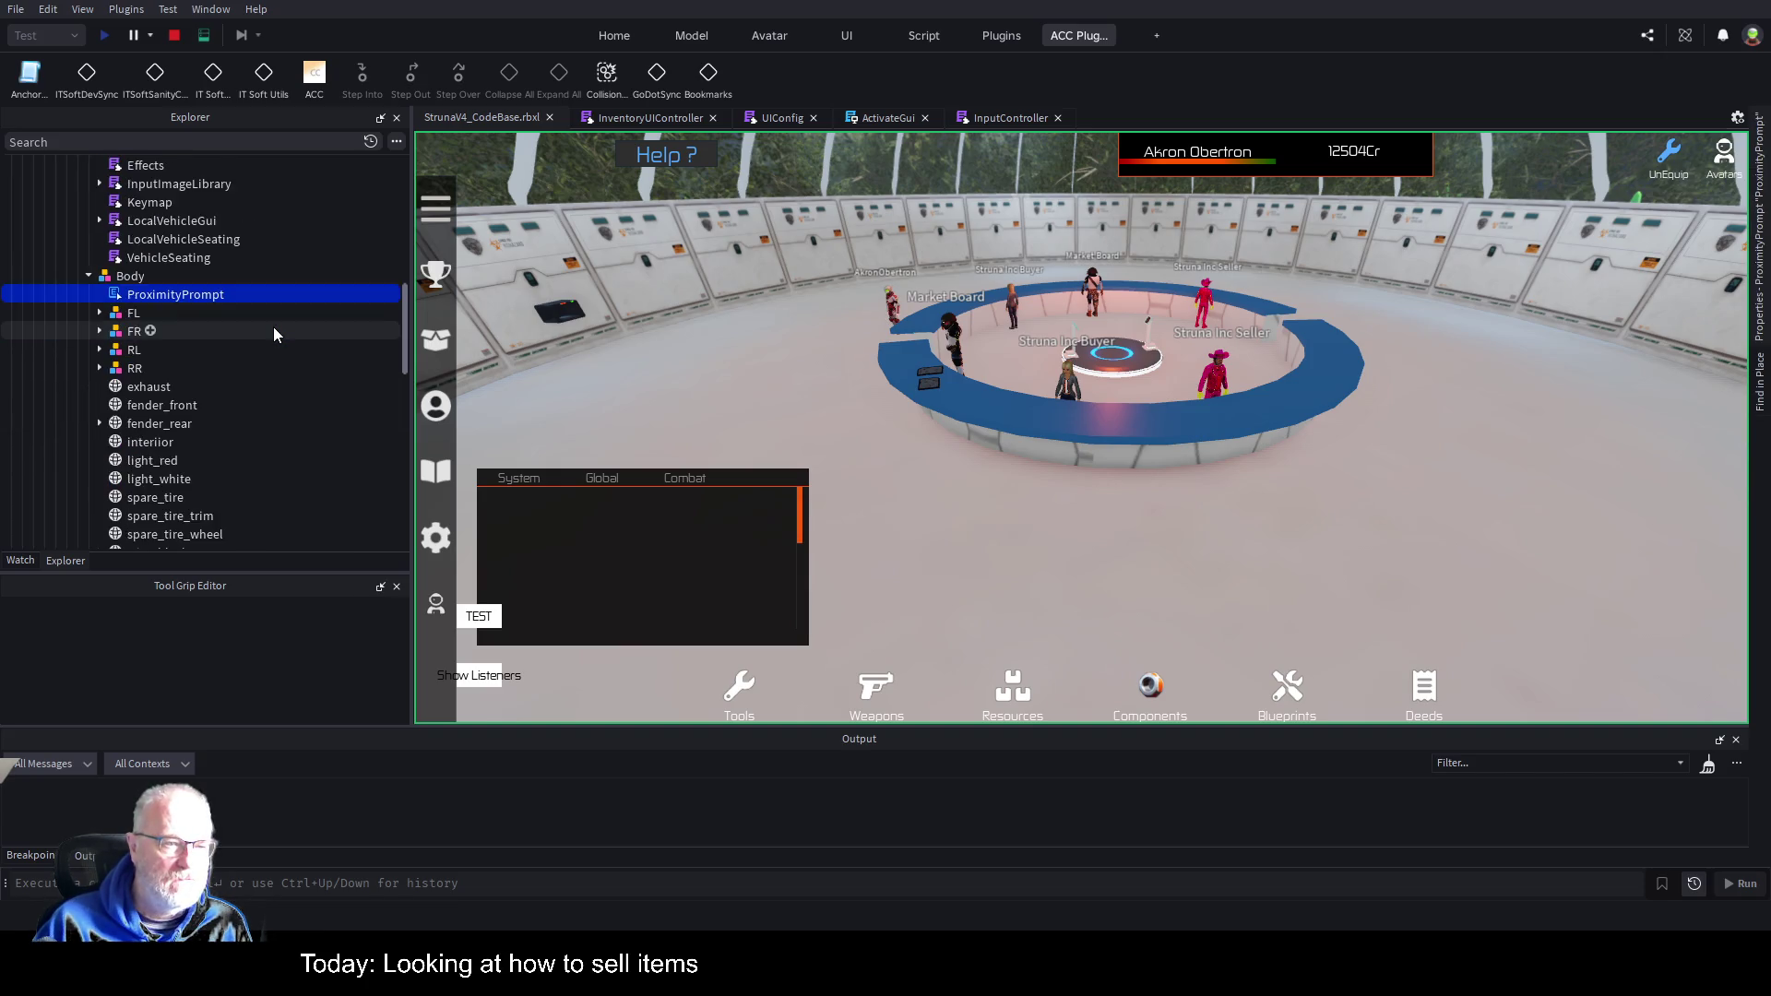
{"action": "scroll", "coordinate": [271, 343], "scroll_direction": "up", "scroll_amount": 5}
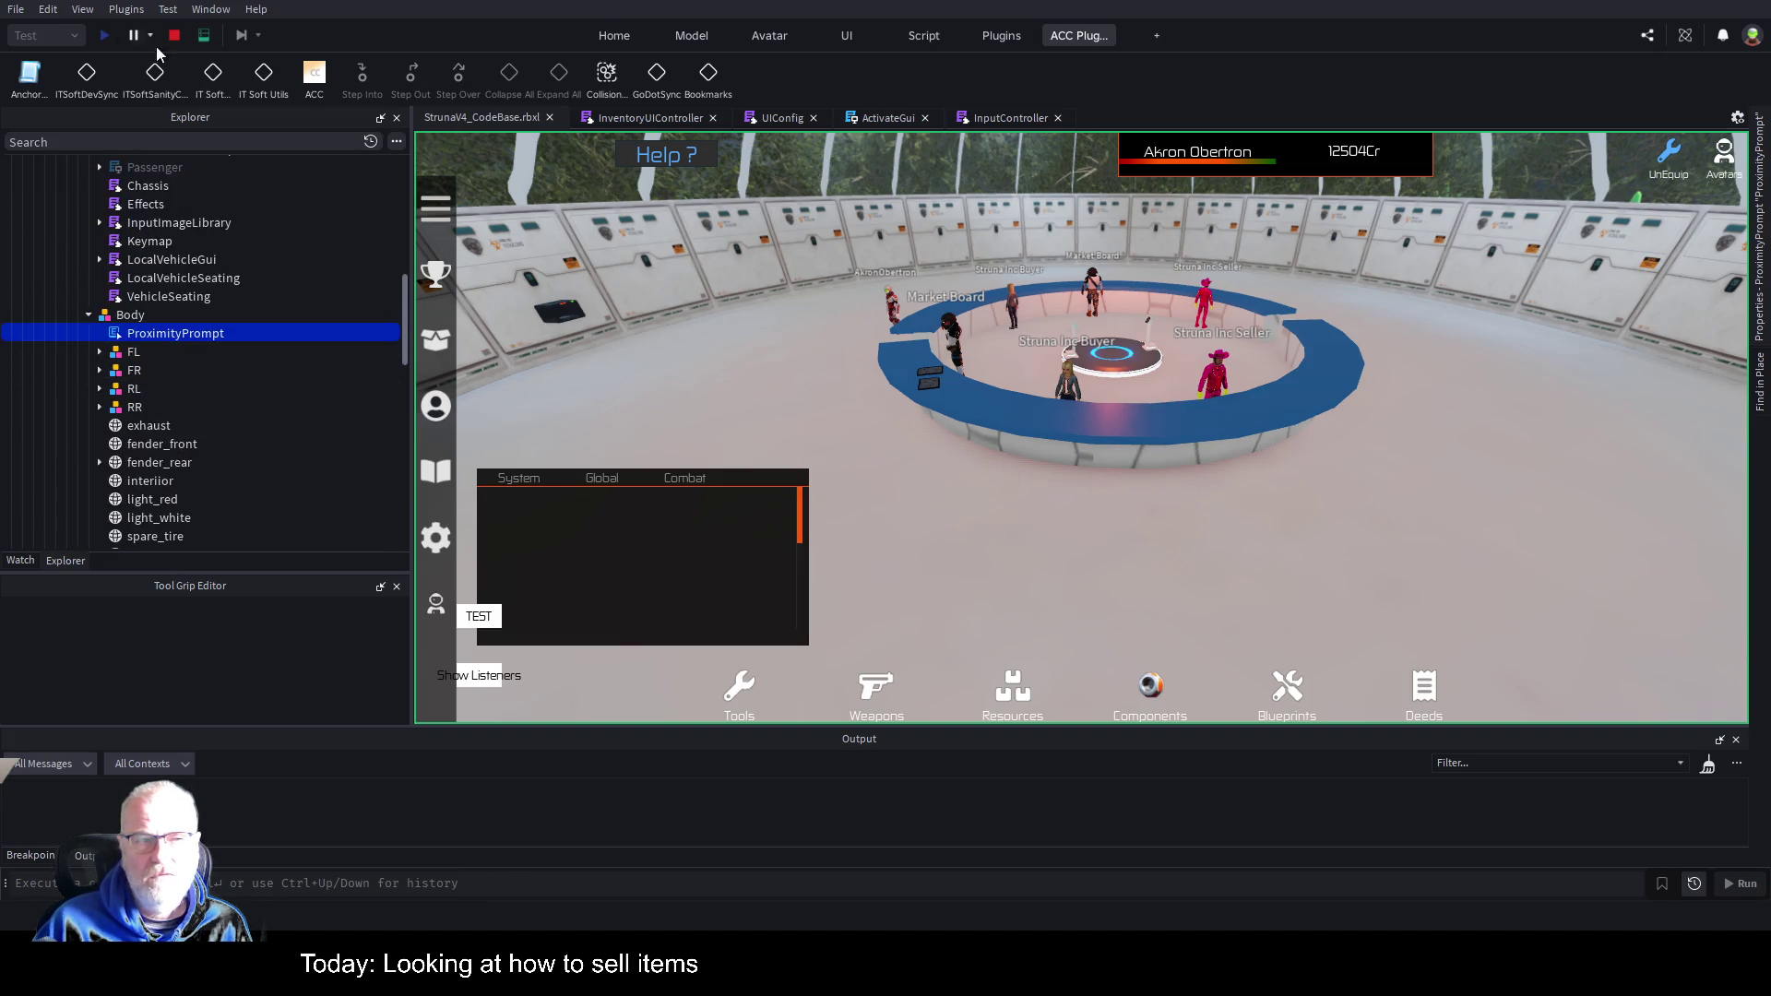
{"action": "left_click", "coordinate": [204, 34]}
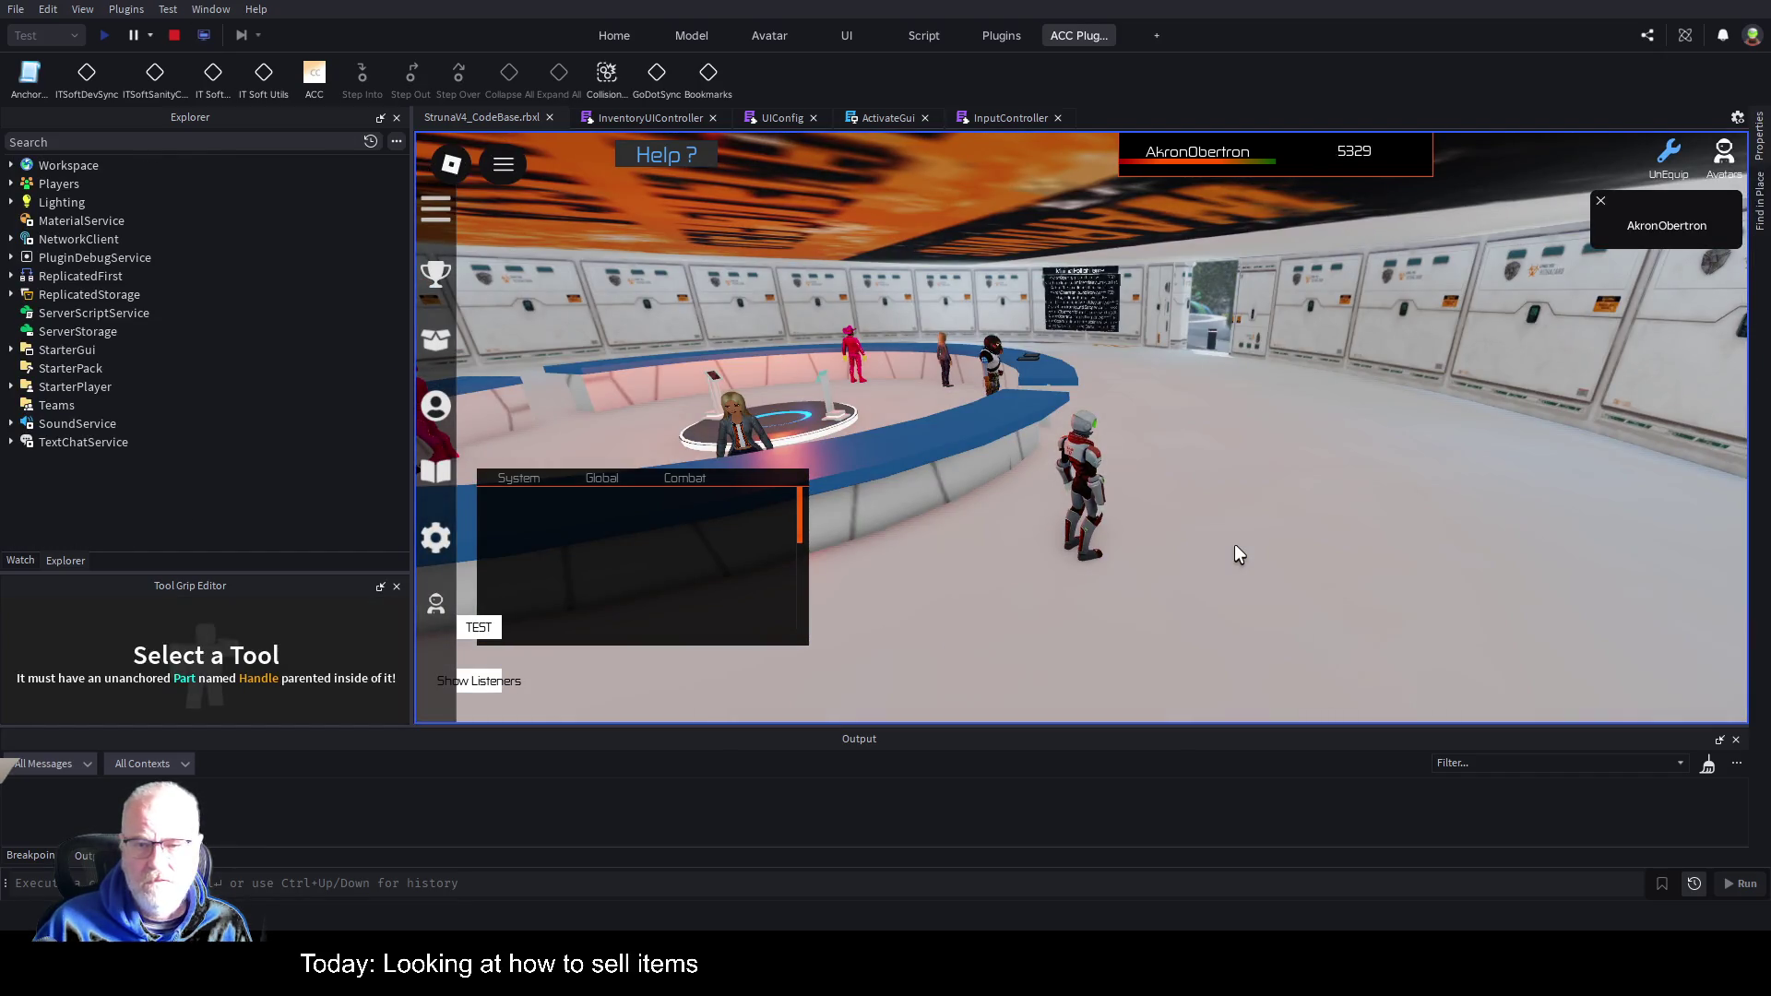
{"action": "key", "text": "comma"}
{"action": "key", "text": "comma"}
{"action": "key", "text": "comma"}
{"action": "key", "text": "comma"}
{"action": "key", "text": "comma"}
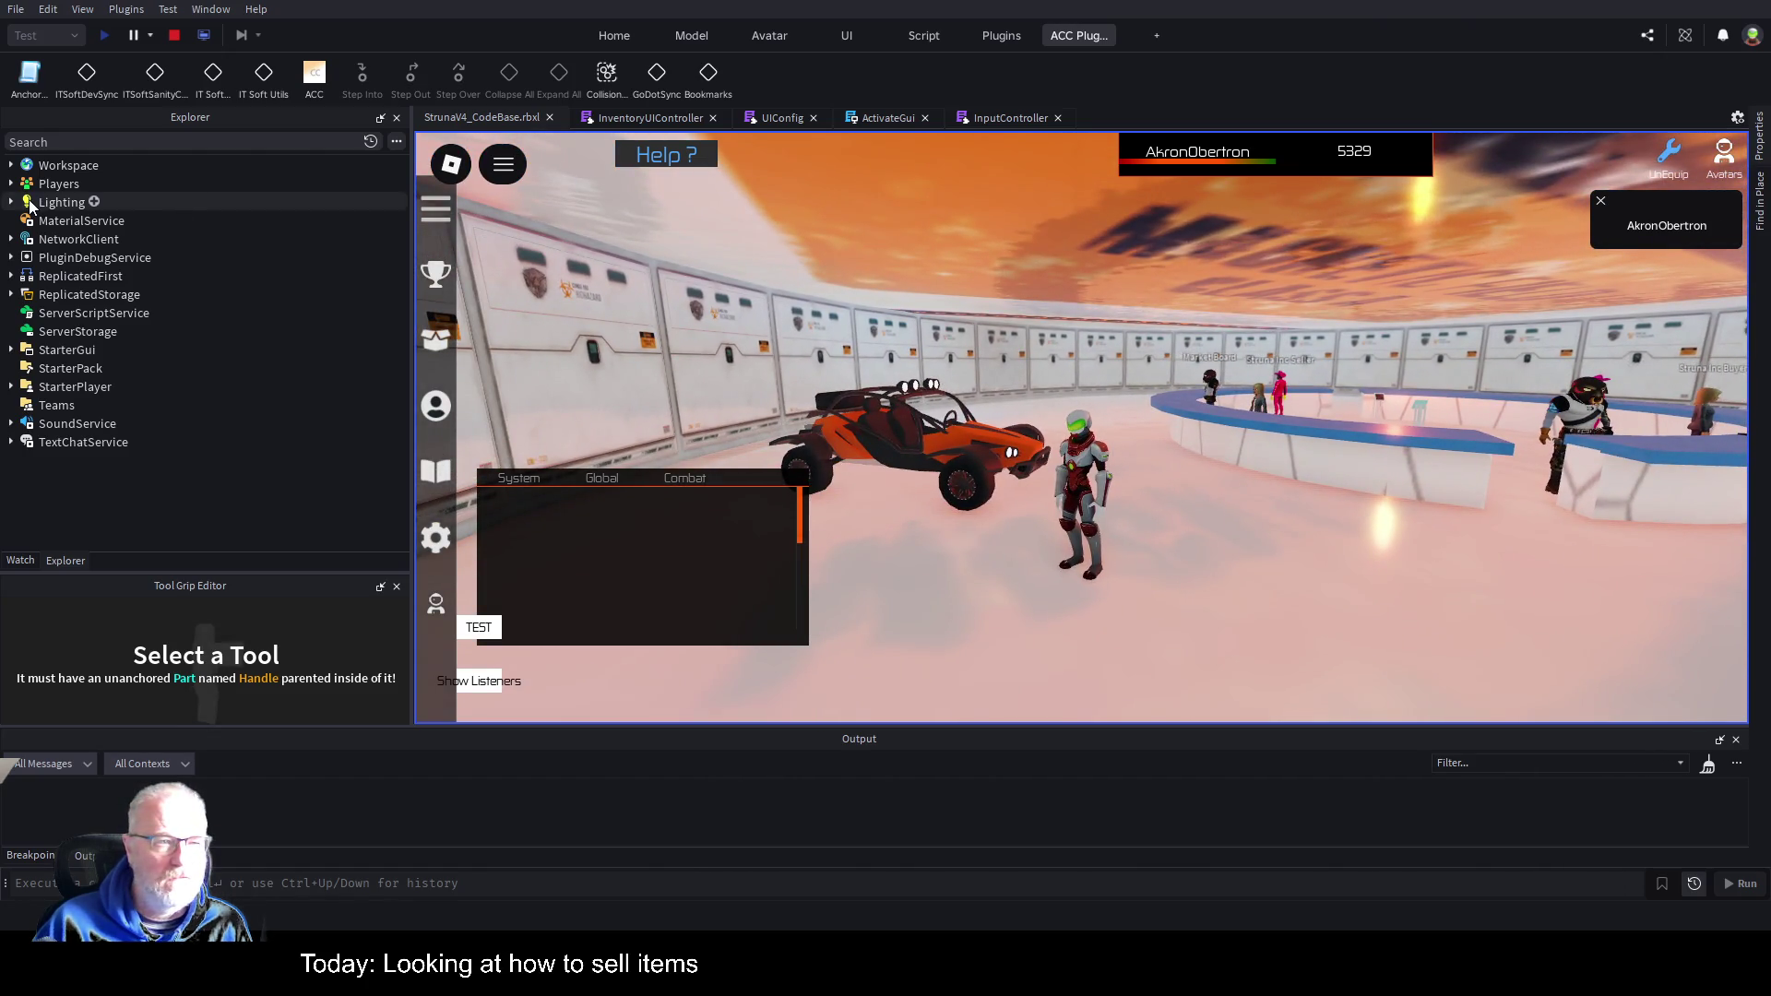
{"action": "left_click", "coordinate": [11, 165]}
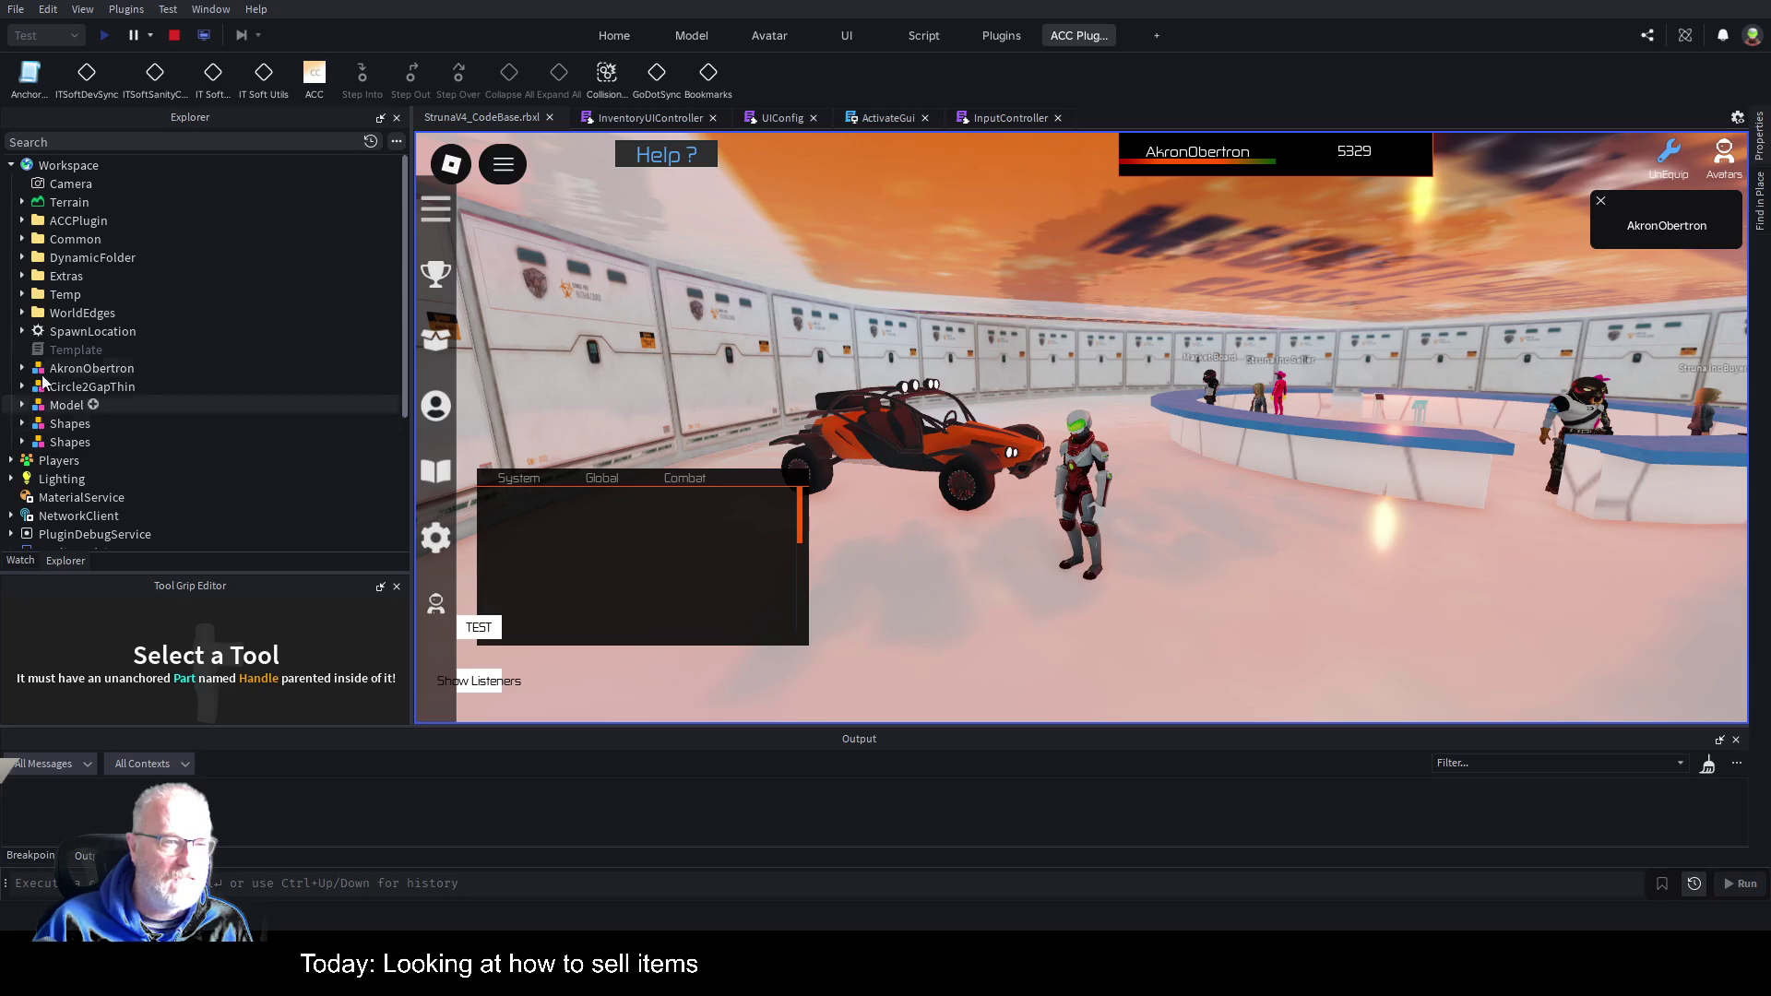
{"action": "left_click", "coordinate": [21, 240]}
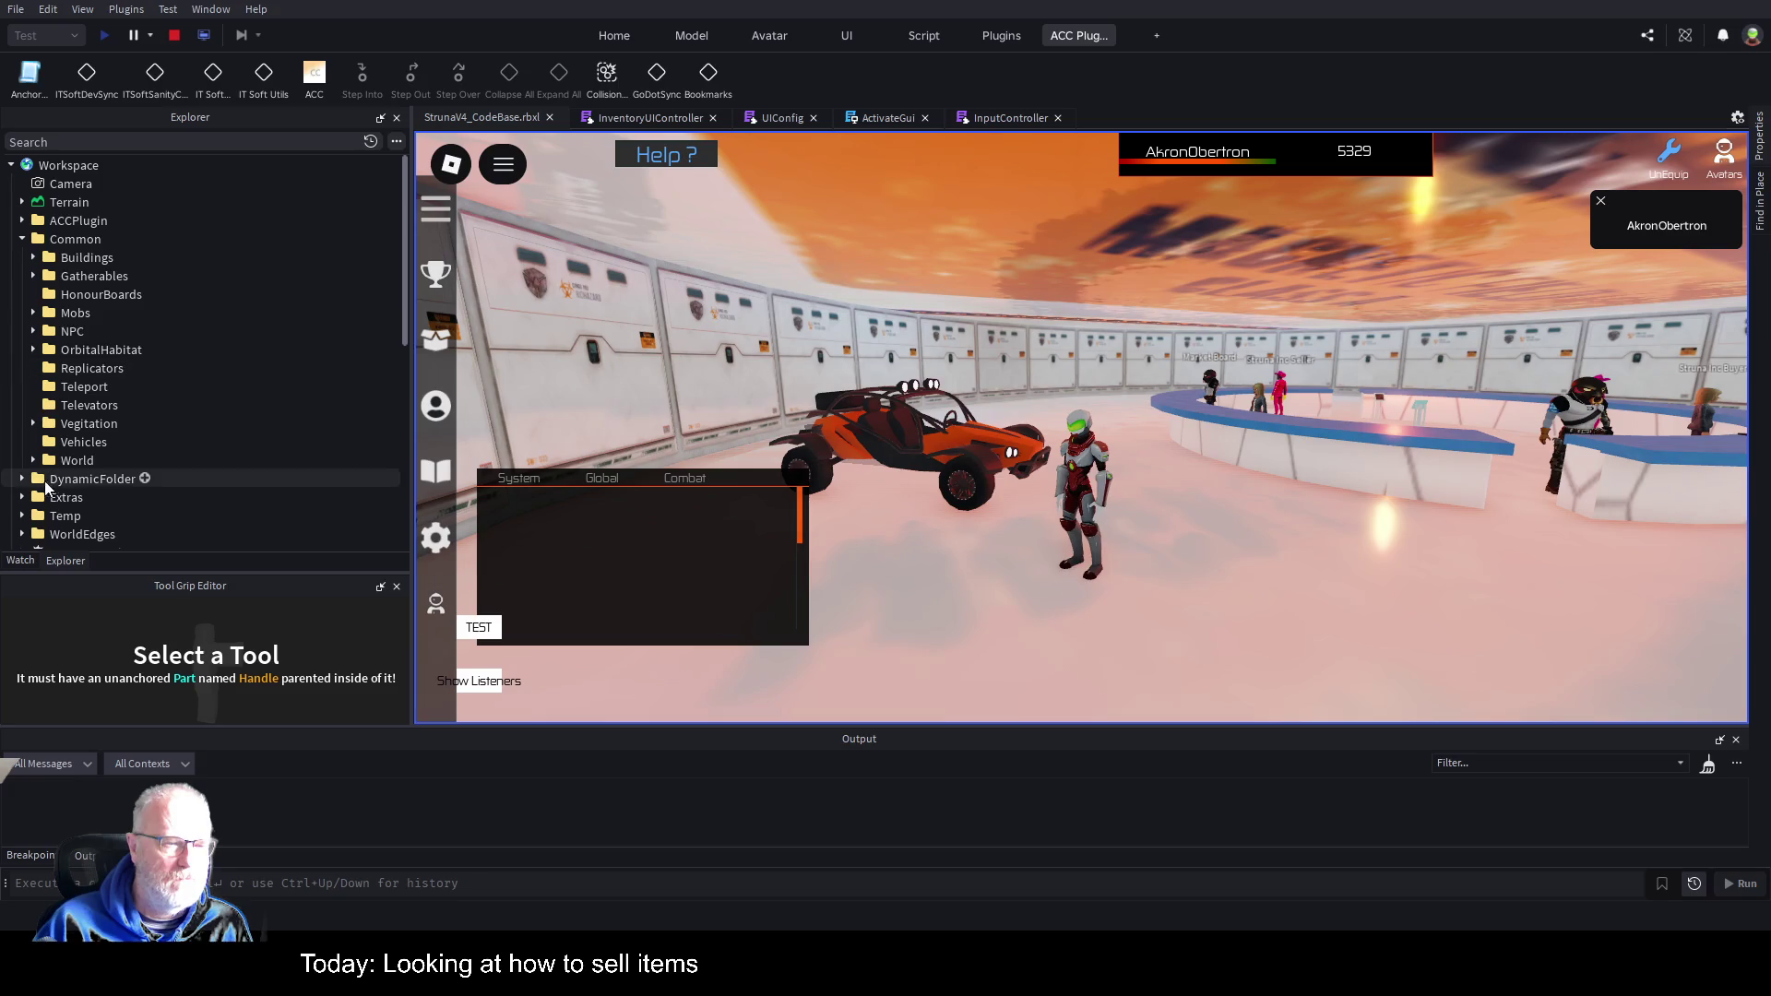
{"action": "left_click", "coordinate": [68, 445]}
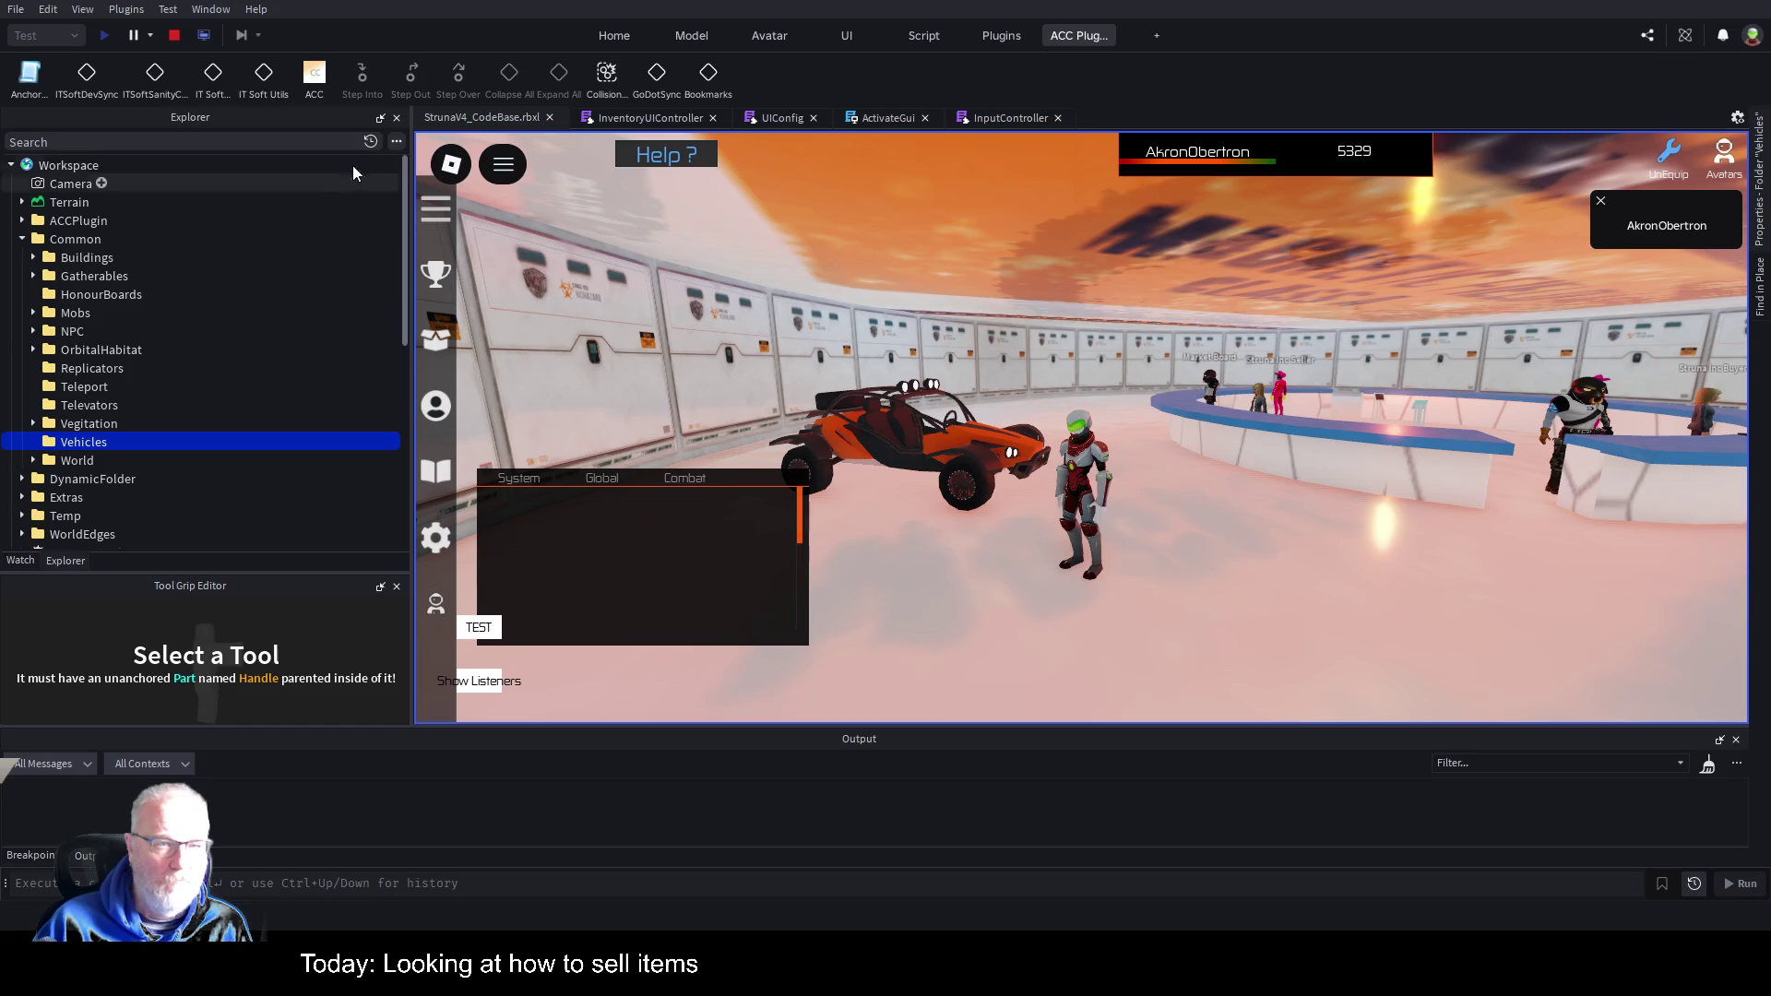
{"action": "left_click", "coordinate": [207, 38]}
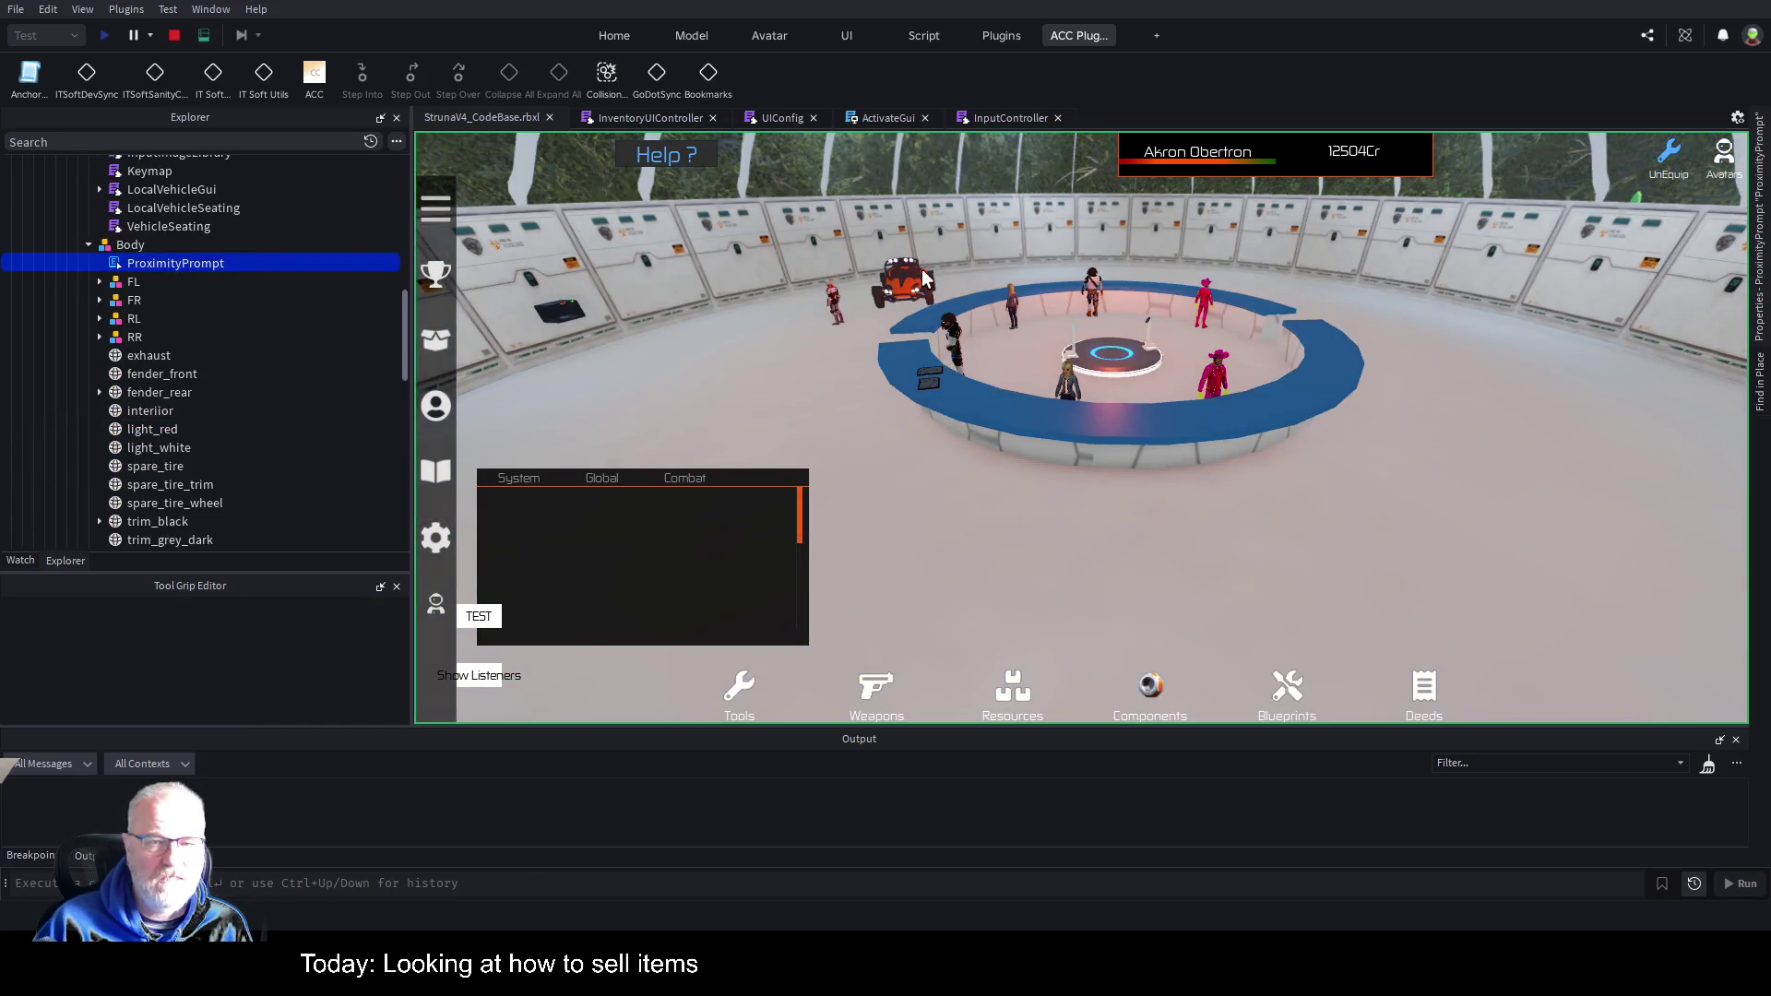
Zoom to and select the orange buggy, then open the PickUp script beneath its ProximityPrompt.
{"action": "scroll", "coordinate": [989, 295], "scroll_direction": "up", "scroll_amount": 5}
{"action": "scroll", "coordinate": [988, 295], "scroll_direction": "up", "scroll_amount": 10}
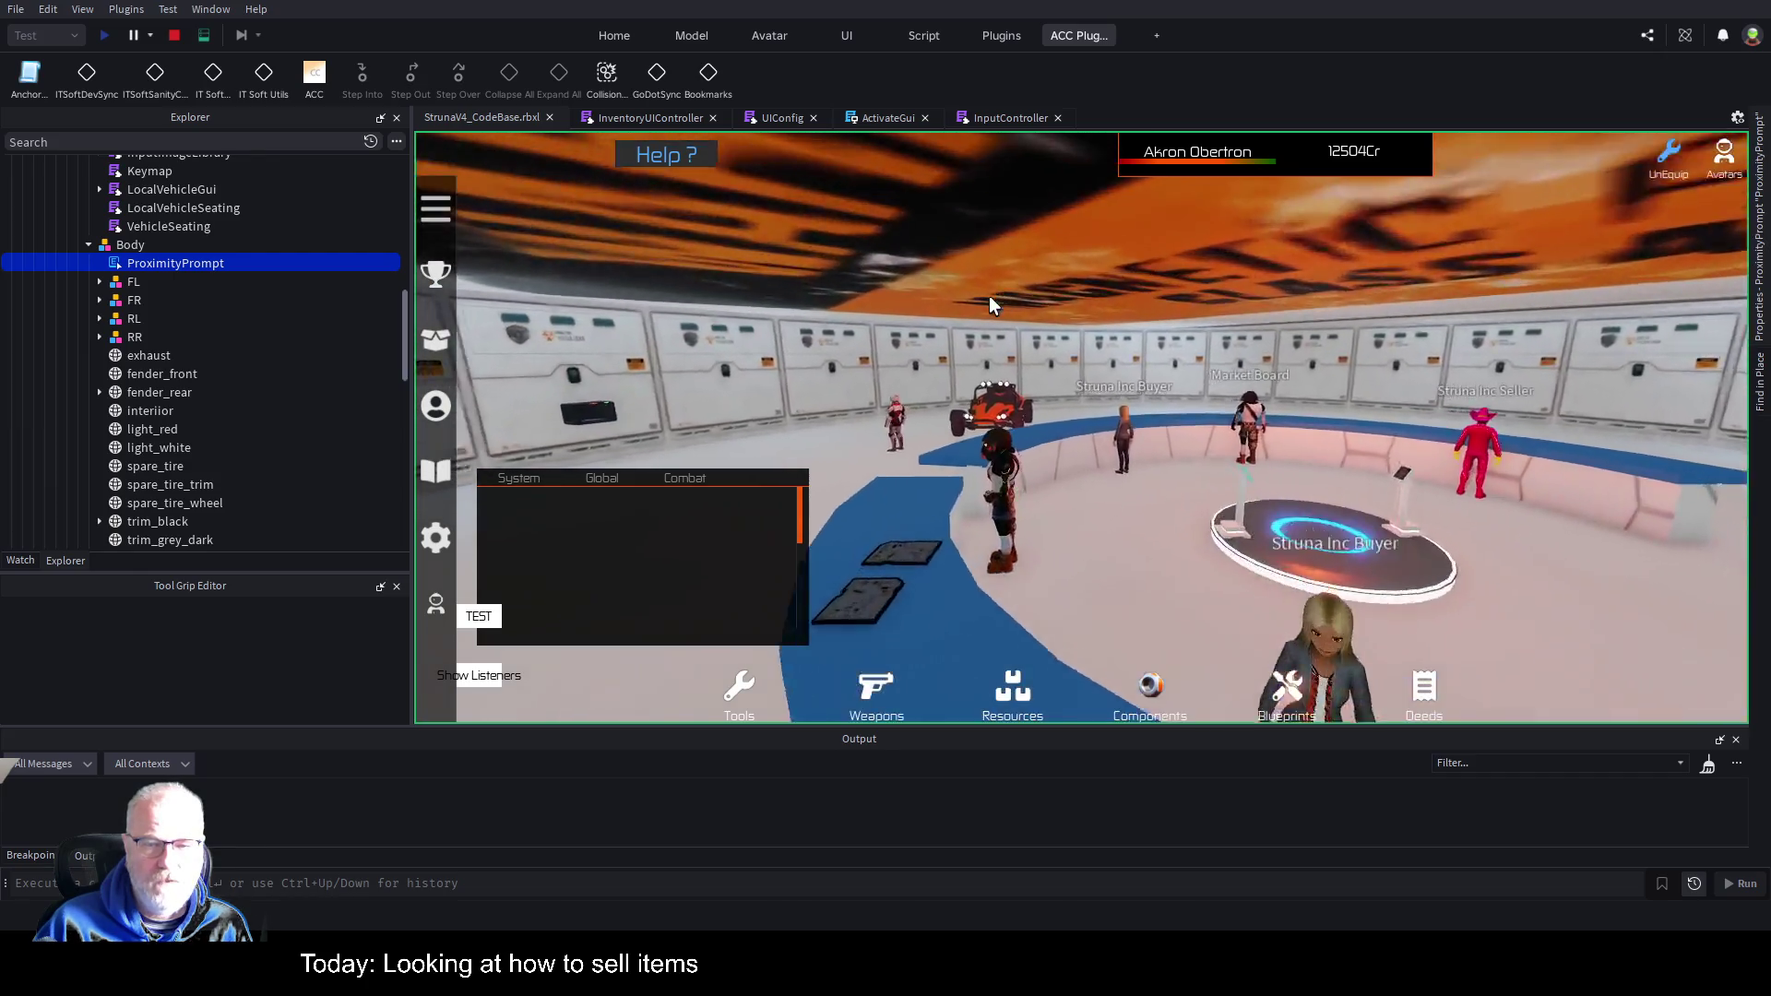
{"action": "scroll", "coordinate": [989, 296], "scroll_direction": "up", "scroll_amount": 3}
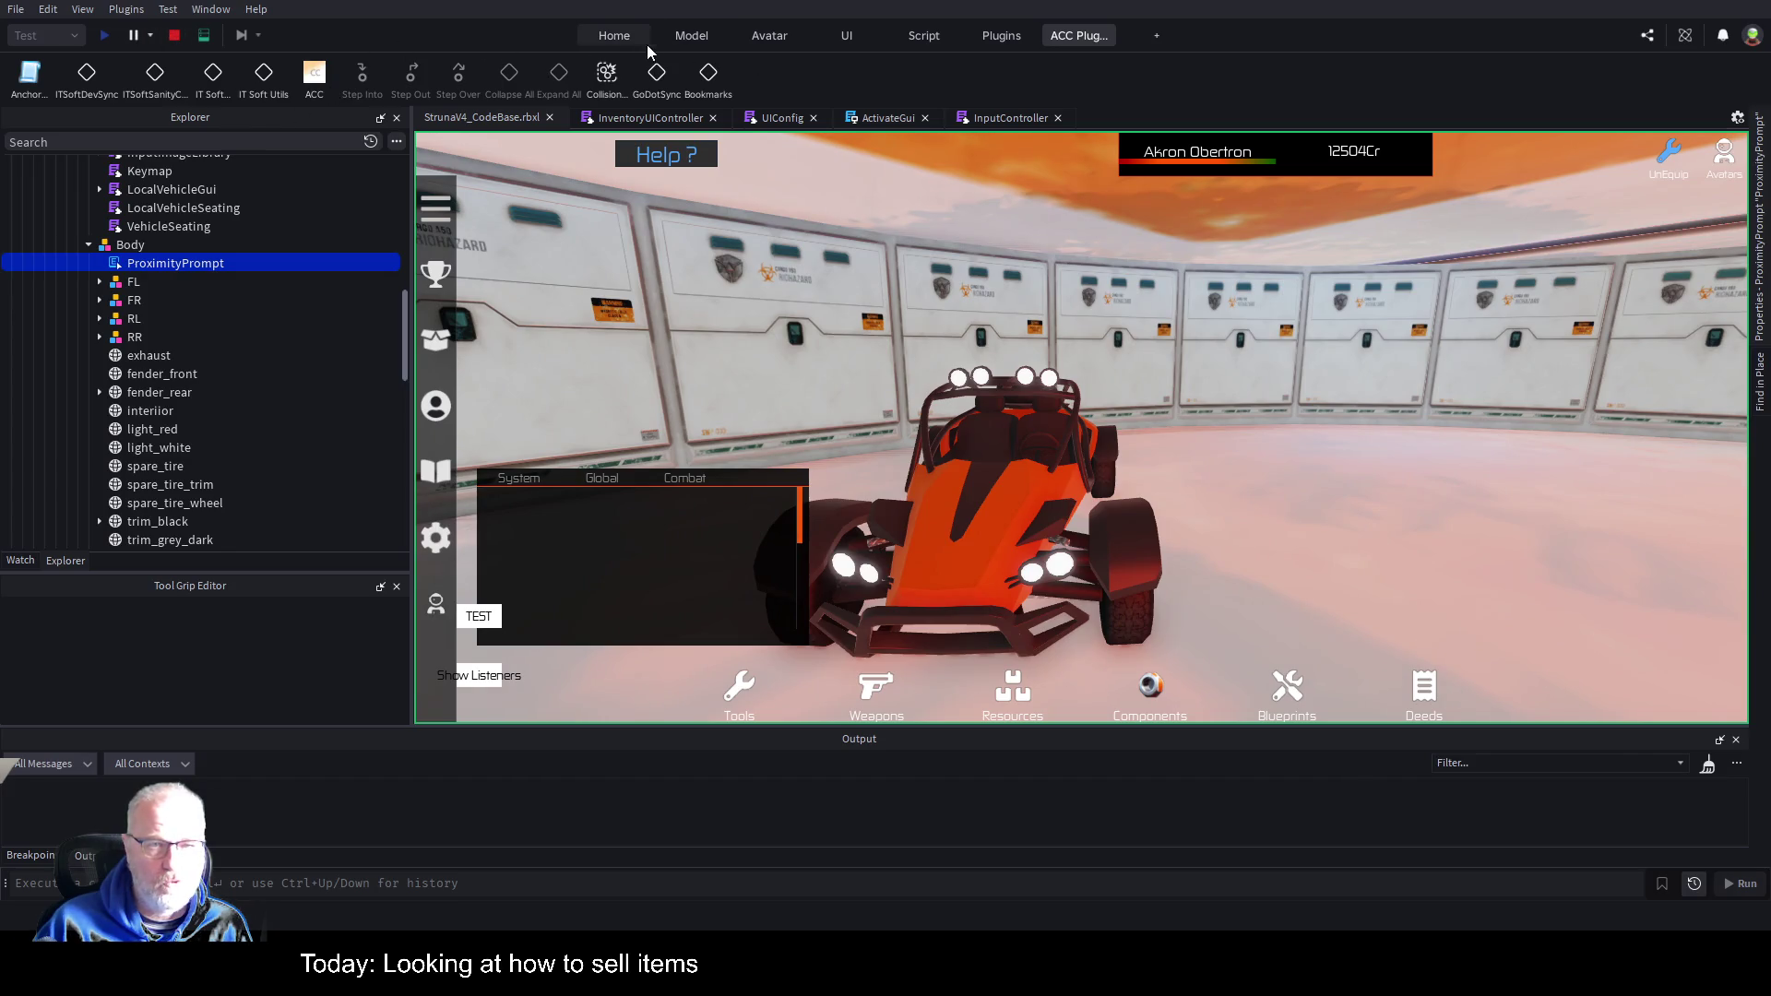
{"action": "left_click", "coordinate": [614, 37]}
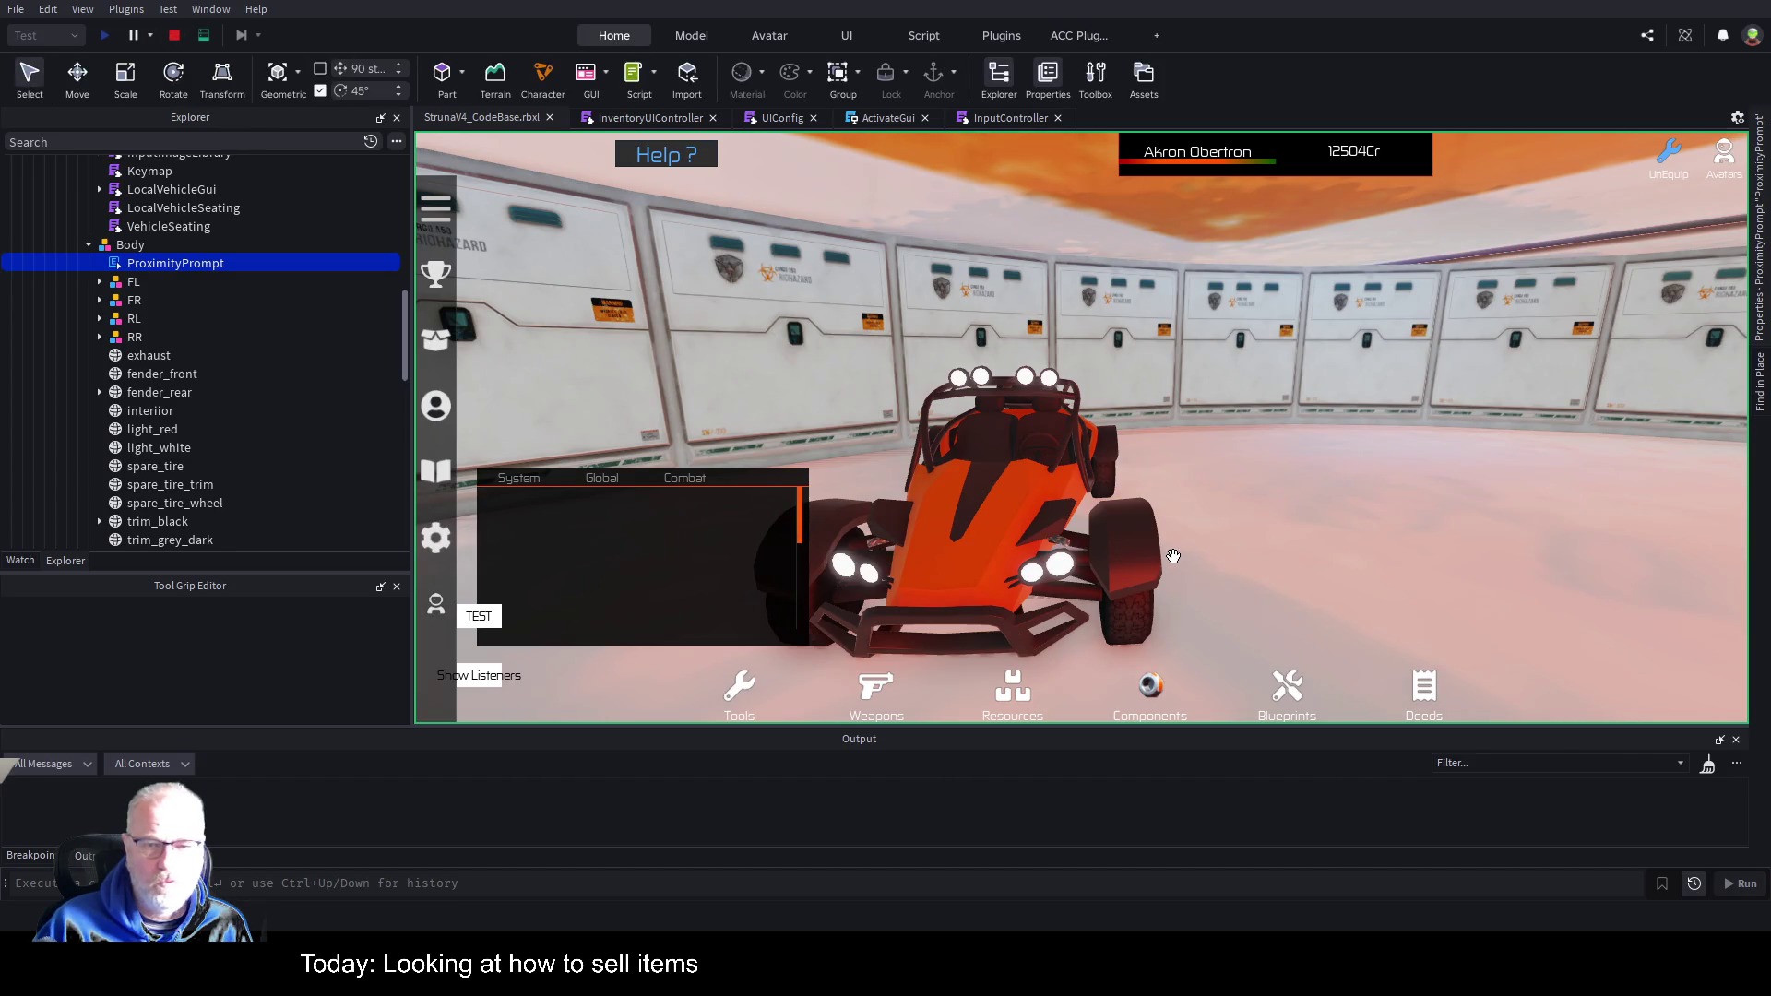
{"action": "left_click", "coordinate": [1019, 489]}
{"action": "scroll", "coordinate": [9, 365], "scroll_direction": "down", "scroll_amount": 3}
{"action": "scroll", "coordinate": [104, 276], "scroll_direction": "up", "scroll_amount": 3}
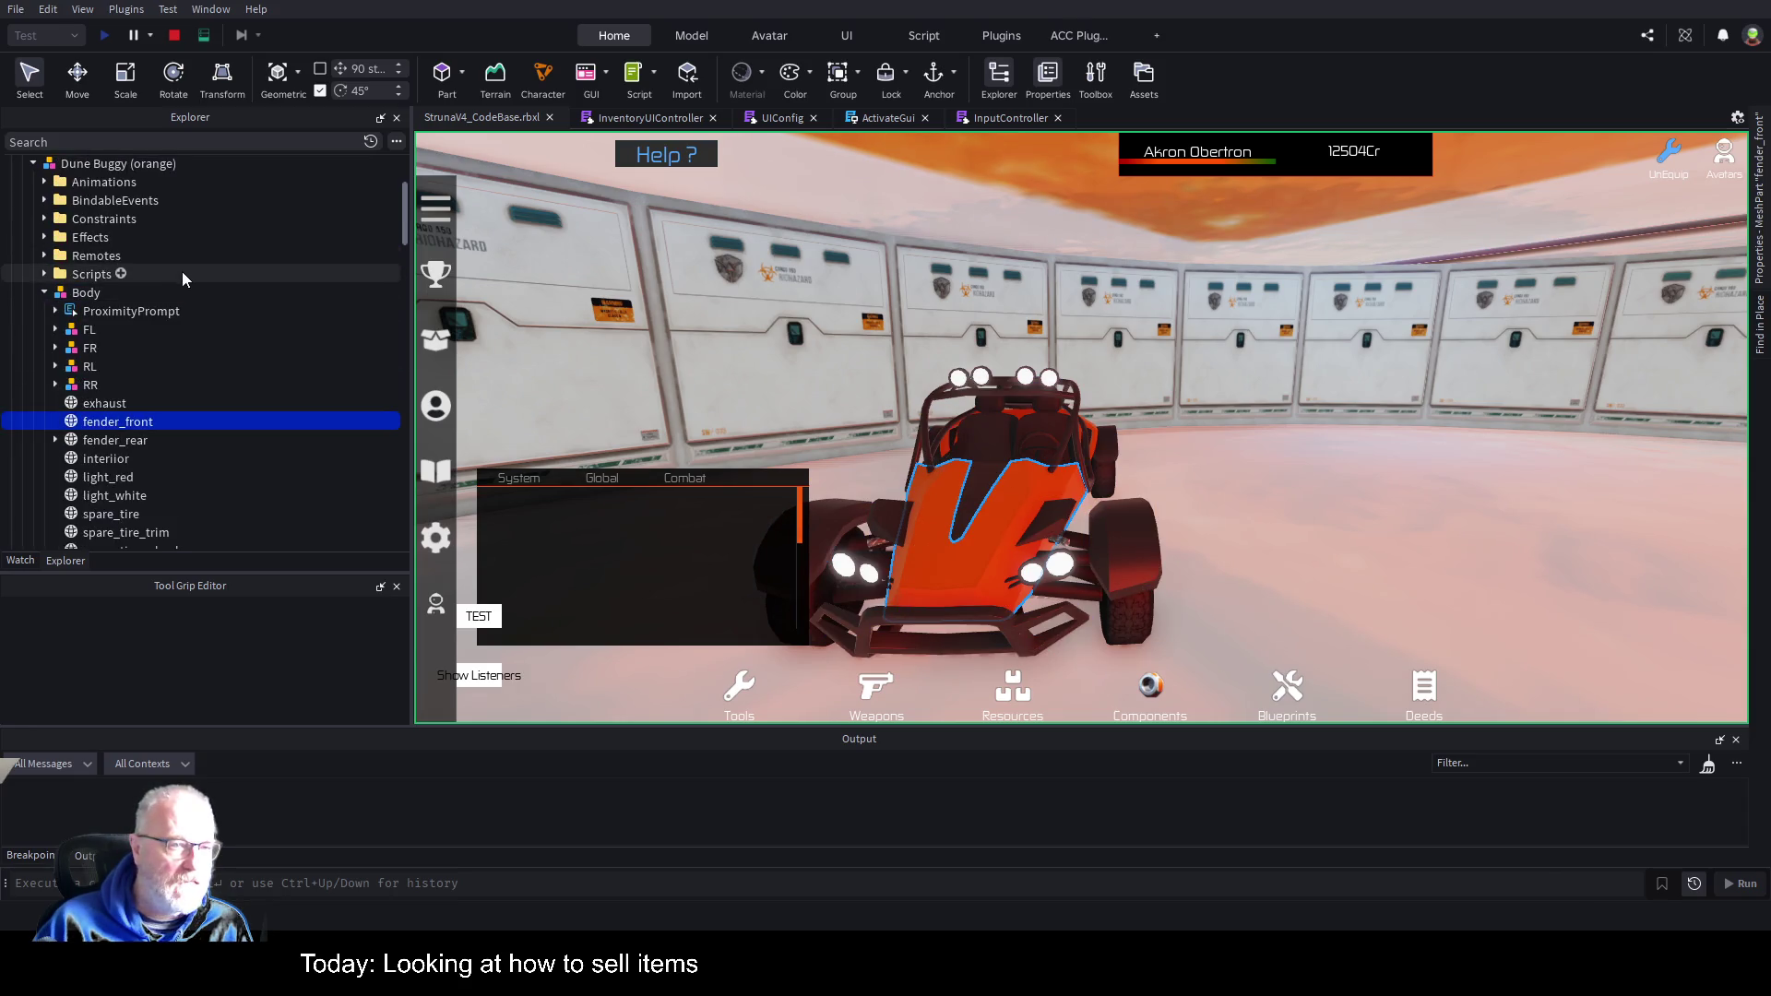
{"action": "left_click", "coordinate": [56, 313]}
{"action": "left_click", "coordinate": [54, 313]}
{"action": "left_click", "coordinate": [129, 329]}
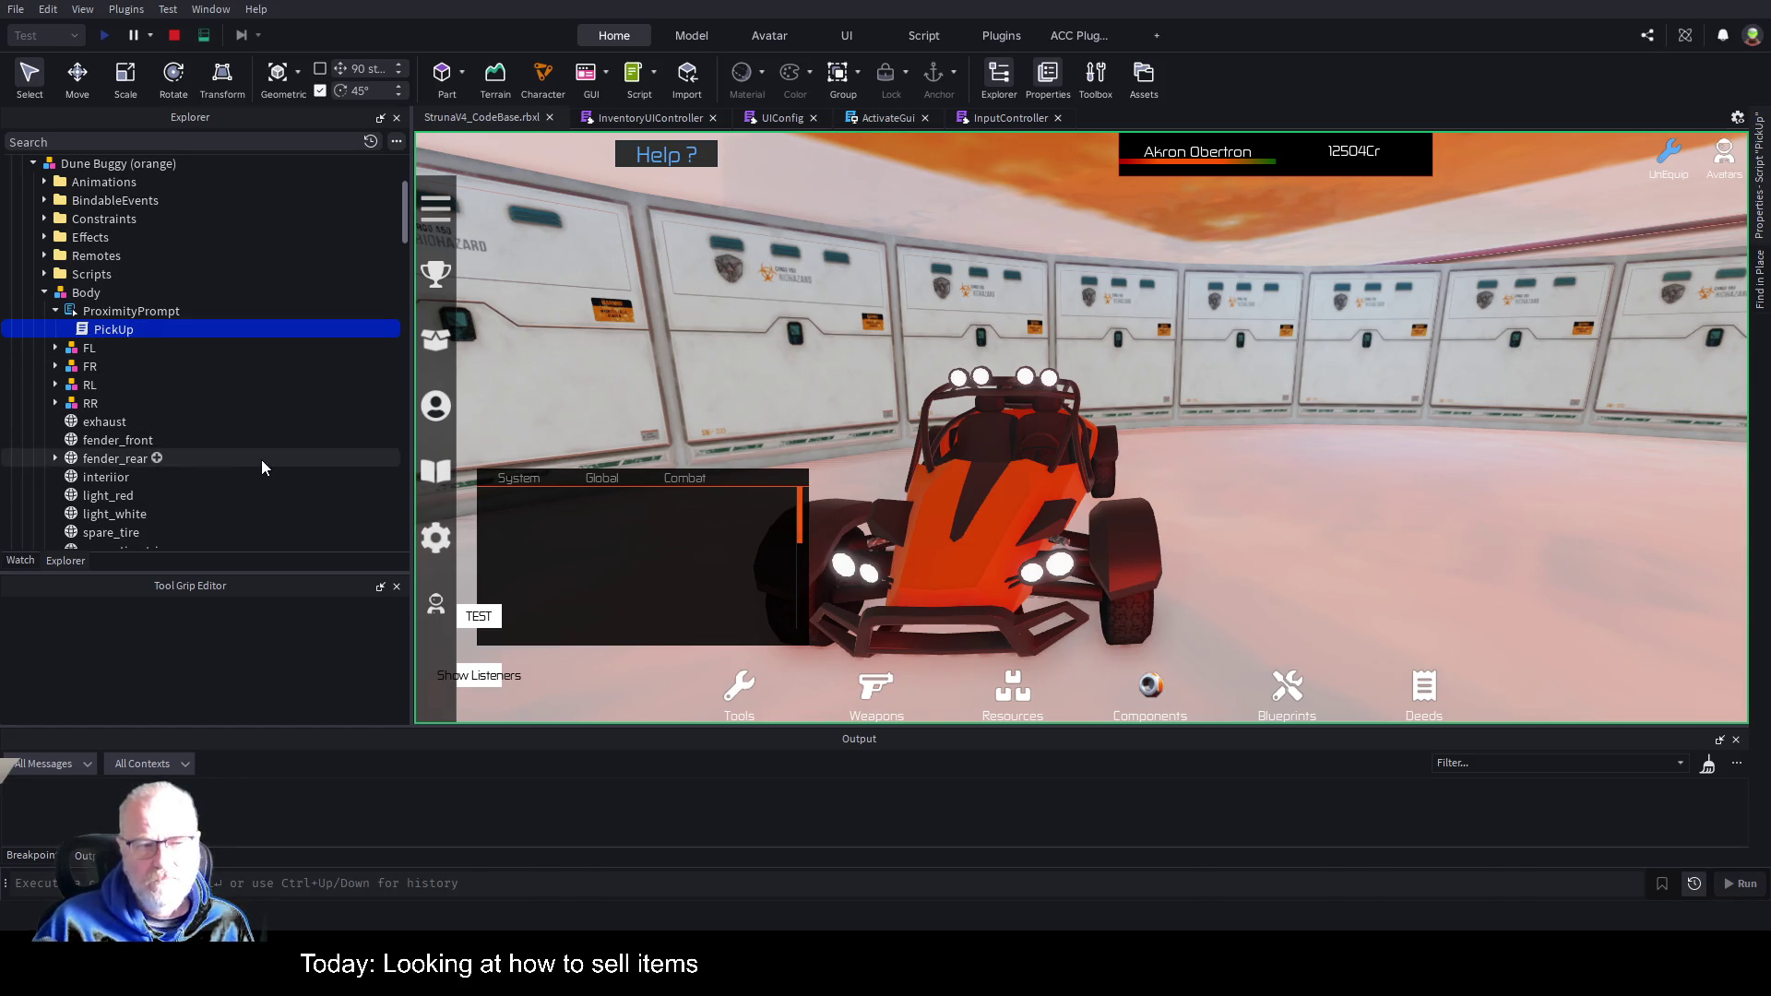
{"action": "double_click", "coordinate": [111, 330]}
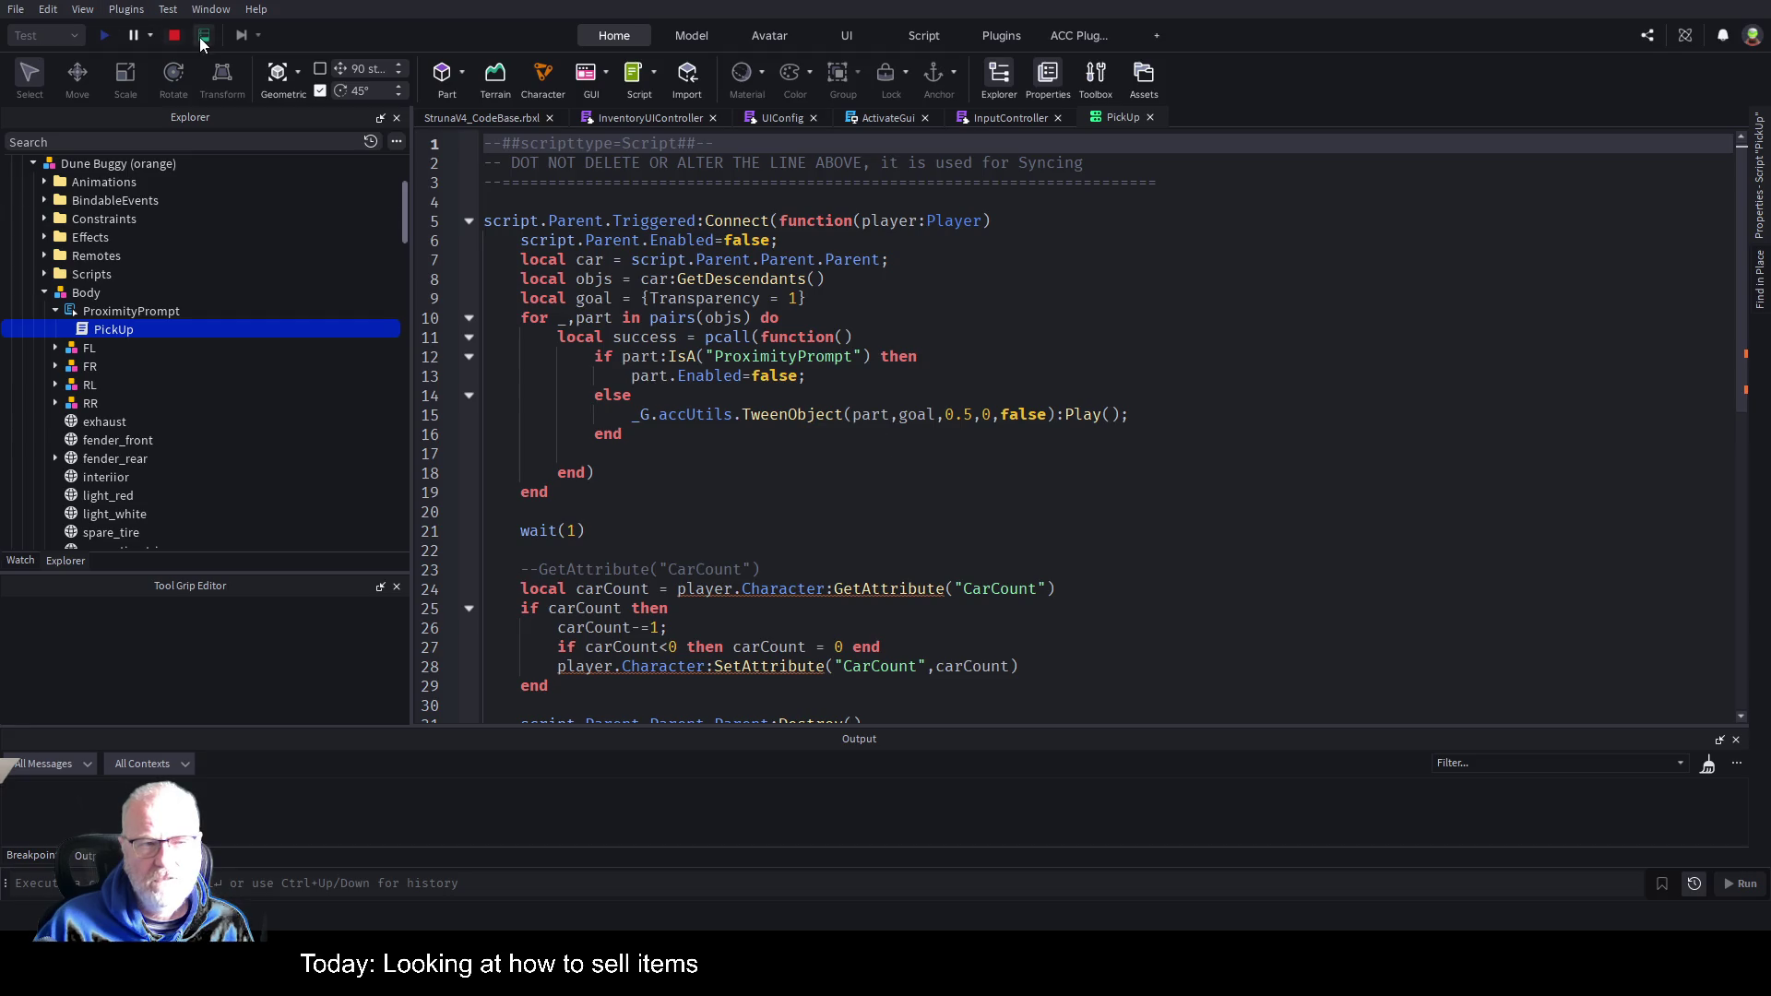
Stop the play test, open the AI Assistant, and start a question about the selected script.
{"action": "left_click", "coordinate": [173, 37]}
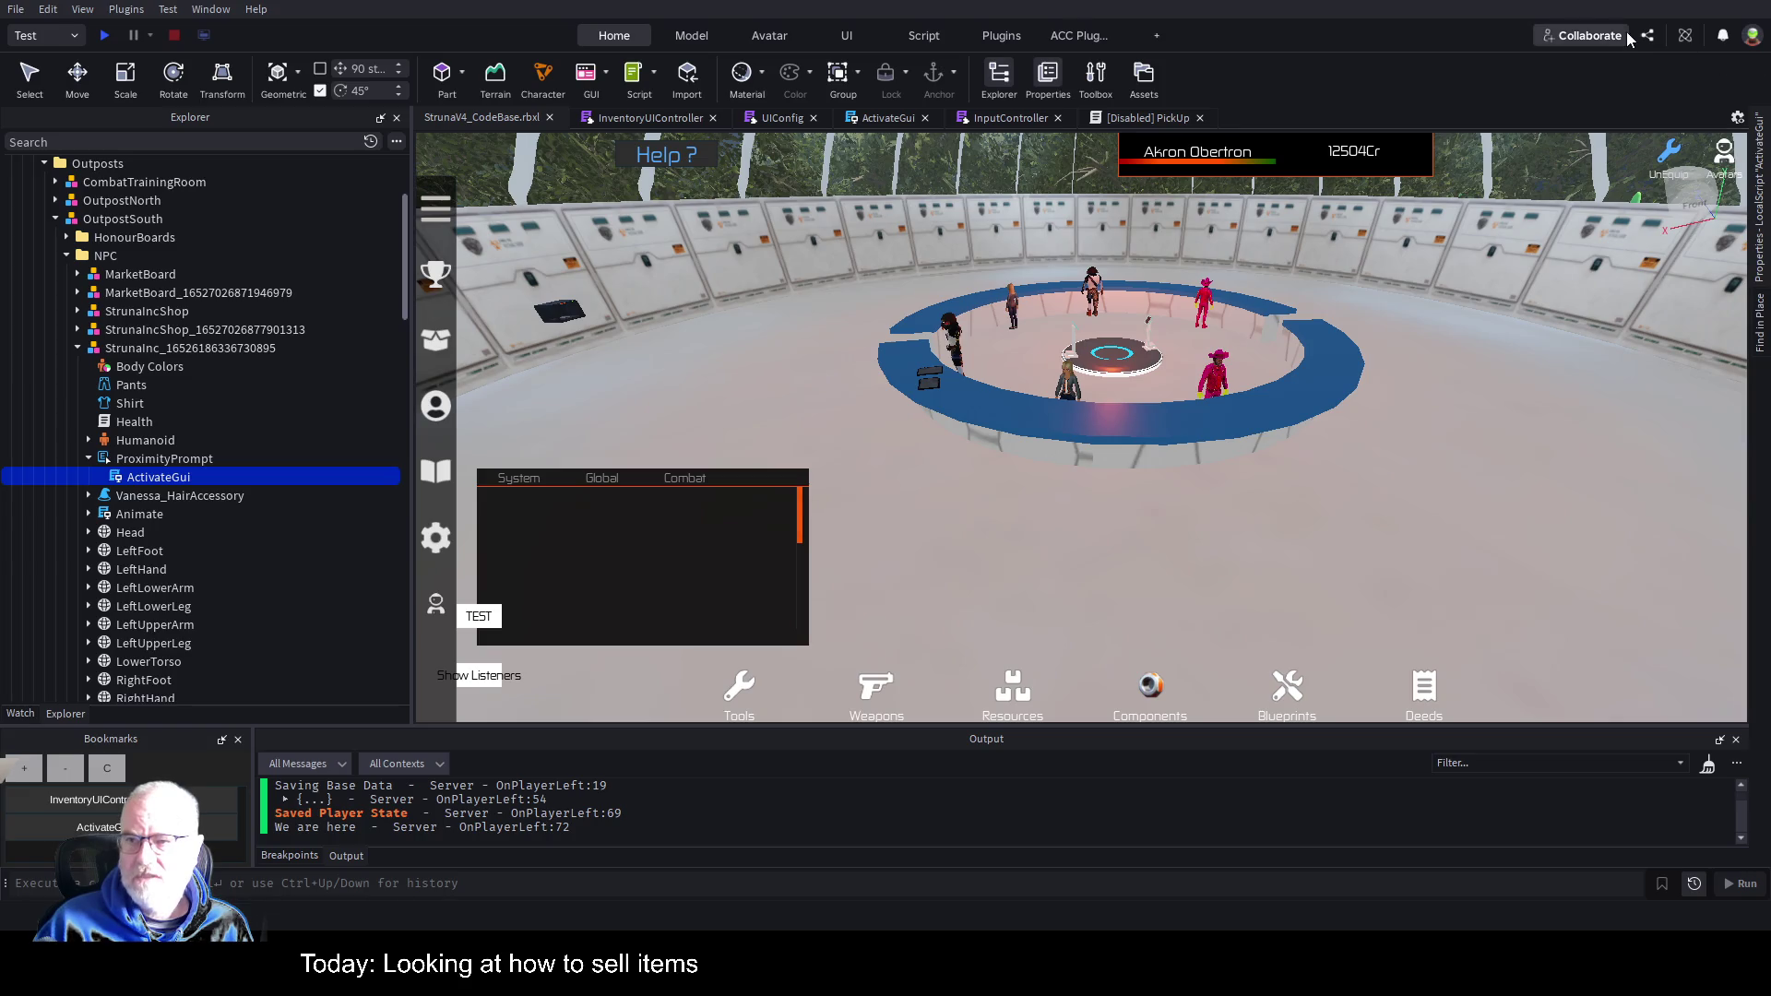
{"action": "left_click", "coordinate": [1684, 37]}
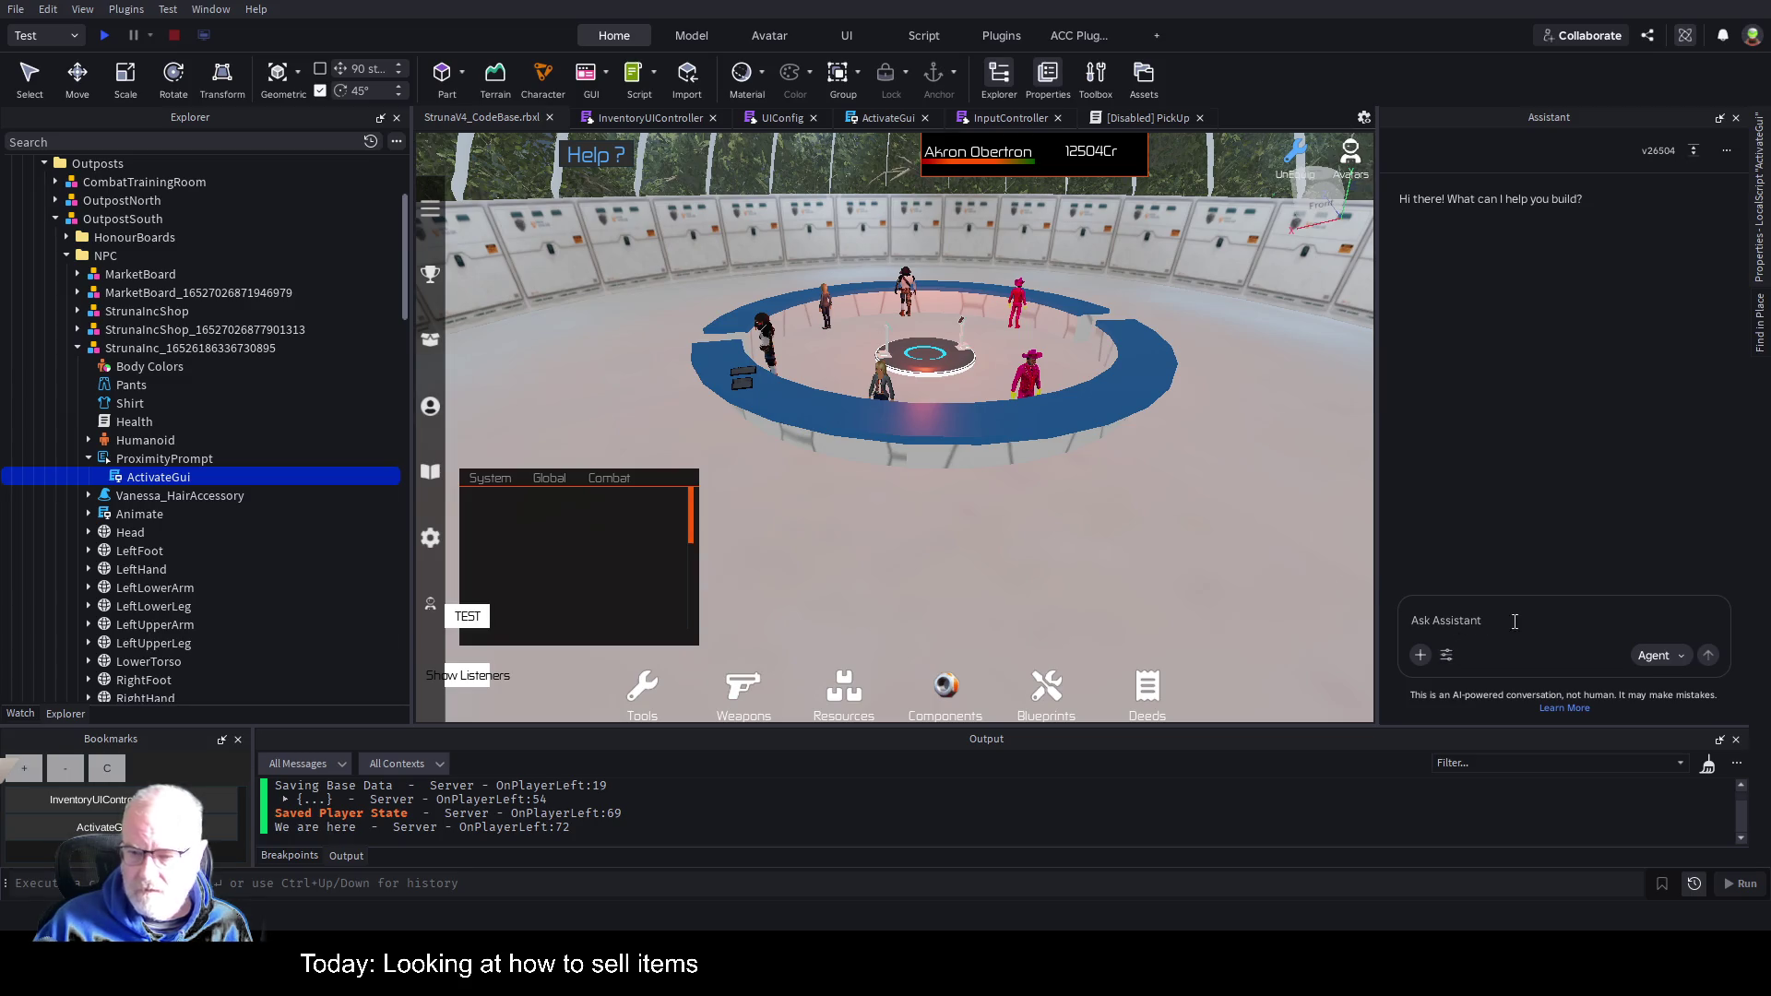
{"action": "type", "text": "looking at"}
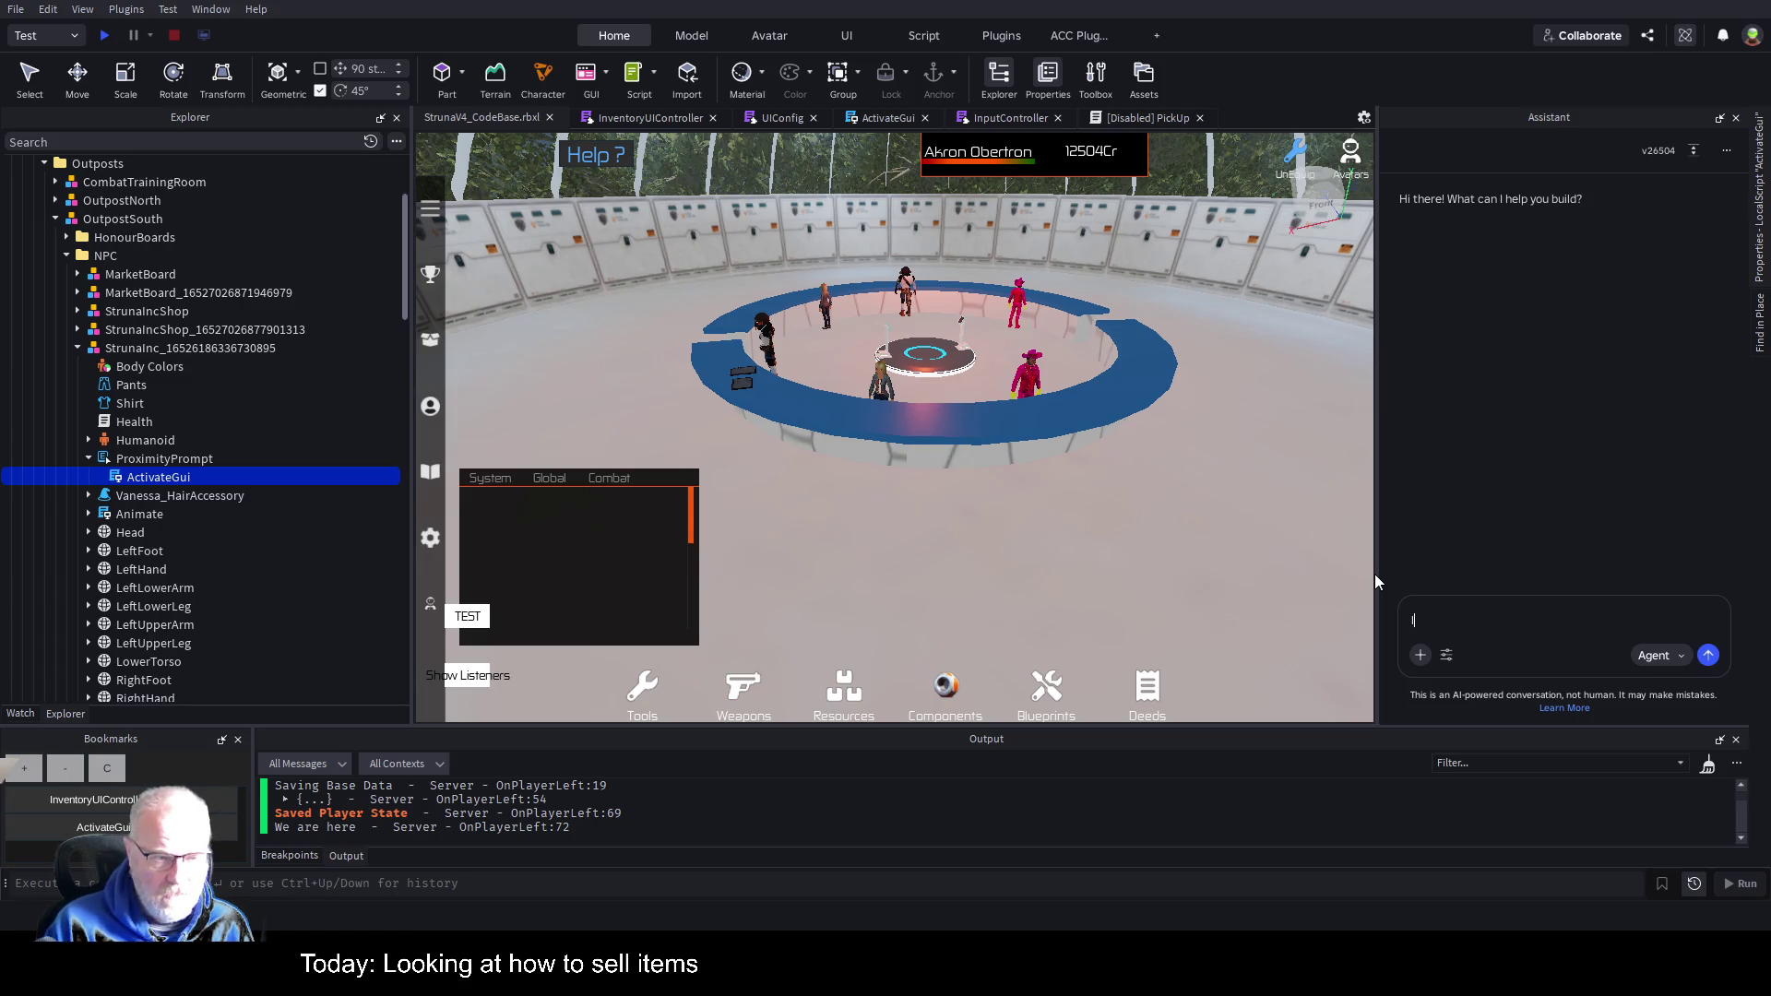
{"action": "type", "text": " the selectye"}
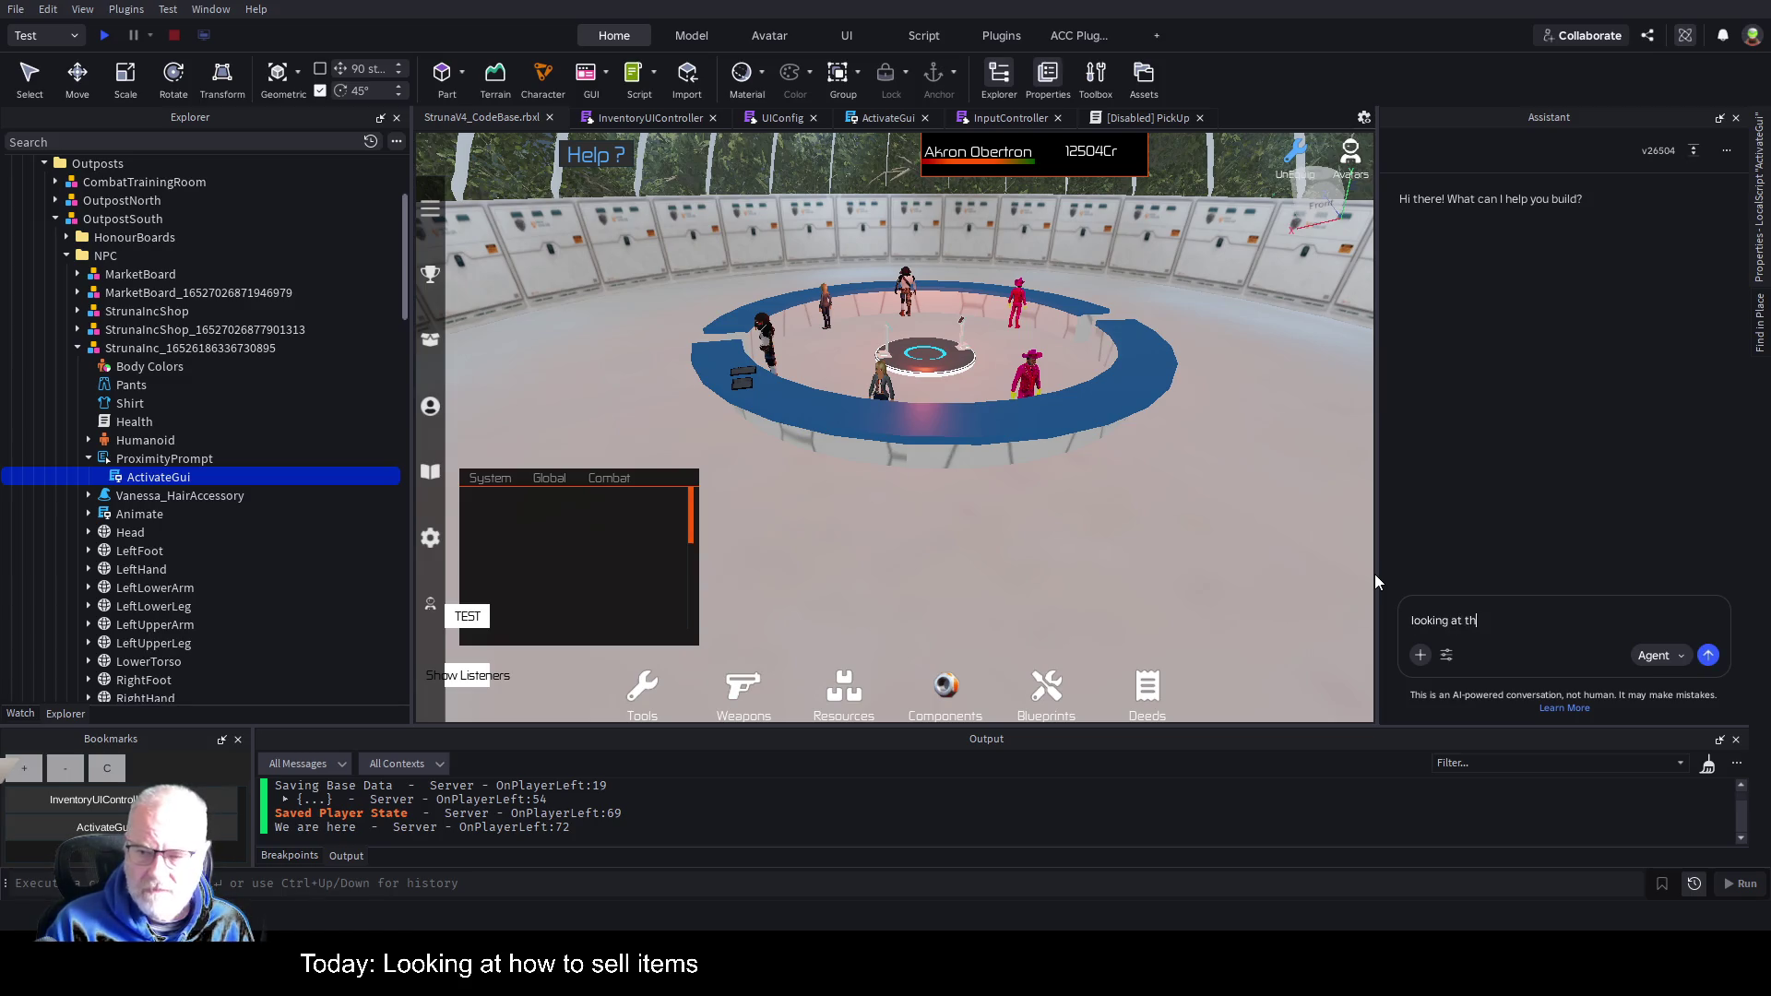
Ask why ActivateGui isn't triggering and whether a ProximityPrompt works in a LocalScript, then widen the panel.
{"action": "key", "text": "BackSpace"}
{"action": "key", "text": "BackSpace"}
{"action": "type", "text": "ed script,"}
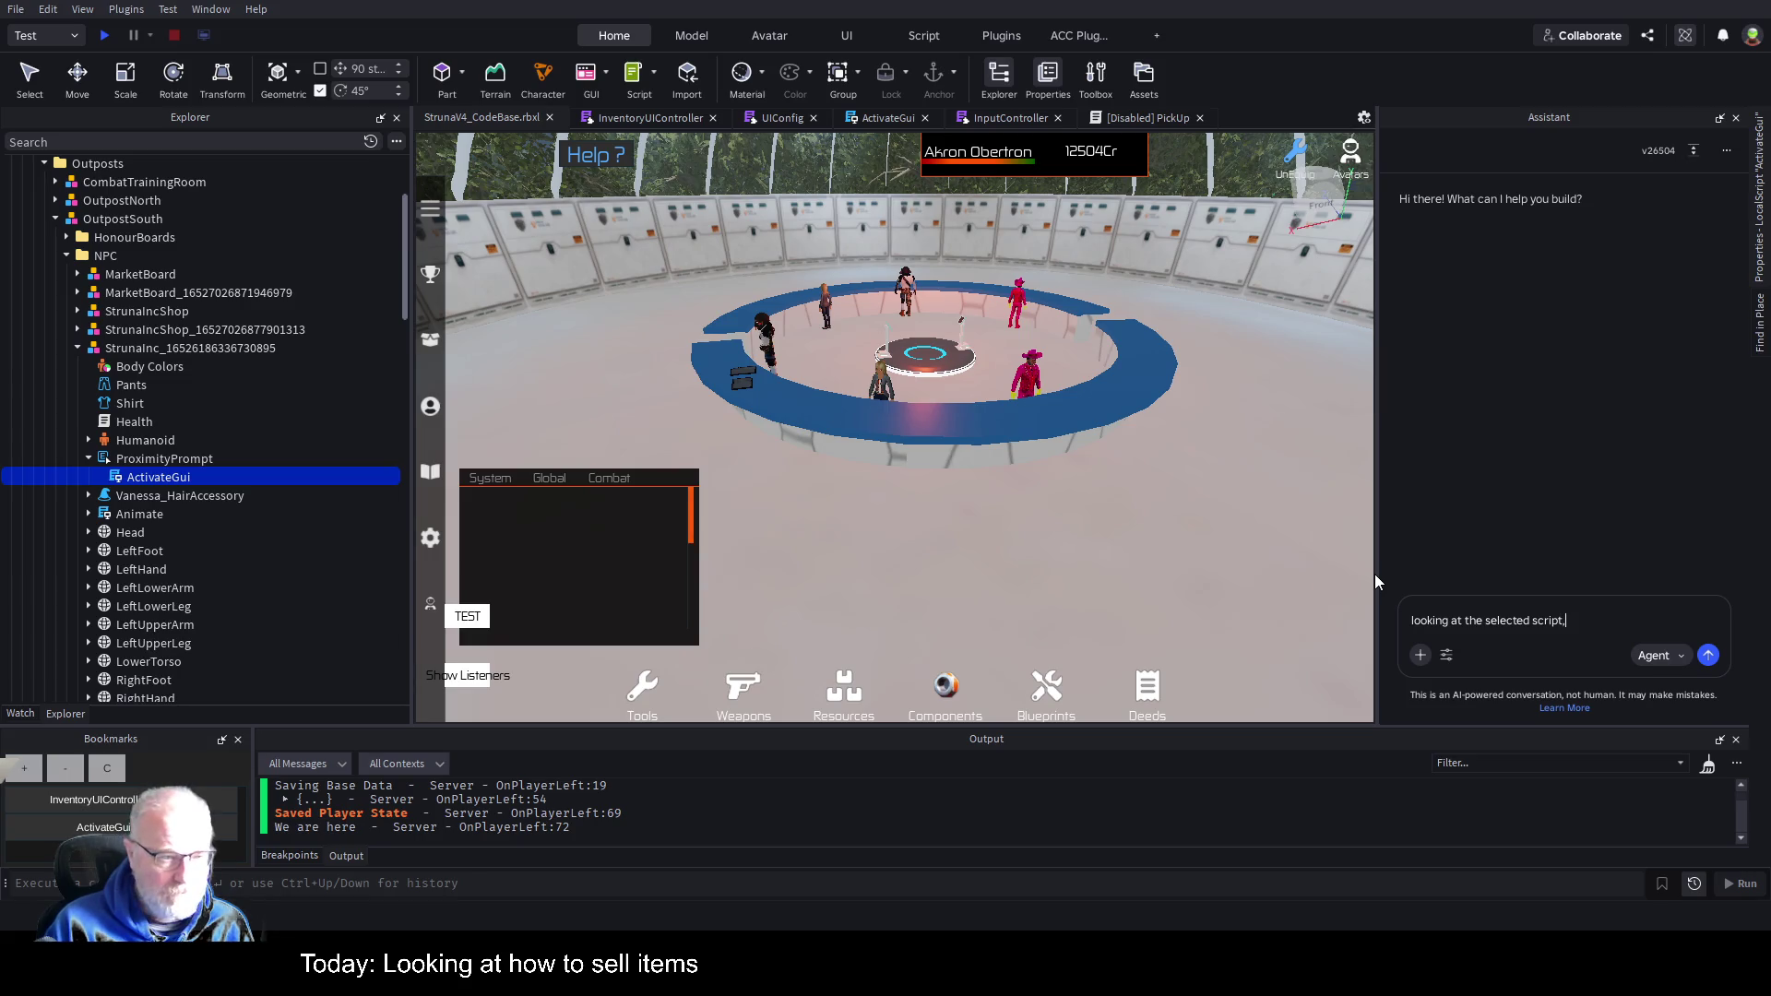
{"action": "type", "text": " ActivateGui"}
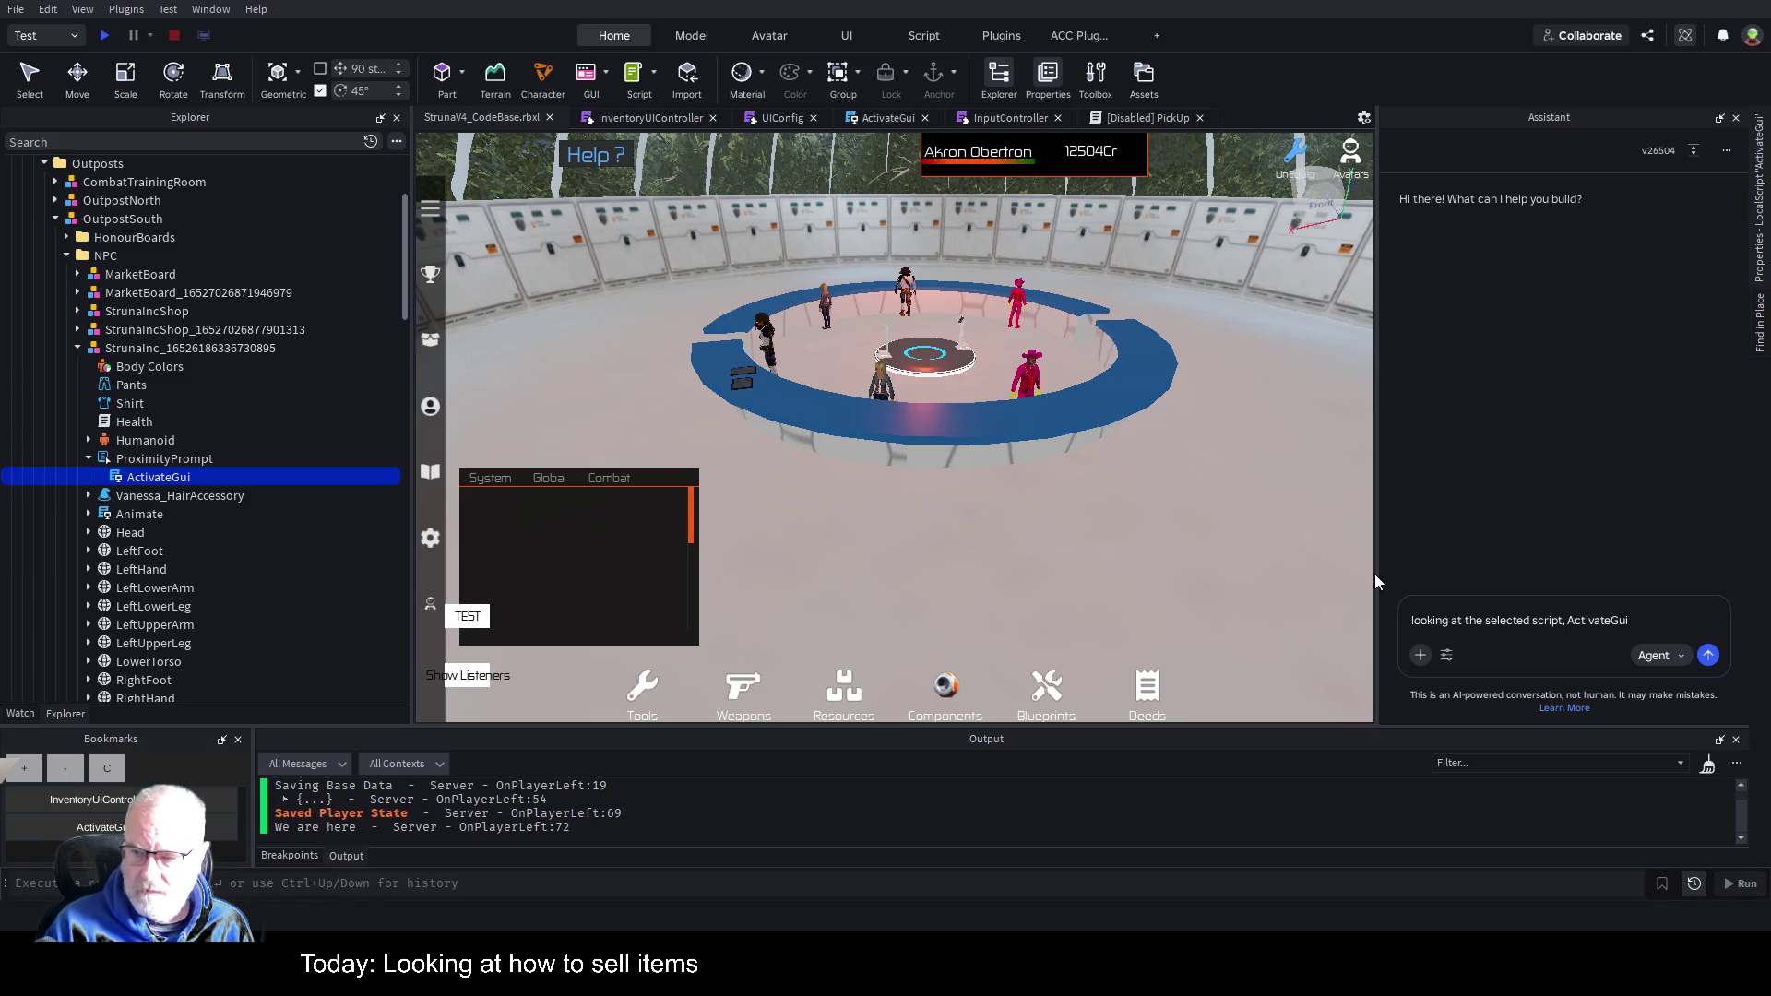
{"action": "type", "text": " this is "}
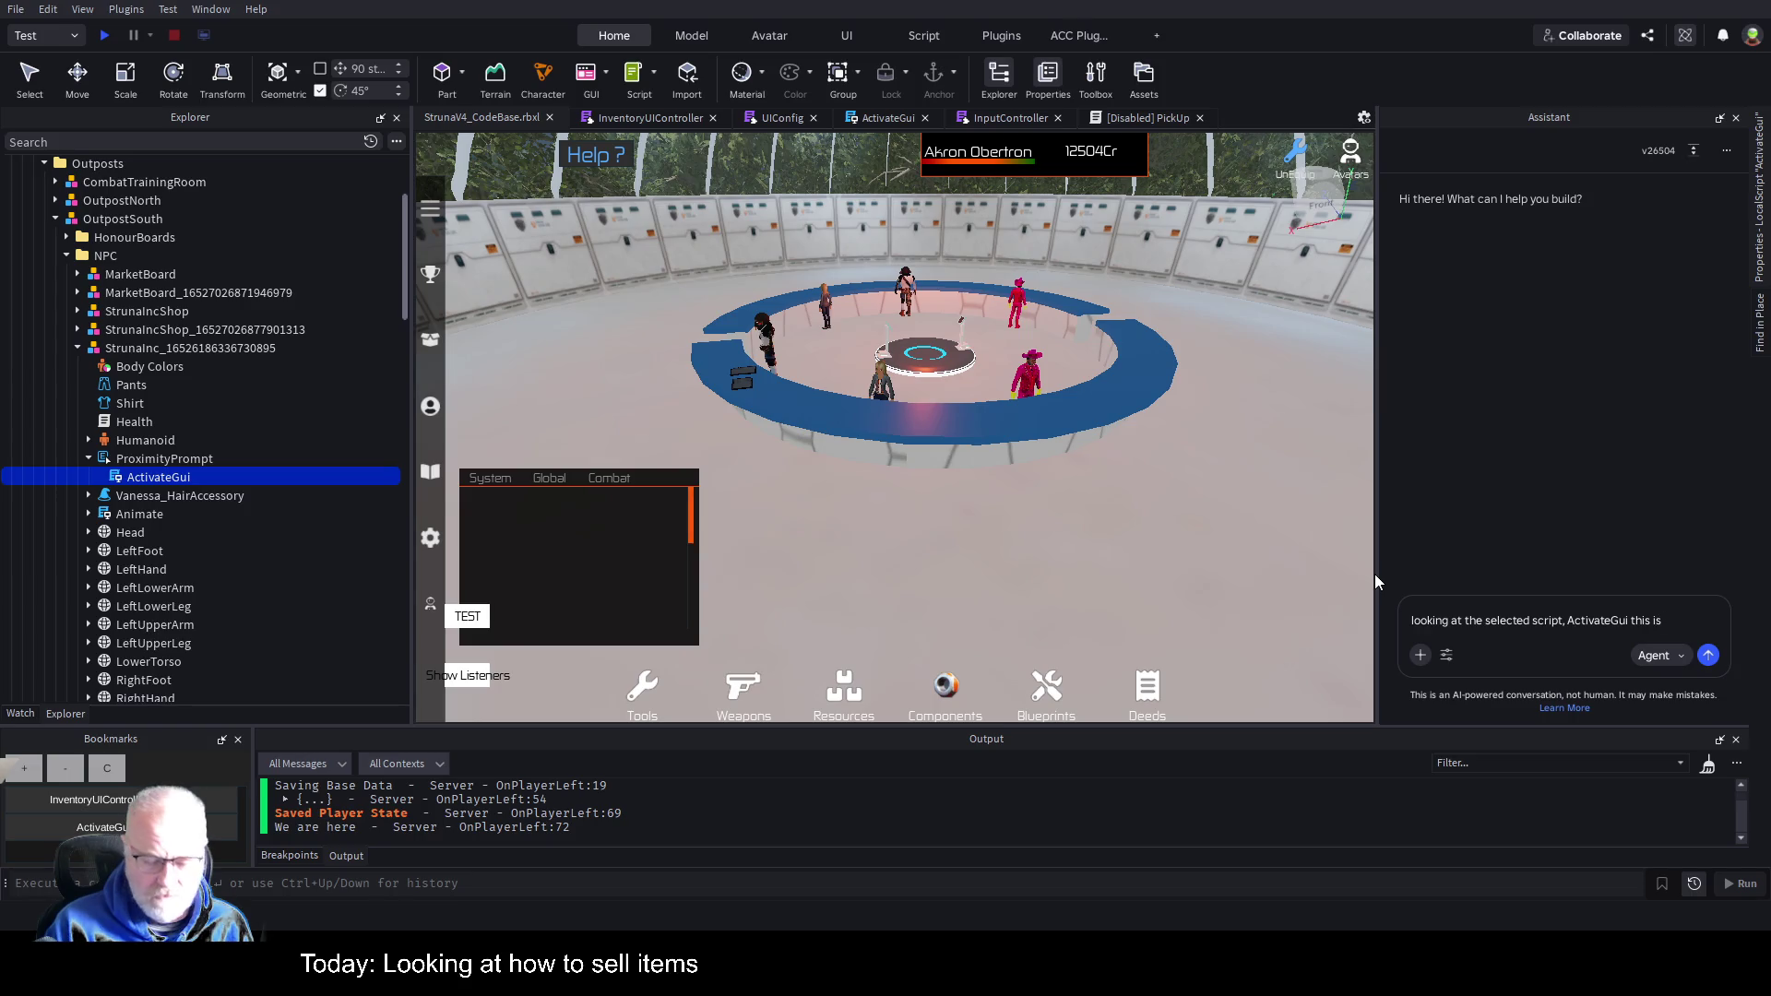
{"action": "type", "text": "not"}
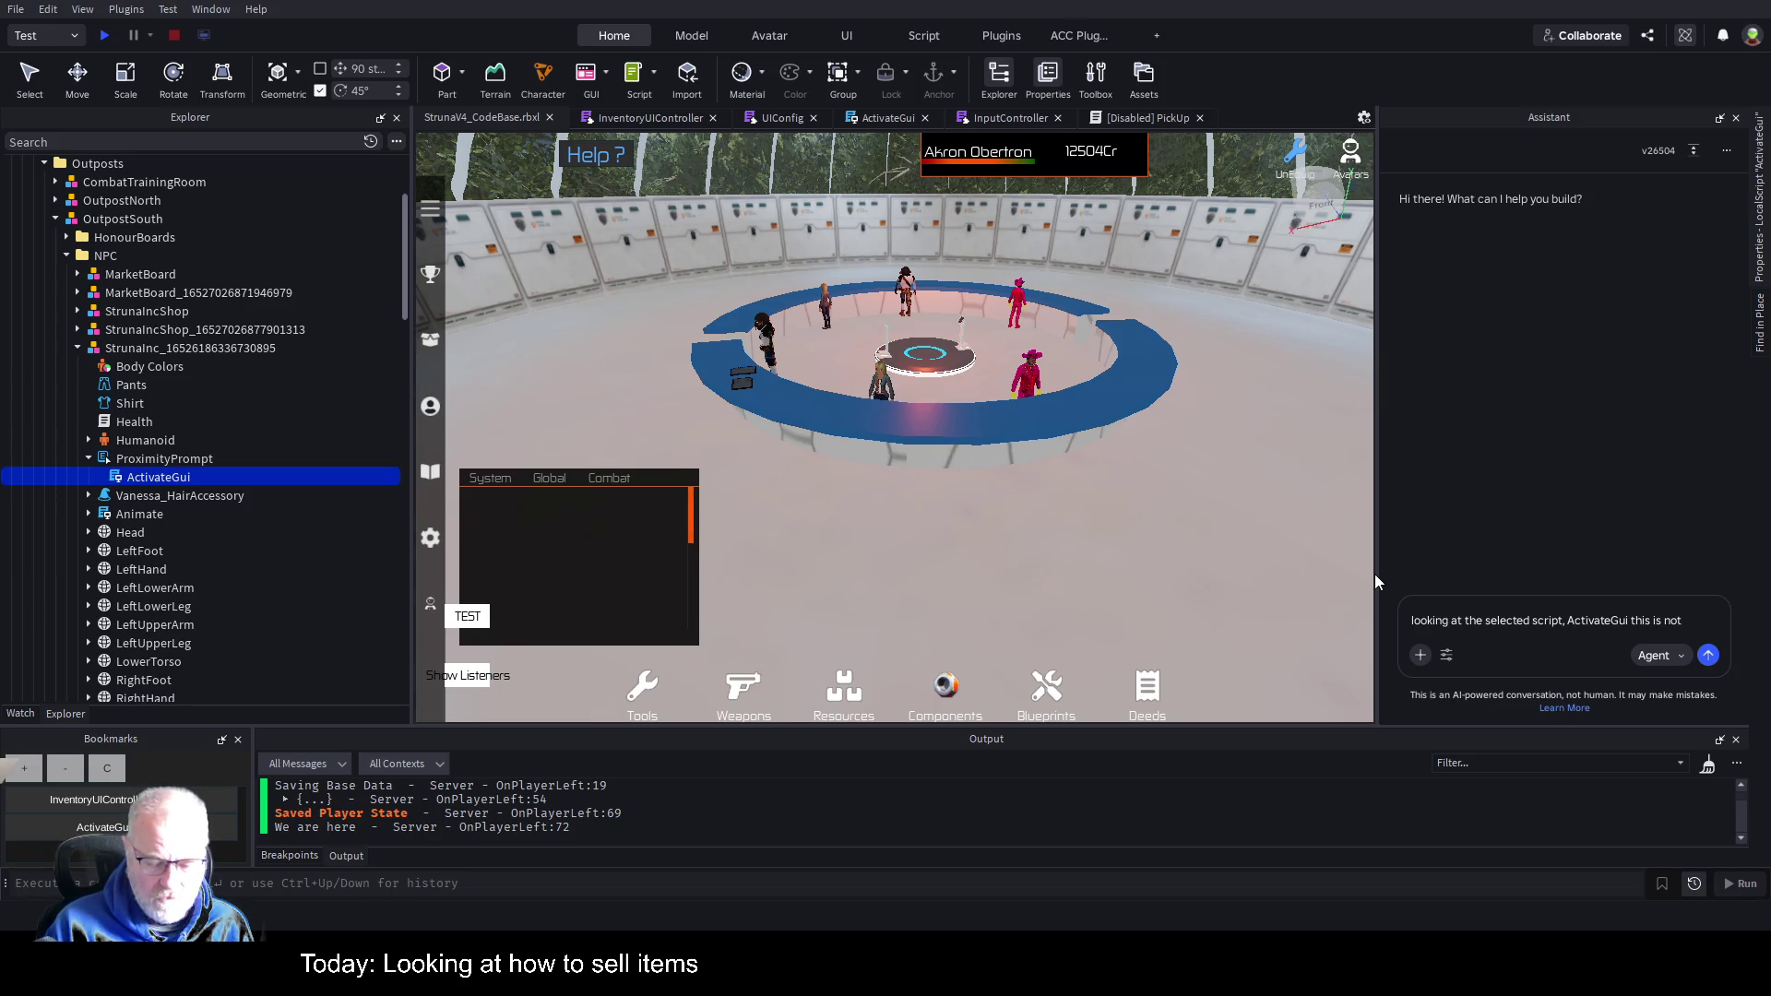
{"action": "type", "text": " triggering "}
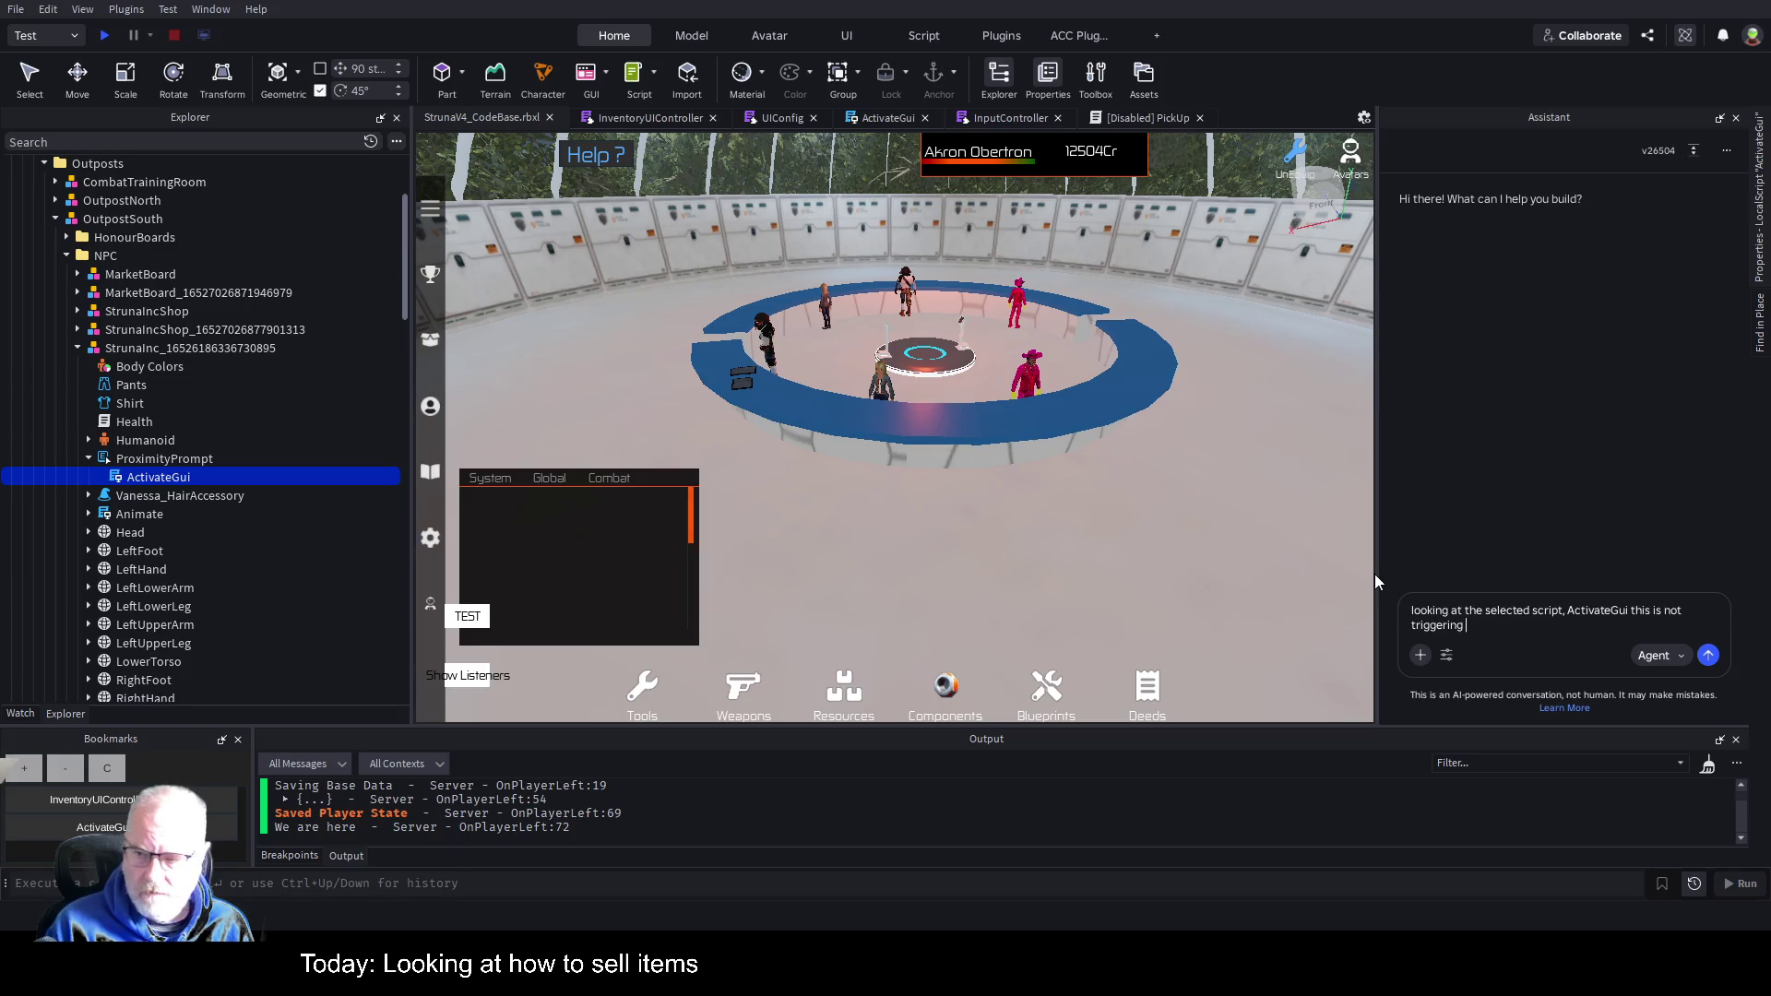
{"action": "type", "text": "the event"}
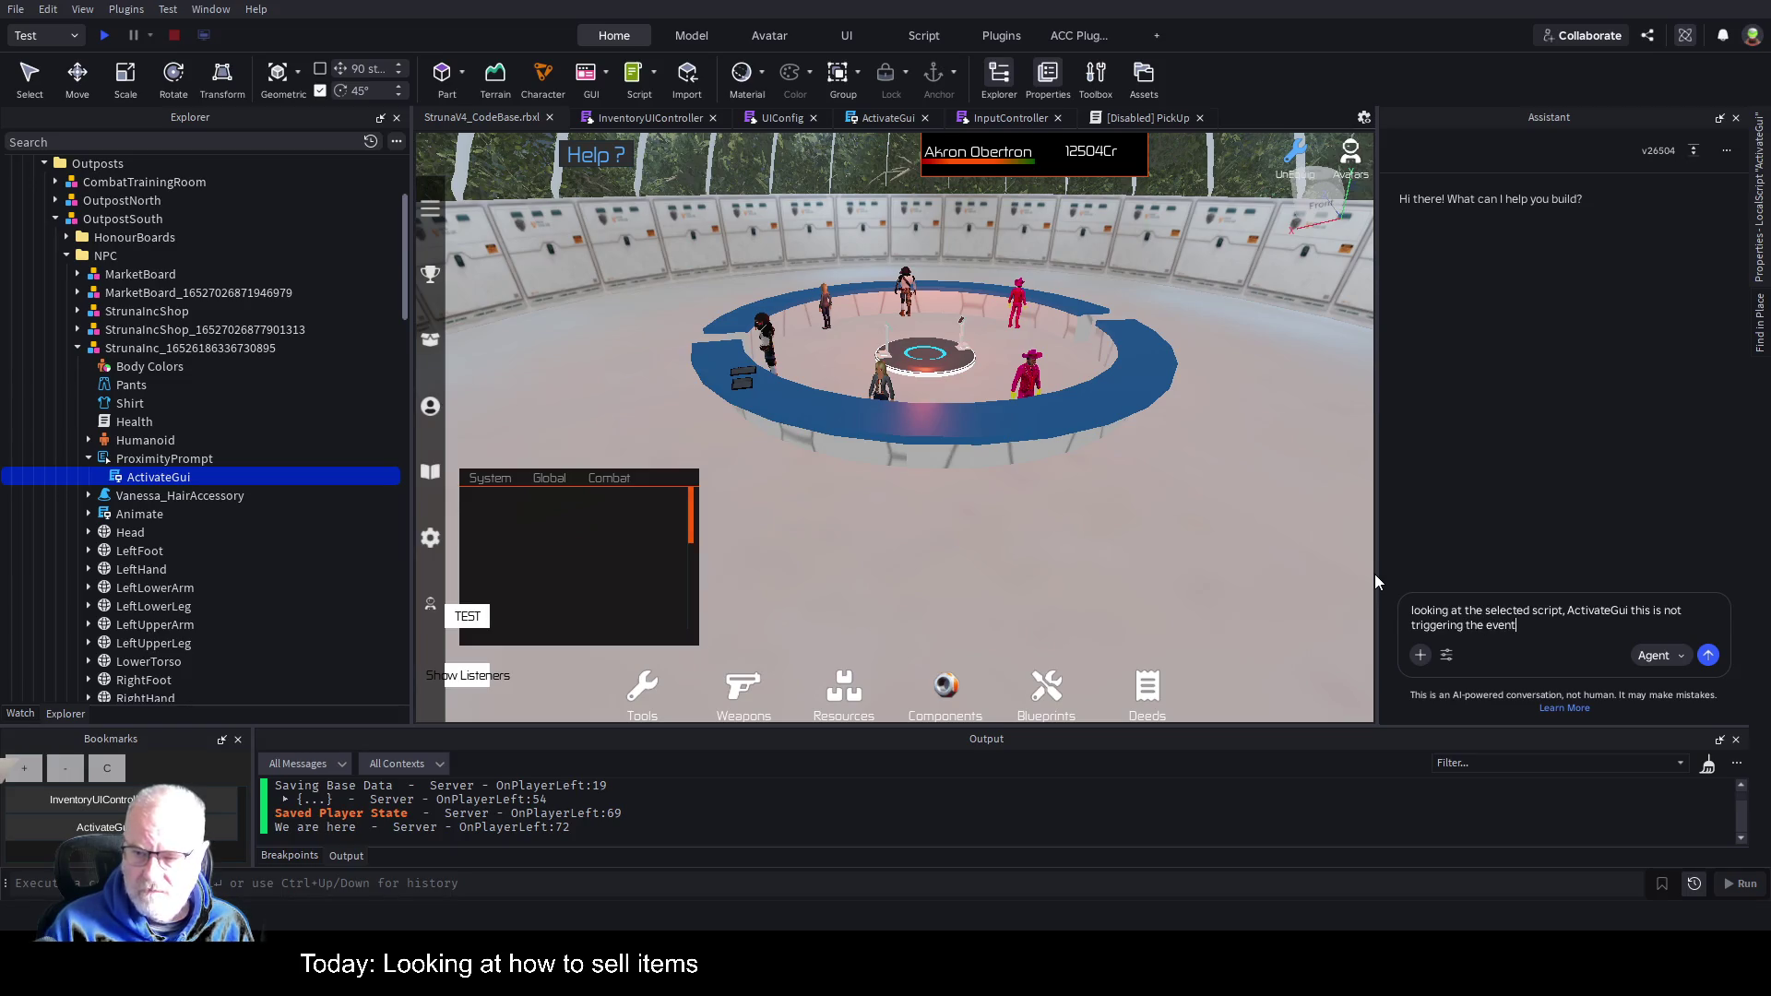
{"action": "type", "text": ","}
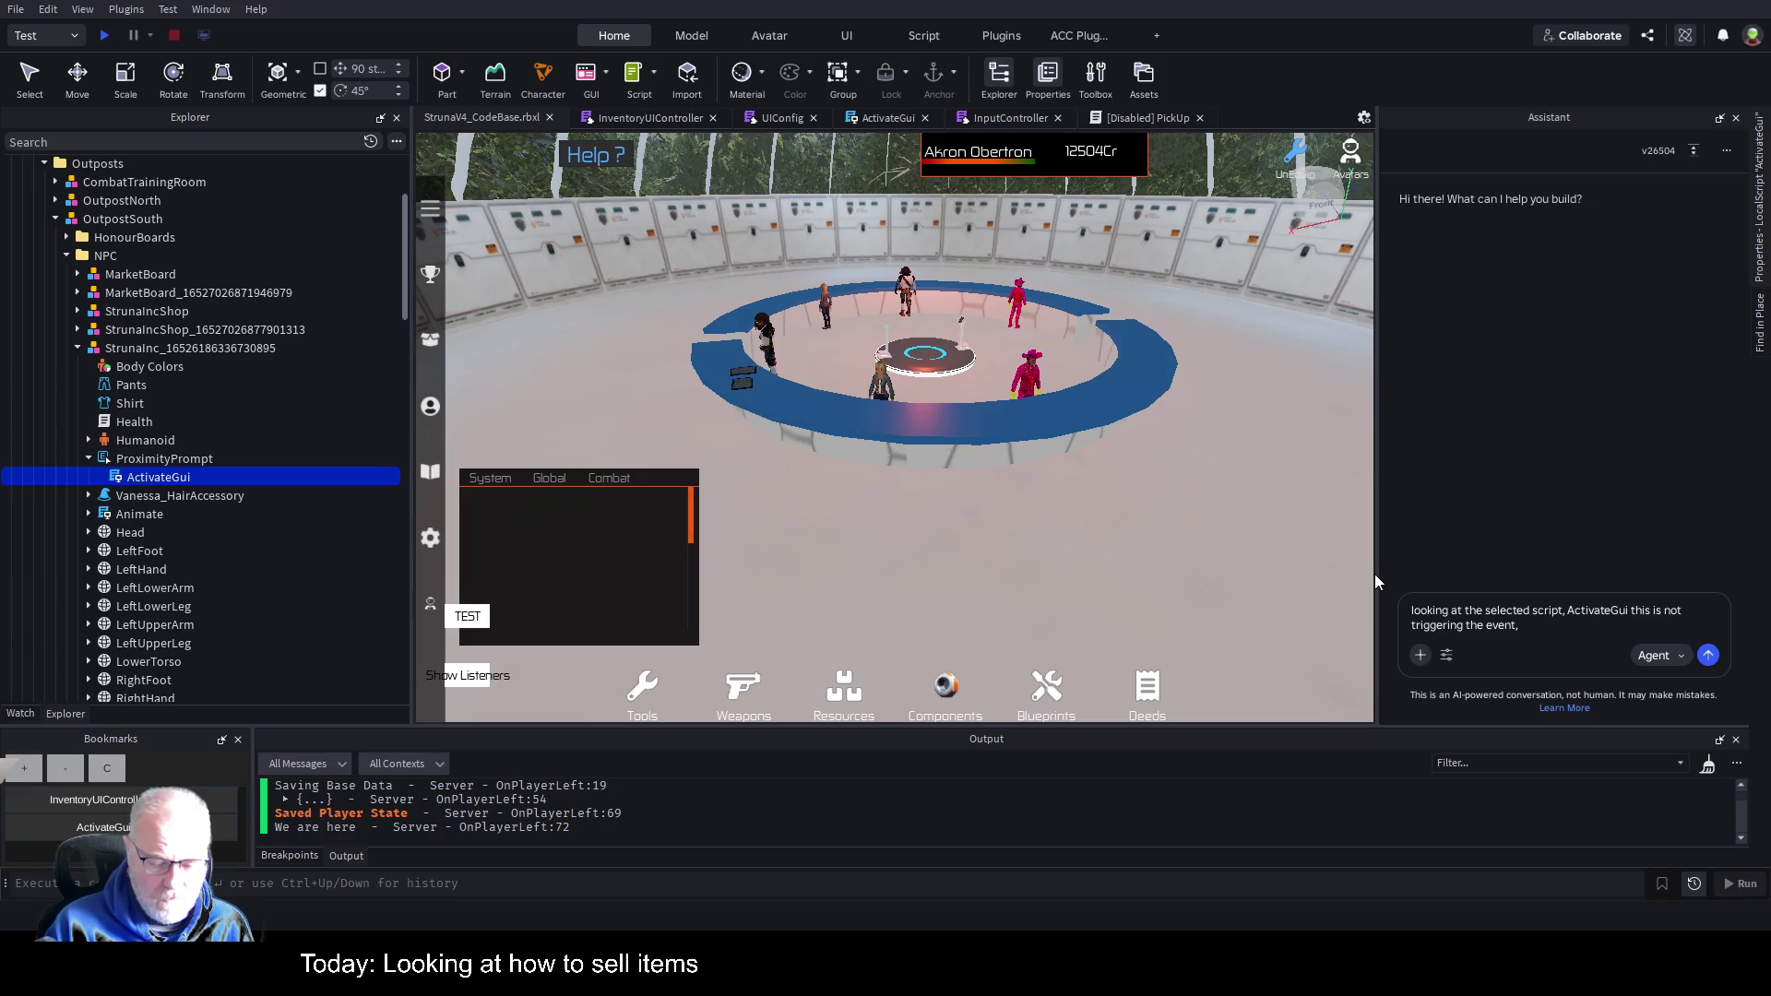
{"action": "type", "text": " can a proxim"}
{"action": "type", "text": "ityprompt"}
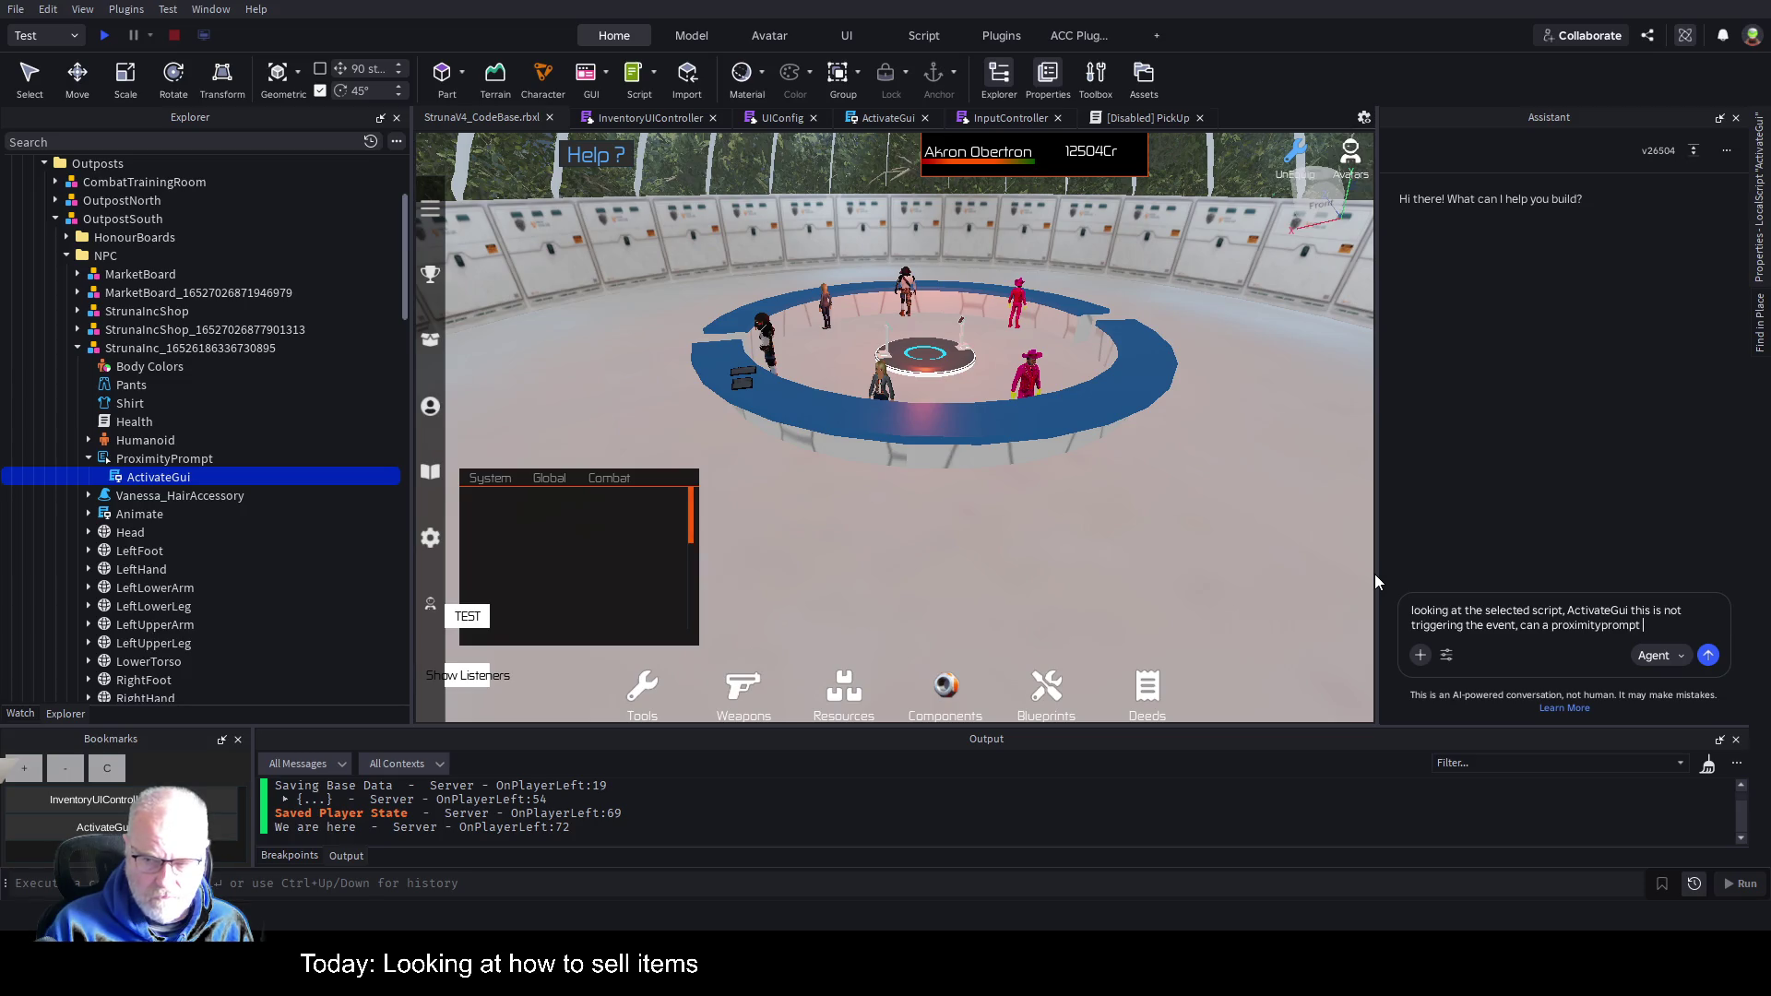
{"action": "type", "text": "work on loa"}
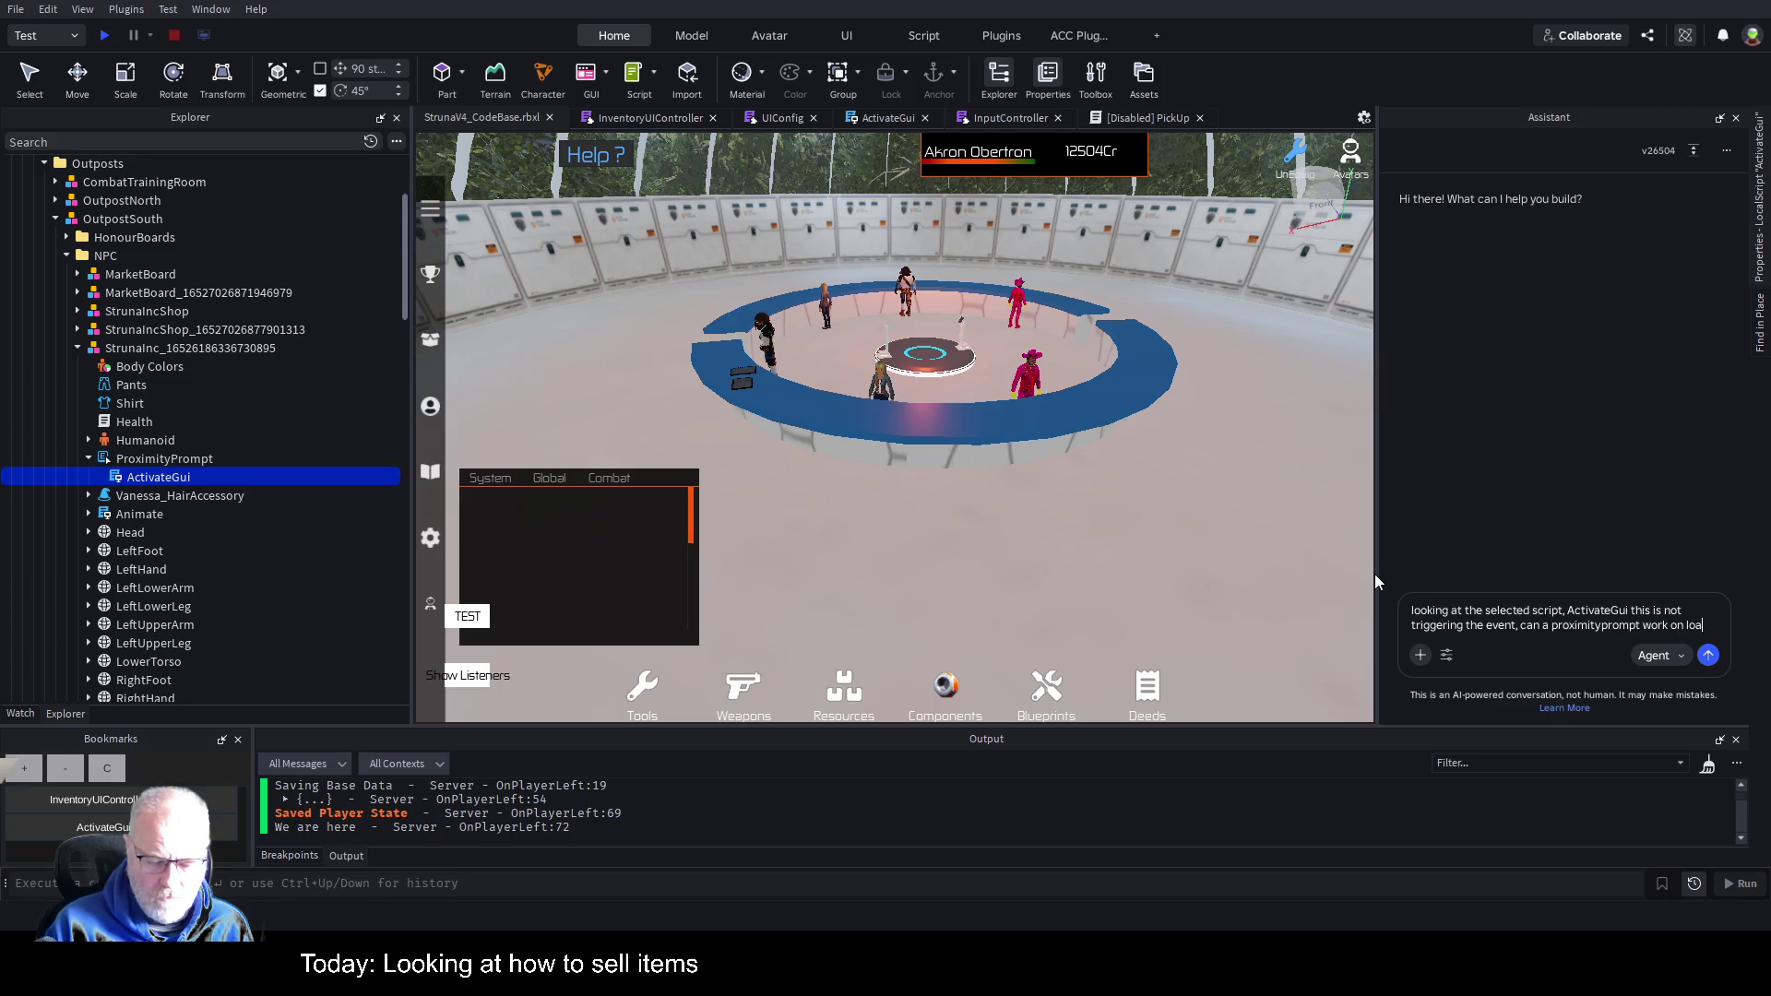
{"action": "type", "text": "ca"}
{"action": "key", "text": "BackSpace"}
{"action": "key", "text": "BackSpace"}
{"action": "key", "text": "BackSpace"}
{"action": "type", "text": "cals"}
{"action": "type", "text": "cript"}
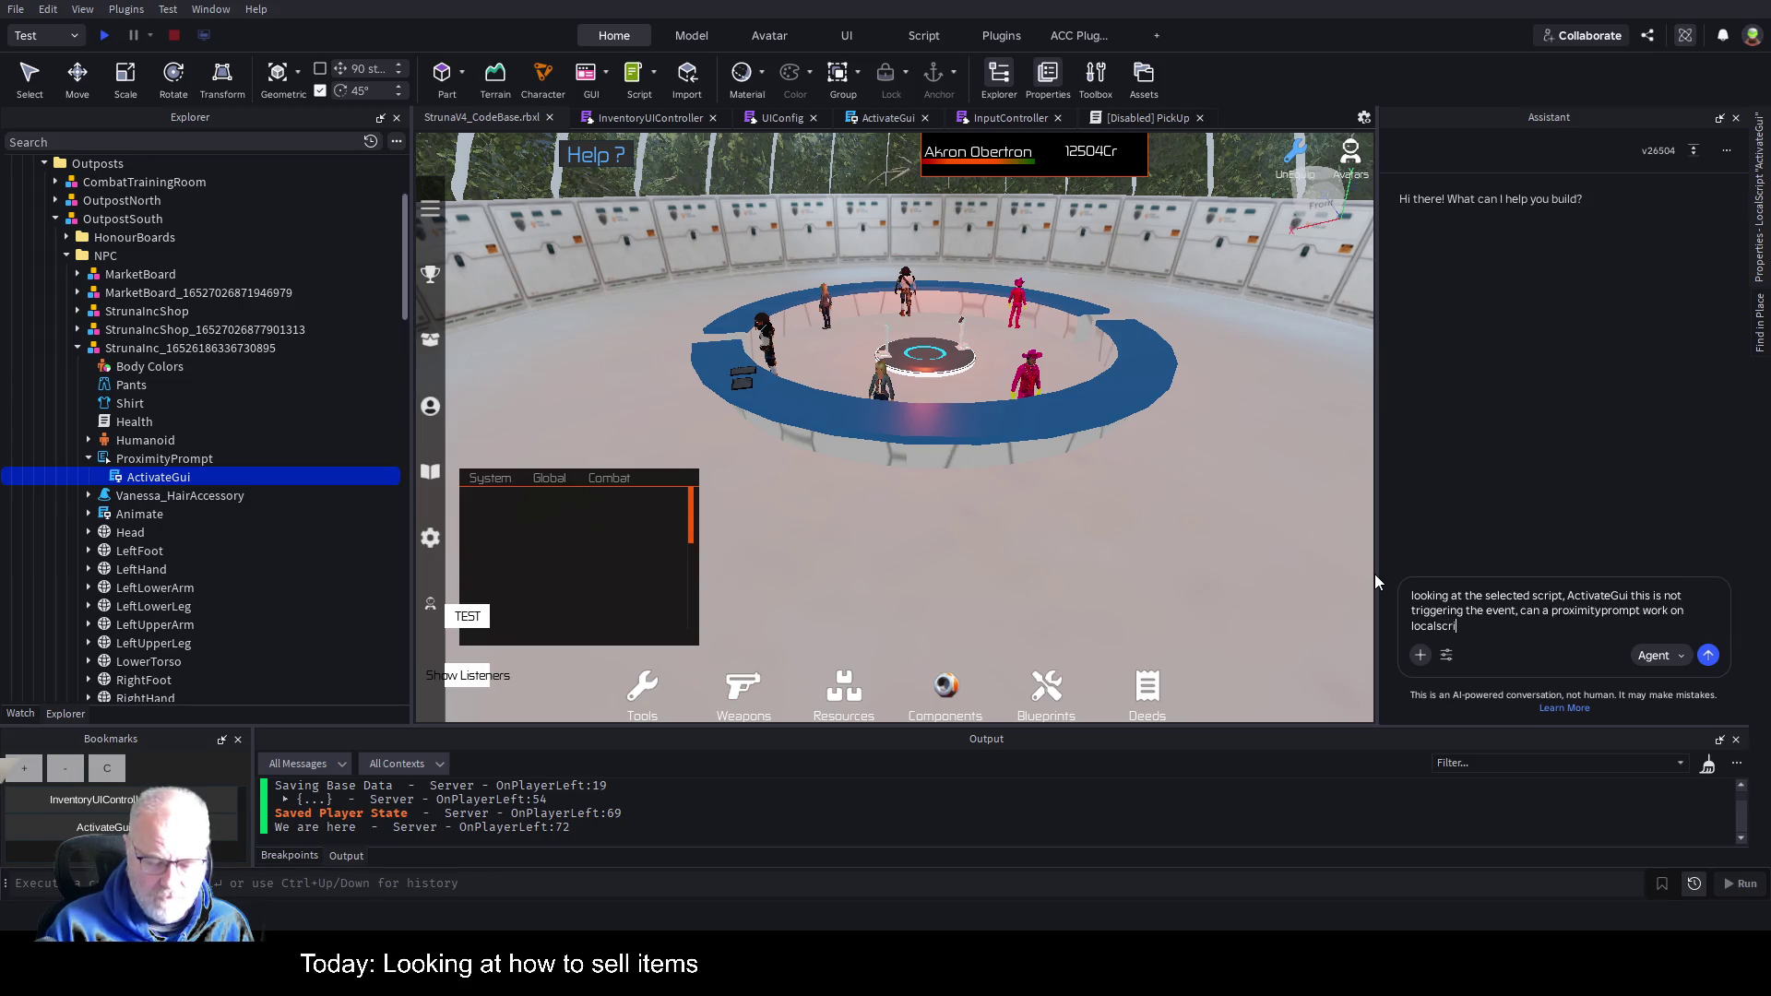
{"action": "key", "text": "Return"}
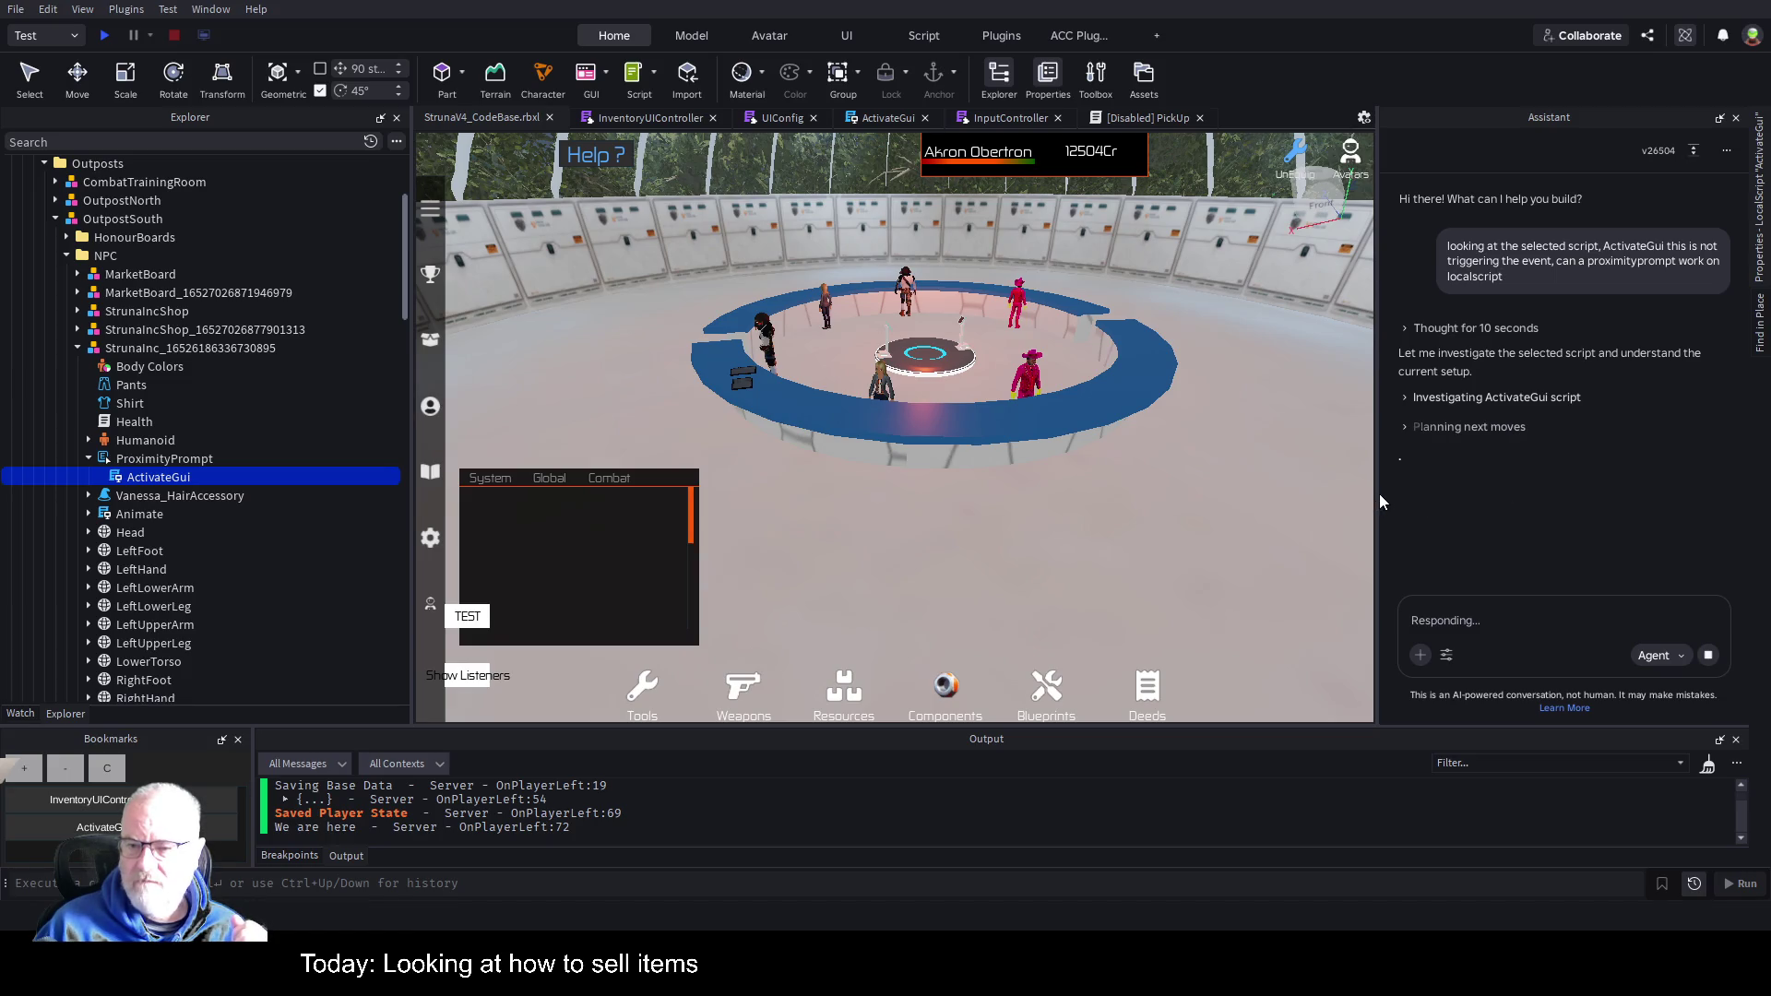
{"action": "mouse_move", "coordinate": [1377, 494]}
{"action": "left_mouse_down"}
{"action": "mouse_move", "coordinate": [1095, 507]}
{"action": "mouse_move", "coordinate": [1144, 517]}
{"action": "left_mouse_up"}
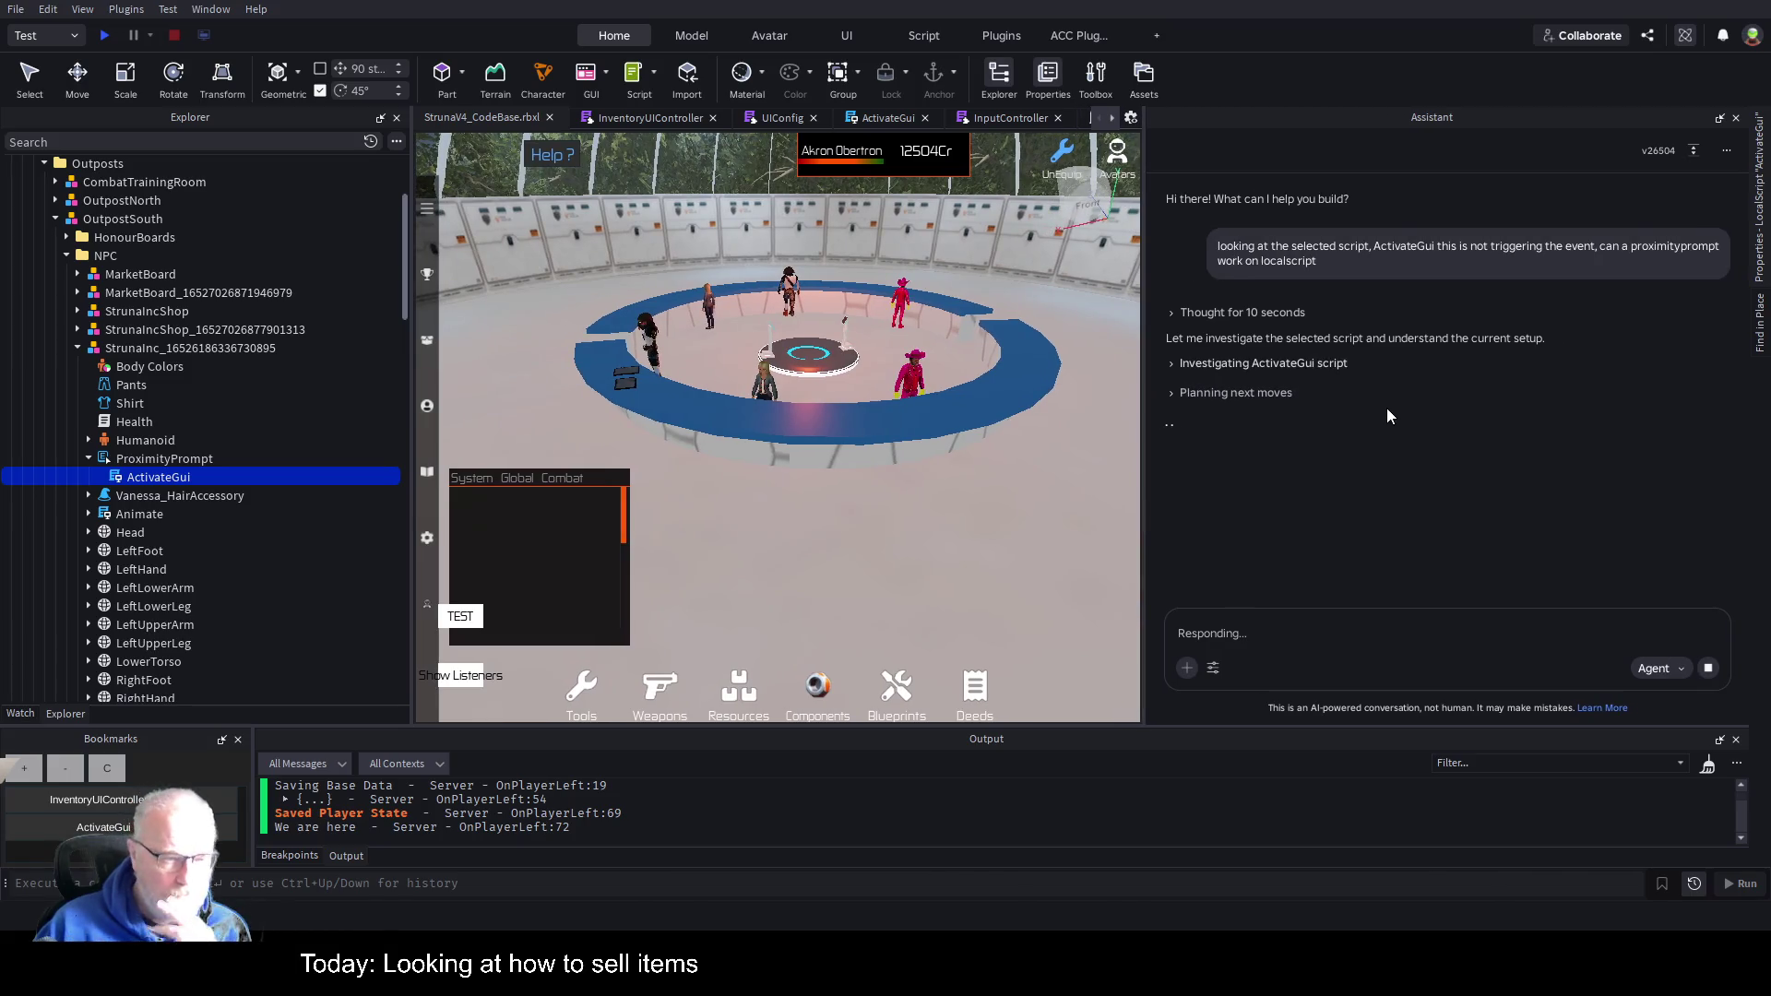
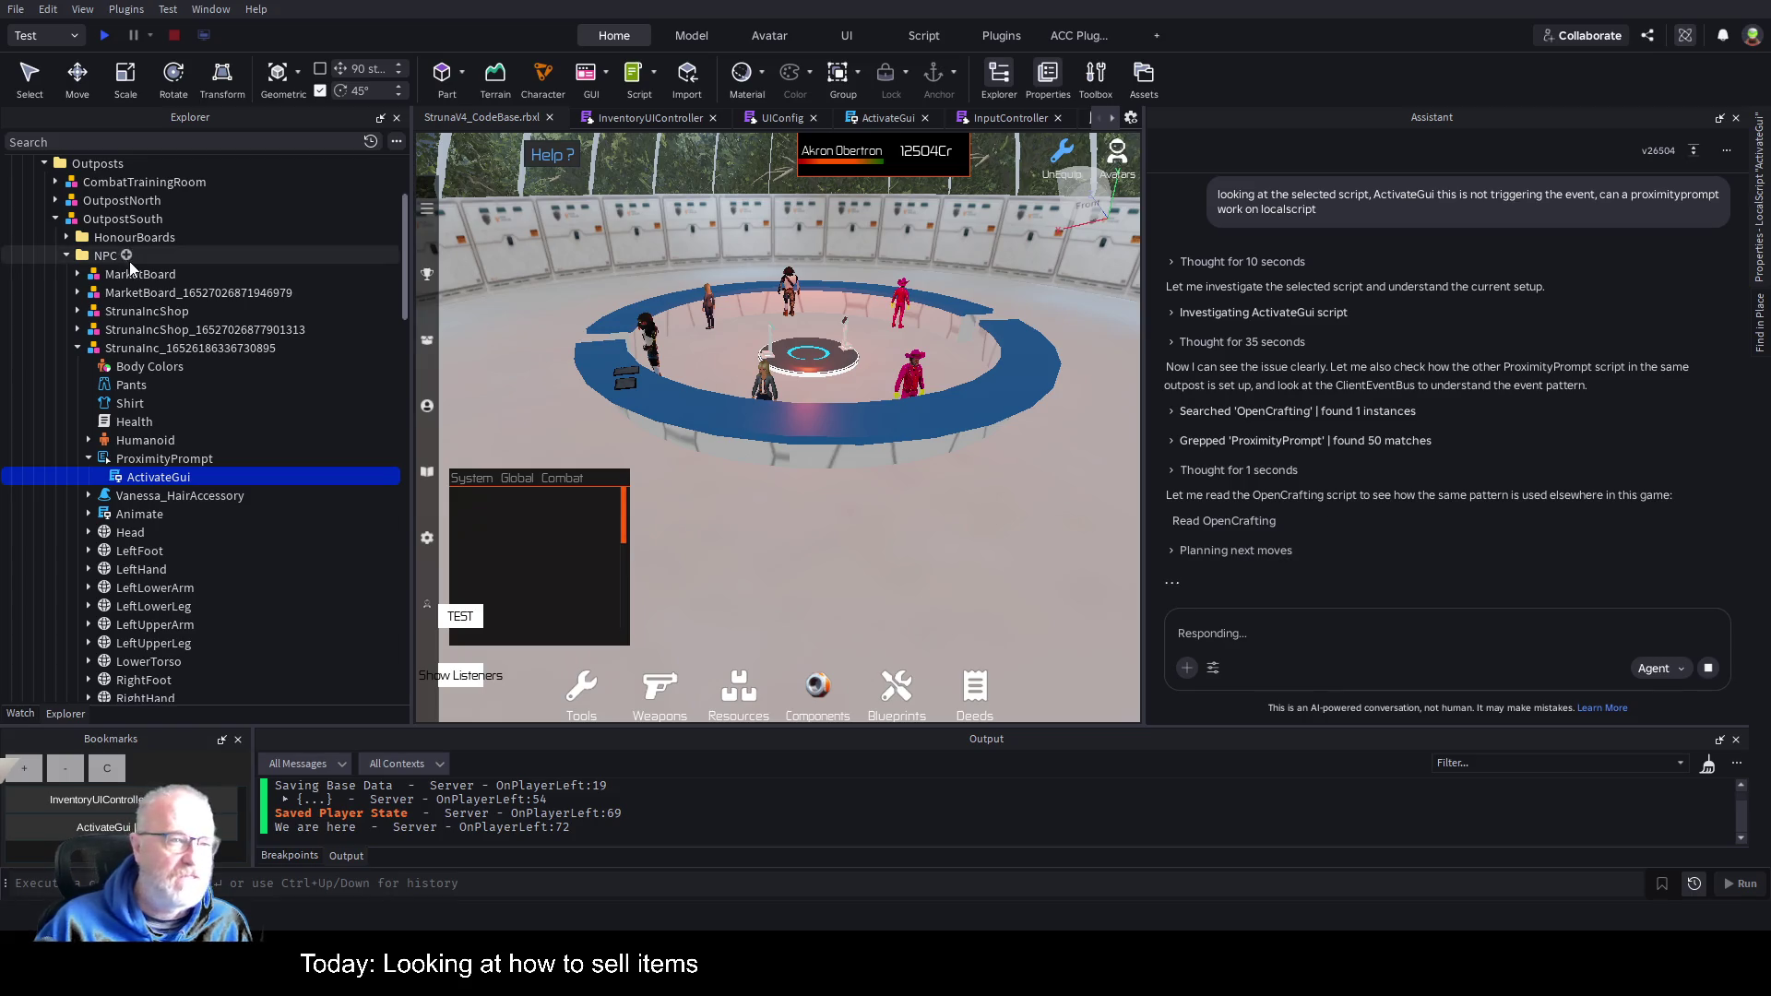
Search the Explorer for OpenCrafting and open the script under Replicator001's ProximityPrompt.
{"action": "left_click", "coordinate": [169, 143]}
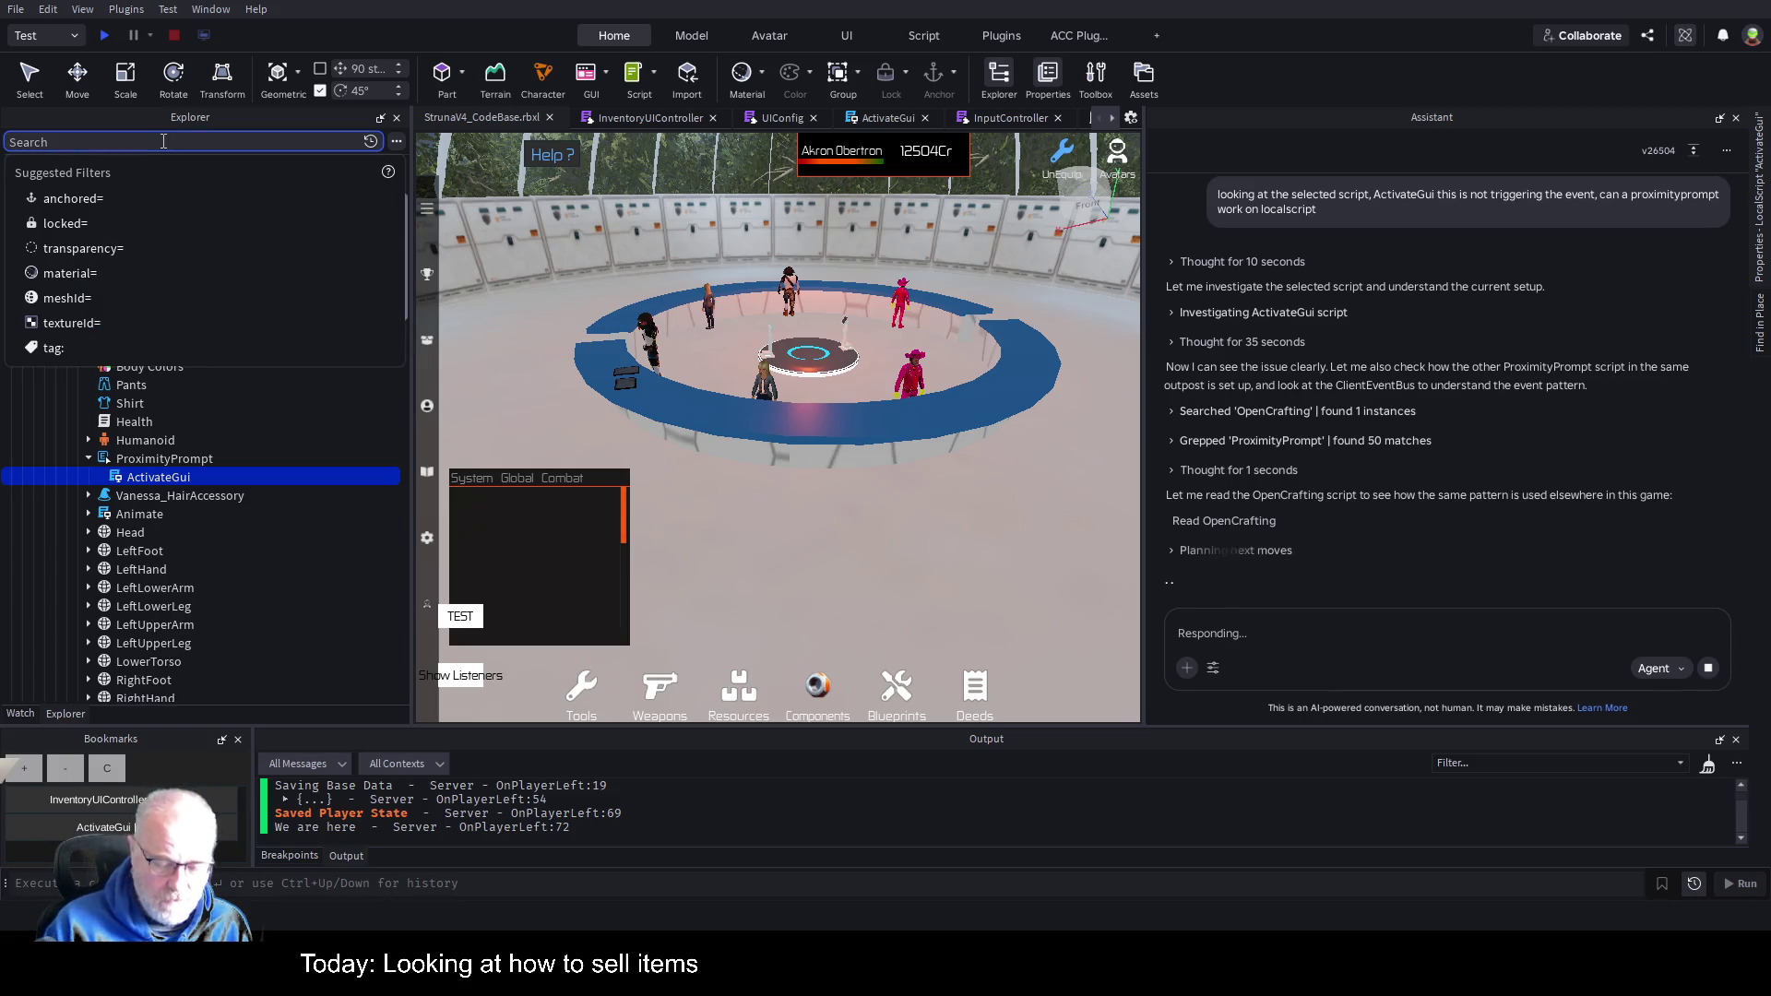
{"action": "type", "text": "OpenCrafting"}
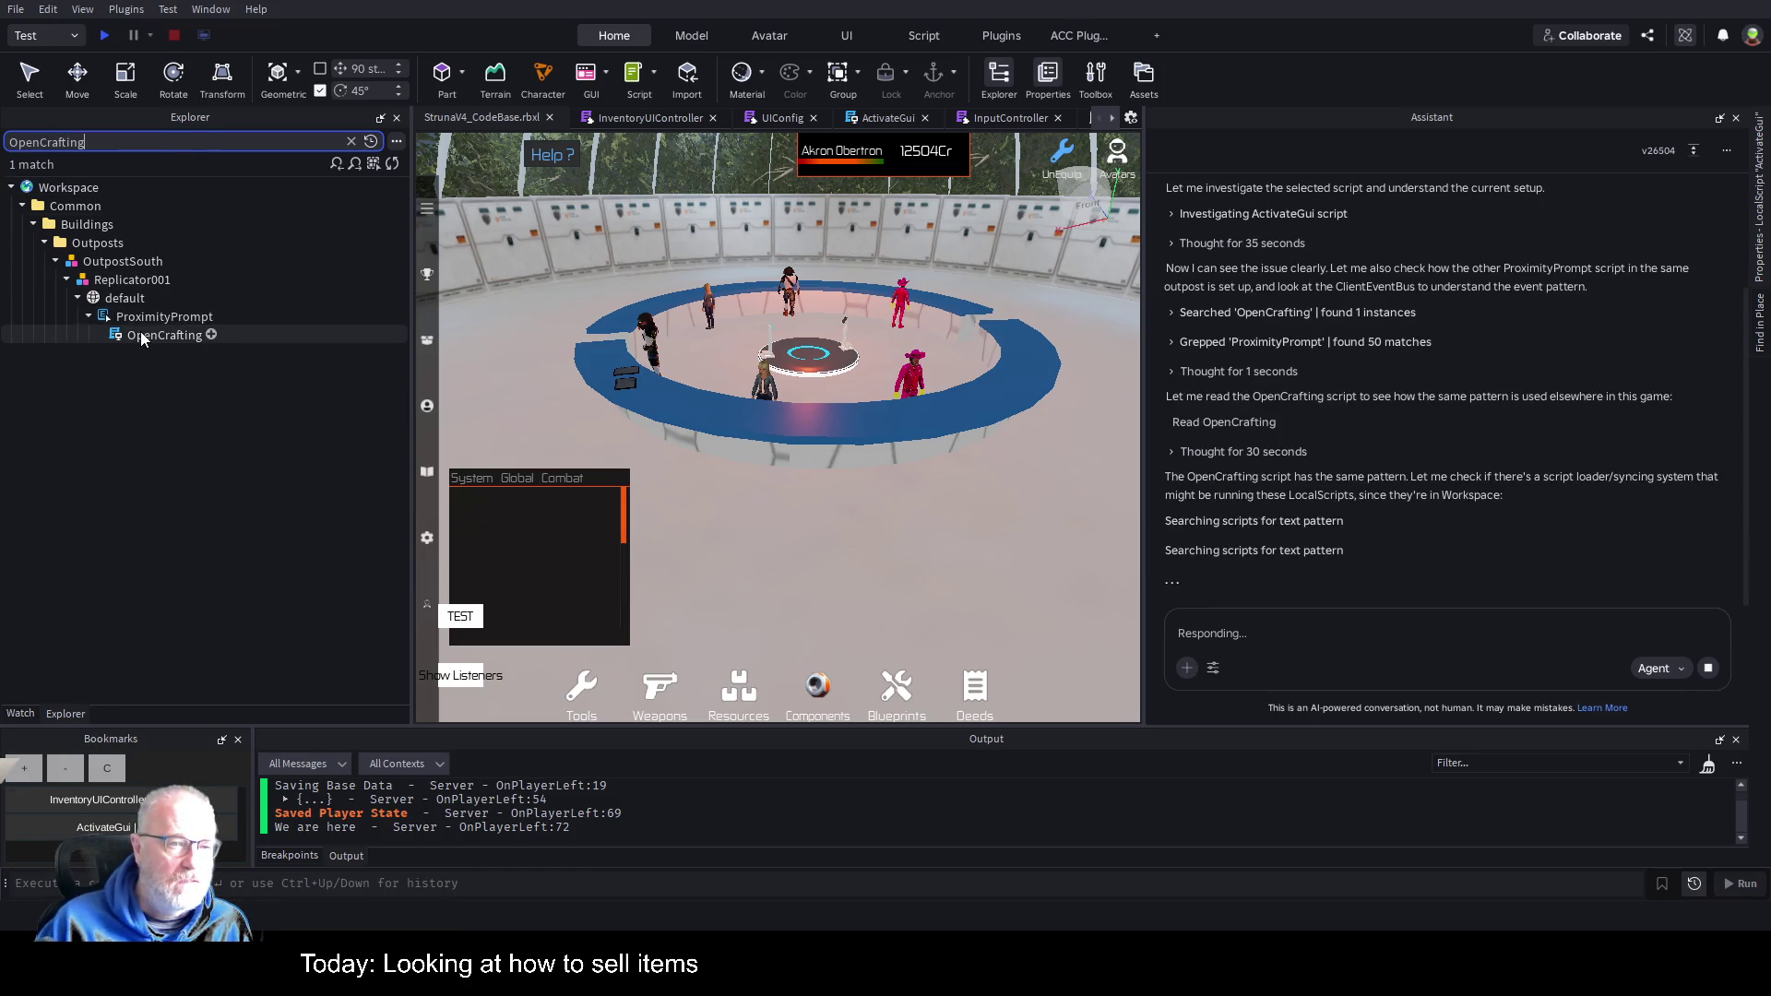
{"action": "left_click", "coordinate": [141, 336]}
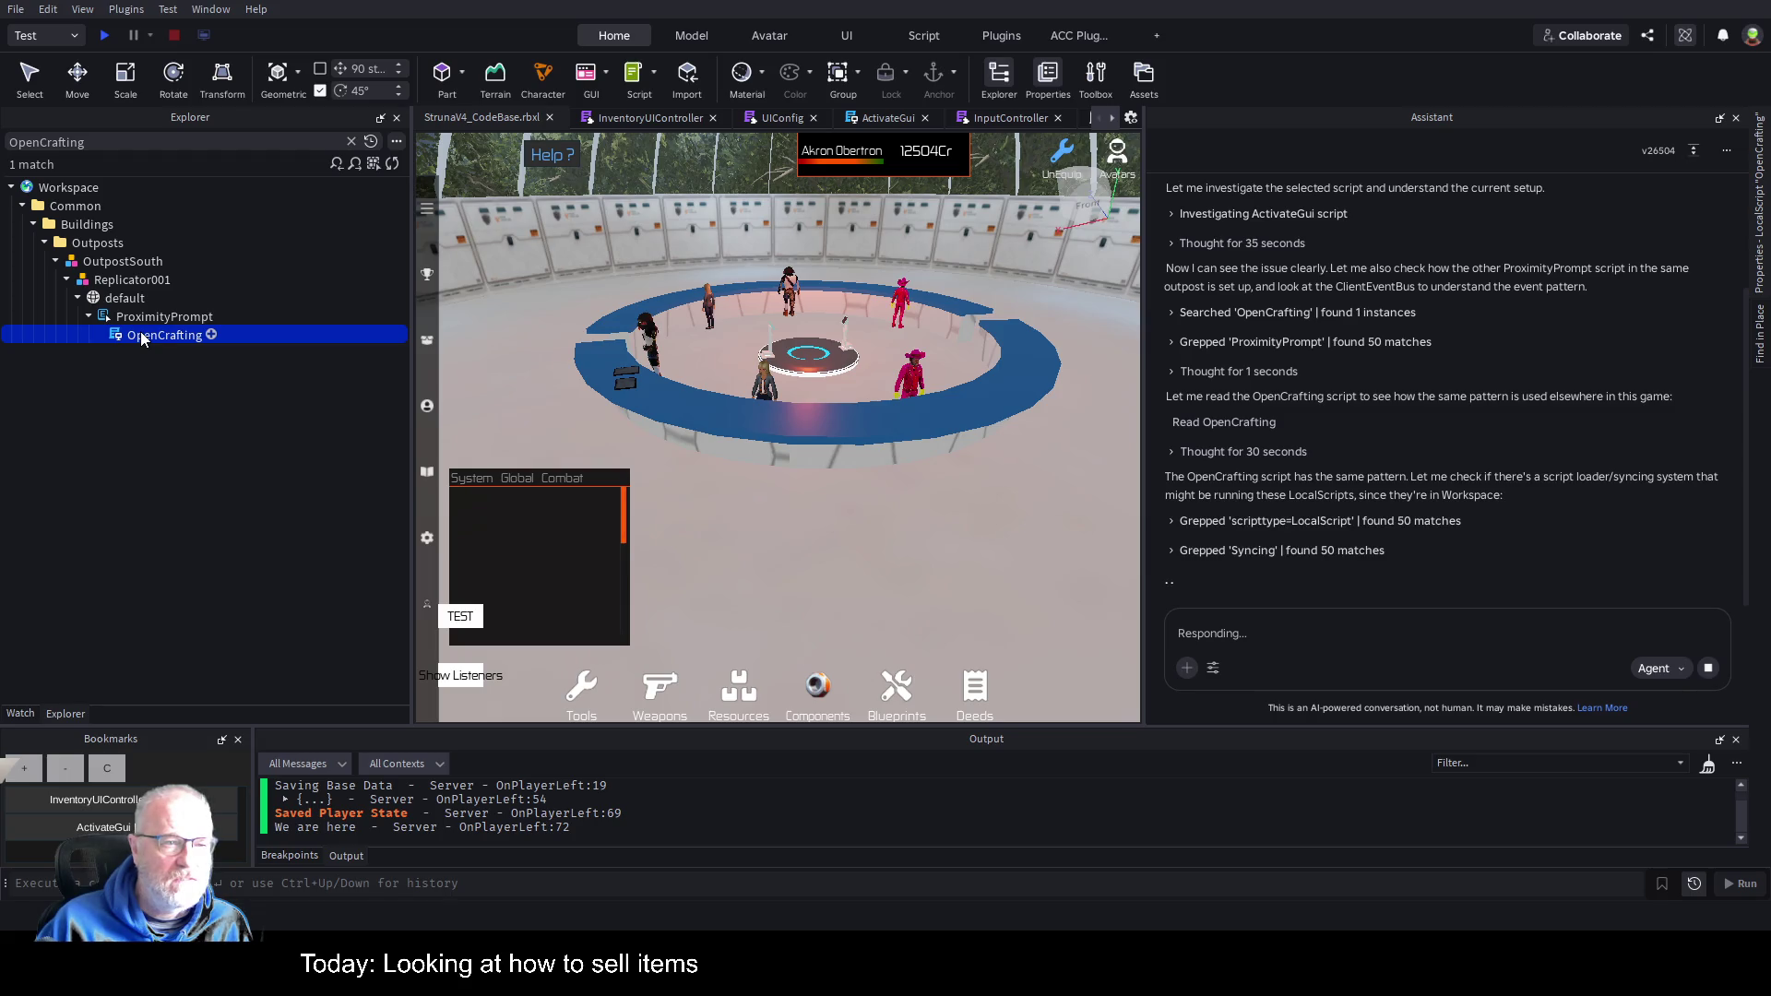
{"action": "double_click", "coordinate": [142, 336]}
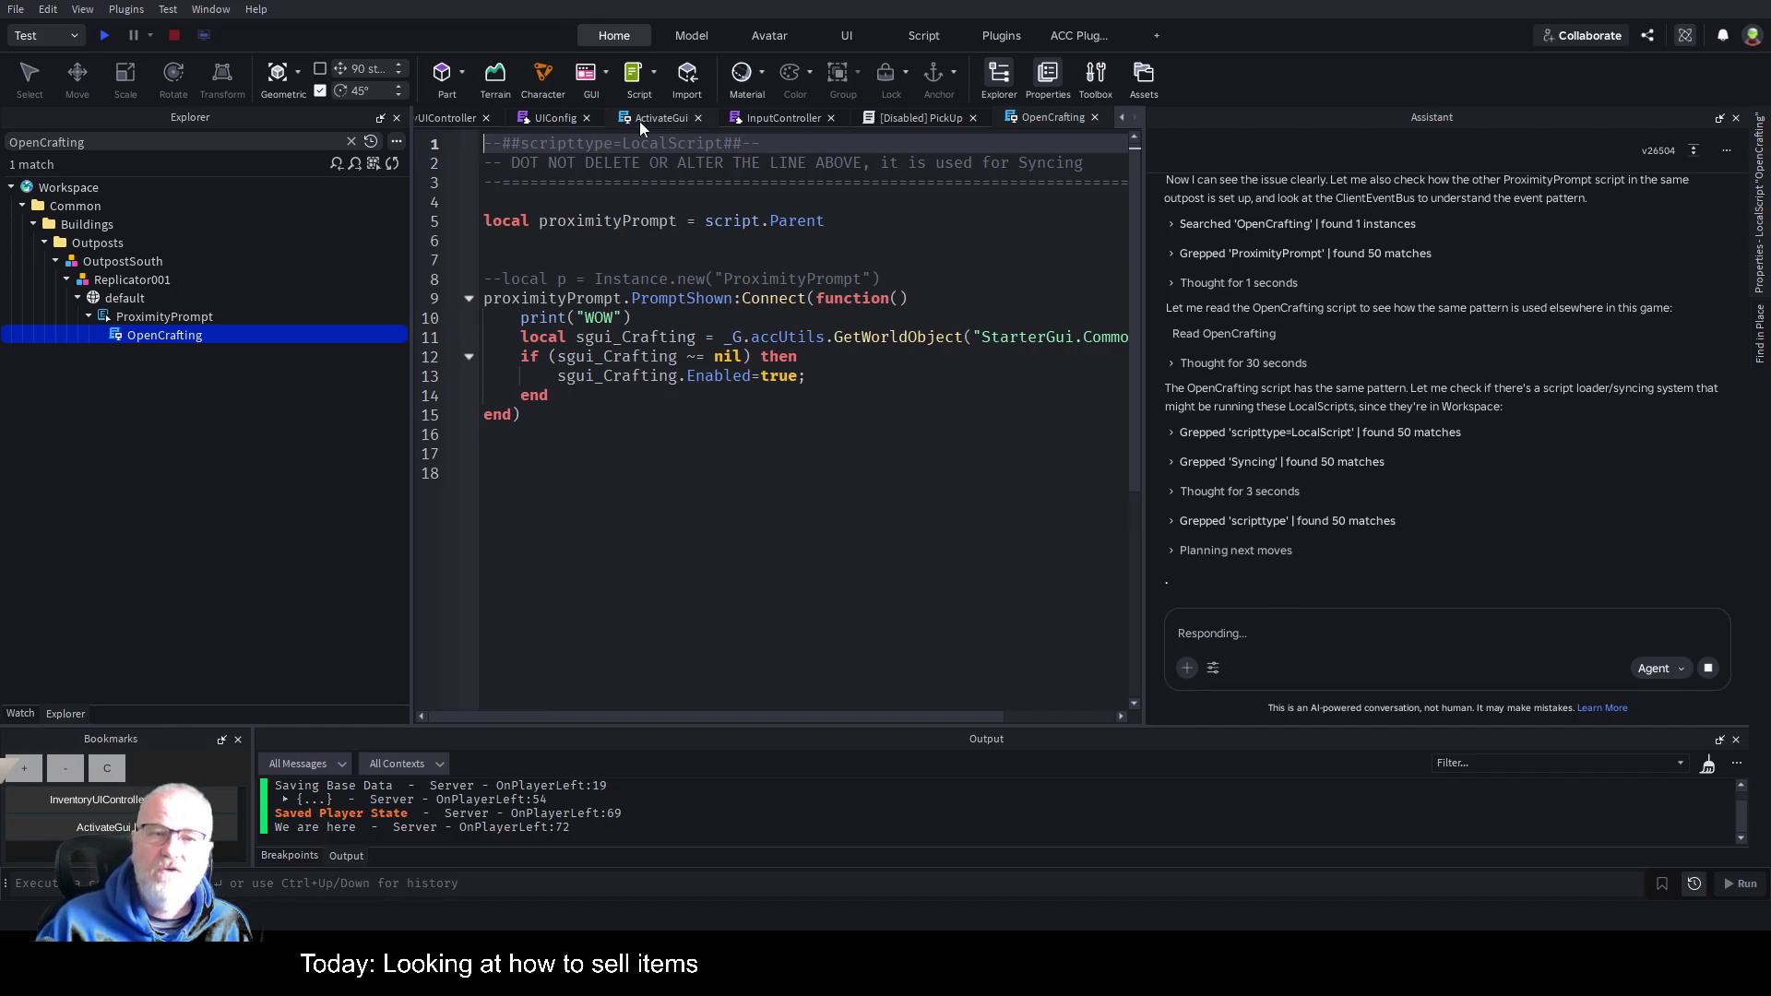
Review the ActivateGui script's prompt.Triggered handler, highlighting Triggered on line 8.
{"action": "left_click", "coordinate": [673, 116]}
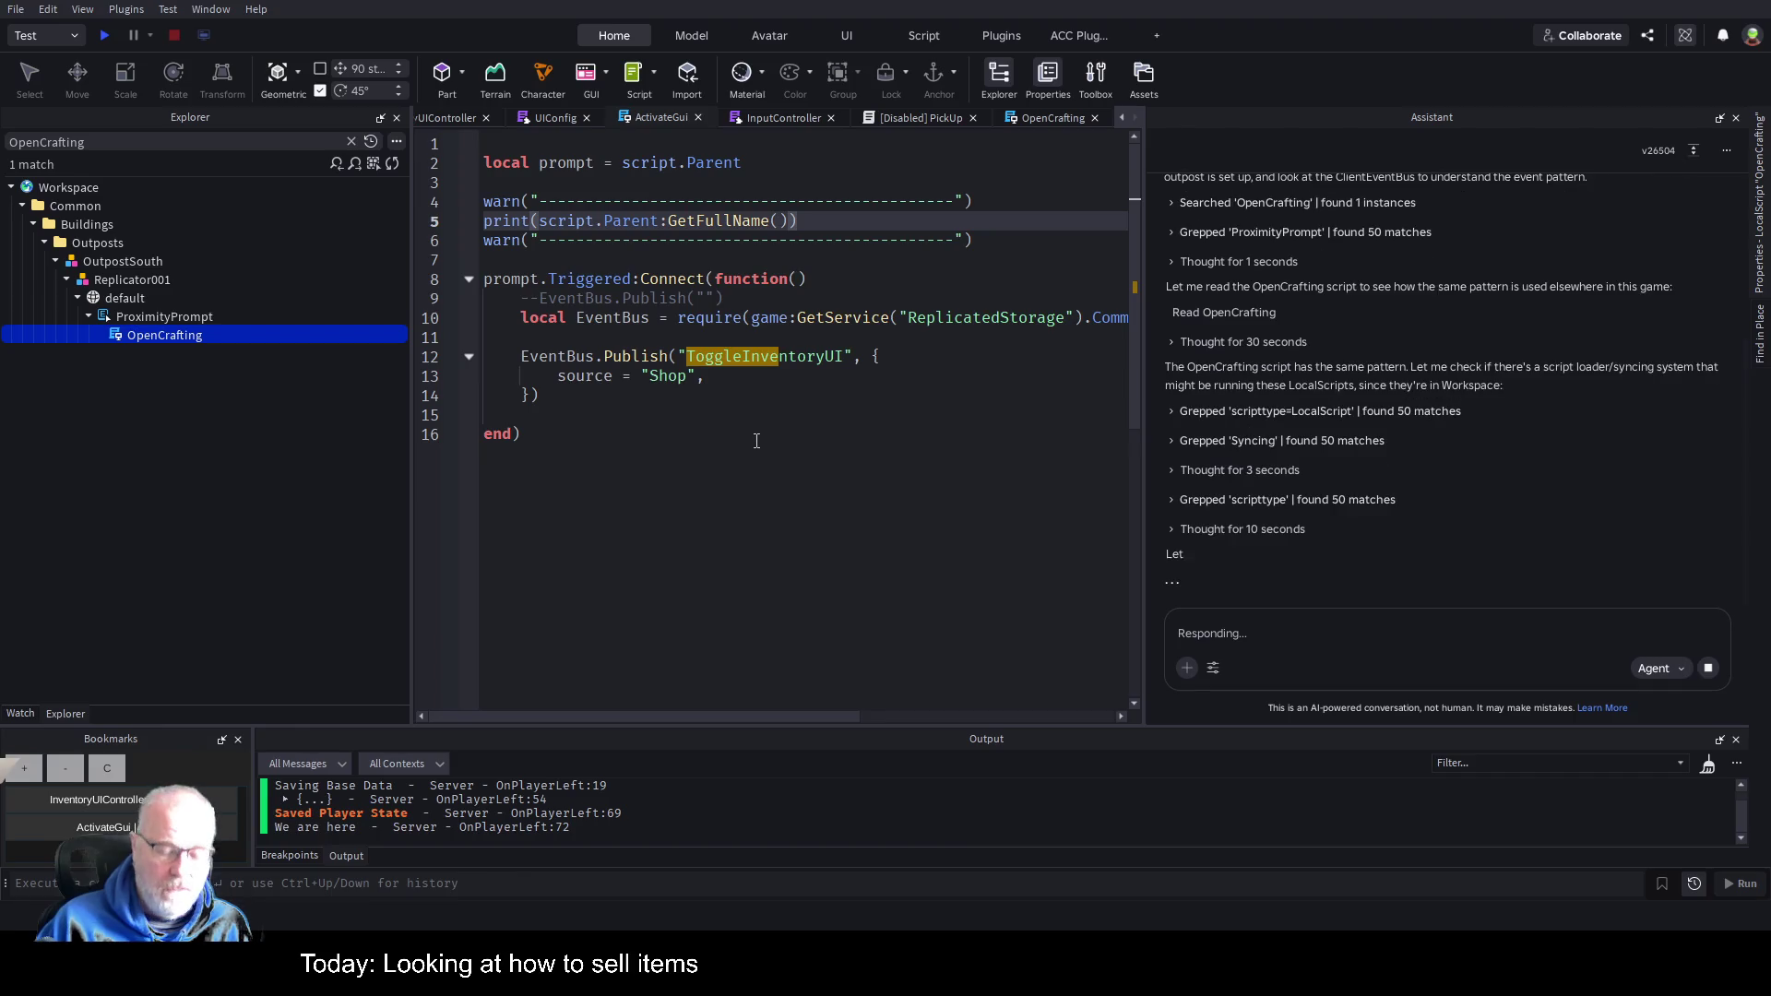
{"action": "double_click", "coordinate": [575, 275]}
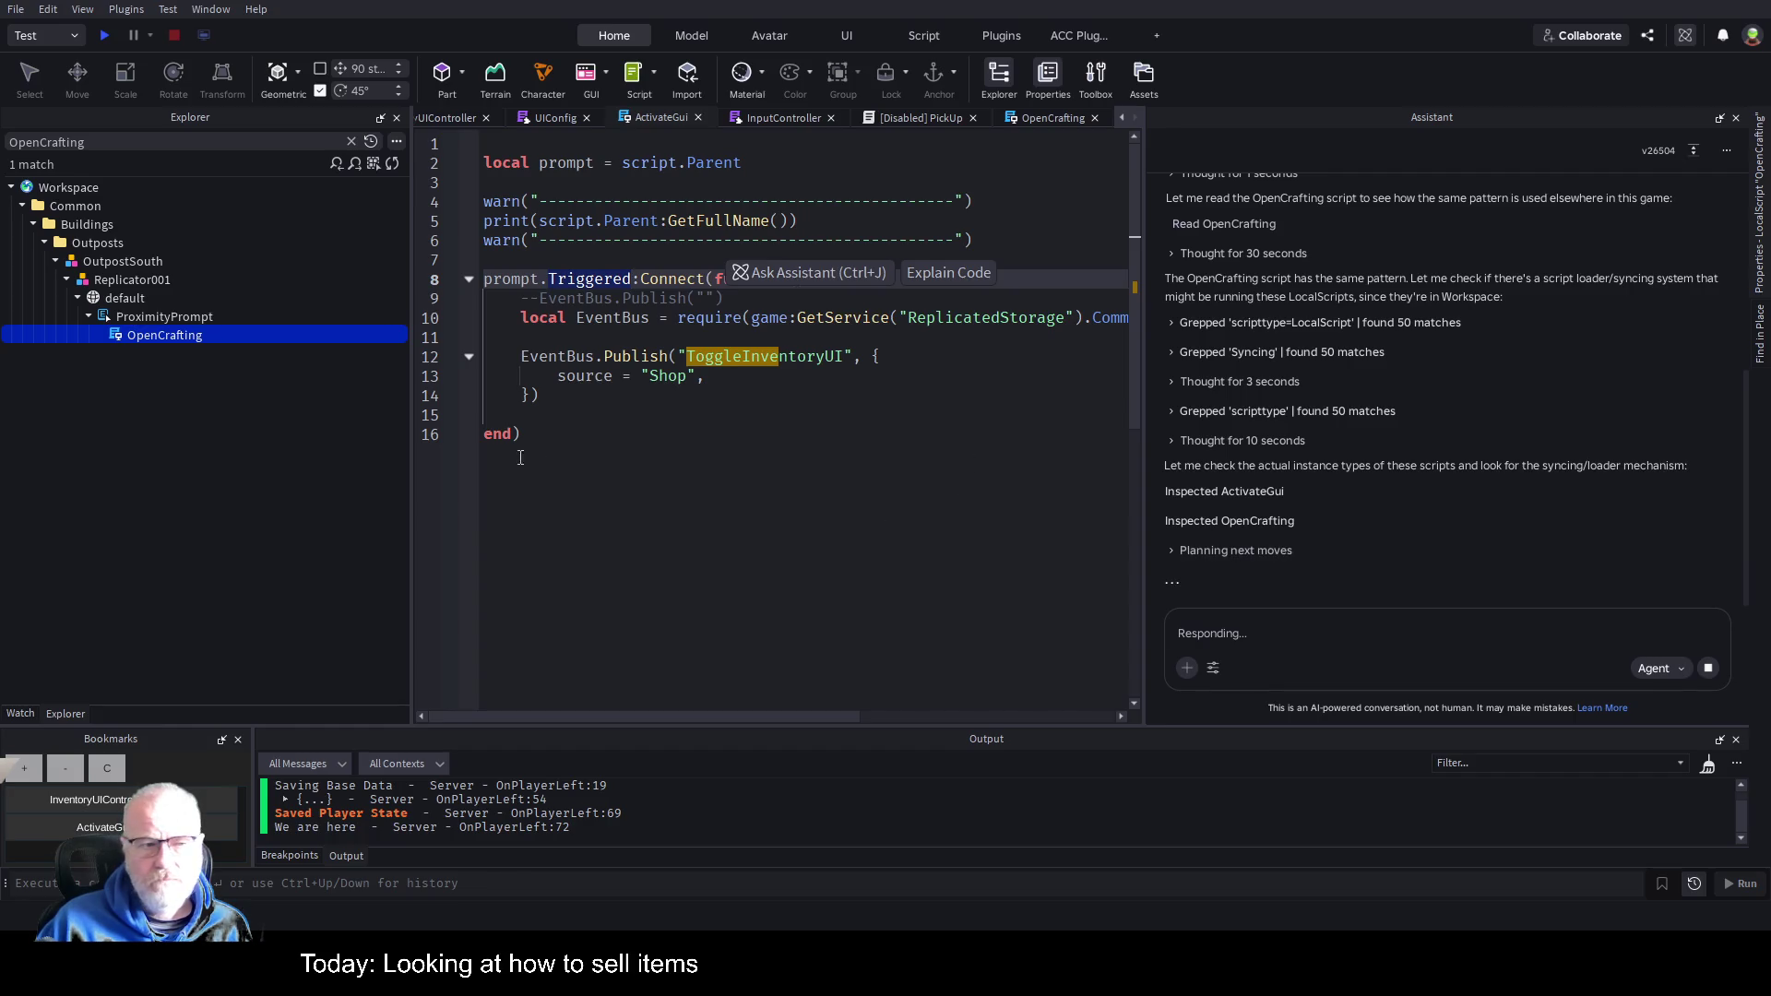
{"action": "left_click", "coordinate": [675, 531]}
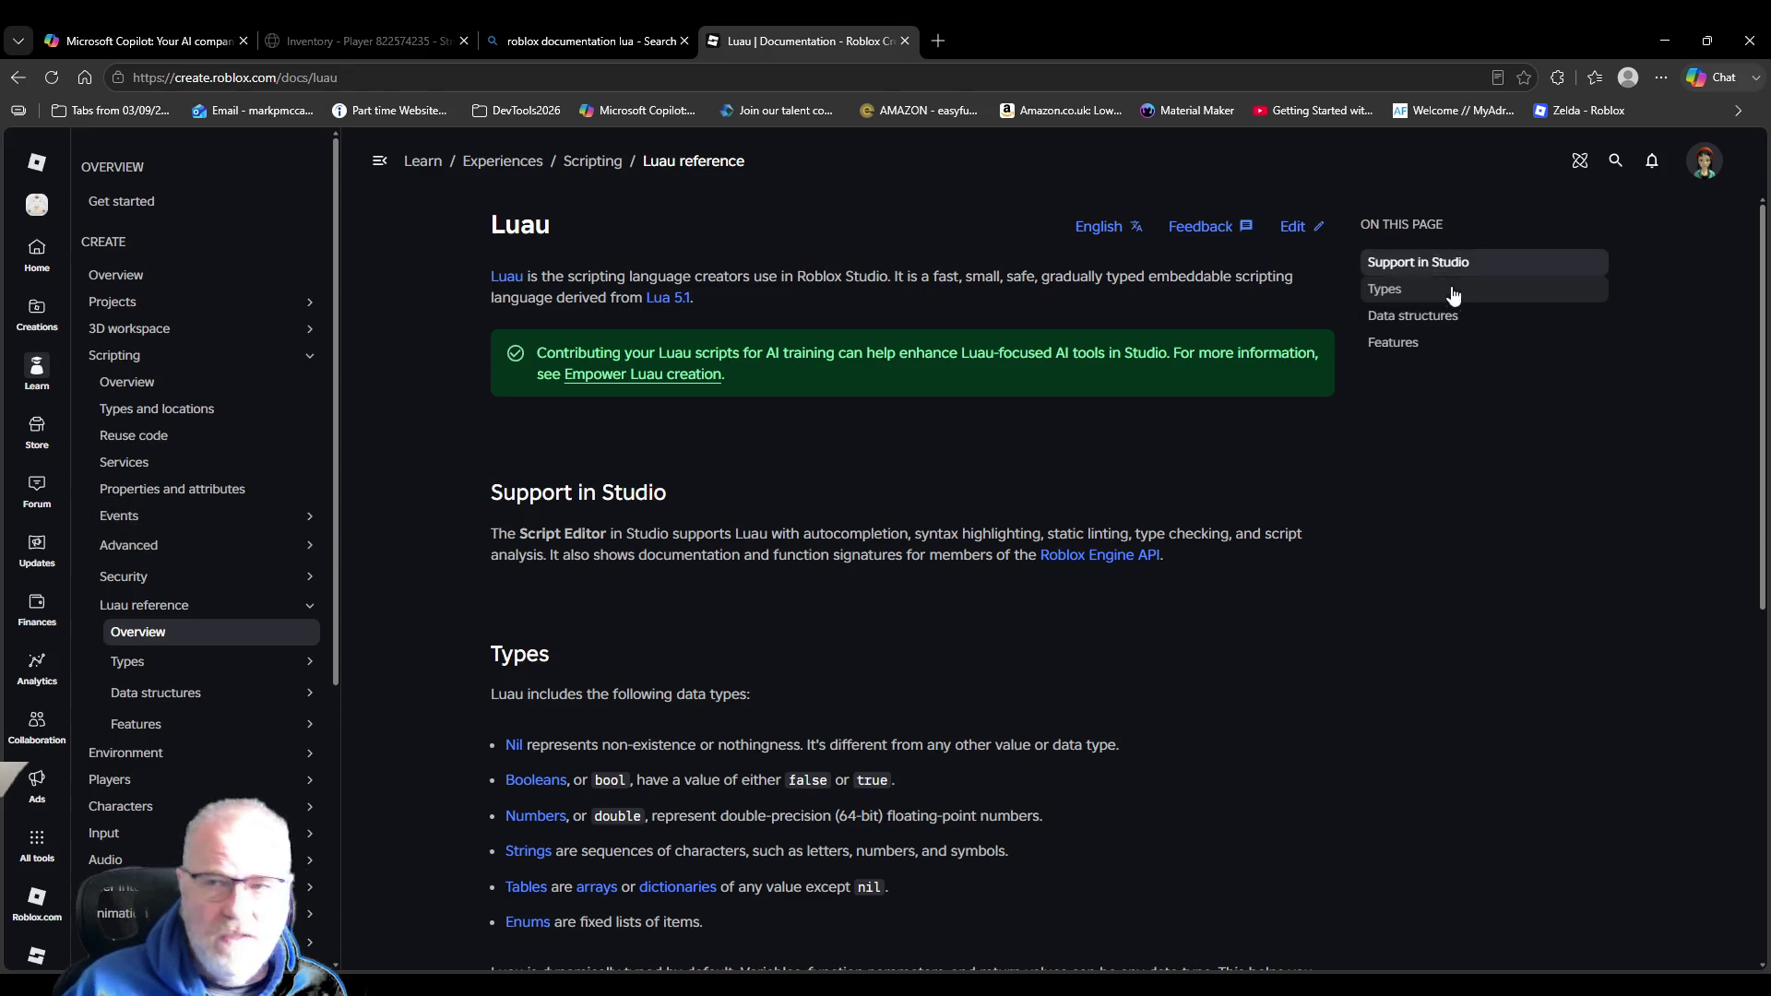
Navigate from the Scripting overview to the Input section's Overview page.
{"action": "left_click", "coordinate": [591, 162]}
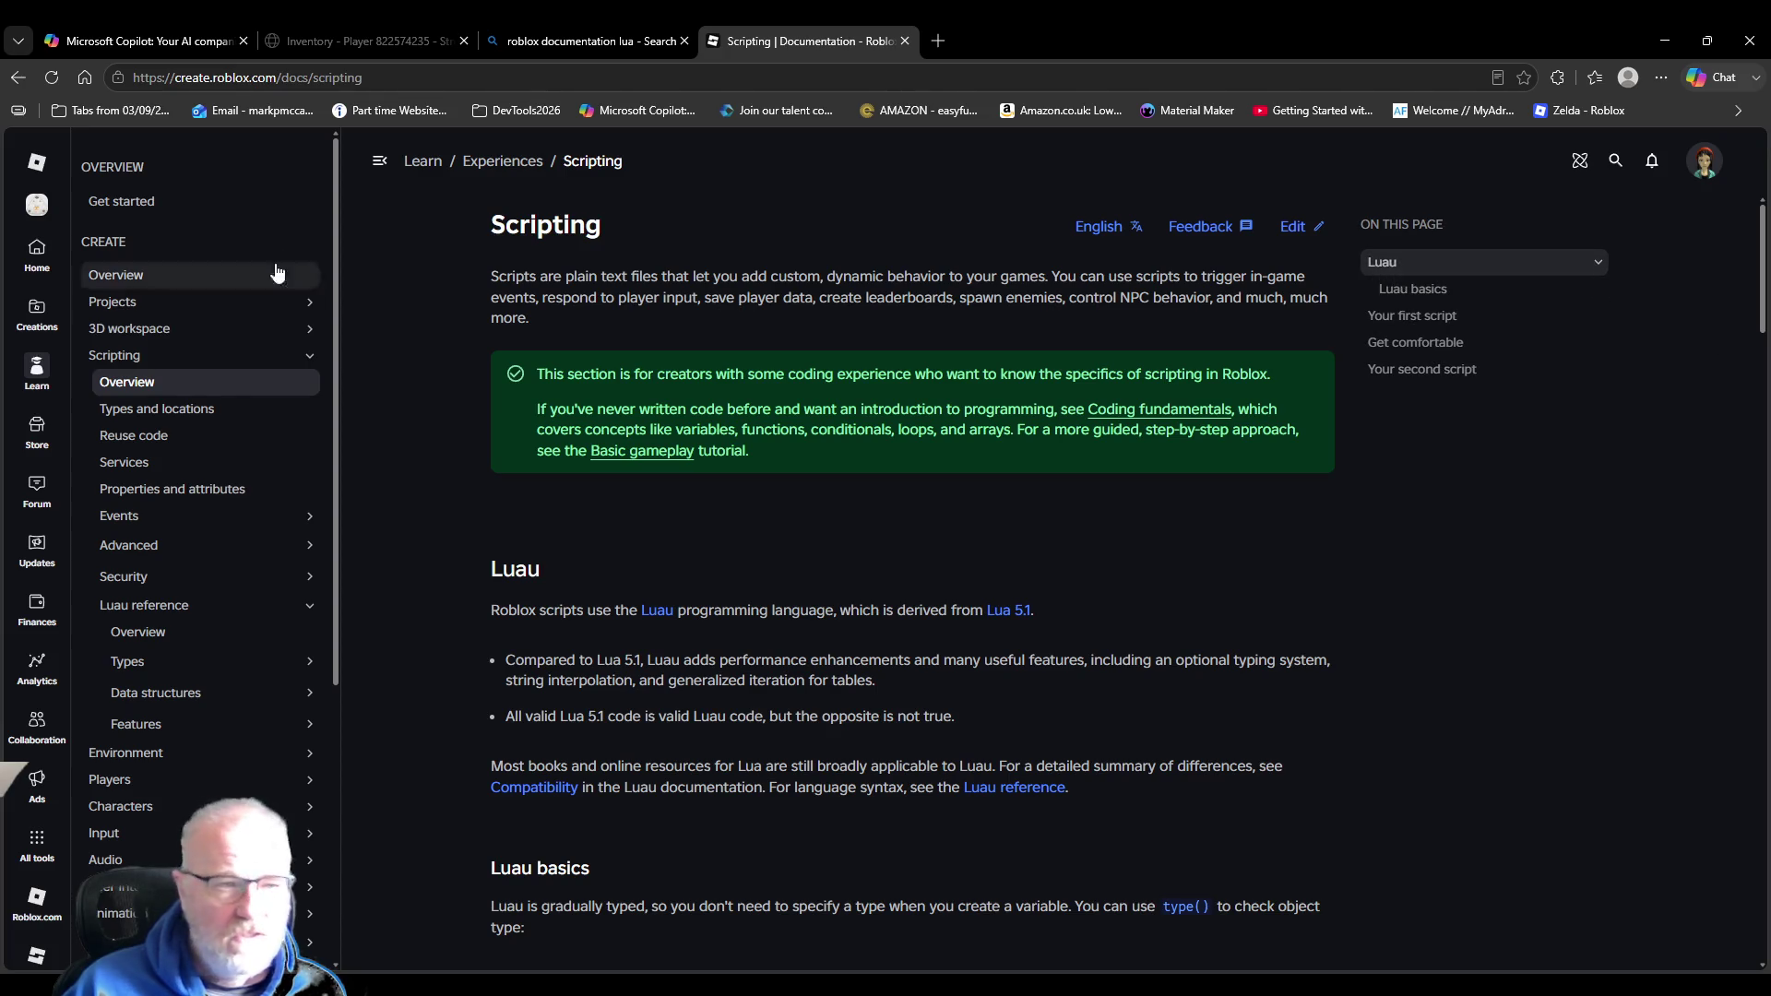
{"action": "scroll", "coordinate": [212, 631], "scroll_direction": "down", "scroll_amount": 3}
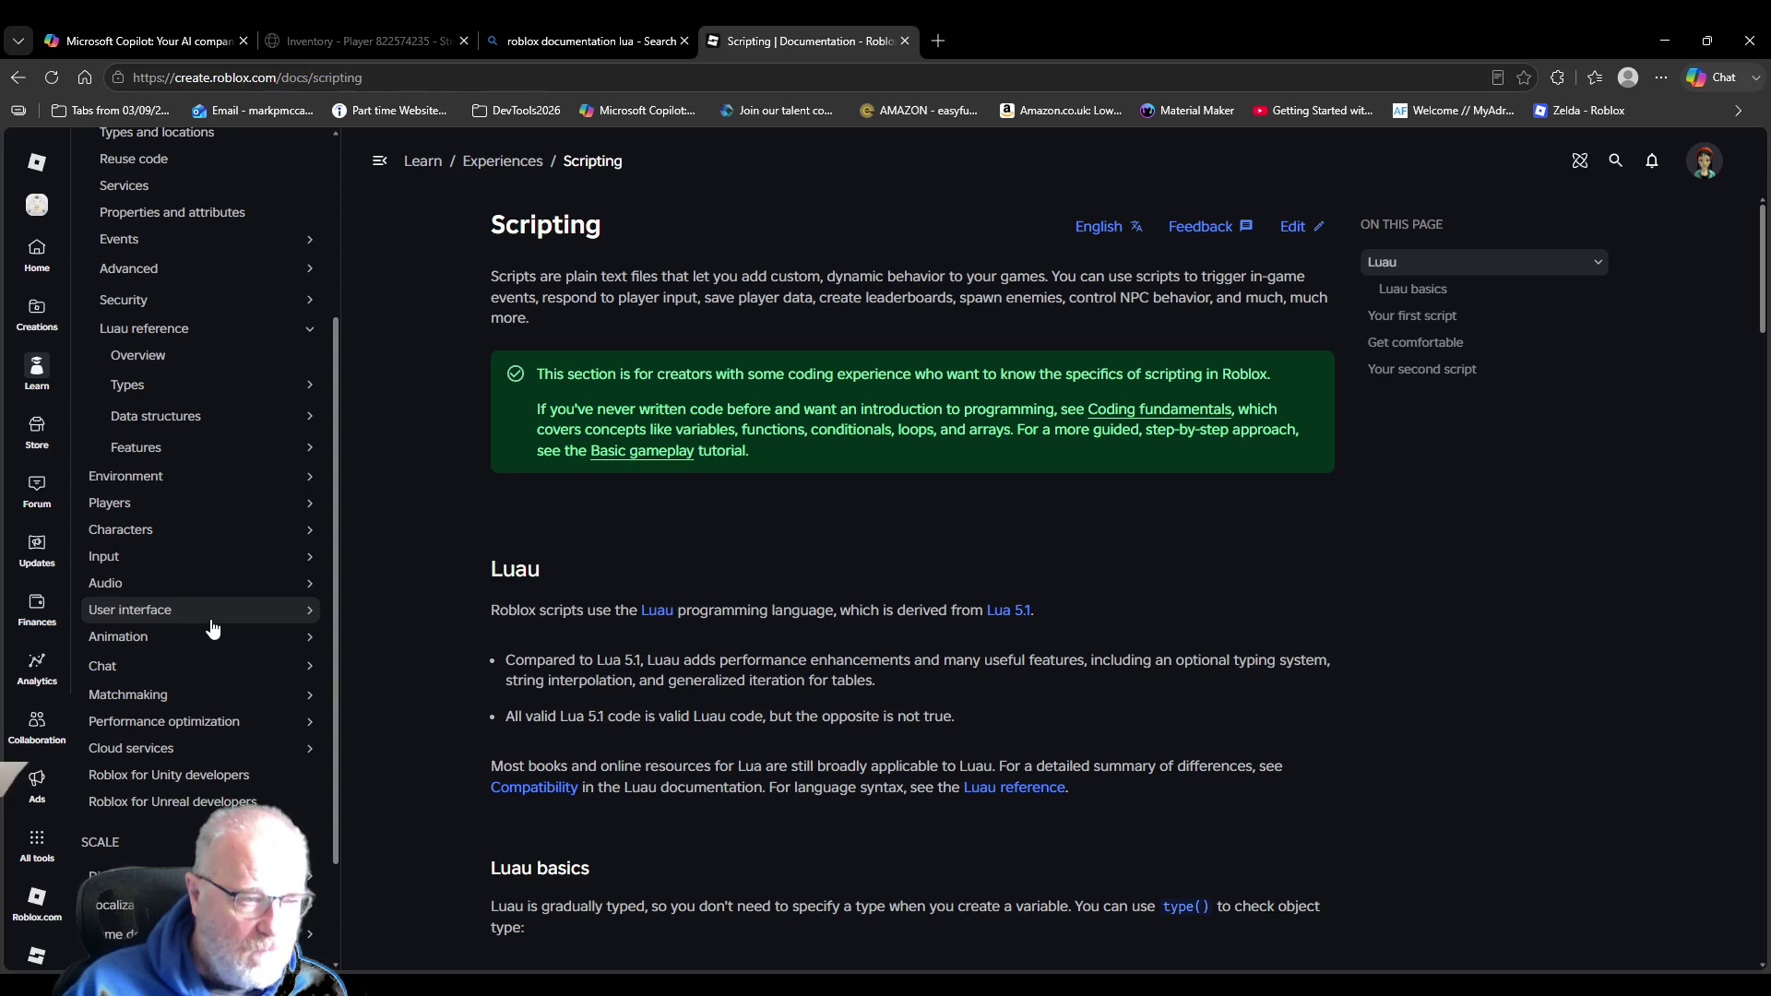
{"action": "left_click", "coordinate": [299, 564]}
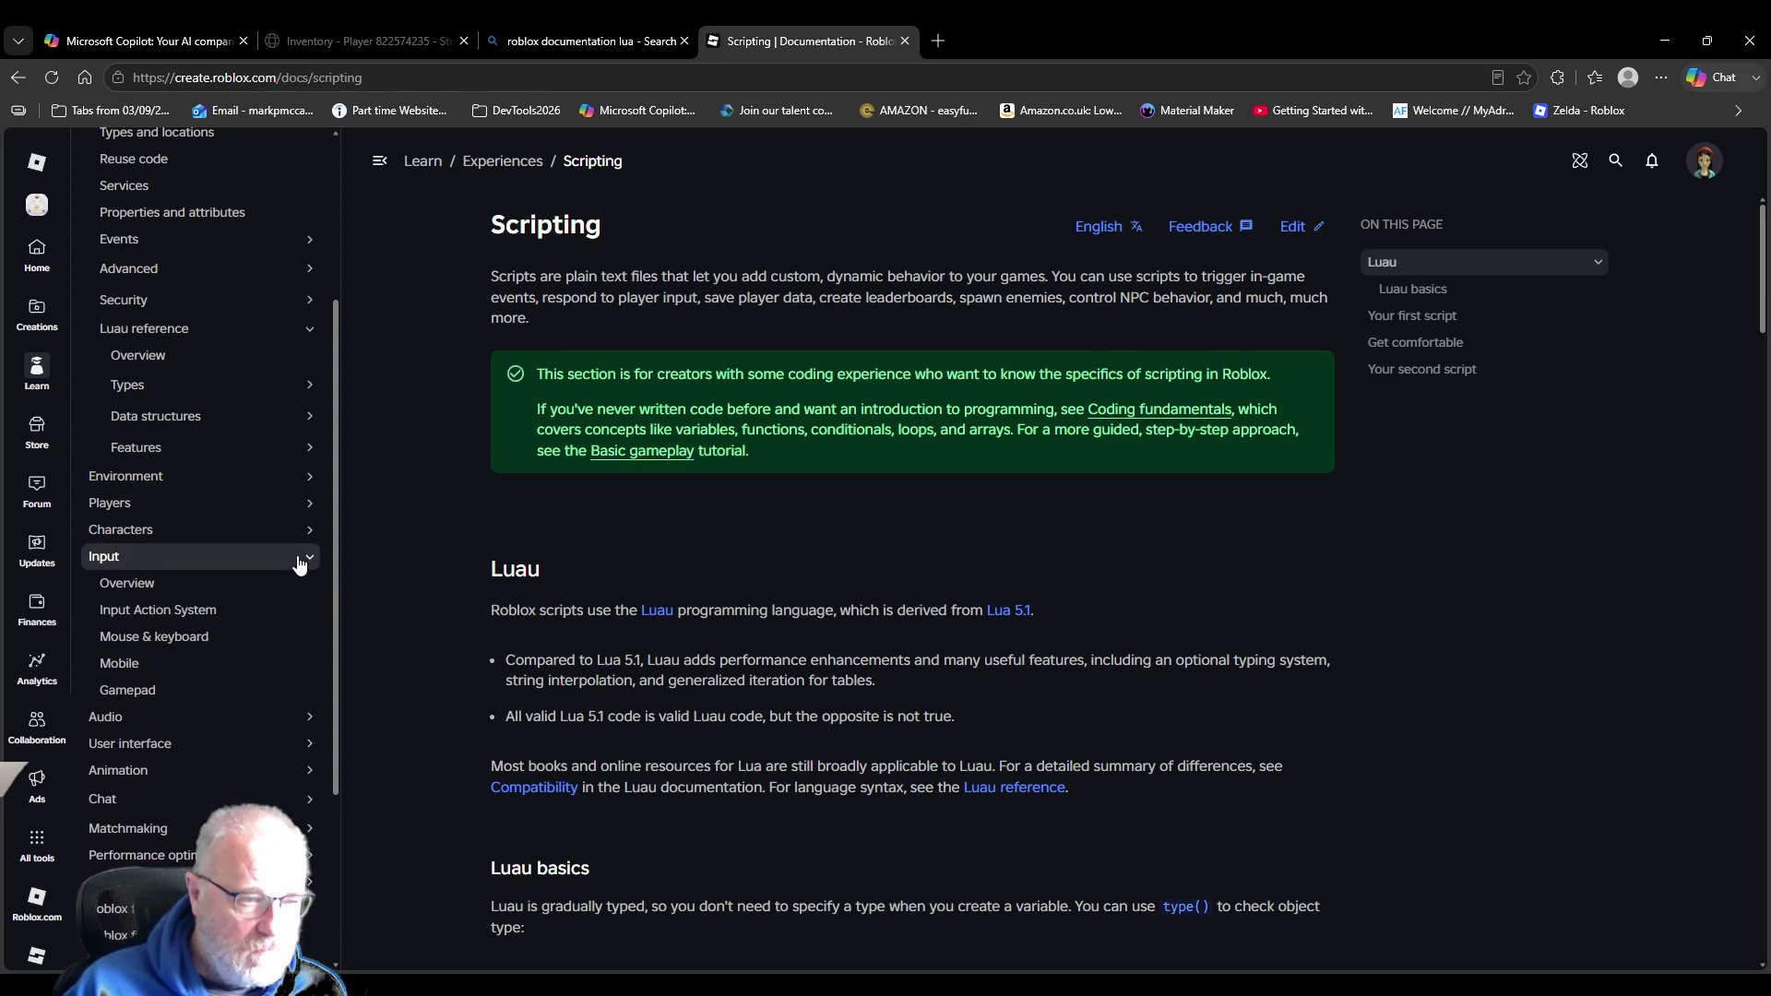
{"action": "left_click", "coordinate": [220, 582]}
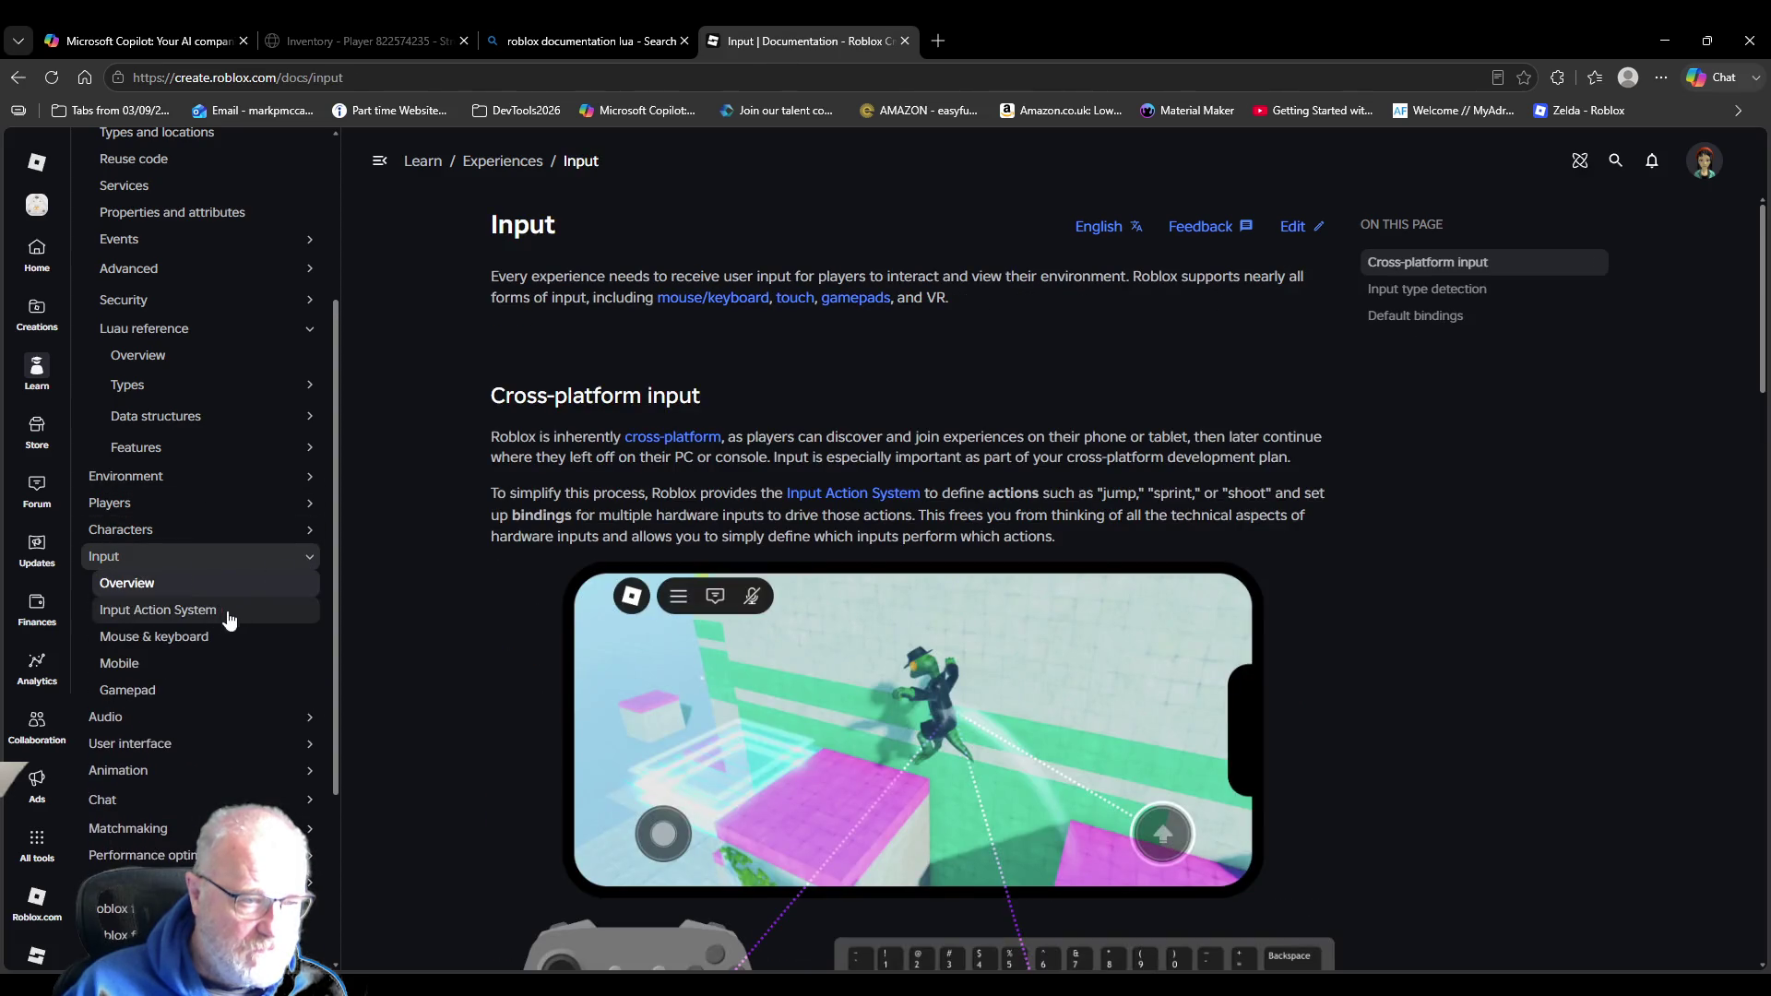
Skim the Input overview page and bring up the documentation search.
{"action": "scroll", "coordinate": [221, 616], "scroll_direction": "down", "scroll_amount": 2}
{"action": "scroll", "coordinate": [214, 676], "scroll_direction": "up", "scroll_amount": 5}
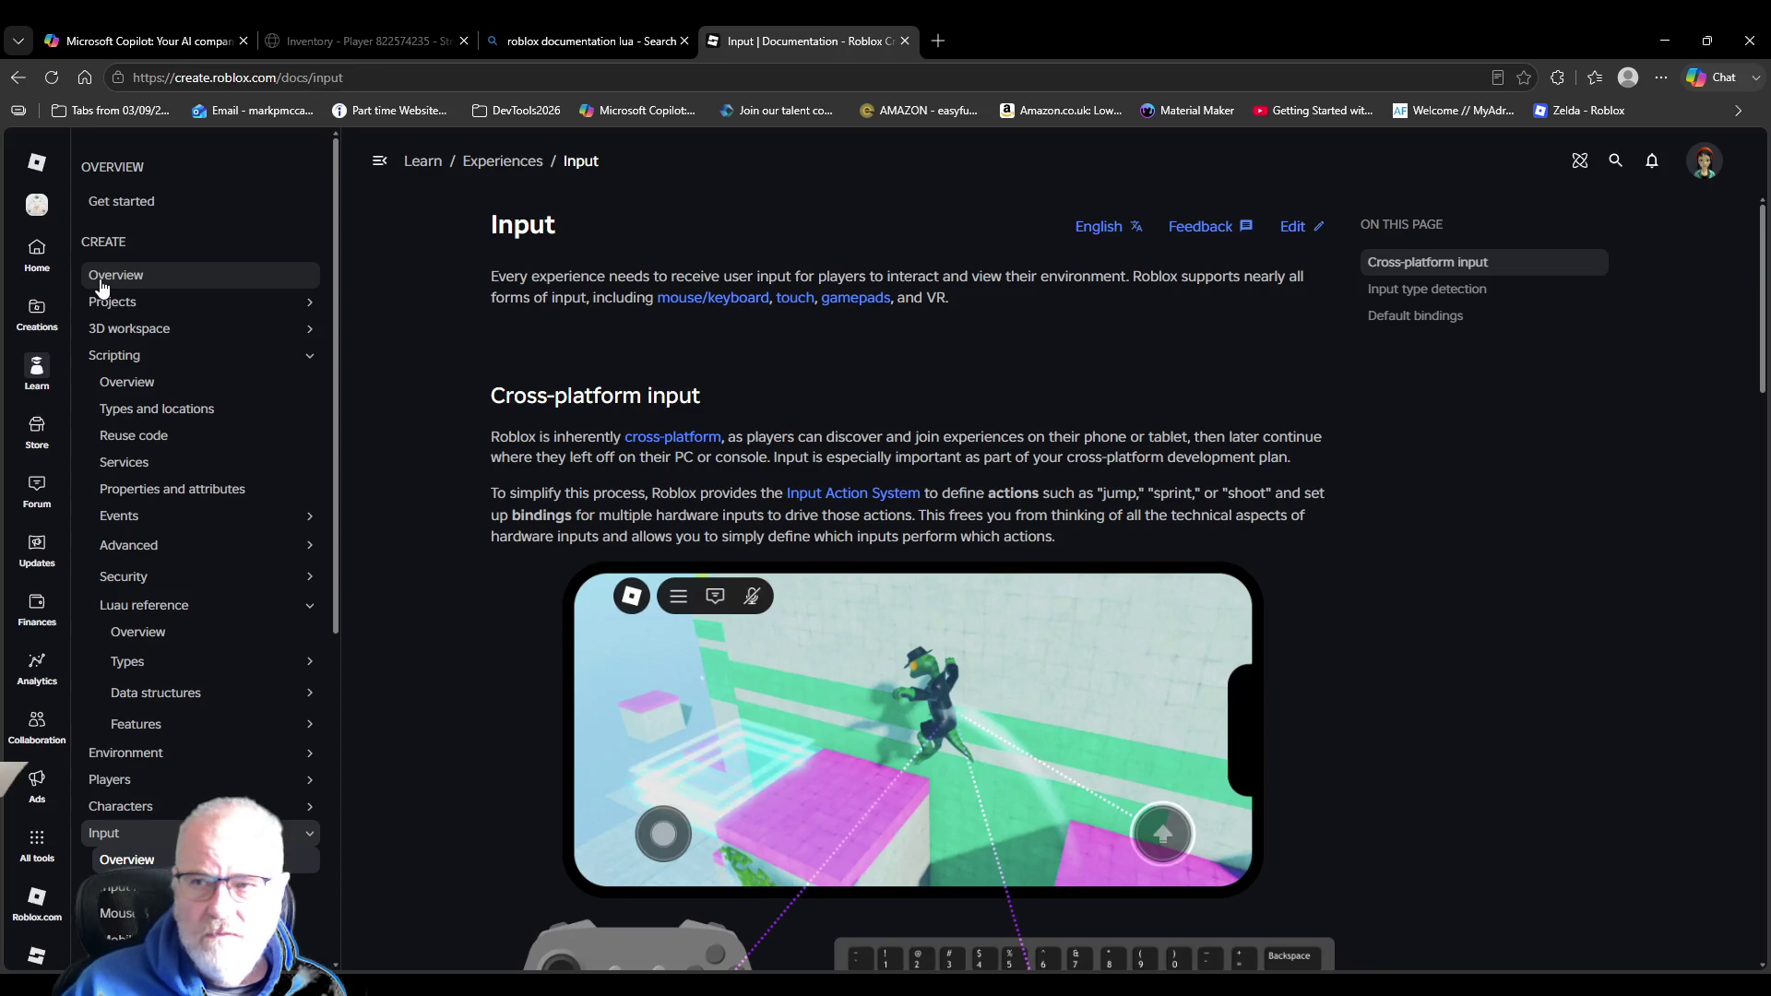
{"action": "left_click", "coordinate": [1651, 163]}
{"action": "left_click", "coordinate": [1651, 163]}
{"action": "left_click", "coordinate": [1615, 161]}
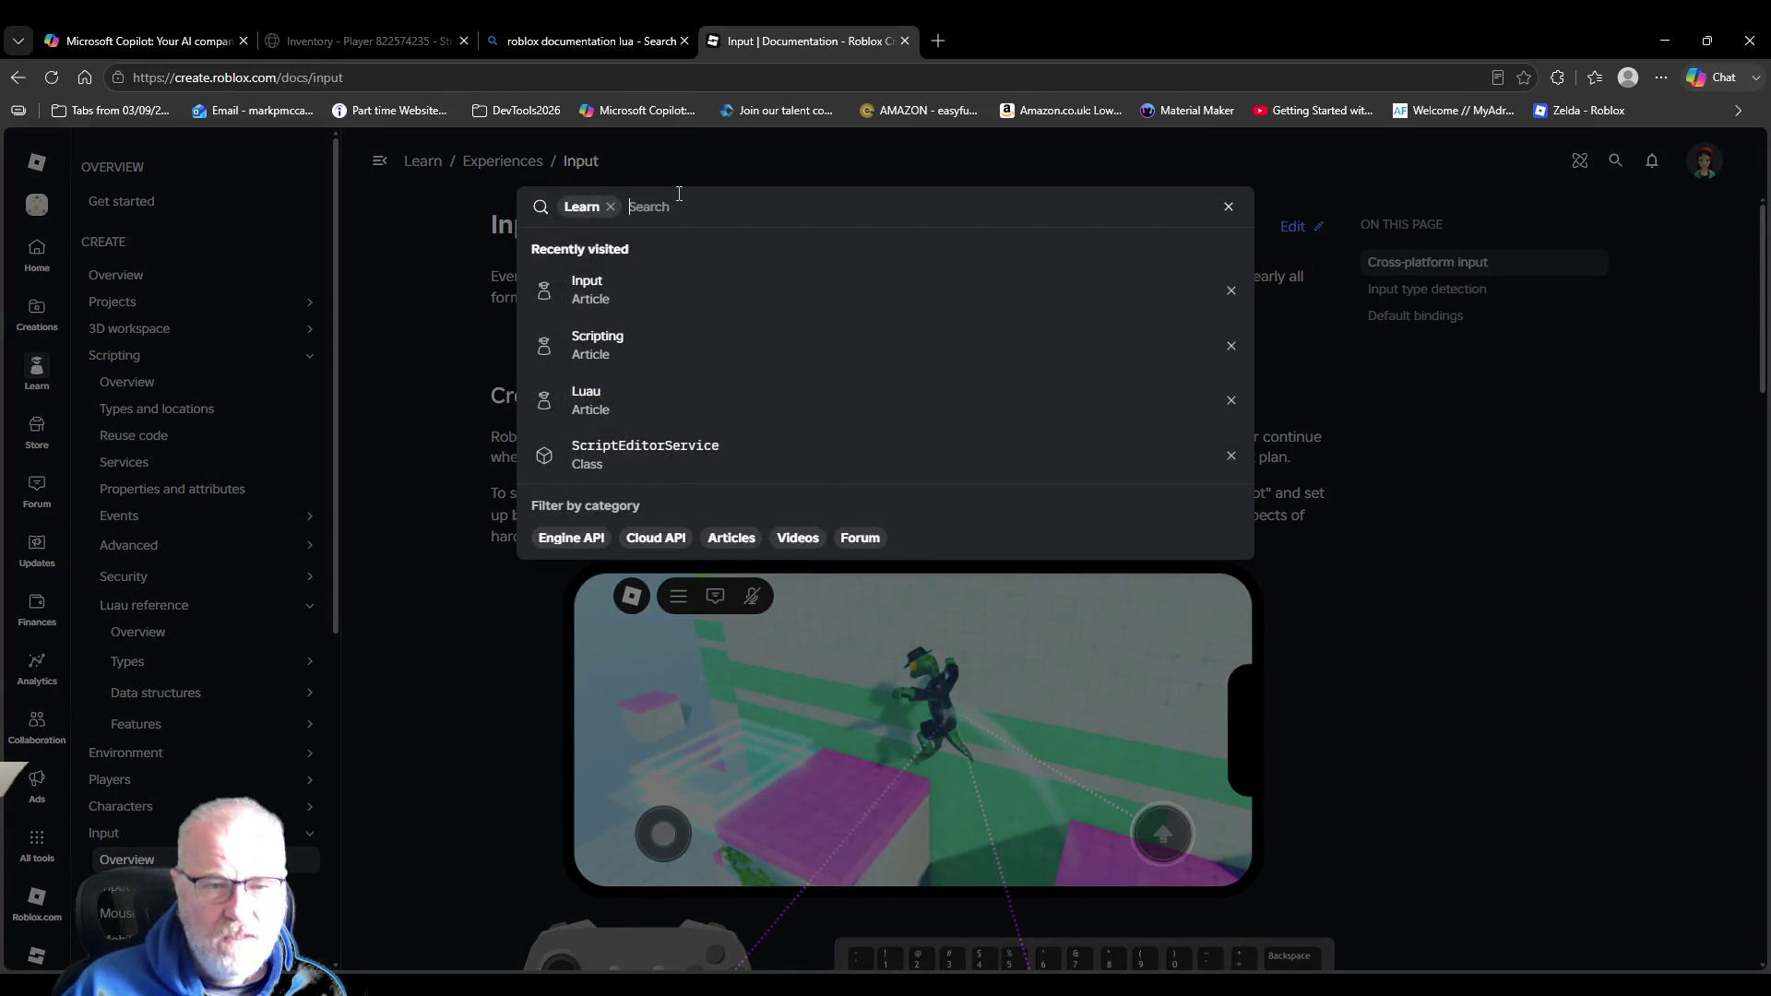
Search 'Prox' to open the ProximityPrompt reference and read its Events and Triggered code sample.
{"action": "type", "text": "Prox"}
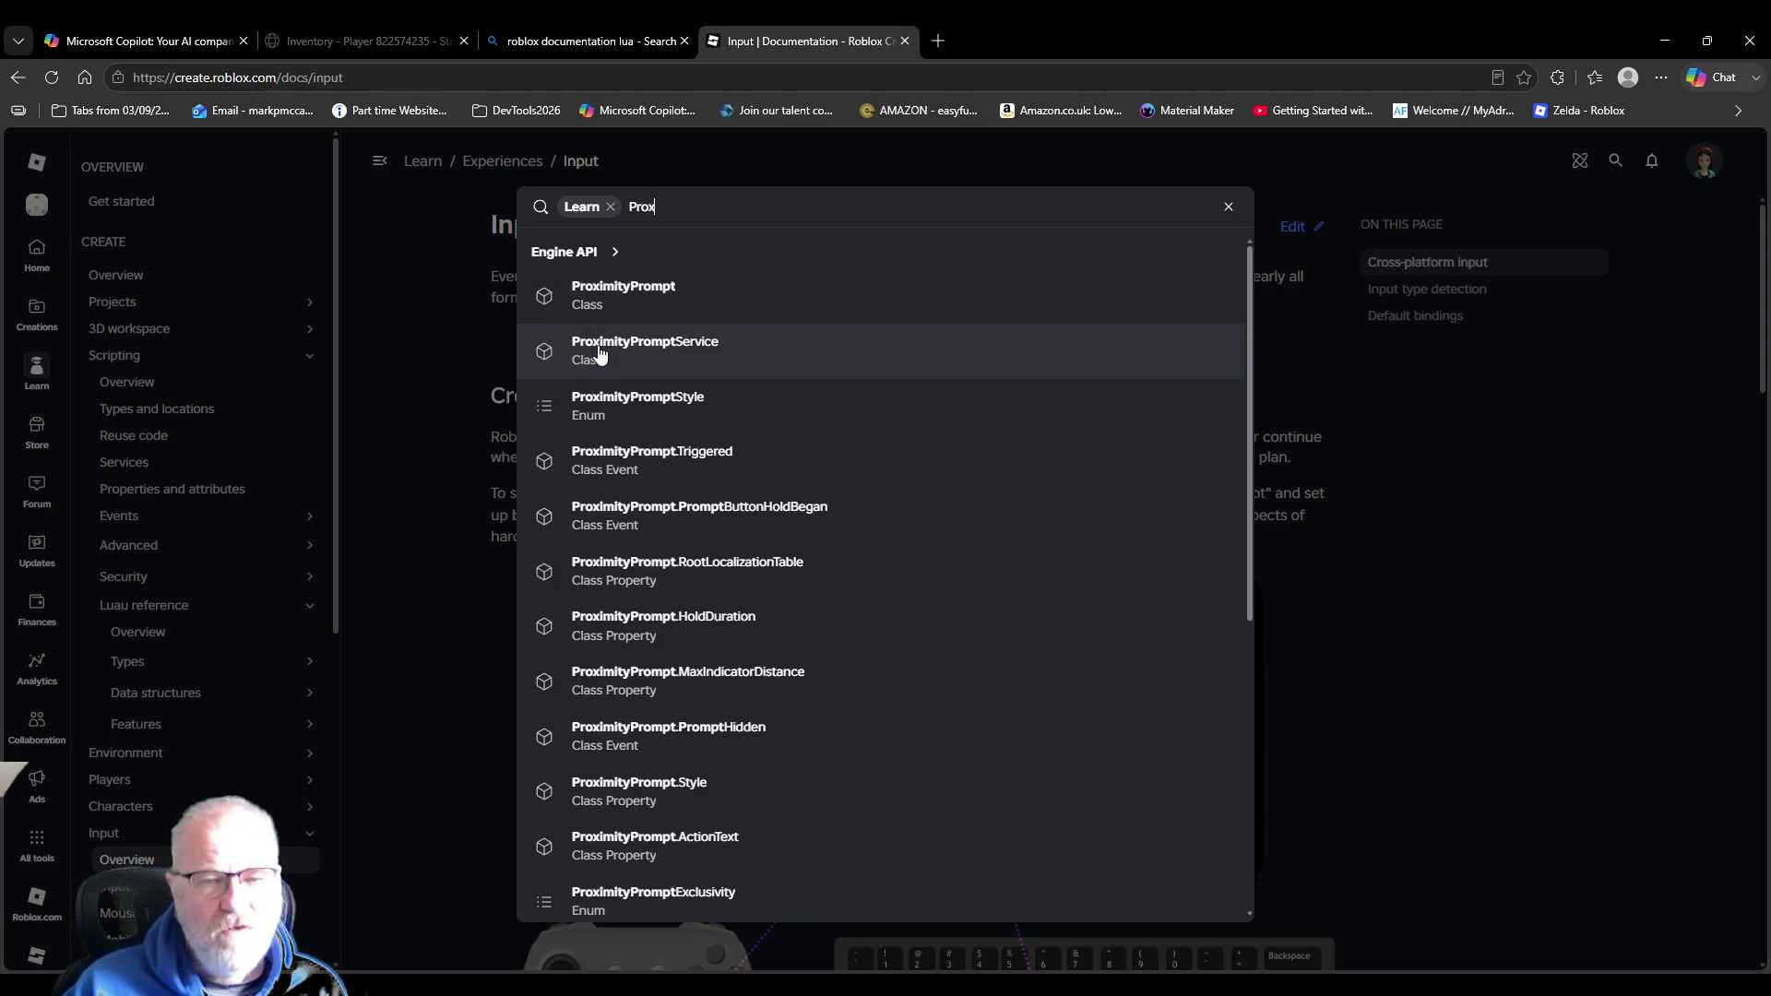
{"action": "left_click", "coordinate": [606, 298]}
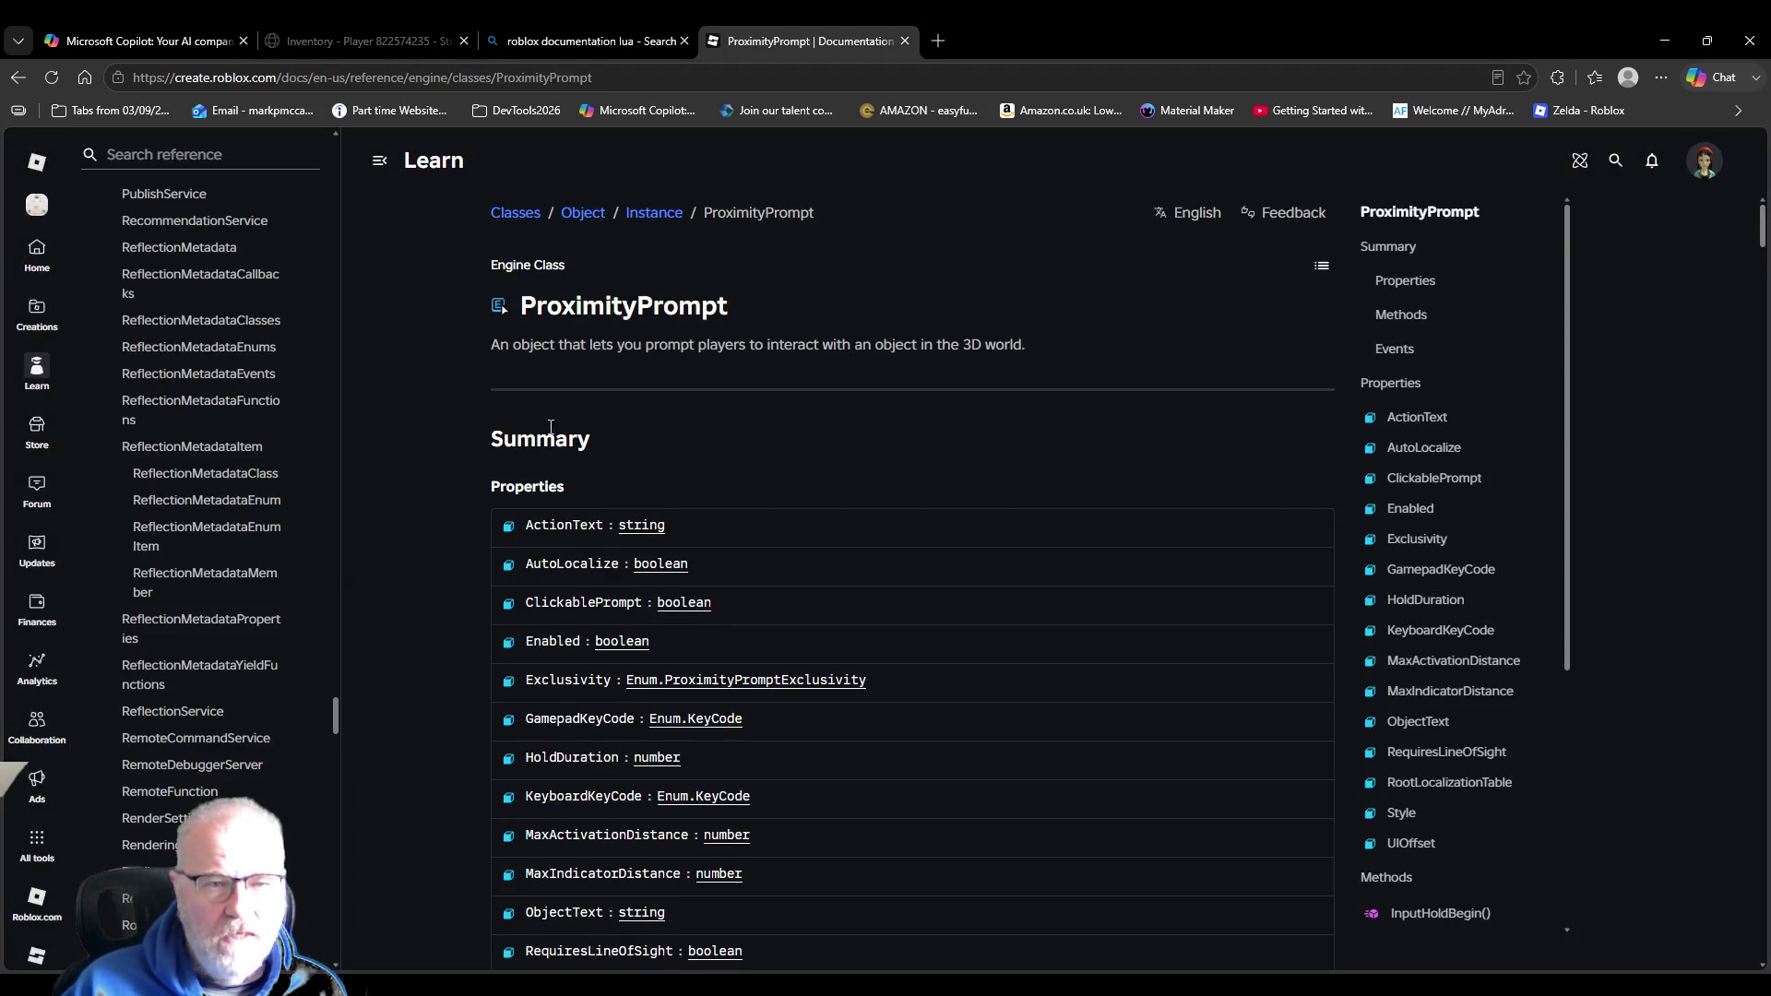
{"action": "scroll", "coordinate": [915, 425], "scroll_direction": "down", "scroll_amount": 7}
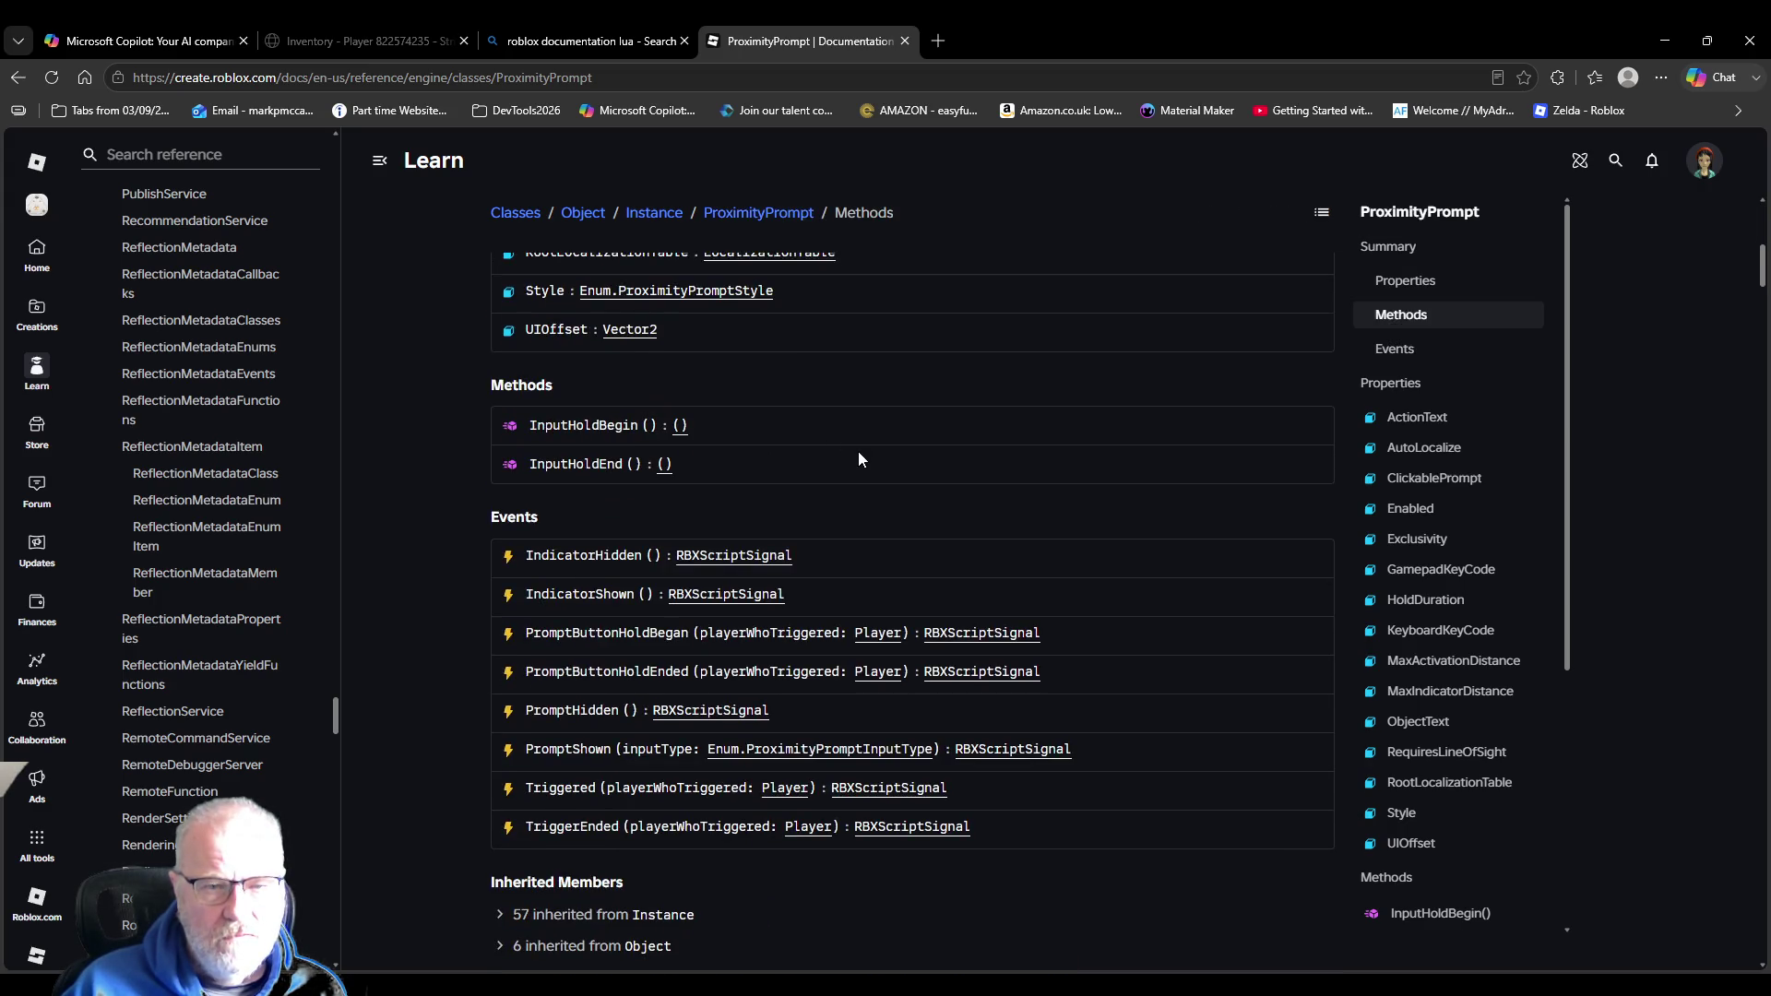
{"action": "scroll", "coordinate": [858, 452], "scroll_direction": "down", "scroll_amount": 10}
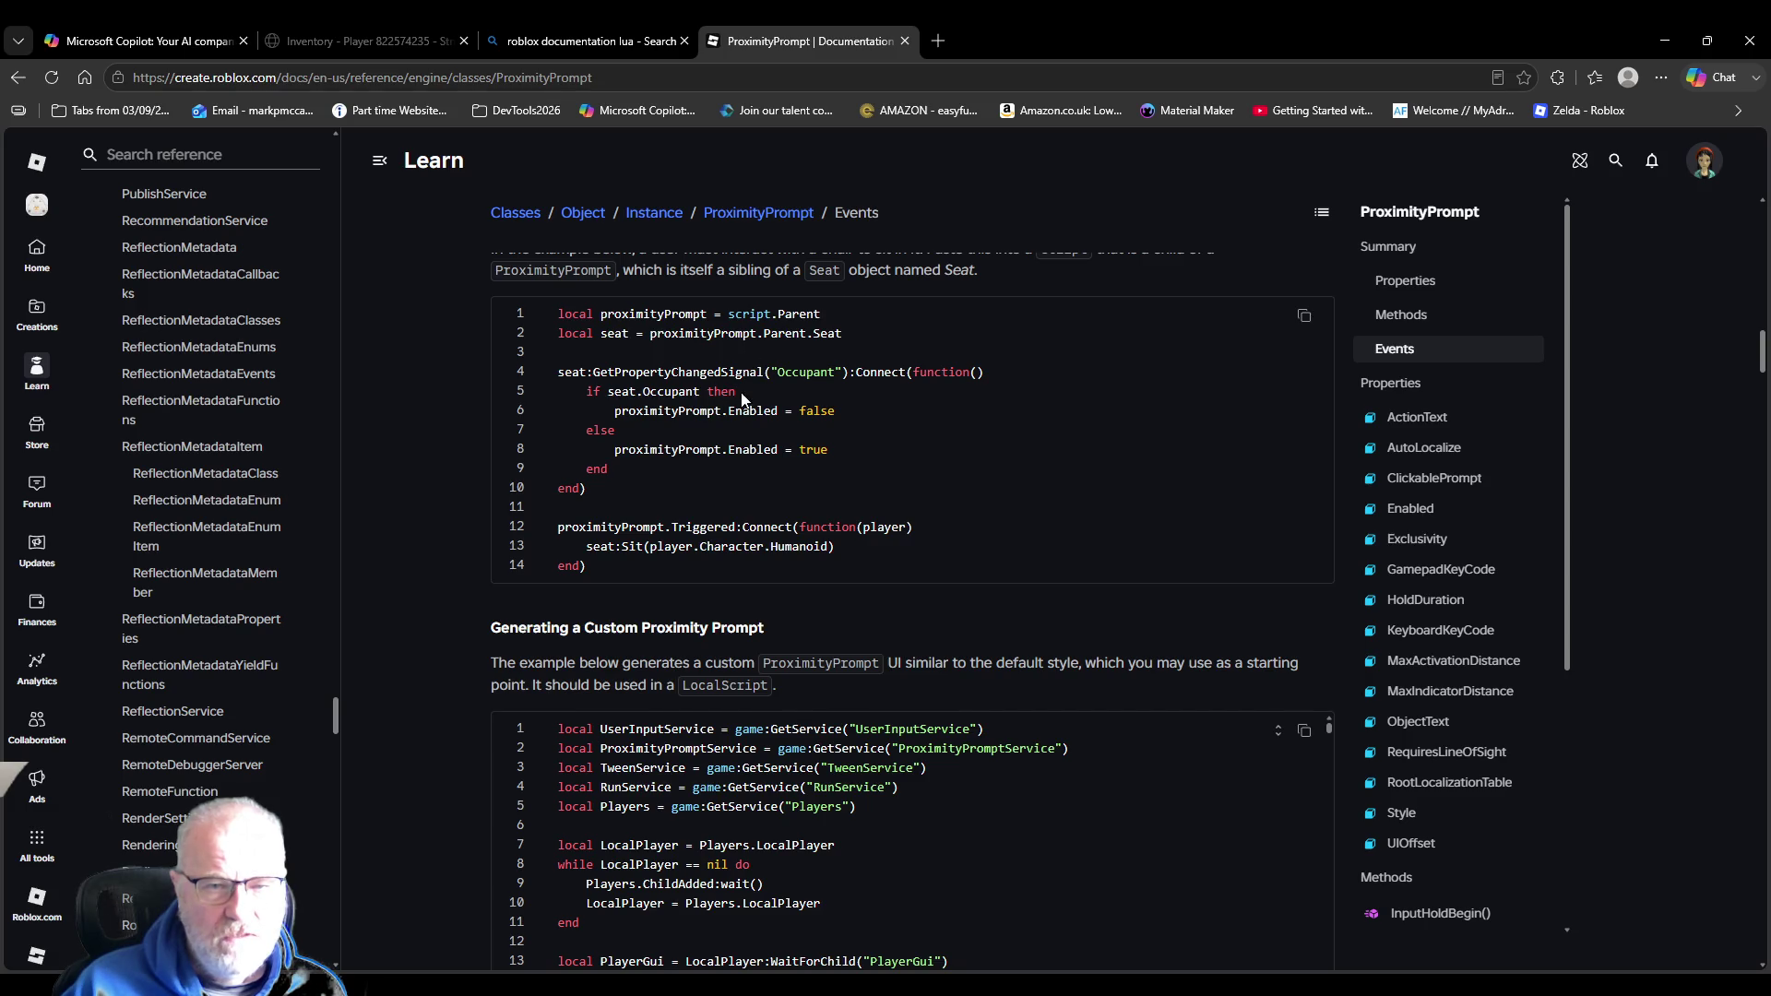
{"action": "scroll", "coordinate": [831, 452], "scroll_direction": "down", "scroll_amount": 1}
{"action": "double_click", "coordinate": [697, 436]}
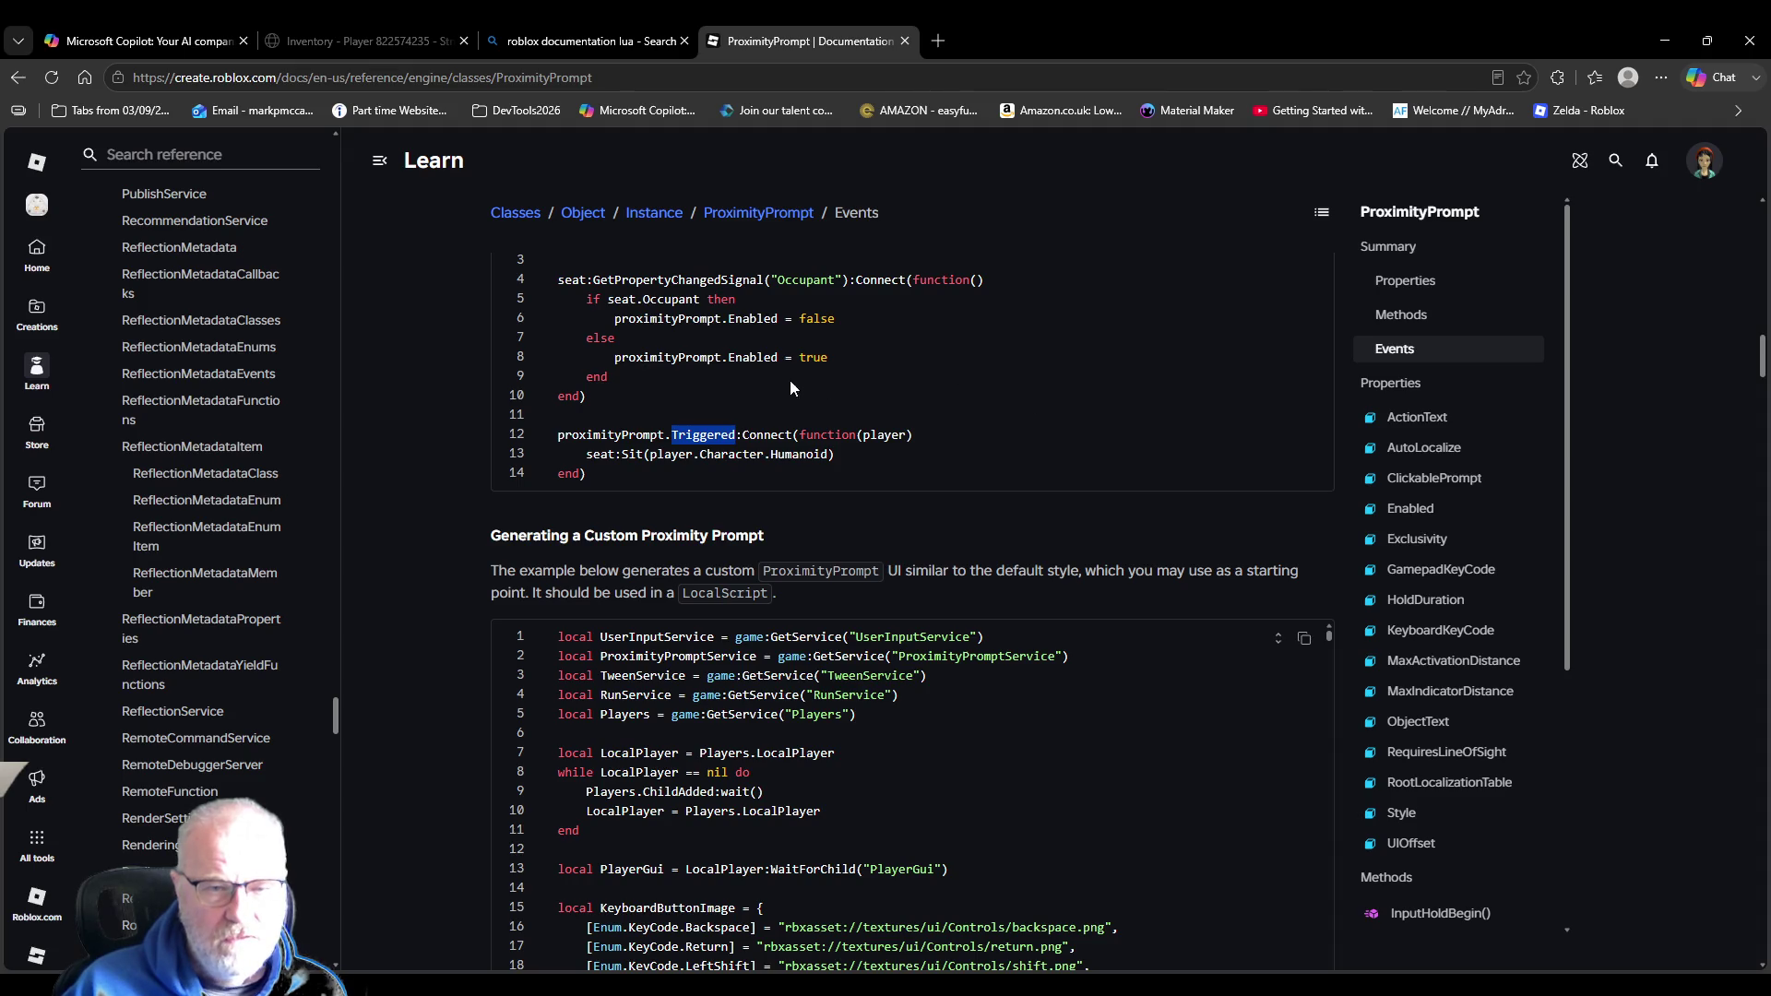
{"action": "scroll", "coordinate": [888, 753], "scroll_direction": "down", "scroll_amount": 2}
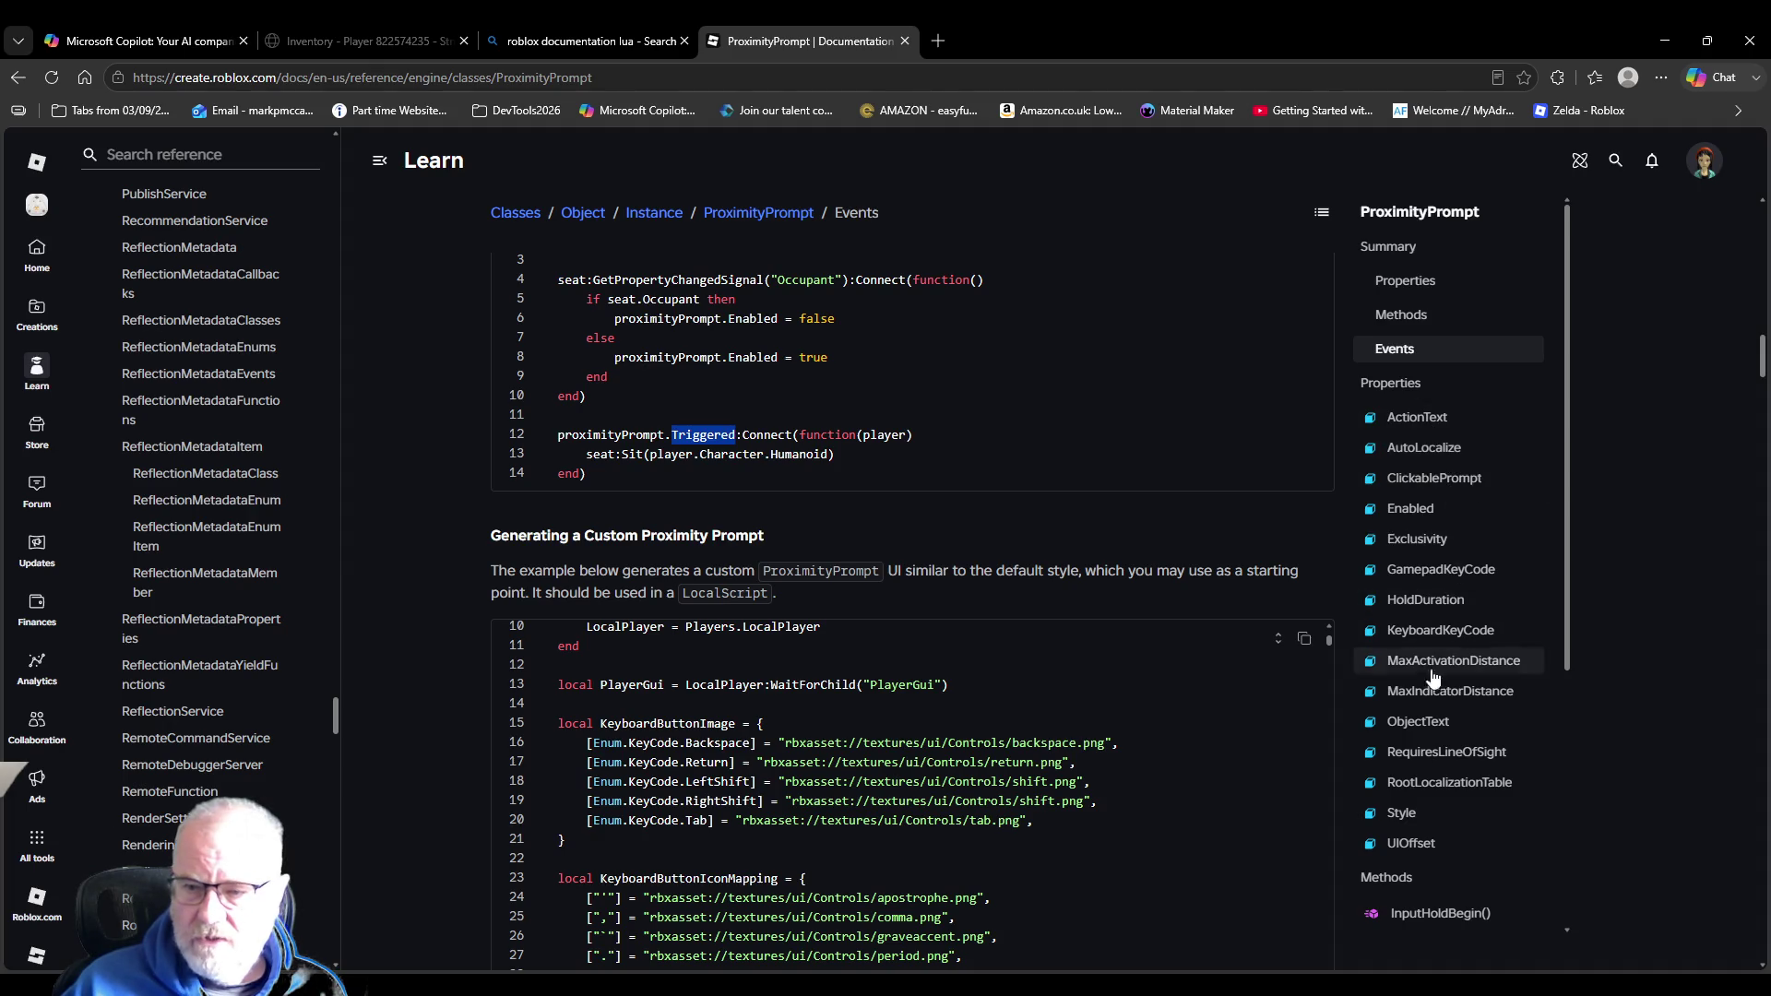
{"action": "scroll", "coordinate": [1434, 703], "scroll_direction": "down", "scroll_amount": 2}
{"action": "scroll", "coordinate": [1434, 703], "scroll_direction": "down", "scroll_amount": 1}
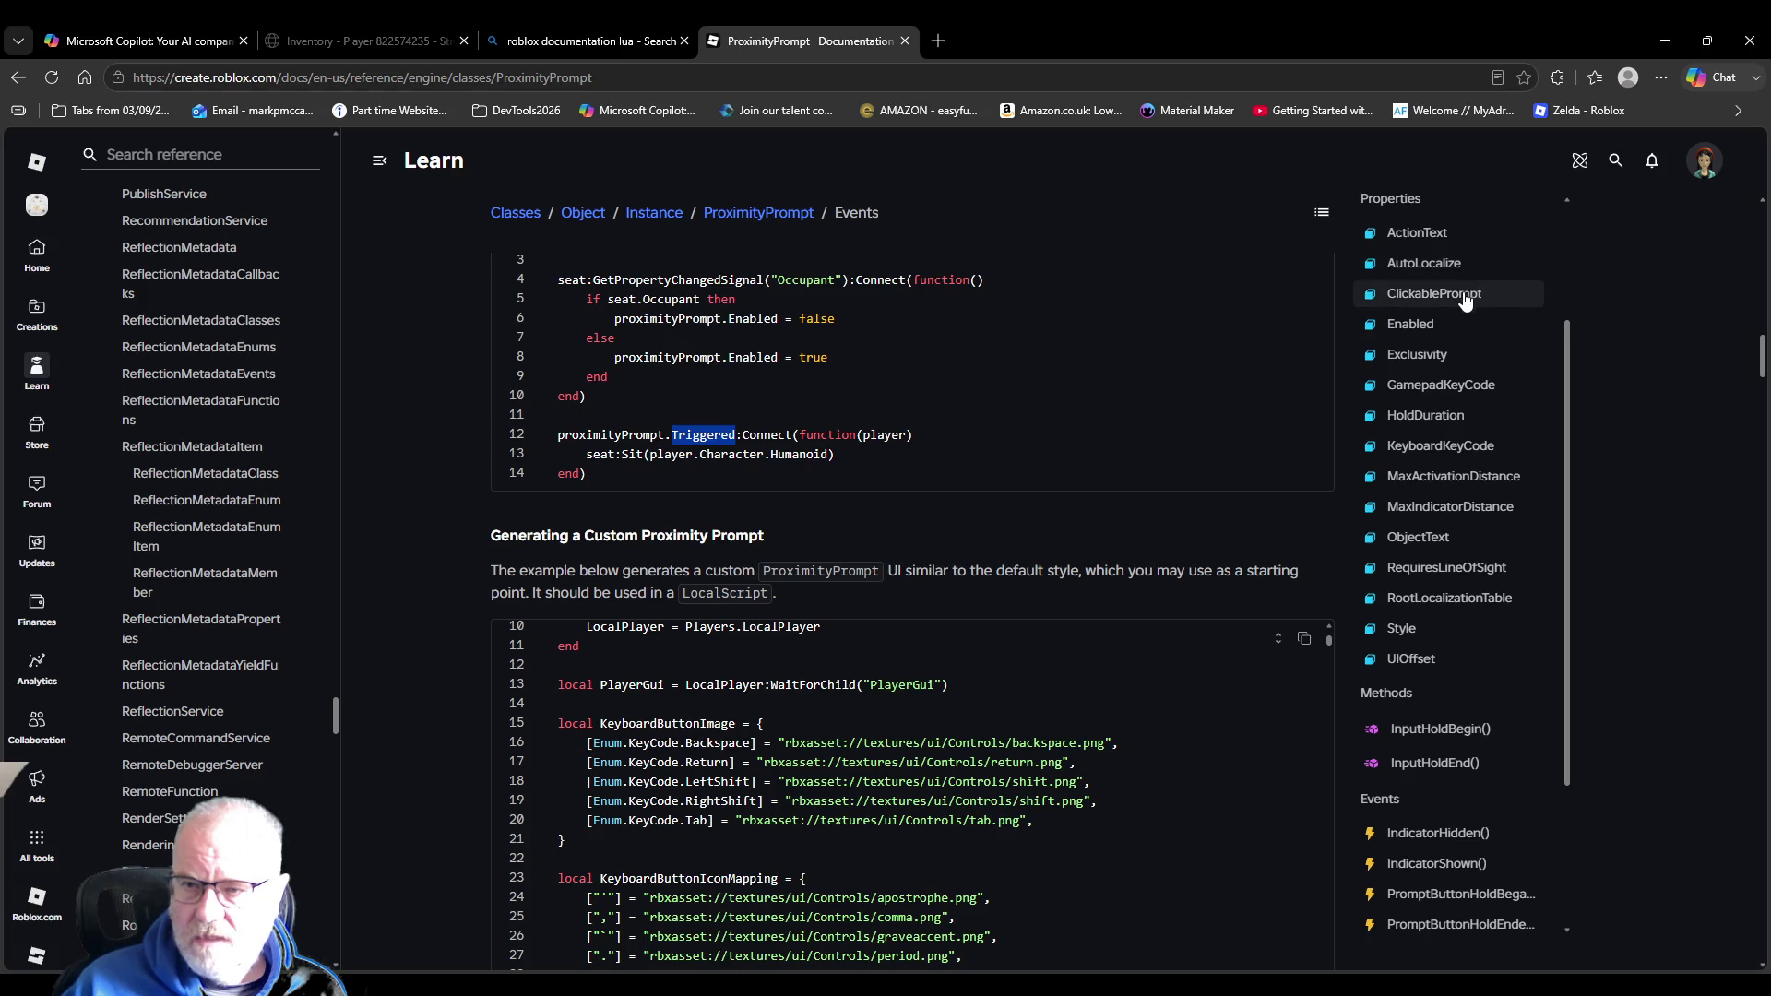
{"action": "scroll", "coordinate": [1435, 618], "scroll_direction": "down", "scroll_amount": 2}
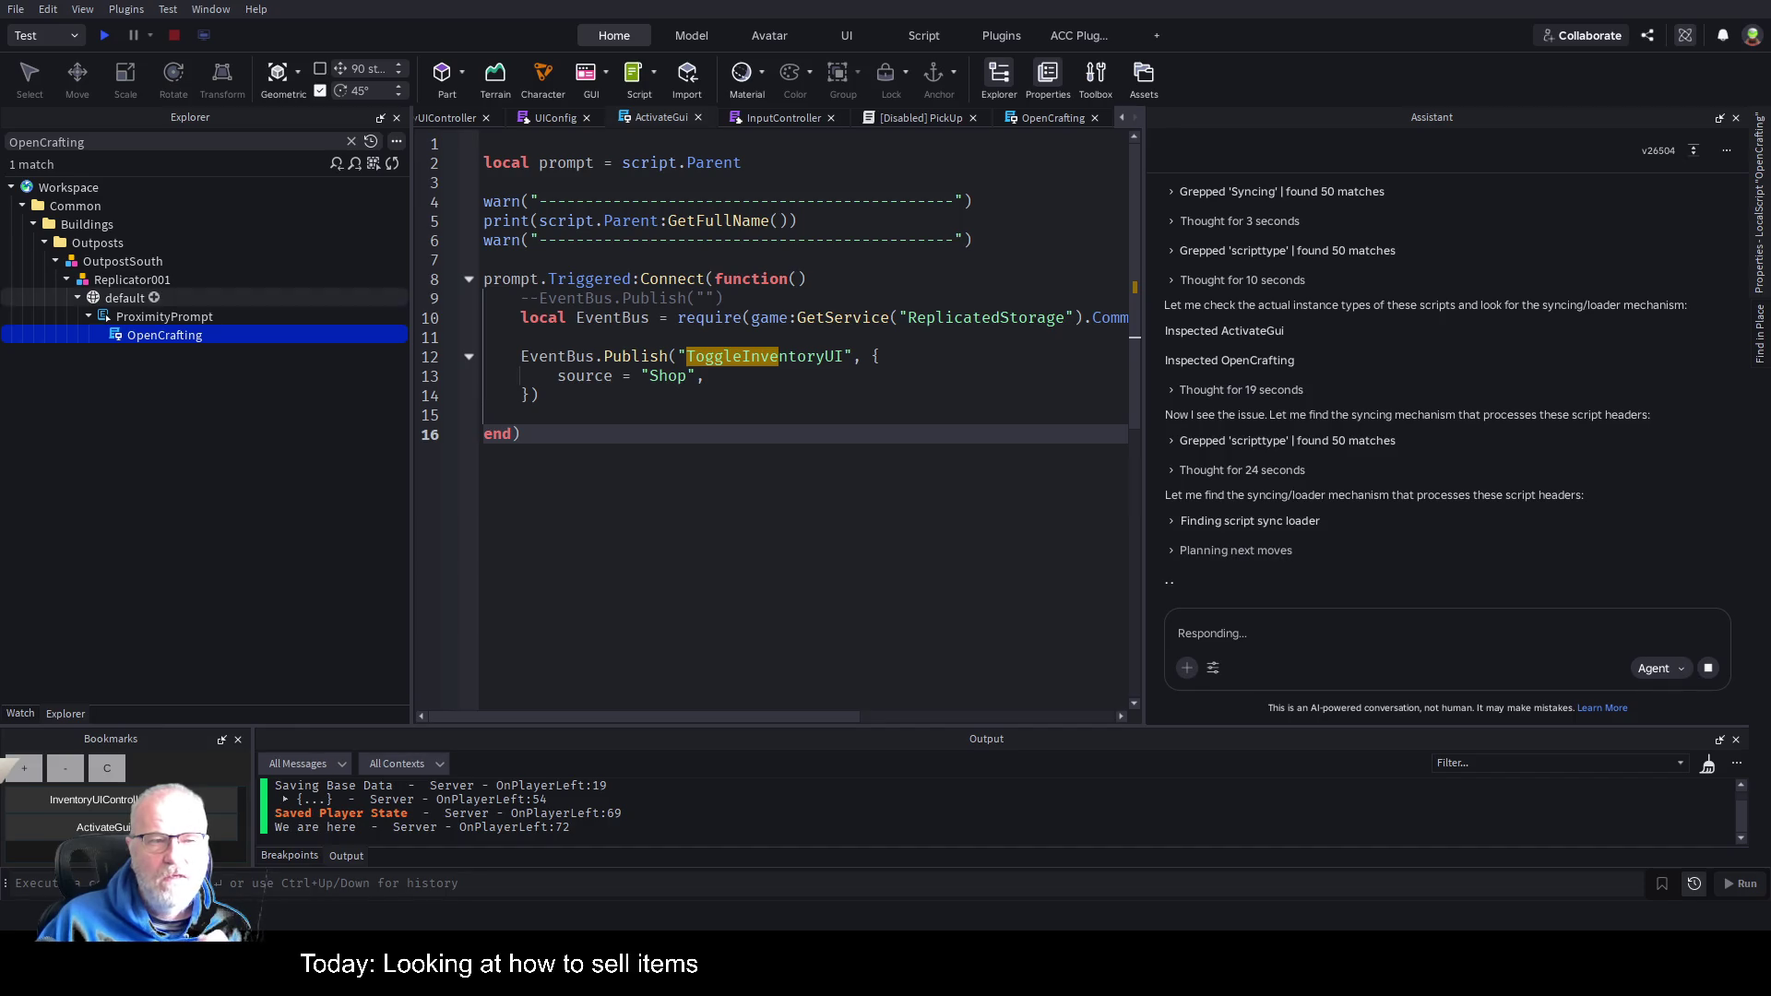
Check OpenCrafting's PromptShown usage, then replace Triggered with PromptShown on ActivateGui's line 8.
{"action": "double_click", "coordinate": [164, 335]}
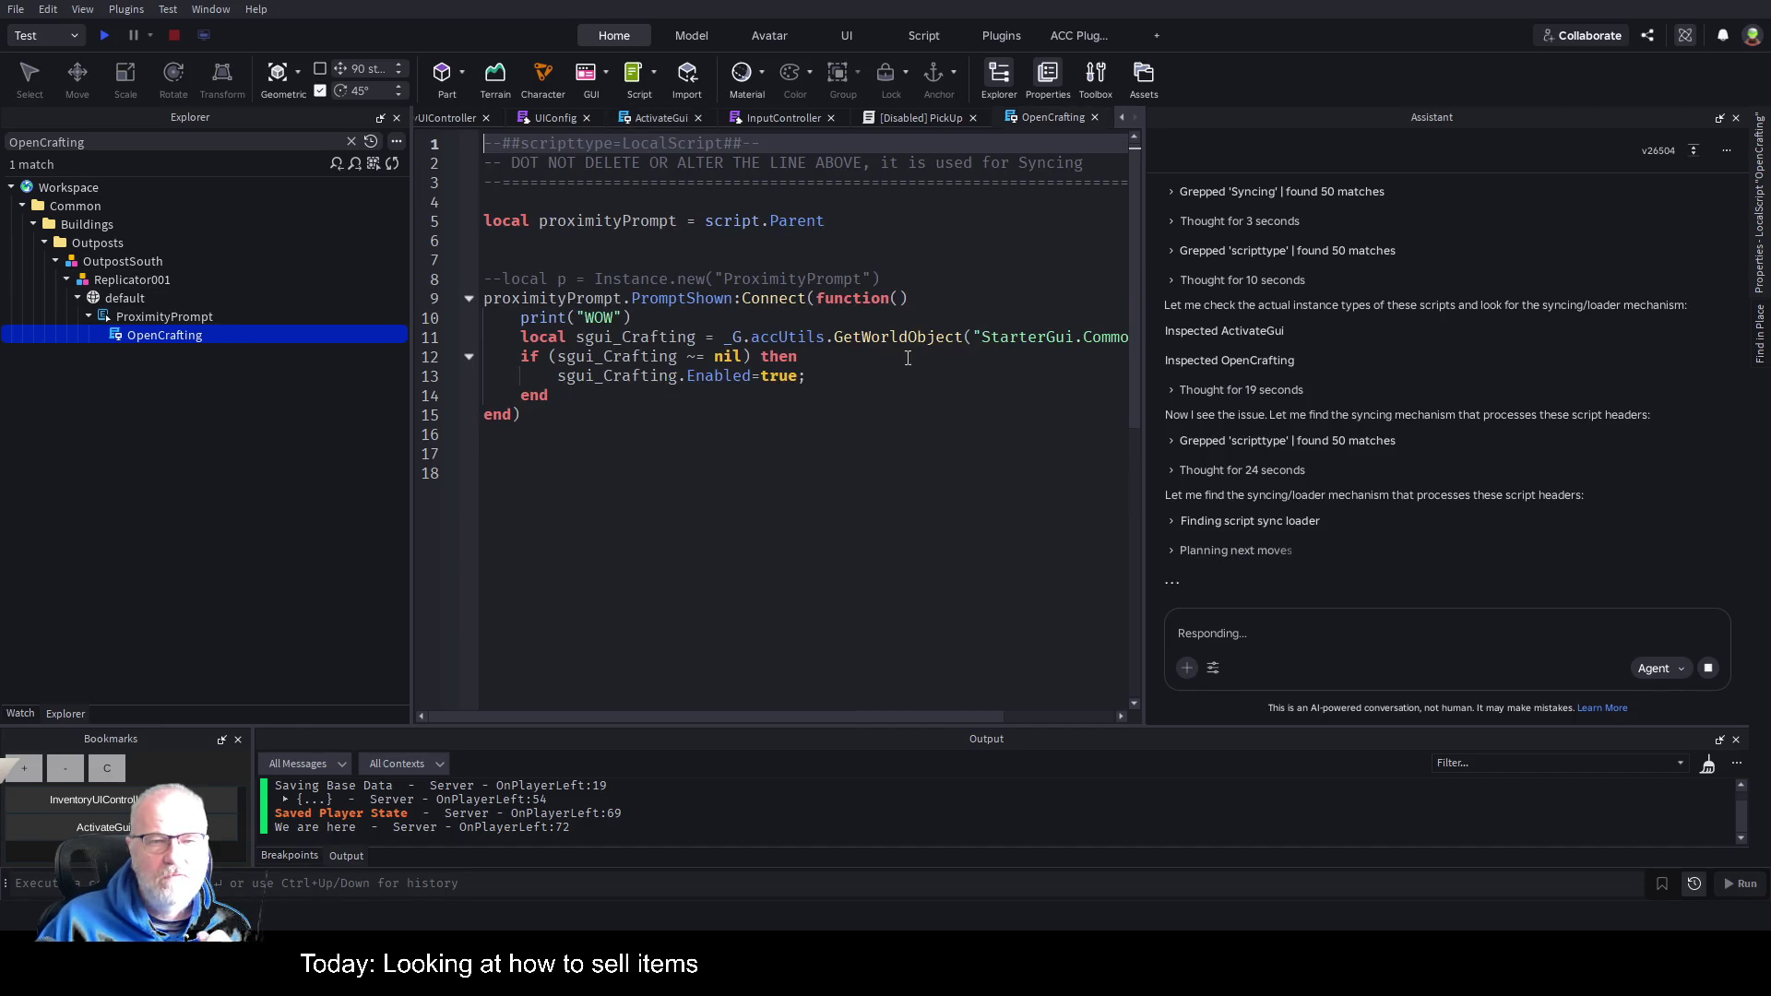
{"action": "double_click", "coordinate": [678, 298]}
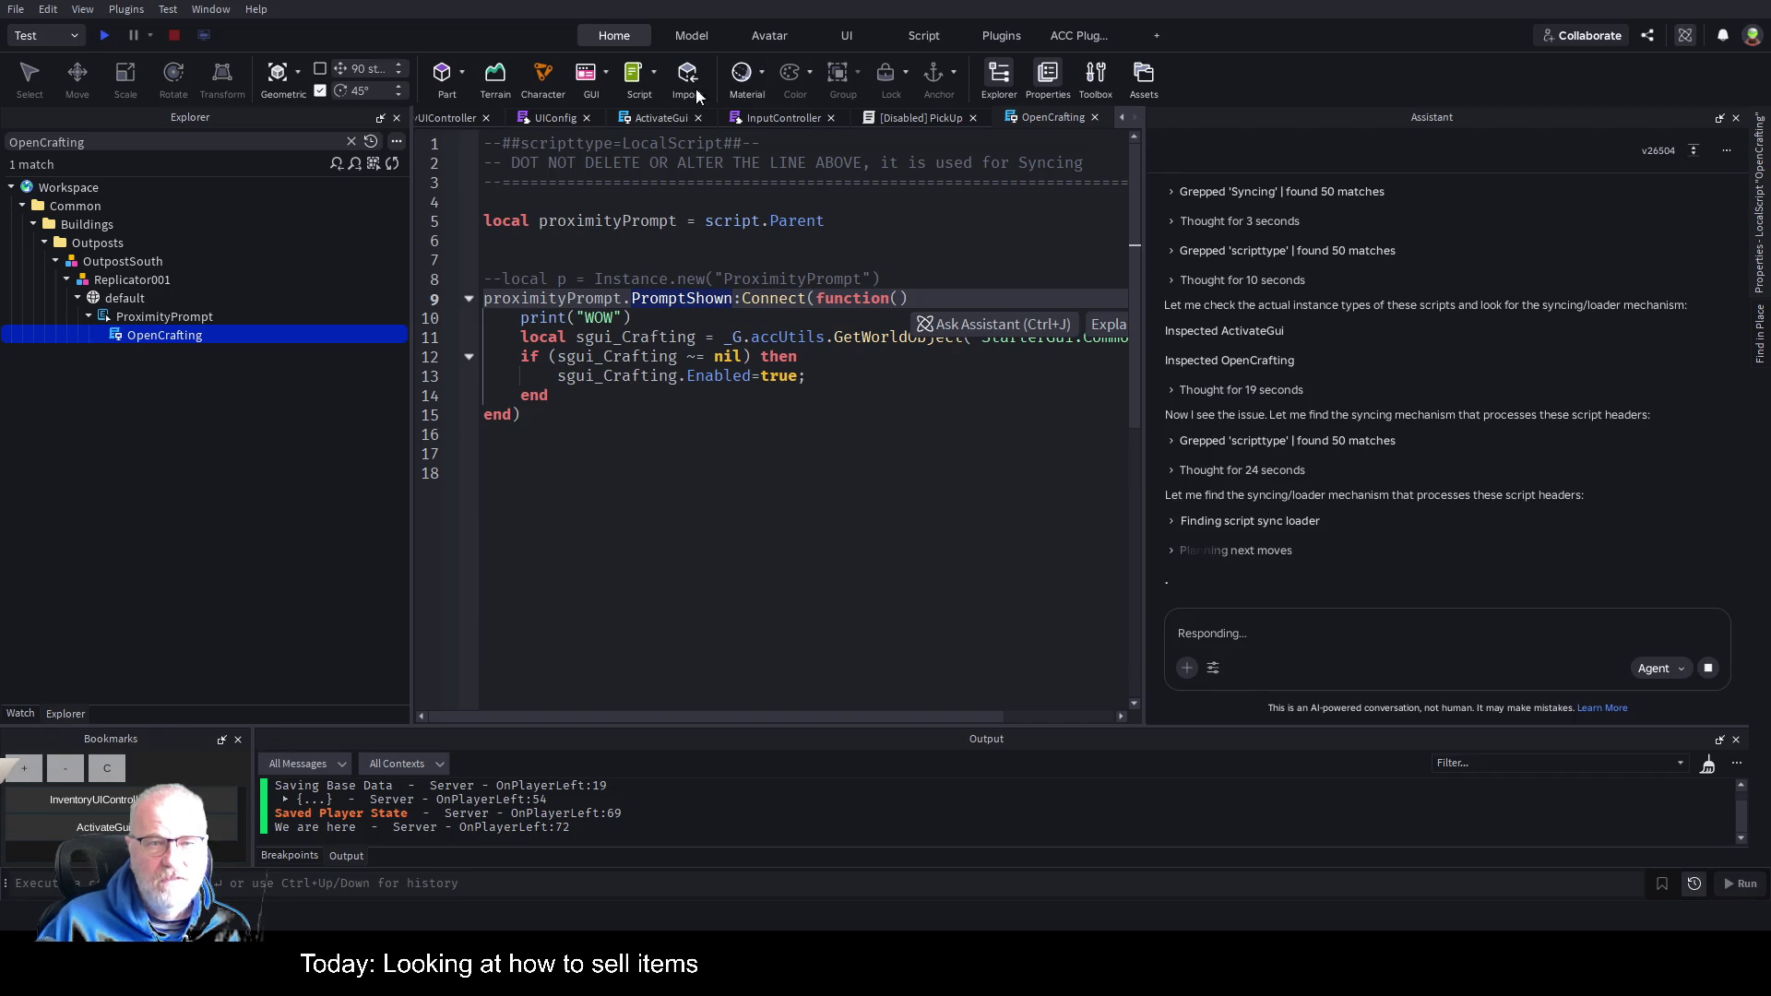
{"action": "left_click", "coordinate": [657, 119]}
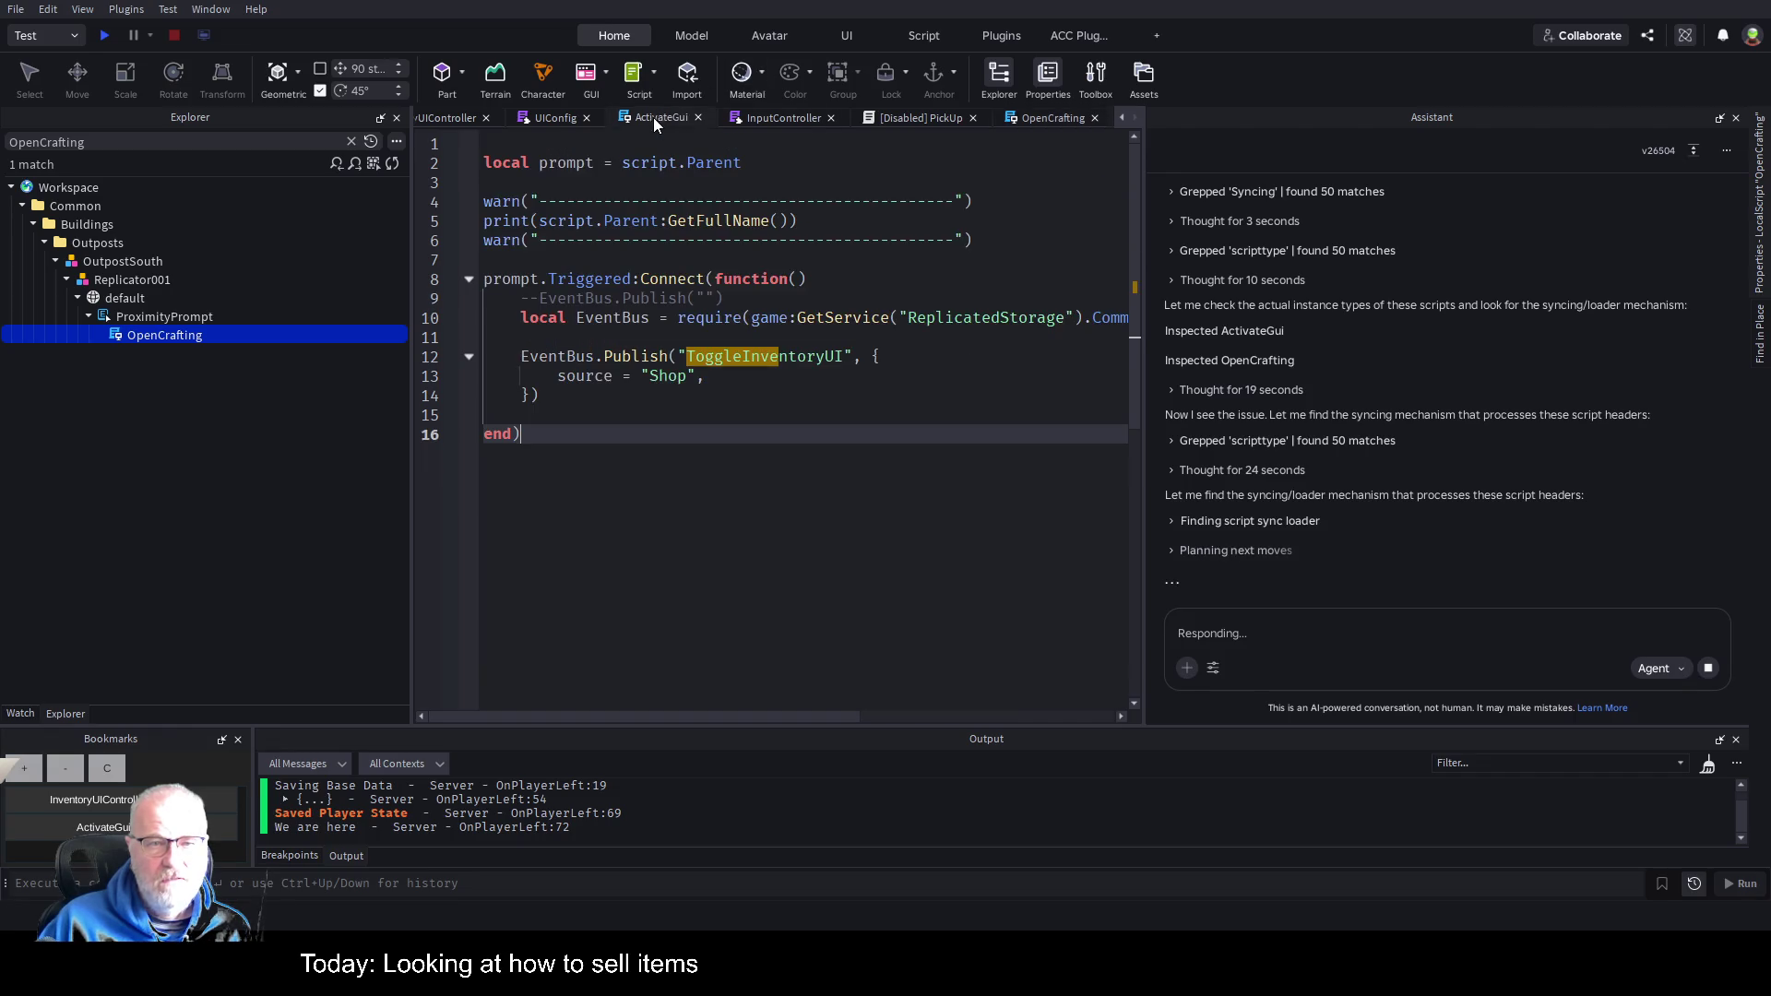
{"action": "double_click", "coordinate": [588, 279]}
{"action": "type", "text": "PromptShown"}
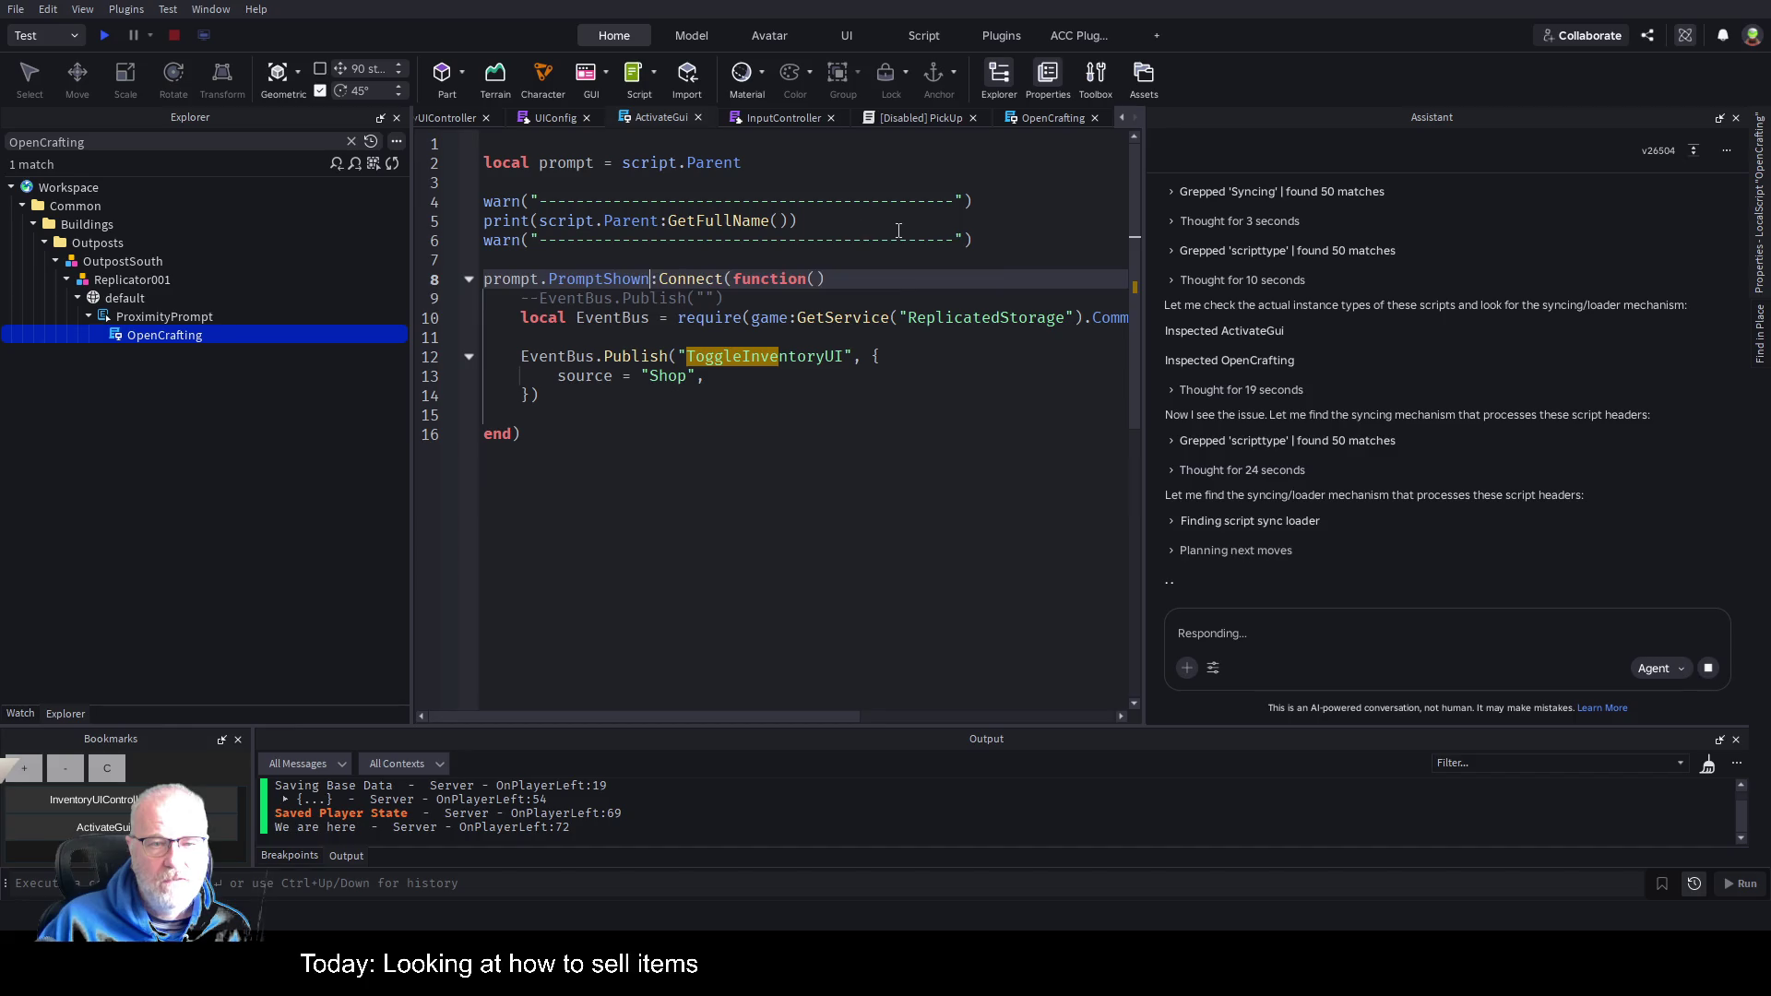
{"action": "left_click", "coordinate": [606, 262]}
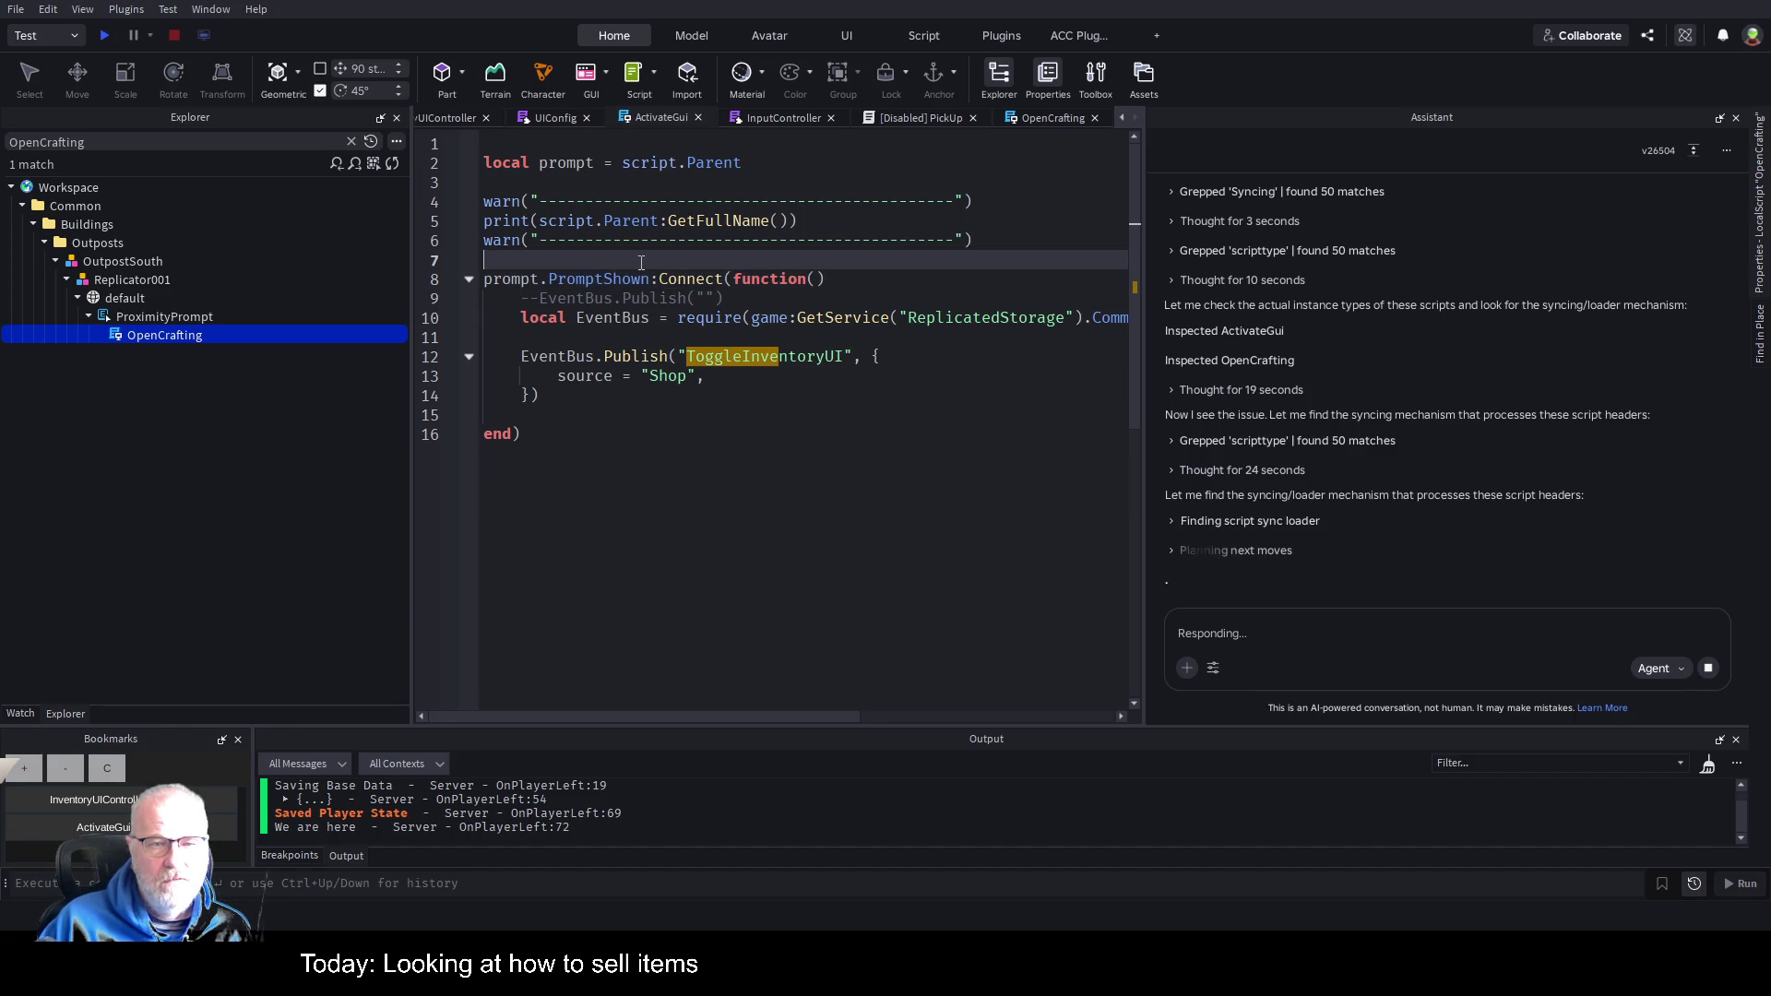
Compare ActivateGui against OpenCrafting, check the EventBus.Publish line, and start a play-test.
{"action": "left_click", "coordinate": [1051, 118]}
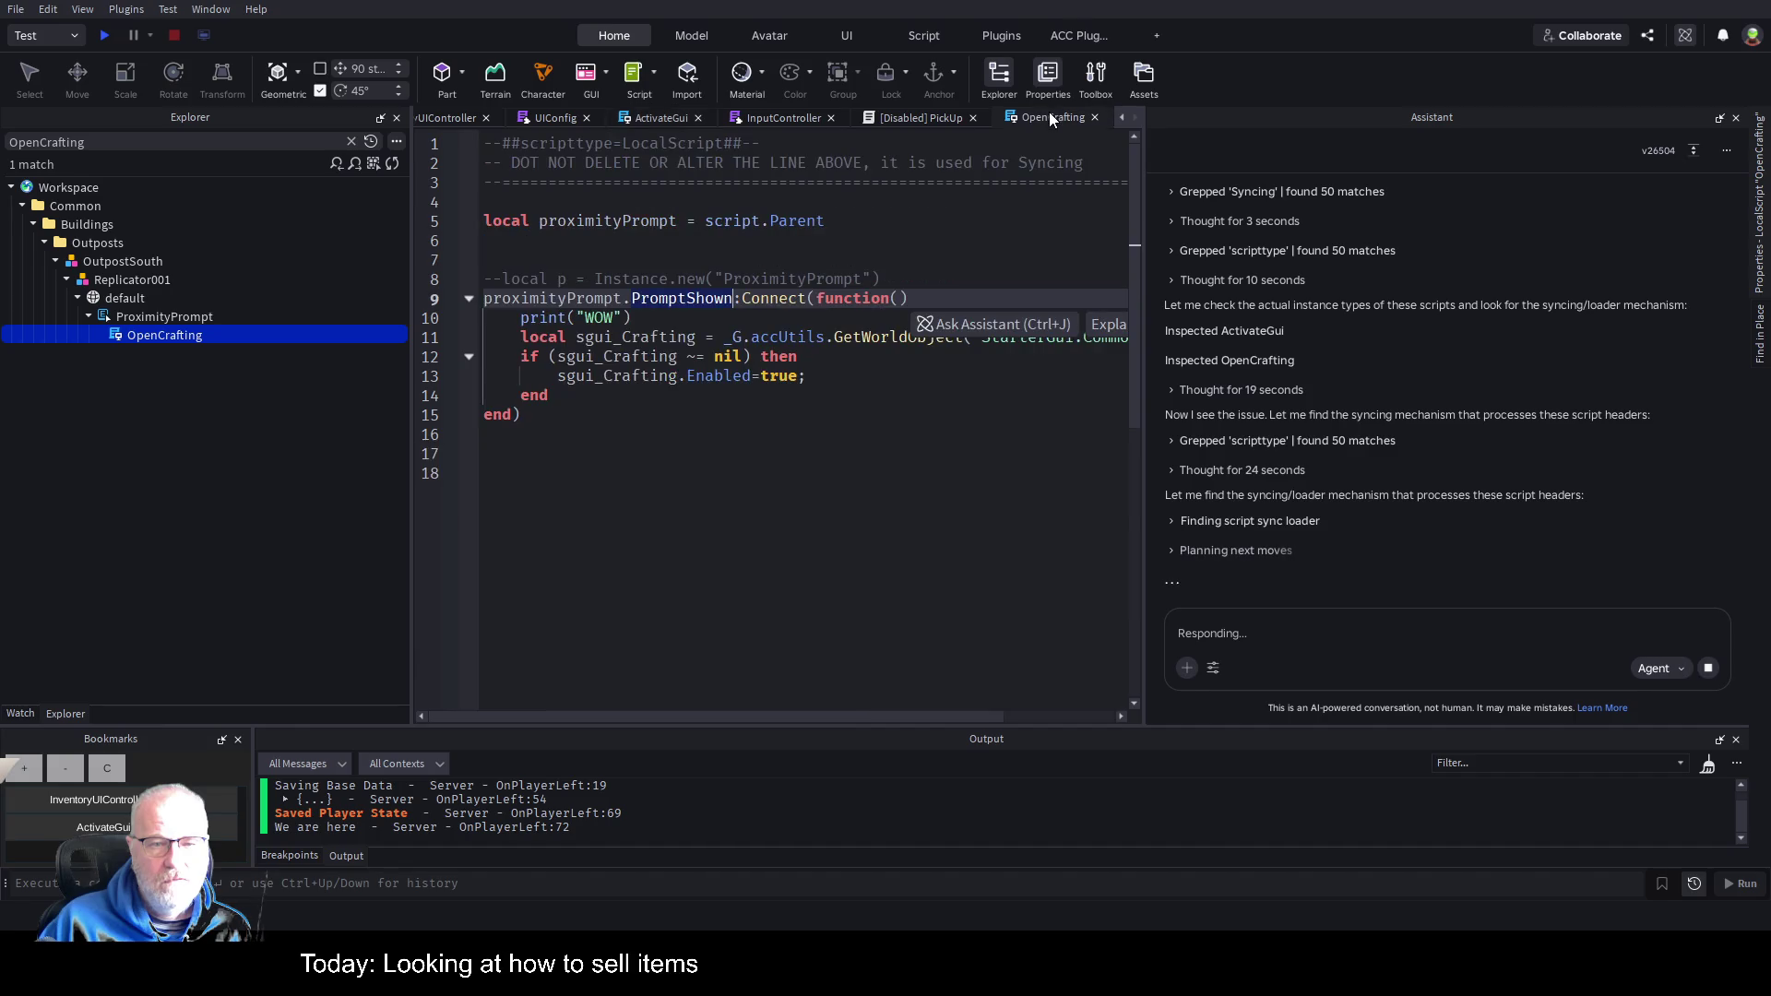
{"action": "left_click", "coordinate": [671, 120]}
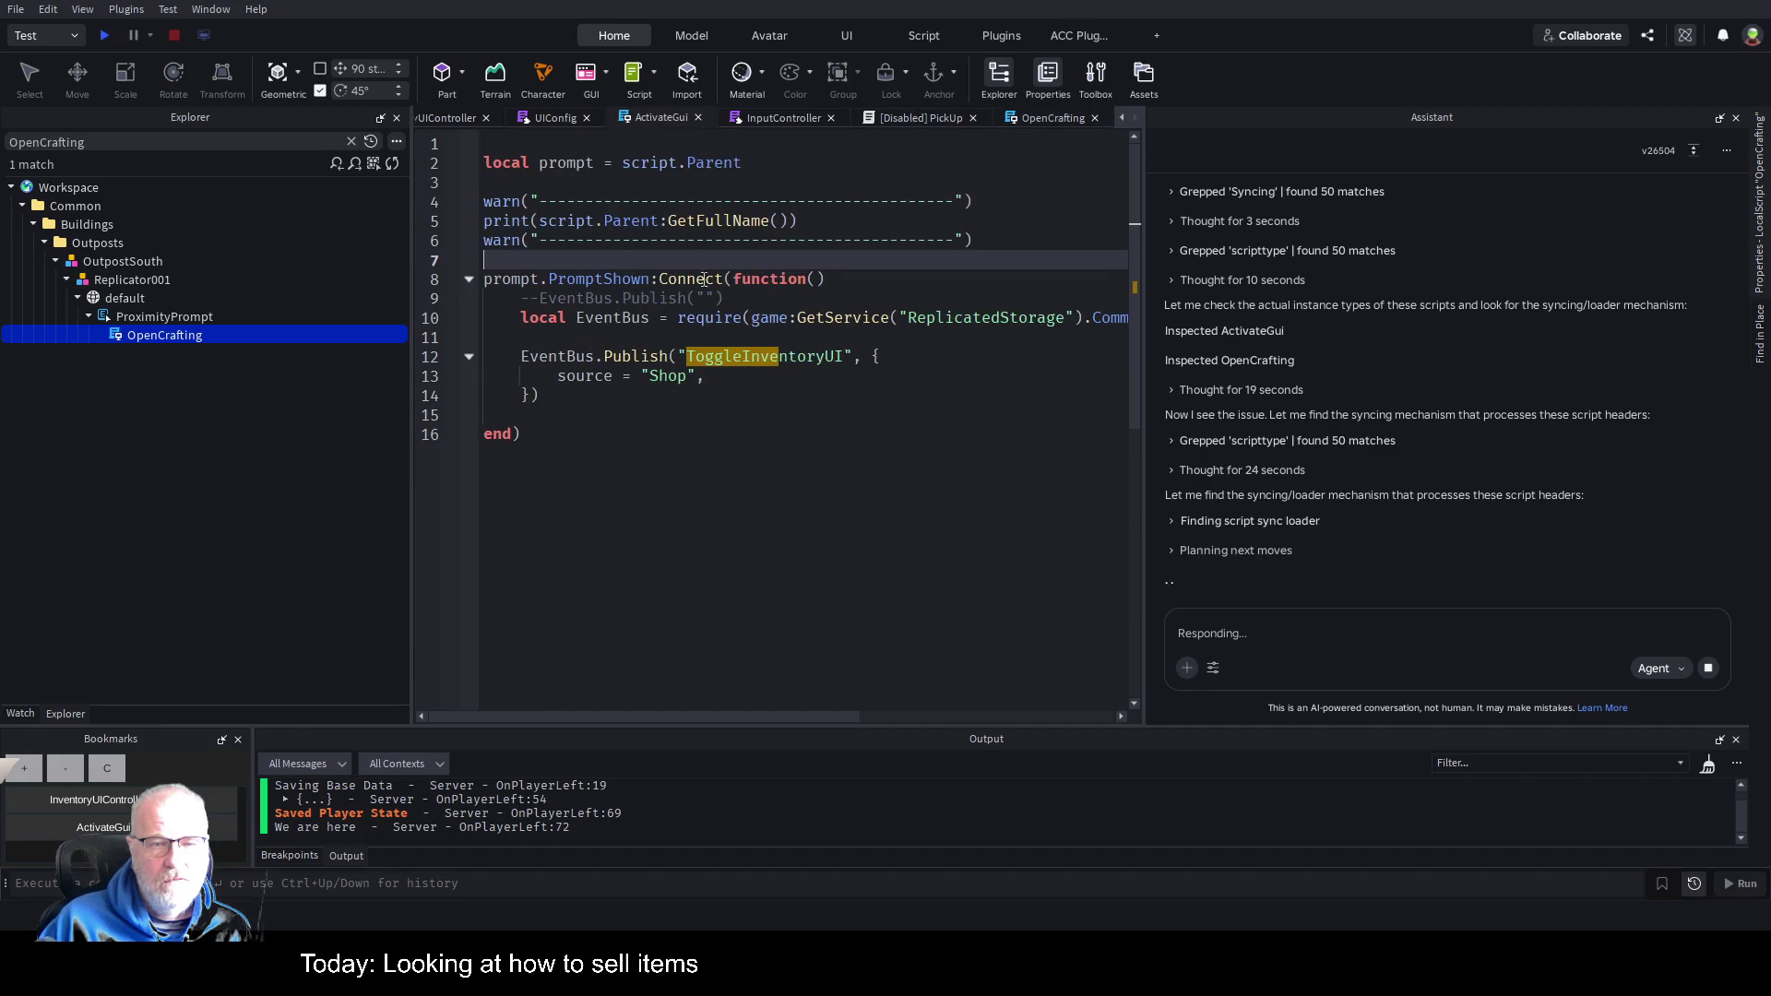
{"action": "left_click", "coordinate": [802, 348]}
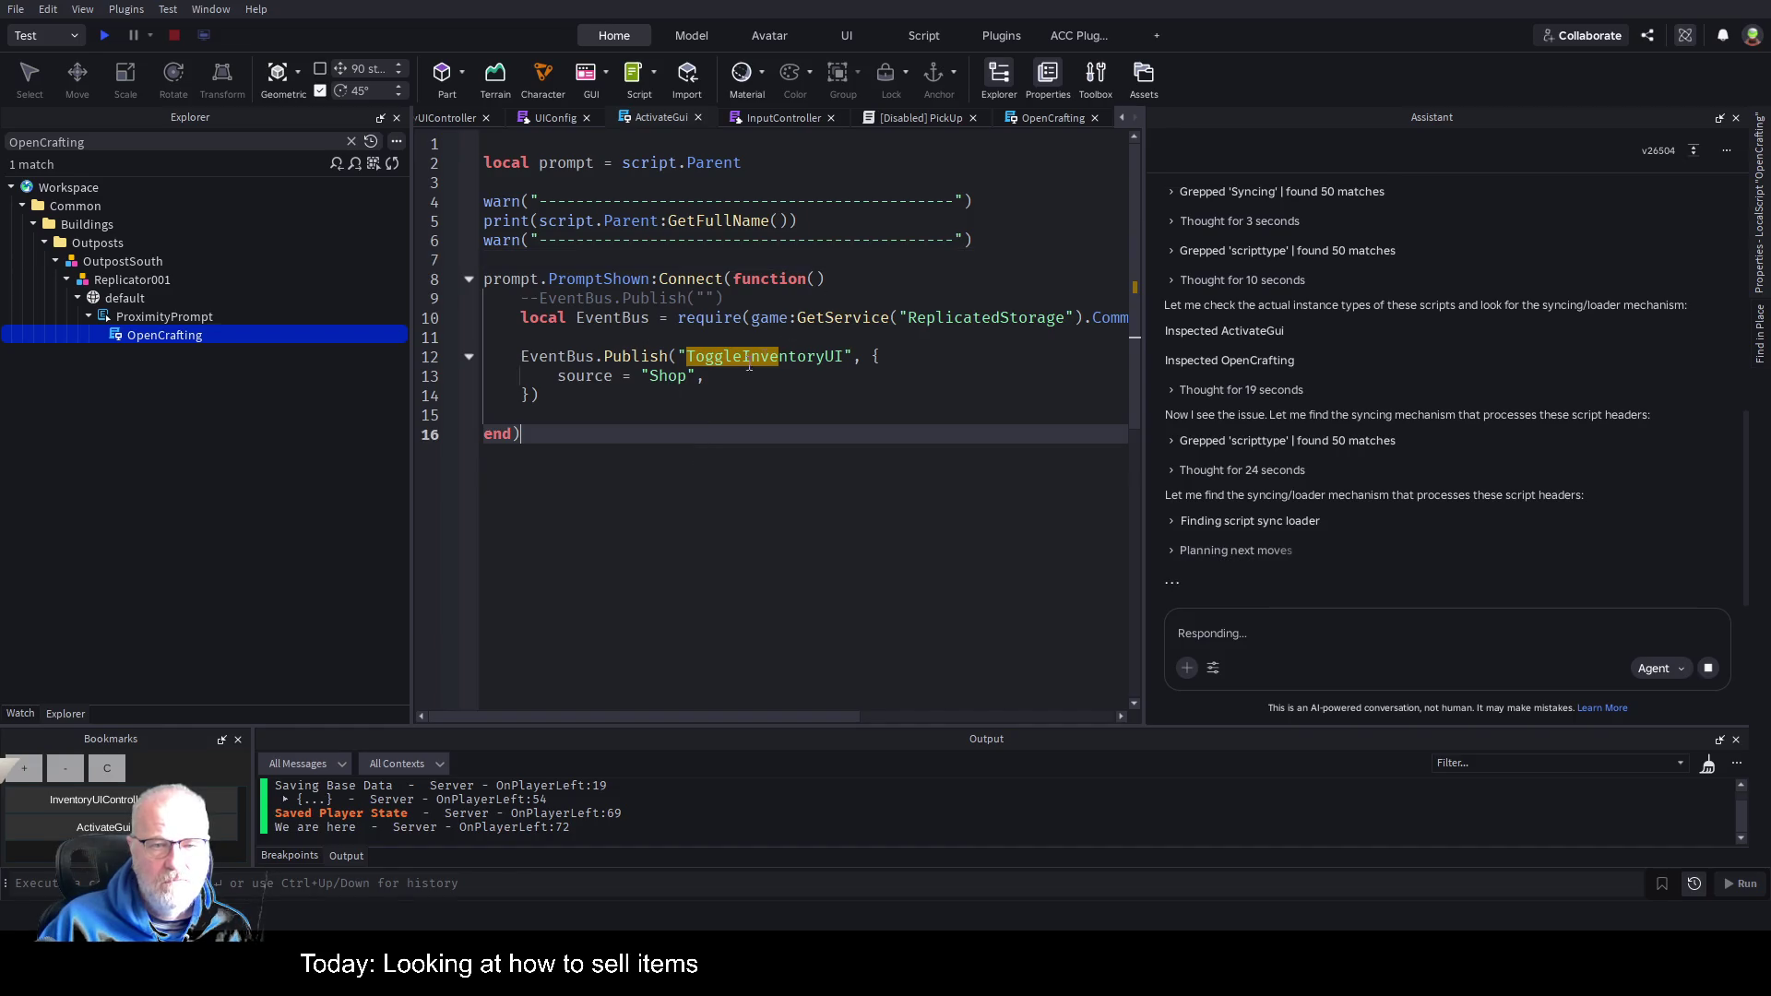
{"action": "left_click", "coordinate": [106, 36]}
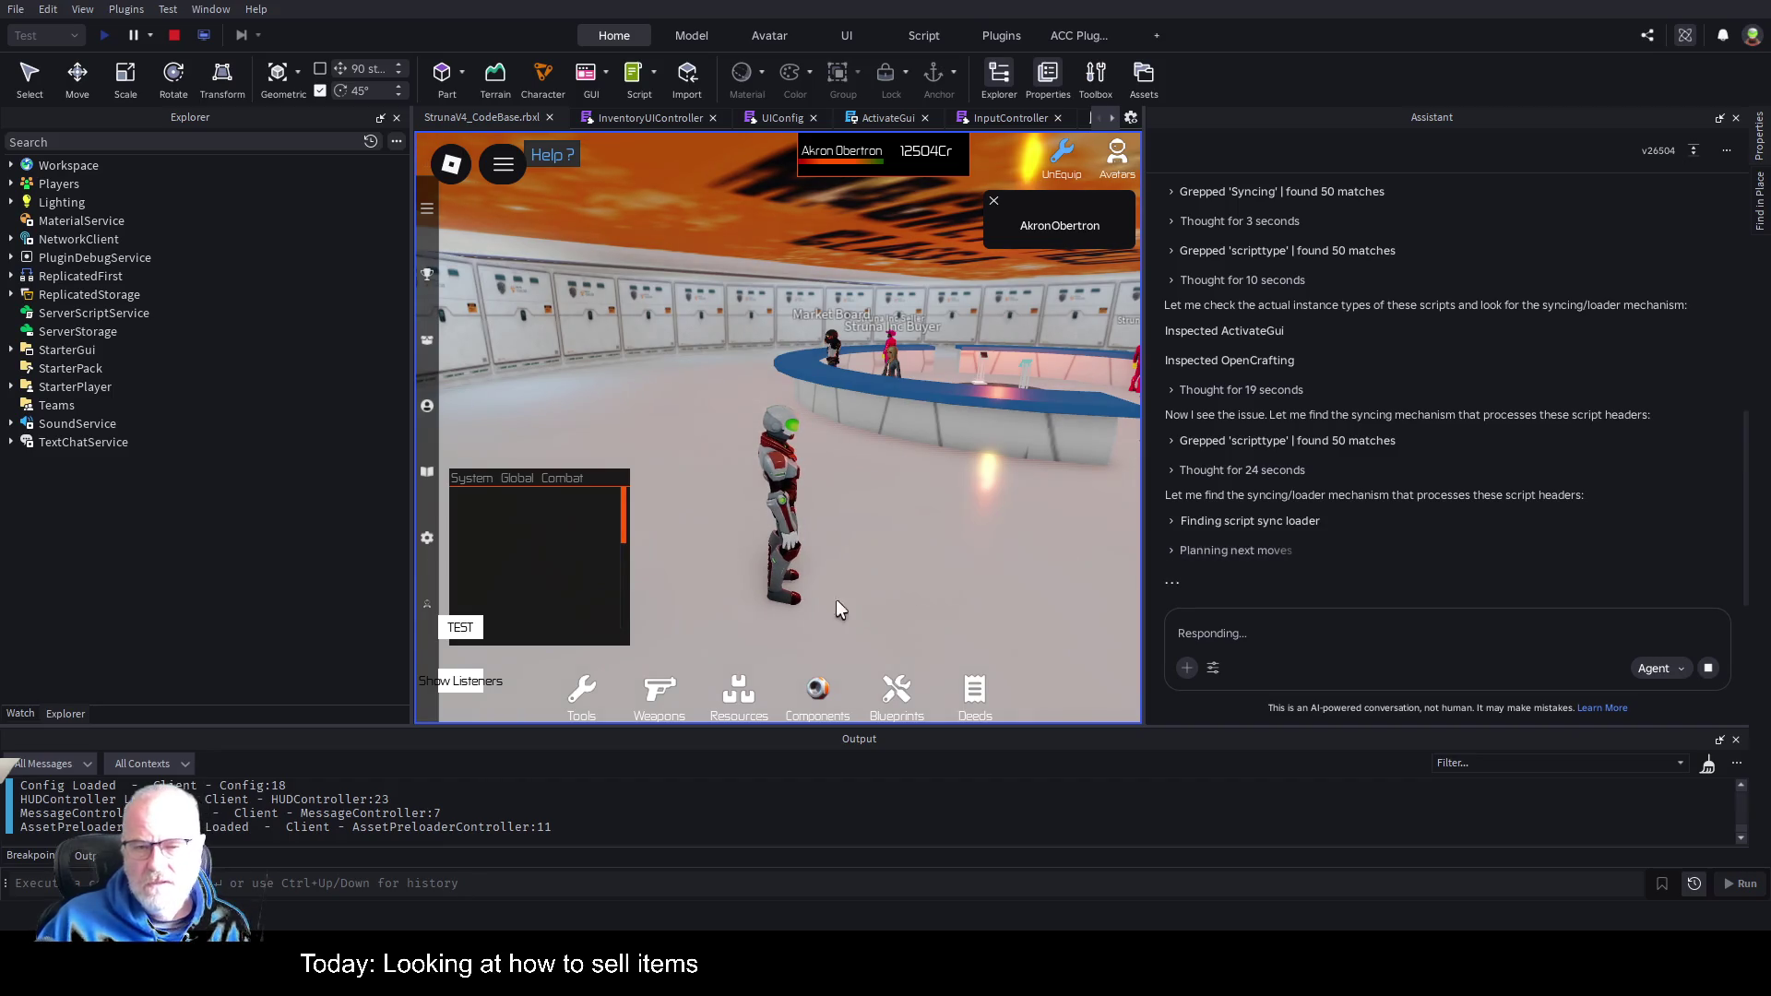
Walk the avatar along the Market Board counter to the Struna Inc Buyer and back.
{"action": "key", "text": "w"}
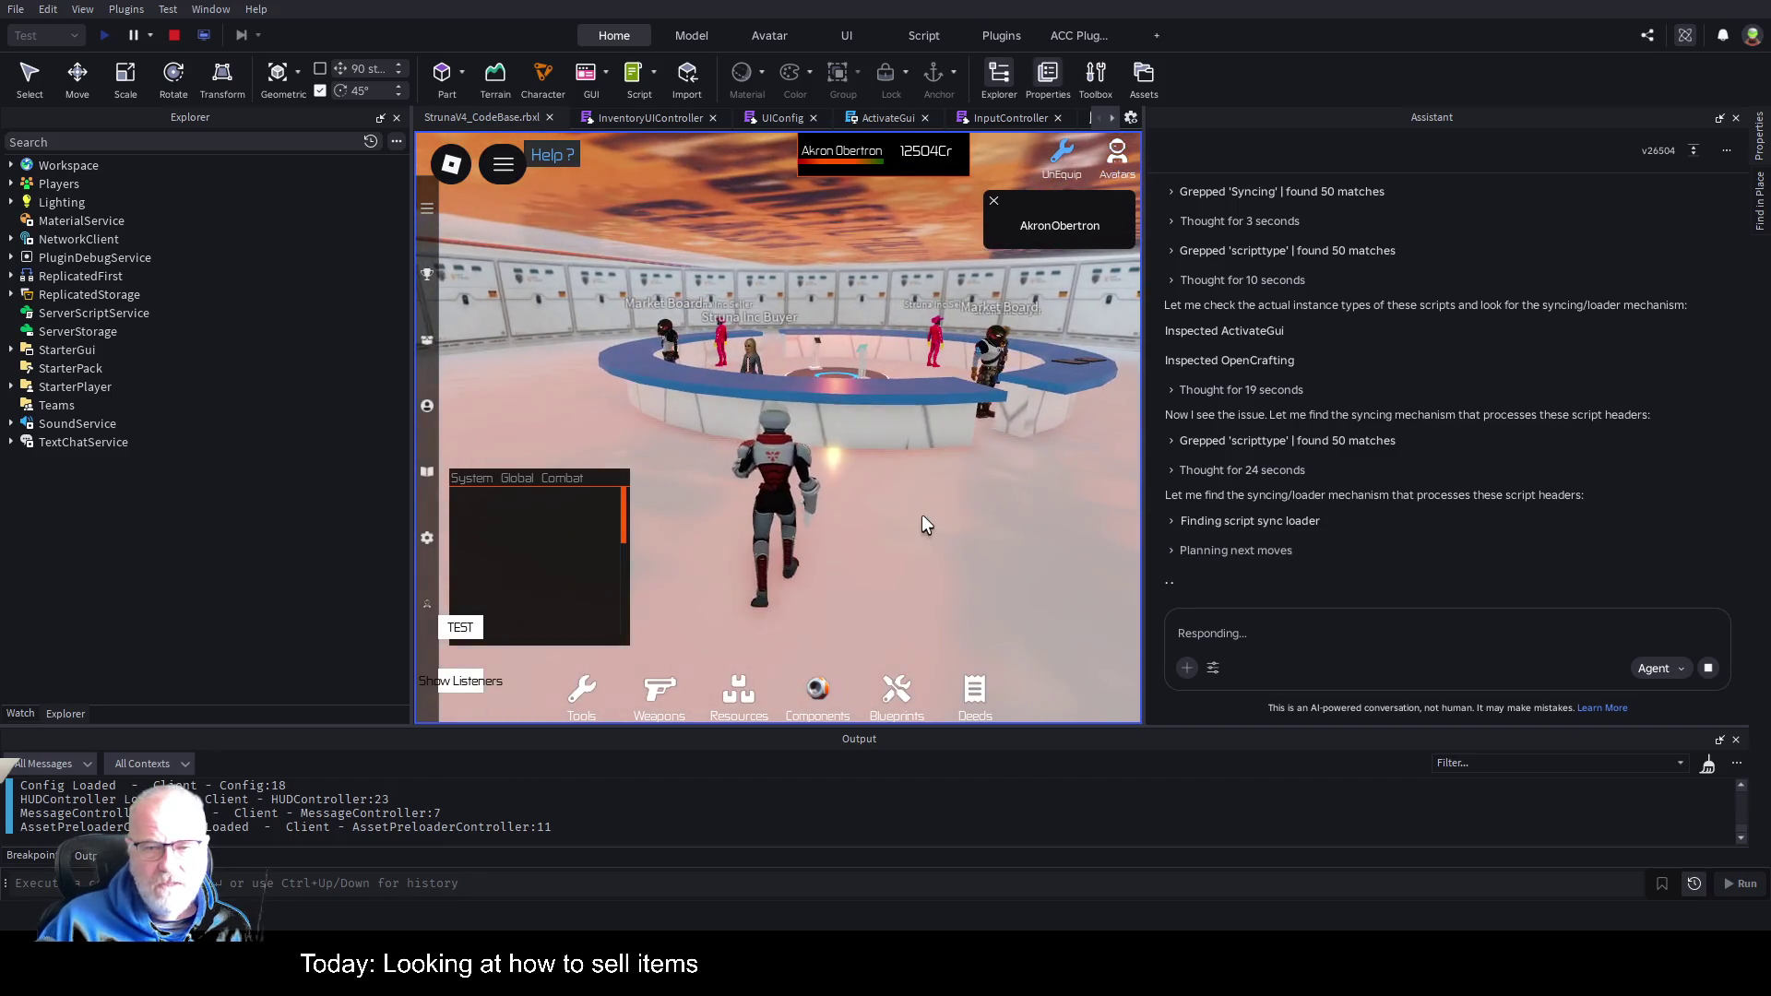
{"action": "key", "text": "a"}
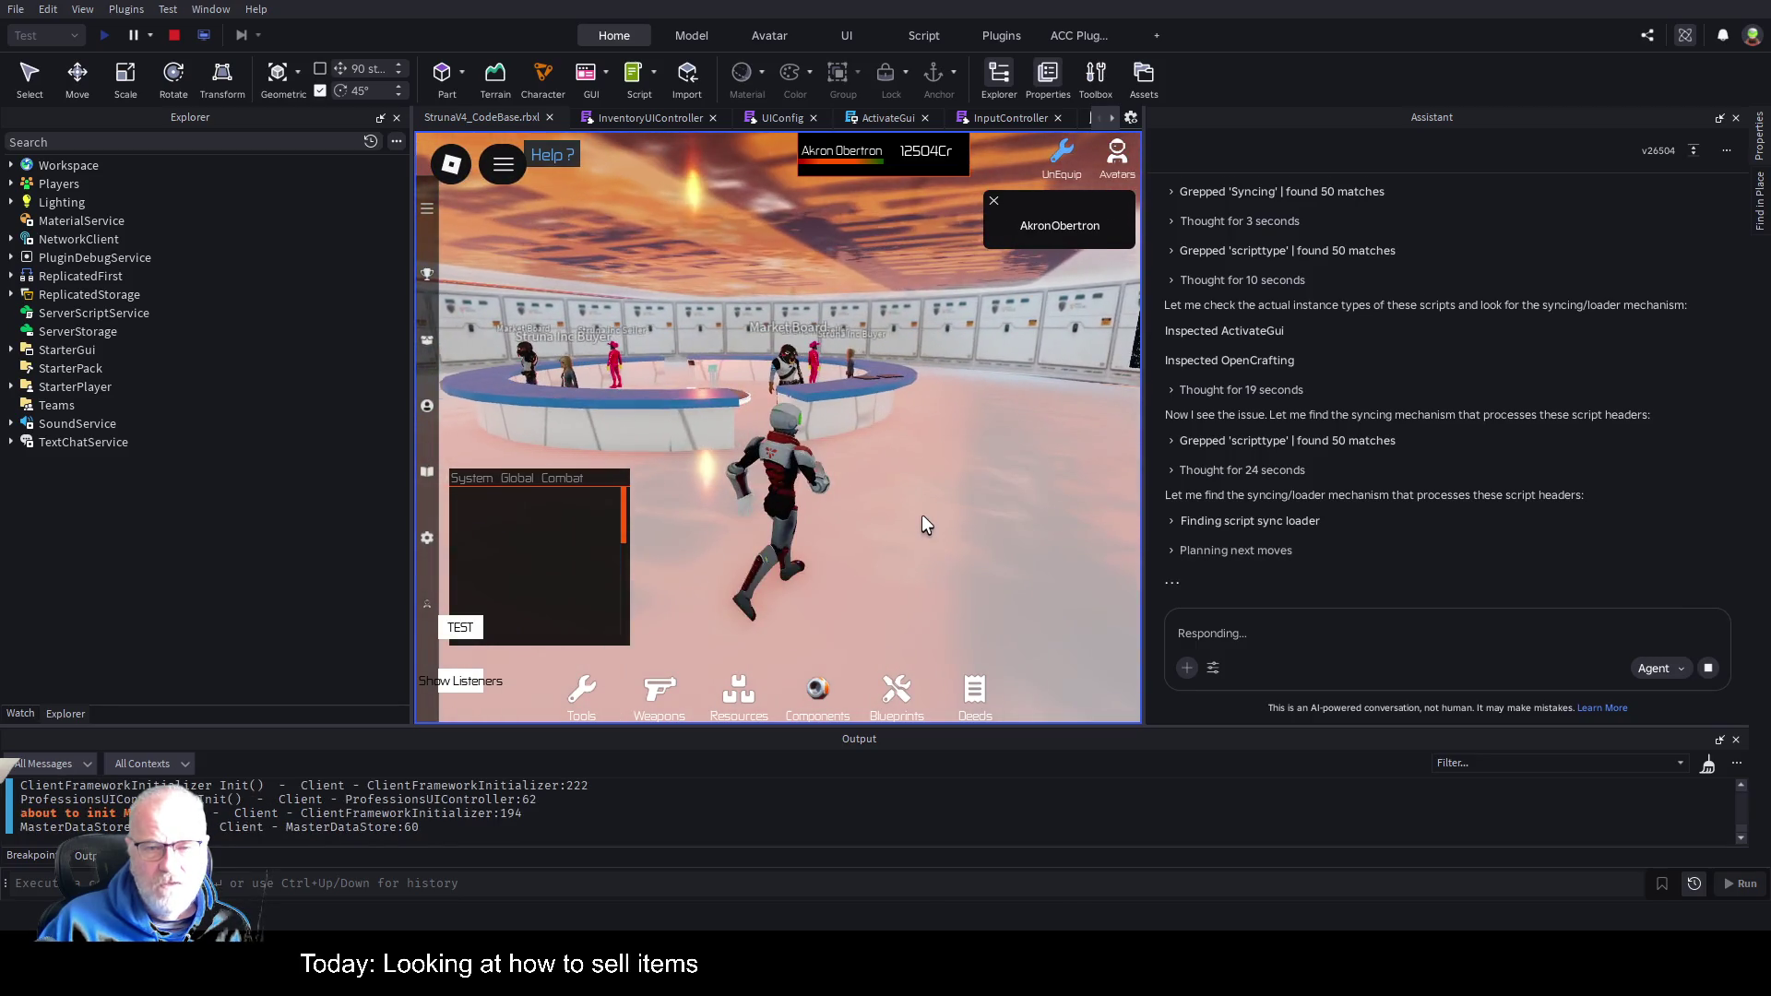
{"action": "key", "text": "a"}
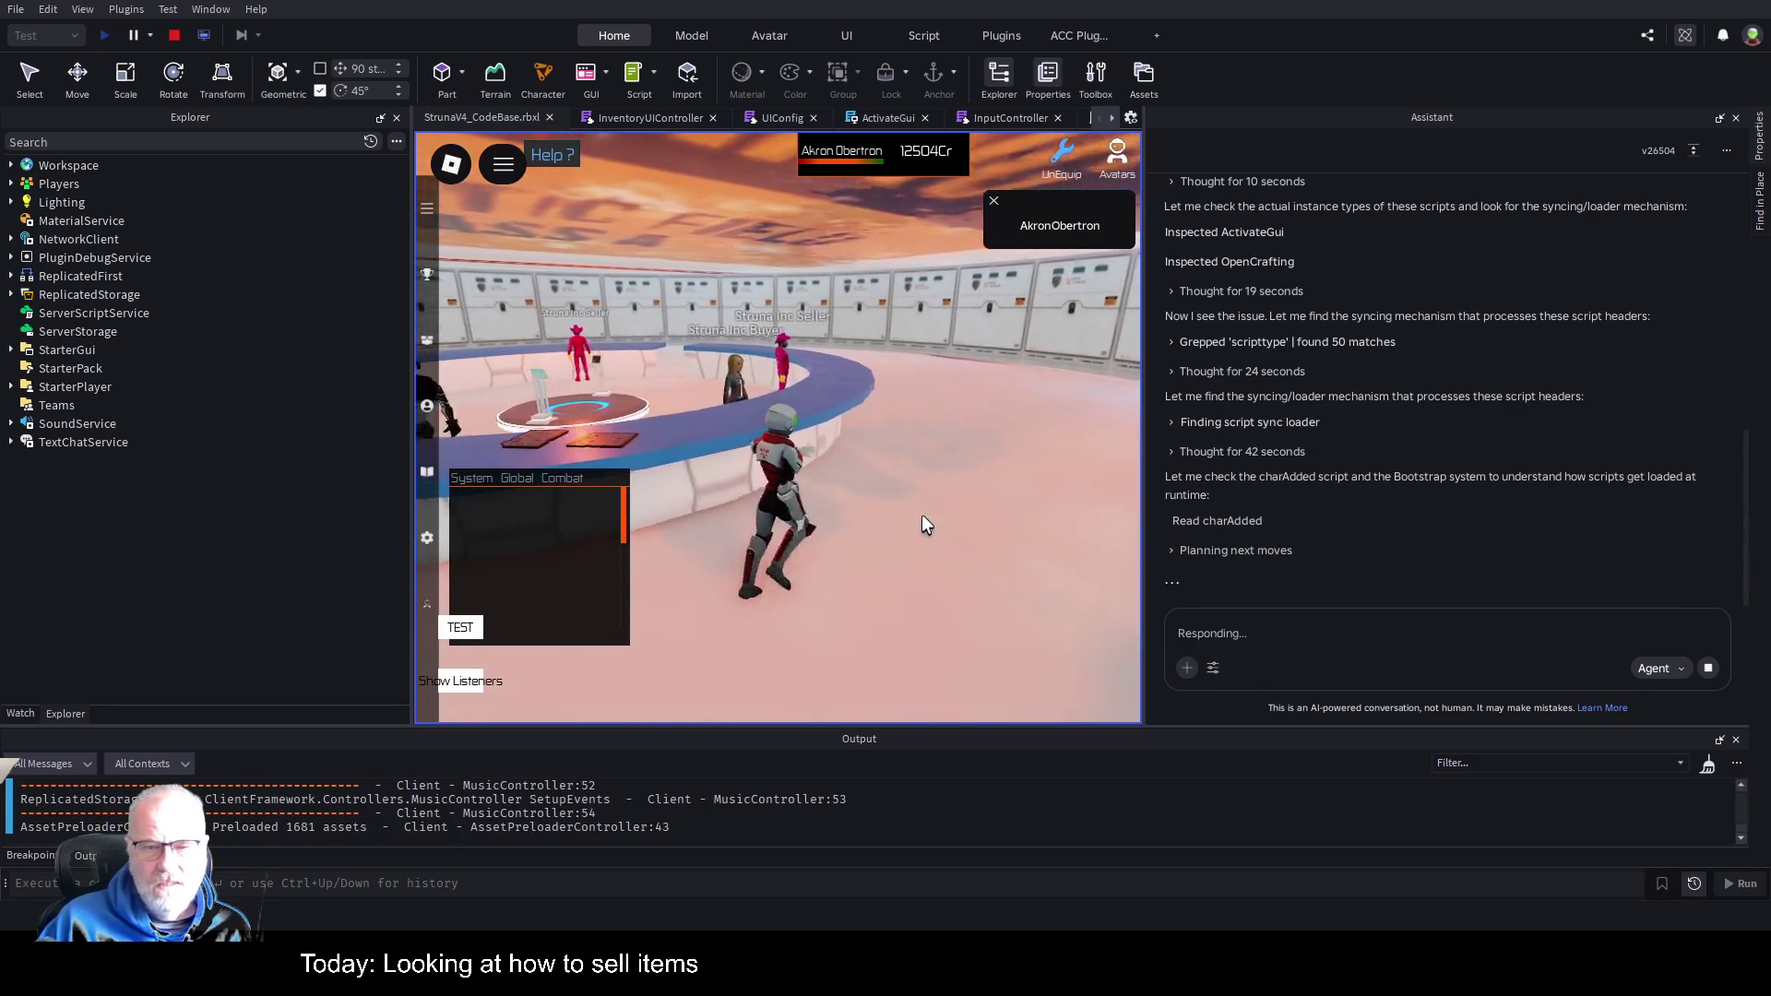
{"action": "key", "text": "a"}
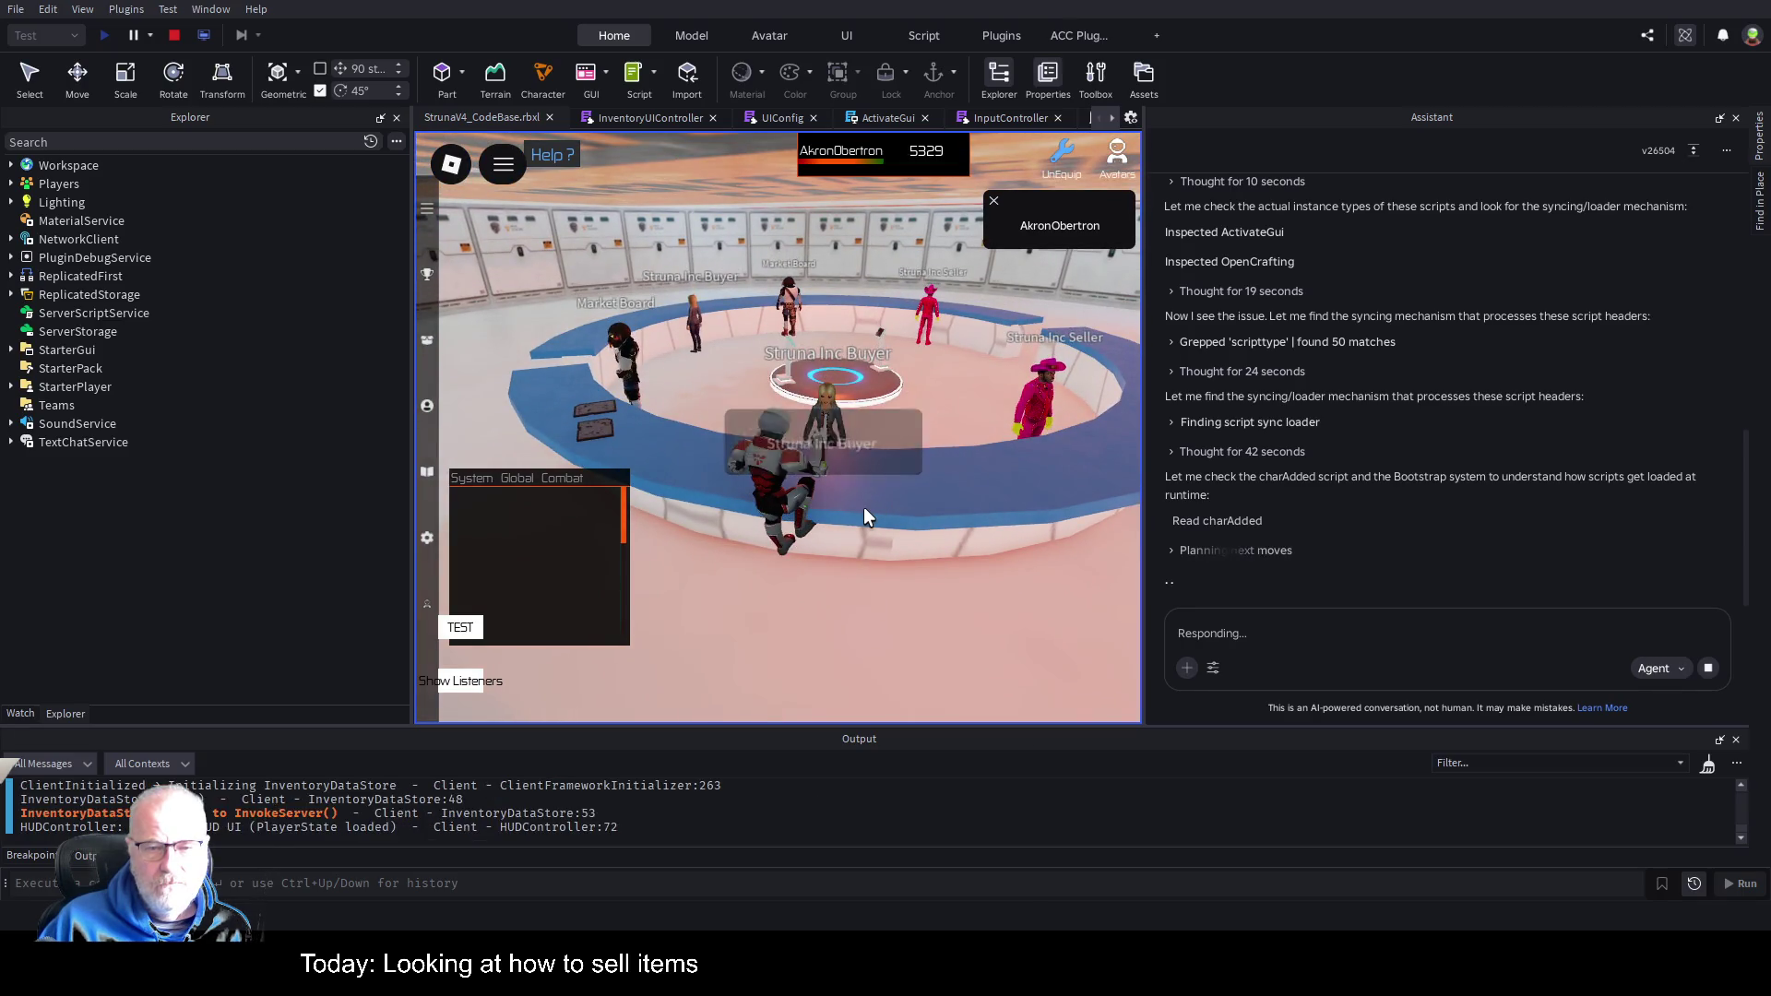
{"action": "key", "text": "s"}
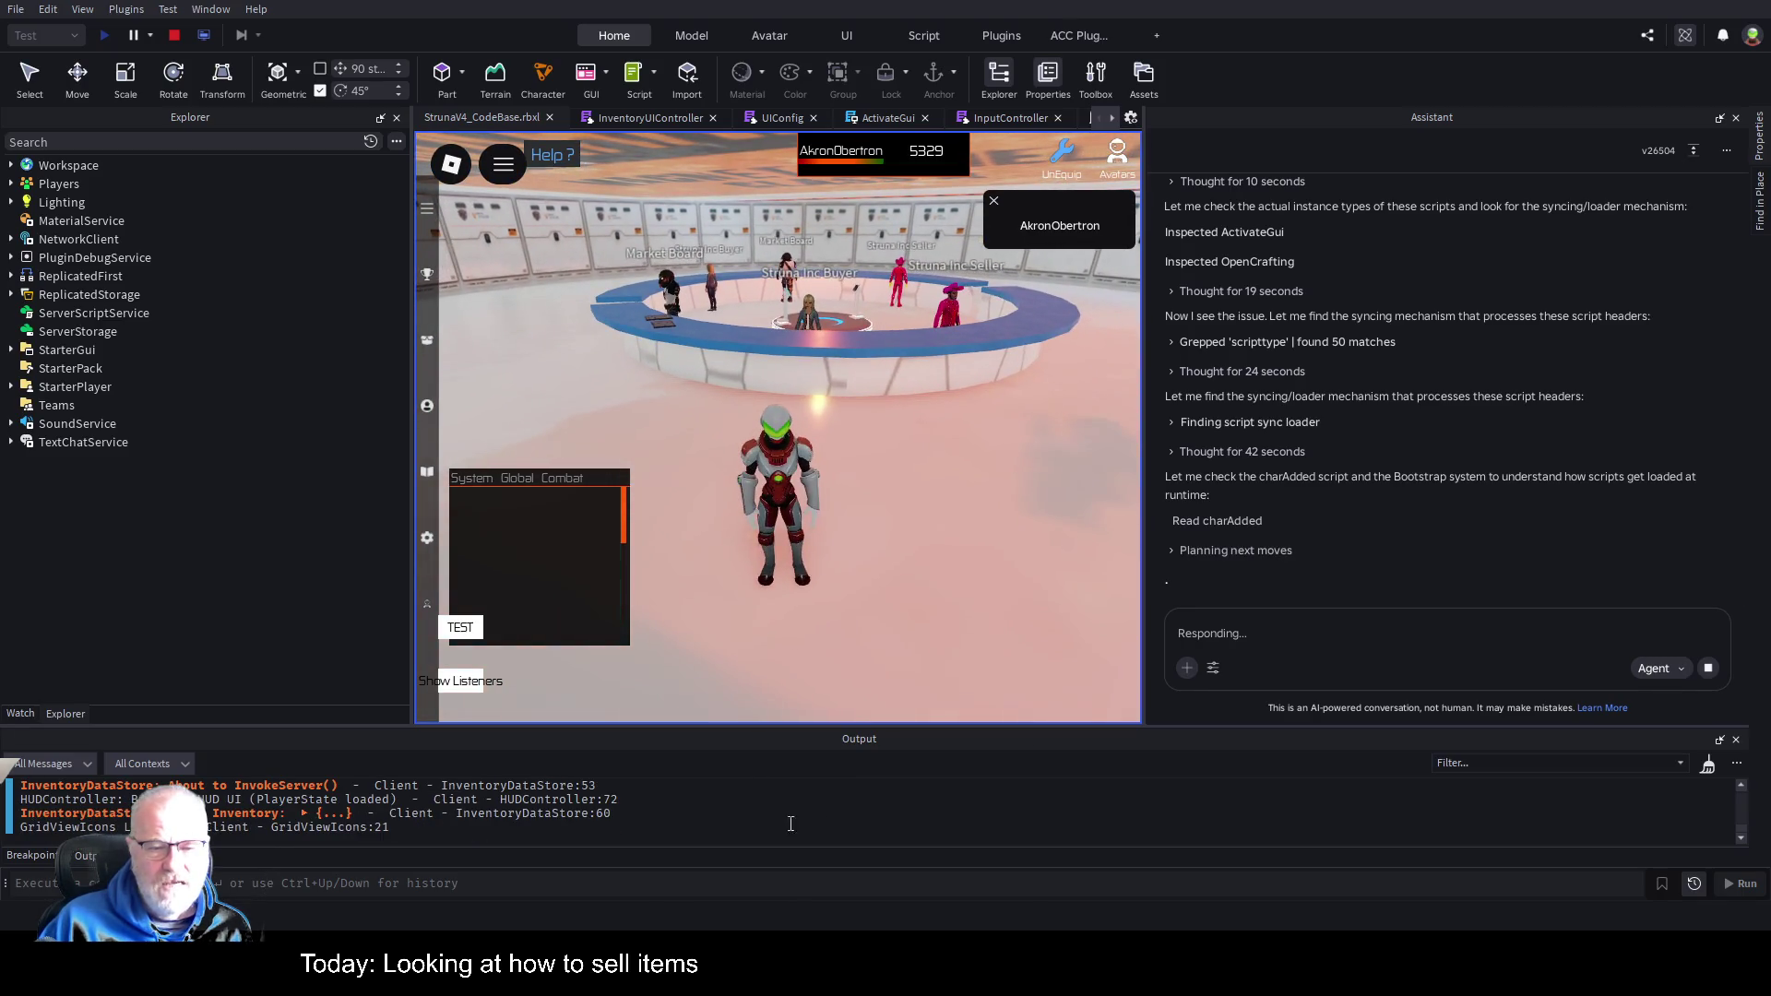
Clear the Output log, return the avatar to the Struna Inc Buyer, and view ActivateGui.
{"action": "key", "text": "ctrl+a"}
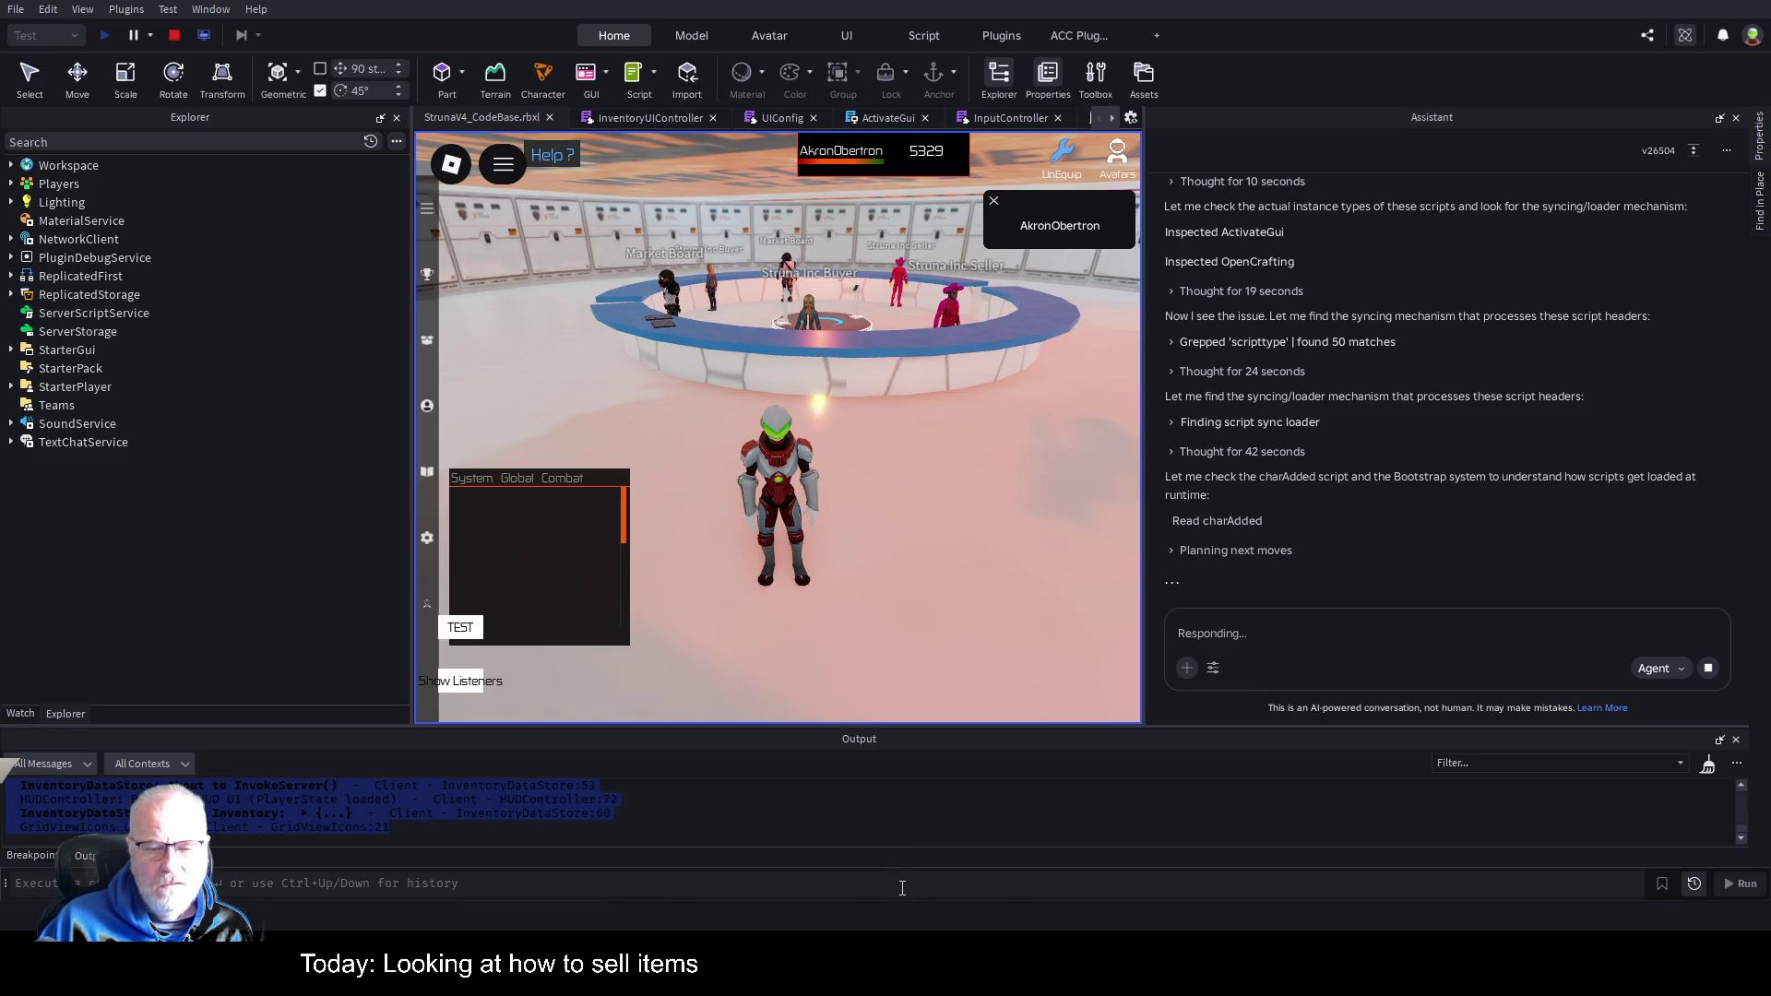
{"action": "key", "text": "Delete"}
{"action": "left_click", "coordinate": [860, 573]}
{"action": "key", "text": "w"}
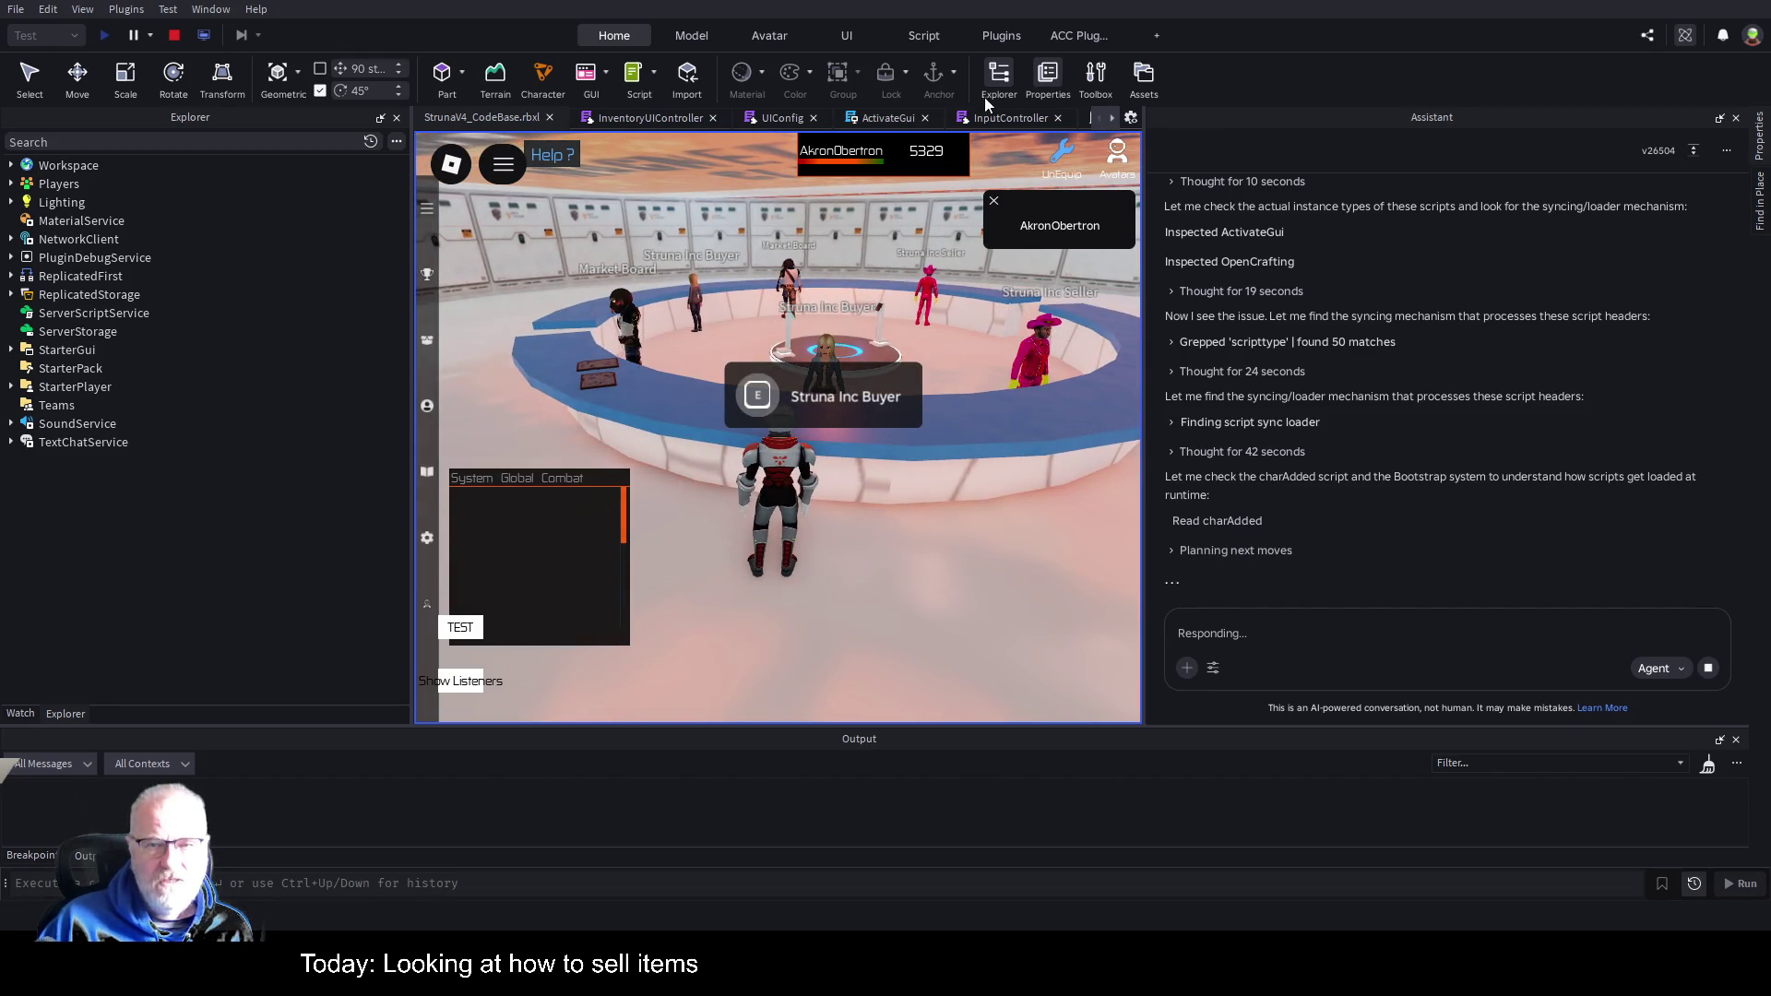
{"action": "left_click", "coordinate": [904, 115]}
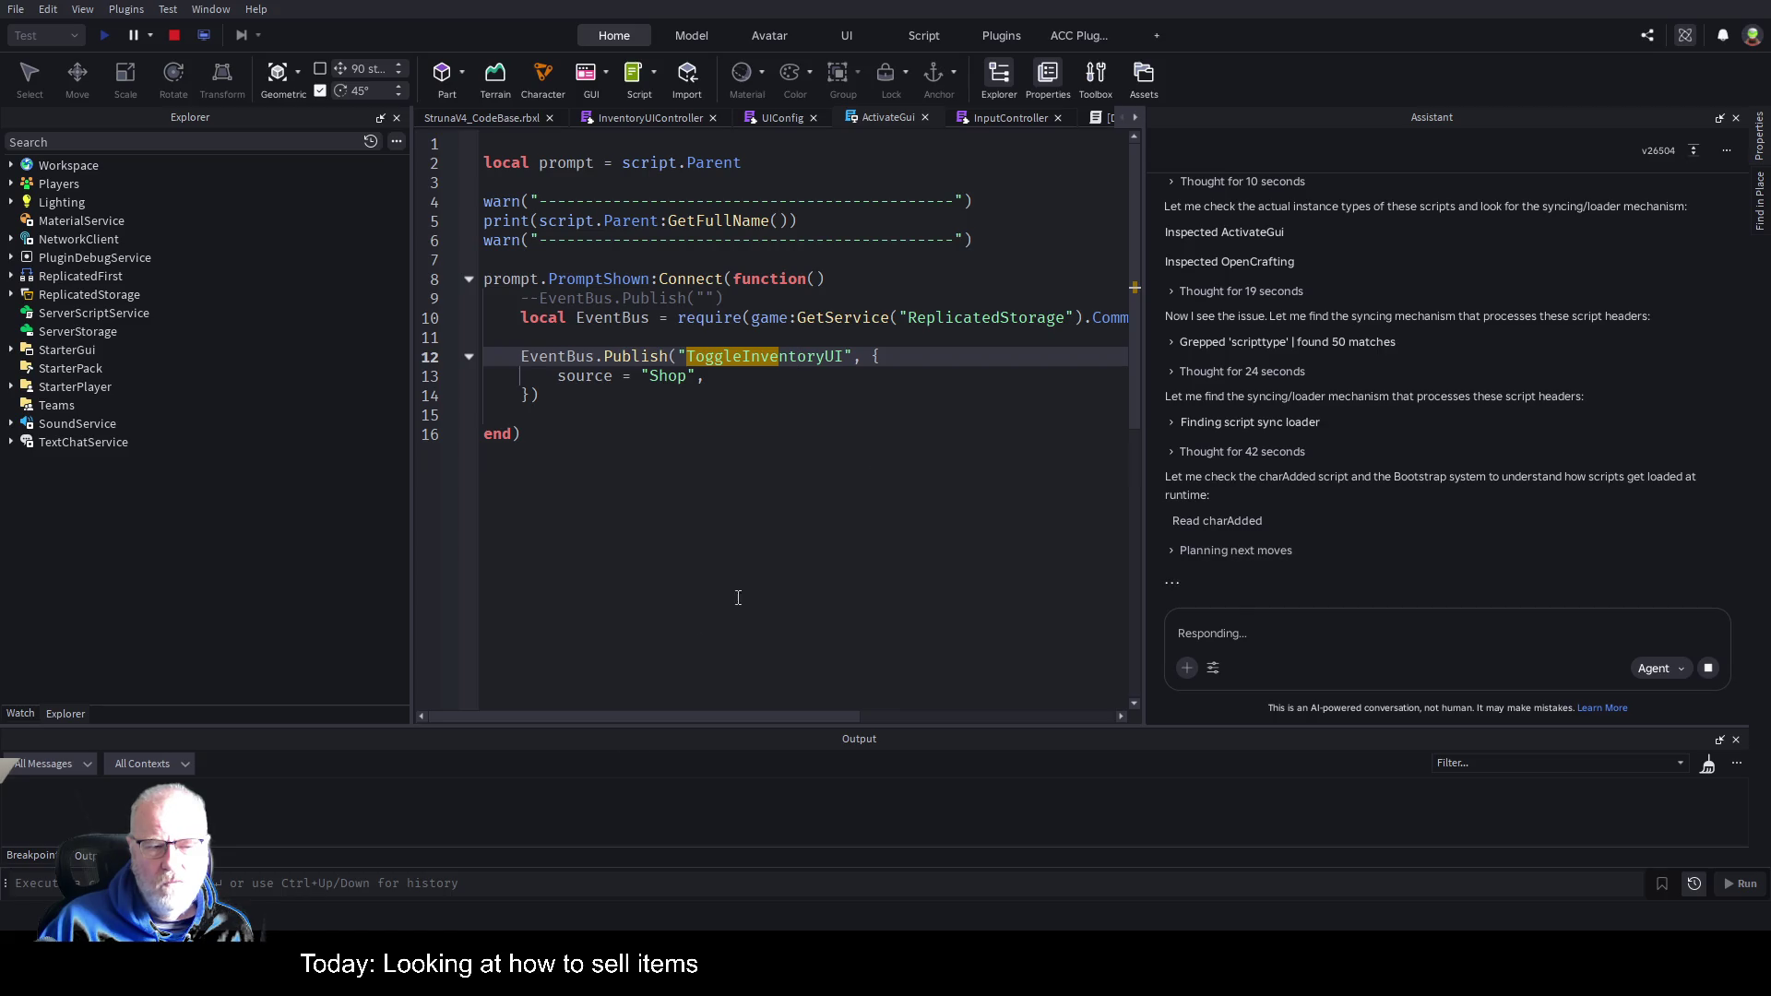
Stop the playtest, make the Output panel taller, and start a fresh playtest.
{"action": "left_click", "coordinate": [169, 37]}
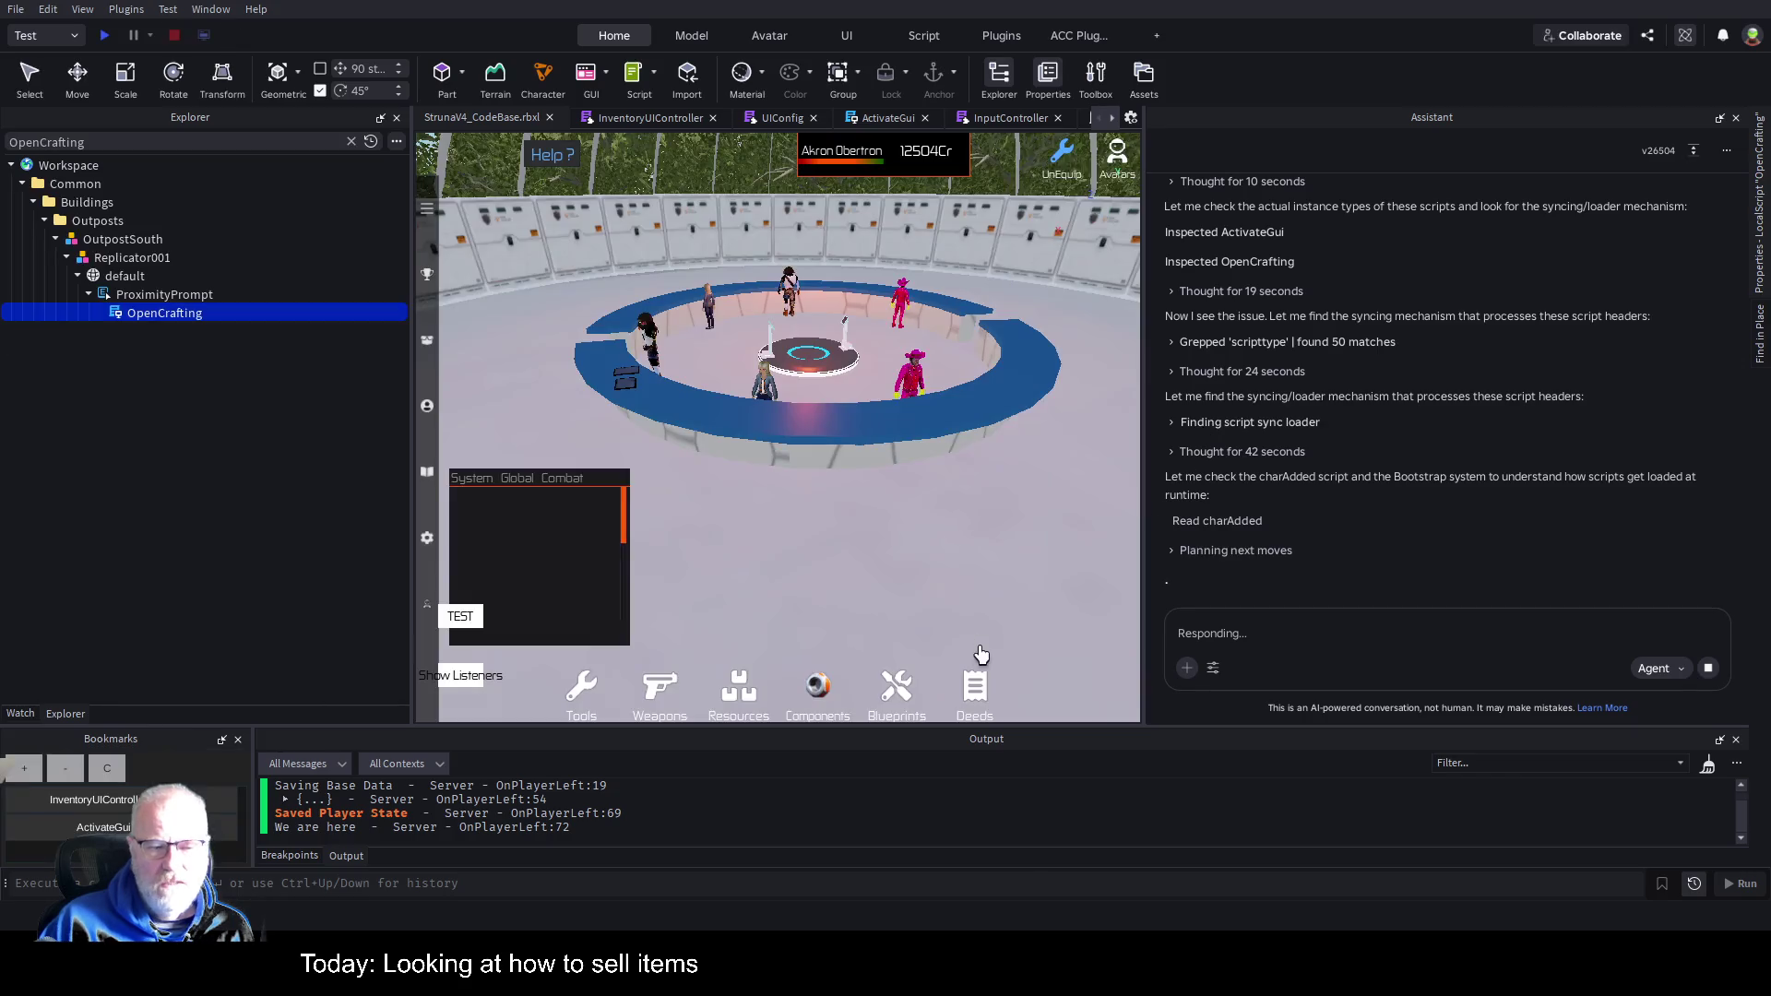
{"action": "left_click_drag", "start_coordinate": [977, 729], "coordinate": [974, 523]}
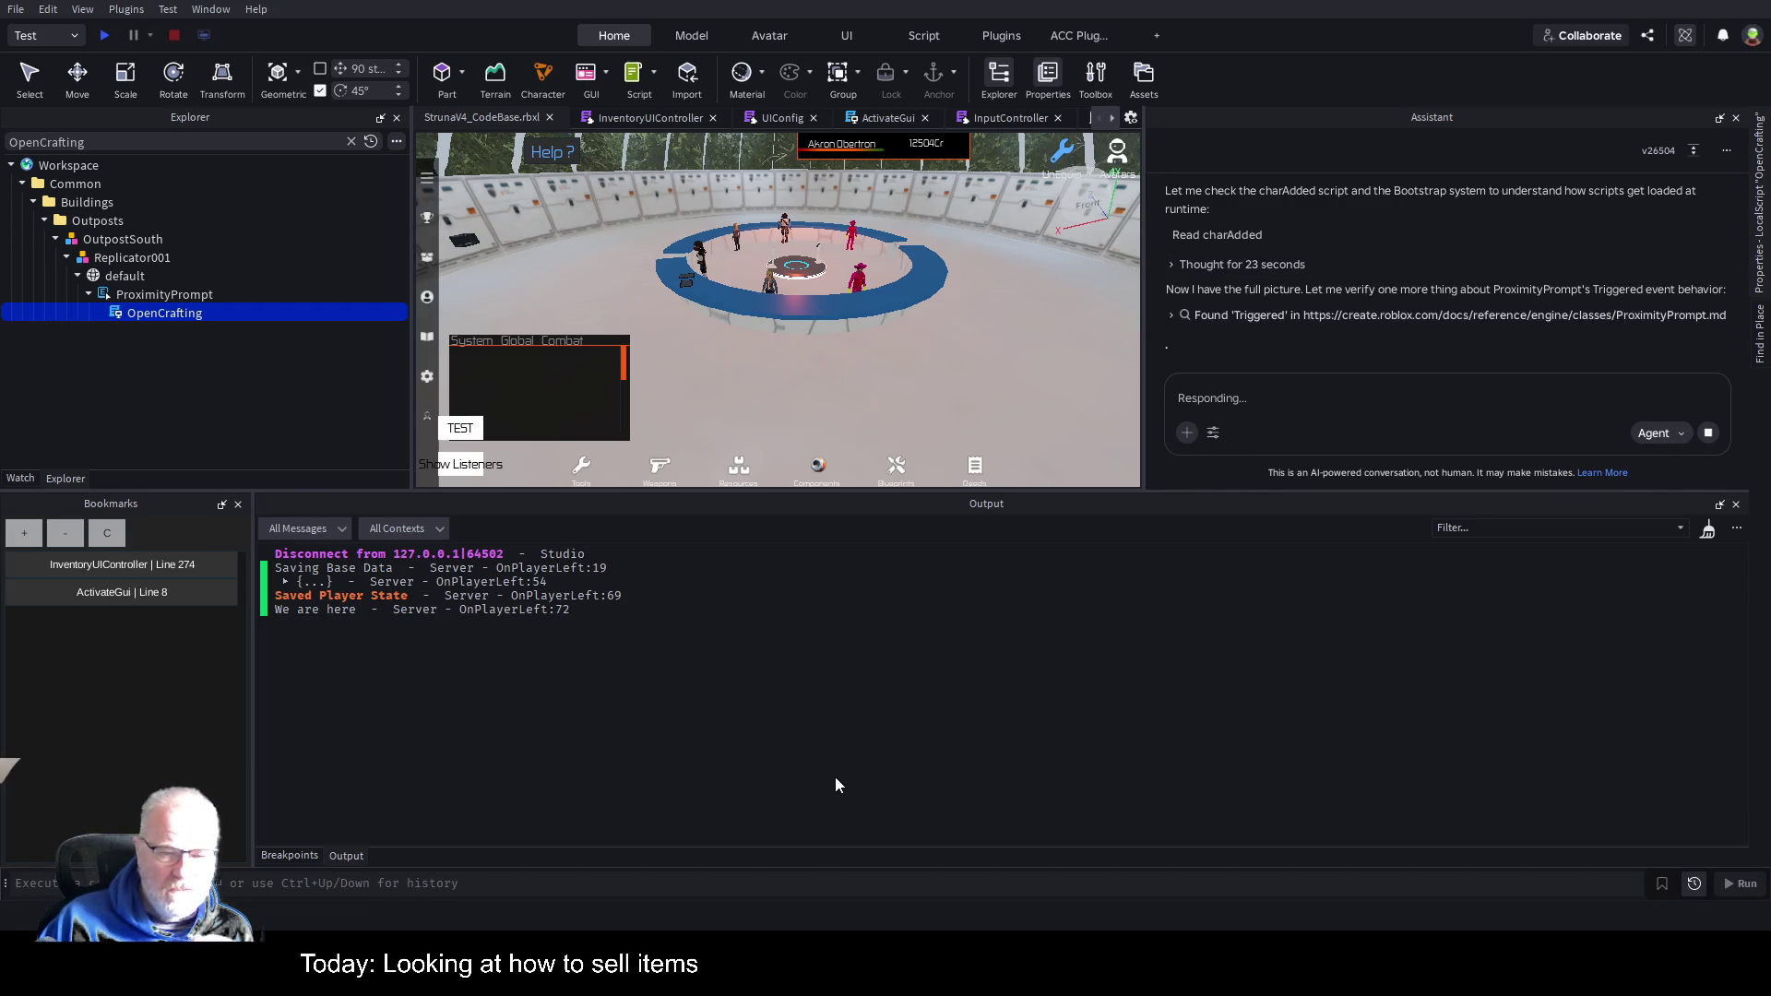
{"action": "left_click", "coordinate": [105, 35]}
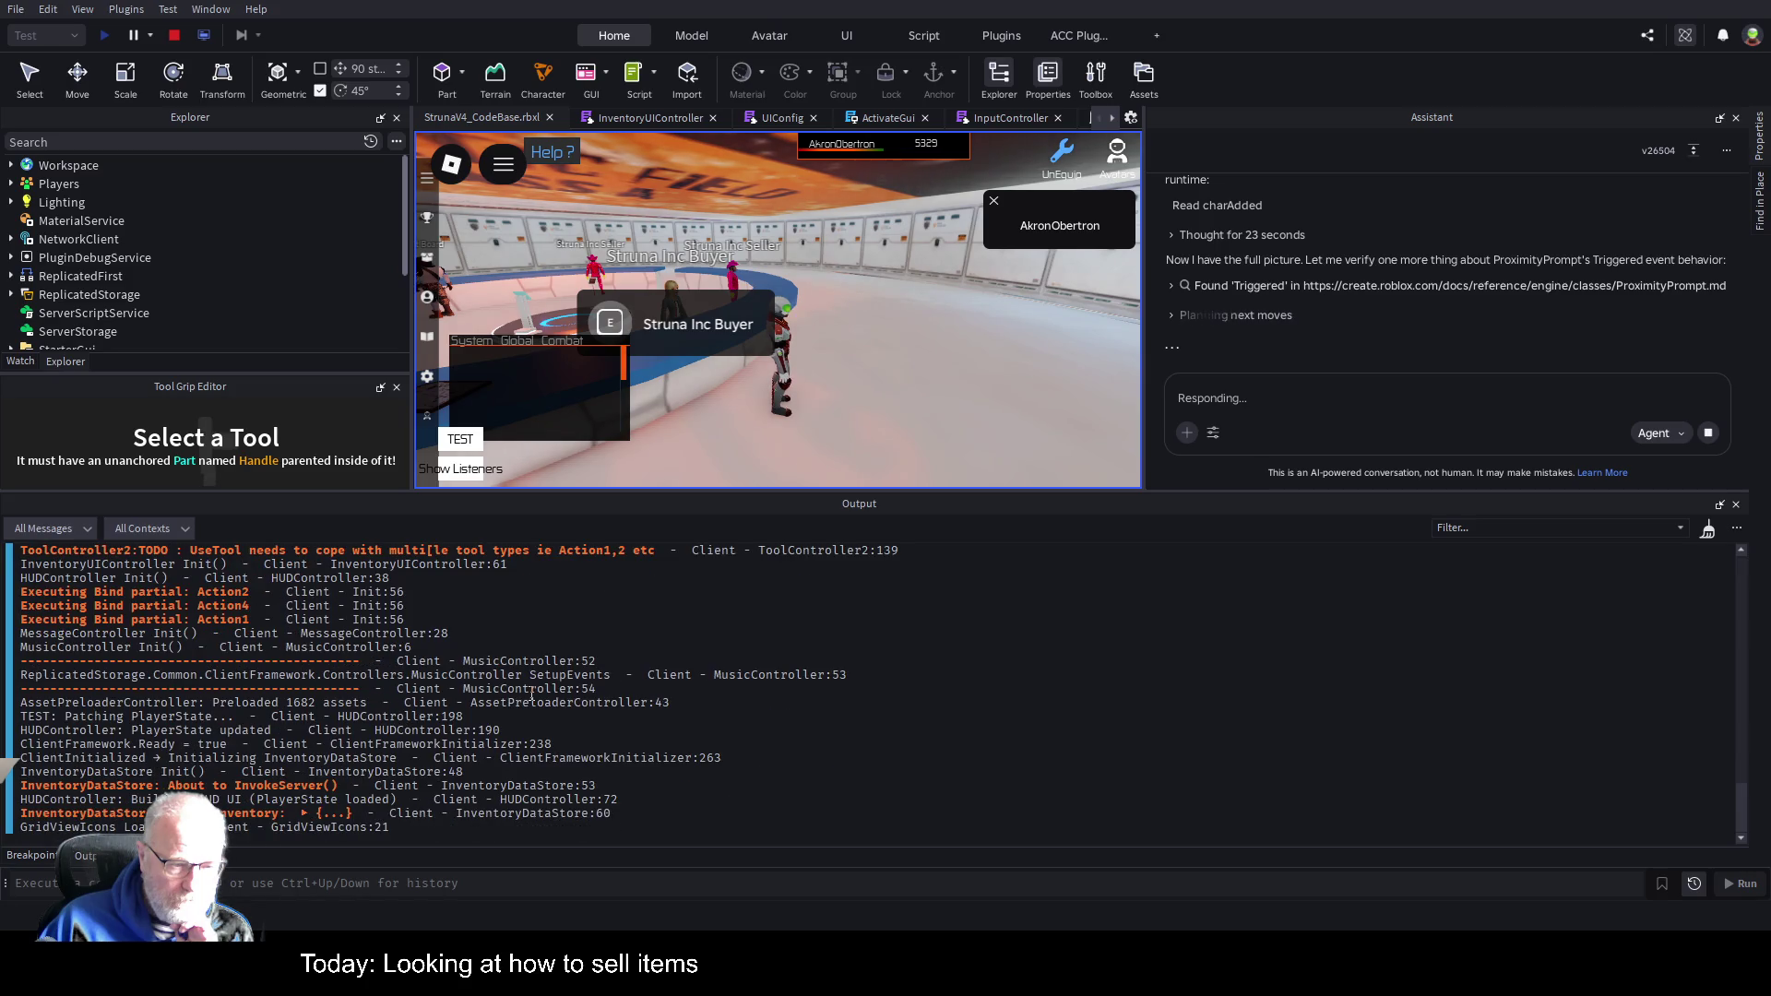
Scroll through the Output log and ActivateGui script, placing the cursor on empty line 3.
{"action": "scroll", "coordinate": [447, 702], "scroll_direction": "up", "scroll_amount": 4}
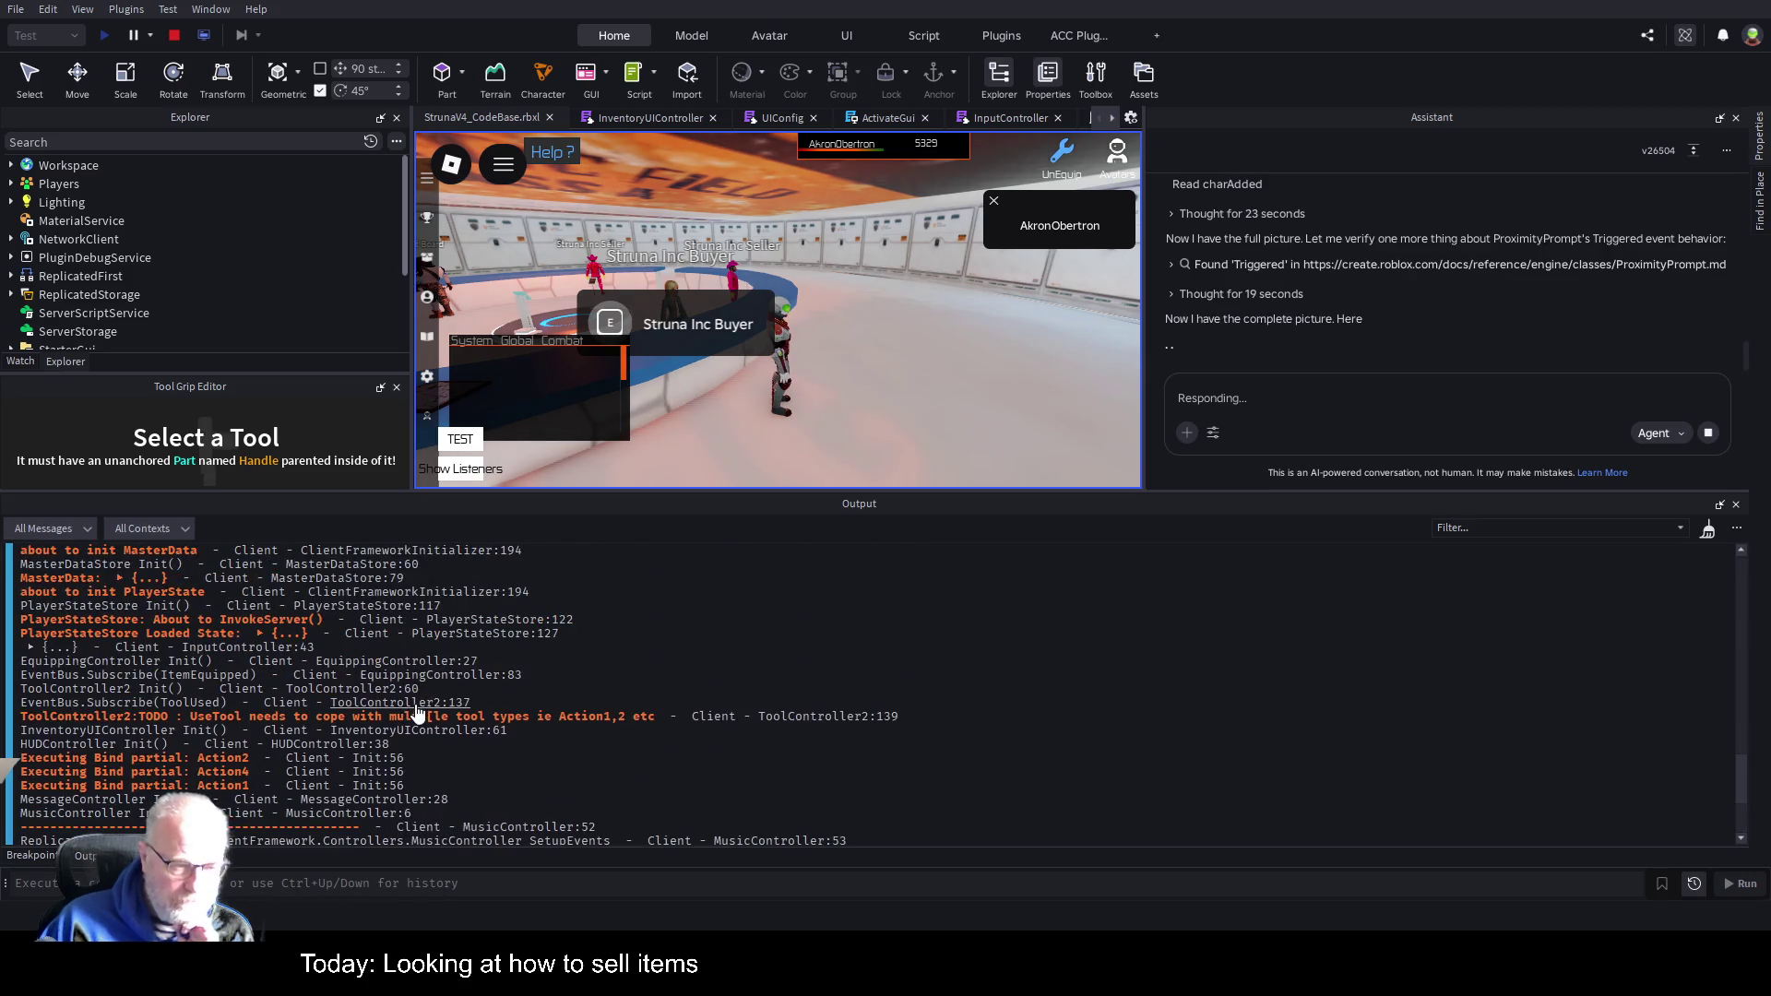
{"action": "left_click", "coordinate": [888, 116]}
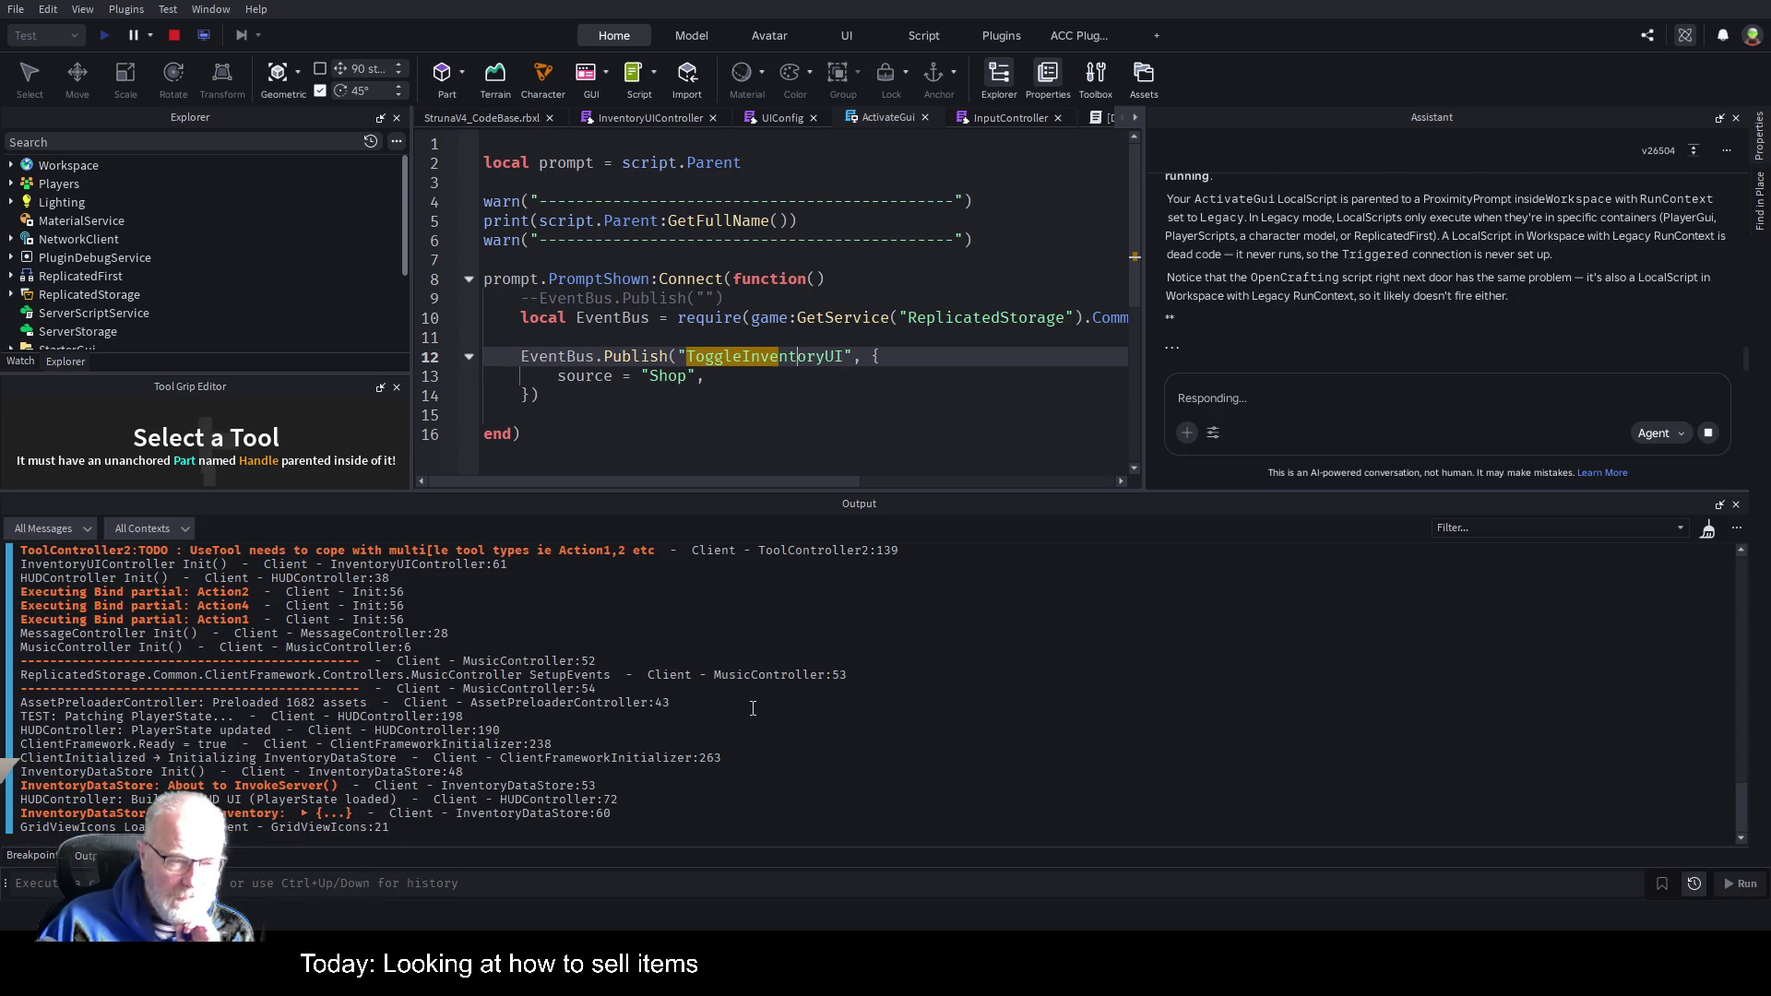
{"action": "scroll", "coordinate": [747, 705], "scroll_direction": "up", "scroll_amount": 5}
{"action": "scroll", "coordinate": [733, 701], "scroll_direction": "up", "scroll_amount": 10}
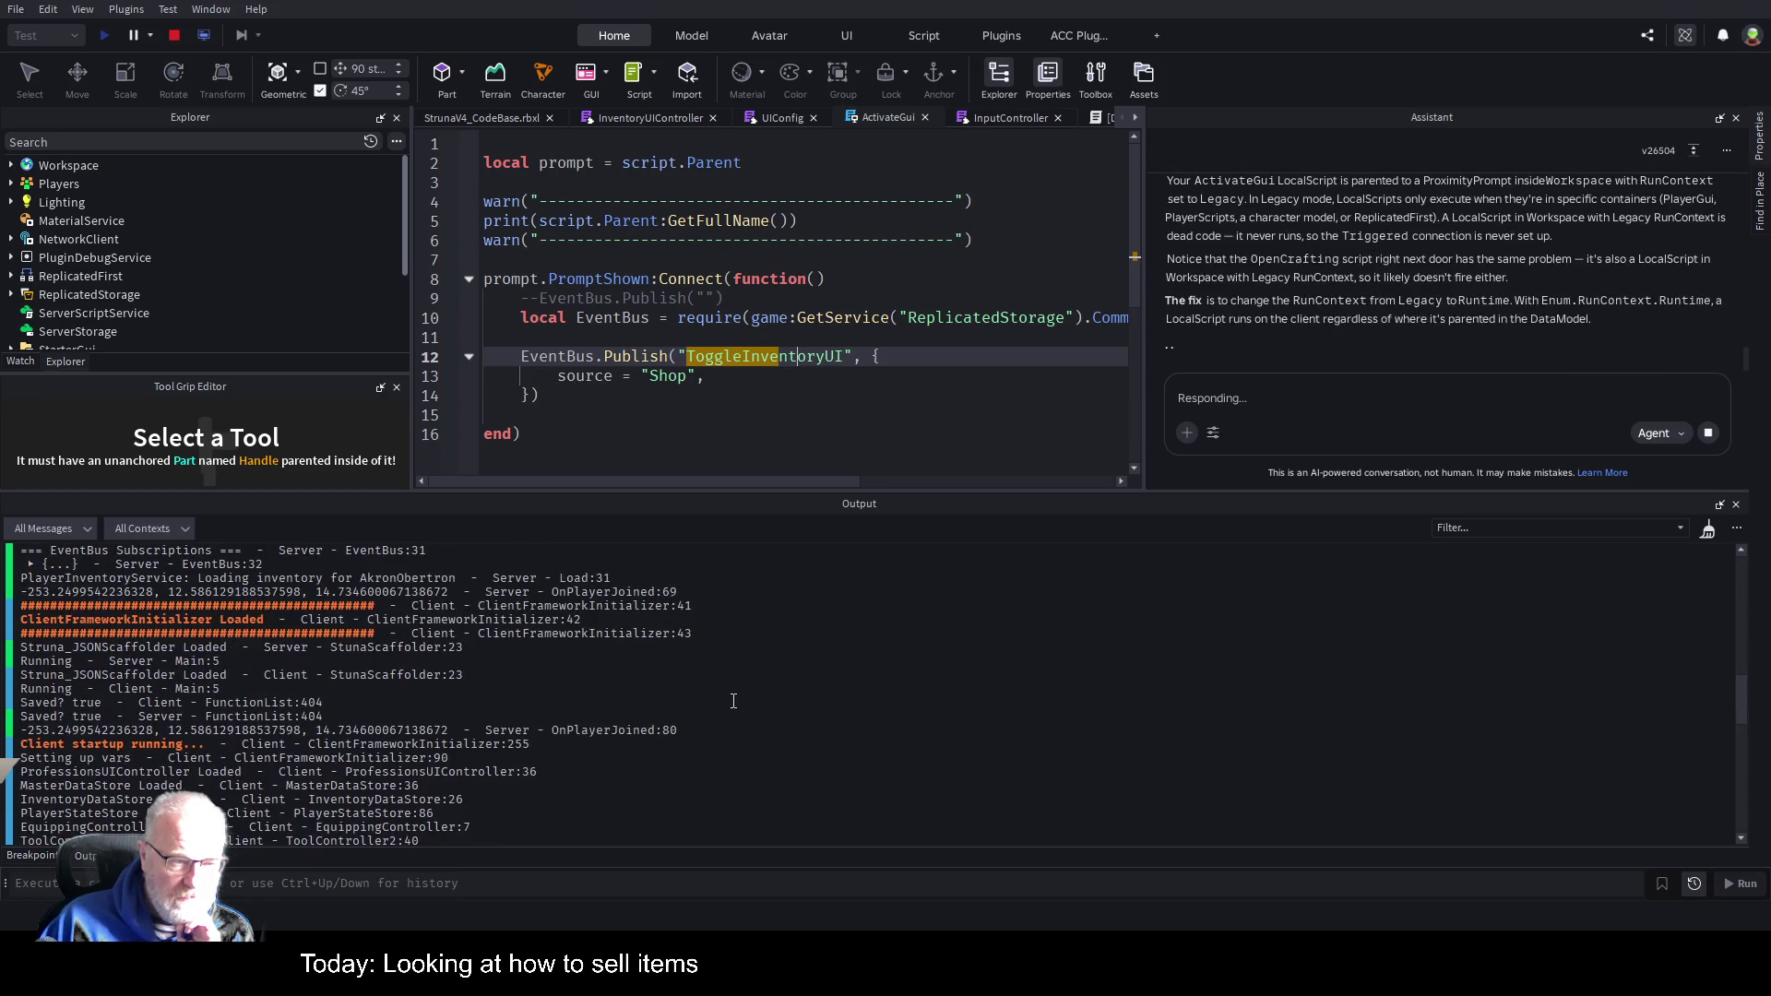
{"action": "scroll", "coordinate": [734, 701], "scroll_direction": "up", "scroll_amount": 10}
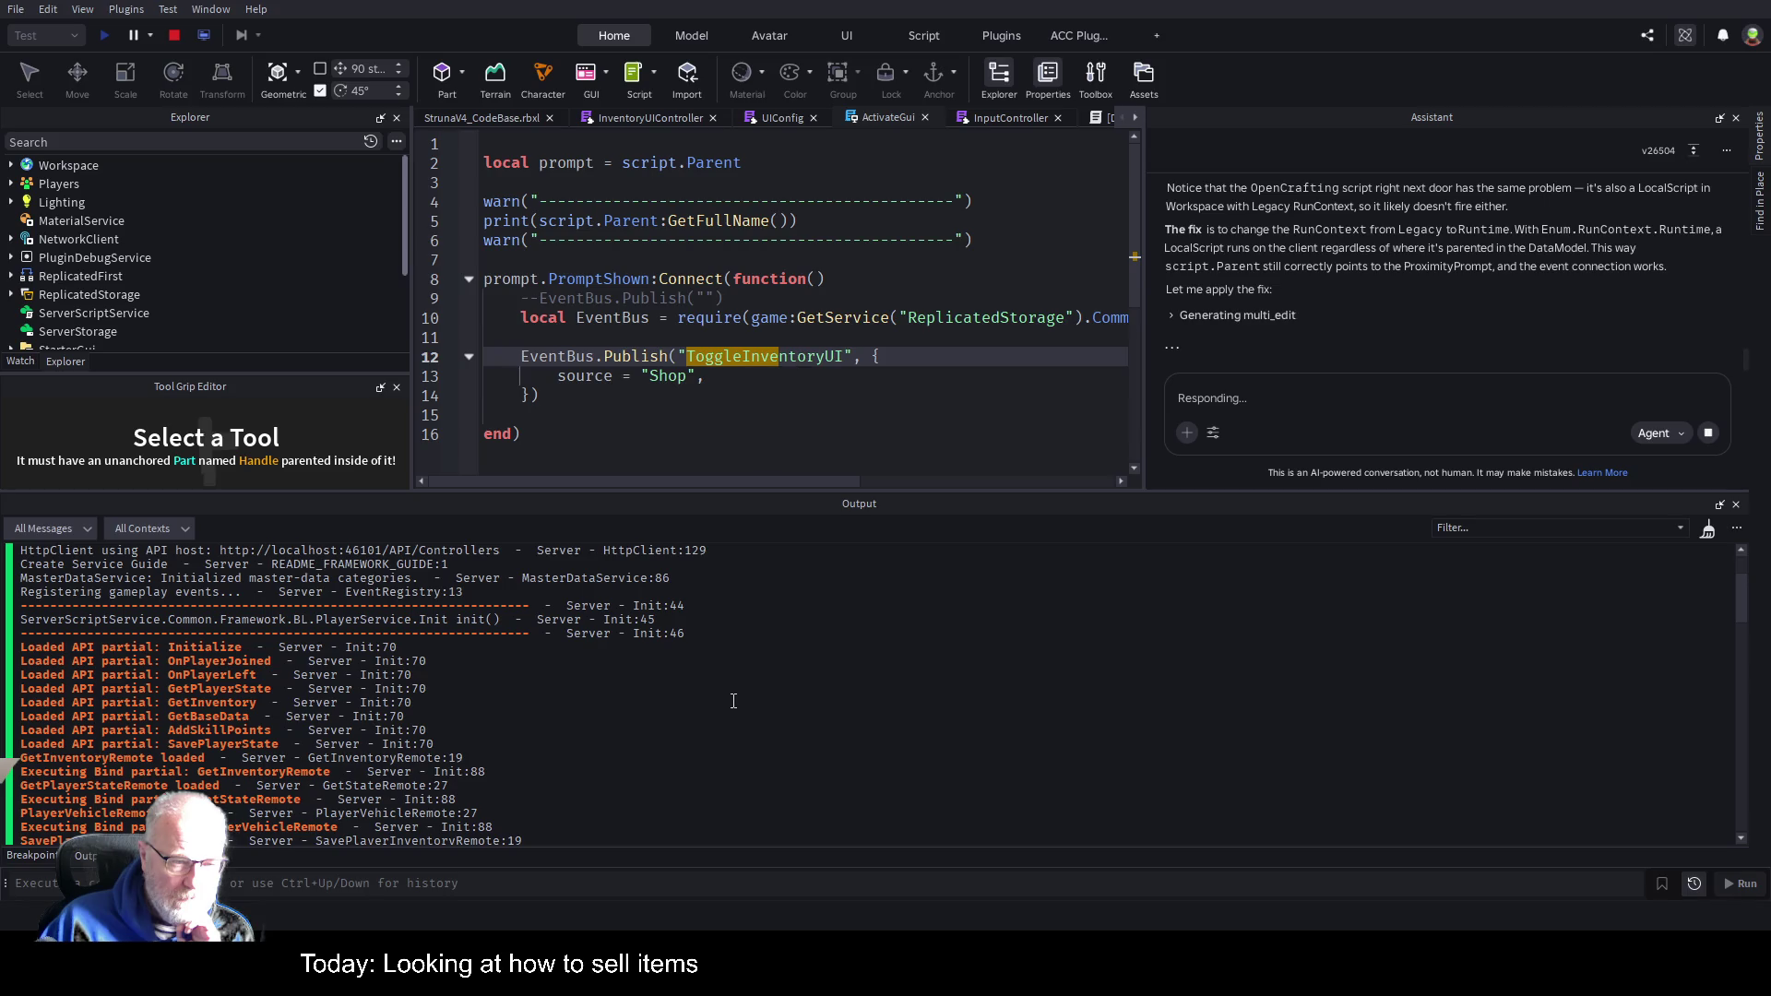
{"action": "scroll", "coordinate": [734, 701], "scroll_direction": "up", "scroll_amount": 3}
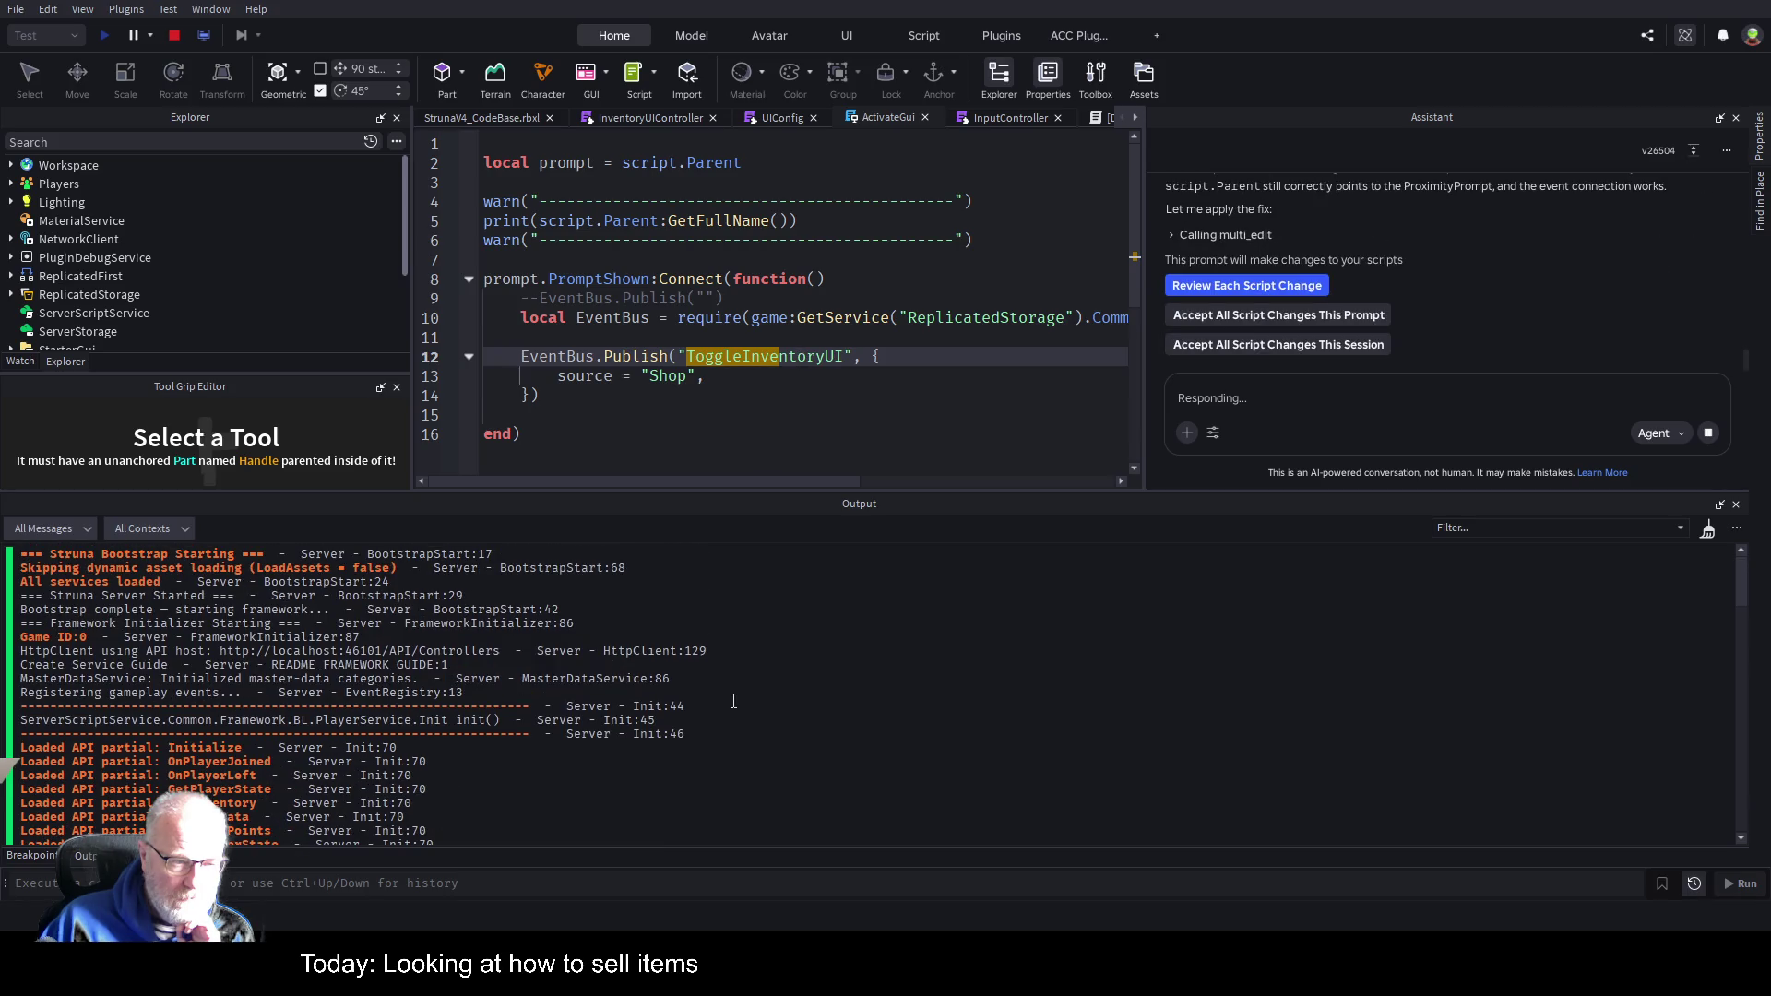
{"action": "left_click", "coordinate": [711, 183]}
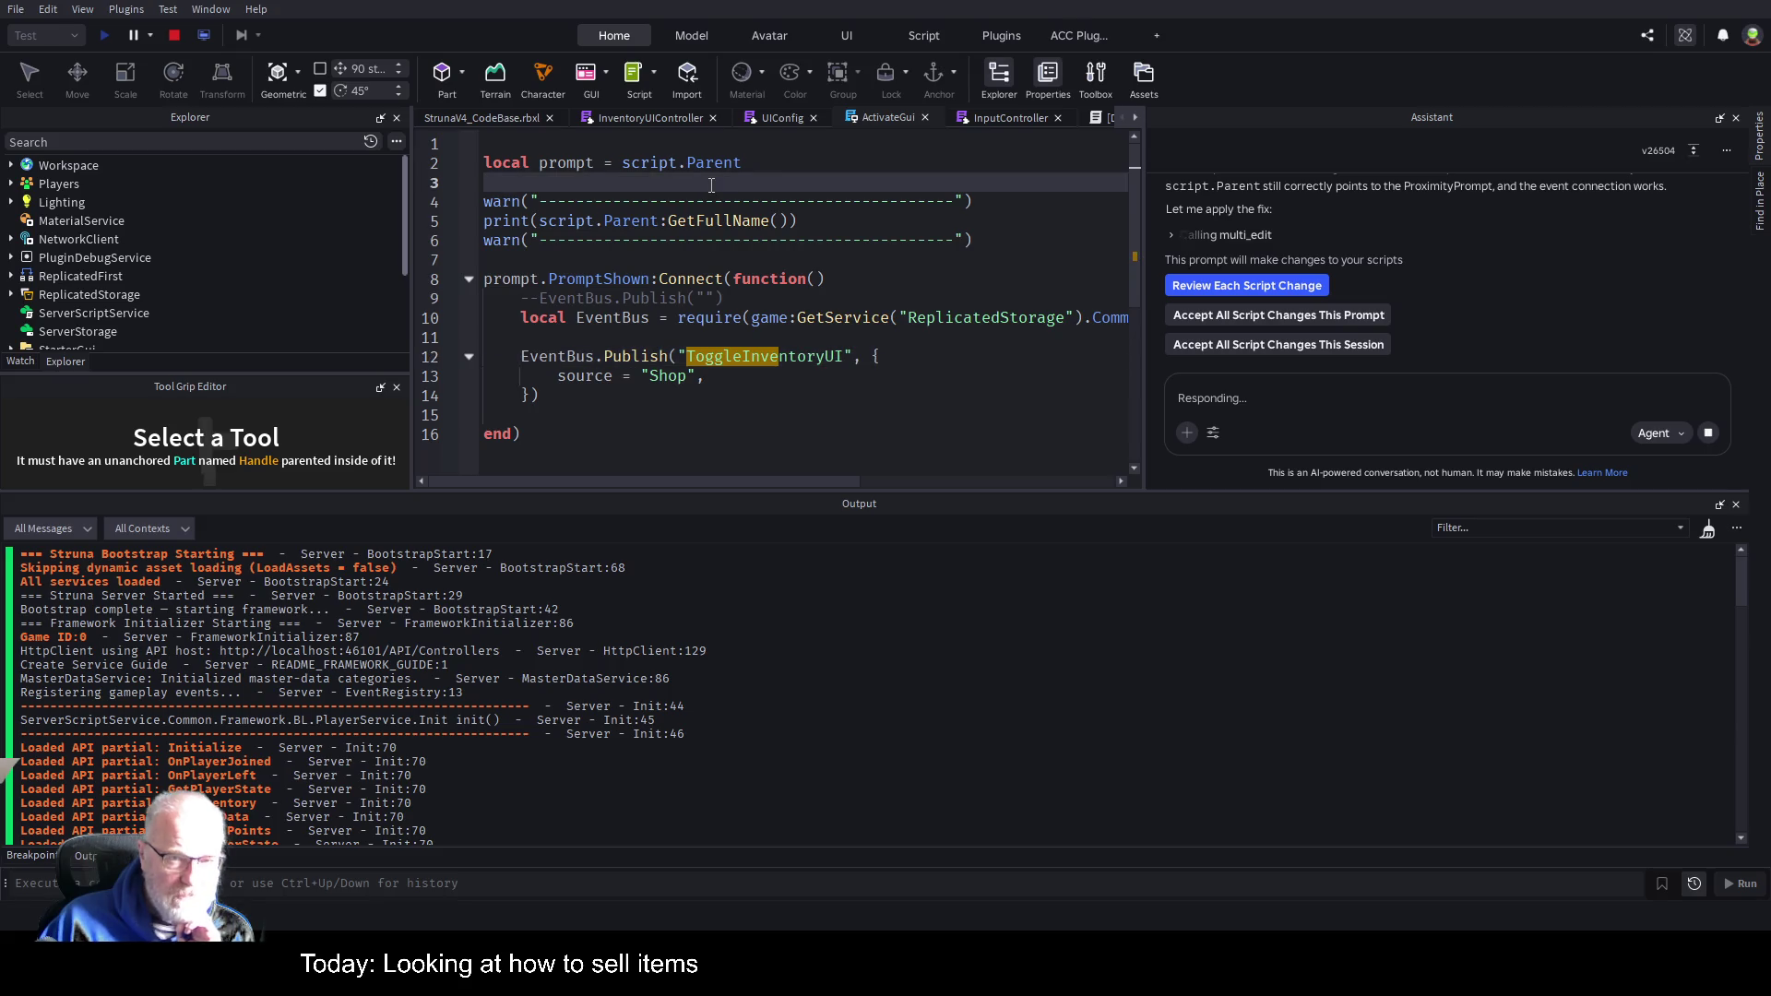
Stop the playtest, shrink the Output under a larger world view, and open the Assistant's proposed diff.
{"action": "left_click", "coordinate": [175, 37]}
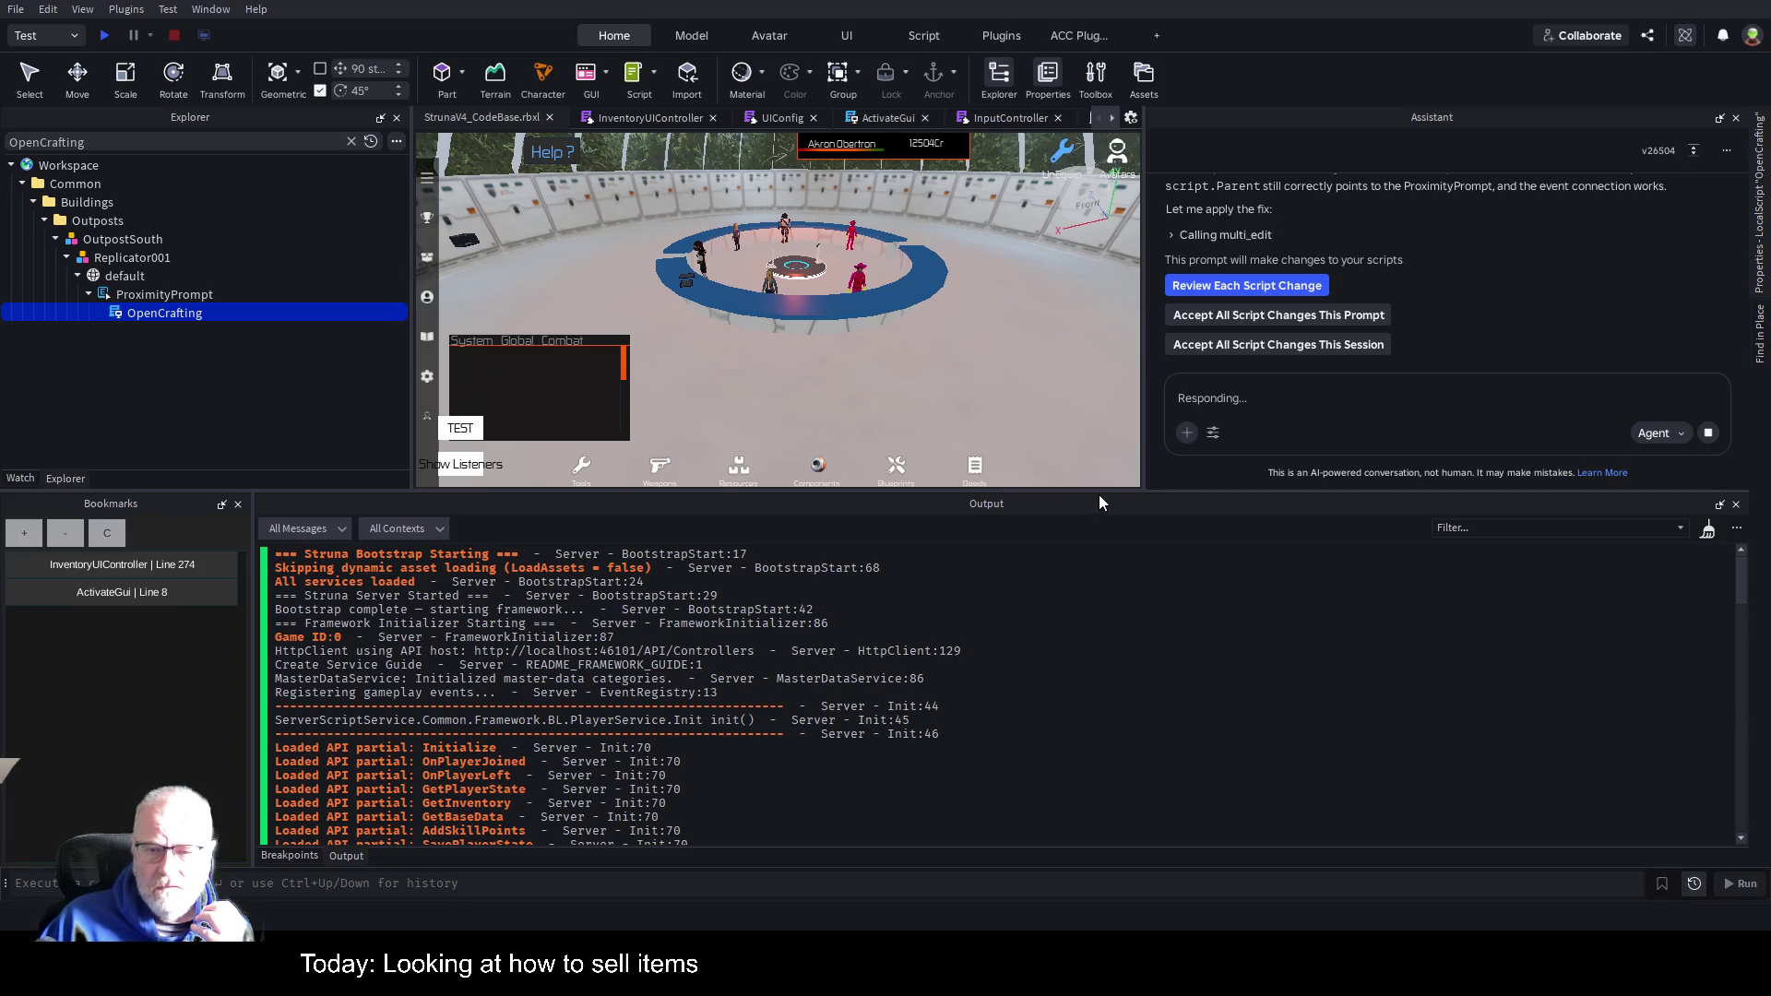
{"action": "left_click_drag", "start_coordinate": [1112, 491], "coordinate": [1111, 730]}
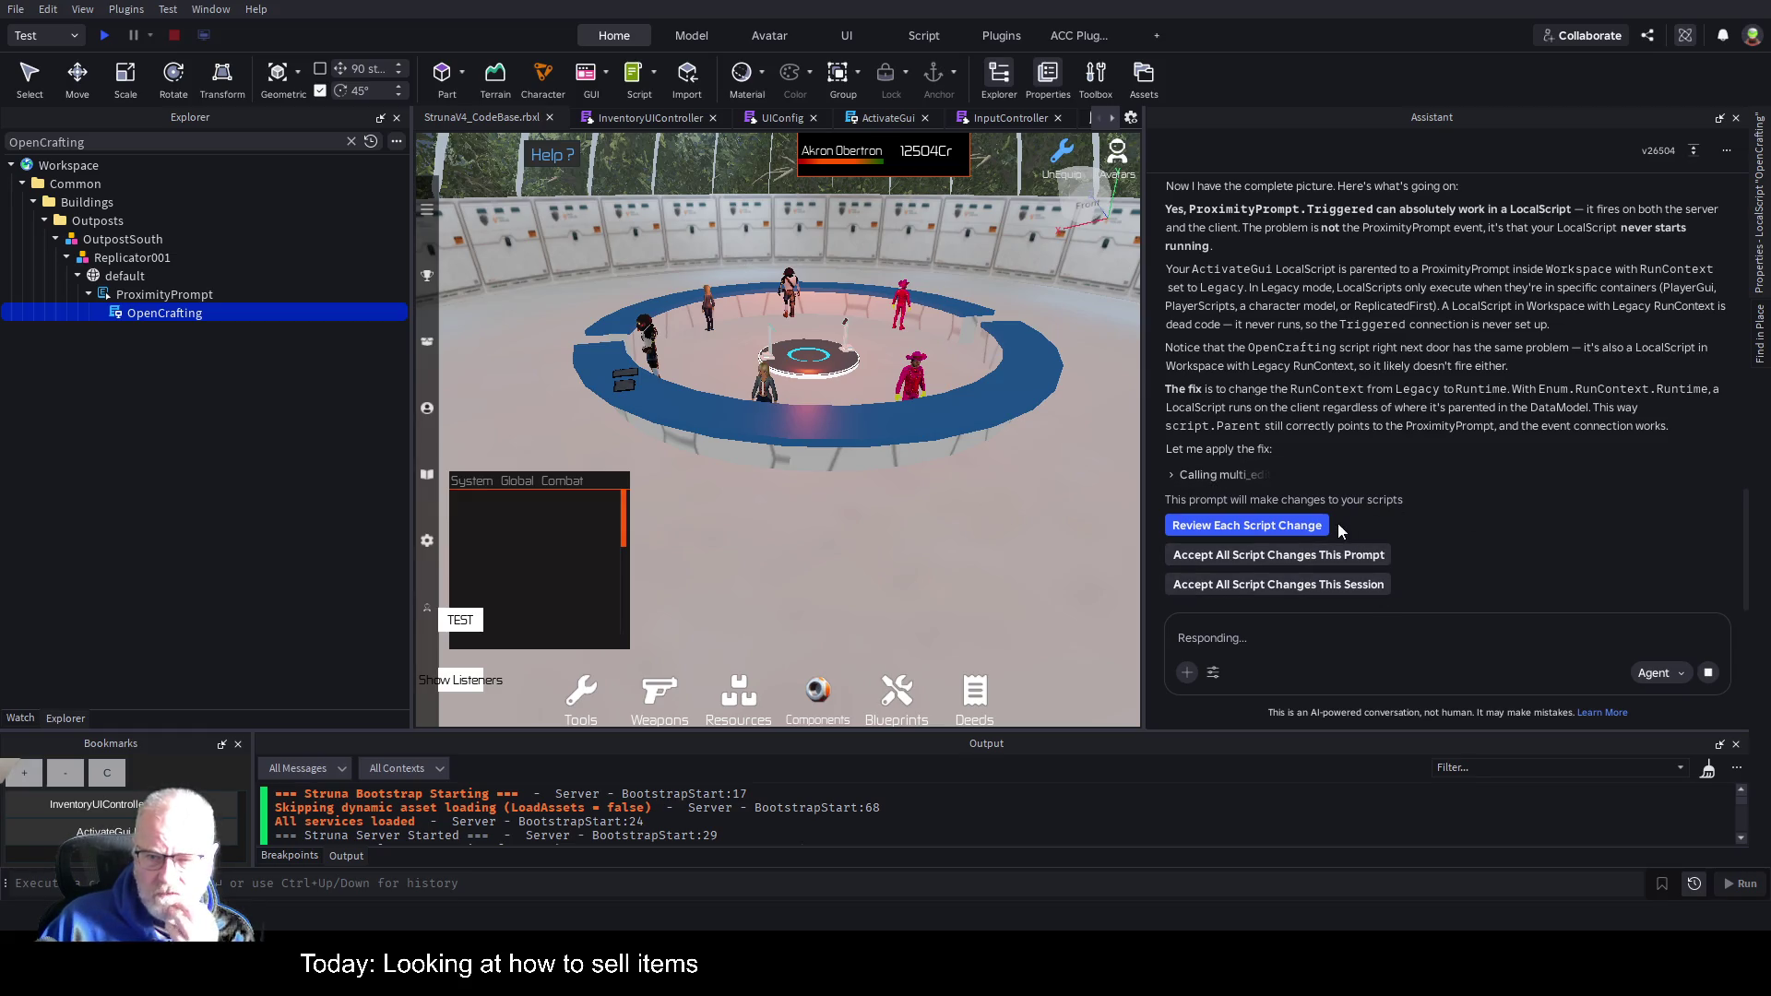
{"action": "left_click", "coordinate": [1290, 524]}
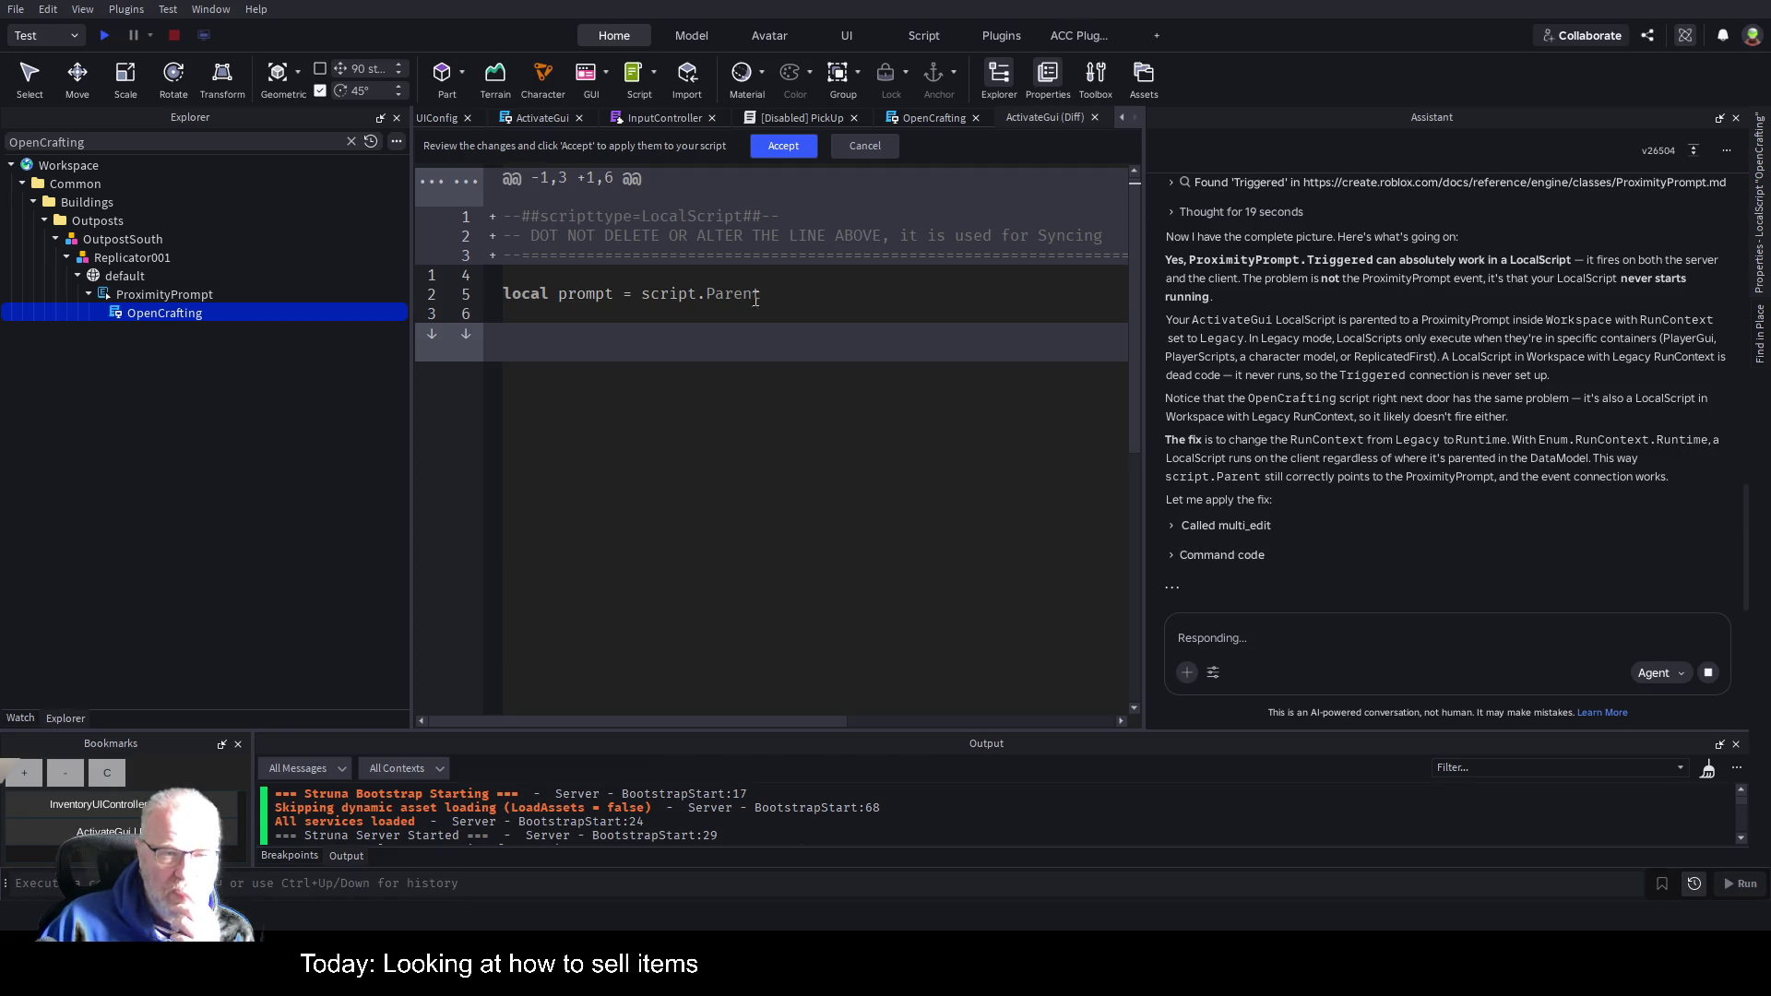
Finish reviewing the ActivateGui RunContext change, stop the Assistant, and go to OpenCrafting line 11.
{"action": "scroll", "coordinate": [777, 465], "scroll_direction": "down", "scroll_amount": 1}
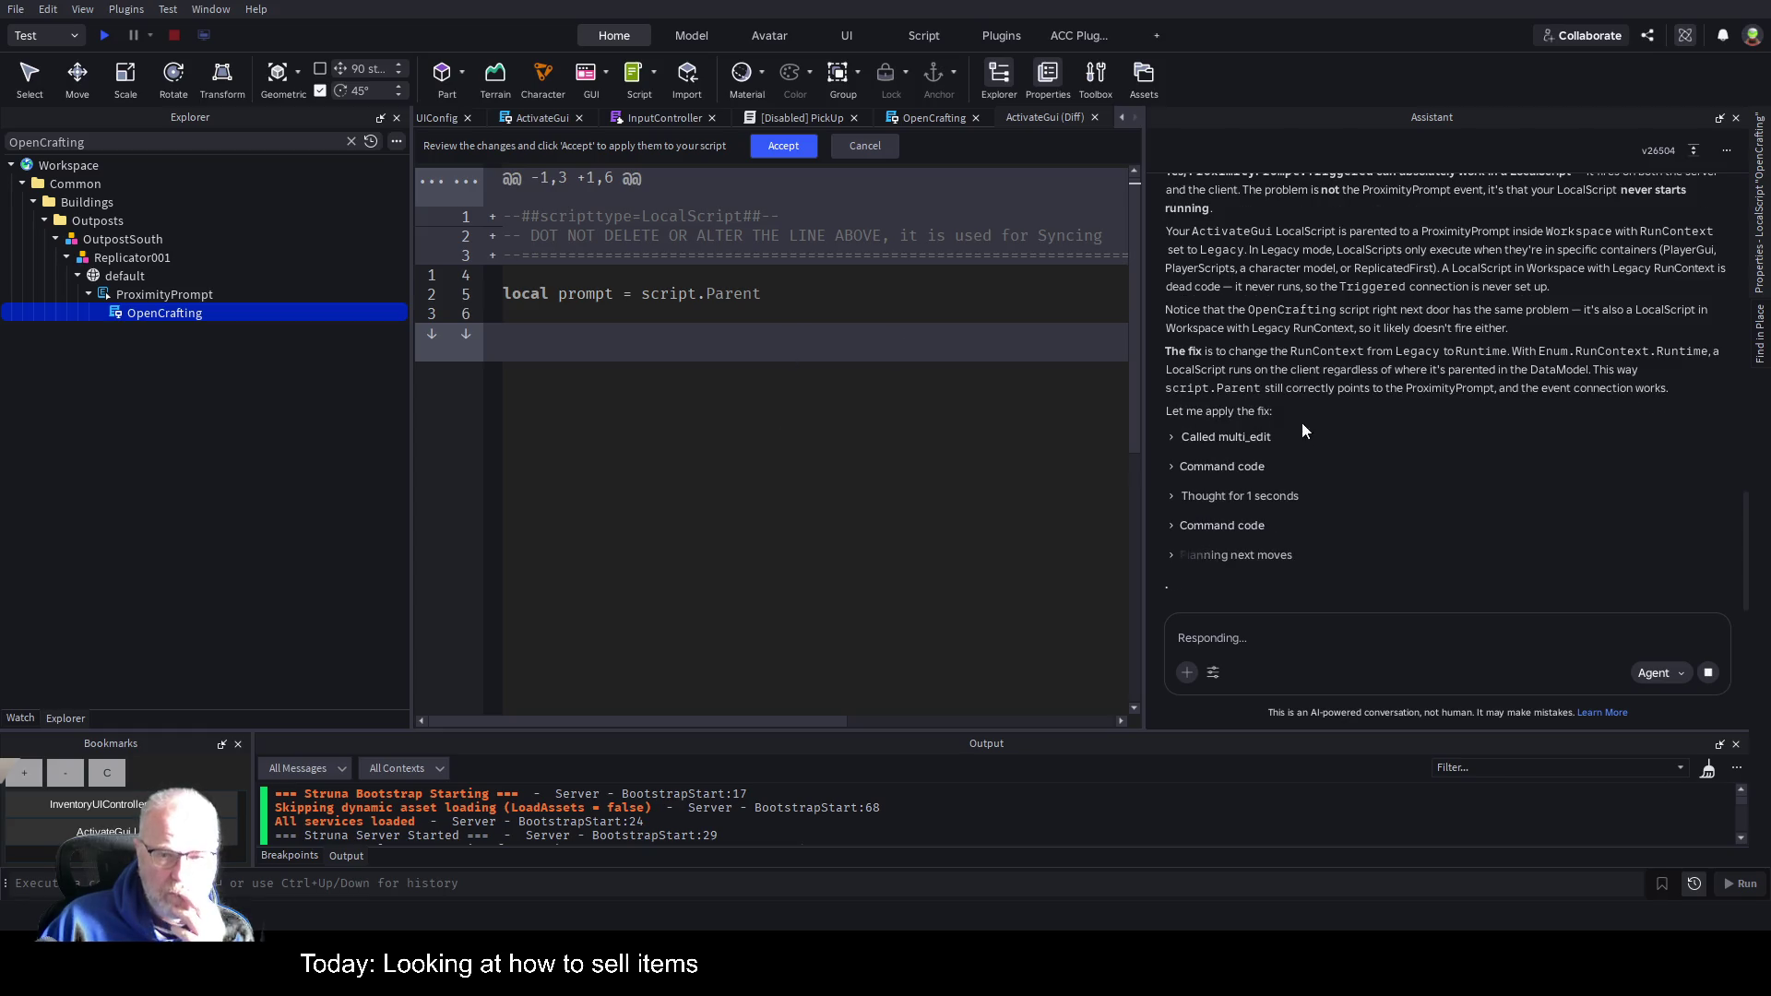
{"action": "left_click", "coordinate": [876, 148]}
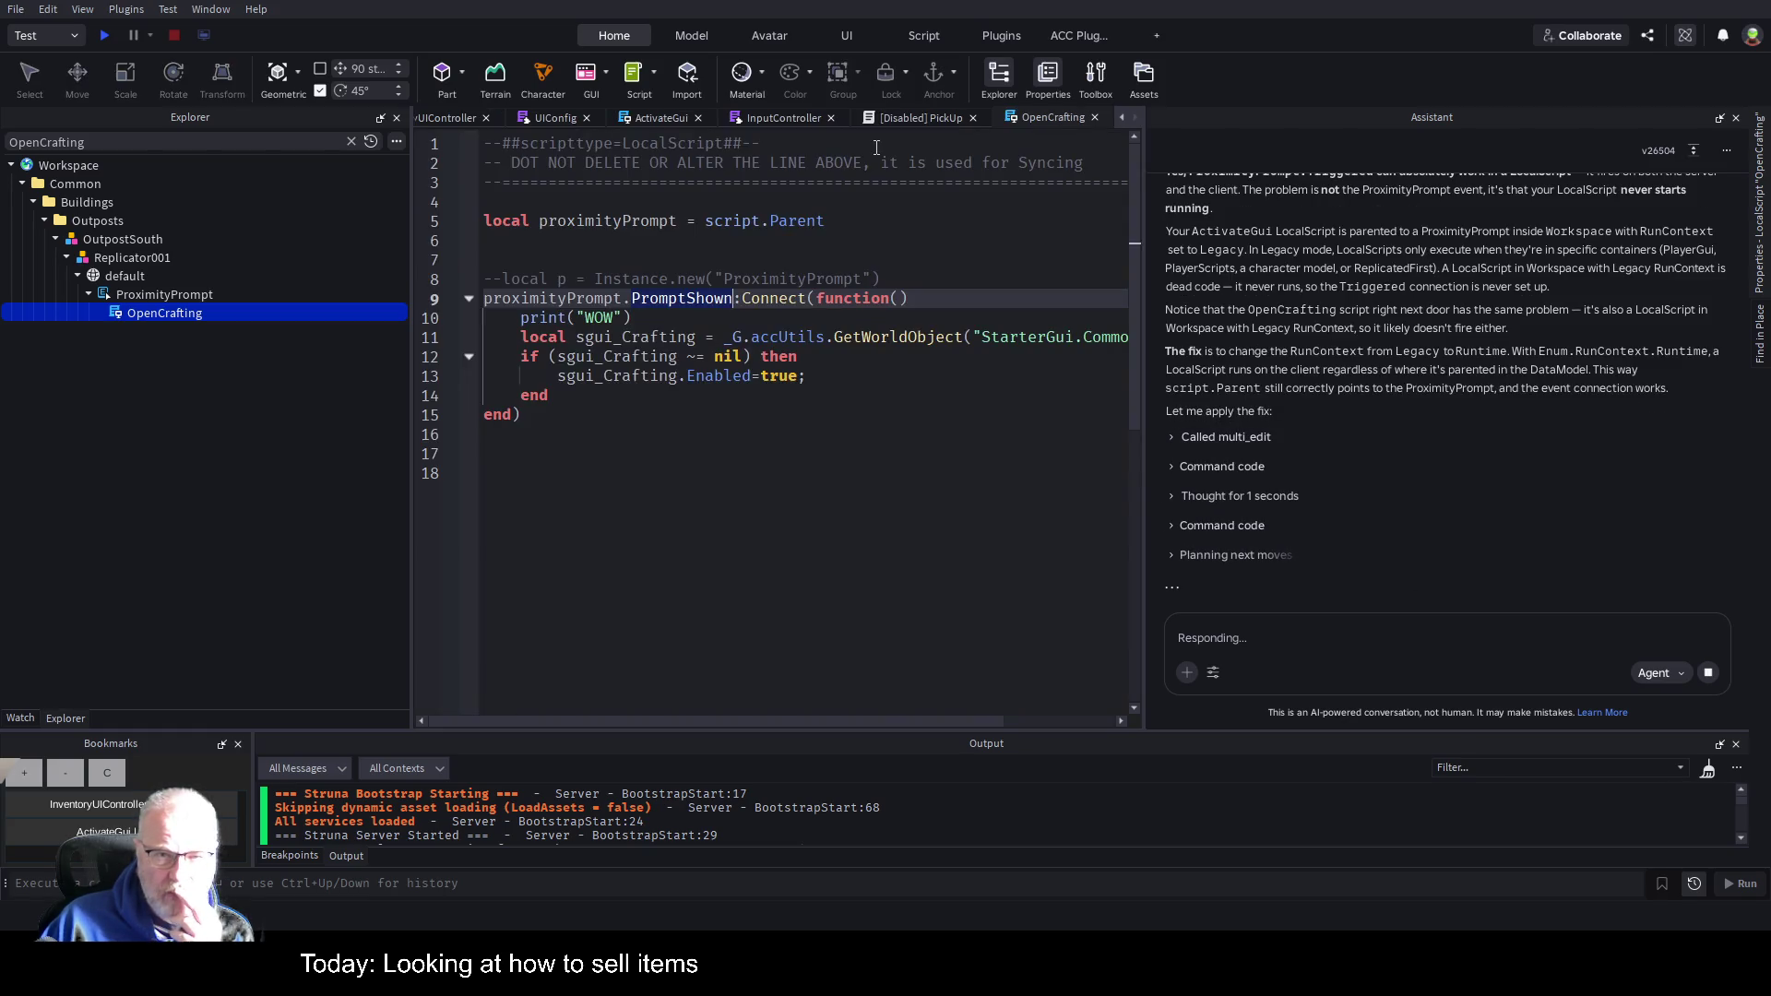
{"action": "left_click", "coordinate": [1709, 674]}
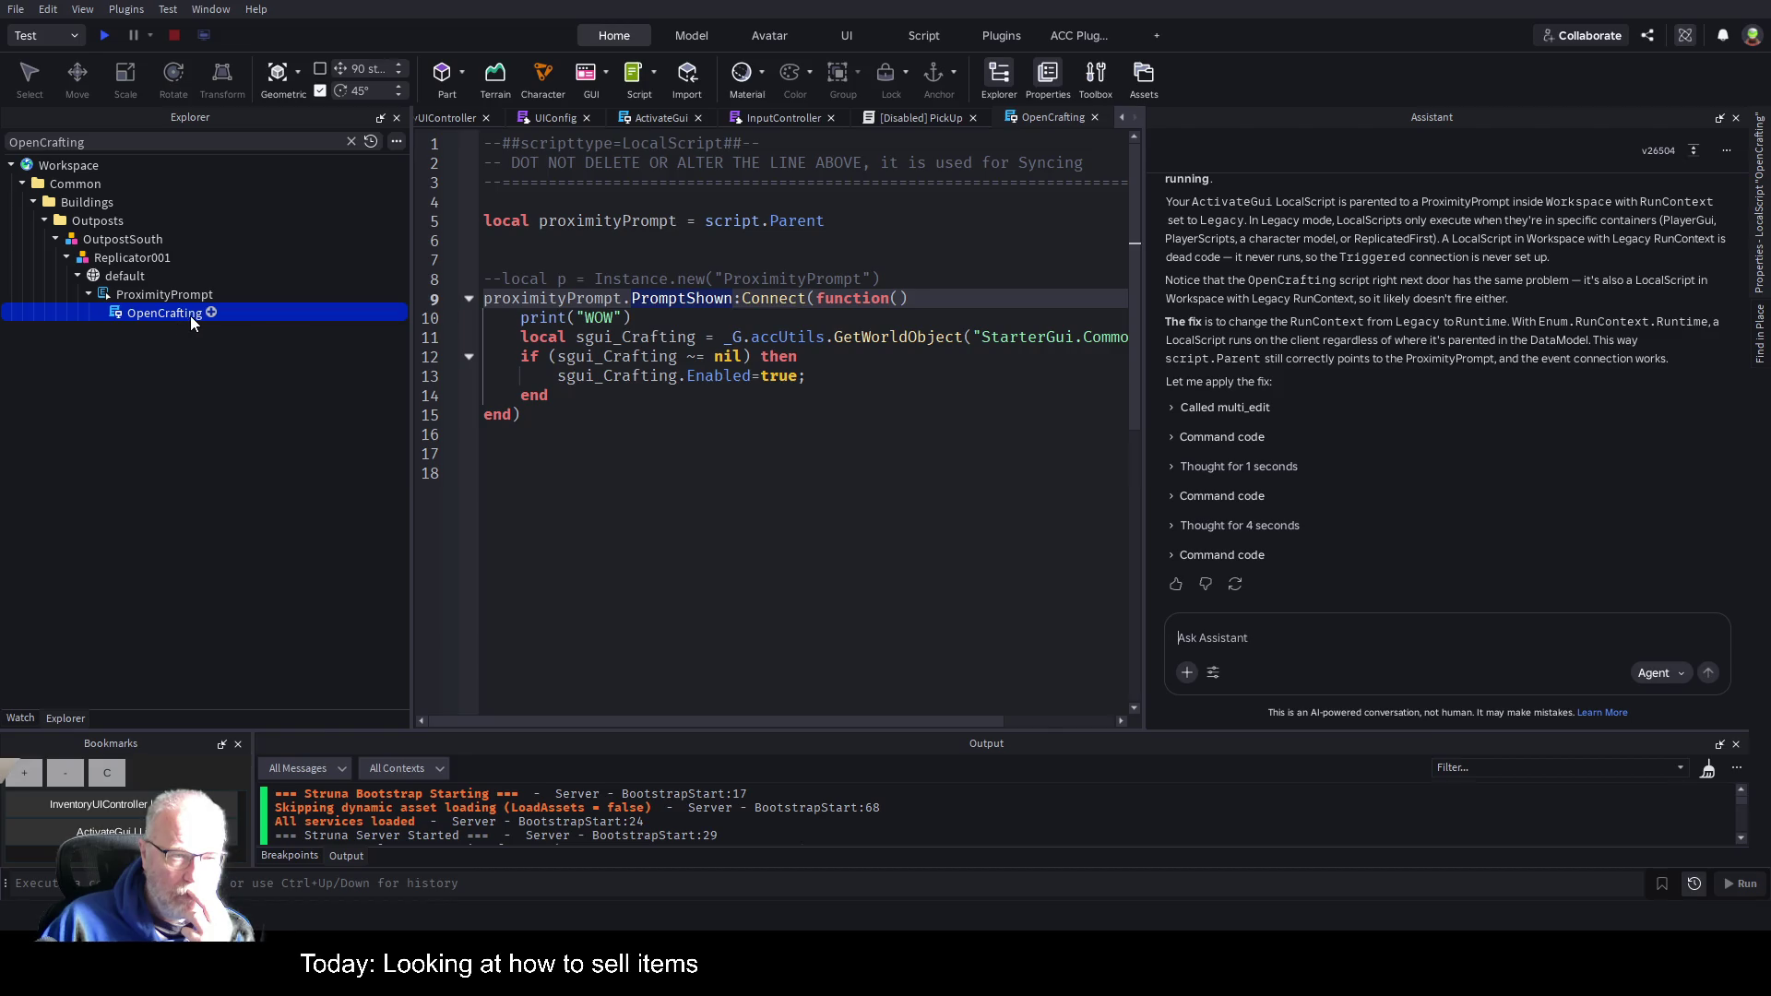
{"action": "left_click", "coordinate": [599, 337]}
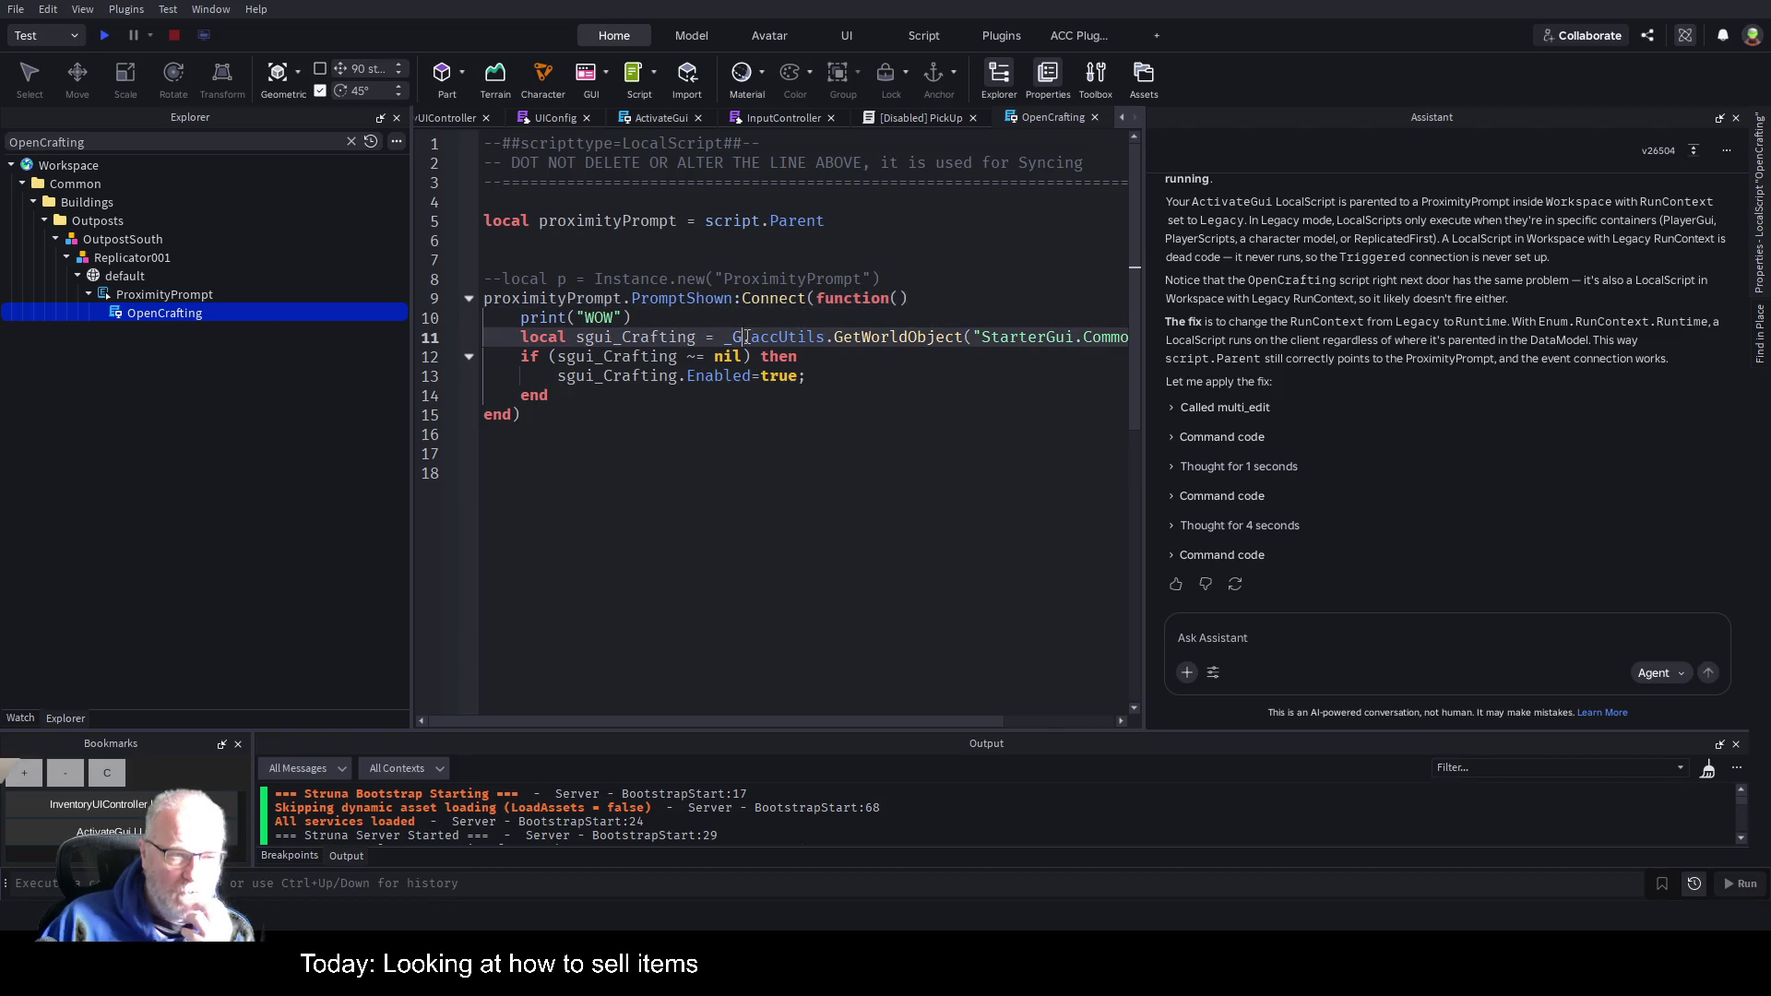
Move the ActivateGui script out of the ProximityPrompt into the StrunaInc NPC model.
{"action": "left_click", "coordinate": [668, 117]}
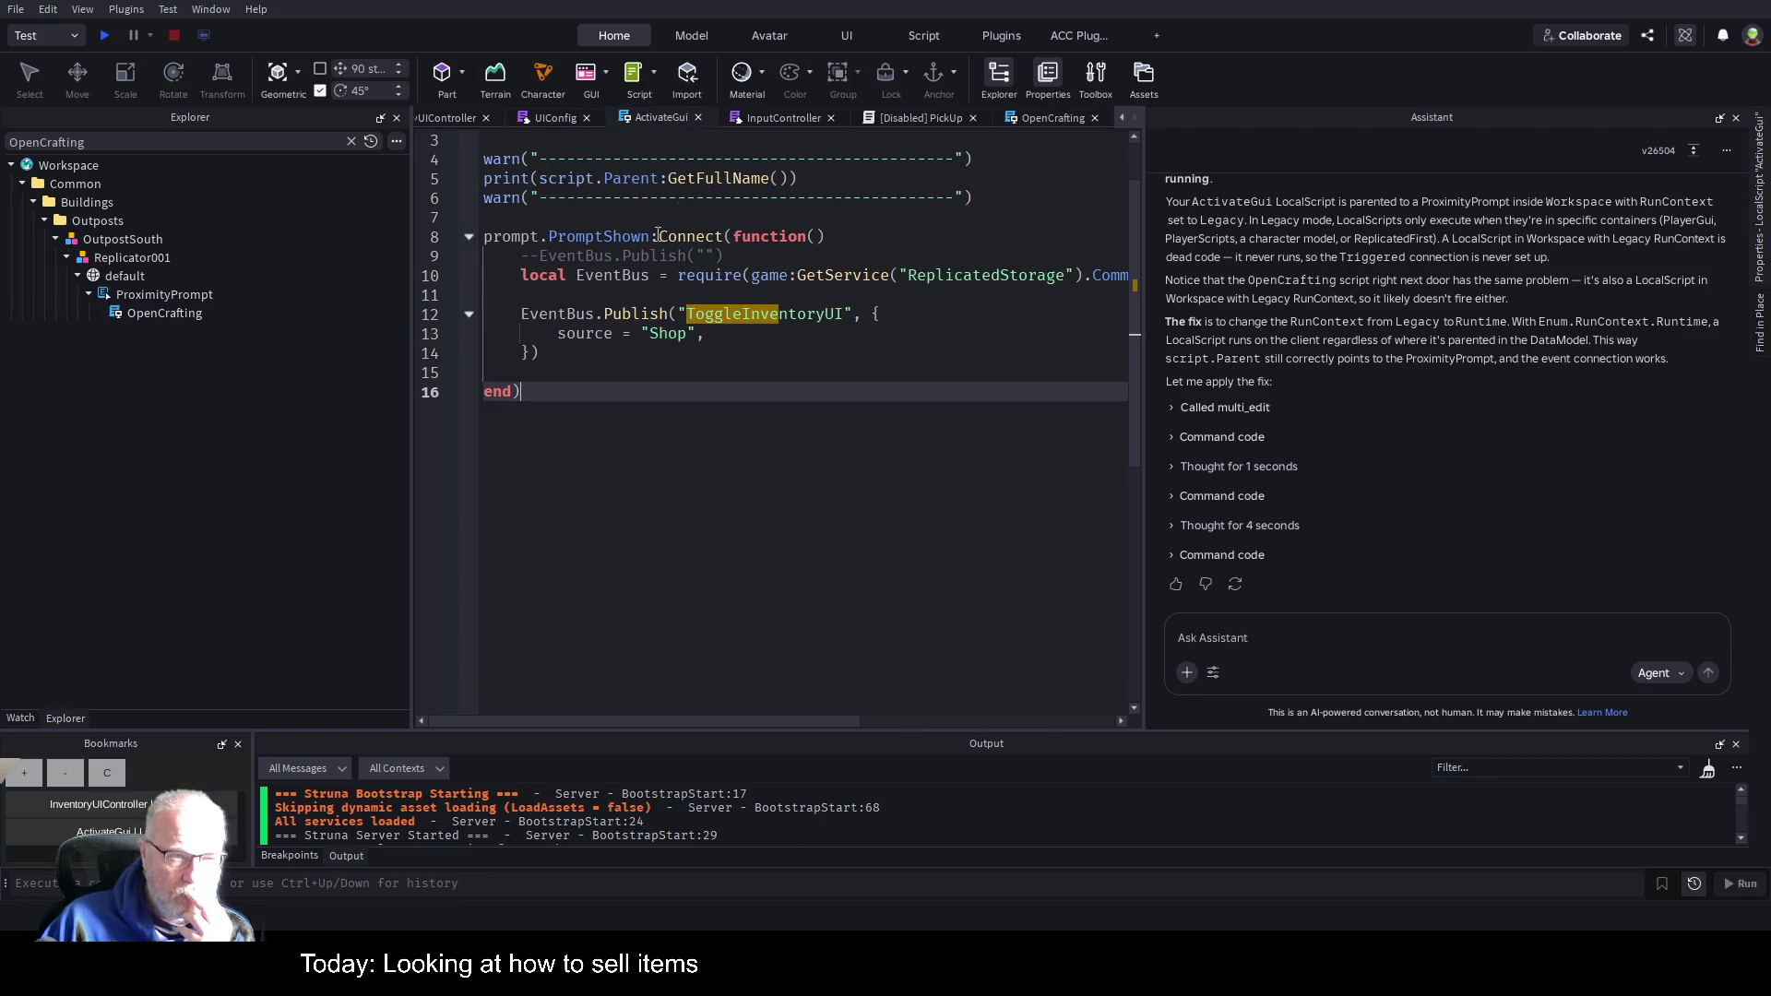
{"action": "left_click", "coordinate": [351, 140]}
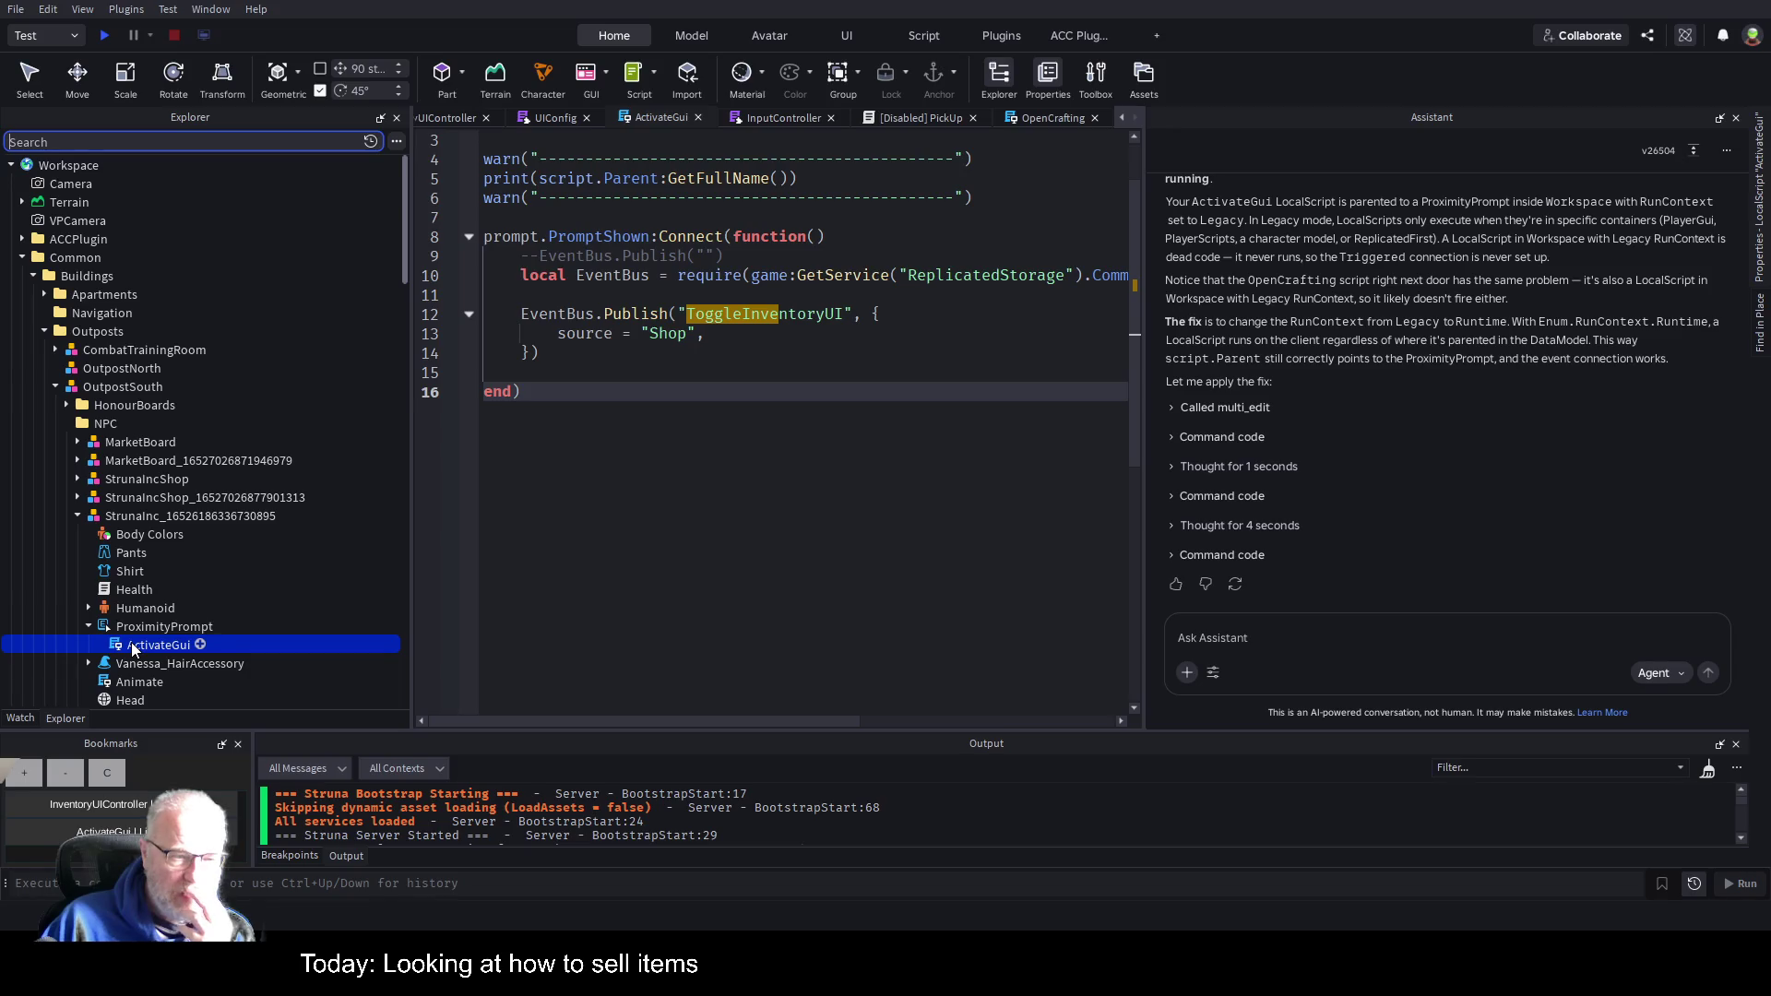
{"action": "mouse_move", "coordinate": [131, 646]}
{"action": "left_mouse_down"}
{"action": "mouse_move", "coordinate": [280, 594]}
{"action": "mouse_move", "coordinate": [213, 513]}
{"action": "left_mouse_up"}
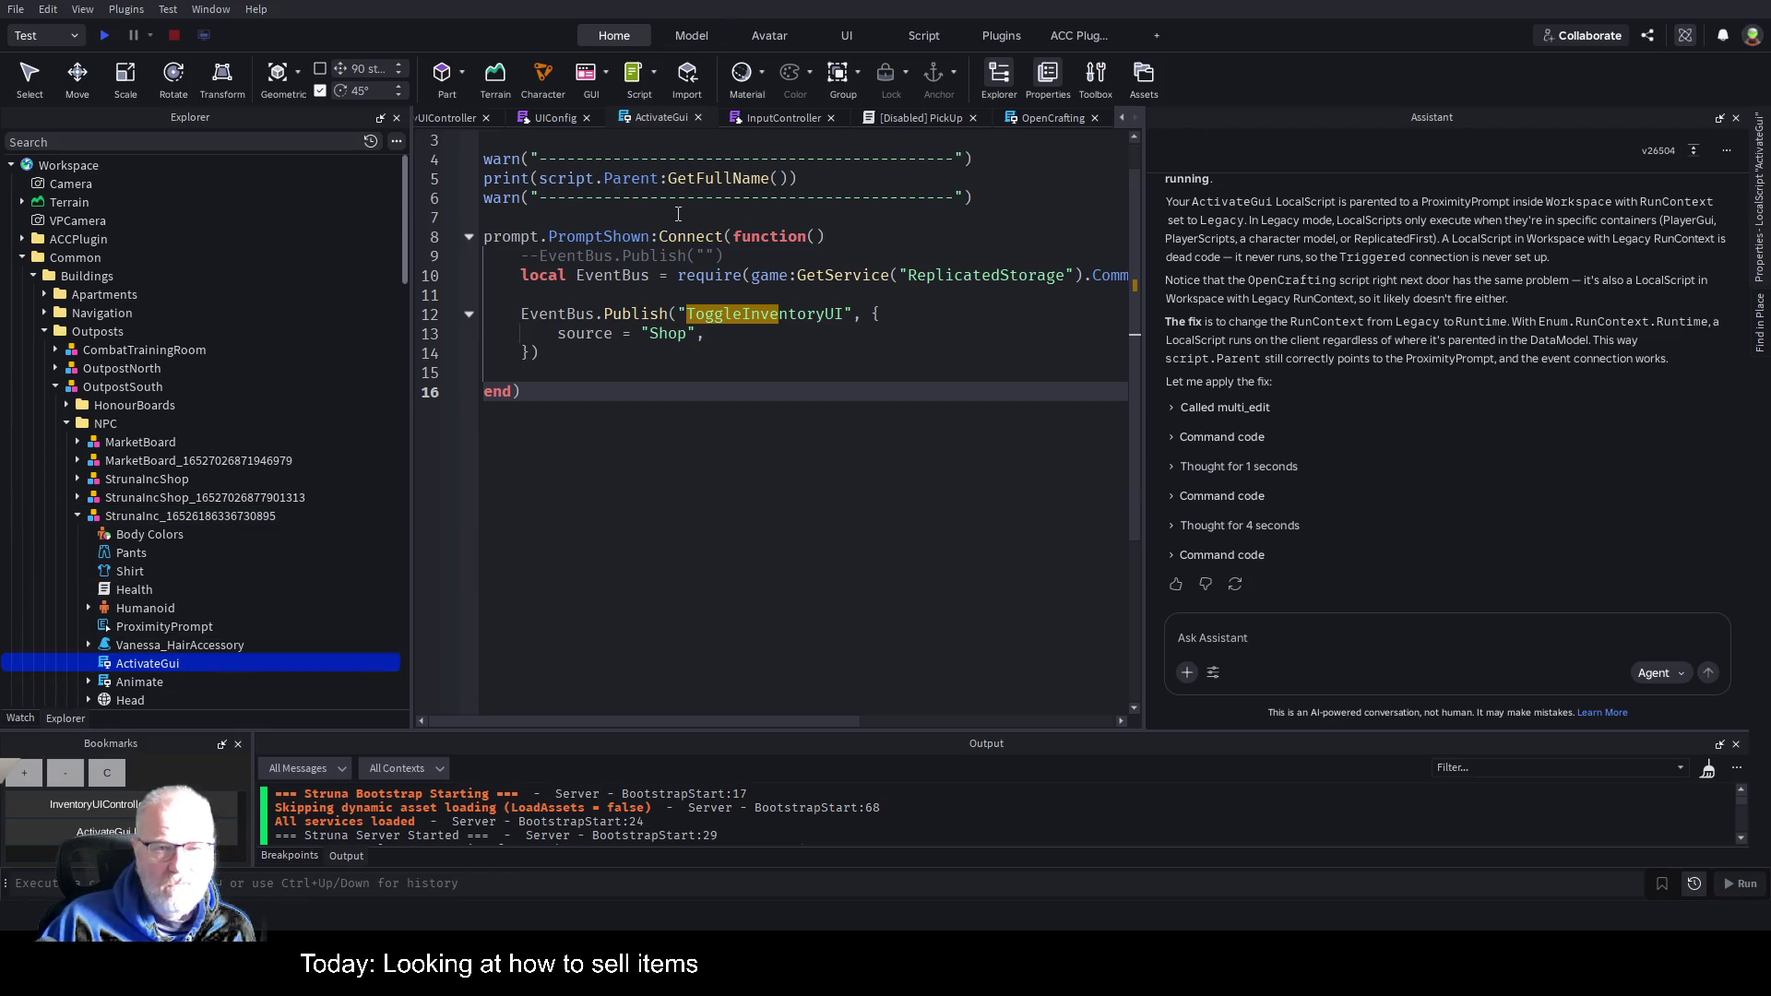
Point line 2's prompt variable at script.Parent.ProximityPrompt, save the place and start a play test.
{"action": "scroll", "coordinate": [628, 219], "scroll_direction": "up", "scroll_amount": 1}
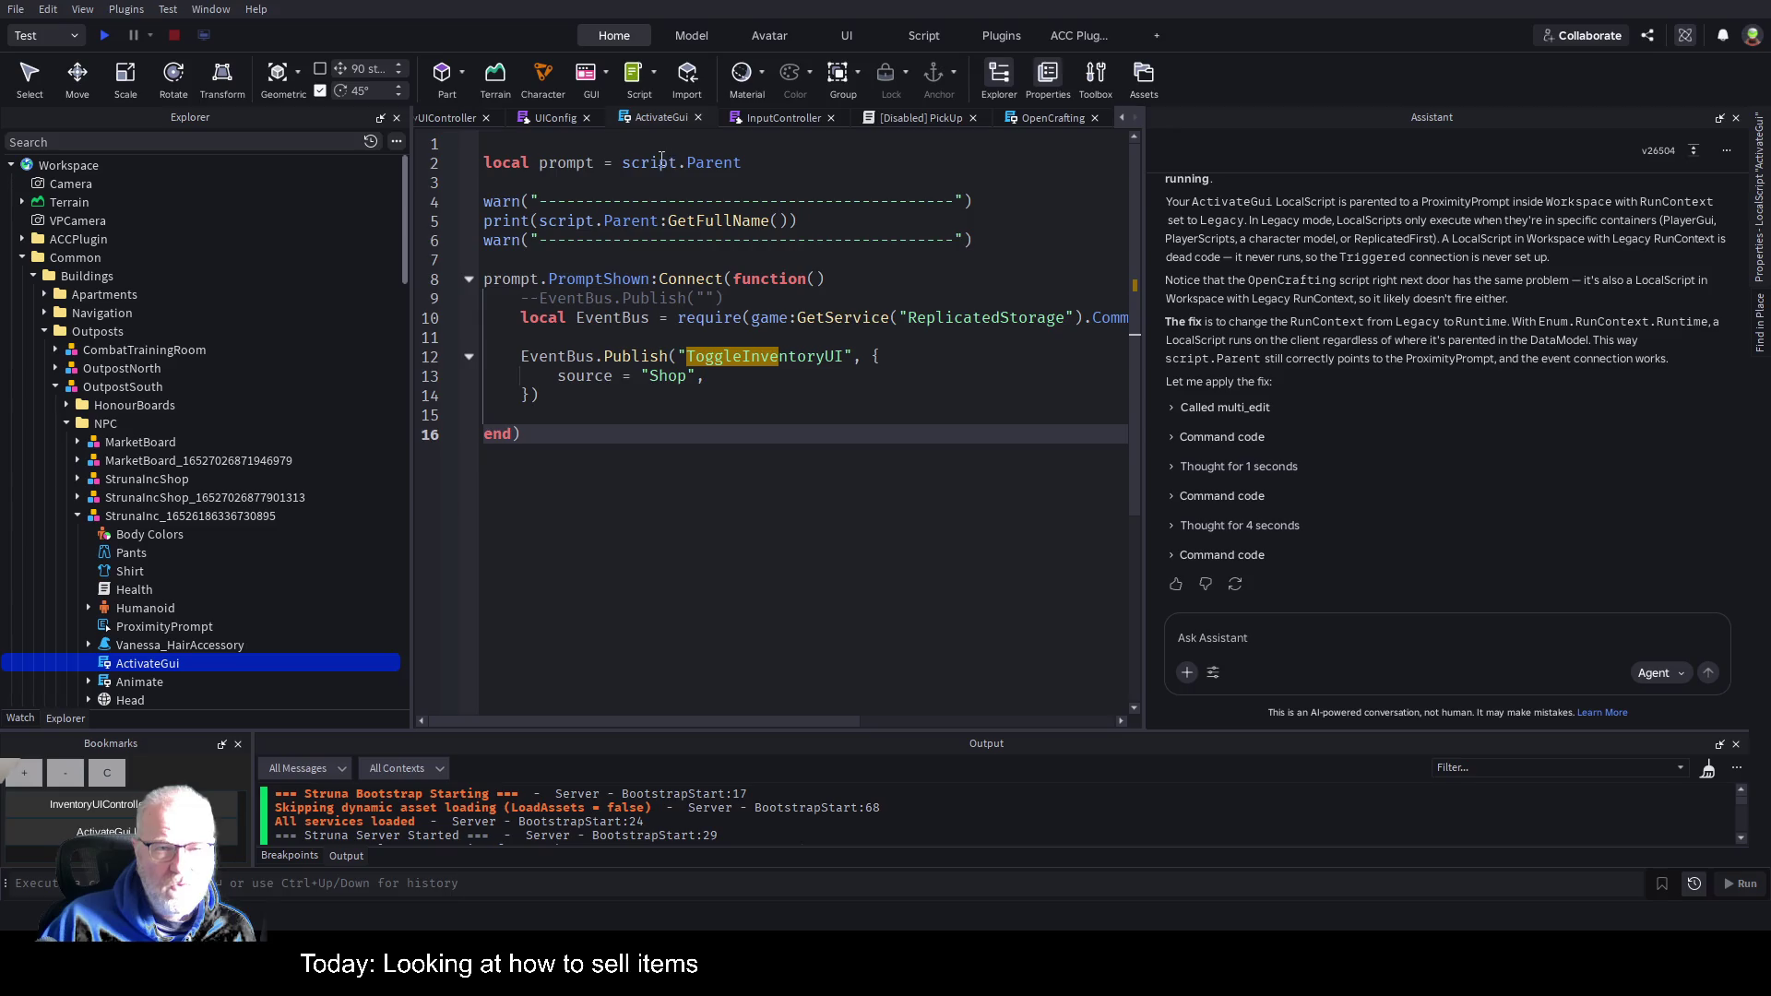
{"action": "left_click", "coordinate": [770, 163]}
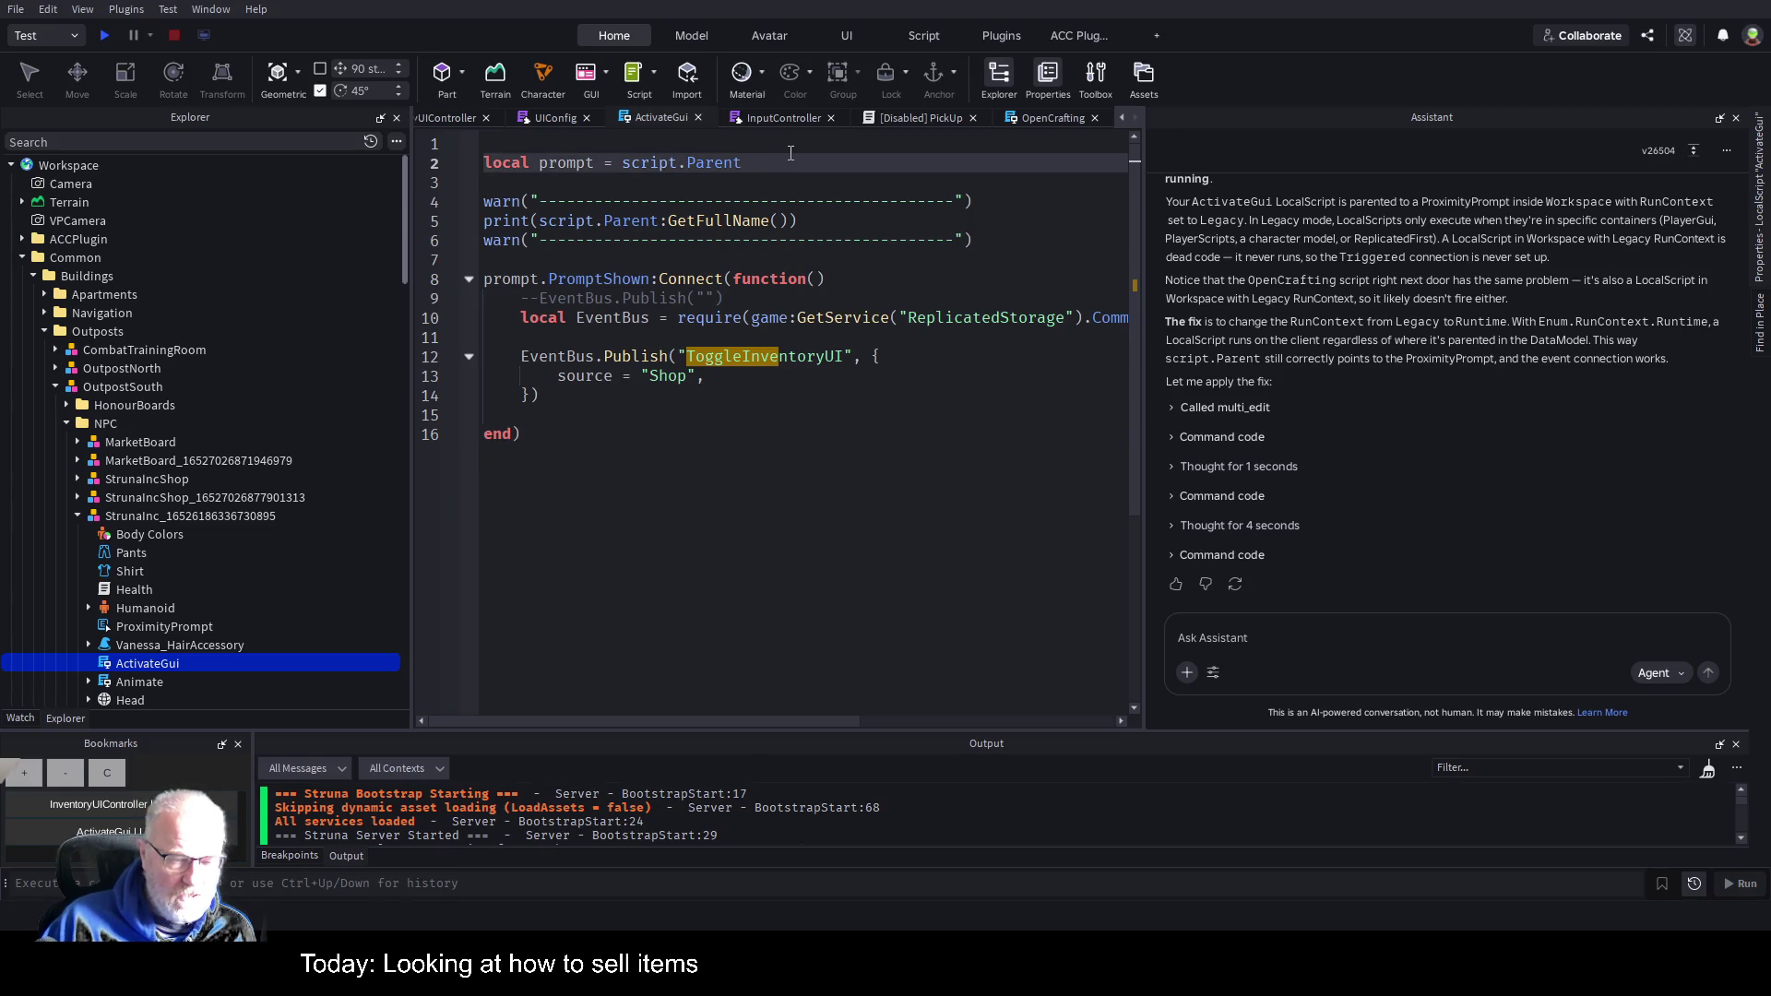
{"action": "type", "text": ".pr"}
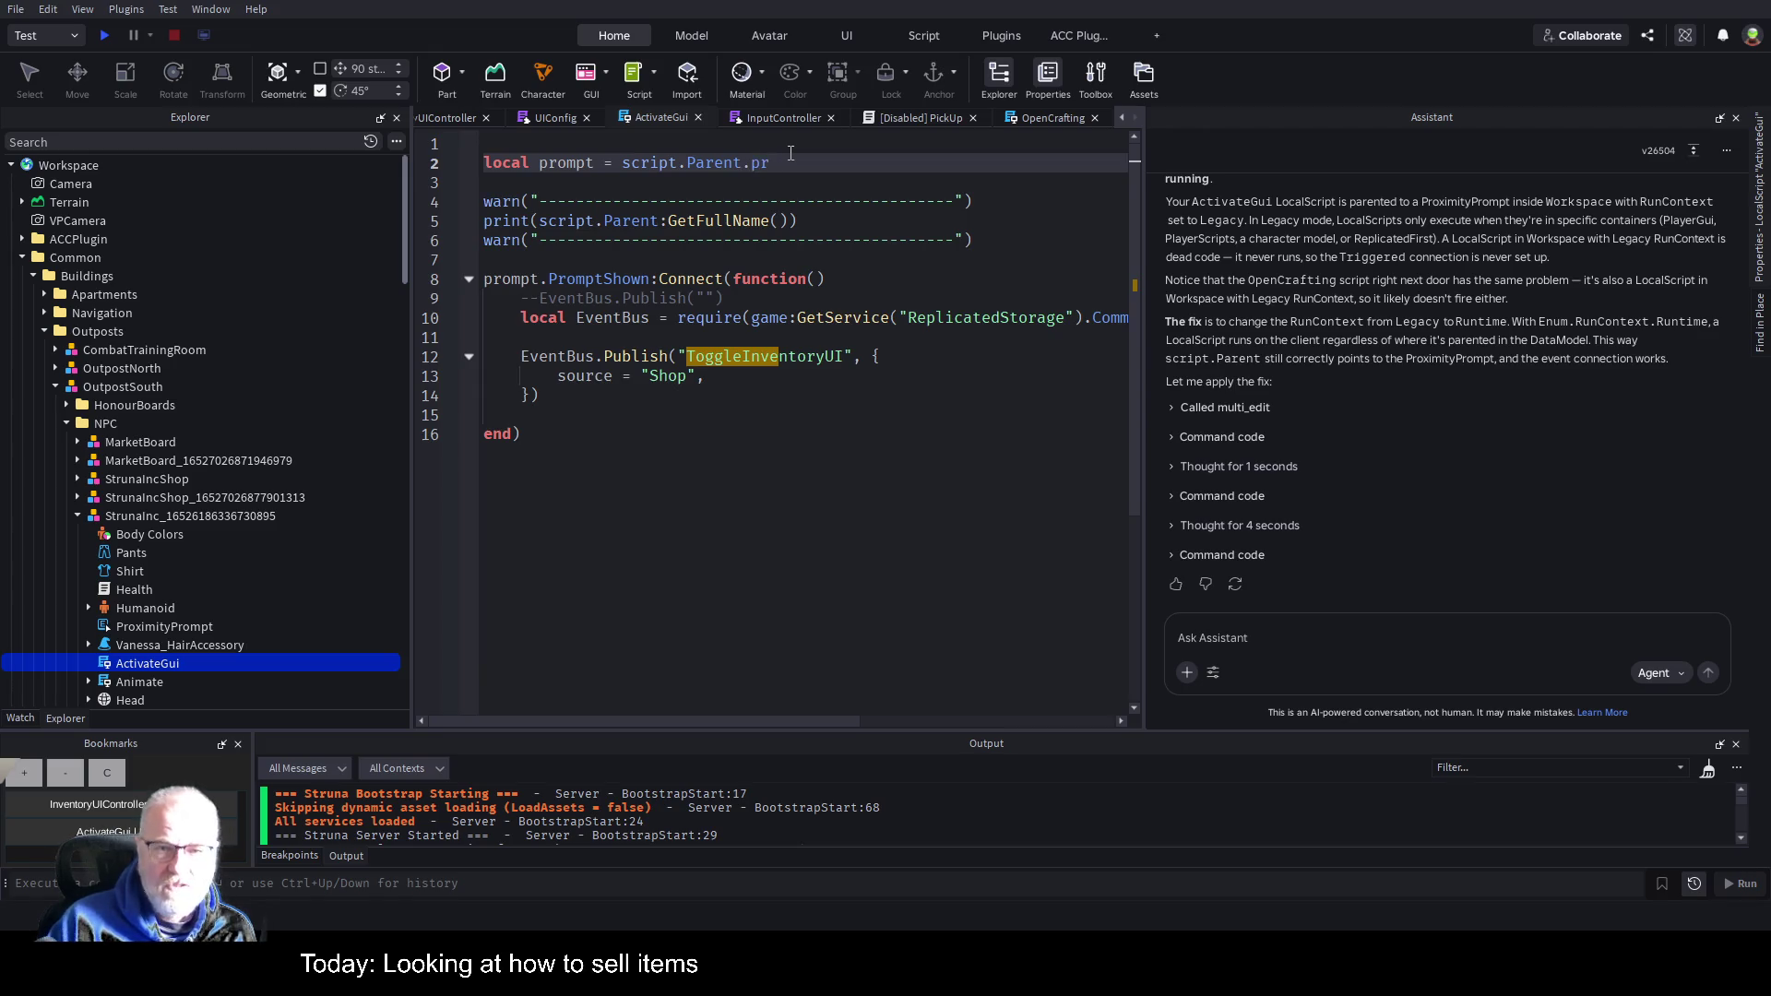
{"action": "key", "text": "Tab"}
{"action": "key", "text": "ctrl+s"}
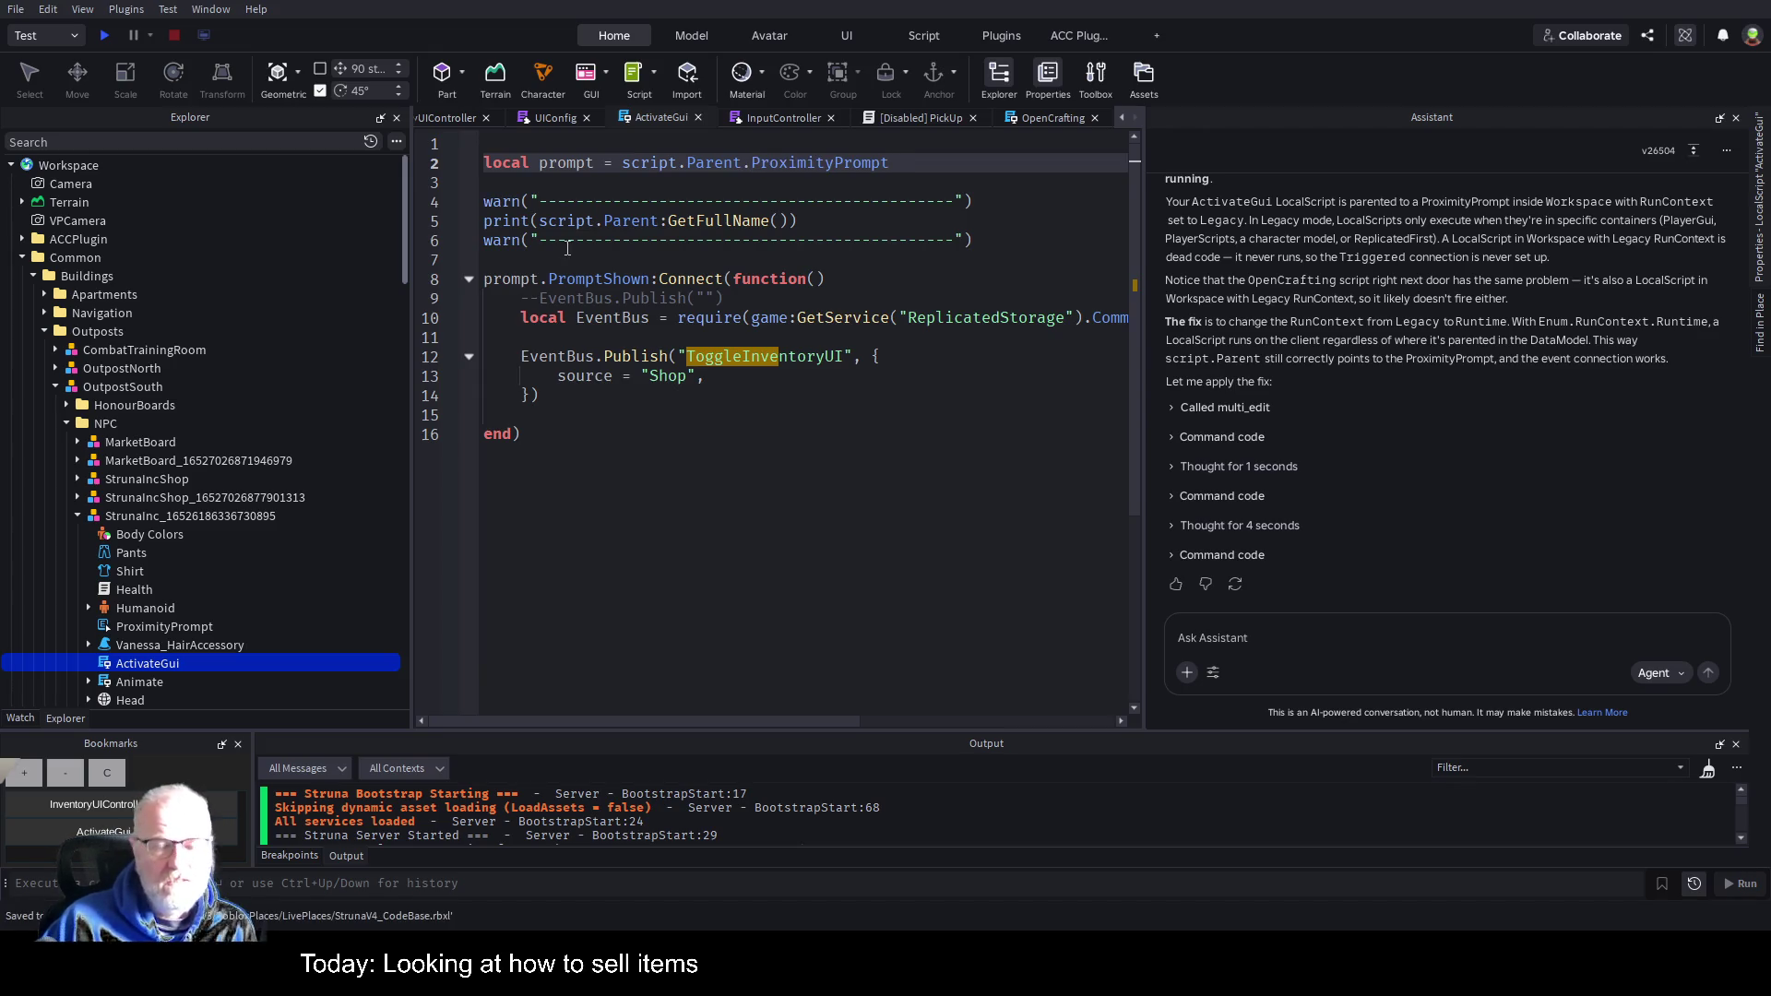
{"action": "left_click", "coordinate": [105, 36]}
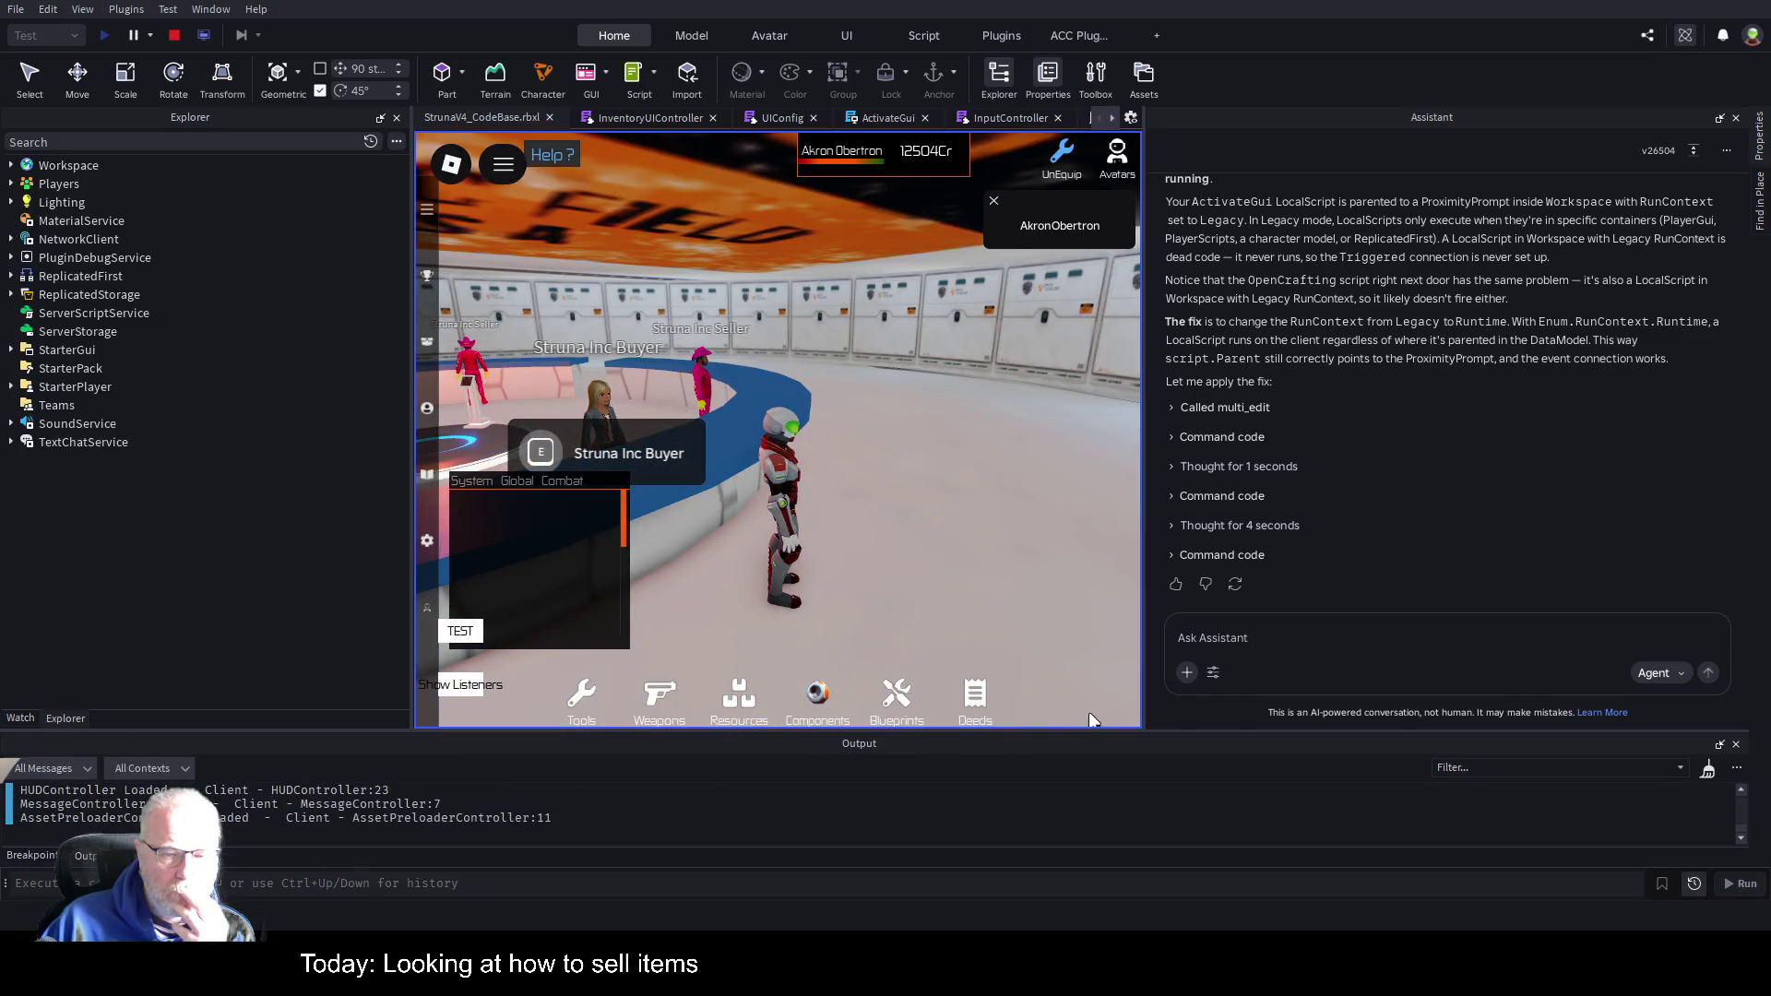
Hide the Assistant panel and enlarge the Output log area.
{"action": "left_click", "coordinate": [1720, 118]}
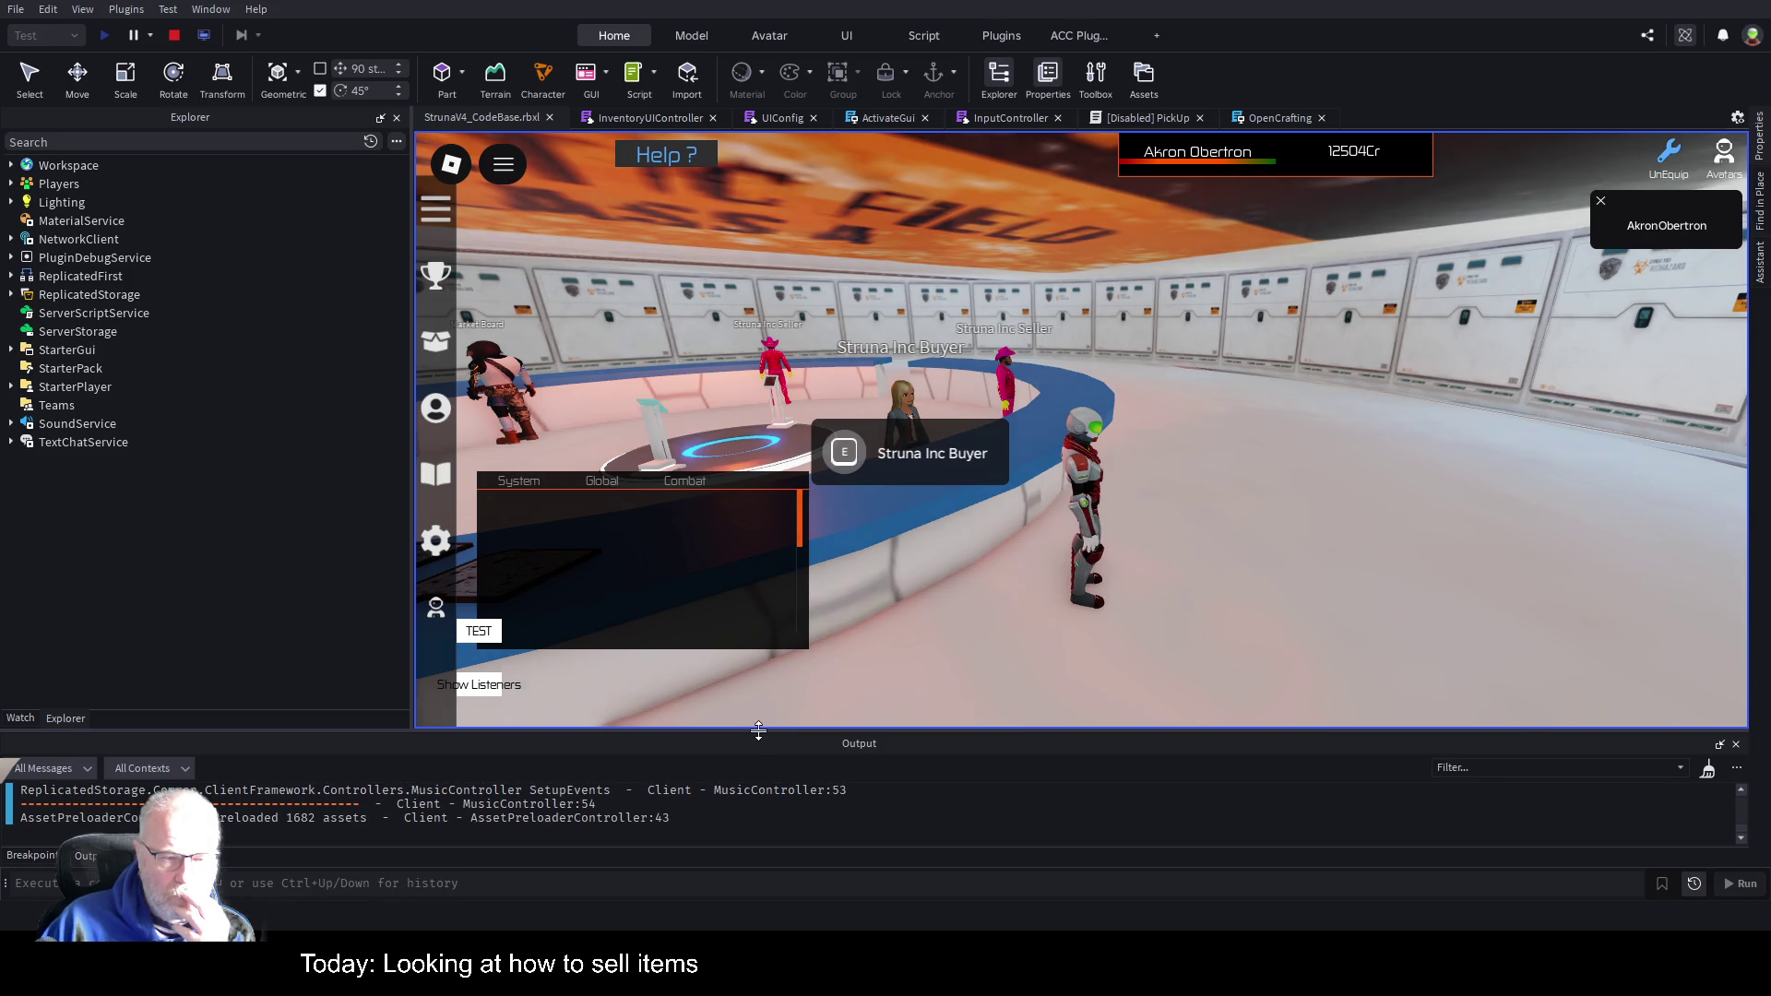
{"action": "mouse_move", "coordinate": [758, 730]}
{"action": "left_mouse_down"}
{"action": "mouse_move", "coordinate": [787, 703]}
{"action": "mouse_move", "coordinate": [833, 401]}
{"action": "left_mouse_up"}
{"action": "scroll", "coordinate": [815, 550], "scroll_direction": "up", "scroll_amount": 10}
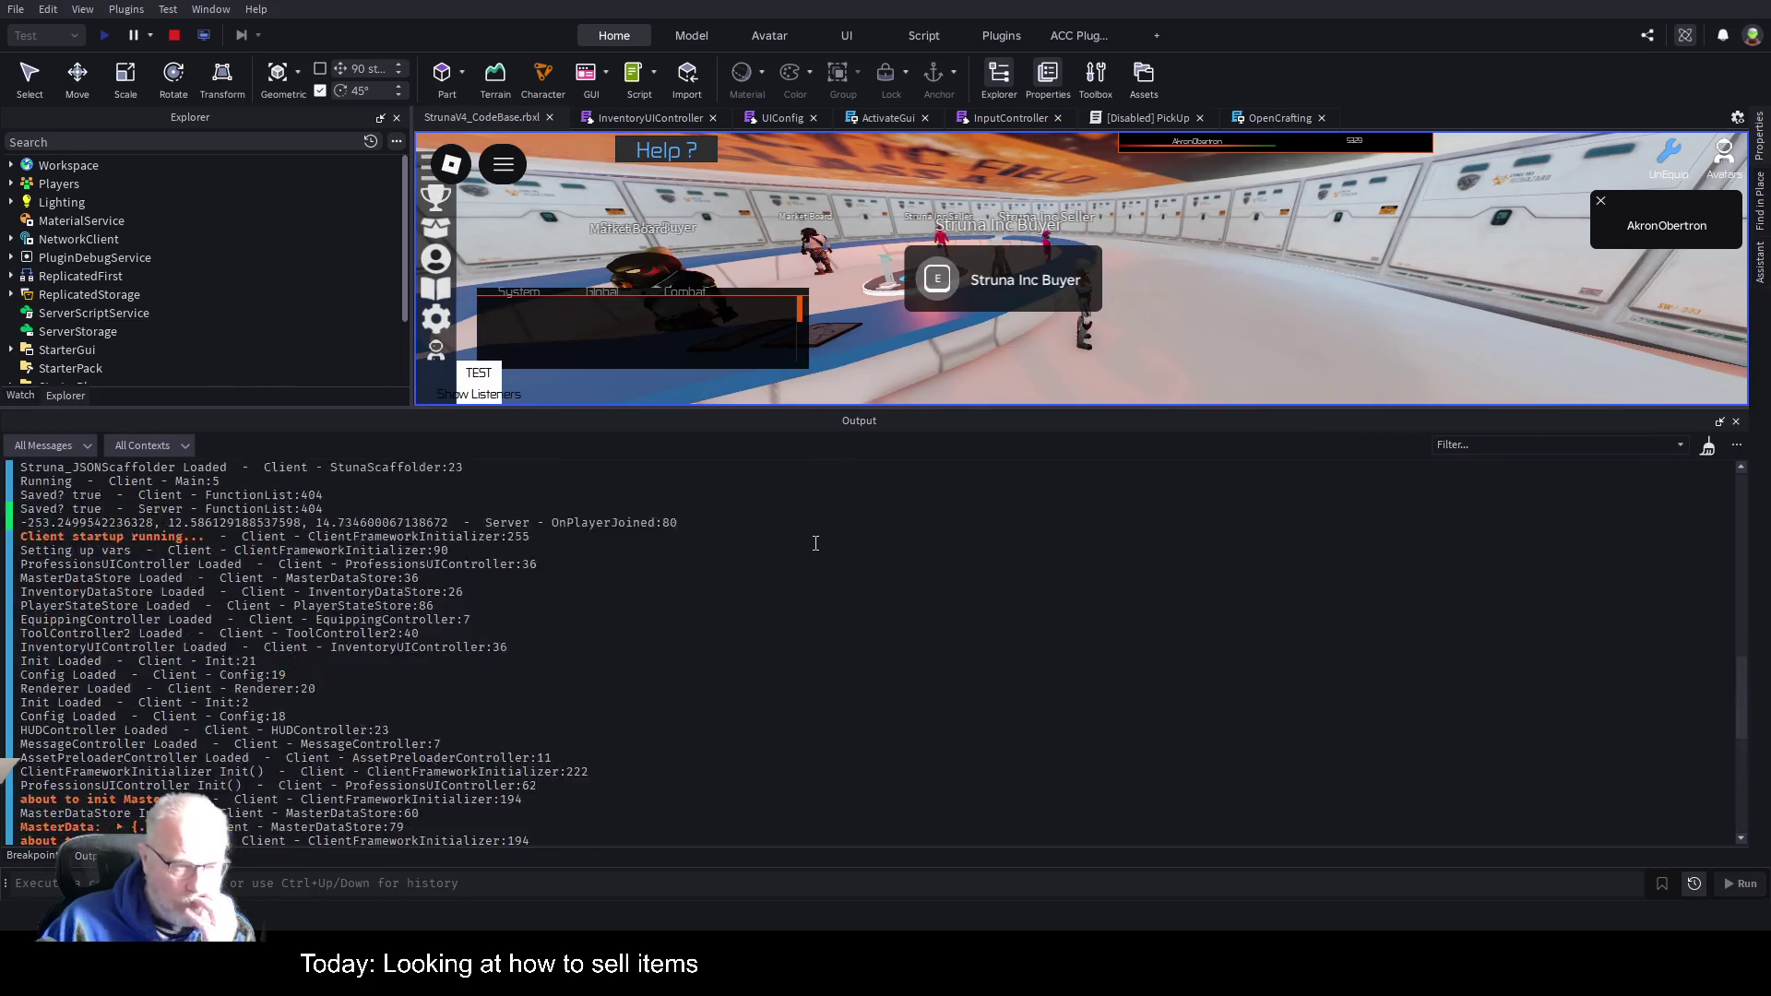
Compare ActivateGui's warn and print debug lines with the Output log, then stop the play test.
{"action": "left_click", "coordinate": [881, 117]}
{"action": "mouse_move", "coordinate": [549, 177]}
{"action": "left_mouse_down"}
{"action": "mouse_move", "coordinate": [710, 221]}
{"action": "mouse_move", "coordinate": [978, 242]}
{"action": "left_mouse_up"}
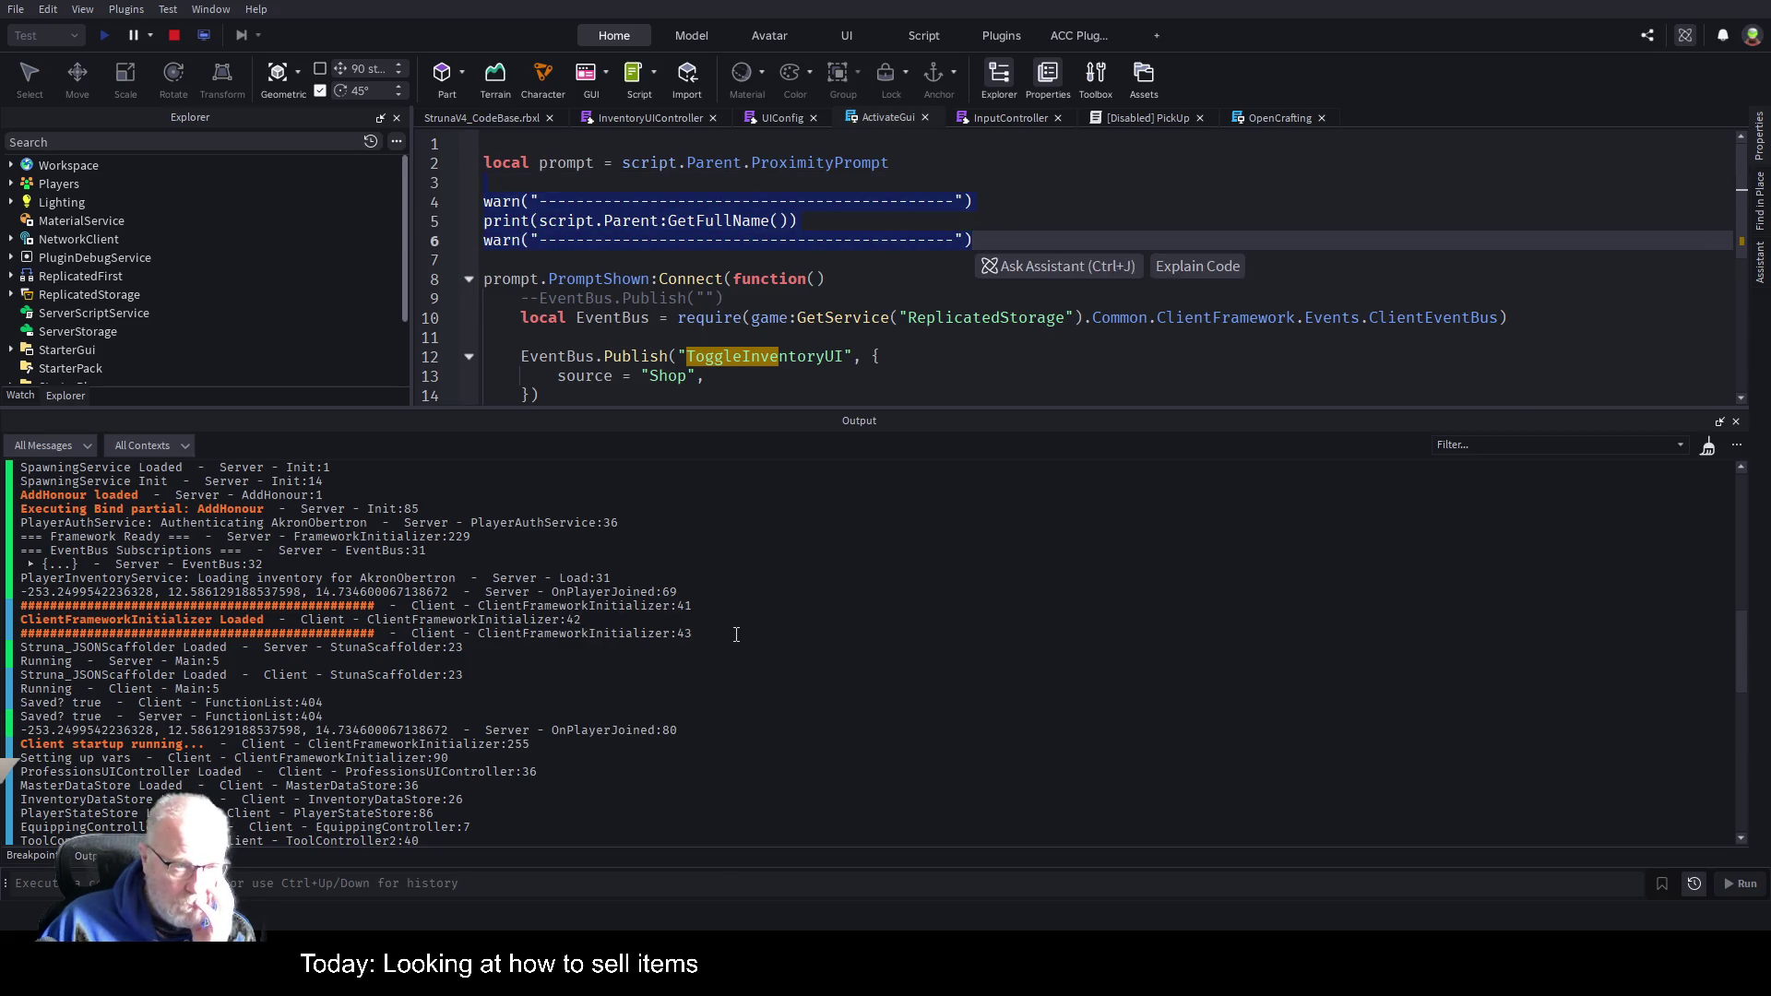
{"action": "scroll", "coordinate": [759, 637], "scroll_direction": "up", "scroll_amount": 5}
{"action": "scroll", "coordinate": [758, 637], "scroll_direction": "up", "scroll_amount": 10}
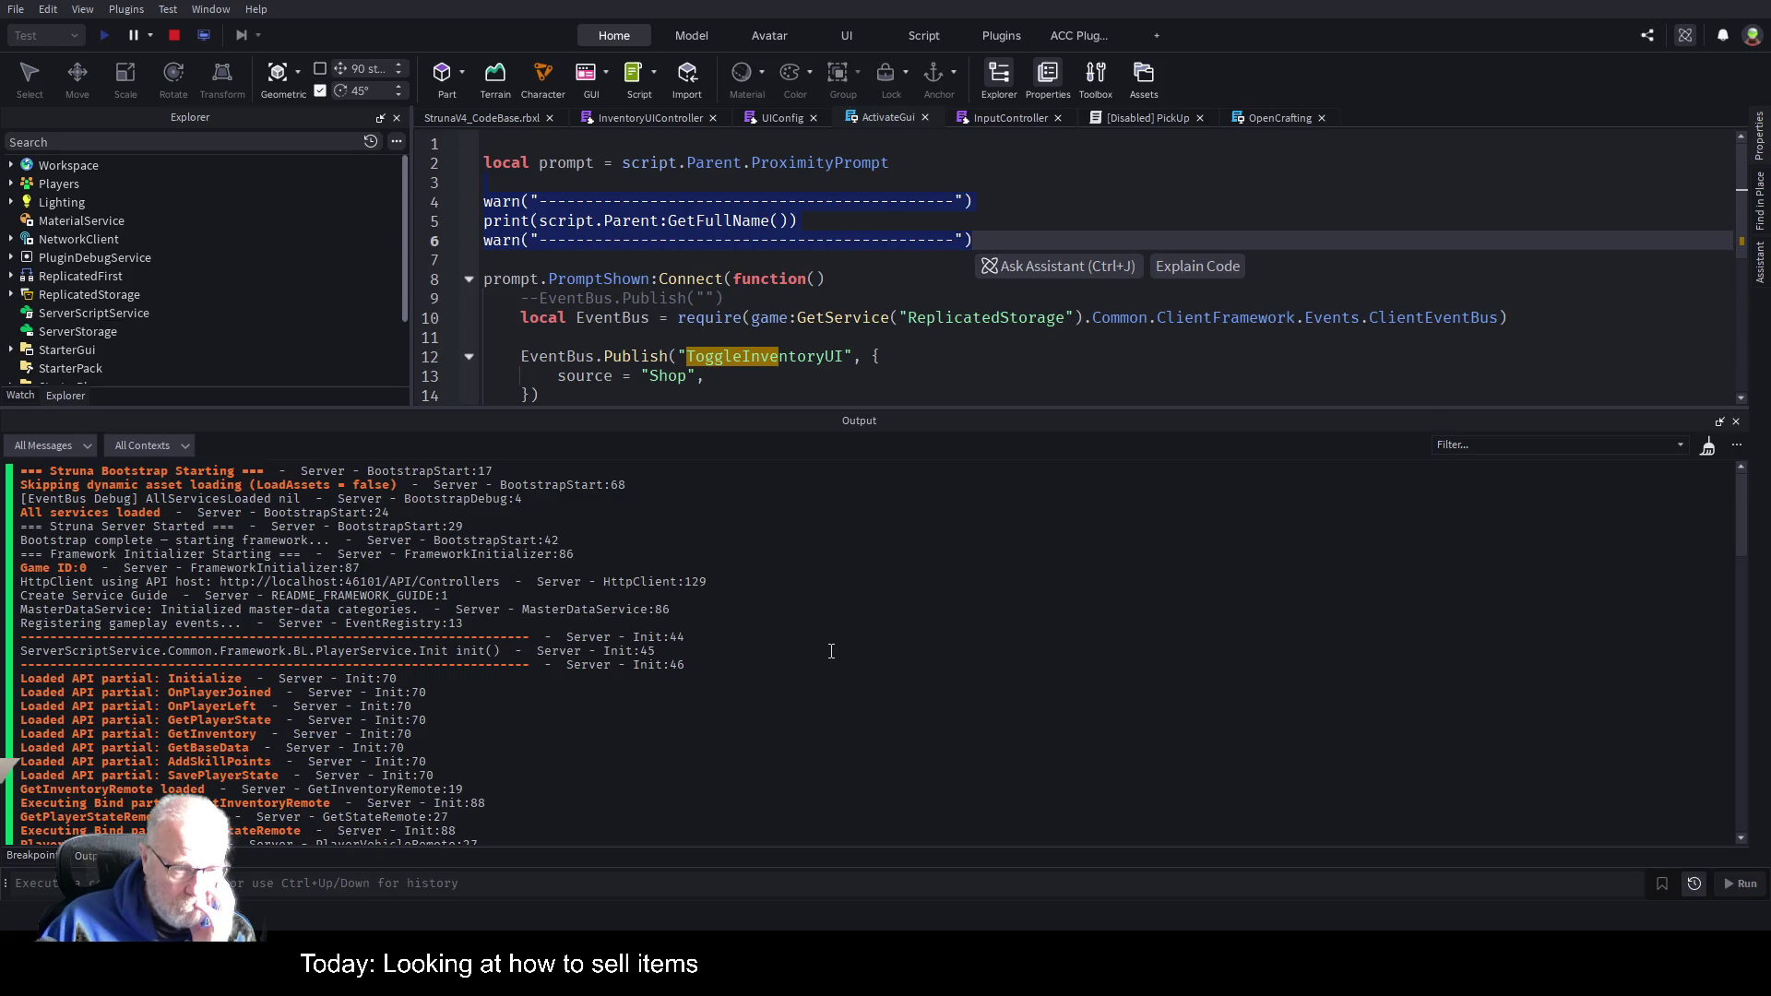
{"action": "scroll", "coordinate": [847, 654], "scroll_direction": "down", "scroll_amount": 13}
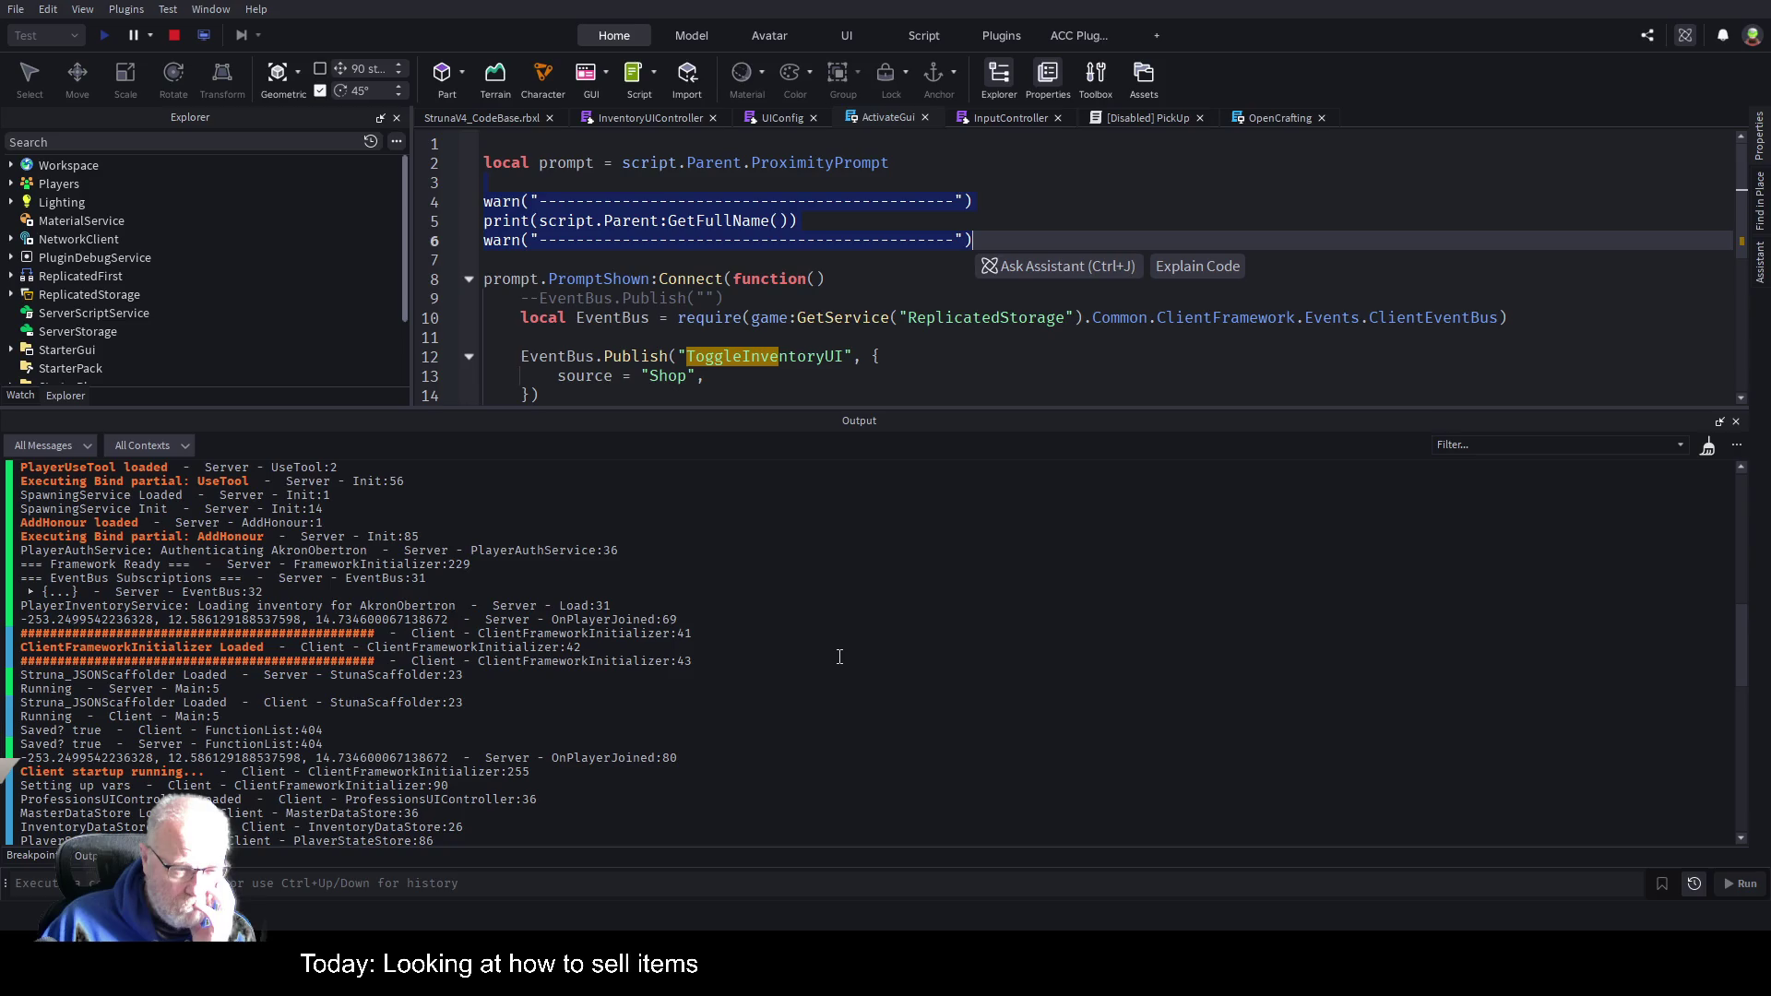
{"action": "scroll", "coordinate": [839, 656], "scroll_direction": "down", "scroll_amount": 10}
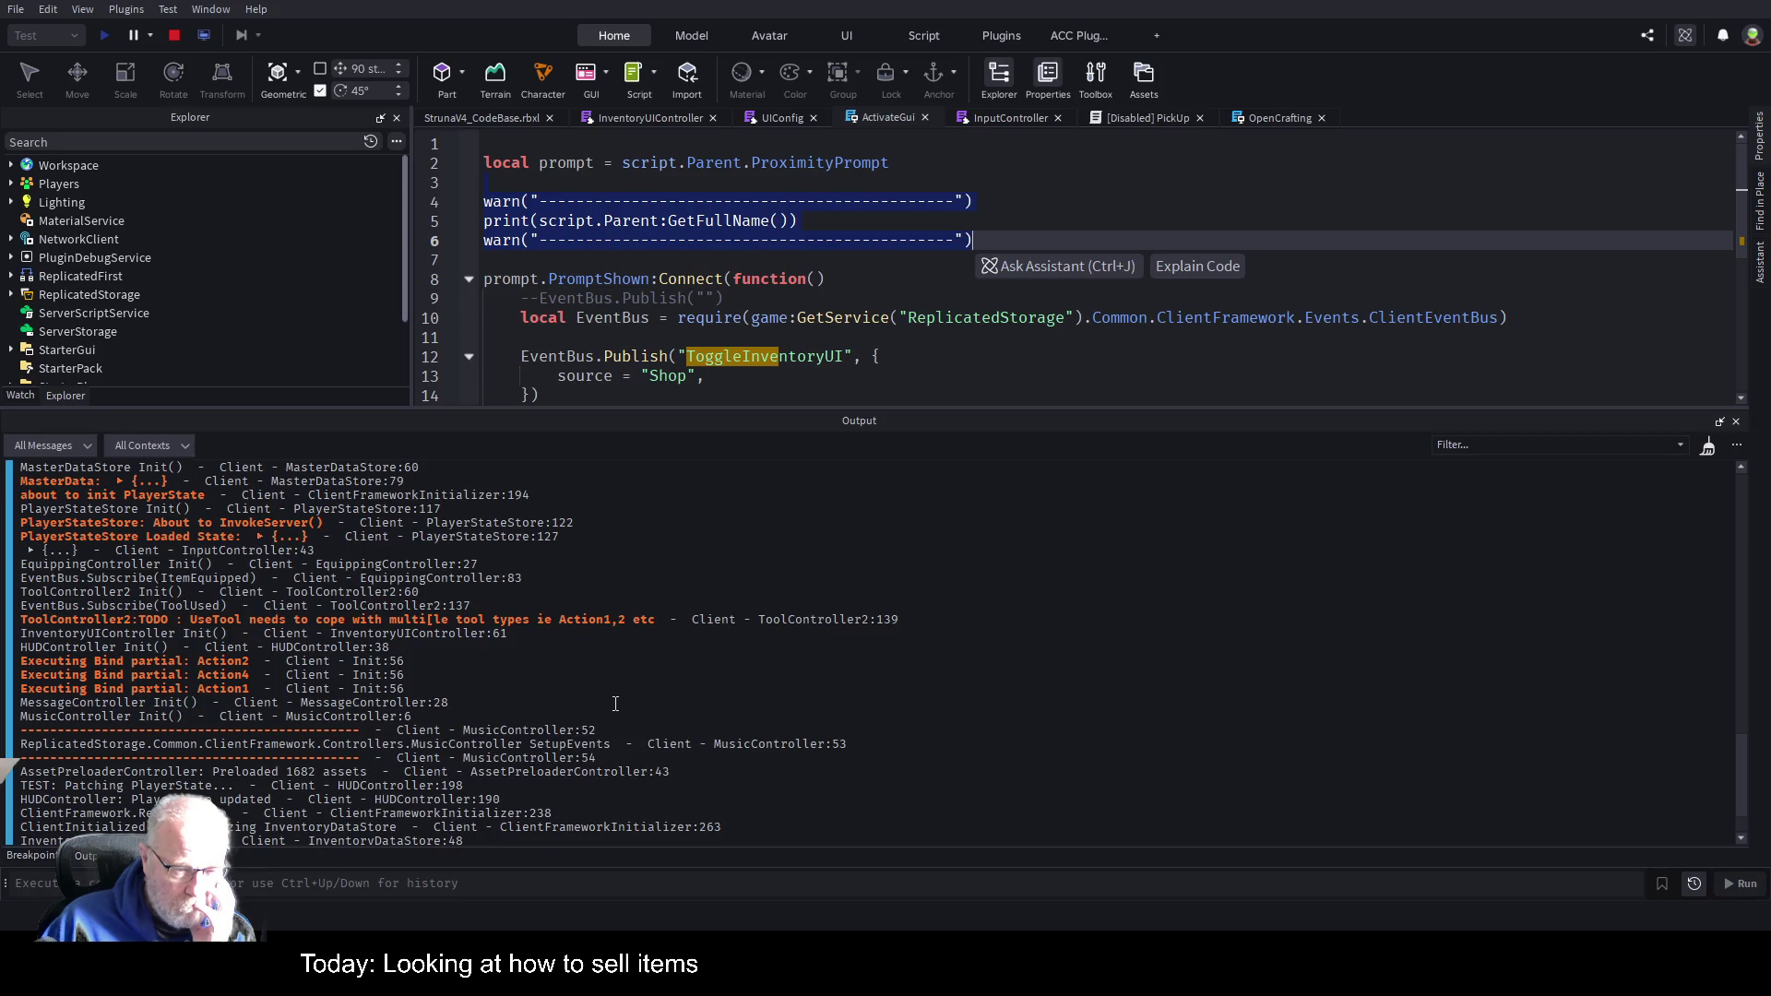
{"action": "scroll", "coordinate": [618, 757], "scroll_direction": "down", "scroll_amount": 2}
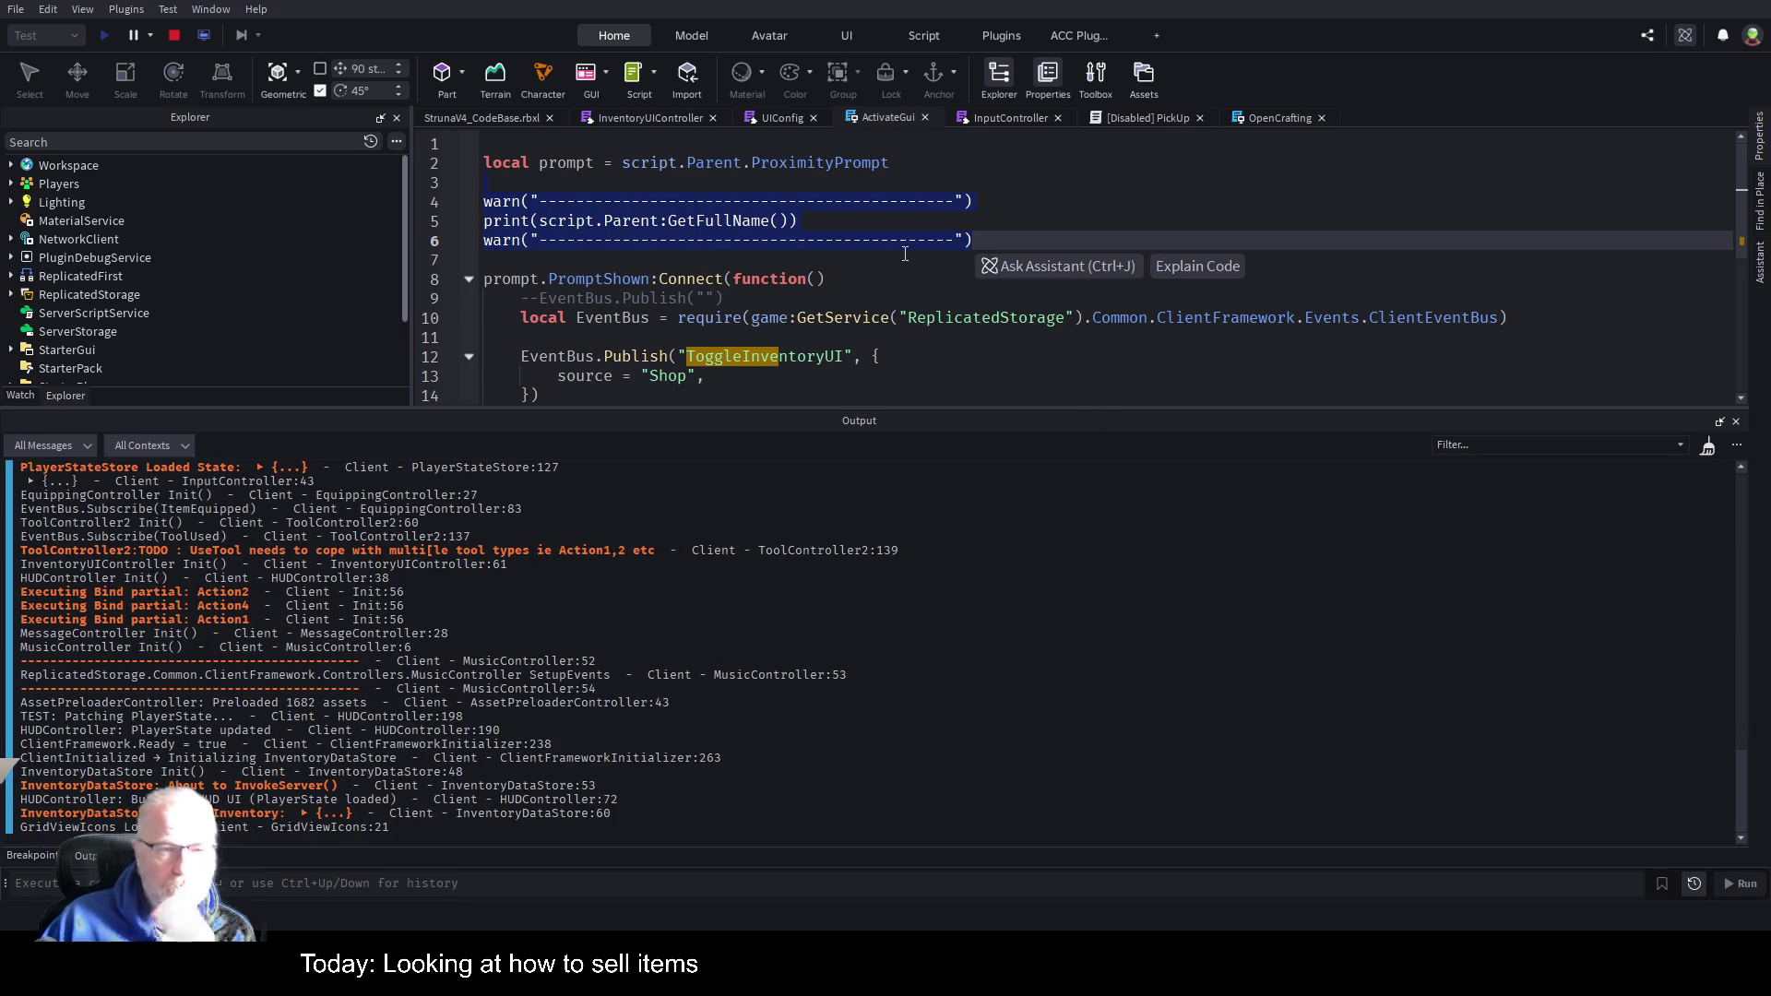
{"action": "left_click", "coordinate": [173, 35]}
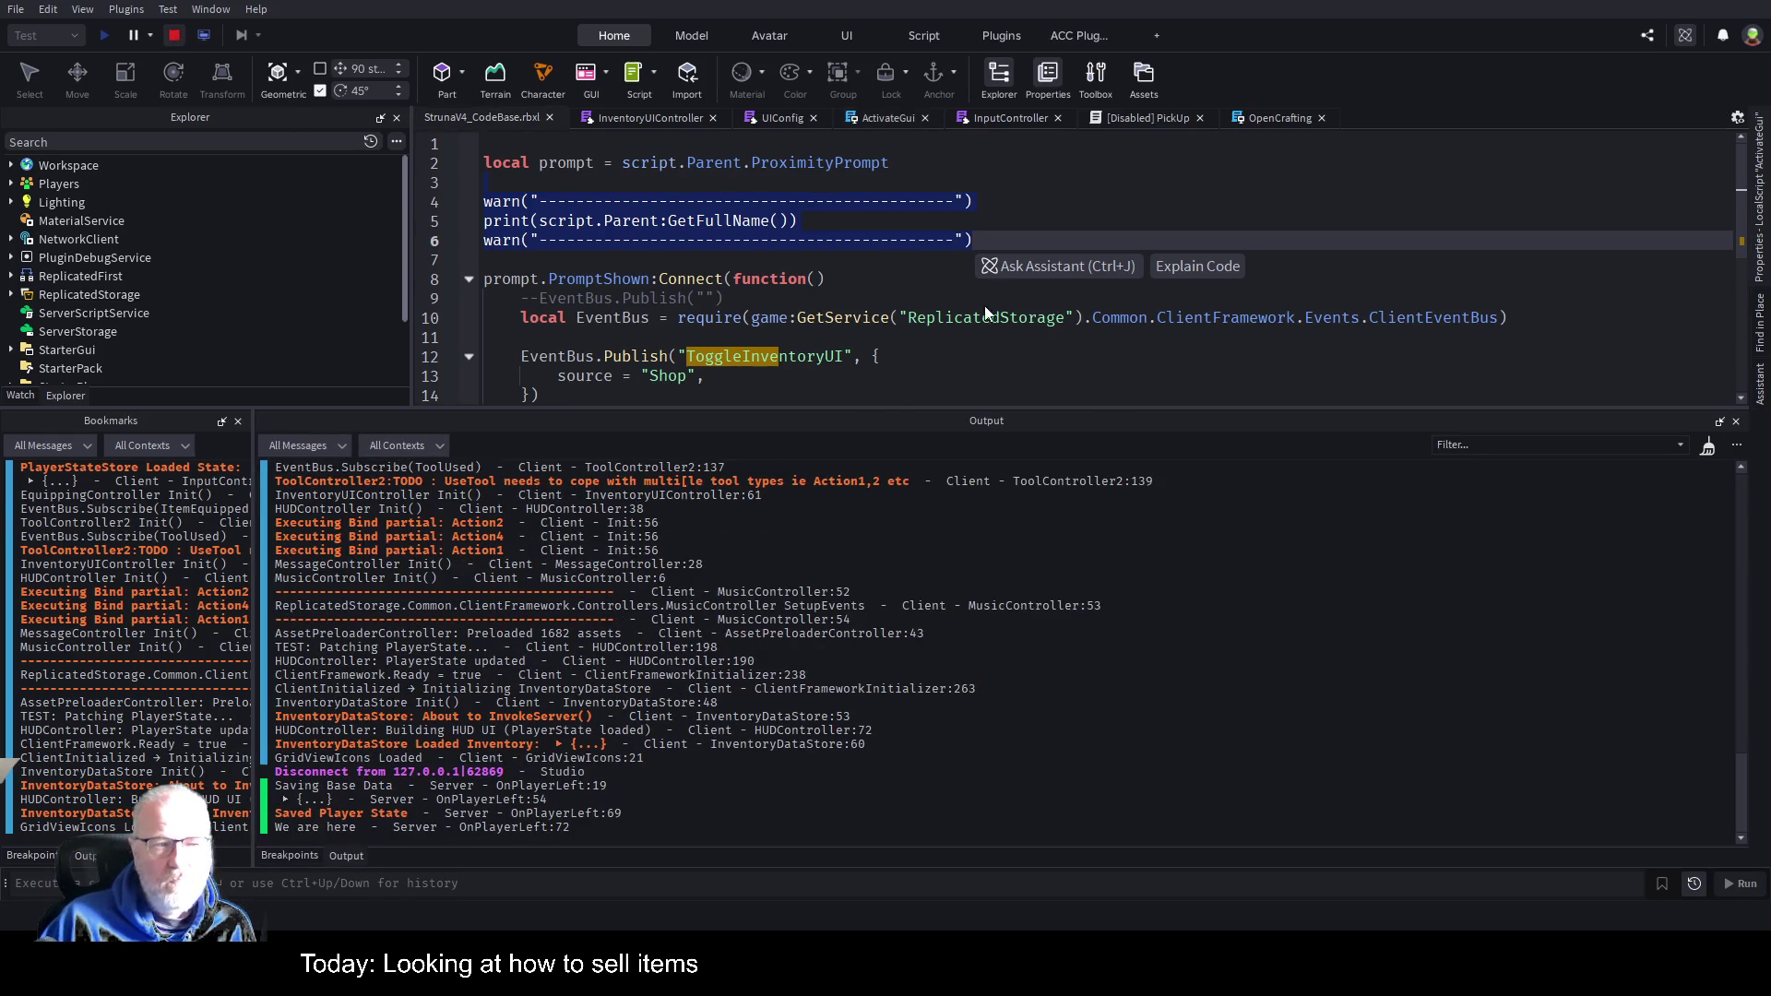
{"action": "left_click_drag", "start_coordinate": [857, 407], "coordinate": [858, 722]}
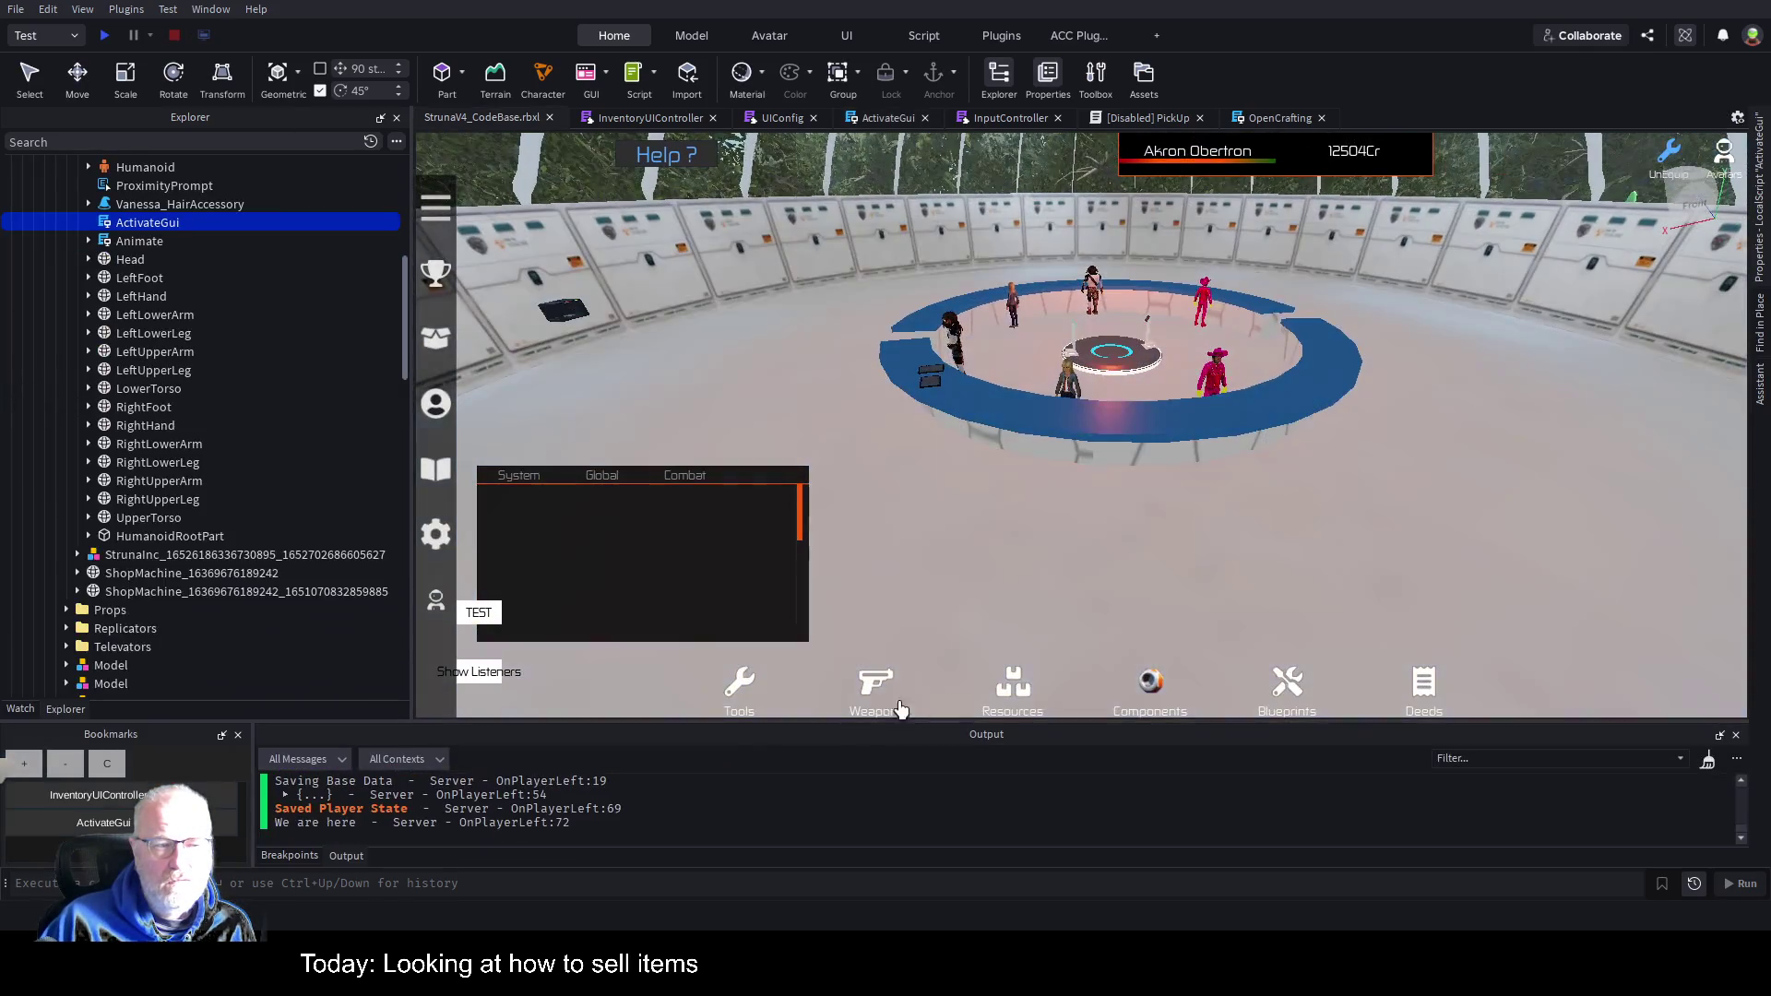
{"action": "scroll", "coordinate": [313, 383], "scroll_direction": "up", "scroll_amount": 4}
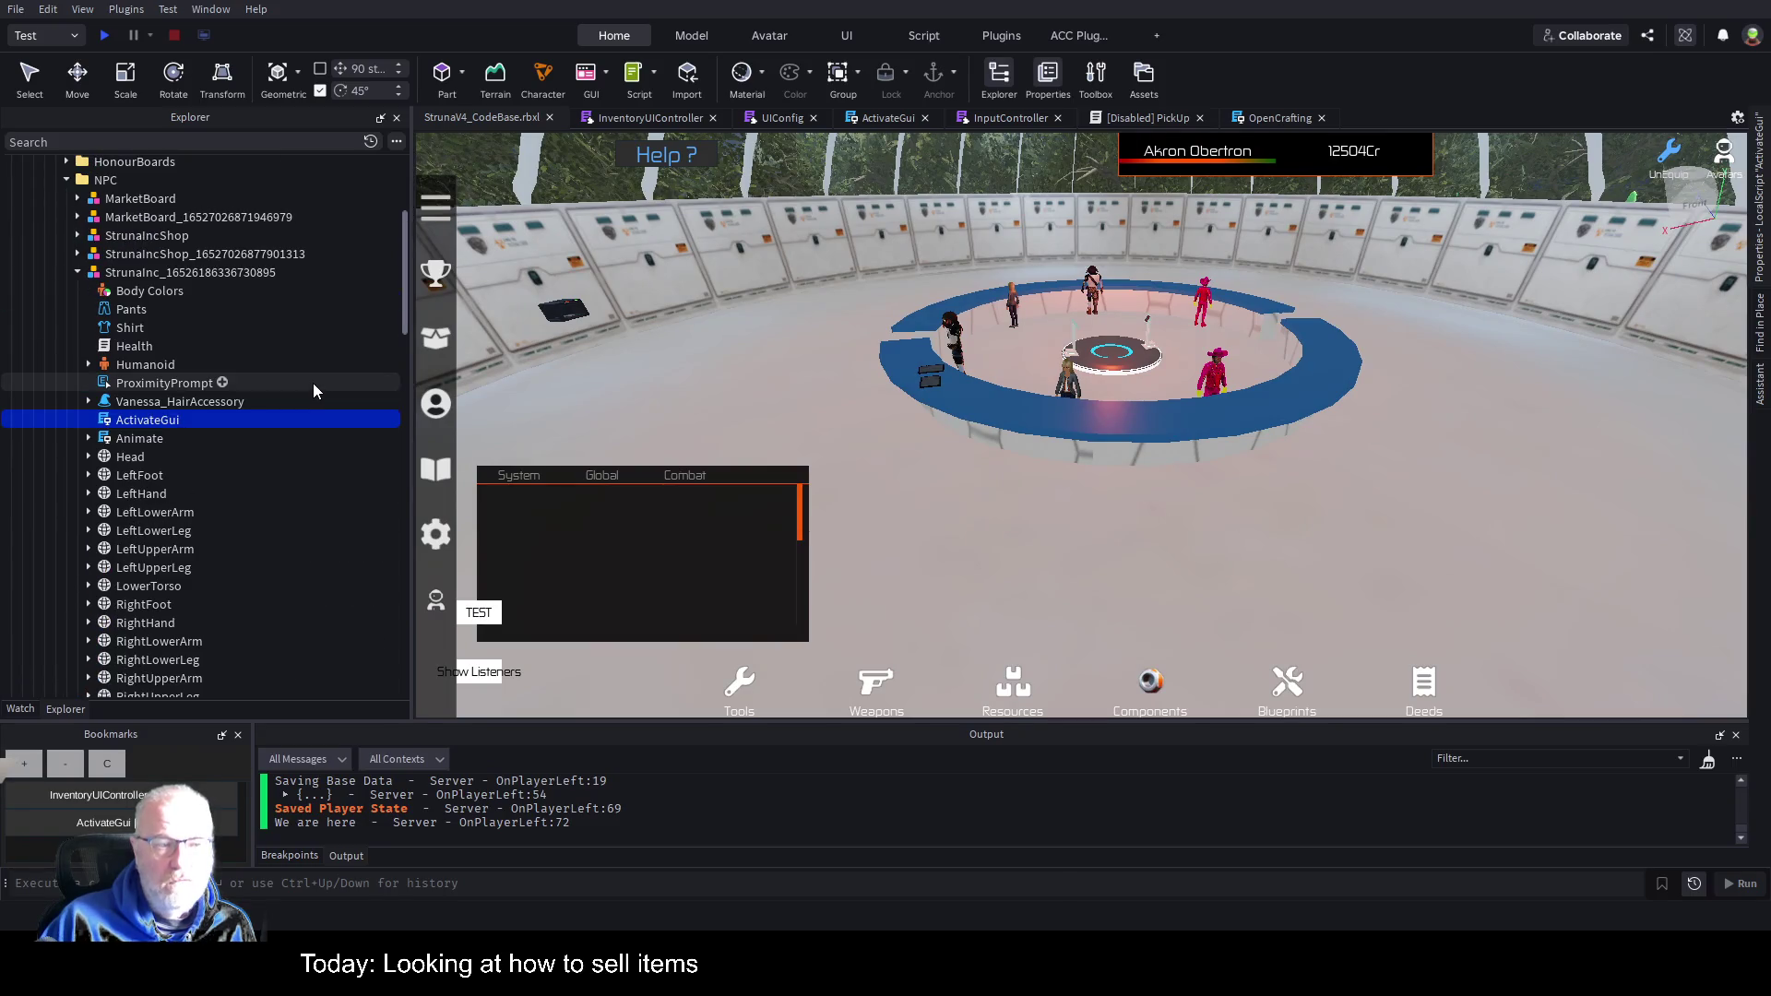
{"action": "scroll", "coordinate": [313, 384], "scroll_direction": "up", "scroll_amount": 5}
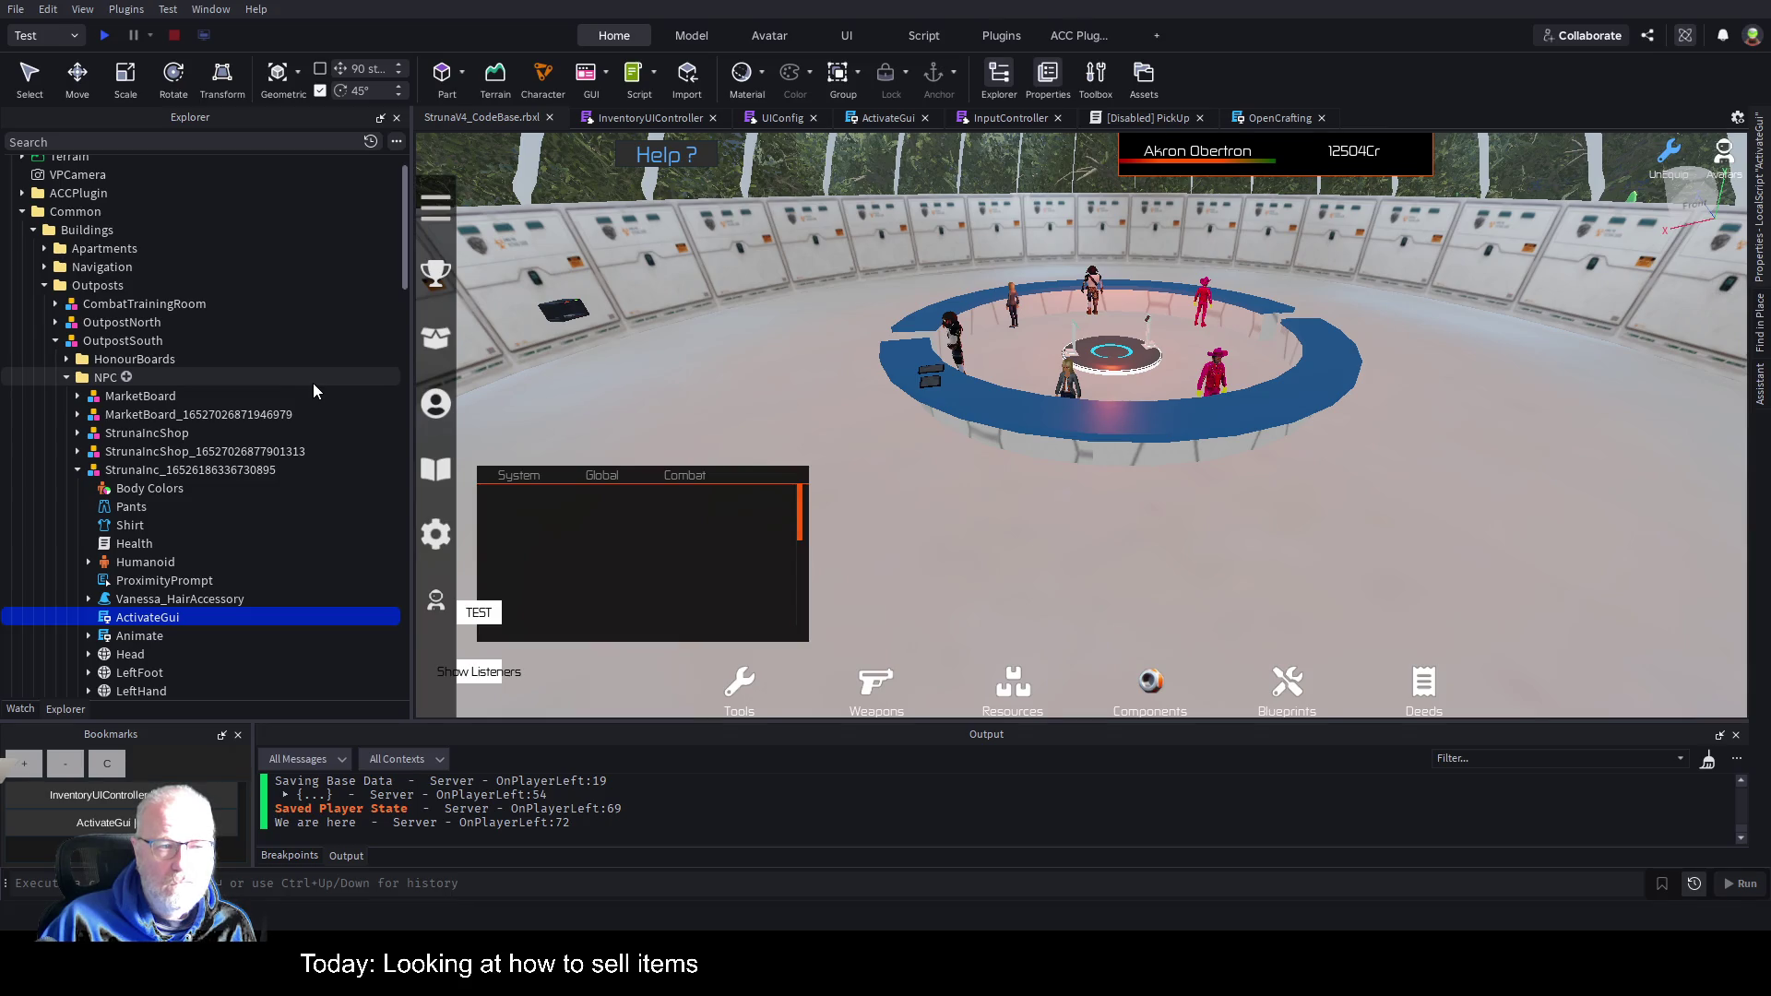
{"action": "scroll", "coordinate": [299, 386], "scroll_direction": "up", "scroll_amount": 1}
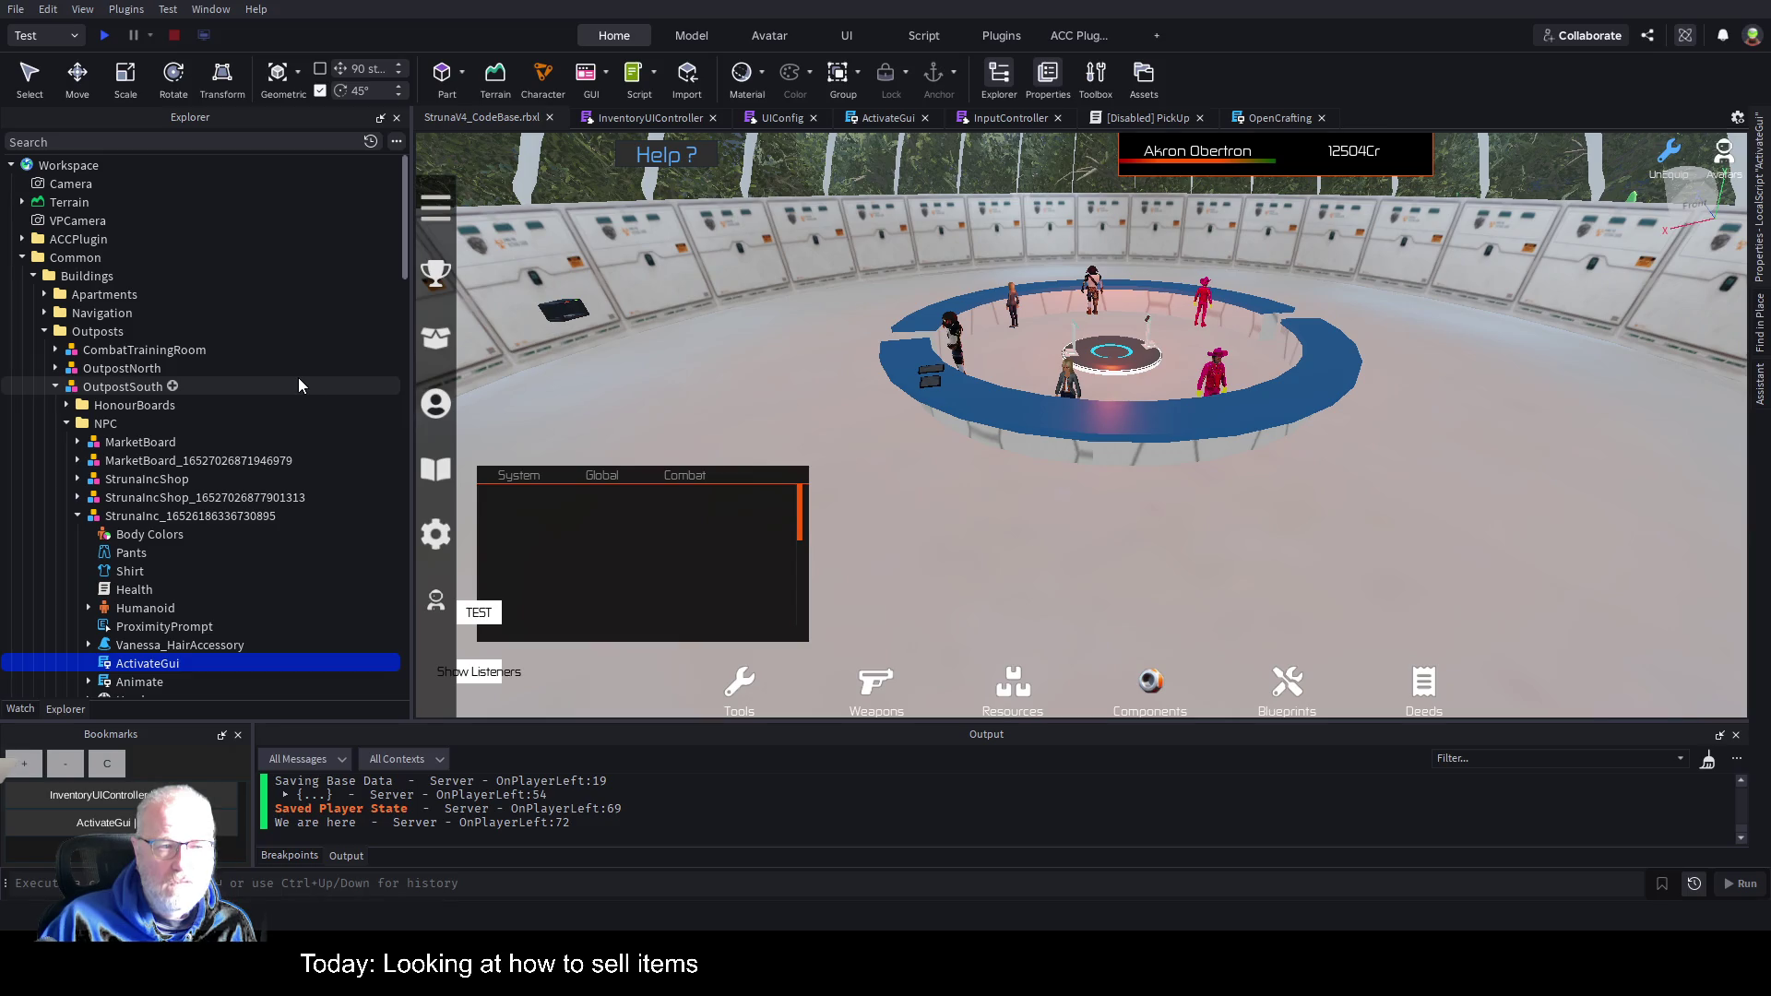
{"action": "scroll", "coordinate": [299, 385], "scroll_direction": "down", "scroll_amount": 1}
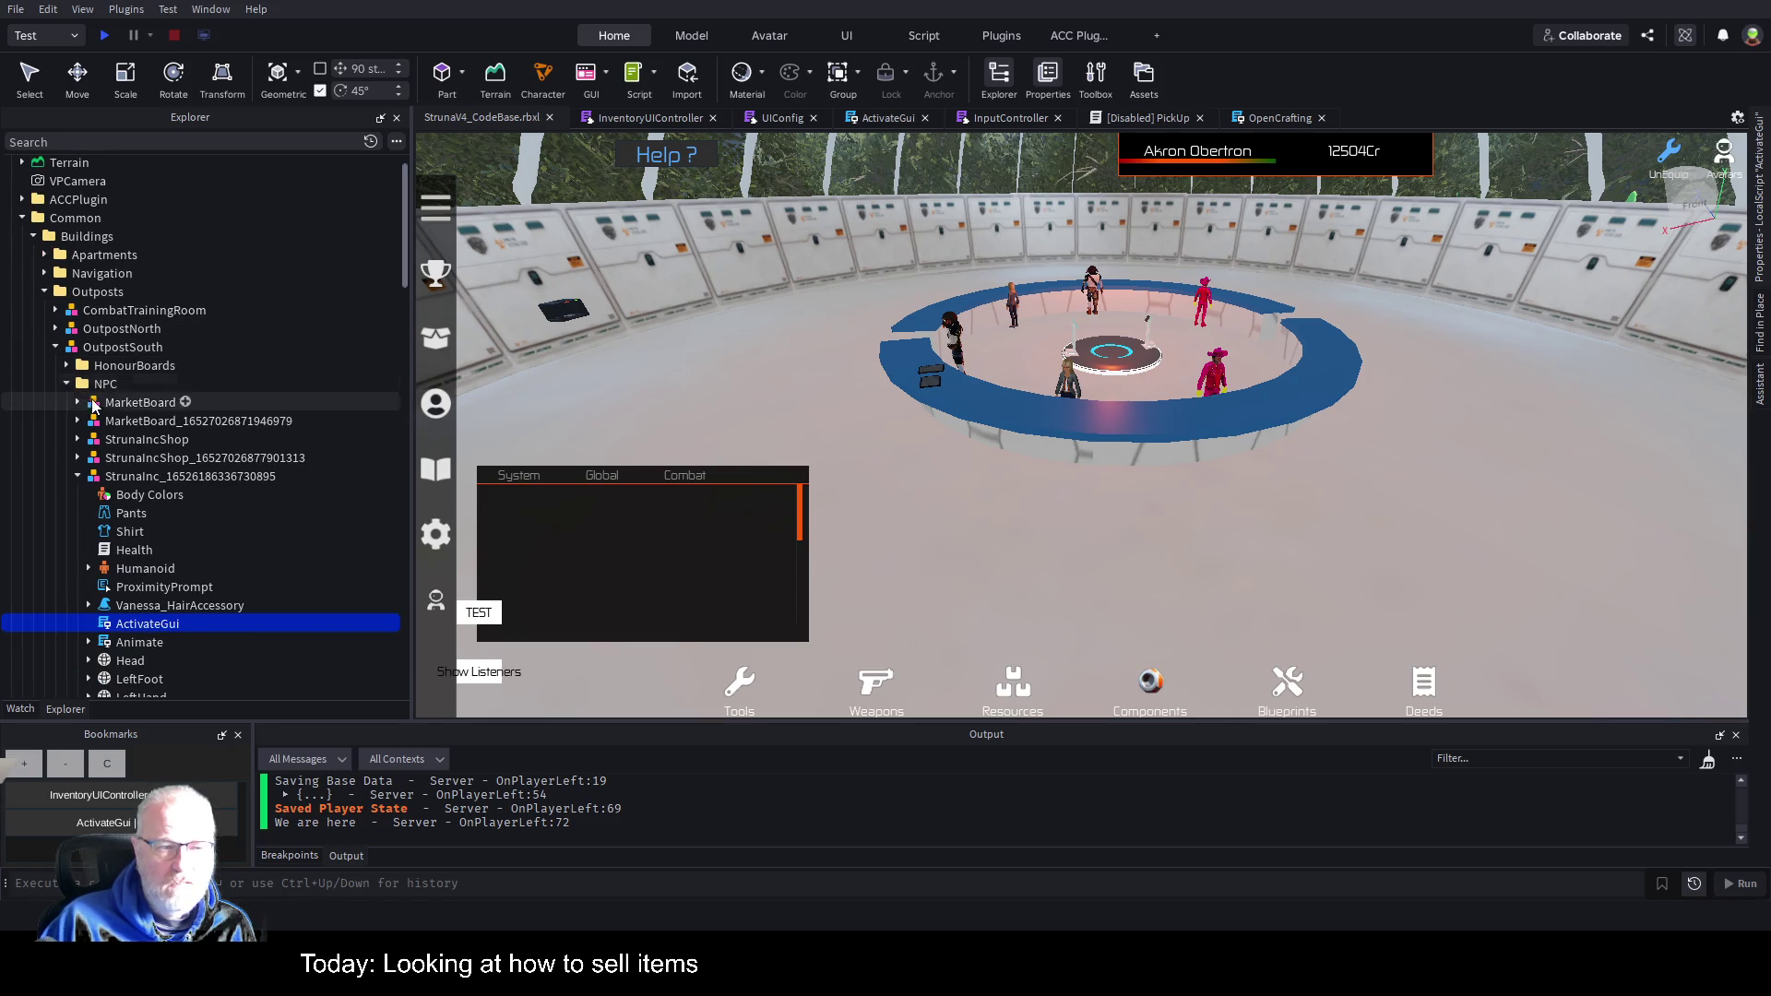
{"action": "left_click", "coordinate": [186, 478]}
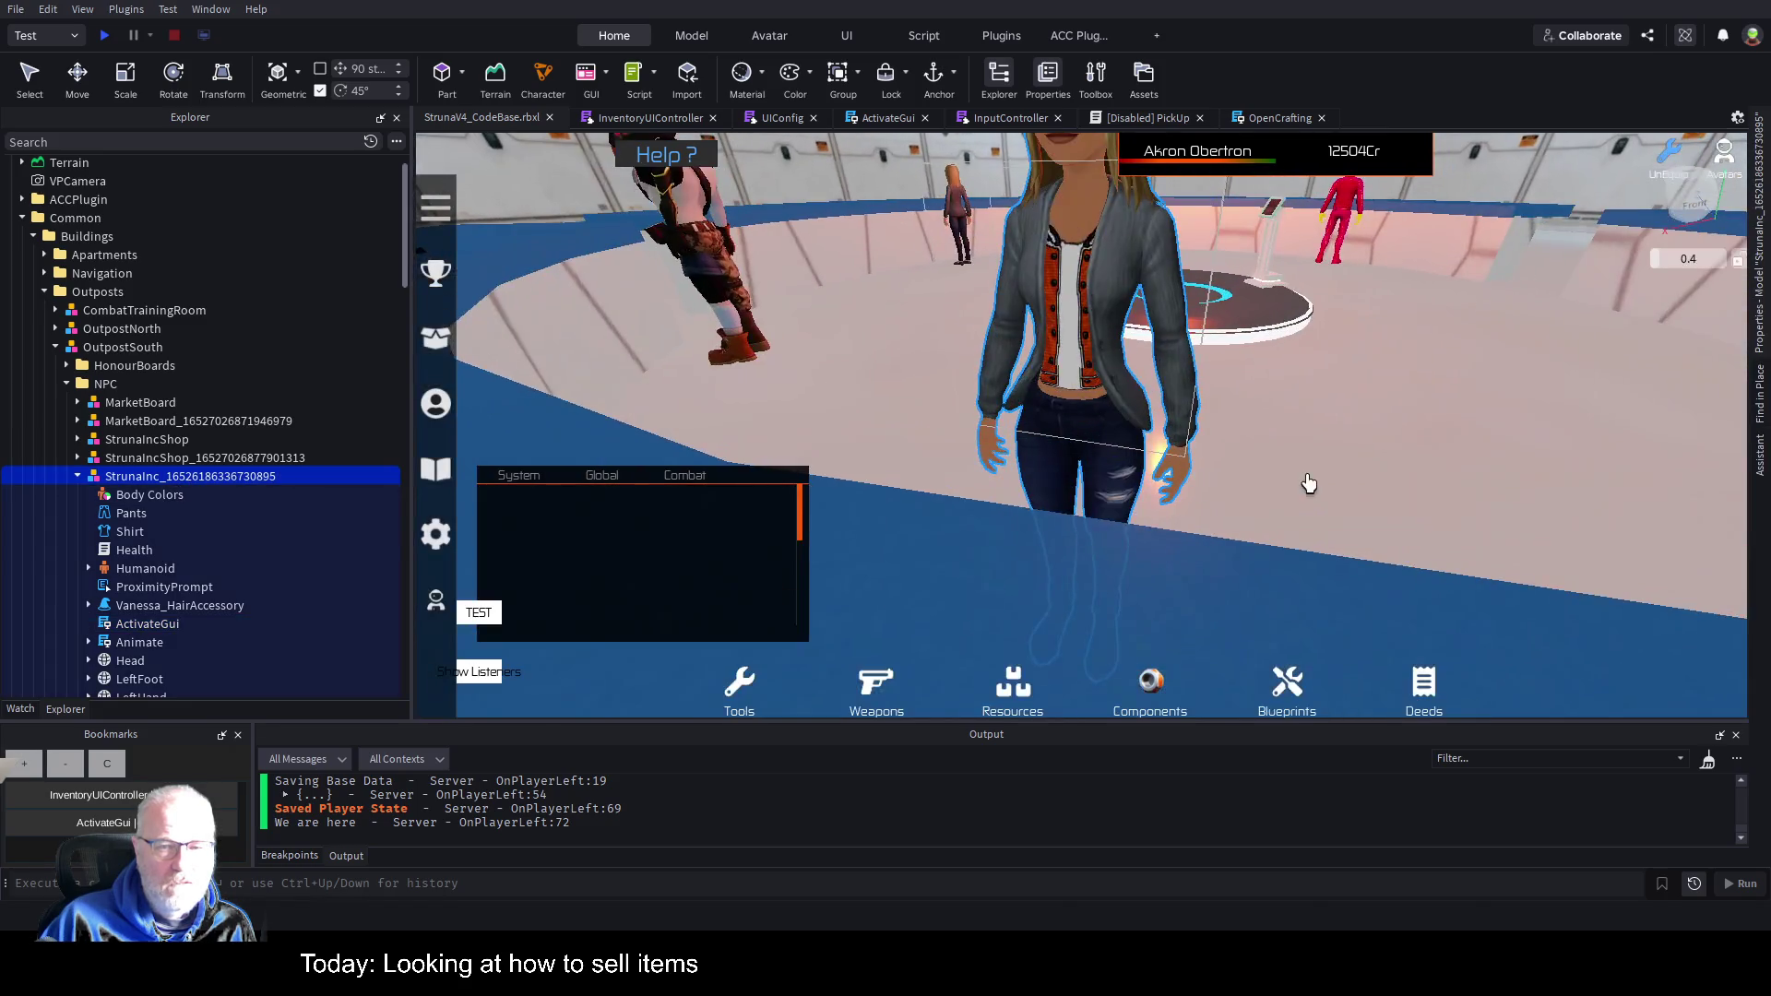
{"action": "key", "text": "f"}
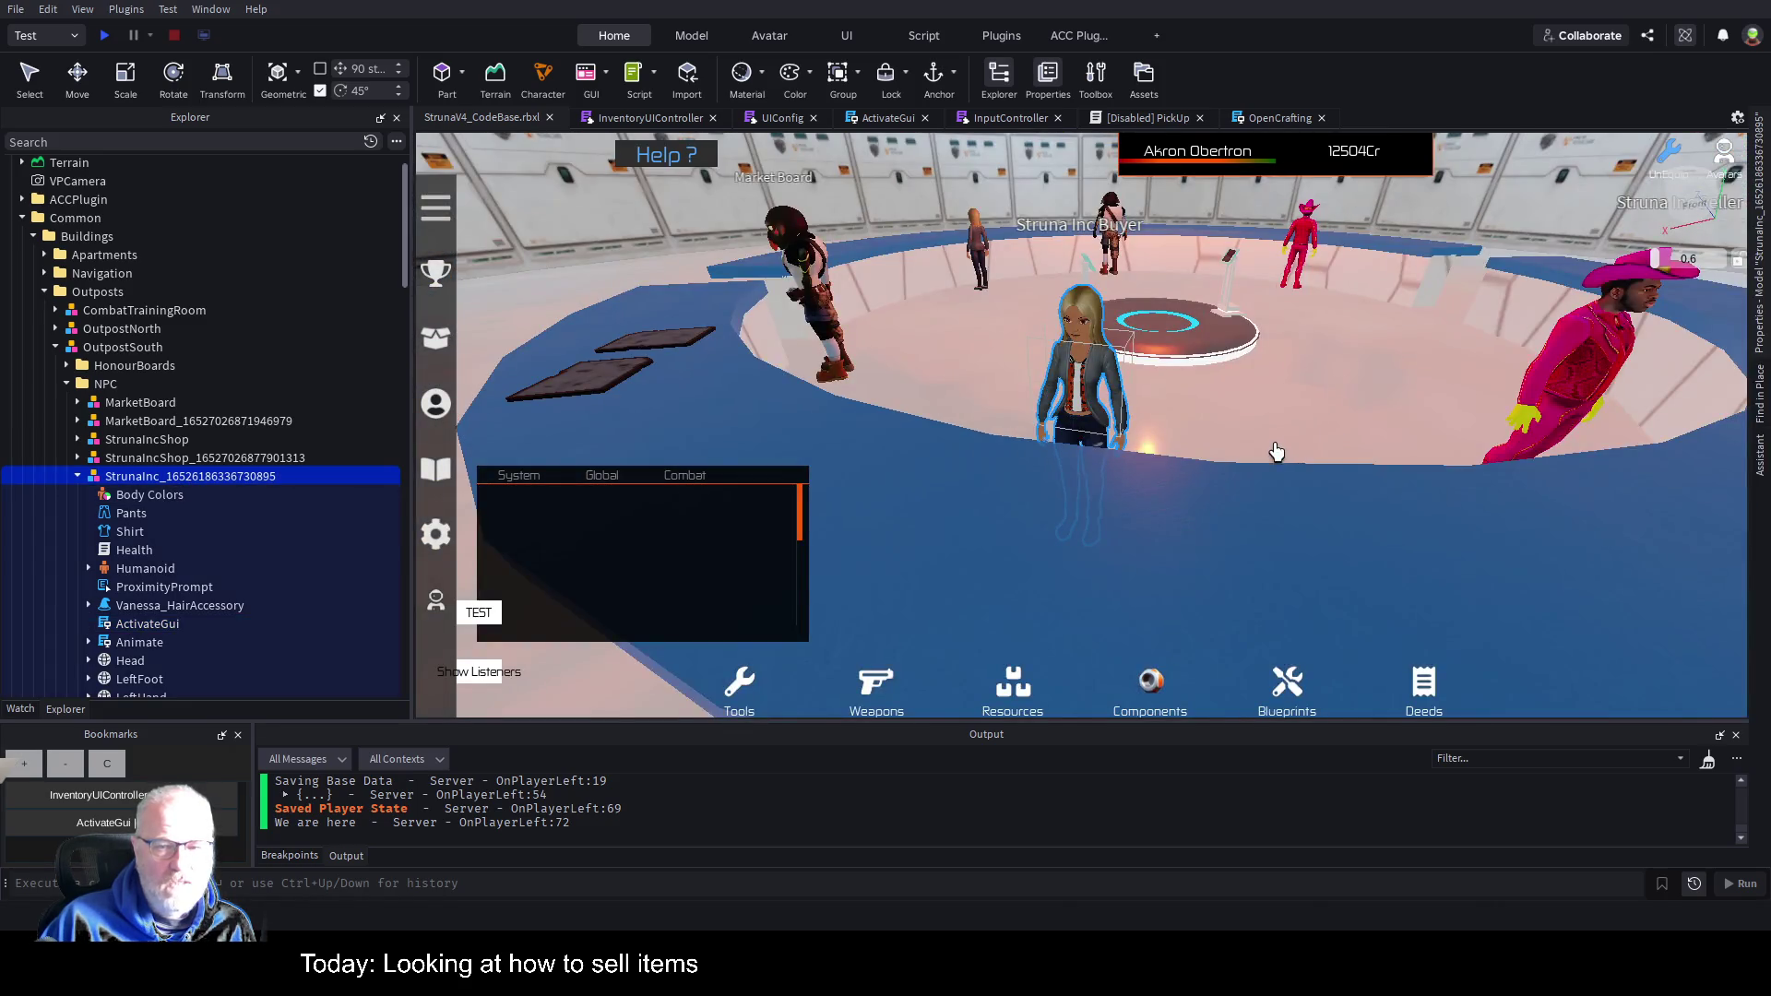
{"action": "scroll", "coordinate": [1268, 455], "scroll_direction": "down", "scroll_amount": 3}
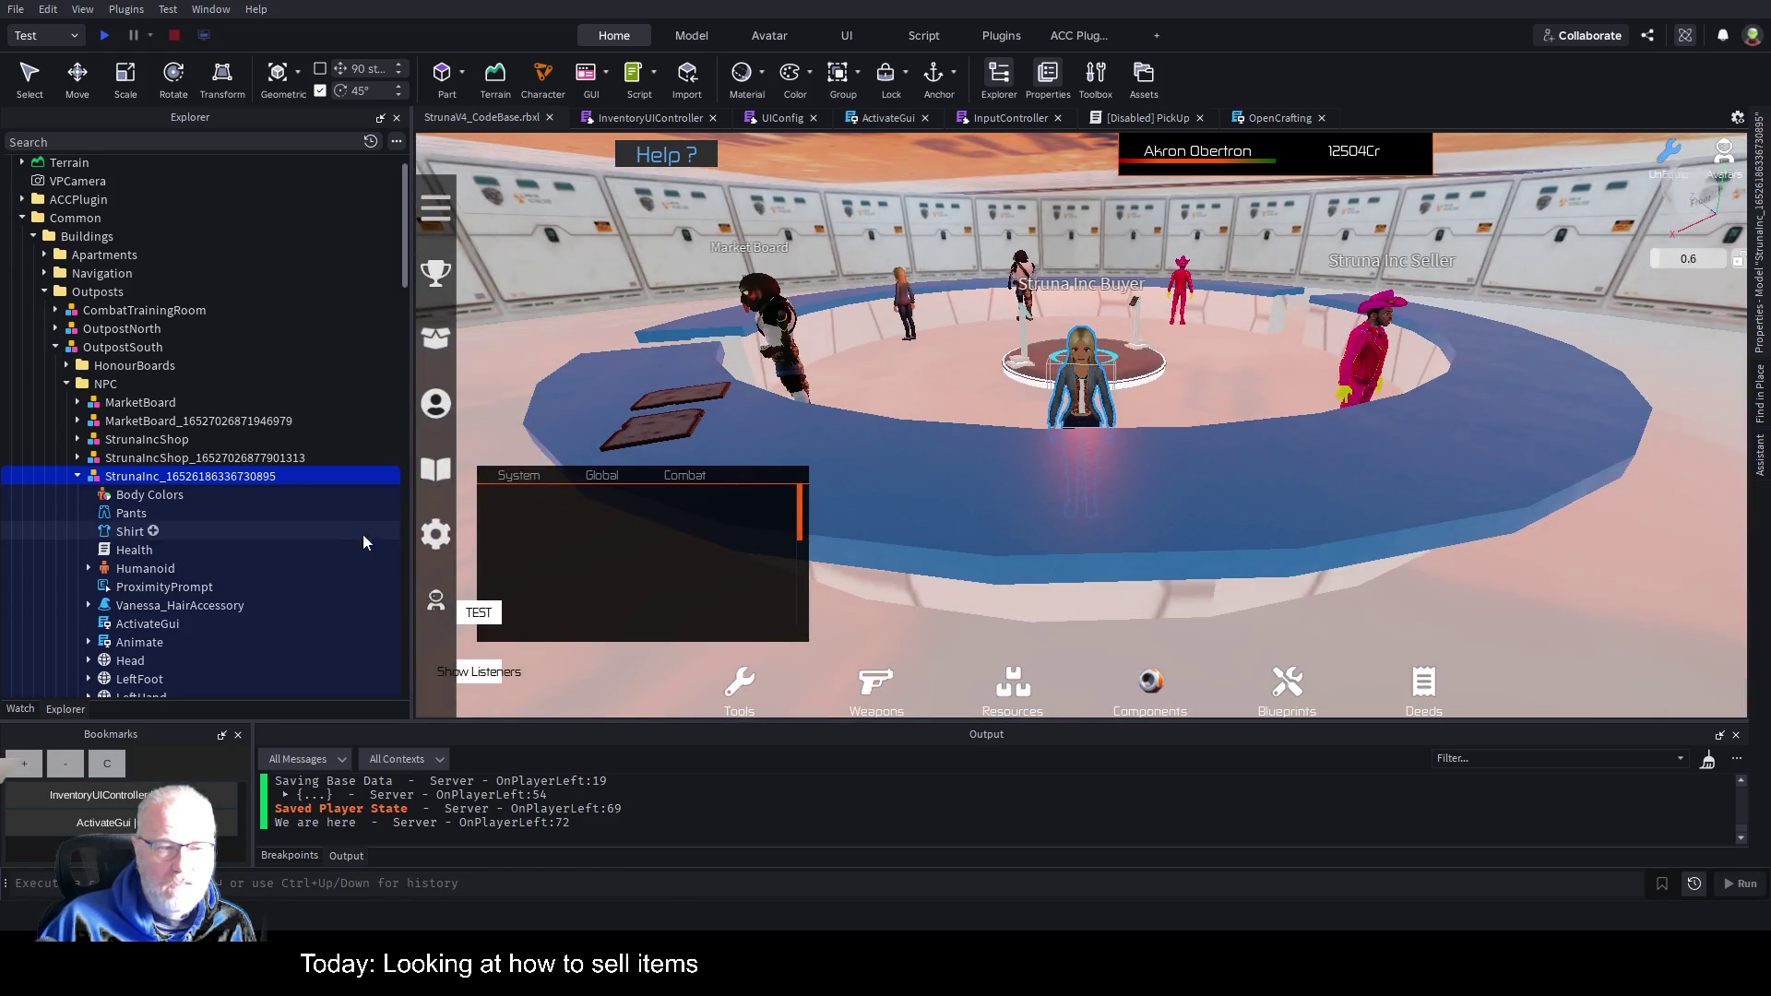
{"action": "left_click", "coordinate": [140, 630]}
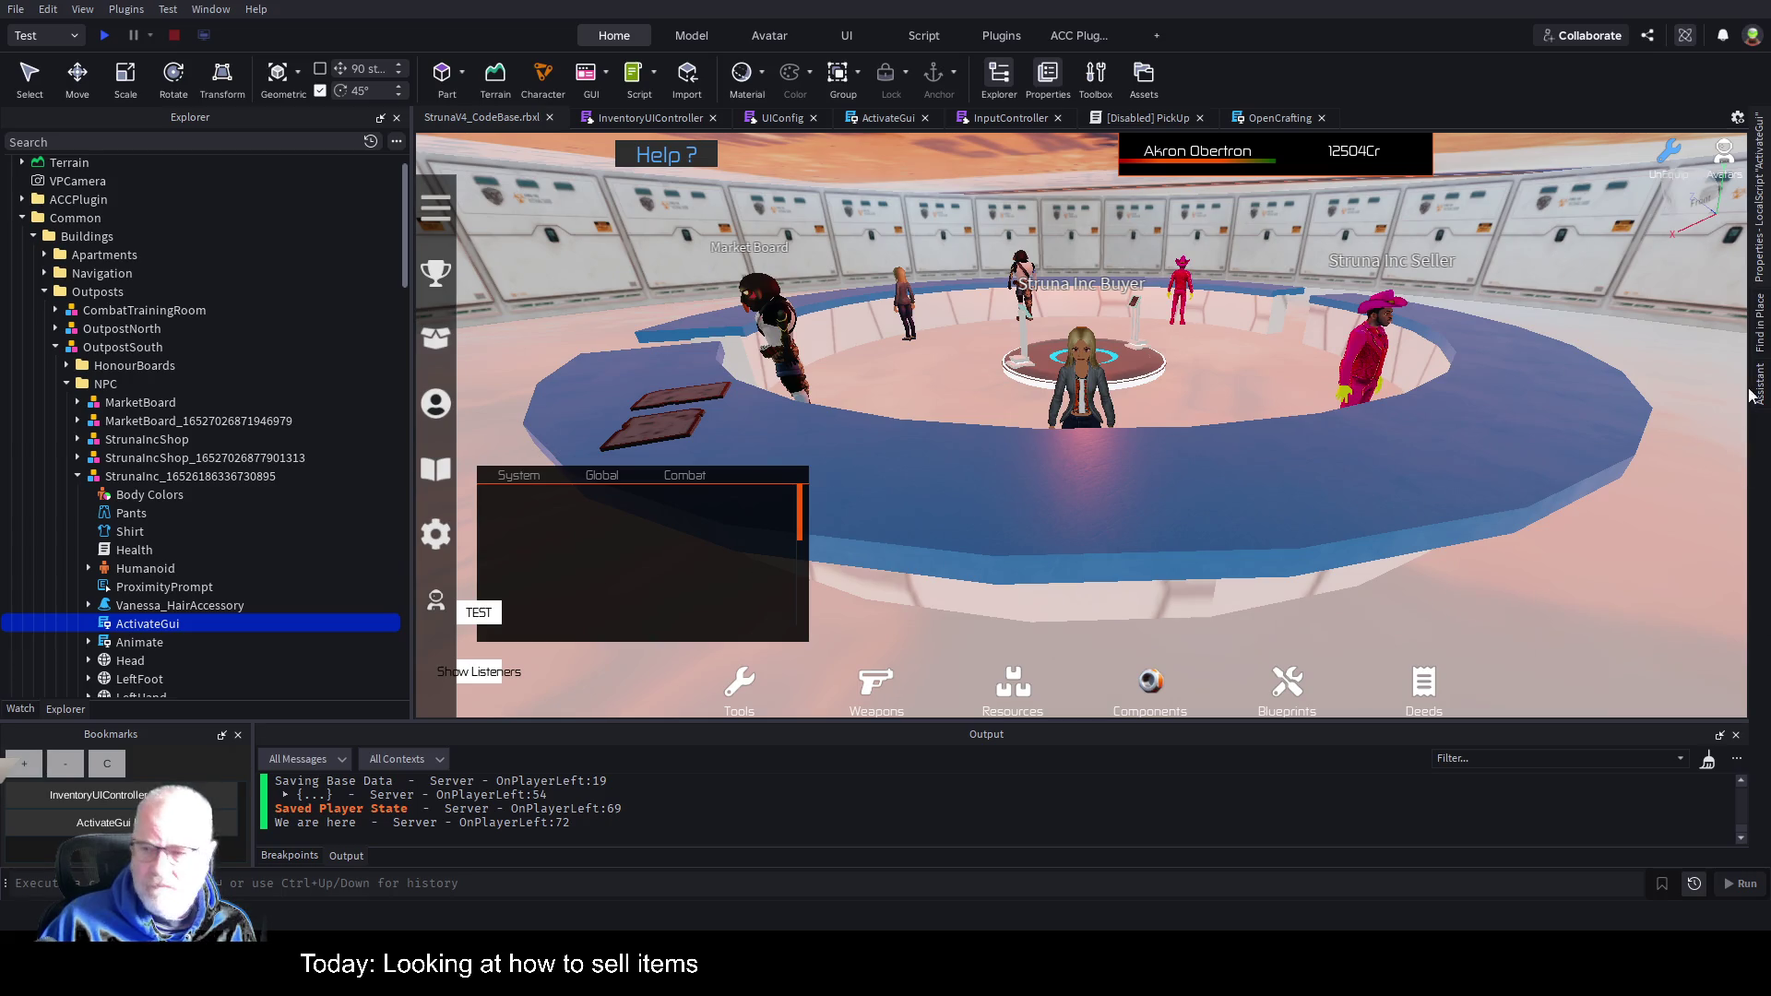
{"action": "left_click", "coordinate": [1760, 229]}
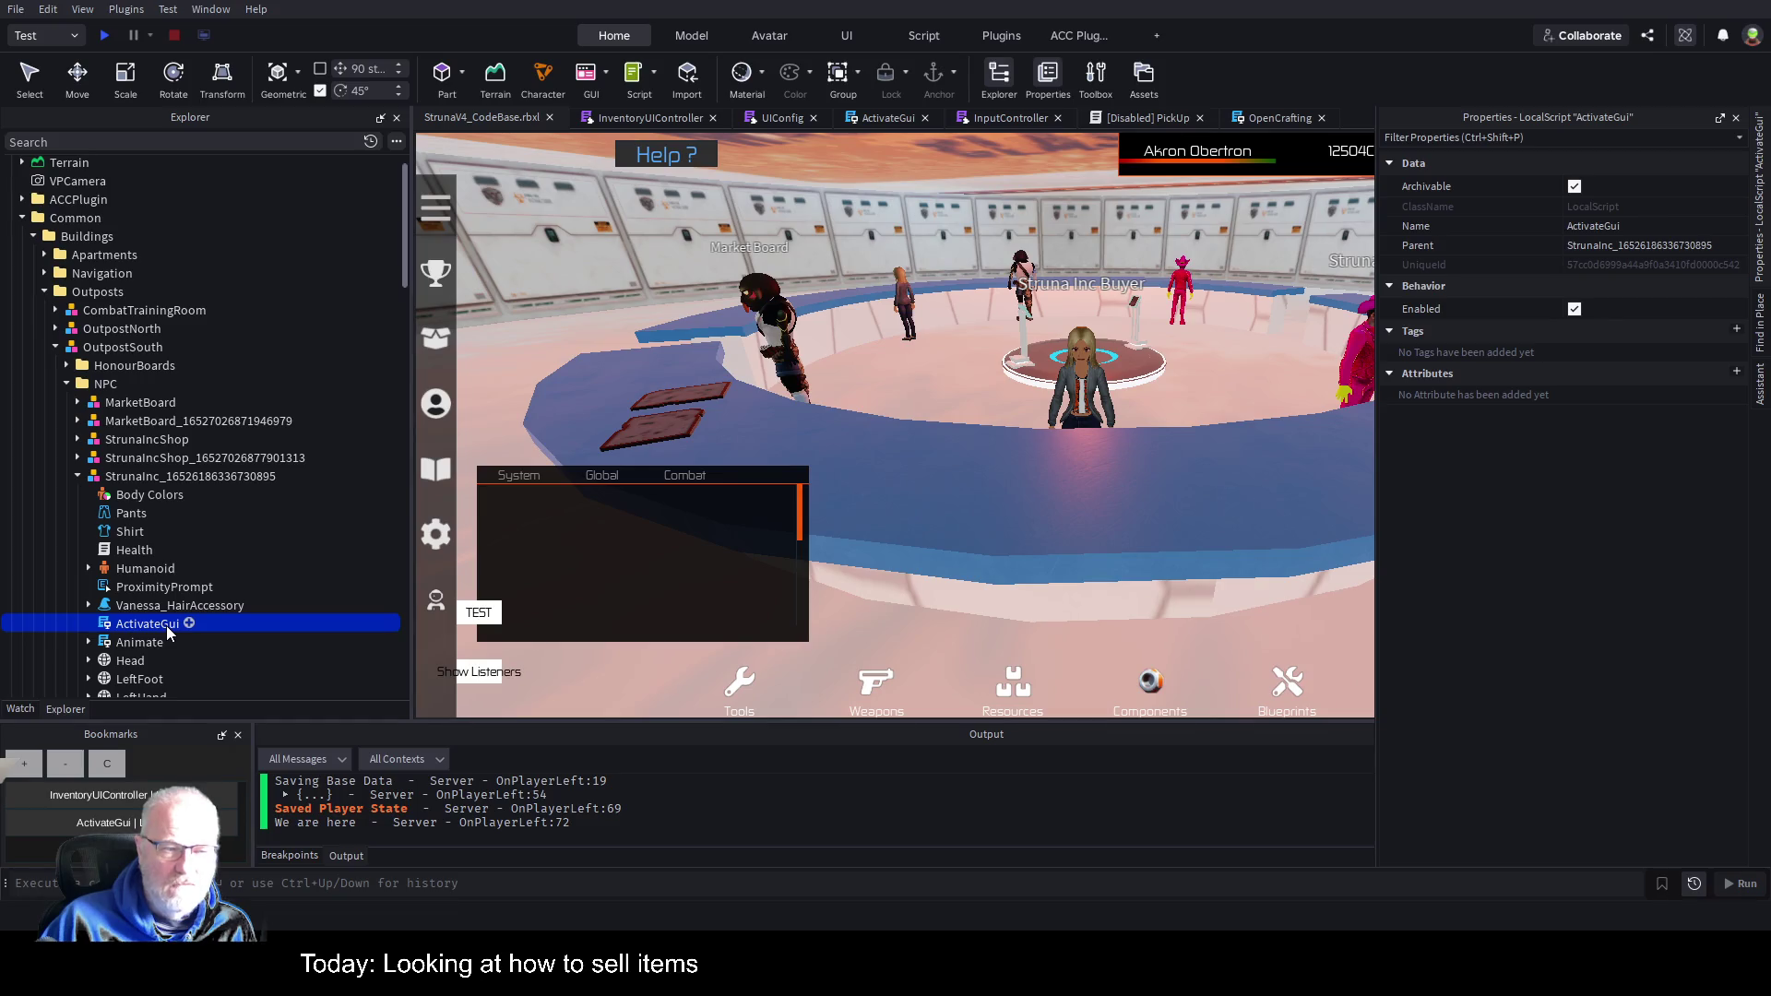
{"action": "double_click", "coordinate": [166, 627]}
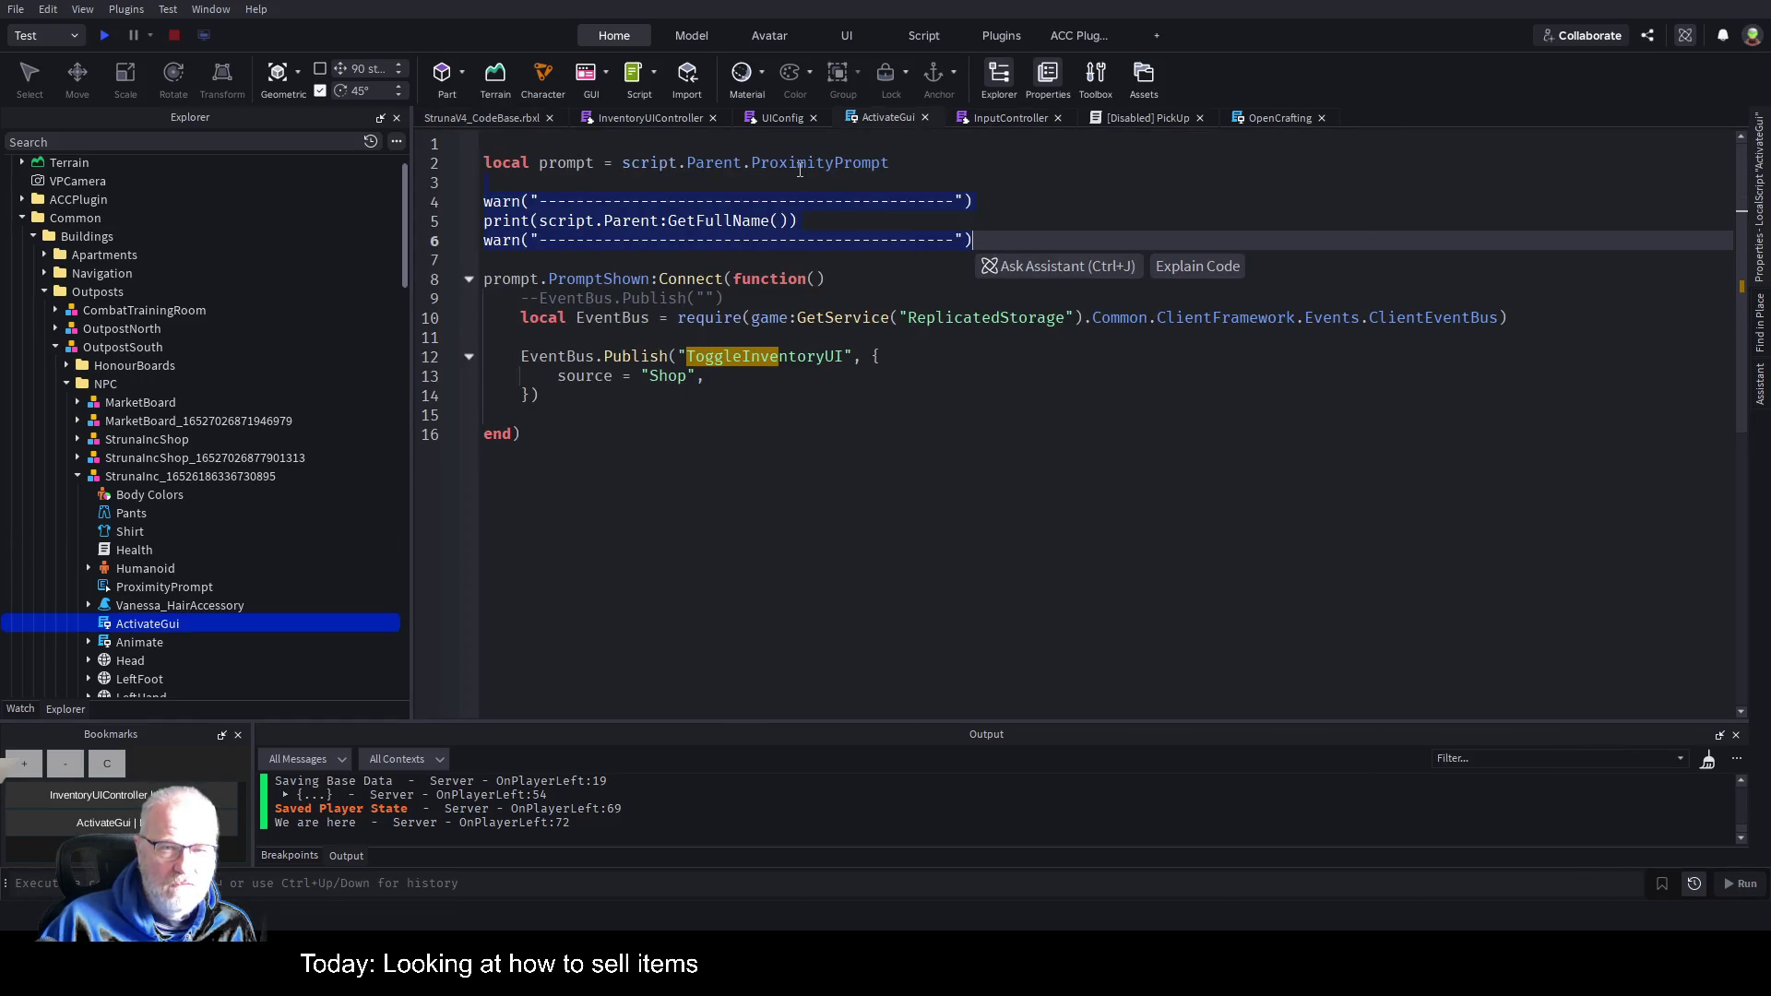
{"action": "left_click", "coordinate": [563, 148]}
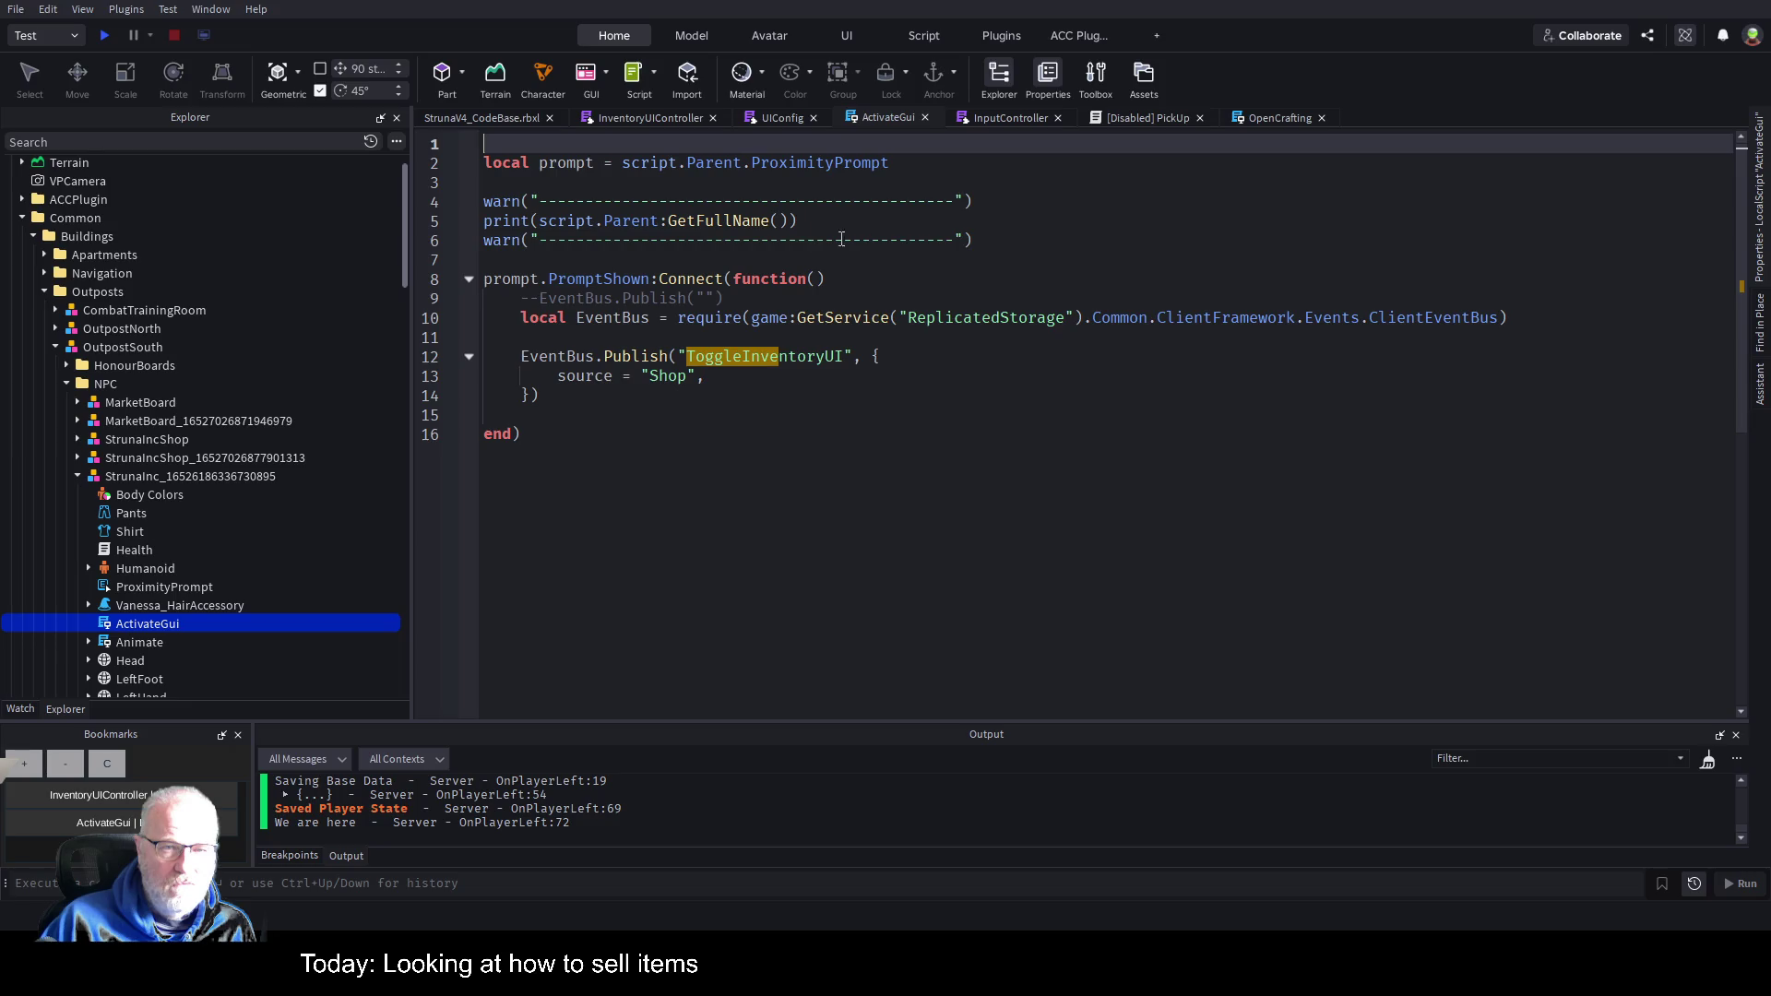
{"action": "left_click_drag", "start_coordinate": [968, 240], "coordinate": [485, 201]}
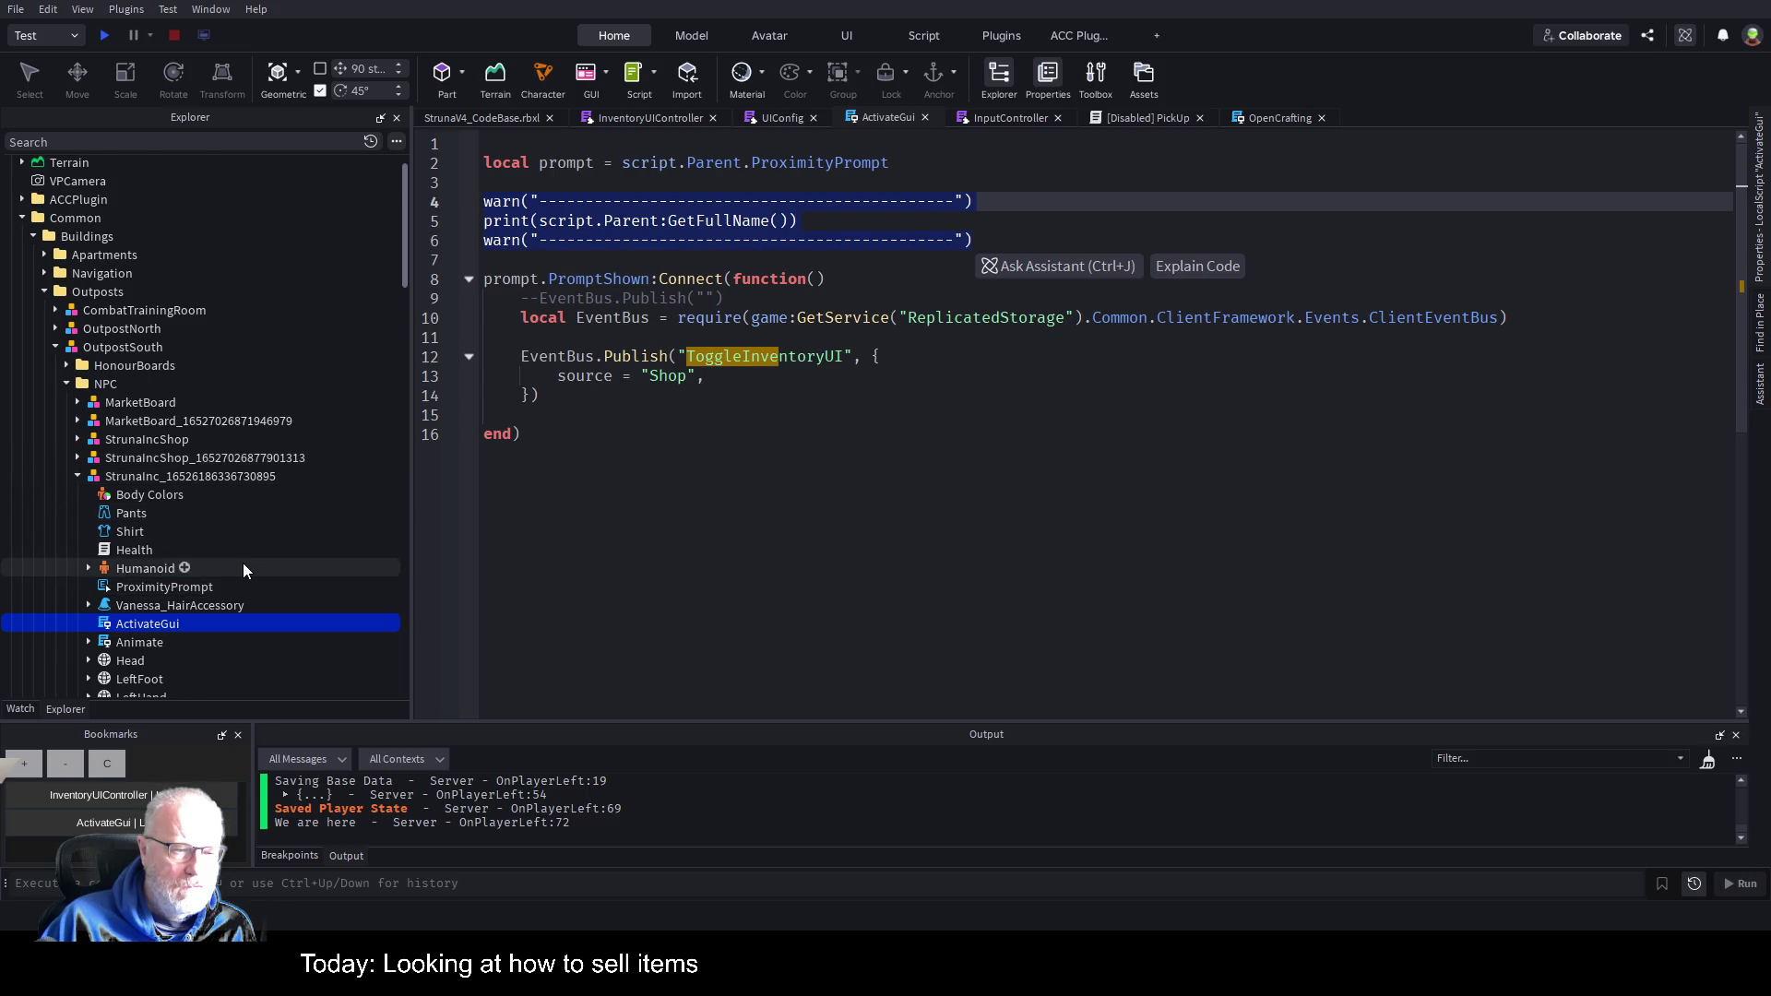
{"action": "scroll", "coordinate": [242, 553], "scroll_direction": "down", "scroll_amount": 3}
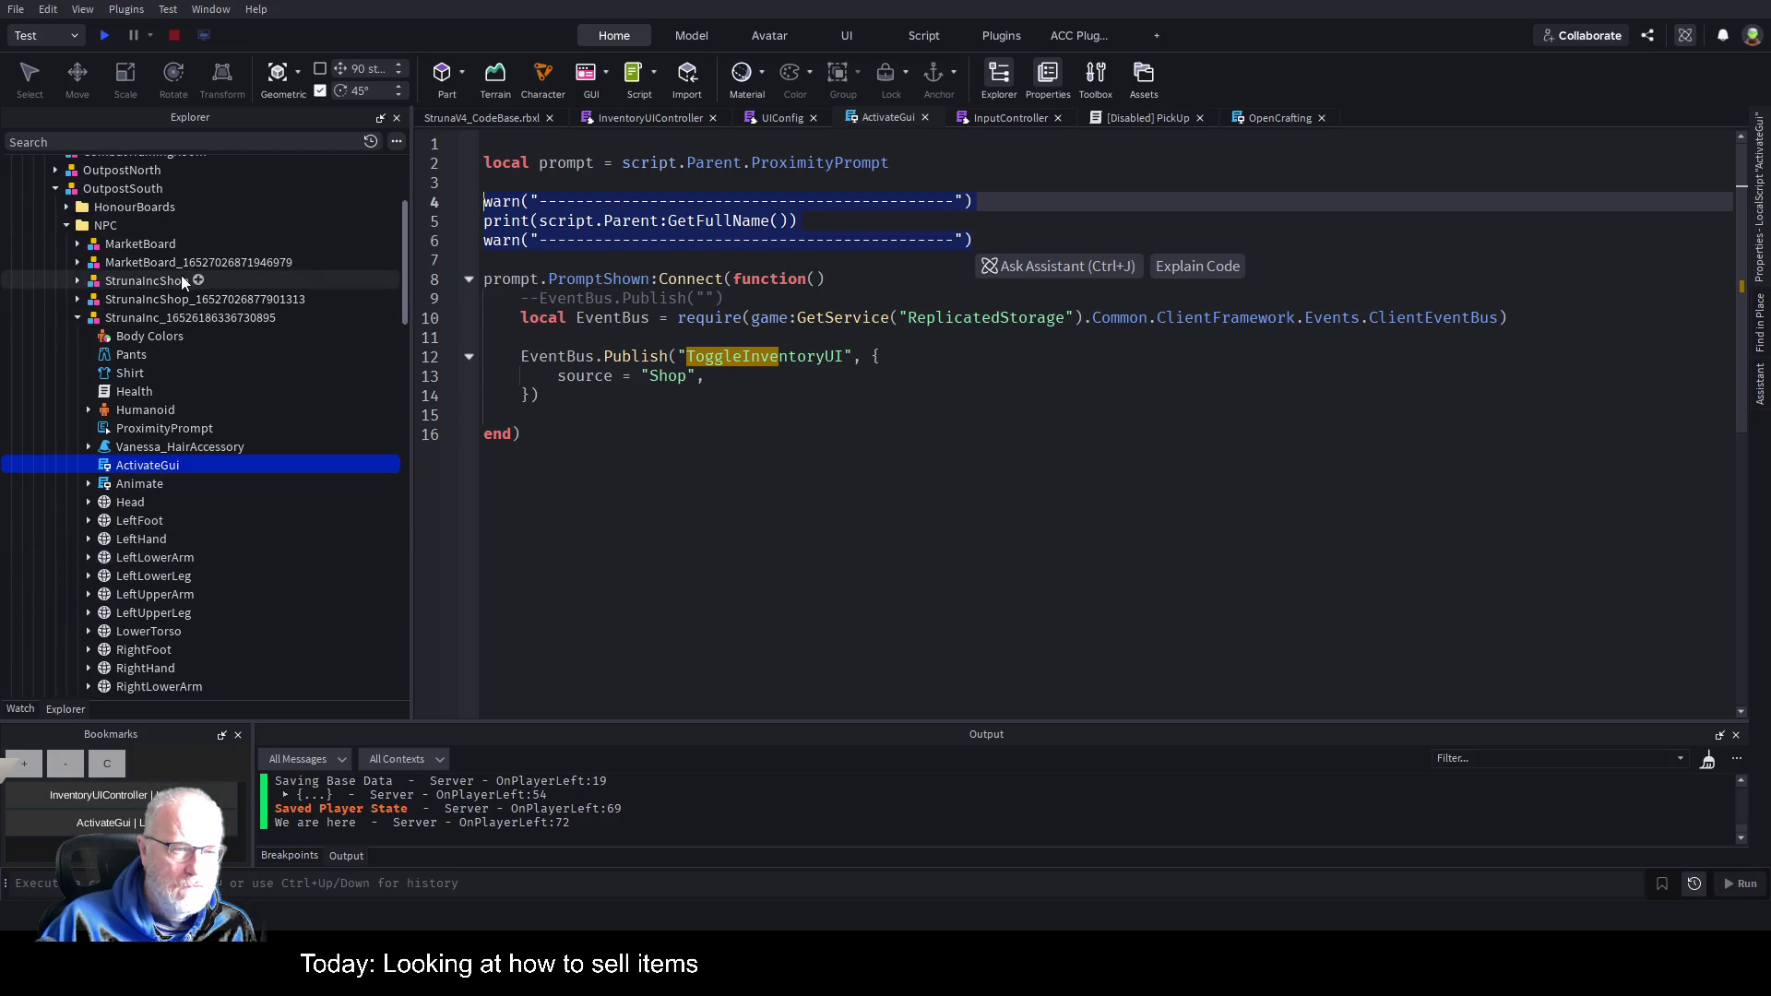
{"action": "left_click", "coordinate": [277, 321]}
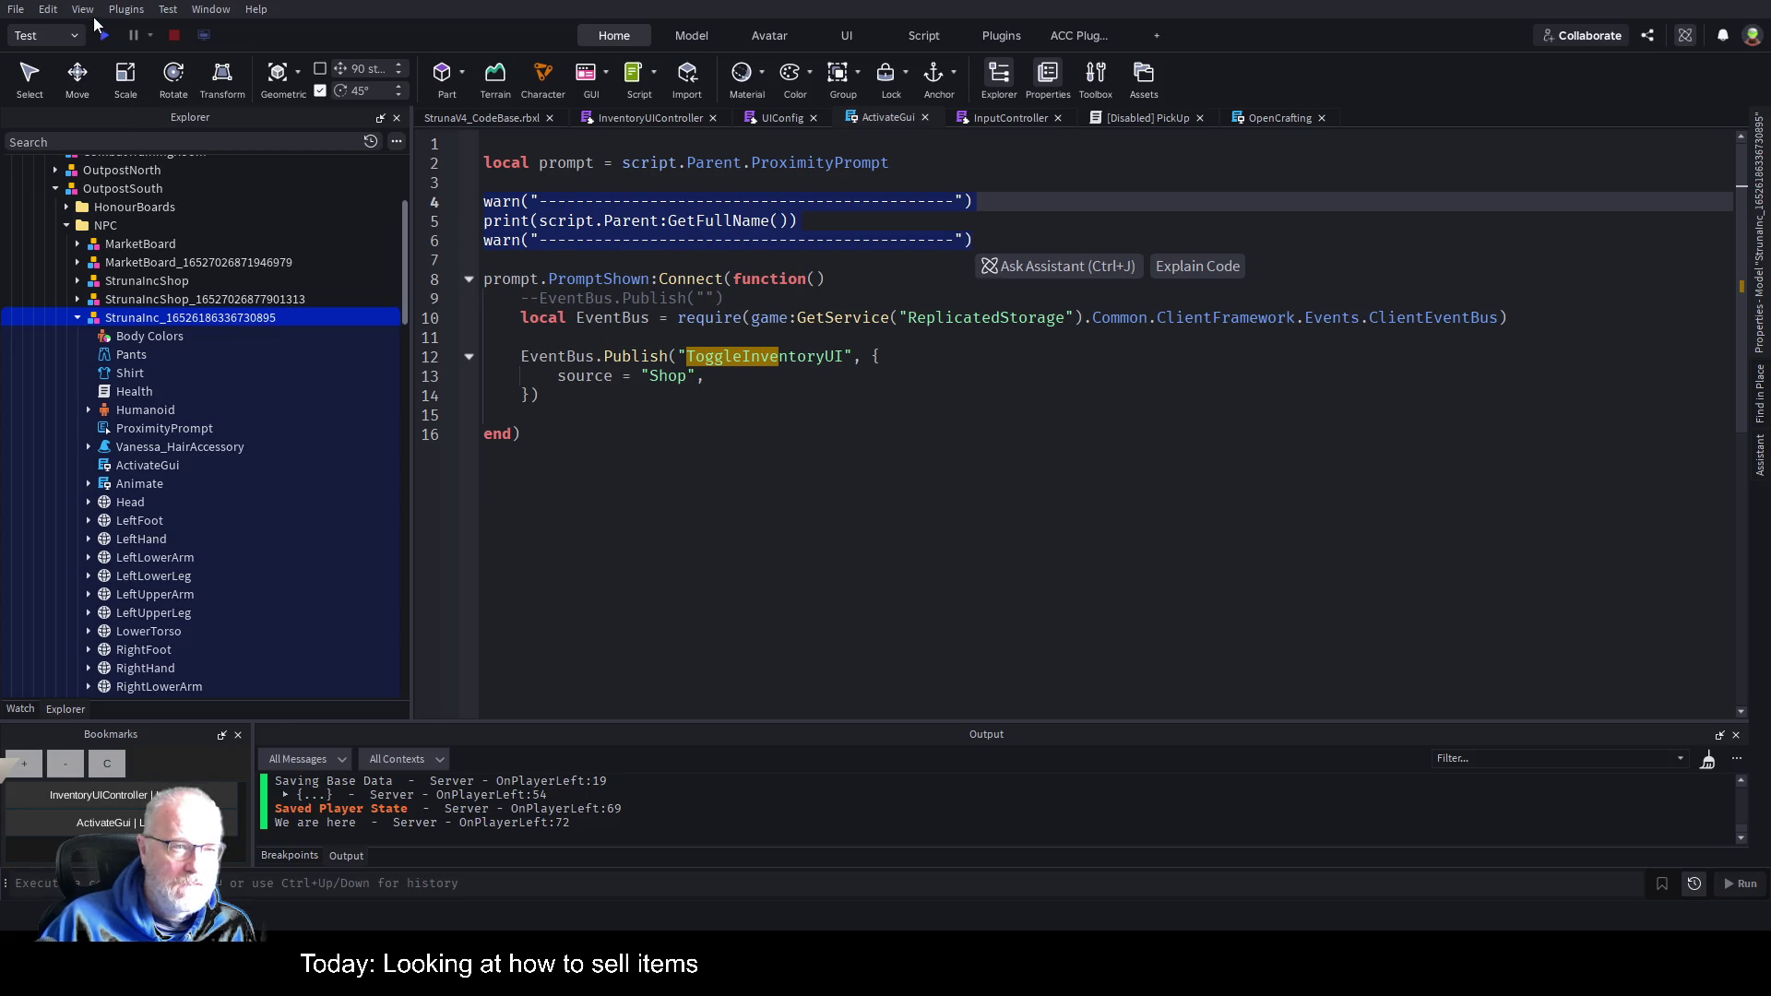
{"action": "left_click", "coordinate": [619, 586]}
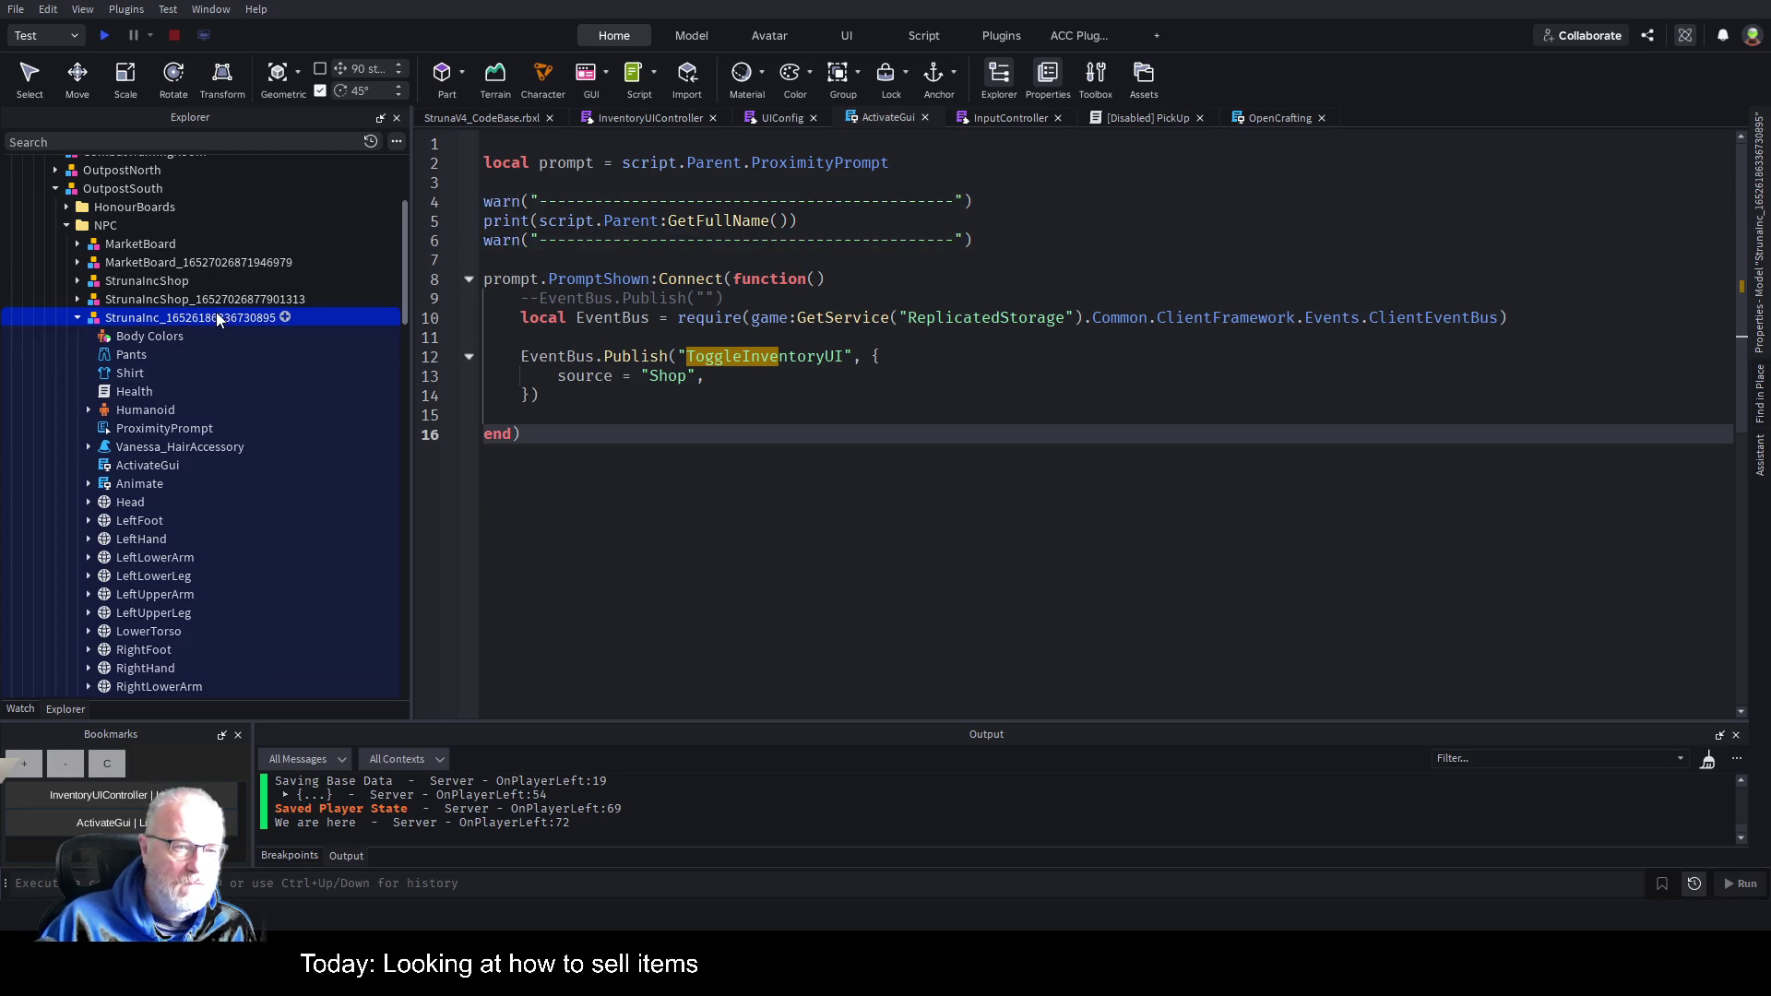
Insert a LocalScript under the StrunaInc NPC model, save the place and start a play test.
{"action": "left_click", "coordinate": [285, 320]}
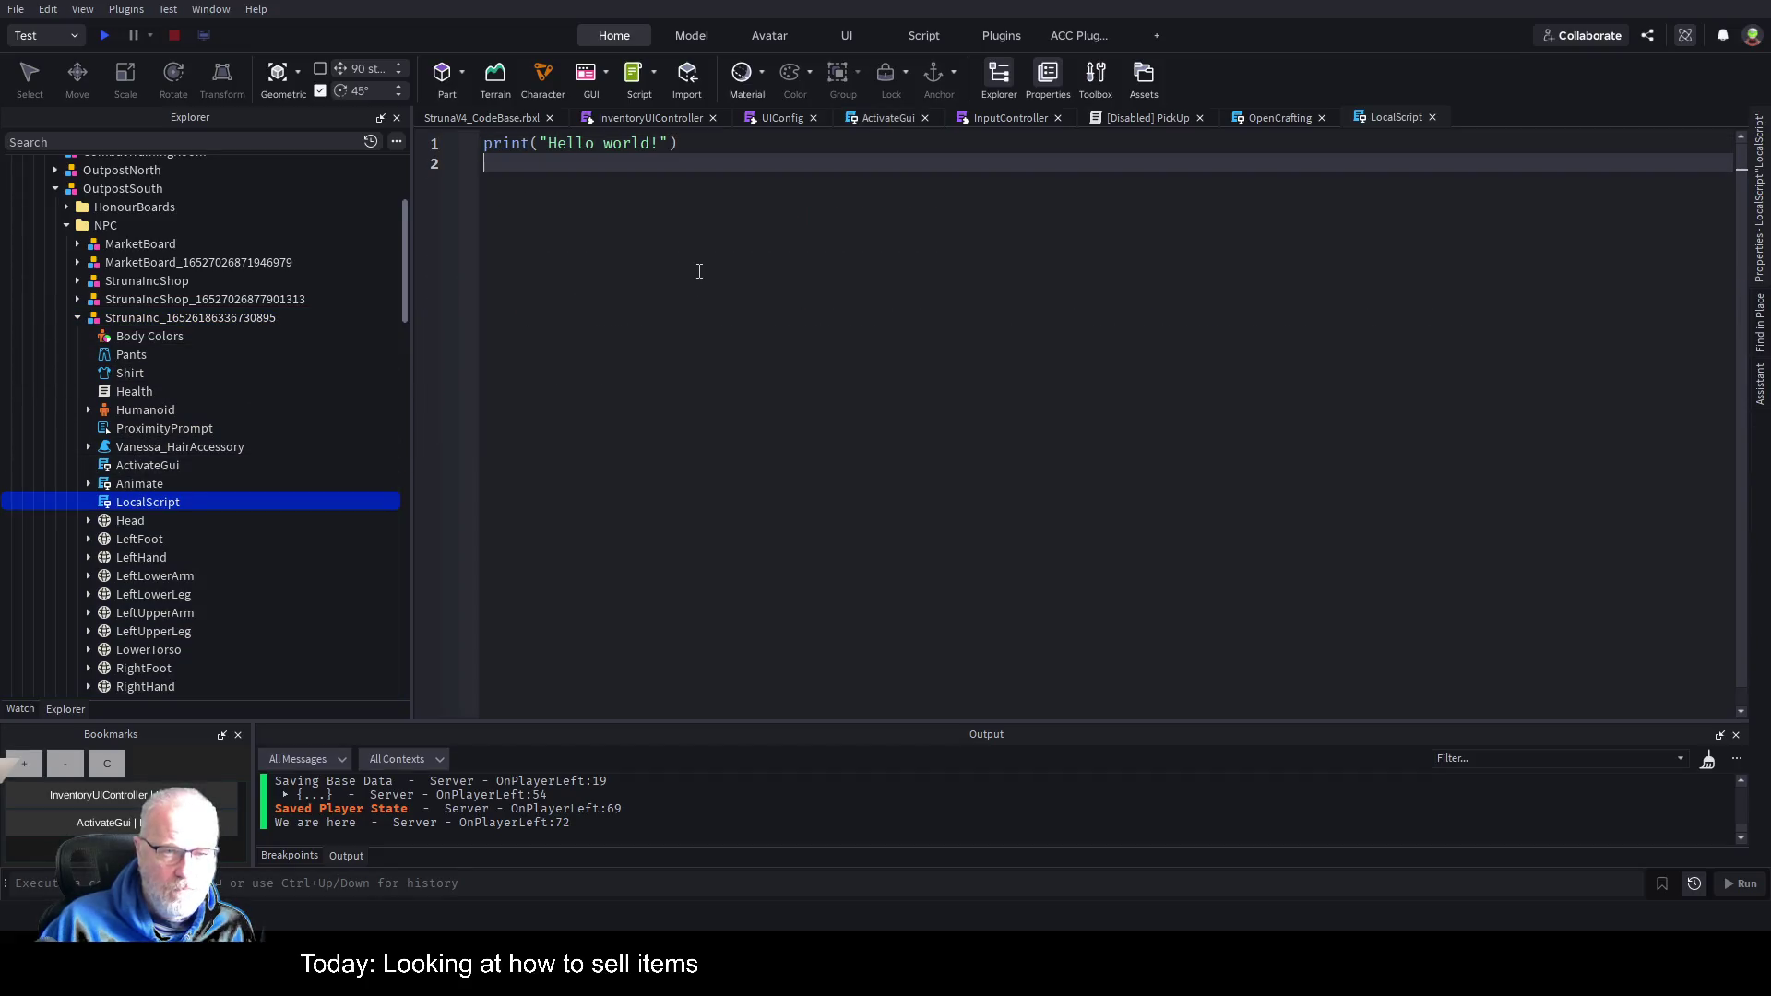
{"action": "key", "text": "ctrl+s"}
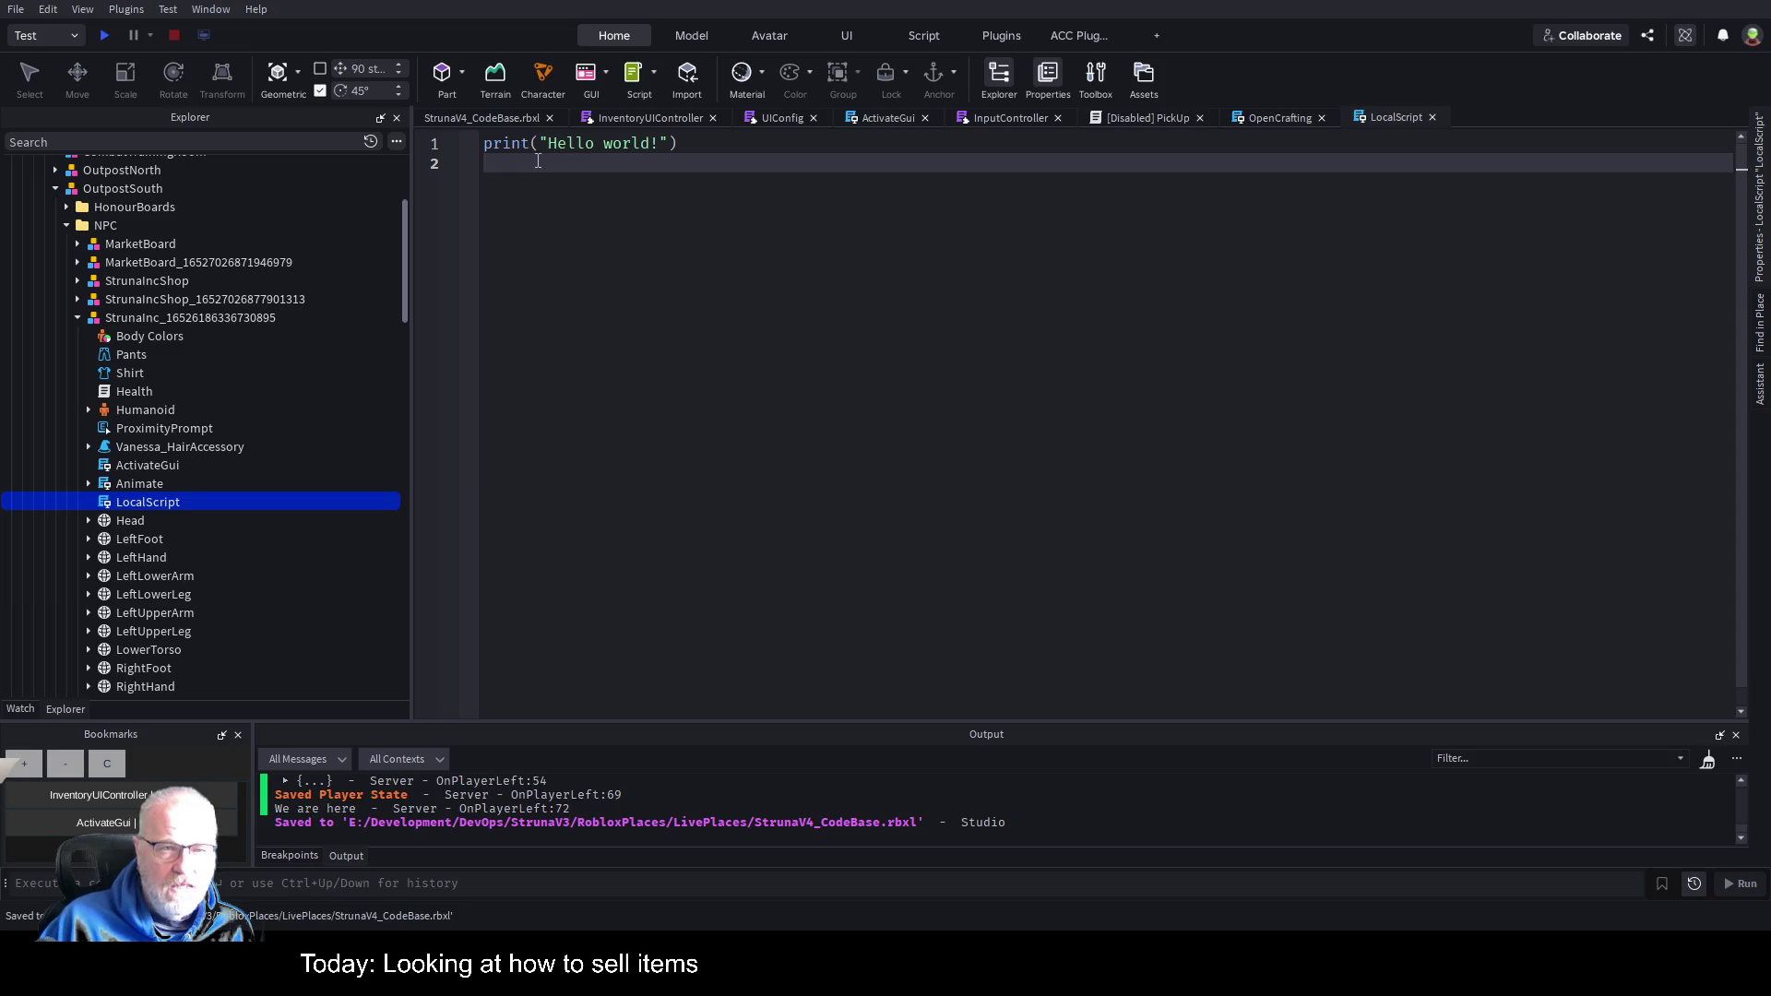
{"action": "left_click", "coordinate": [105, 29]}
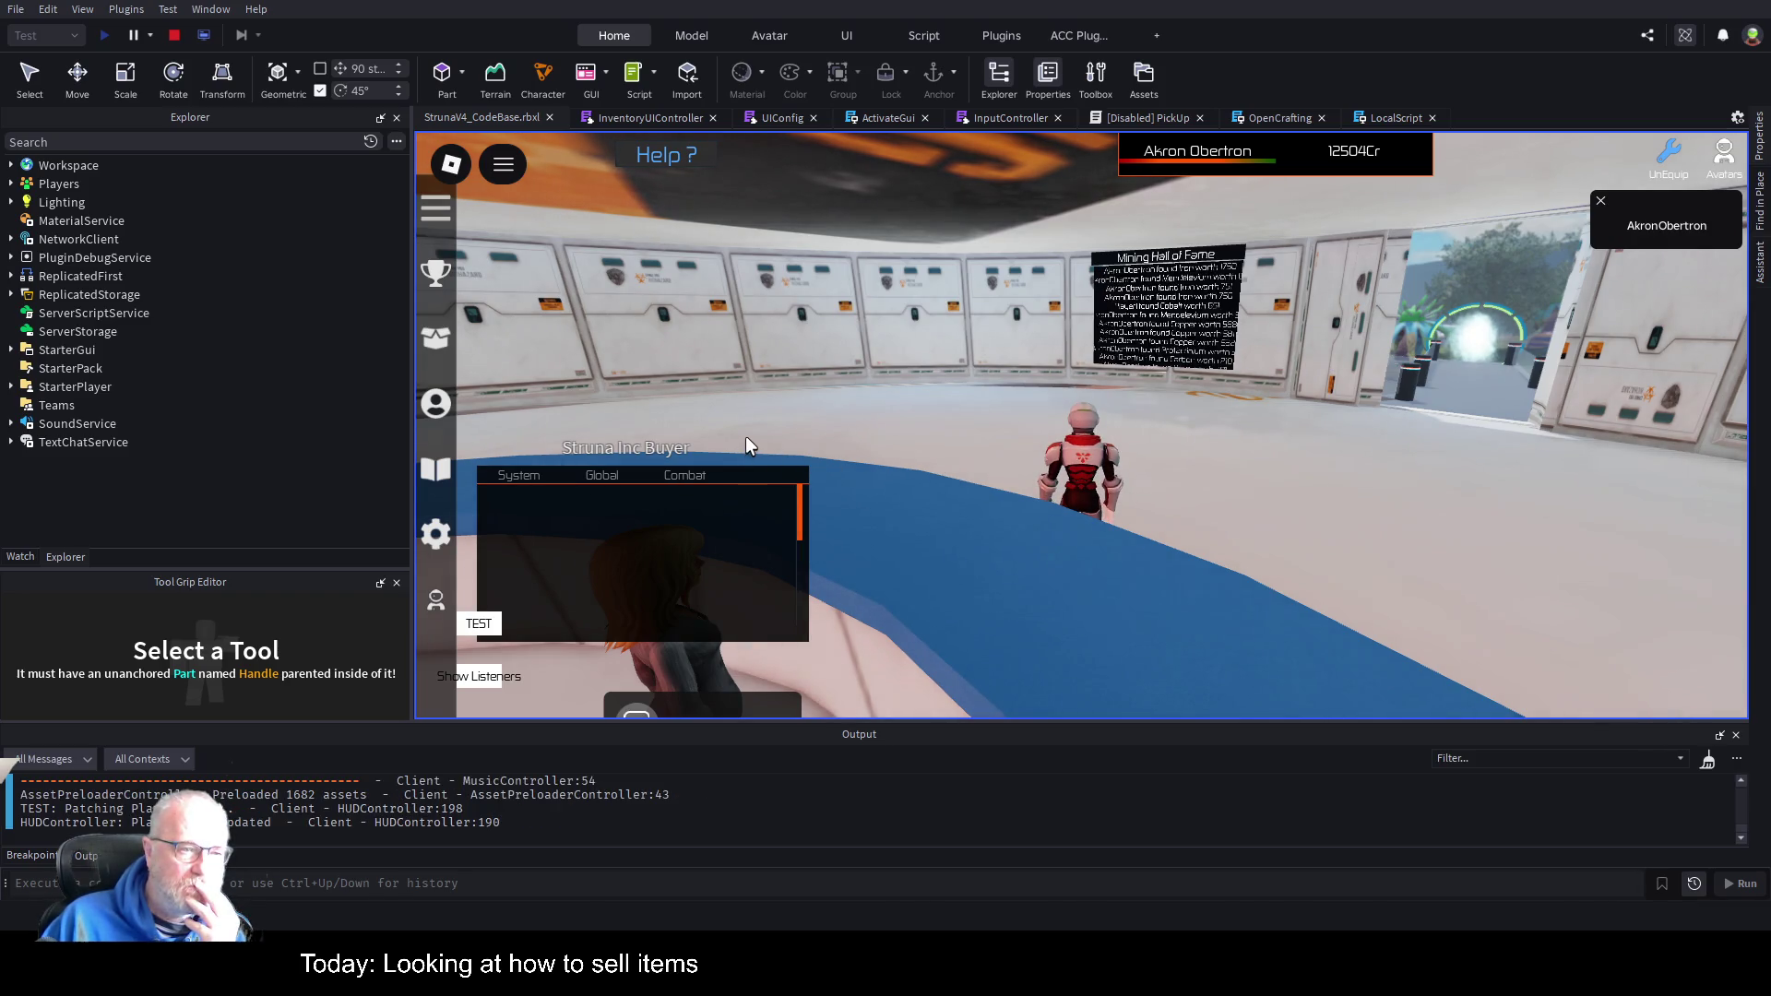
Stop the play test and delete the NPC's LocalScript.
{"action": "left_click", "coordinate": [173, 37]}
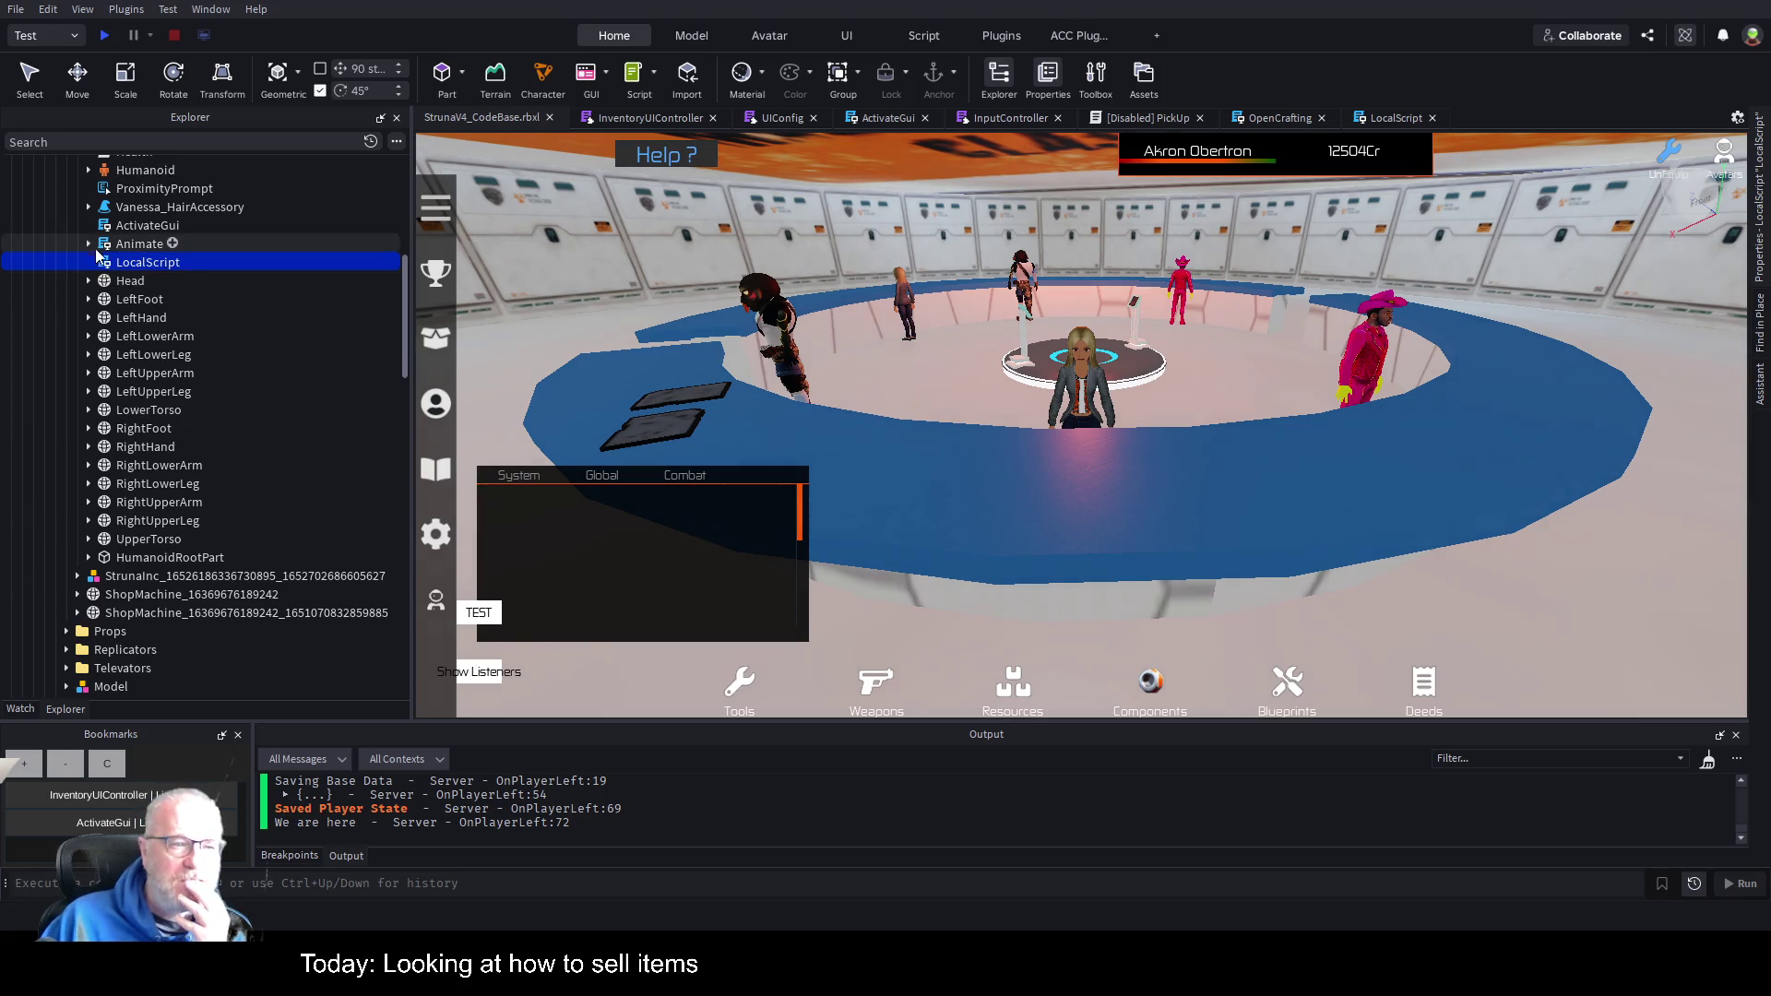
{"action": "scroll", "coordinate": [232, 350], "scroll_direction": "up", "scroll_amount": 2}
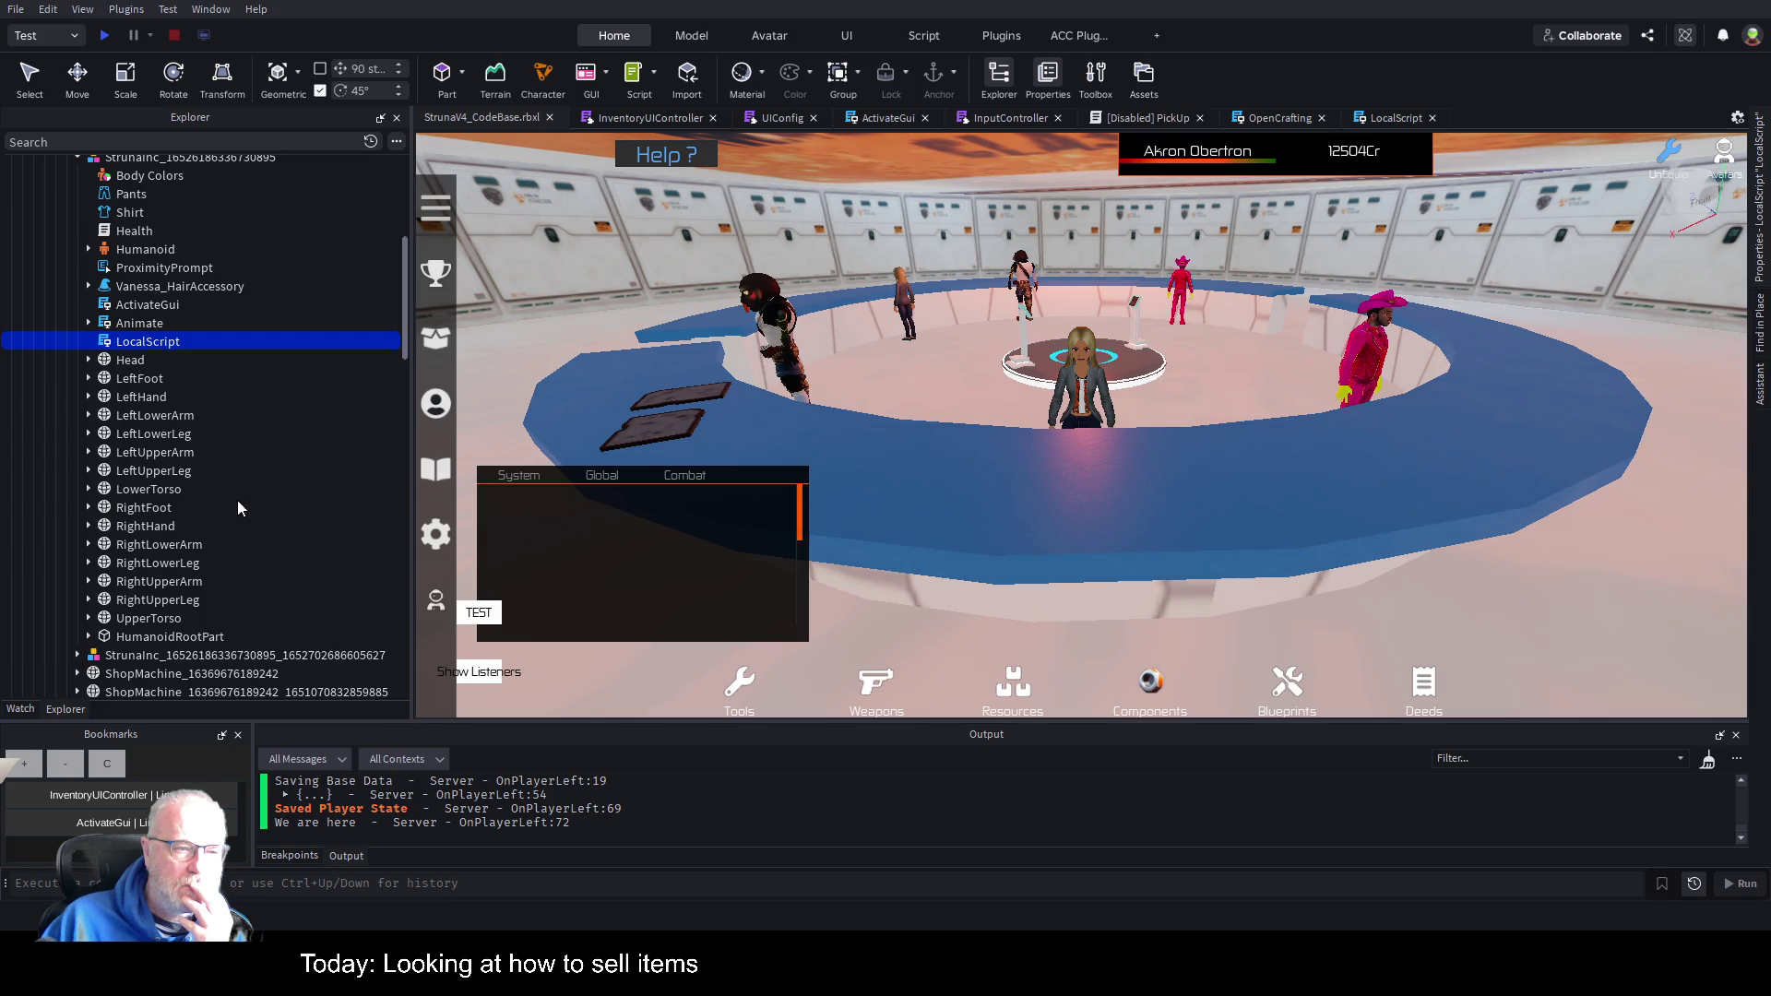
{"action": "key", "text": "Delete"}
Move ActivateGui back inside the ProximityPrompt and select it.
{"action": "scroll", "coordinate": [279, 371], "scroll_direction": "up", "scroll_amount": 3}
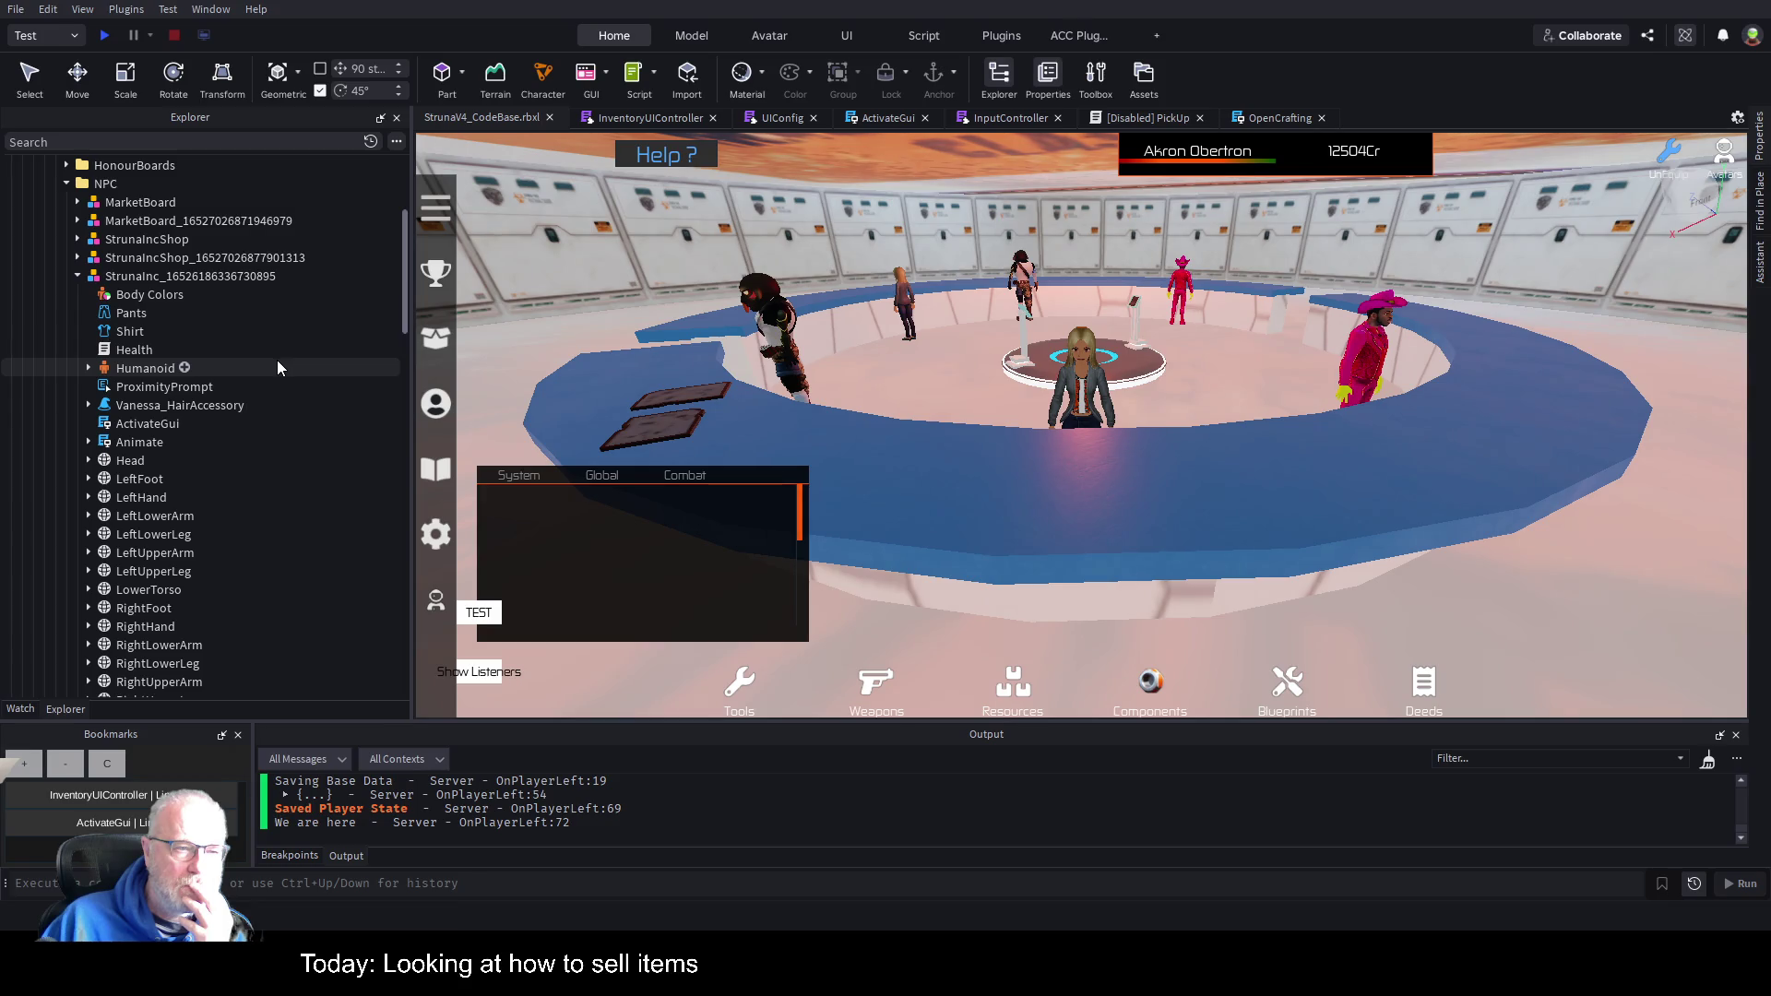
{"action": "left_click_drag", "start_coordinate": [162, 426], "coordinate": [201, 389]}
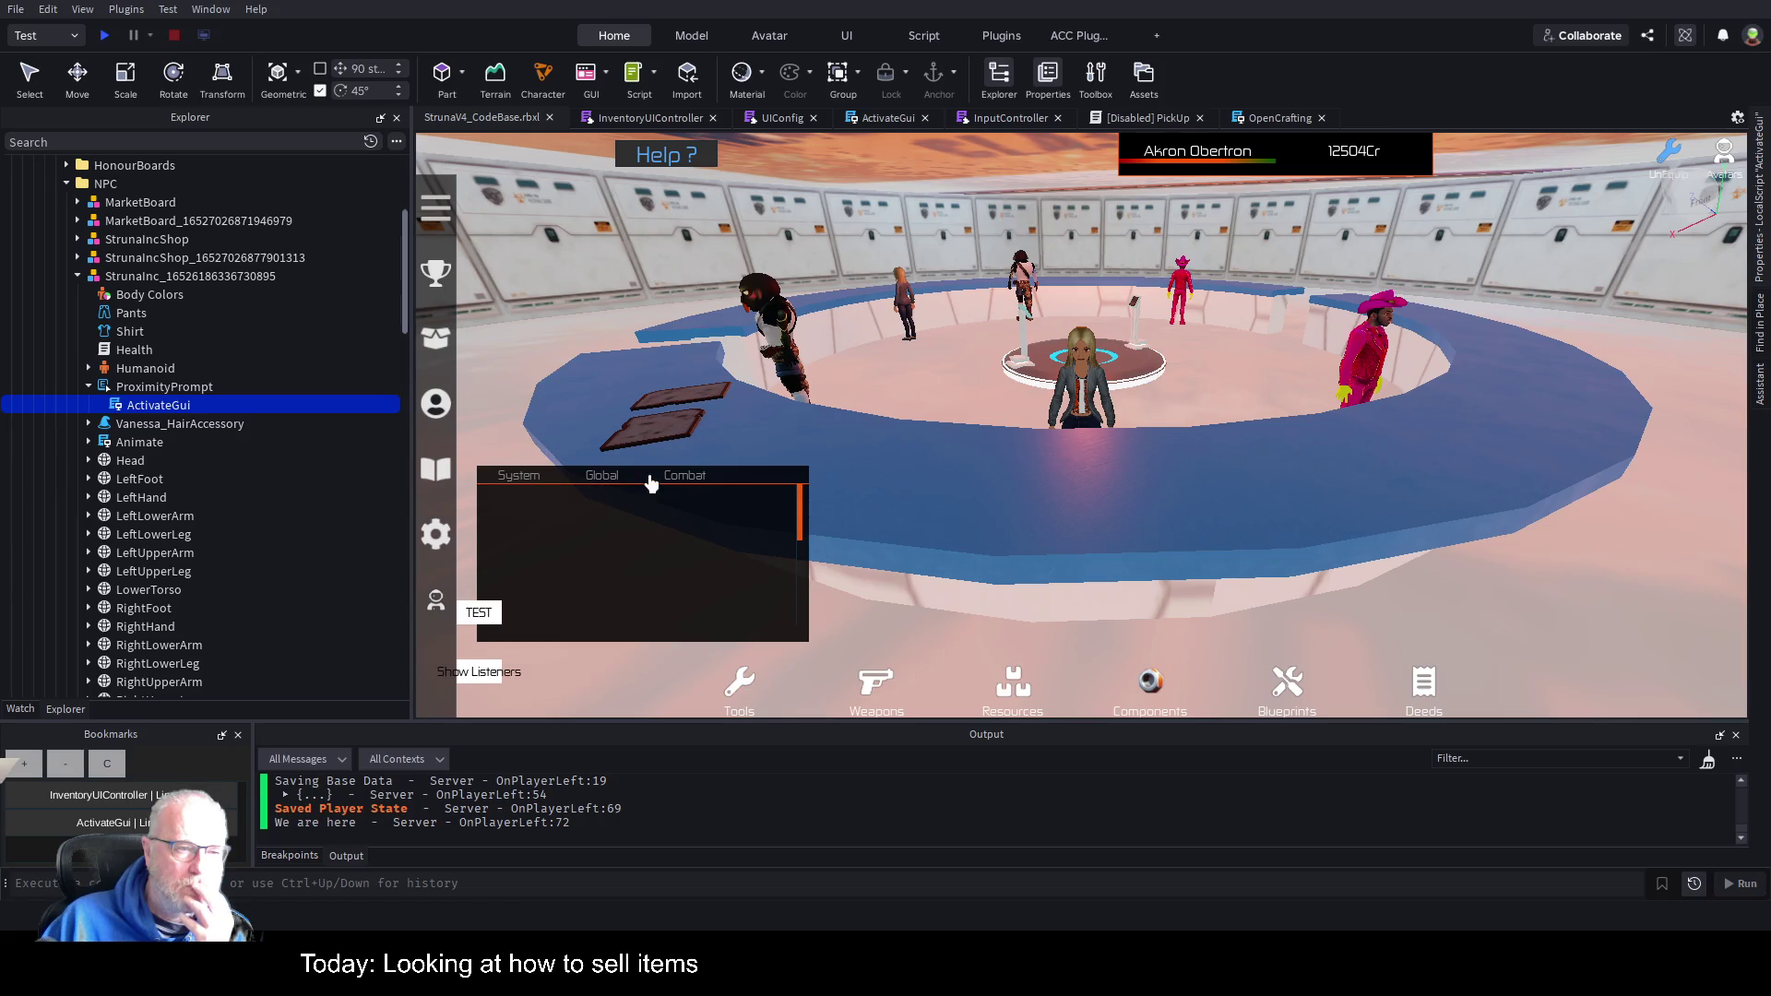
{"action": "scroll", "coordinate": [152, 319], "scroll_direction": "up", "scroll_amount": 1}
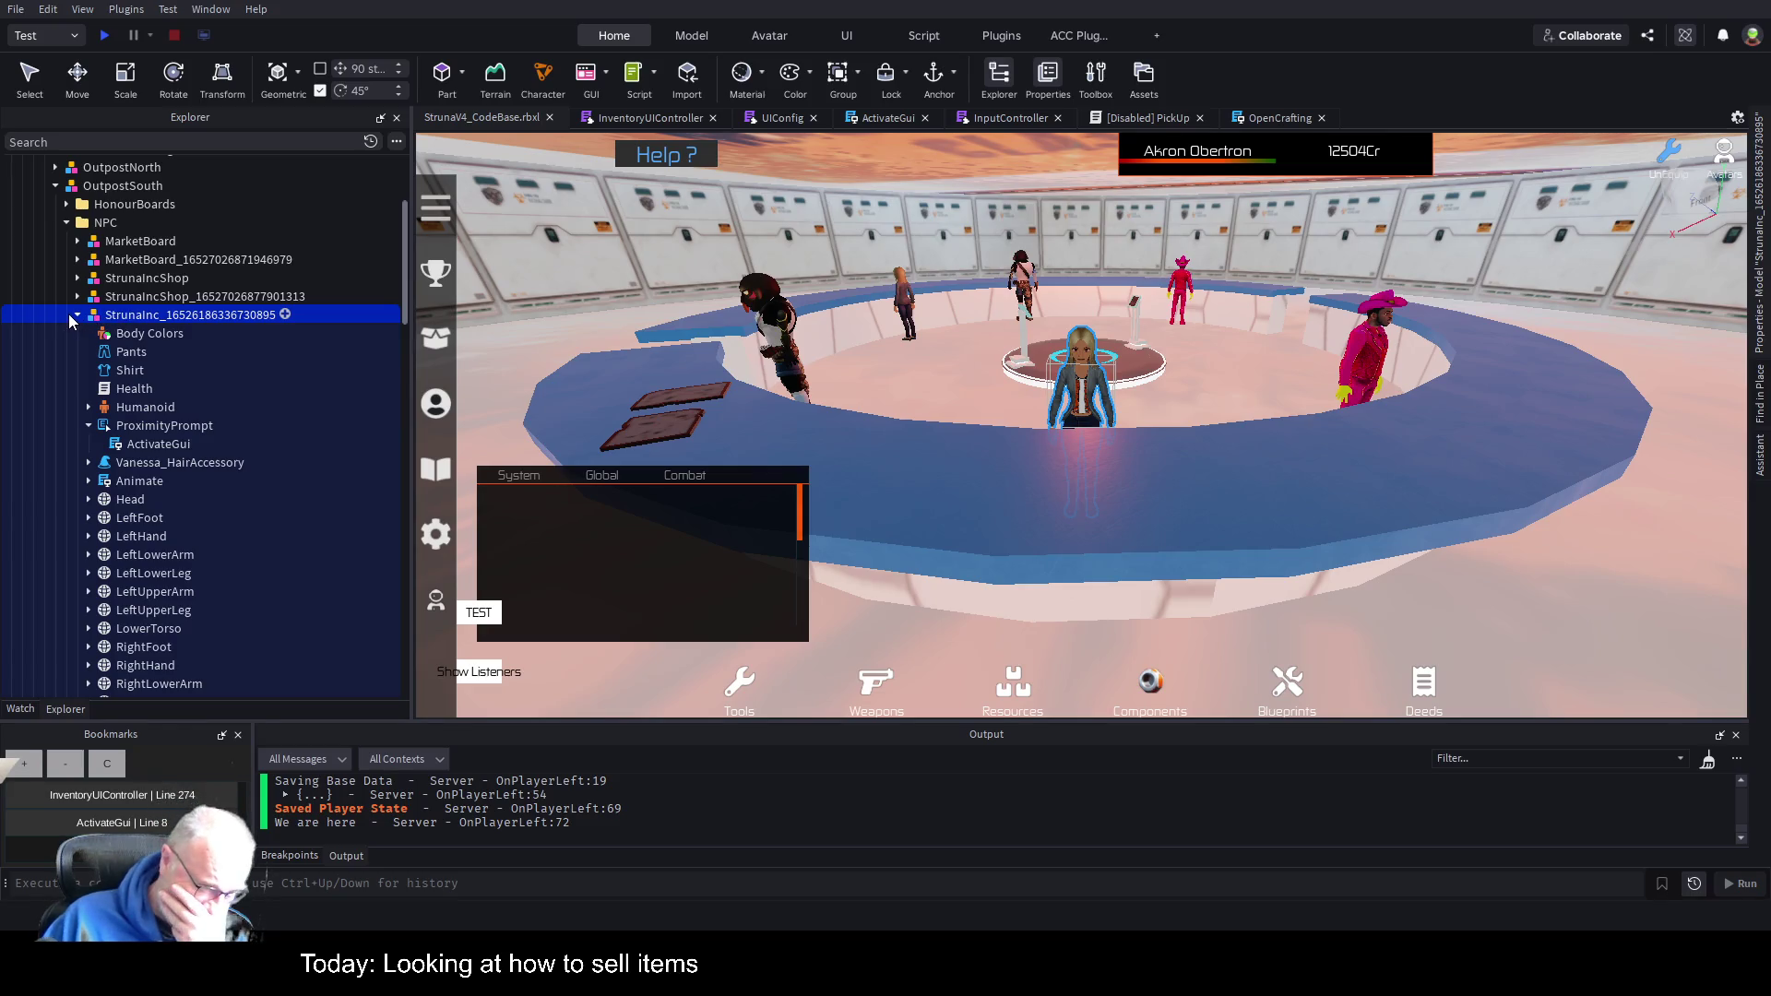
{"action": "left_click", "coordinate": [181, 446]}
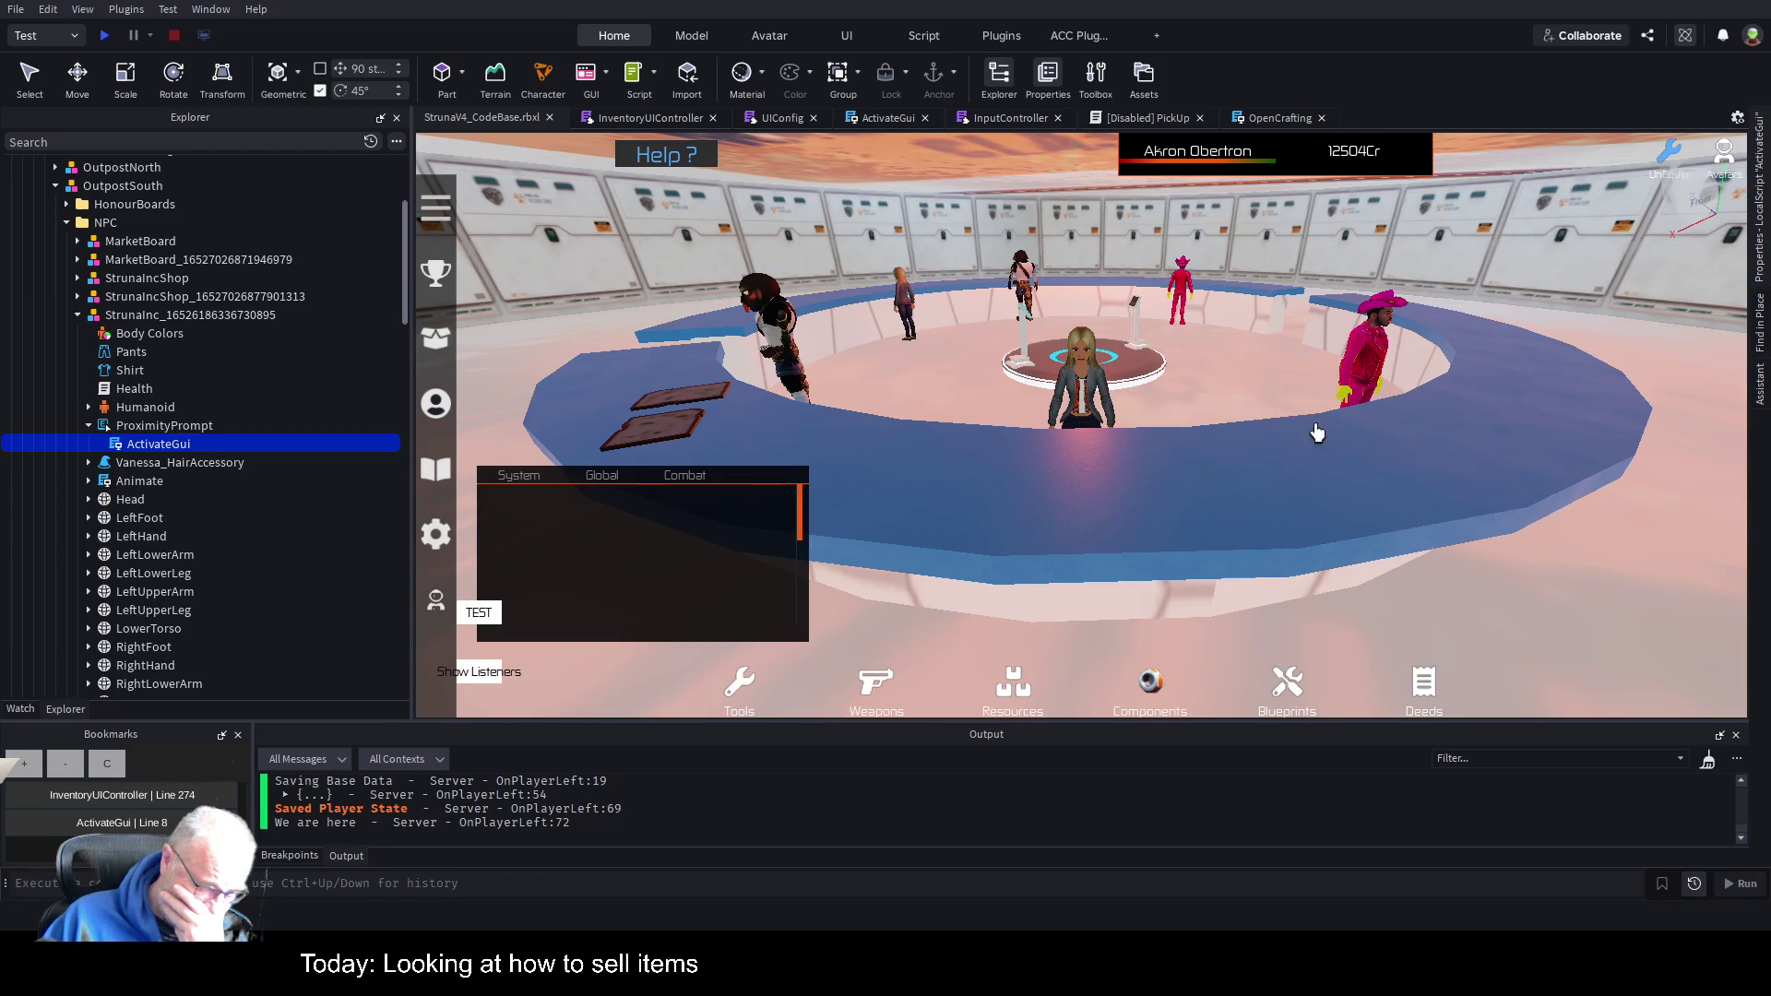
Uncheck Enabled on ActivateGui, then expand StarterGui's CommonV3 folder and its Scripts folder.
{"action": "left_click", "coordinate": [1762, 264]}
{"action": "left_click", "coordinate": [1574, 310]}
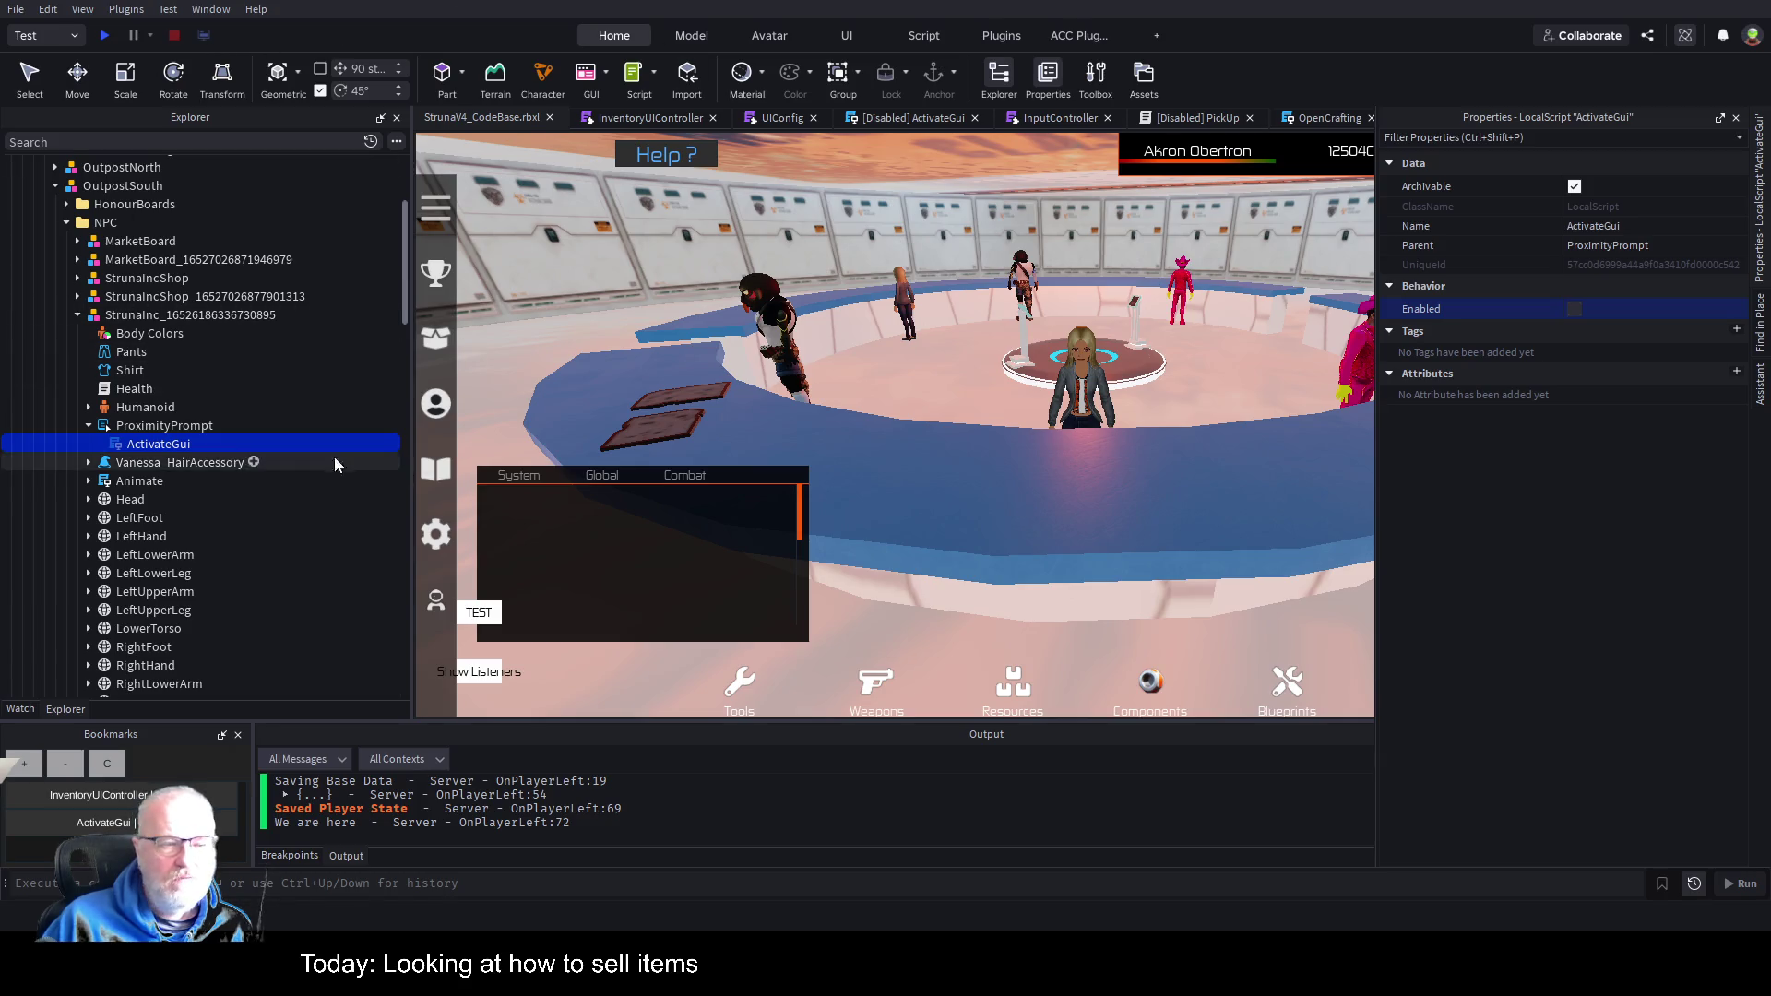
{"action": "scroll", "coordinate": [213, 345], "scroll_direction": "down", "scroll_amount": 7}
{"action": "scroll", "coordinate": [203, 430], "scroll_direction": "down", "scroll_amount": 6}
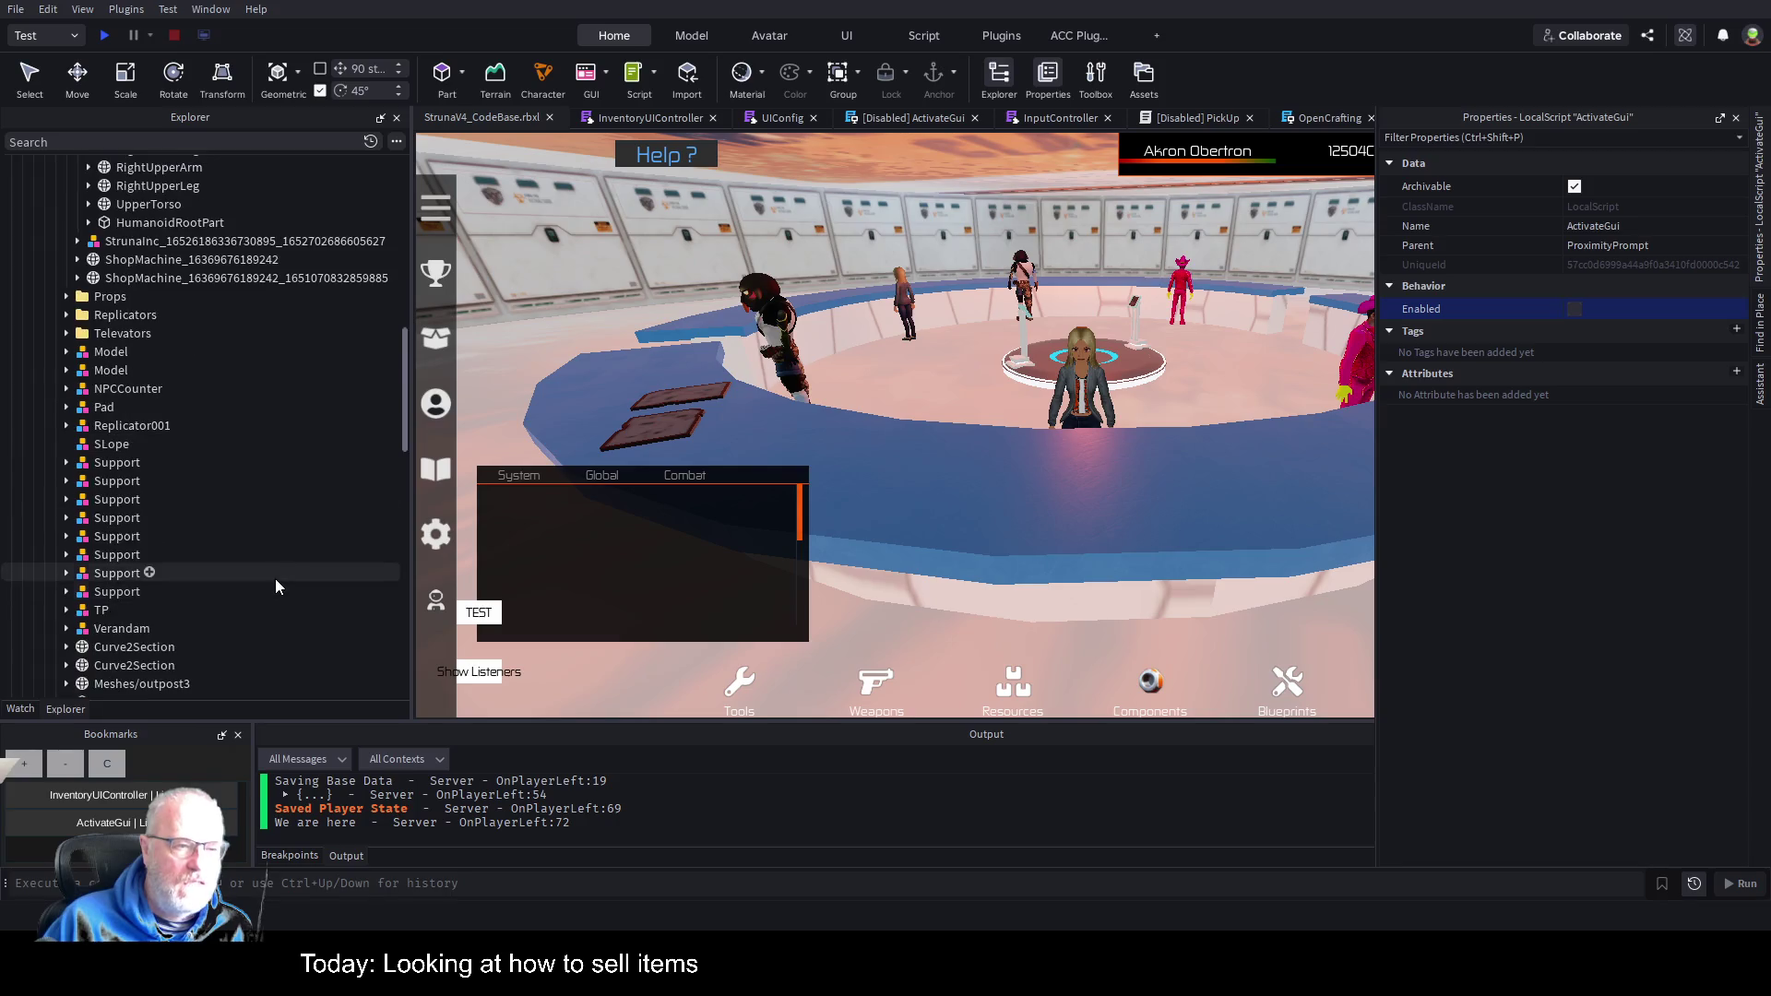
{"action": "scroll", "coordinate": [275, 582], "scroll_direction": "down", "scroll_amount": 6}
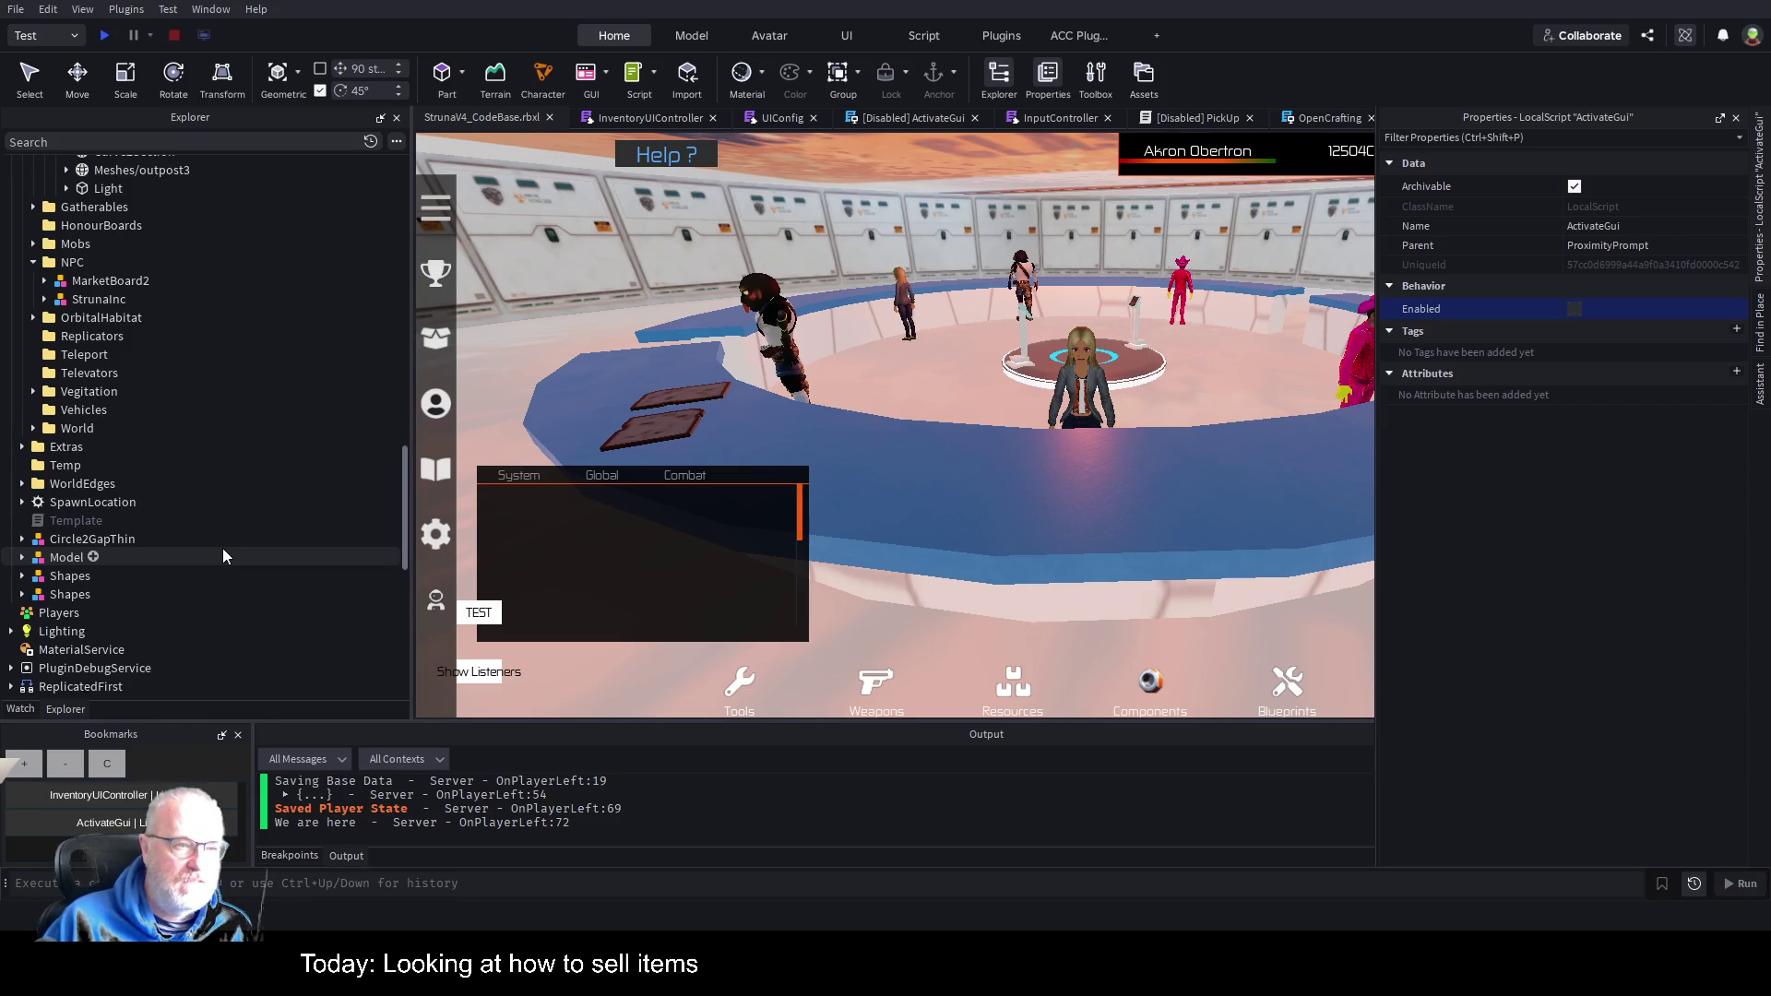
{"action": "scroll", "coordinate": [223, 549], "scroll_direction": "down", "scroll_amount": 2}
{"action": "scroll", "coordinate": [223, 550], "scroll_direction": "down", "scroll_amount": 6}
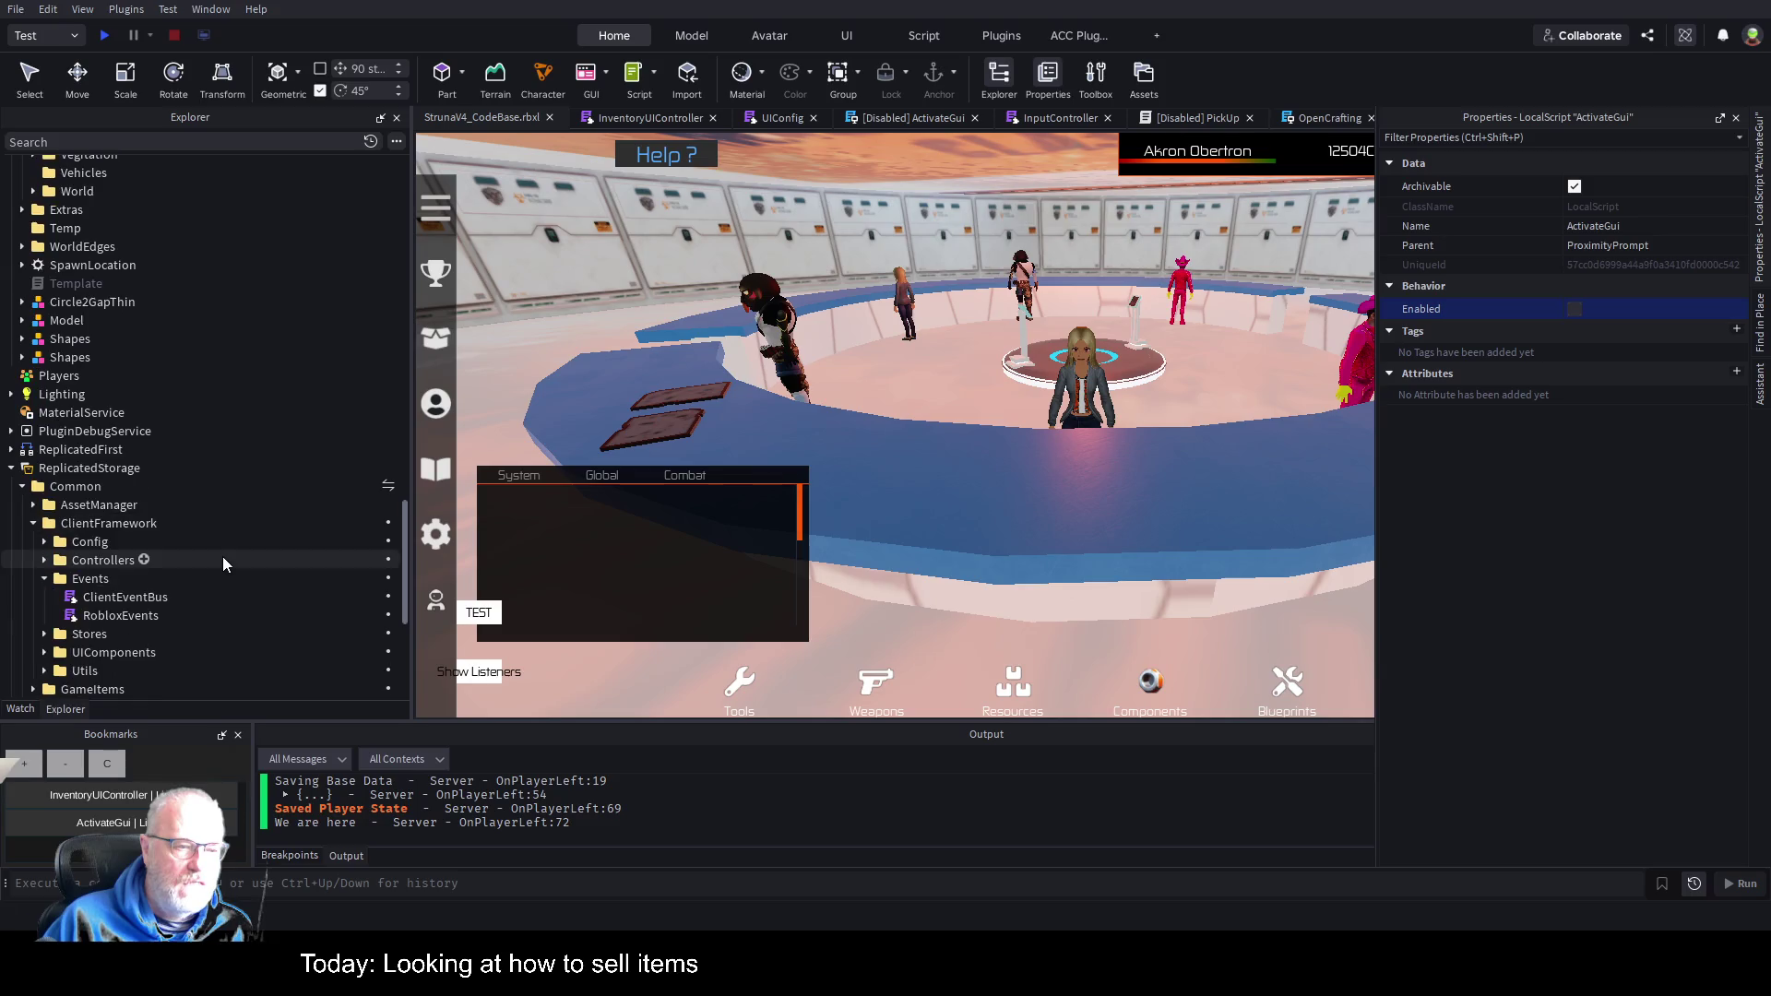
{"action": "scroll", "coordinate": [210, 551], "scroll_direction": "down", "scroll_amount": 2}
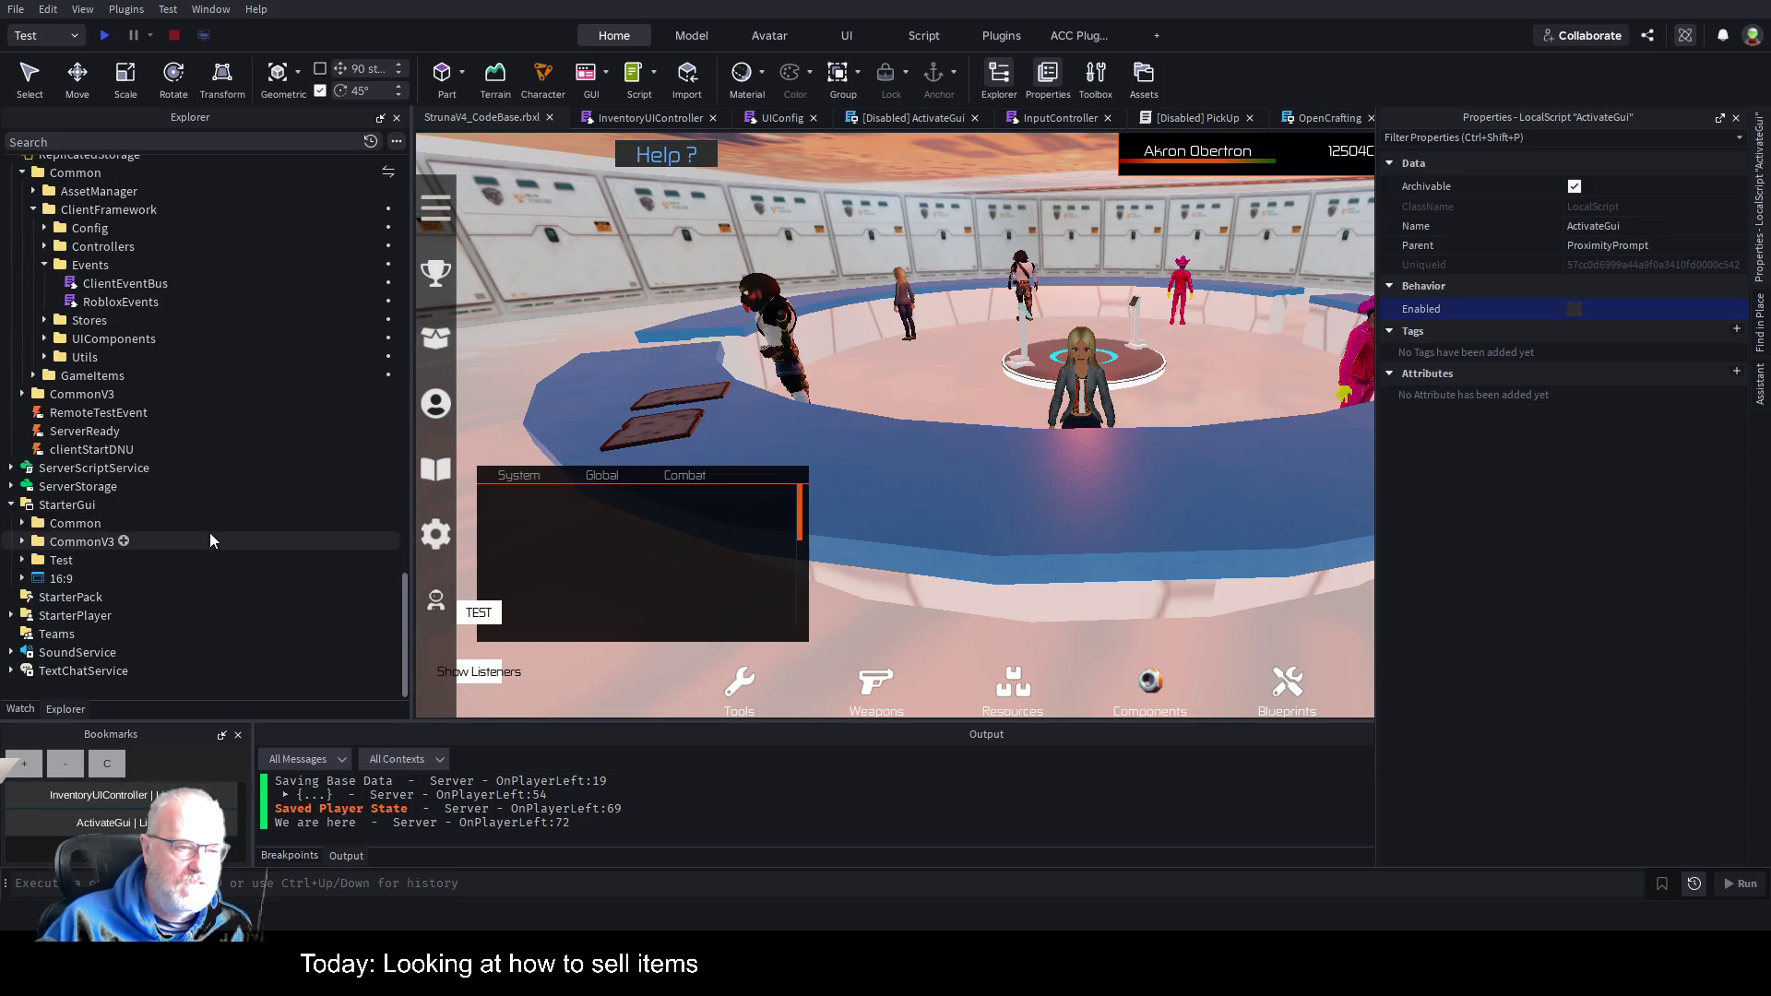
{"action": "left_click", "coordinate": [22, 543]}
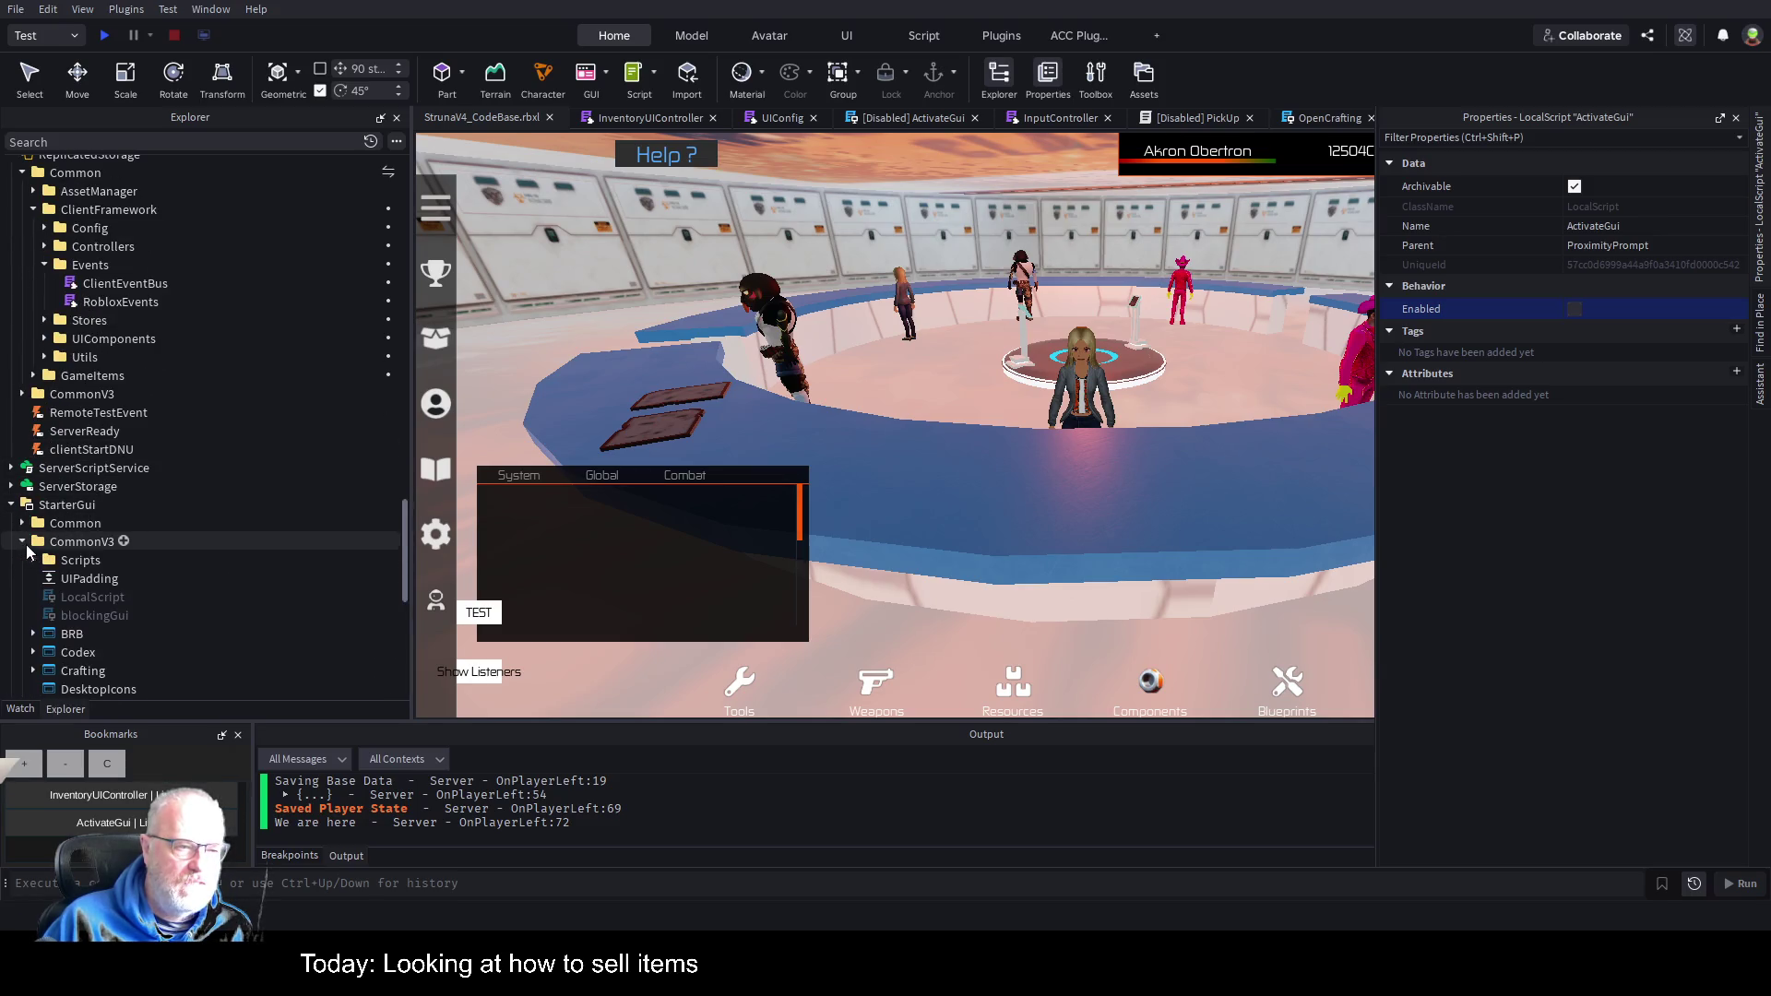
{"action": "scroll", "coordinate": [223, 498], "scroll_direction": "down", "scroll_amount": 6}
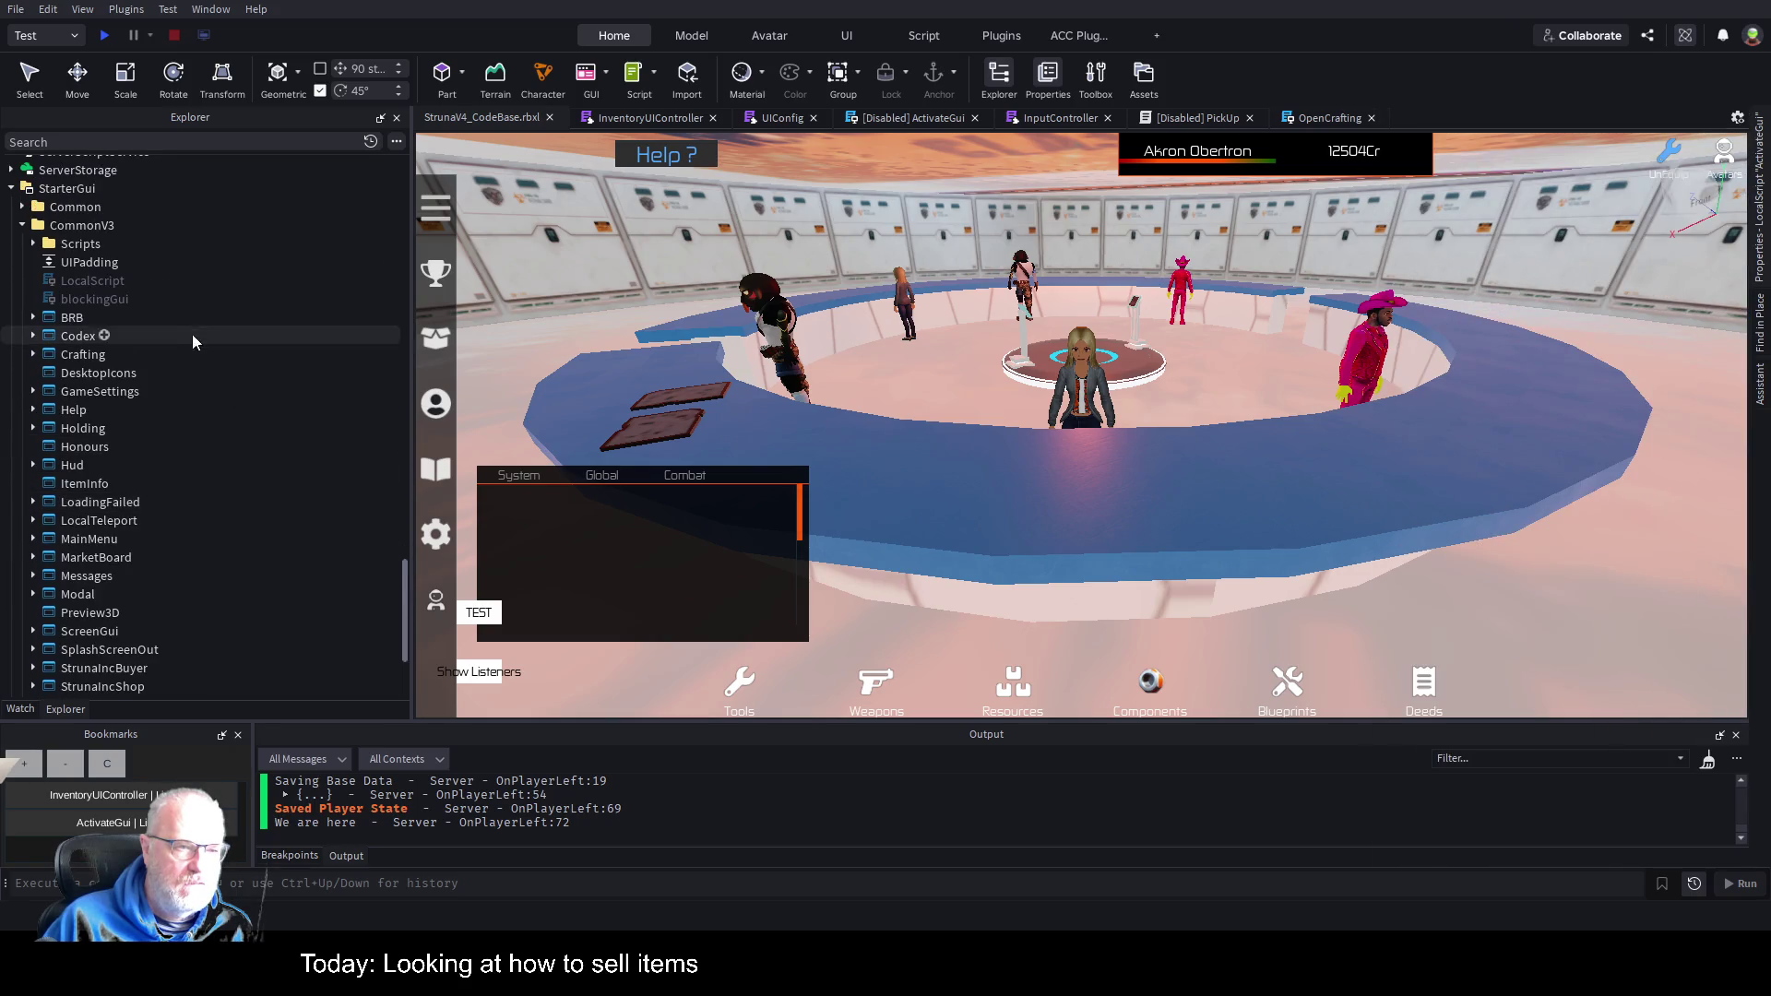
{"action": "left_click", "coordinate": [32, 244]}
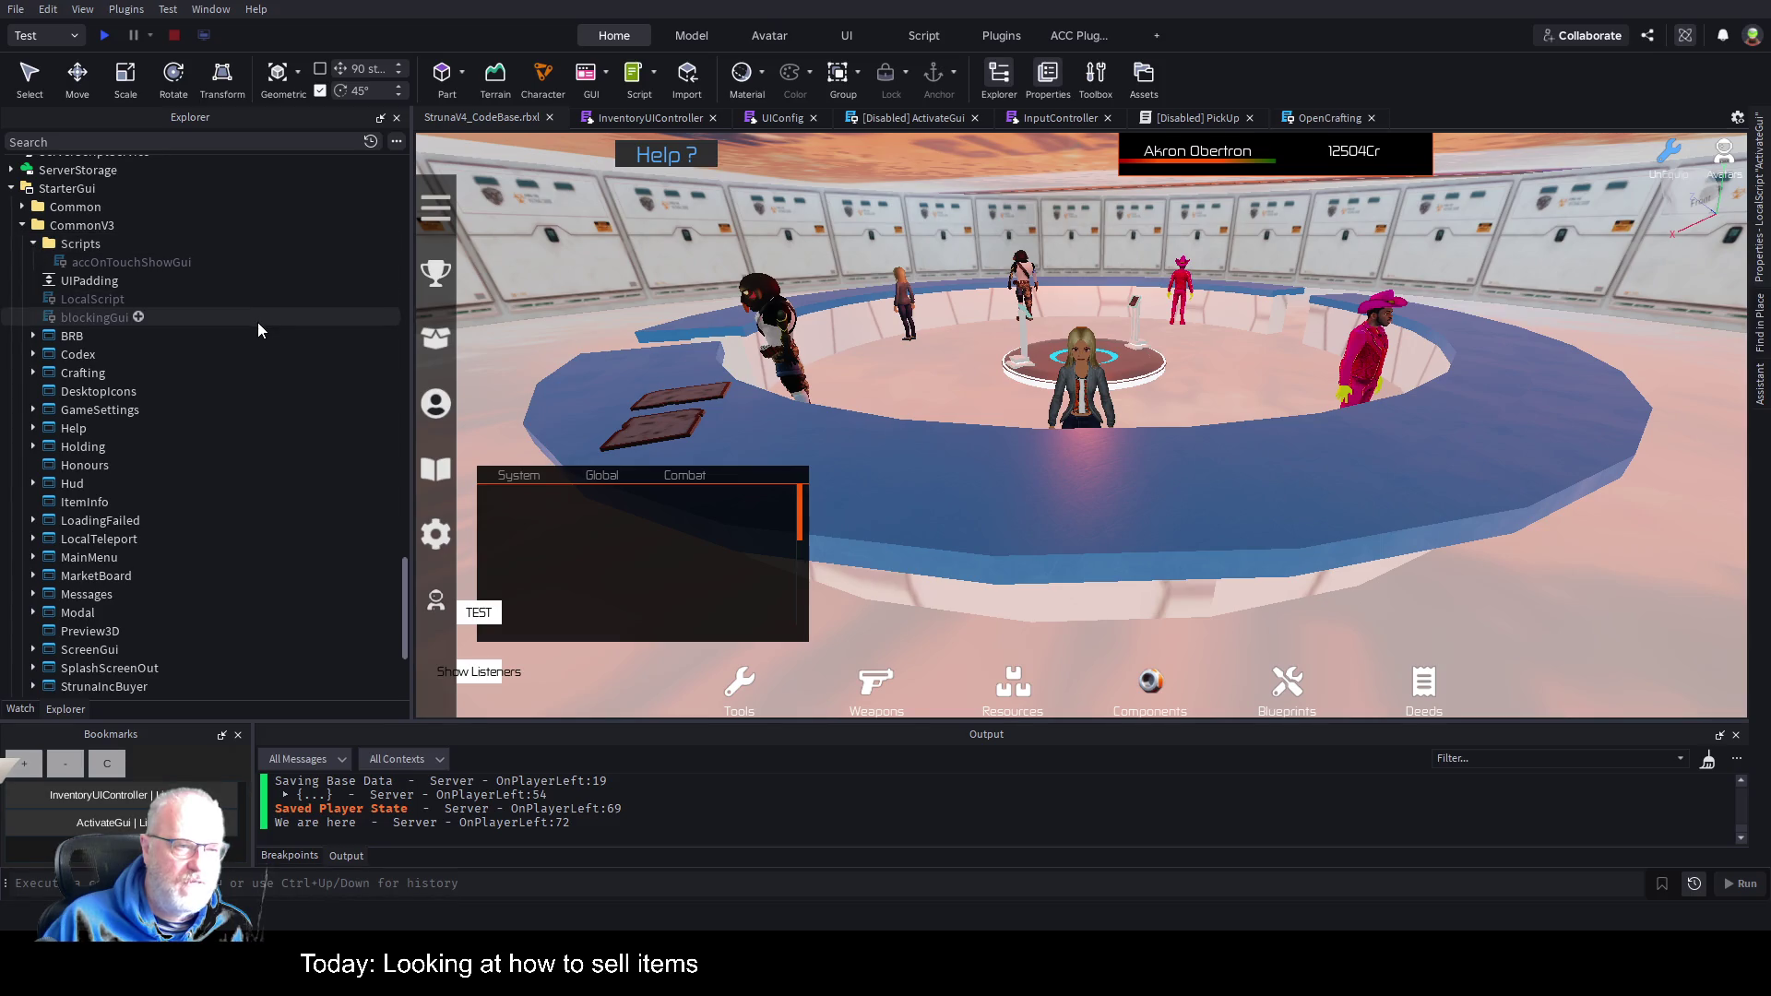
{"action": "scroll", "coordinate": [315, 553], "scroll_direction": "down", "scroll_amount": 3}
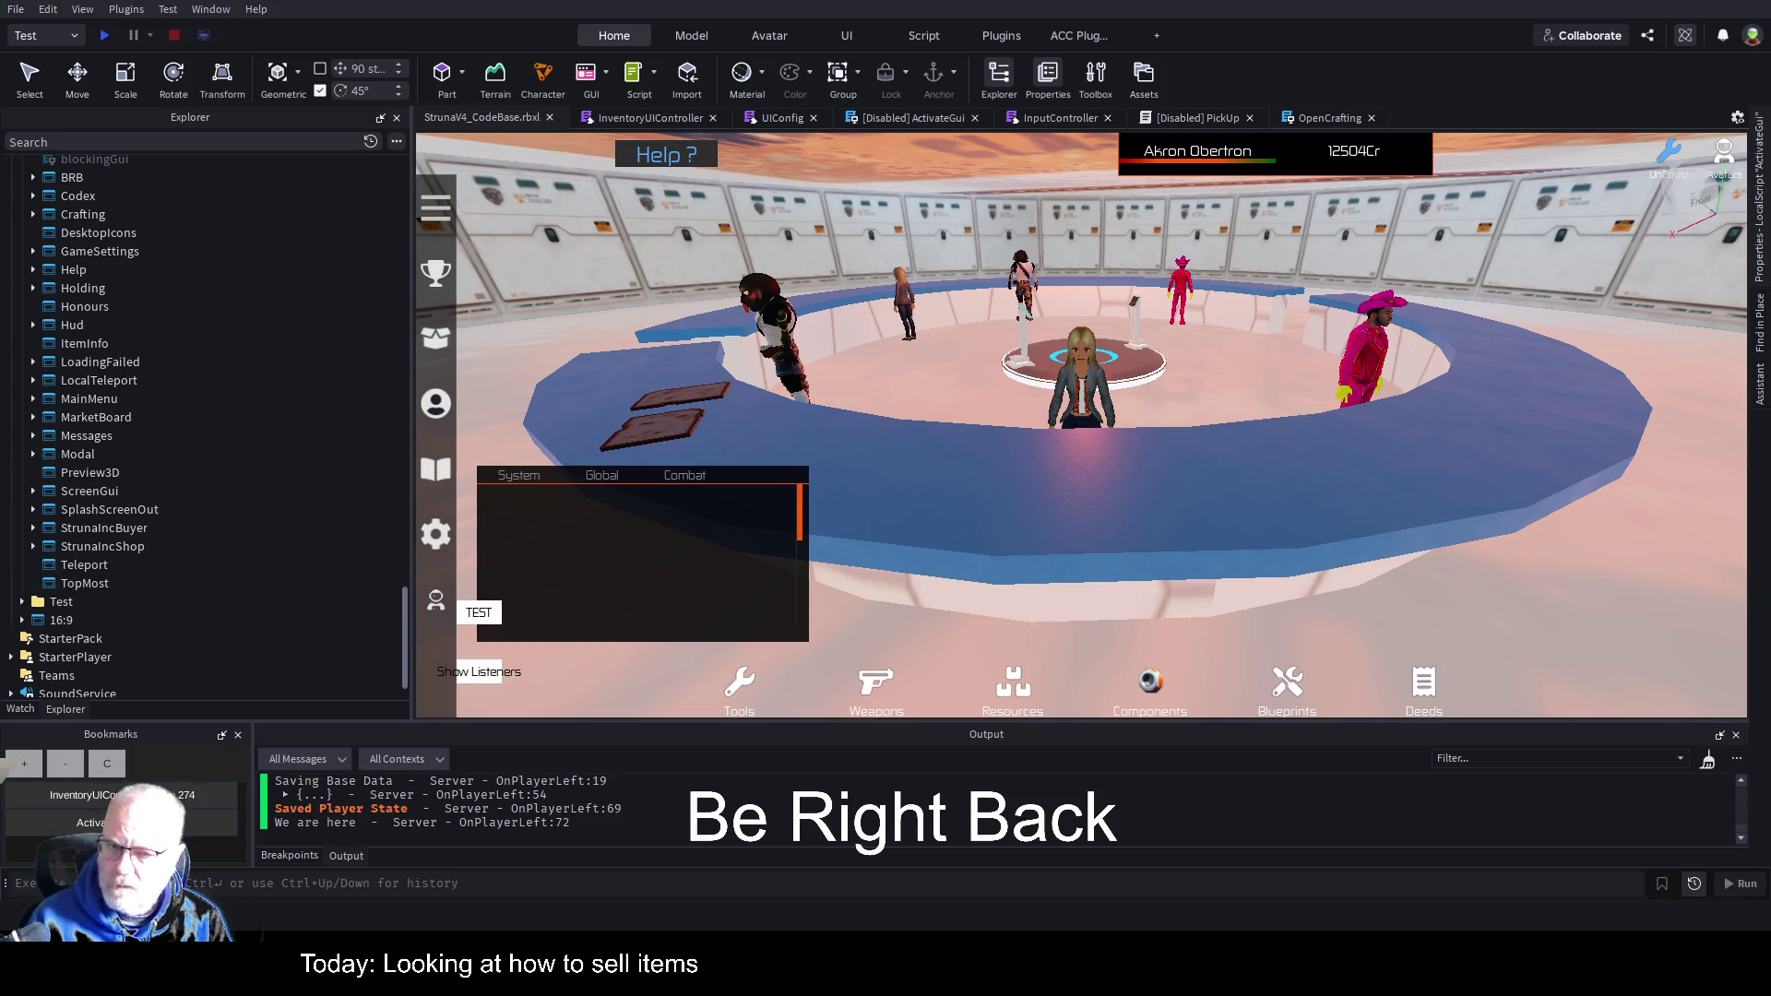
View the disabled ActivateGui script's code, then close its tab.
{"action": "scroll", "coordinate": [203, 397], "scroll_direction": "up", "scroll_amount": 10}
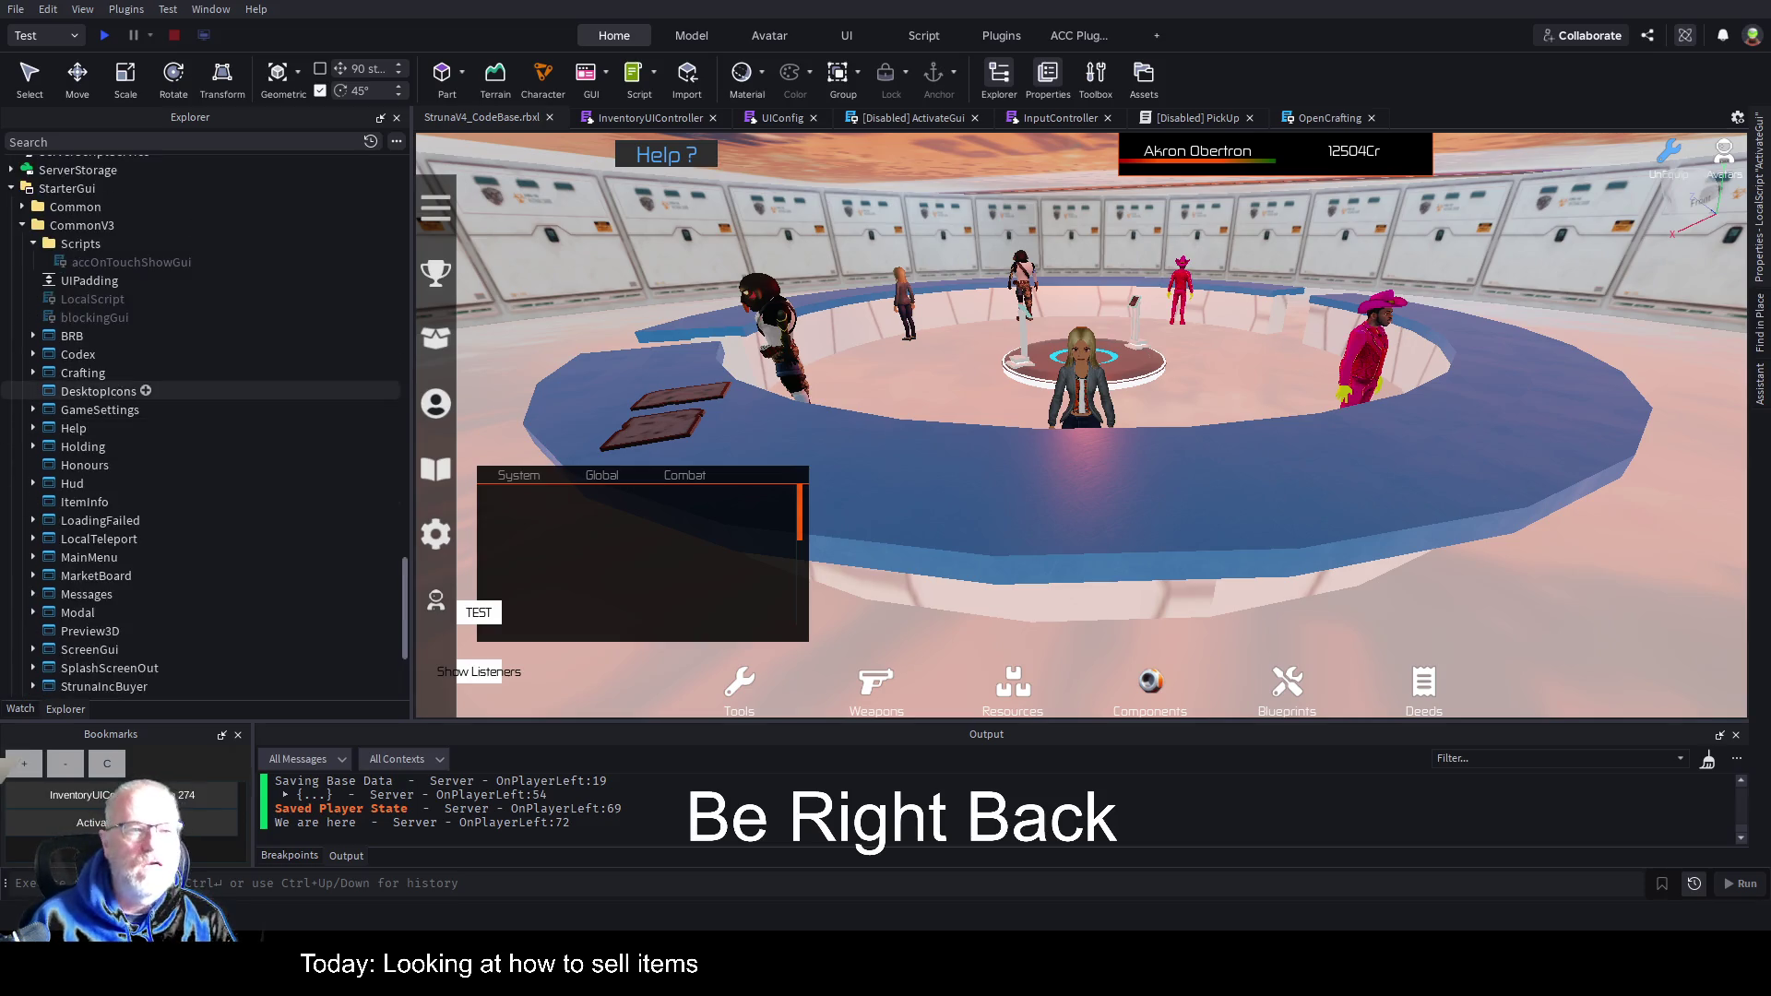
{"action": "scroll", "coordinate": [203, 401], "scroll_direction": "up", "scroll_amount": 5}
{"action": "scroll", "coordinate": [275, 369], "scroll_direction": "up", "scroll_amount": 15}
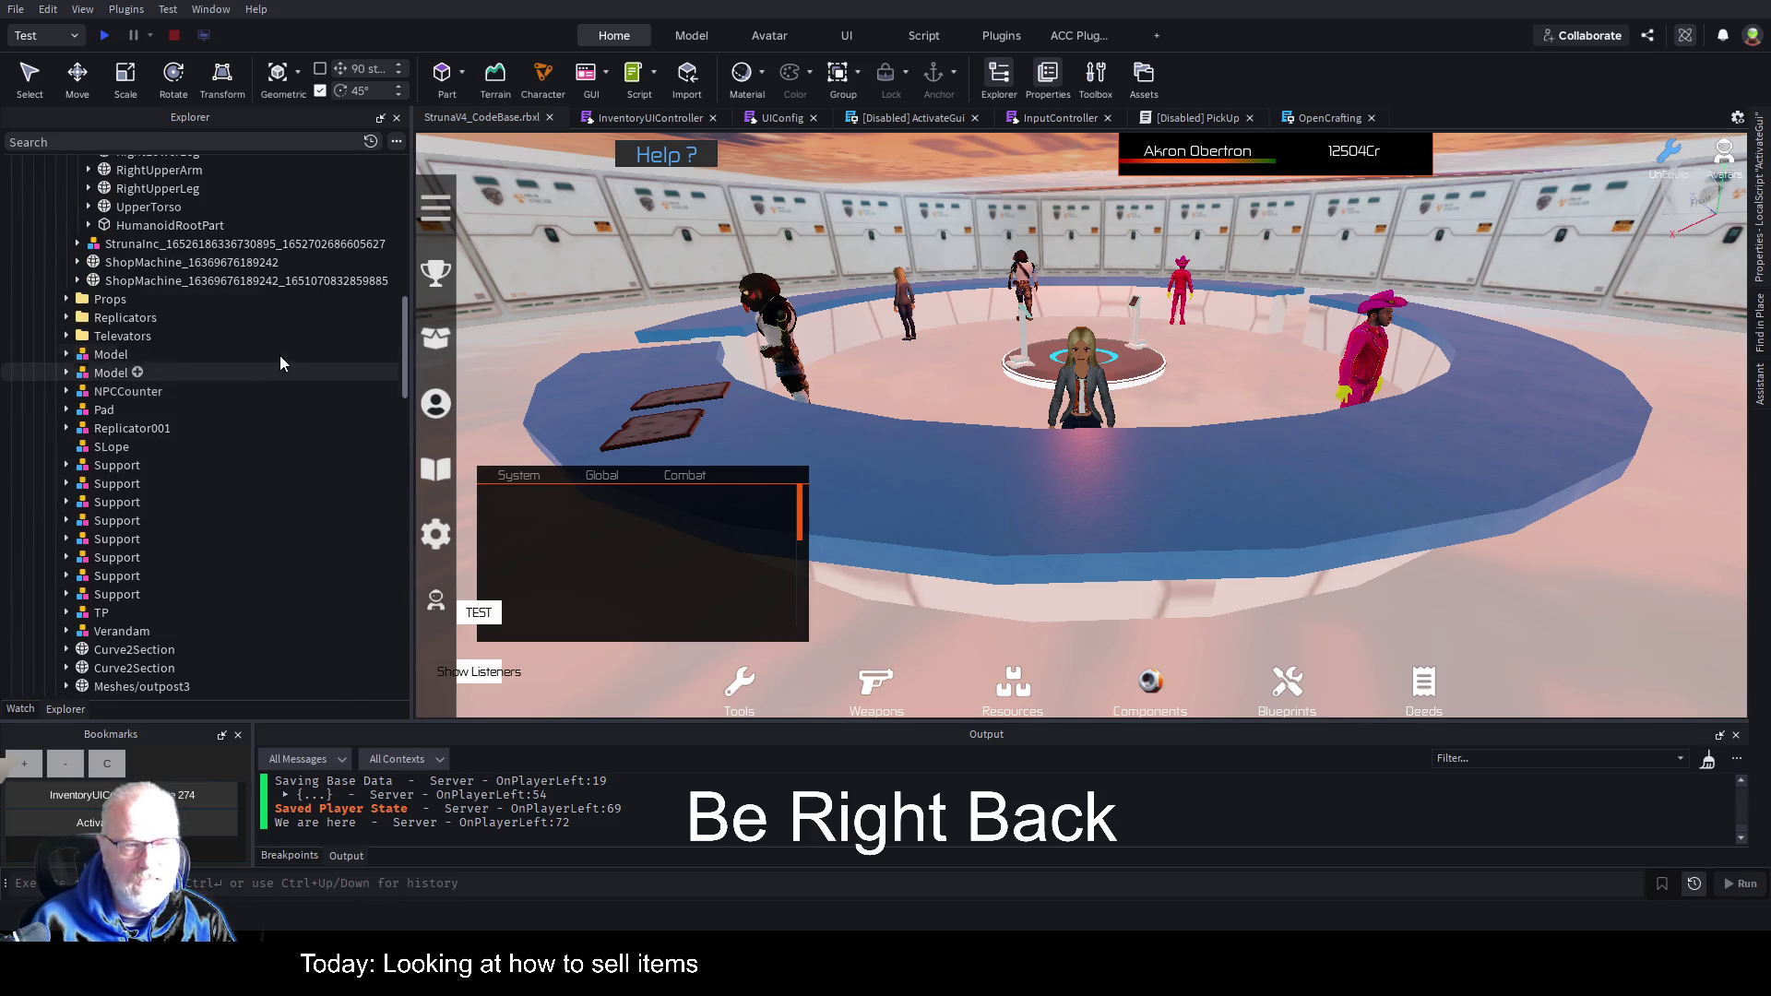
{"action": "scroll", "coordinate": [274, 360], "scroll_direction": "up", "scroll_amount": 7}
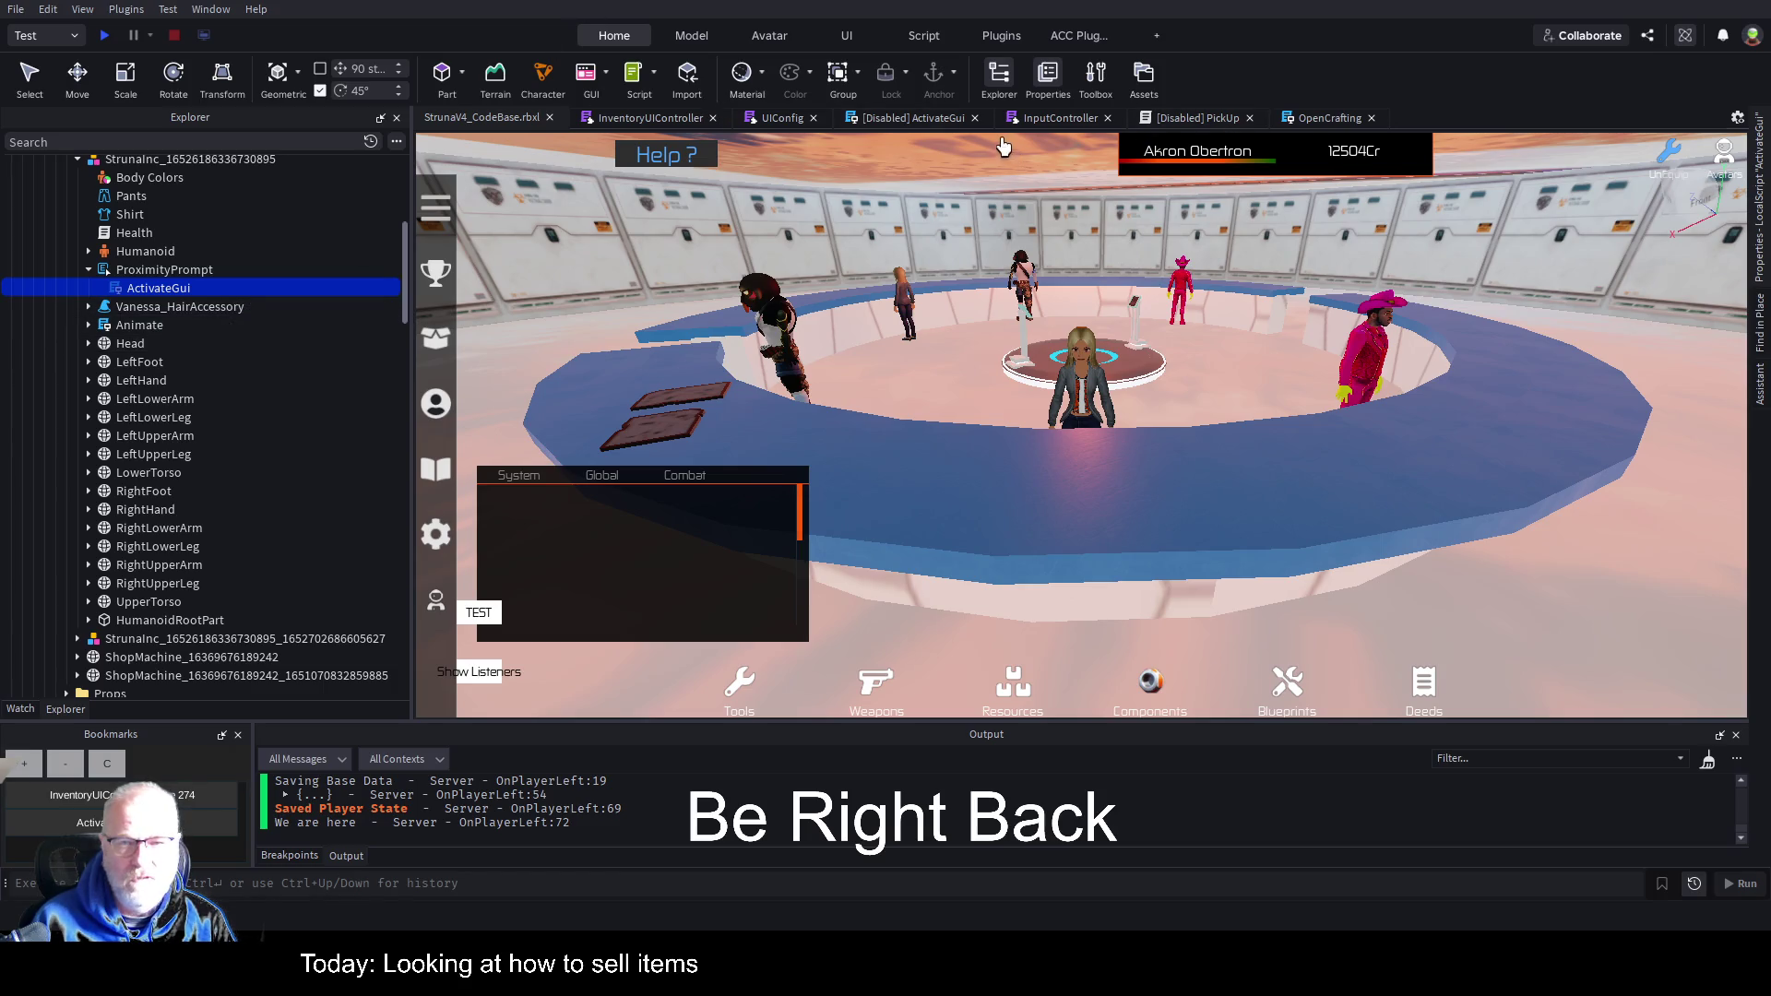
{"action": "left_click", "coordinate": [935, 114]}
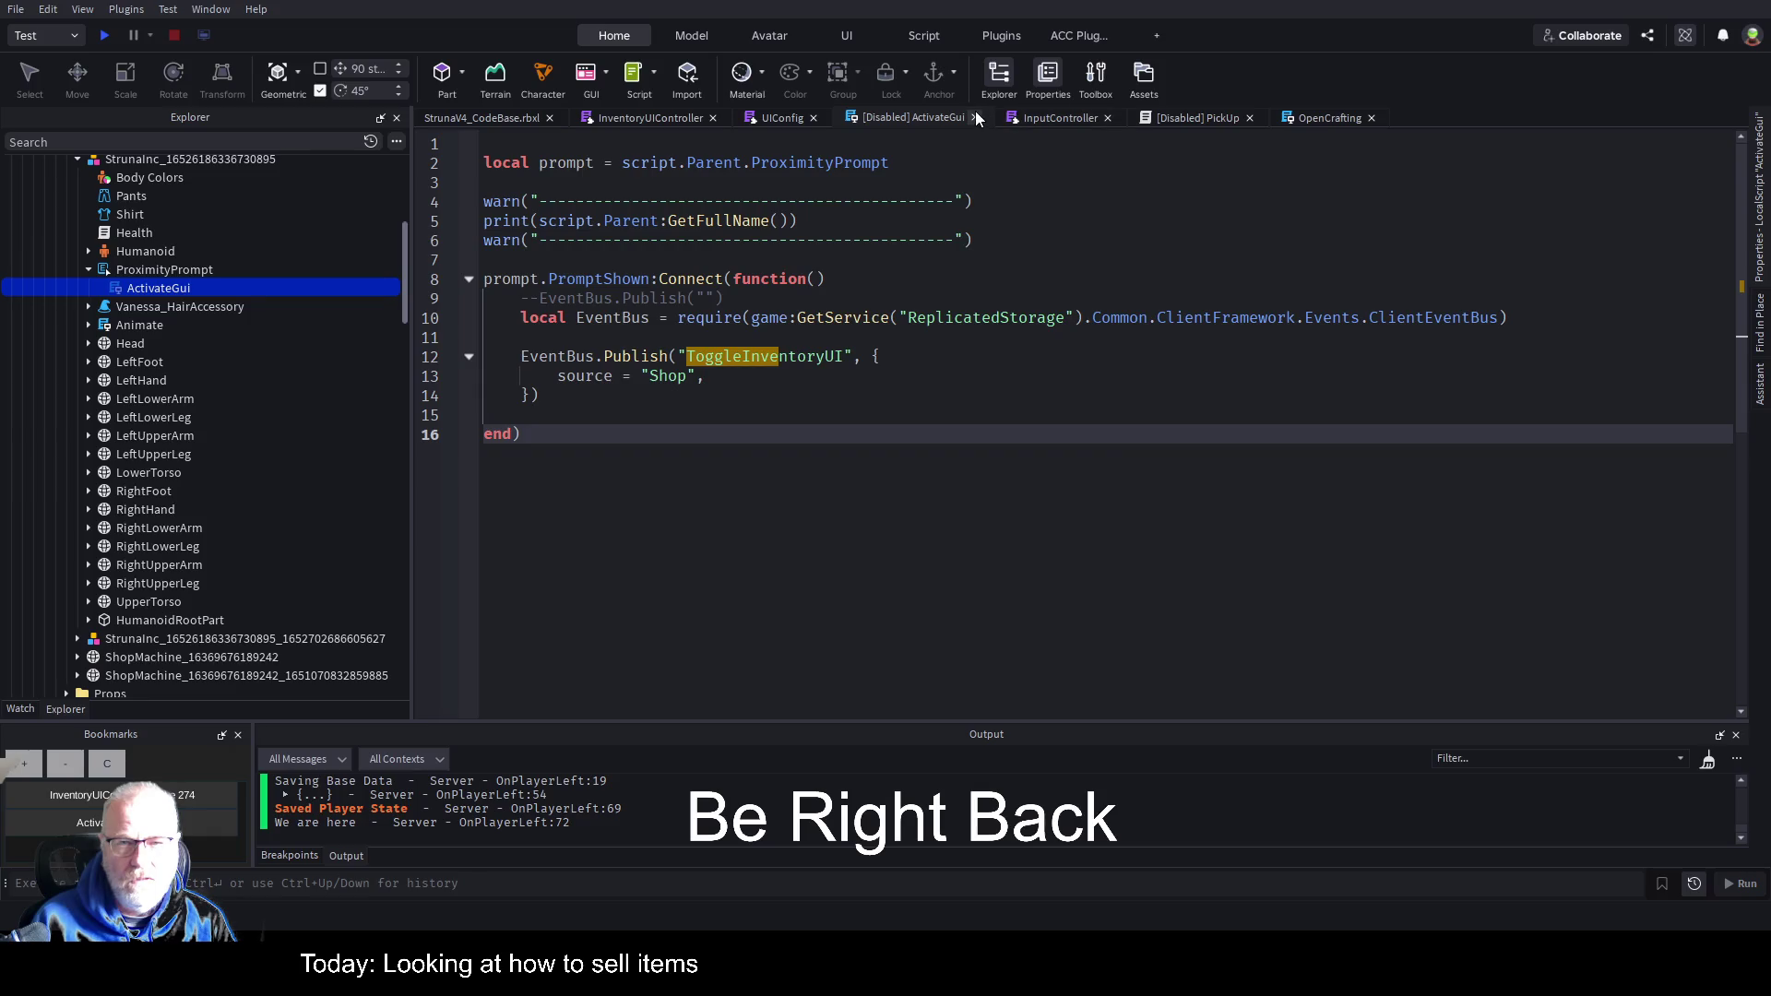
{"action": "left_click", "coordinate": [976, 115]}
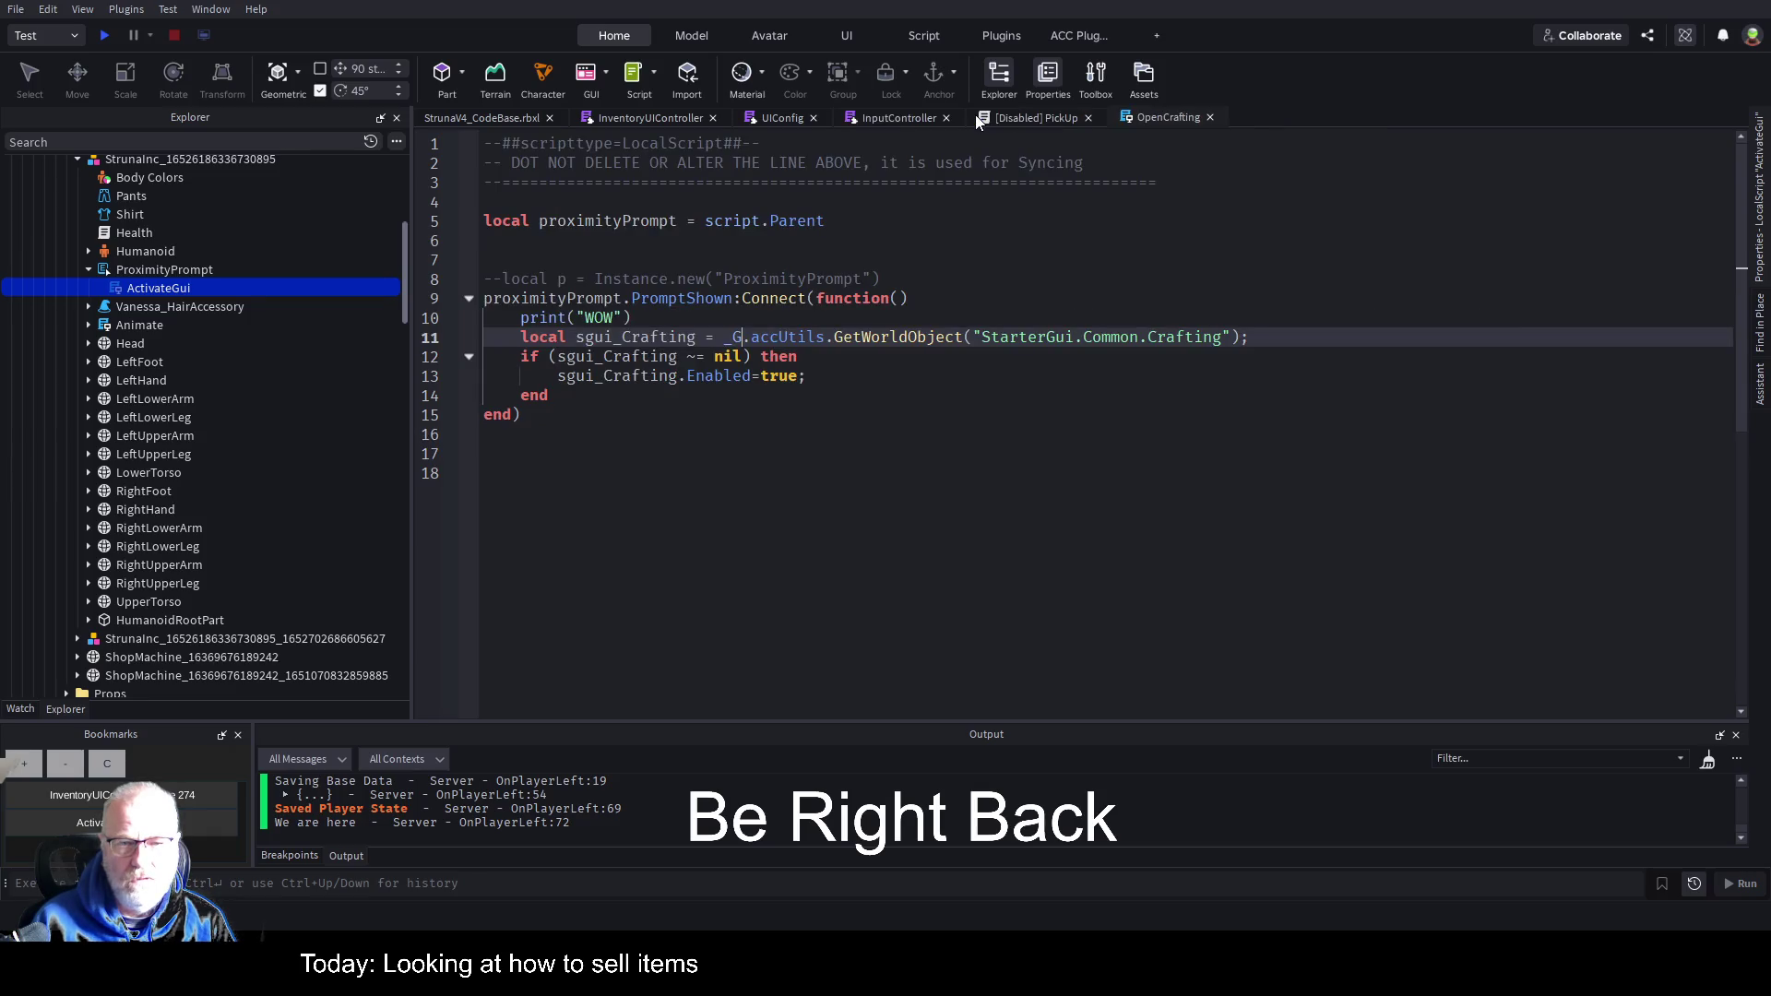
Close the PickUp, OpenCrafting, InputController and UIConfig script tabs.
{"action": "left_click", "coordinate": [1068, 115]}
{"action": "left_click", "coordinate": [1089, 118]}
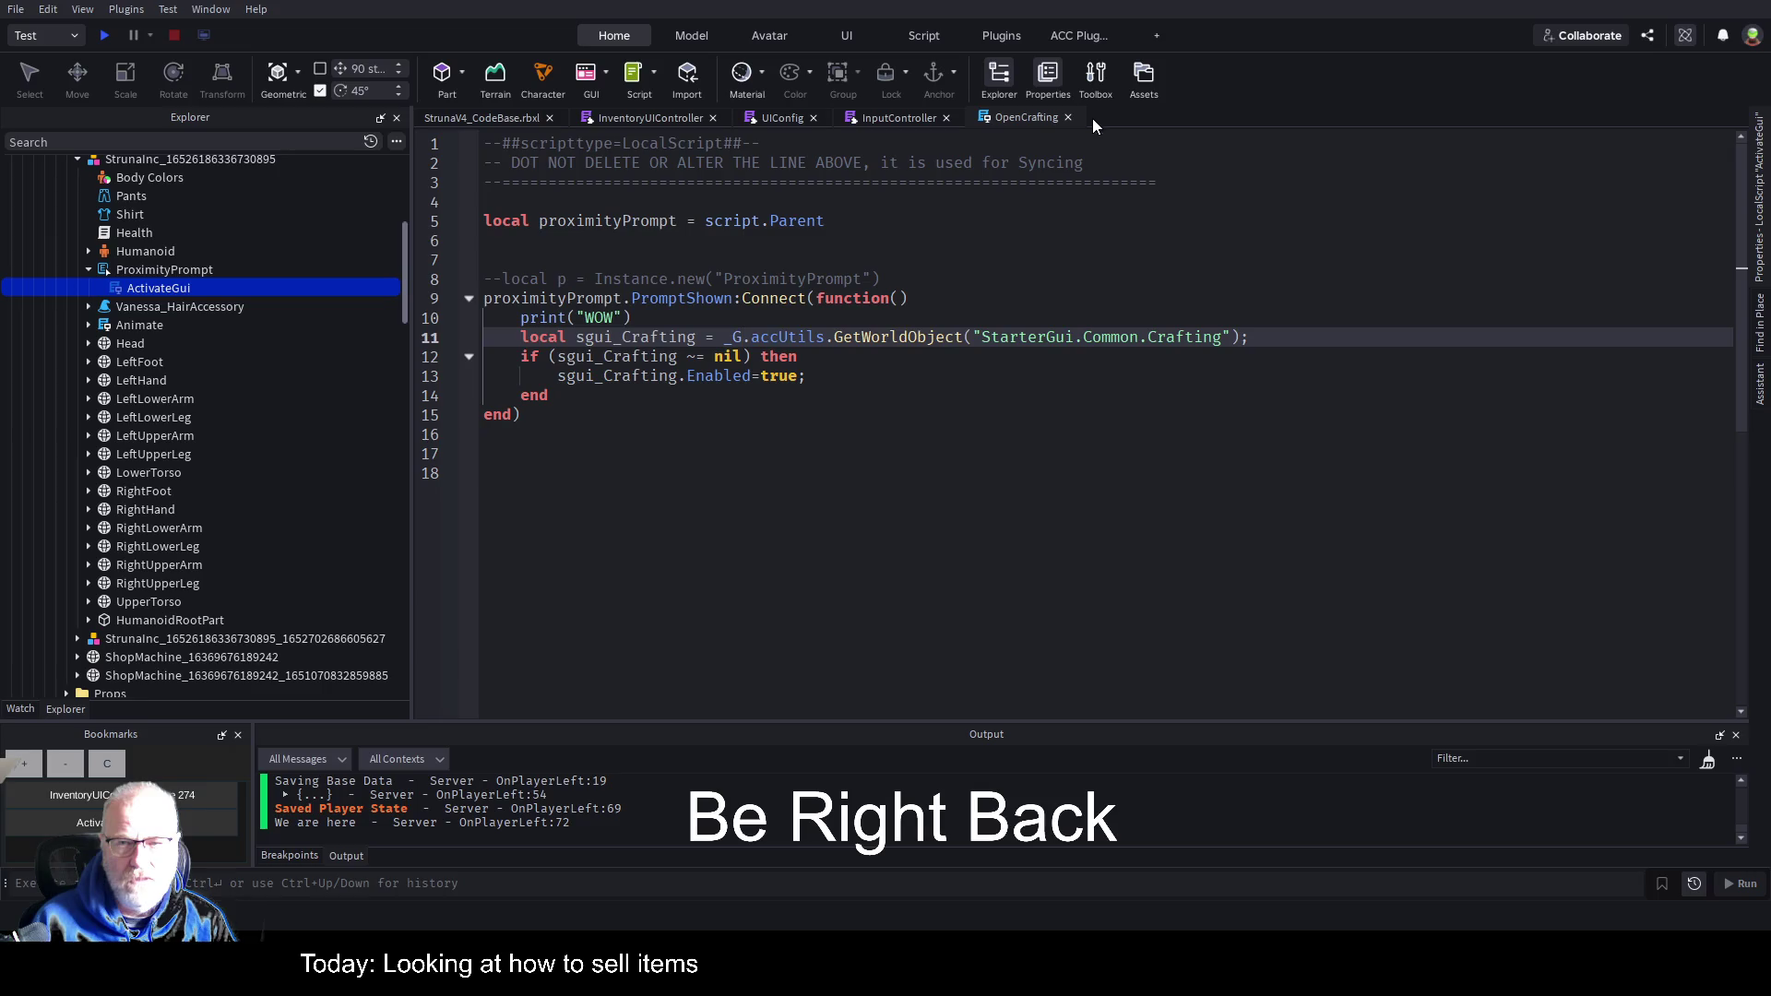
{"action": "left_click", "coordinate": [1067, 117]}
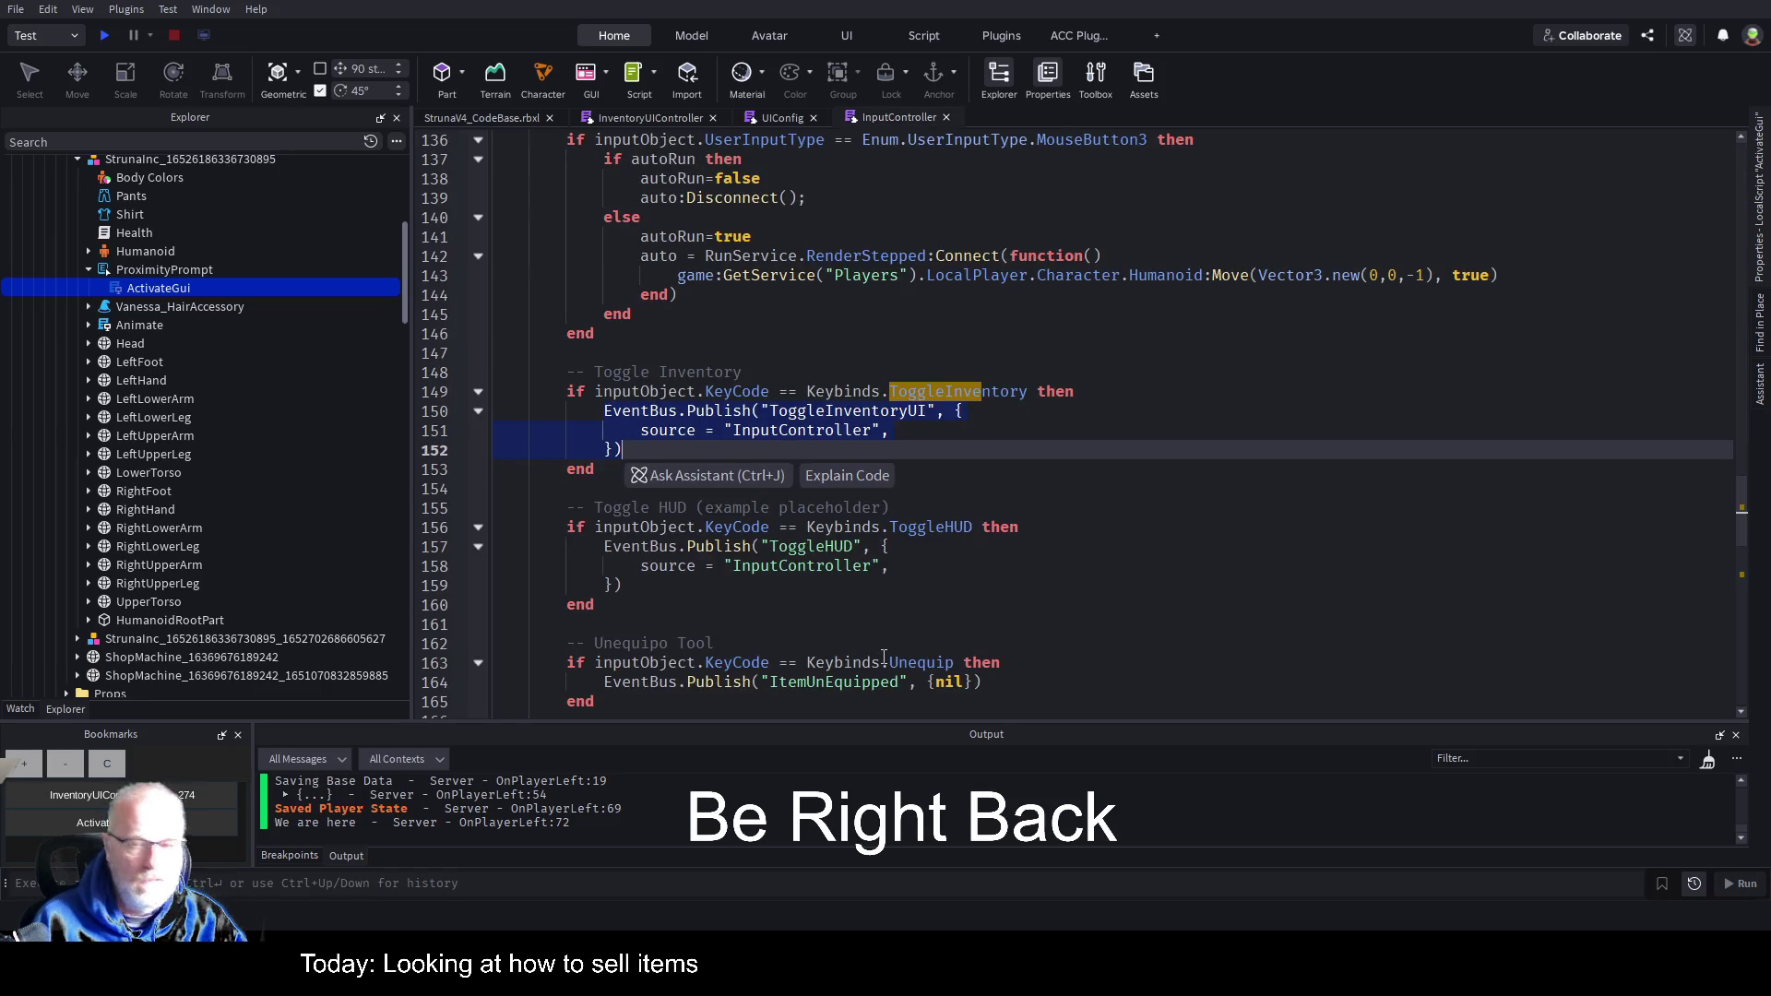
{"action": "left_click", "coordinate": [1142, 445]}
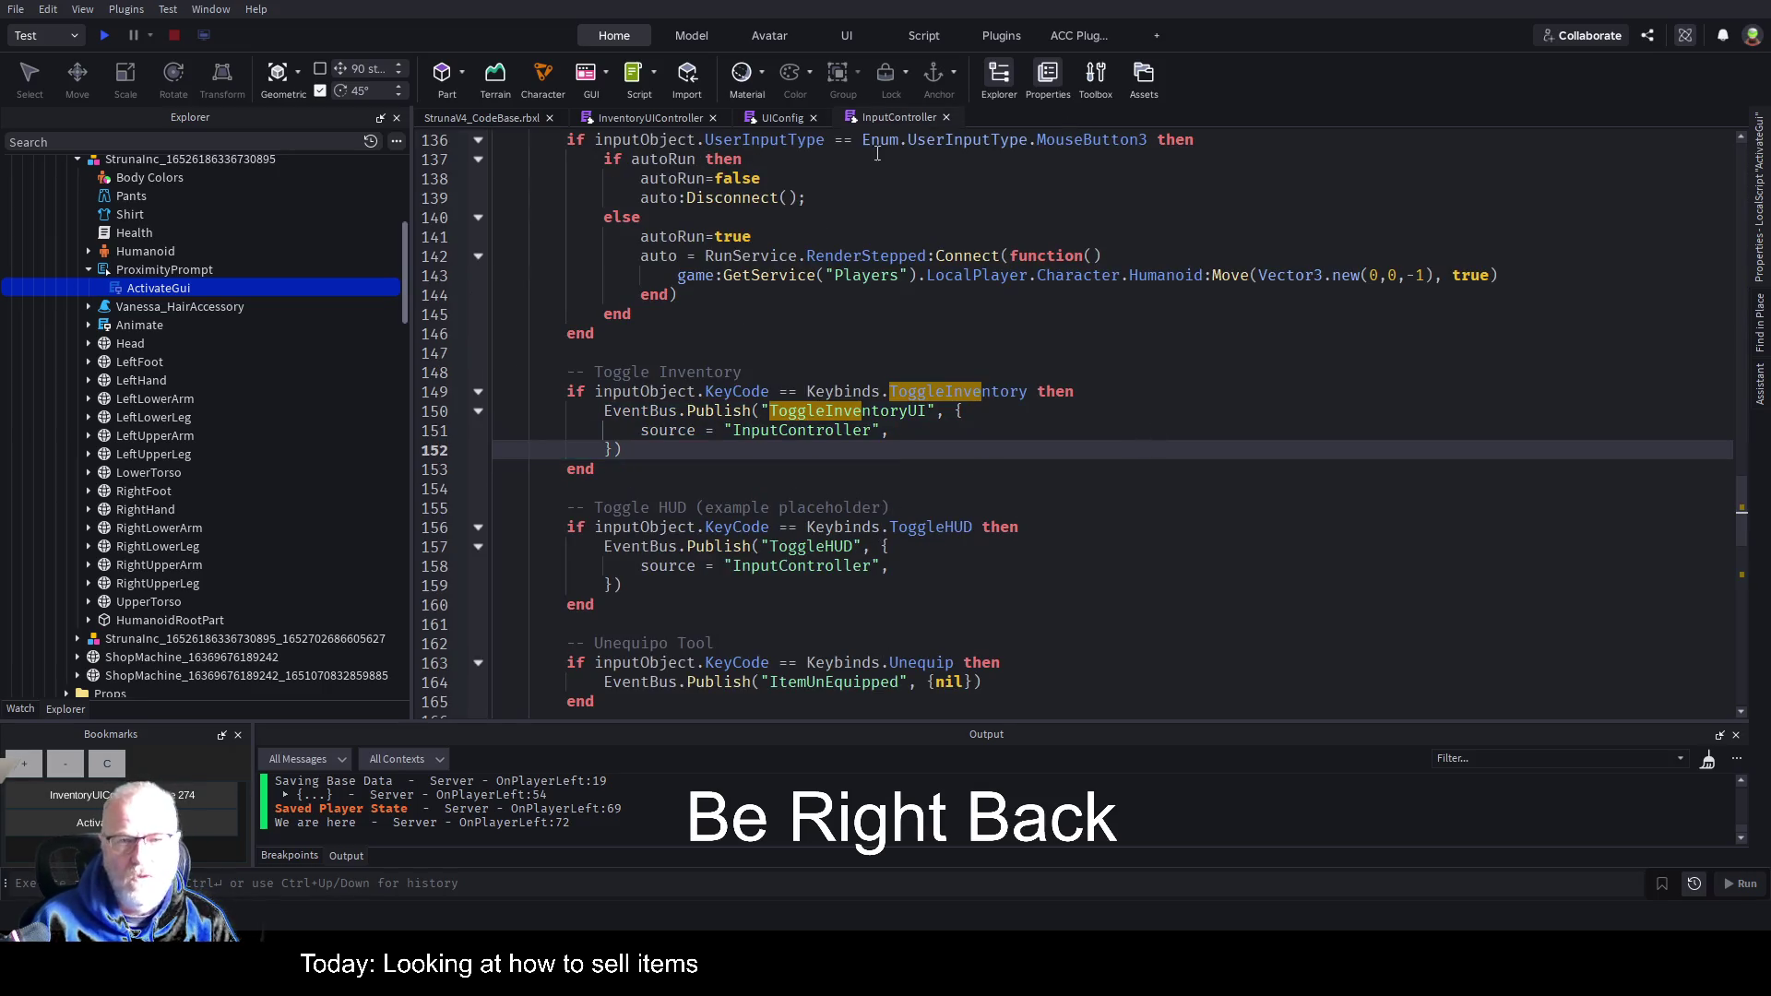
{"action": "left_click", "coordinate": [946, 117]}
{"action": "left_click", "coordinate": [812, 118]}
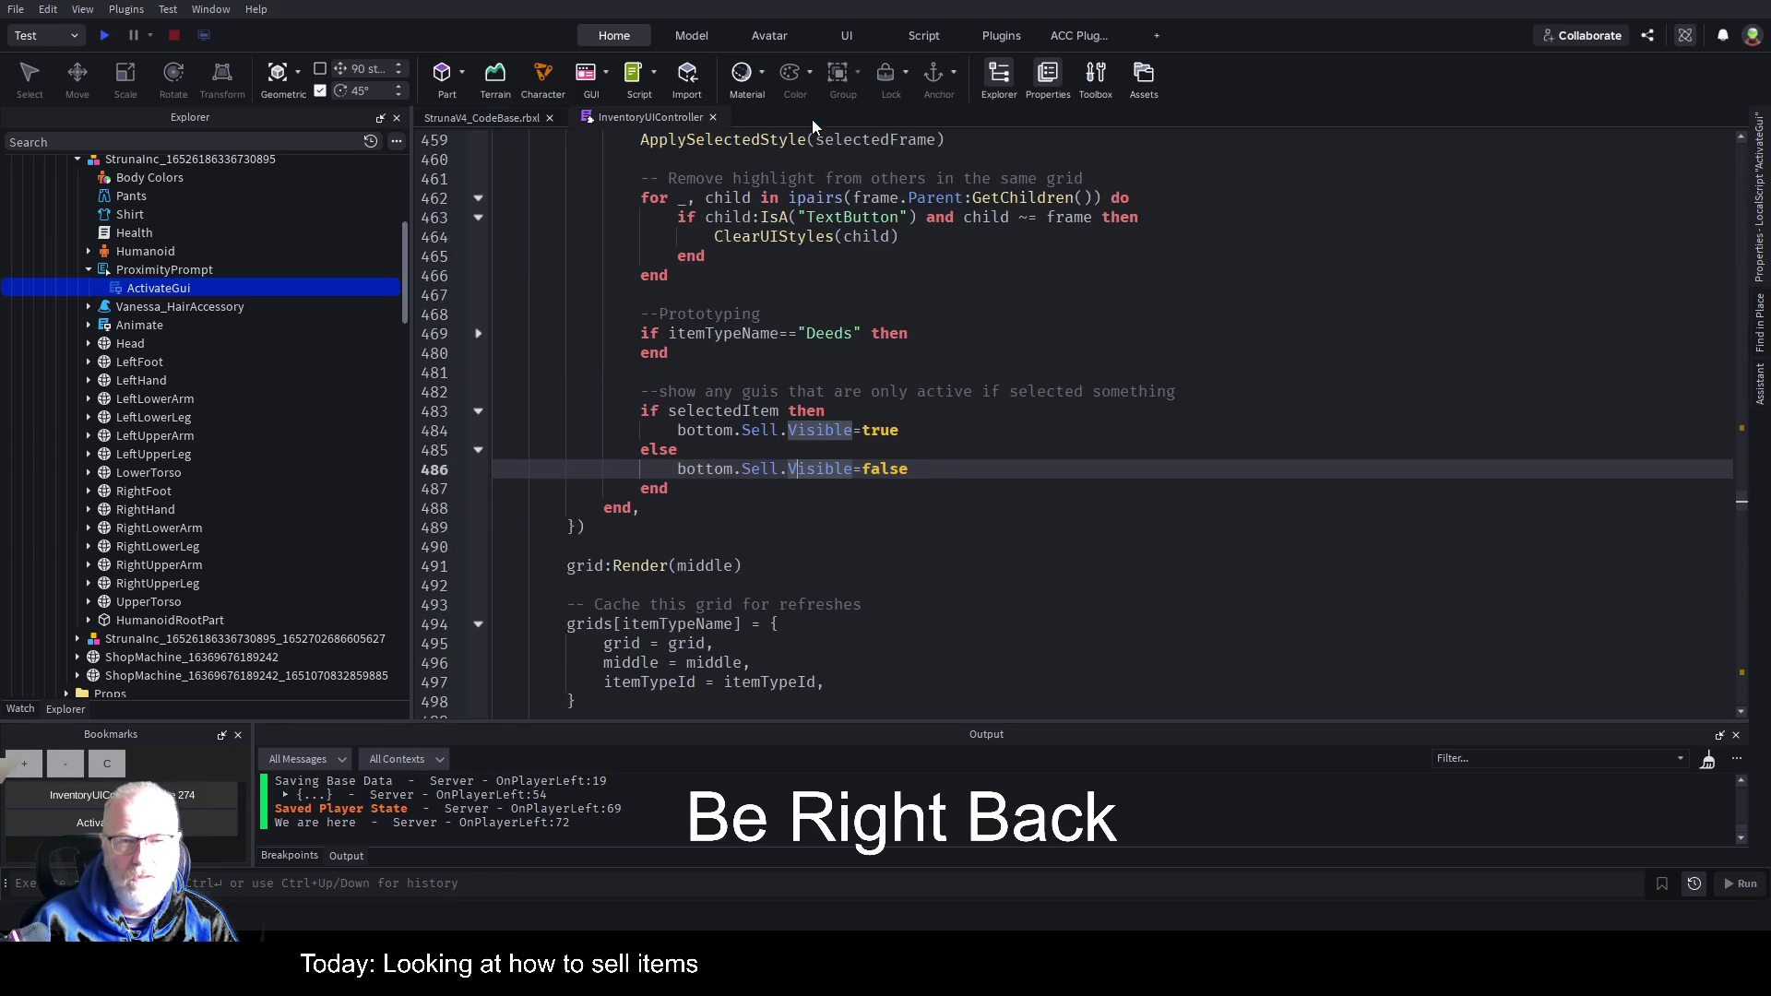
{"action": "left_click", "coordinate": [514, 120]}
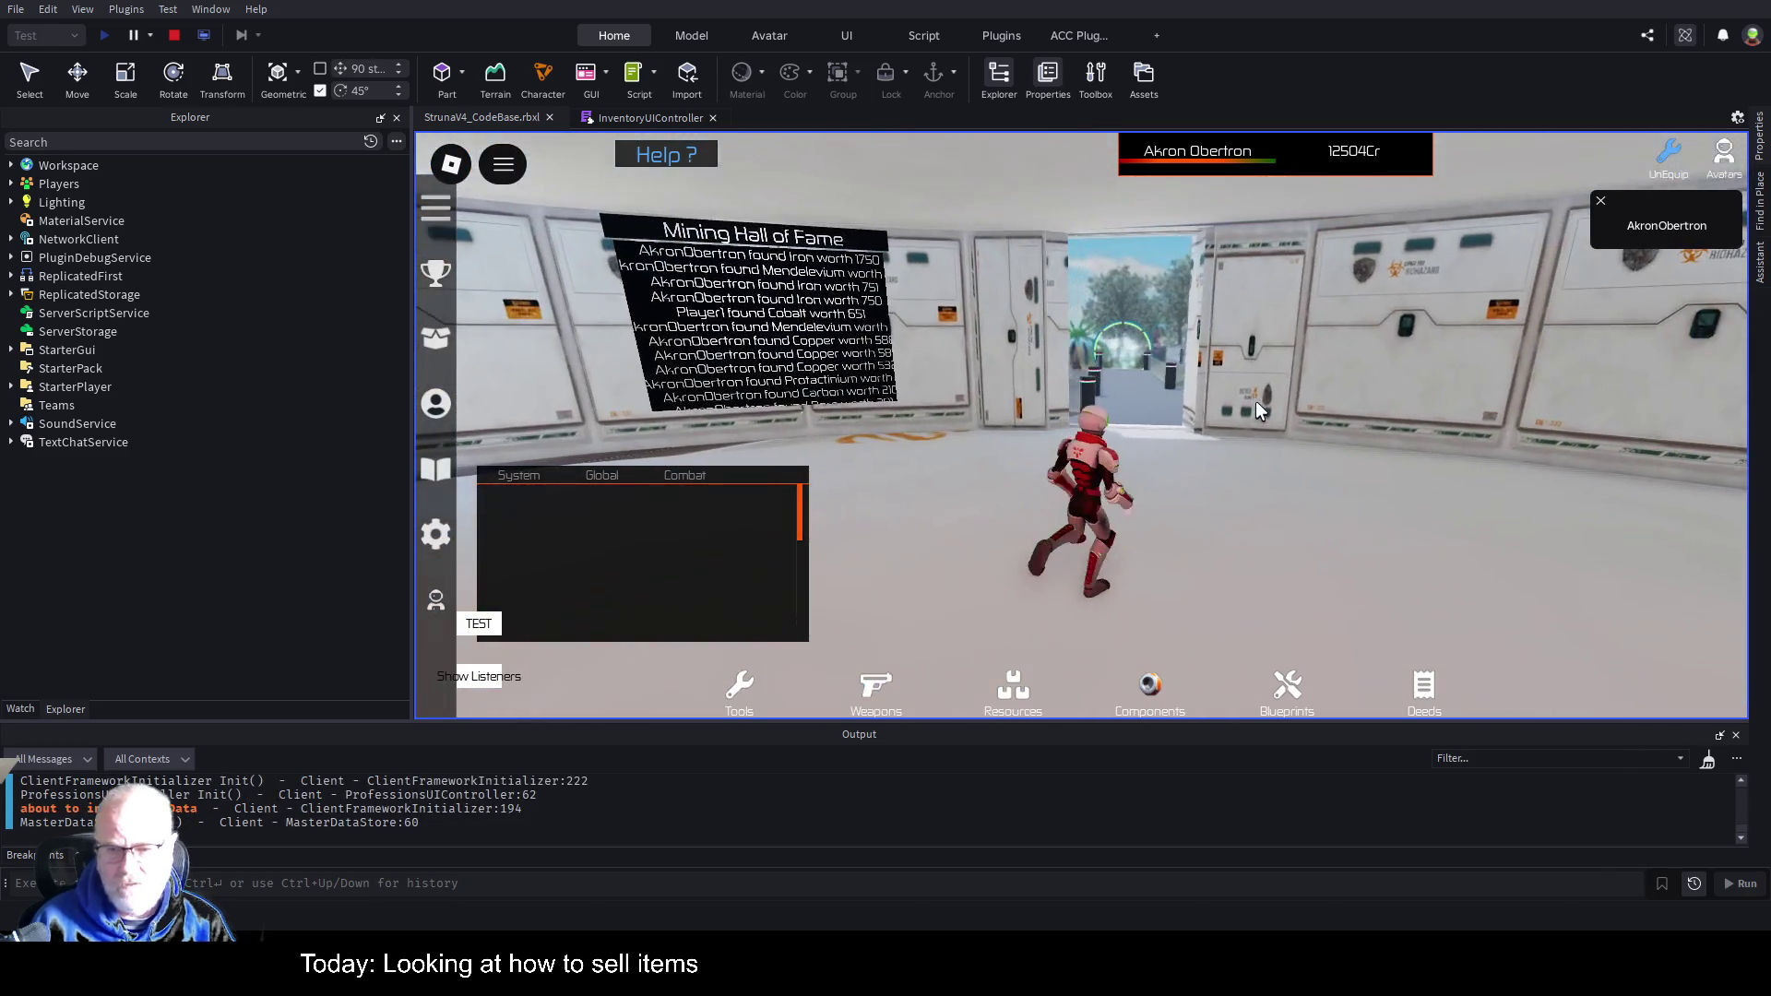
Run the character out the doorway and along the path to the round platform's replicator.
{"action": "key", "text": "w"}
{"action": "key", "text": "w"}
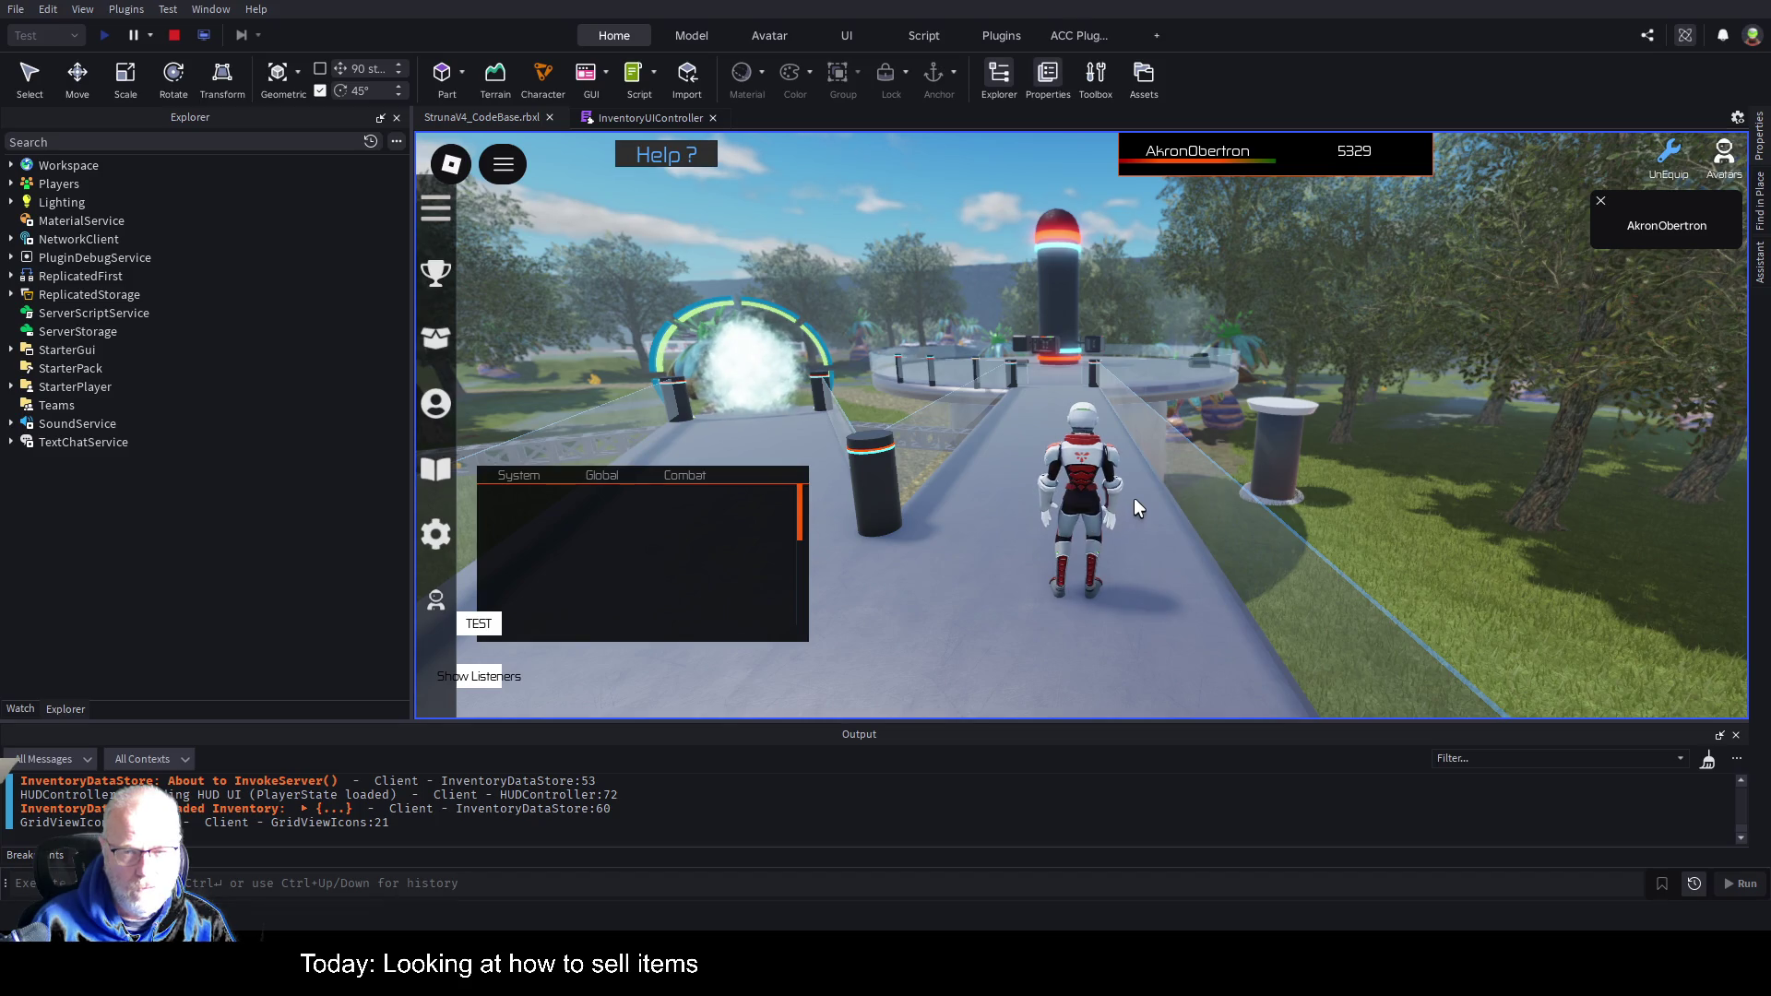
{"action": "key", "text": "w"}
{"action": "key", "text": "w"}
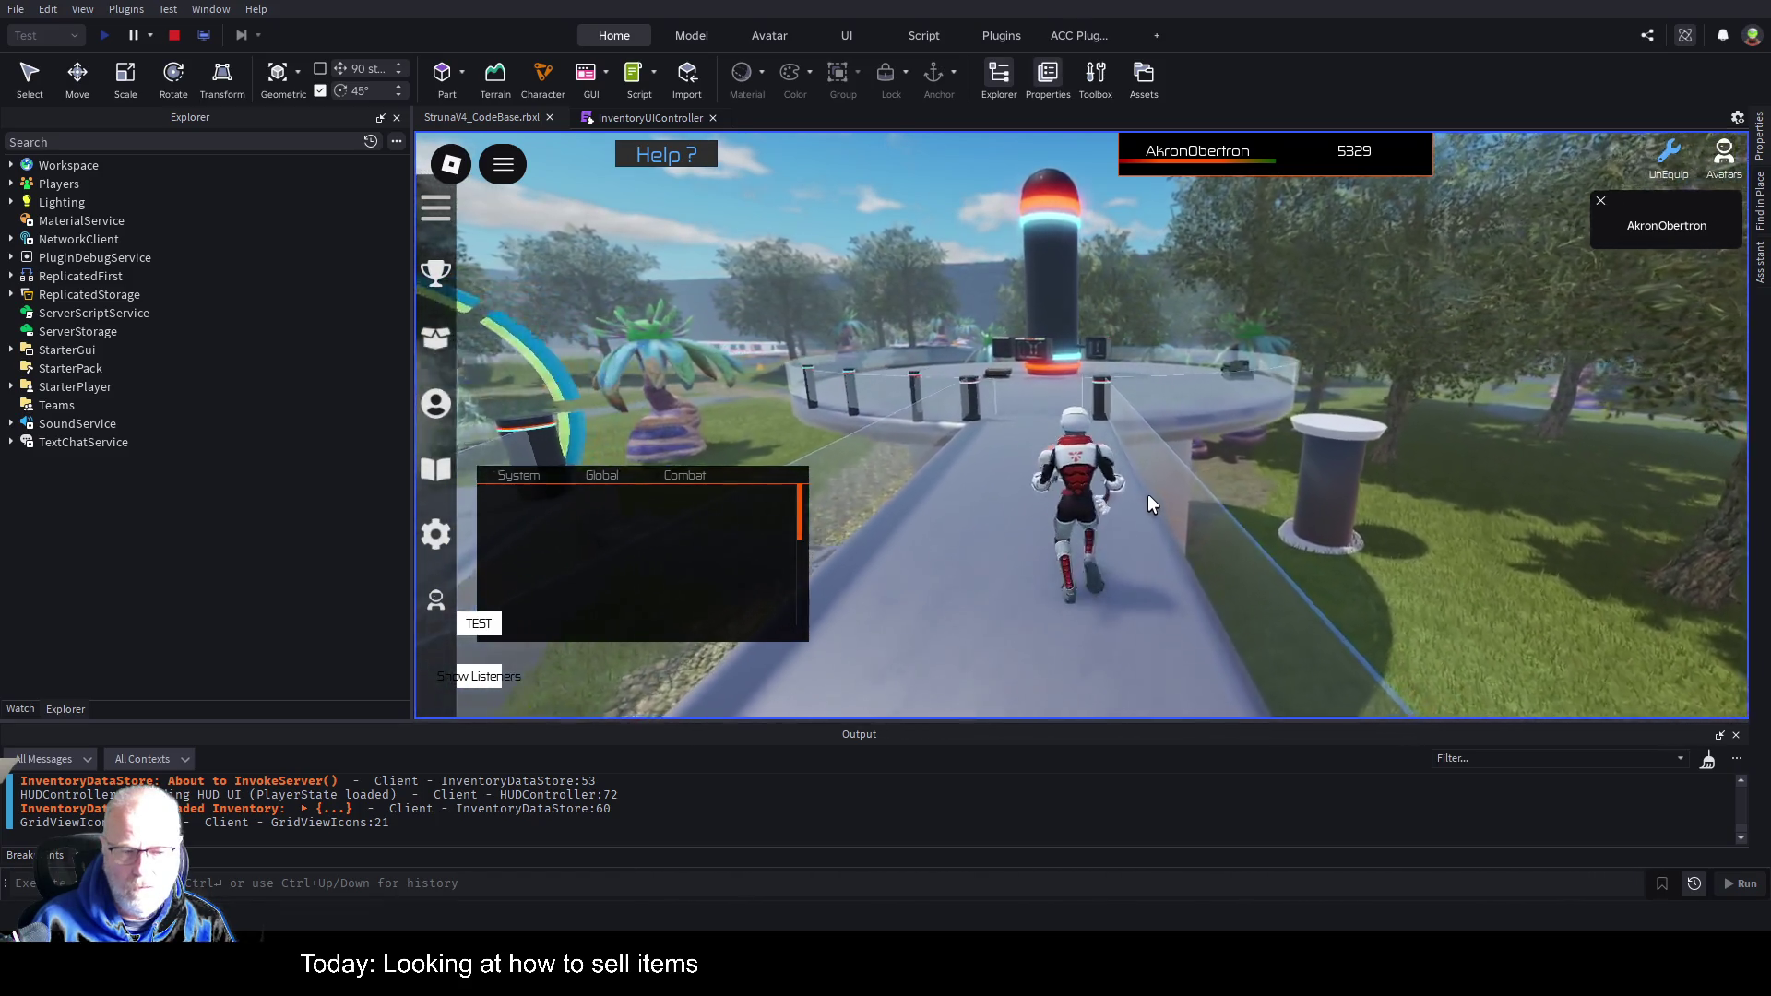
{"action": "key", "text": "w"}
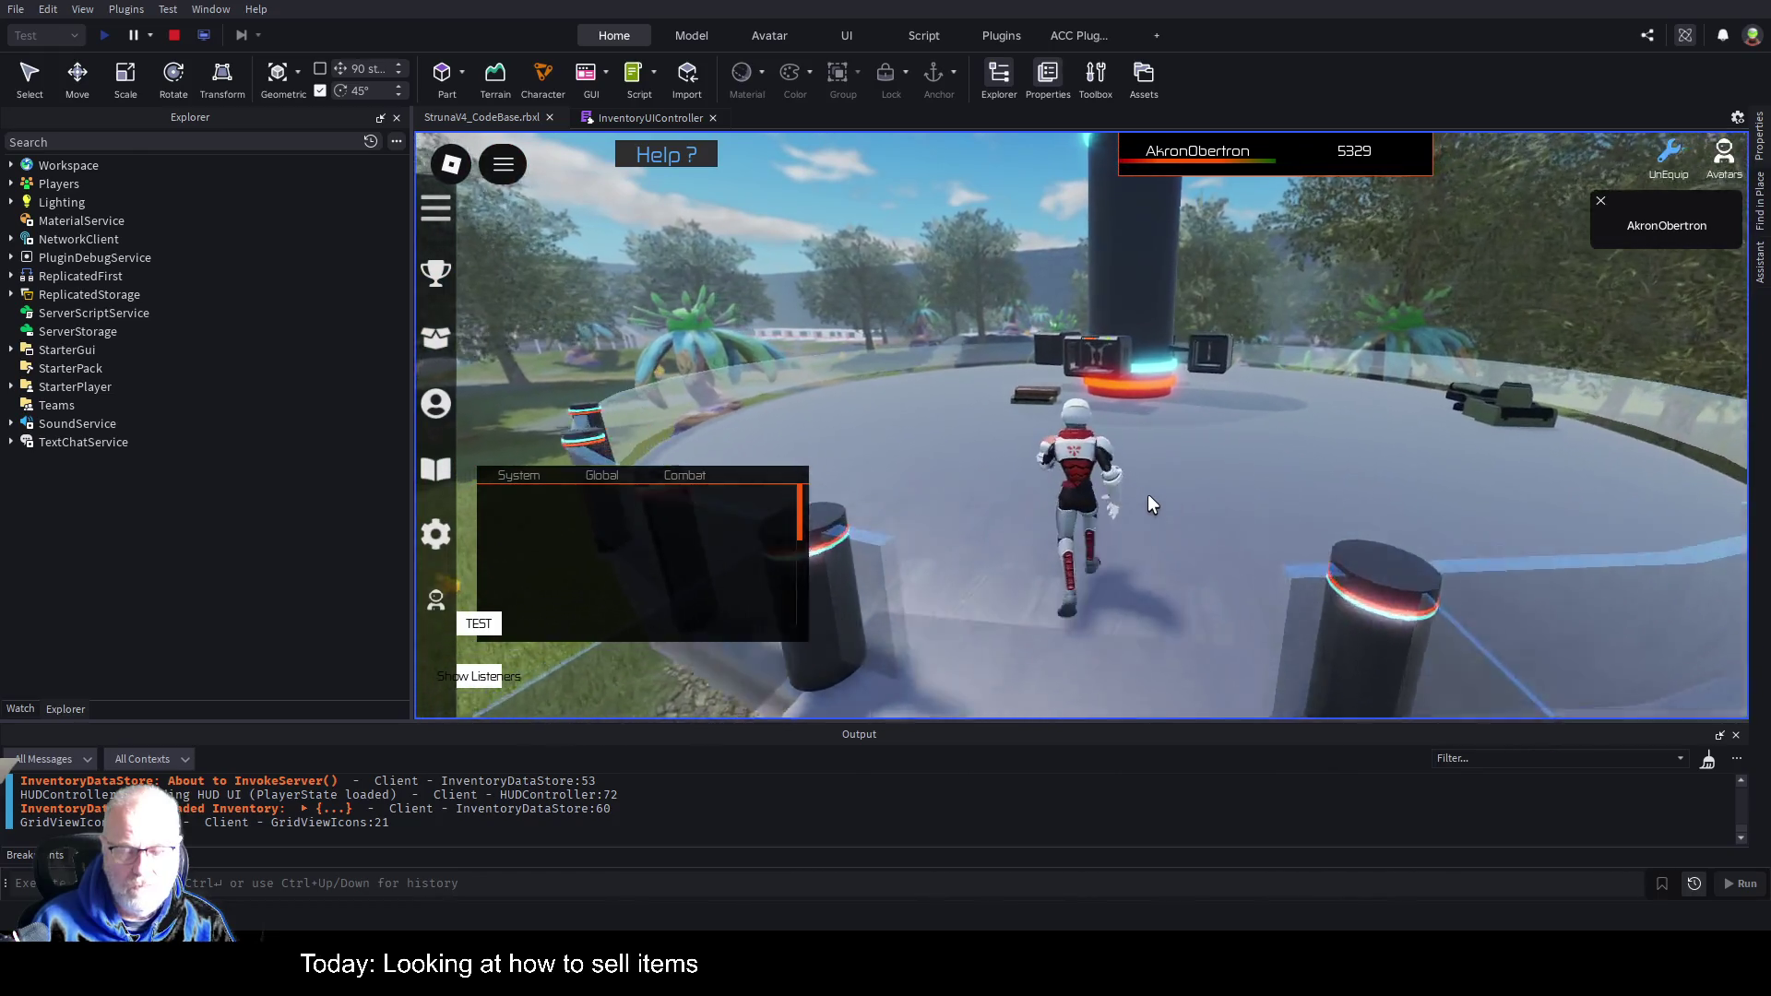
{"action": "key", "text": "w"}
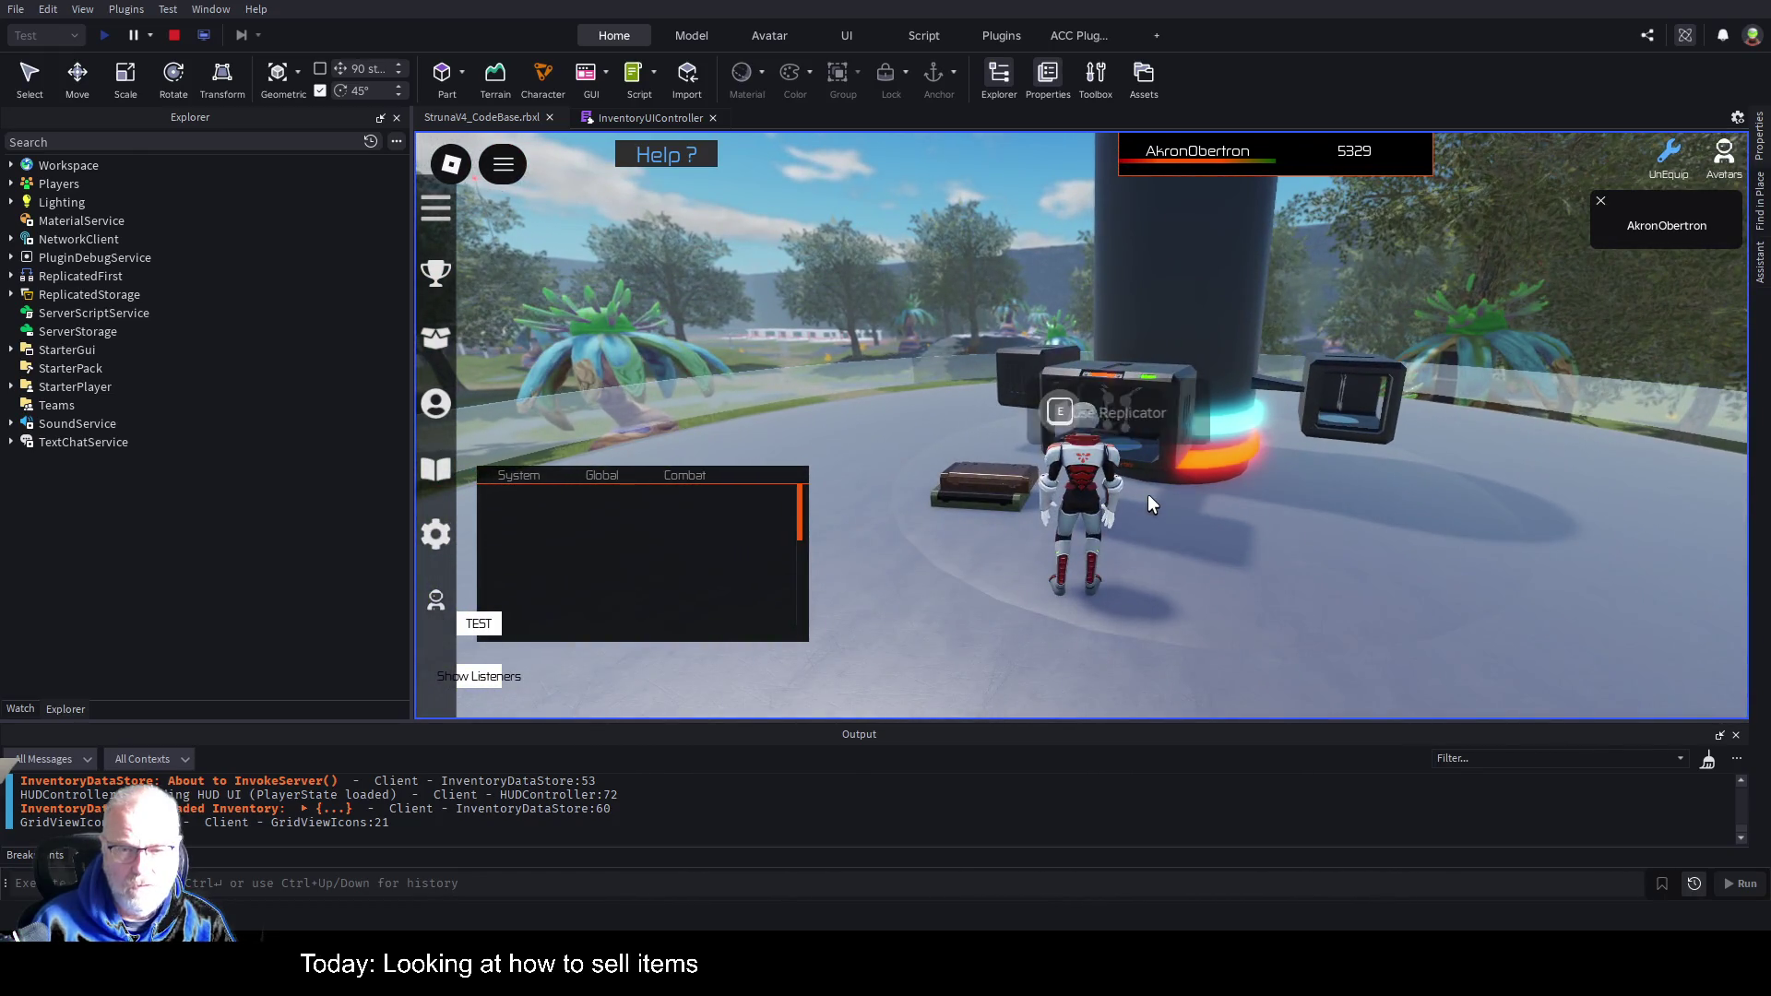
{"action": "key", "text": "d"}
{"action": "key", "text": "s"}
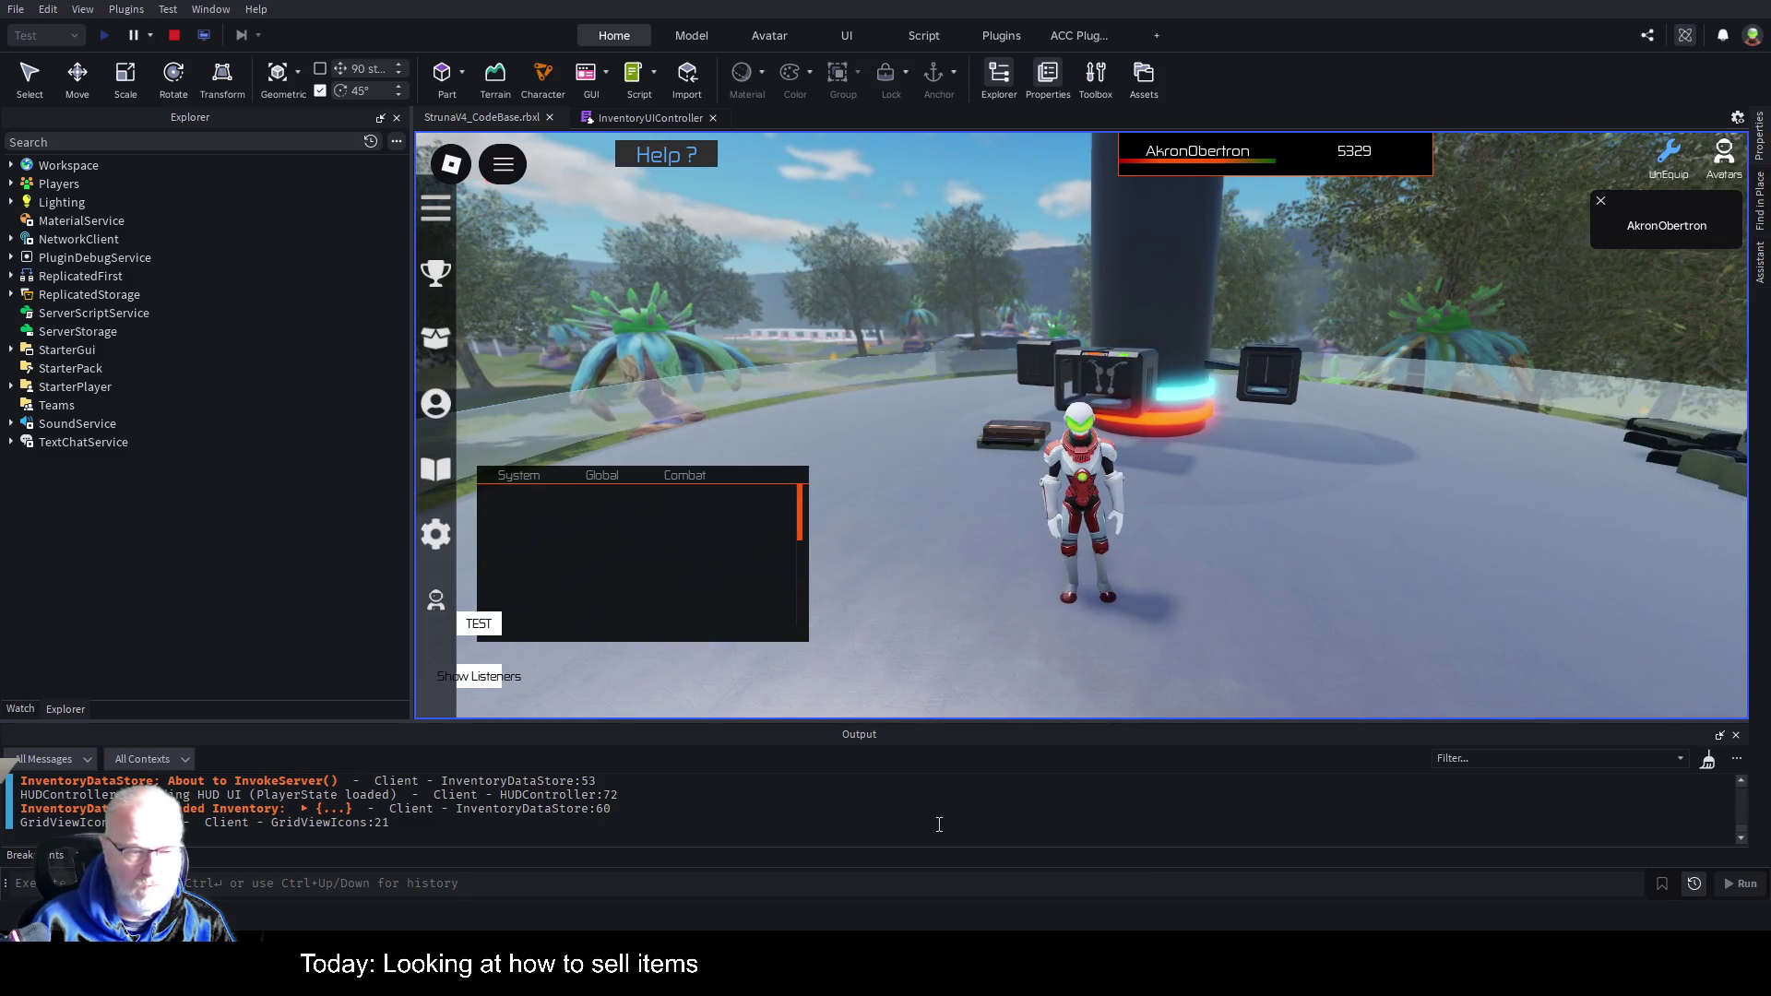
In the inventory, select Neodymium under Resources, then the Carbon deed under Deeds.
{"action": "key", "text": "i"}
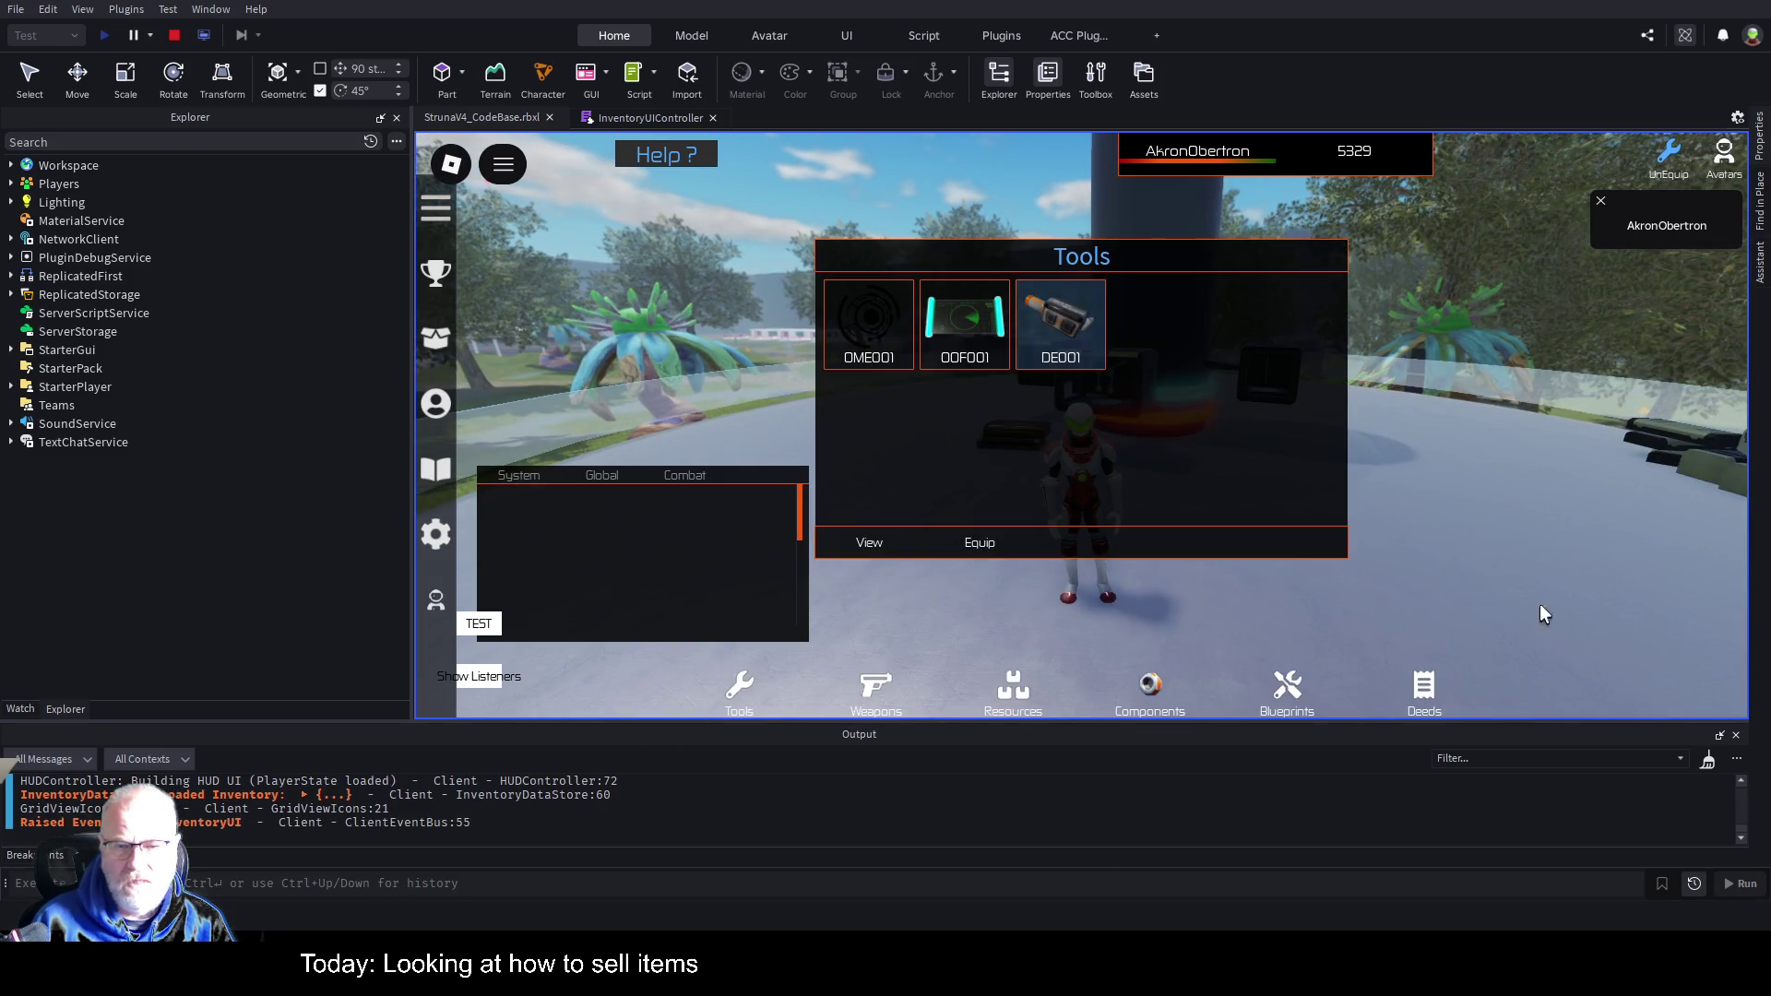
{"action": "left_click", "coordinate": [1013, 690]}
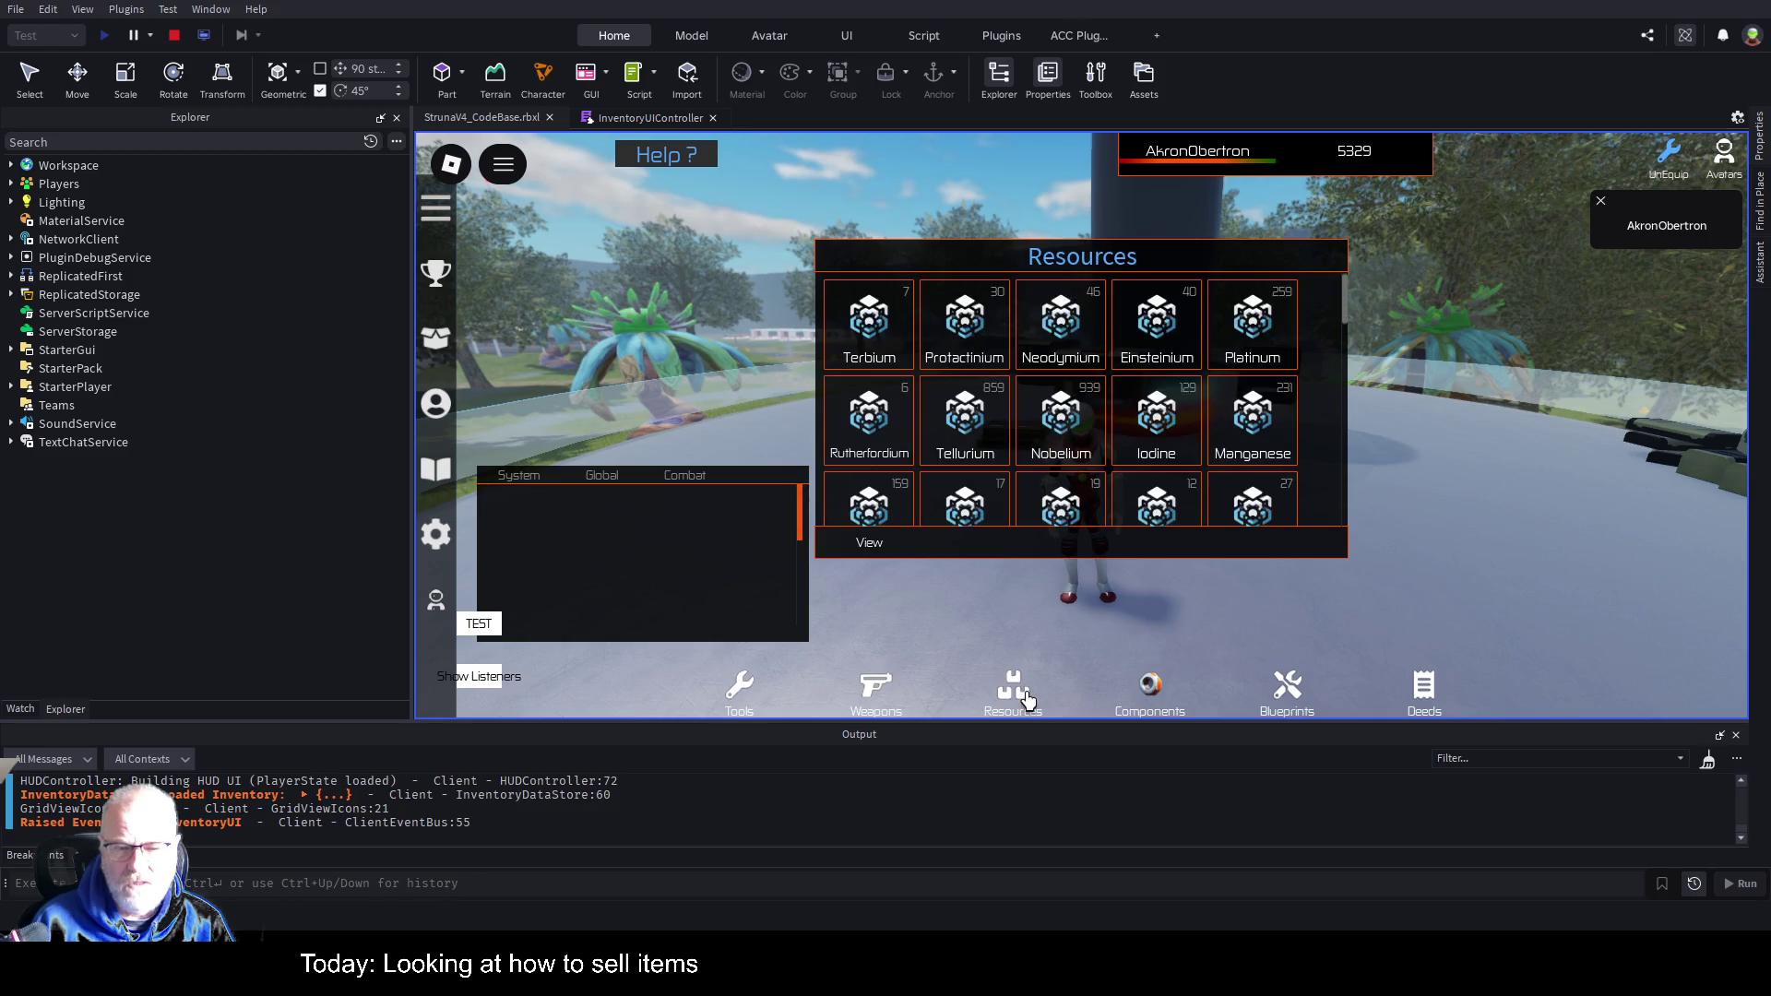
{"action": "left_click", "coordinate": [1079, 330]}
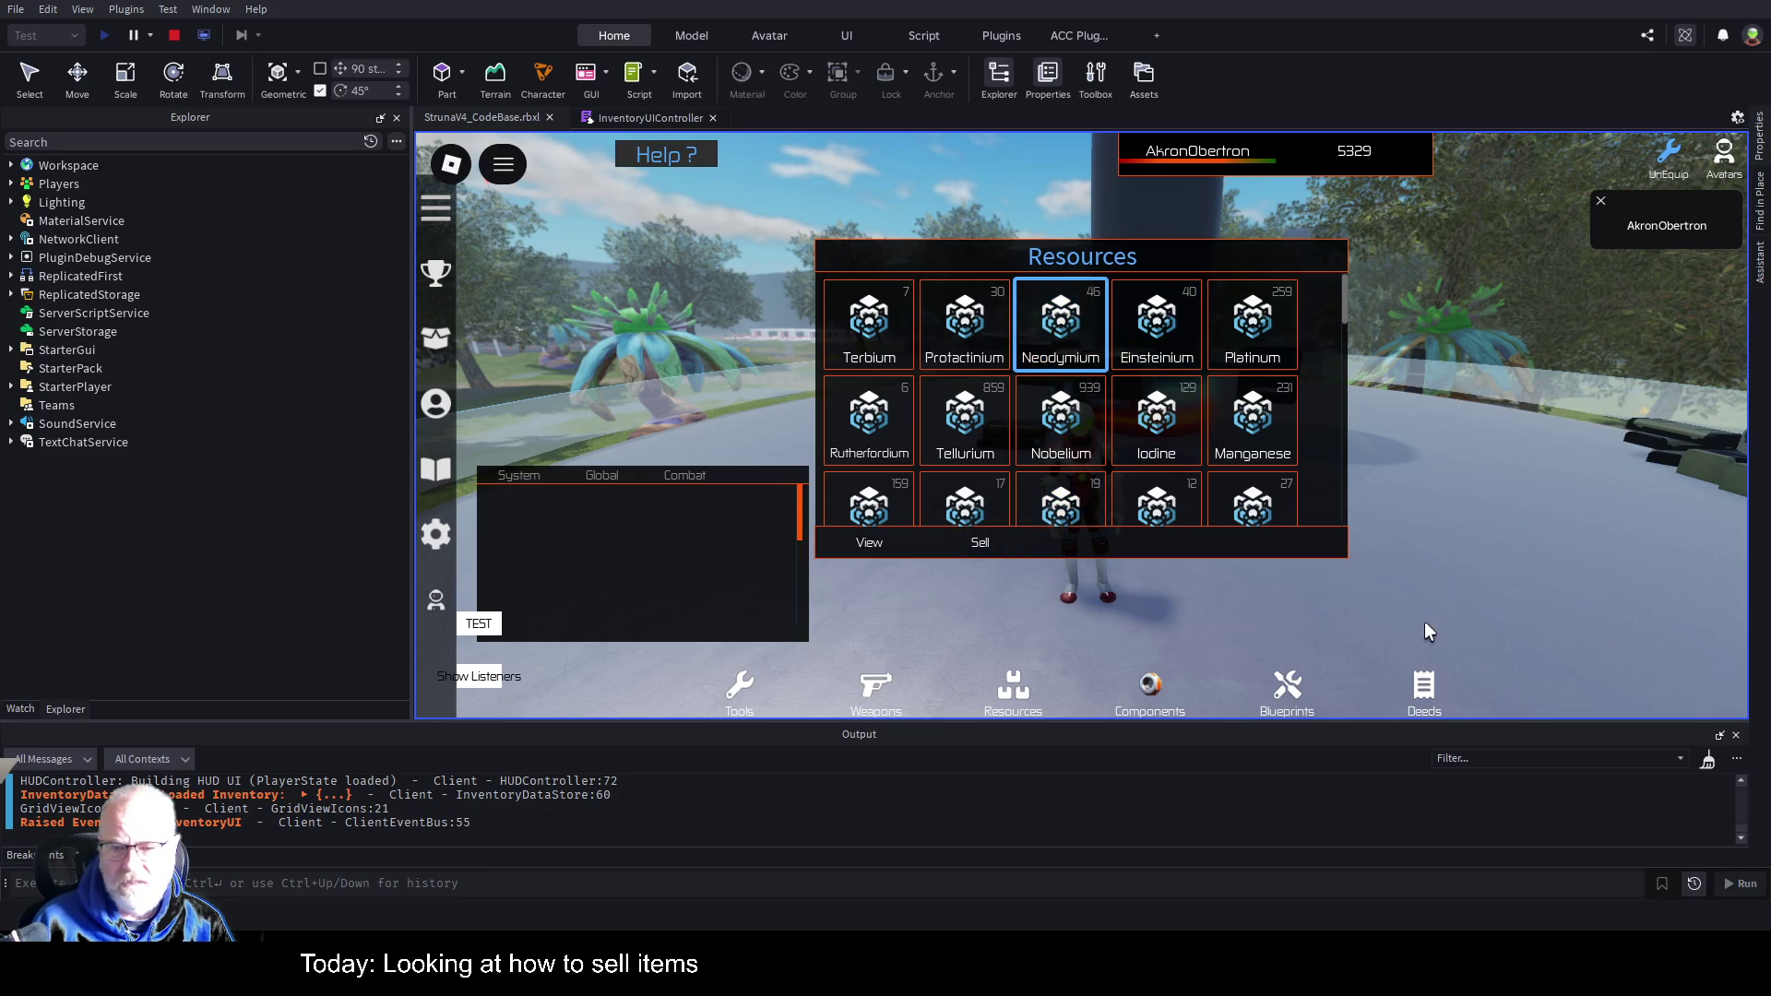
{"action": "left_click", "coordinate": [1424, 687]}
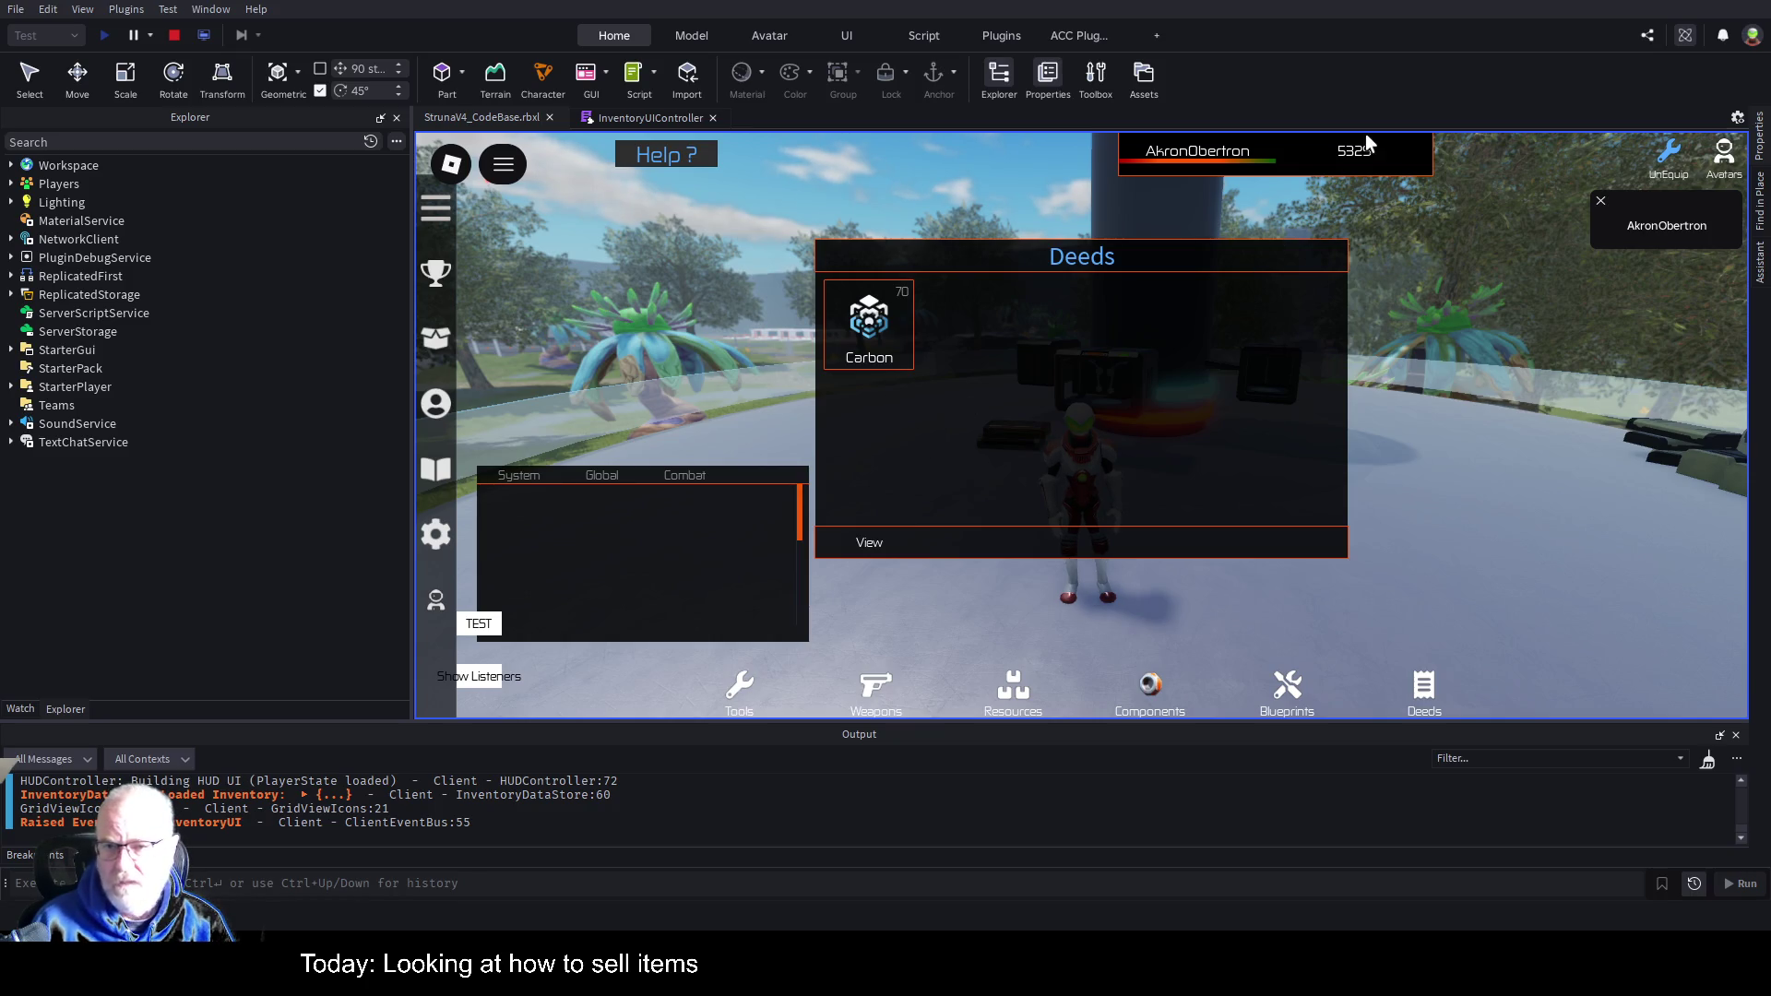
{"action": "left_click", "coordinate": [865, 318]}
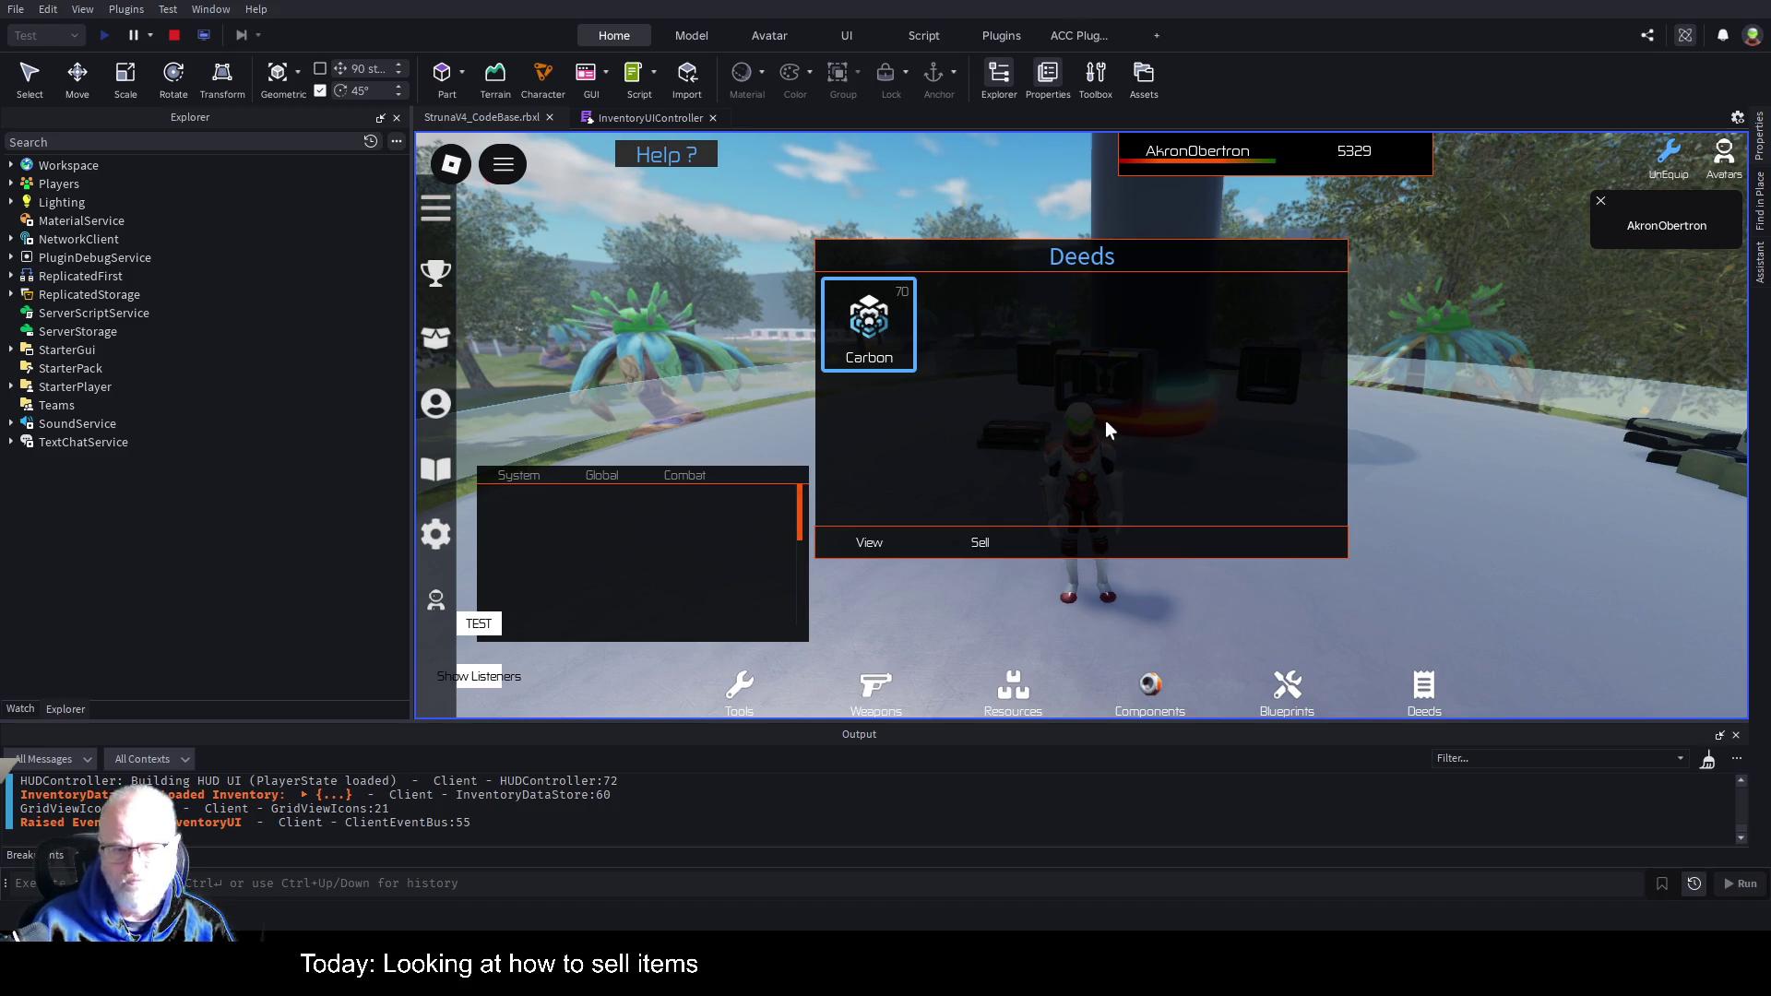
{"action": "left_click", "coordinate": [617, 113]}
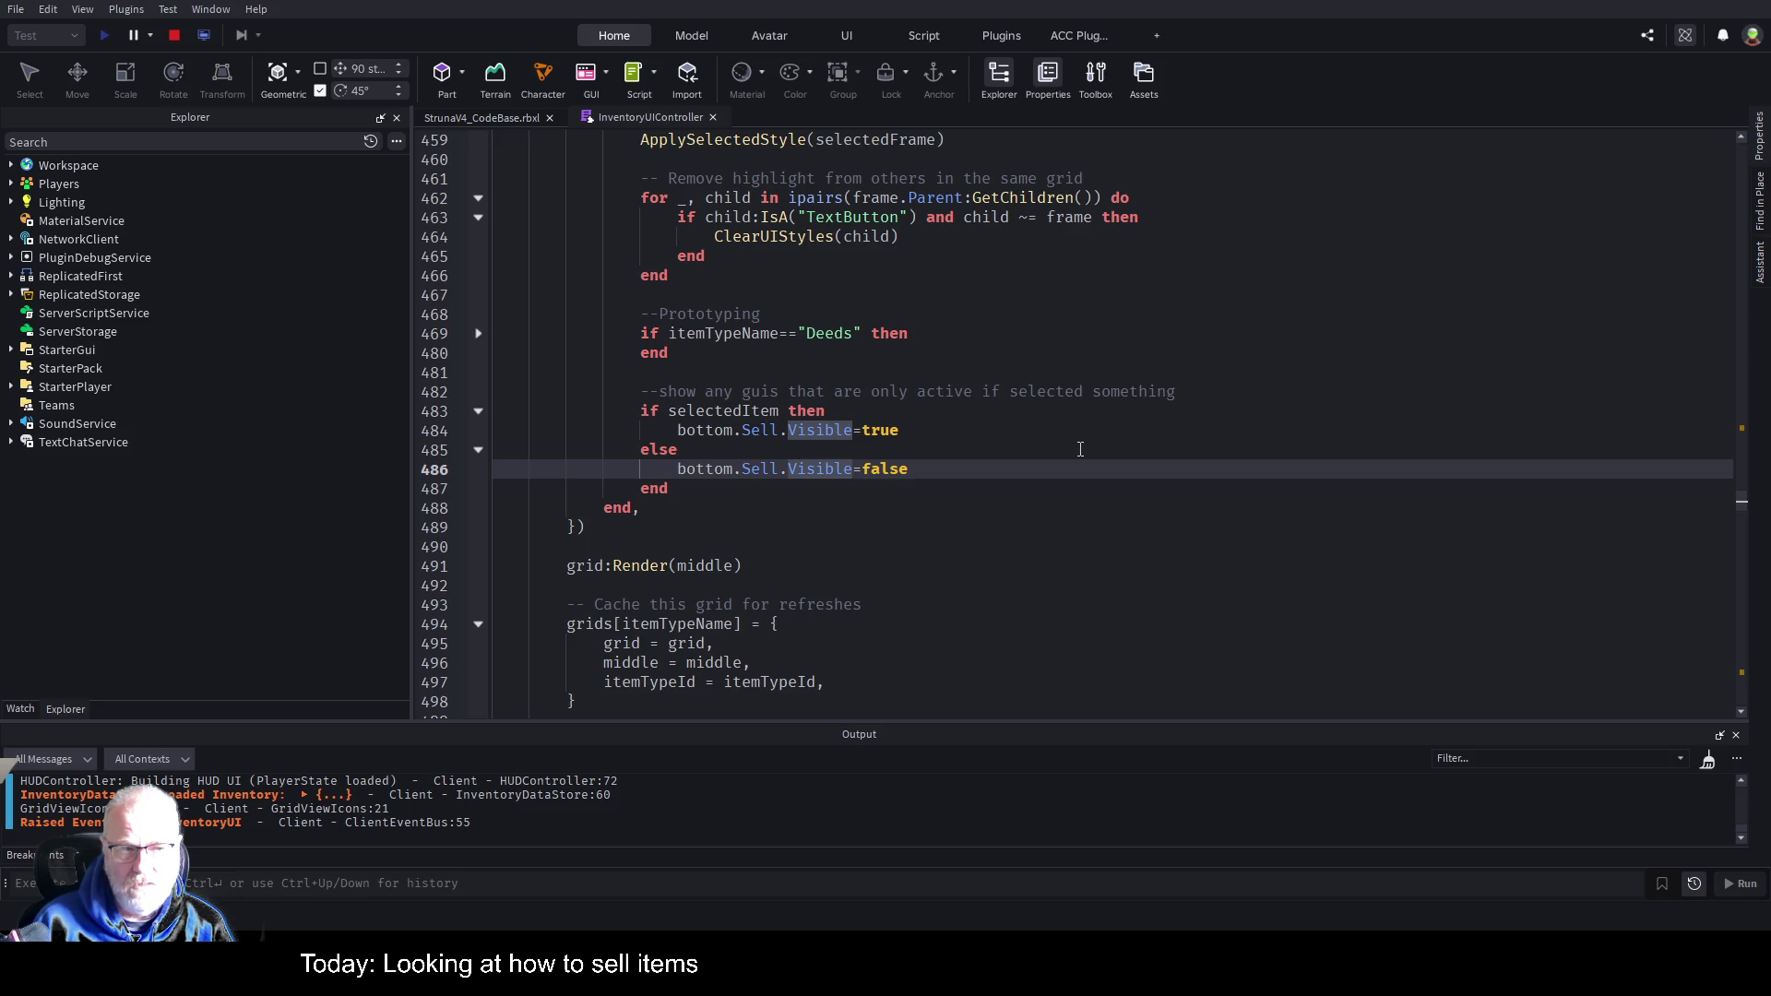
Scroll through InventoryUIController past RefreshAllGrids and tryBuild.
{"action": "scroll", "coordinate": [1080, 449], "scroll_direction": "down", "scroll_amount": 10}
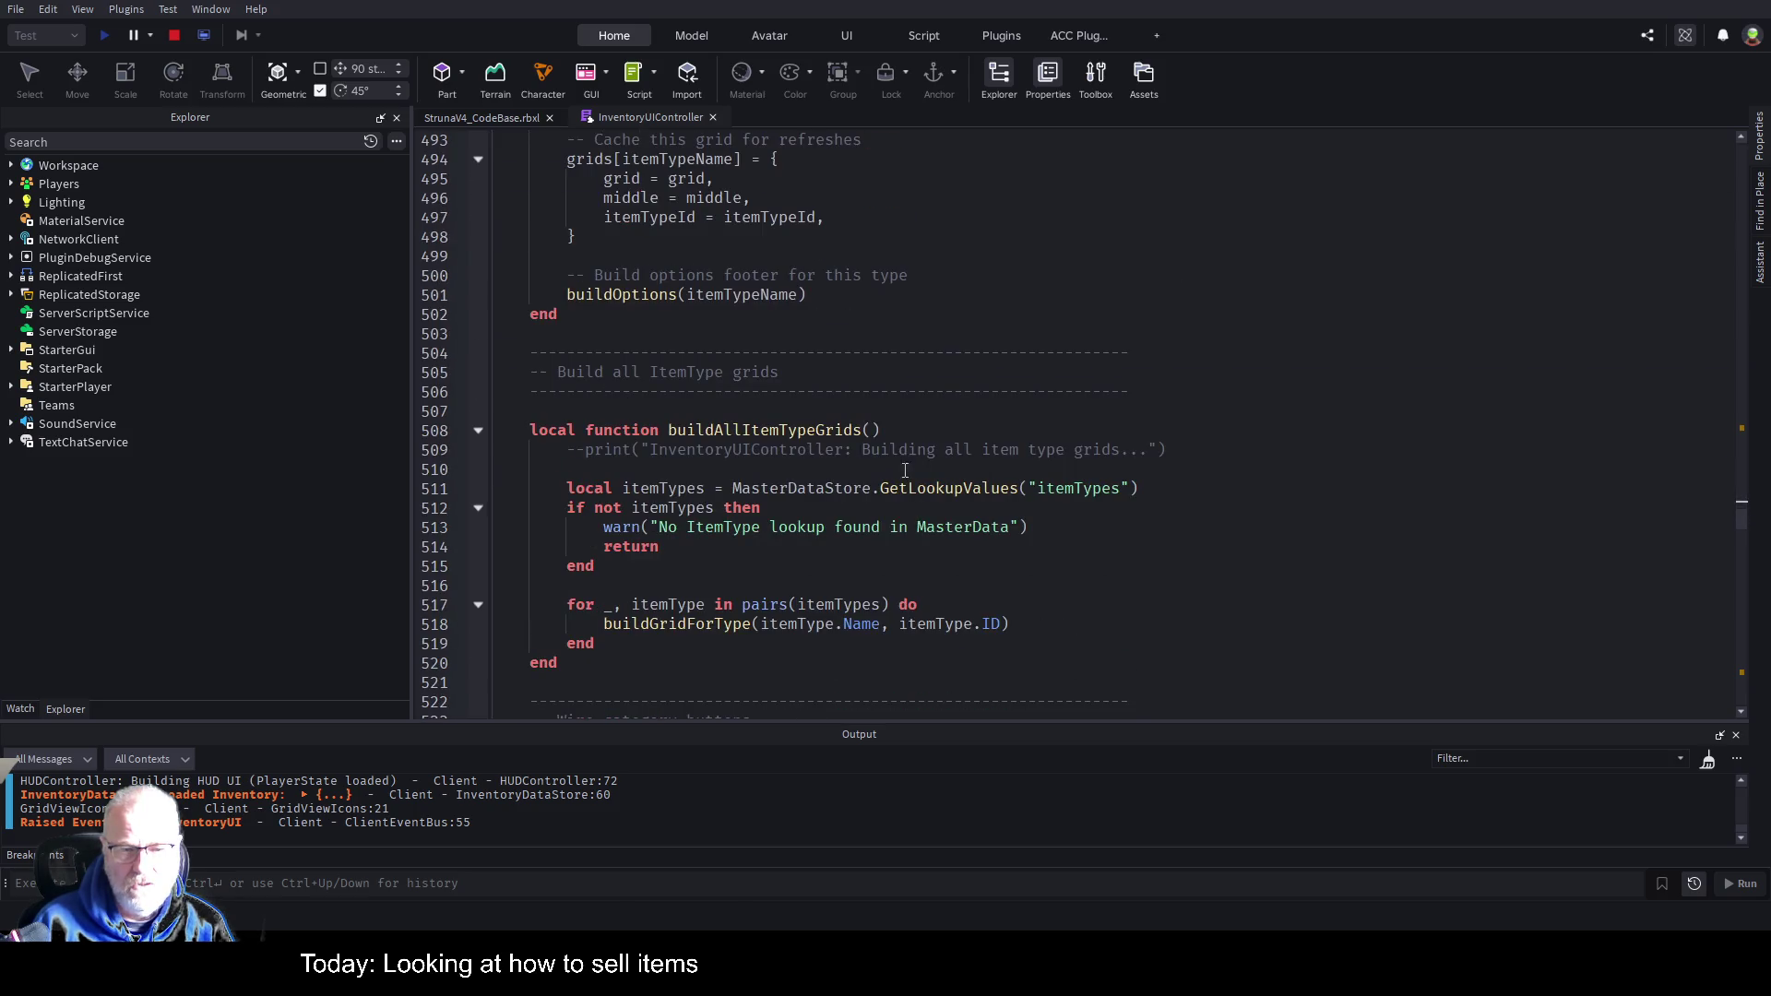
{"action": "scroll", "coordinate": [899, 458], "scroll_direction": "down", "scroll_amount": 3}
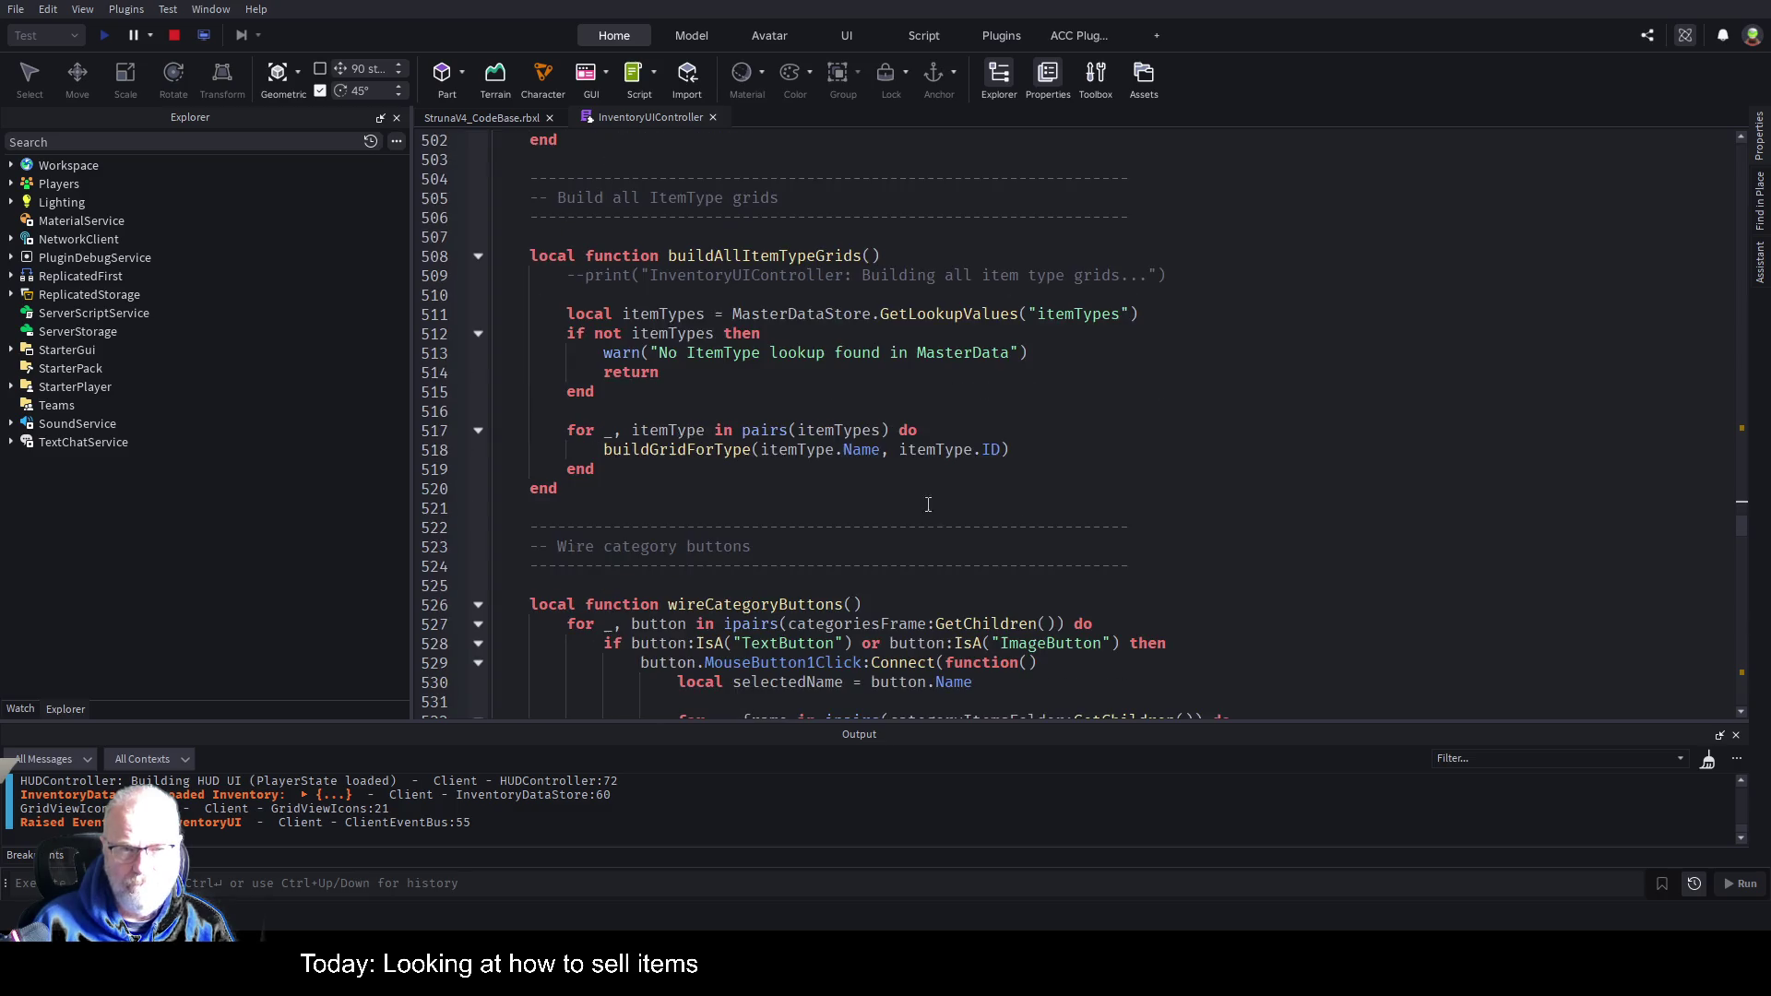
{"action": "scroll", "coordinate": [933, 499], "scroll_direction": "down", "scroll_amount": 11}
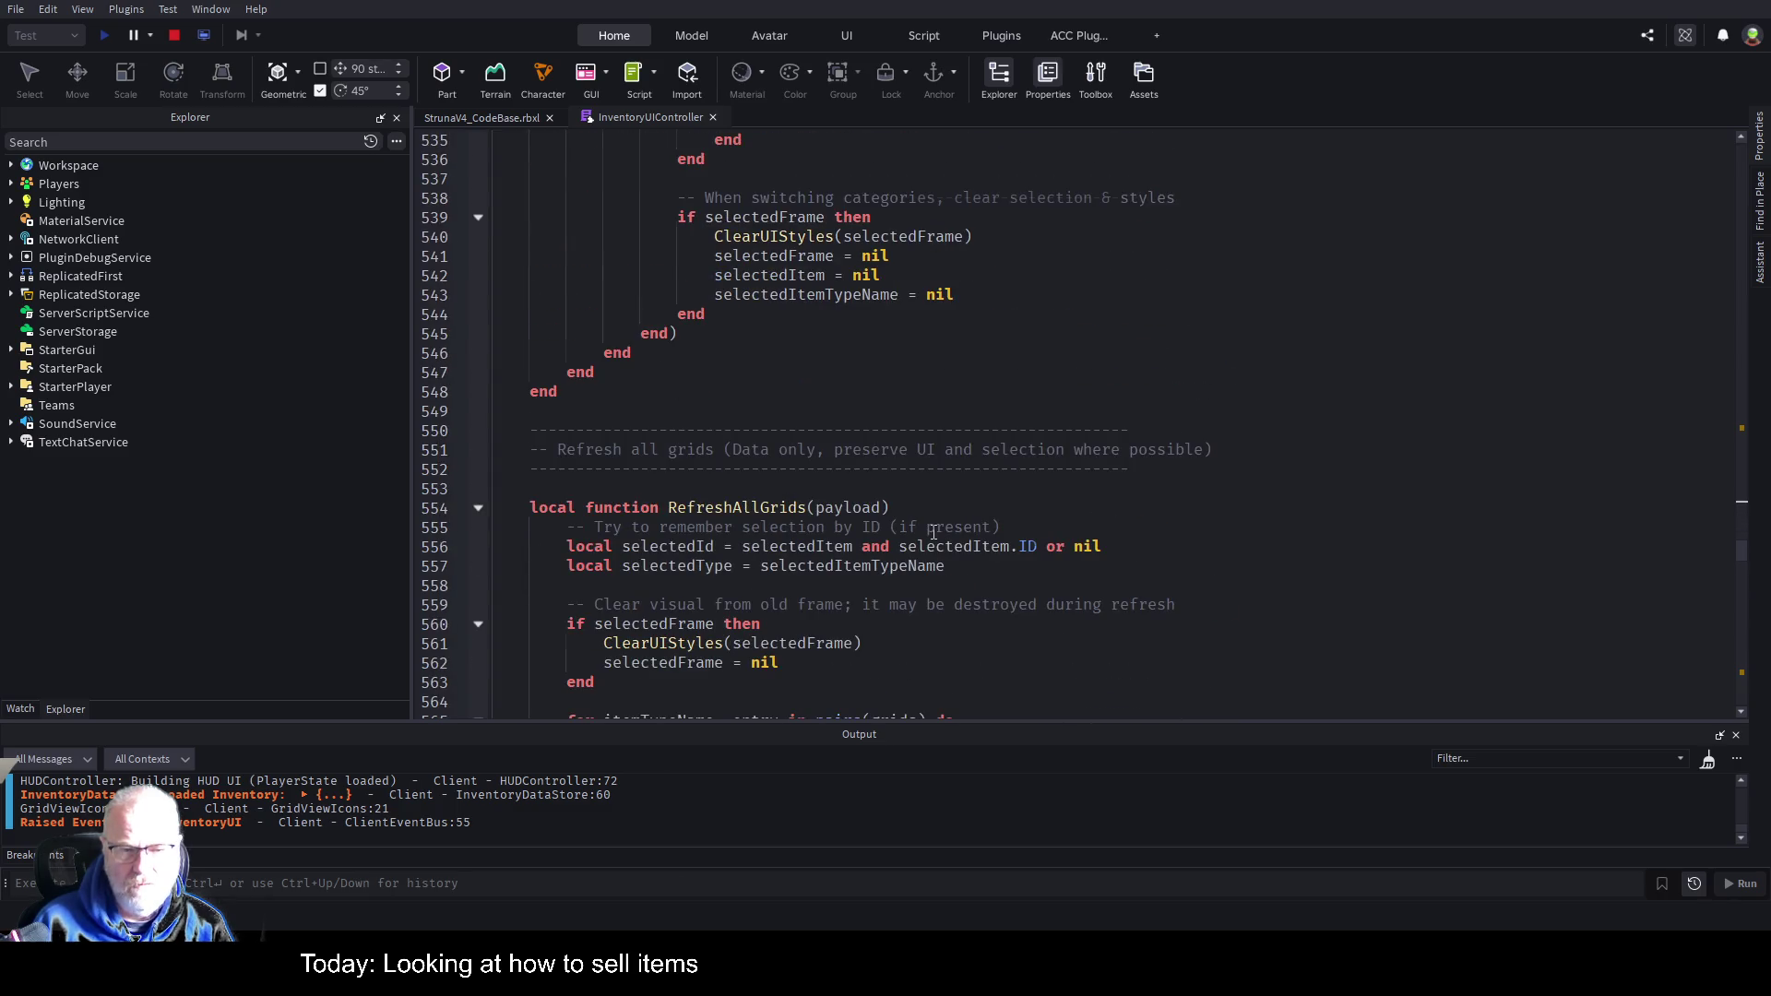
{"action": "scroll", "coordinate": [933, 532], "scroll_direction": "down", "scroll_amount": 4}
{"action": "scroll", "coordinate": [951, 529], "scroll_direction": "down", "scroll_amount": 12}
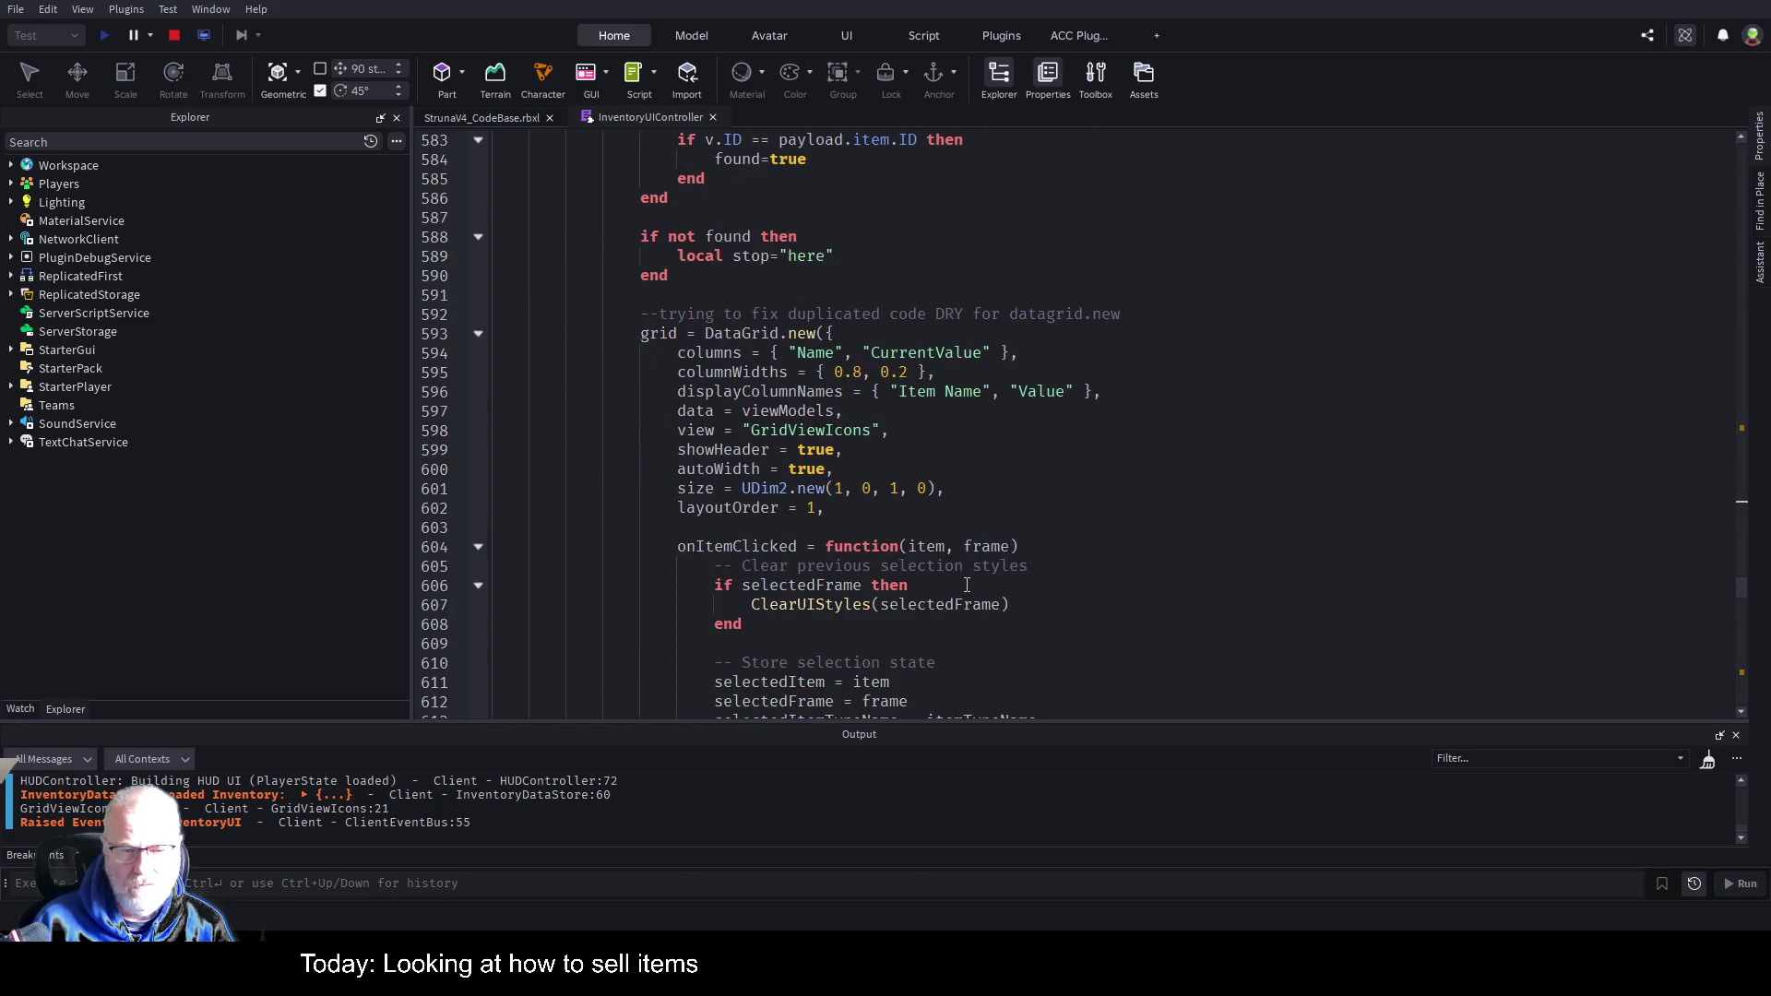
{"action": "scroll", "coordinate": [967, 585], "scroll_direction": "down", "scroll_amount": 7}
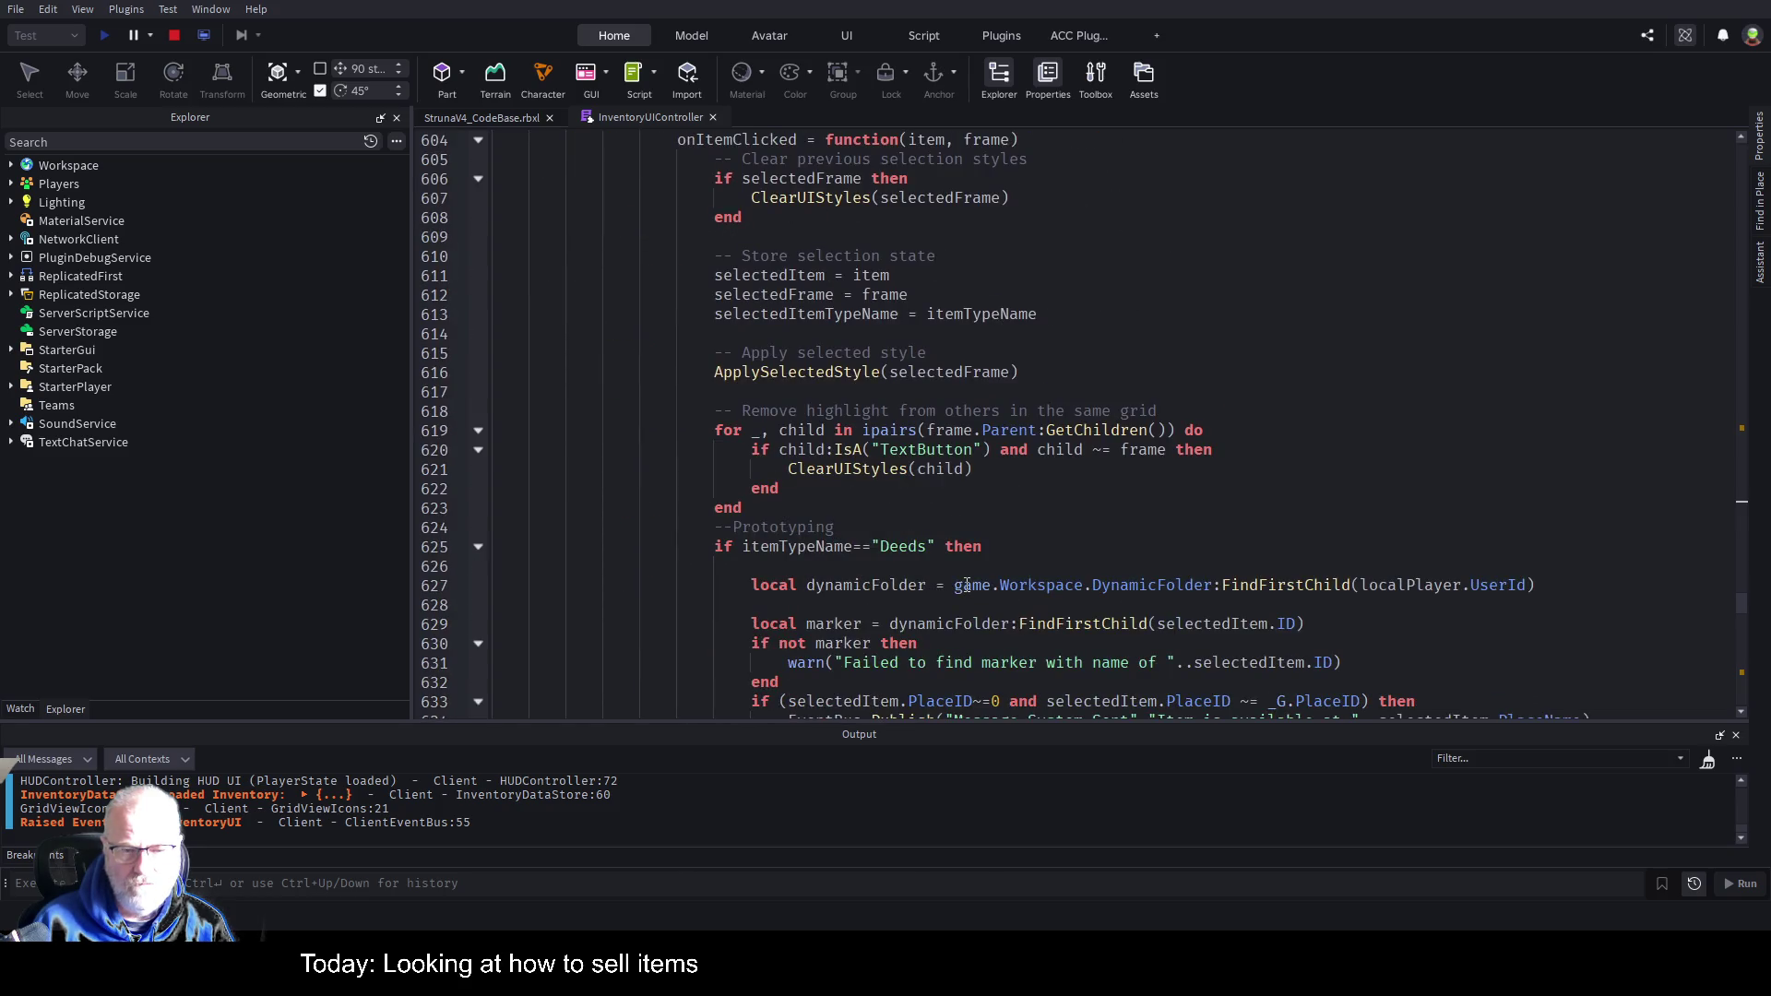
{"action": "scroll", "coordinate": [892, 487], "scroll_direction": "down", "scroll_amount": 5}
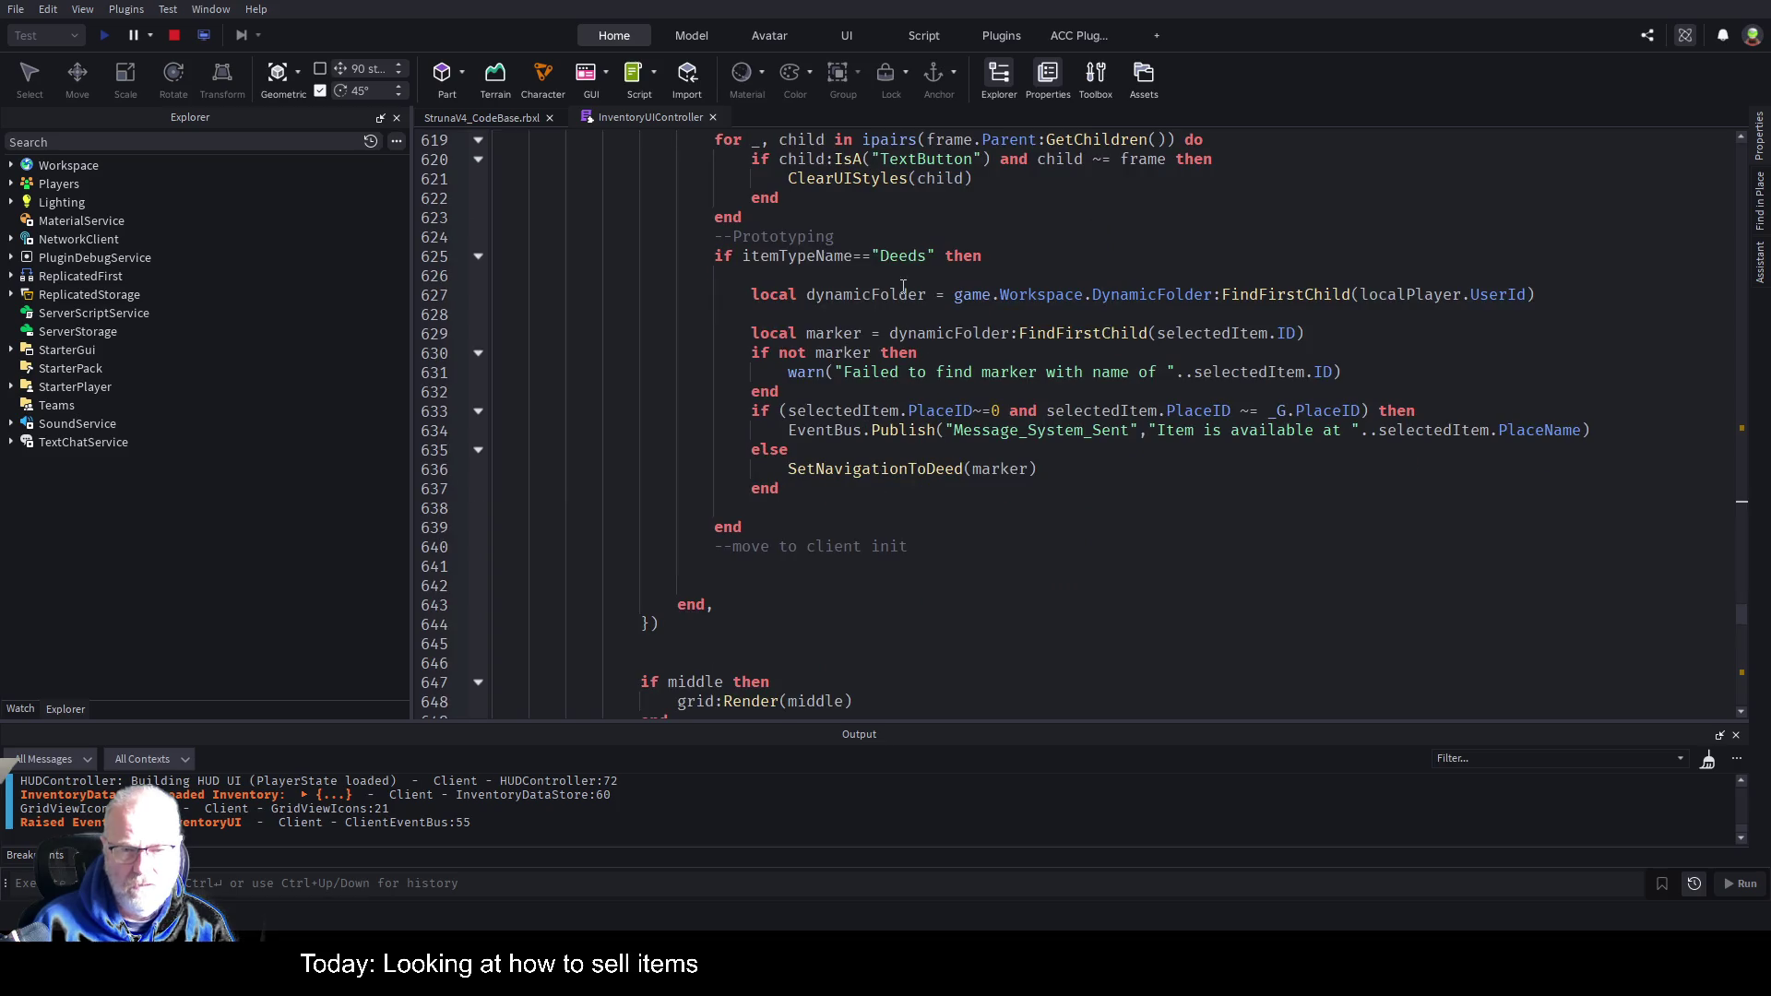
{"action": "scroll", "coordinate": [1012, 329], "scroll_direction": "up", "scroll_amount": 5}
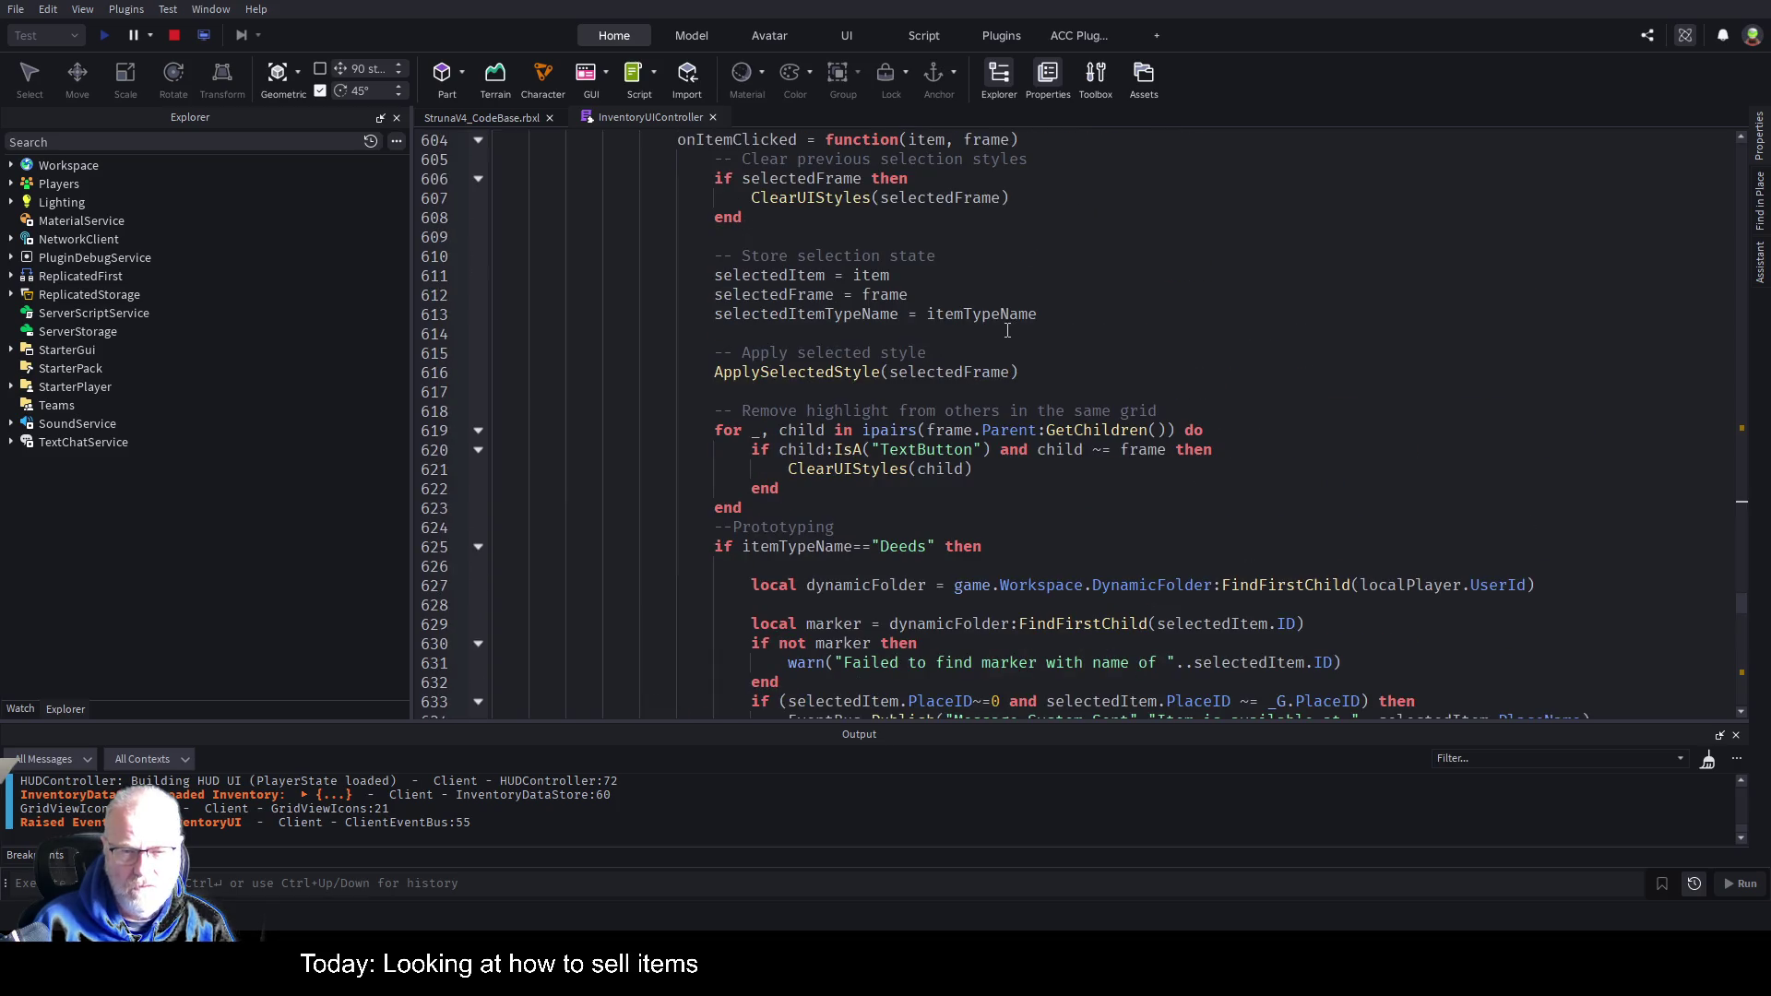
{"action": "scroll", "coordinate": [1007, 331], "scroll_direction": "down", "scroll_amount": 7}
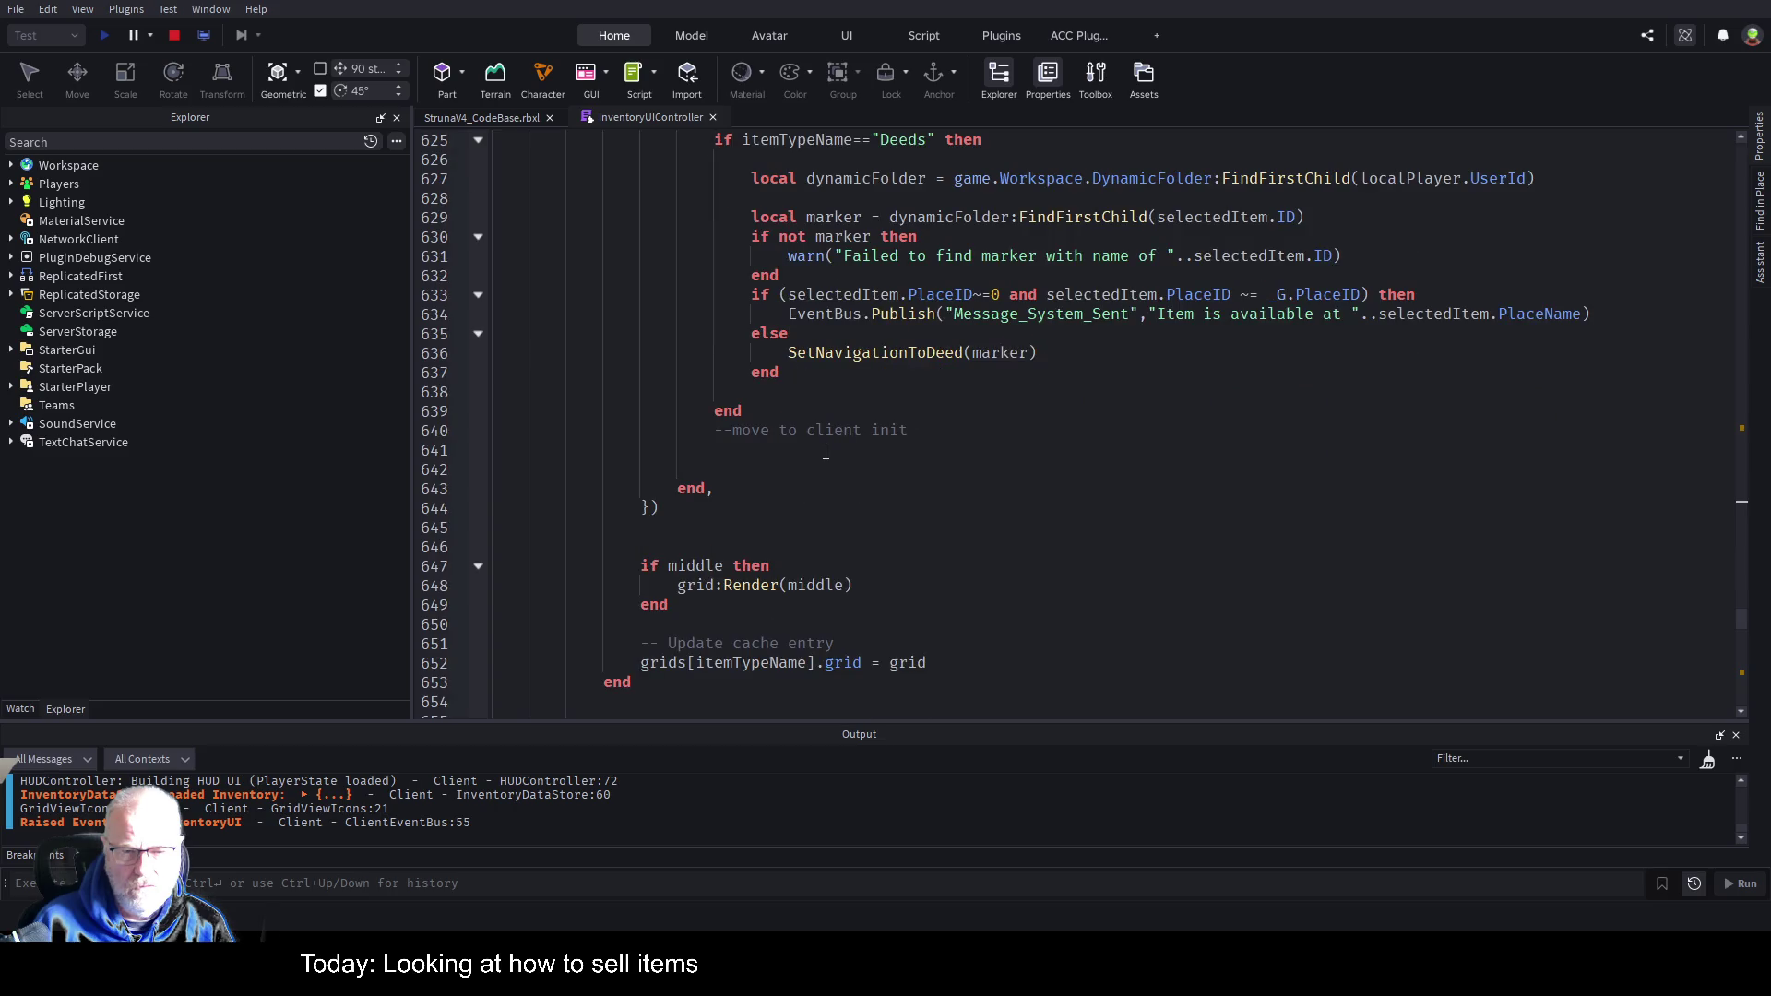
{"action": "scroll", "coordinate": [825, 452], "scroll_direction": "down", "scroll_amount": 2}
{"action": "scroll", "coordinate": [833, 473], "scroll_direction": "down", "scroll_amount": 2}
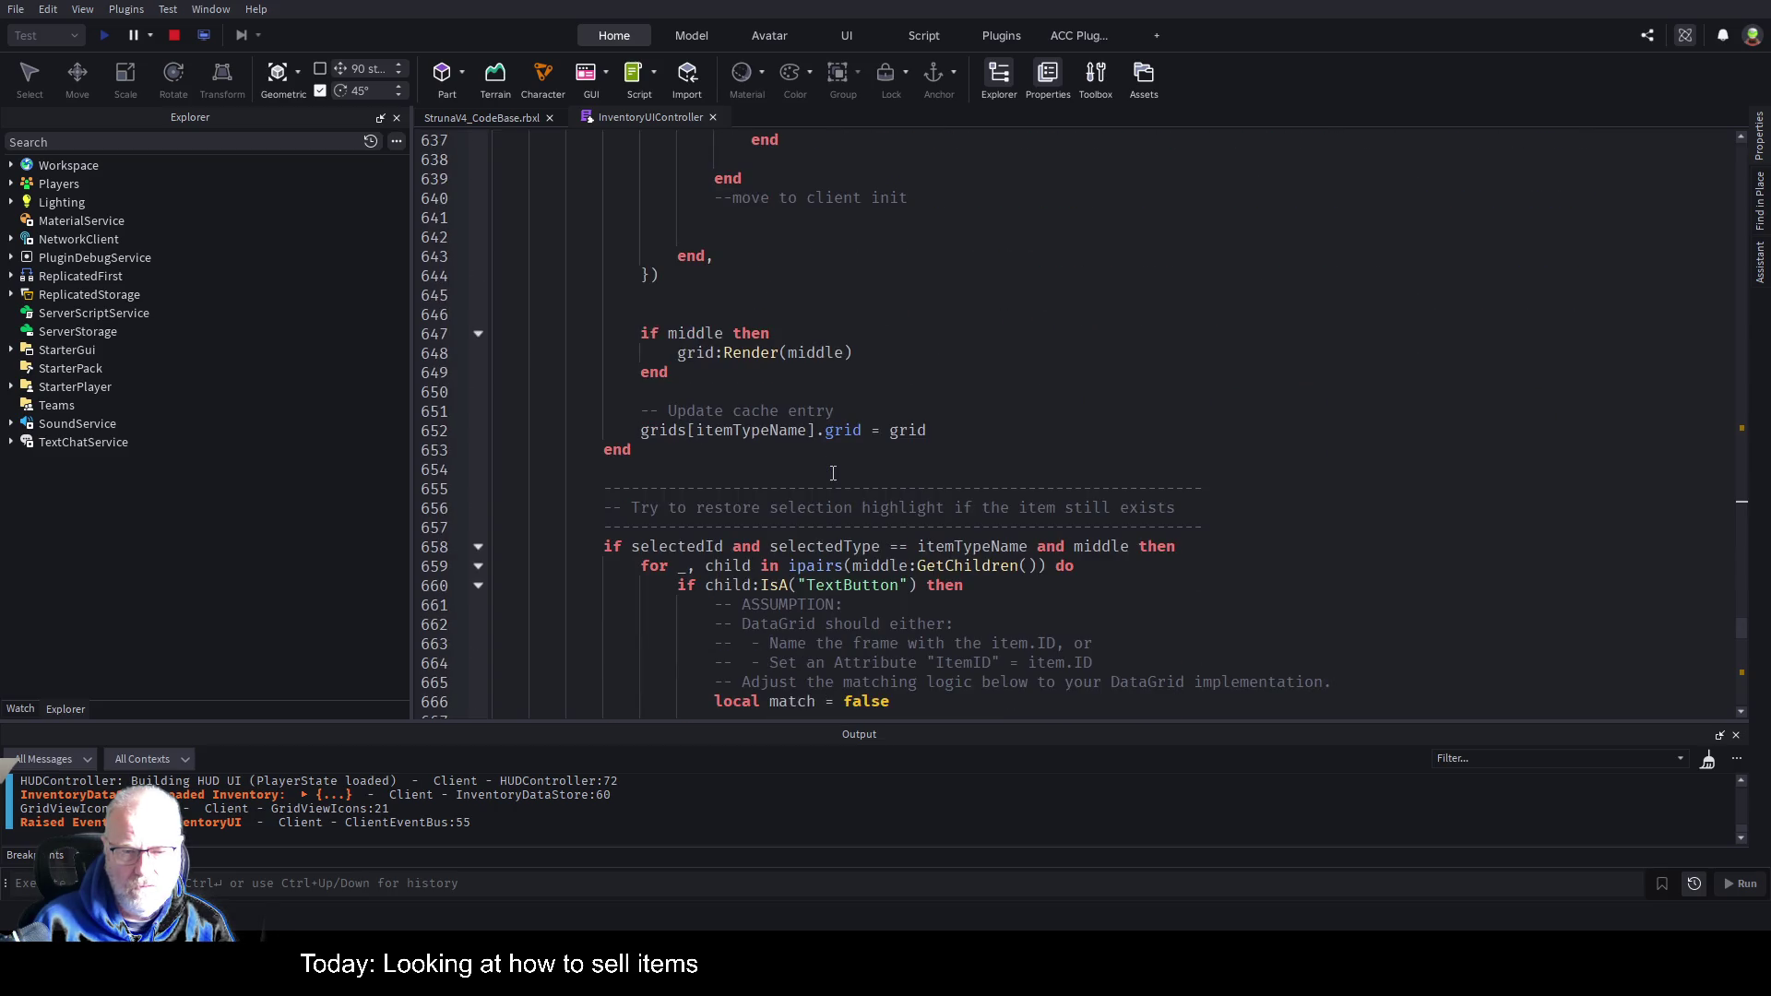
{"action": "scroll", "coordinate": [833, 473], "scroll_direction": "down", "scroll_amount": 8}
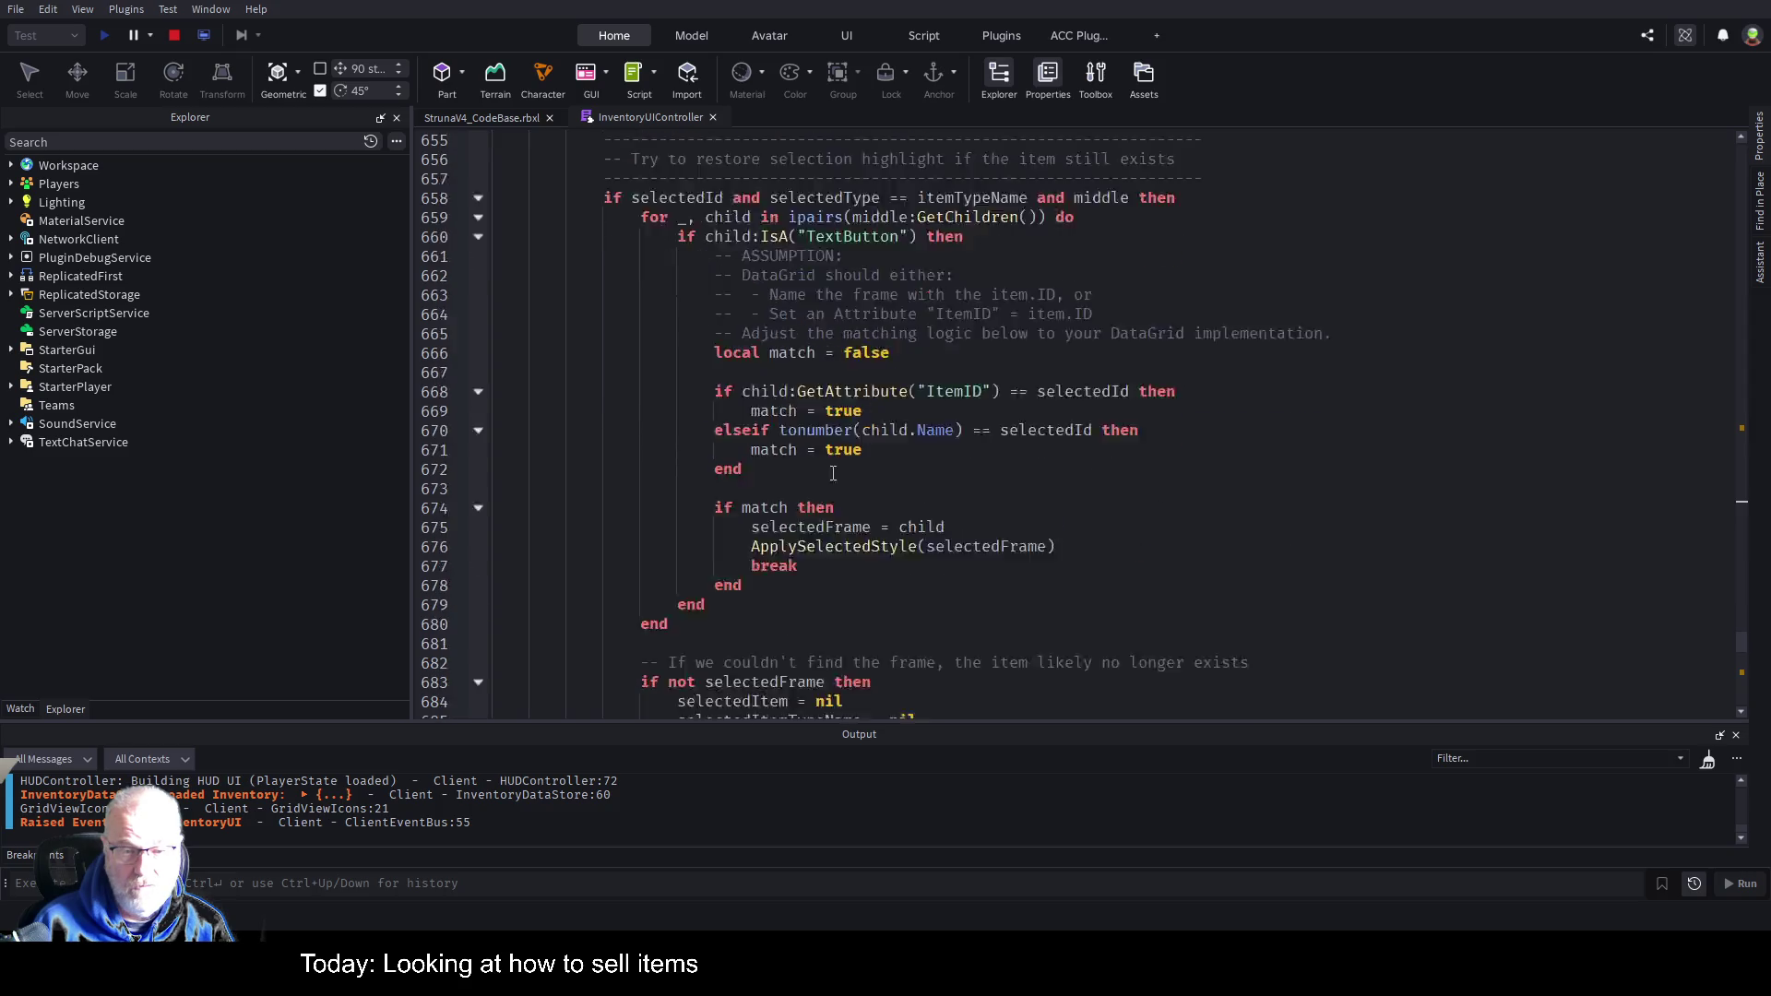
{"action": "scroll", "coordinate": [909, 518], "scroll_direction": "down", "scroll_amount": 6}
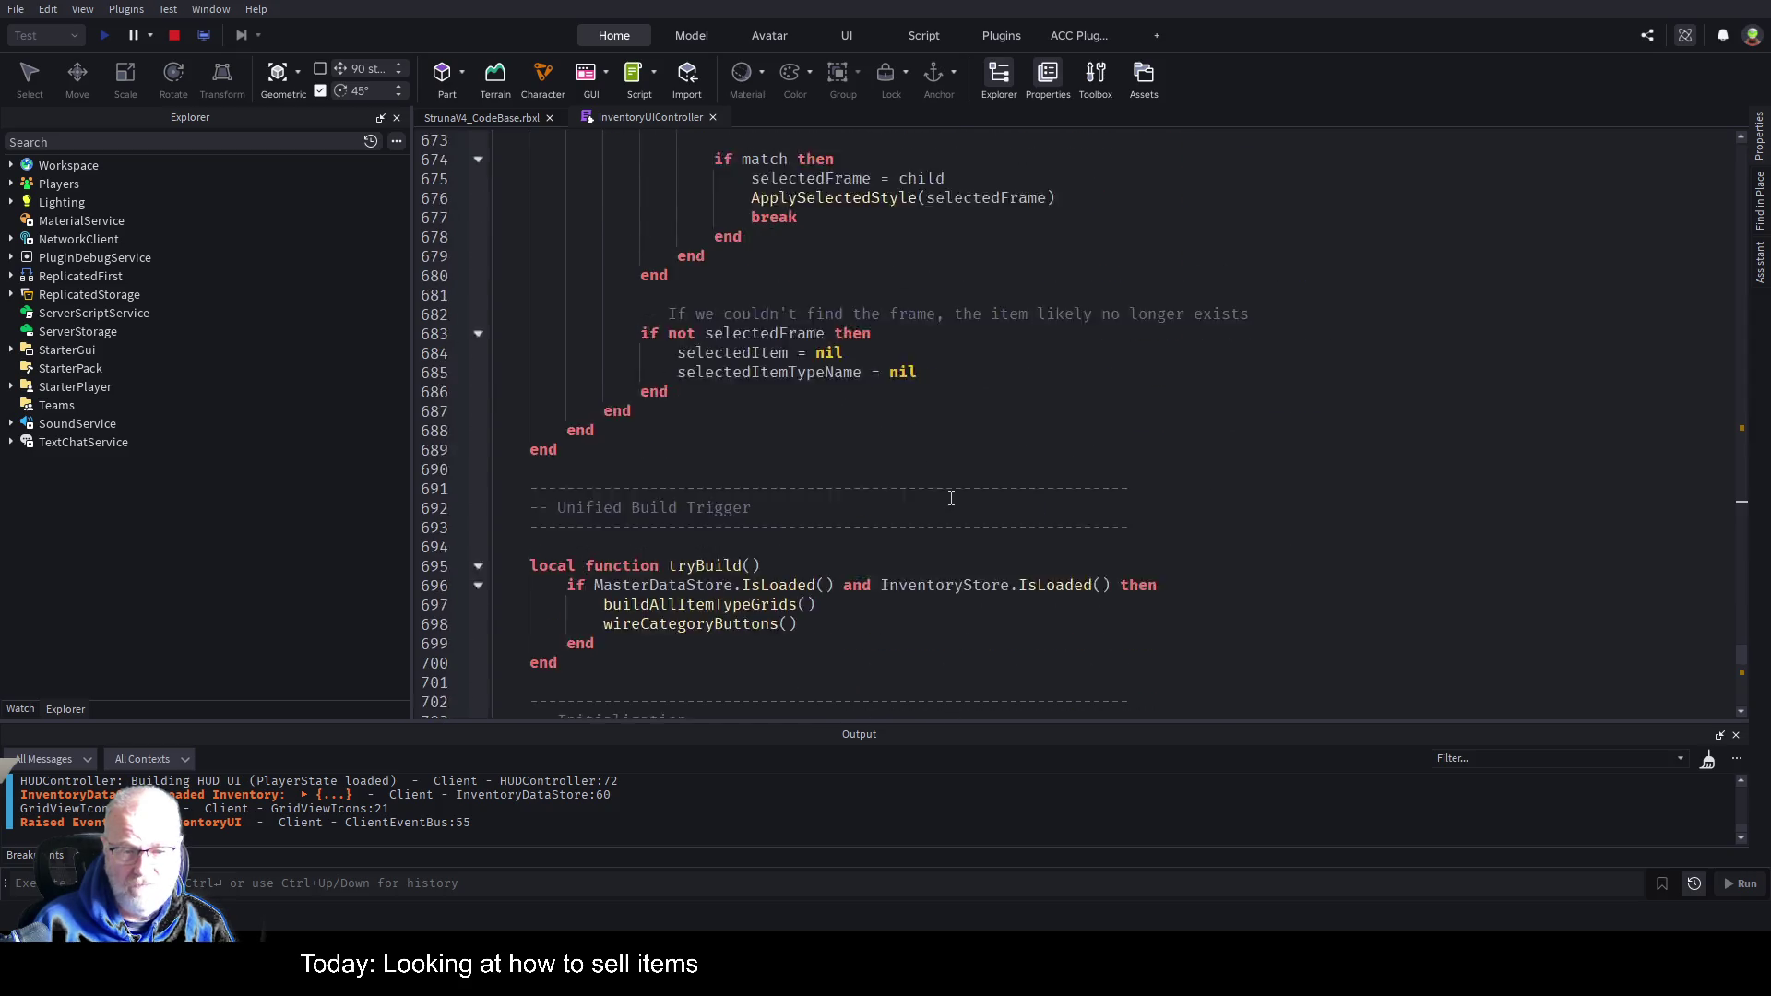
Search the InventoryUIController script for 'SellComp'.
{"action": "left_click", "coordinate": [1167, 430]}
{"action": "key", "text": "ctrl+f"}
{"action": "type", "text": "SellCo"}
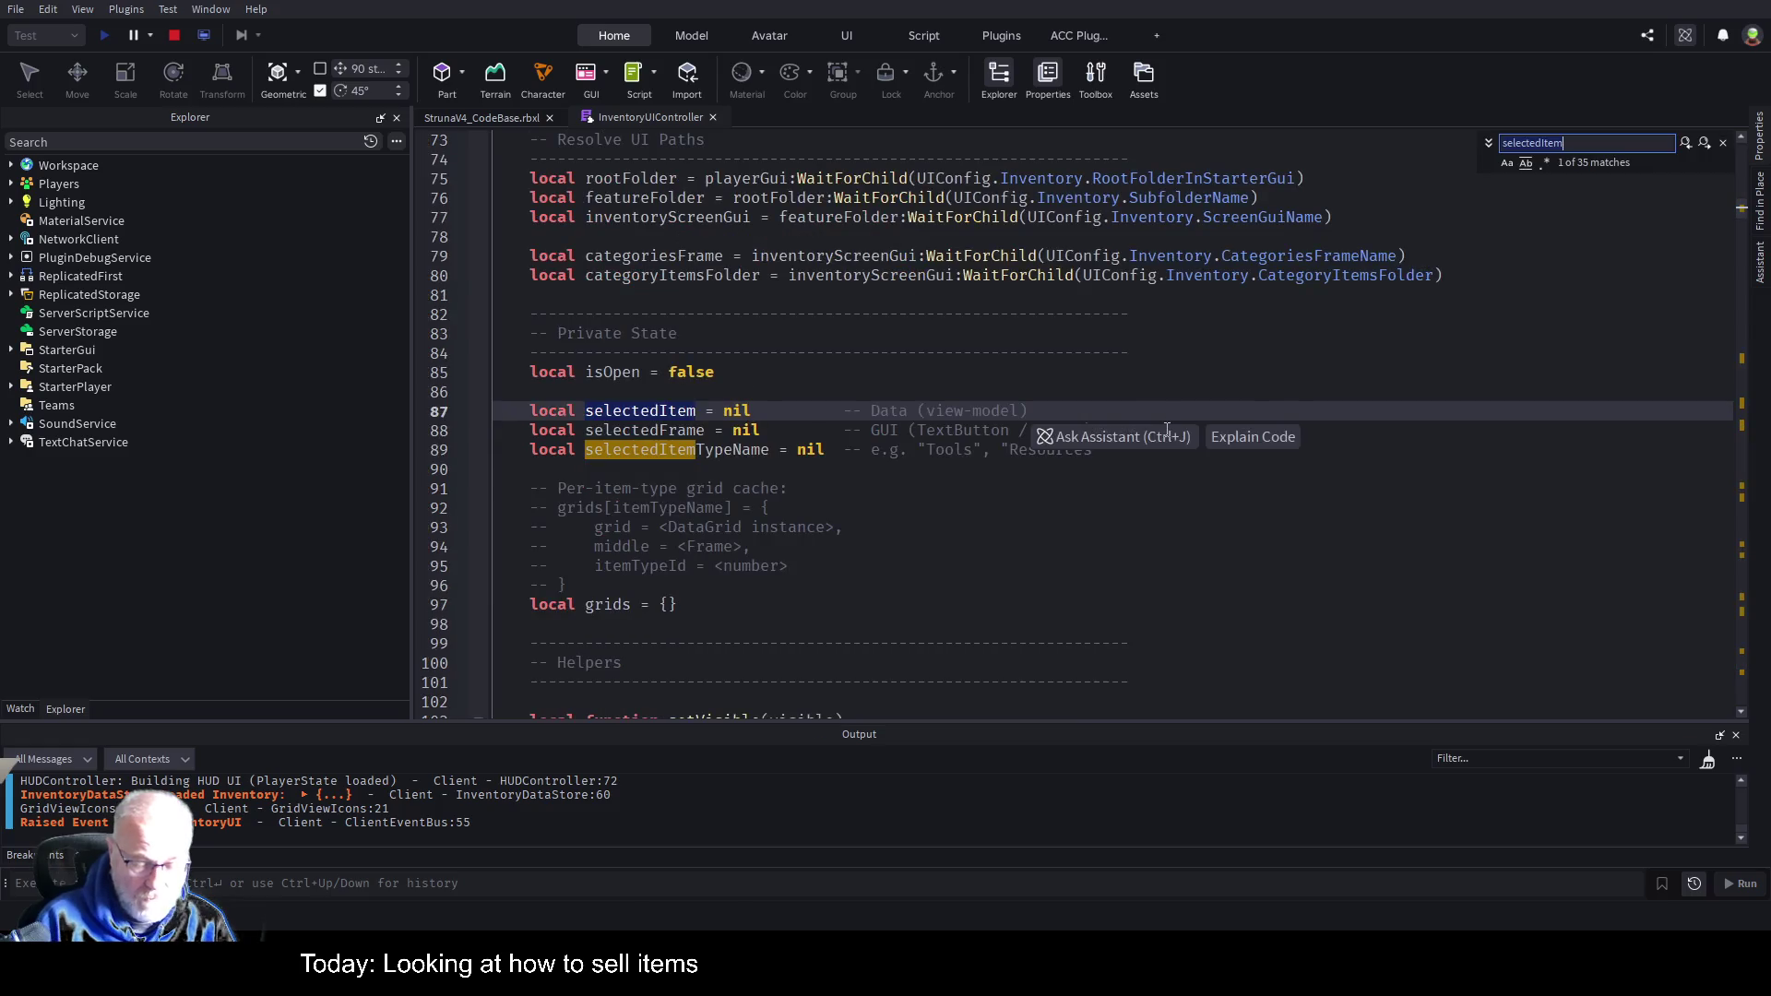
{"action": "type", "text": "mp"}
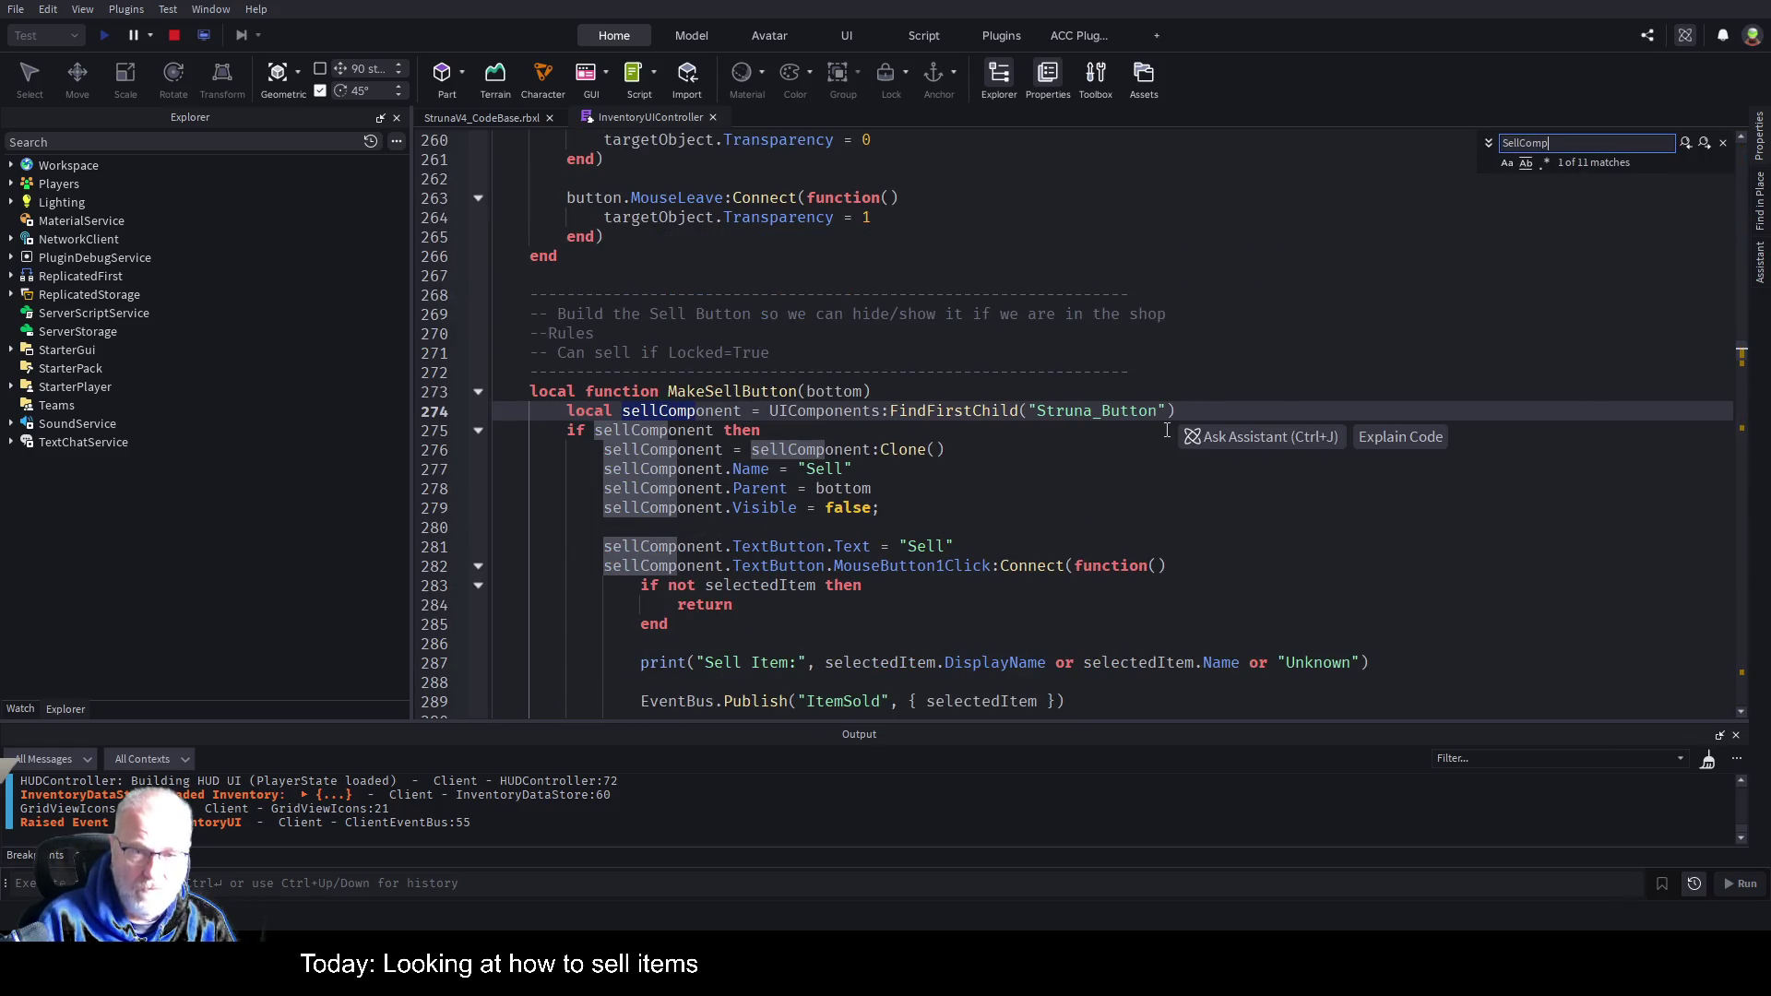
Locate MakeSellButton's EventBus.Publish call, highlighting ItemSold and selectedItem.
{"action": "left_click", "coordinate": [890, 469]}
{"action": "scroll", "coordinate": [912, 457], "scroll_direction": "down", "scroll_amount": 3}
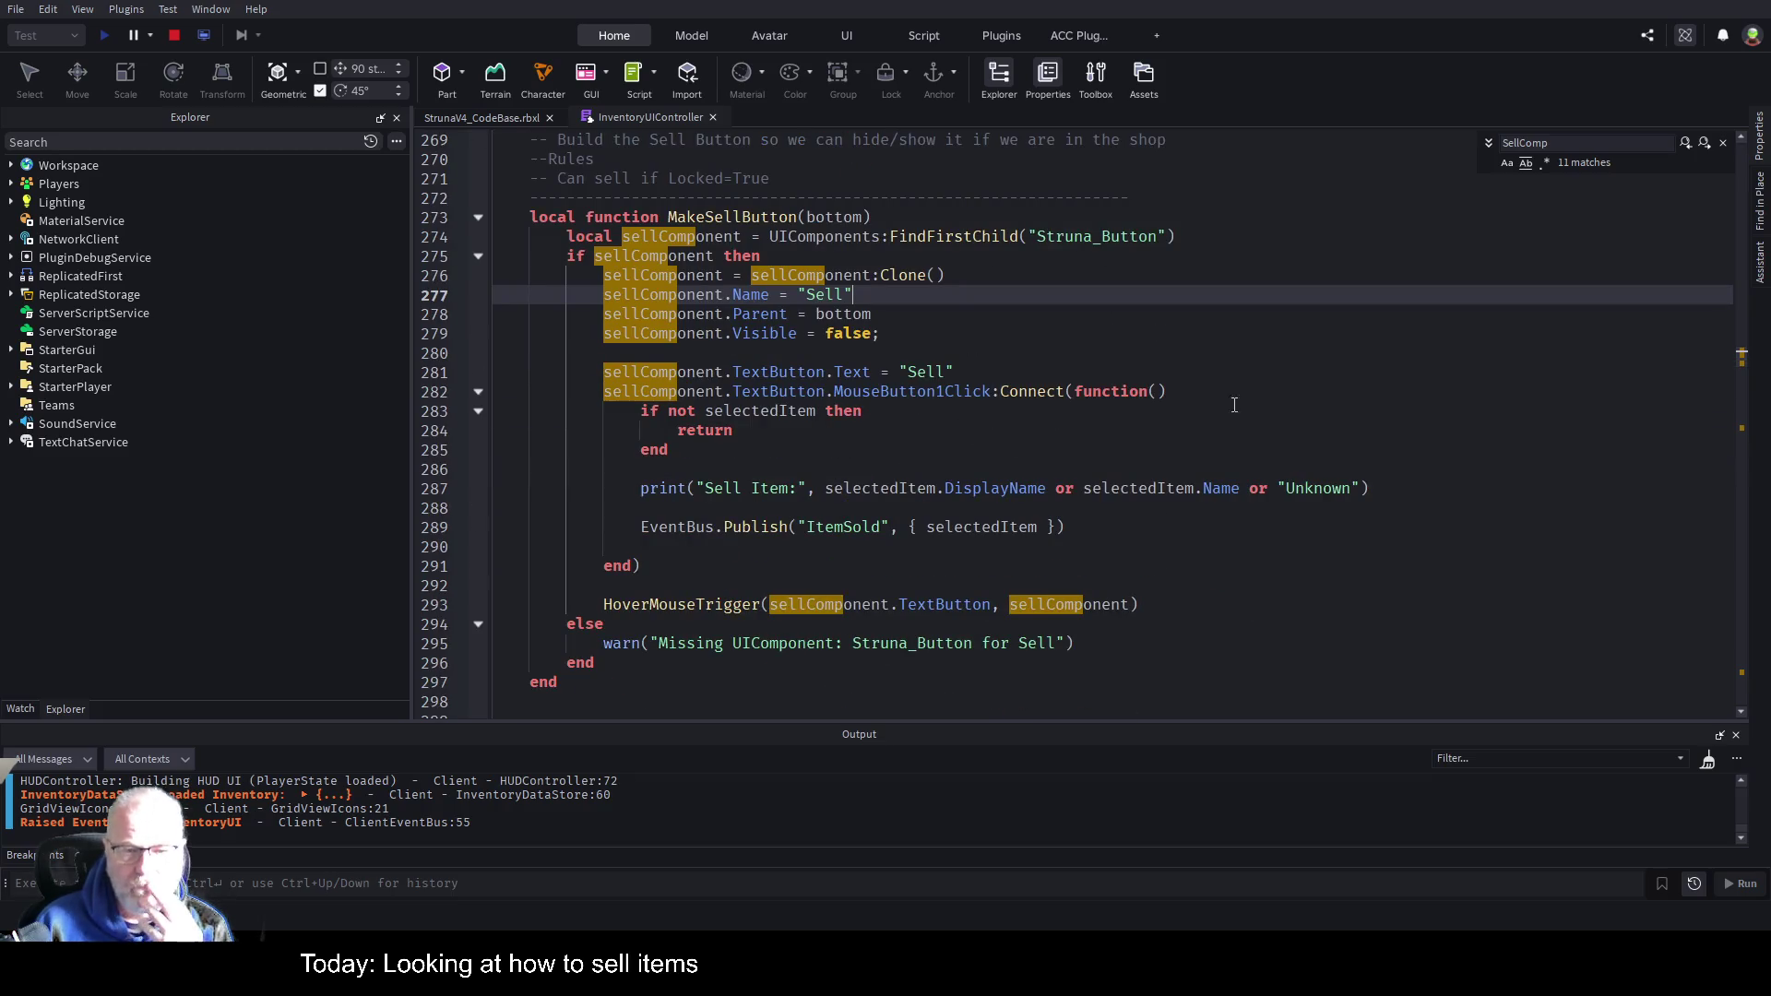
{"action": "double_click", "coordinate": [867, 526]}
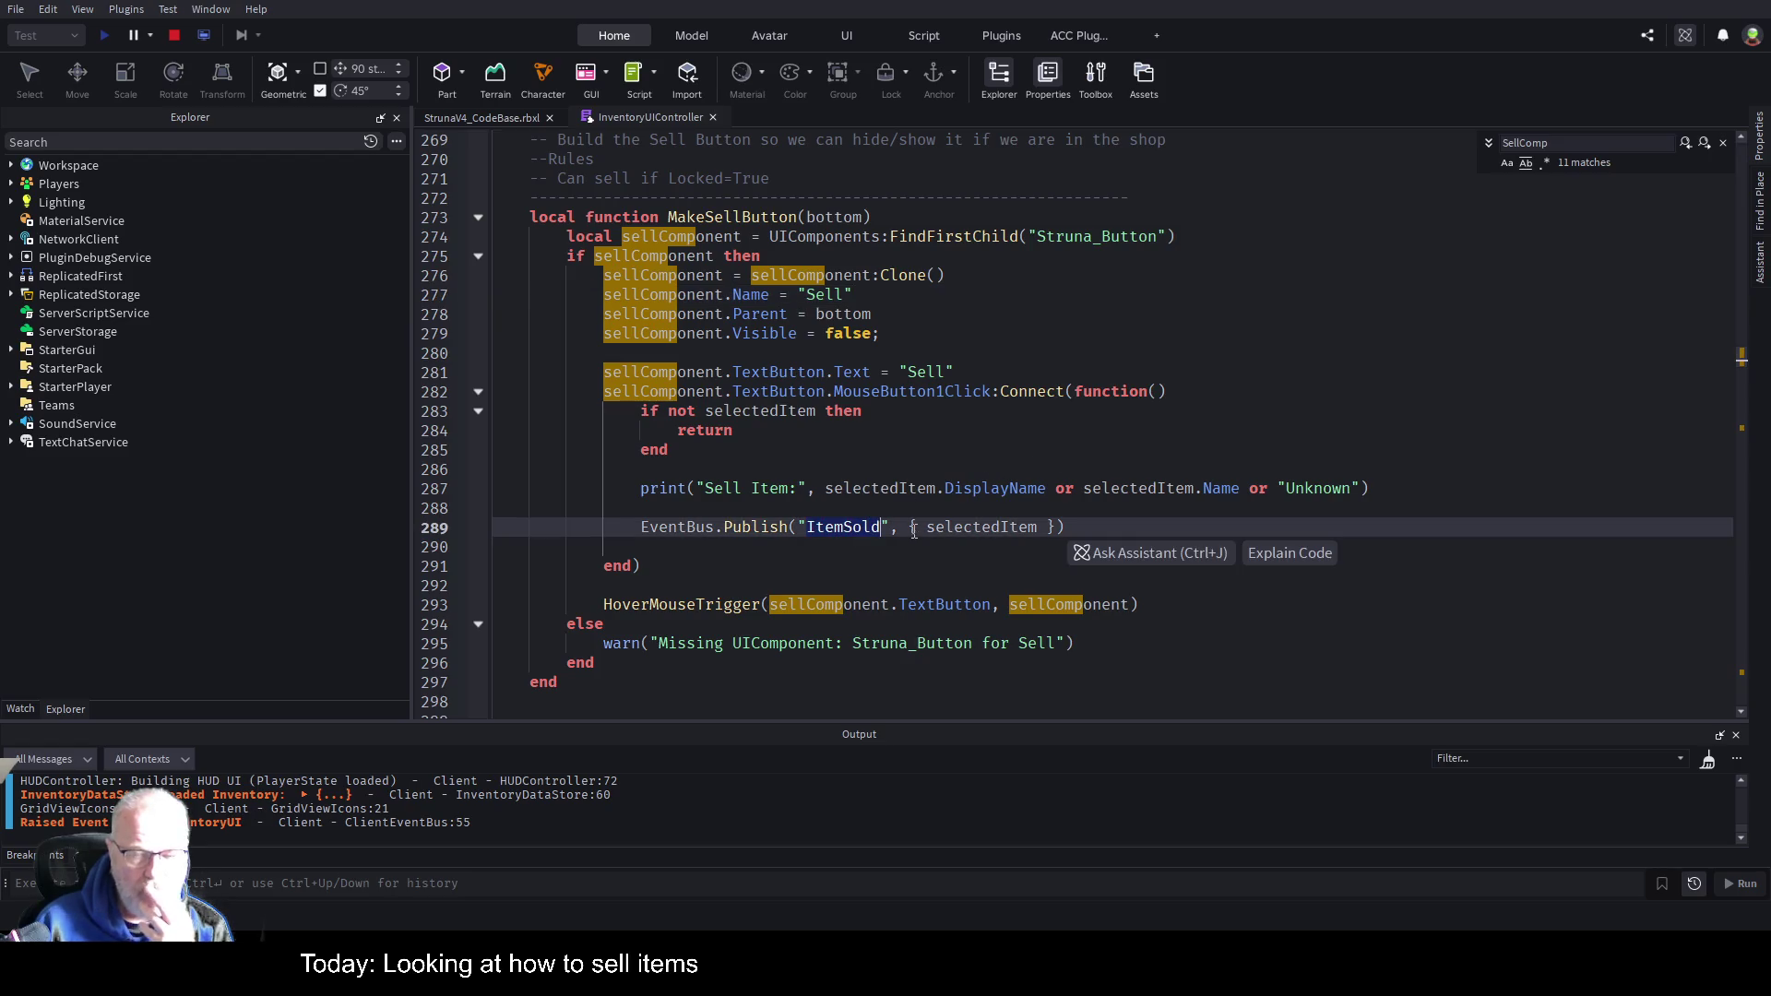
{"action": "double_click", "coordinate": [980, 526]}
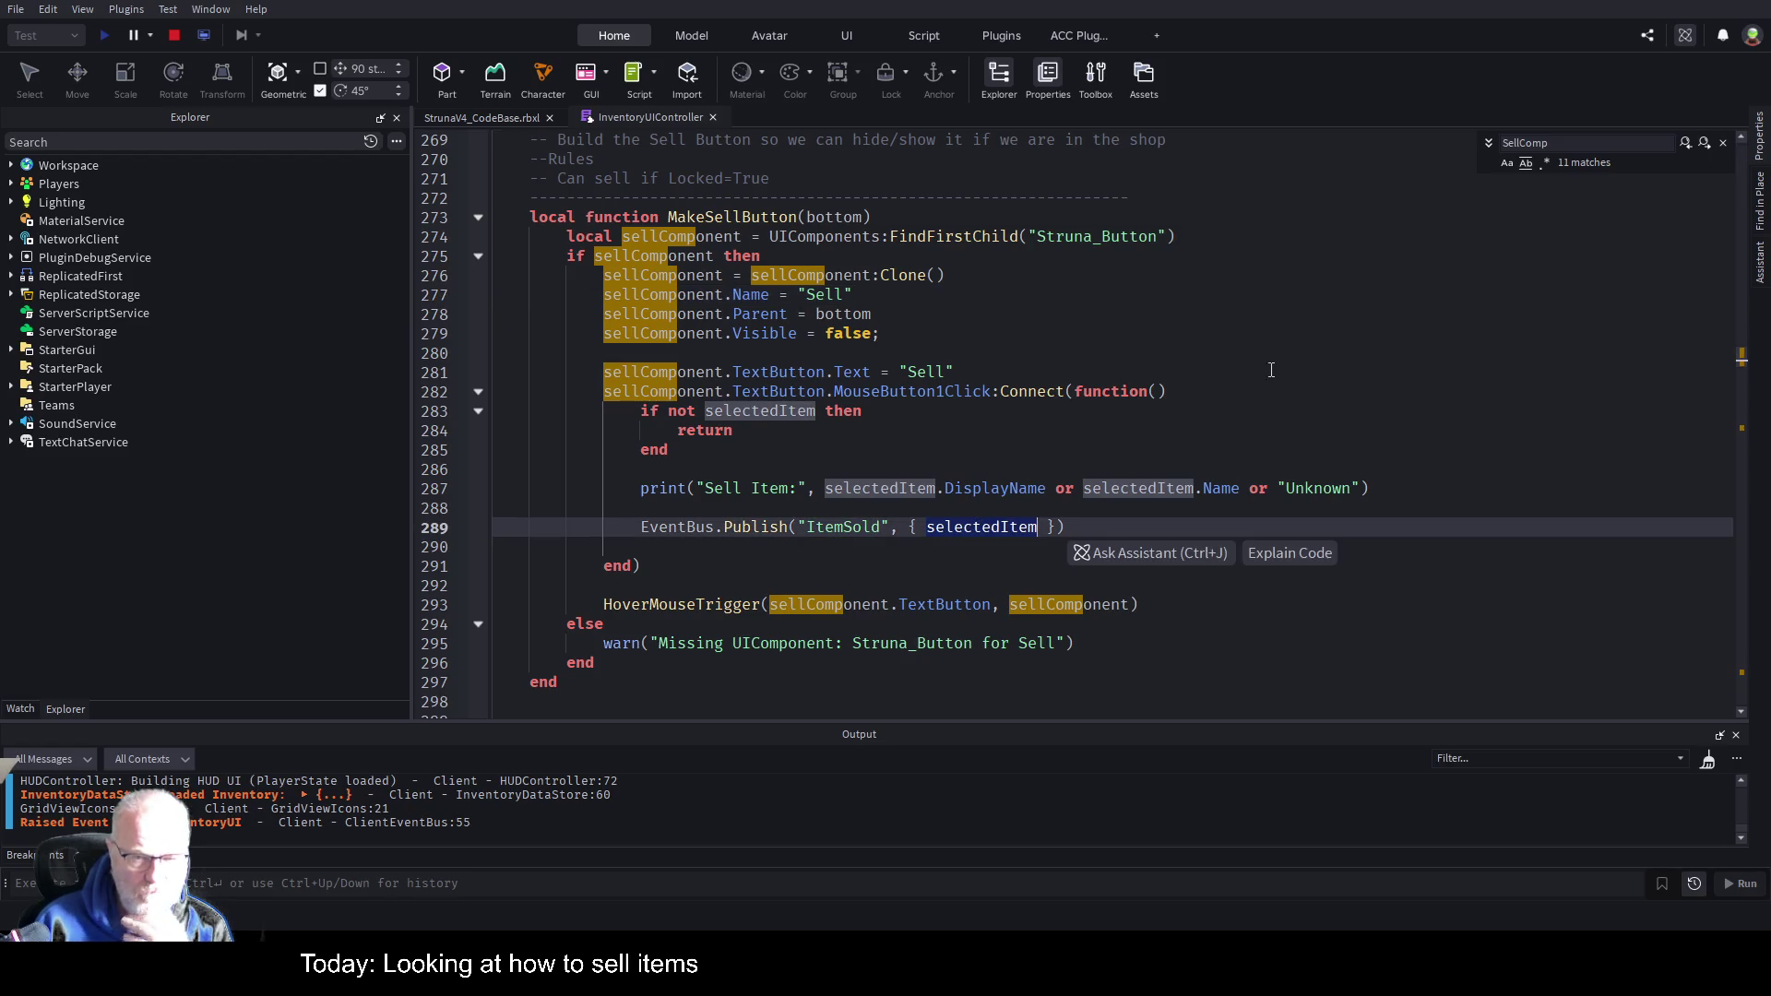
Add a blank line after the publish call and set a breakpoint on line 289.
{"action": "left_click", "coordinate": [744, 527]}
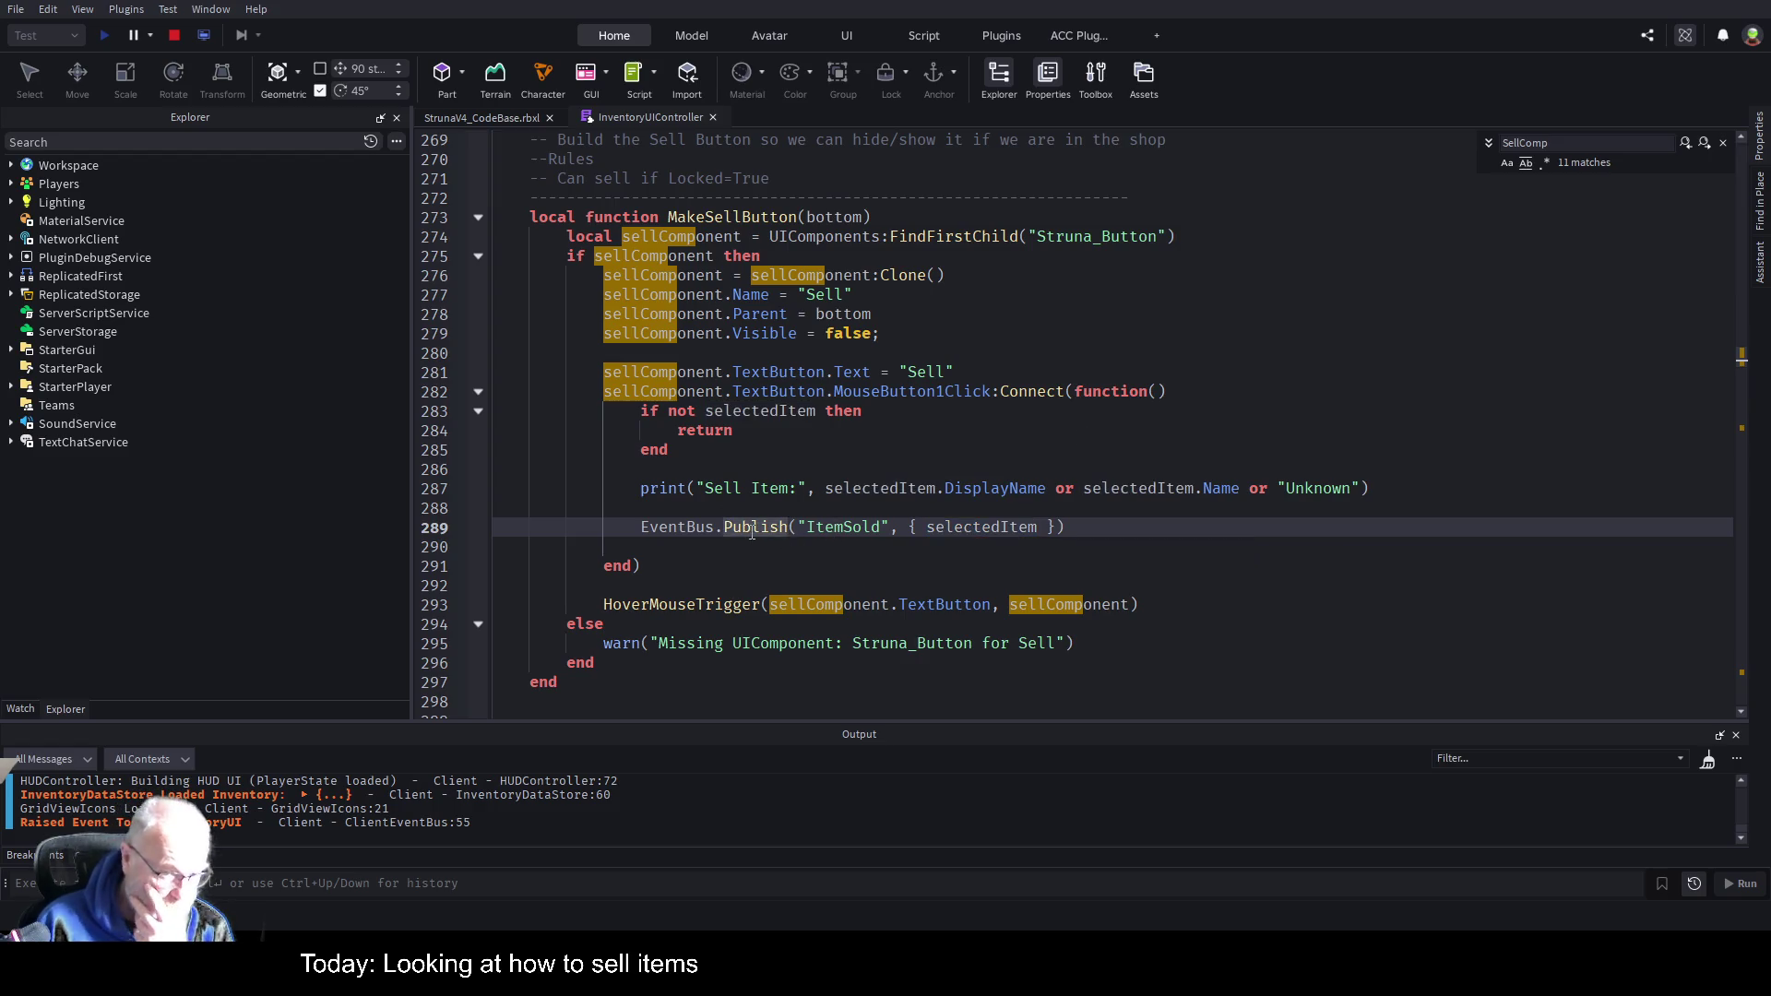
{"action": "left_click", "coordinate": [882, 527]}
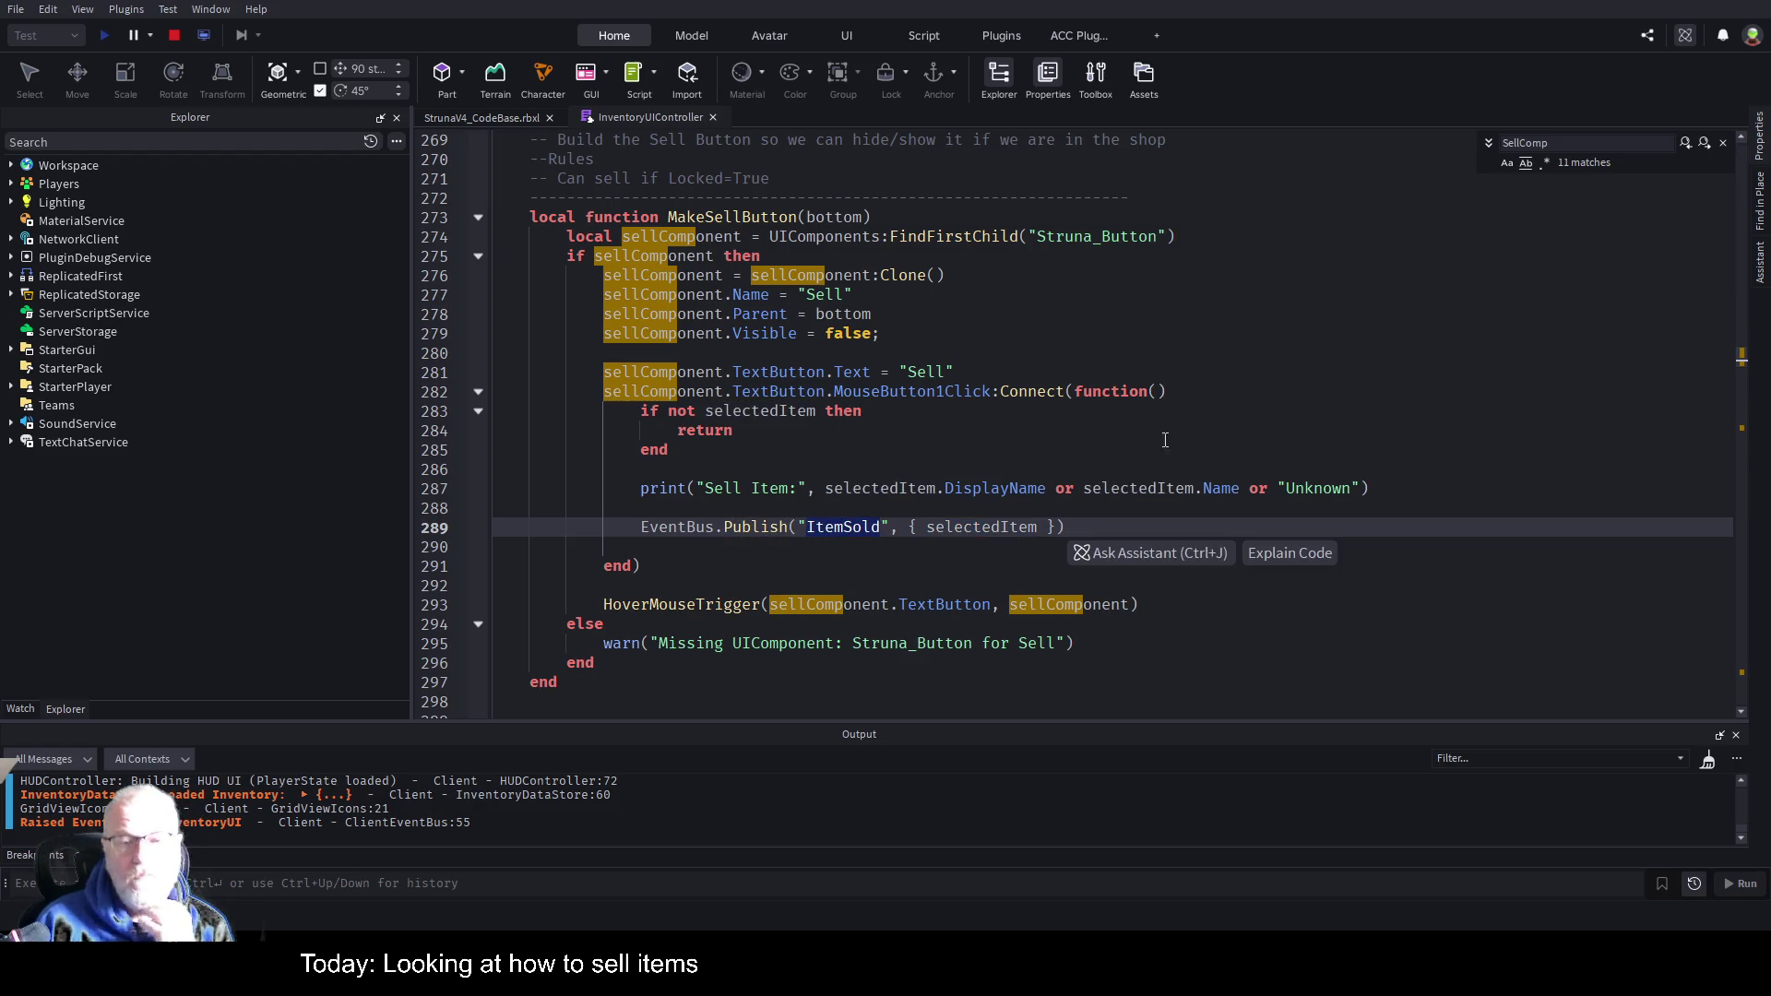
{"action": "left_click", "coordinate": [1088, 531]}
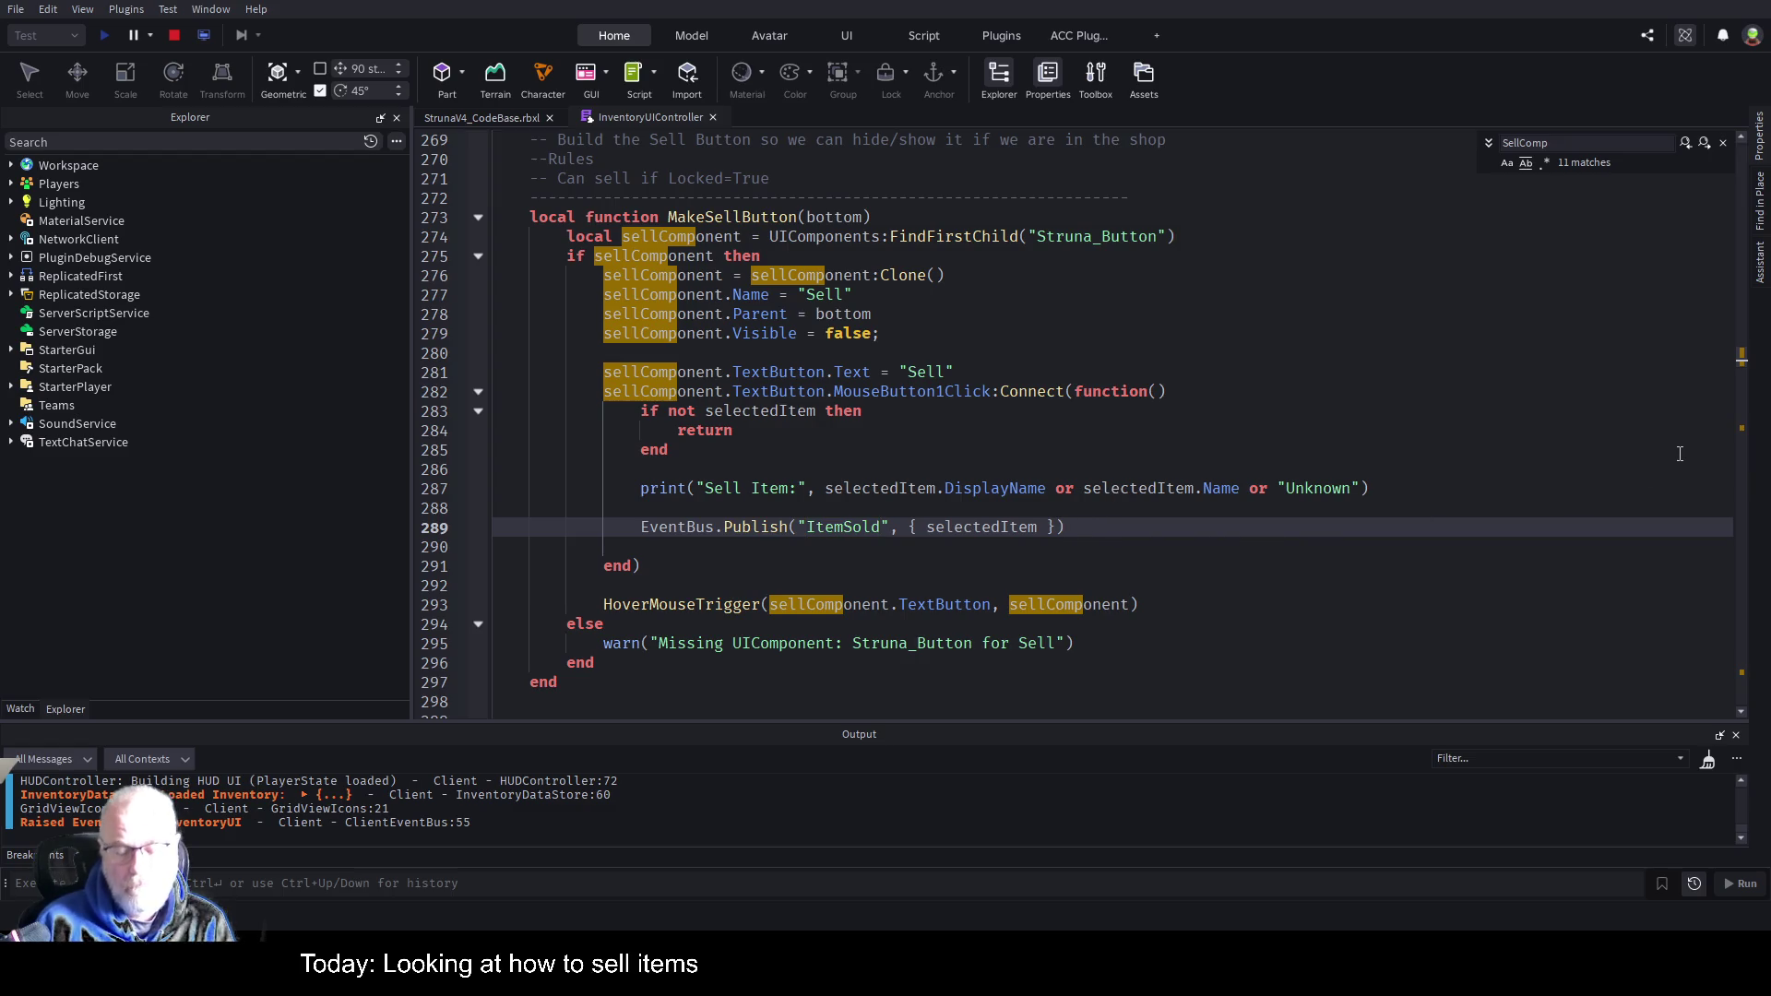
{"action": "key", "text": "Return"}
{"action": "key", "text": "Return"}
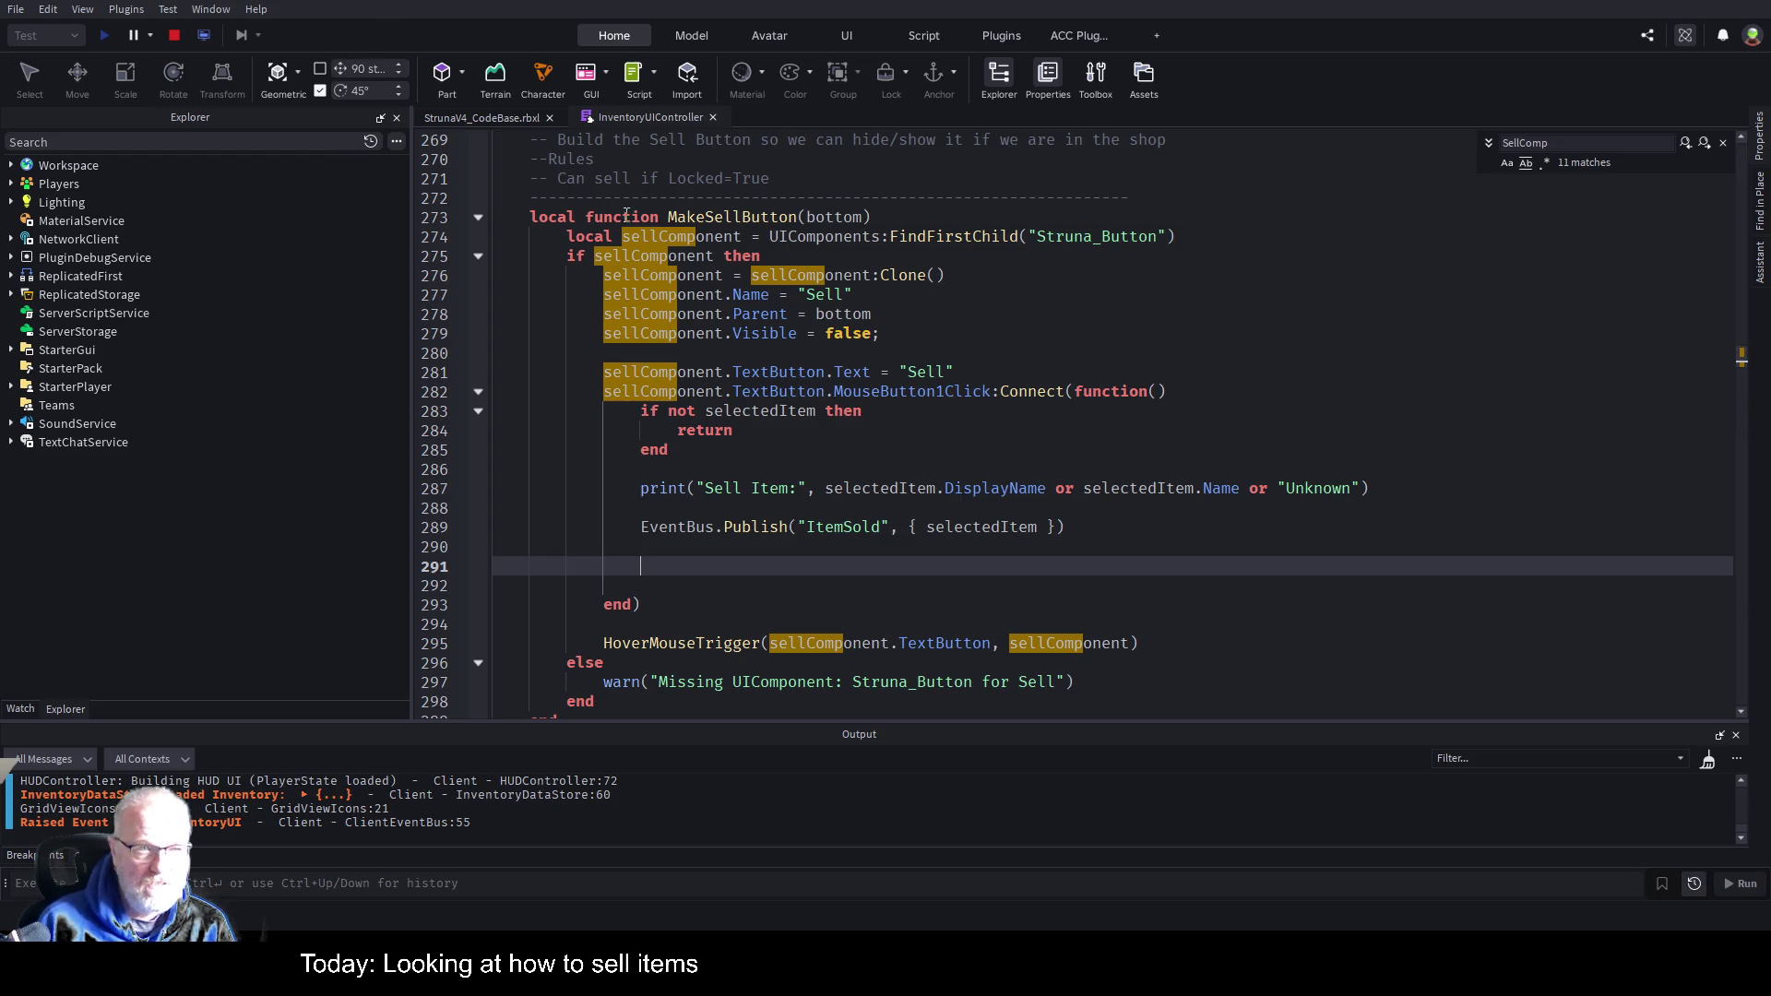
{"action": "left_click", "coordinate": [463, 525]}
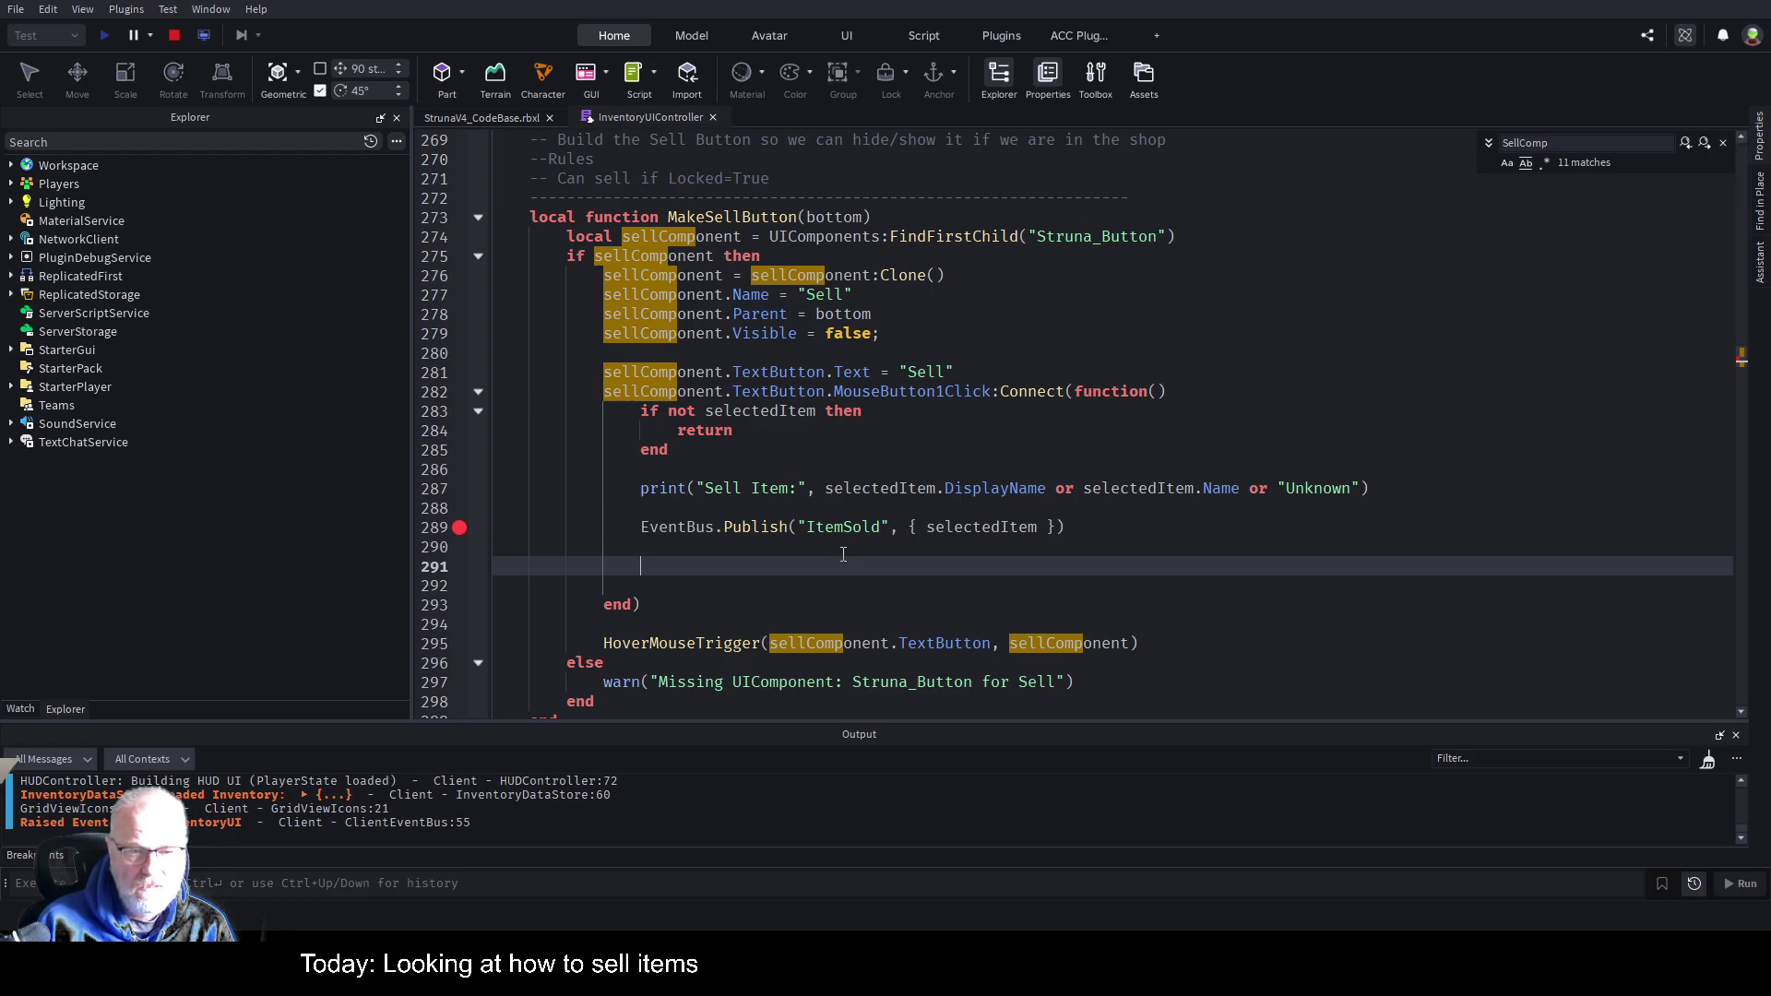
{"action": "left_click", "coordinate": [443, 120]}
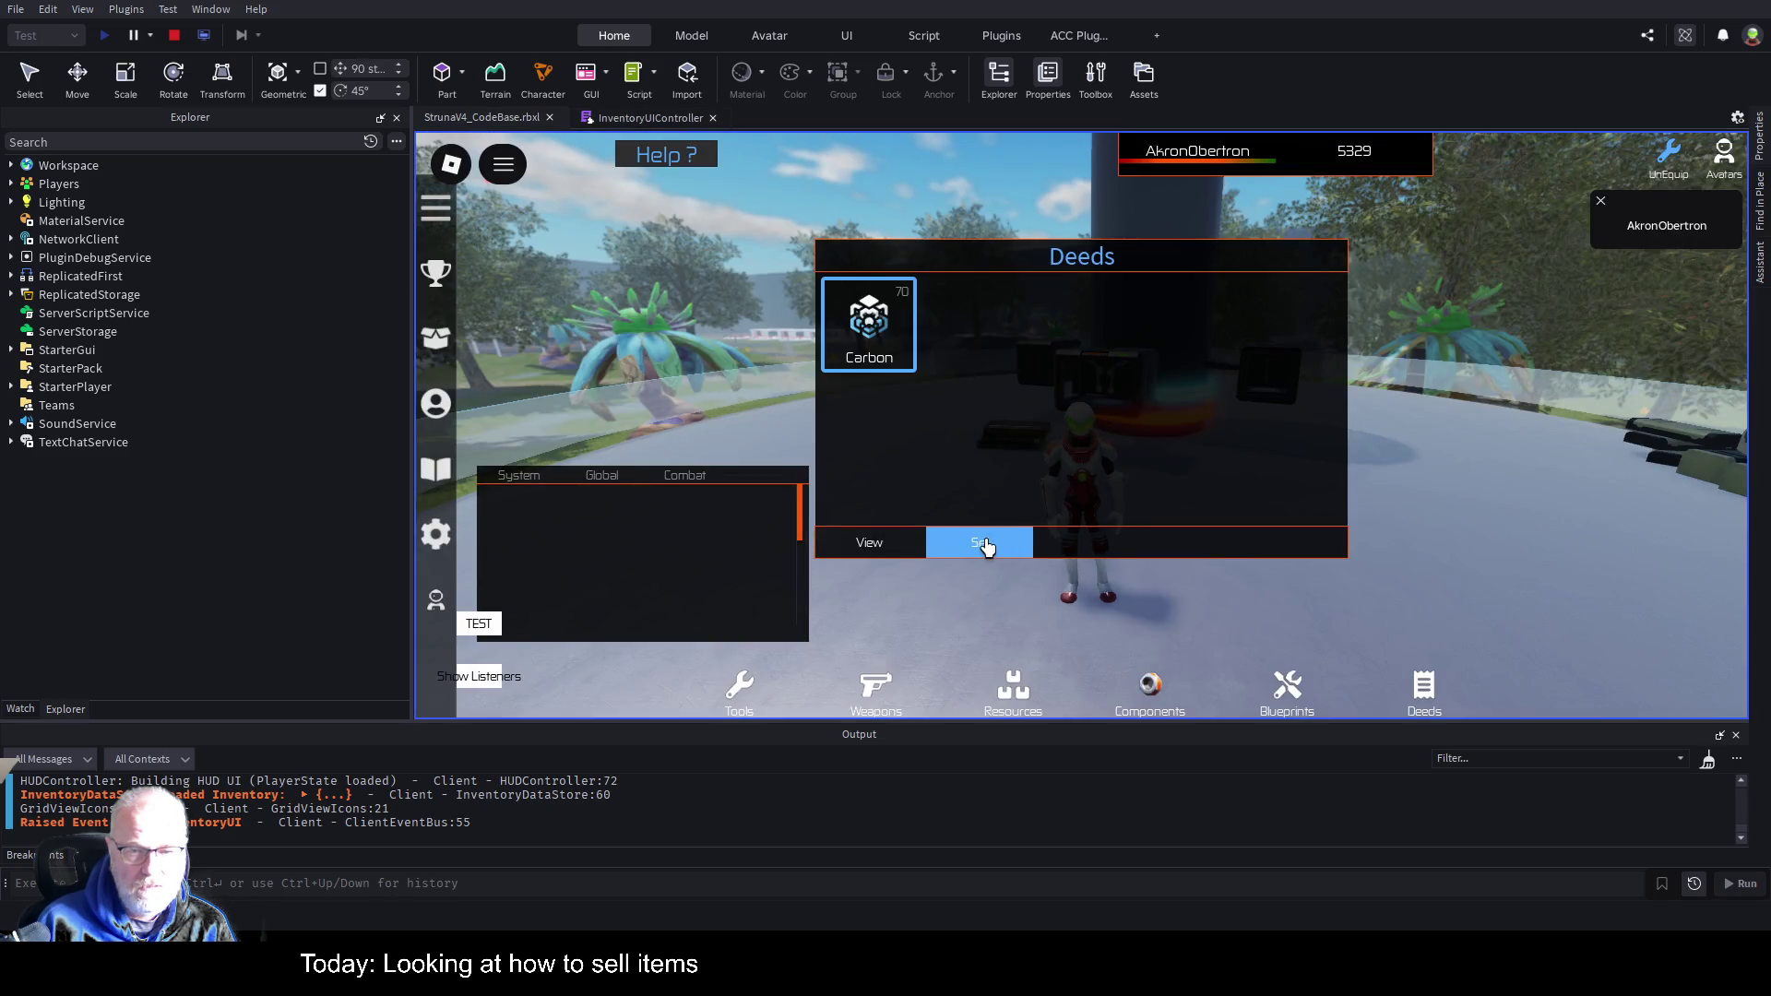
Sell the selected Carbon deed to trigger the ItemSold breakpoint.
{"action": "left_click", "coordinate": [982, 543]}
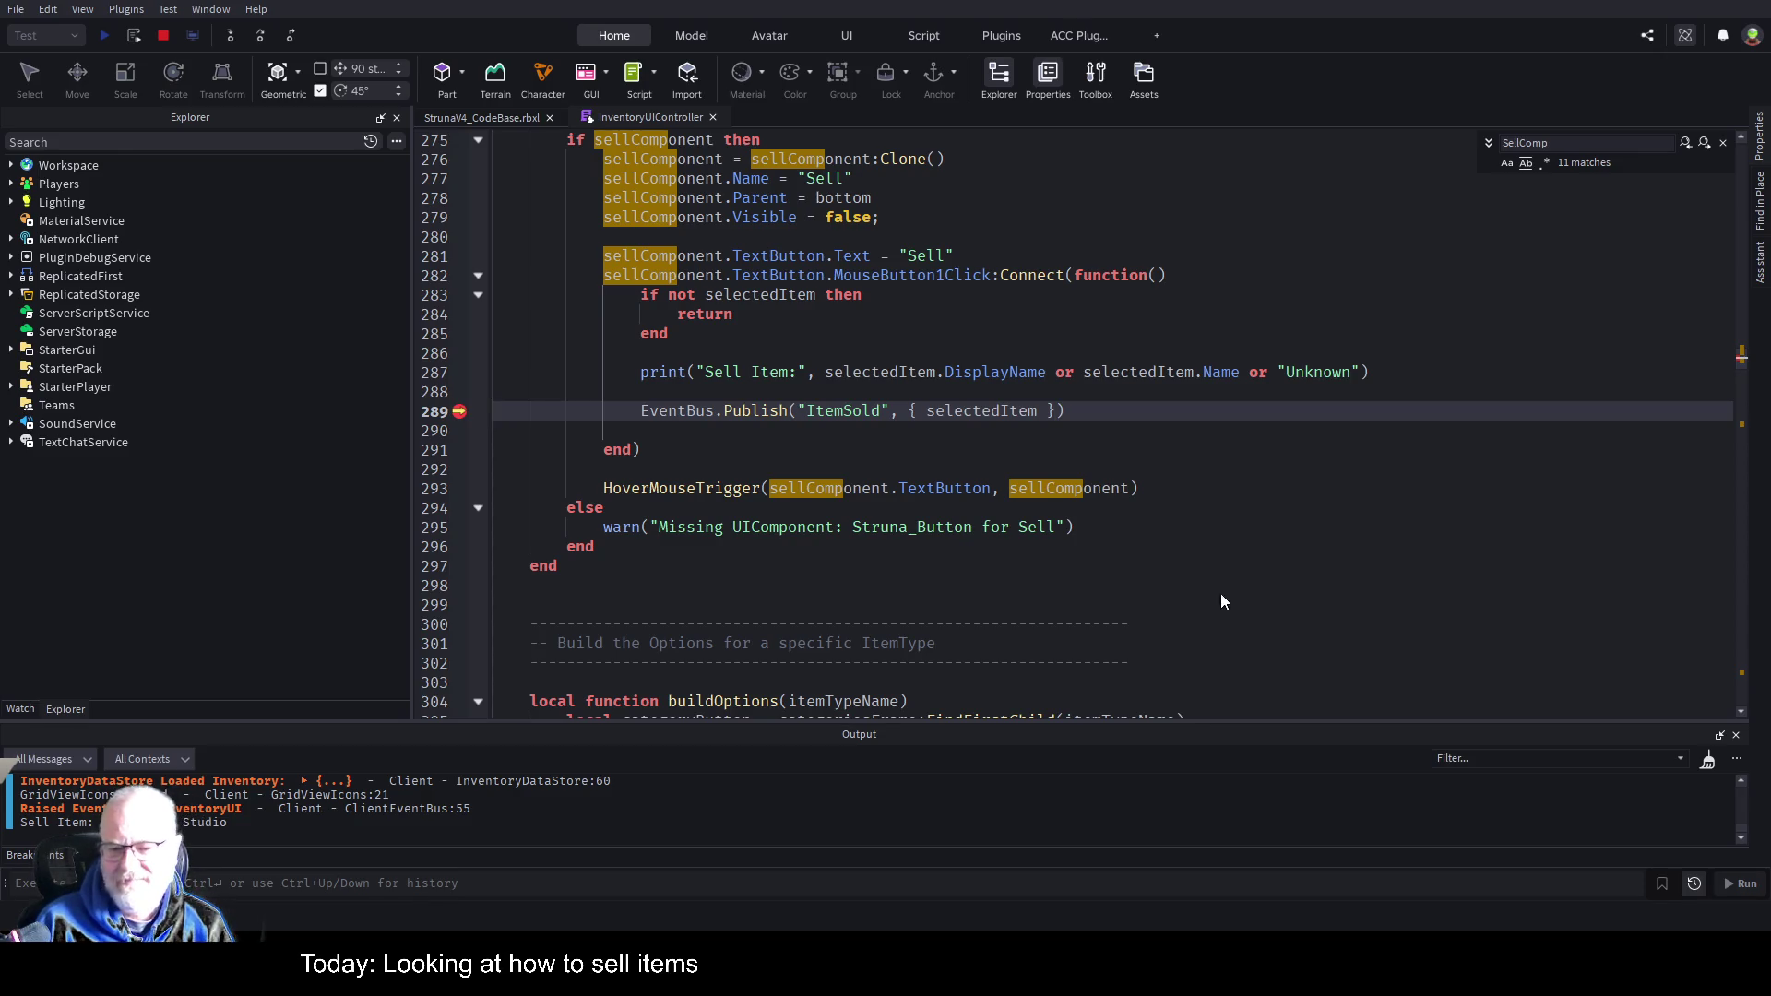
Place the caret on the empty line below the ItemSold Publish call in the Sell handler.
{"action": "left_click", "coordinate": [816, 471]}
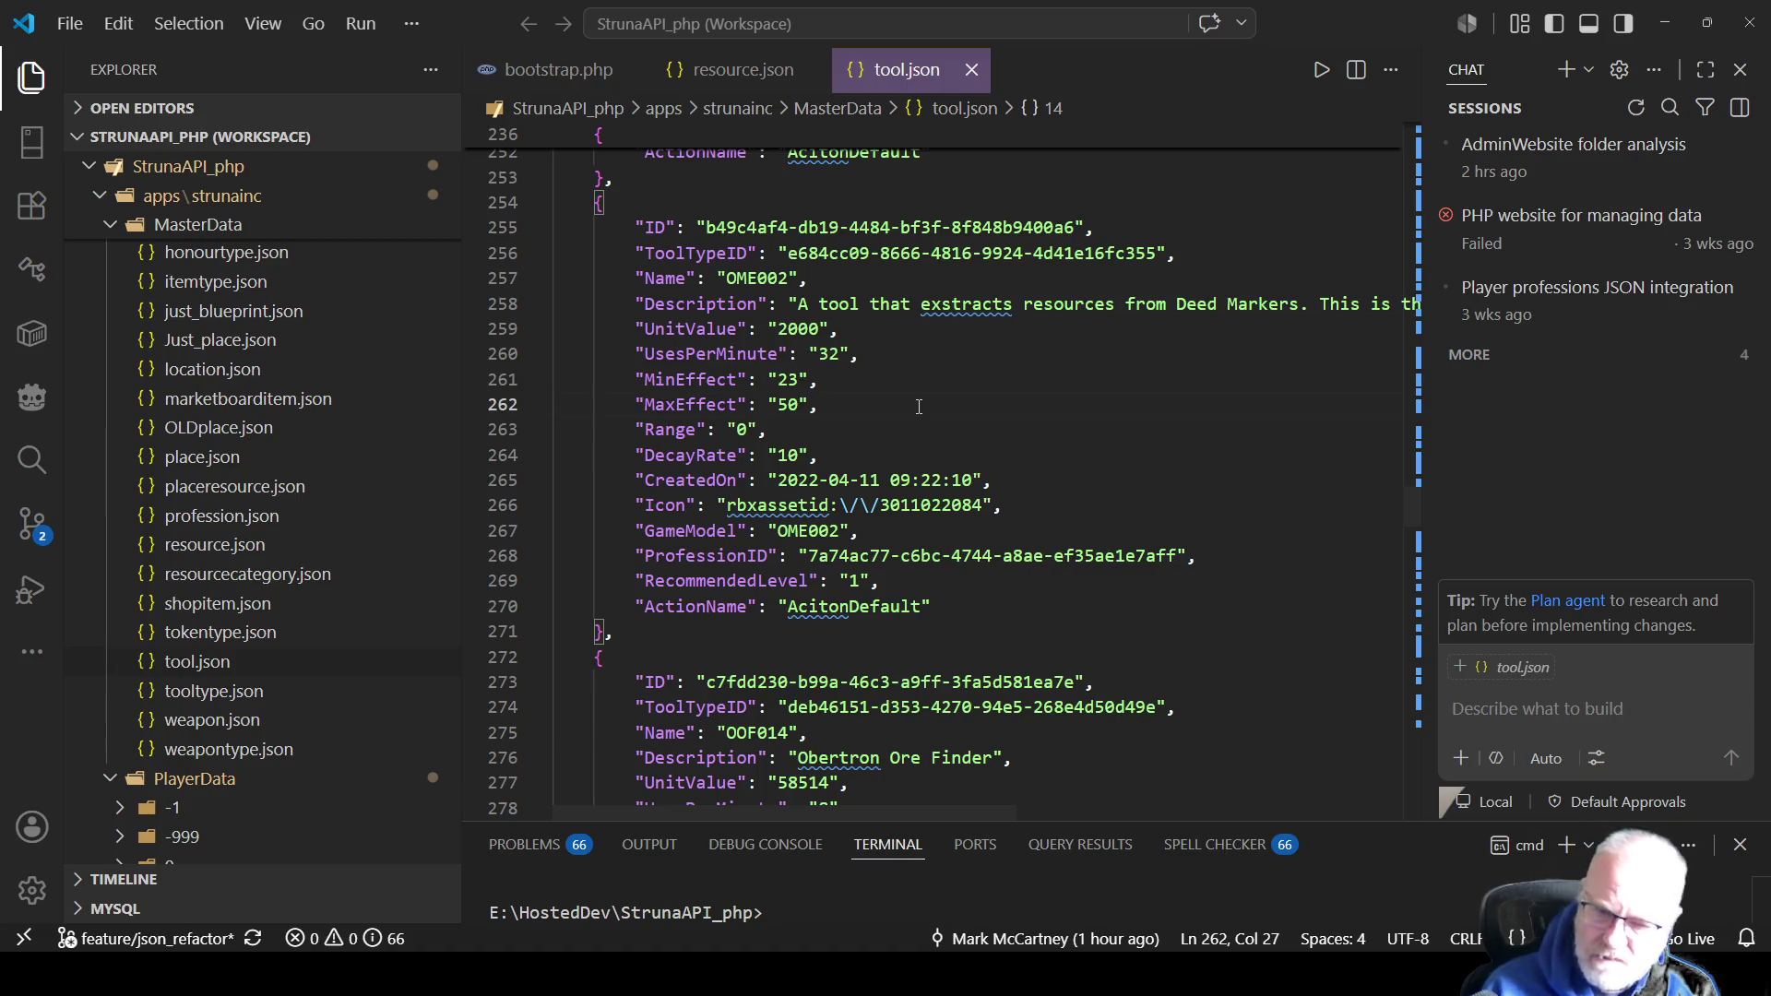
Collapse the MasterData folder and open the player's inventory.json from PlayerData.
{"action": "scroll", "coordinate": [918, 407], "scroll_direction": "up", "scroll_amount": 2}
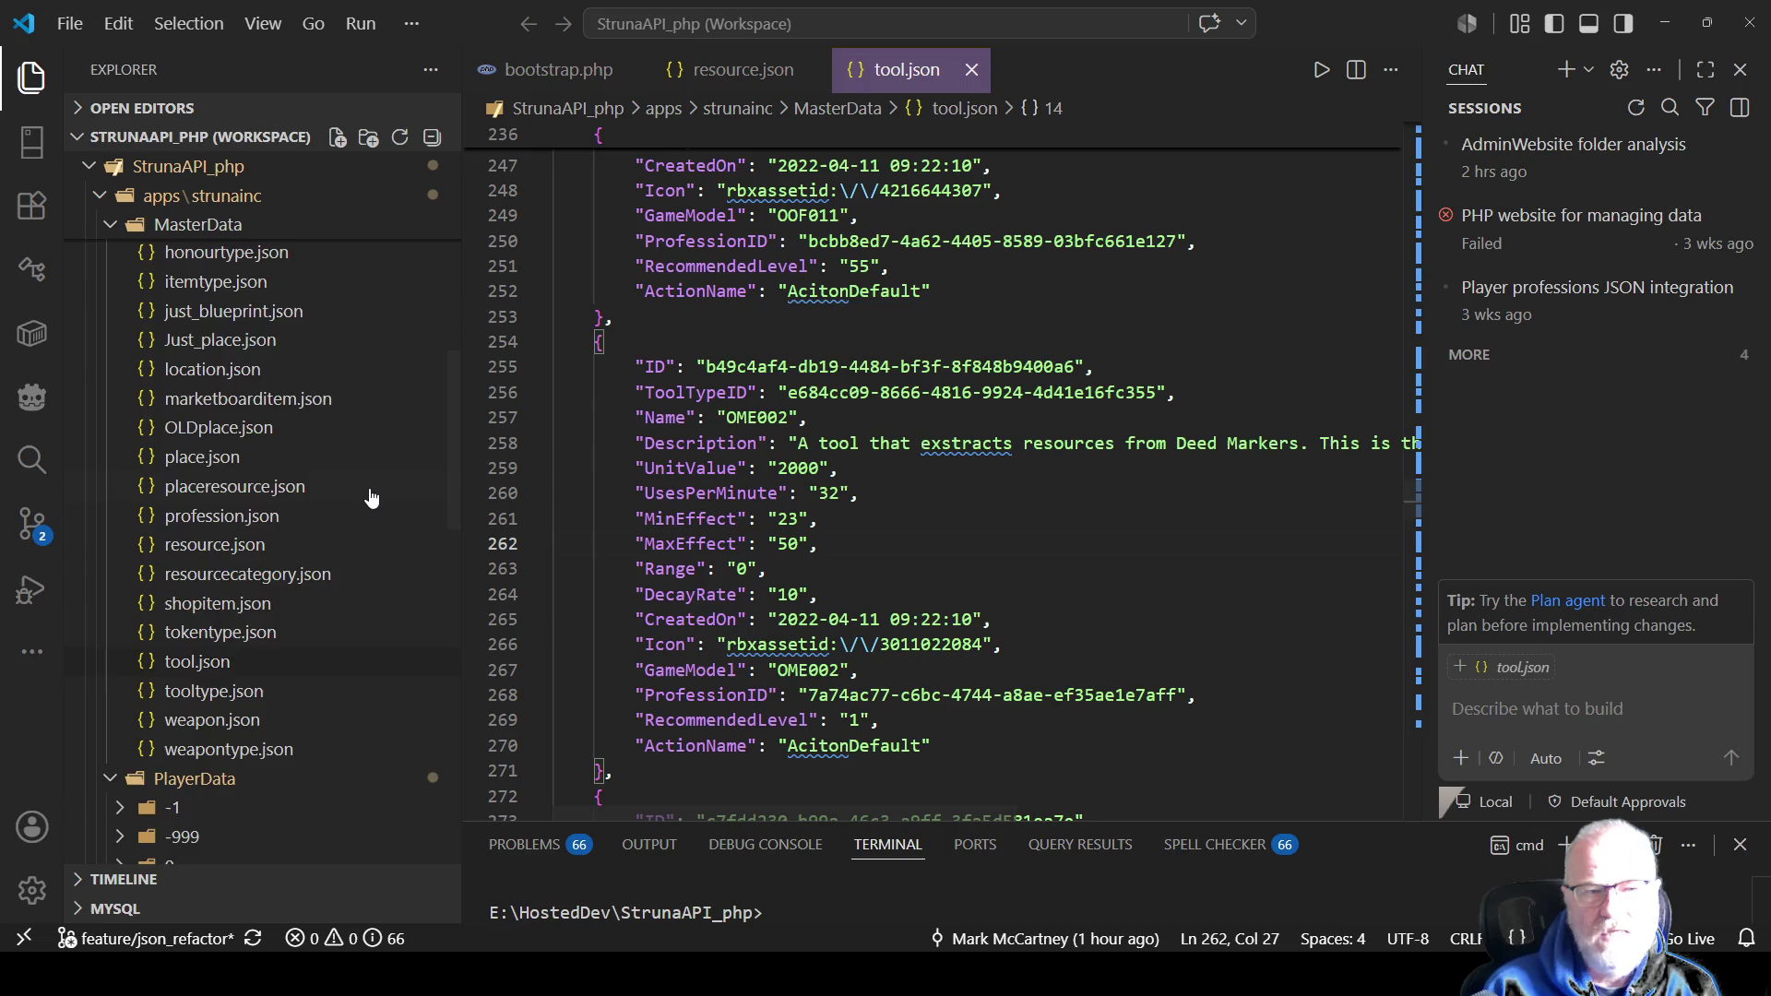
{"action": "scroll", "coordinate": [359, 496], "scroll_direction": "up", "scroll_amount": 2}
{"action": "scroll", "coordinate": [360, 495], "scroll_direction": "up", "scroll_amount": 6}
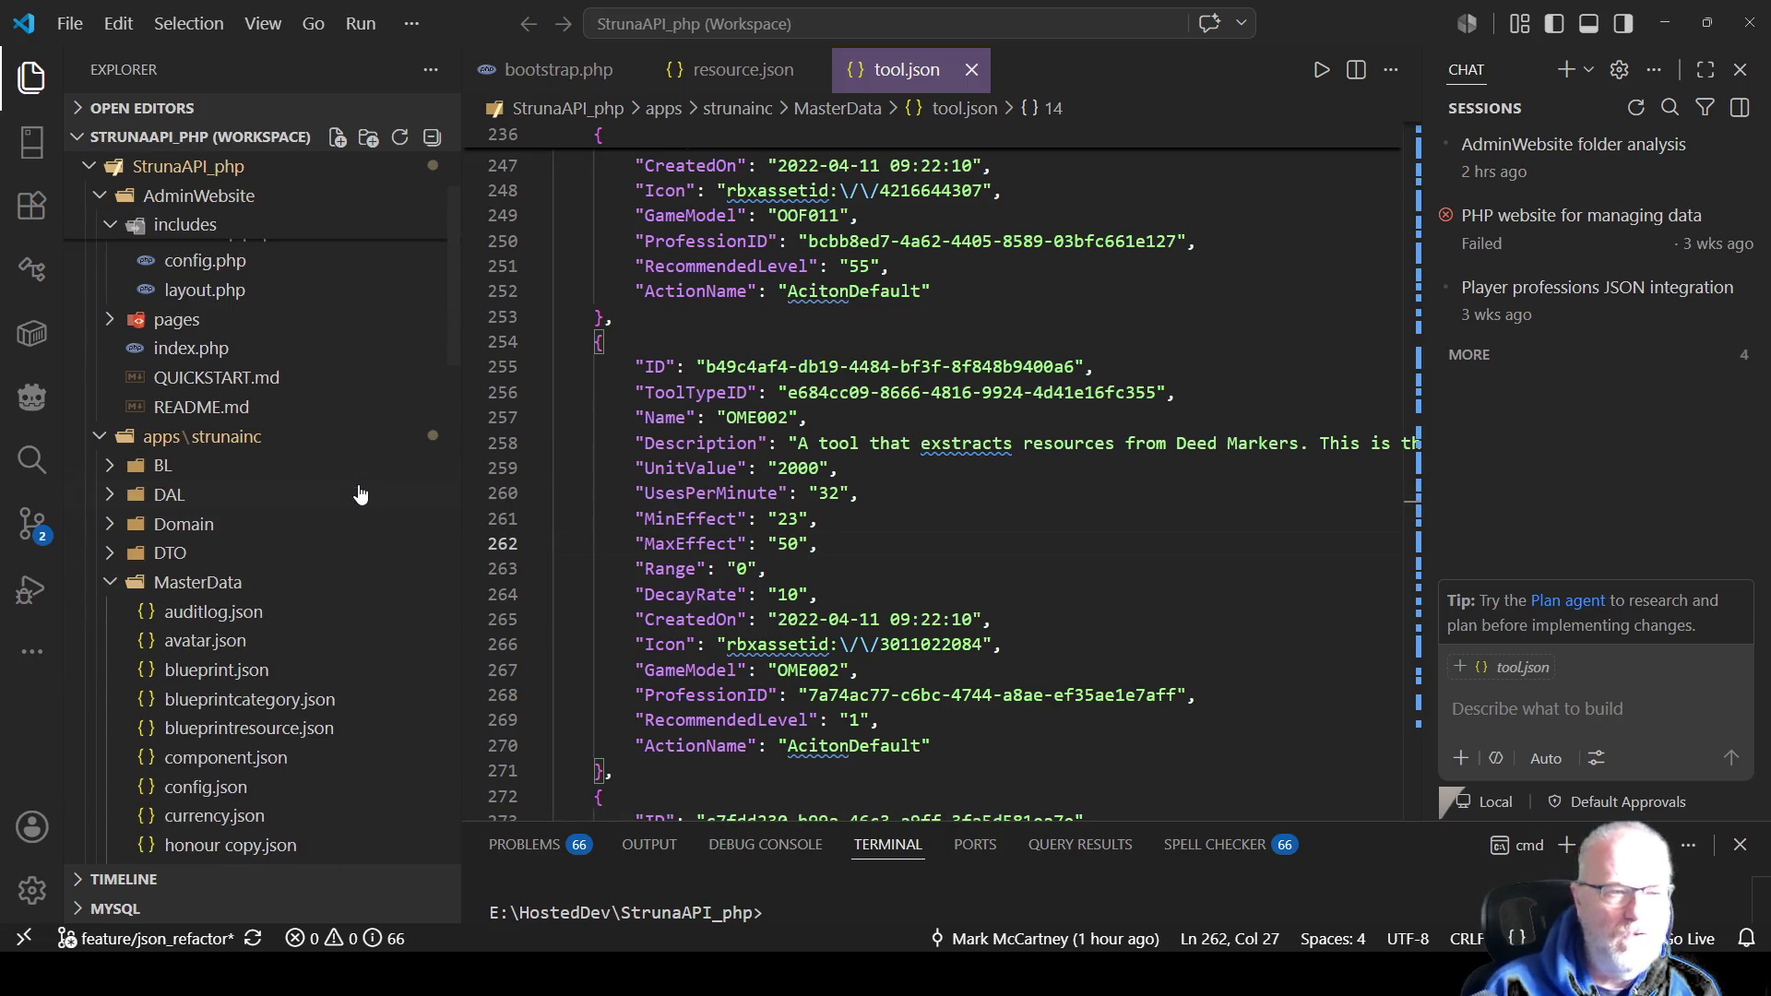
{"action": "scroll", "coordinate": [212, 424], "scroll_direction": "up", "scroll_amount": 2}
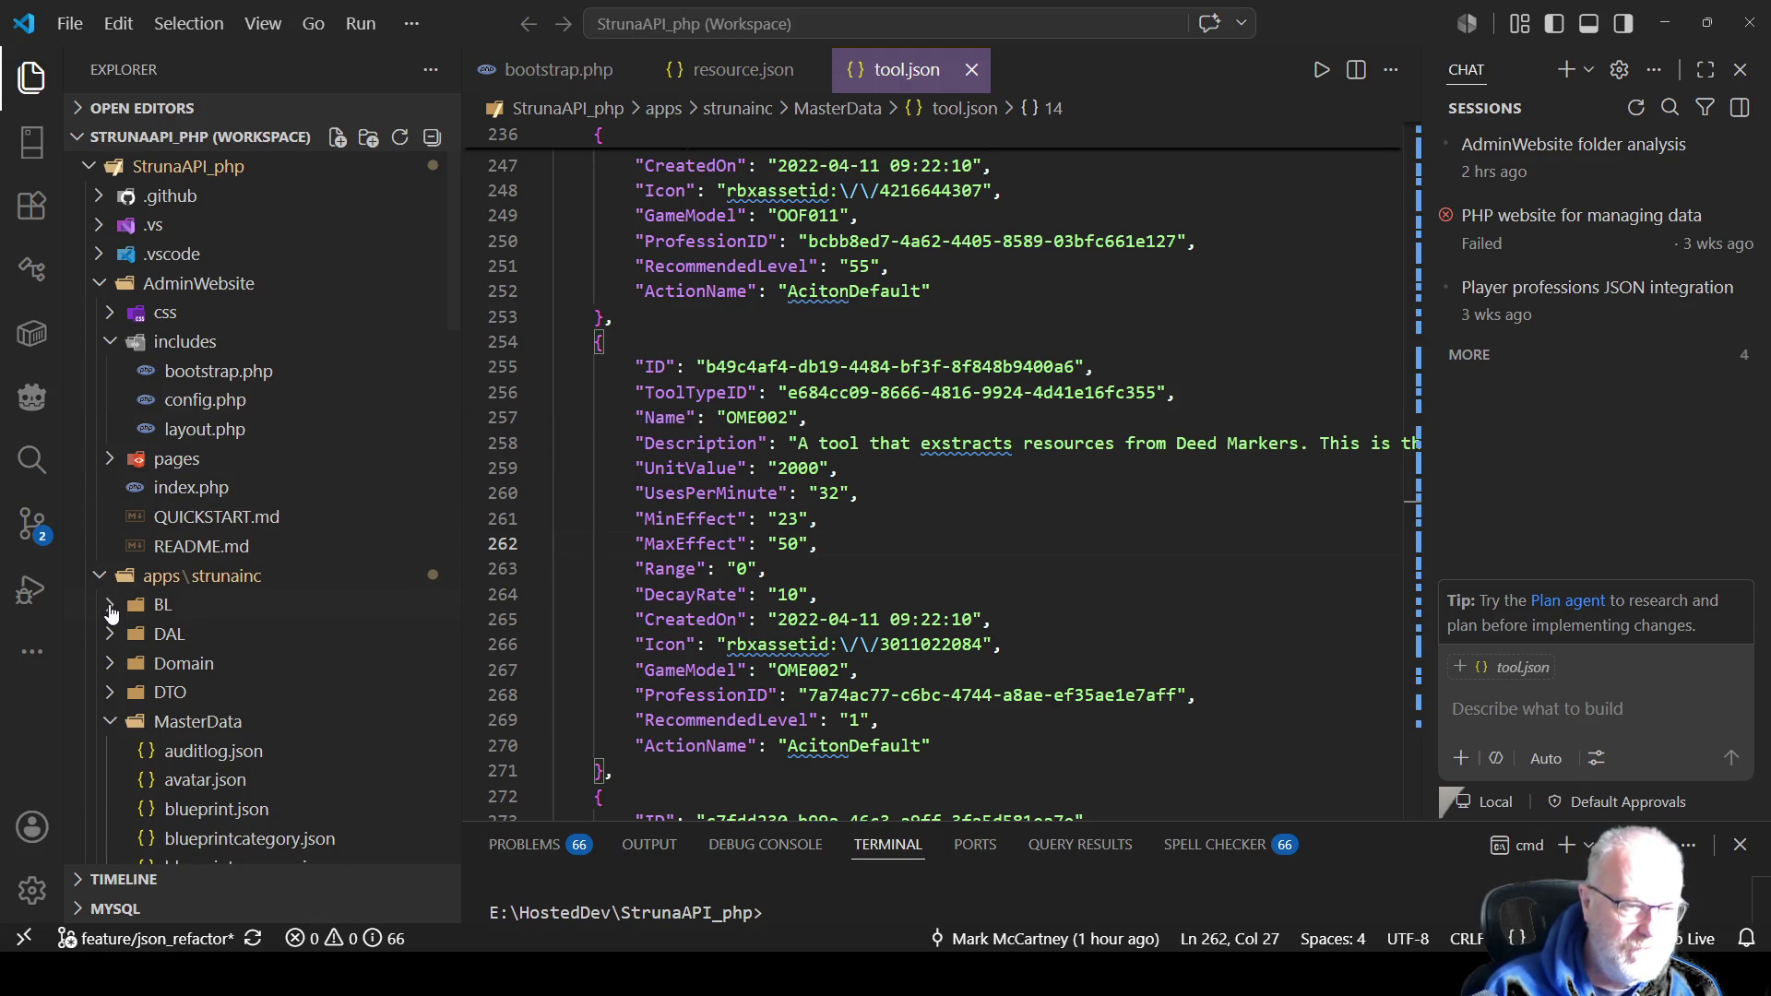
{"action": "left_click", "coordinate": [113, 728]}
{"action": "scroll", "coordinate": [189, 639], "scroll_direction": "down", "scroll_amount": 4}
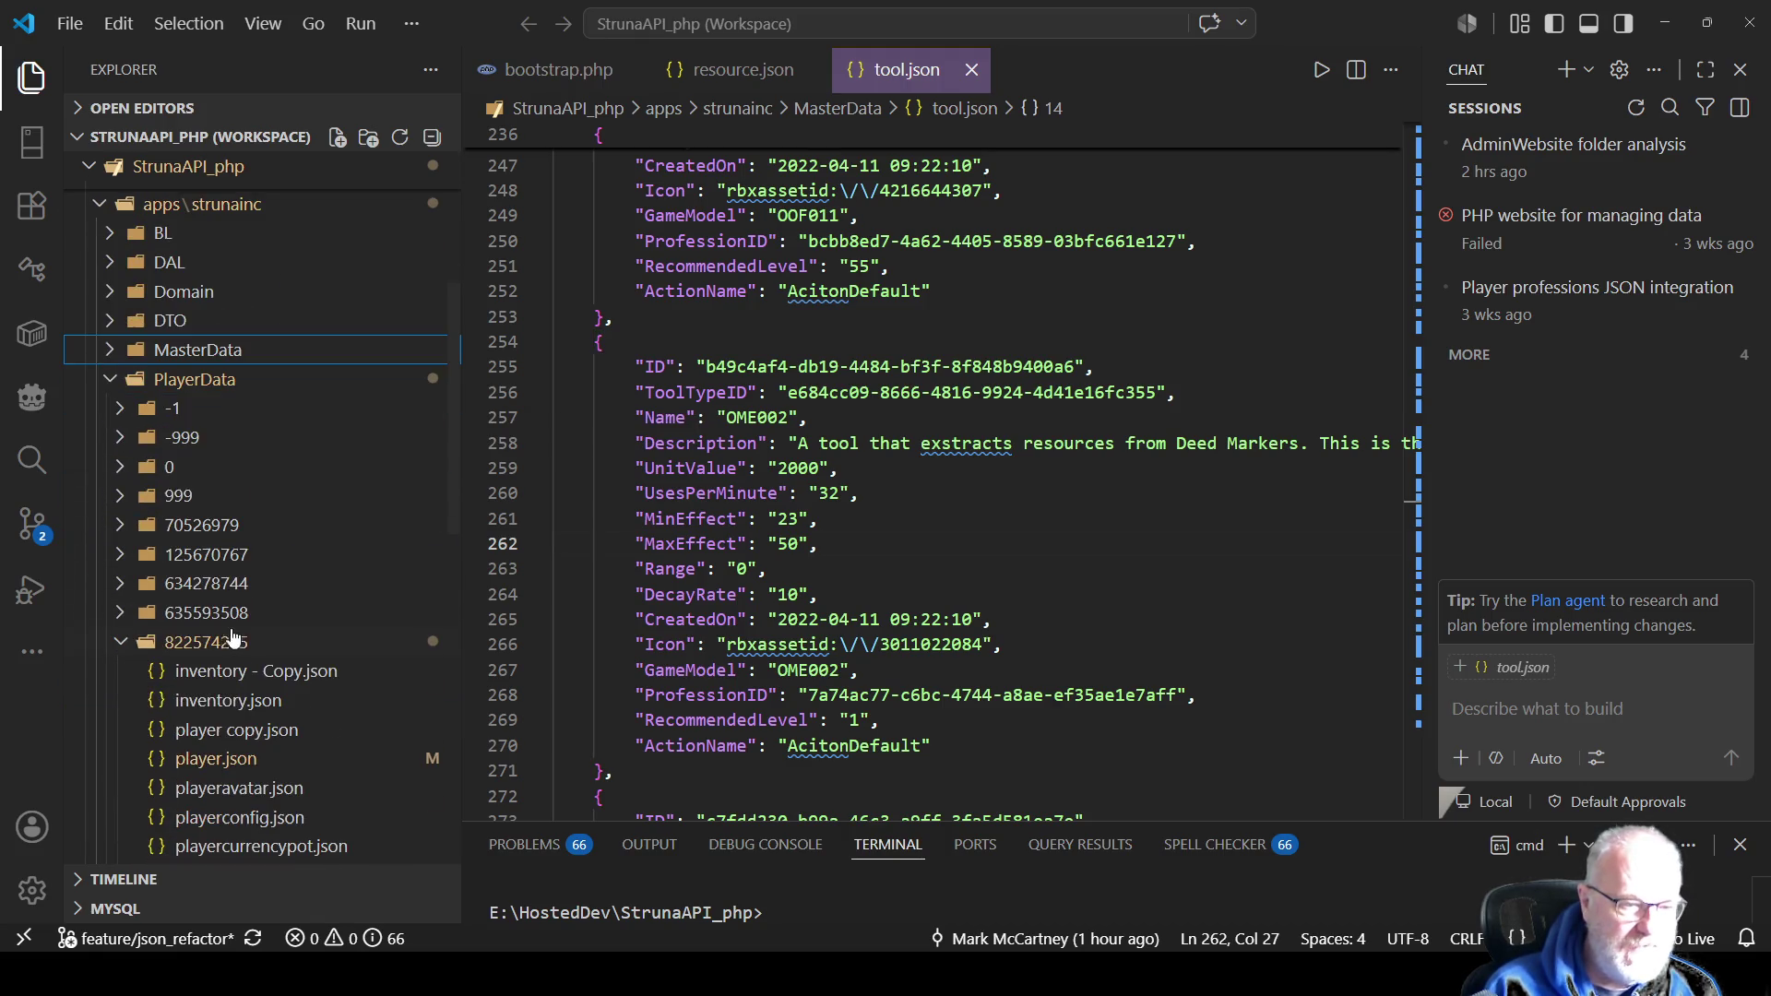
{"action": "scroll", "coordinate": [382, 526], "scroll_direction": "down", "scroll_amount": 2}
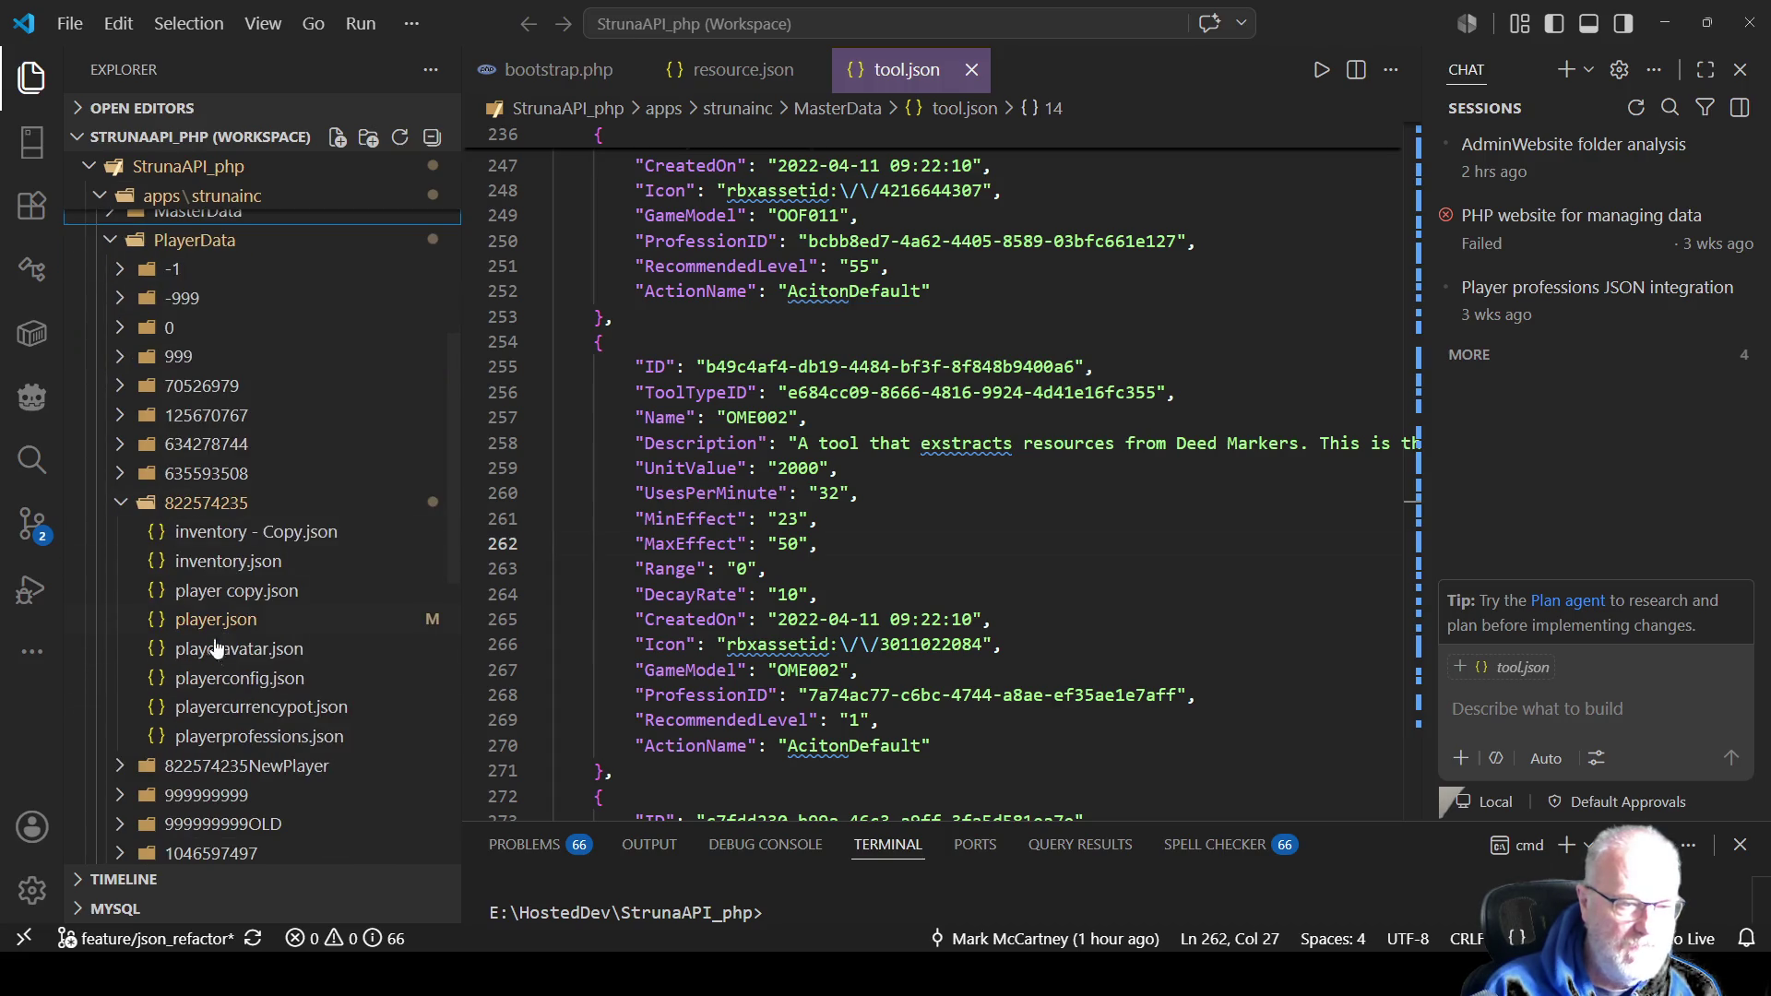
{"action": "left_click", "coordinate": [227, 561]}
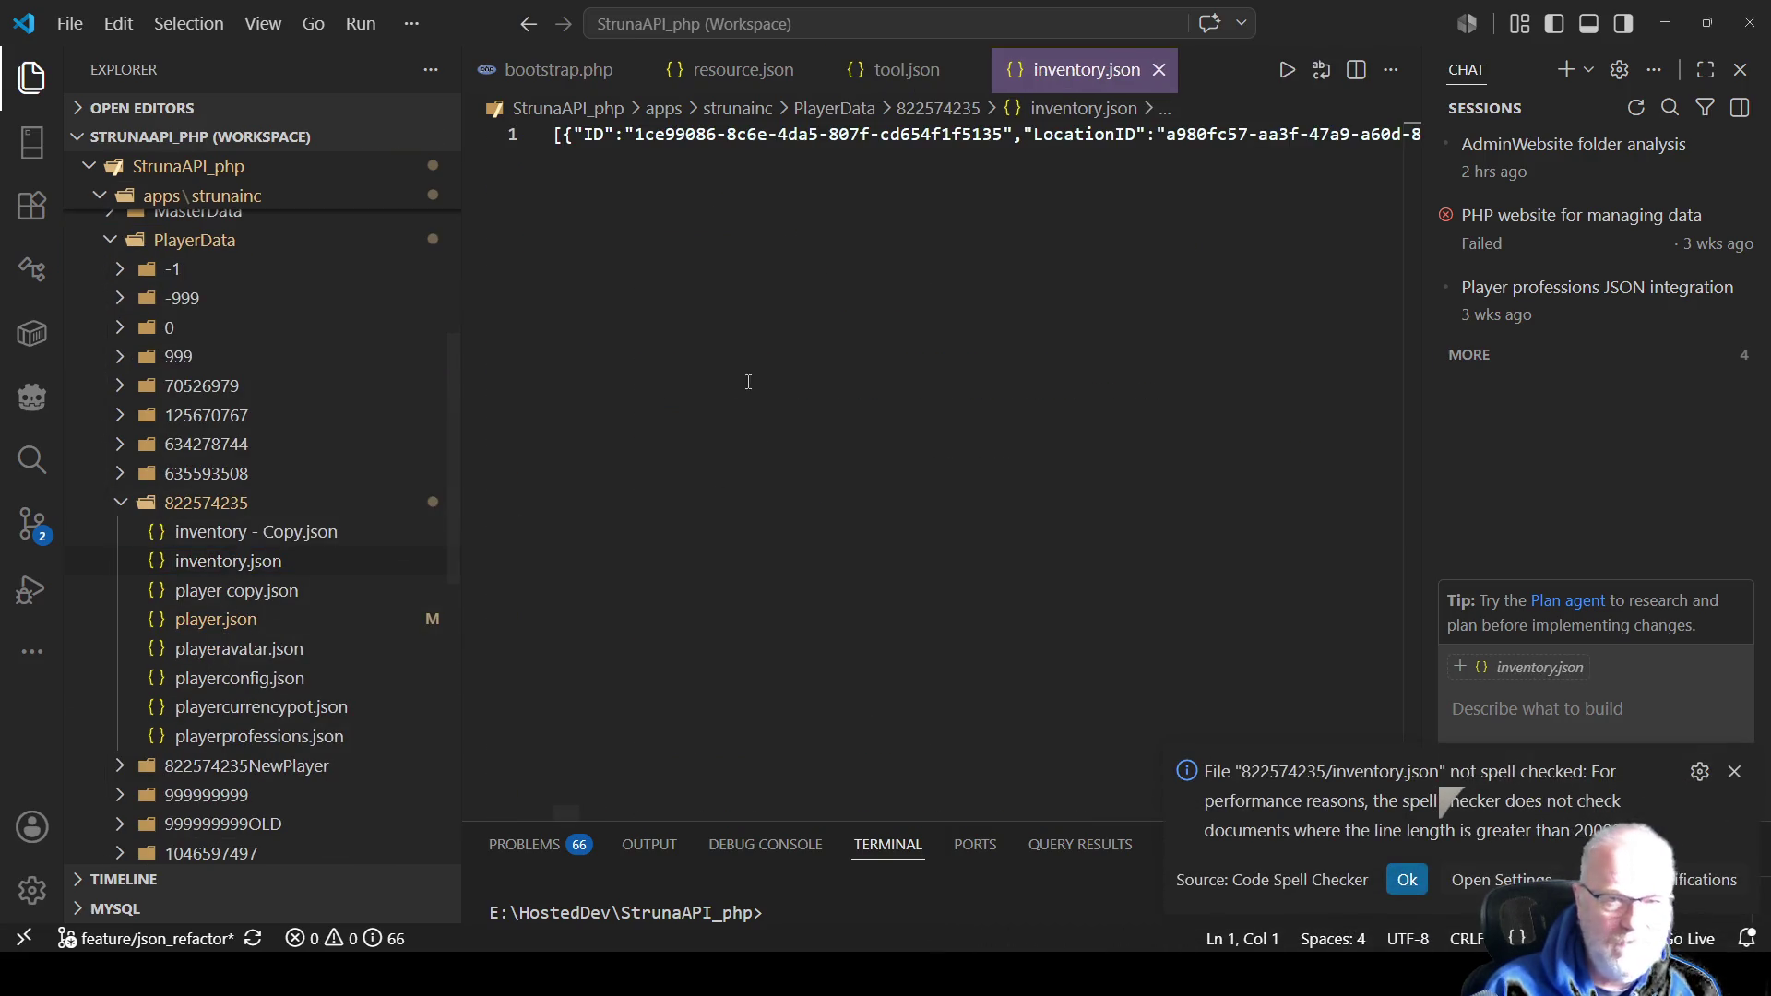
Format inventory.json into readable lines and inspect the last item's LocationID and PlaceID values.
{"action": "left_click", "coordinate": [824, 378]}
{"action": "right_click", "coordinate": [823, 379]}
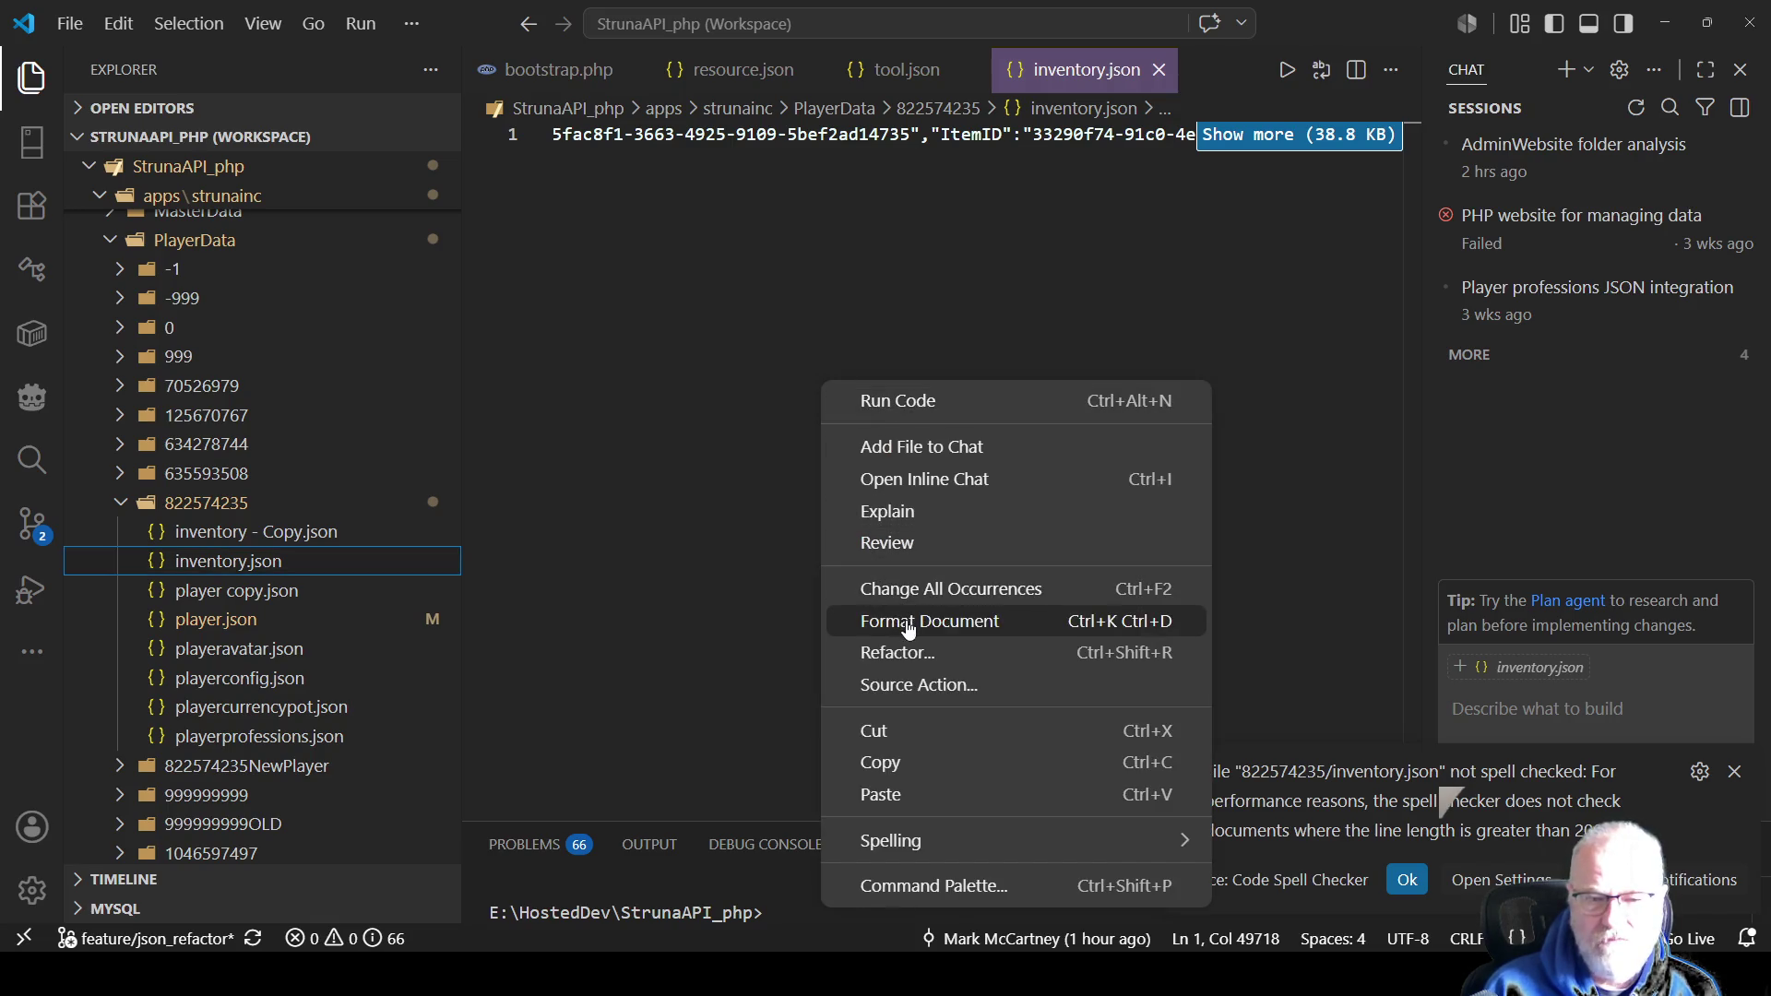
{"action": "left_click", "coordinate": [905, 621]}
{"action": "left_click", "coordinate": [1734, 771]}
{"action": "scroll", "coordinate": [894, 558], "scroll_direction": "up", "scroll_amount": 4}
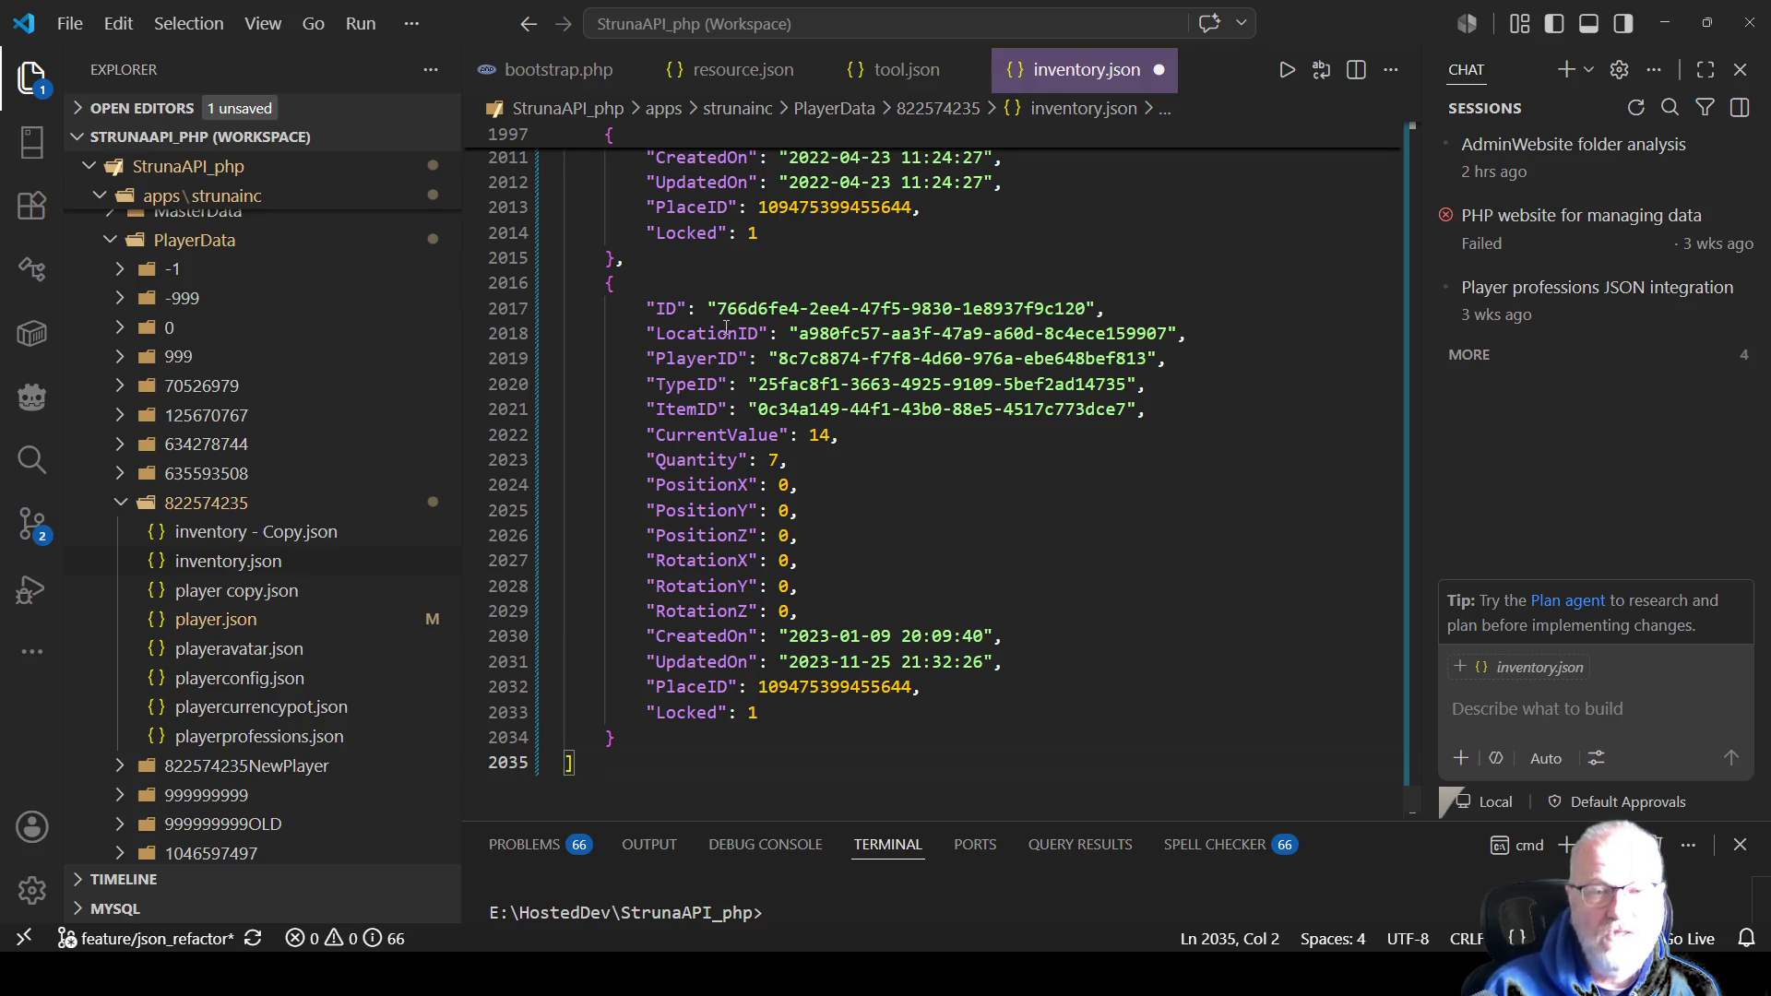
{"action": "left_click", "coordinate": [728, 333]}
{"action": "double_click", "coordinate": [728, 333]}
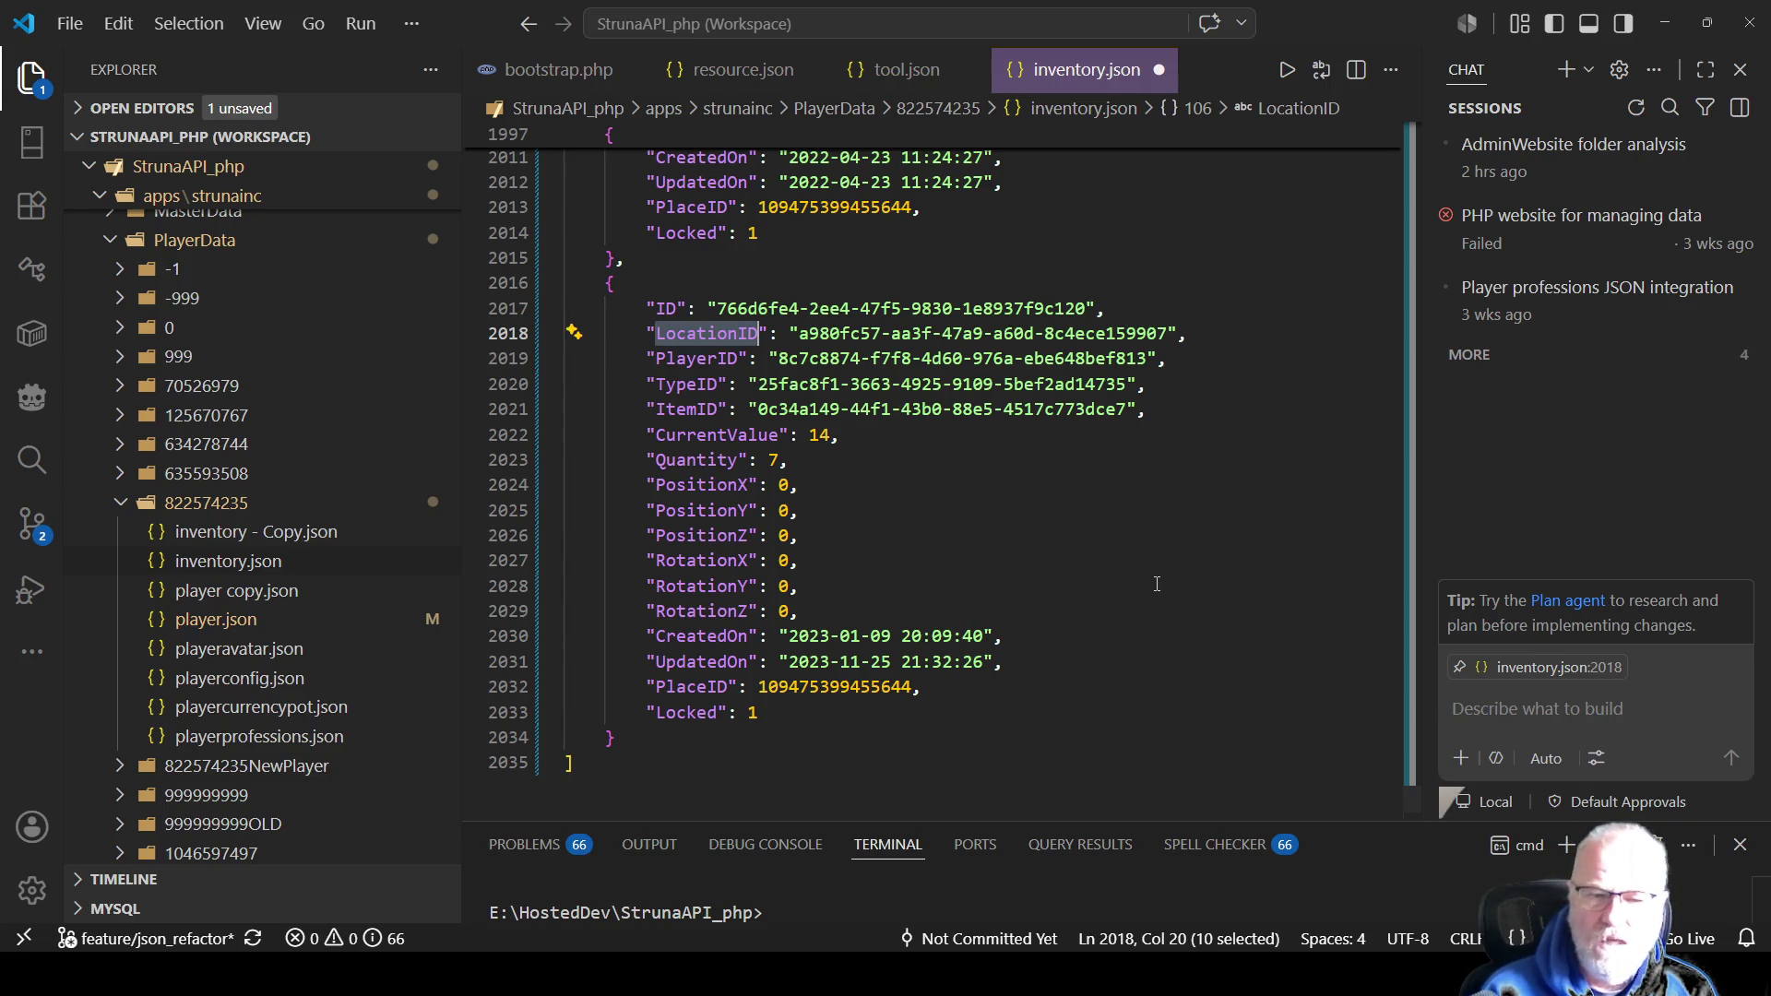
{"action": "double_click", "coordinate": [845, 689]}
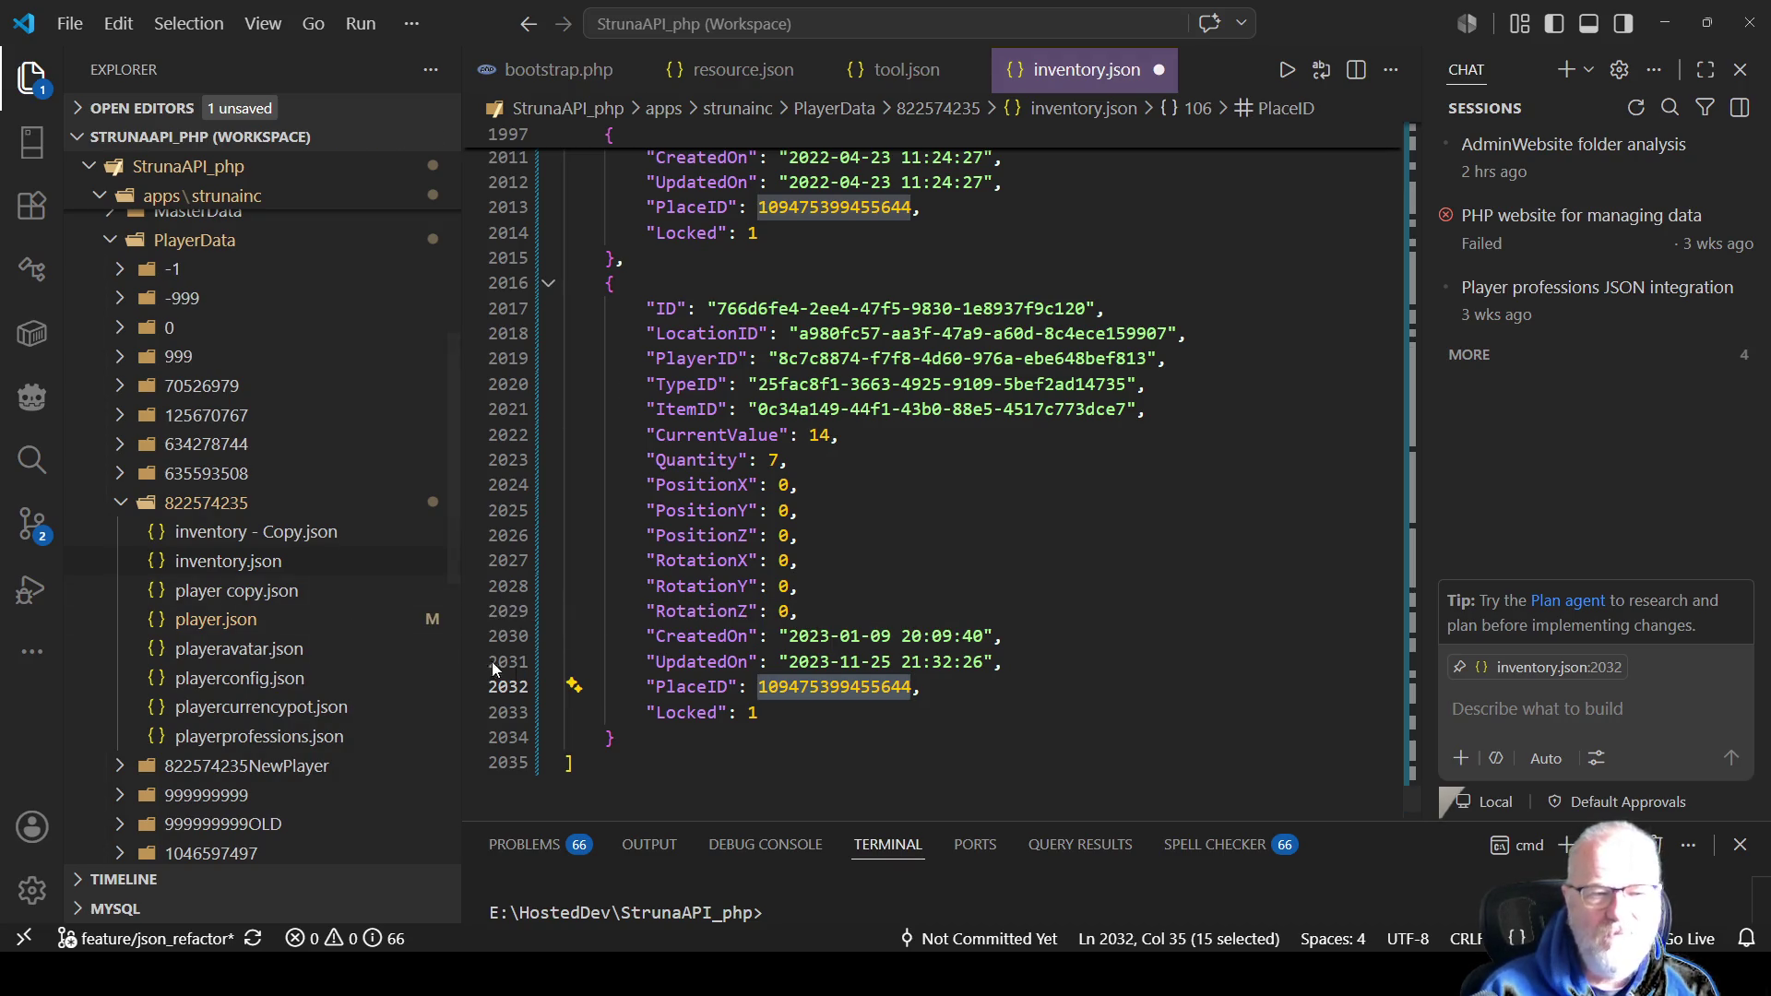
Expand MasterData, select the last inventory record, and open location.json as a pinned file.
{"action": "scroll", "coordinate": [356, 601], "scroll_direction": "up", "scroll_amount": 3}
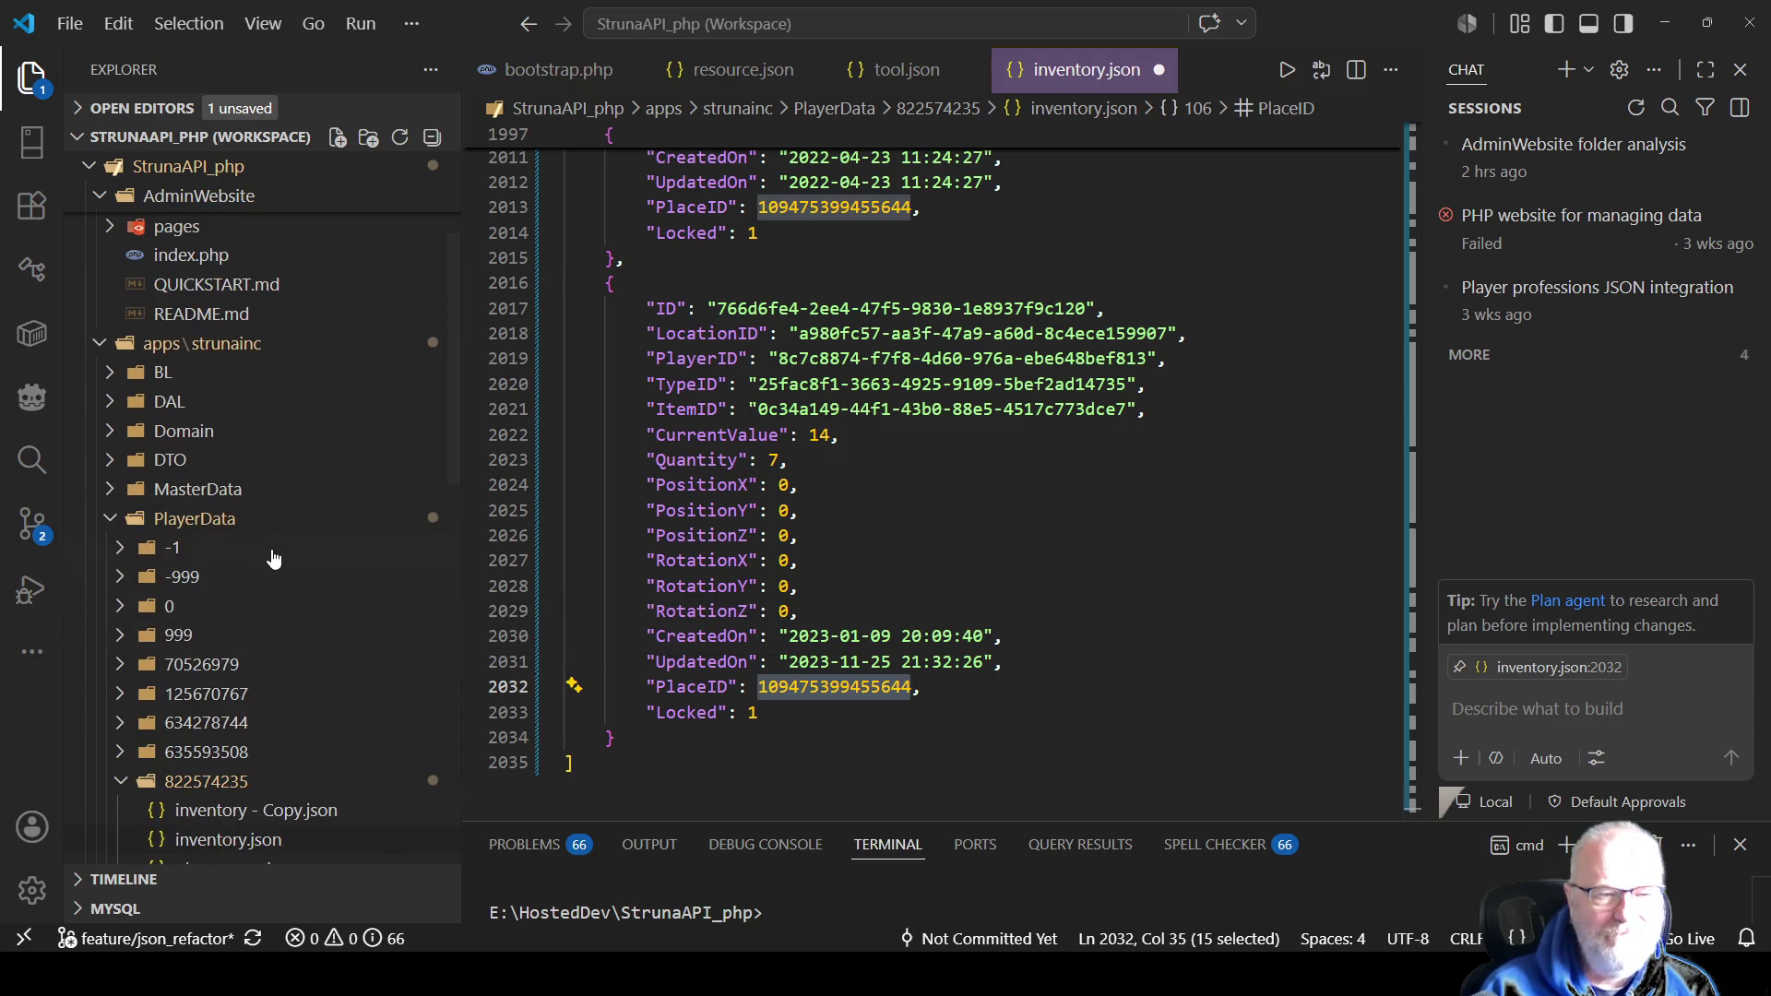
{"action": "left_click", "coordinate": [117, 484]}
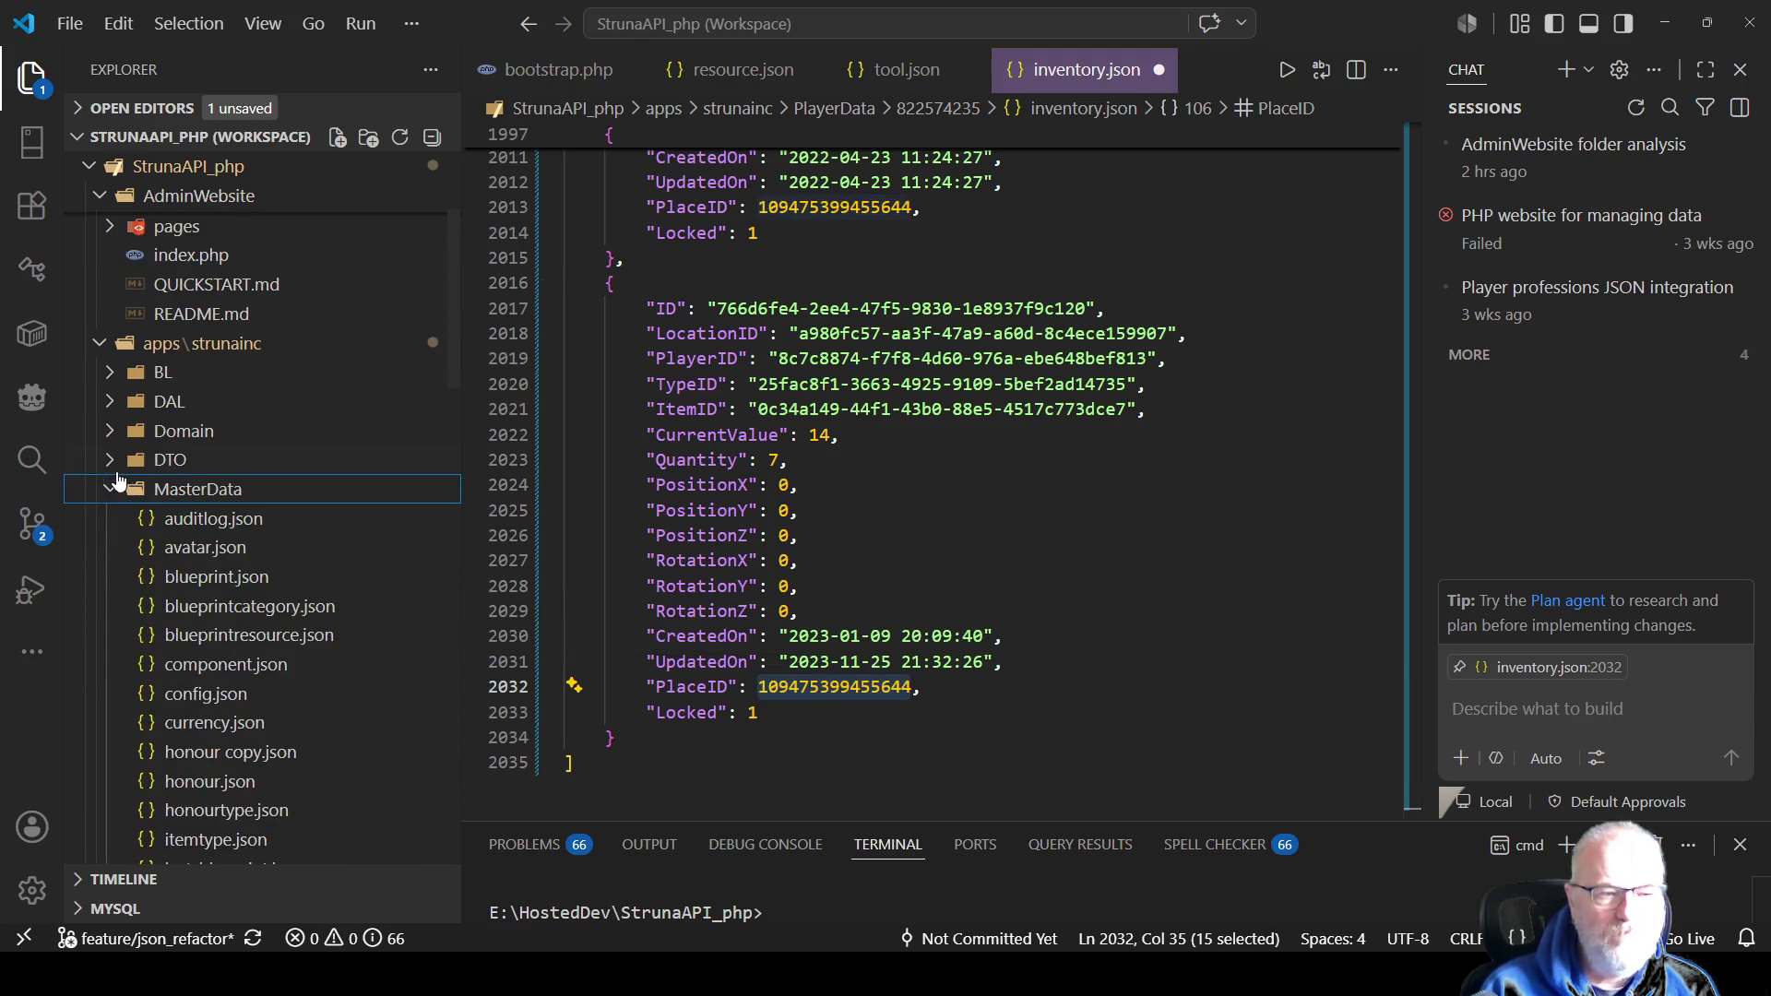
{"action": "scroll", "coordinate": [203, 461], "scroll_direction": "down", "scroll_amount": 2}
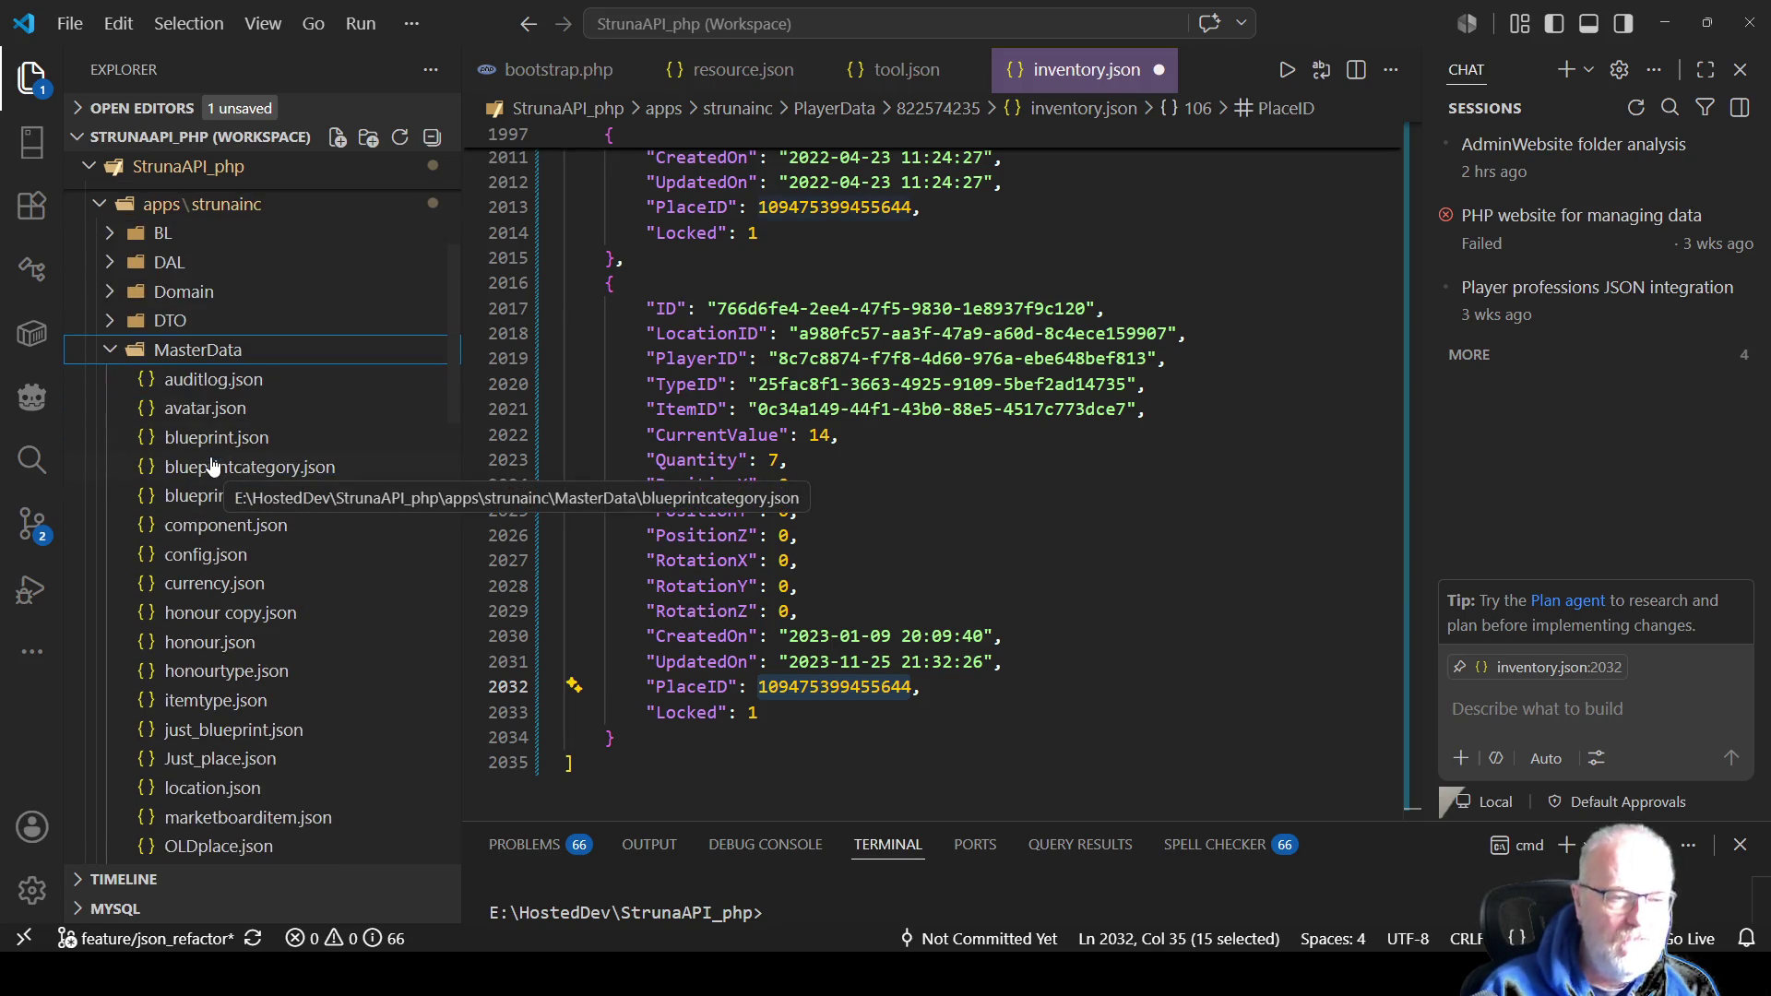
{"action": "scroll", "coordinate": [212, 464], "scroll_direction": "down", "scroll_amount": 1}
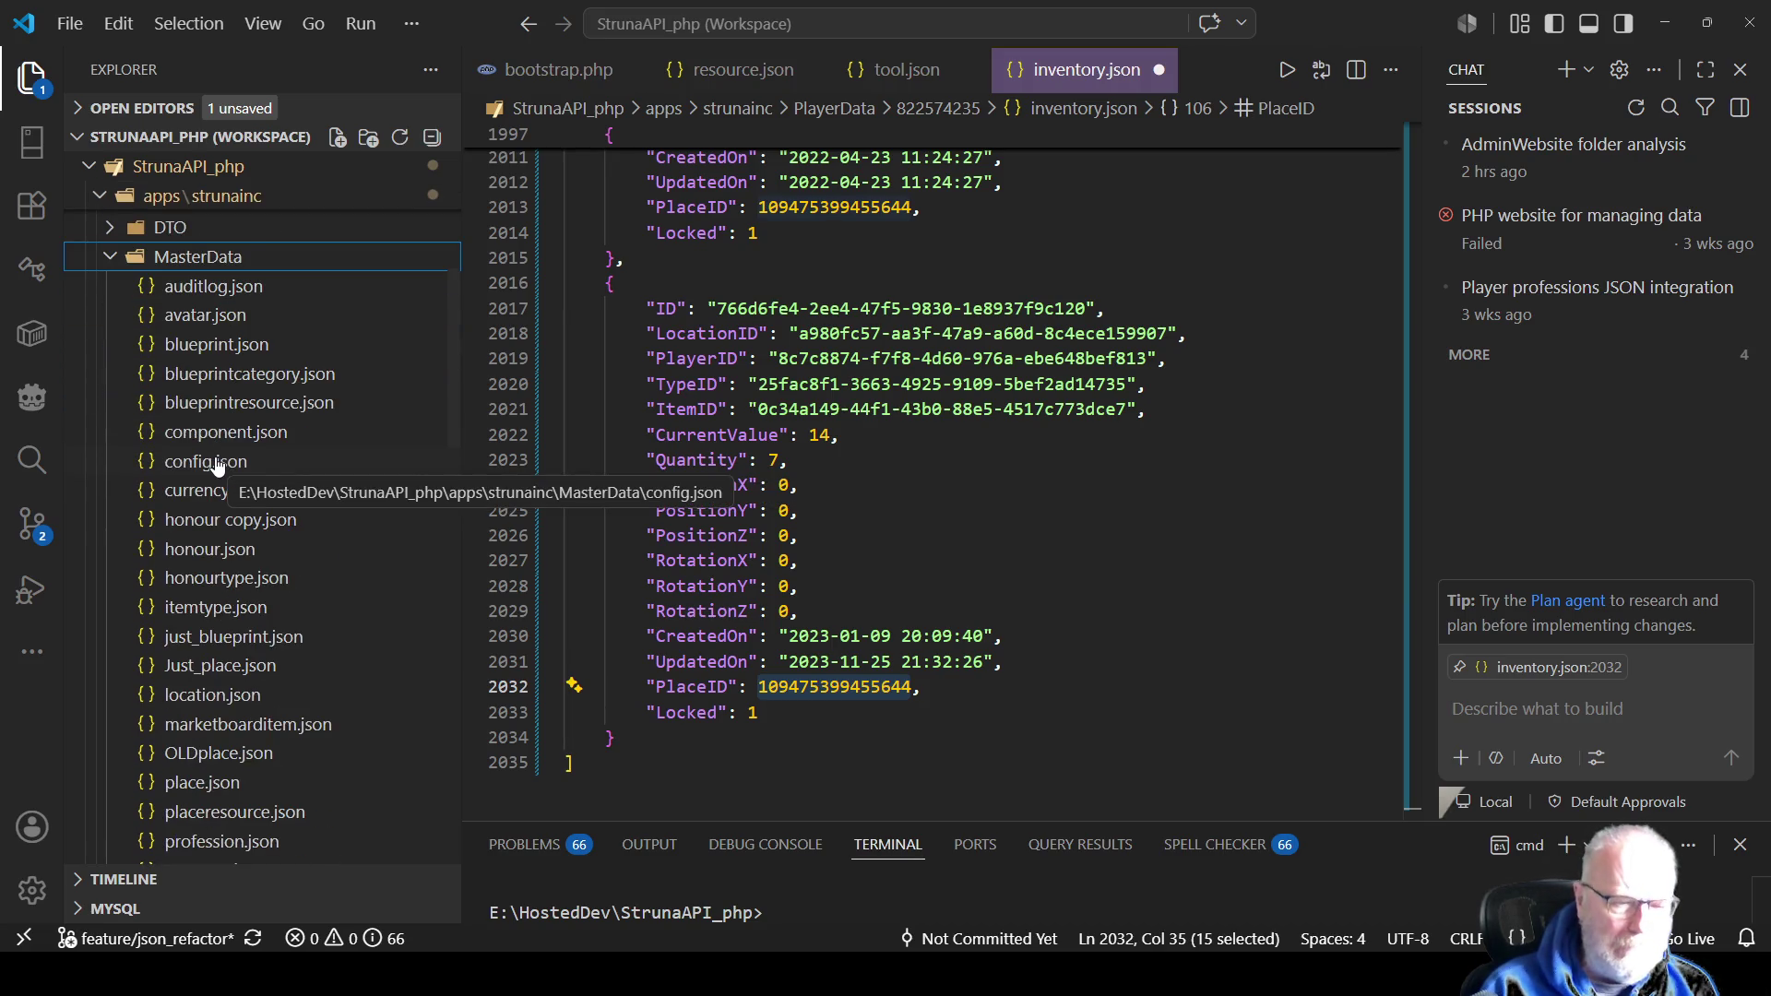
{"action": "scroll", "coordinate": [218, 464], "scroll_direction": "down", "scroll_amount": 2}
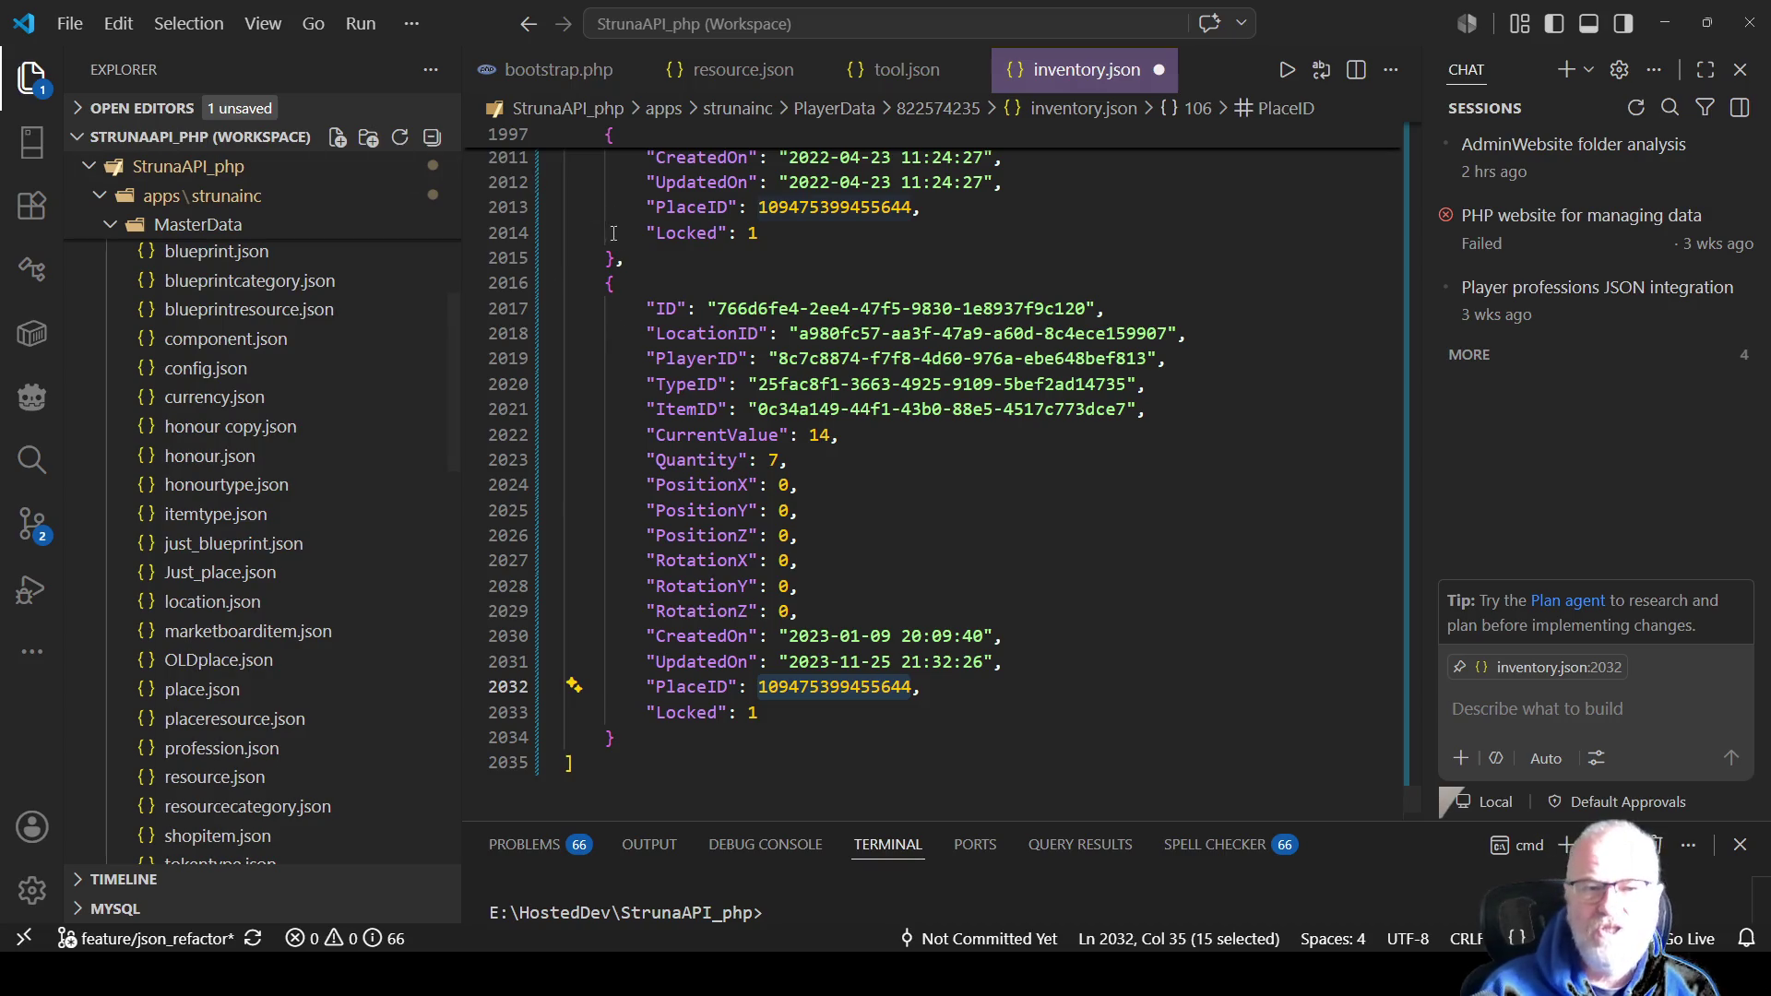
{"action": "mouse_move", "coordinate": [643, 307]}
{"action": "left_mouse_down"}
{"action": "mouse_move", "coordinate": [784, 461]}
{"action": "mouse_move", "coordinate": [1001, 637]}
{"action": "mouse_move", "coordinate": [758, 714]}
{"action": "left_mouse_up"}
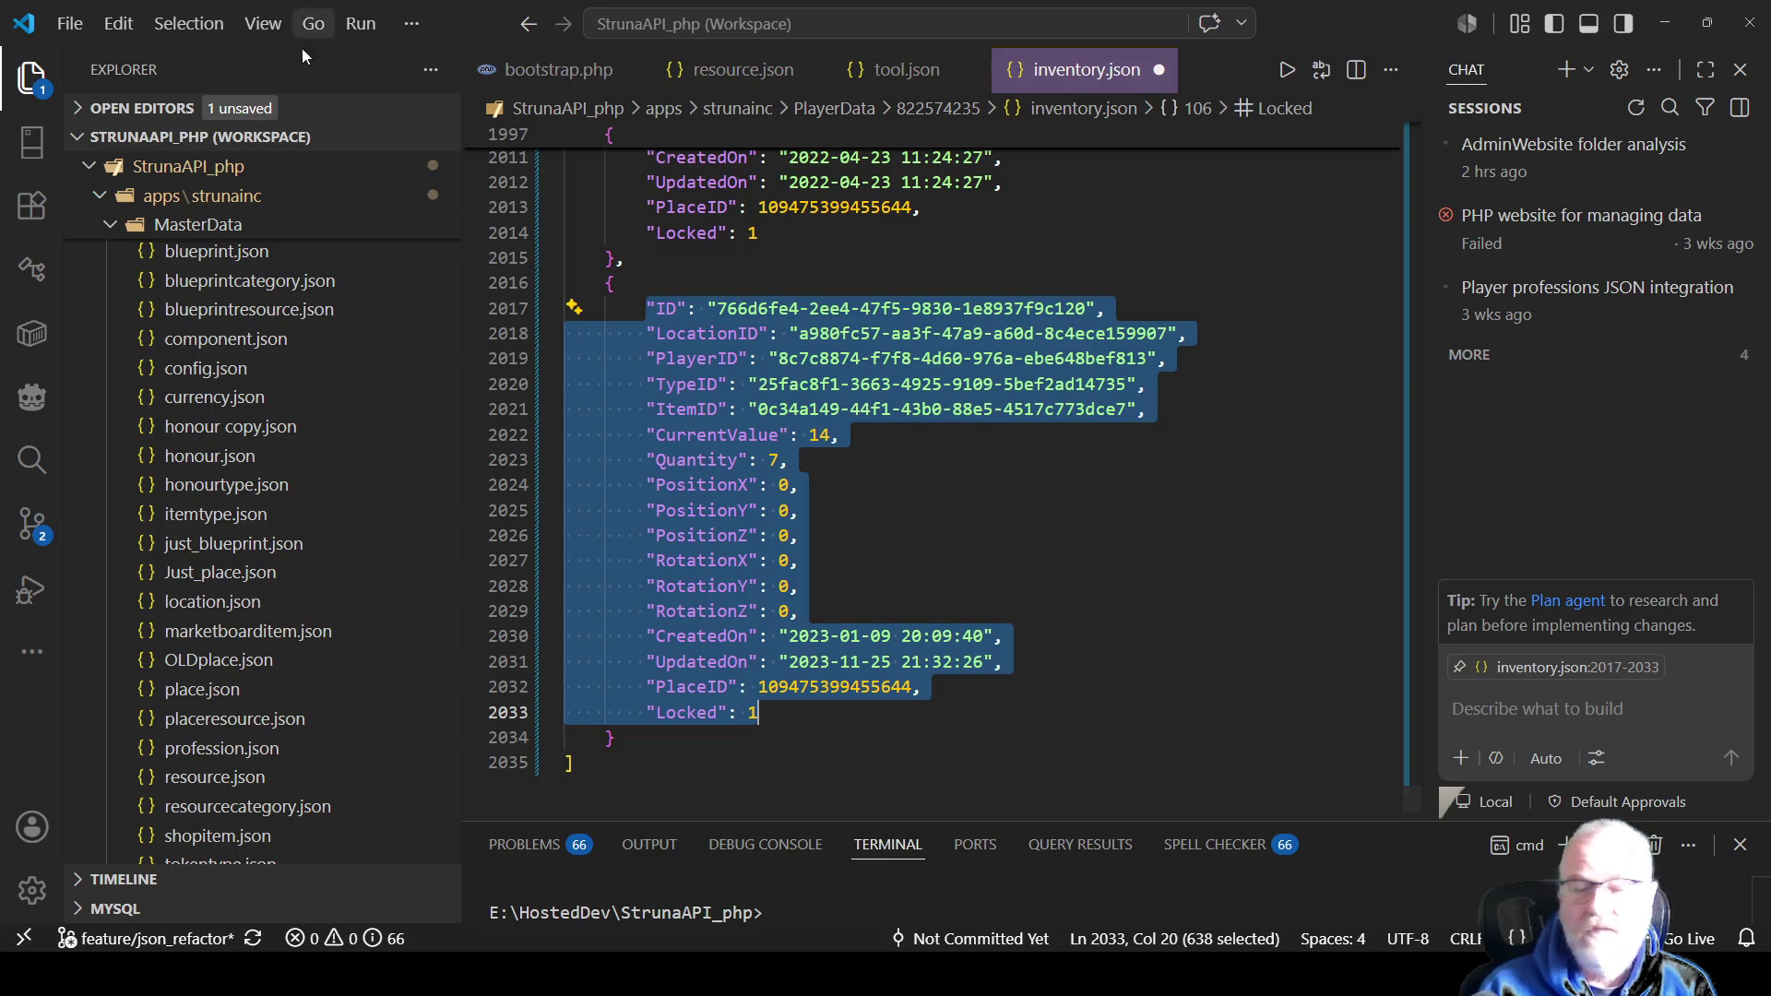
{"action": "left_click", "coordinate": [207, 604]}
{"action": "double_click", "coordinate": [208, 611]}
{"action": "right_click", "coordinate": [814, 400]}
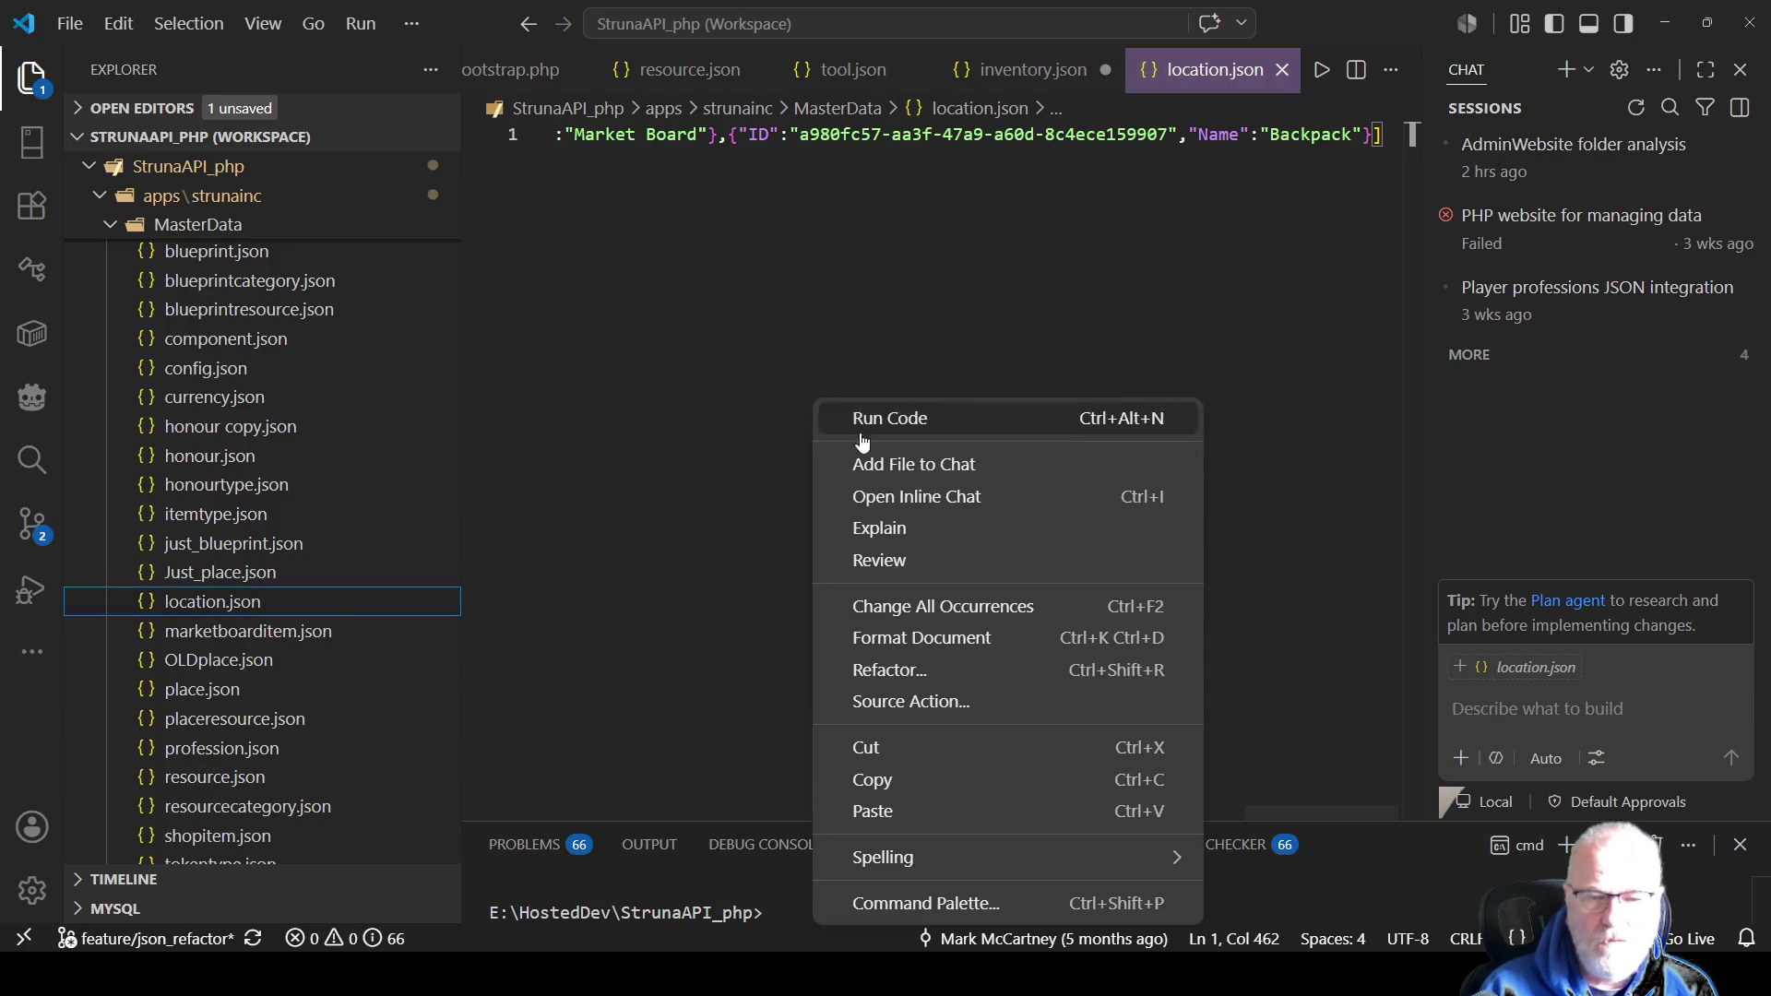
Format location.json into indented JSON and close the Chat panel.
{"action": "left_click", "coordinate": [893, 637]}
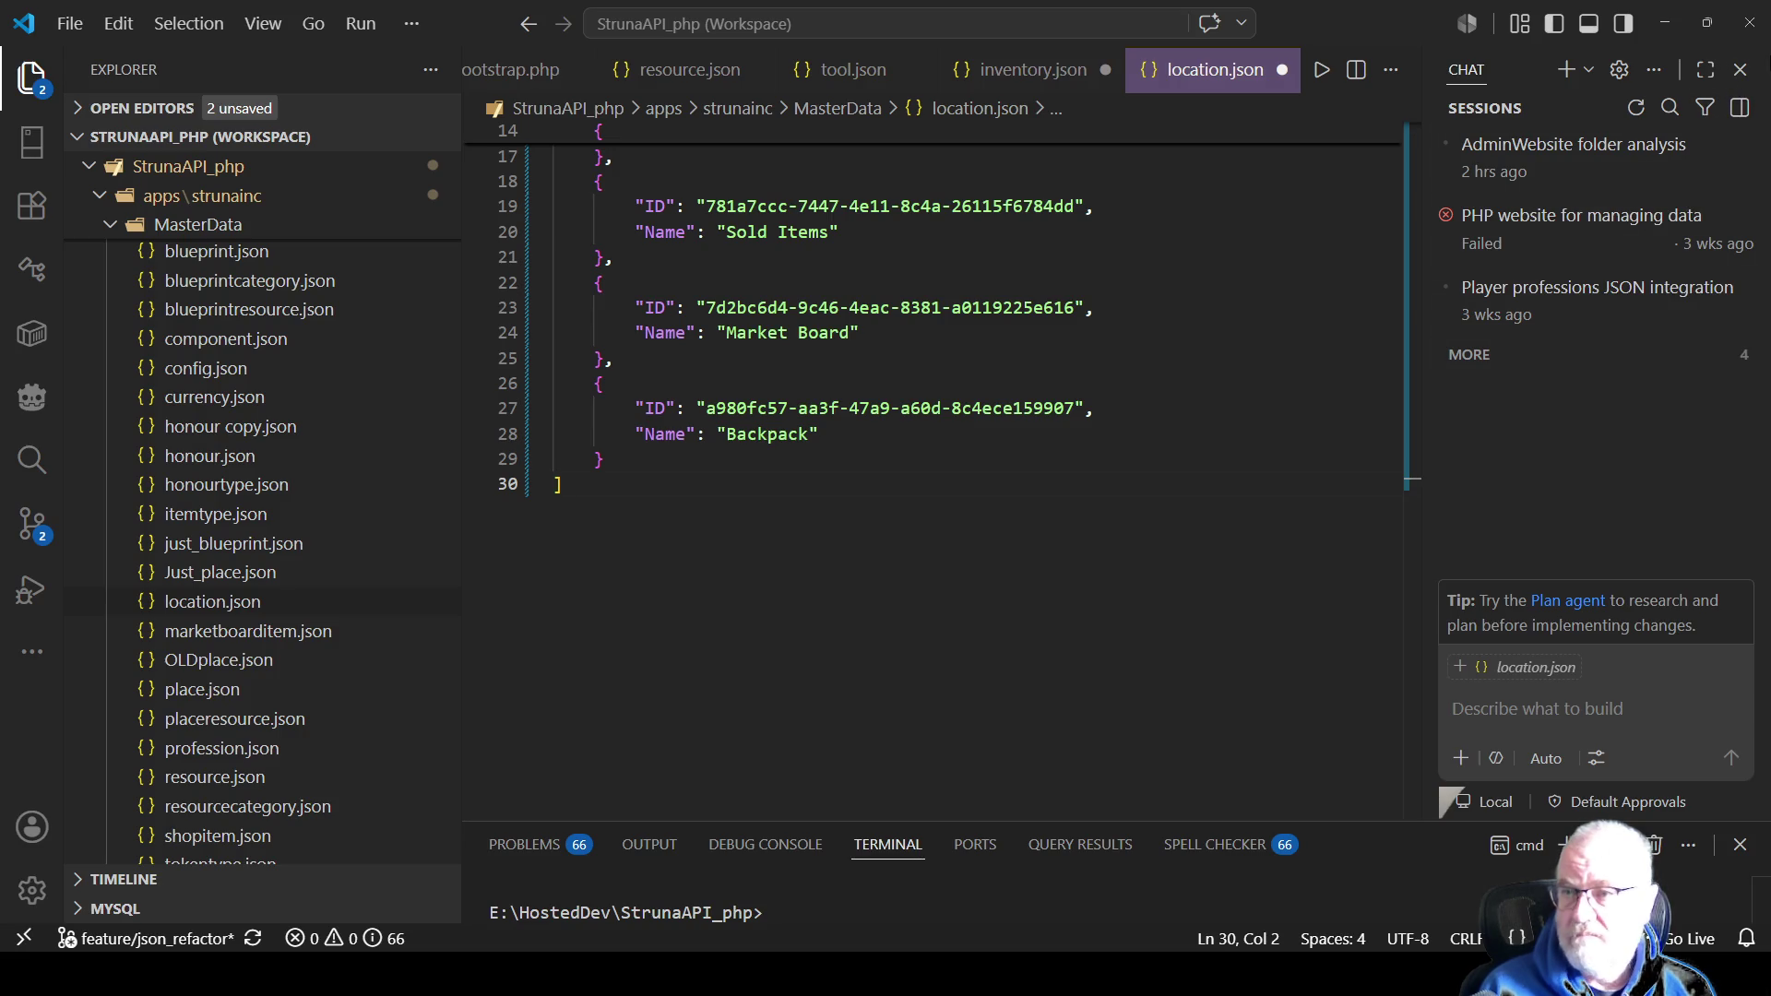
{"action": "left_click", "coordinate": [1742, 71]}
{"action": "scroll", "coordinate": [957, 564], "scroll_direction": "up", "scroll_amount": 2}
{"action": "scroll", "coordinate": [958, 564], "scroll_direction": "up", "scroll_amount": 1}
Review the location names Sold Items, Backpack, Market Board, Shop and House.
{"action": "double_click", "coordinate": [803, 370]}
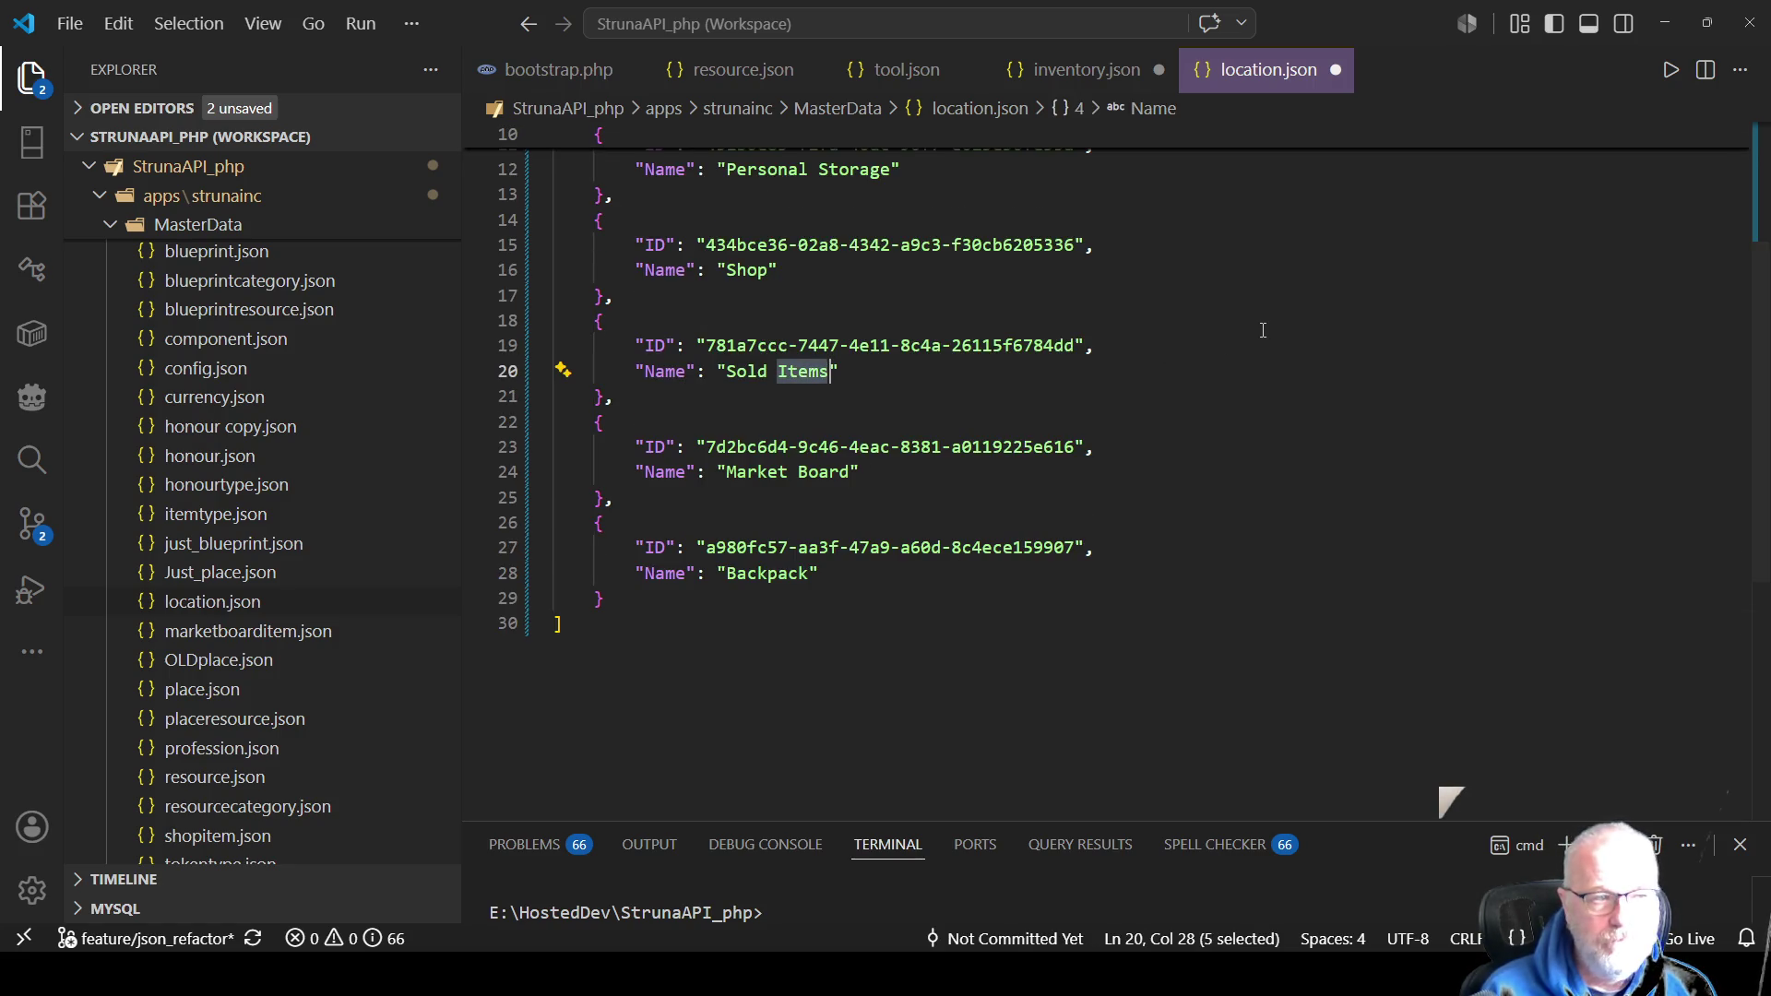
{"action": "double_click", "coordinate": [766, 573]}
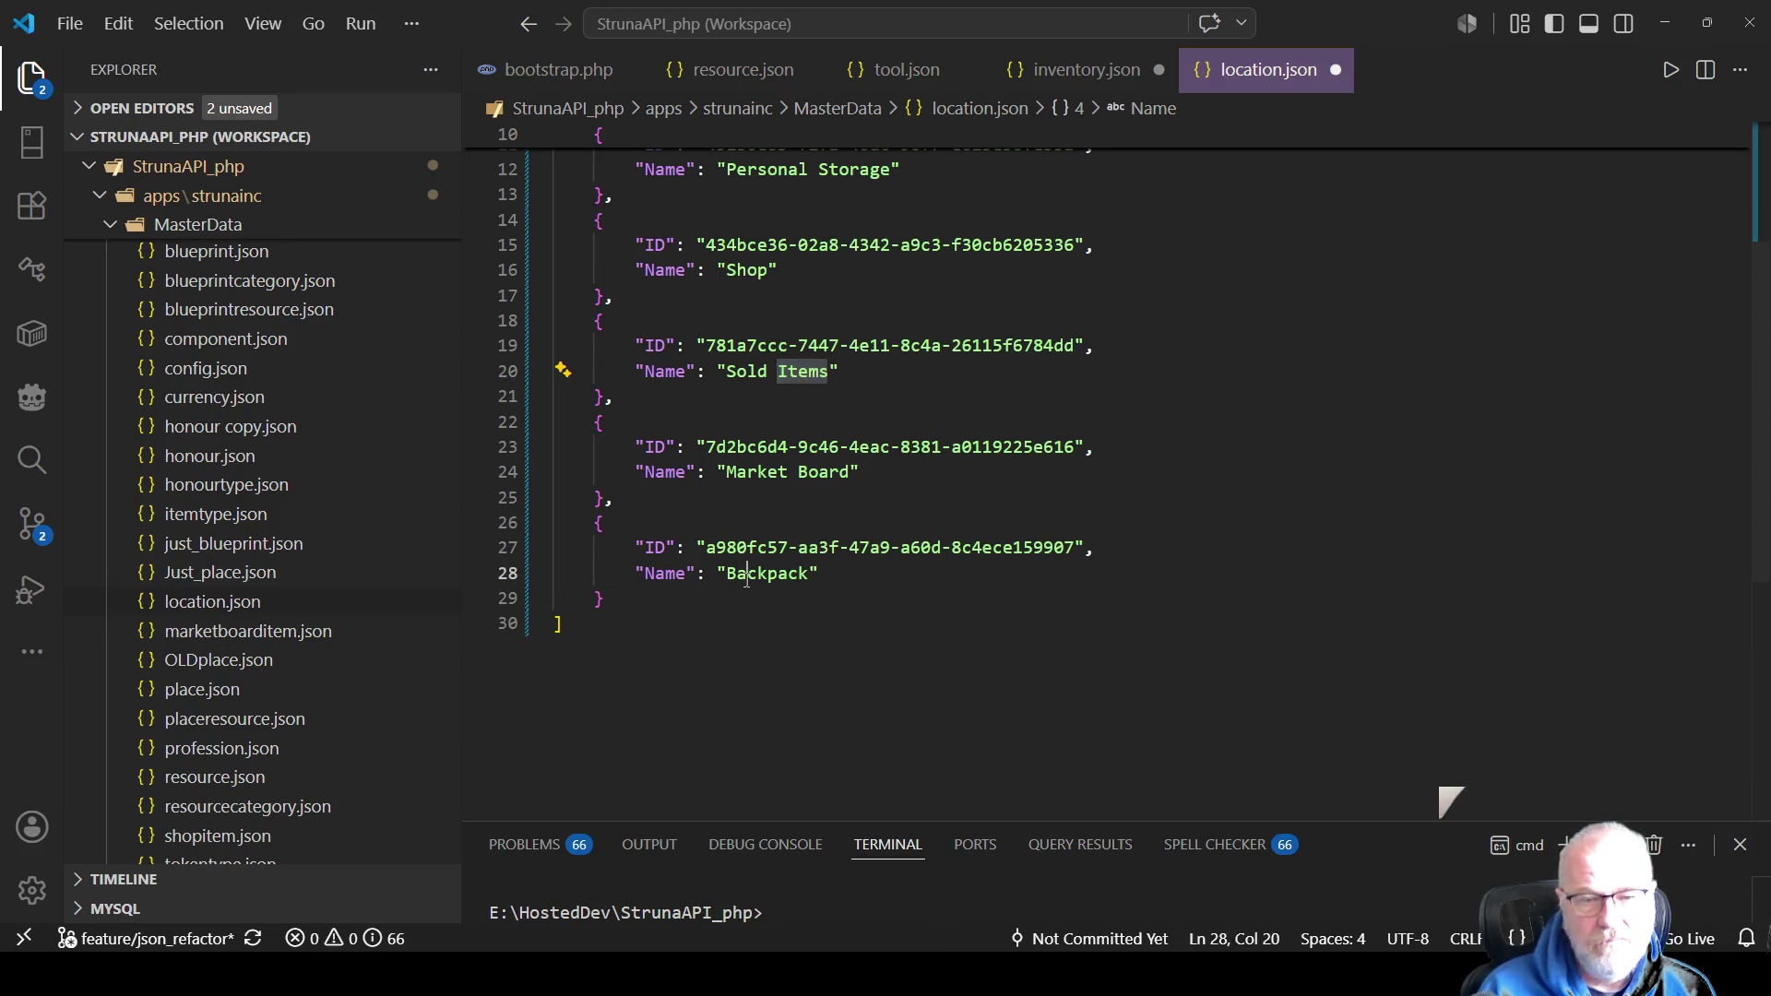
{"action": "double_click", "coordinate": [756, 472]}
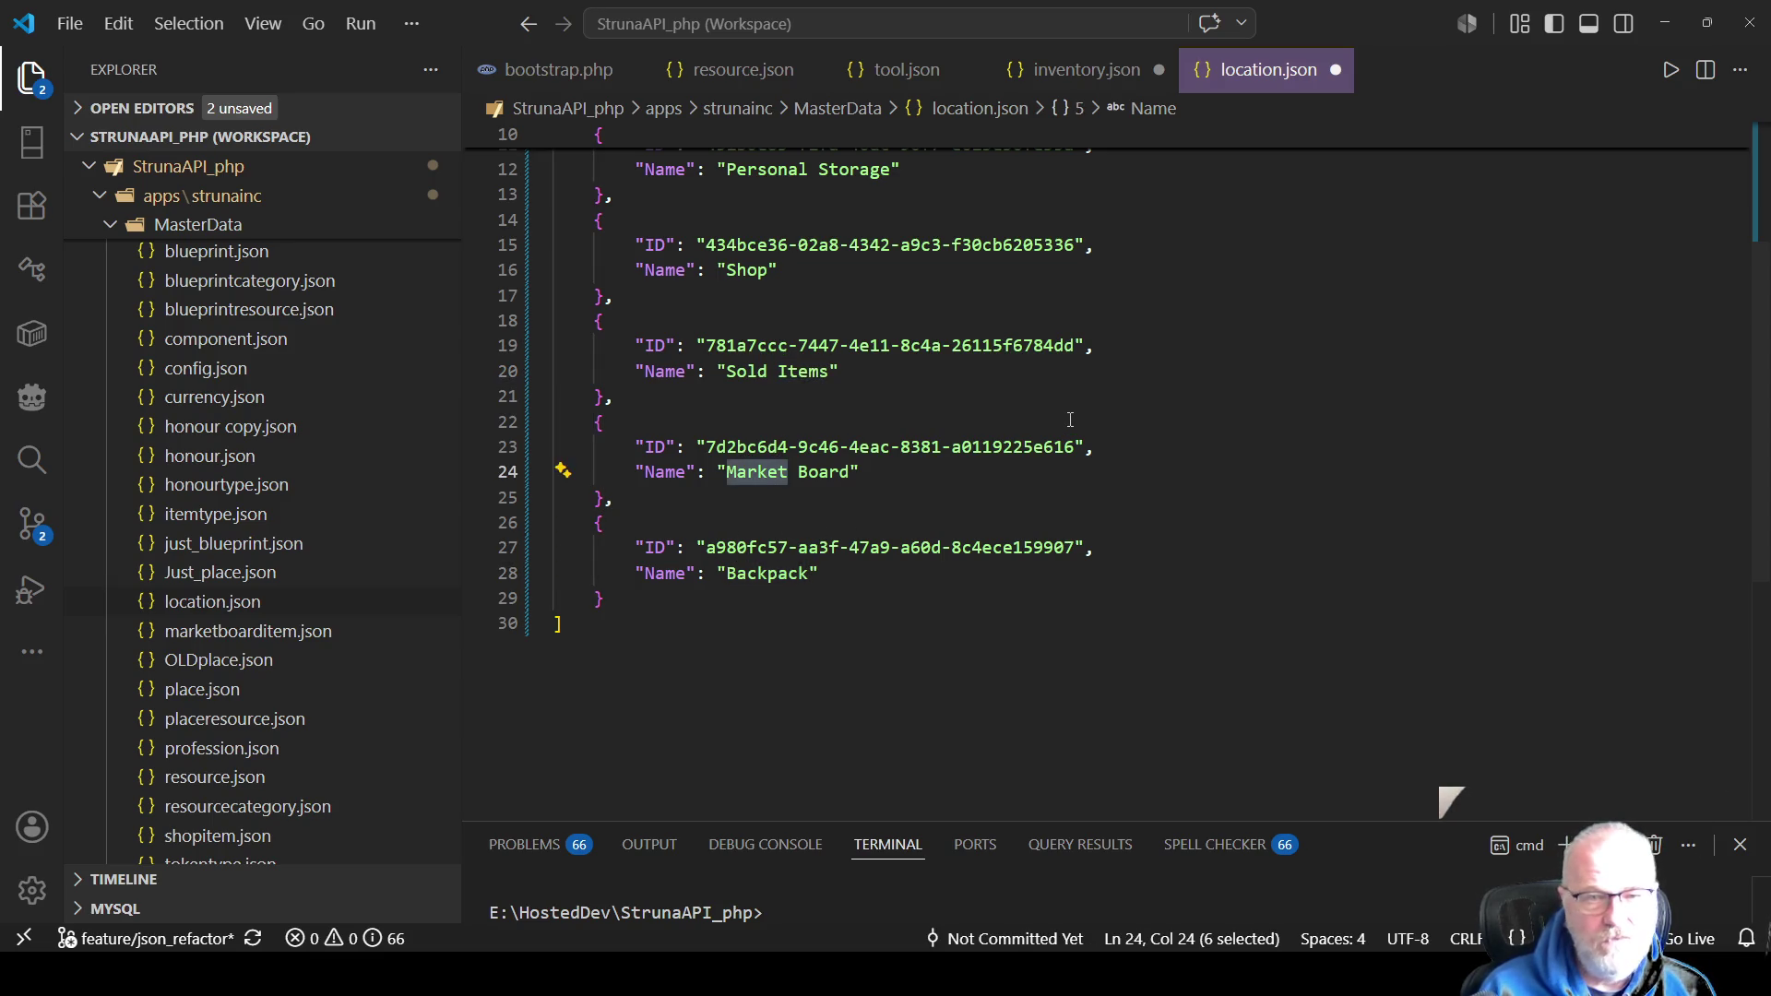
{"action": "scroll", "coordinate": [1070, 420], "scroll_direction": "up", "scroll_amount": 2}
{"action": "double_click", "coordinate": [748, 408]}
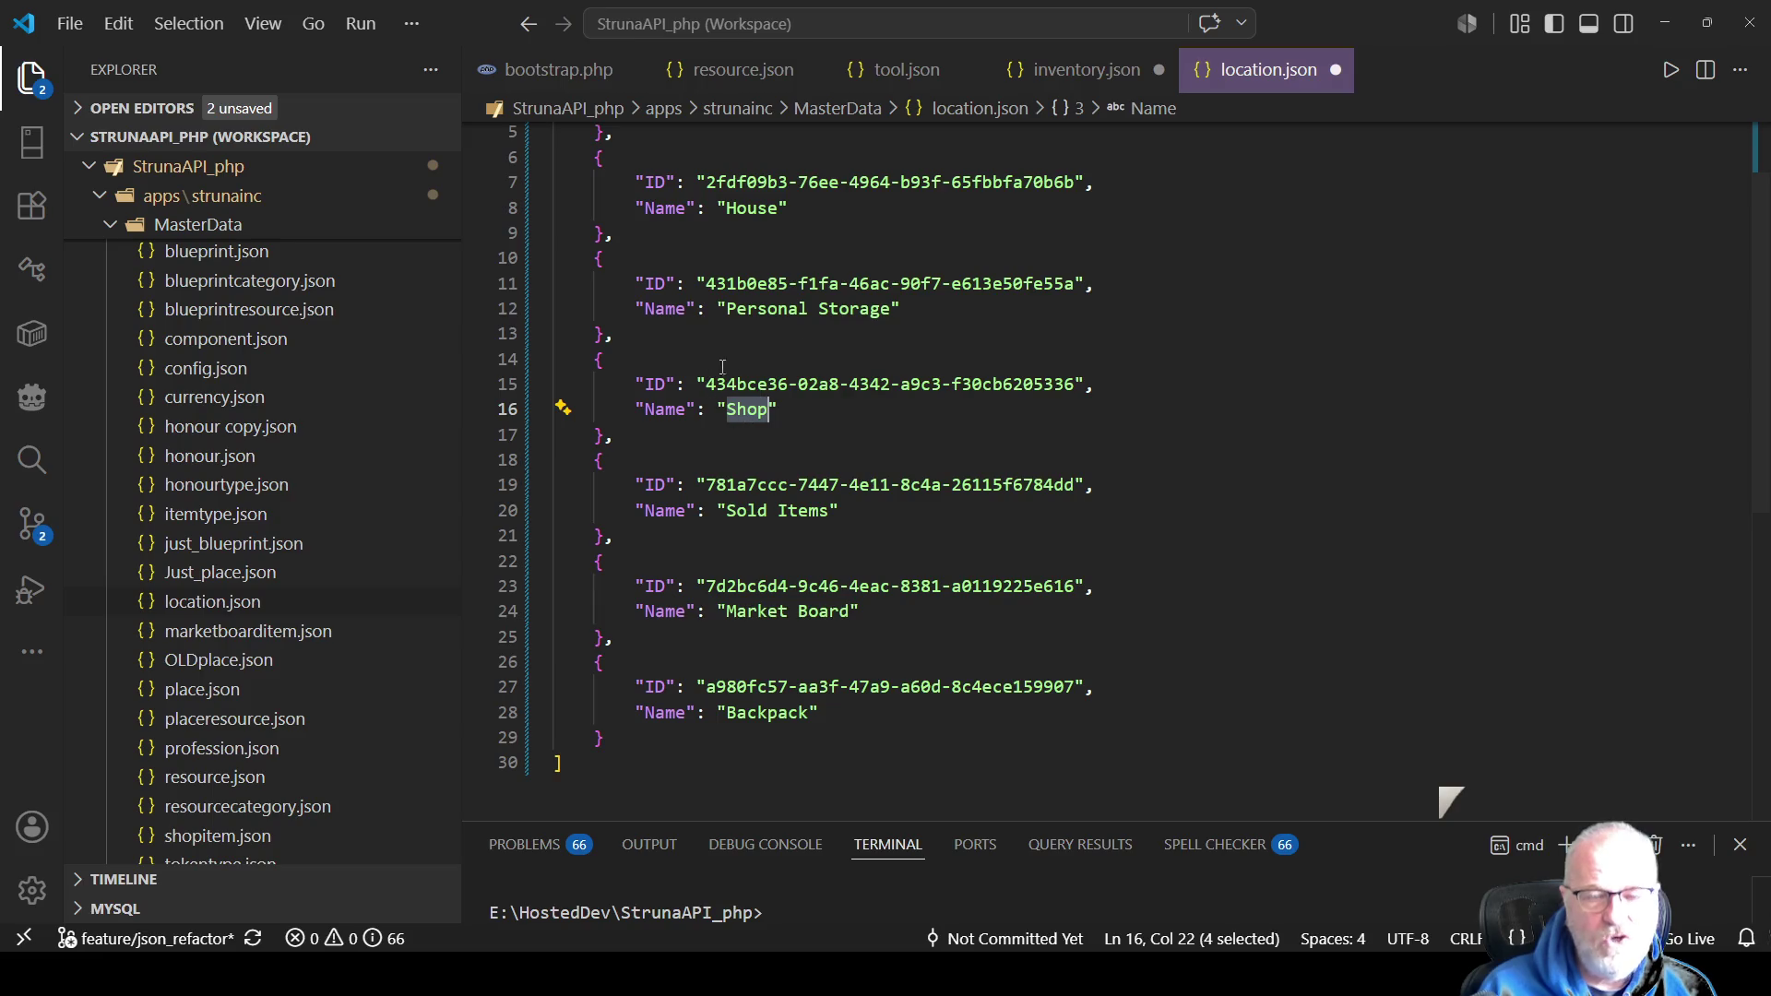
{"action": "scroll", "coordinate": [833, 381], "scroll_direction": "up", "scroll_amount": 2}
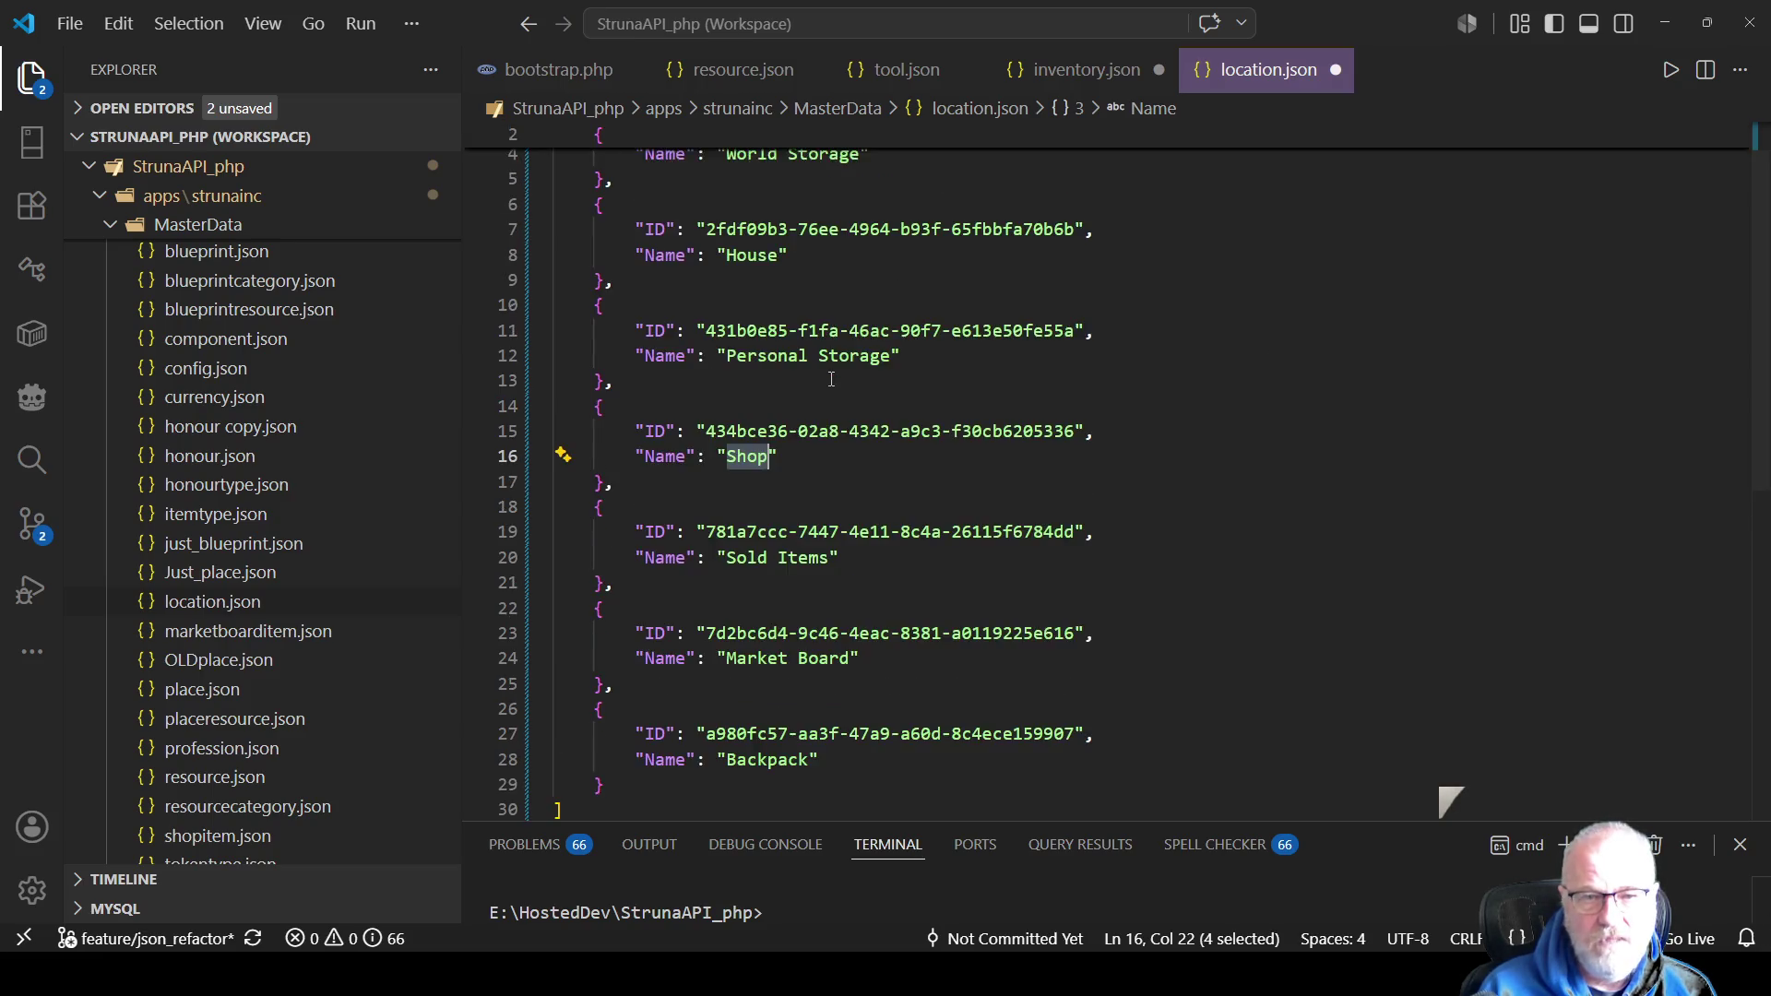
{"action": "double_click", "coordinate": [778, 307]}
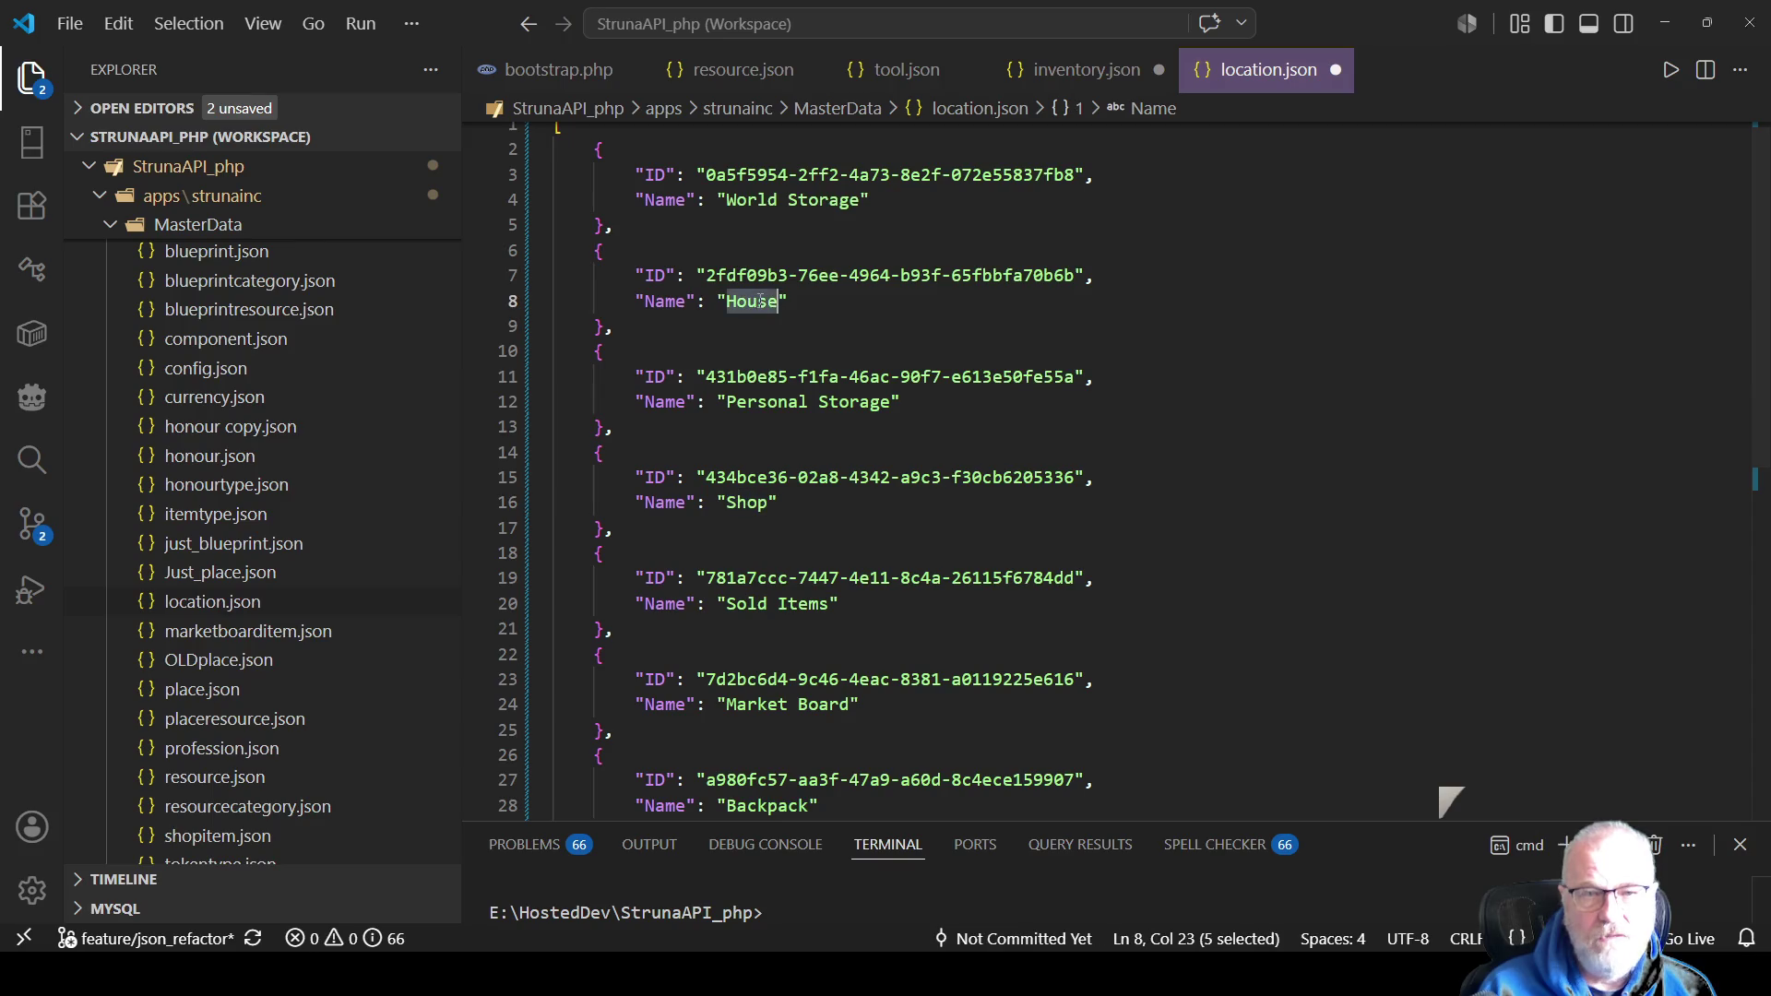
Select the Sold Items location's full ID in location.json, then go back to the ItemSold publish line.
{"action": "left_click", "coordinate": [838, 201]}
{"action": "scroll", "coordinate": [1248, 366], "scroll_direction": "up", "scroll_amount": 1}
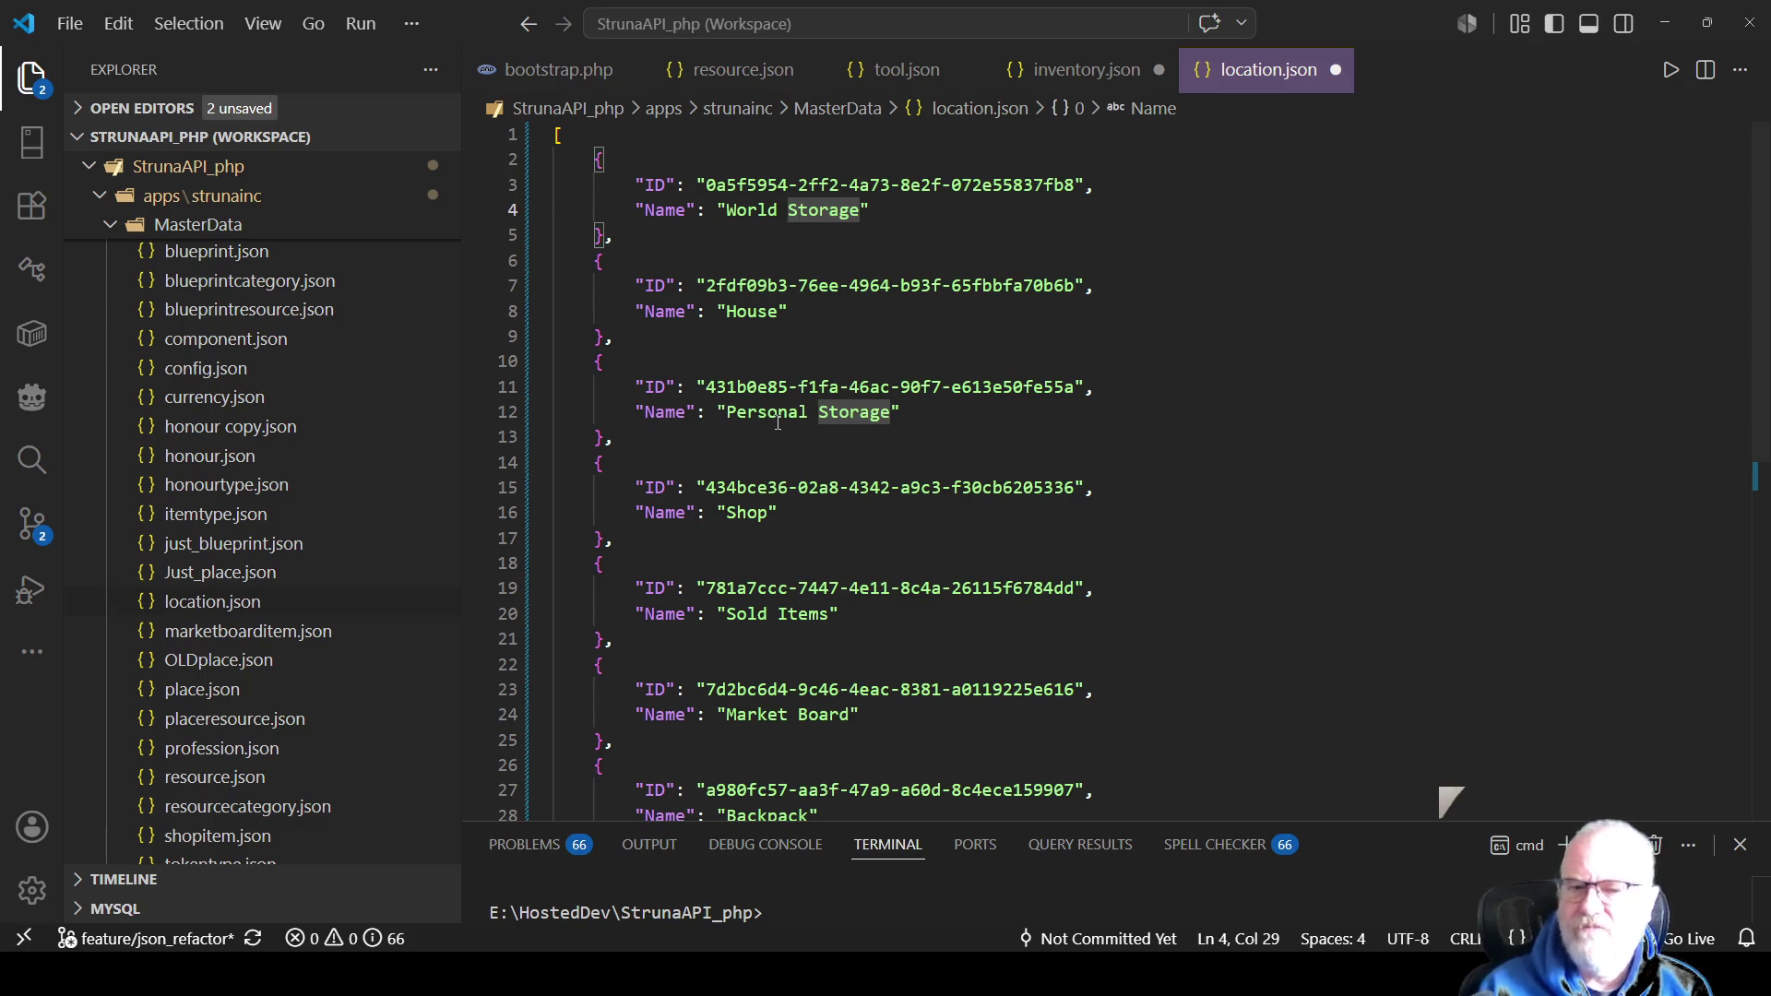
{"action": "left_click", "coordinate": [946, 435]}
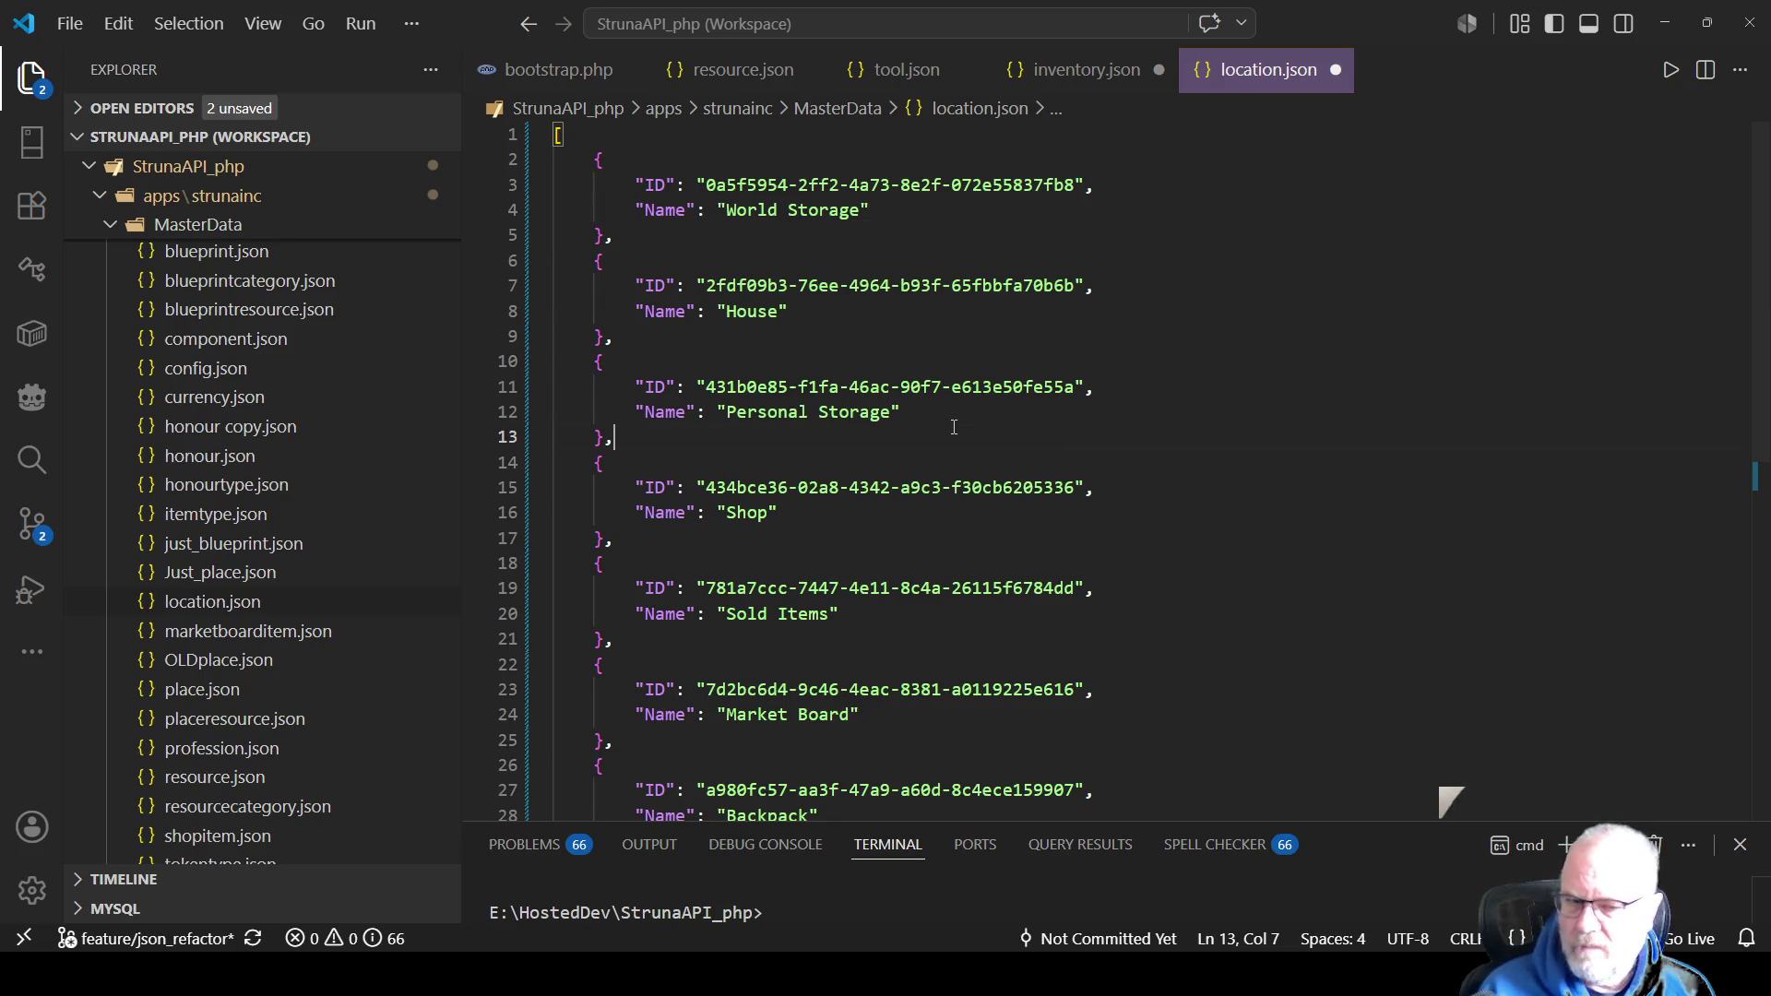
{"action": "scroll", "coordinate": [712, 541], "scroll_direction": "down", "scroll_amount": 1}
{"action": "left_click_drag", "start_coordinate": [712, 541], "coordinate": [1074, 543]}
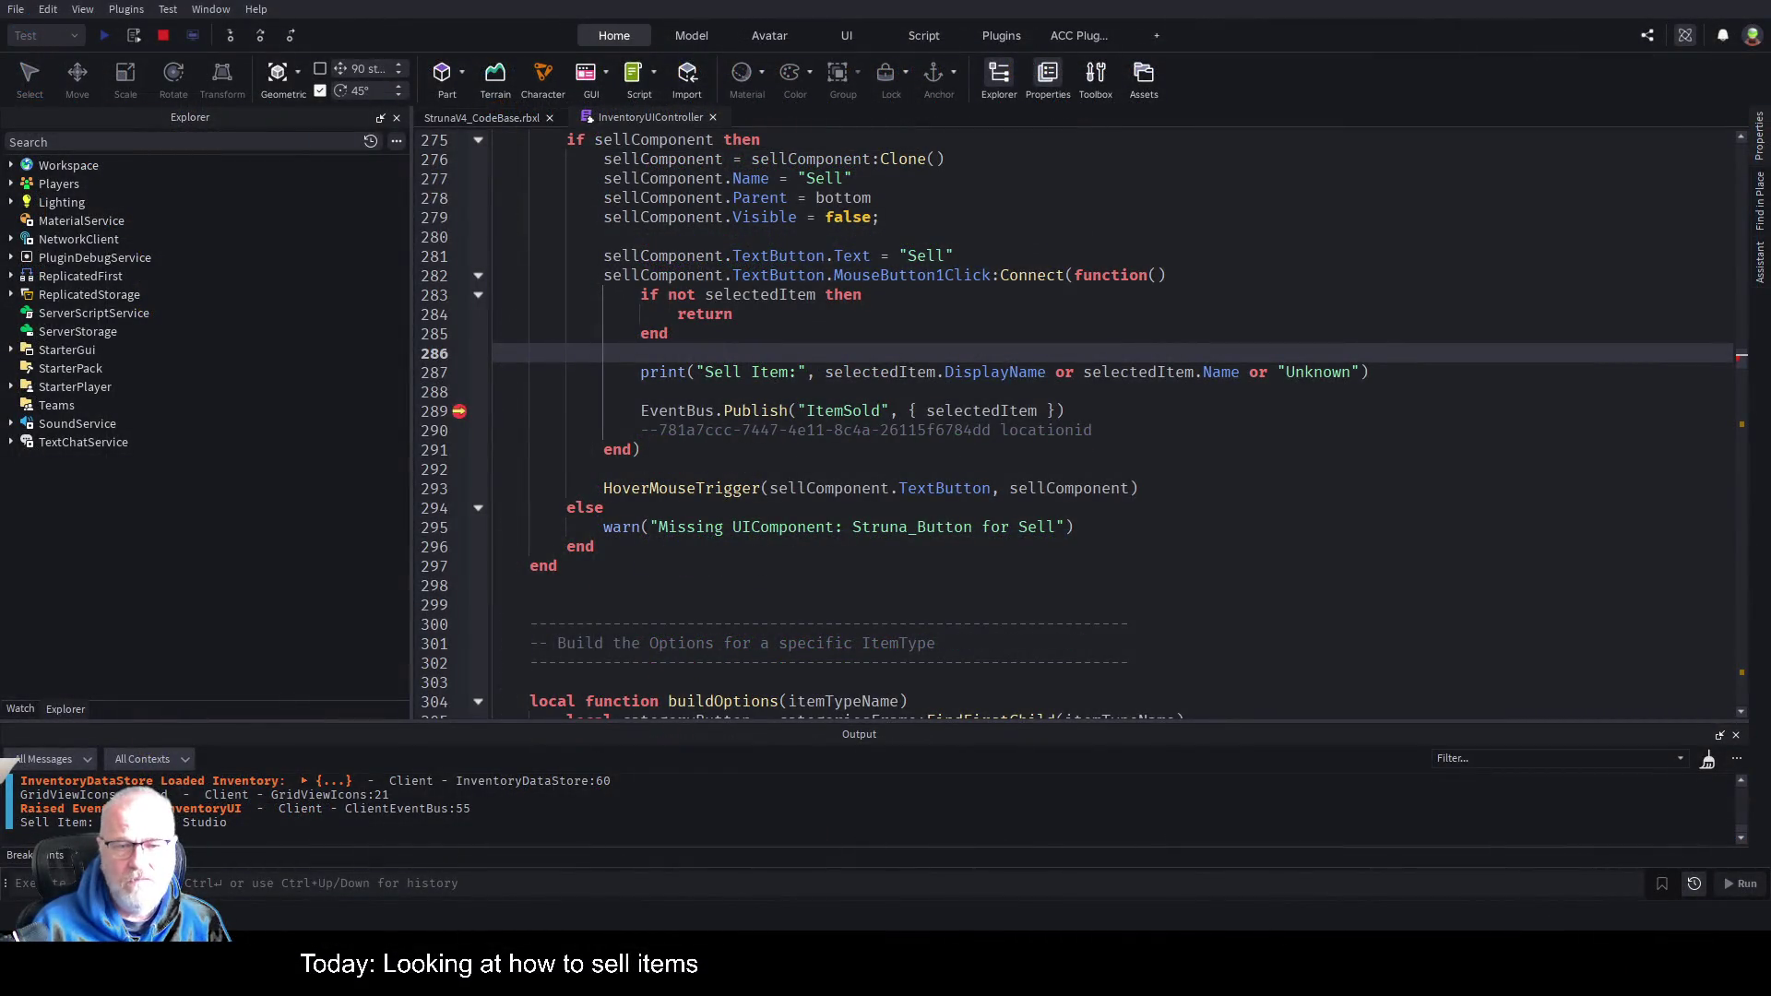
{"action": "left_click", "coordinate": [1132, 415]}
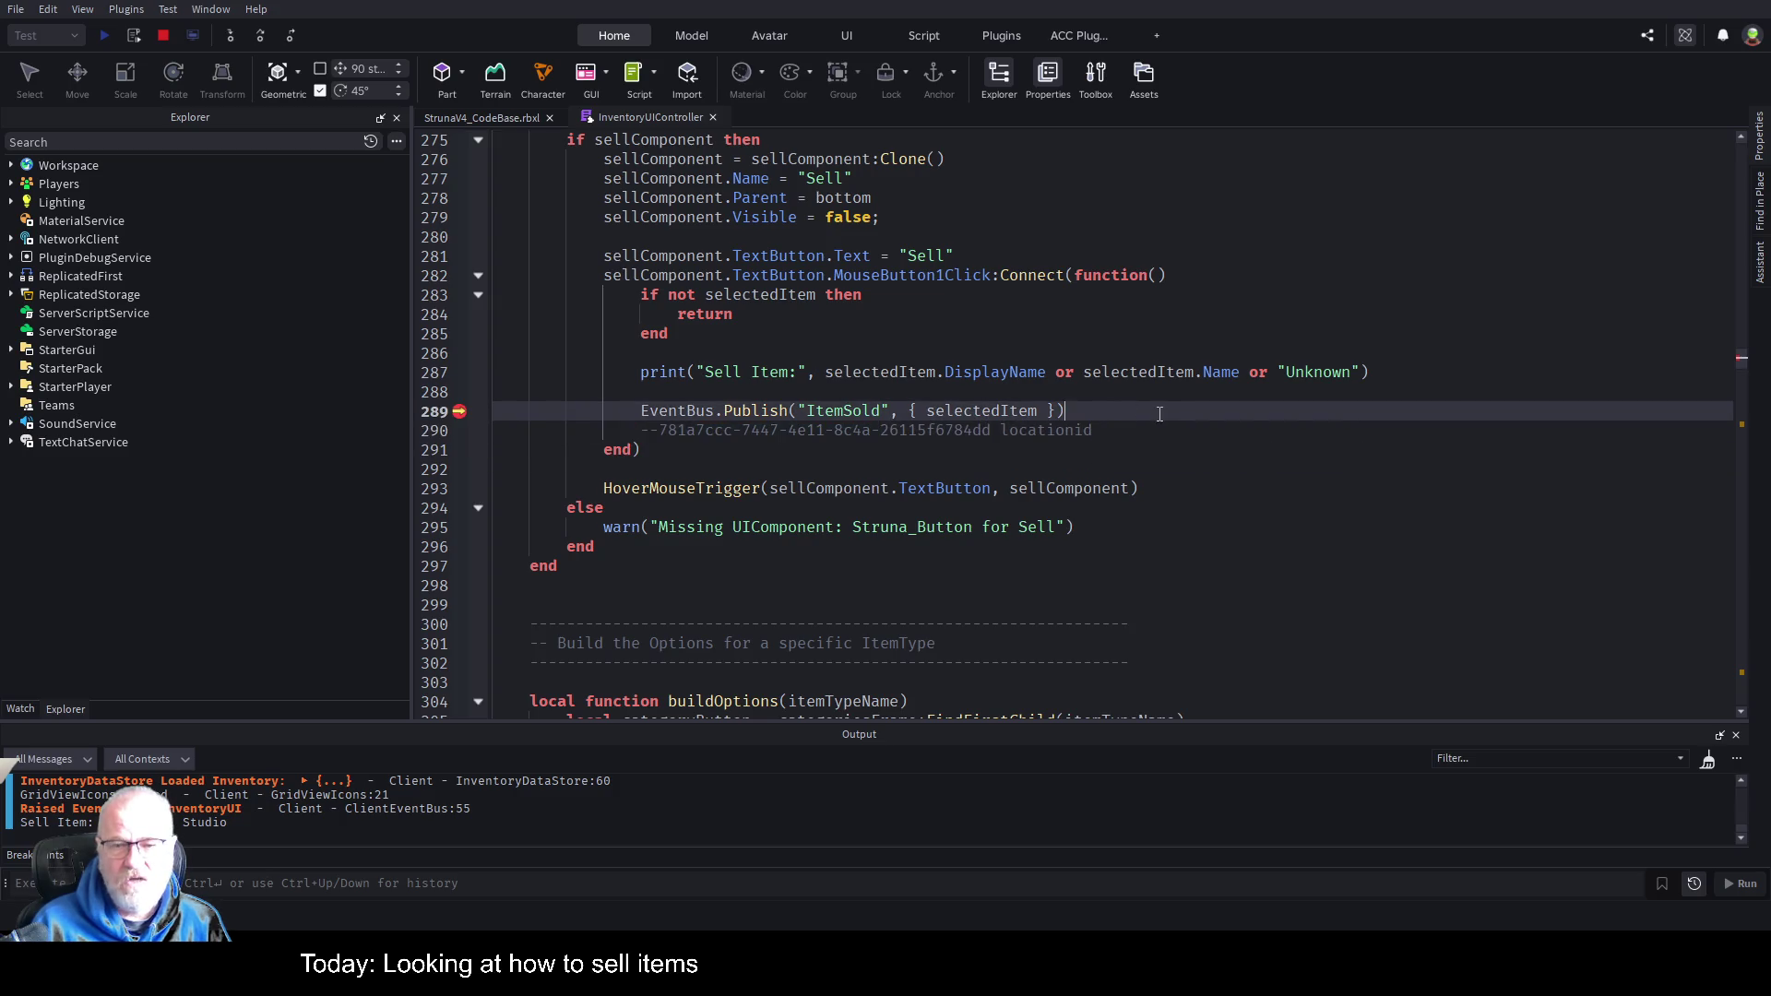
Add a new line below the location comment reading selectedItem.LocationID="".
{"action": "left_click", "coordinate": [1129, 430]}
{"action": "key", "text": "Return"}
{"action": "key", "text": "Return"}
{"action": "key", "text": "Return"}
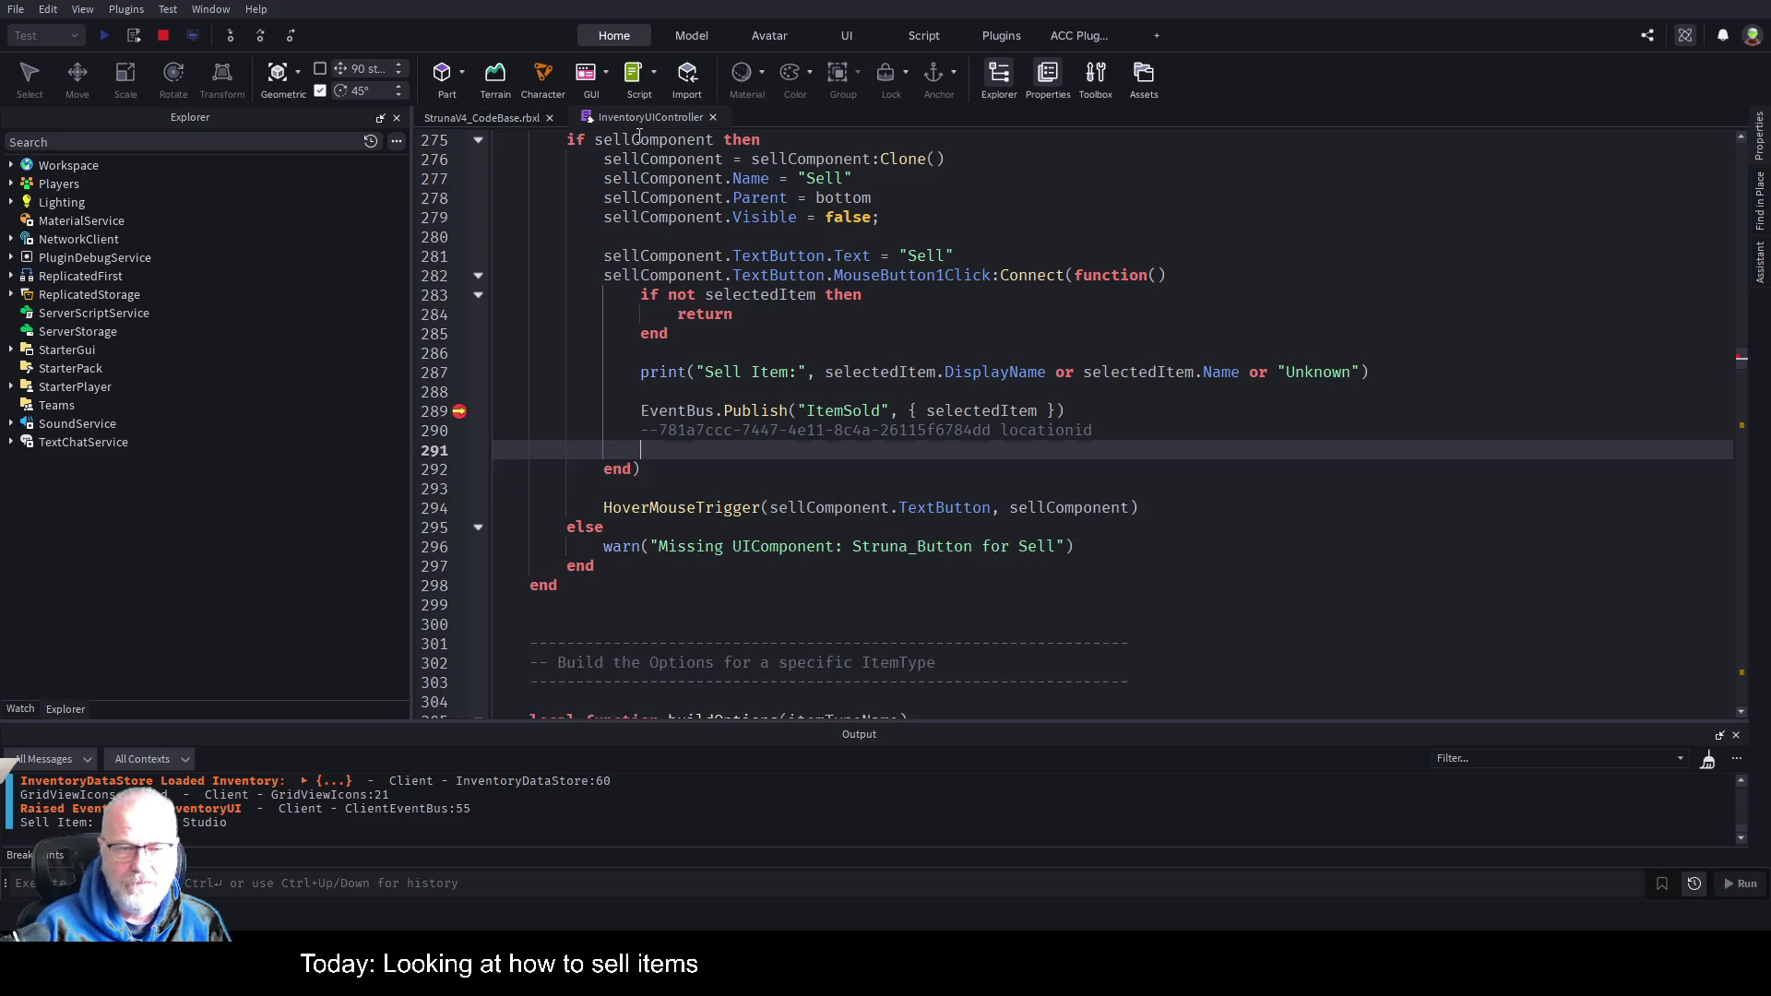
{"action": "key", "text": "Up"}
{"action": "key", "text": "Up"}
{"action": "type", "text": "sel"}
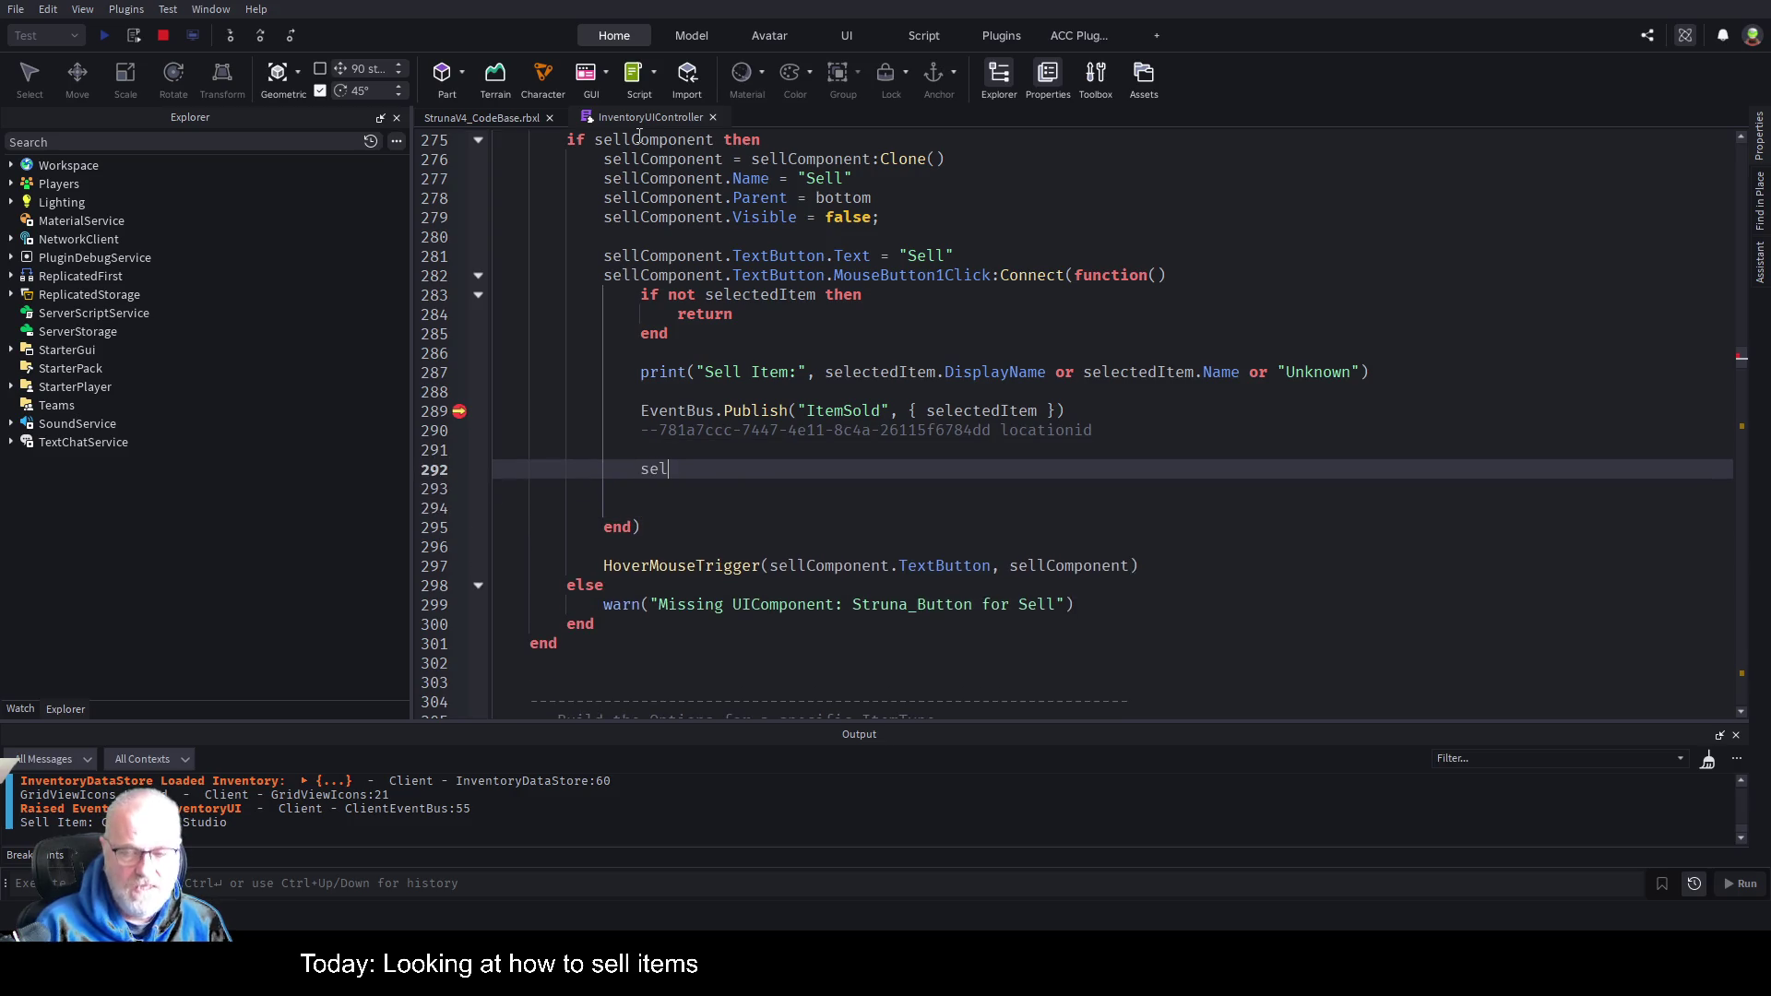
{"action": "type", "text": "ectedItem.LocationID=\""}
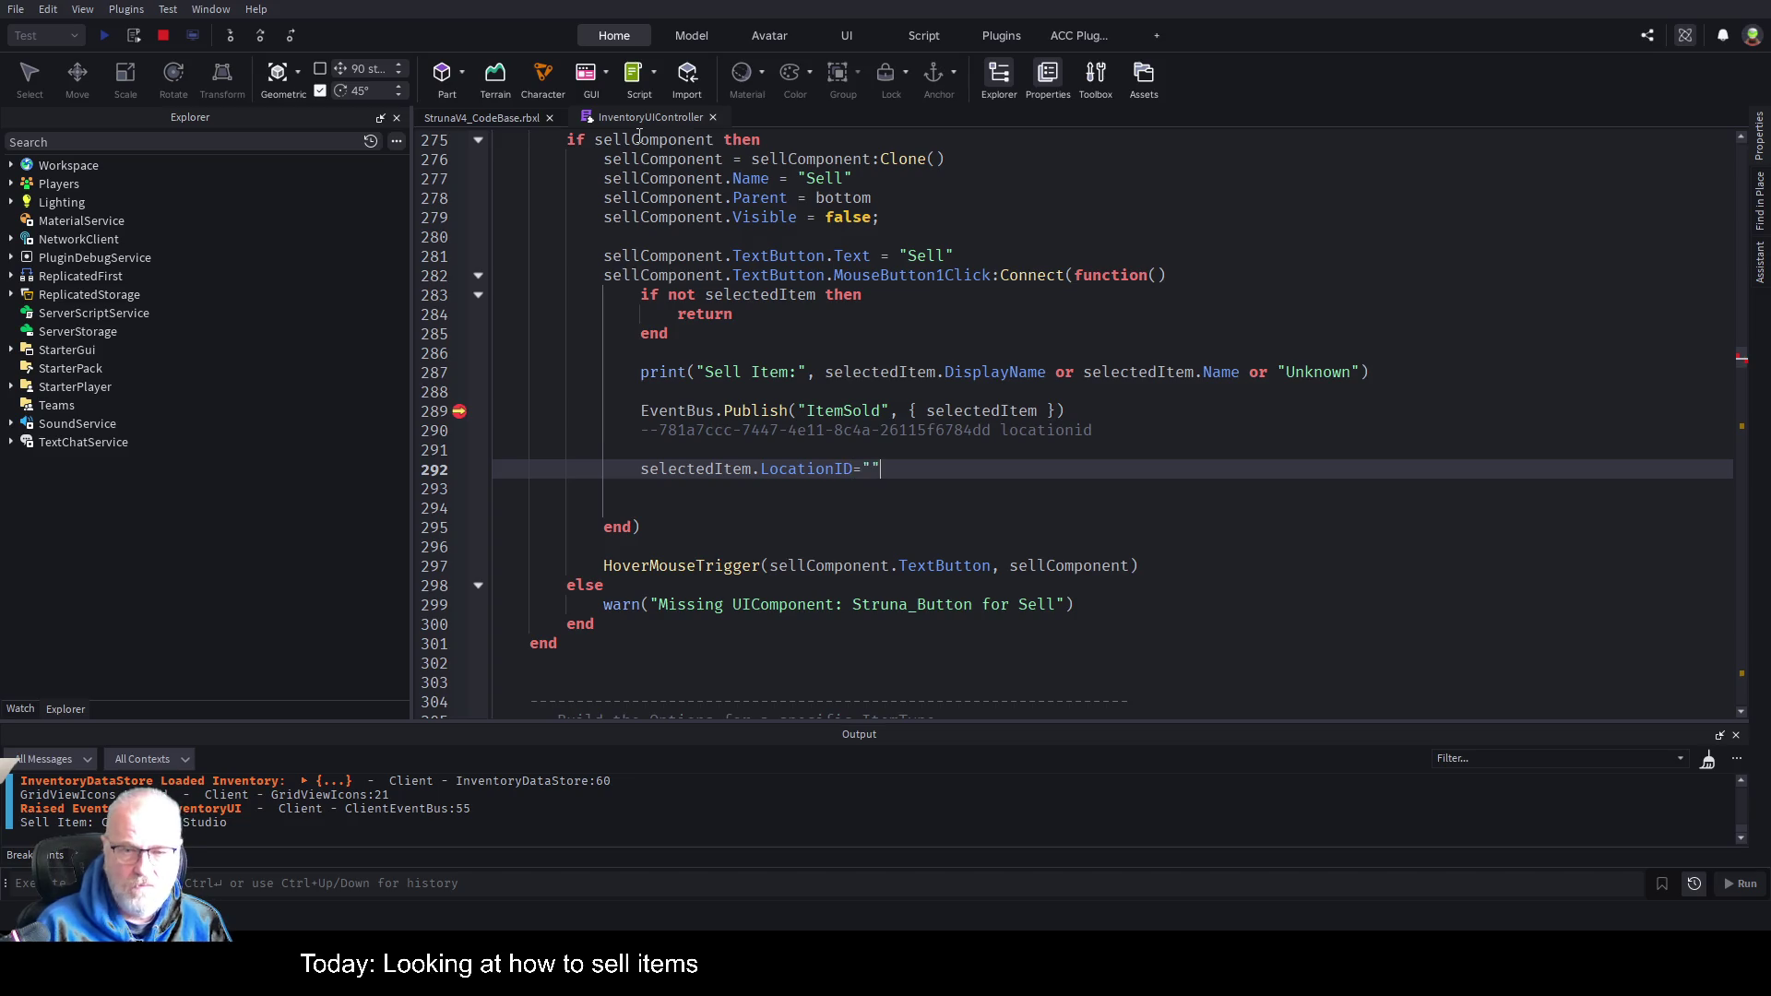
{"action": "key", "text": "Up"}
{"action": "key", "text": "Up"}
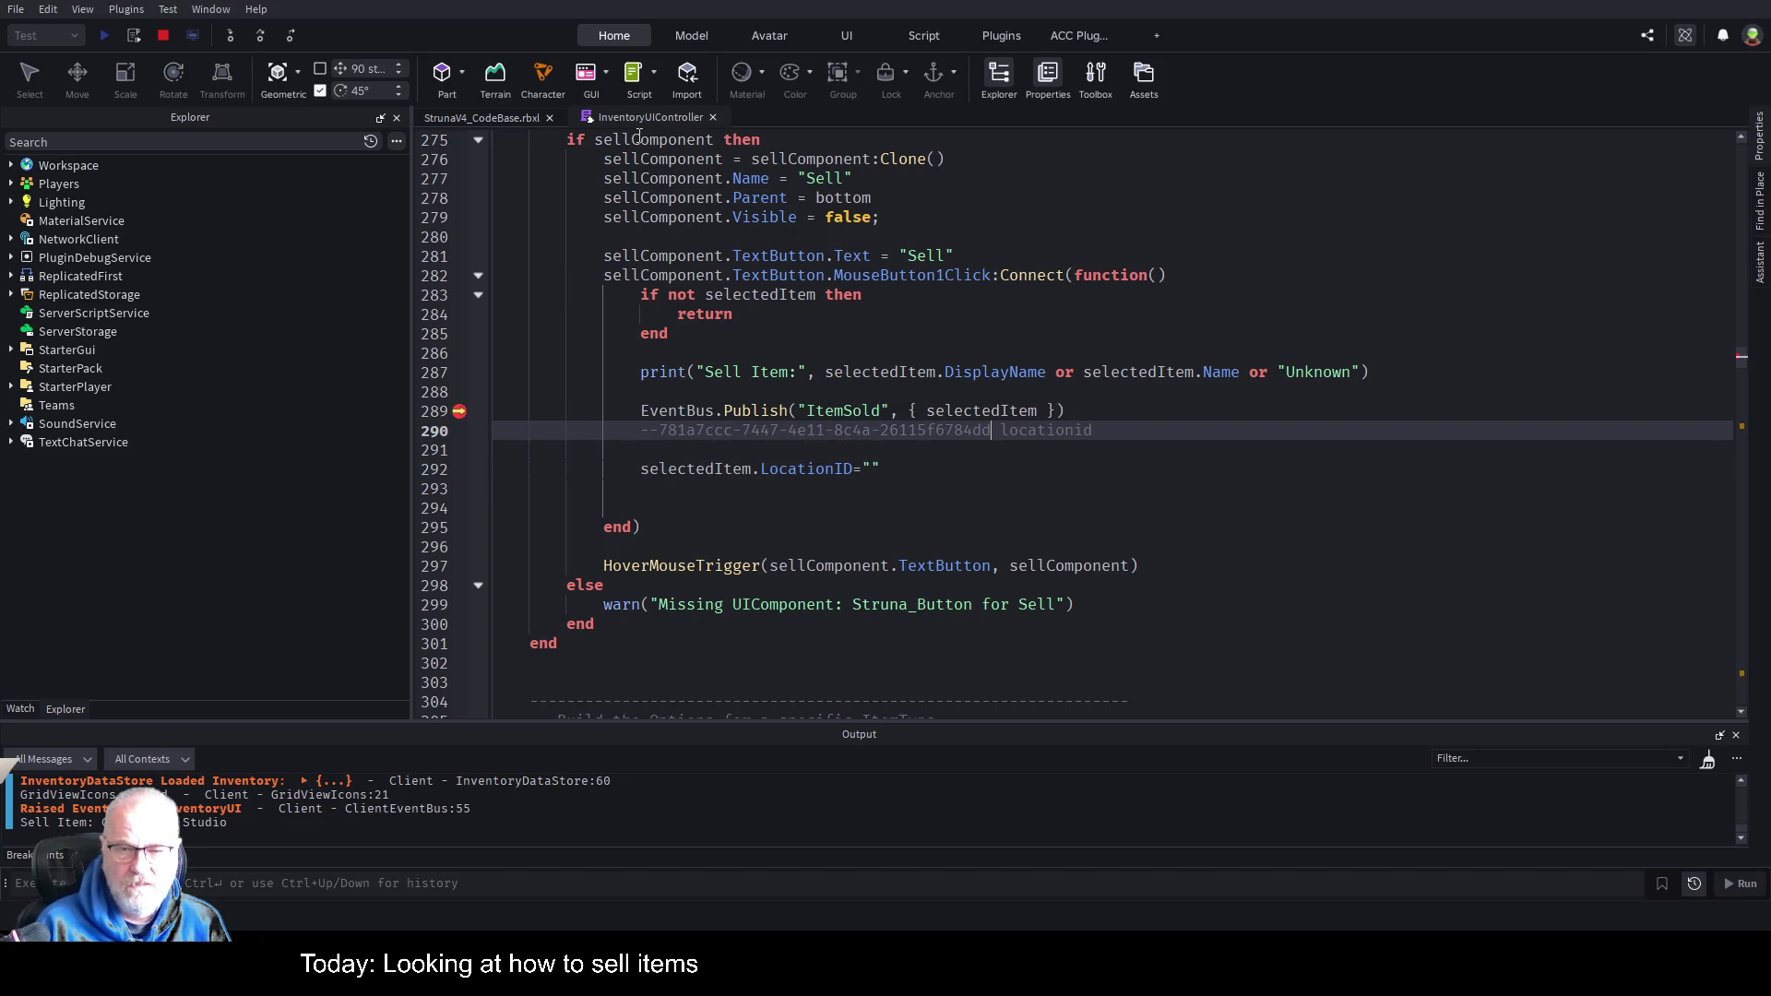
Copy the Sold Items GUID from the comment and paste it as the LocationID value.
{"action": "key", "text": "shift+Left"}
{"action": "key", "text": "shift+Left"}
{"action": "key", "text": "shift+Left"}
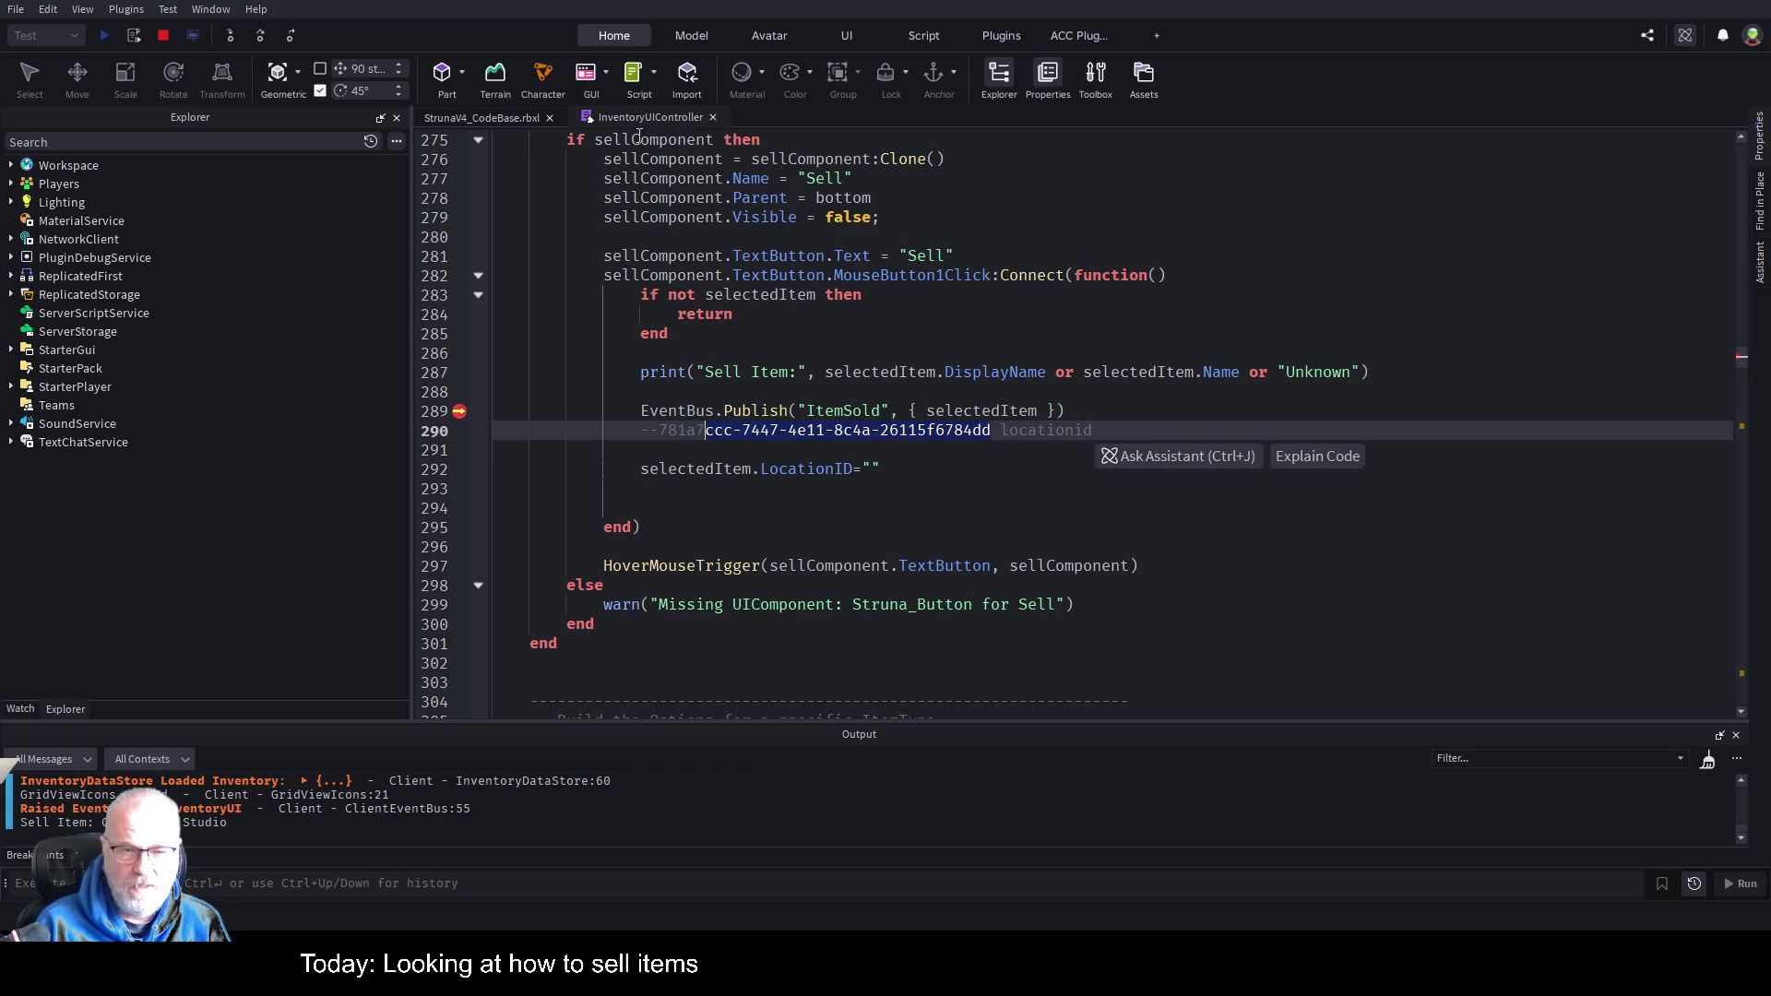
{"action": "key", "text": "ctrl+c"}
{"action": "key", "text": "Down"}
{"action": "key", "text": "Down"}
{"action": "key", "text": "End"}
{"action": "key", "text": "Left"}
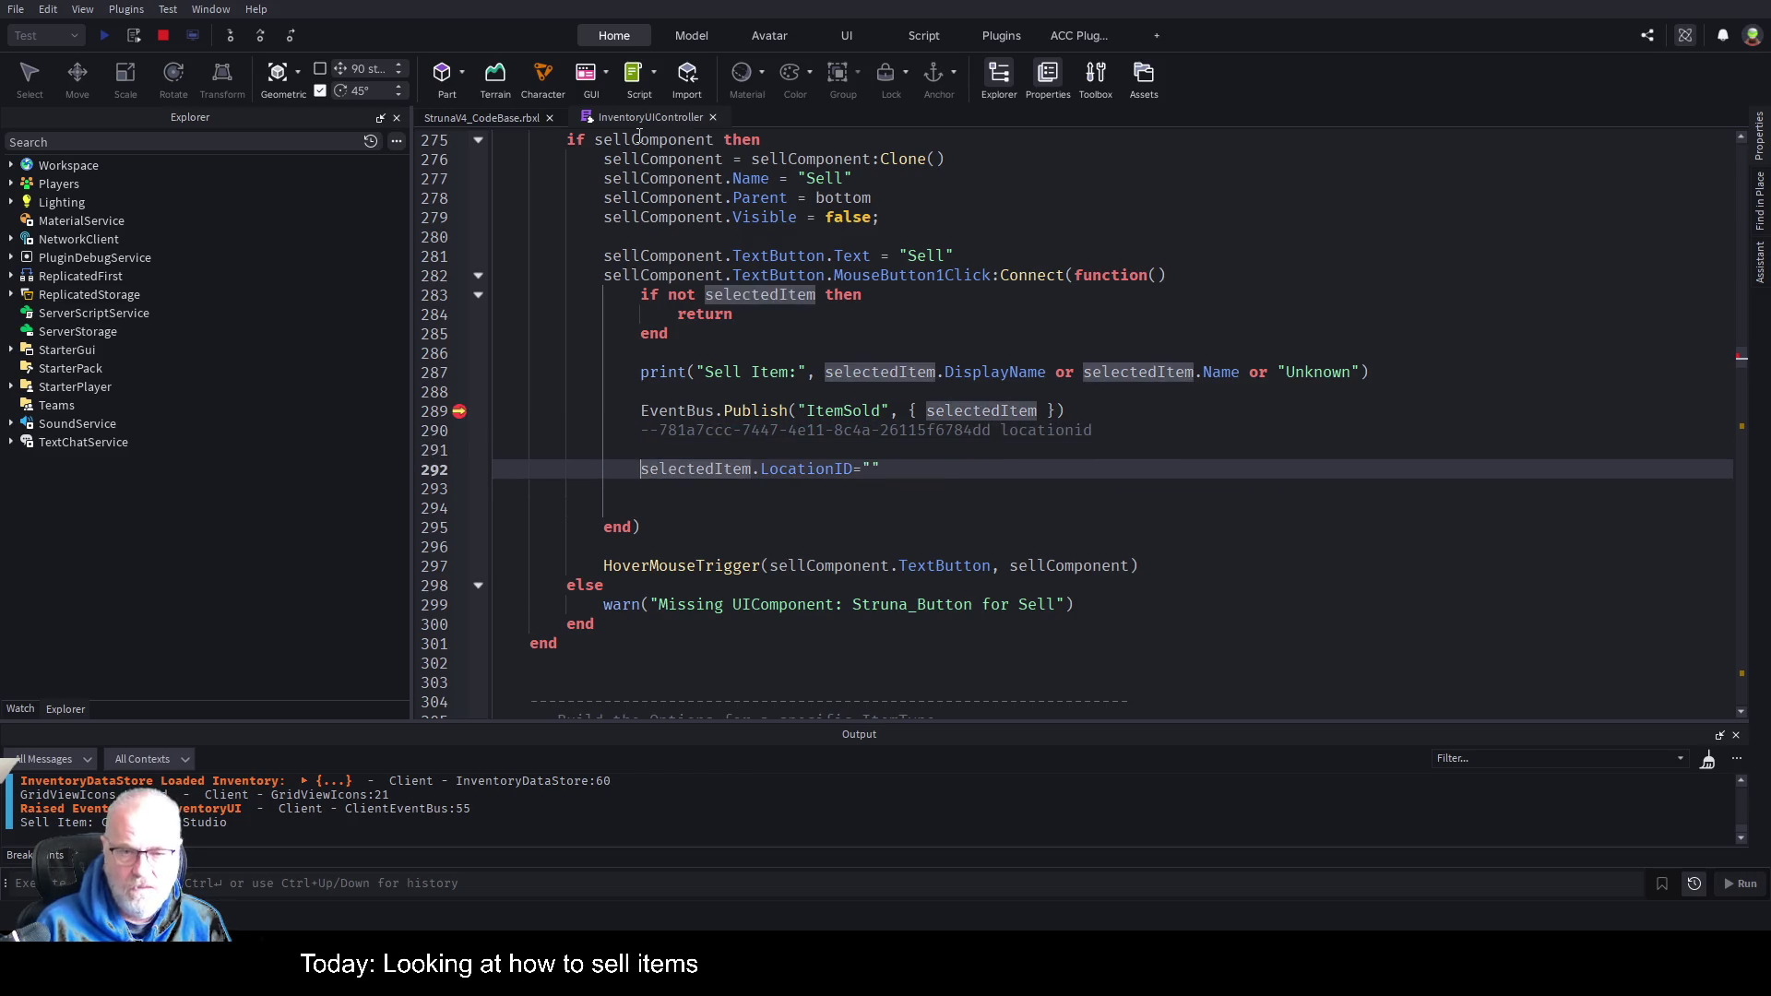
{"action": "key", "text": "ctrl+v"}
{"action": "key", "text": "End"}
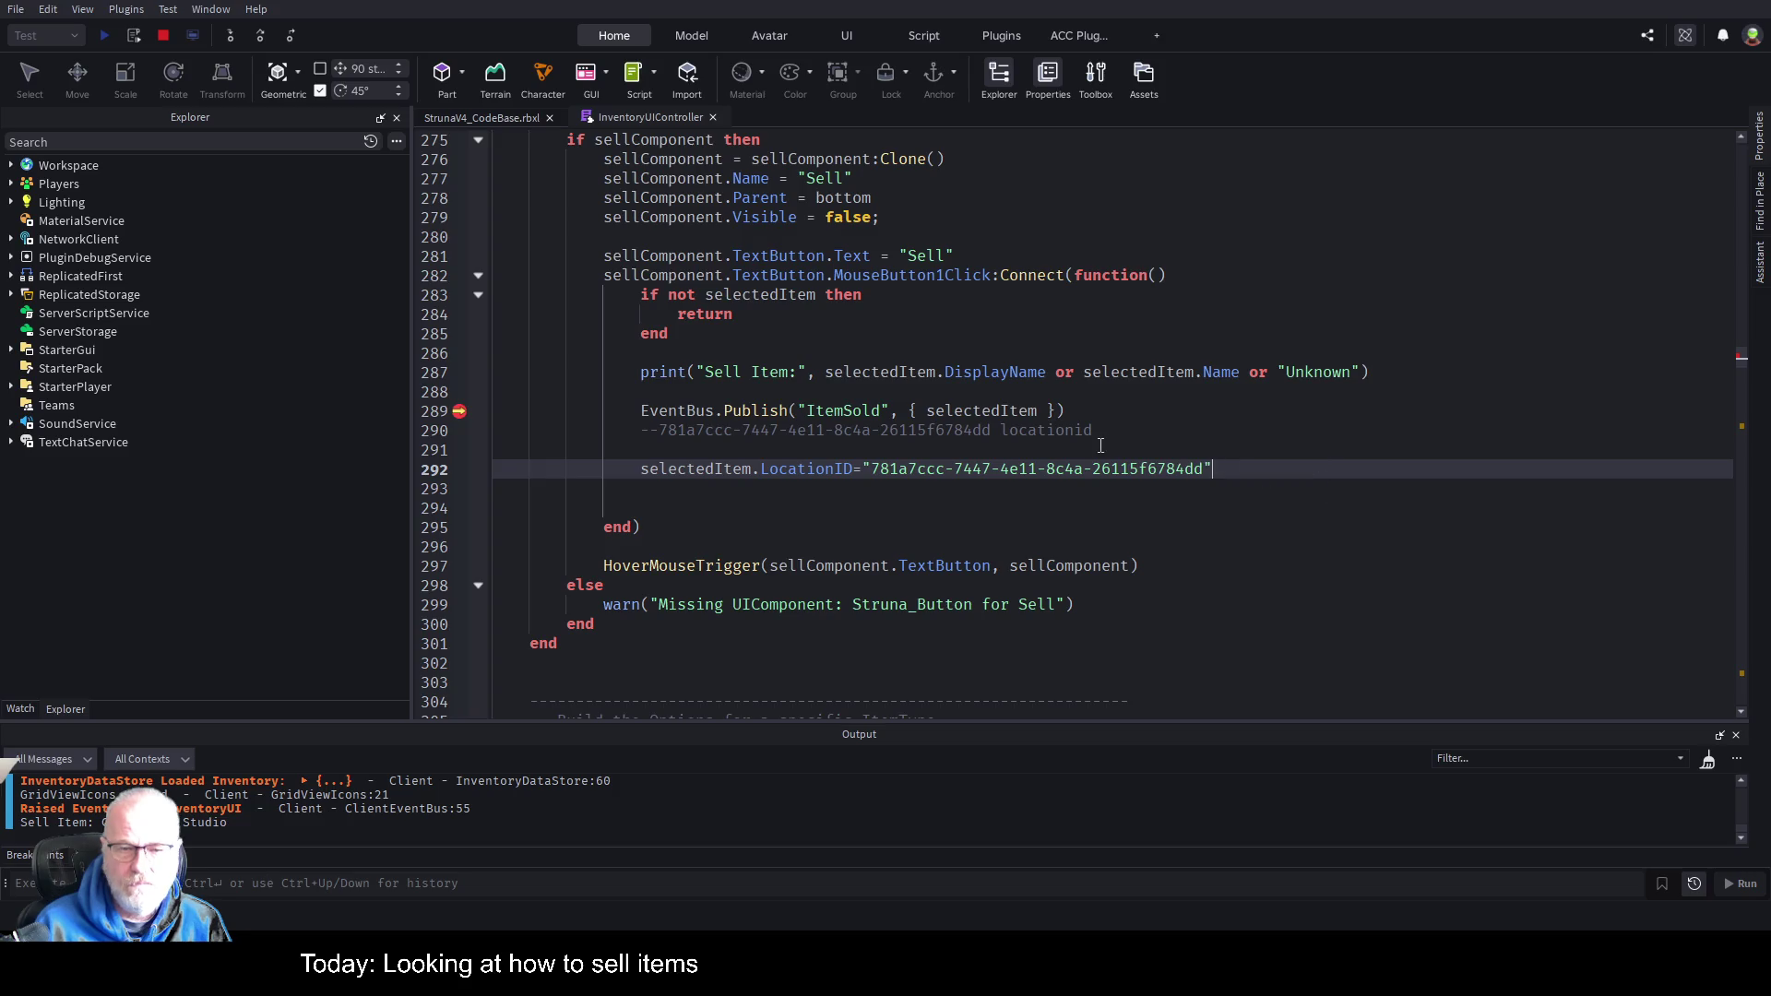
{"action": "key", "text": "Return"}
{"action": "type", "text": "ref"}
{"action": "key", "text": "BackSpace"}
{"action": "key", "text": "BackSpace"}
{"action": "key", "text": "BackSpace"}
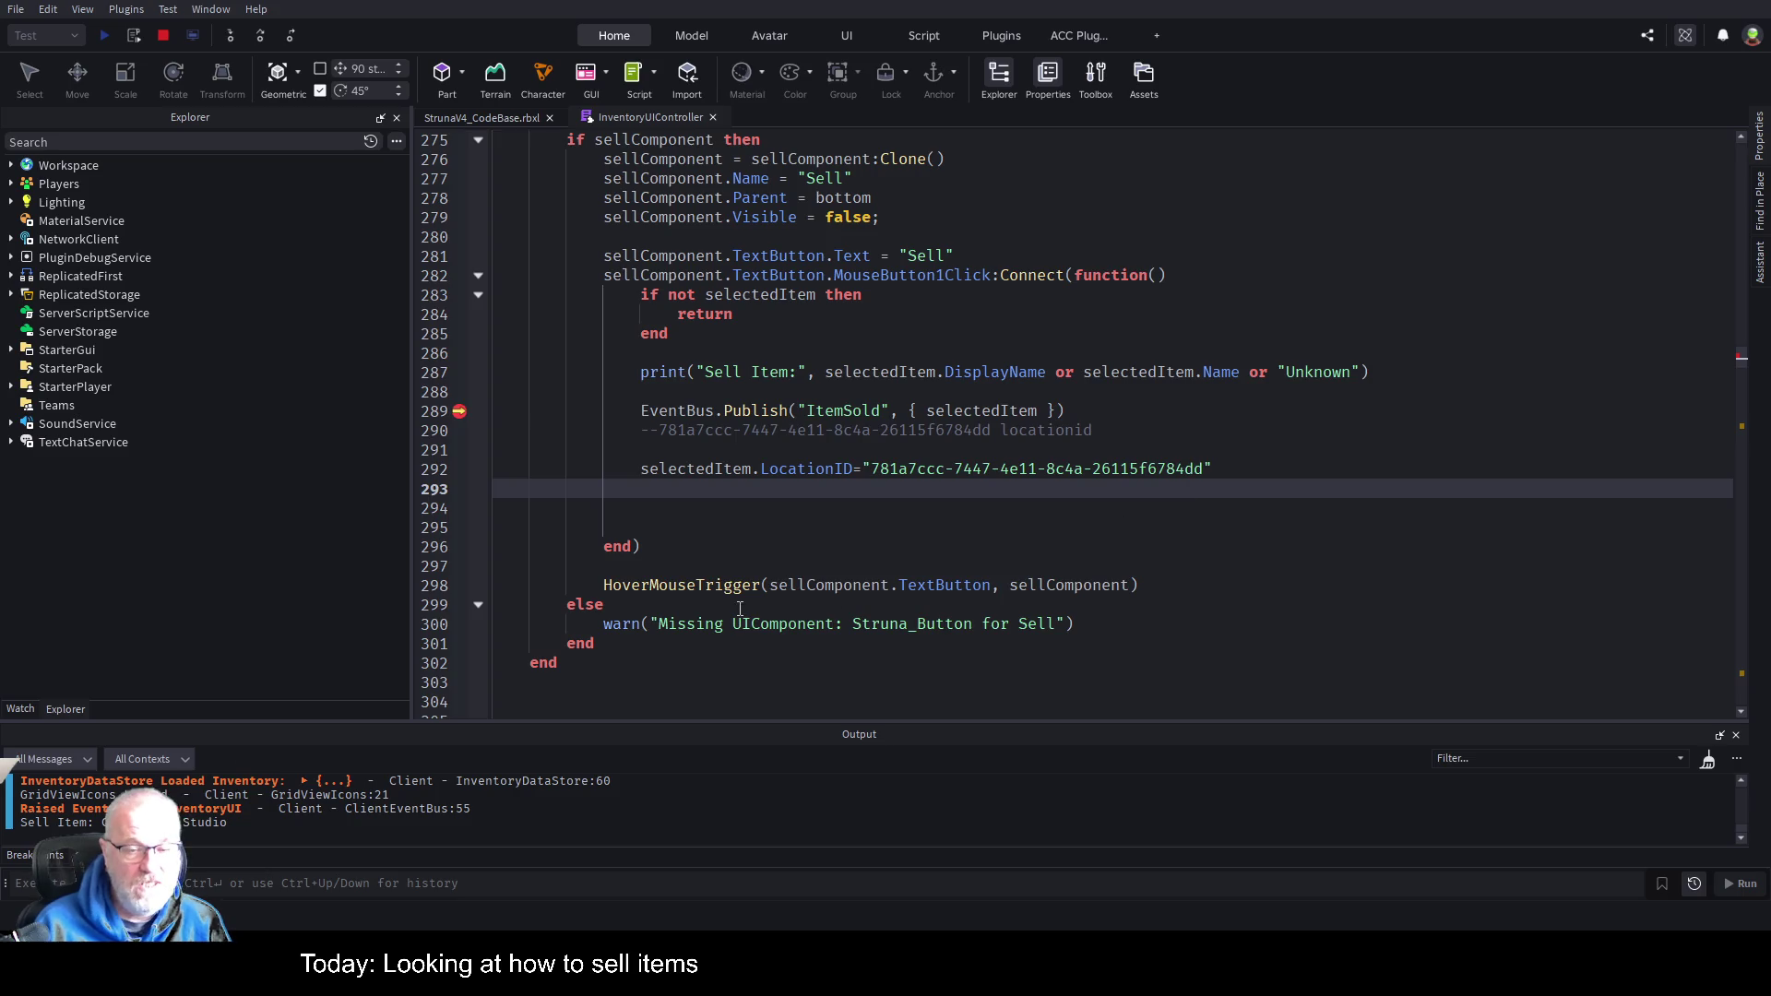
Browse the ACC plugin and Plugins ribbon tools, then return to the InventoryUIController script.
{"action": "scroll", "coordinate": [740, 608], "scroll_direction": "down", "scroll_amount": 2}
{"action": "scroll", "coordinate": [742, 595], "scroll_direction": "down", "scroll_amount": 15}
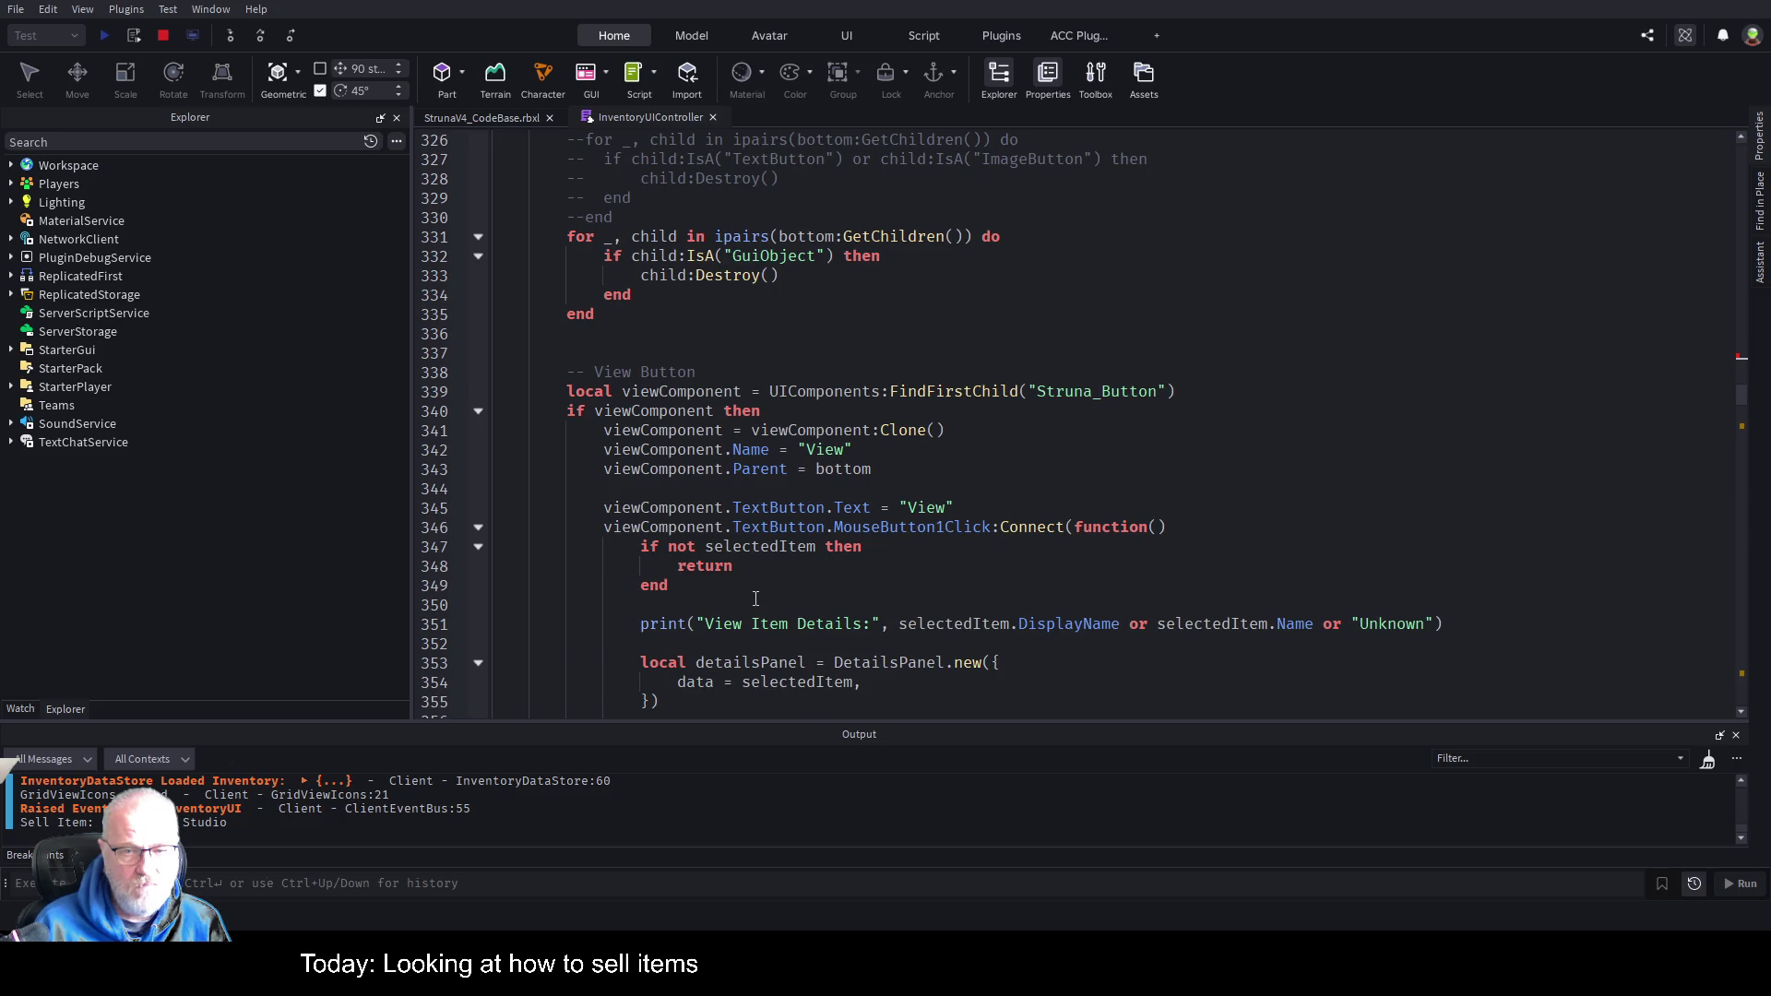
{"action": "scroll", "coordinate": [755, 598], "scroll_direction": "down", "scroll_amount": 17}
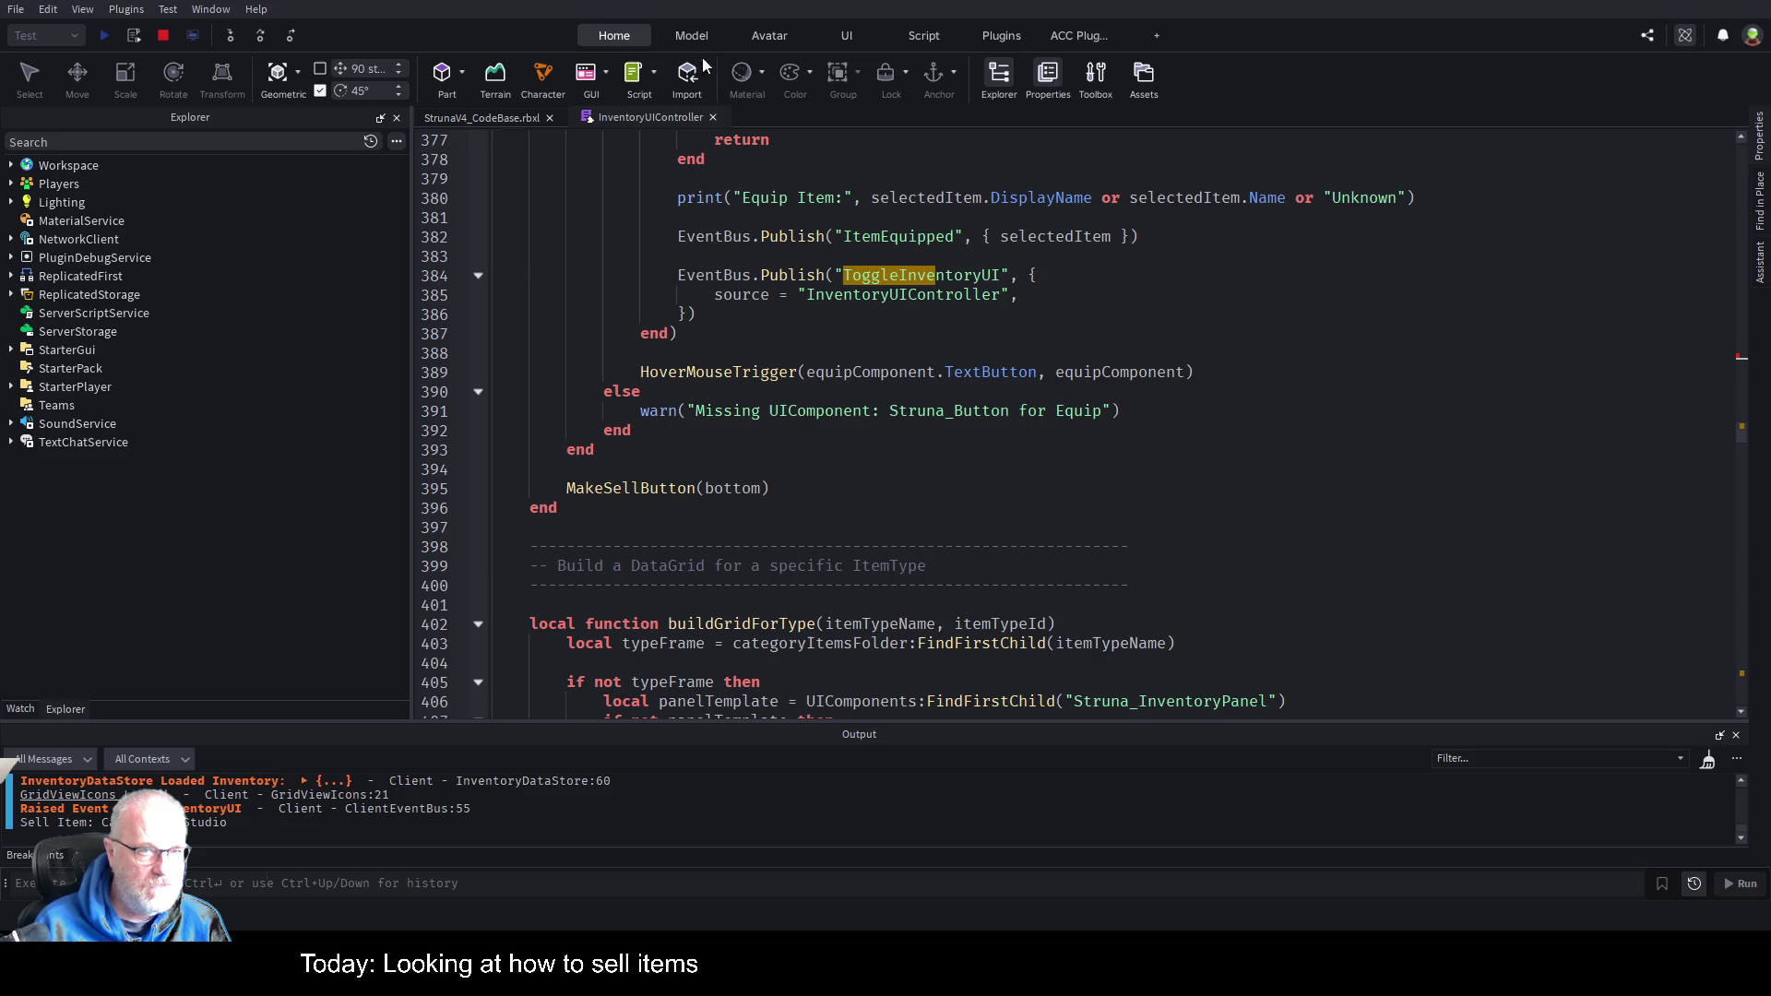
{"action": "left_click", "coordinate": [1097, 37]}
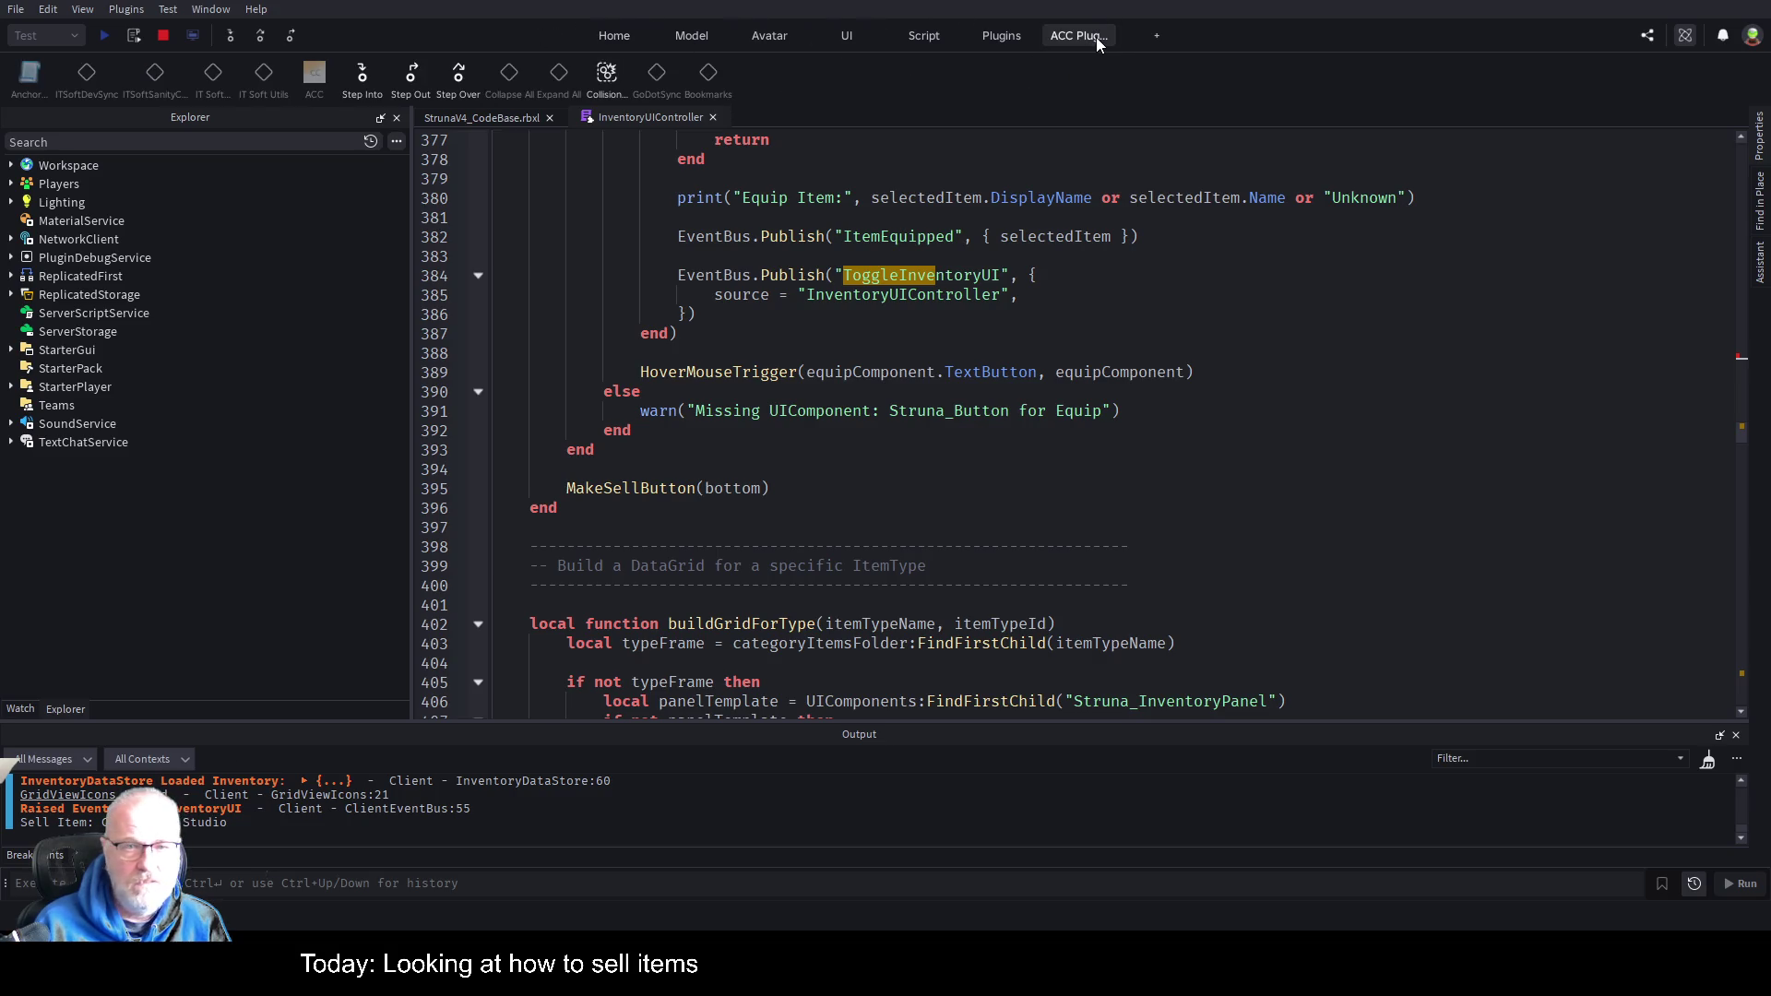
{"action": "left_click", "coordinate": [521, 118]}
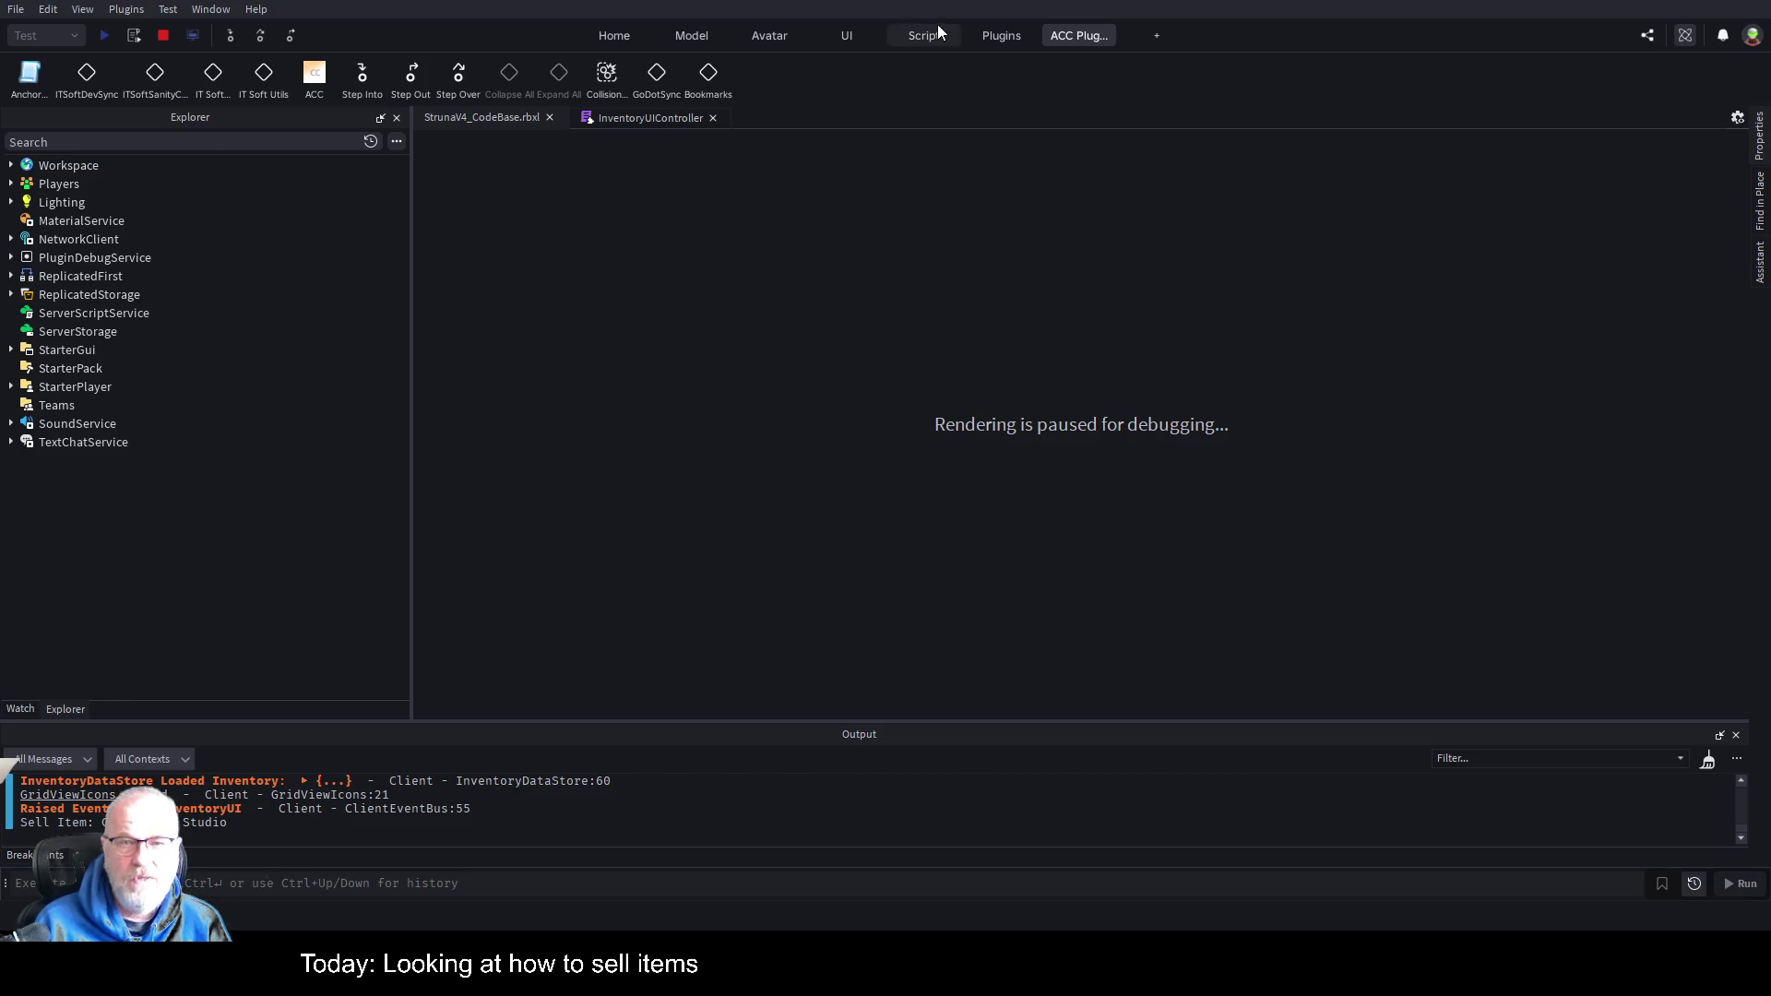
{"action": "left_click", "coordinate": [996, 35]}
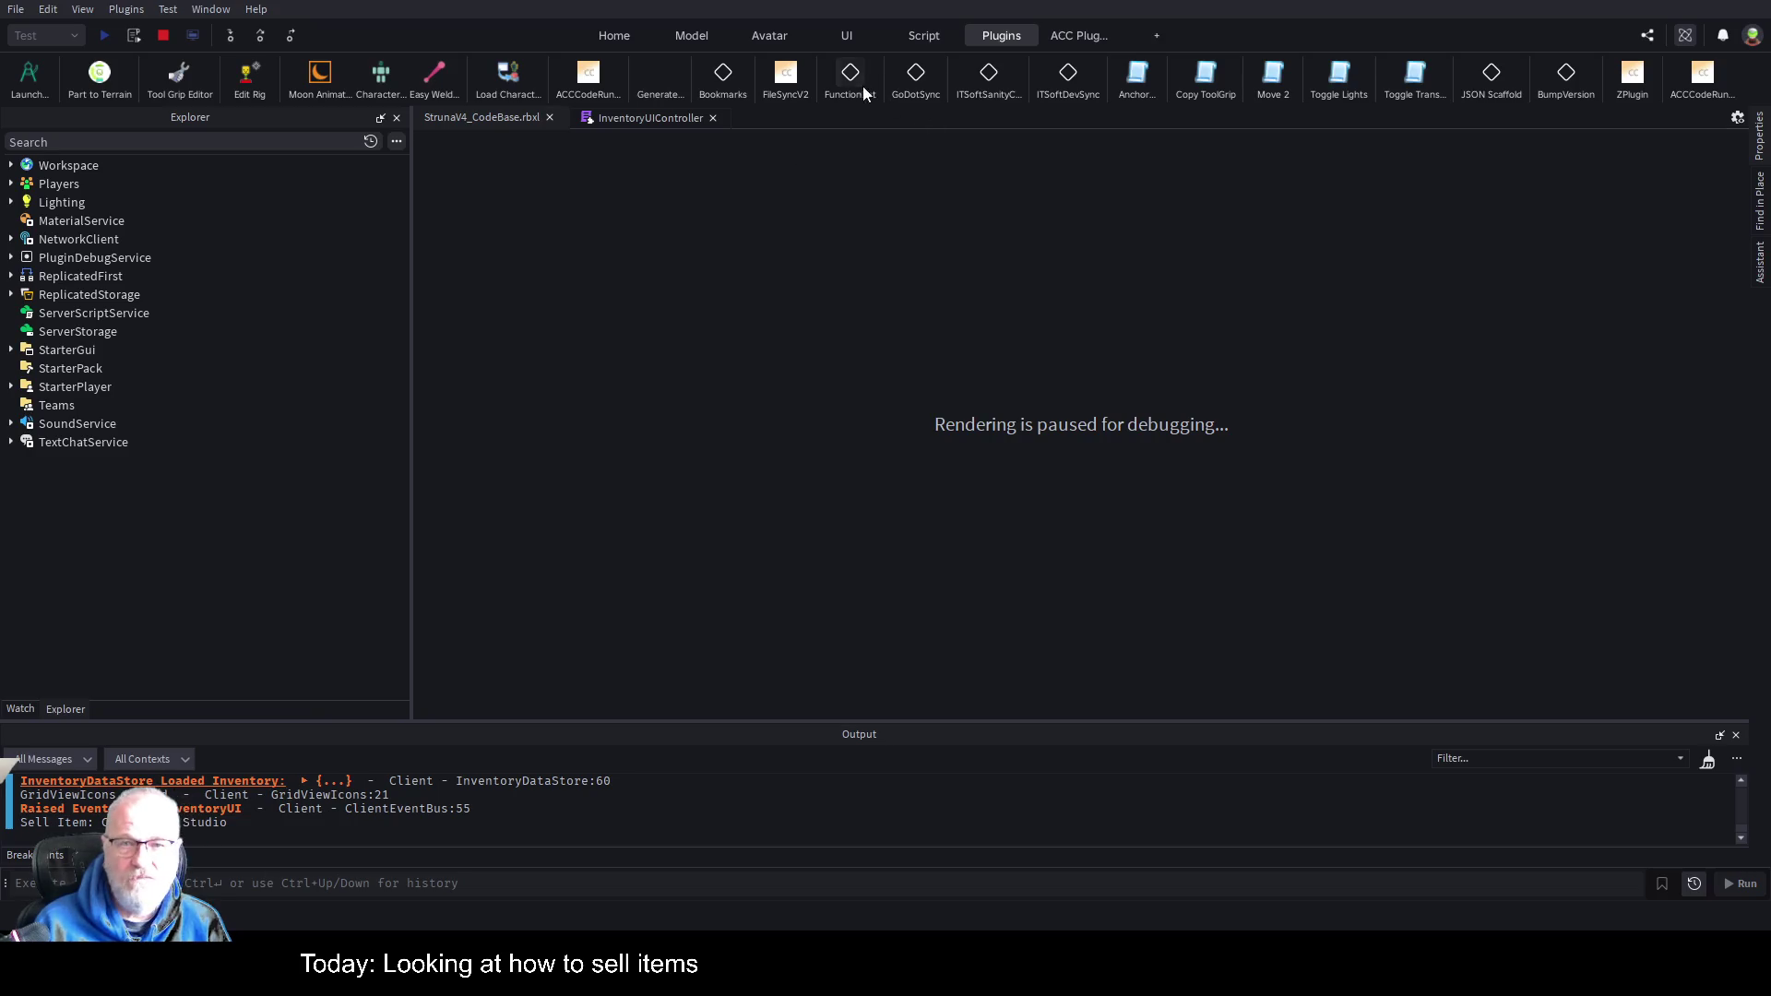
{"action": "left_click", "coordinate": [616, 120]}
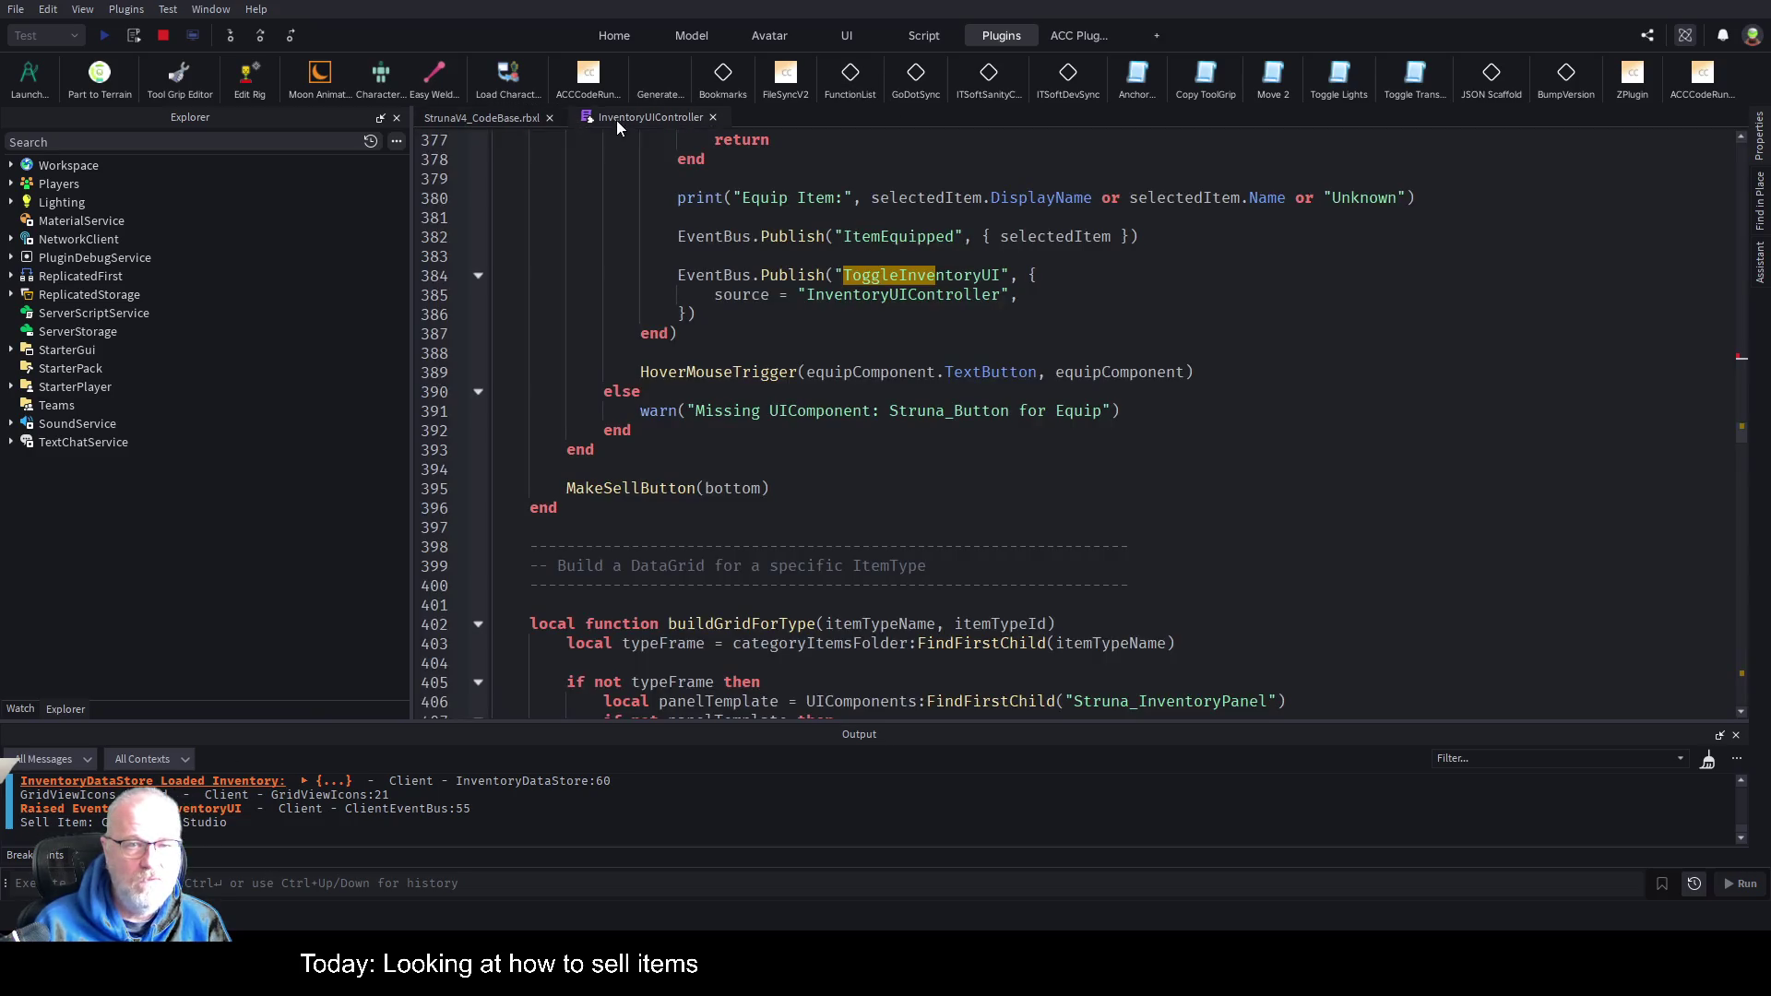
Stop the play test, clear the side panels, and open the ACC Function List beside the game view.
{"action": "left_click", "coordinate": [165, 37]}
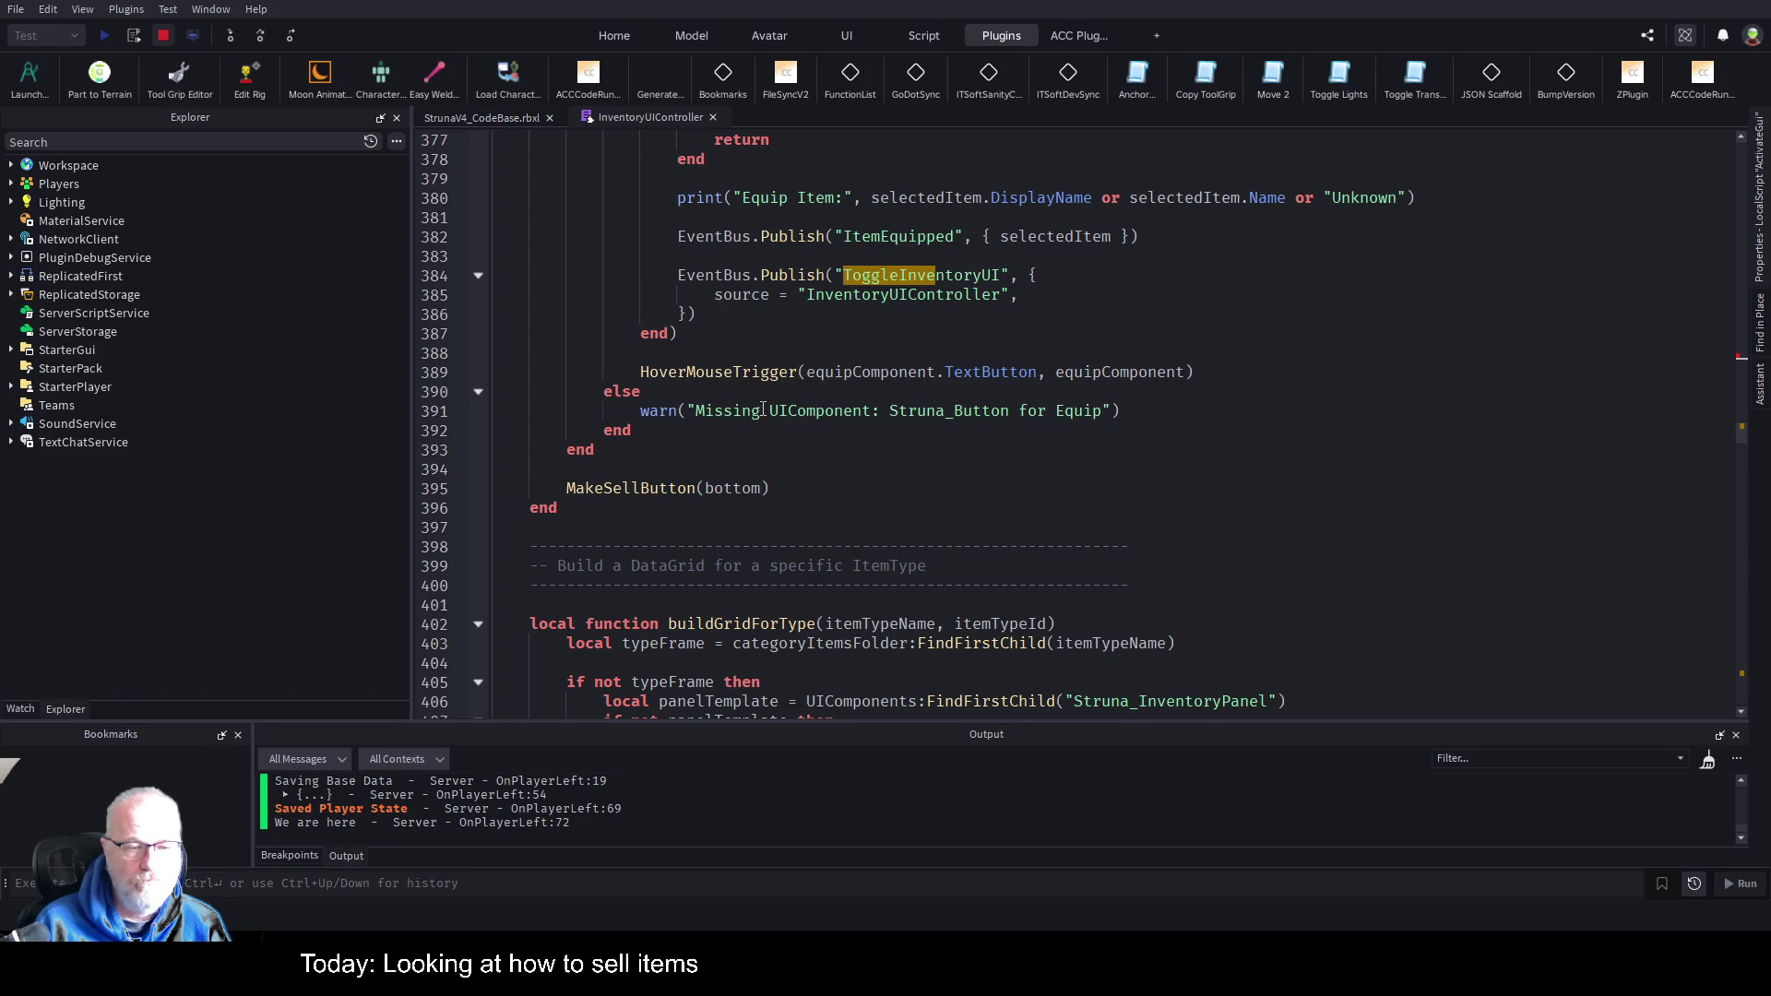
{"action": "left_click", "coordinate": [1758, 393]}
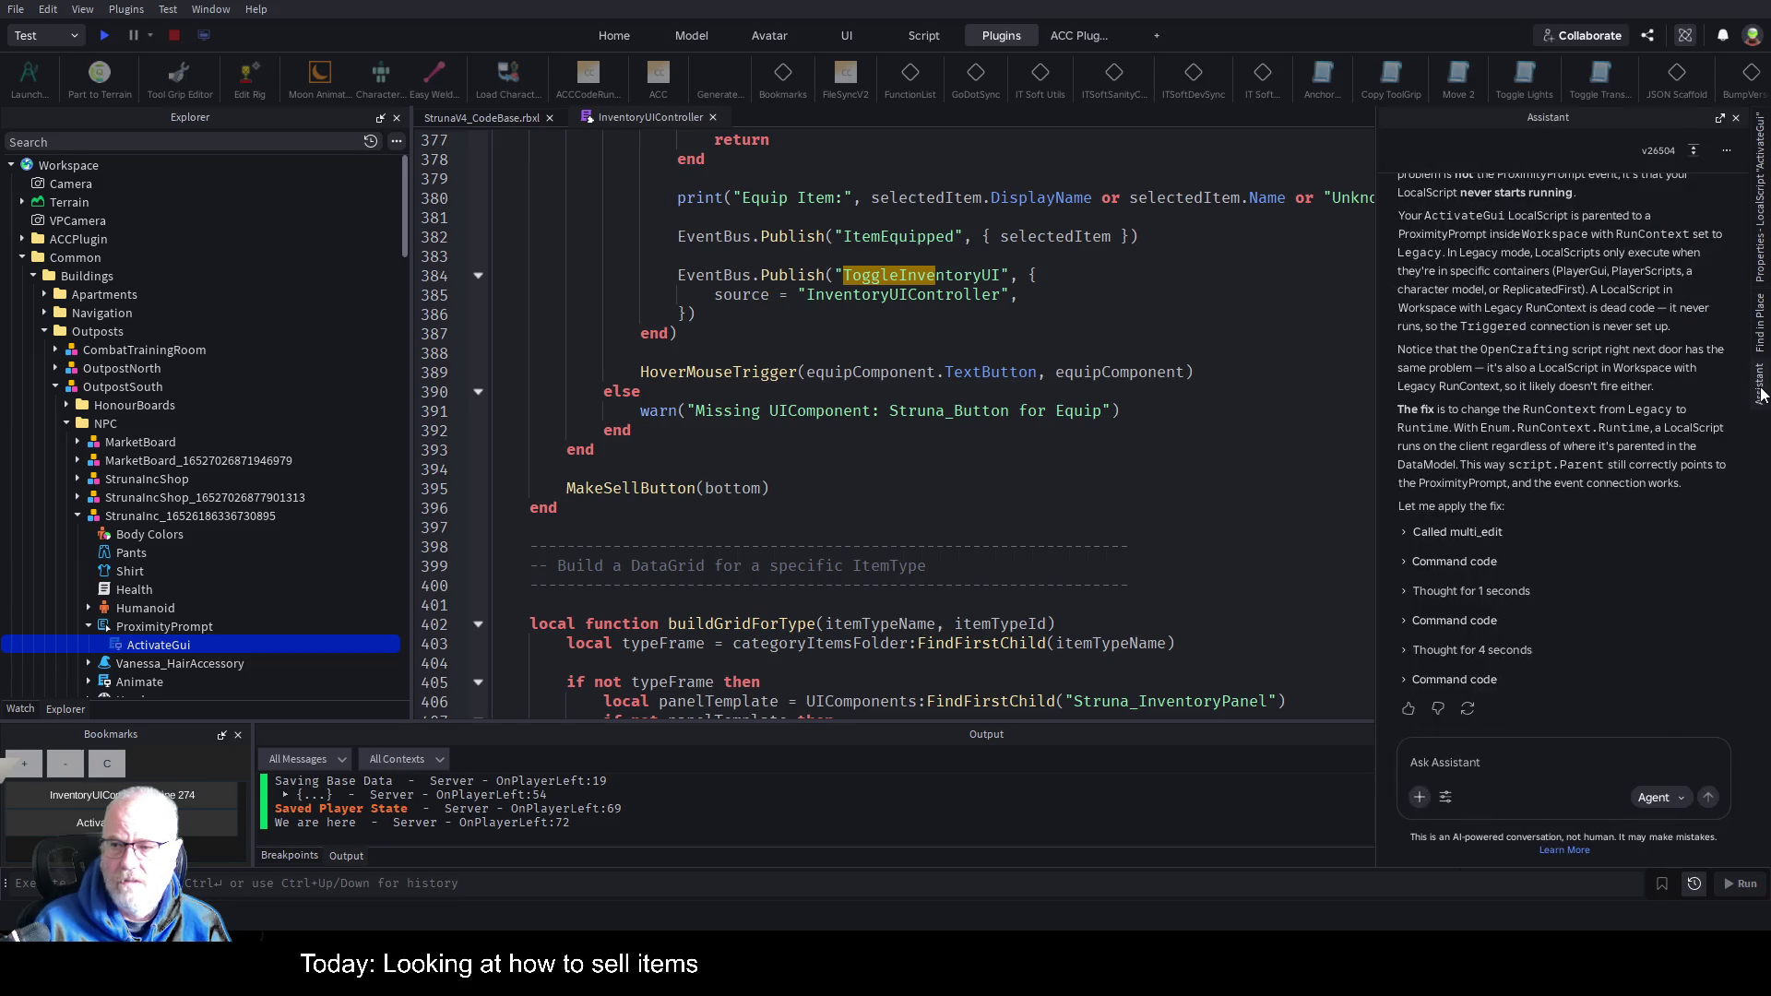
{"action": "left_click", "coordinate": [1734, 120]}
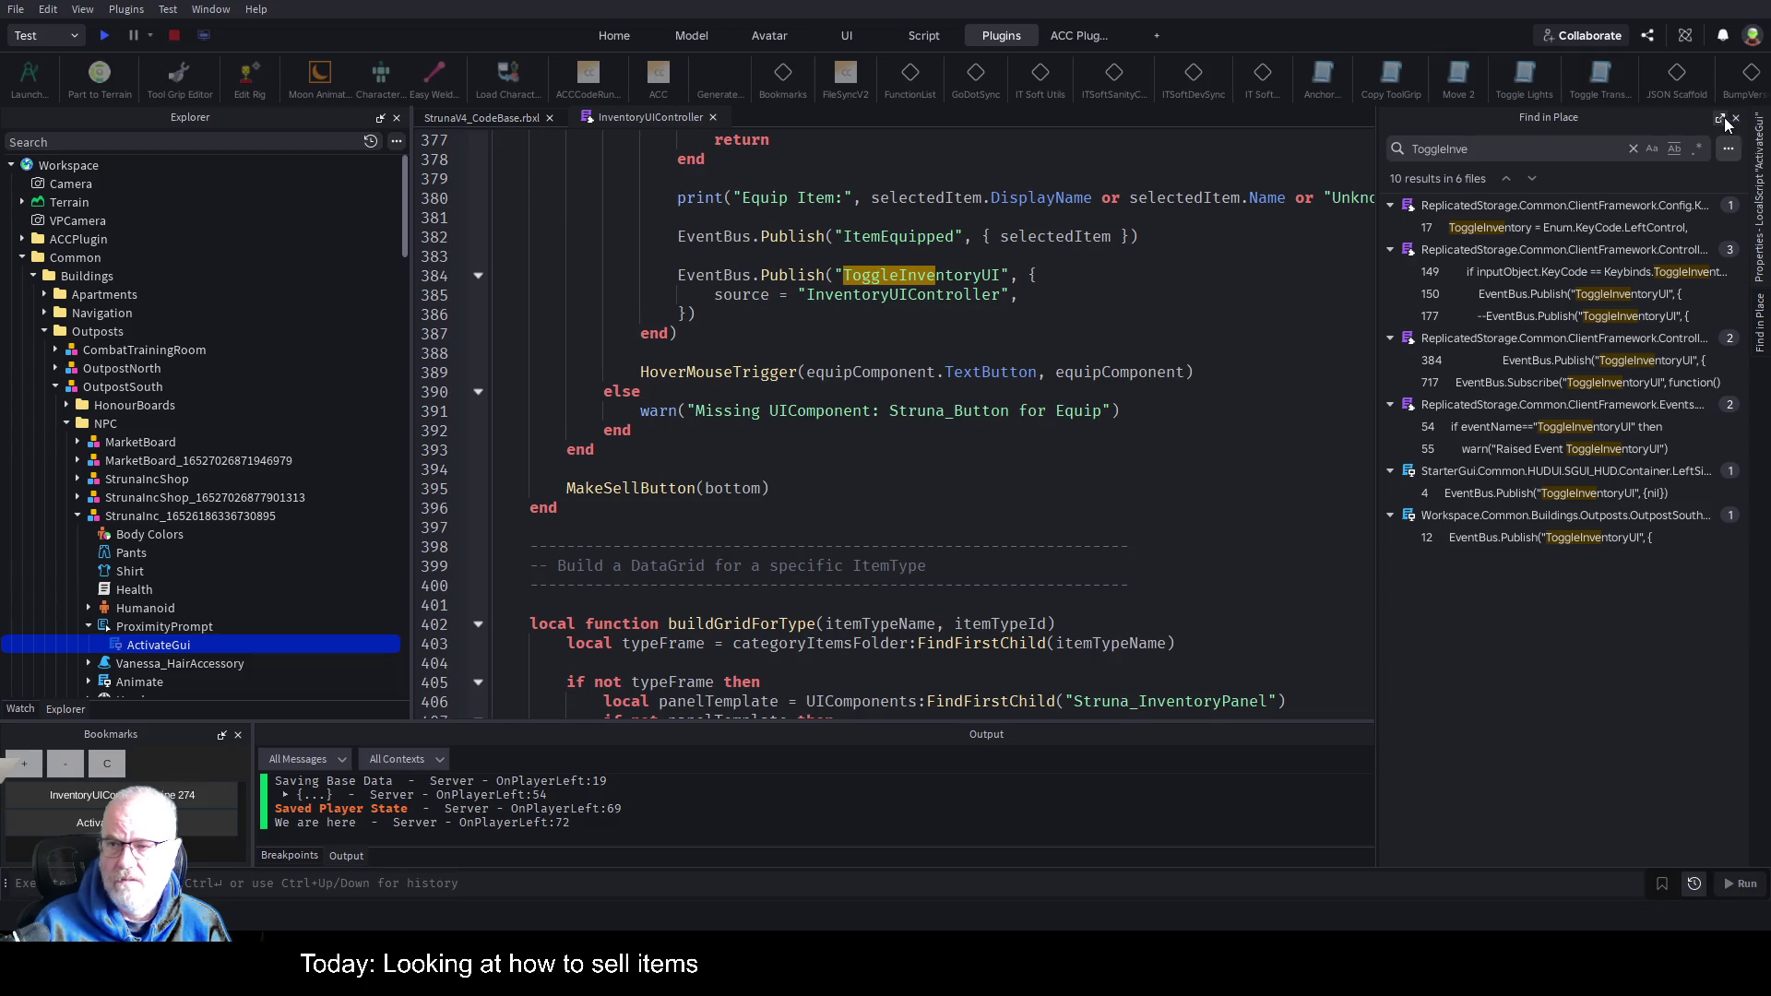
{"action": "left_click", "coordinate": [1720, 118]}
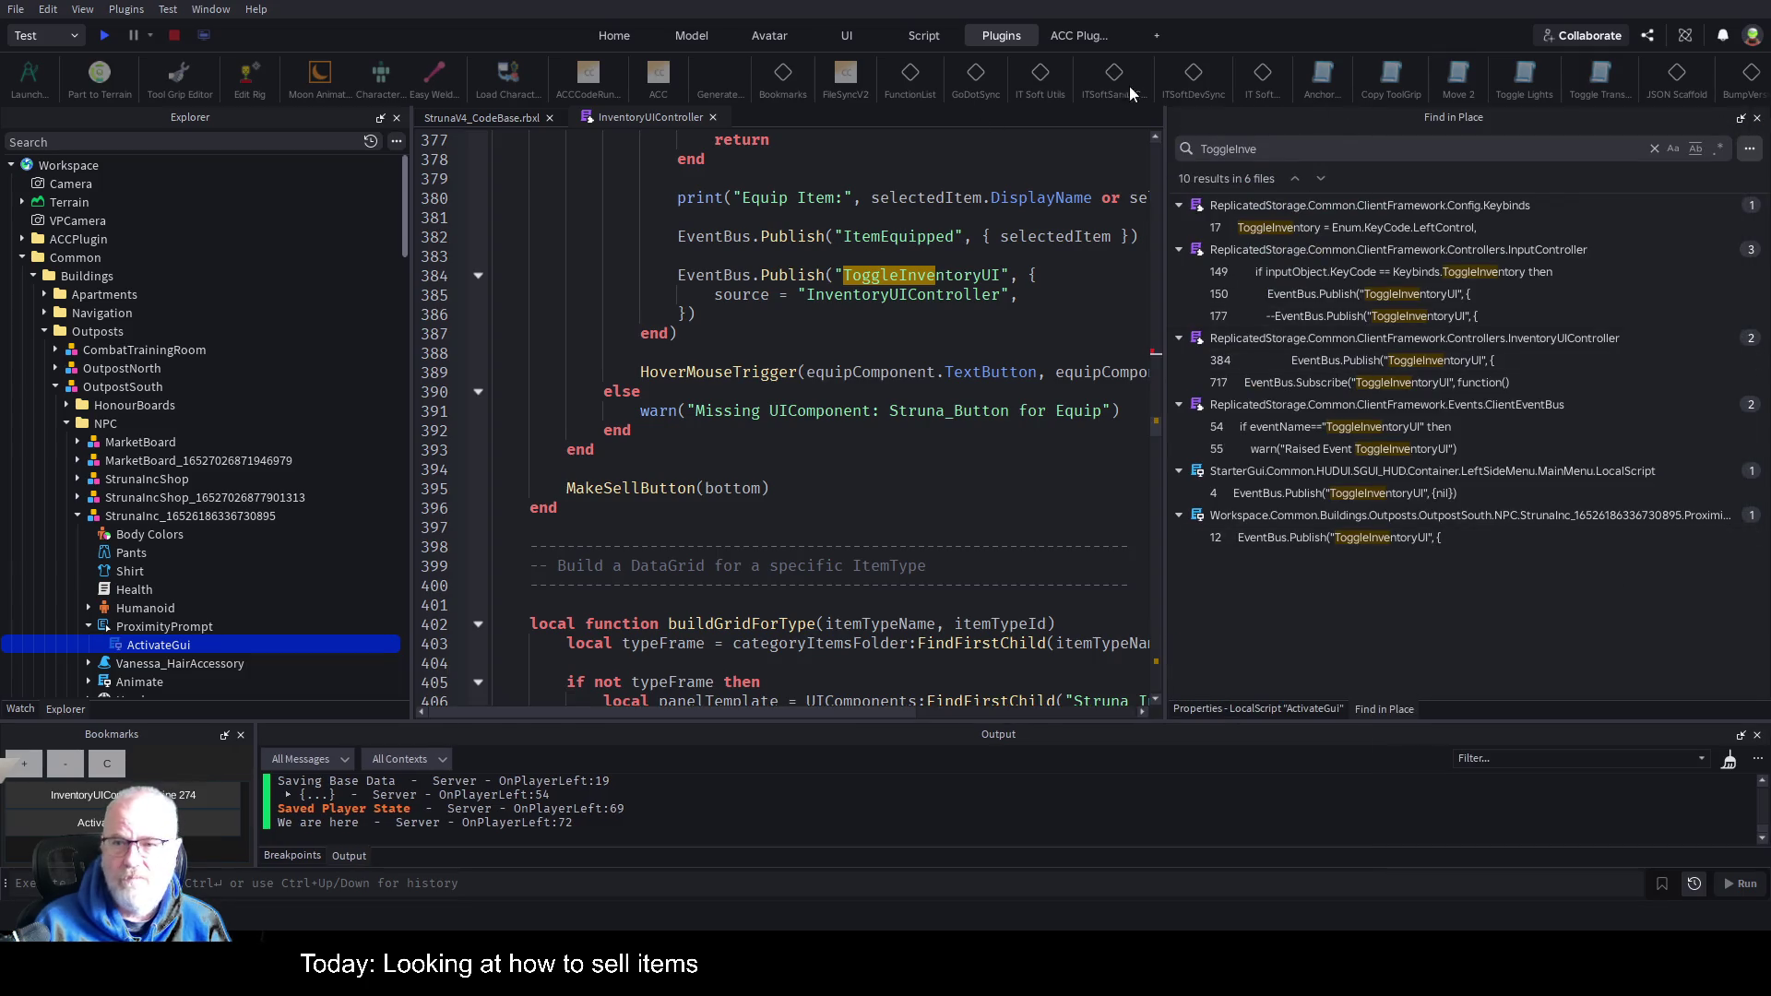
{"action": "left_click", "coordinate": [482, 118]}
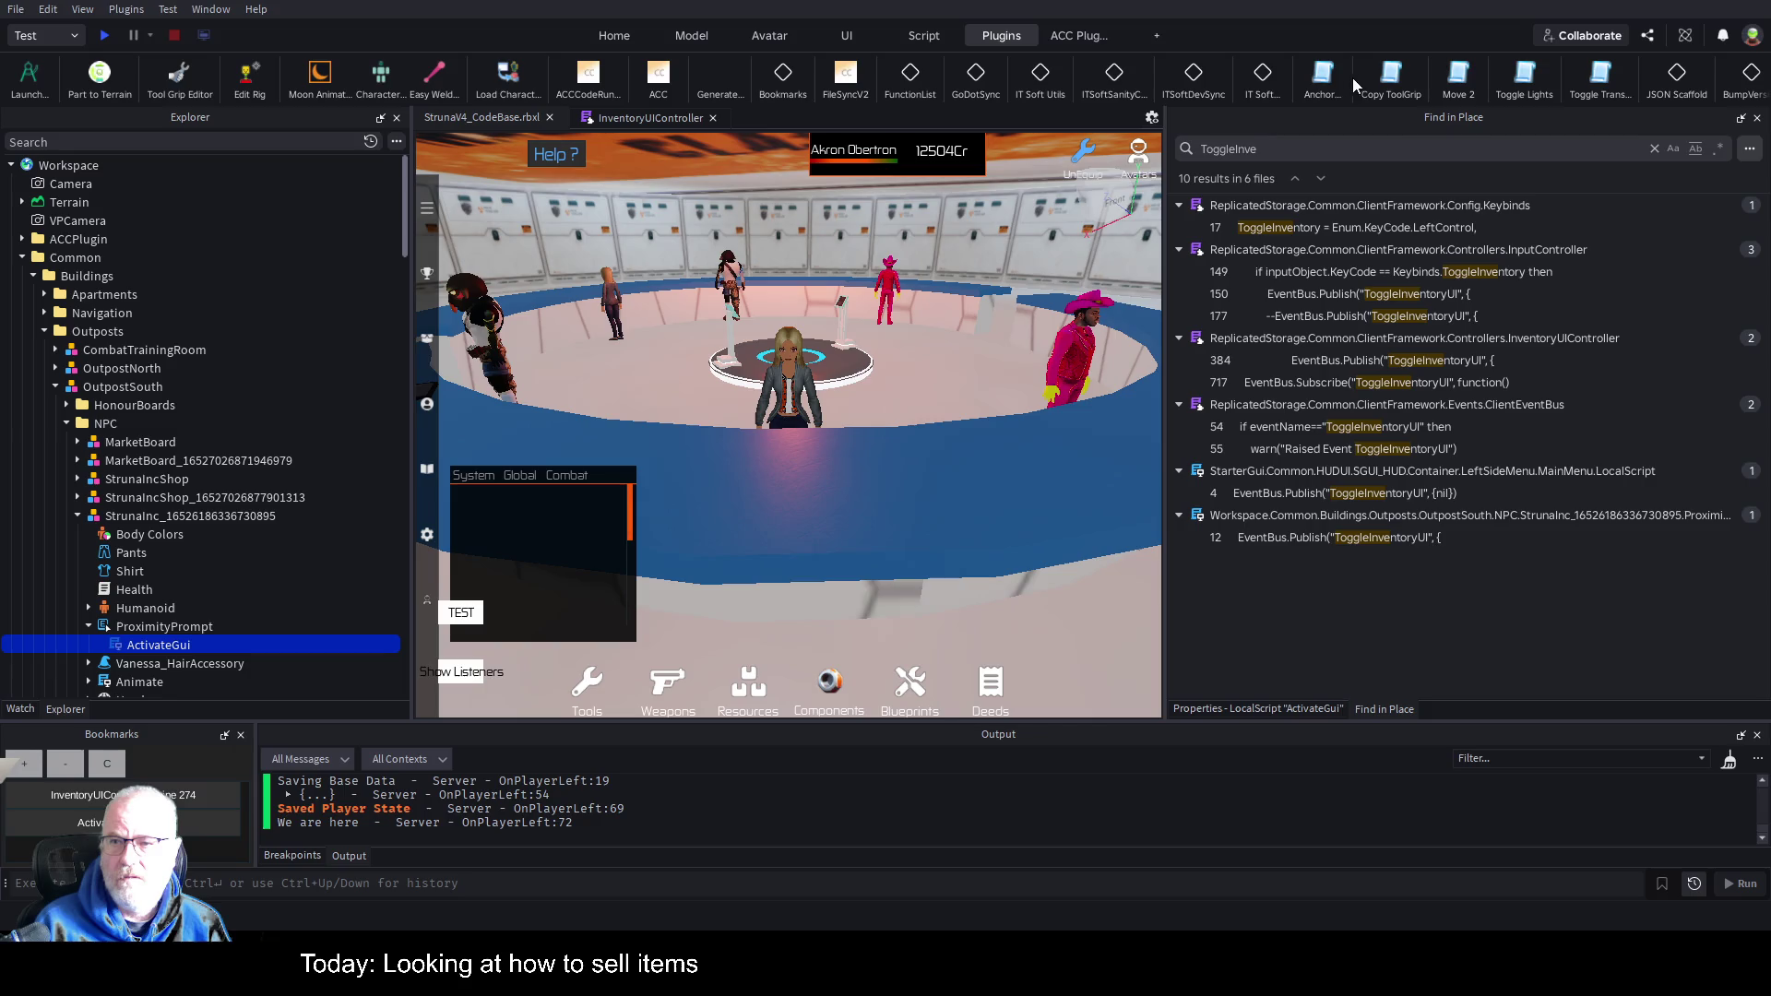
{"action": "left_click", "coordinate": [911, 79]}
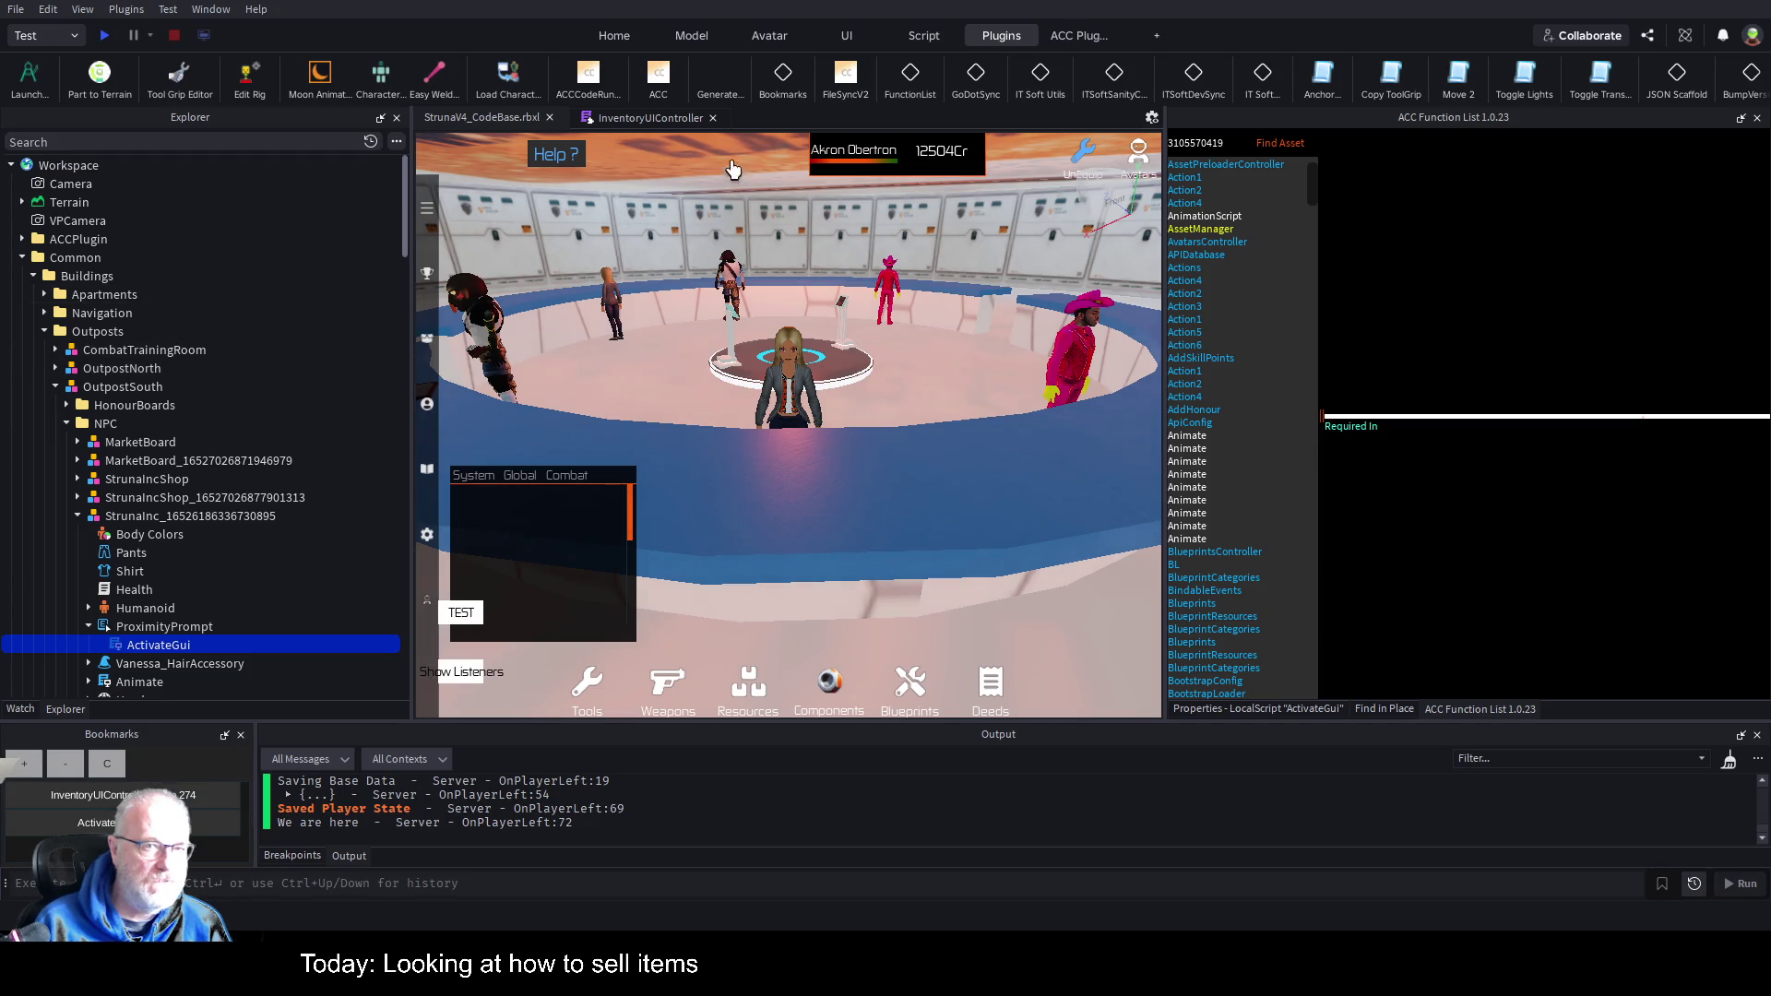
Look up the RefreshAllGrids definition via the Function List, then return to line 274.
{"action": "left_click", "coordinate": [646, 118]}
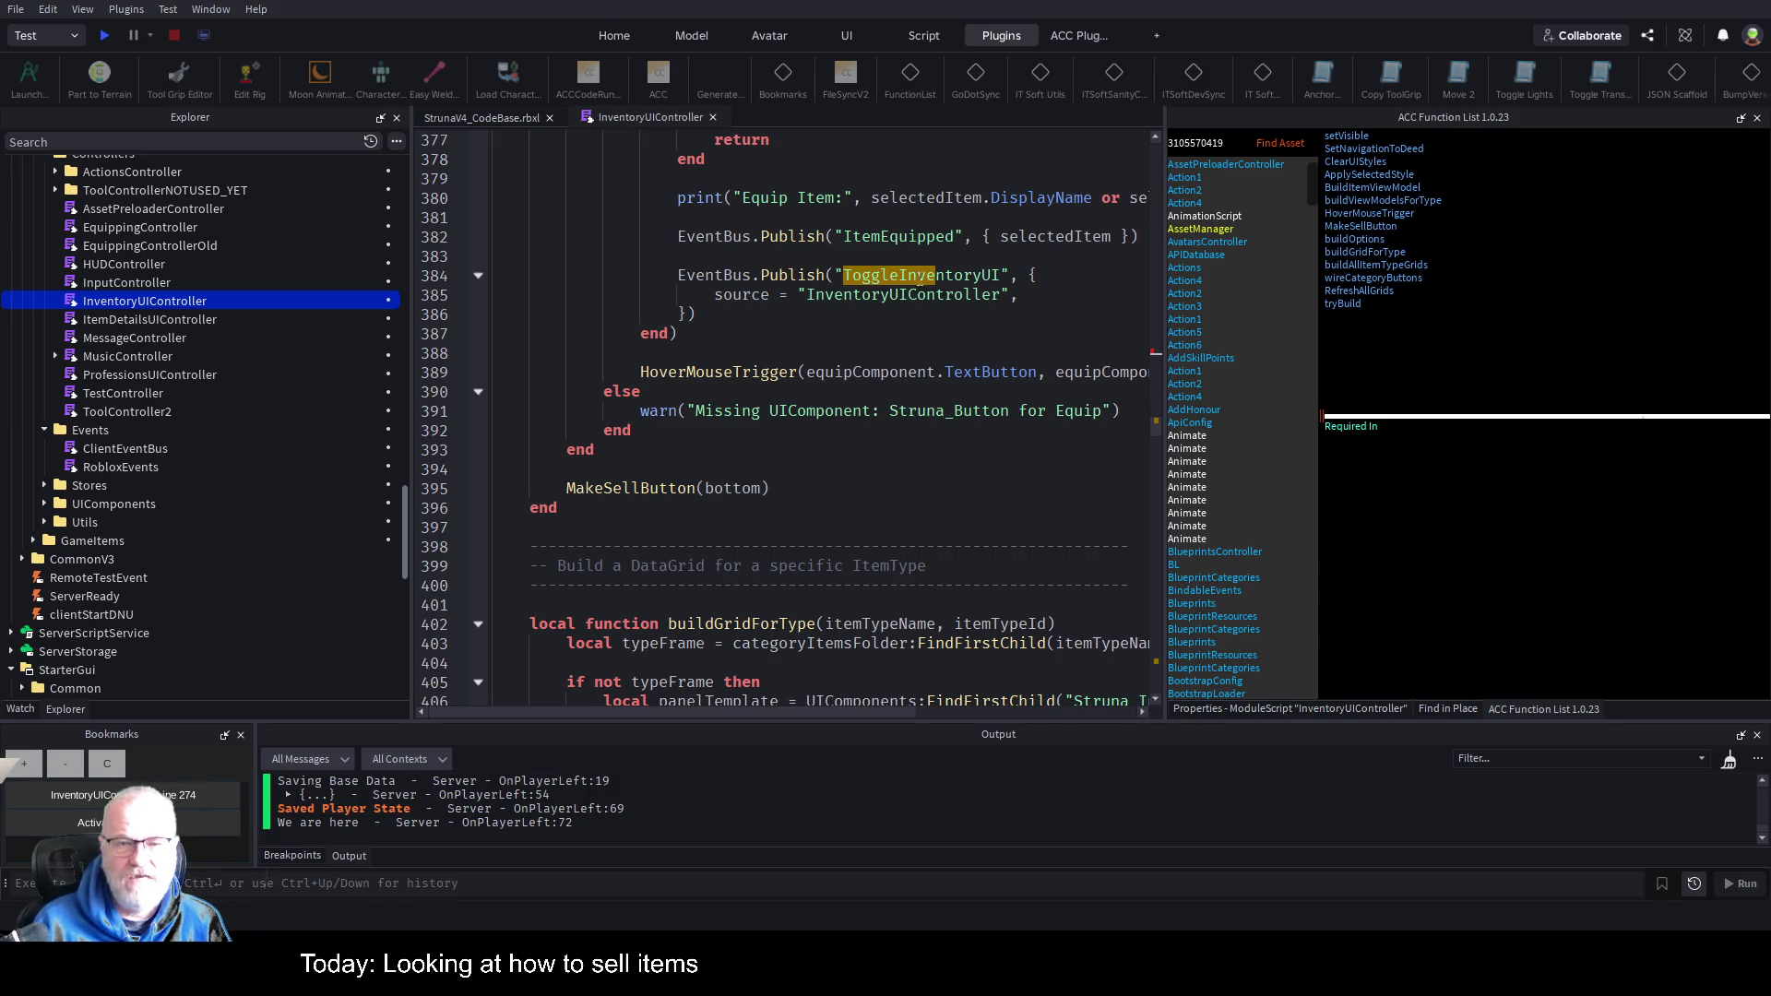
{"action": "left_click", "coordinate": [1386, 293]}
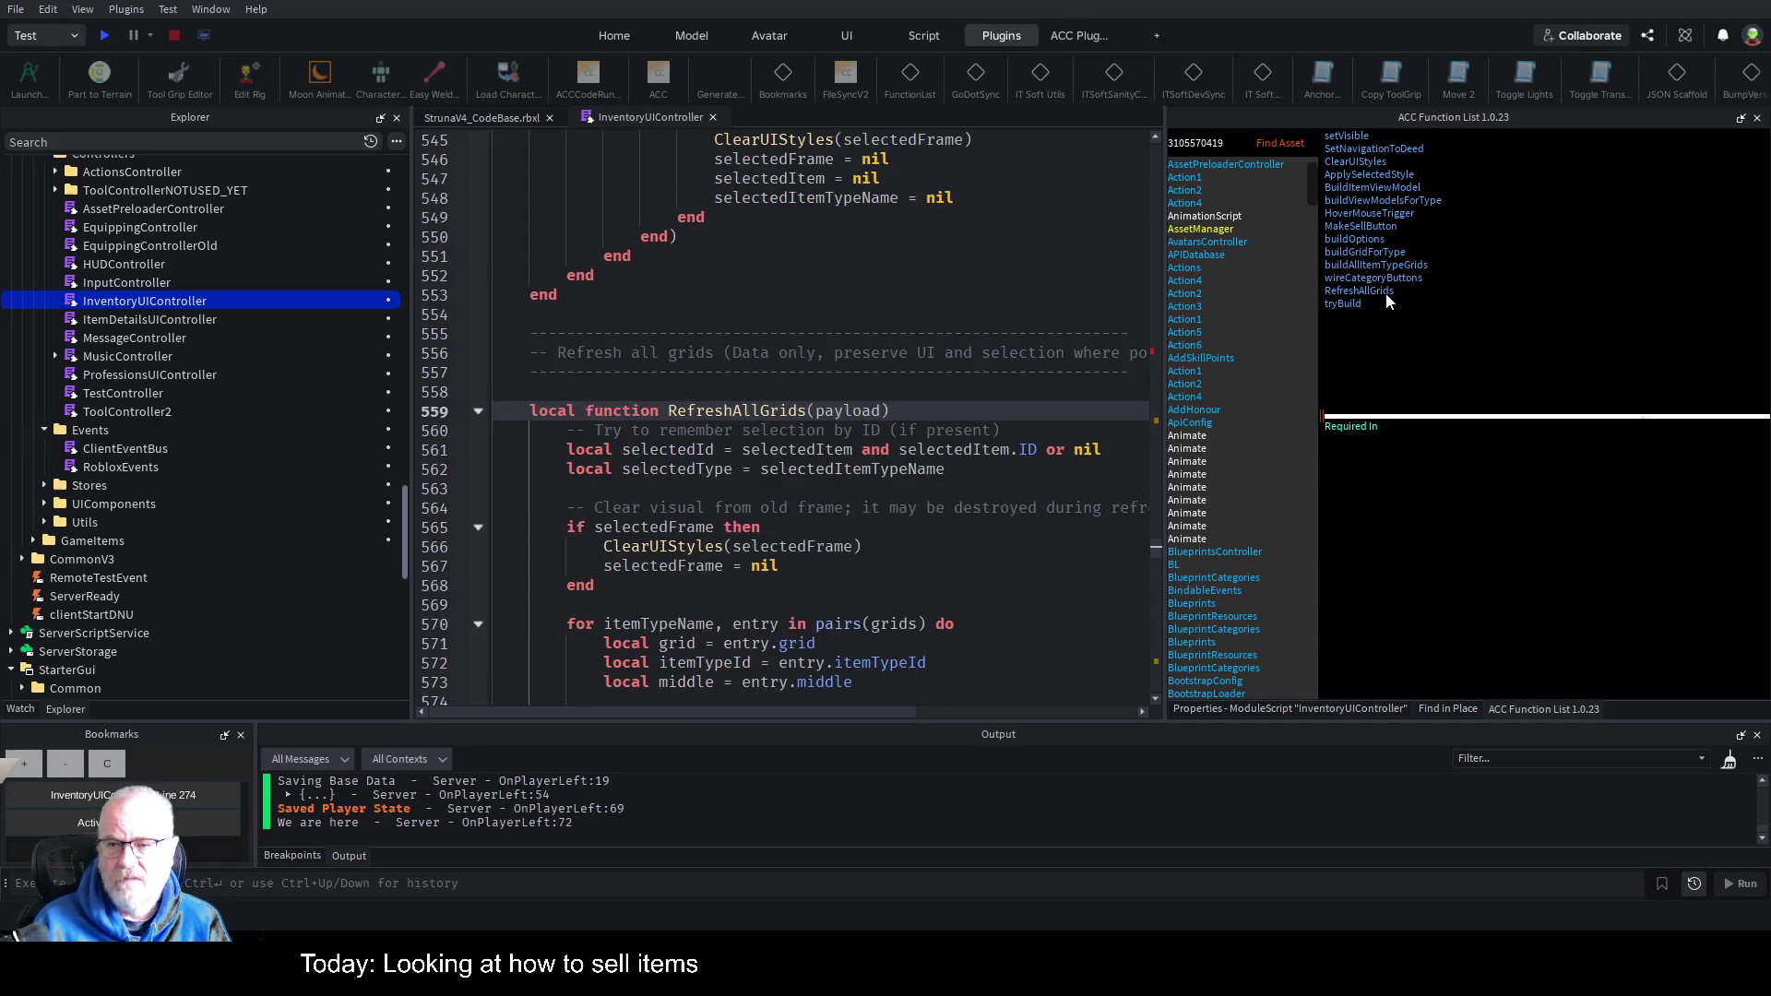
{"action": "double_click", "coordinate": [715, 408]}
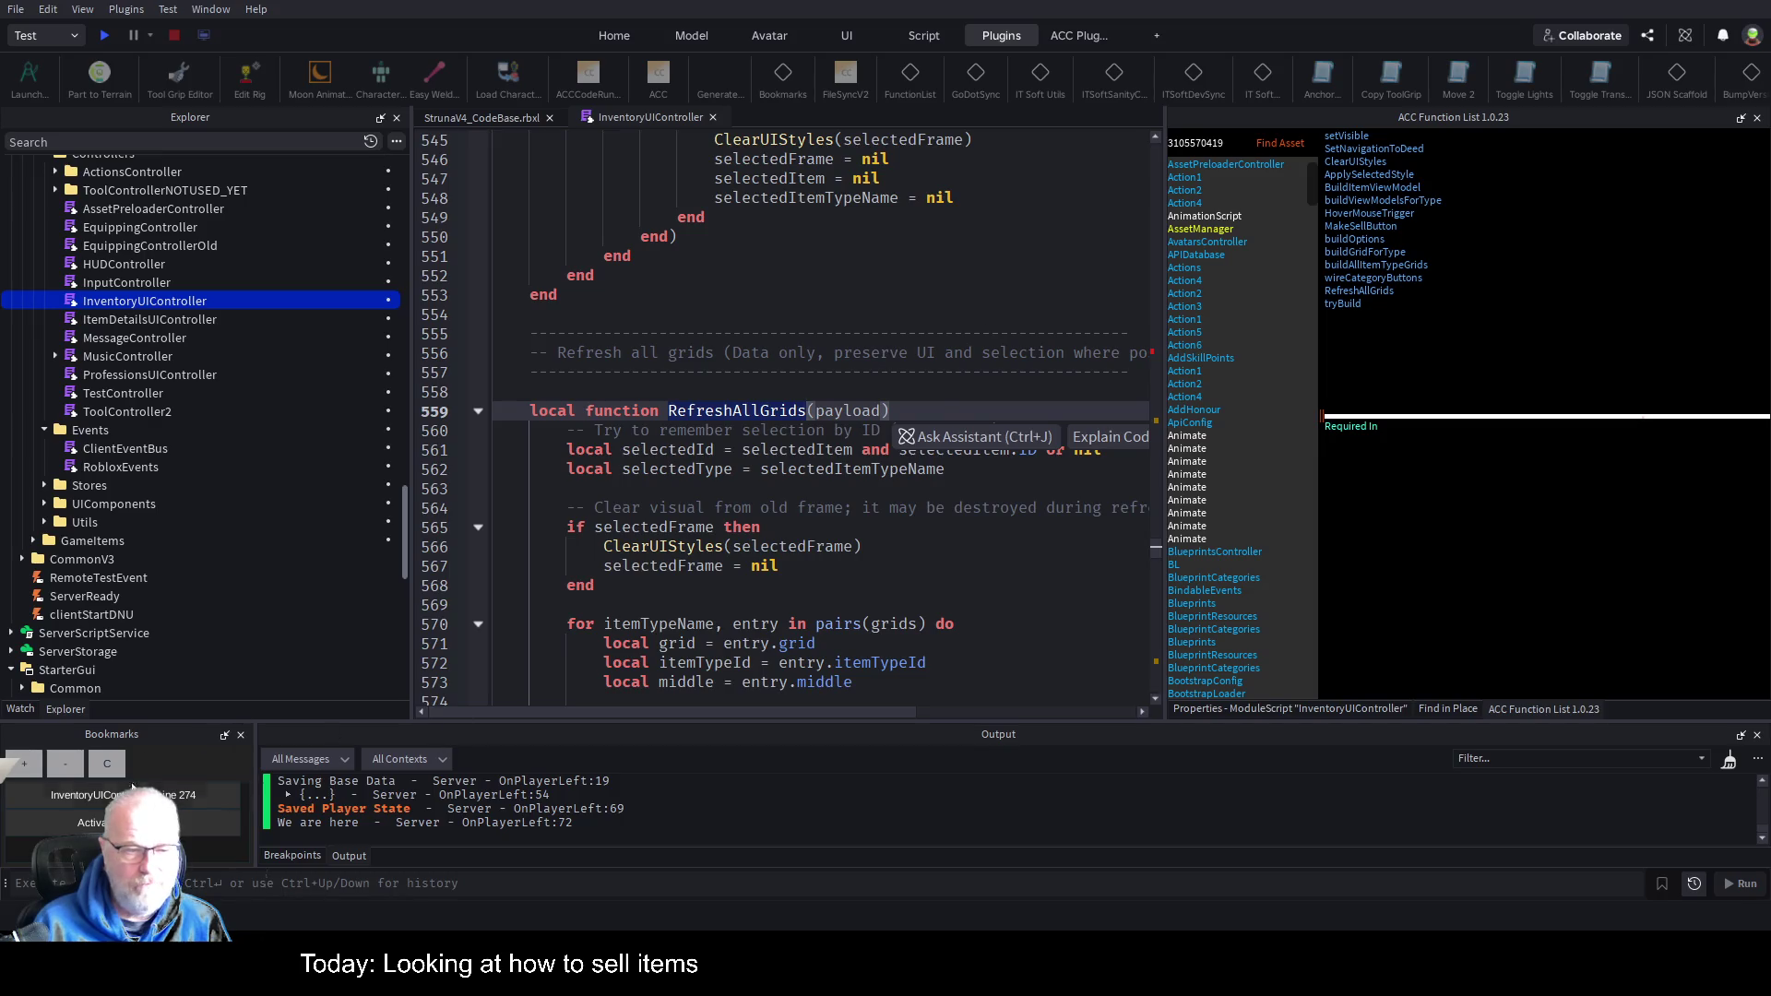
{"action": "left_click", "coordinate": [83, 794]}
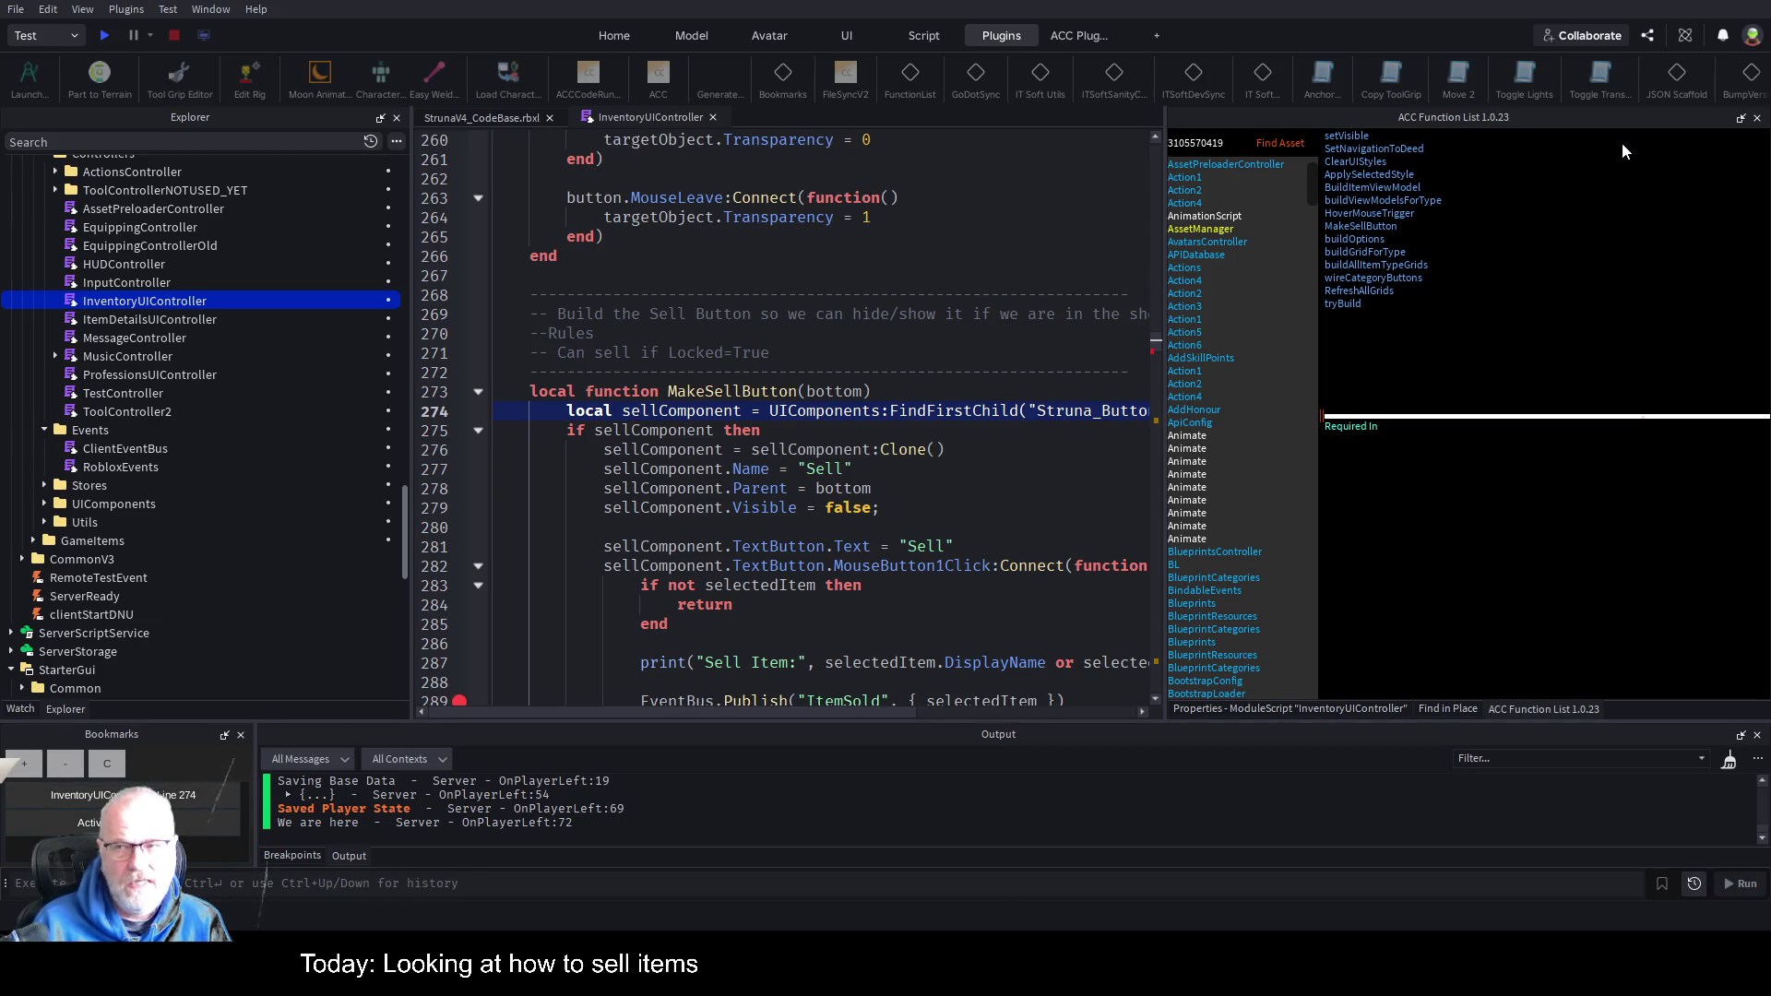
{"action": "left_click", "coordinate": [1739, 119]}
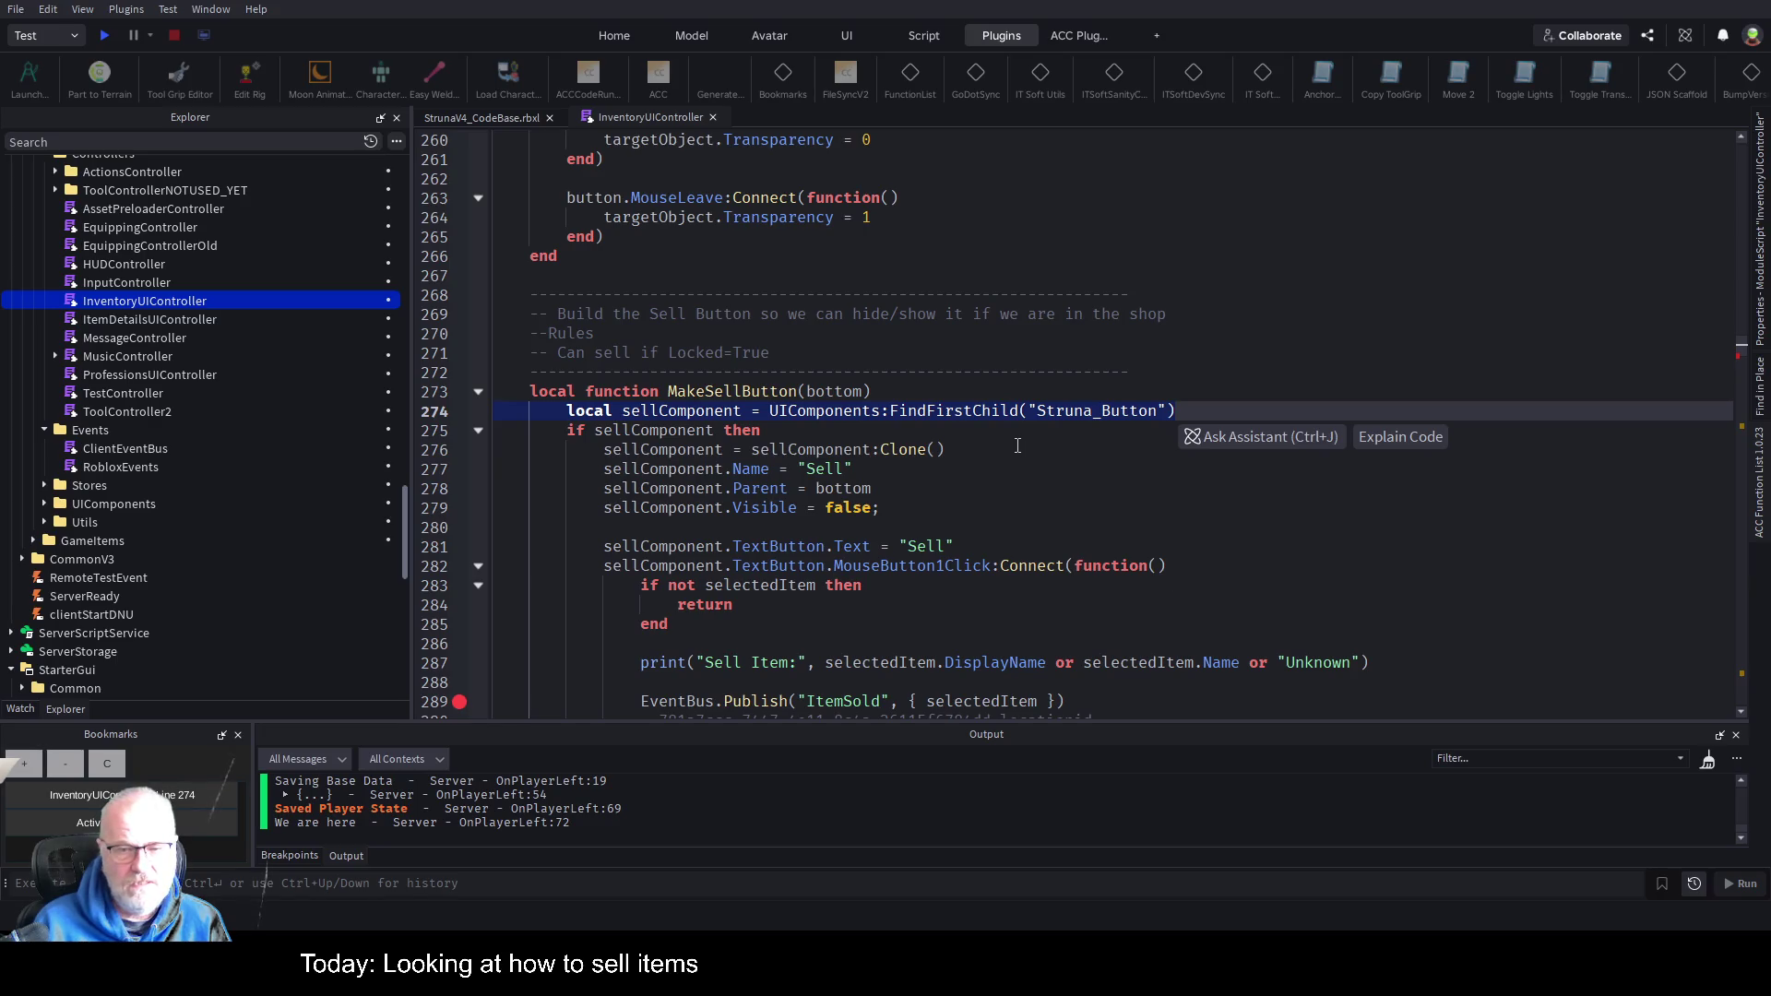
Add RefreshAllGrids() on line 293 after the LocationID assignment and search its other uses.
{"action": "scroll", "coordinate": [830, 498], "scroll_direction": "down", "scroll_amount": 5}
{"action": "left_click", "coordinate": [676, 482]}
{"action": "type", "text": "RefreshAllGrids()"}
{"action": "key", "text": "Down"}
{"action": "key", "text": "Down"}
{"action": "key", "text": "Down"}
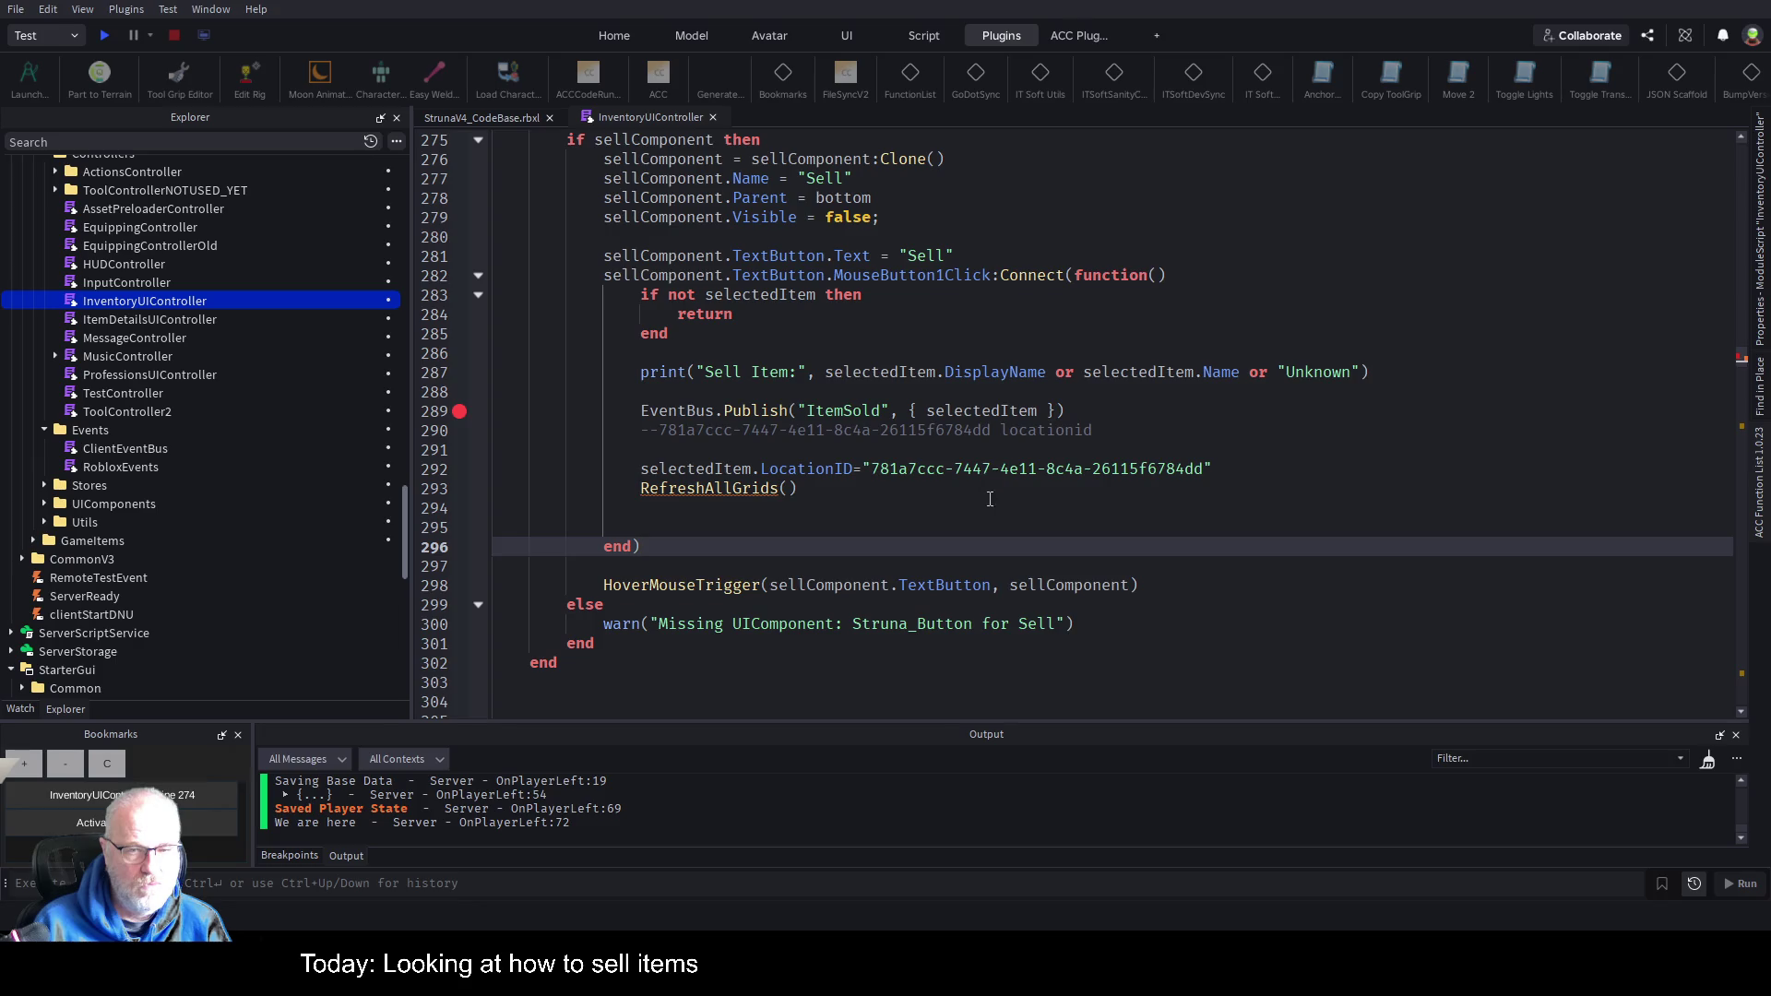
{"action": "scroll", "coordinate": [909, 507], "scroll_direction": "down", "scroll_amount": 3}
{"action": "key", "text": "ctrl+f"}
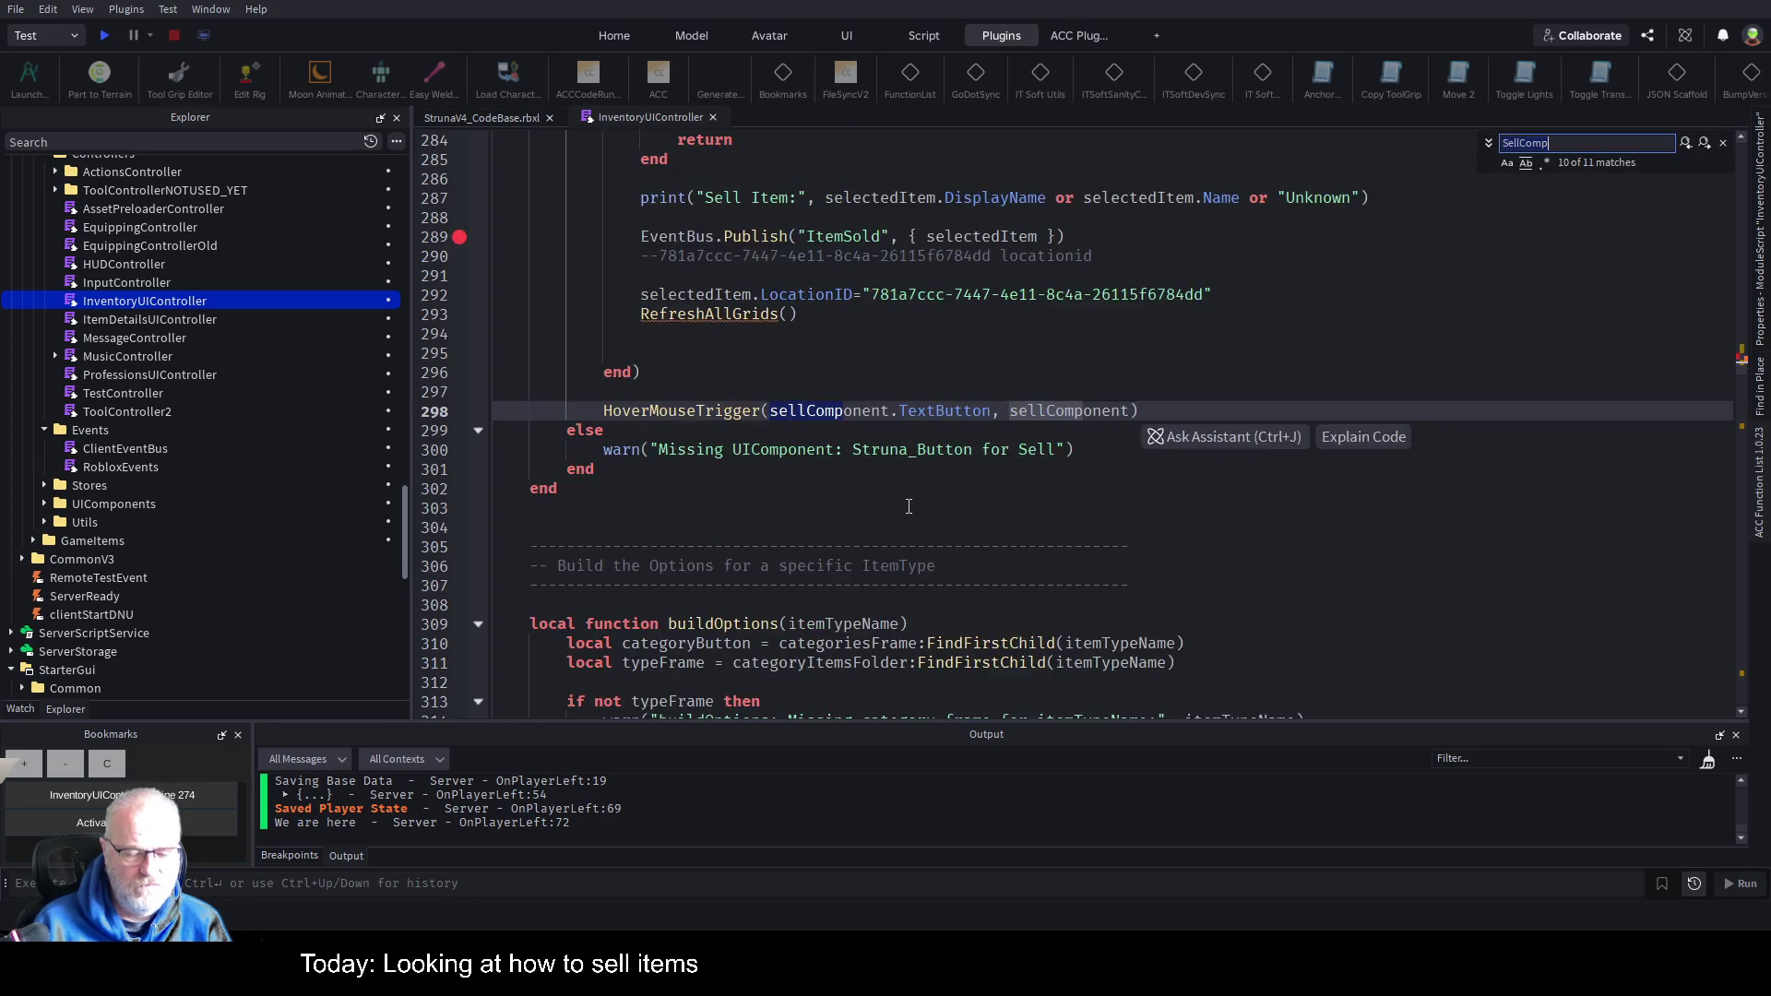